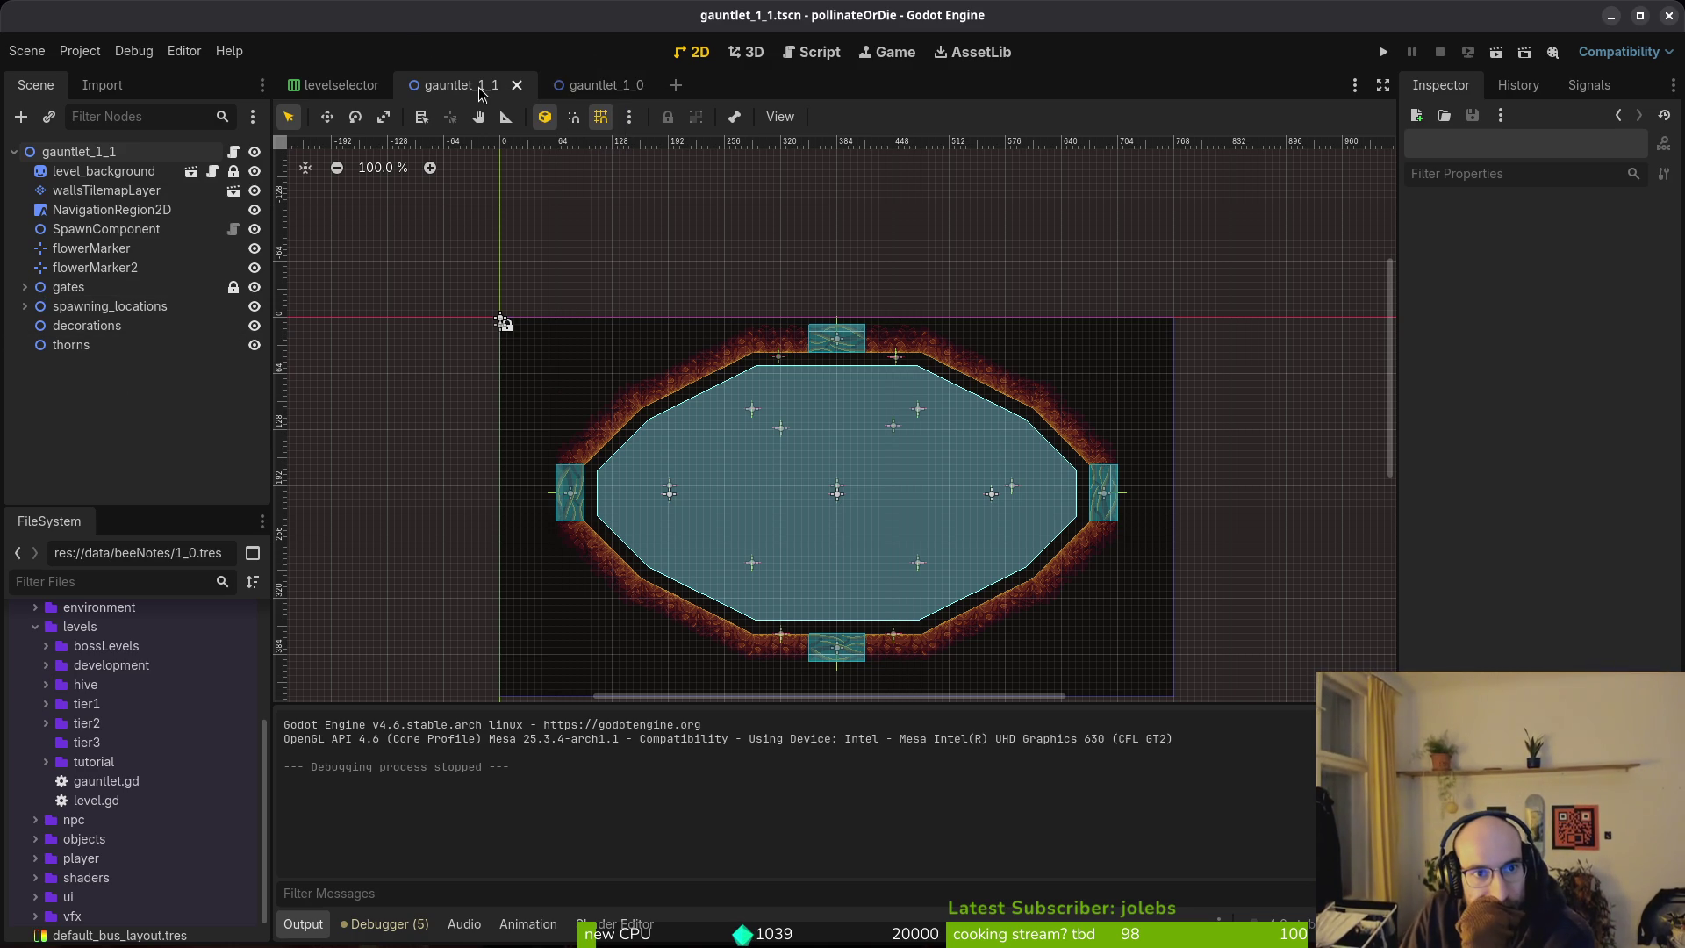
Close the gauntlet_1_1 and levelselector scene tabs so only gauntlet_1_0 remains, then leave Godot.
{"action": "left_click", "coordinate": [345, 85]}
{"action": "middle_click", "coordinate": [465, 86]}
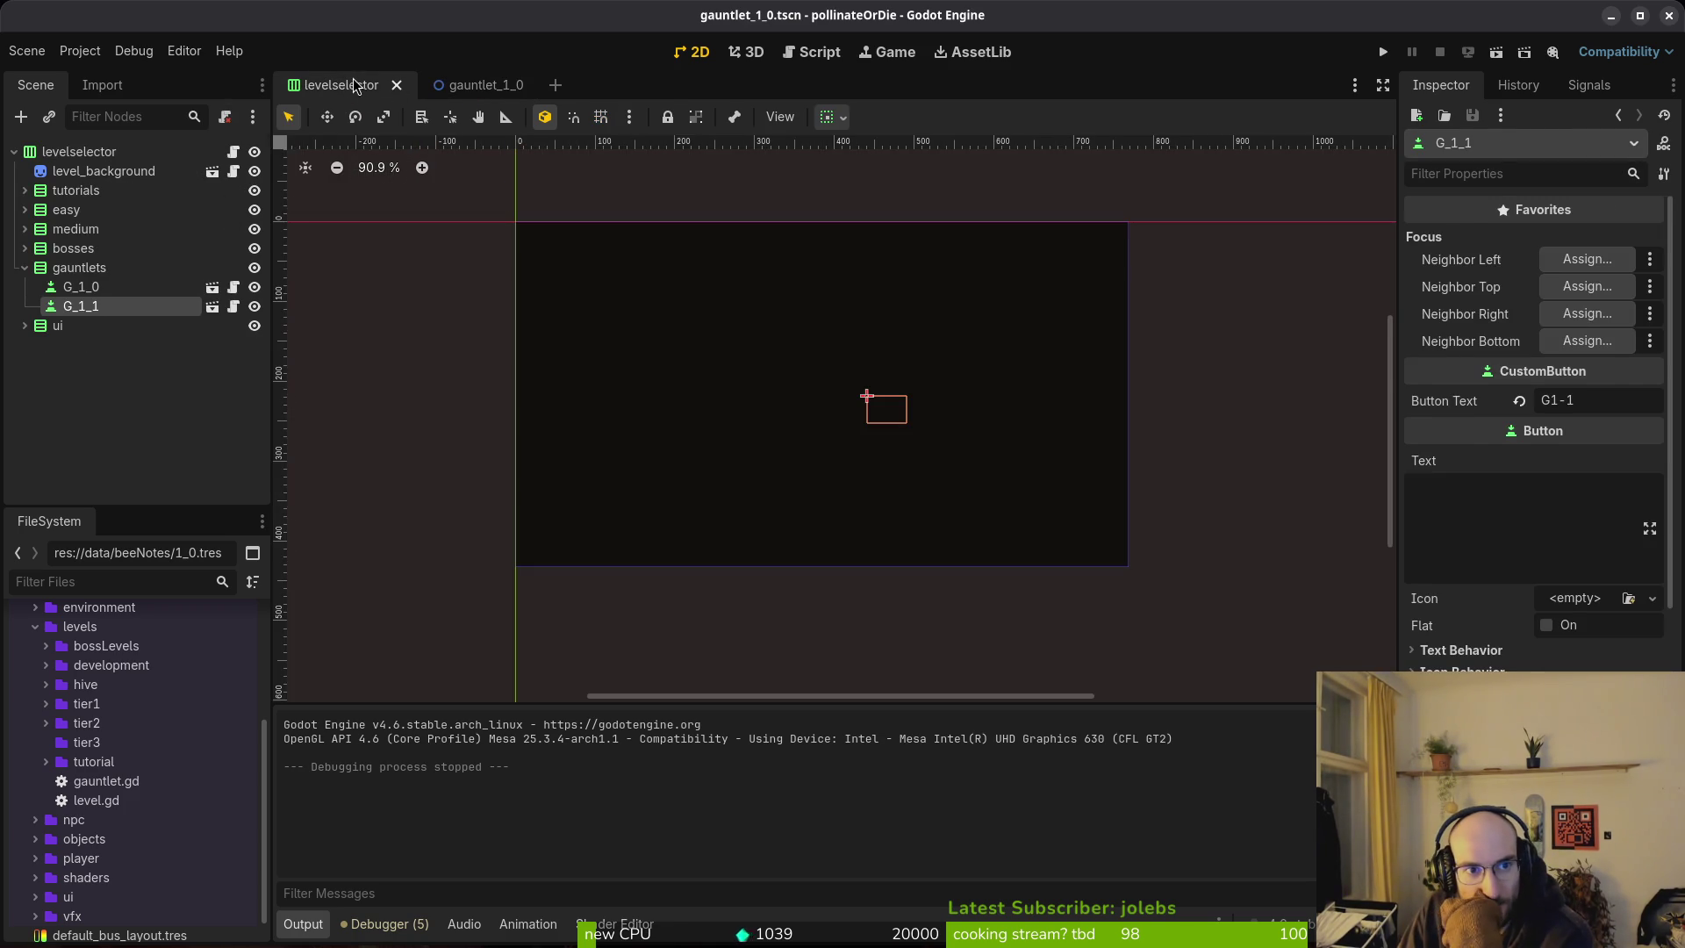
{"action": "middle_click", "coordinate": [356, 85]}
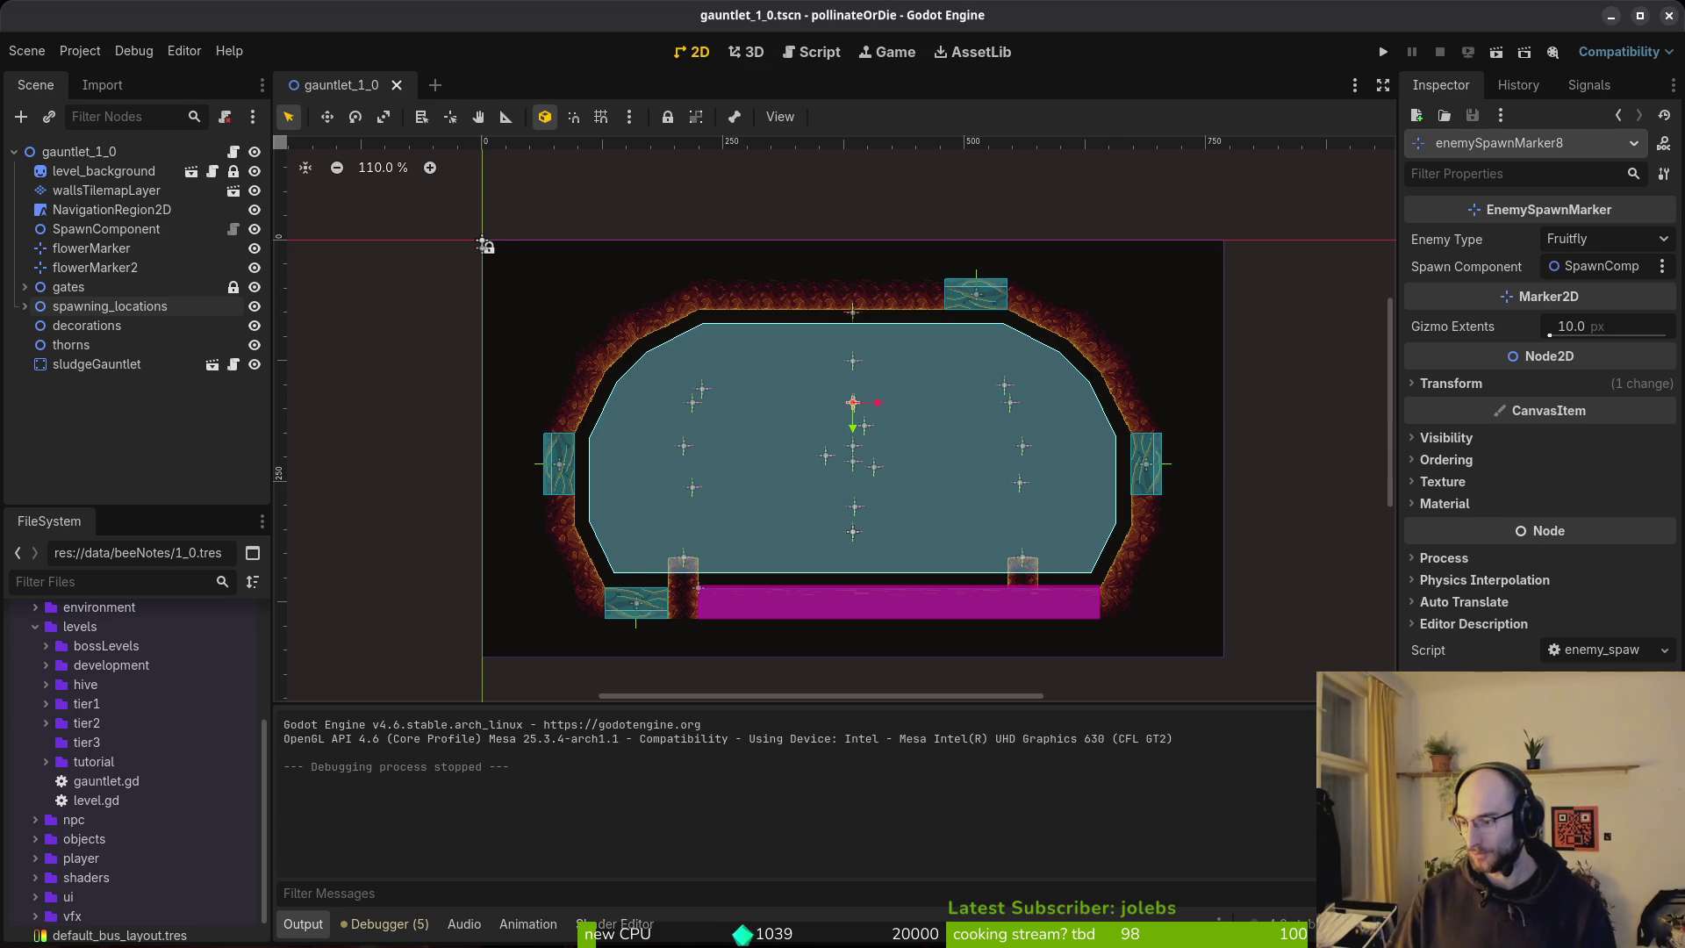
{"action": "key", "text": "ctrl+q"}
Open docs/roadmap.md in Vim from a 'road' file search and go to the split audiobus line.
{"action": "type", "text": "road"}
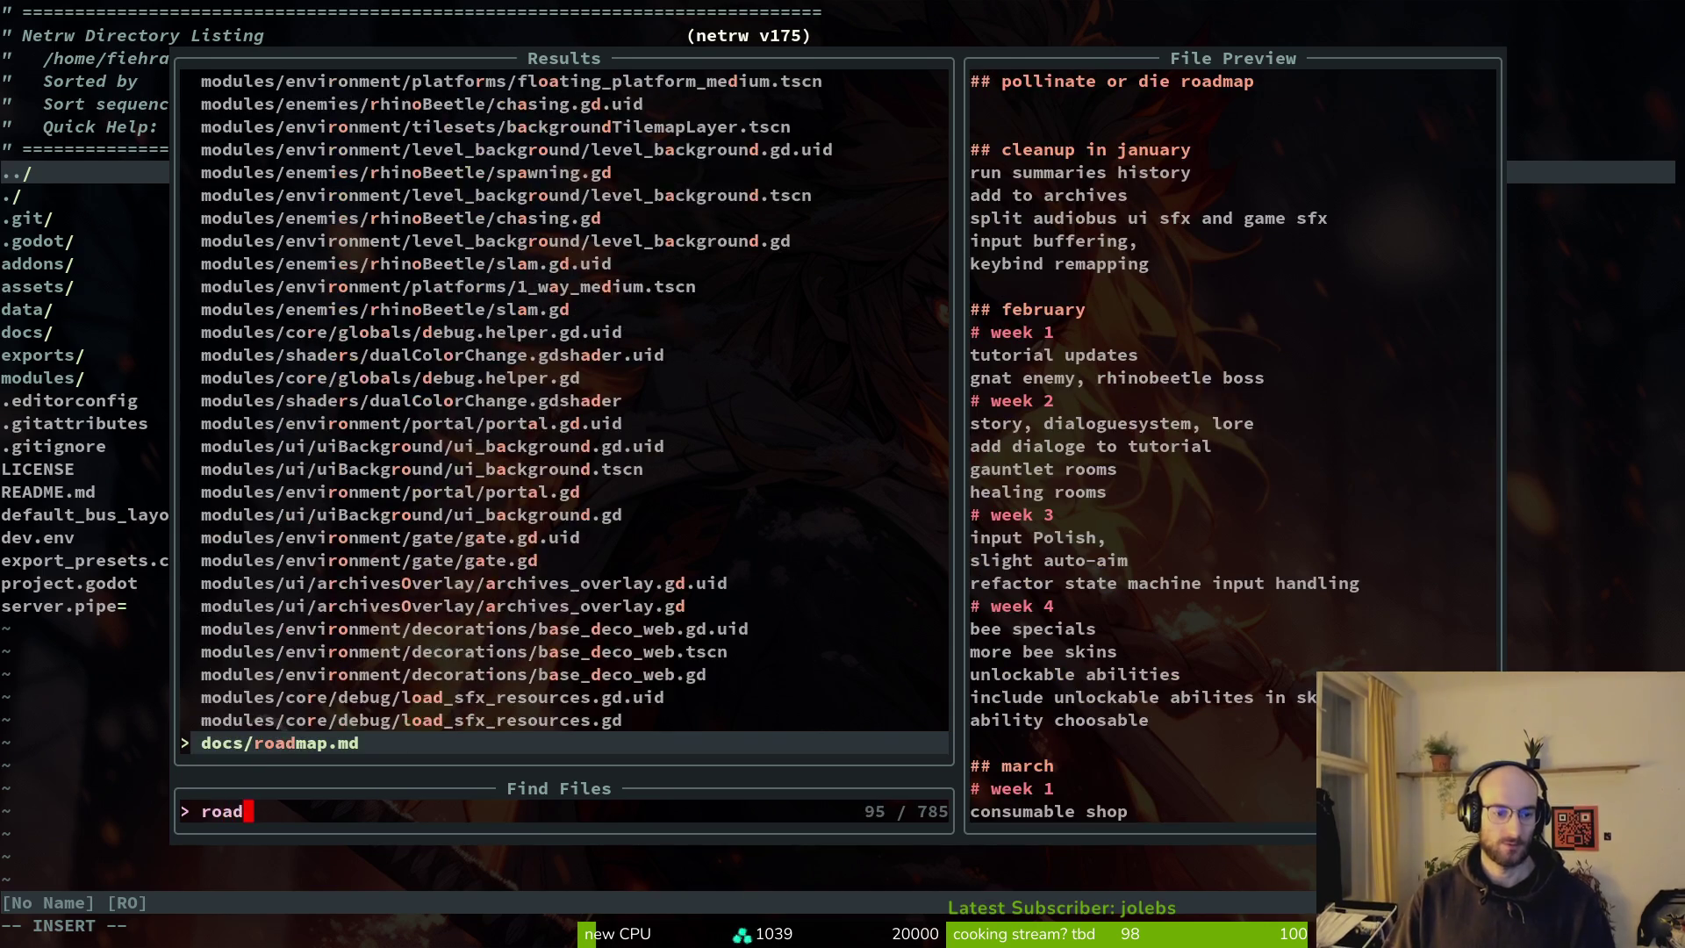
{"action": "key", "text": "Return"}
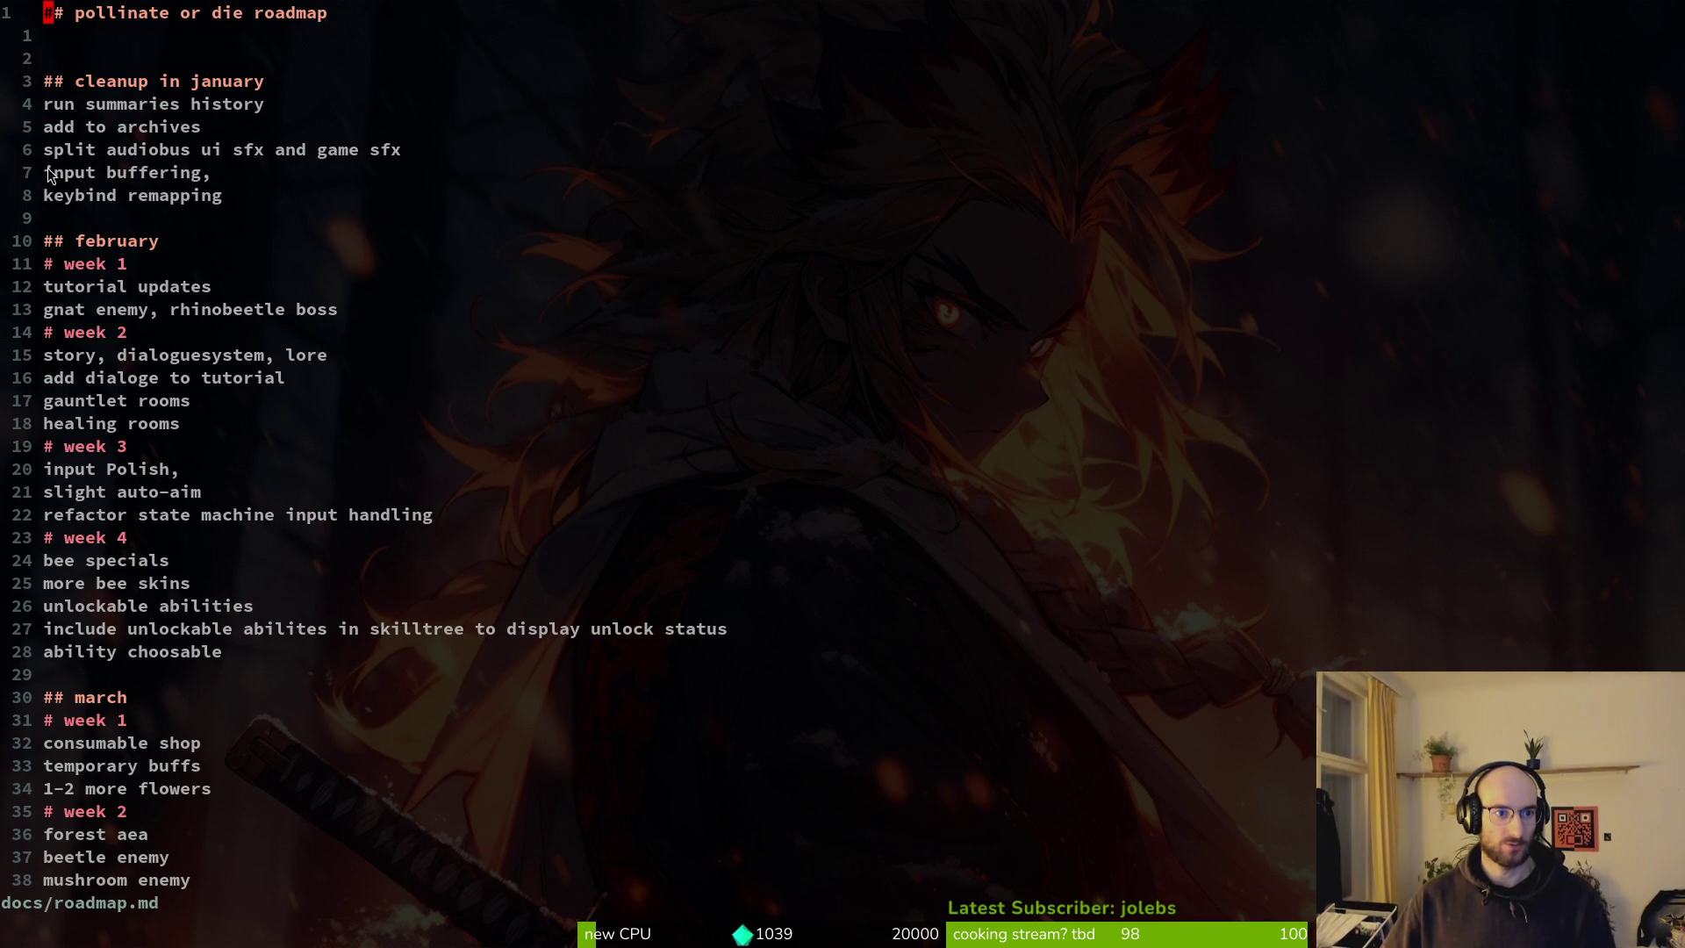
{"action": "left_click", "coordinate": [69, 151]}
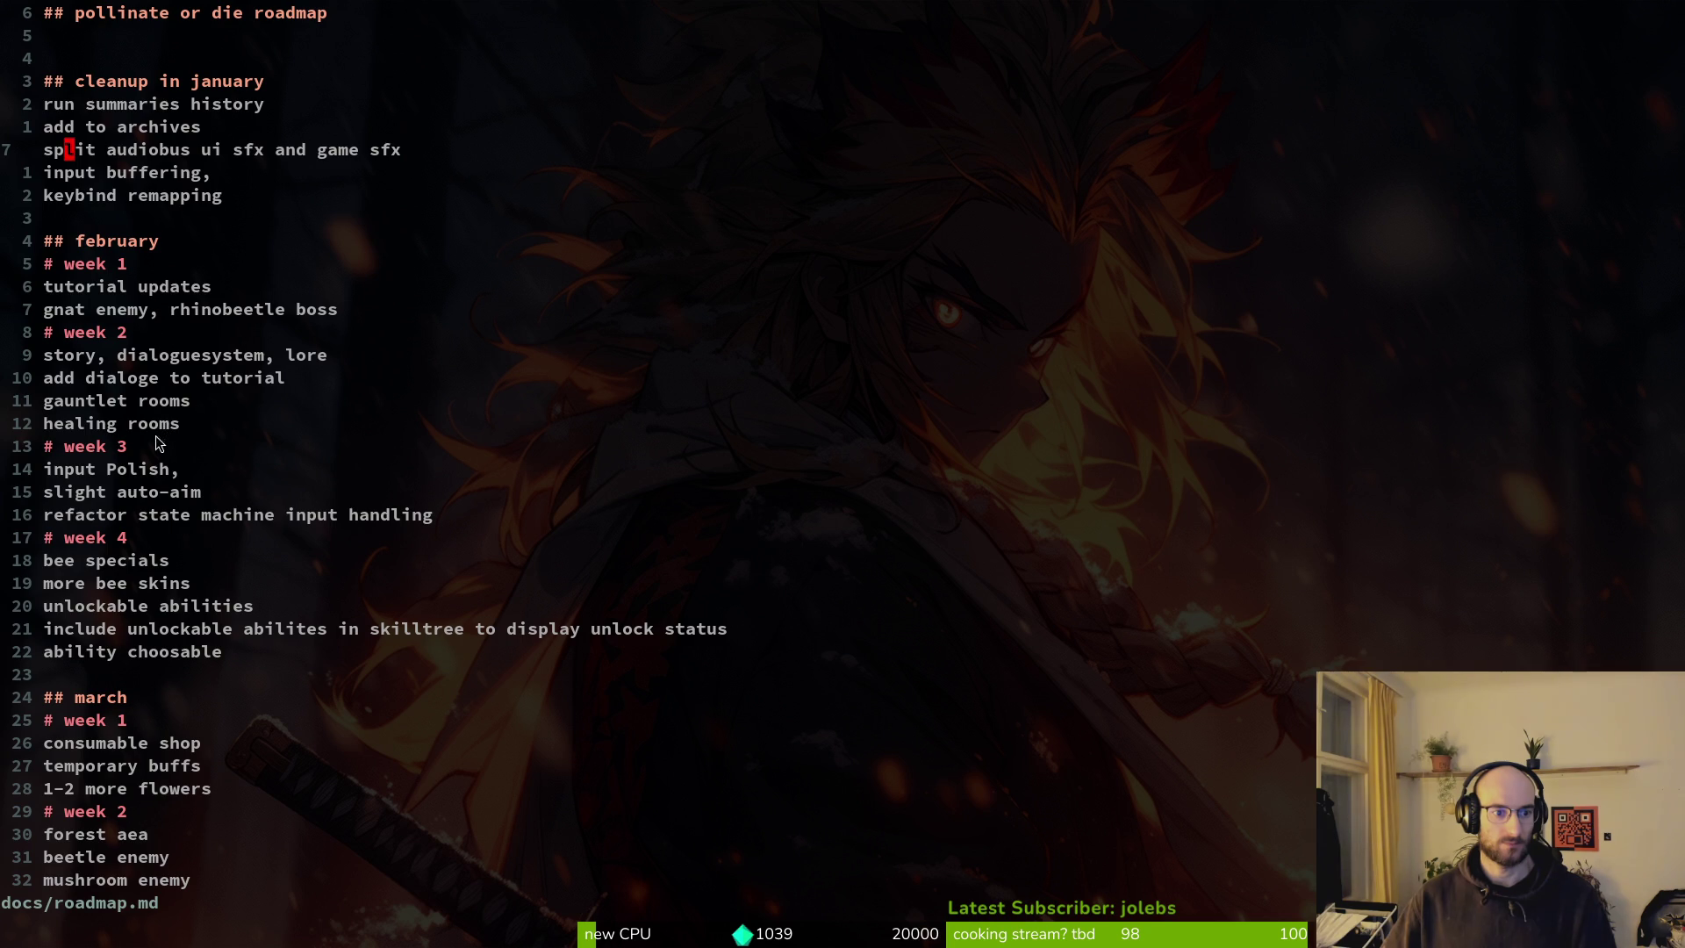
{"action": "key", "text": "alt+Tab"}
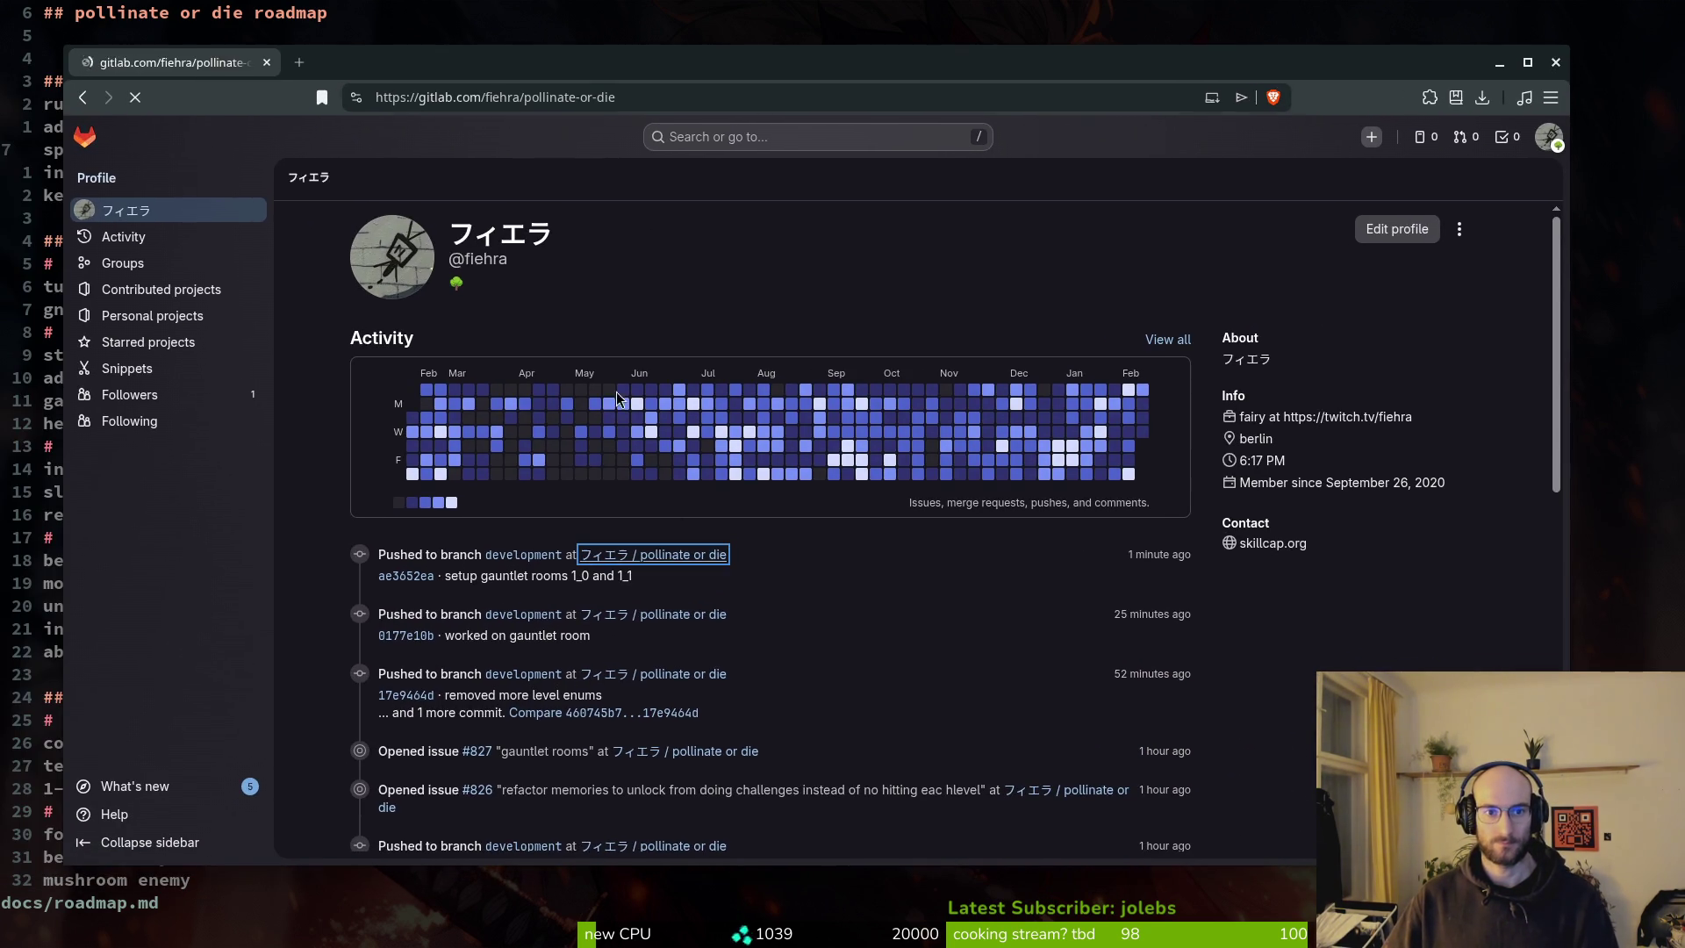
Start a new issue titled 'update tutorial 1' describing the wasd hint and crawling before jumping.
{"action": "left_click", "coordinate": [120, 267]}
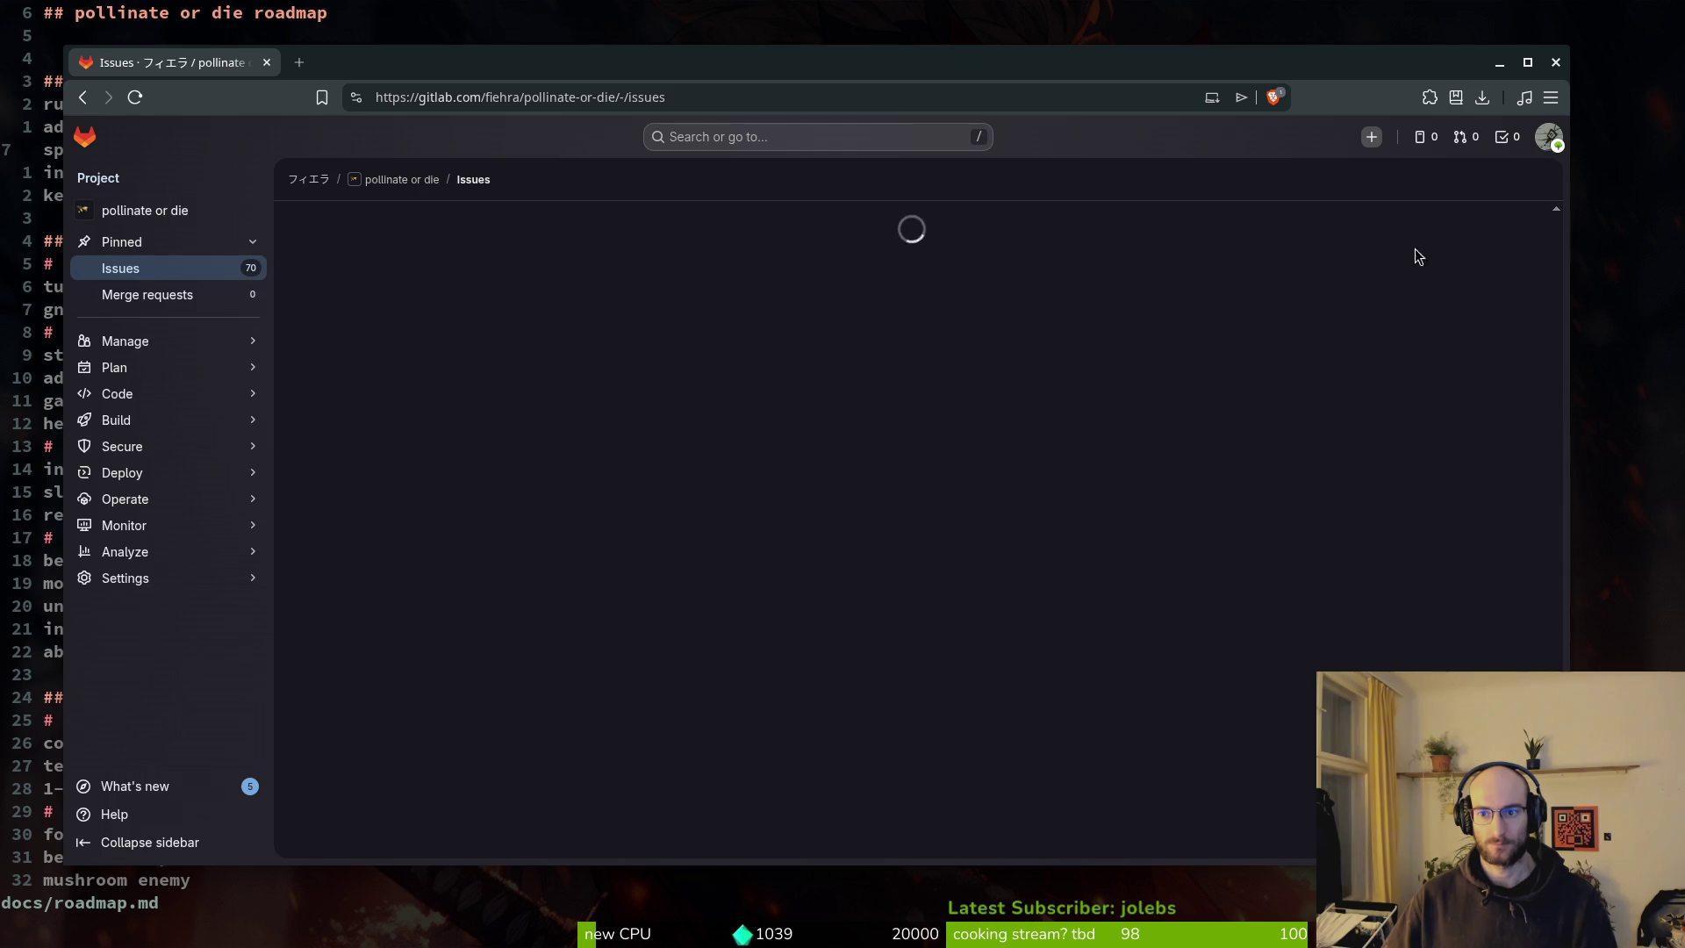
{"action": "left_click", "coordinate": [1463, 223]}
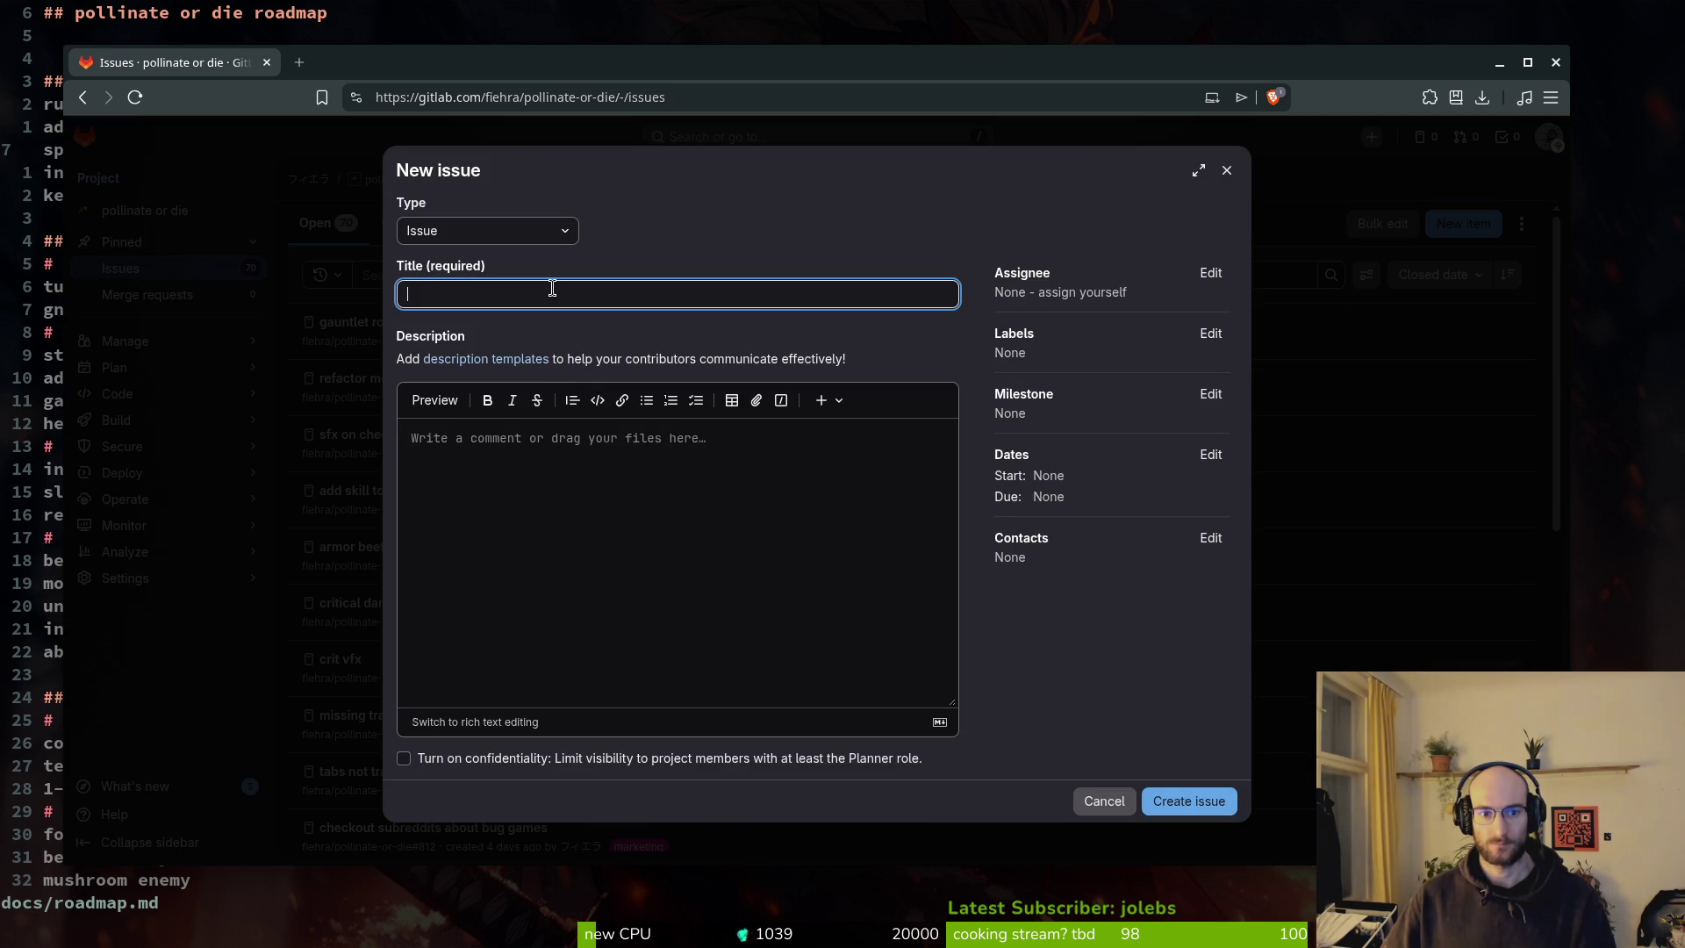
{"action": "type", "text": "update tutorial 1"}
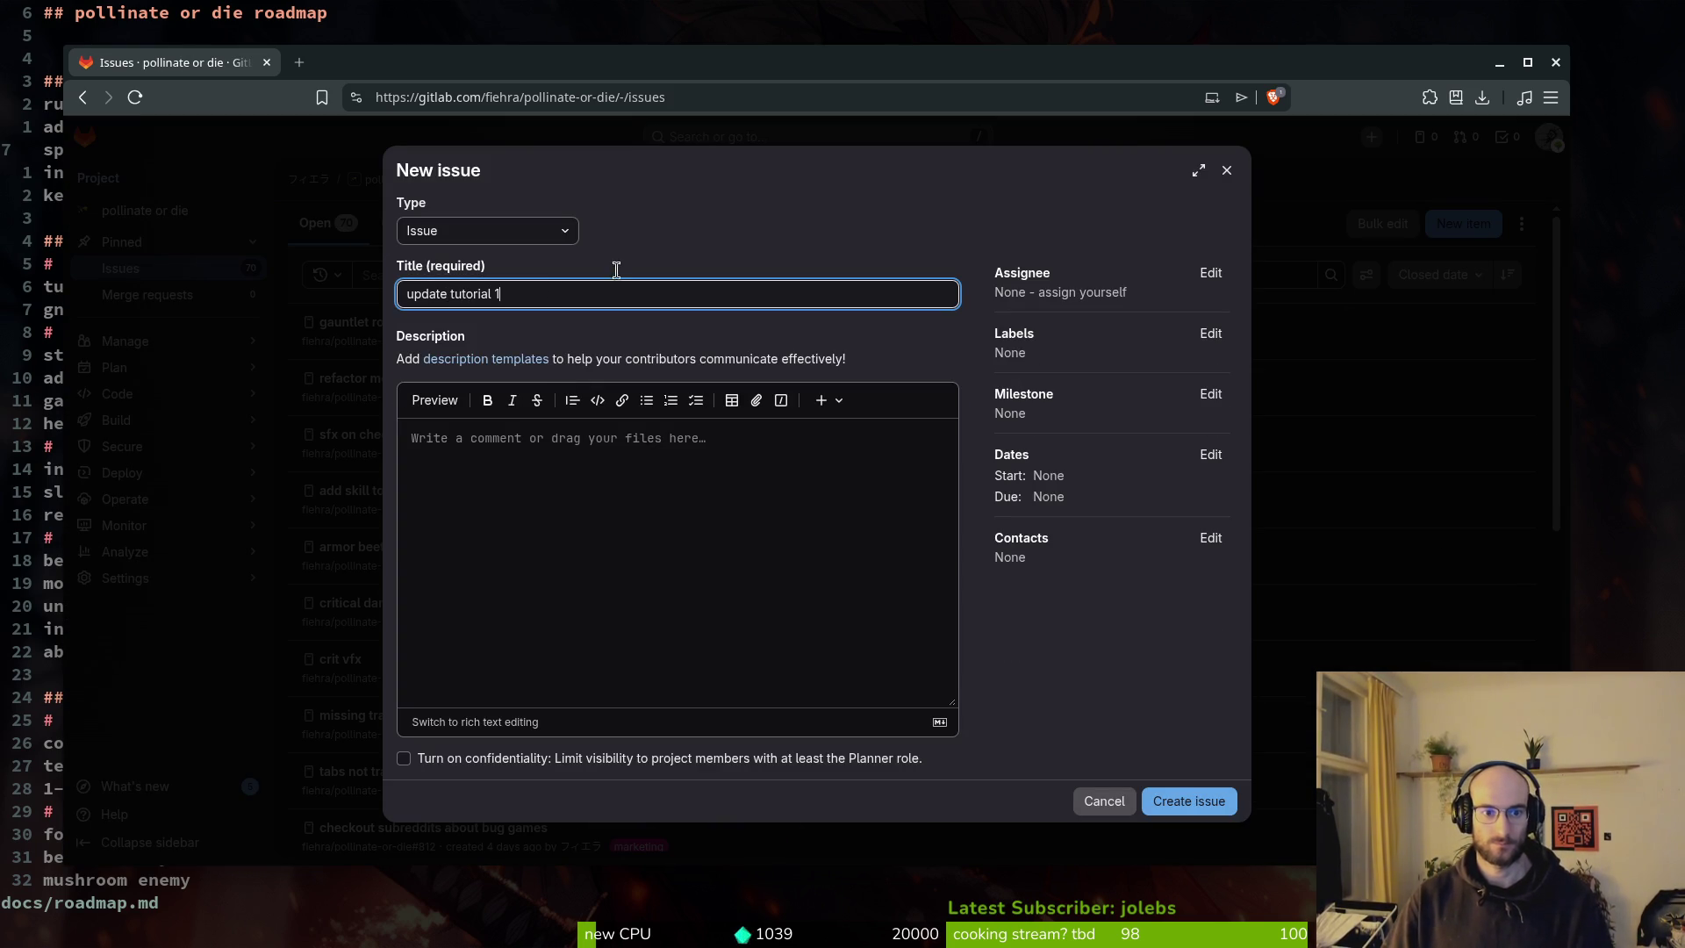
{"action": "left_click", "coordinate": [595, 549]}
{"action": "type", "text": "show wasd hi"}
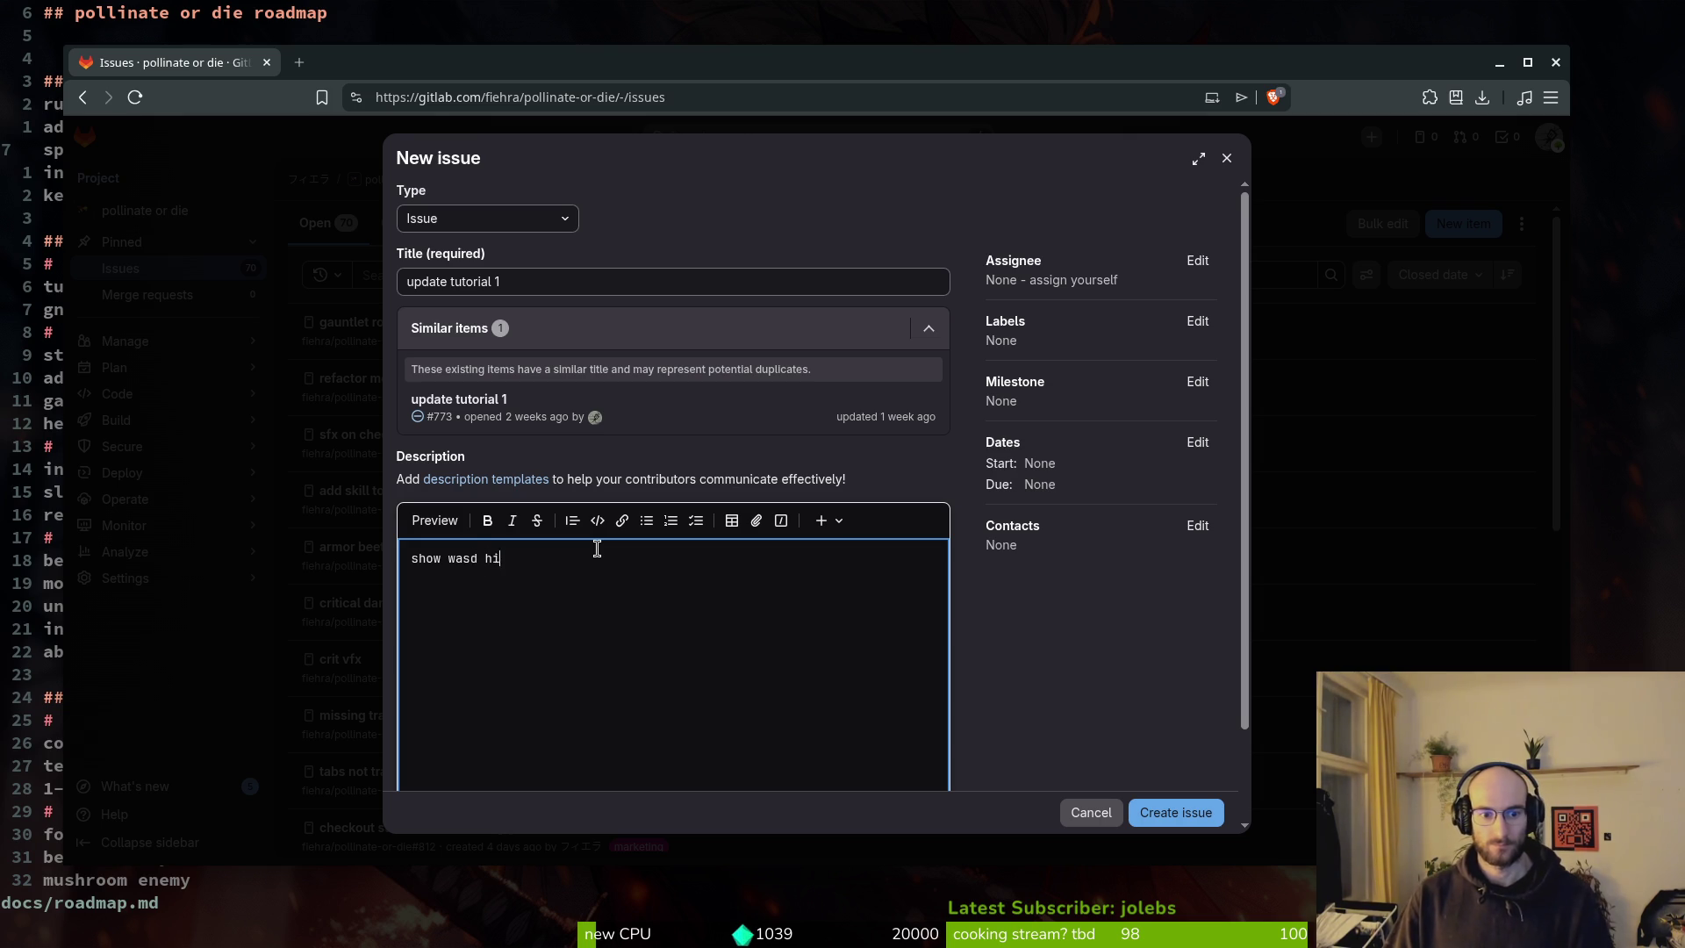
{"action": "type", "text": "ce "}
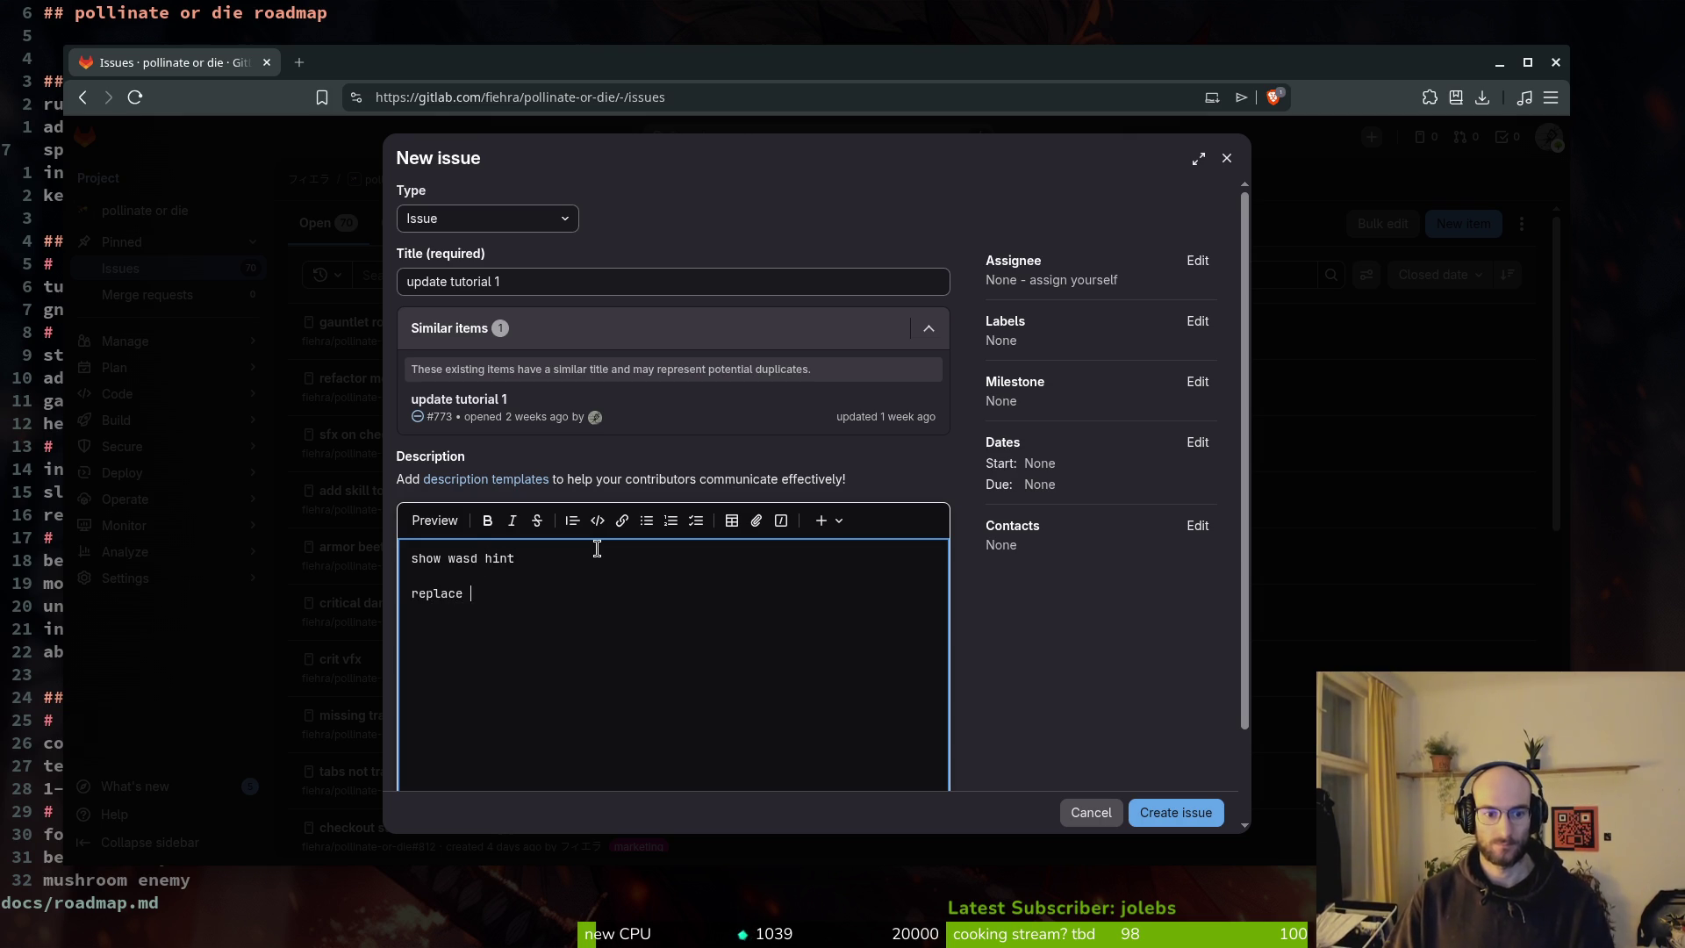
{"action": "type", "text": "crawling "}
{"action": "type", "text": "sen"}
{"action": "key", "text": "BackSpace"}
{"action": "key", "text": "BackSpace"}
{"action": "key", "text": "BackSpace"}
{"action": "key", "text": "BackSpace"}
{"action": "key", "text": "BackSpace"}
{"action": "key", "text": "BackSpace"}
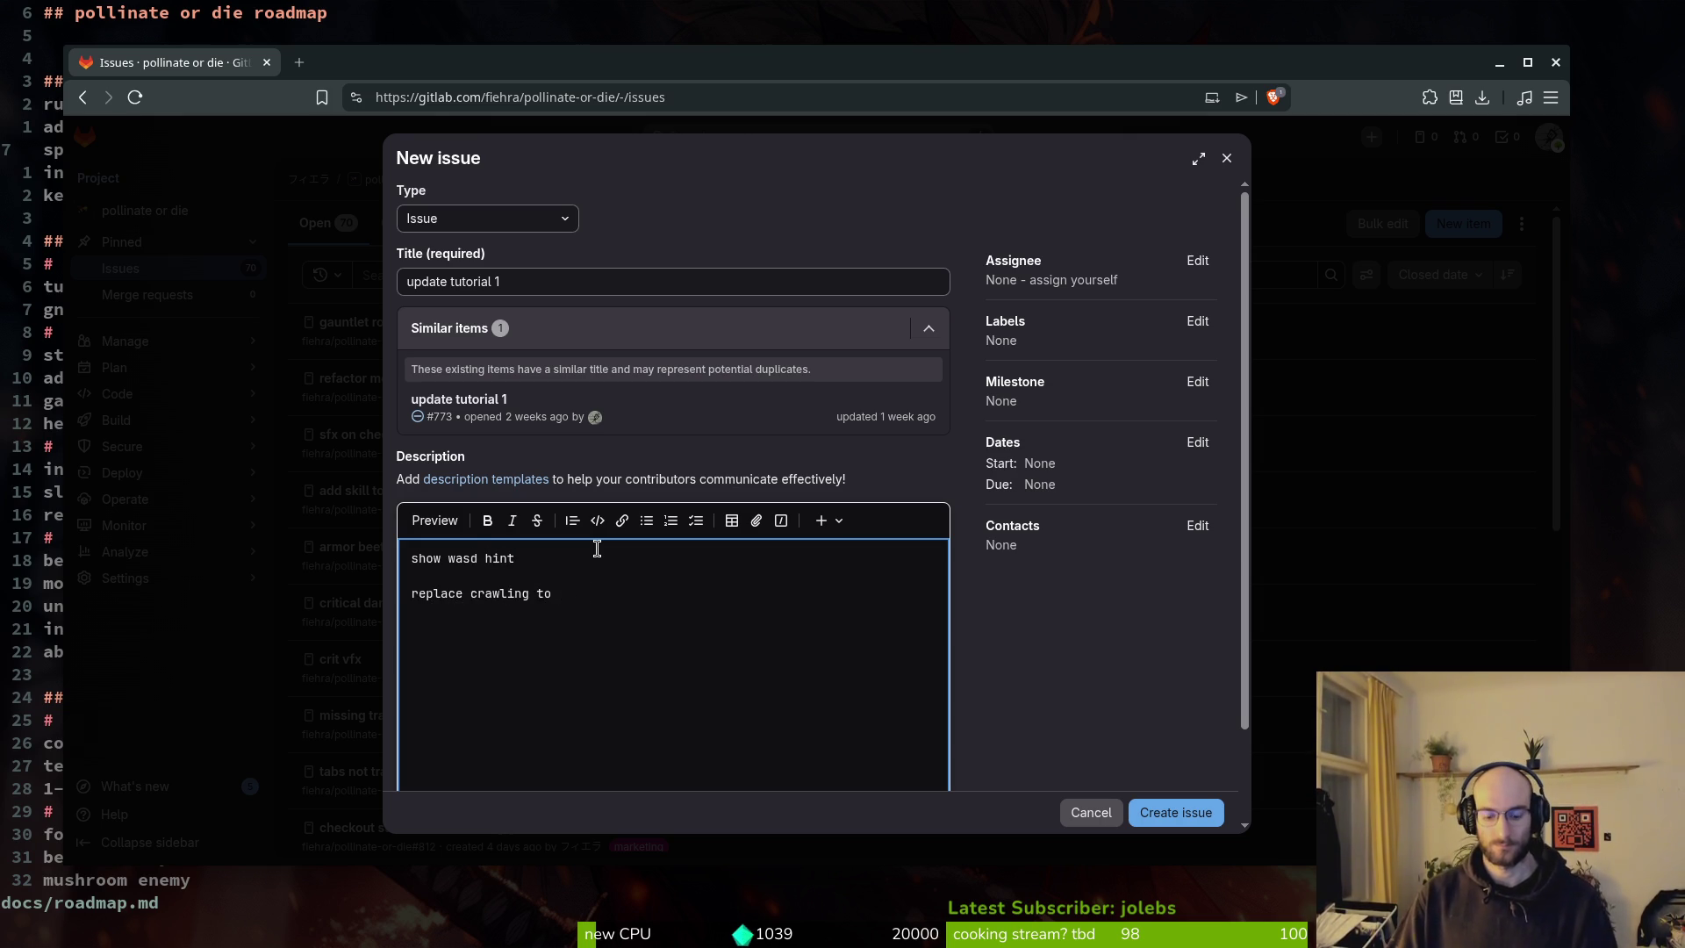
{"action": "type", "text": "re jumping"}
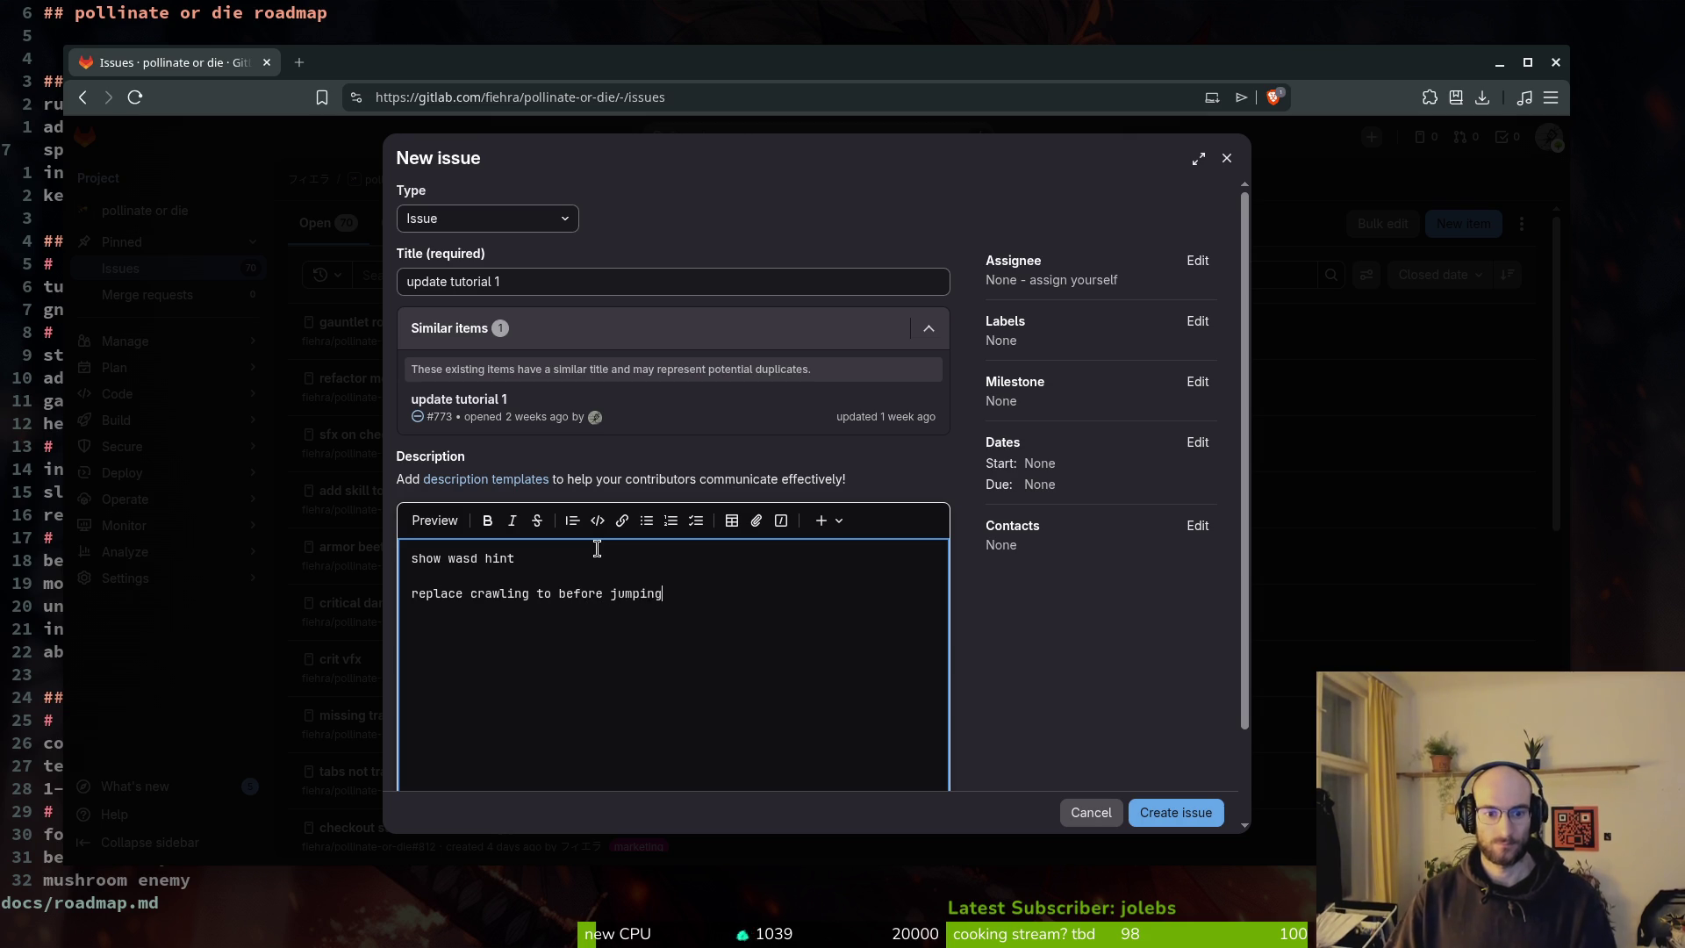
Label the issue infrastructure and refactor and create it.
{"action": "left_click", "coordinate": [1198, 321]}
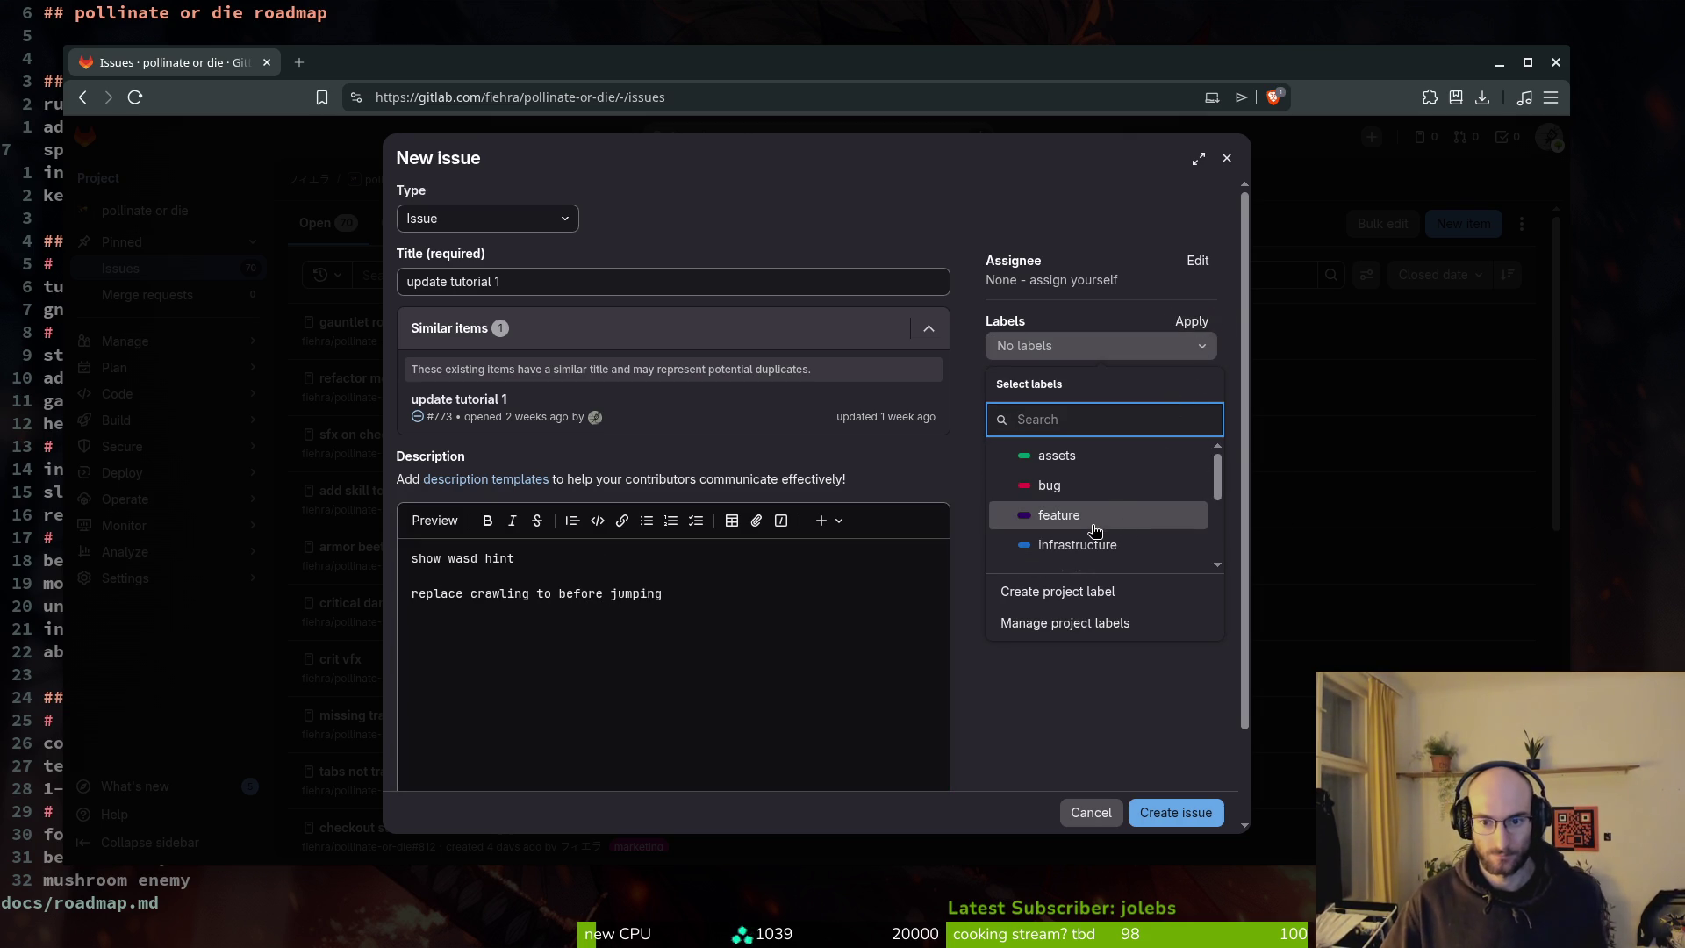
{"action": "left_click", "coordinate": [1133, 558]}
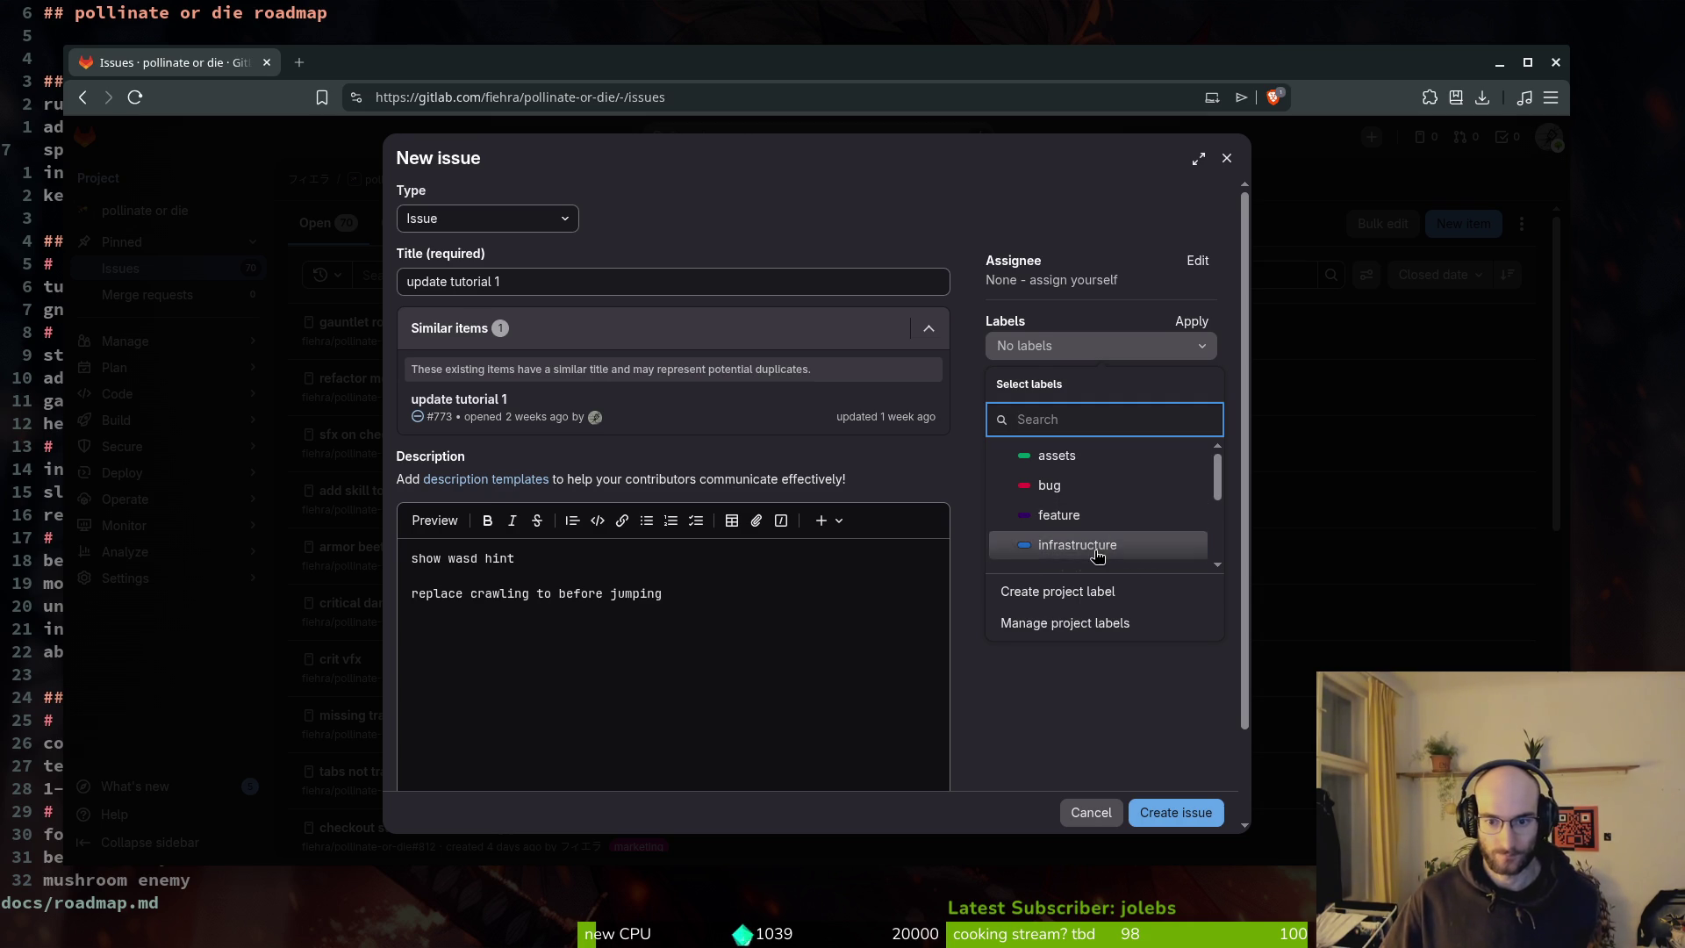
{"action": "left_click", "coordinate": [1125, 685]}
{"action": "left_click", "coordinate": [1197, 321]}
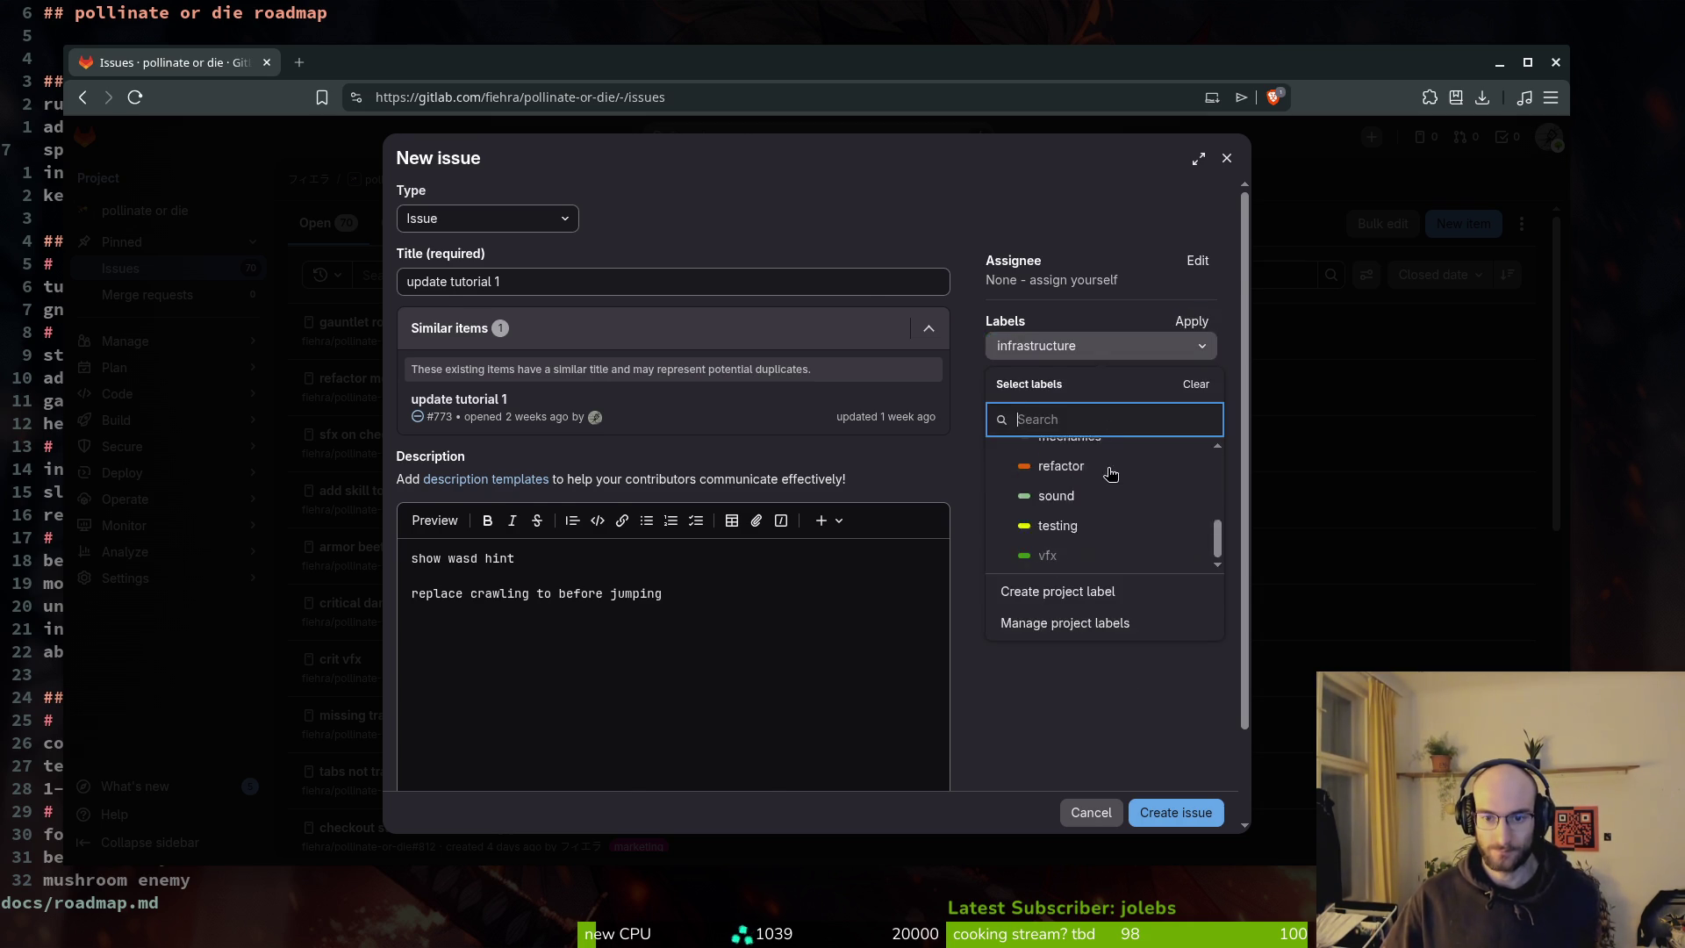
{"action": "scroll", "coordinate": [1097, 447], "scroll_direction": "down", "scroll_amount": 5}
{"action": "left_click", "coordinate": [1061, 361]}
{"action": "left_click", "coordinate": [1125, 697]}
{"action": "left_click", "coordinate": [1175, 812]}
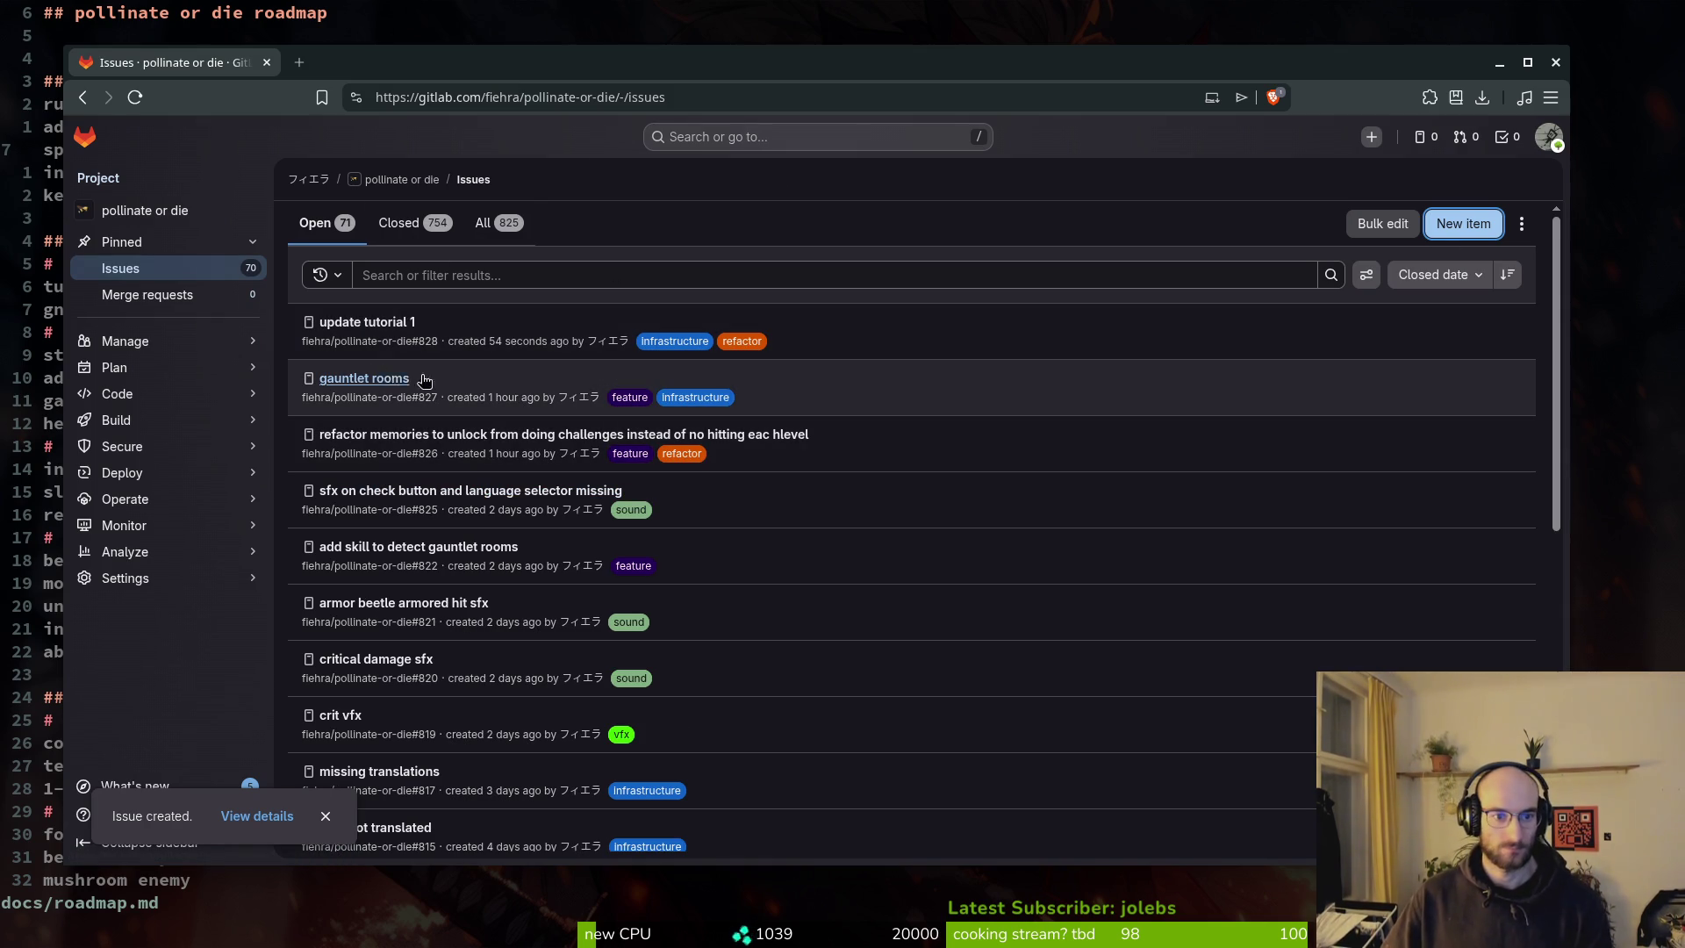
{"action": "left_click", "coordinate": [174, 428]}
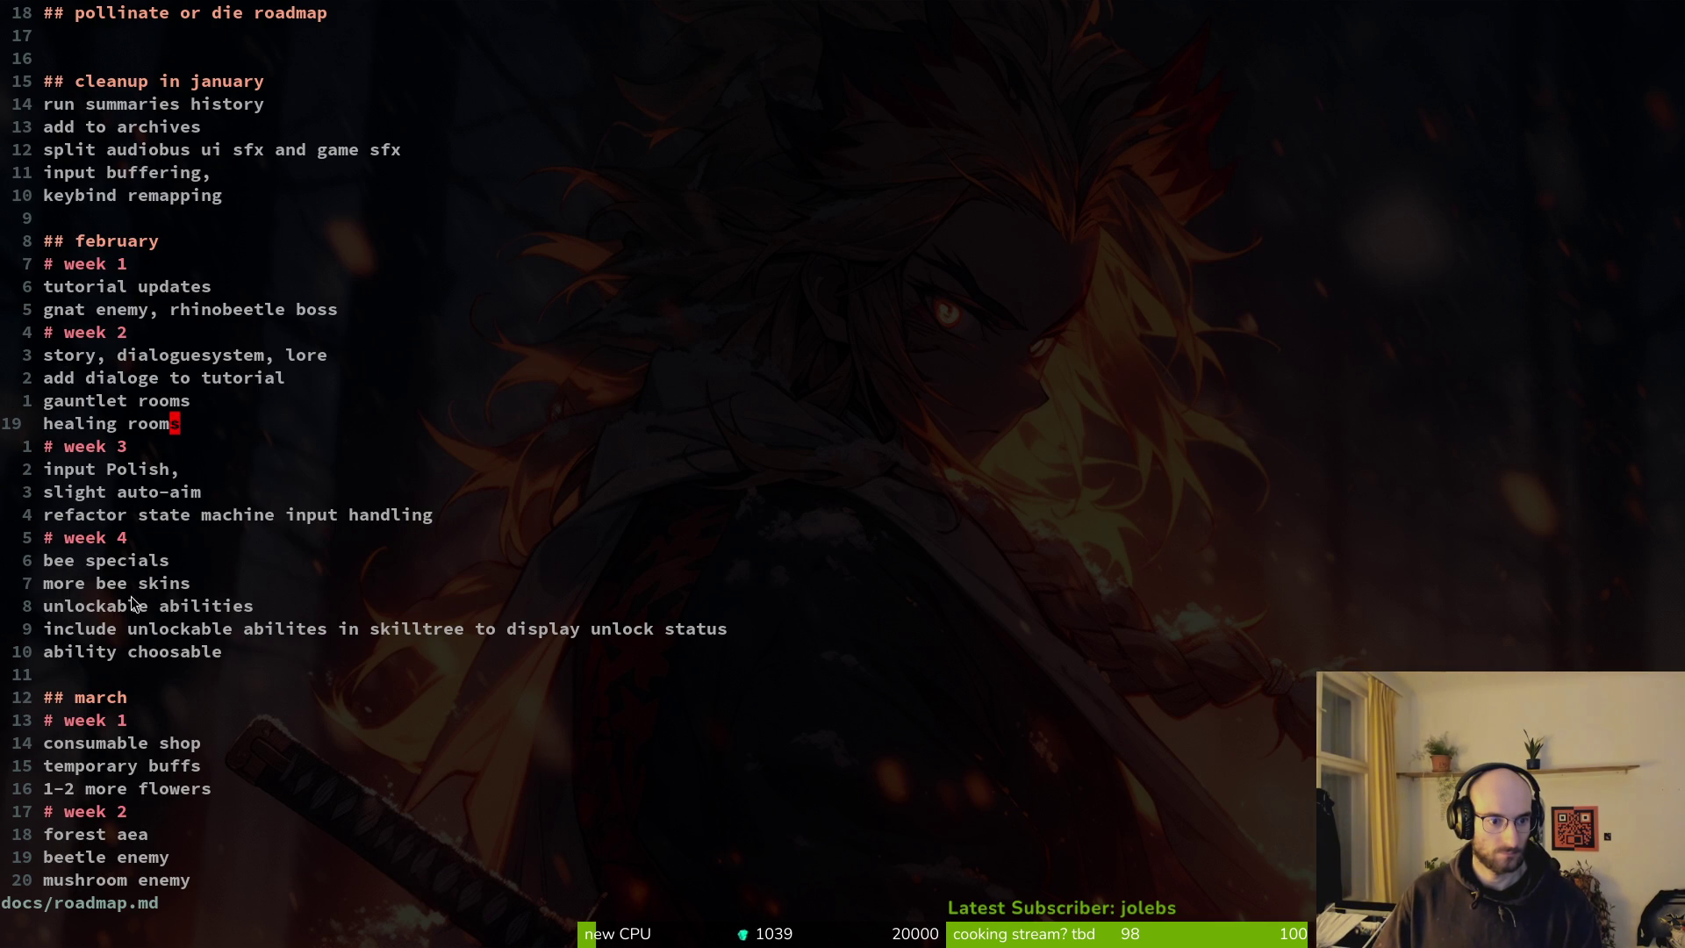
Yank the March week 1 and week 2 roadmap items and save roadmap.md.
{"action": "left_click_drag", "start_coordinate": [254, 606], "coordinate": [2, 621]}
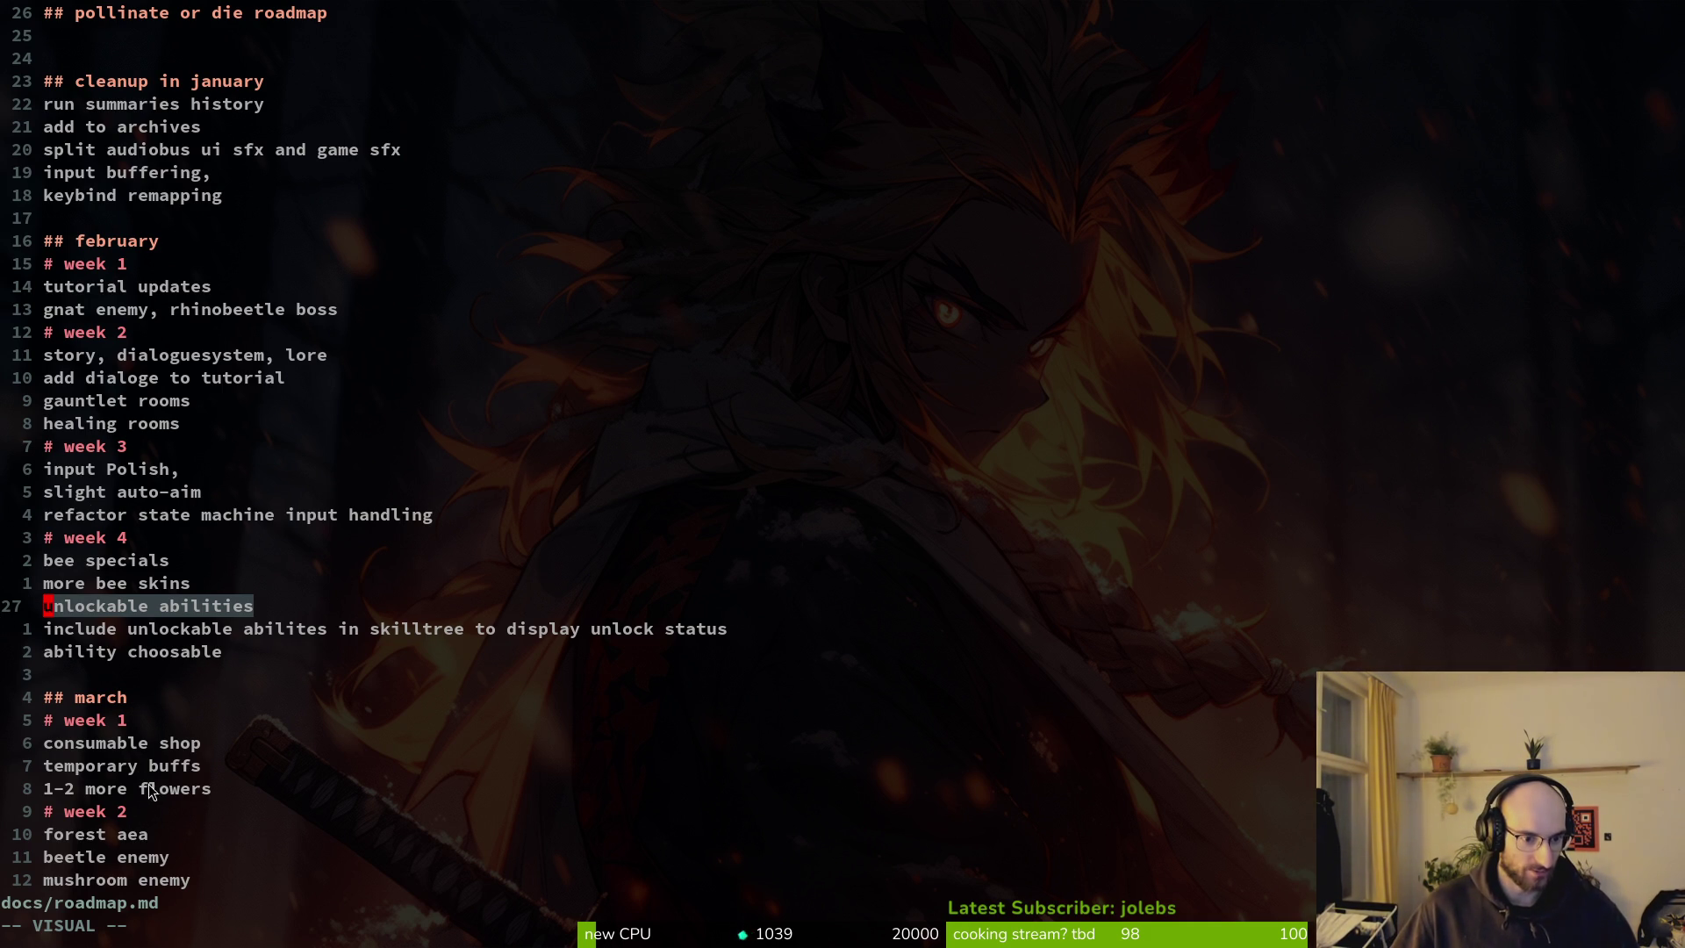
{"action": "left_click", "coordinate": [197, 746]}
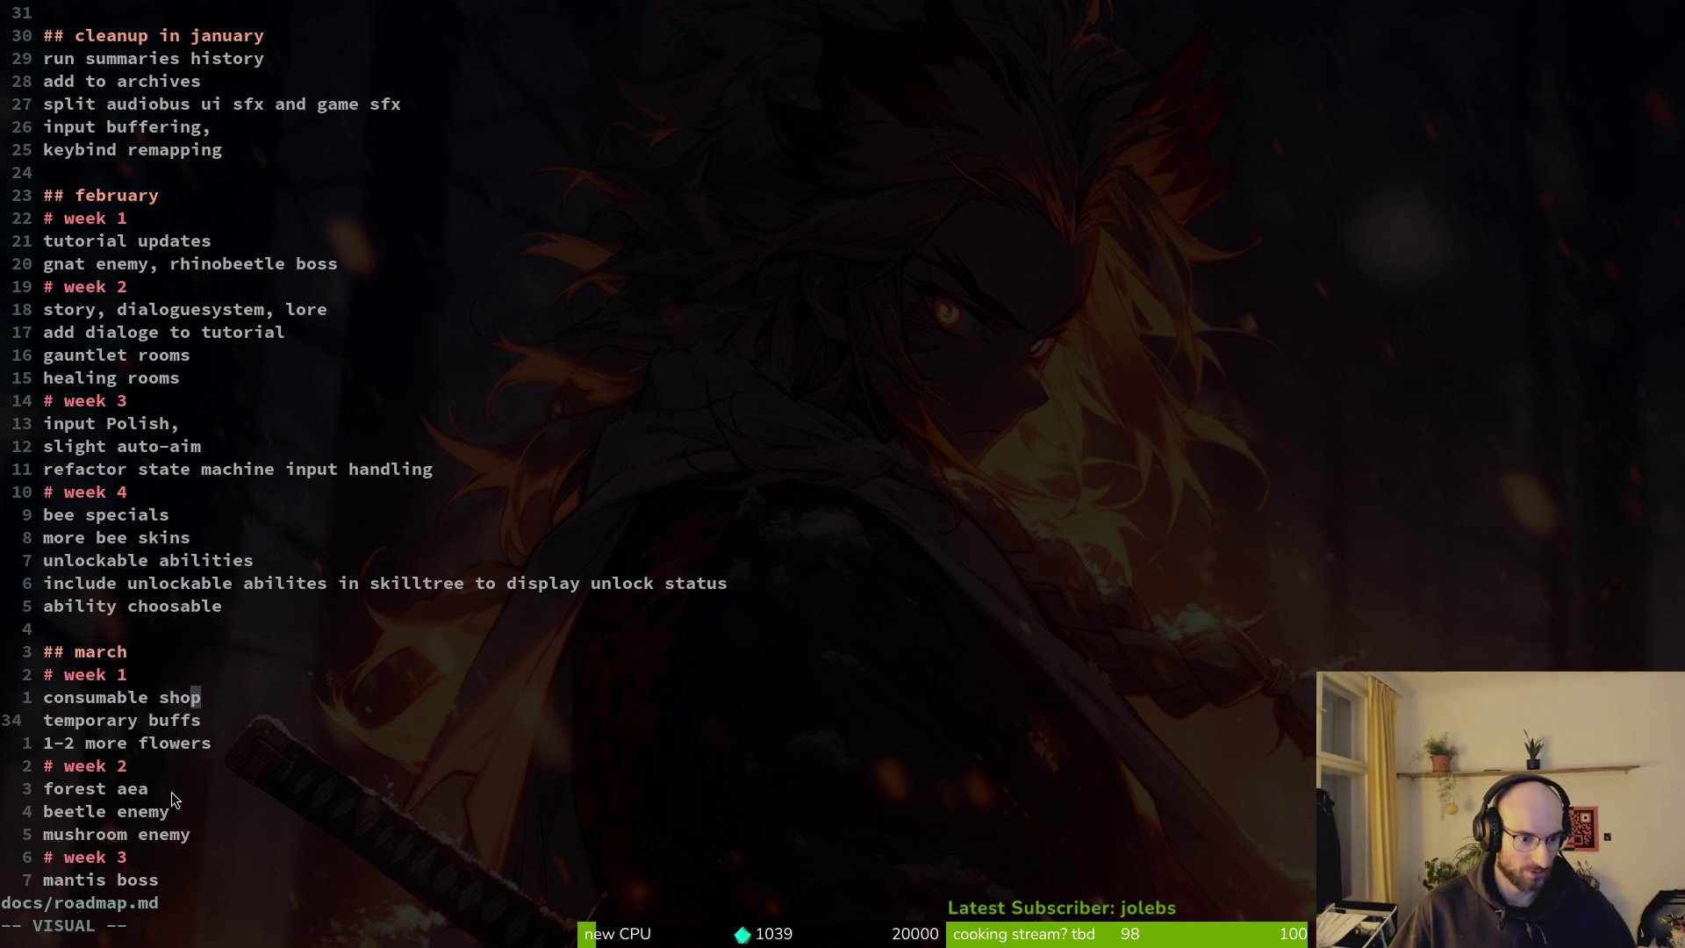
{"action": "mouse_move", "coordinate": [141, 721]}
{"action": "left_mouse_down"}
{"action": "mouse_move", "coordinate": [162, 746]}
{"action": "mouse_move", "coordinate": [154, 839]}
{"action": "mouse_move", "coordinate": [112, 711]}
{"action": "left_mouse_up"}
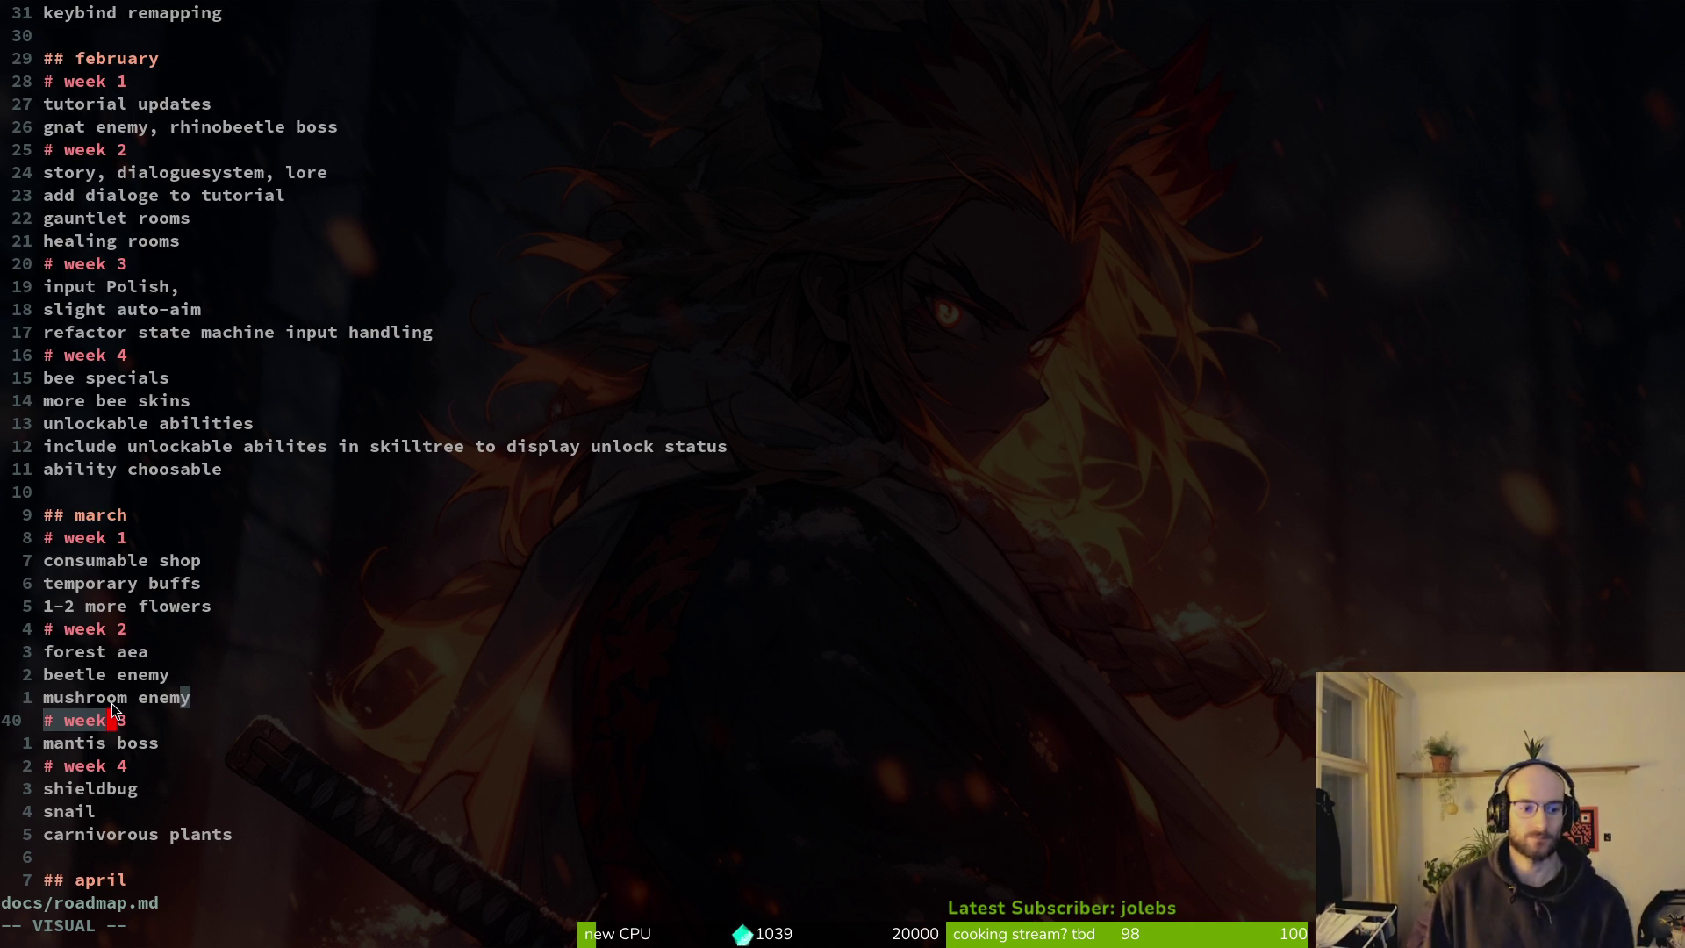
{"action": "type", "text": "y:w"}
{"action": "key", "text": "Return"}
Quit Vim and run tig to browse the repository history.
{"action": "scroll", "coordinate": [388, 583], "scroll_direction": "down", "scroll_amount": 6}
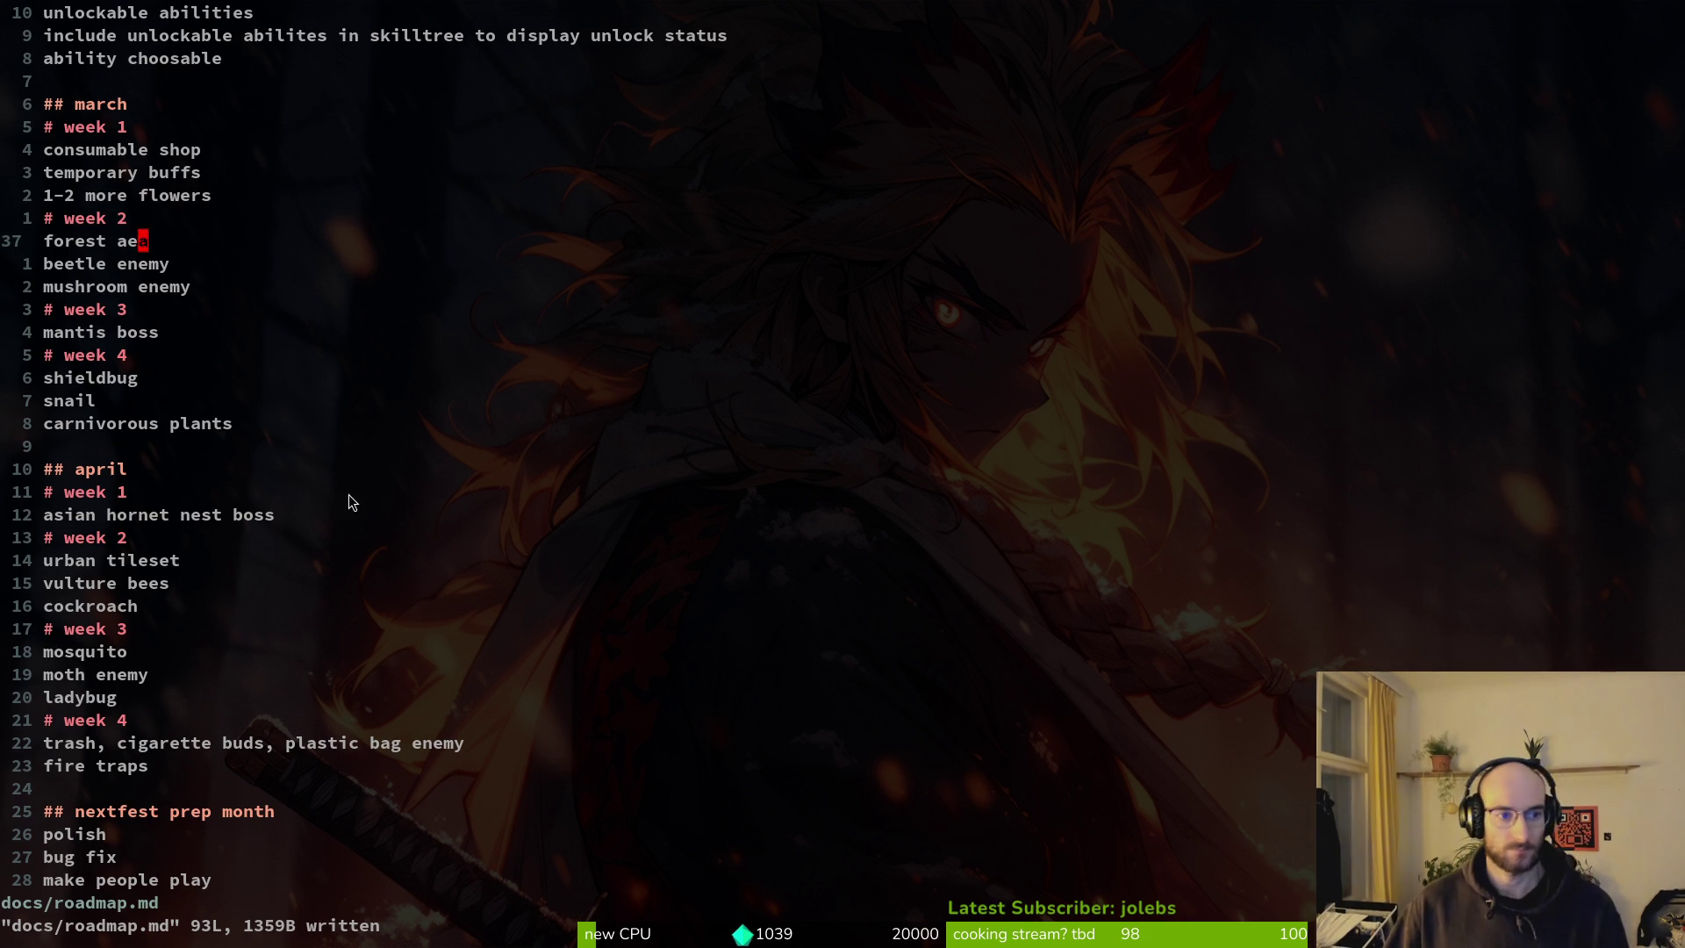
{"action": "scroll", "coordinate": [347, 497], "scroll_direction": "up", "scroll_amount": 9}
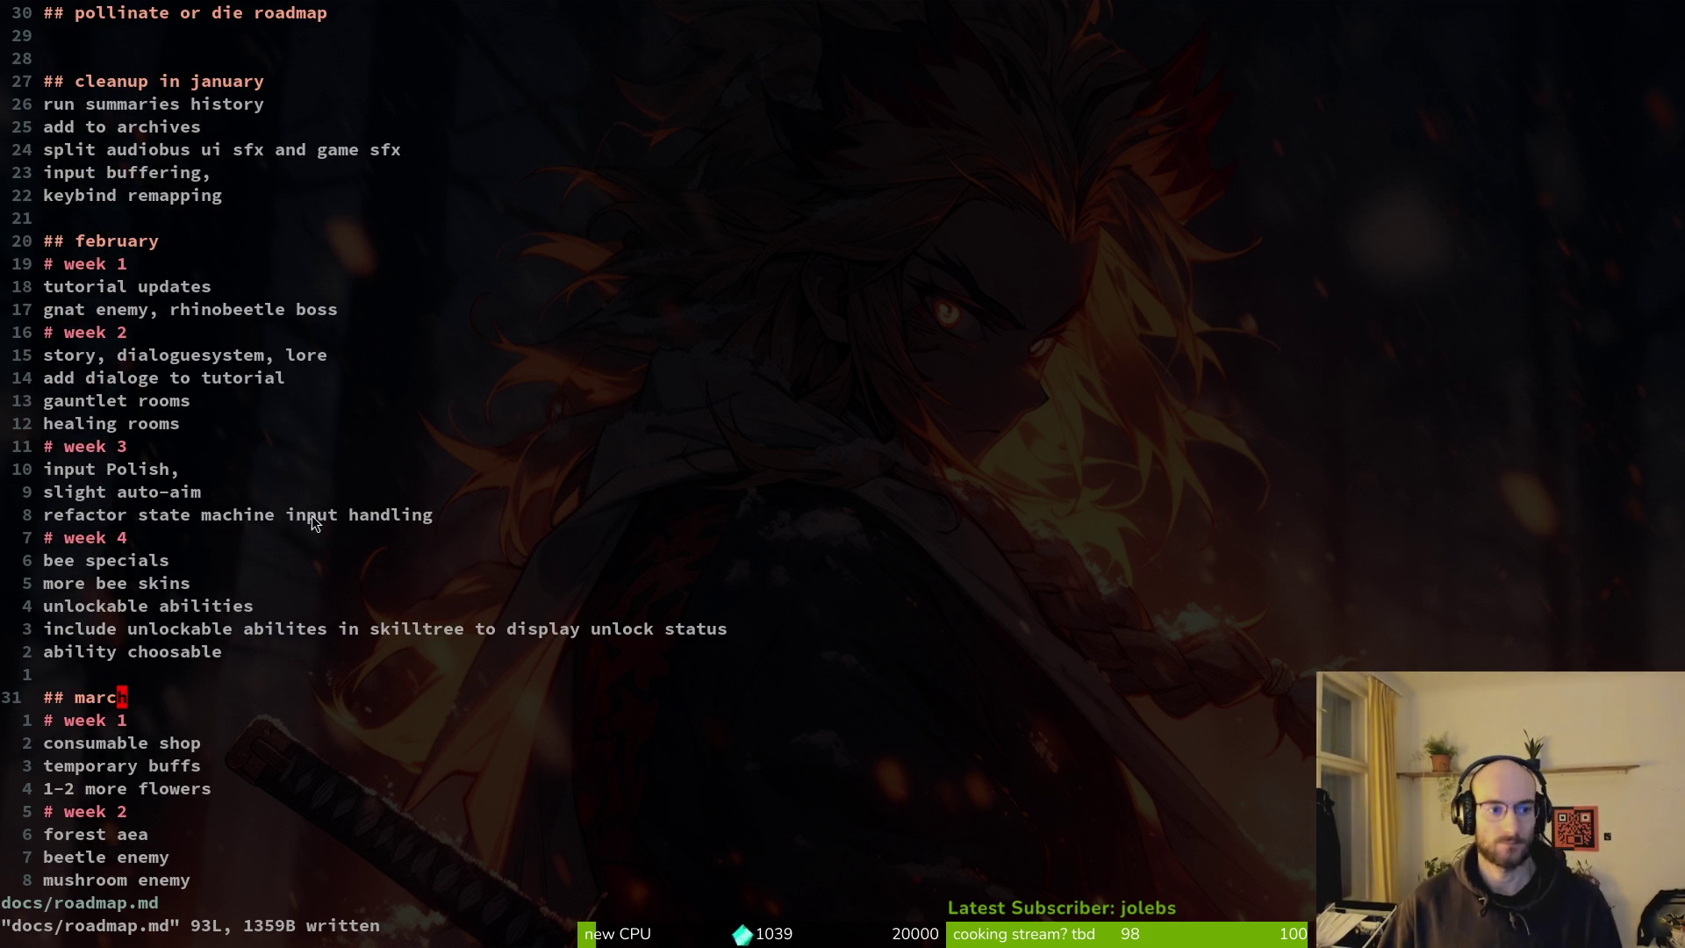
{"action": "type", "text": ":q"}
{"action": "key", "text": "Return"}
{"action": "type", "text": "tig"}
{"action": "key", "text": "Down"}
Quit tig and open the 'gauntlet rooms' issue #827 in a new background browser tab.
{"action": "key", "text": "q"}
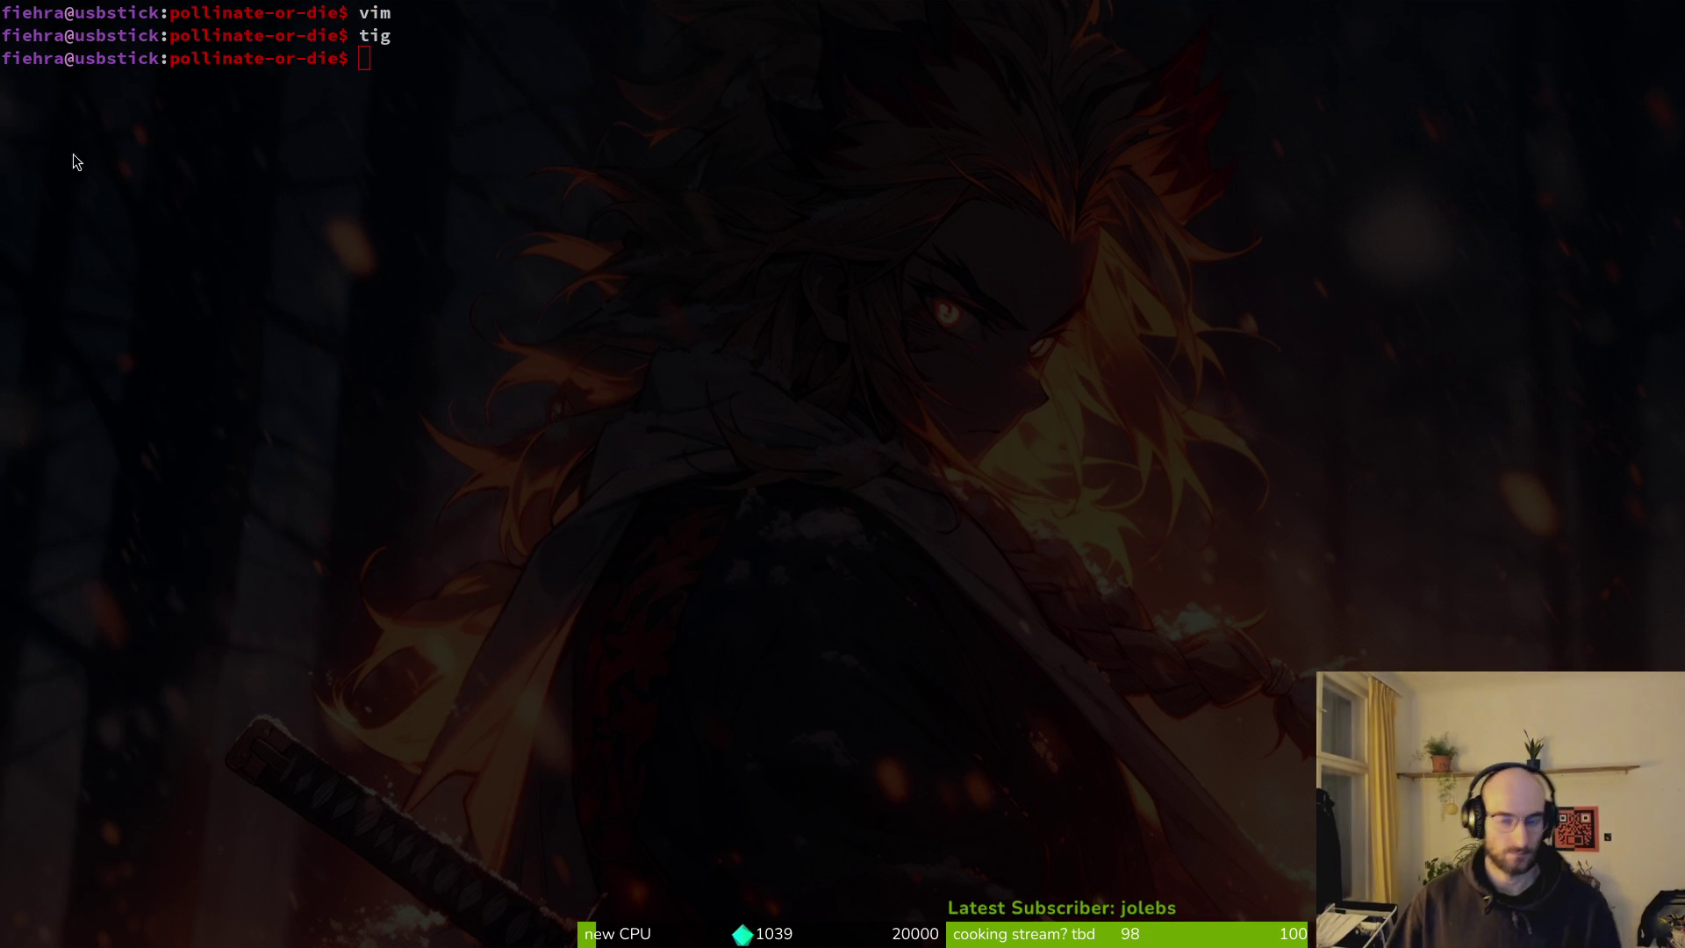
{"action": "key", "text": "alt+Tab"}
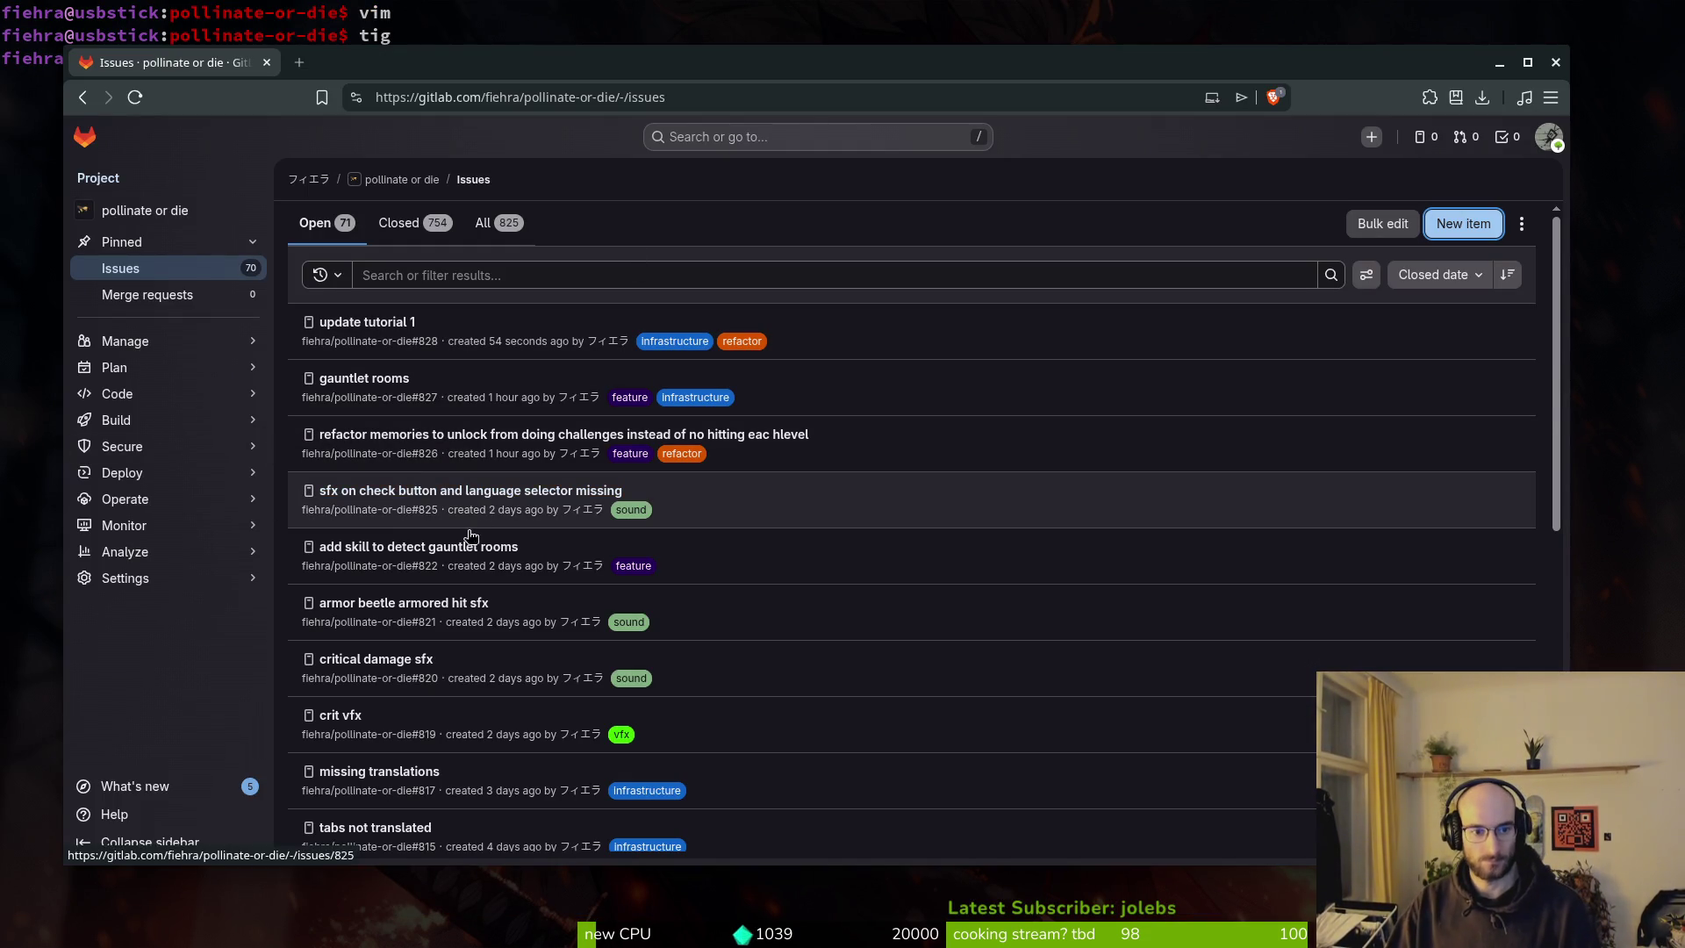
{"action": "right_click", "coordinate": [380, 391]}
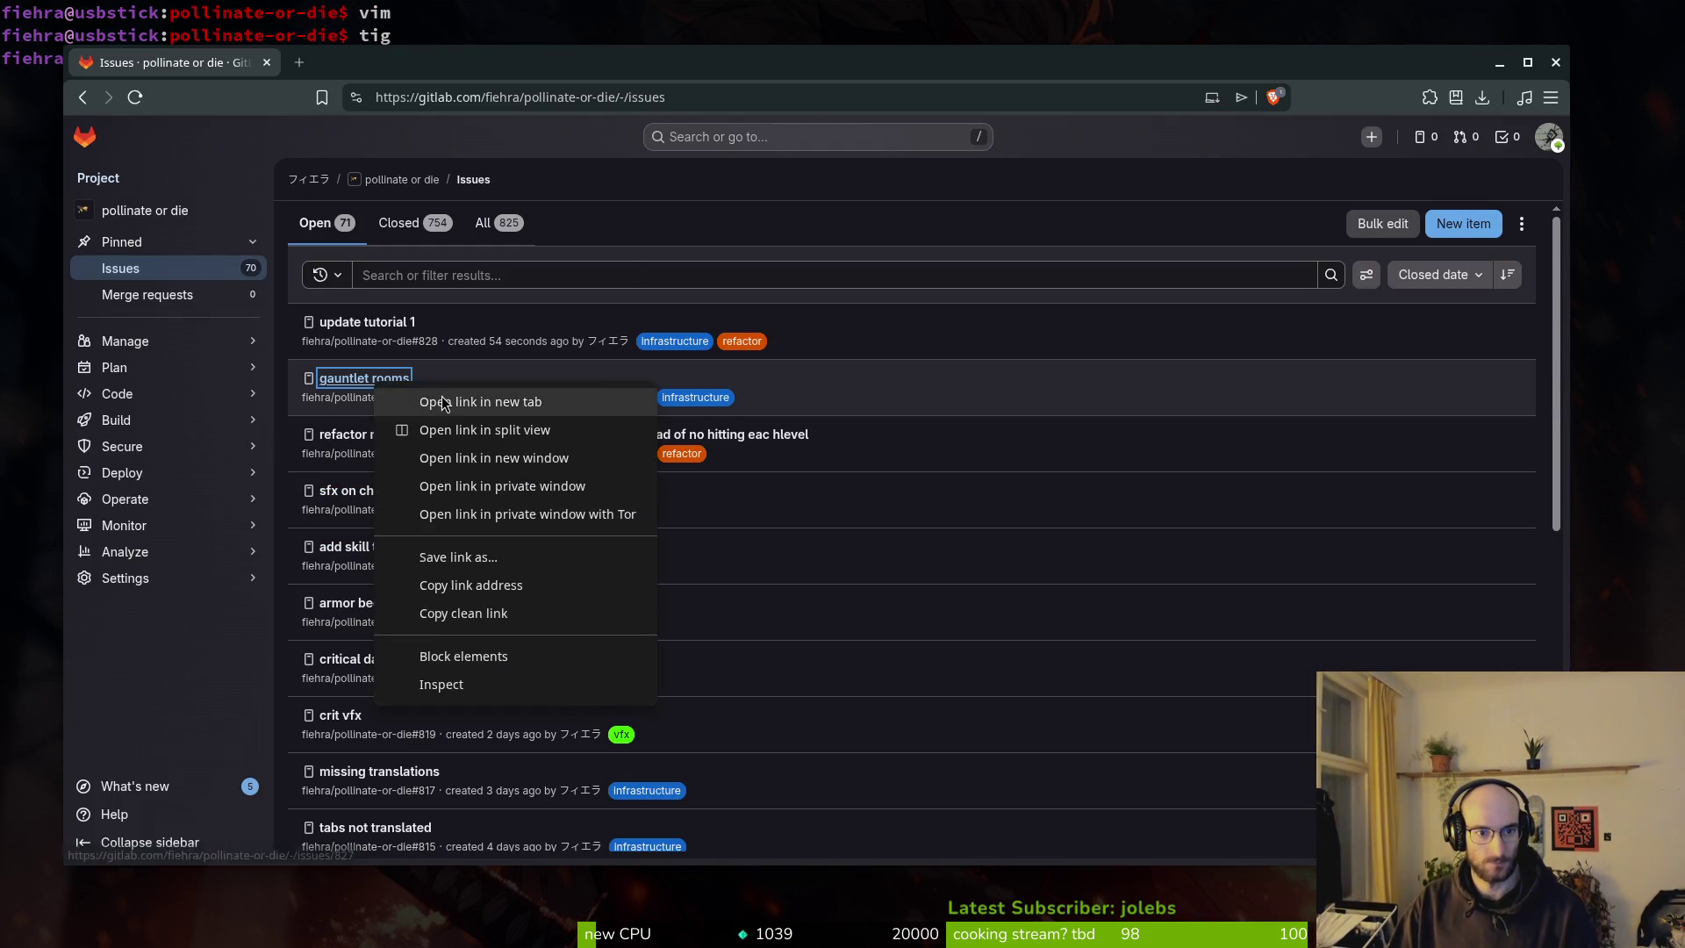
{"action": "left_click", "coordinate": [430, 399]}
{"action": "key", "text": "alt+Tab"}
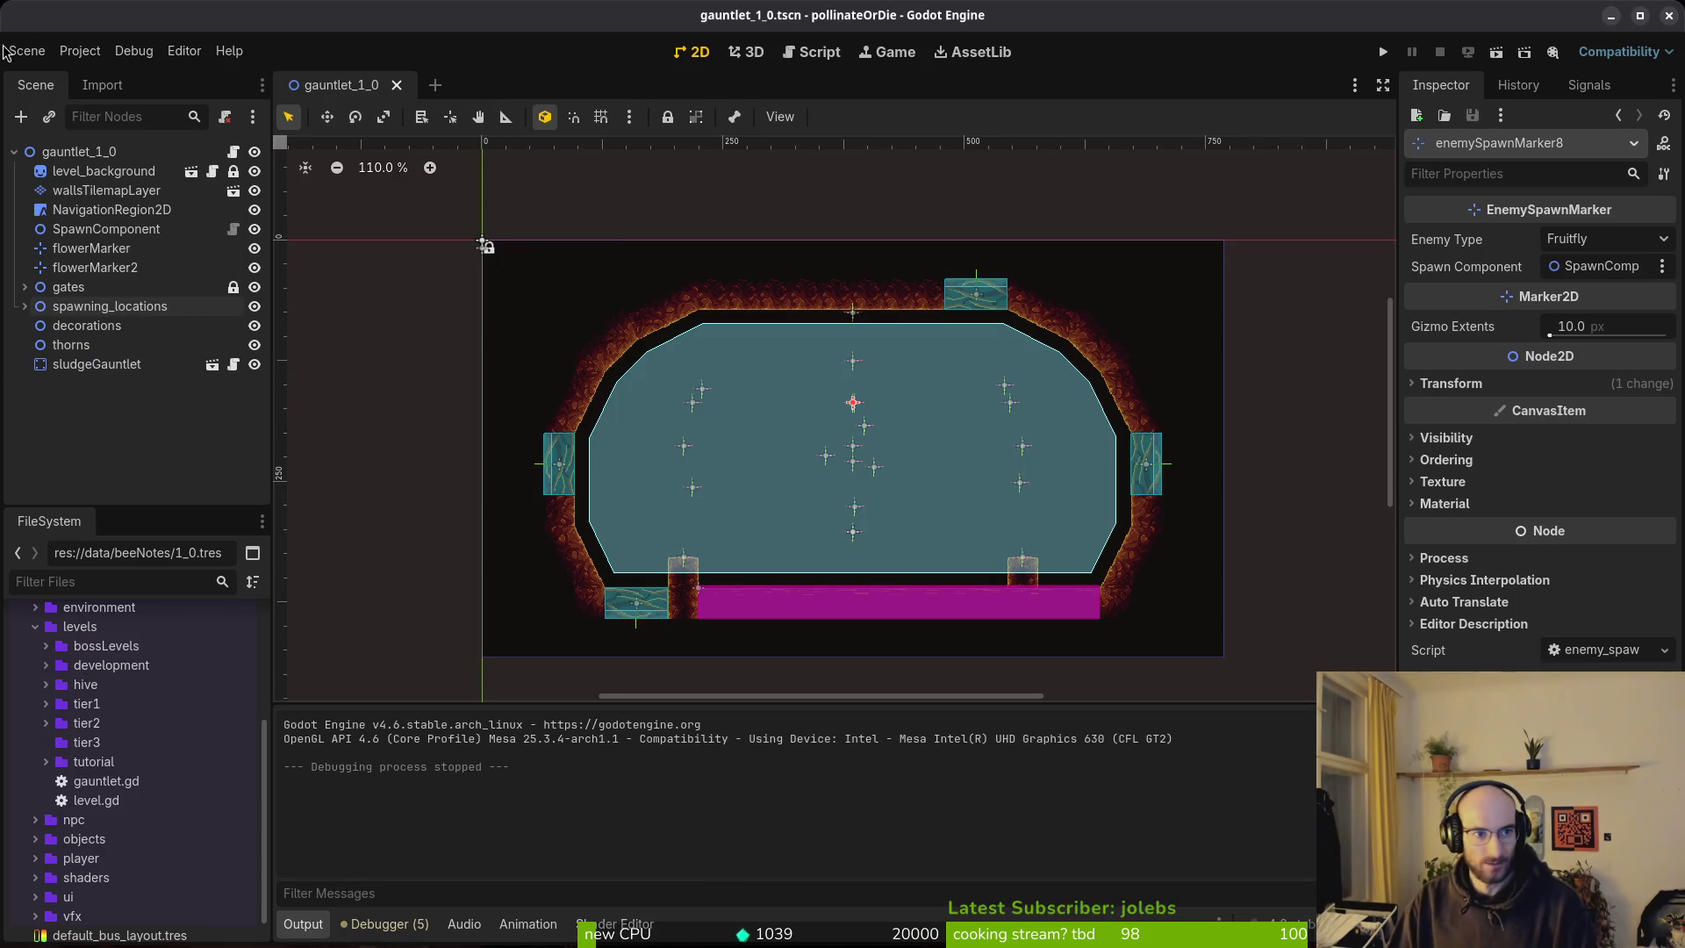
Create a new scene with a Node2D root named gauntlet_2_0.
{"action": "left_click", "coordinate": [40, 52]}
{"action": "left_click", "coordinate": [62, 87]}
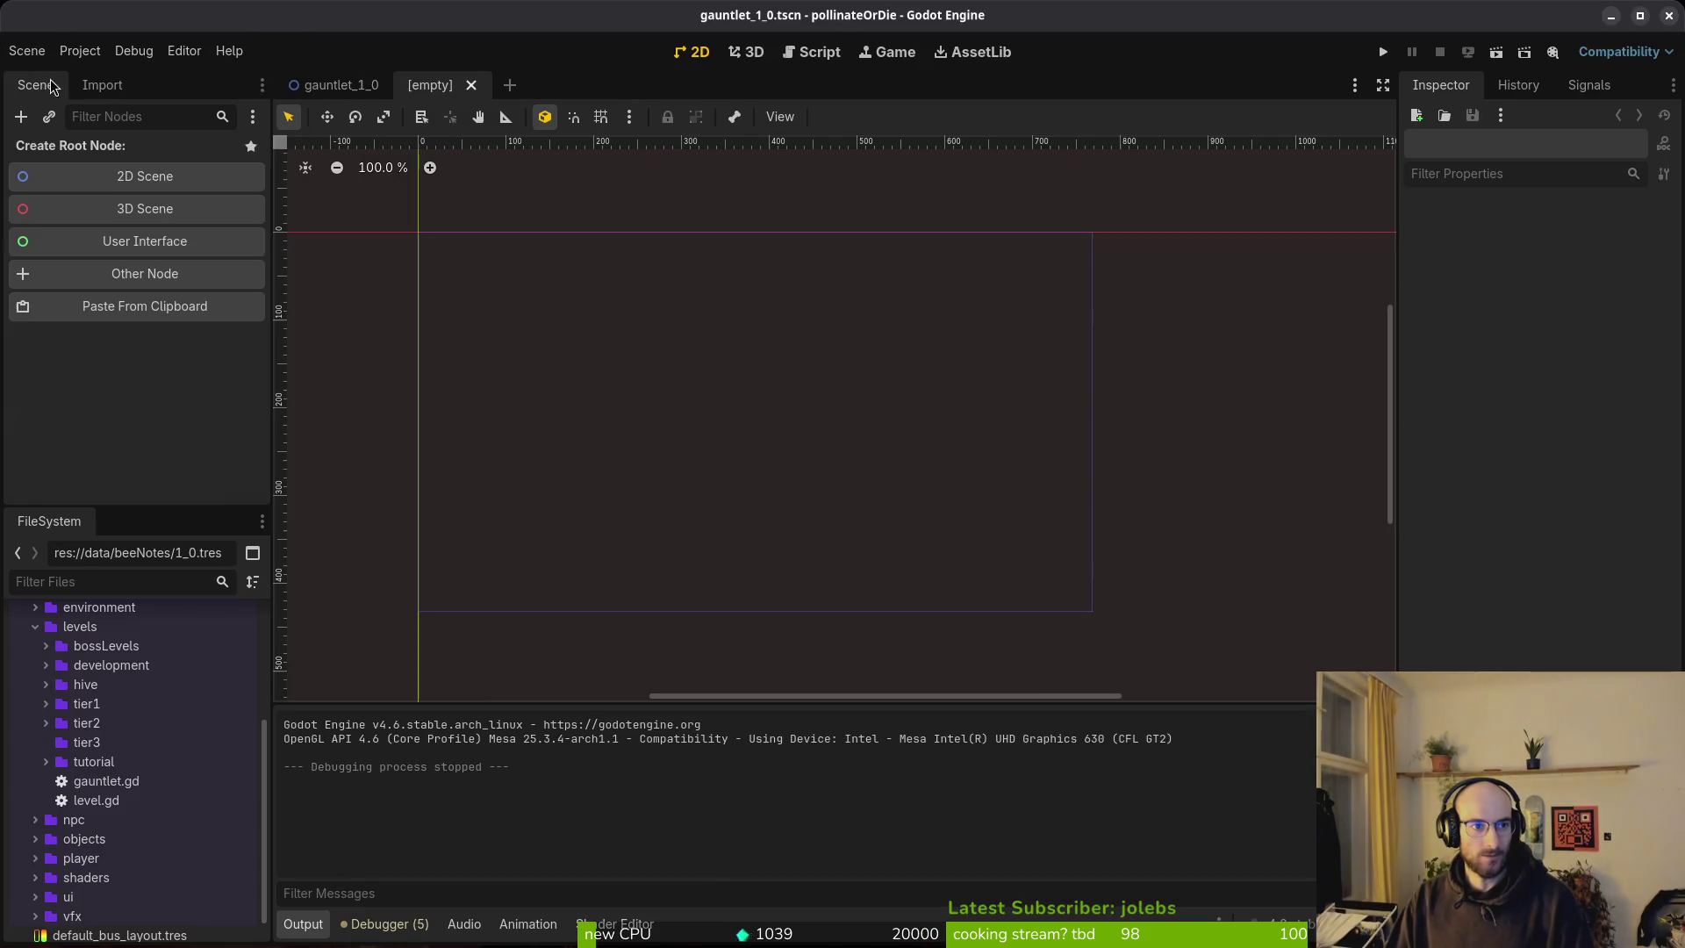
{"action": "left_click", "coordinate": [169, 178]}
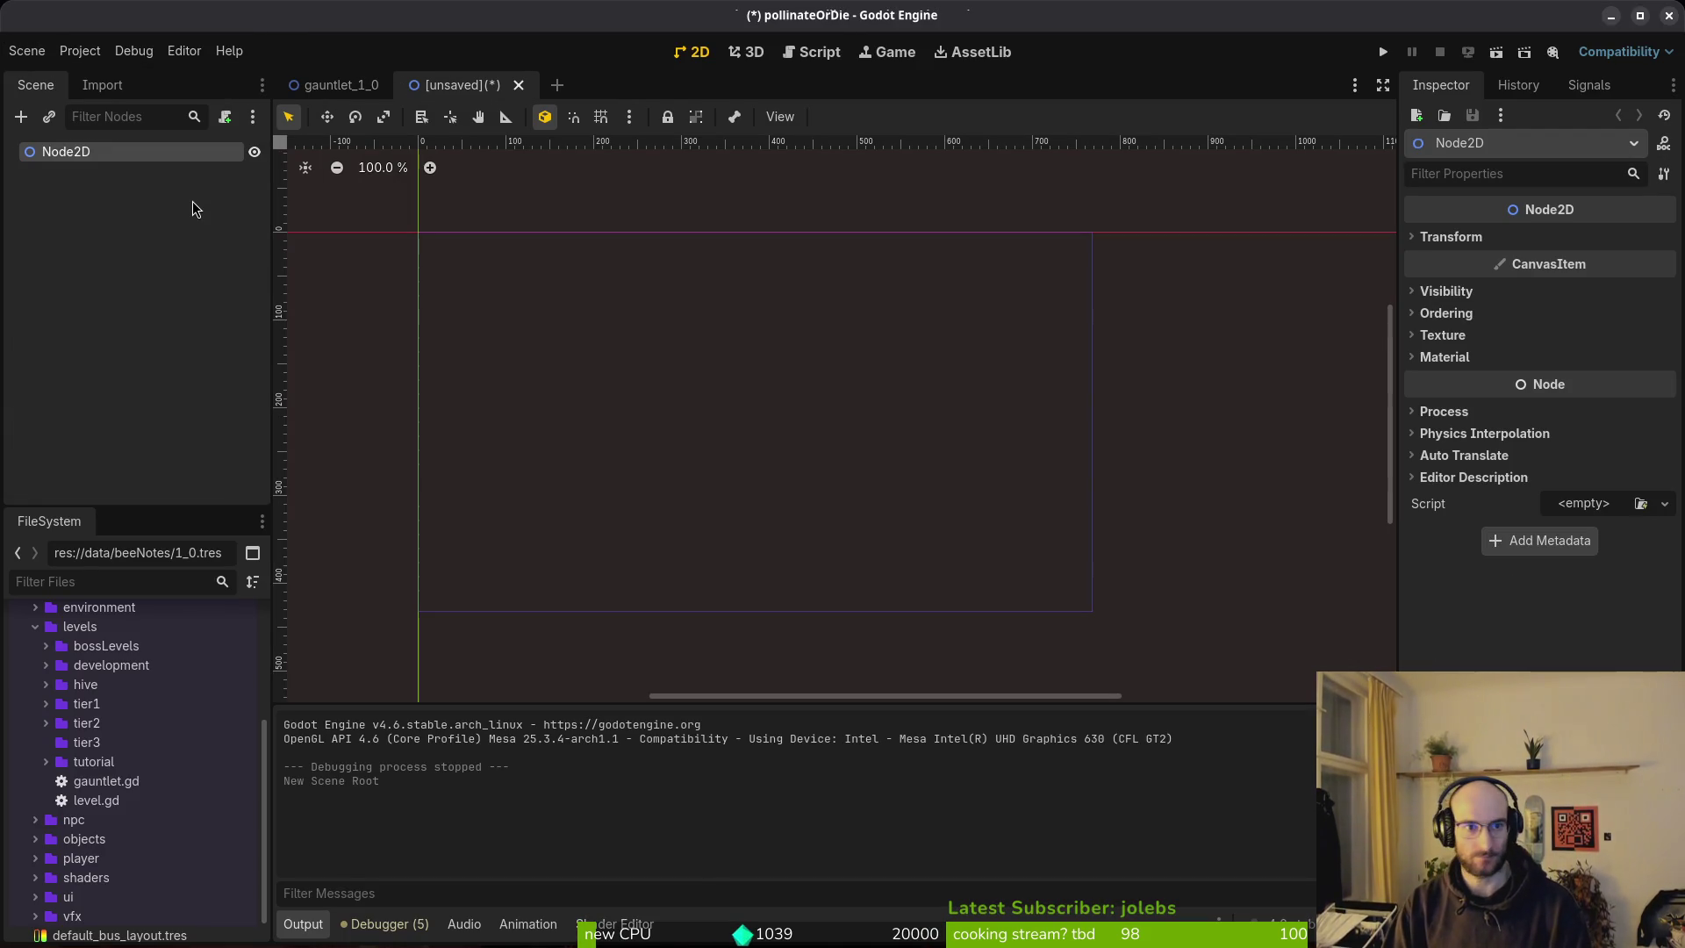
{"action": "key", "text": "F2"}
{"action": "type", "text": "gauntlet_2_0"}
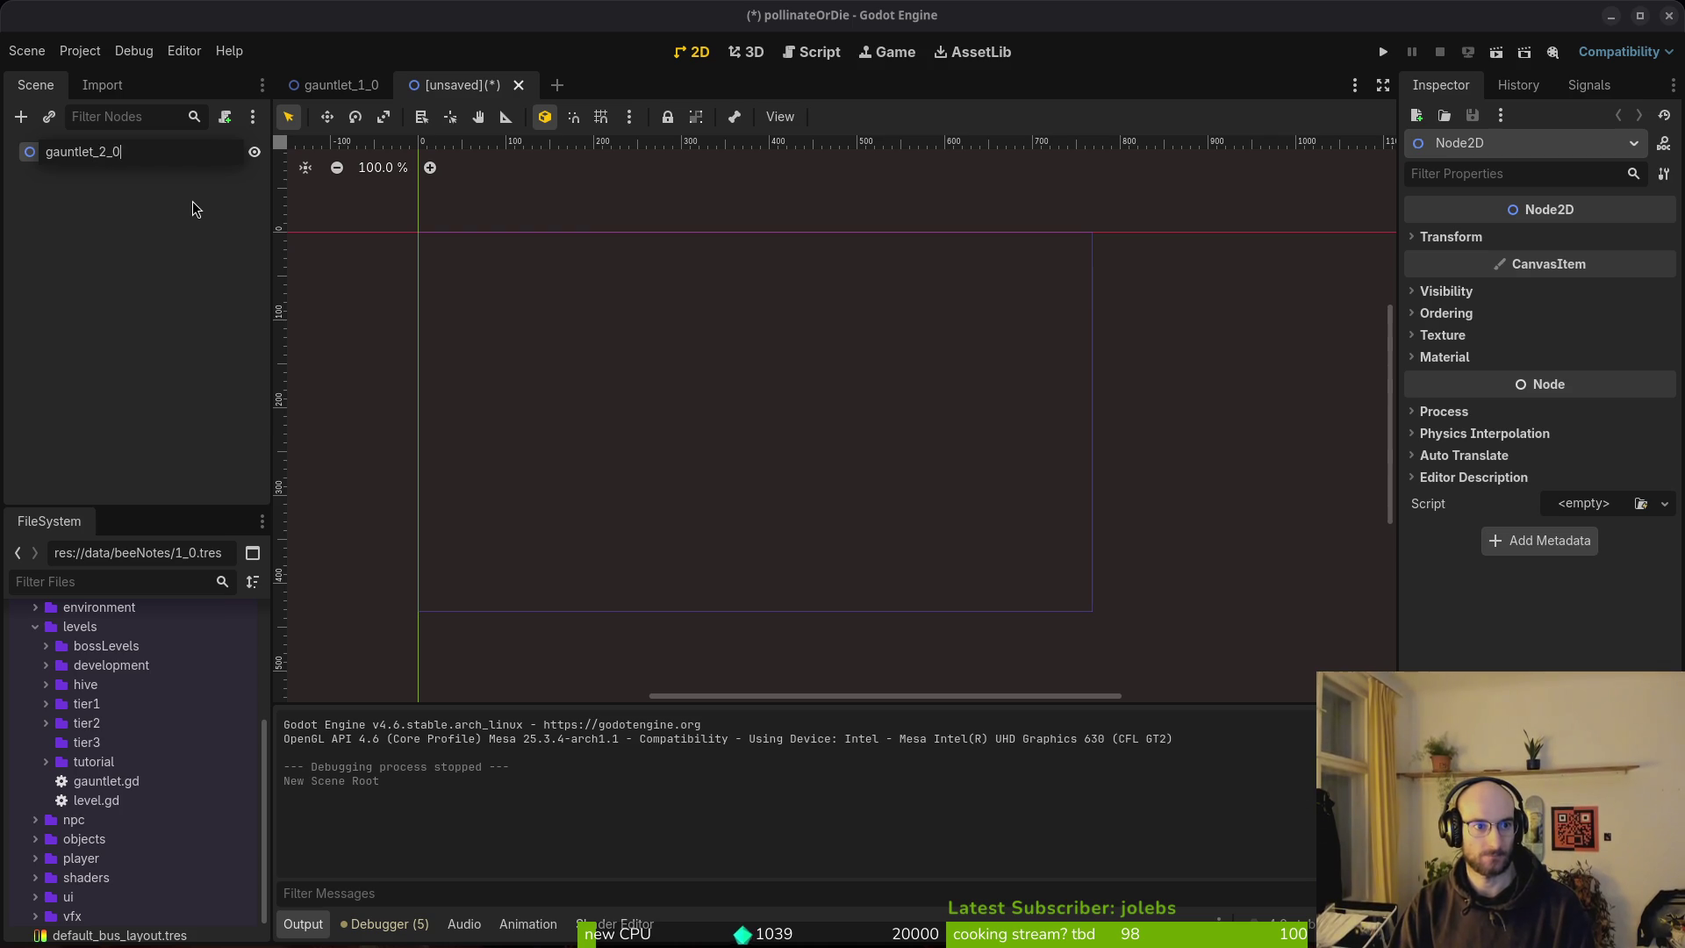
{"action": "key", "text": "Return"}
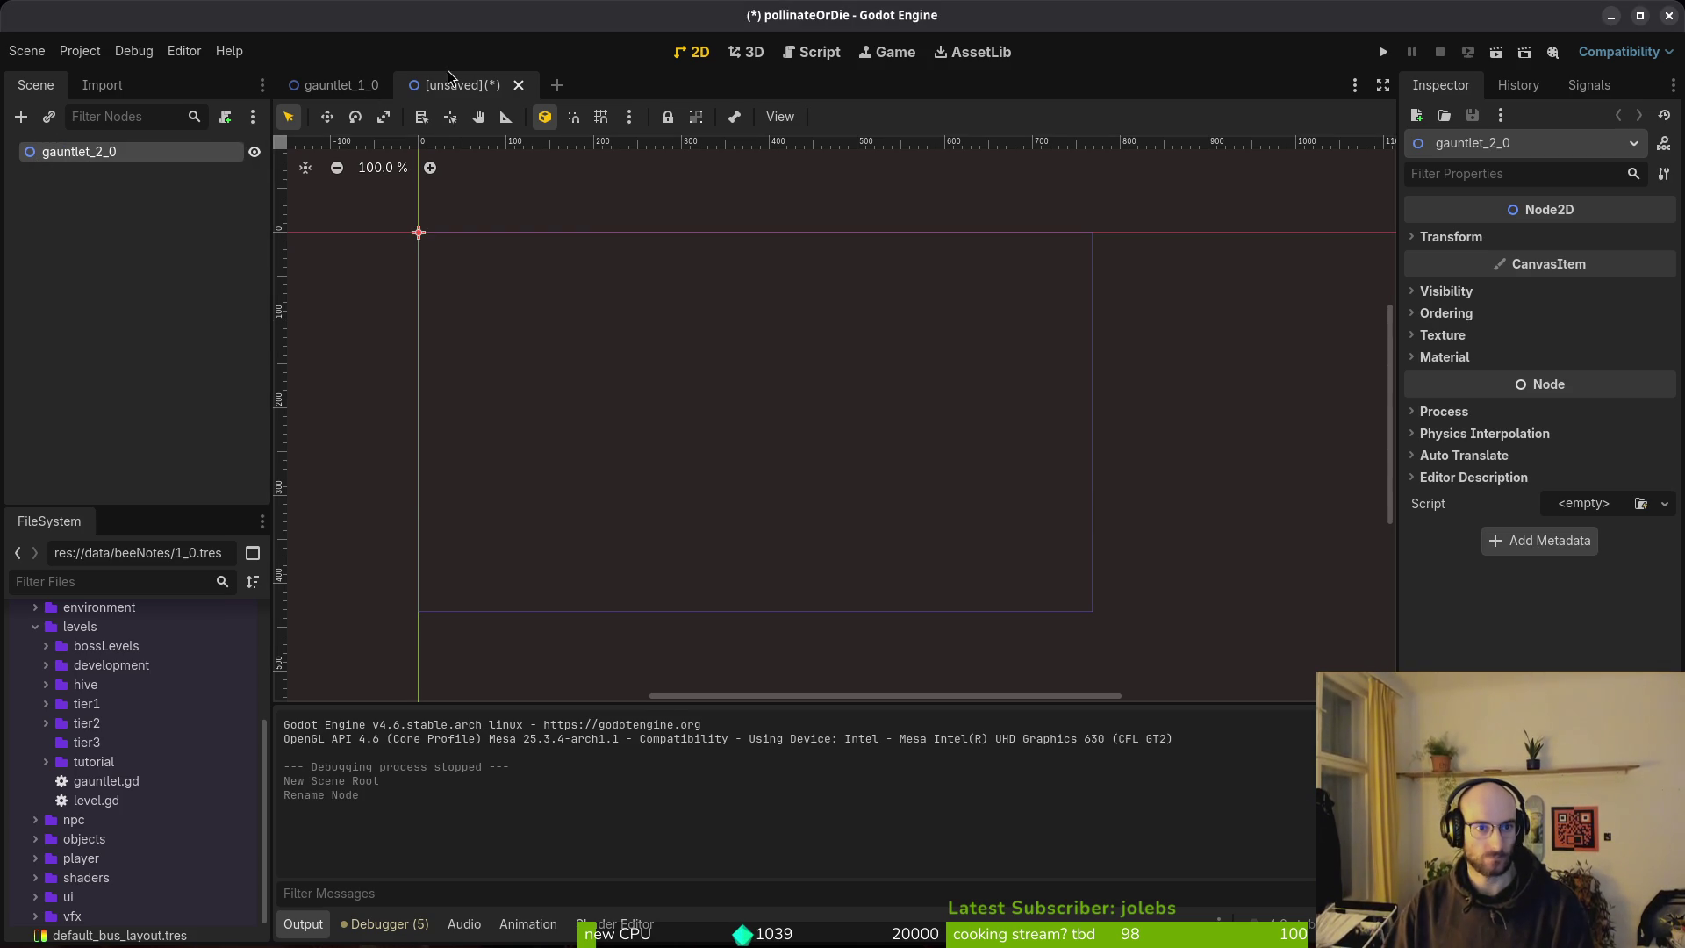
Leave the new scene unsaved and return to gauntlet_1_0 with wave4 collapsed.
{"action": "key", "text": "ctrl+s"}
{"action": "key", "text": "Escape"}
{"action": "left_click", "coordinate": [160, 257]}
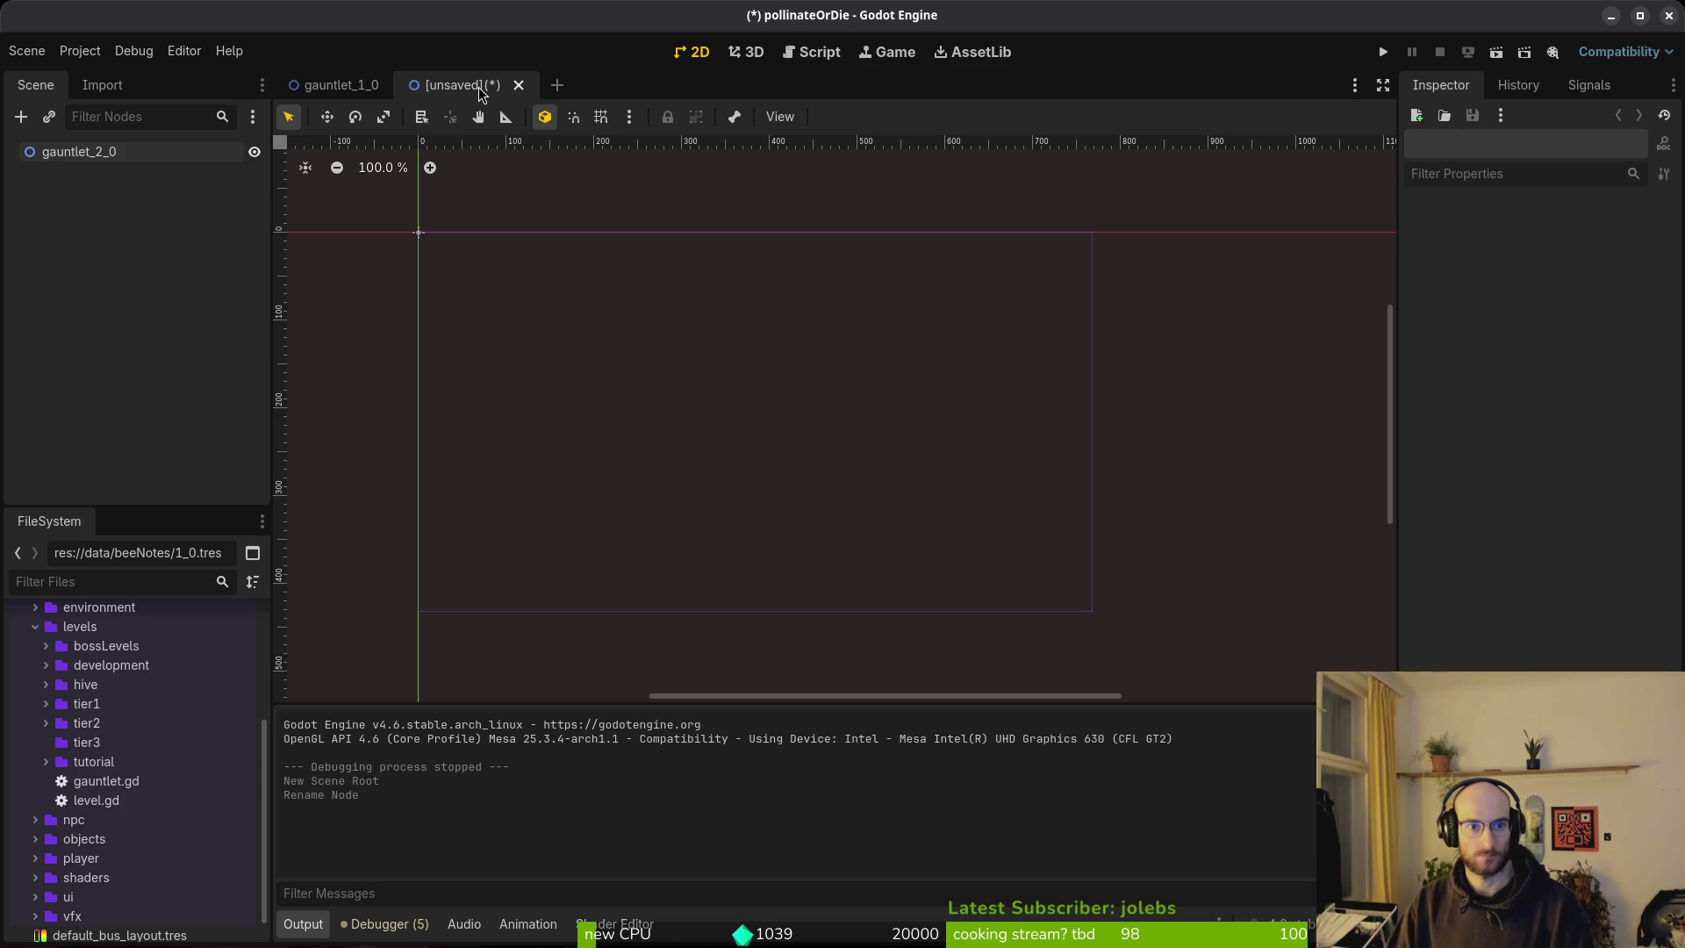
{"action": "left_click", "coordinate": [346, 85]}
{"action": "left_click", "coordinate": [35, 366]}
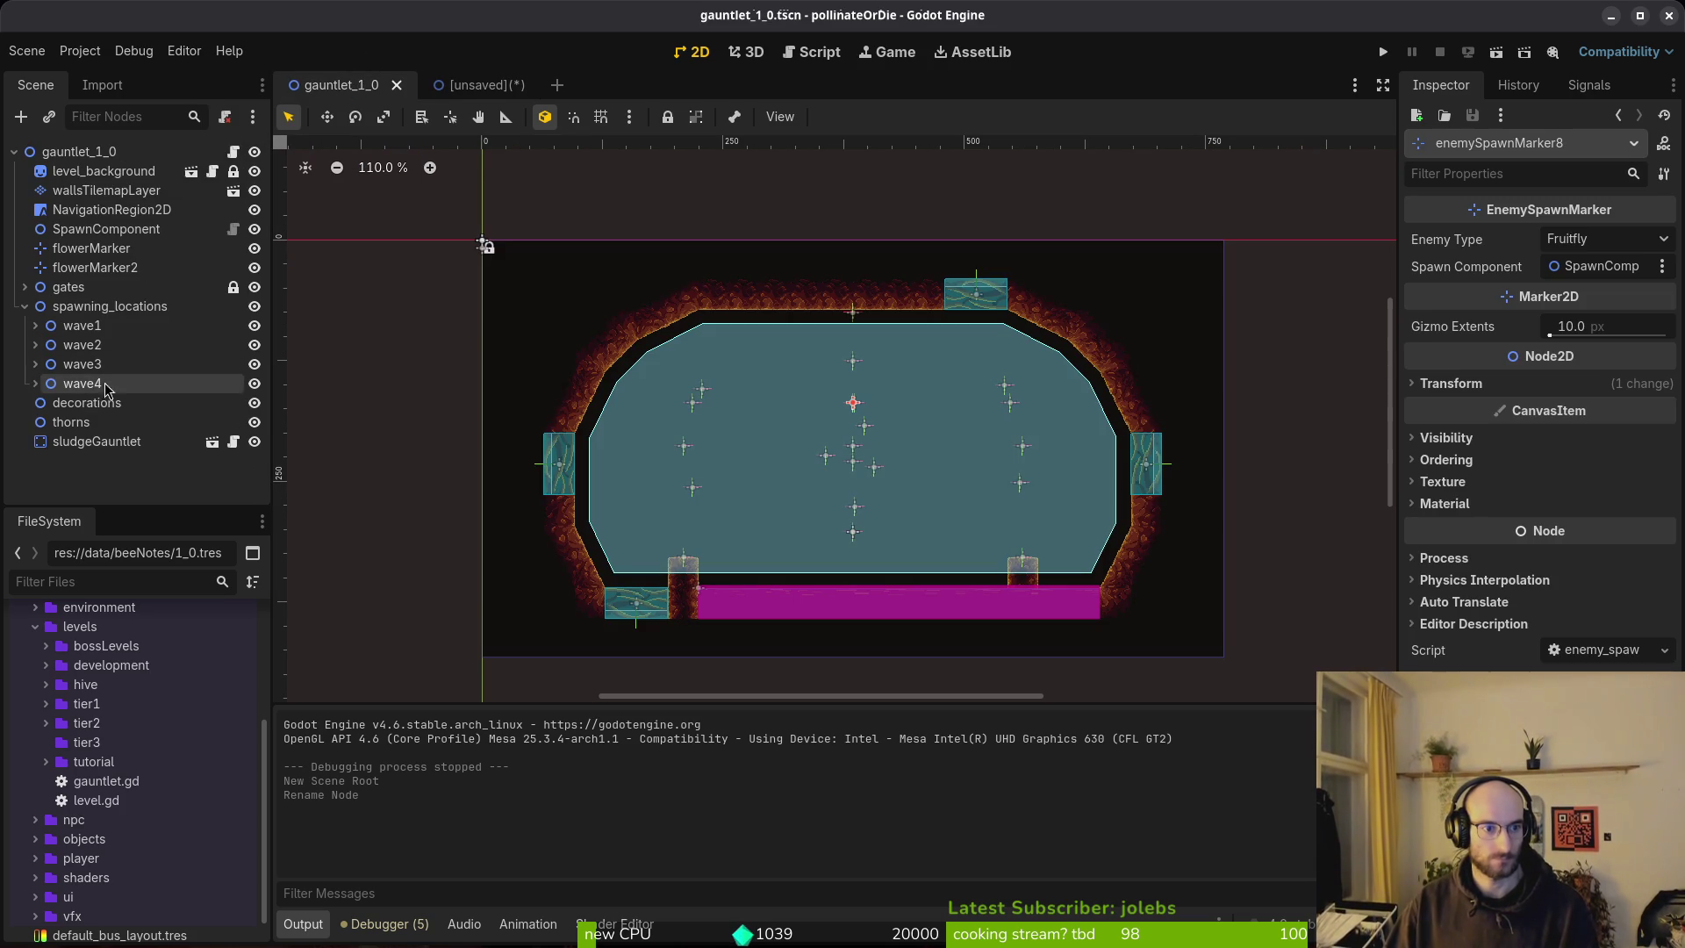
Copy wave4 and paste it under spawning_locations as wave5.
{"action": "left_click", "coordinate": [95, 386]}
{"action": "key", "text": "ctrl+c"}
{"action": "left_click", "coordinate": [110, 307]}
{"action": "key", "text": "ctrl+v"}
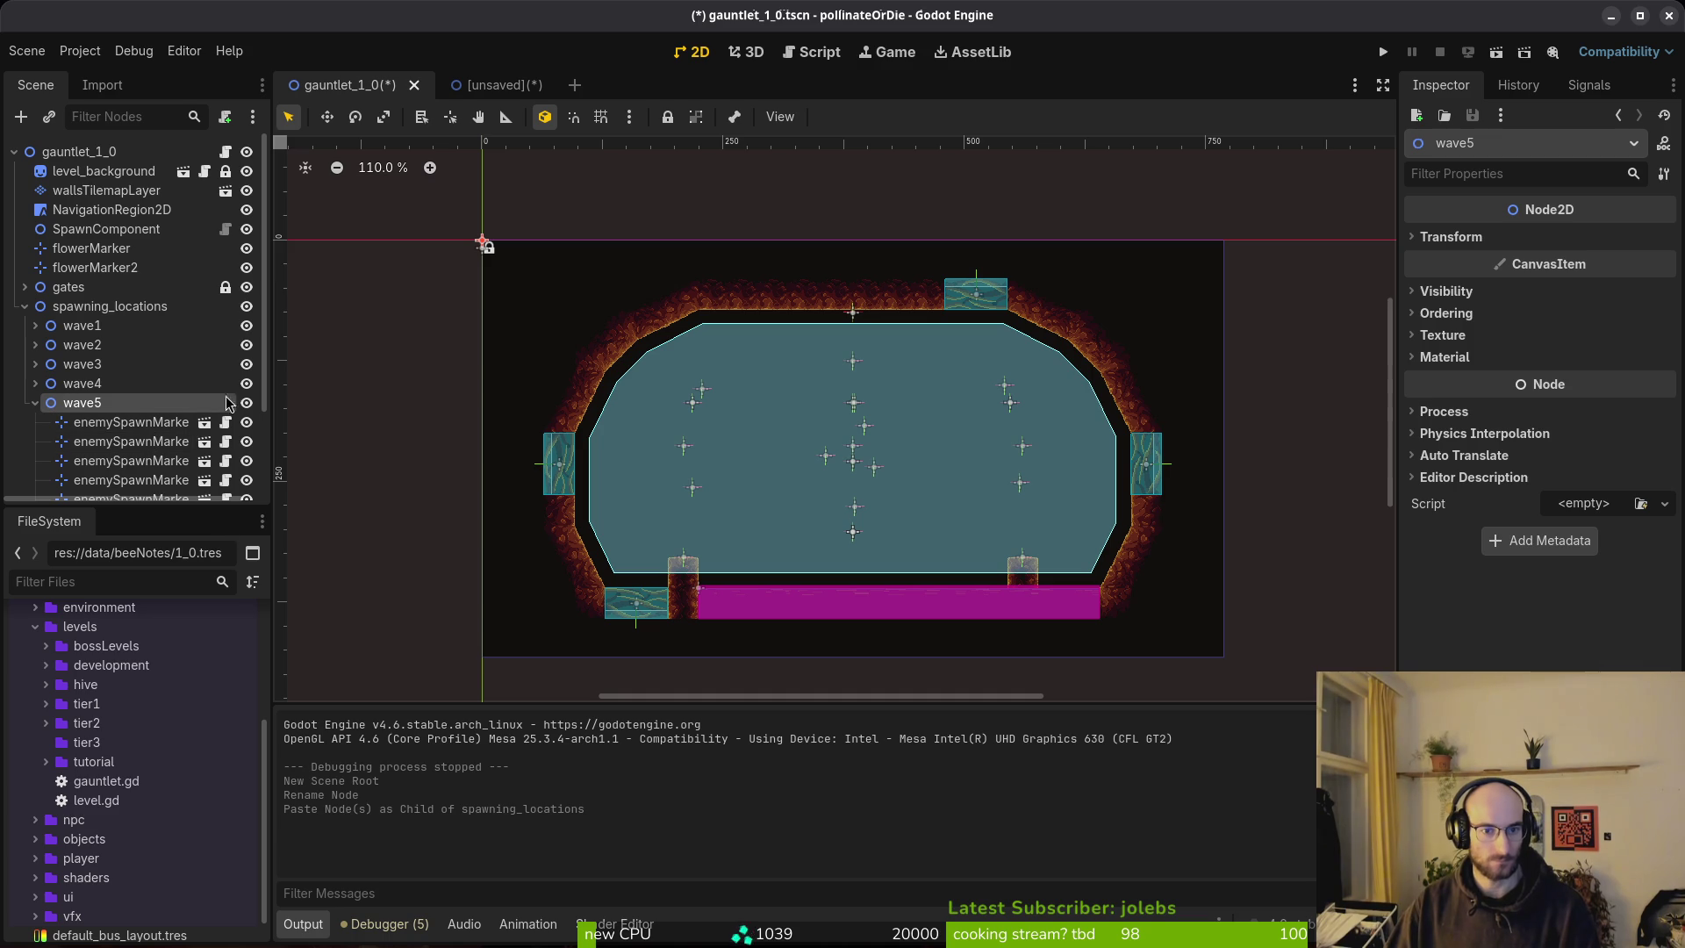
Hide the spawn markers of waves 1–4.
{"action": "left_click", "coordinate": [247, 384]}
{"action": "left_click", "coordinate": [246, 364]}
{"action": "left_click", "coordinate": [246, 326]}
{"action": "left_click", "coordinate": [247, 345]}
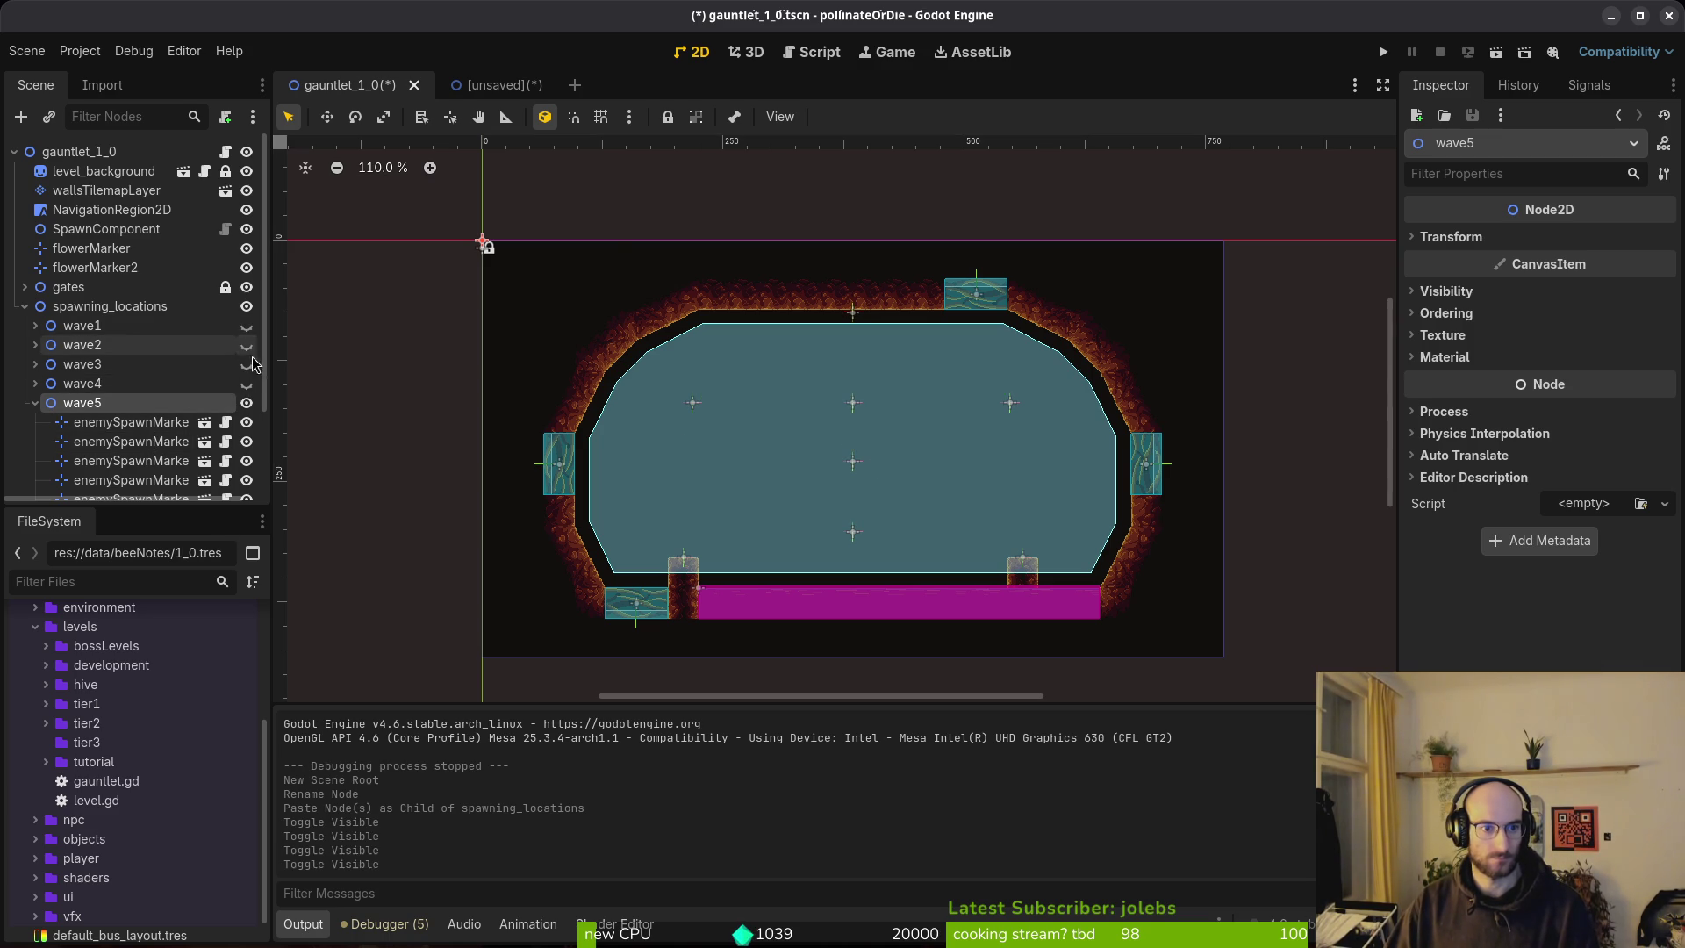
Delete five of wave5's spawn markers, leaving just one.
{"action": "scroll", "coordinate": [123, 421], "scroll_direction": "down", "scroll_amount": 3}
{"action": "left_click", "coordinate": [128, 417]}
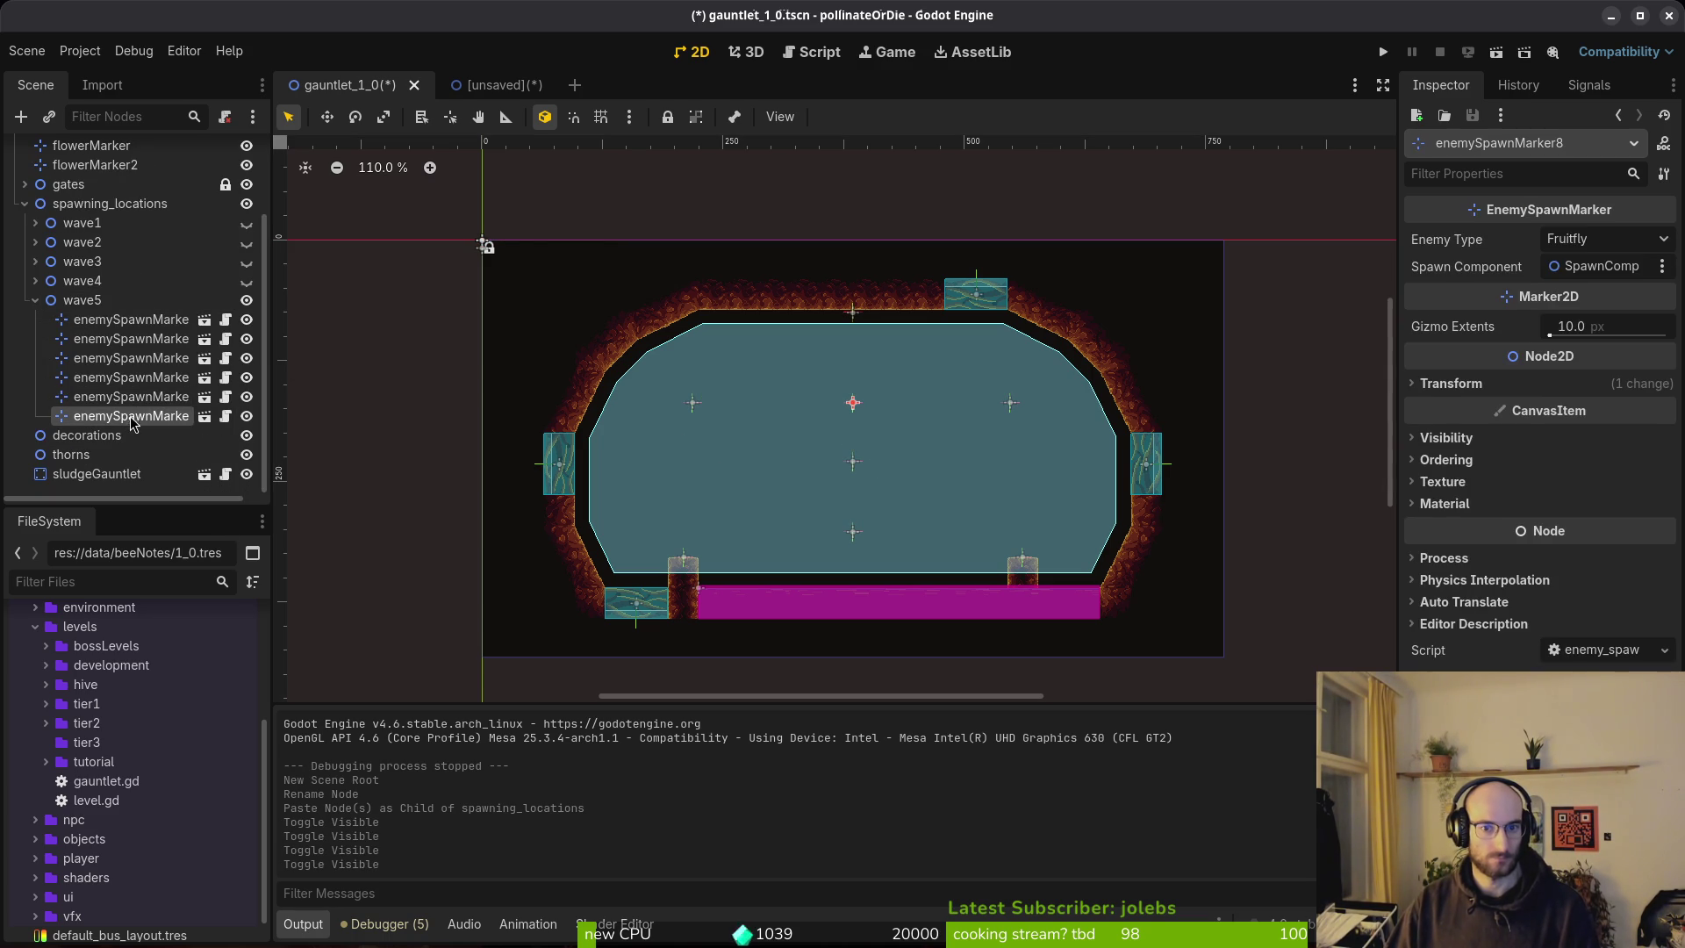
{"action": "left_click", "coordinate": [119, 347], "text": "shift"}
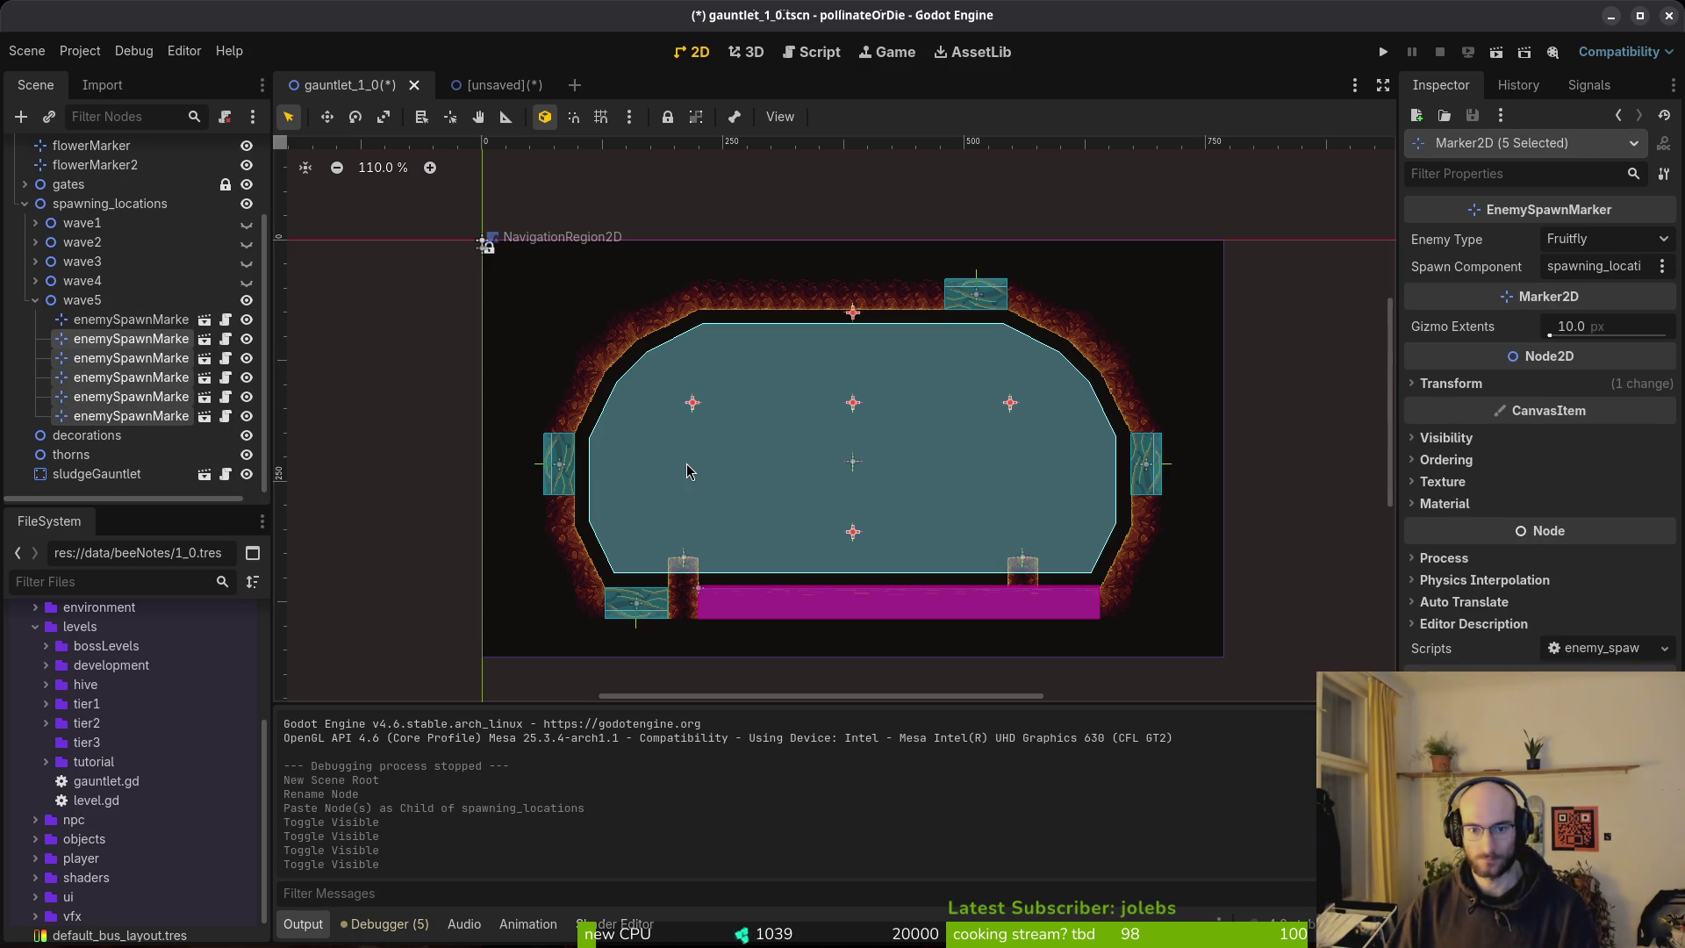
{"action": "key", "text": "Delete"}
{"action": "left_click", "coordinate": [913, 489]}
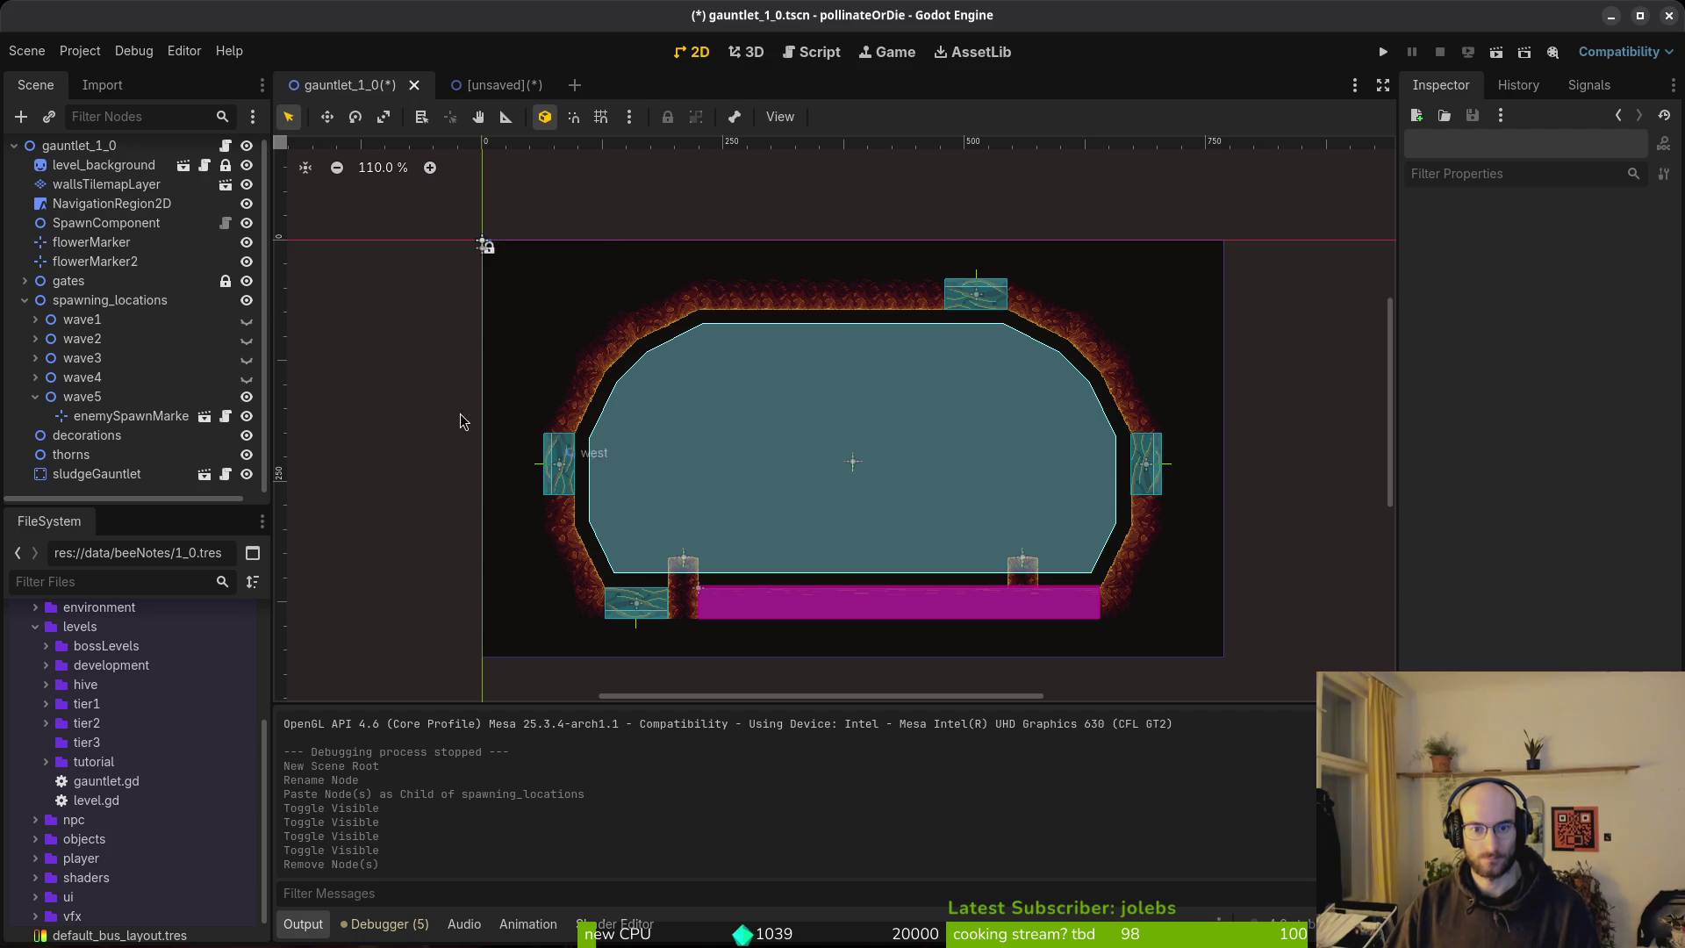
Paste copies of the remaining spawn marker into wave5, placing them left and upper right.
{"action": "left_click", "coordinate": [851, 461]}
{"action": "scroll", "coordinate": [973, 467], "scroll_direction": "up", "scroll_amount": 5}
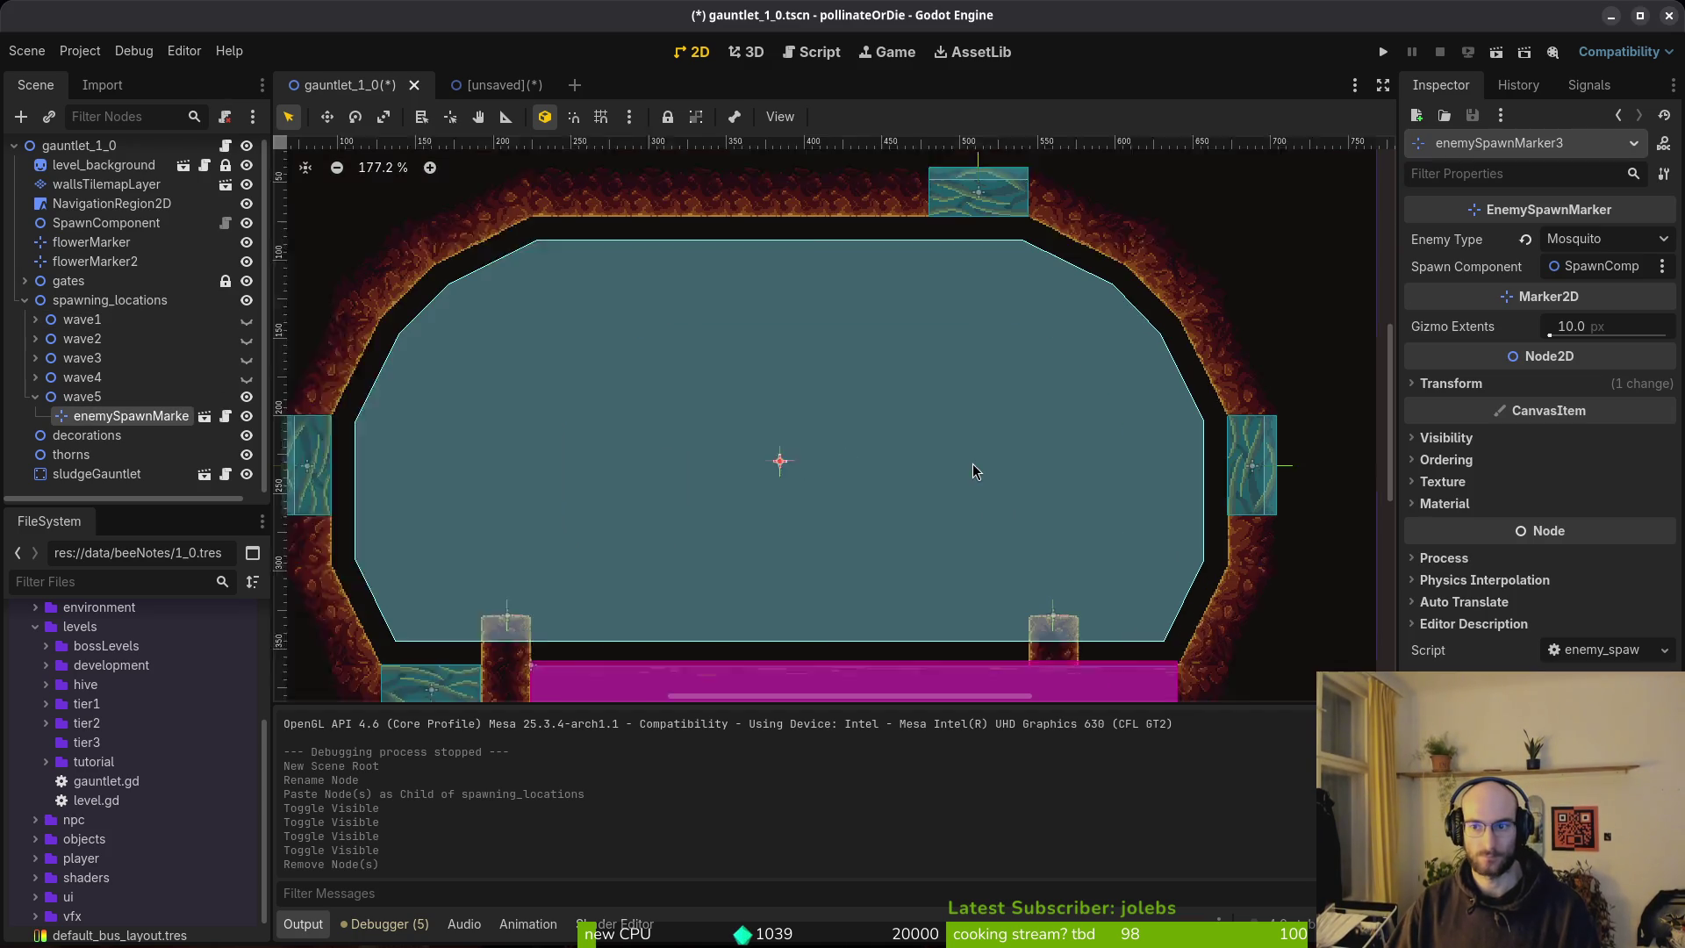
{"action": "scroll", "coordinate": [973, 463], "scroll_direction": "up", "scroll_amount": 1}
{"action": "mouse_move", "coordinate": [761, 463]}
{"action": "left_mouse_down"}
{"action": "mouse_move", "coordinate": [760, 436]}
{"action": "mouse_move", "coordinate": [760, 451]}
{"action": "left_mouse_up"}
{"action": "key", "text": "ctrl+c"}
{"action": "left_click", "coordinate": [82, 396]}
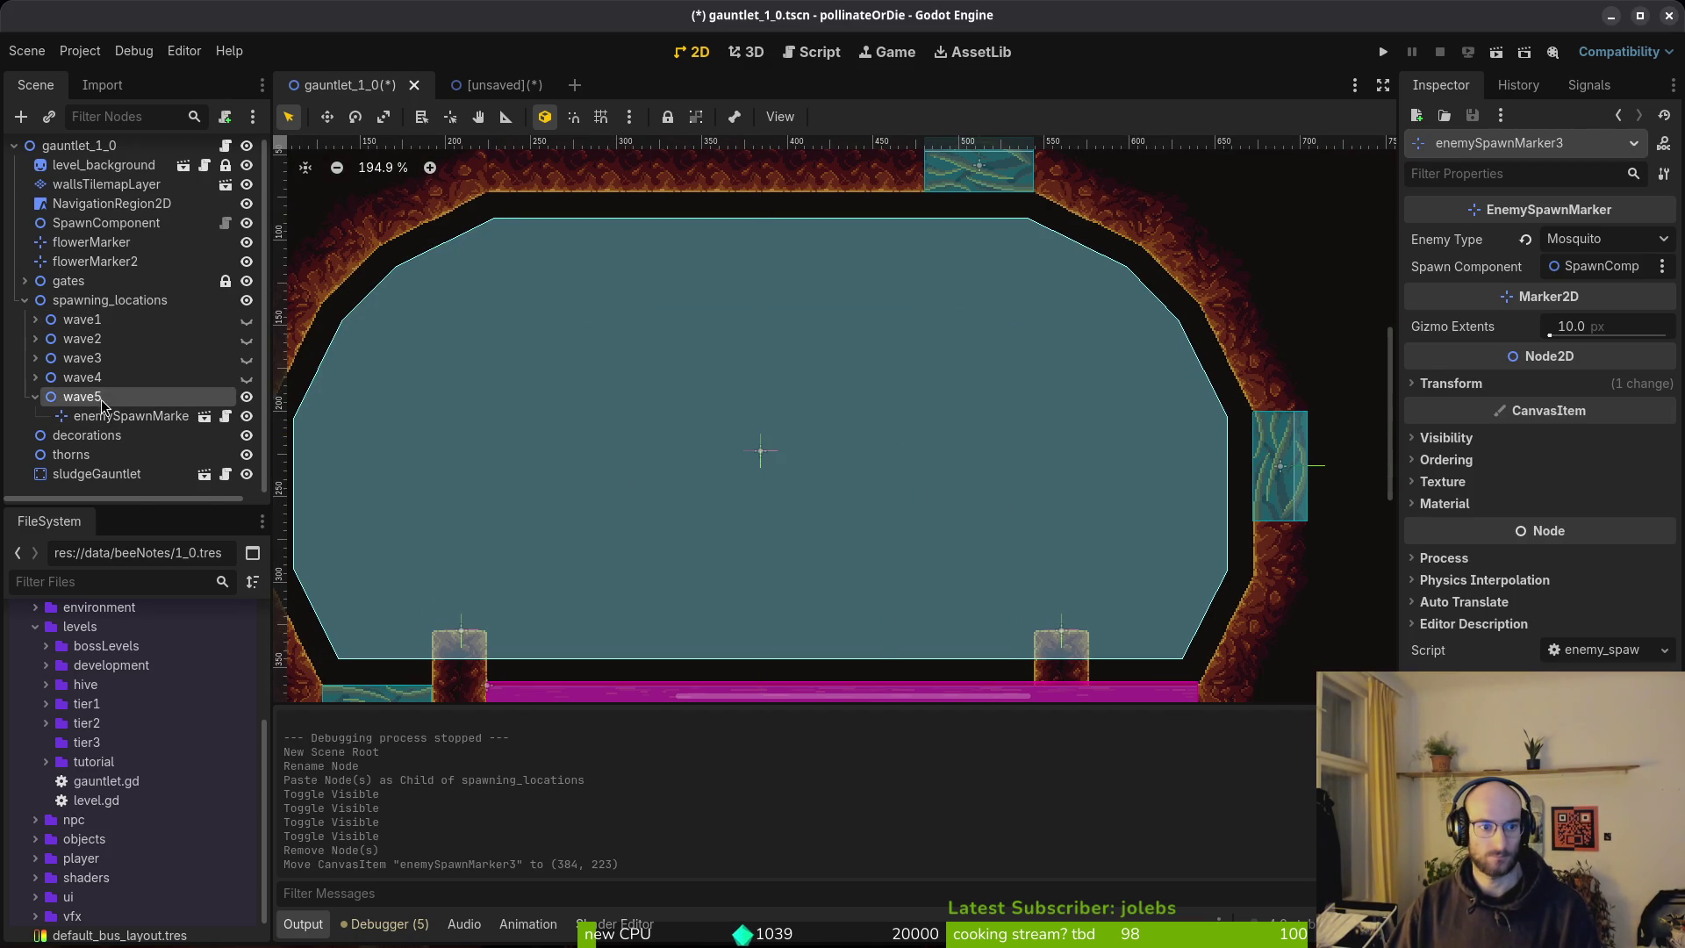
{"action": "key", "text": "ctrl+v"}
{"action": "key", "text": "ctrl+v"}
{"action": "key", "text": "ctrl+v"}
{"action": "left_click", "coordinate": [761, 451]}
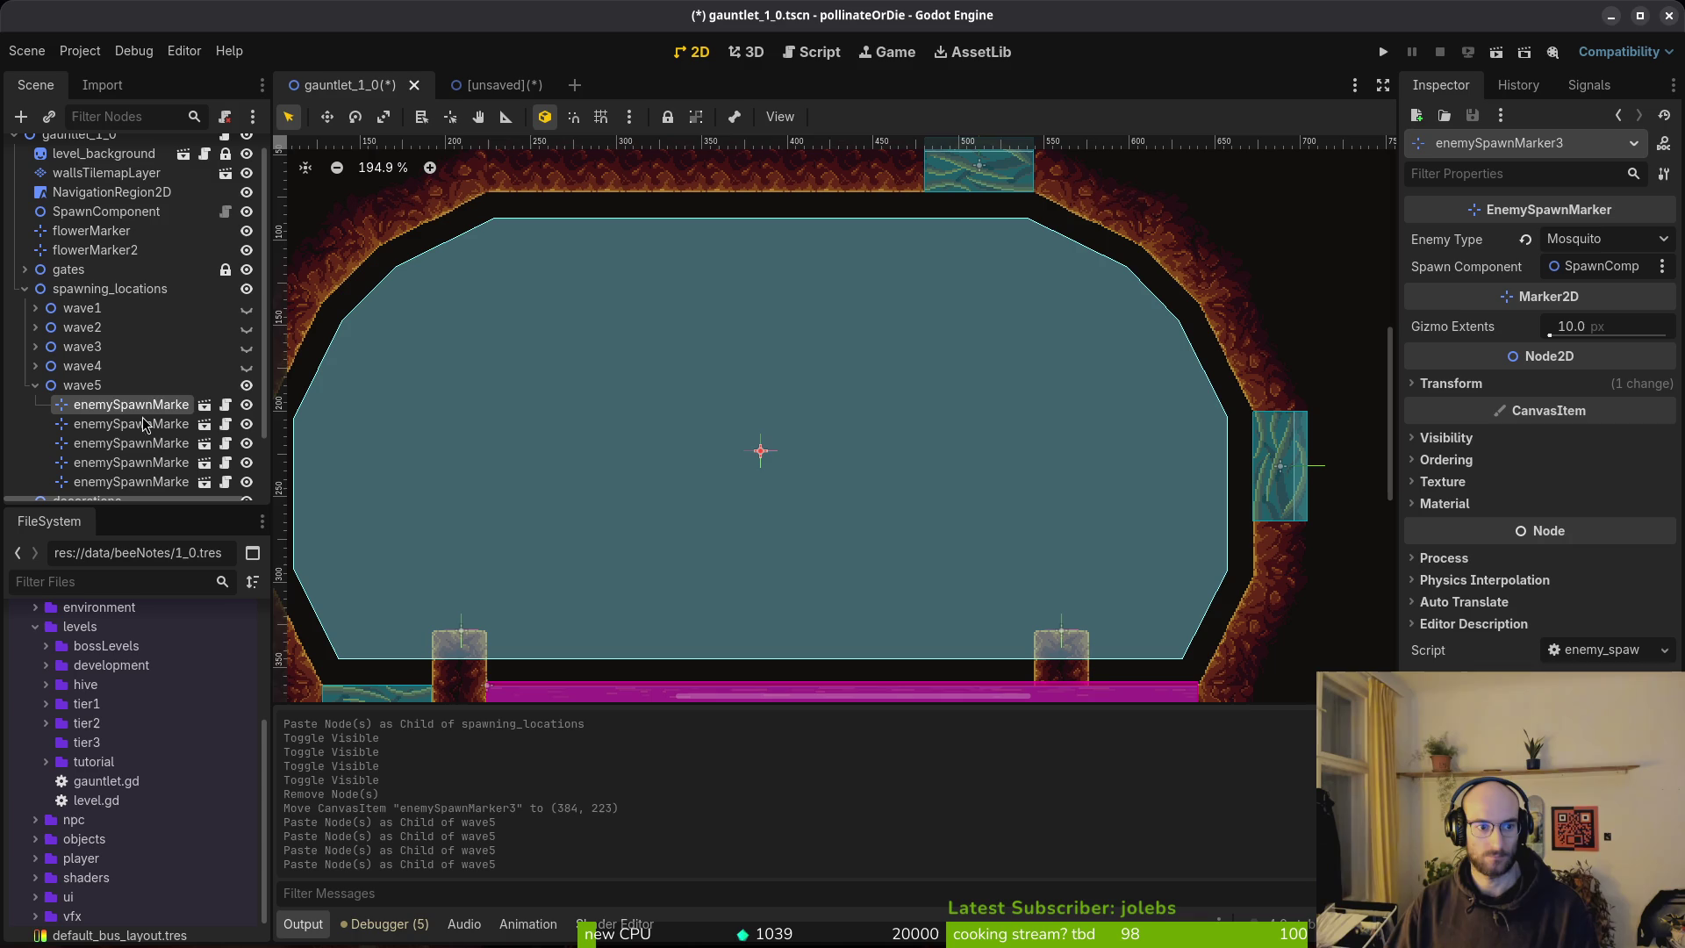
{"action": "left_click_drag", "start_coordinate": [758, 455], "coordinate": [493, 455]}
{"action": "mouse_move", "coordinate": [762, 458]}
{"action": "left_mouse_down"}
{"action": "mouse_move", "coordinate": [602, 357]}
{"action": "mouse_move", "coordinate": [756, 415]}
{"action": "mouse_move", "coordinate": [770, 338]}
{"action": "mouse_move", "coordinate": [892, 376]}
{"action": "mouse_move", "coordinate": [912, 448]}
{"action": "mouse_move", "coordinate": [1007, 423]}
{"action": "left_mouse_up"}
{"action": "key", "text": "ctrl+z"}
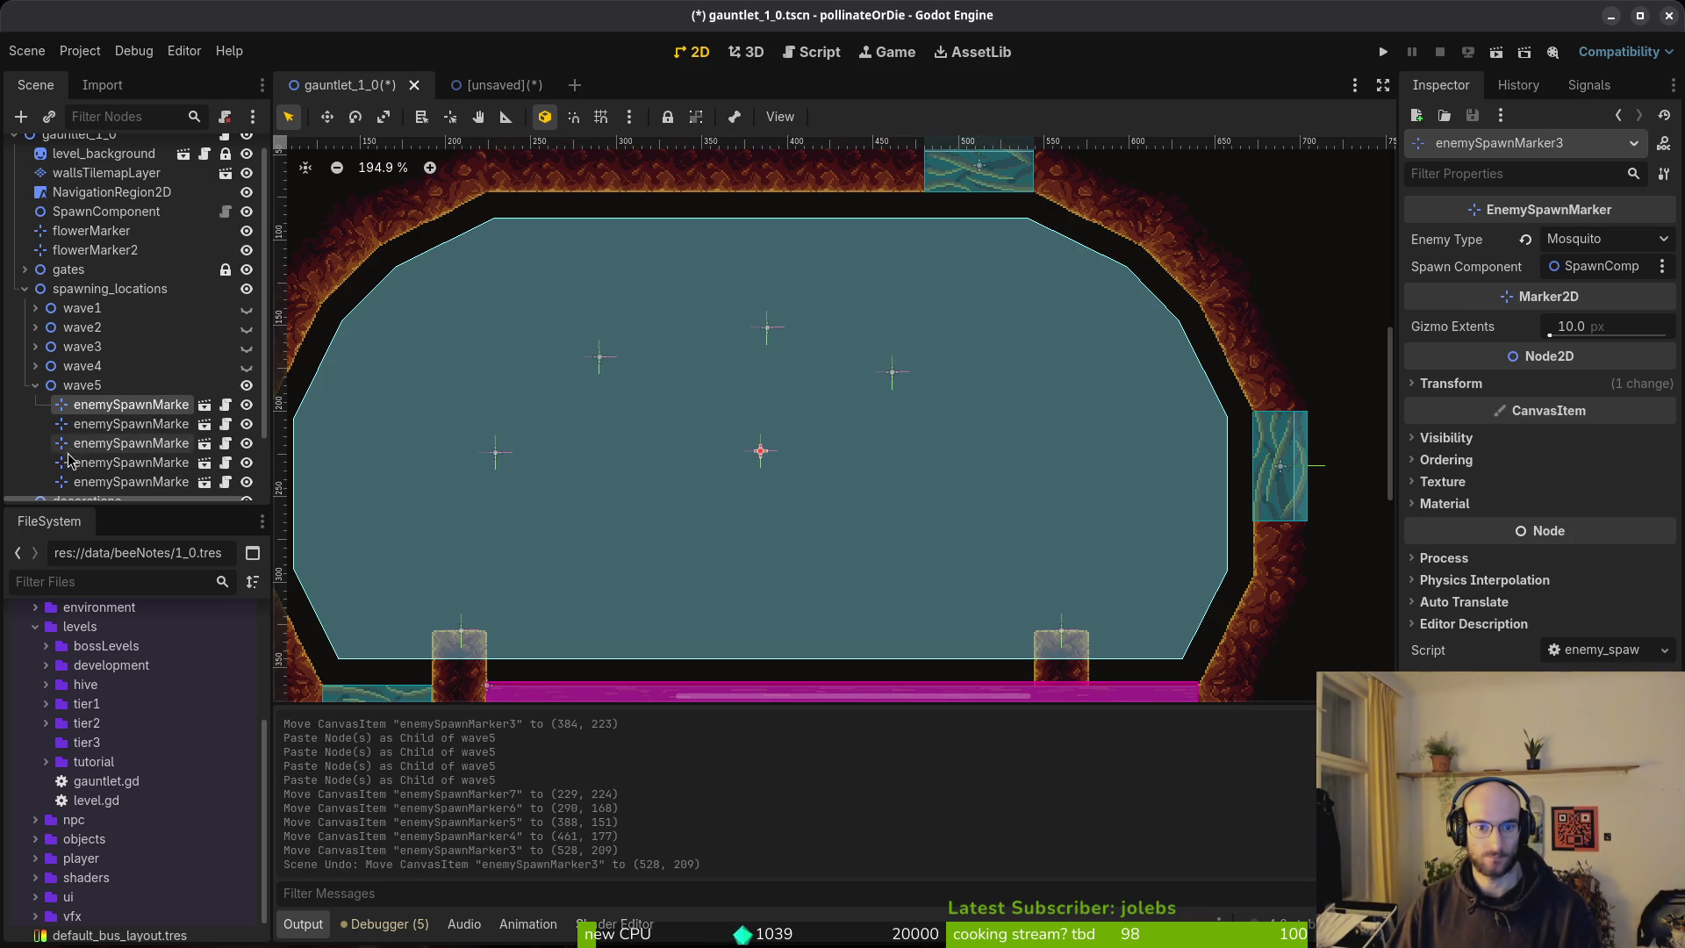
{"action": "key", "text": "ctrl+v"}
{"action": "left_click_drag", "start_coordinate": [892, 372], "coordinate": [1028, 449]}
Set the Enemy Type of five wave5 markers to Fruitfly.
{"action": "left_click", "coordinate": [142, 404], "text": "shift"}
{"action": "scroll", "coordinate": [145, 413], "scroll_direction": "down", "scroll_amount": 2}
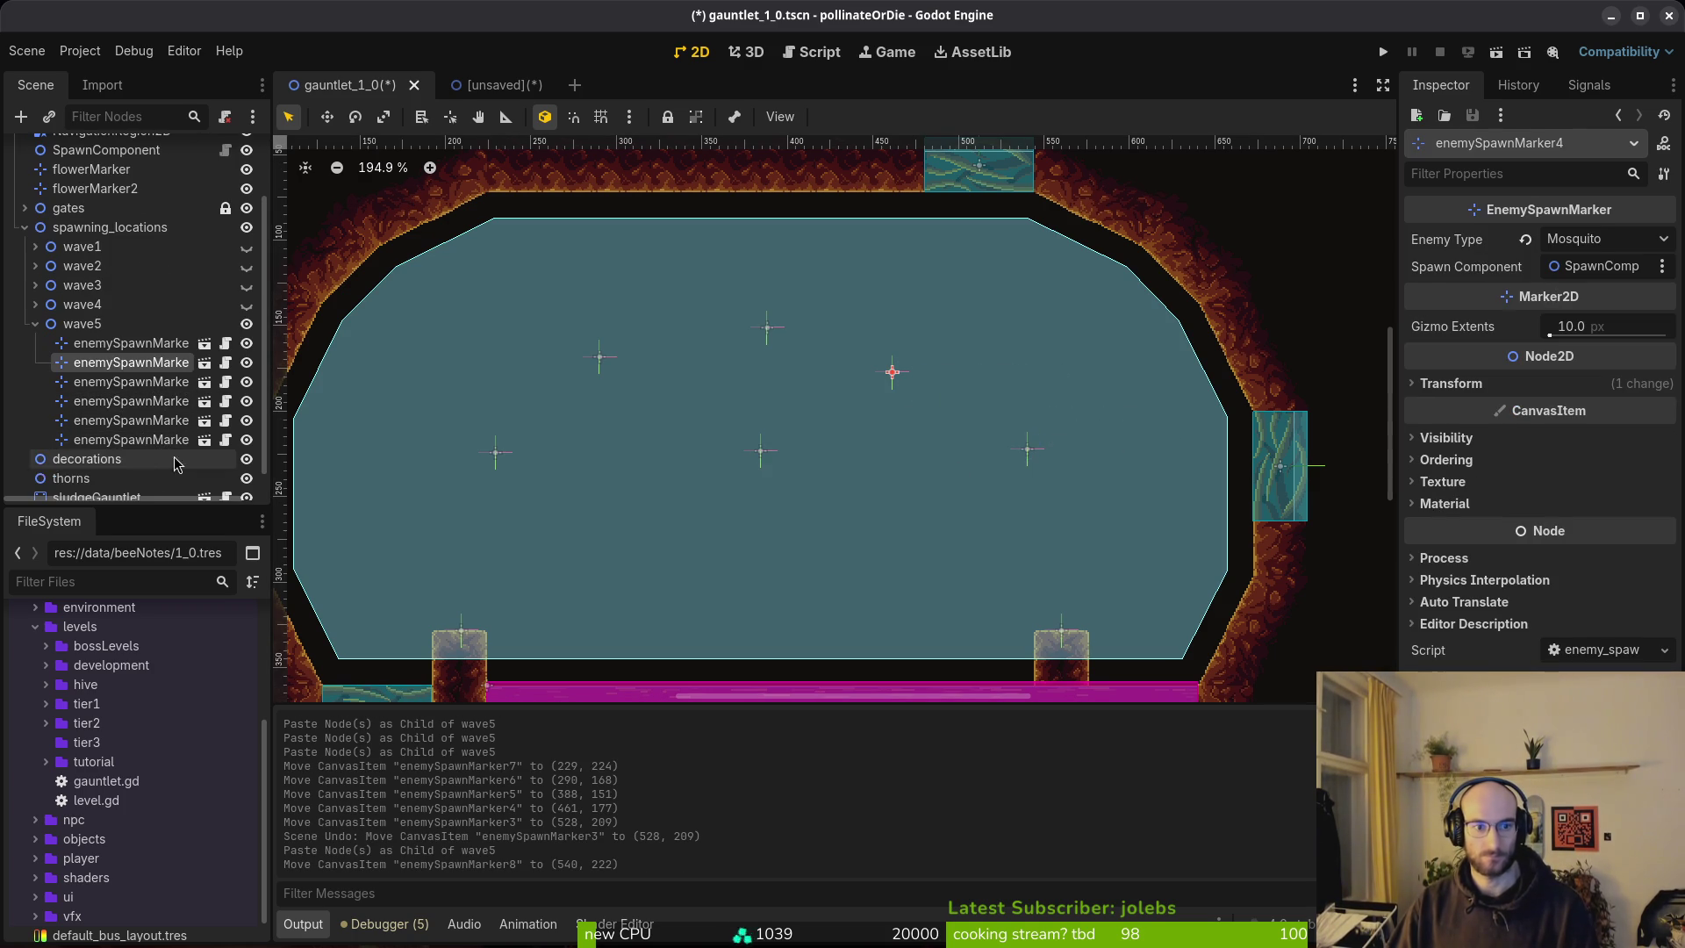
{"action": "left_click", "coordinate": [1592, 238]}
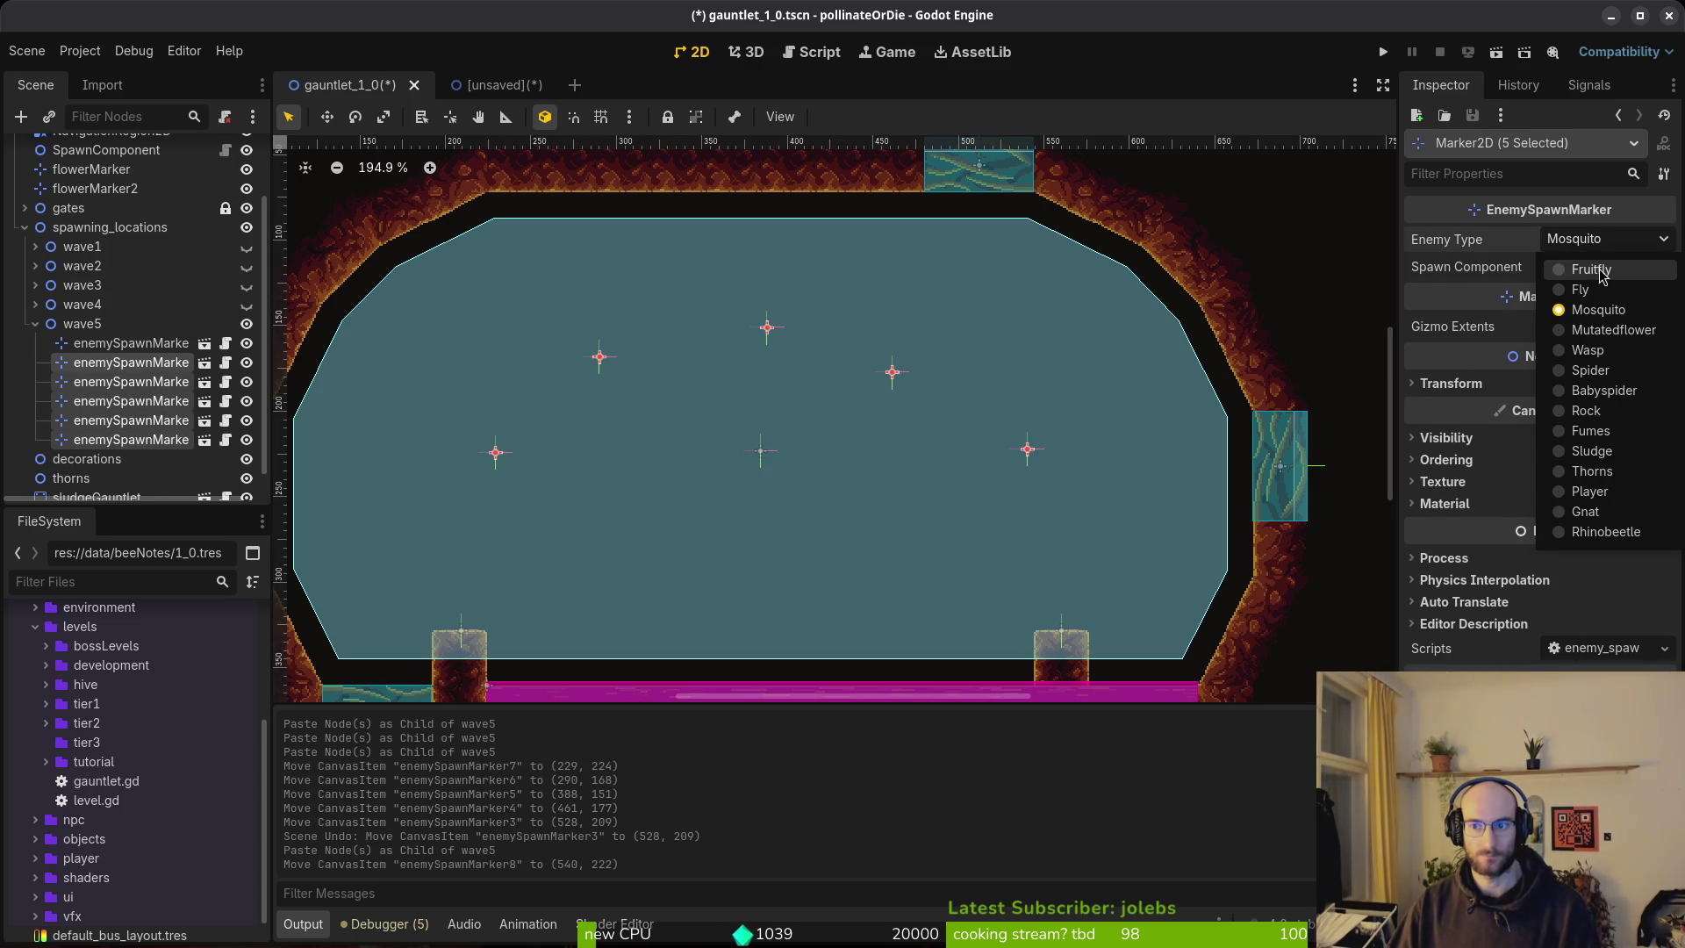
{"action": "left_click", "coordinate": [1571, 272]}
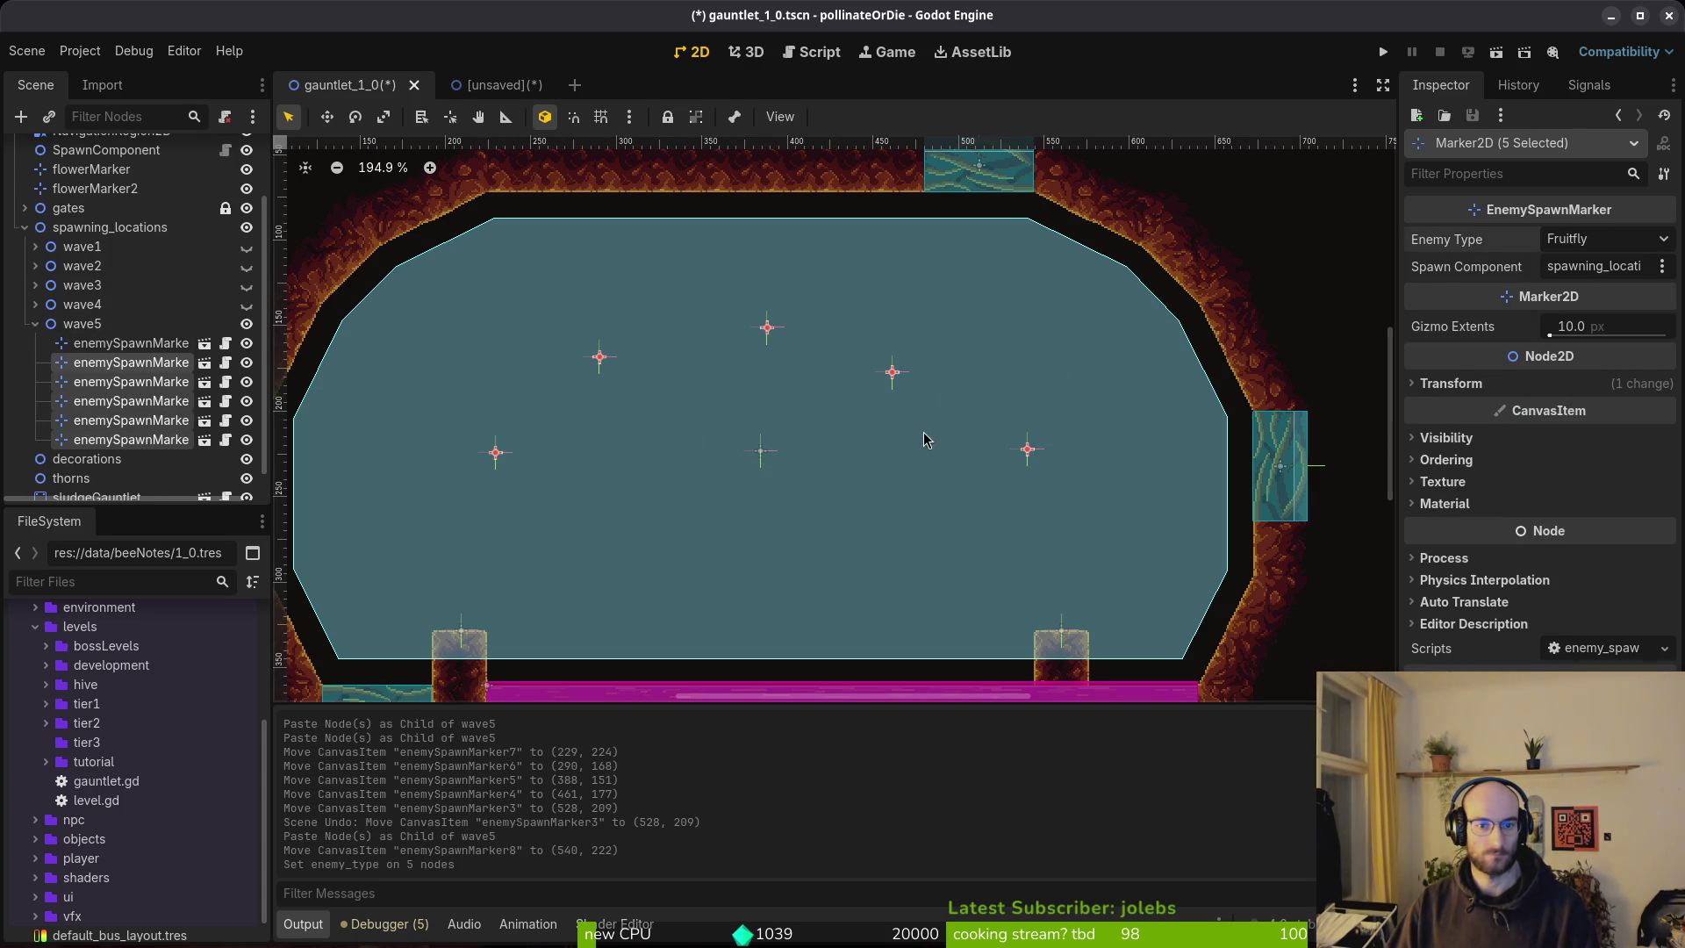
{"action": "left_click", "coordinate": [824, 355]}
{"action": "left_click", "coordinate": [892, 371]}
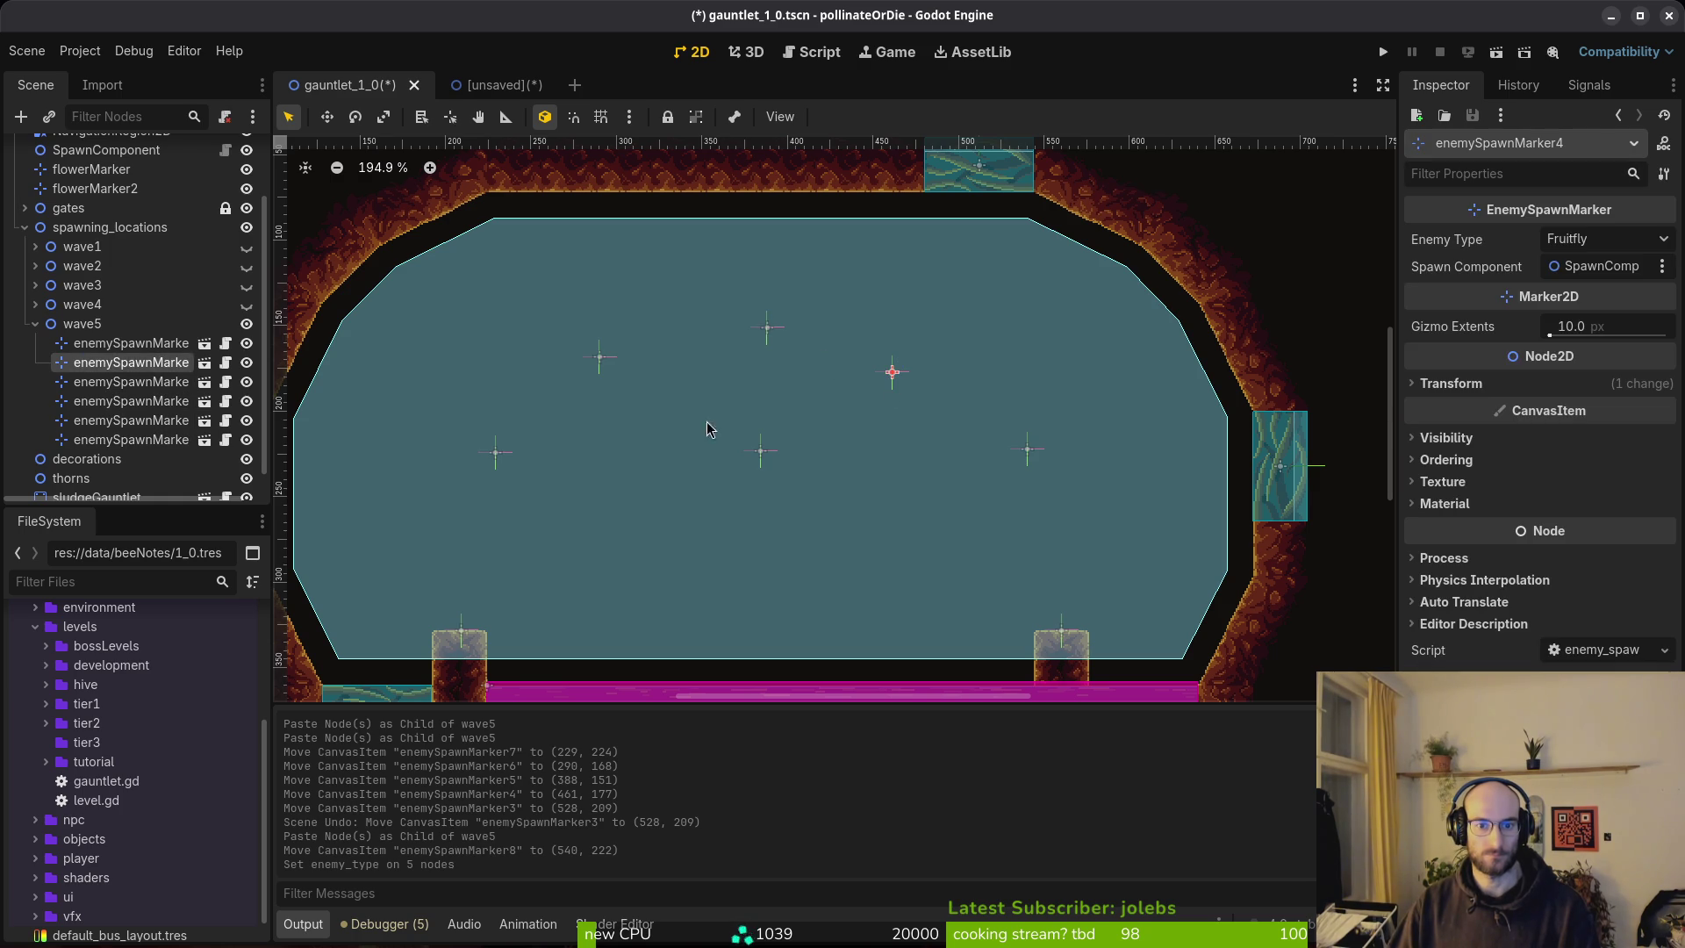
Add another wave5 marker in the lower arena and spread all markers across the arena.
{"action": "left_click", "coordinate": [111, 332]}
{"action": "key", "text": "ctrl+v"}
{"action": "mouse_move", "coordinate": [879, 382]}
{"action": "left_mouse_down"}
{"action": "mouse_move", "coordinate": [728, 595]}
{"action": "mouse_move", "coordinate": [762, 564]}
{"action": "mouse_move", "coordinate": [675, 578]}
{"action": "left_mouse_up"}
{"action": "mouse_move", "coordinate": [893, 375]}
{"action": "left_mouse_down"}
{"action": "mouse_move", "coordinate": [872, 515]}
{"action": "mouse_move", "coordinate": [916, 387]}
{"action": "left_mouse_up"}
{"action": "key", "text": "ctrl+z"}
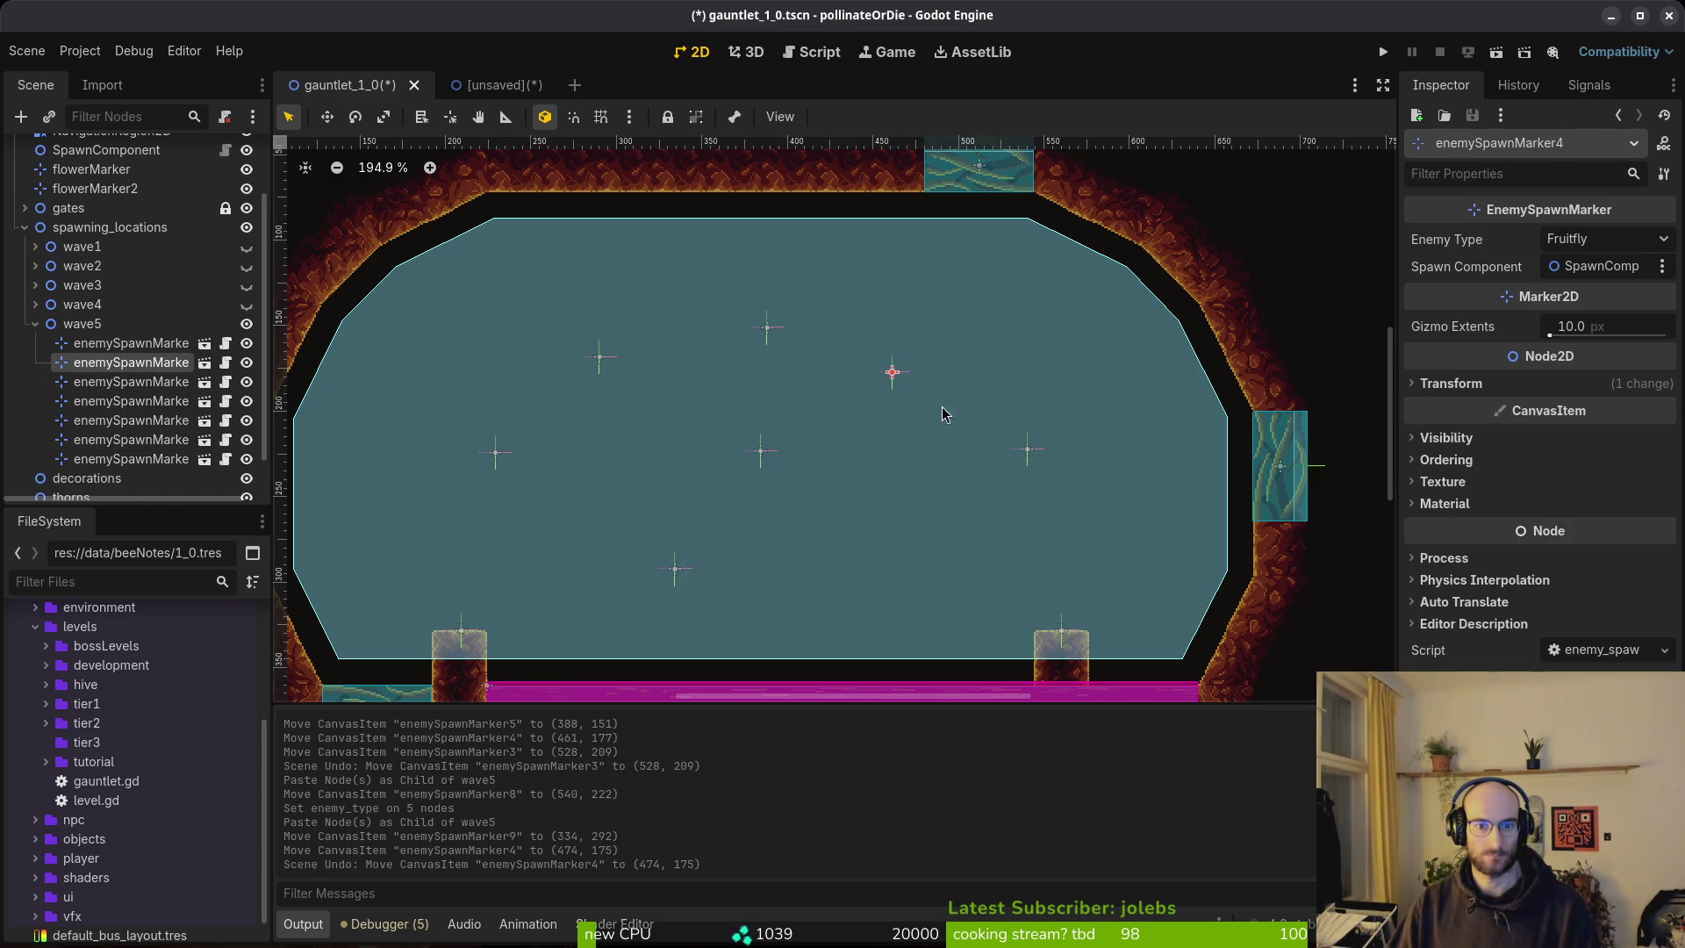
{"action": "left_click_drag", "start_coordinate": [674, 566], "coordinate": [772, 566]}
{"action": "left_click_drag", "start_coordinate": [762, 338], "coordinate": [760, 342]}
{"action": "mouse_move", "coordinate": [607, 364]}
{"action": "left_mouse_down"}
{"action": "mouse_move", "coordinate": [571, 365]}
{"action": "mouse_move", "coordinate": [587, 370]}
{"action": "left_mouse_up"}
{"action": "left_click_drag", "start_coordinate": [498, 456], "coordinate": [446, 472]}
{"action": "left_click_drag", "start_coordinate": [575, 361], "coordinate": [560, 372]}
{"action": "left_click_drag", "start_coordinate": [895, 377], "coordinate": [947, 382]}
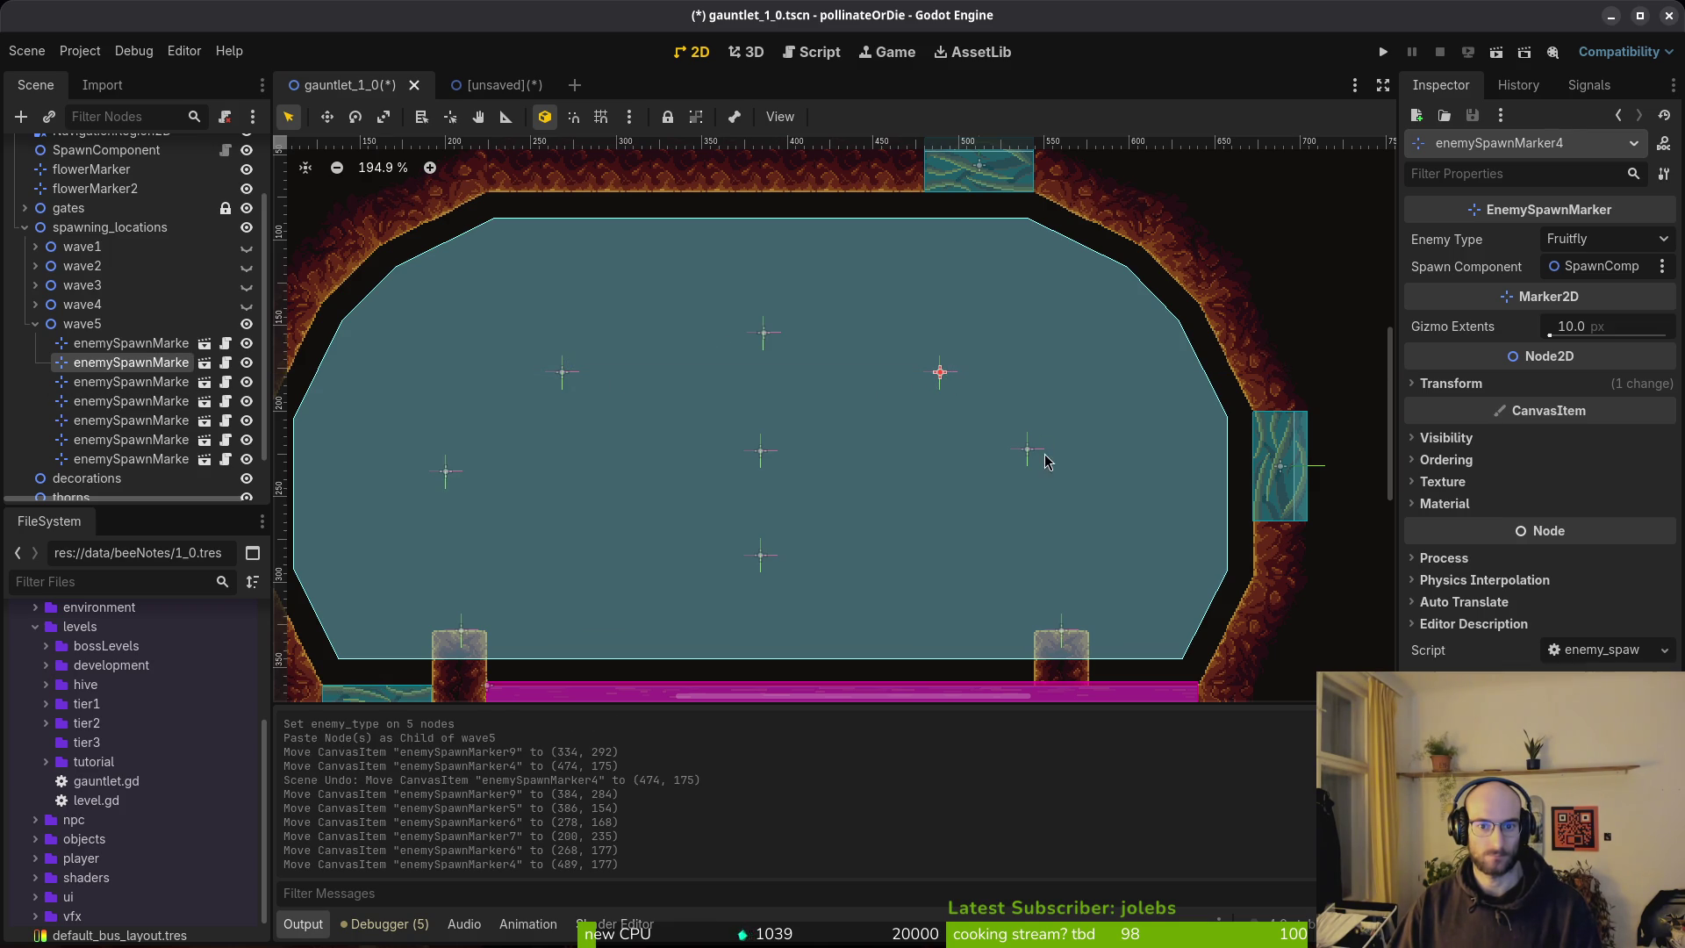
{"action": "mouse_move", "coordinate": [1035, 455]}
{"action": "left_mouse_down"}
{"action": "mouse_move", "coordinate": [1072, 499]}
{"action": "mouse_move", "coordinate": [1059, 486]}
{"action": "left_mouse_up"}
Save gauntlet_1_0, unhide waves 1–4, and save again.
{"action": "left_click", "coordinate": [1008, 538]}
{"action": "key", "text": "ctrl+0"}
{"action": "key", "text": "ctrl+s"}
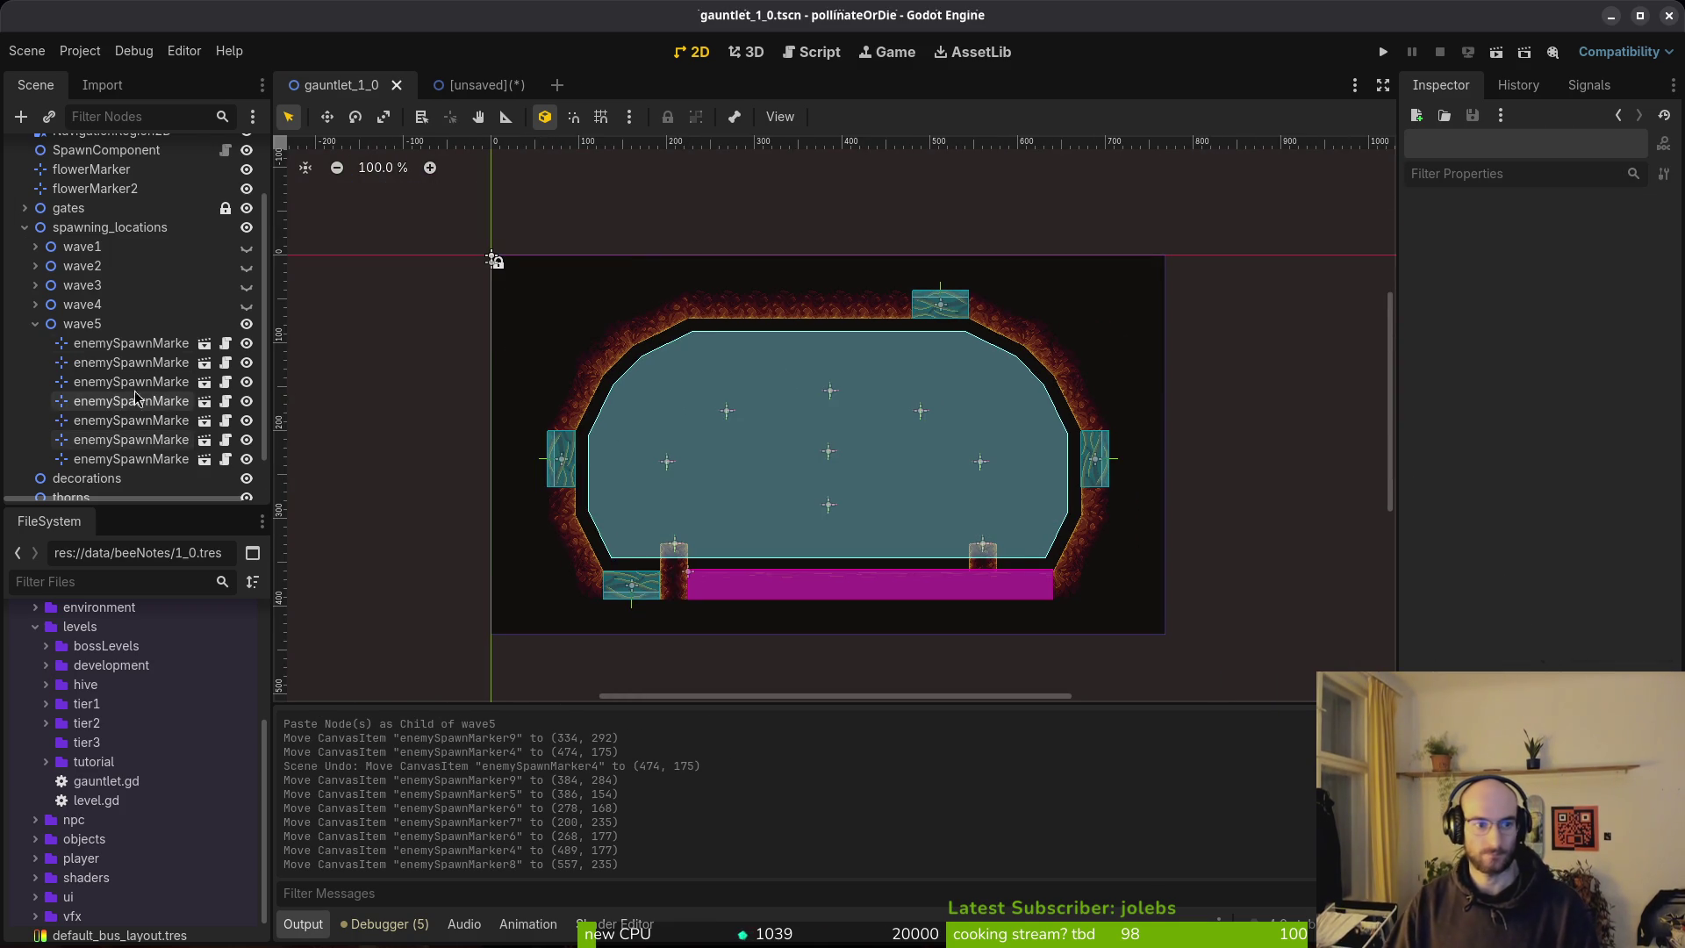
{"action": "left_click", "coordinate": [35, 324]}
{"action": "left_click", "coordinate": [255, 383]}
{"action": "left_click", "coordinate": [255, 364]}
{"action": "left_click", "coordinate": [255, 345]}
{"action": "left_click", "coordinate": [254, 345]}
{"action": "key", "text": "ctrl+s"}
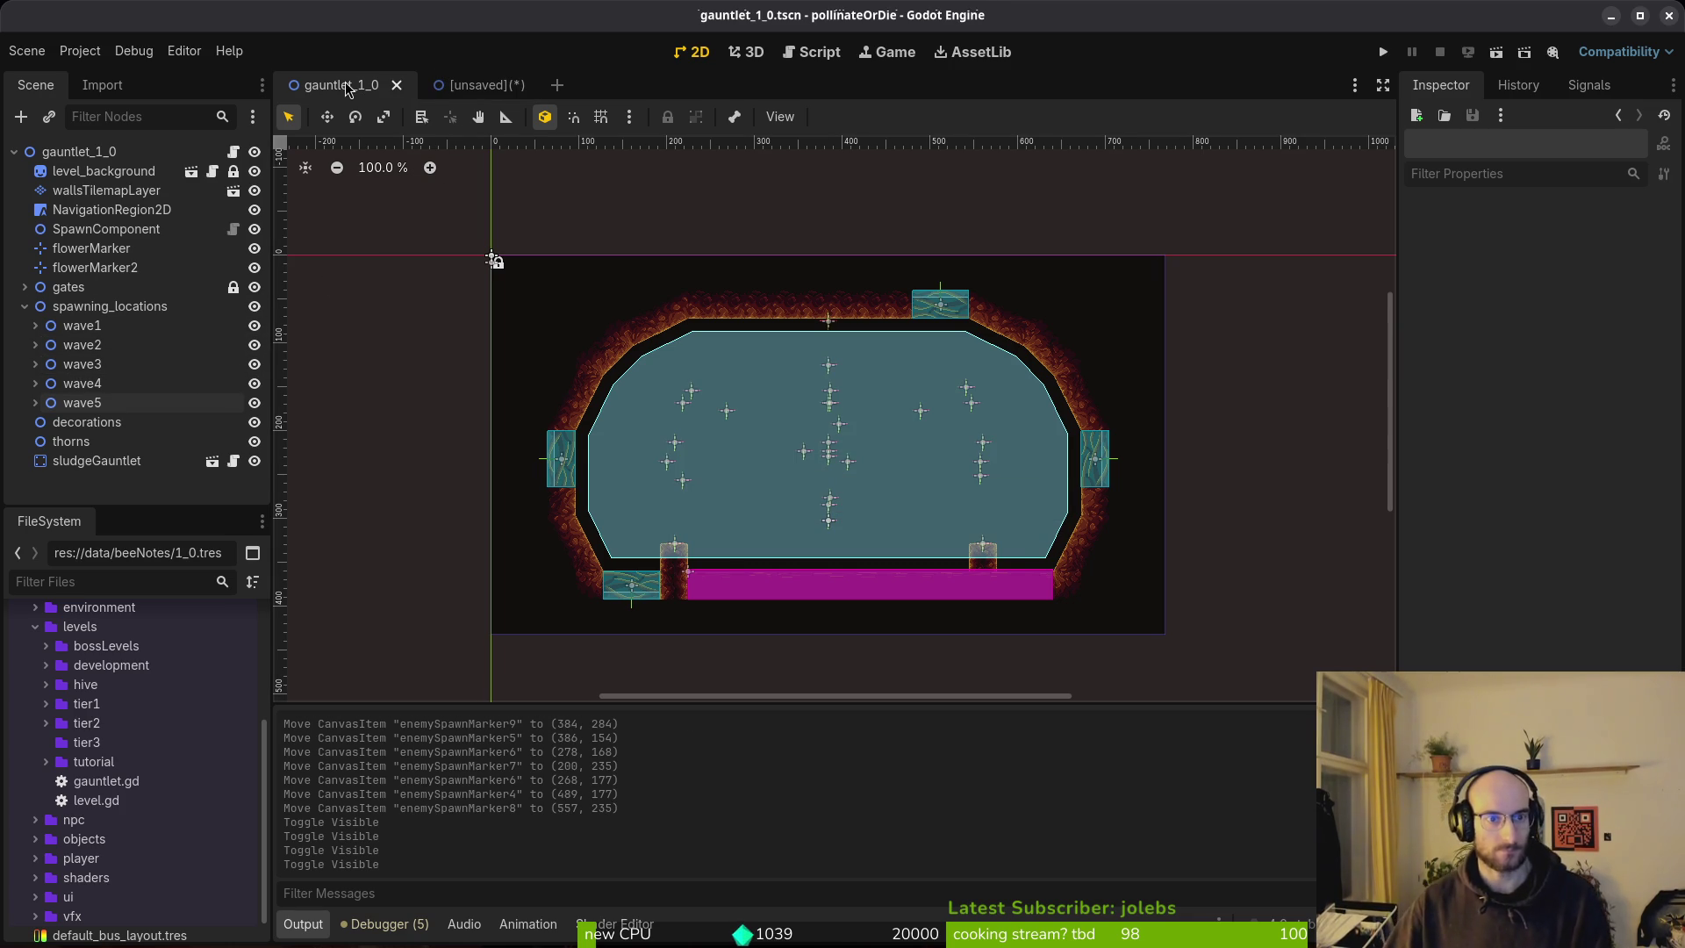
{"action": "key", "text": "ctrl+shift+o"}
Open gauntlet_1_1, paste wave5 under spawning_locations, and delete four of its markers.
{"action": "type", "text": "g11"}
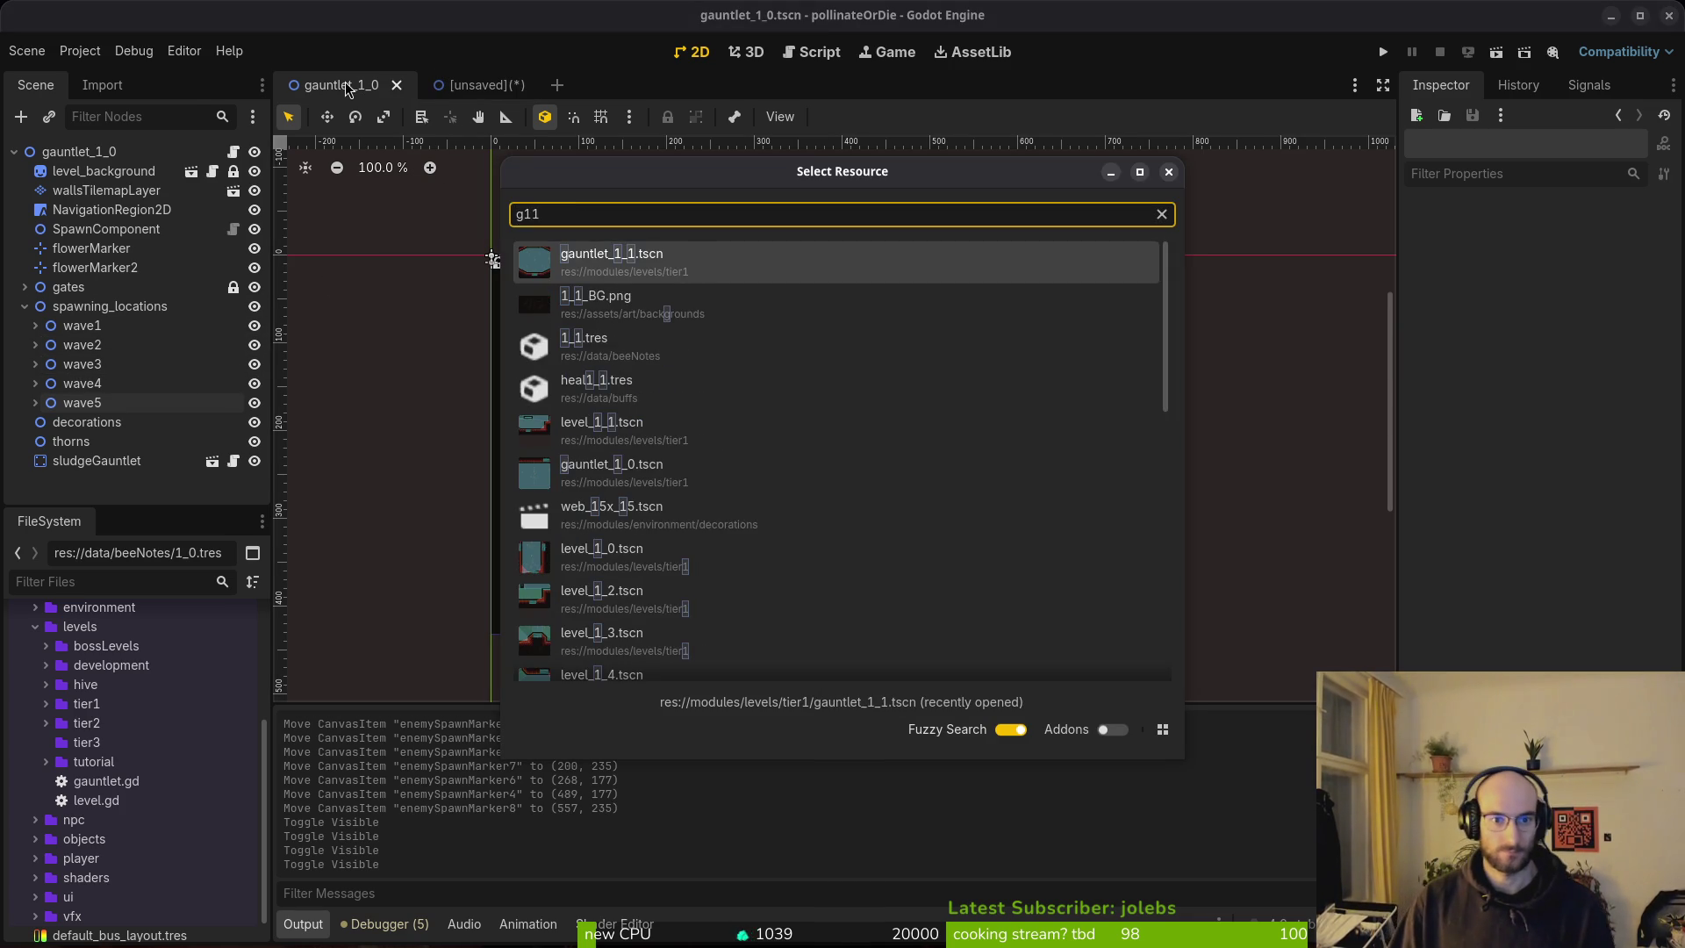
{"action": "key", "text": "Return"}
{"action": "left_click", "coordinate": [26, 306]}
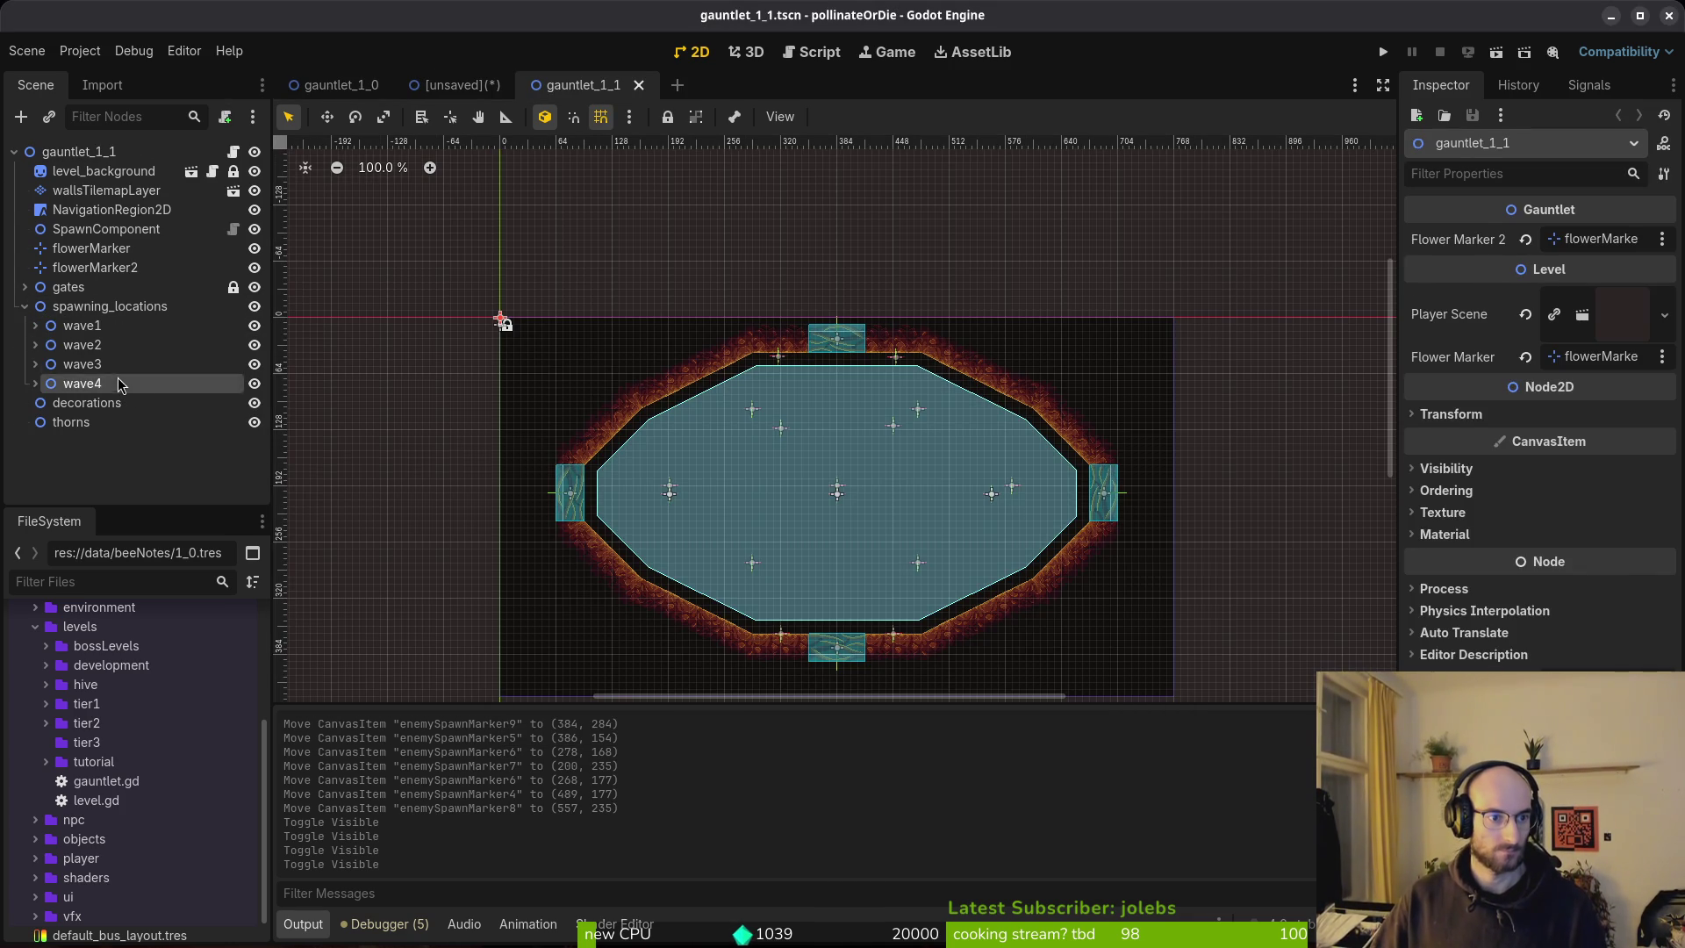
{"action": "left_click", "coordinate": [105, 306]}
{"action": "key", "text": "ctrl+v"}
{"action": "left_click", "coordinate": [141, 441]}
{"action": "left_click", "coordinate": [143, 439], "text": "shift"}
{"action": "key", "text": "Delete"}
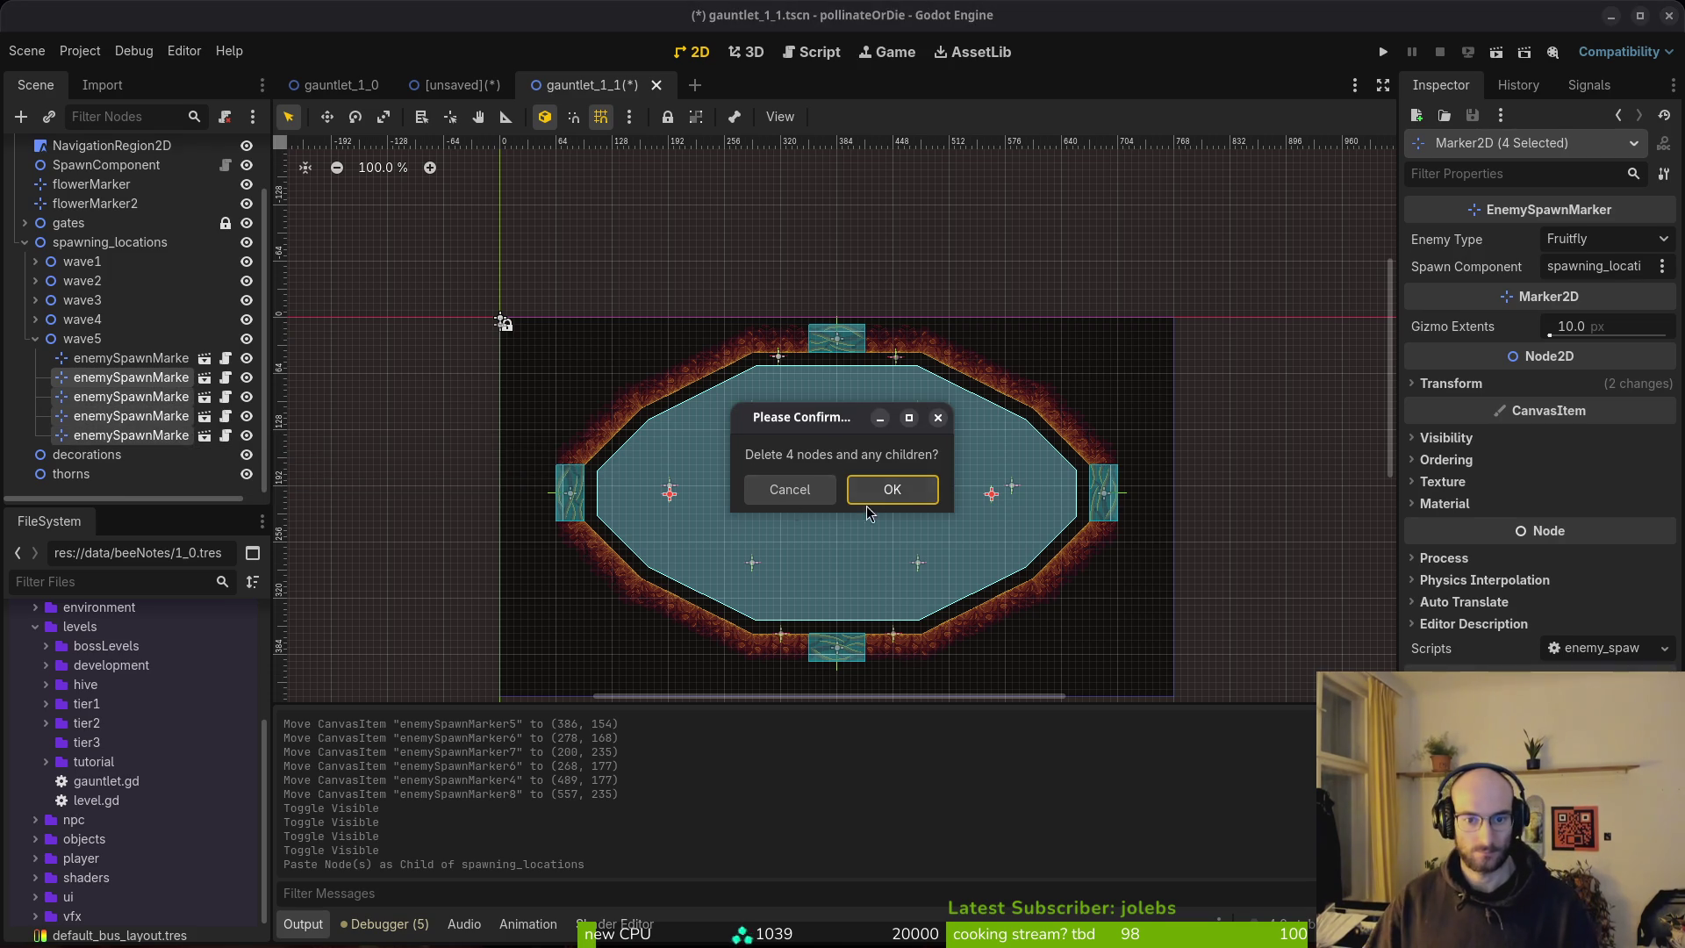
{"action": "left_click", "coordinate": [890, 489]}
Hide waves 1–4, set the remaining wave5 marker to Fruitfly, and move it into the arena.
{"action": "left_click", "coordinate": [105, 425]}
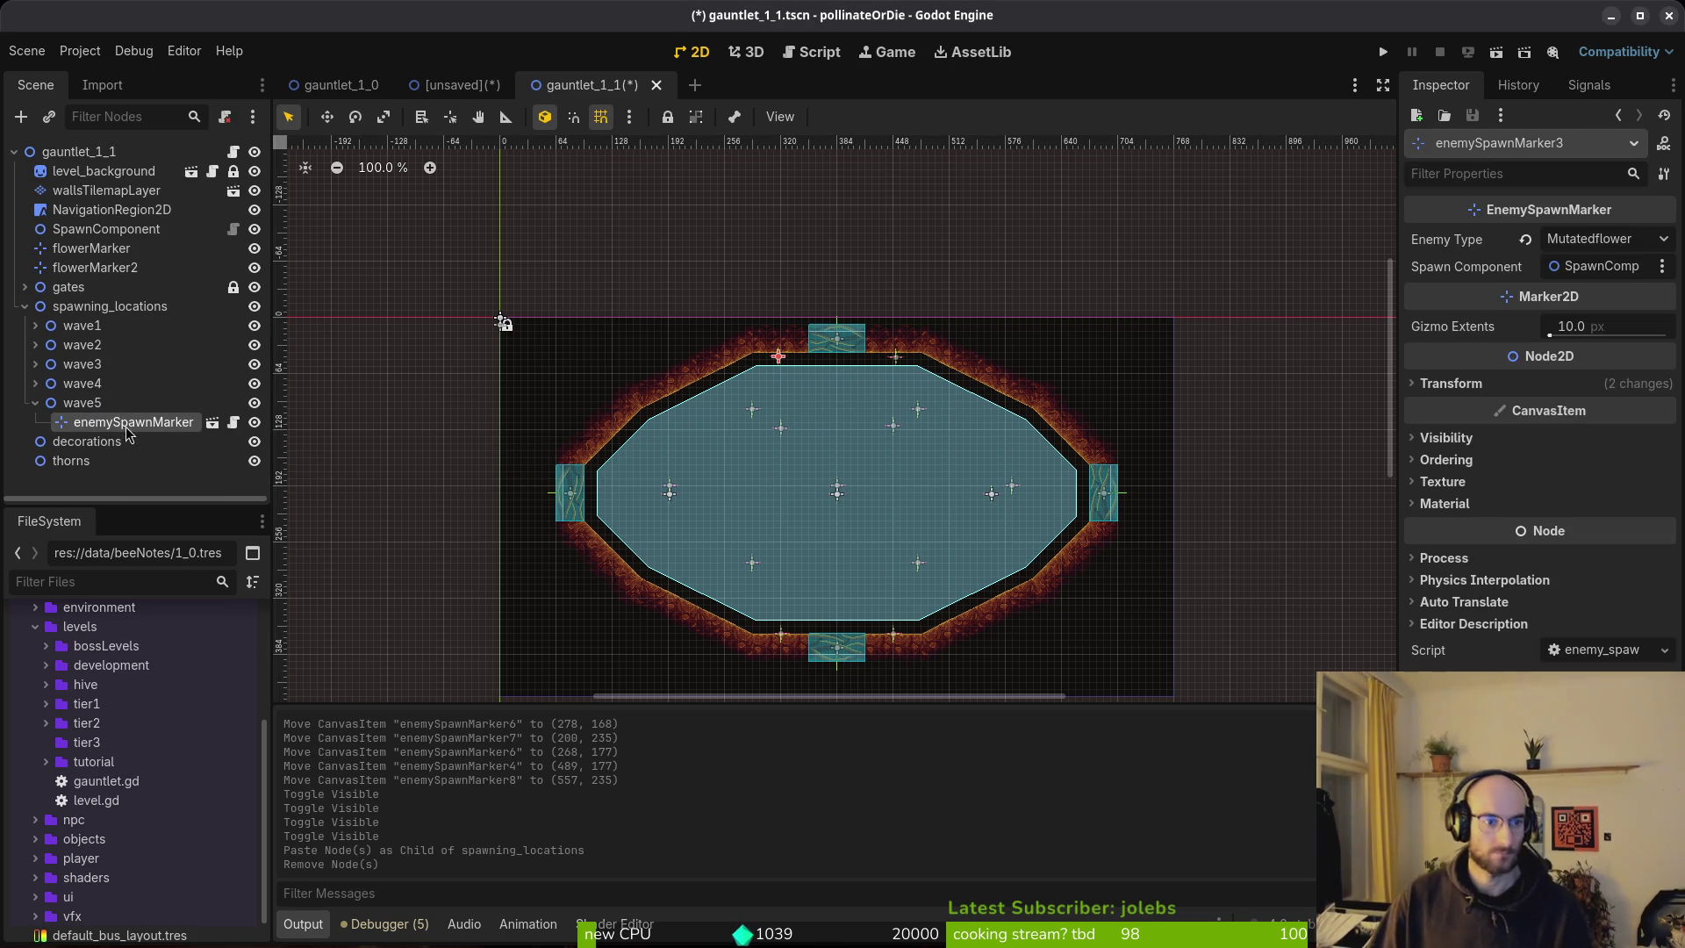
{"action": "left_click", "coordinate": [255, 384]}
{"action": "left_click", "coordinate": [254, 364]}
{"action": "left_click", "coordinate": [255, 345]}
{"action": "left_click", "coordinate": [255, 326]}
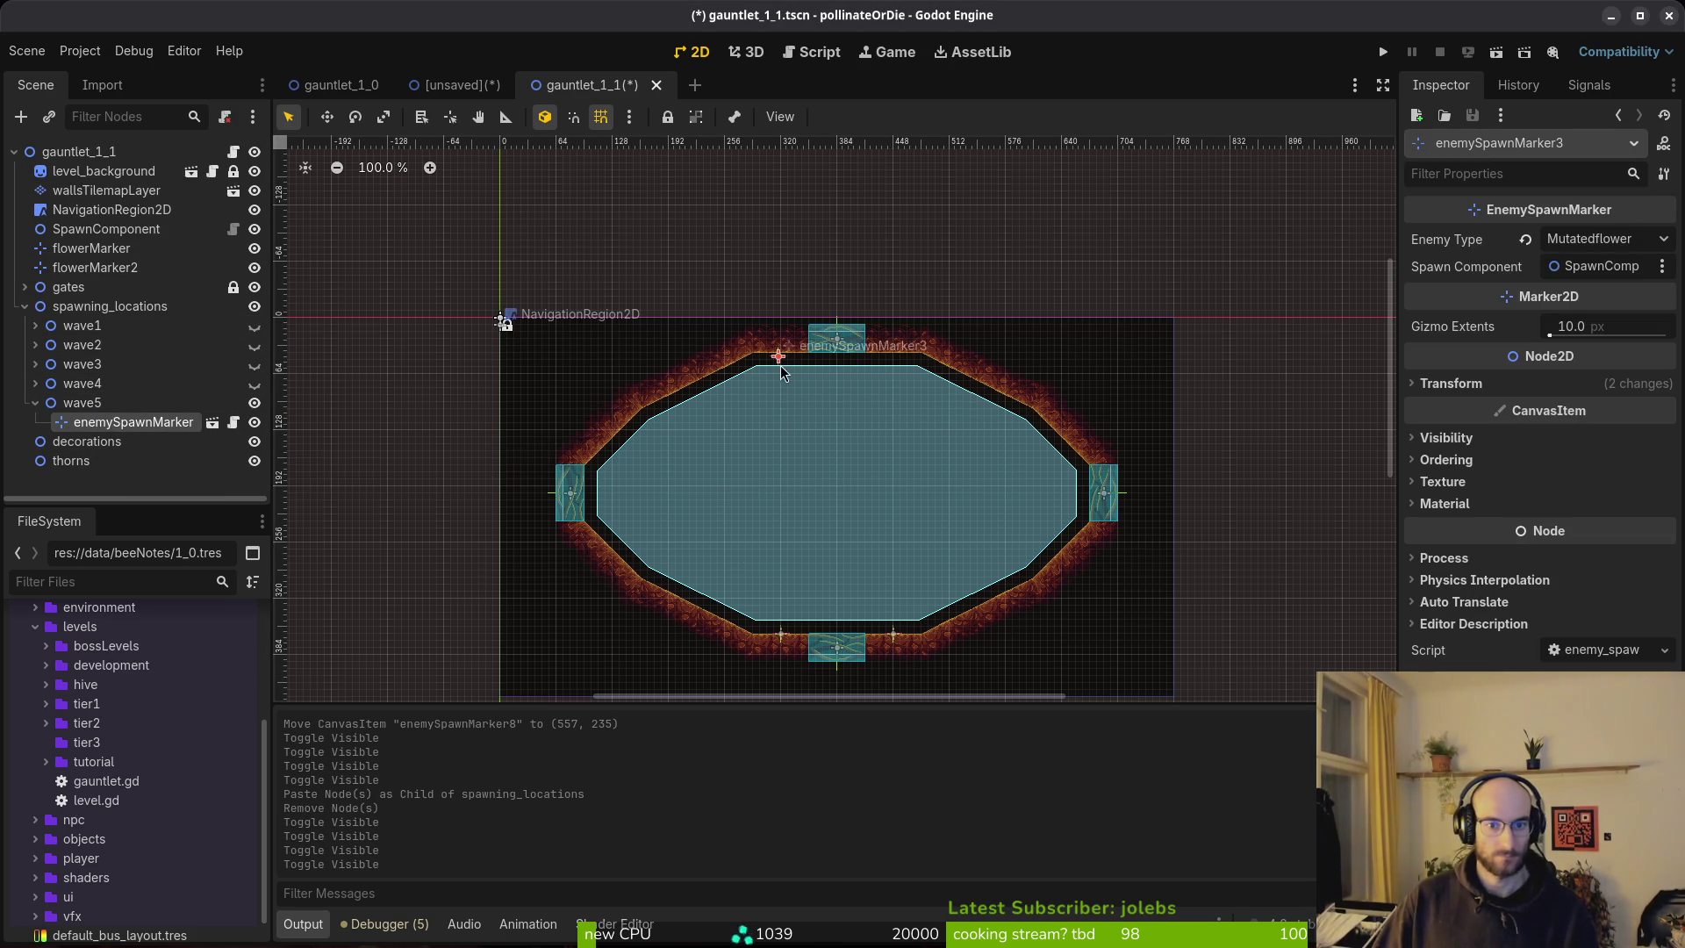
{"action": "left_click", "coordinate": [1626, 235]}
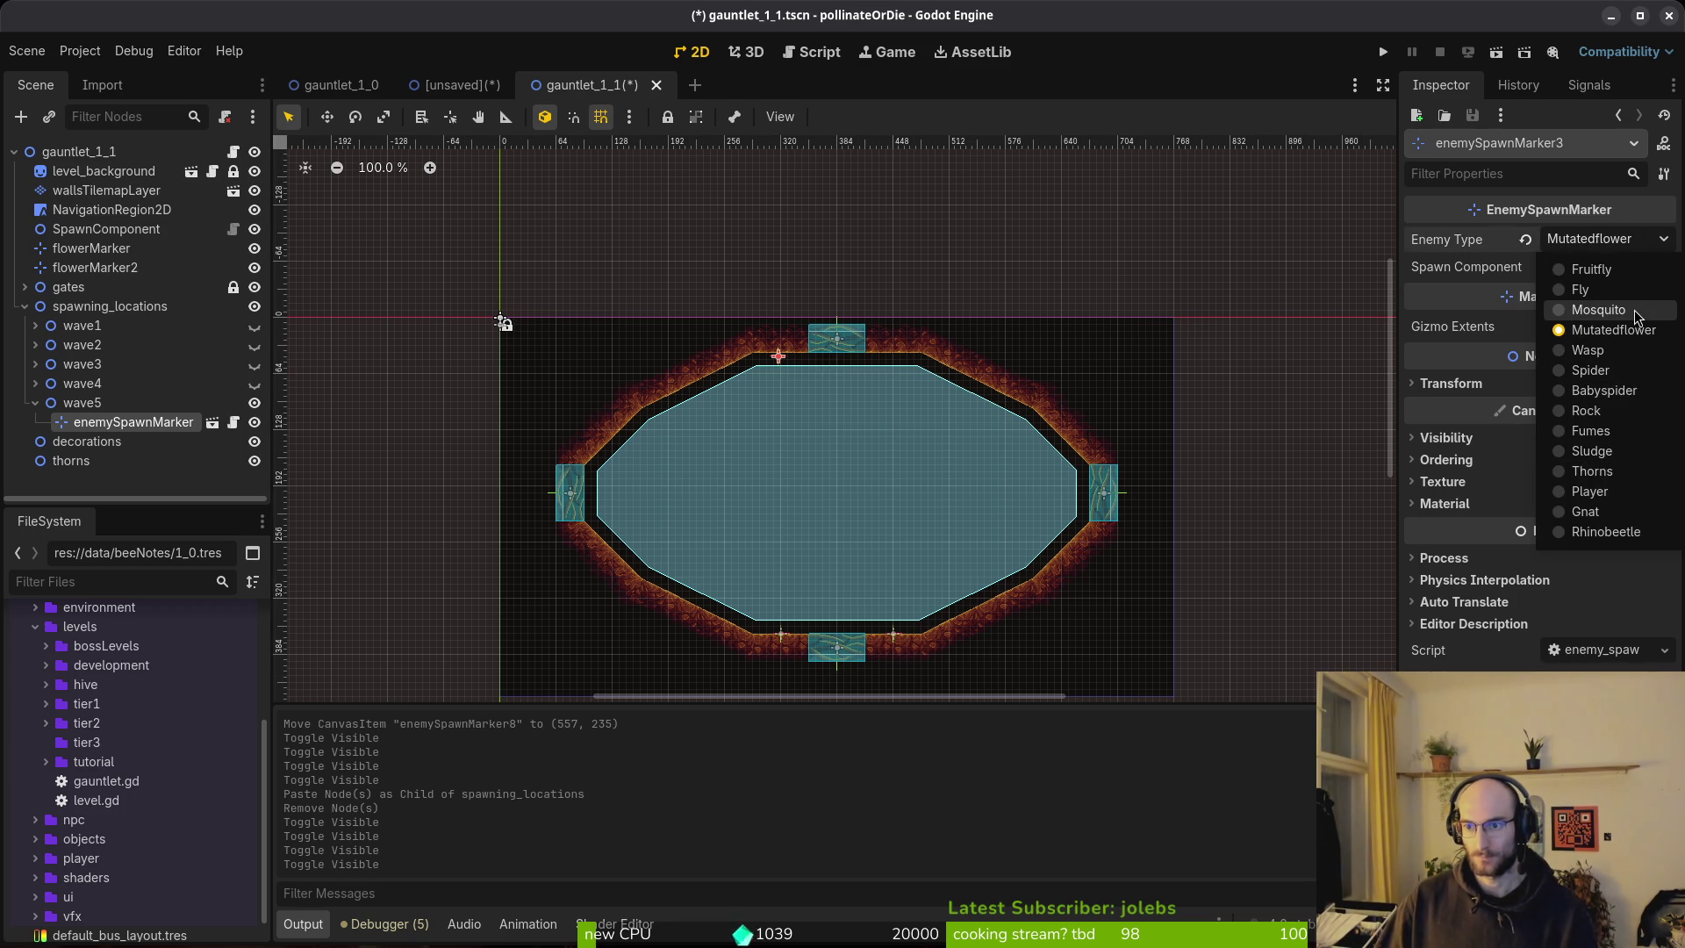
{"action": "left_click", "coordinate": [1623, 270]}
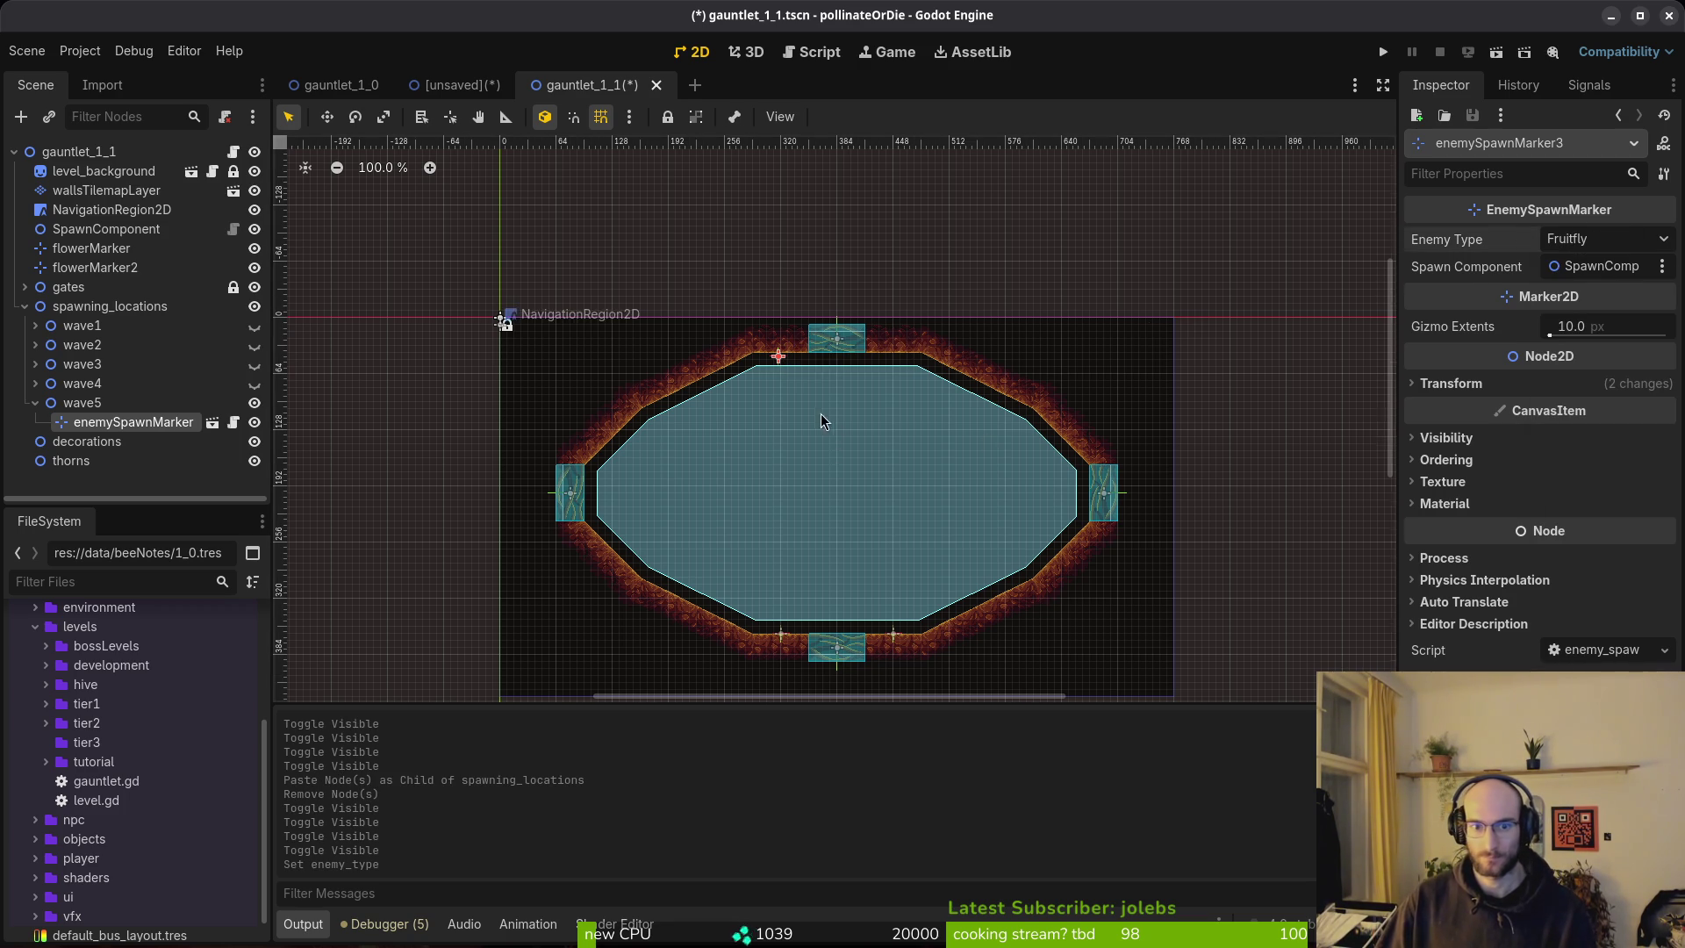
{"action": "scroll", "coordinate": [821, 411], "scroll_direction": "up", "scroll_amount": 5}
{"action": "mouse_move", "coordinate": [756, 330]}
{"action": "left_mouse_down"}
{"action": "mouse_move", "coordinate": [605, 518]}
{"action": "mouse_move", "coordinate": [586, 531]}
{"action": "mouse_move", "coordinate": [582, 511]}
{"action": "mouse_move", "coordinate": [634, 499]}
{"action": "mouse_move", "coordinate": [632, 566]}
{"action": "left_mouse_up"}
Build three left-side wave5 markers and duplicate them onto the arena's right side.
{"action": "left_click", "coordinate": [88, 408]}
{"action": "key", "text": "ctrl+v"}
{"action": "key", "text": "ctrl+v"}
{"action": "left_click", "coordinate": [132, 425]}
{"action": "left_click", "coordinate": [129, 430], "text": "shift"}
{"action": "key", "text": "ctrl+c"}
{"action": "left_click", "coordinate": [88, 402]}
{"action": "key", "text": "ctrl+v"}
{"action": "mouse_move", "coordinate": [633, 509]}
{"action": "left_mouse_down"}
{"action": "mouse_move", "coordinate": [1111, 511]}
{"action": "mouse_move", "coordinate": [1088, 500]}
{"action": "left_mouse_up"}
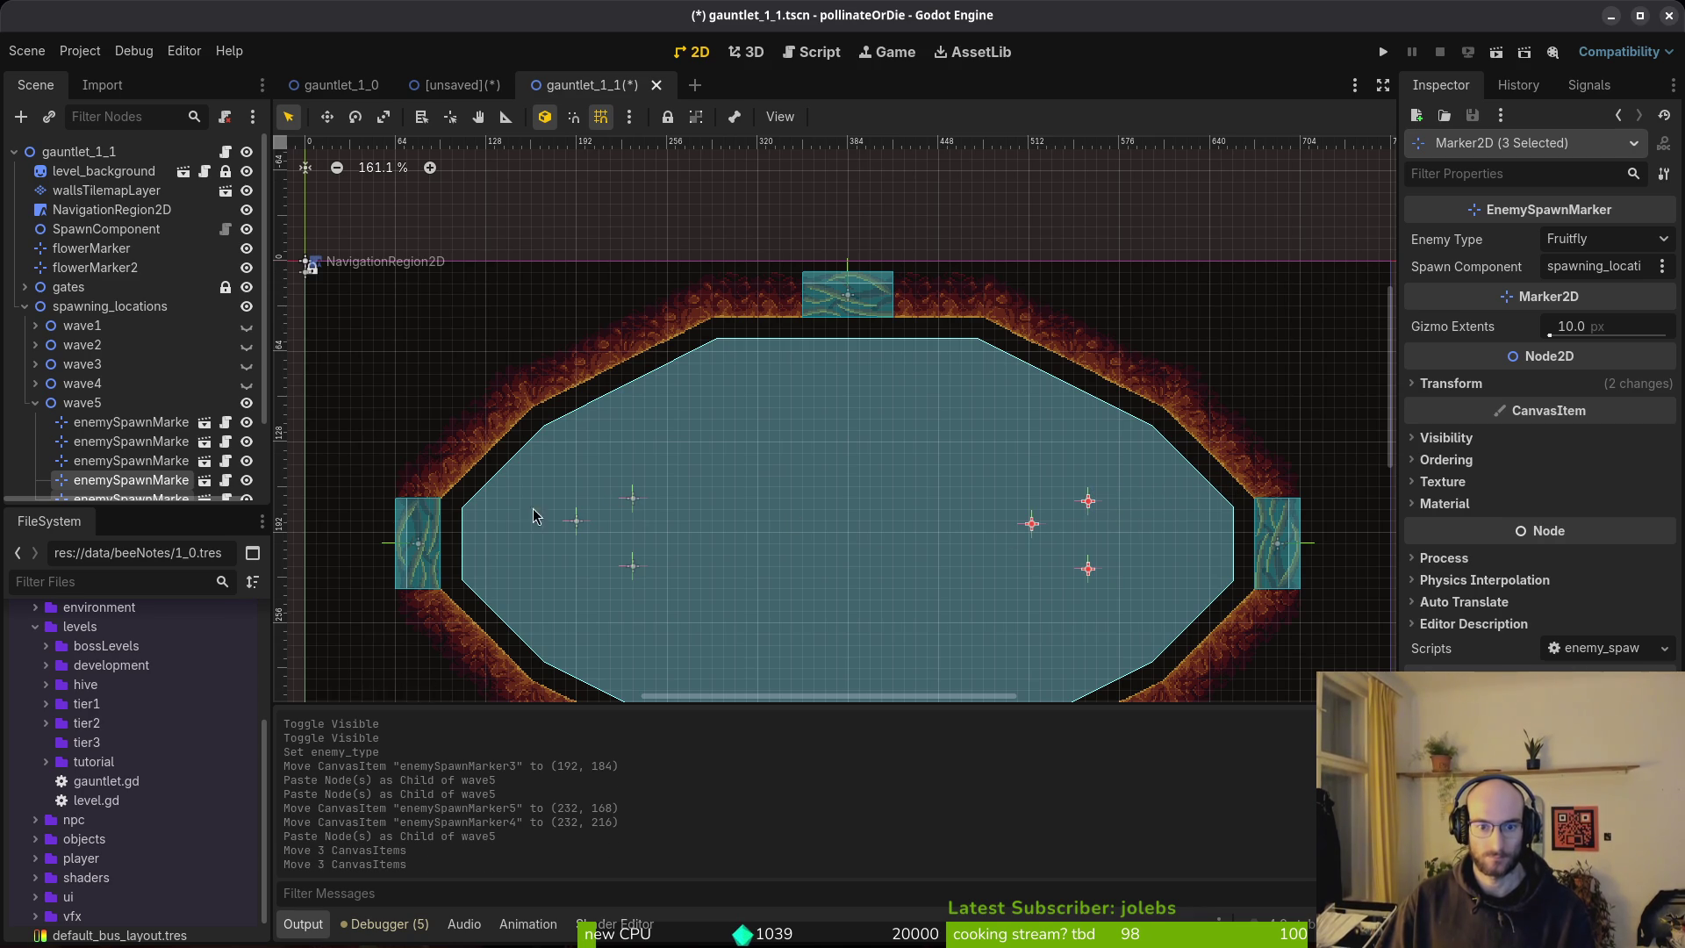
Copy a left-side spawn marker into wave5, shift it right, and set its Enemy Type to Mosquito.
{"action": "scroll", "coordinate": [580, 483], "scroll_direction": "down", "scroll_amount": 2}
{"action": "left_click", "coordinate": [787, 497]}
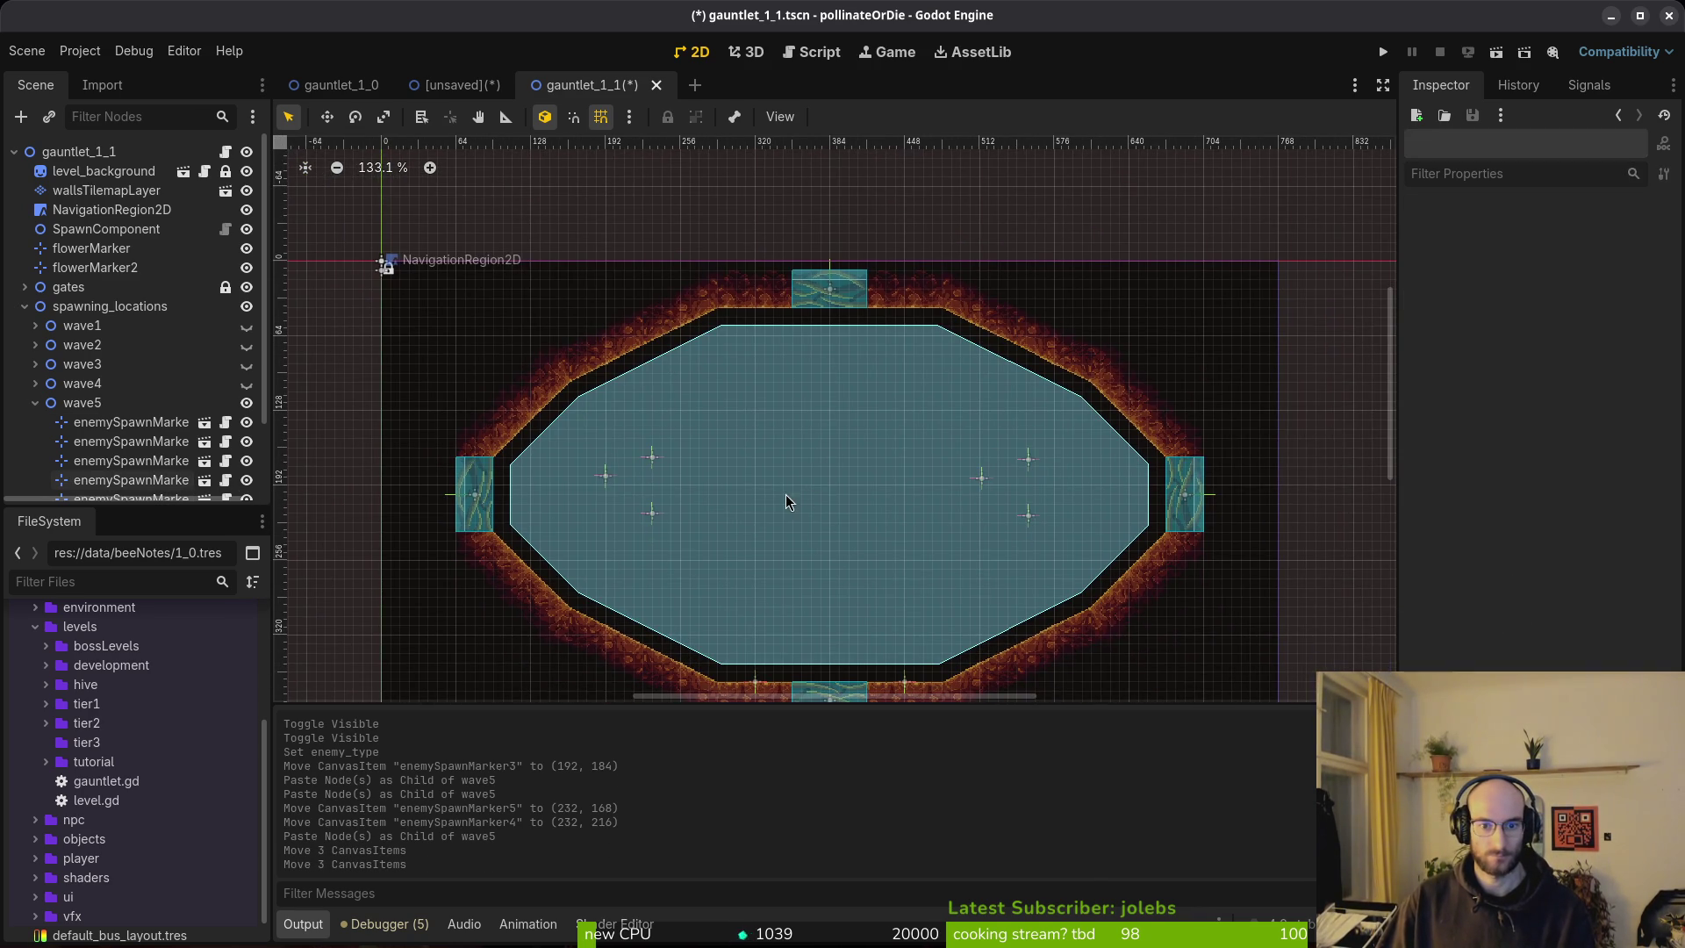
{"action": "left_click", "coordinate": [36, 406]}
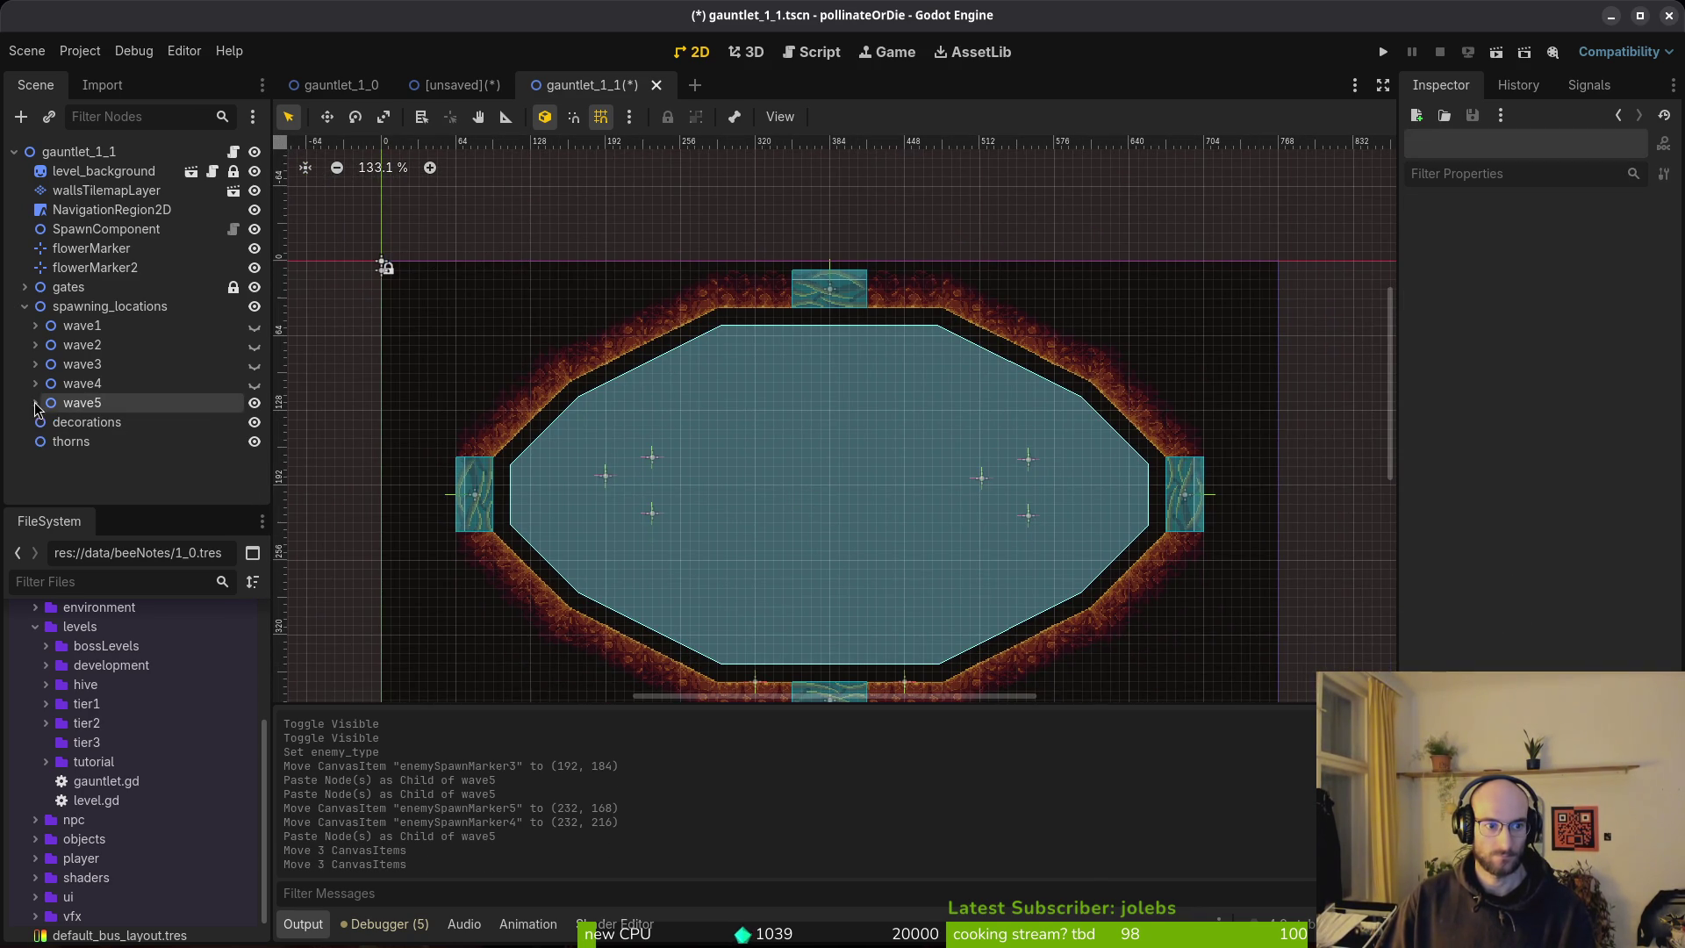
{"action": "left_click", "coordinate": [36, 403]}
{"action": "scroll", "coordinate": [715, 485], "scroll_direction": "up", "scroll_amount": 3}
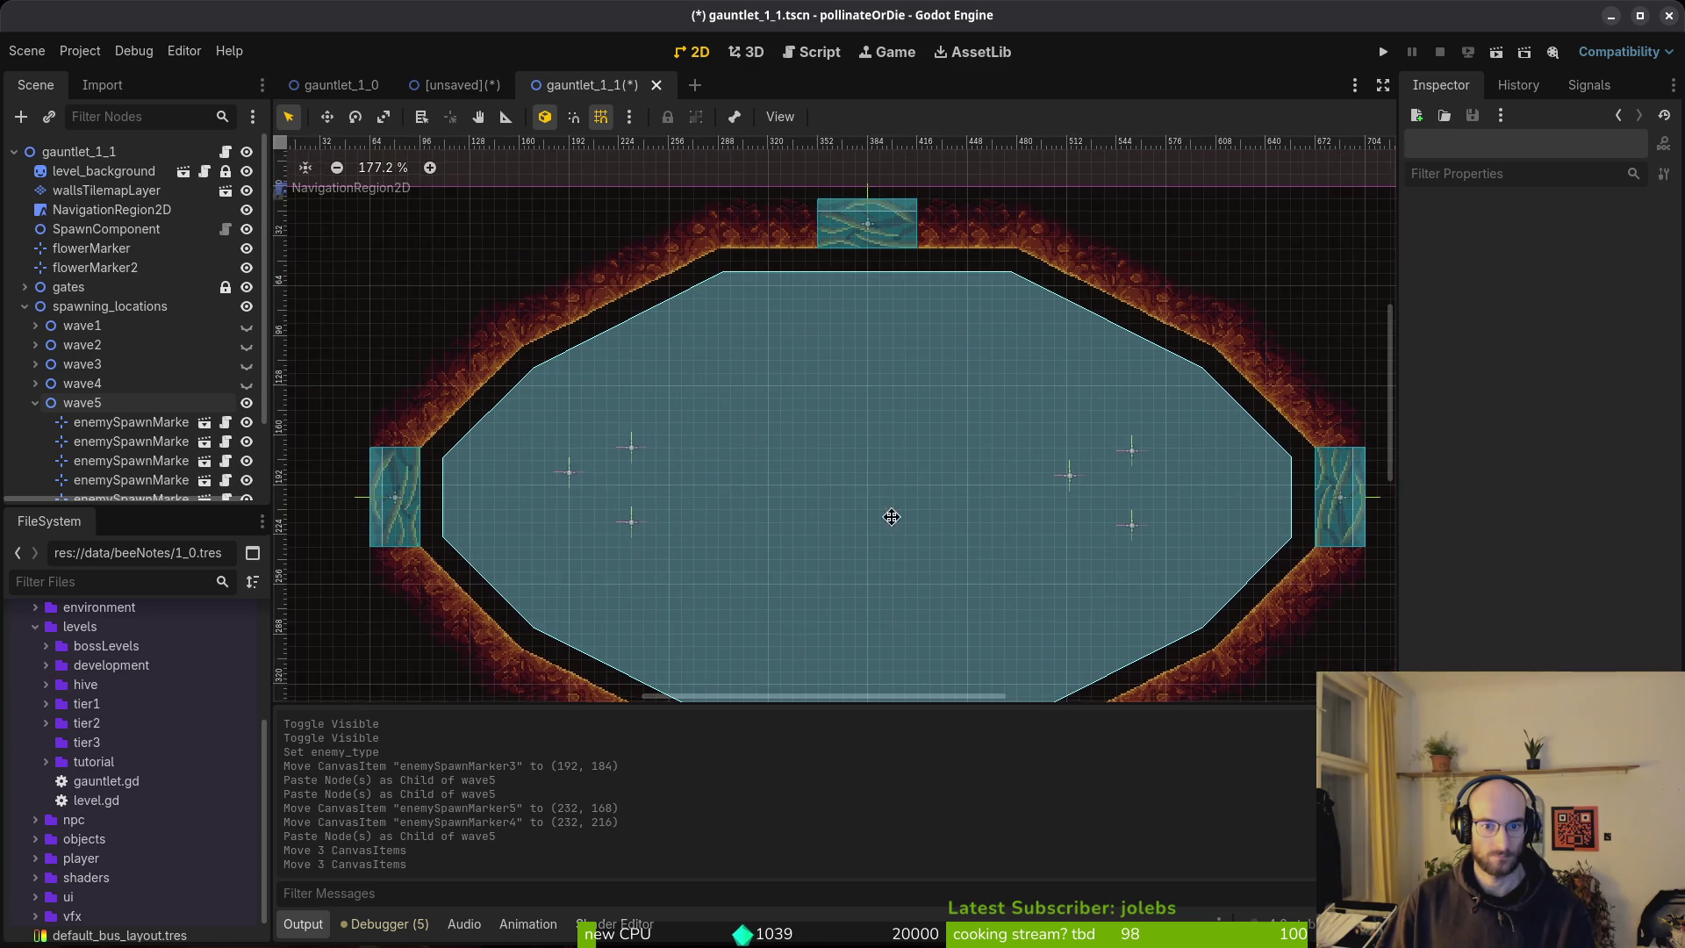
{"action": "left_click", "coordinate": [509, 404]}
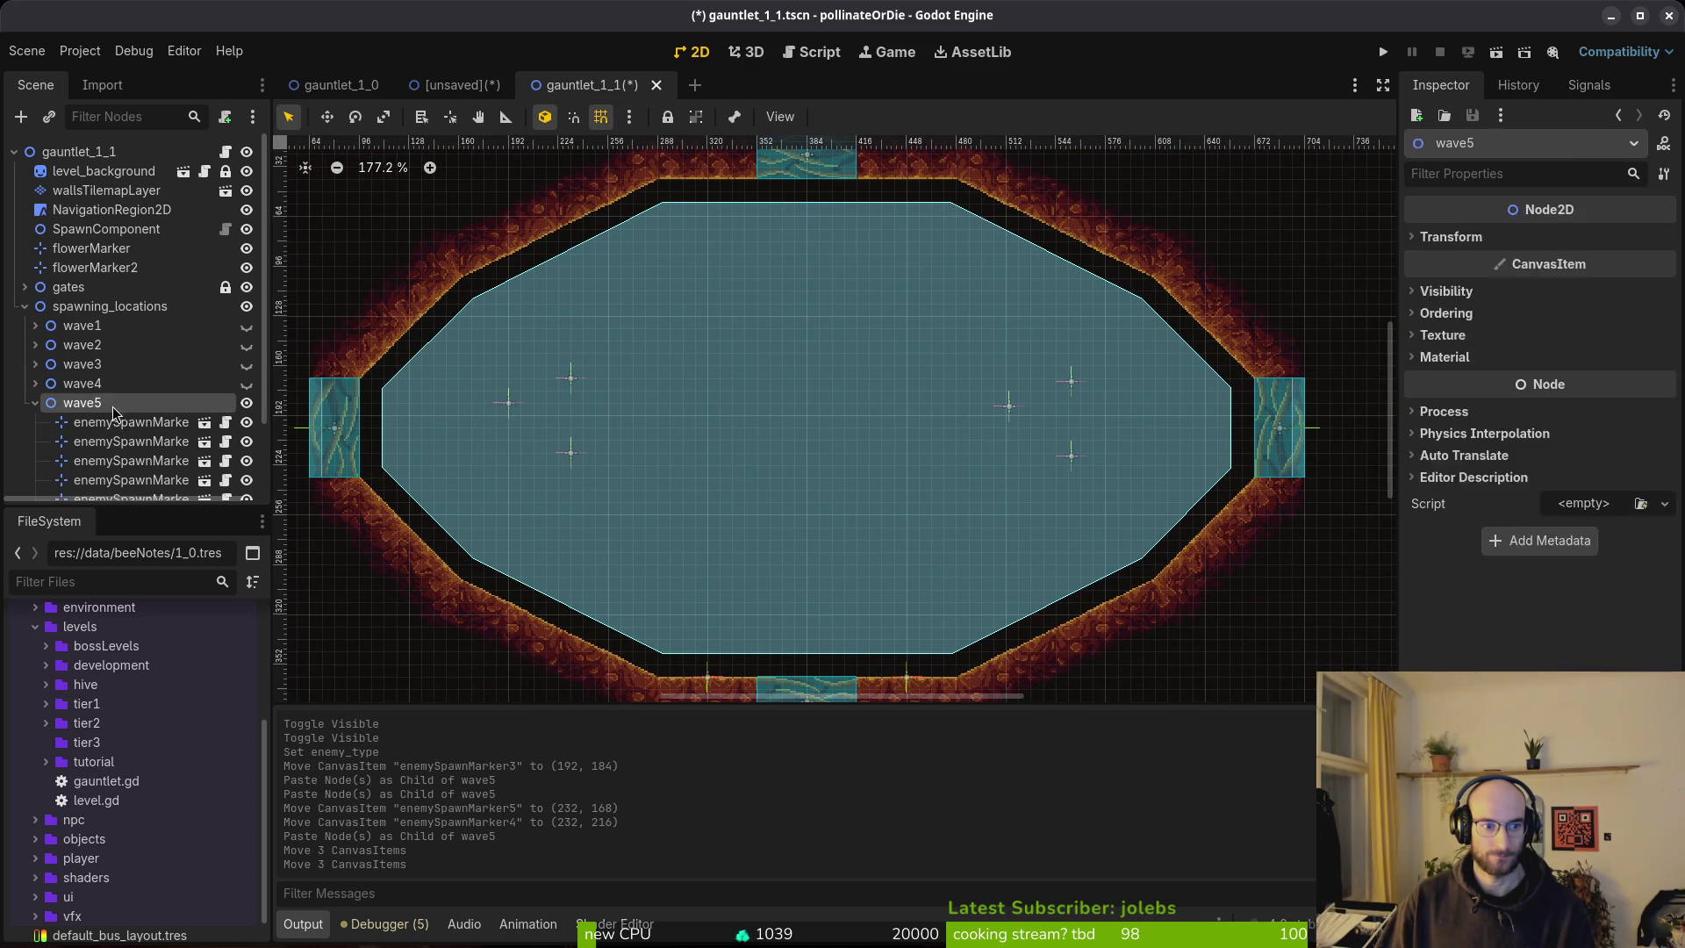
{"action": "key", "text": "ctrl+c"}
{"action": "key", "text": "ctrl+v"}
{"action": "left_click_drag", "start_coordinate": [510, 406], "coordinate": [561, 423]}
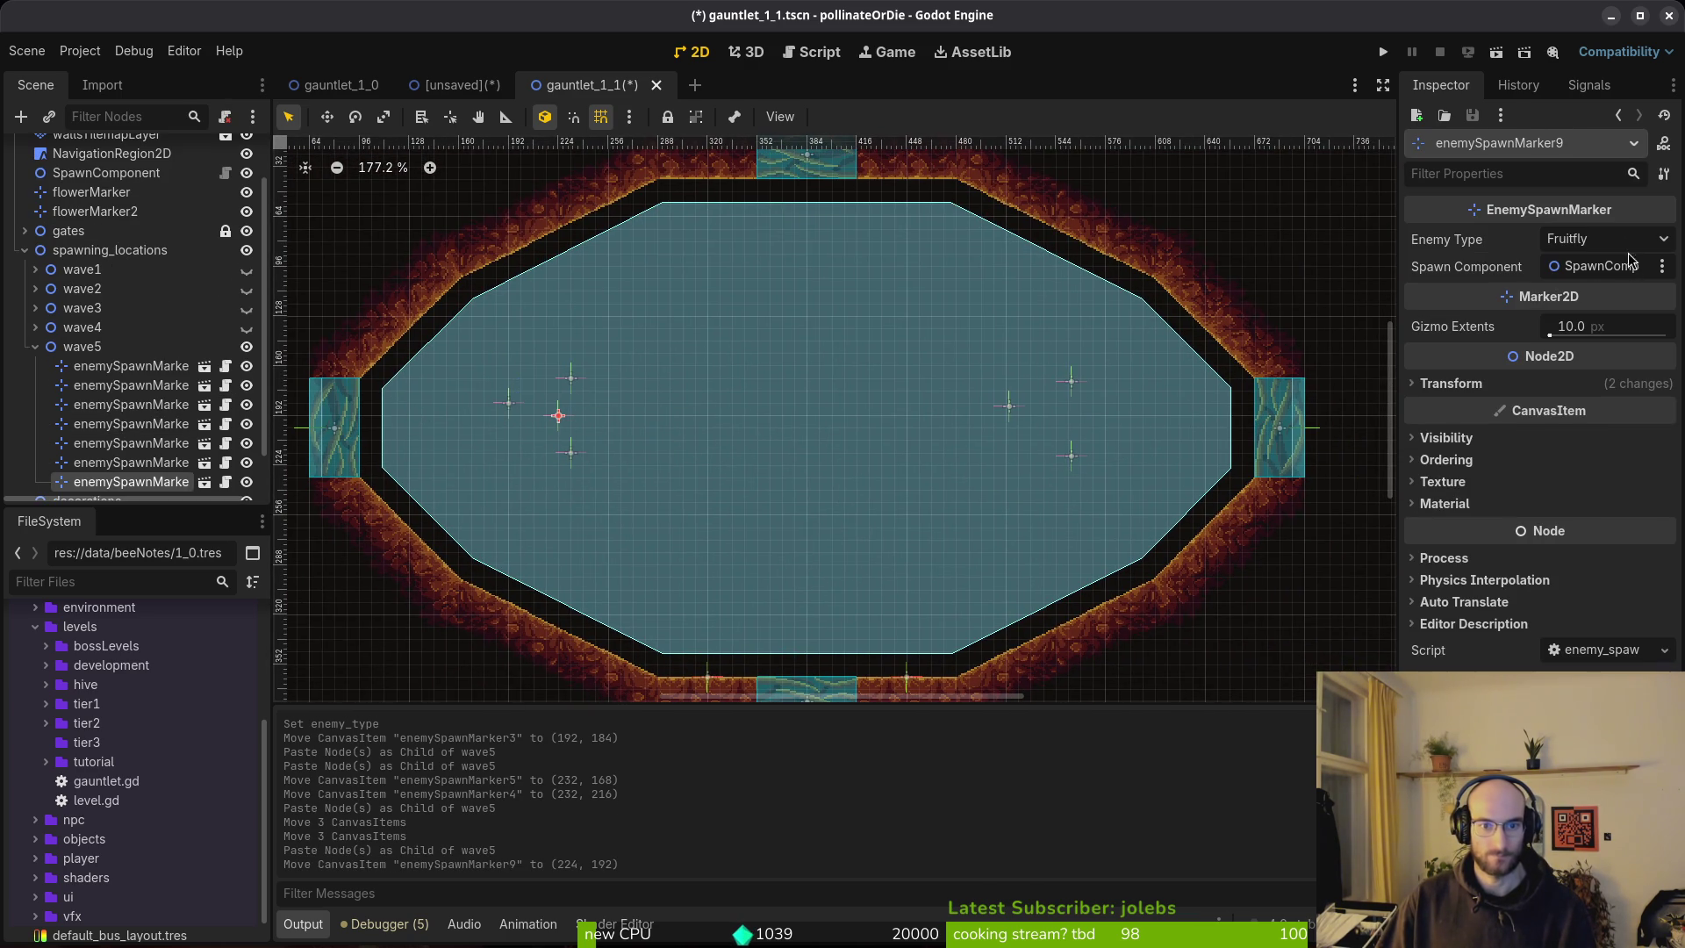
{"action": "left_click", "coordinate": [1602, 242]}
{"action": "left_click", "coordinate": [1571, 312]}
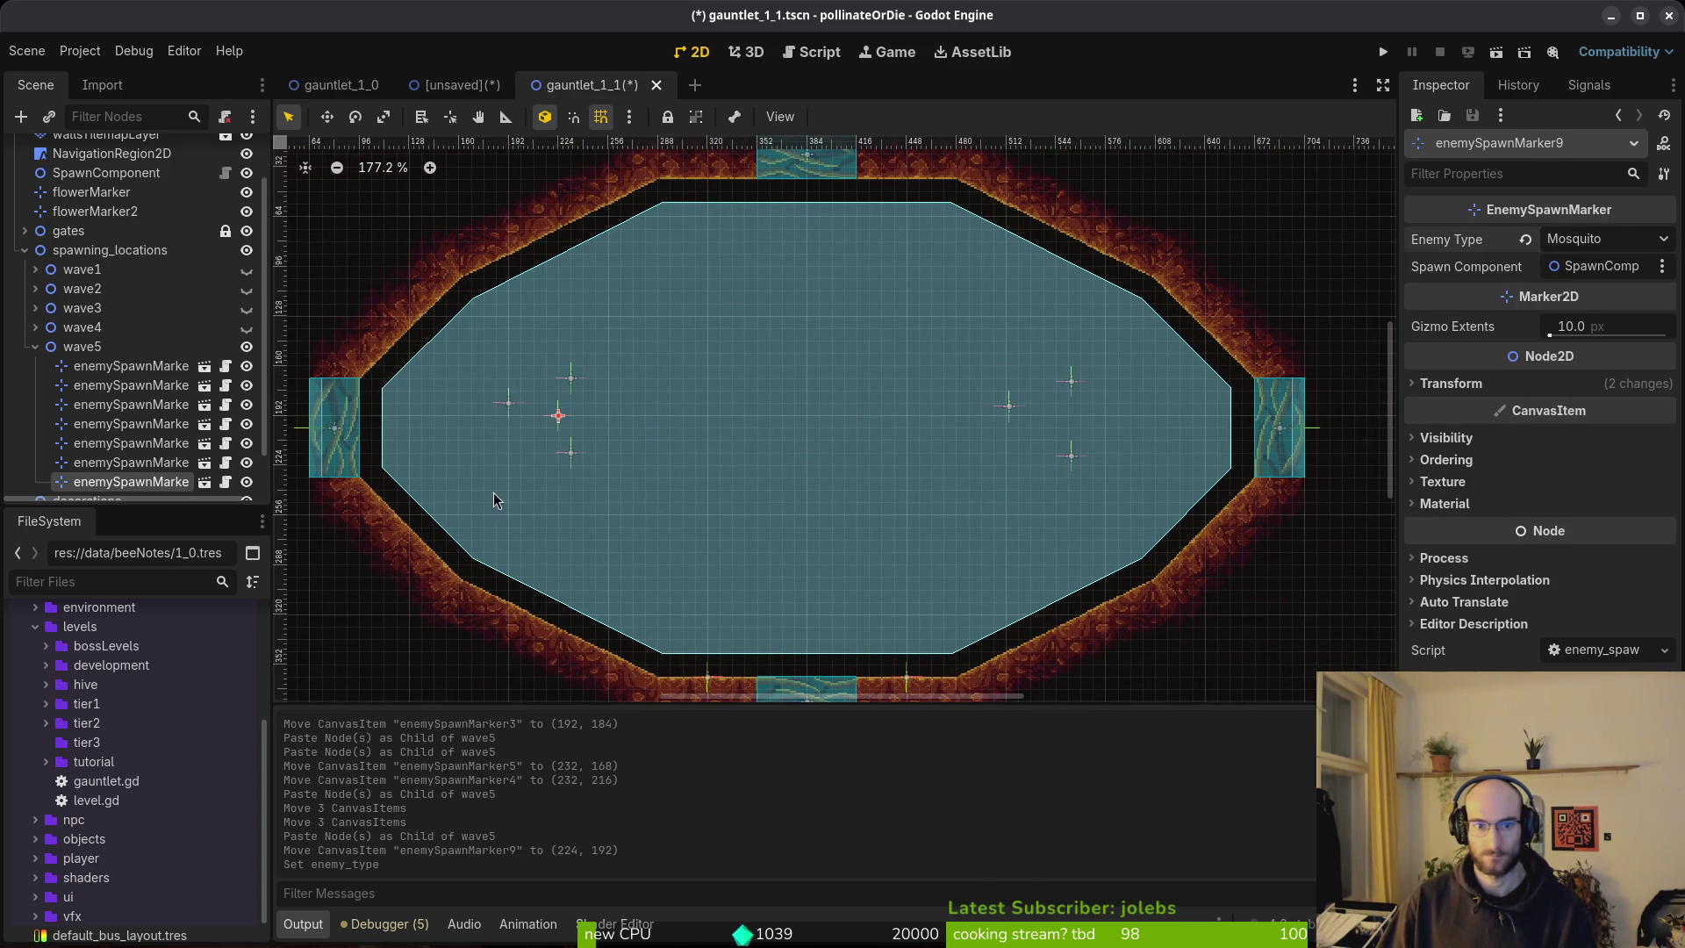
Paste another wave5 spawn marker on the arena's right side and save the scene.
{"action": "left_click", "coordinate": [82, 345]}
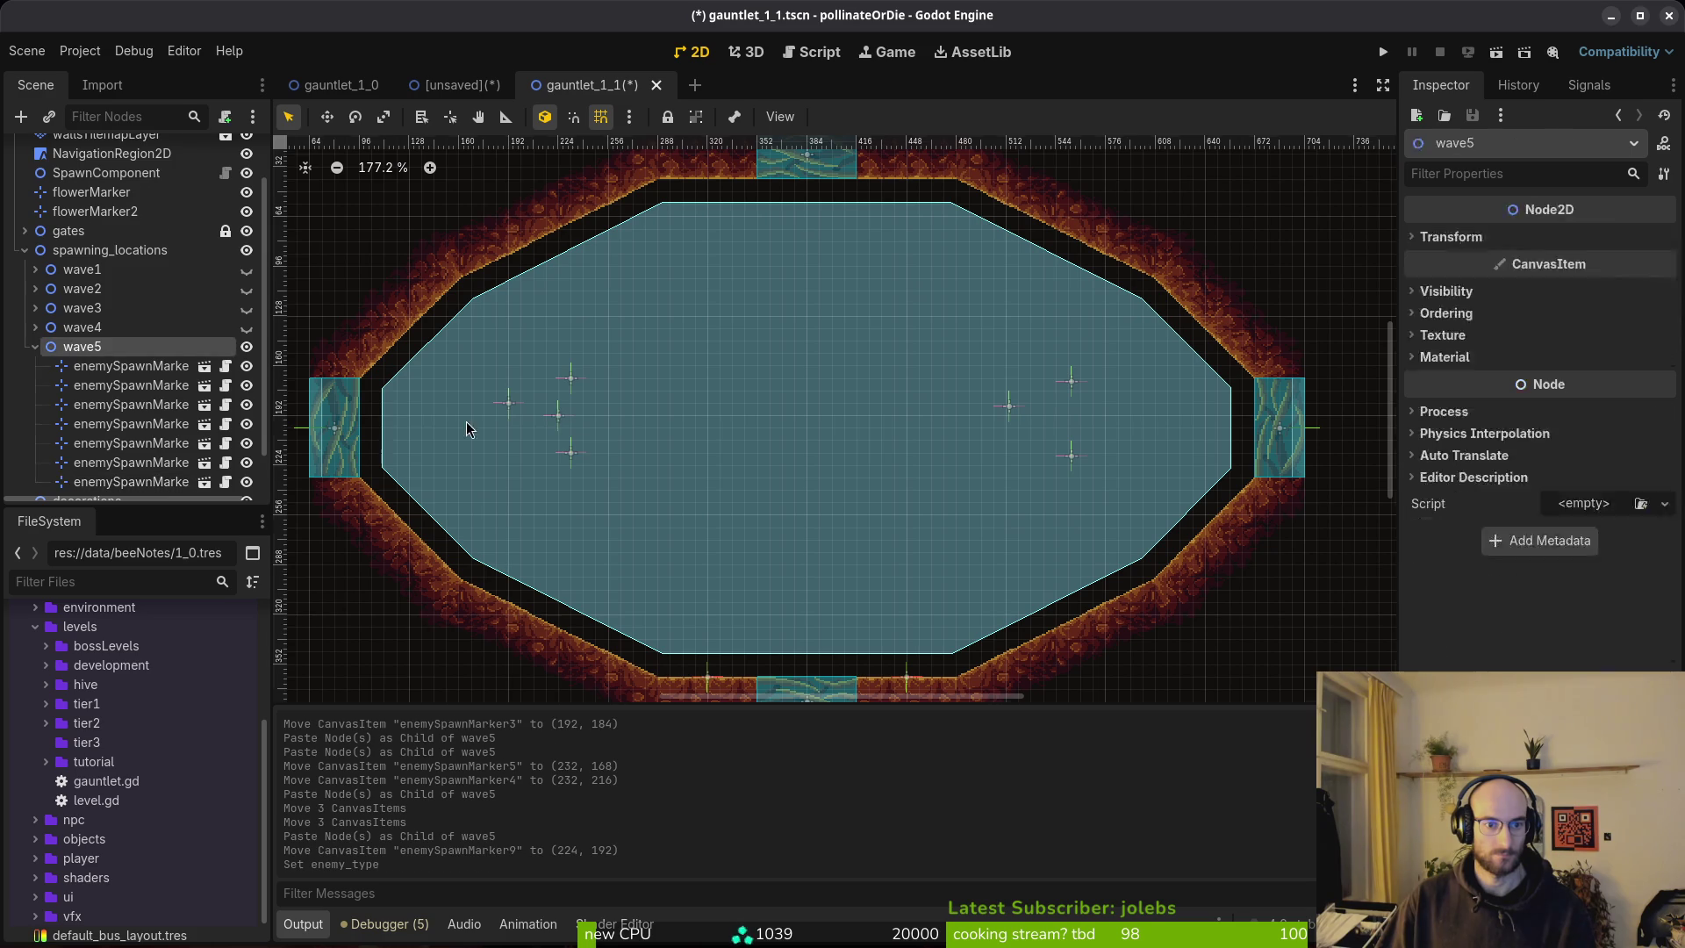
{"action": "key", "text": "ctrl+v"}
{"action": "left_click_drag", "start_coordinate": [570, 429], "coordinate": [1057, 418]}
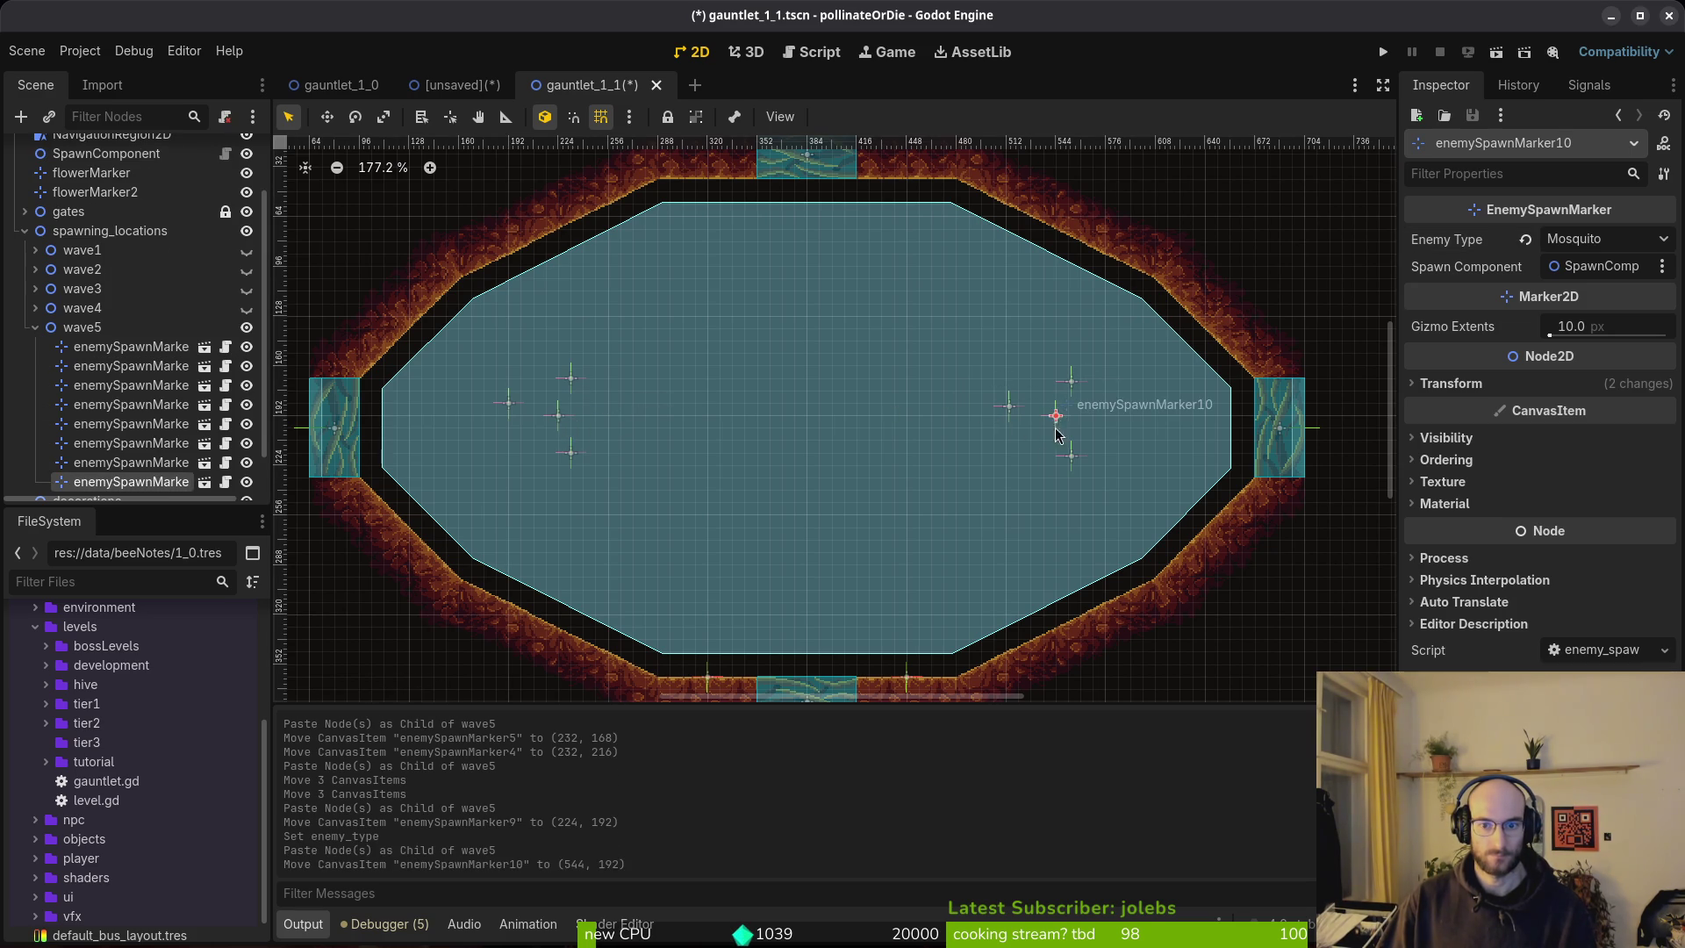
{"action": "left_click", "coordinate": [799, 439]}
{"action": "key", "text": "ctrl+s"}
Paste one more wave5 spawn marker and place it at the arena centre.
{"action": "scroll", "coordinate": [798, 439], "scroll_direction": "down", "scroll_amount": 5}
{"action": "scroll", "coordinate": [798, 439], "scroll_direction": "up", "scroll_amount": 4}
{"action": "left_click", "coordinate": [132, 346]}
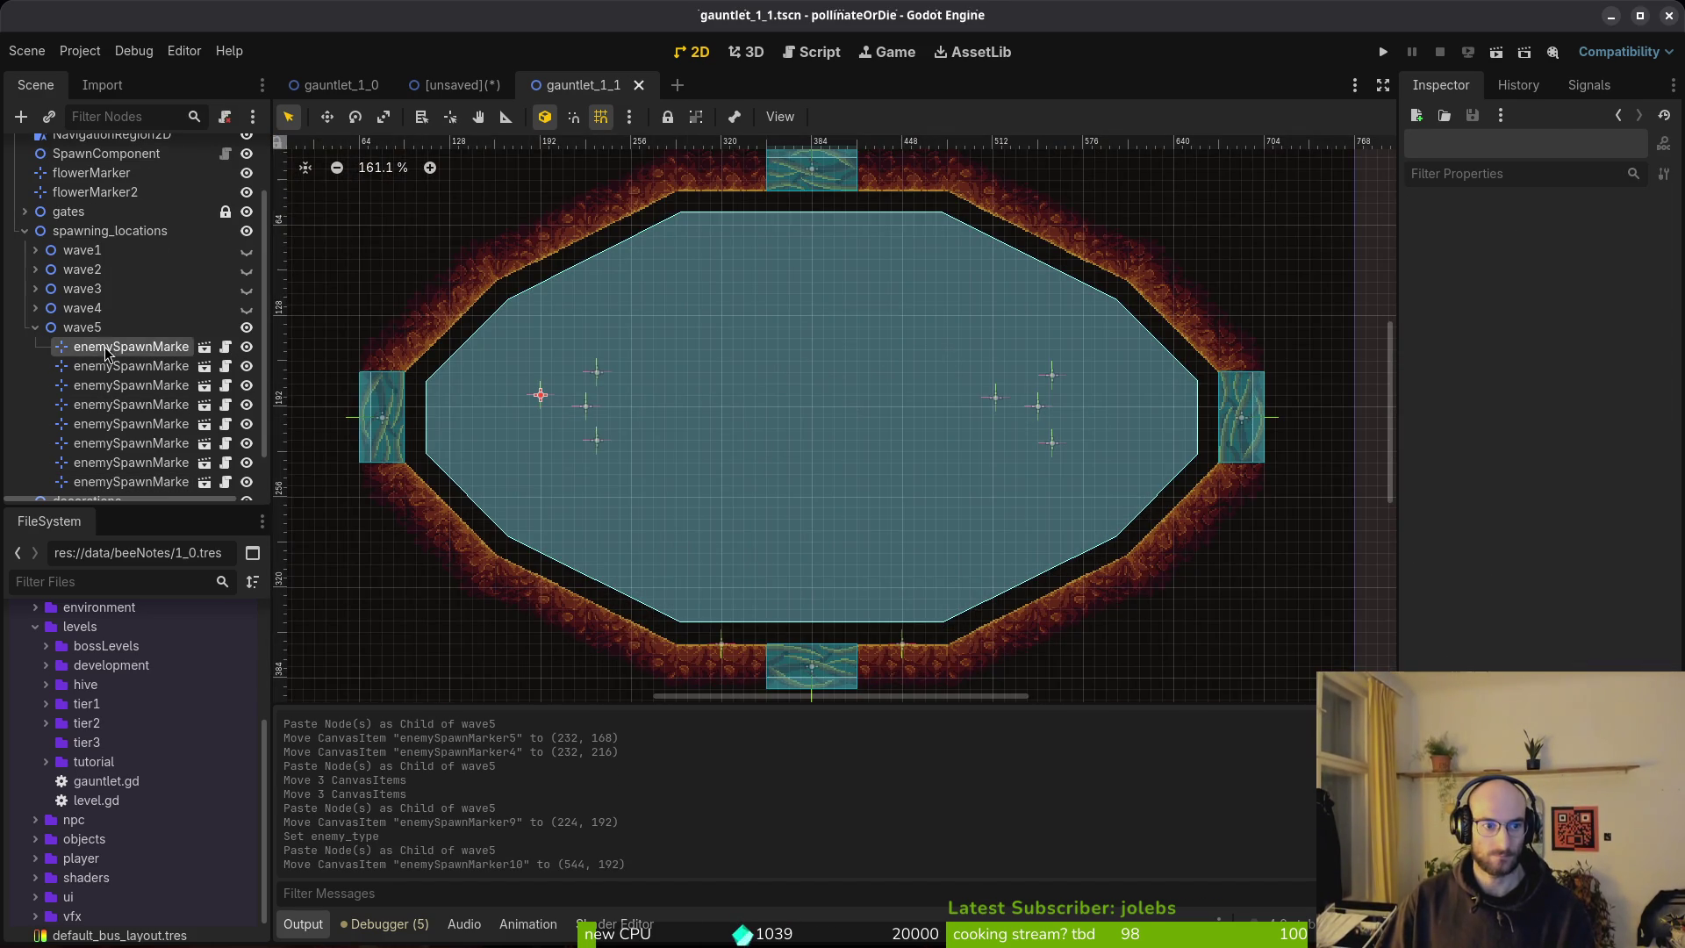
{"action": "left_click", "coordinate": [82, 327]}
{"action": "key", "text": "ctrl+v"}
{"action": "left_click_drag", "start_coordinate": [541, 397], "coordinate": [811, 417]}
{"action": "scroll", "coordinate": [816, 439], "scroll_direction": "down", "scroll_amount": 3}
{"action": "left_click", "coordinate": [875, 478]}
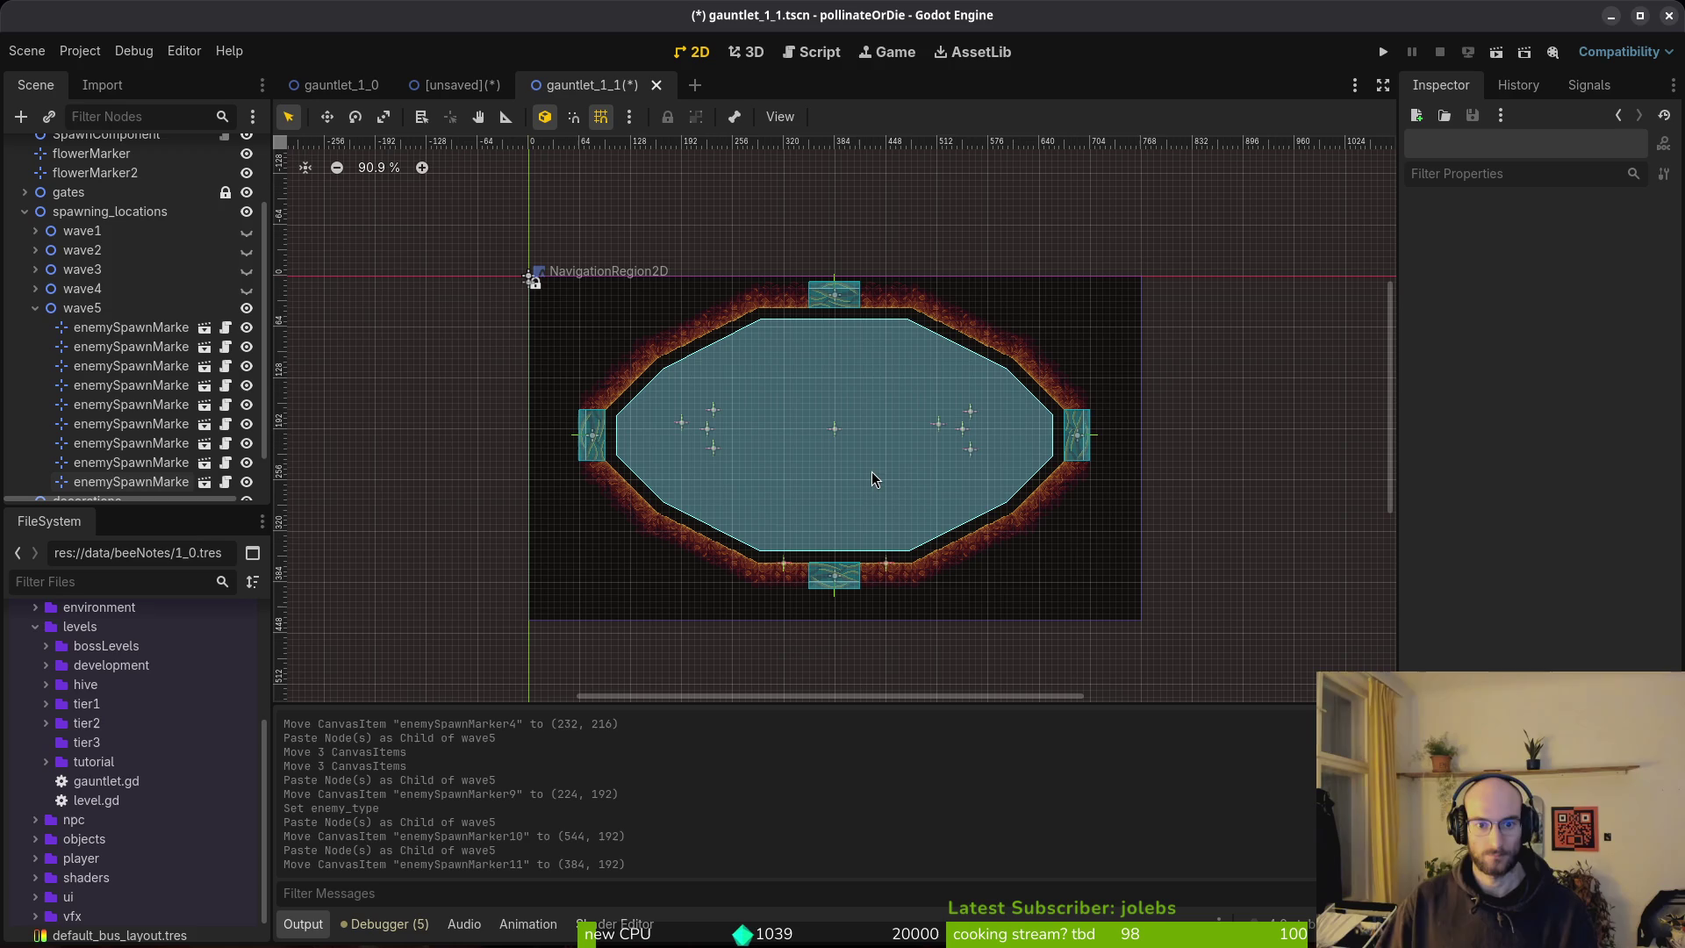
Reposition the right-side markers, including enemySpawnMarker10, into final spots and save the scene.
{"action": "scroll", "coordinate": [904, 478], "scroll_direction": "up", "scroll_amount": 4}
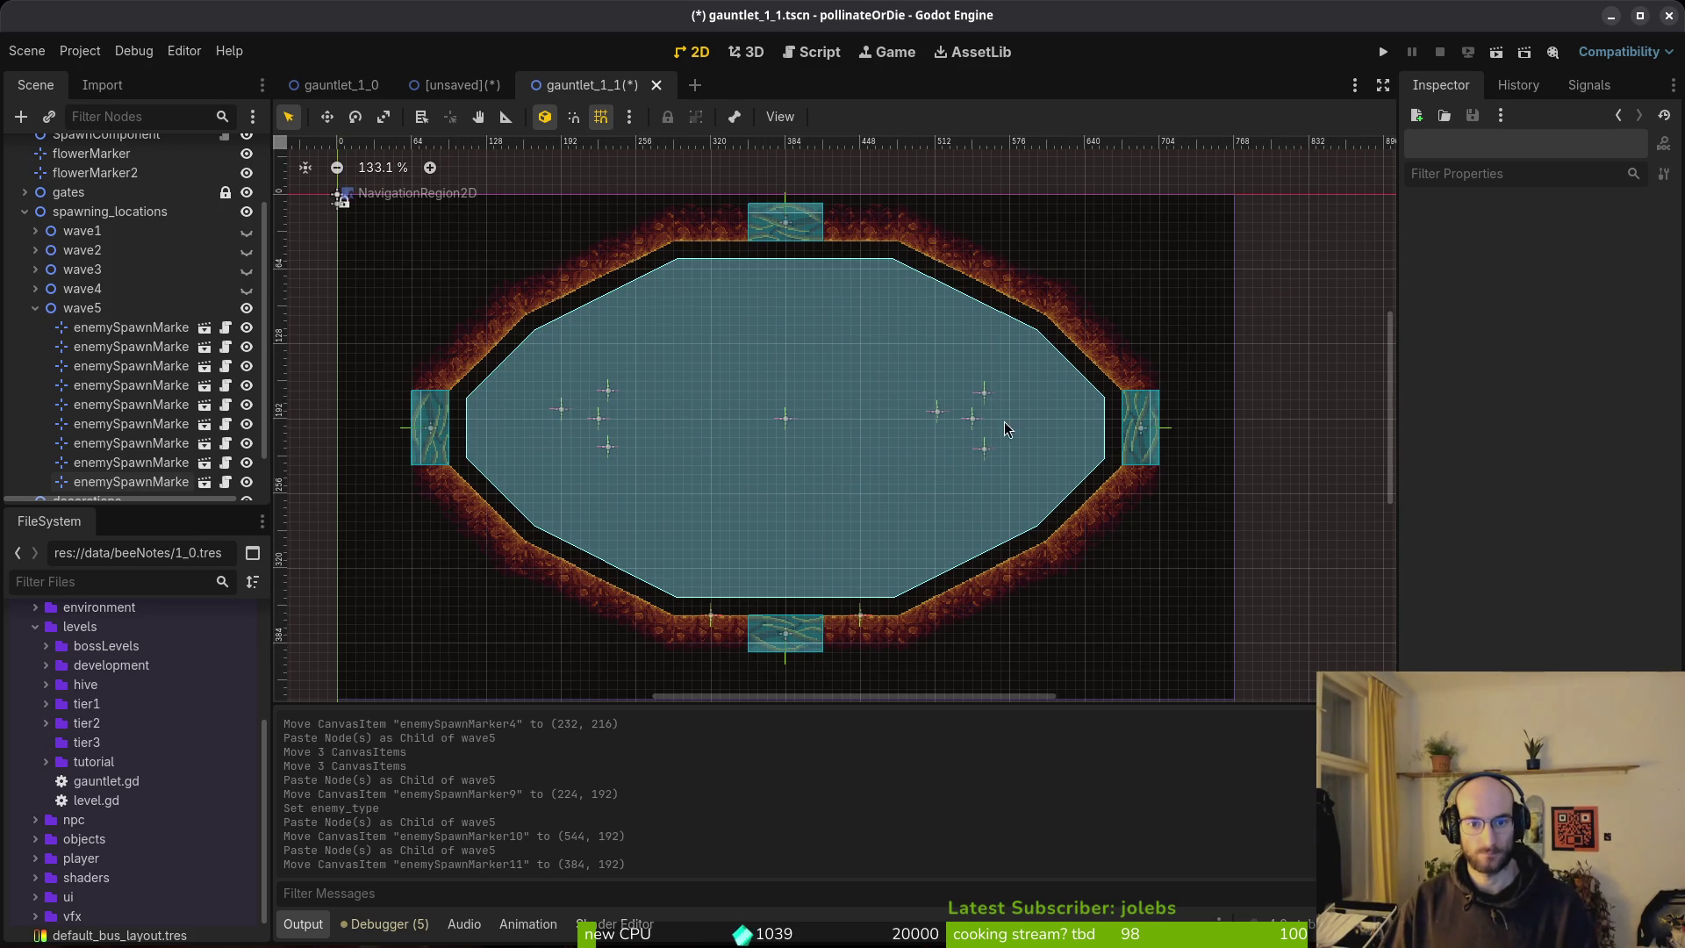
{"action": "scroll", "coordinate": [1006, 429], "scroll_direction": "up", "scroll_amount": 4}
{"action": "mouse_move", "coordinate": [922, 416]}
{"action": "left_mouse_down"}
{"action": "mouse_move", "coordinate": [1049, 418]}
{"action": "mouse_move", "coordinate": [1029, 418]}
{"action": "left_mouse_up"}
{"action": "left_click", "coordinate": [993, 380], "text": "shift"}
{"action": "left_click", "coordinate": [976, 417], "text": "shift"}
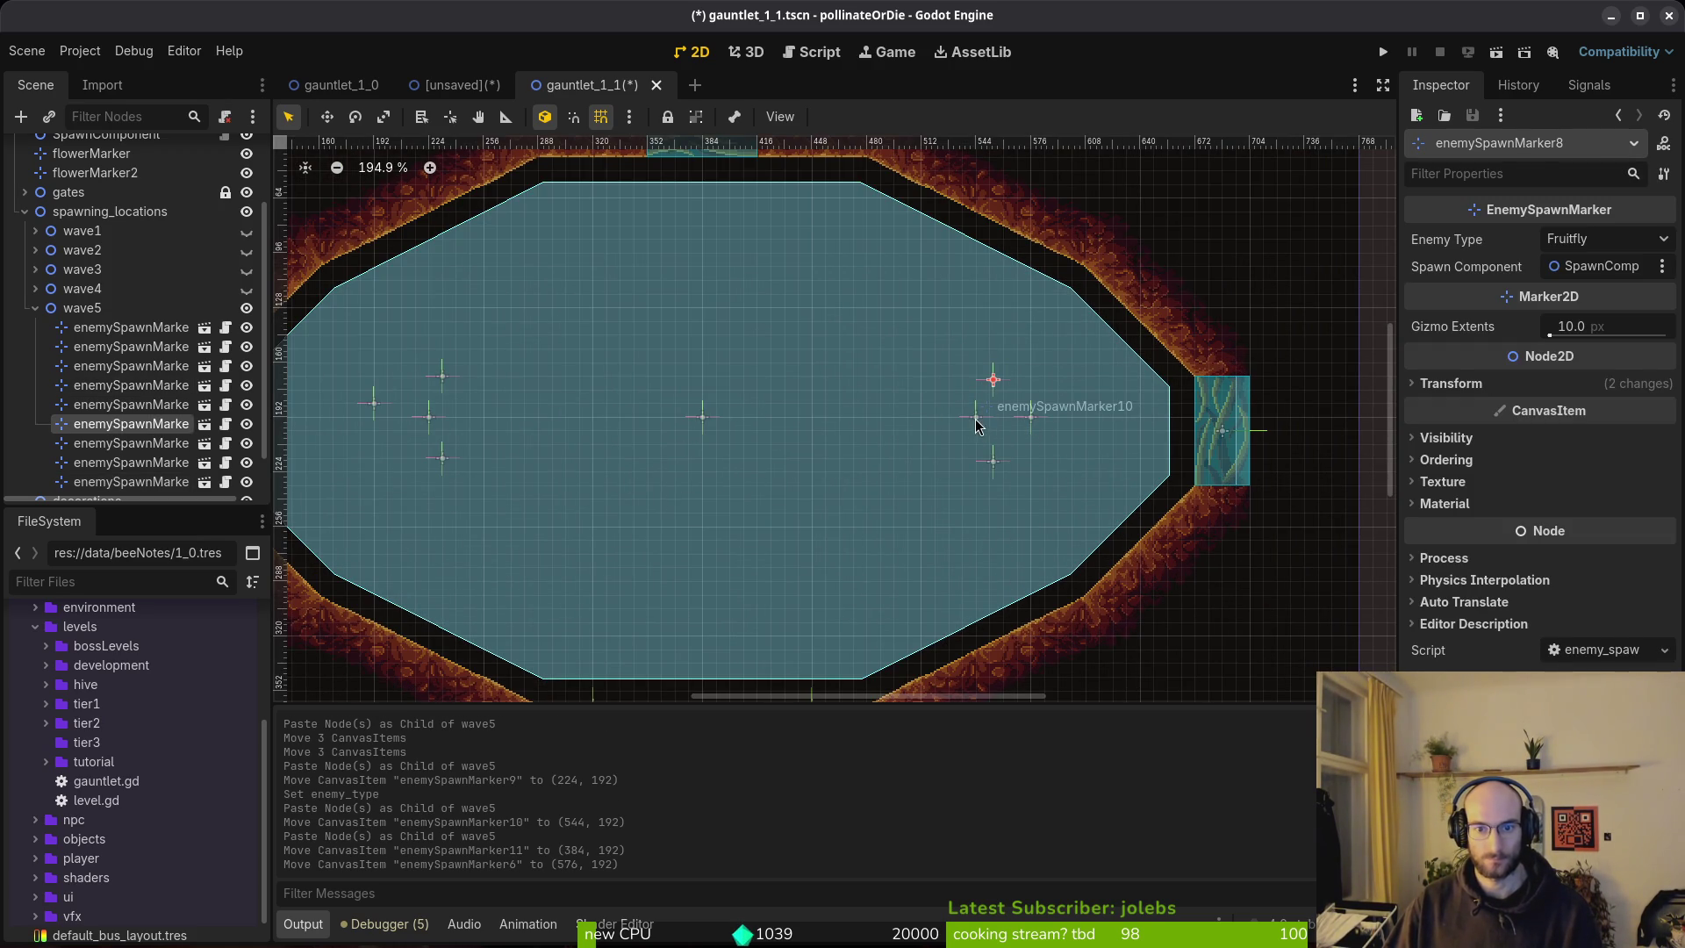
{"action": "left_click", "coordinate": [992, 460], "text": "shift"}
{"action": "mouse_move", "coordinate": [1037, 427]}
{"action": "left_mouse_down"}
{"action": "mouse_move", "coordinate": [1009, 418]}
{"action": "mouse_move", "coordinate": [1051, 417]}
{"action": "left_mouse_up"}
{"action": "left_click", "coordinate": [1041, 430]}
{"action": "left_click_drag", "start_coordinate": [1007, 483], "coordinate": [995, 446]}
{"action": "left_click", "coordinate": [986, 431]}
{"action": "left_click", "coordinate": [1052, 456]}
{"action": "key", "text": "ctrl+s"}
Collapse wave5 and make the three hidden waves visible in the view.
{"action": "scroll", "coordinate": [1016, 471], "scroll_direction": "down", "scroll_amount": 4}
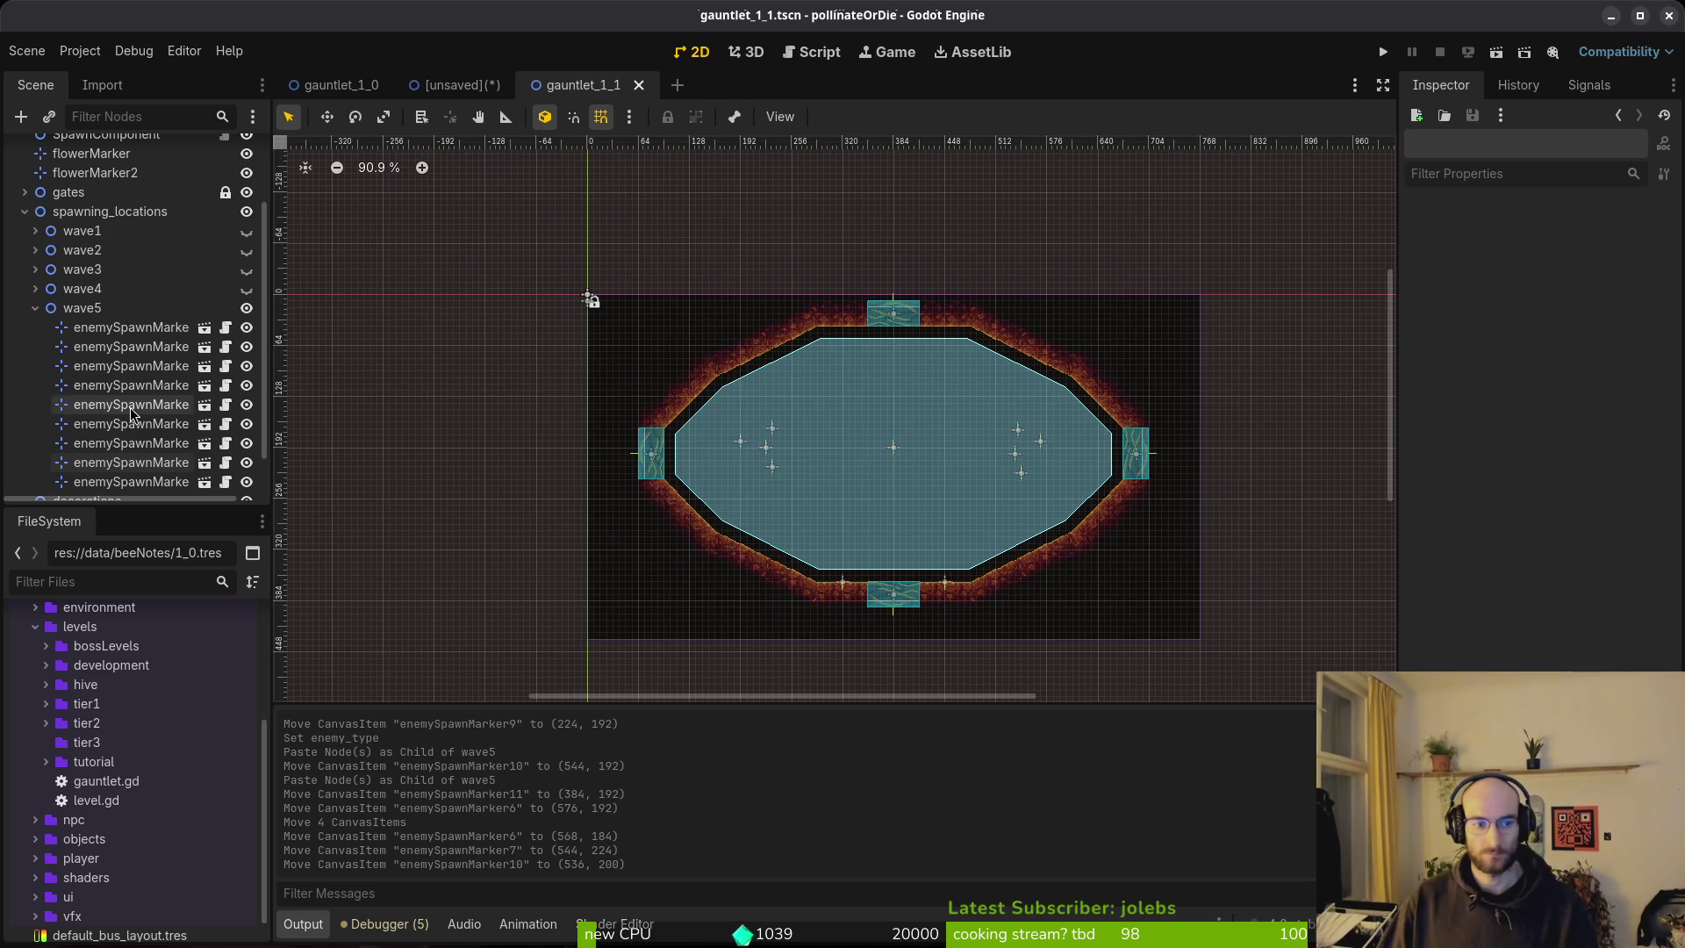
{"action": "left_click", "coordinate": [35, 308]}
{"action": "left_click", "coordinate": [253, 383]}
{"action": "left_click", "coordinate": [253, 364]}
{"action": "left_click", "coordinate": [253, 345]}
Check the GitLab issues window, then launch Vim in the terminal.
{"action": "key", "text": "alt+Tab"}
{"action": "key", "text": "alt+Tab"}
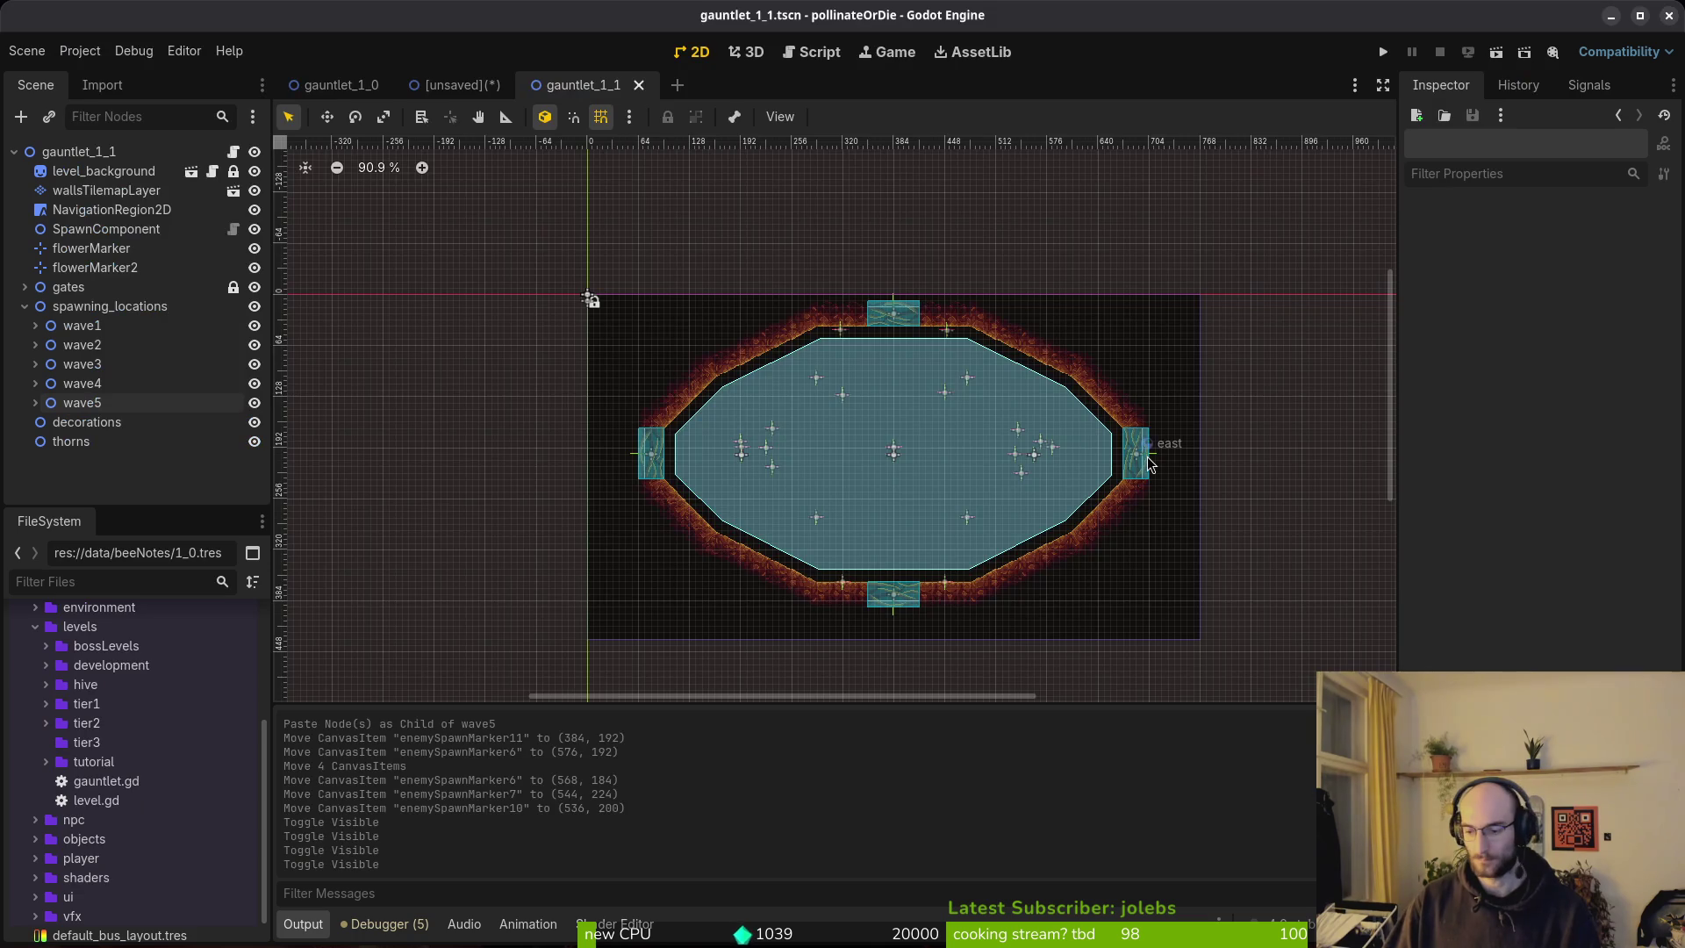
{"action": "key", "text": "alt+Tab"}
{"action": "type", "text": "vim"}
{"action": "key", "text": "Return"}
Open gauntlet.gd through the file finder by searching 'gau'.
{"action": "key", "text": "space"}
{"action": "key", "text": "f"}
{"action": "key", "text": "f"}
{"action": "type", "text": "gau"}
{"action": "key", "text": "Return"}
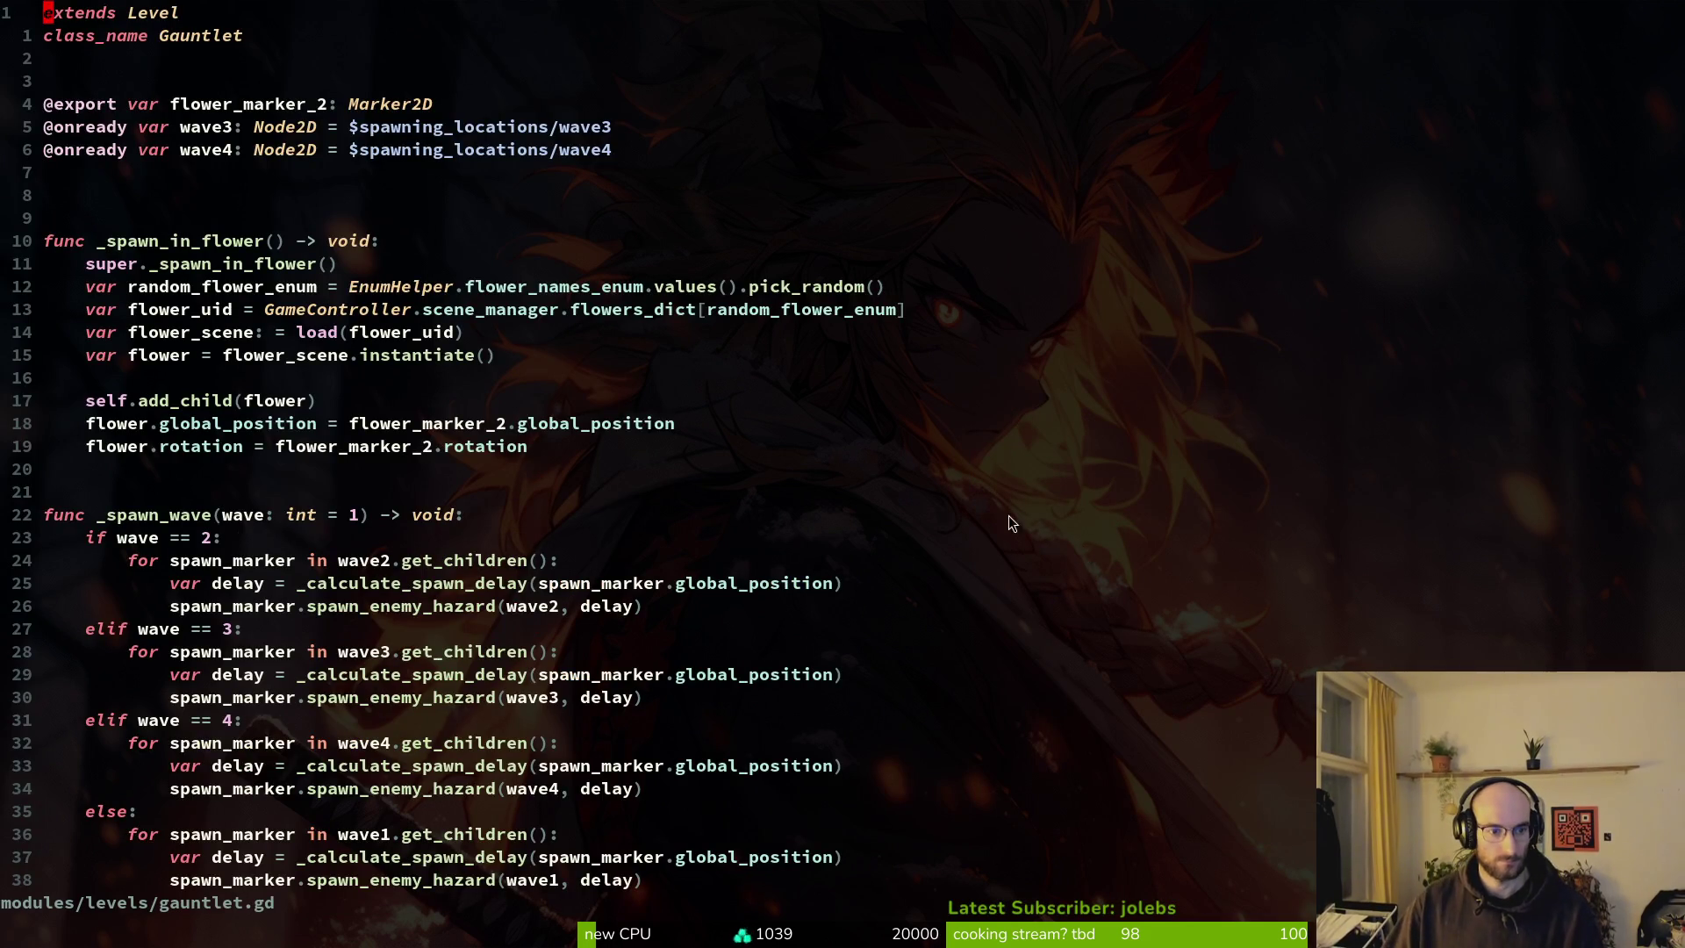
Duplicate the 'elif wave == 4' branch in _spawn_wave below itself.
{"action": "scroll", "coordinate": [352, 649], "scroll_direction": "down", "scroll_amount": 2}
{"action": "key", "text": "1"}
{"action": "key", "text": "7"}
{"action": "key", "text": "j"}
{"action": "key", "text": "V"}
{"action": "key", "text": "j"}
{"action": "key", "text": "j"}
{"action": "key", "text": "j"}
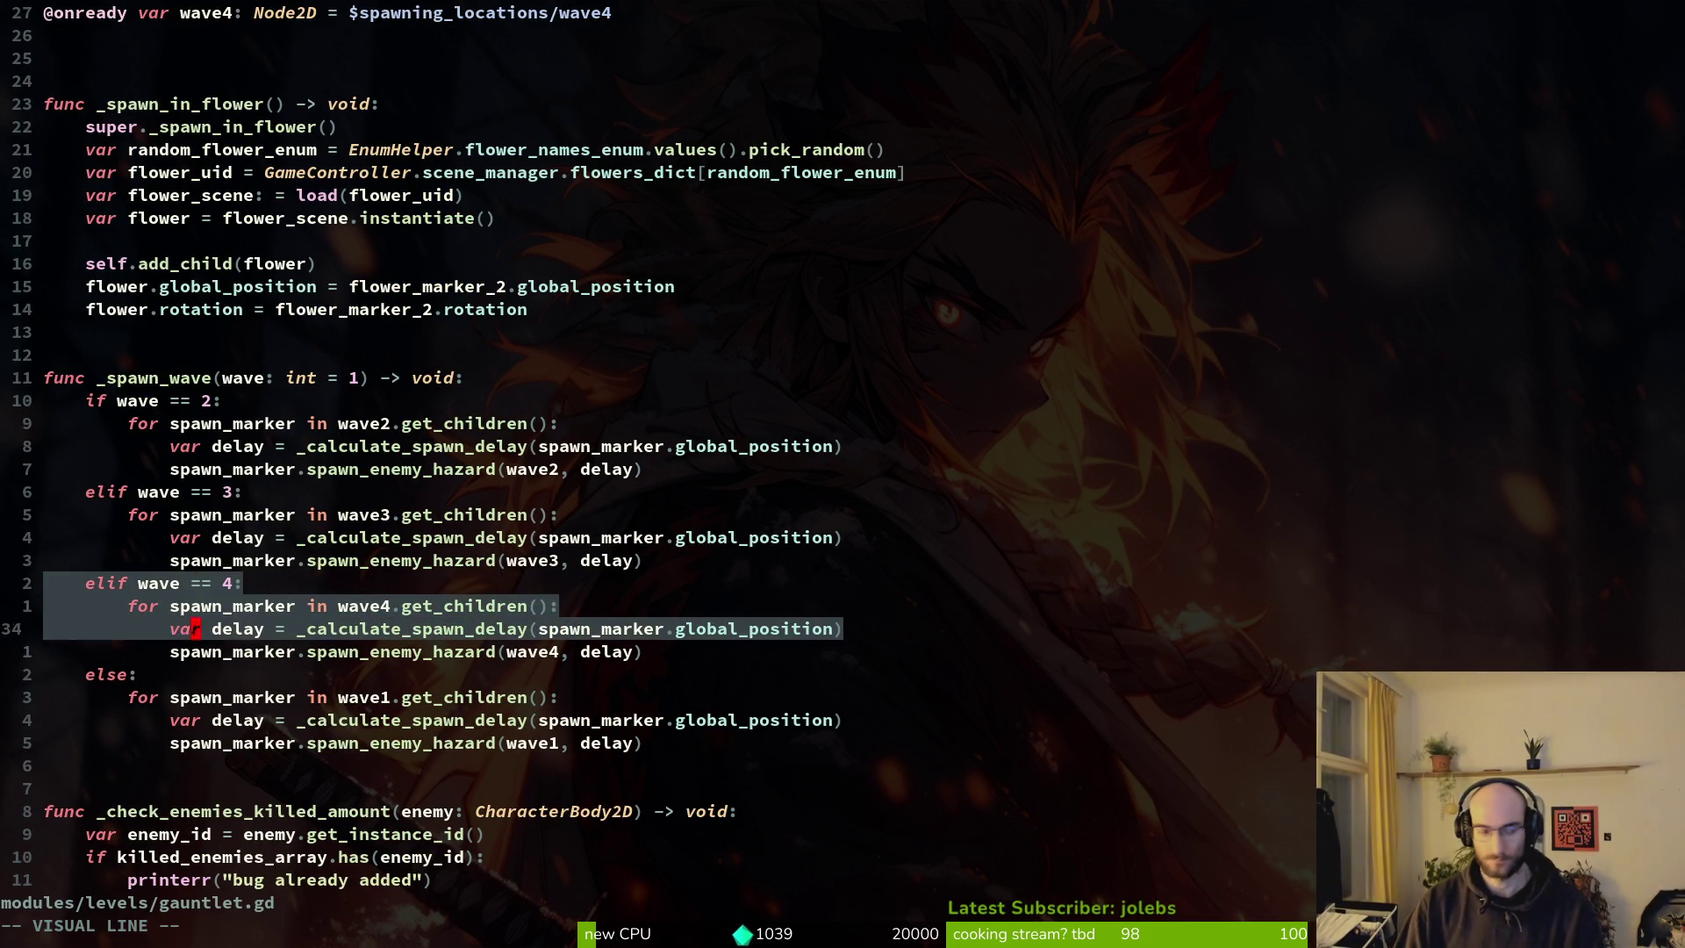
{"action": "key", "text": "y"}
{"action": "key", "text": "j"}
{"action": "key", "text": "j"}
{"action": "key", "text": "j"}
{"action": "key", "text": "p"}
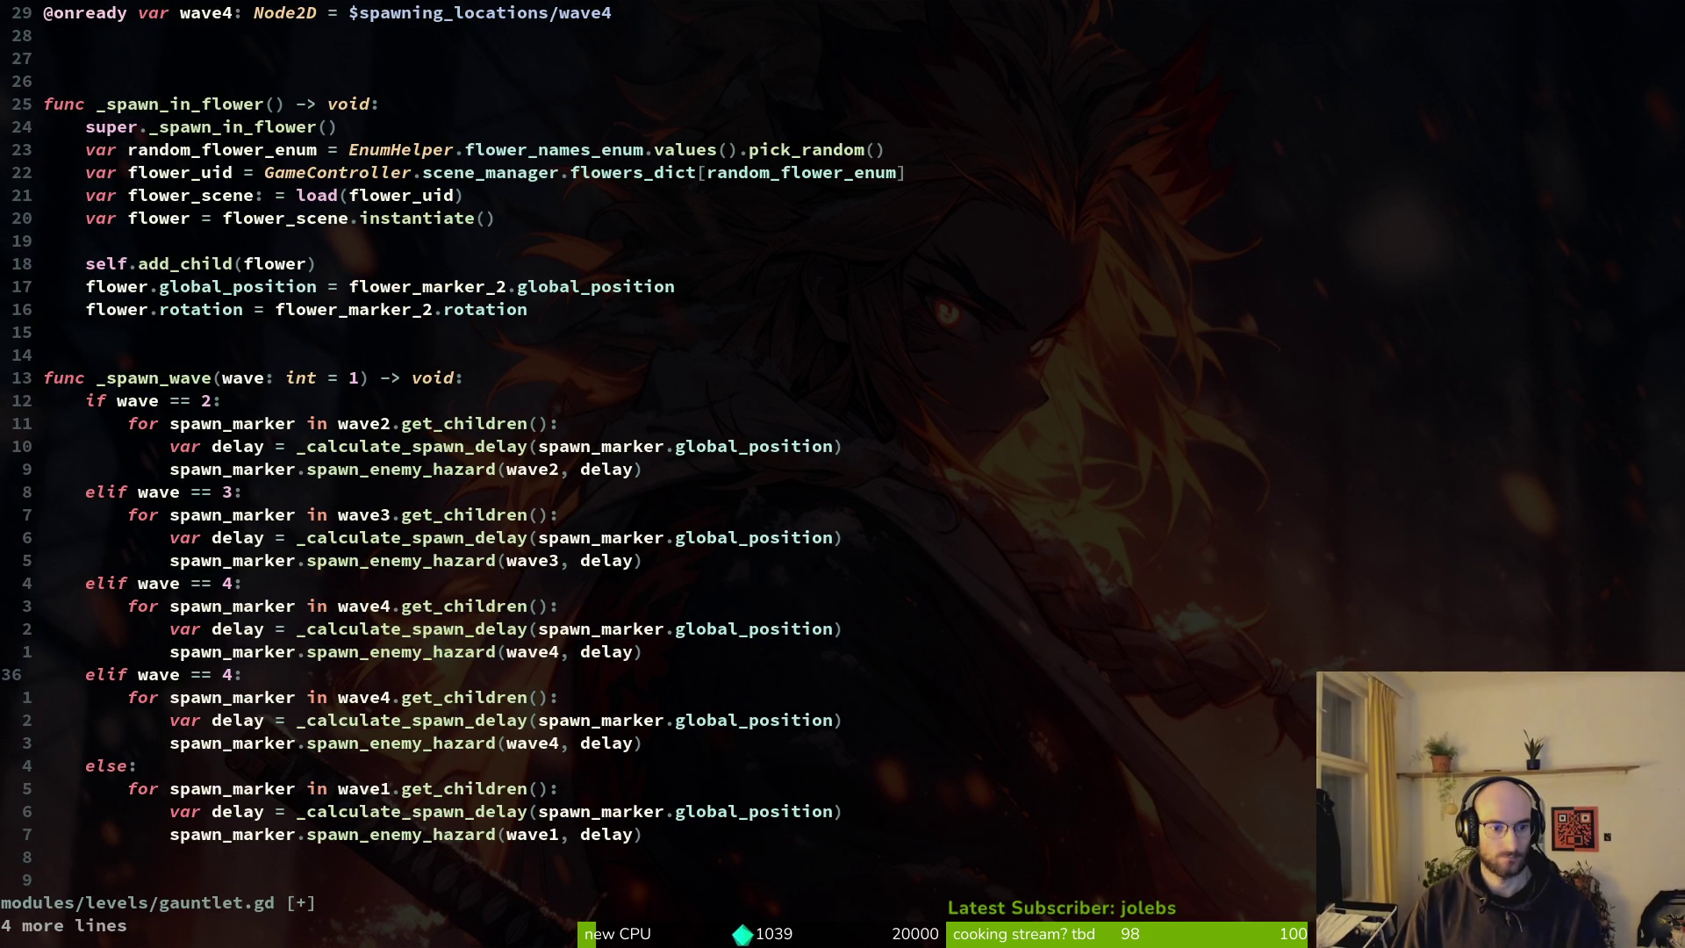
Make the copied branch loop over wave5 and pass wave5 to spawn_enemy_hazard.
{"action": "key", "text": "j"}
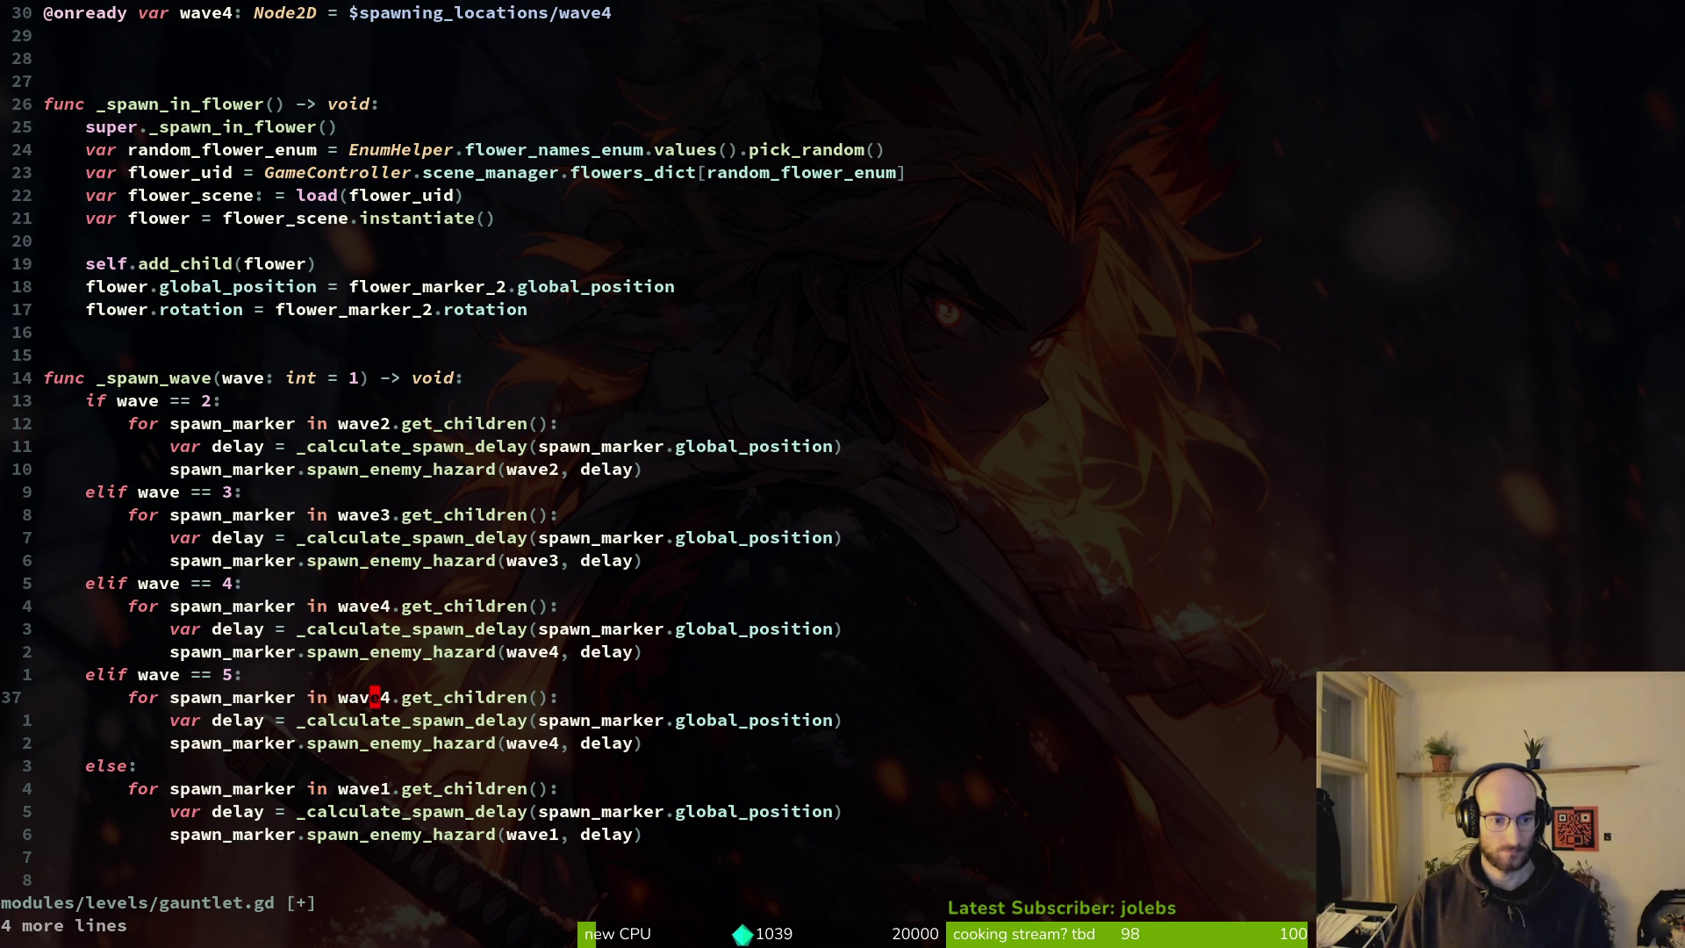
{"action": "key", "text": "ctrl+a"}
{"action": "key", "text": "j"}
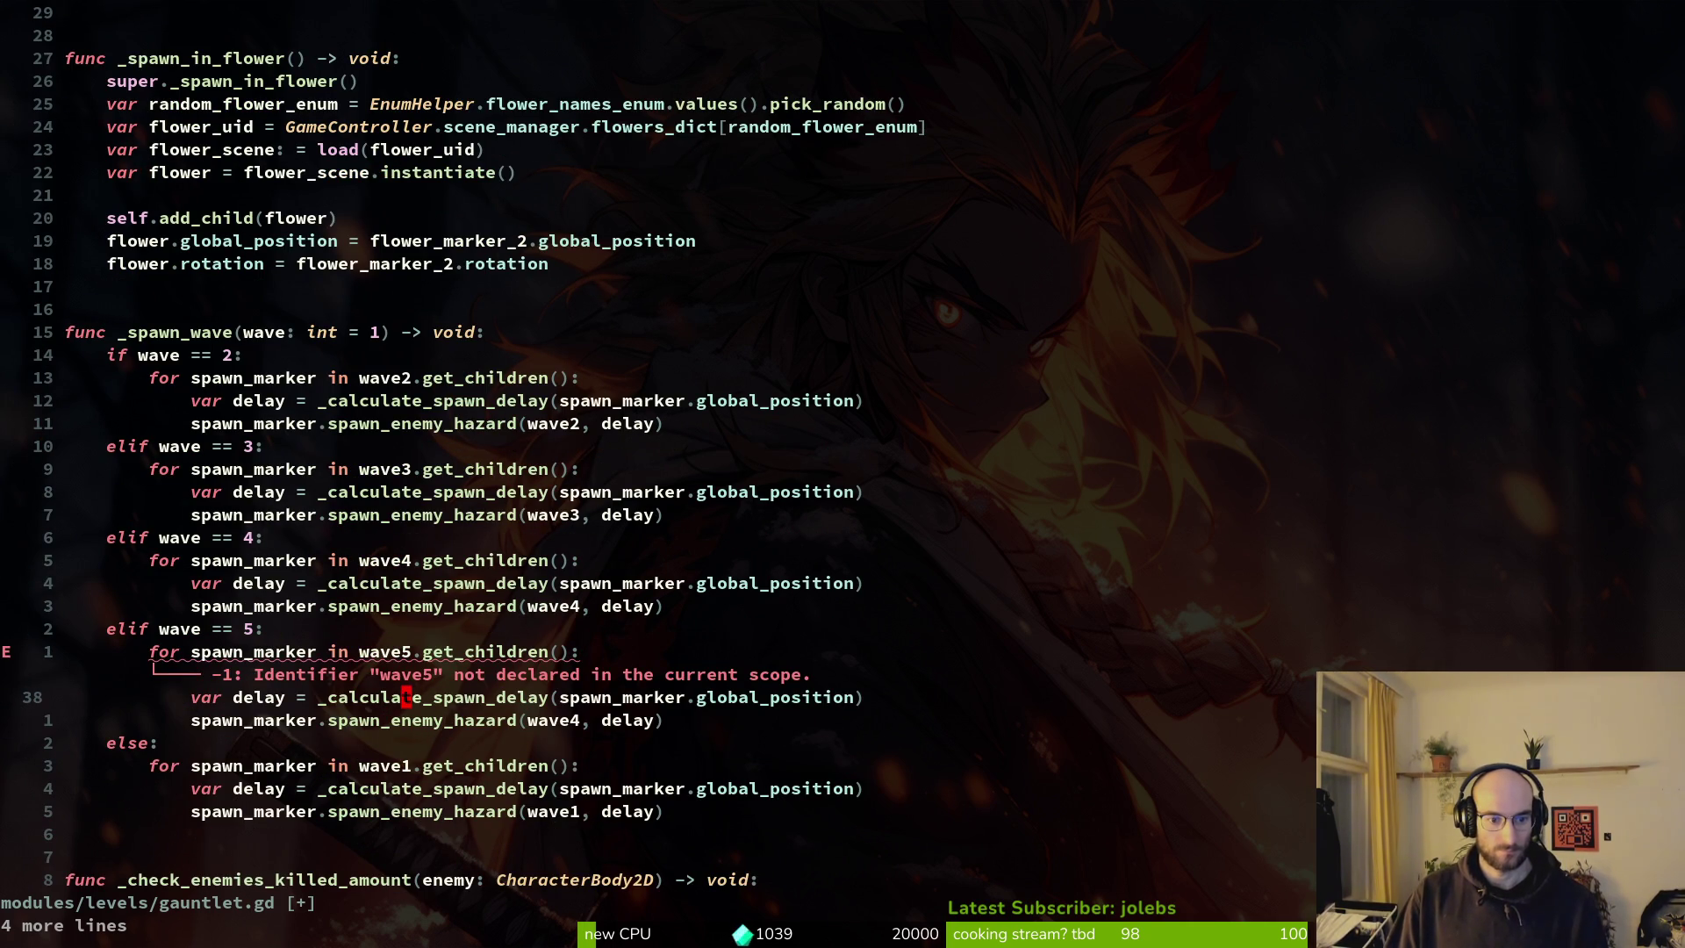
{"action": "key", "text": "j"}
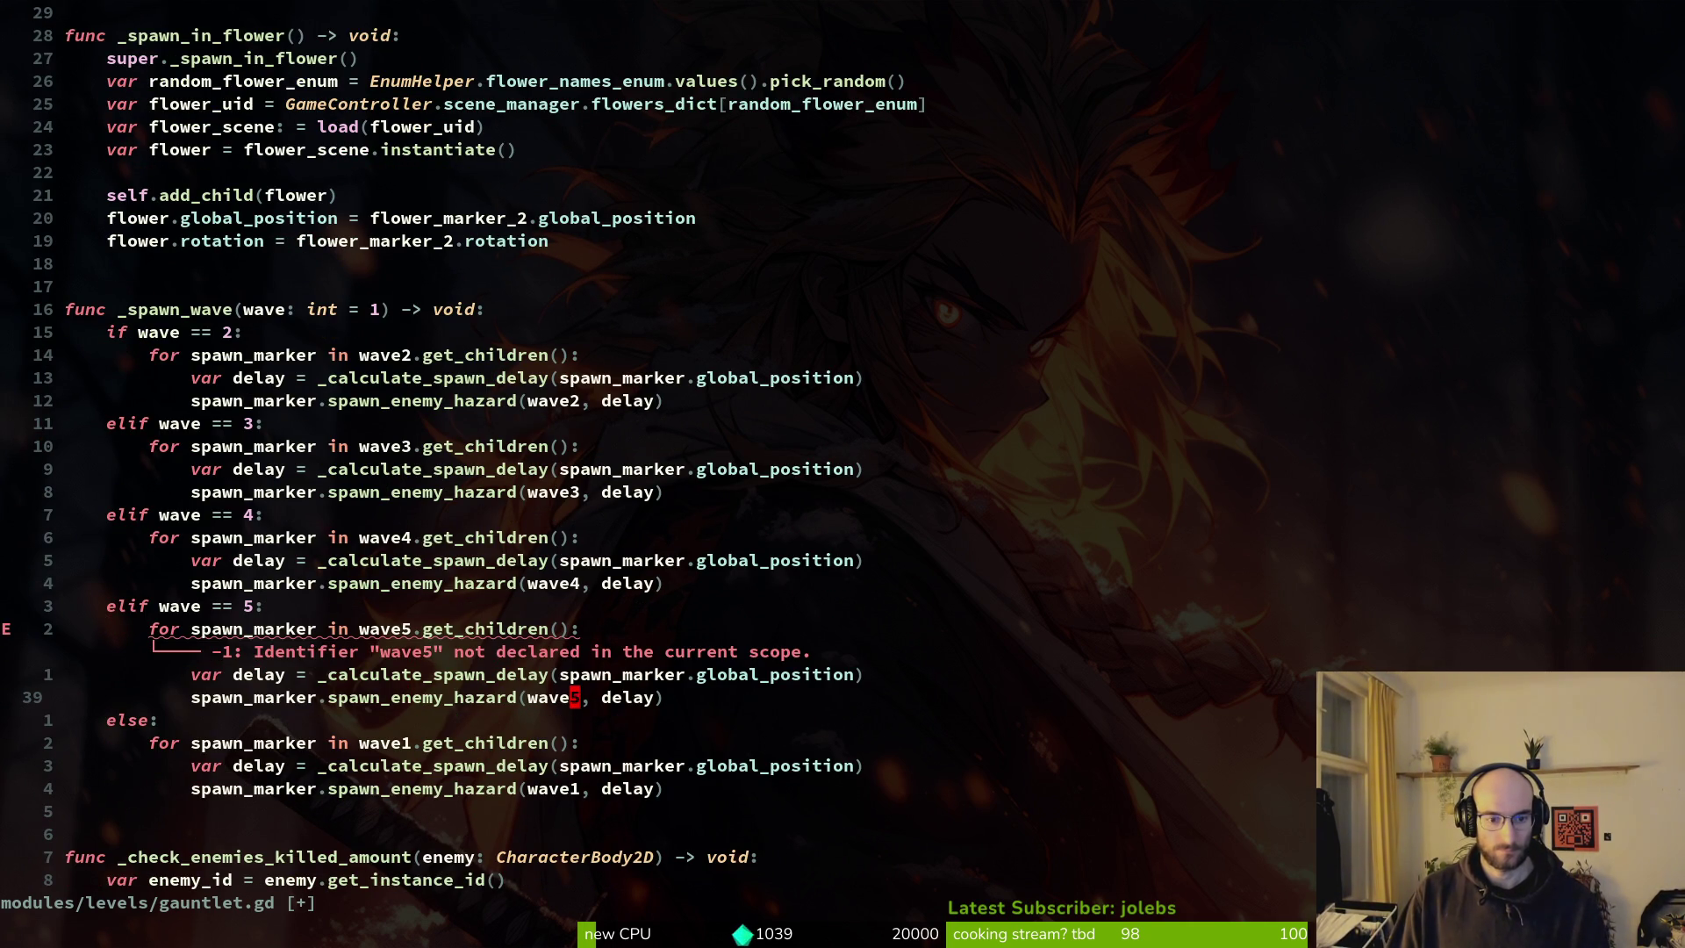
{"action": "key", "text": "ctrl+a"}
{"action": "key", "text": "g"}
{"action": "key", "text": "g"}
{"action": "key", "text": "j"}
{"action": "key", "text": "j"}
{"action": "key", "text": "j"}
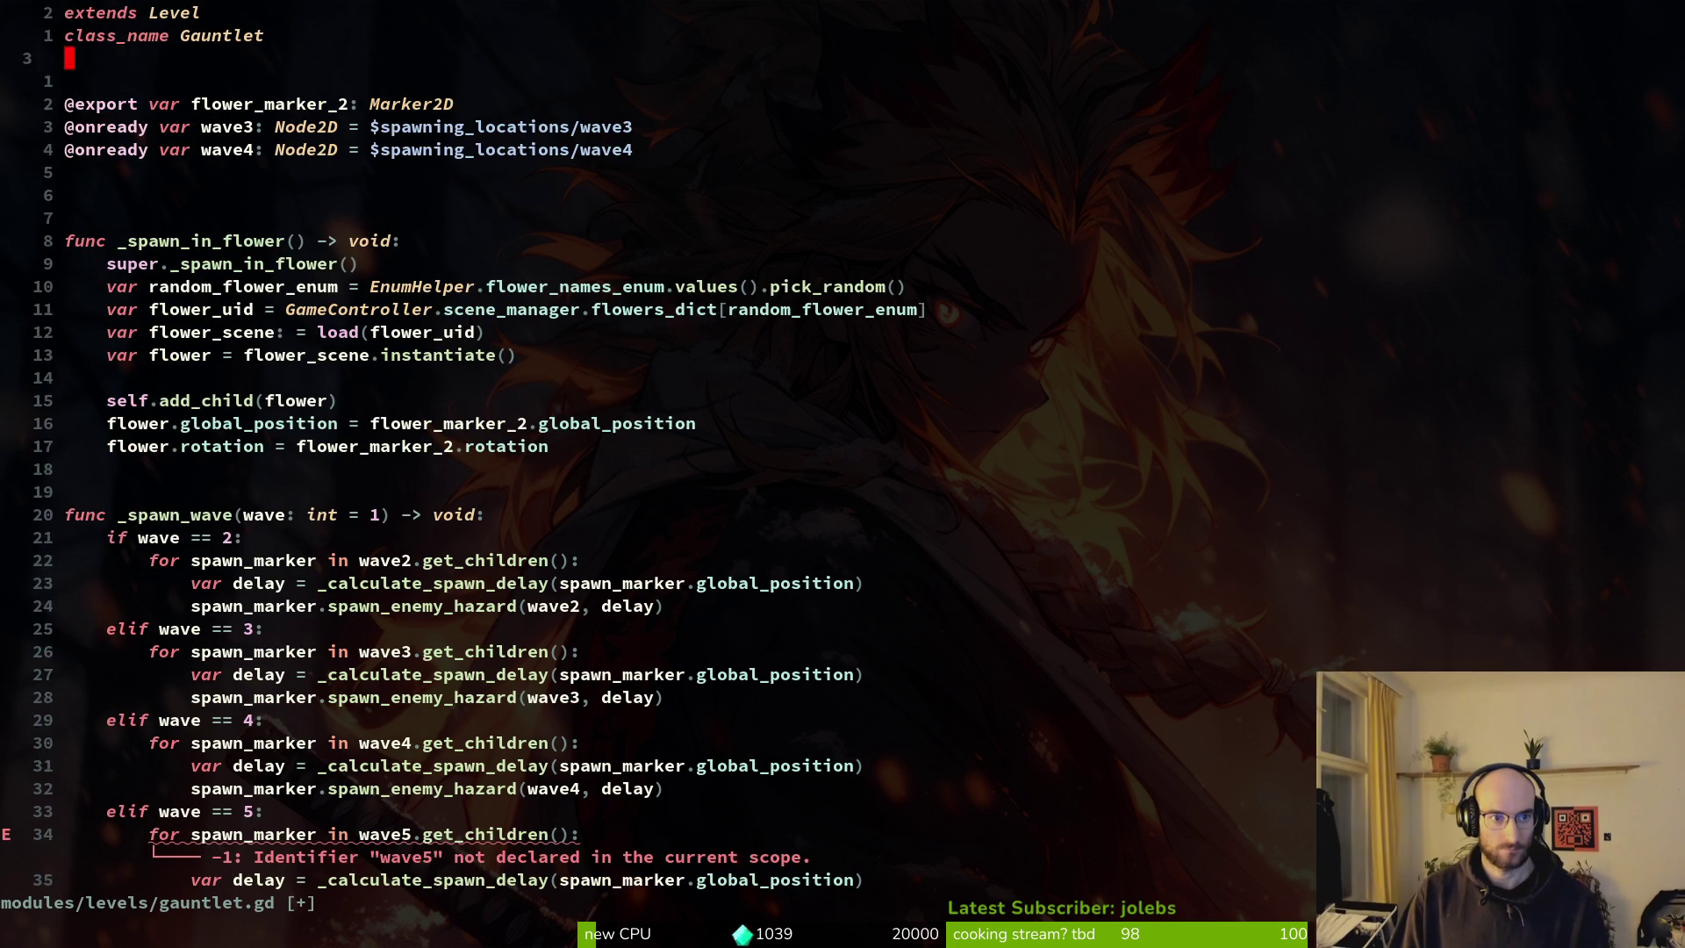
{"action": "key", "text": "shift+v"}
{"action": "key", "text": "y"}
{"action": "key", "text": "p"}
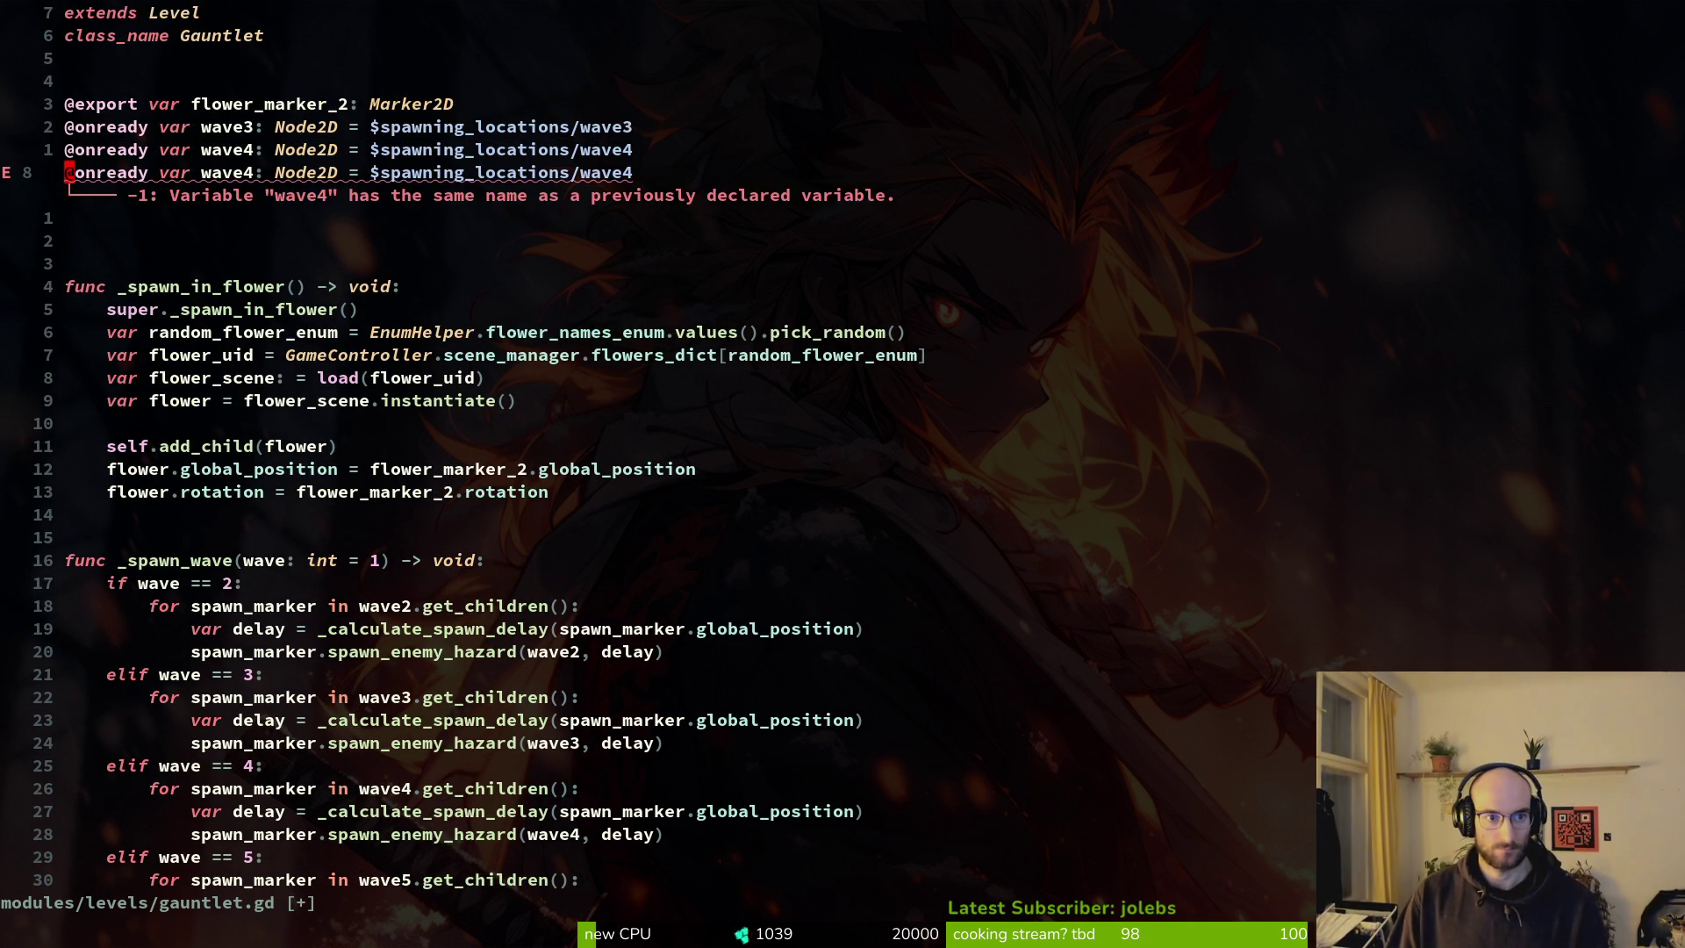
{"action": "key", "text": "ctrl+a"}
{"action": "key", "text": "dollar"}
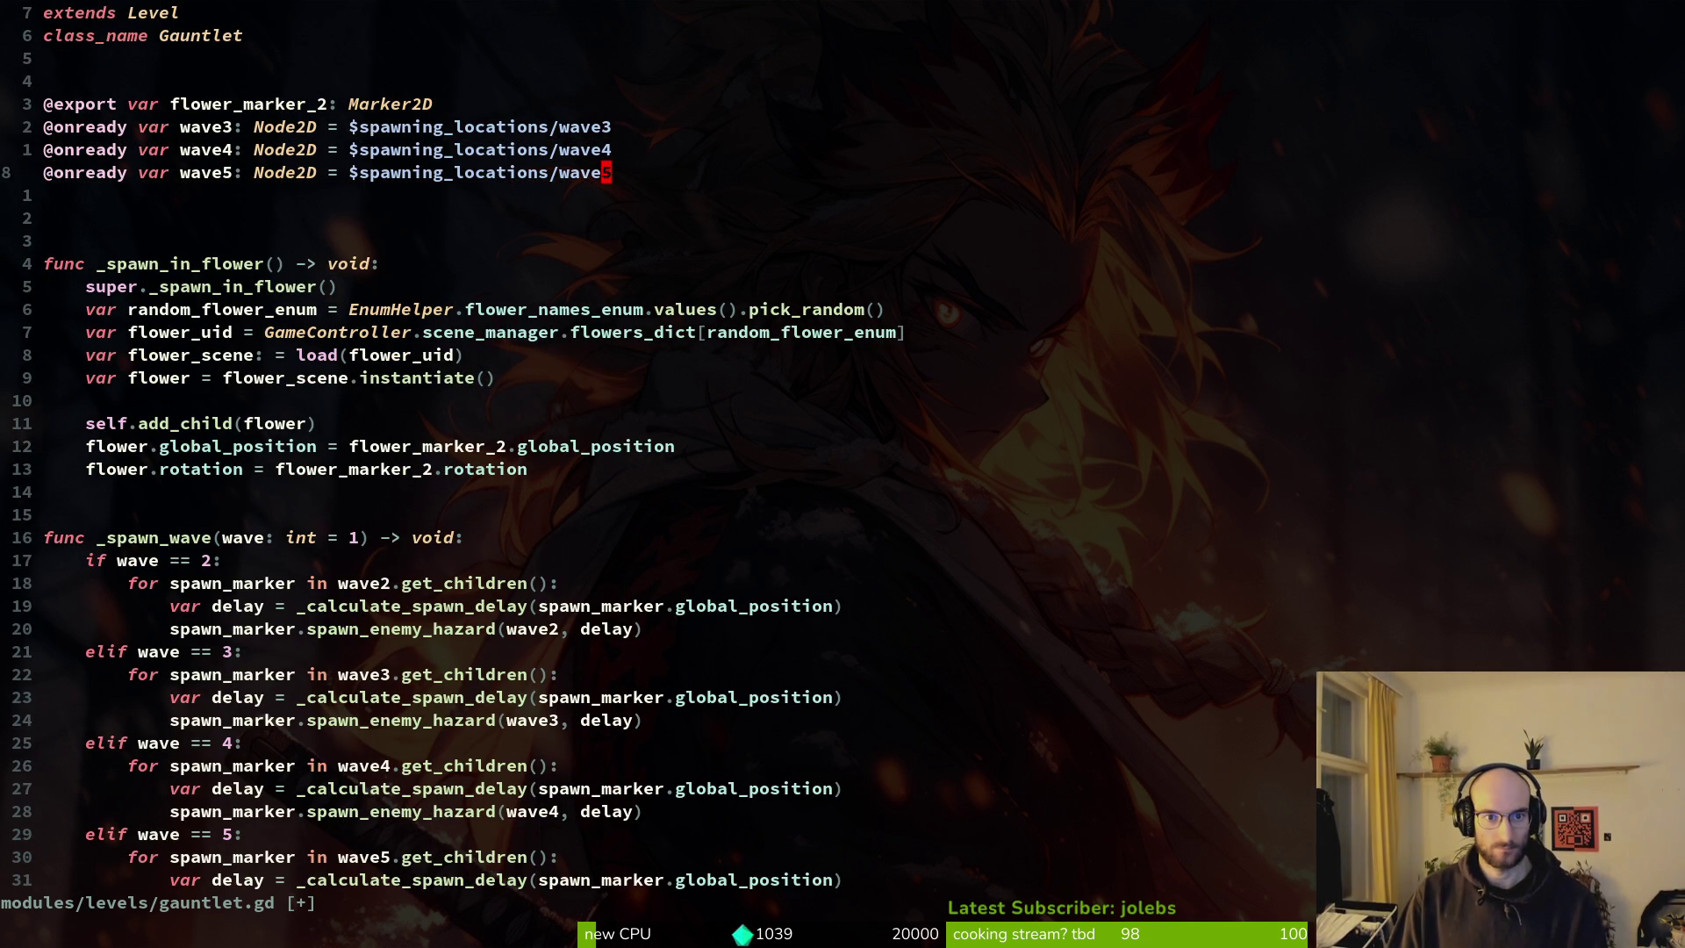
Select the three-line wave 4 kill-count condition in _check_enemies_killed_amount.
{"action": "key", "text": "ctrl+d"}
{"action": "key", "text": "ctrl+d"}
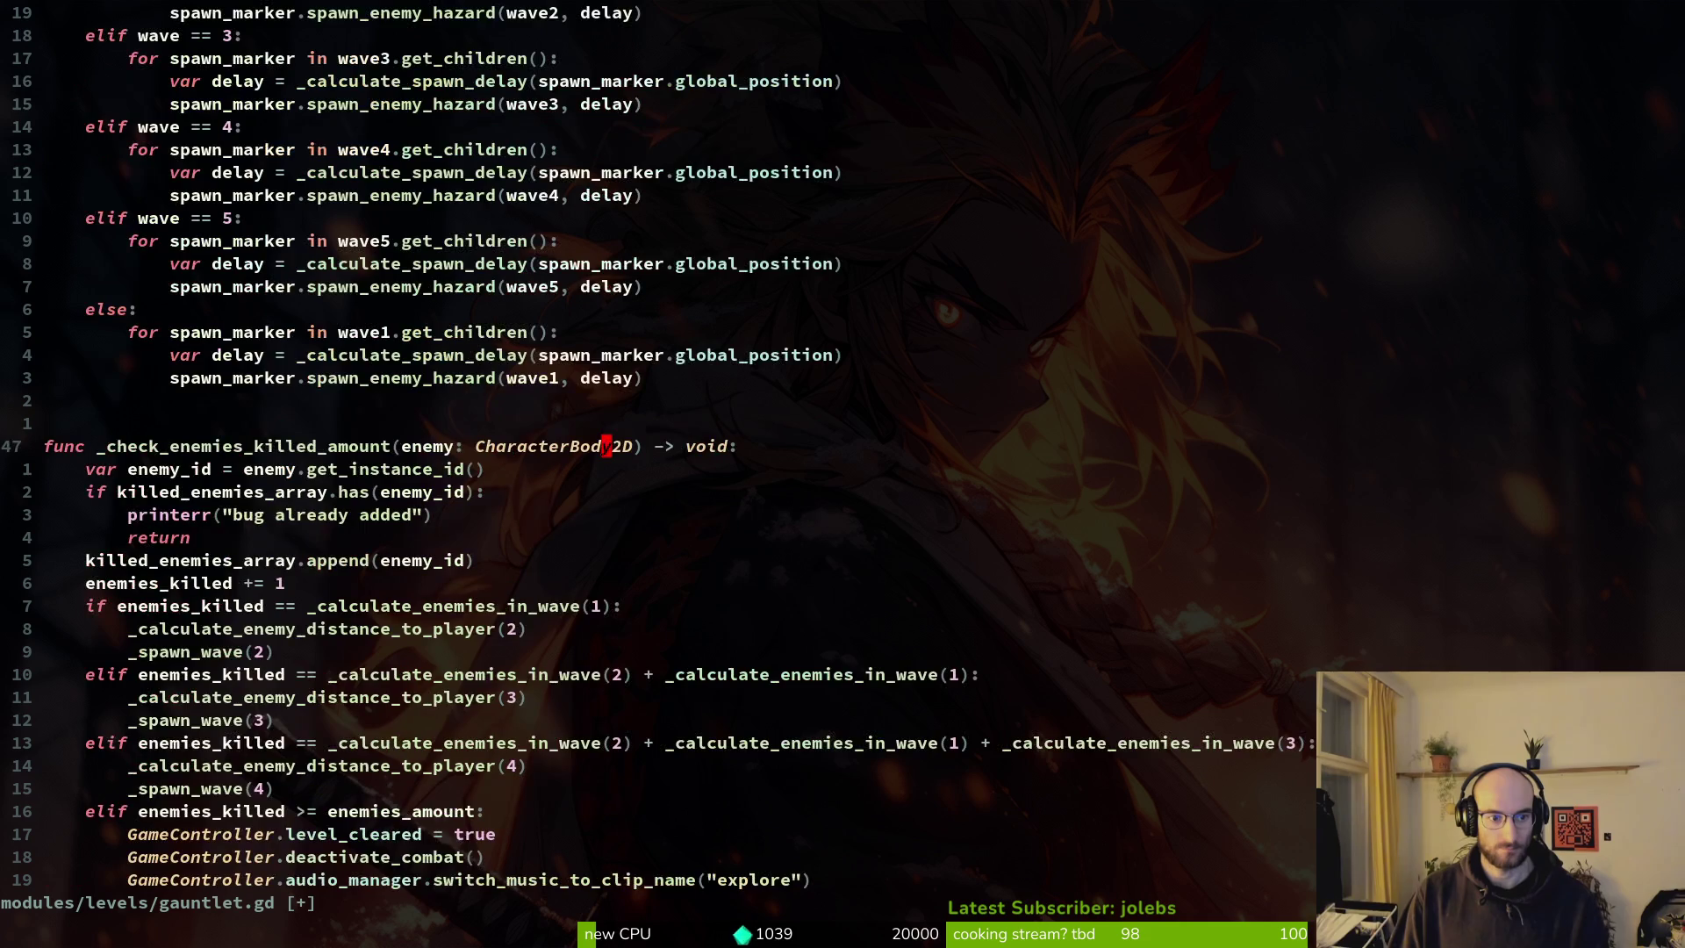
{"action": "key", "text": "ctrl+d"}
{"action": "key", "text": "k"}
{"action": "key", "text": "k"}
{"action": "key", "text": "k"}
{"action": "key", "text": "shift+v"}
{"action": "key", "text": "Escape"}
{"action": "key", "text": "j"}
{"action": "key", "text": "shift+v"}
Paste a copy of the kill-check block, edit its condition using _calculate_enemies_in_wave, and save.
{"action": "key", "text": "j"}
{"action": "key", "text": "j"}
{"action": "key", "text": "y"}
{"action": "key", "text": "j"}
{"action": "key", "text": "j"}
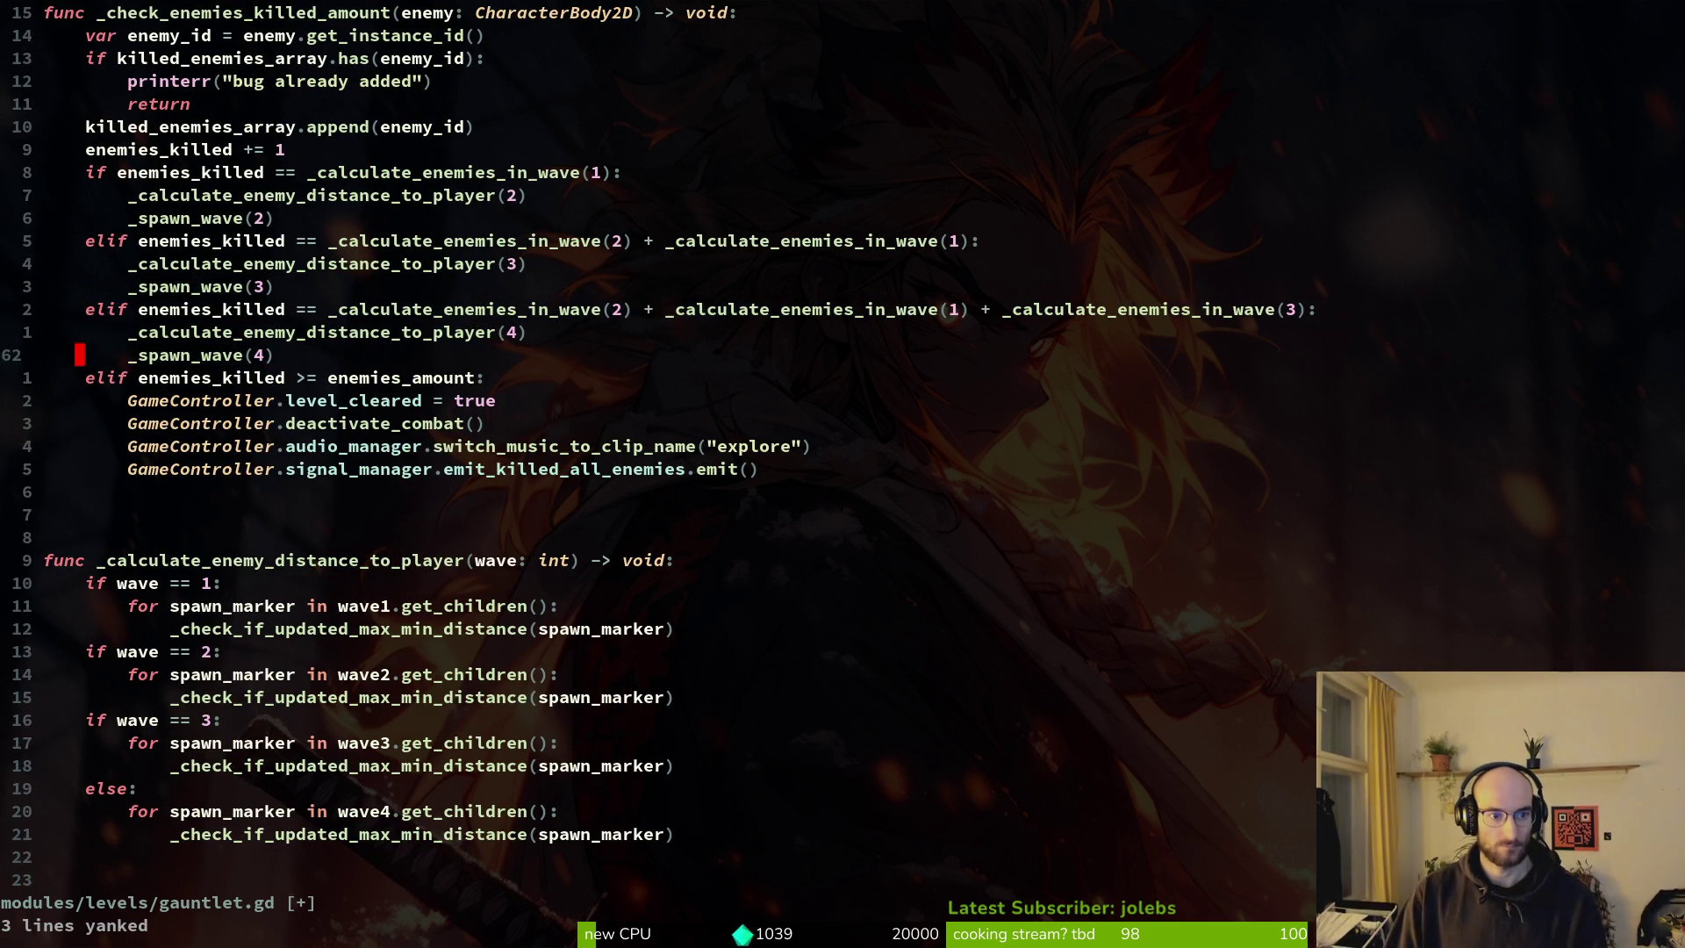
{"action": "key", "text": "p"}
{"action": "key", "text": "w"}
{"action": "key", "text": "w"}
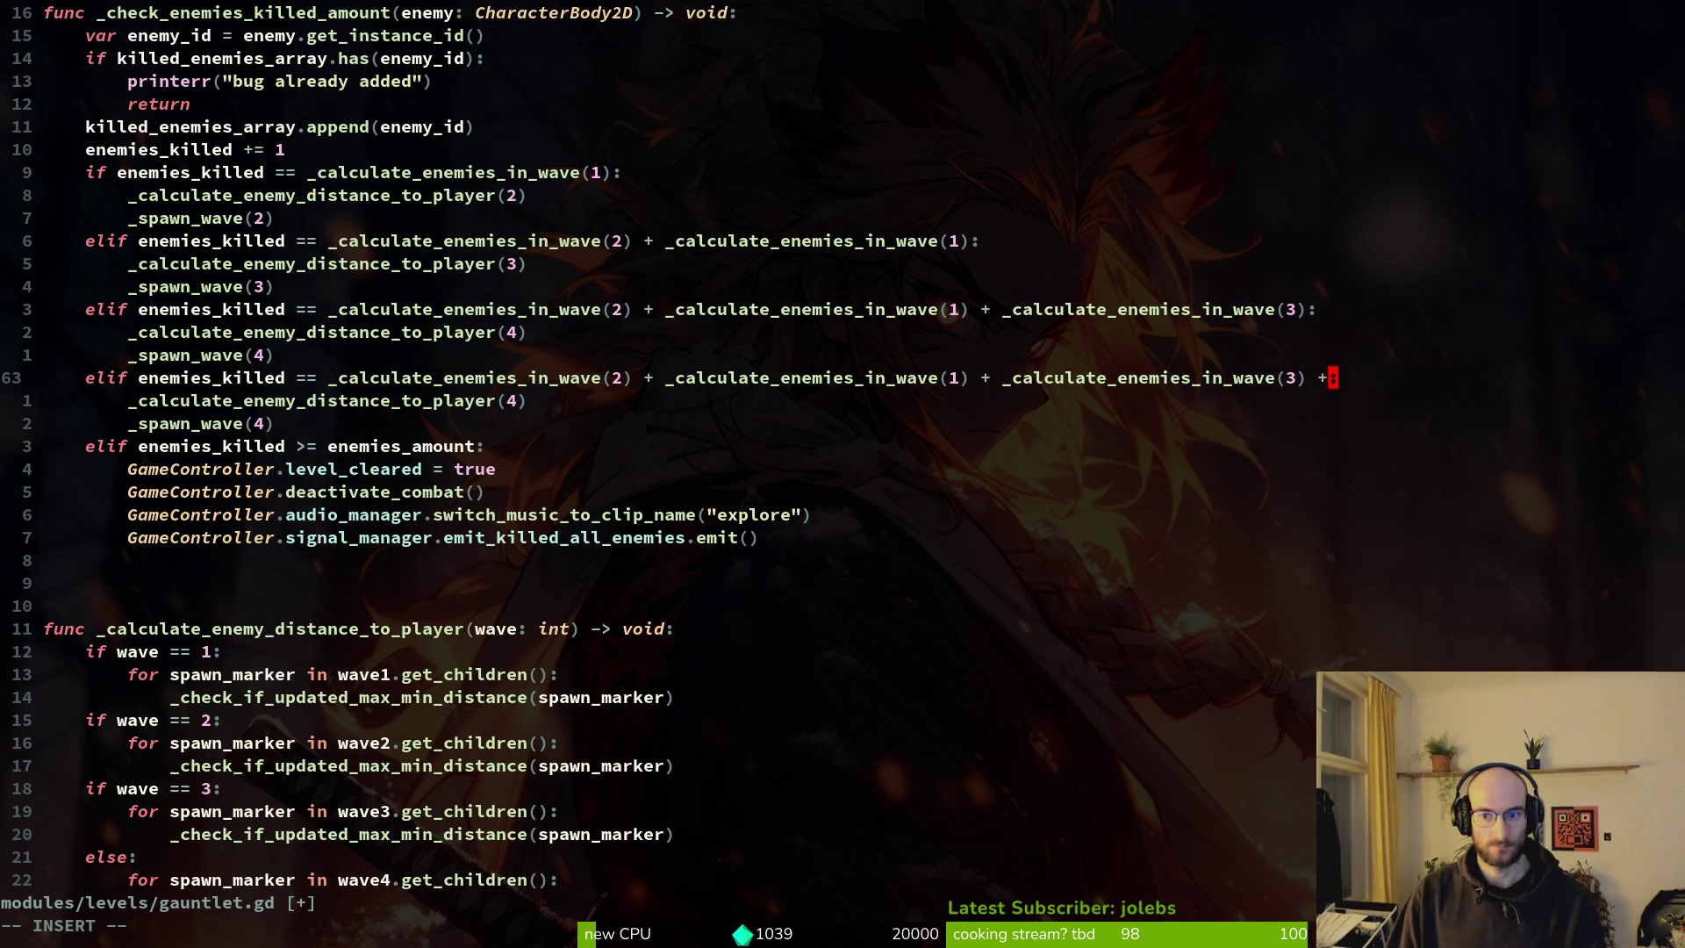
{"action": "type", "text": "_ca"}
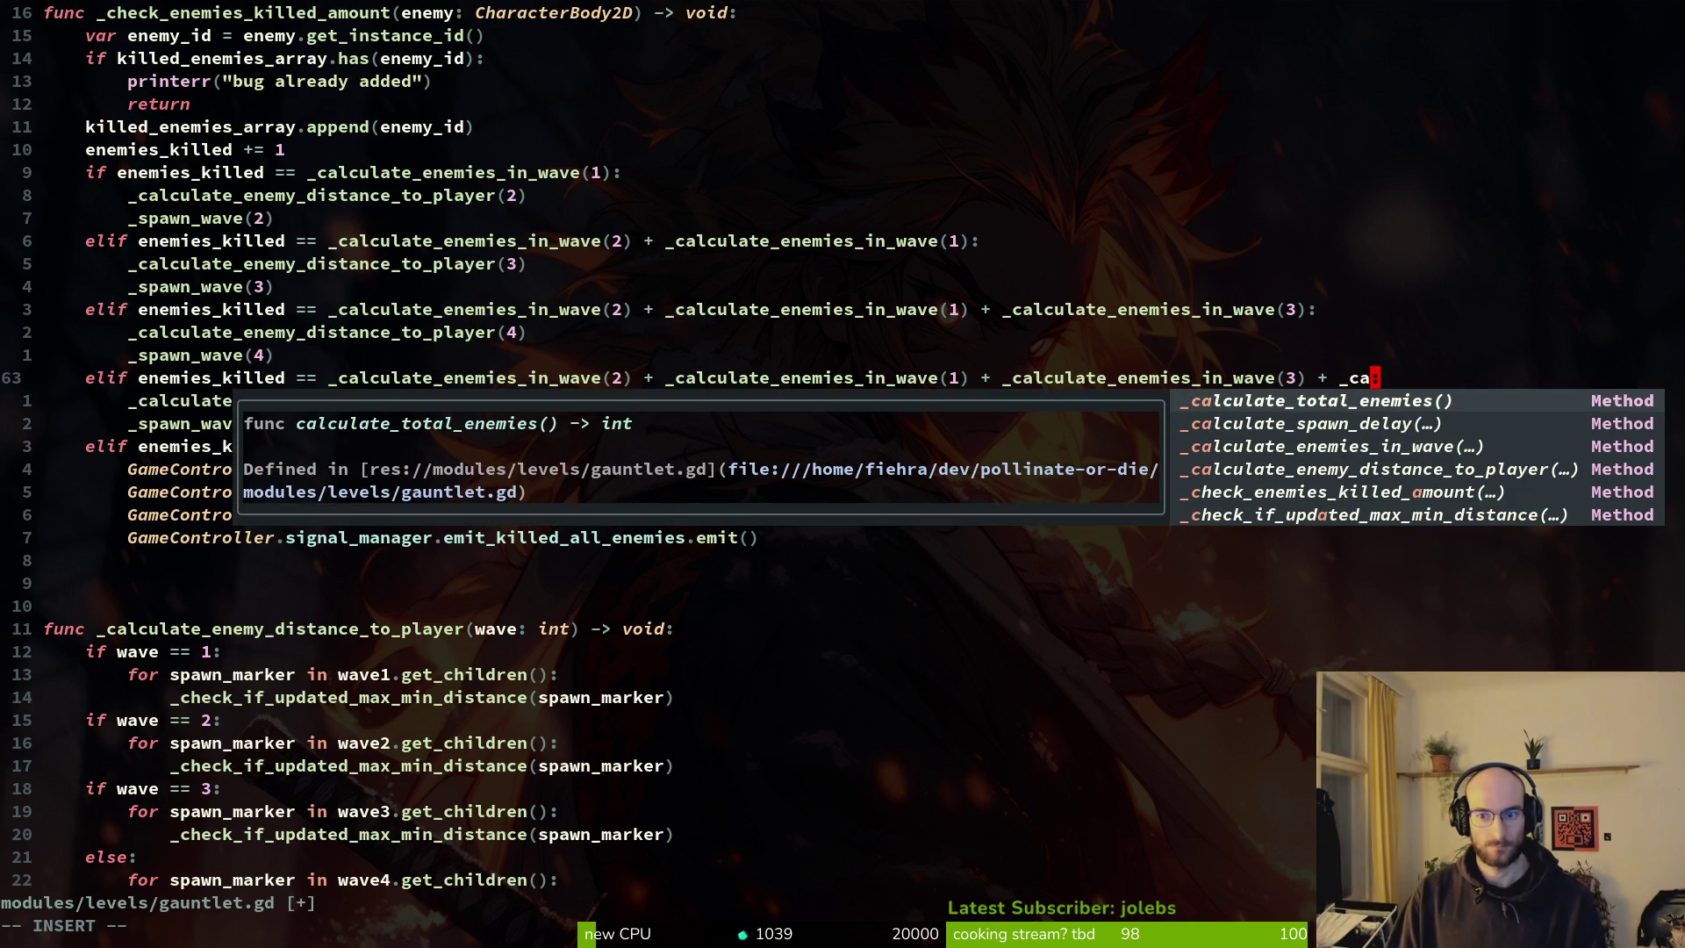
{"action": "key", "text": "ctrl+n"}
{"action": "key", "text": "ctrl+n"}
{"action": "key", "text": "Return"}
{"action": "type", "text": "4"}
{"action": "key", "text": "Escape"}
{"action": "type", "text": ":w"}
{"action": "key", "text": "Return"}
Make the player distance calculation call use wave 5.
{"action": "key", "text": "j"}
{"action": "key", "text": "j"}
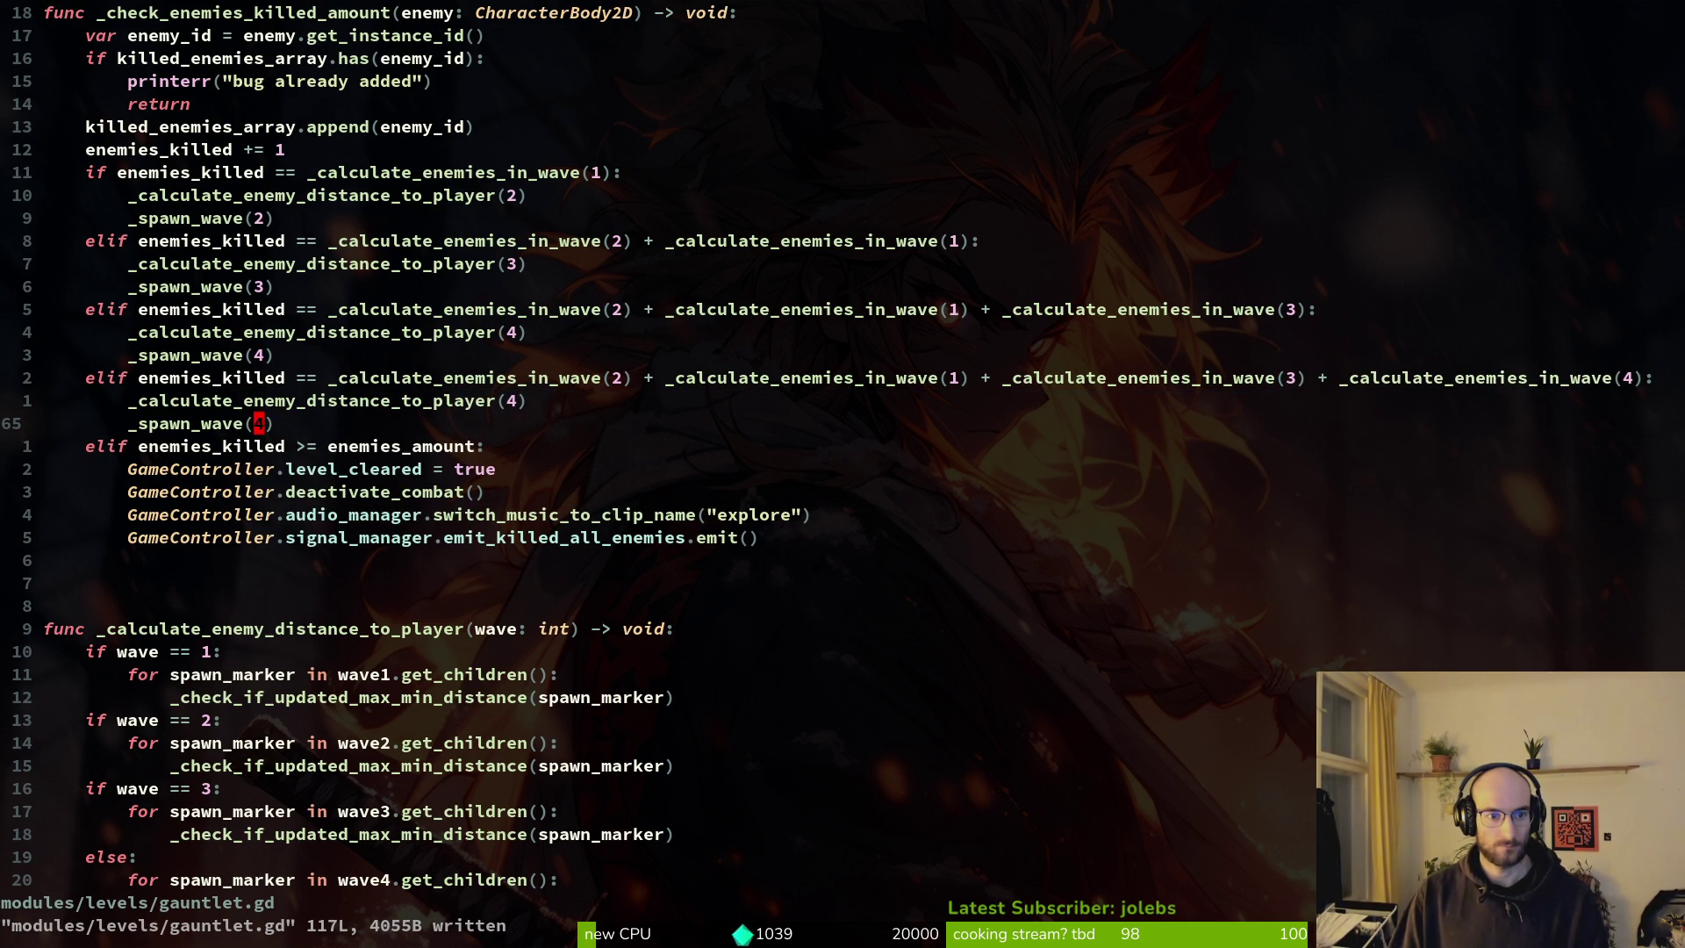
{"action": "key", "text": "k"}
{"action": "key", "text": "ctrl+a"}
{"action": "key", "text": "j"}
{"action": "key", "text": "j"}
{"action": "key", "text": "j"}
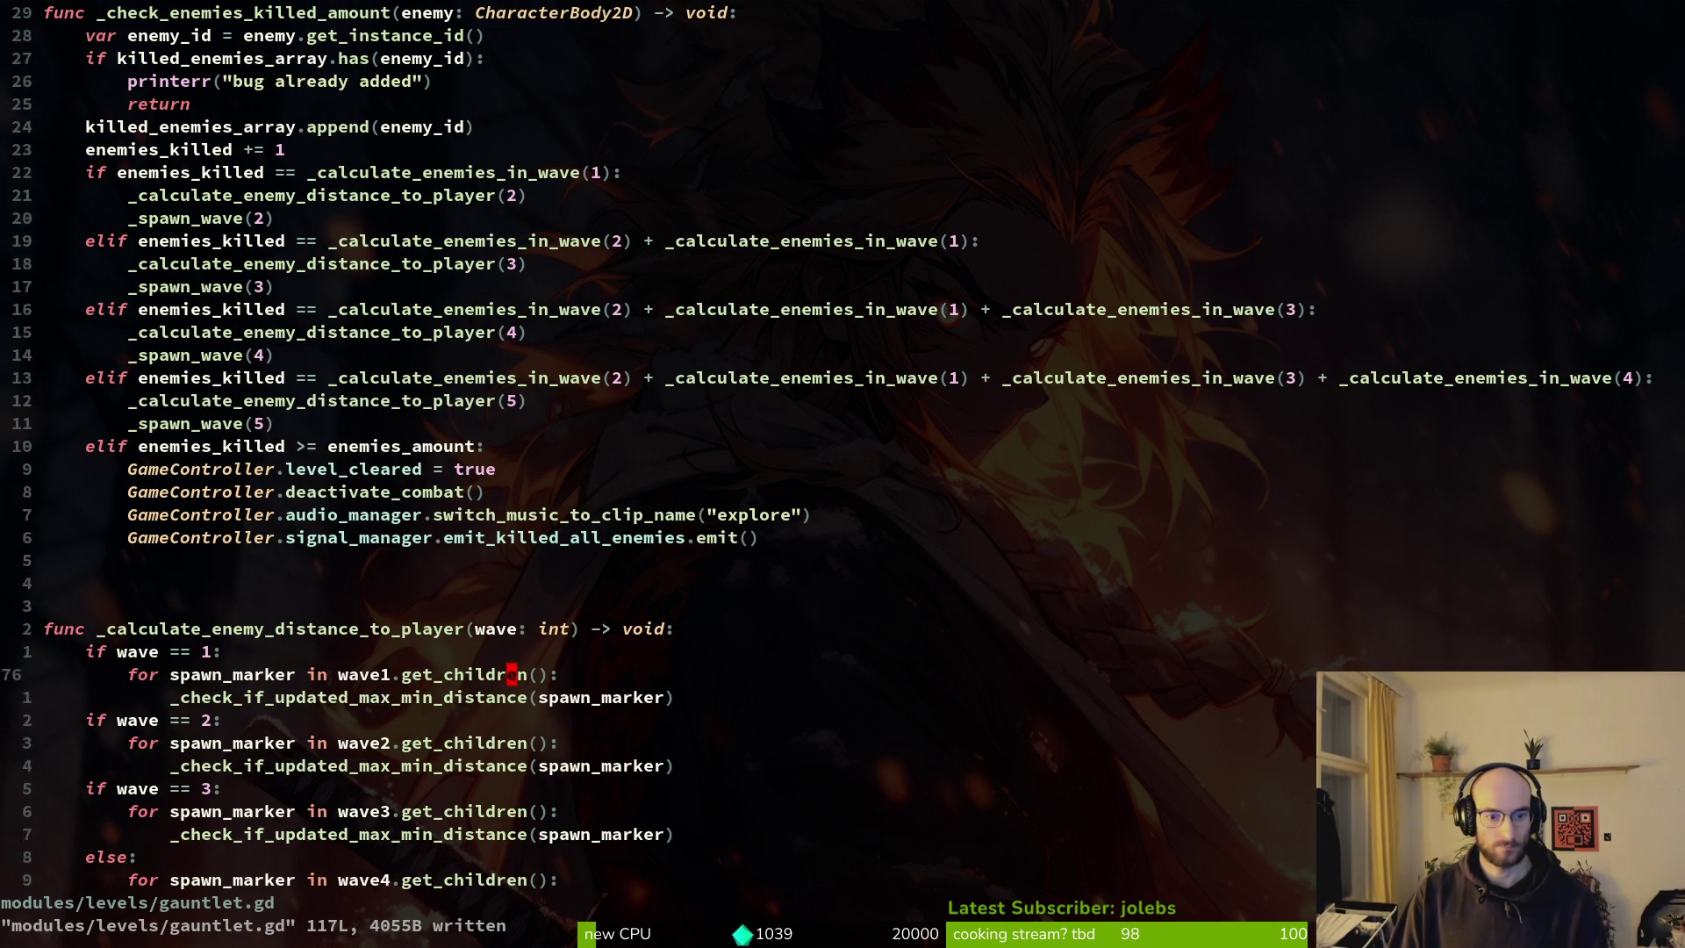
Duplicate the wave 3 branch and change the copy to check wave 4.
{"action": "key", "text": "k"}
{"action": "key", "text": "k"}
{"action": "key", "text": "k"}
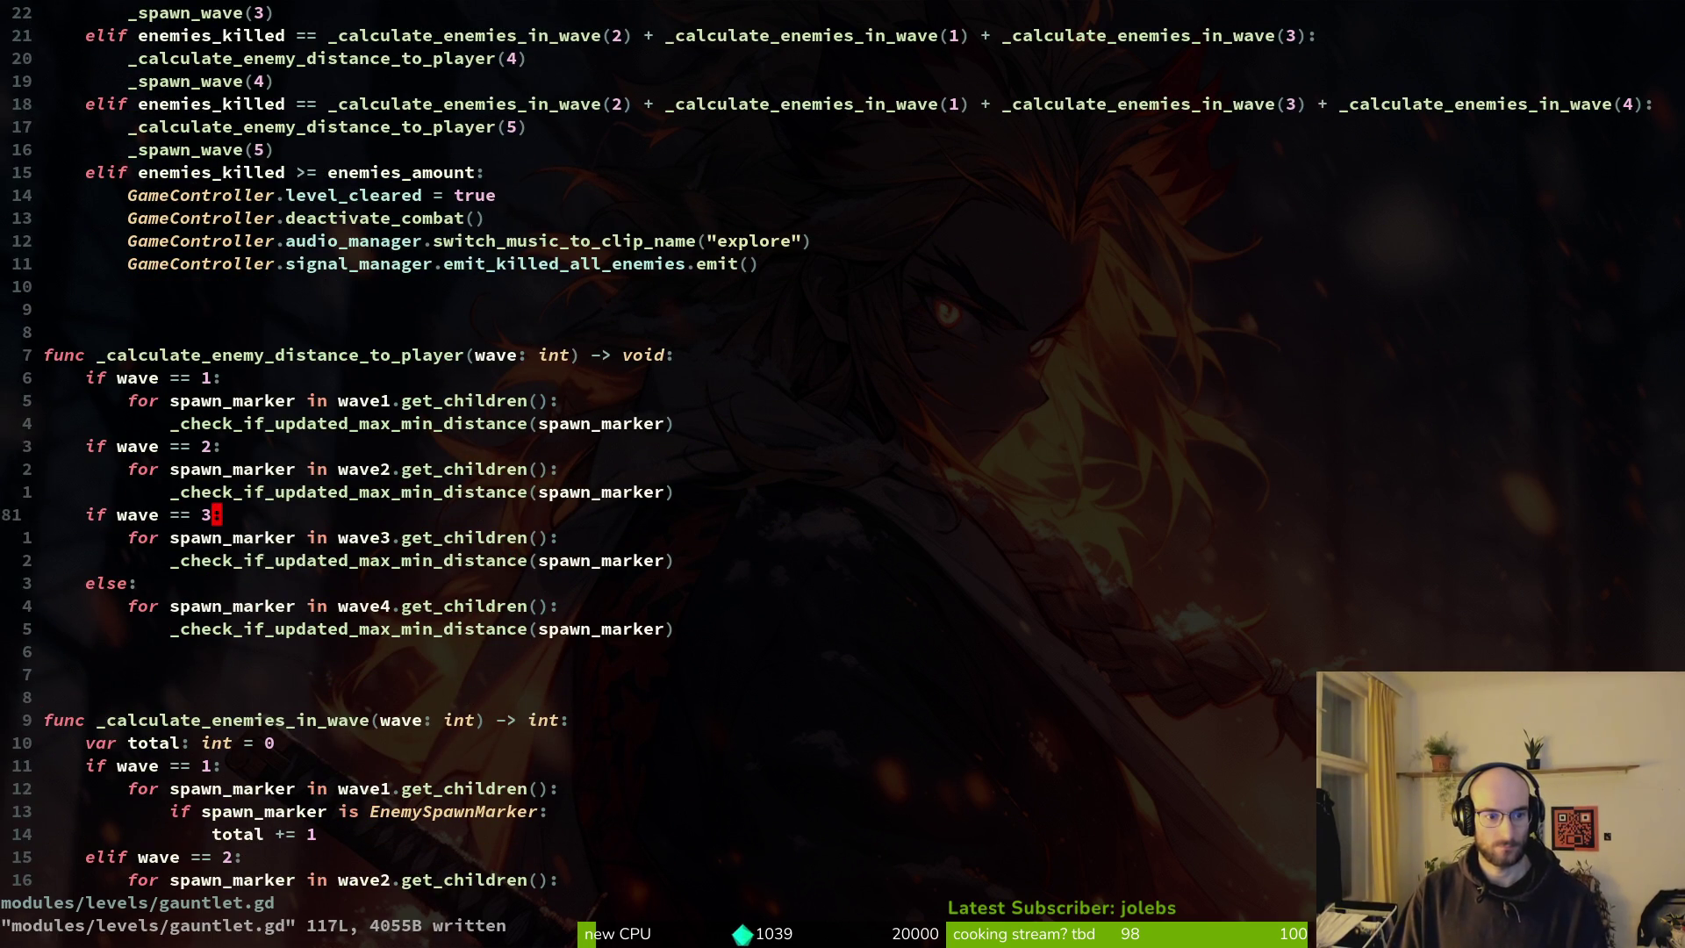
{"action": "key", "text": "shift+v"}
{"action": "key", "text": "j"}
{"action": "key", "text": "j"}
{"action": "key", "text": "y"}
{"action": "key", "text": "p"}
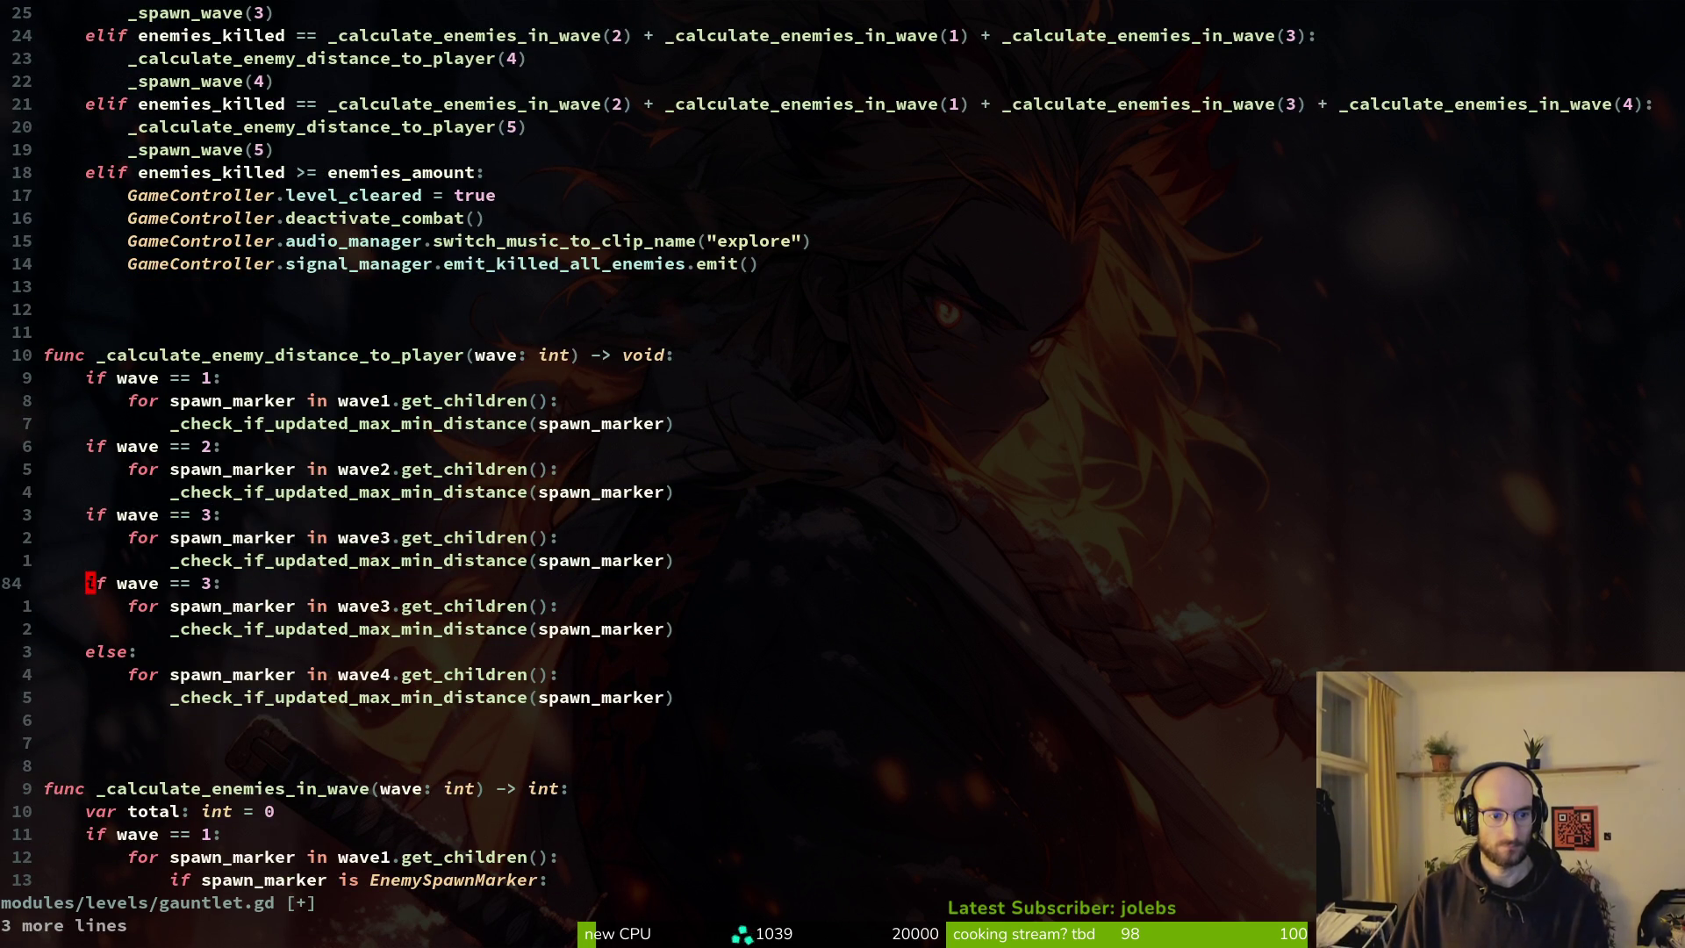
{"action": "key", "text": "r"}
{"action": "key", "text": "4"}
{"action": "key", "text": "j"}
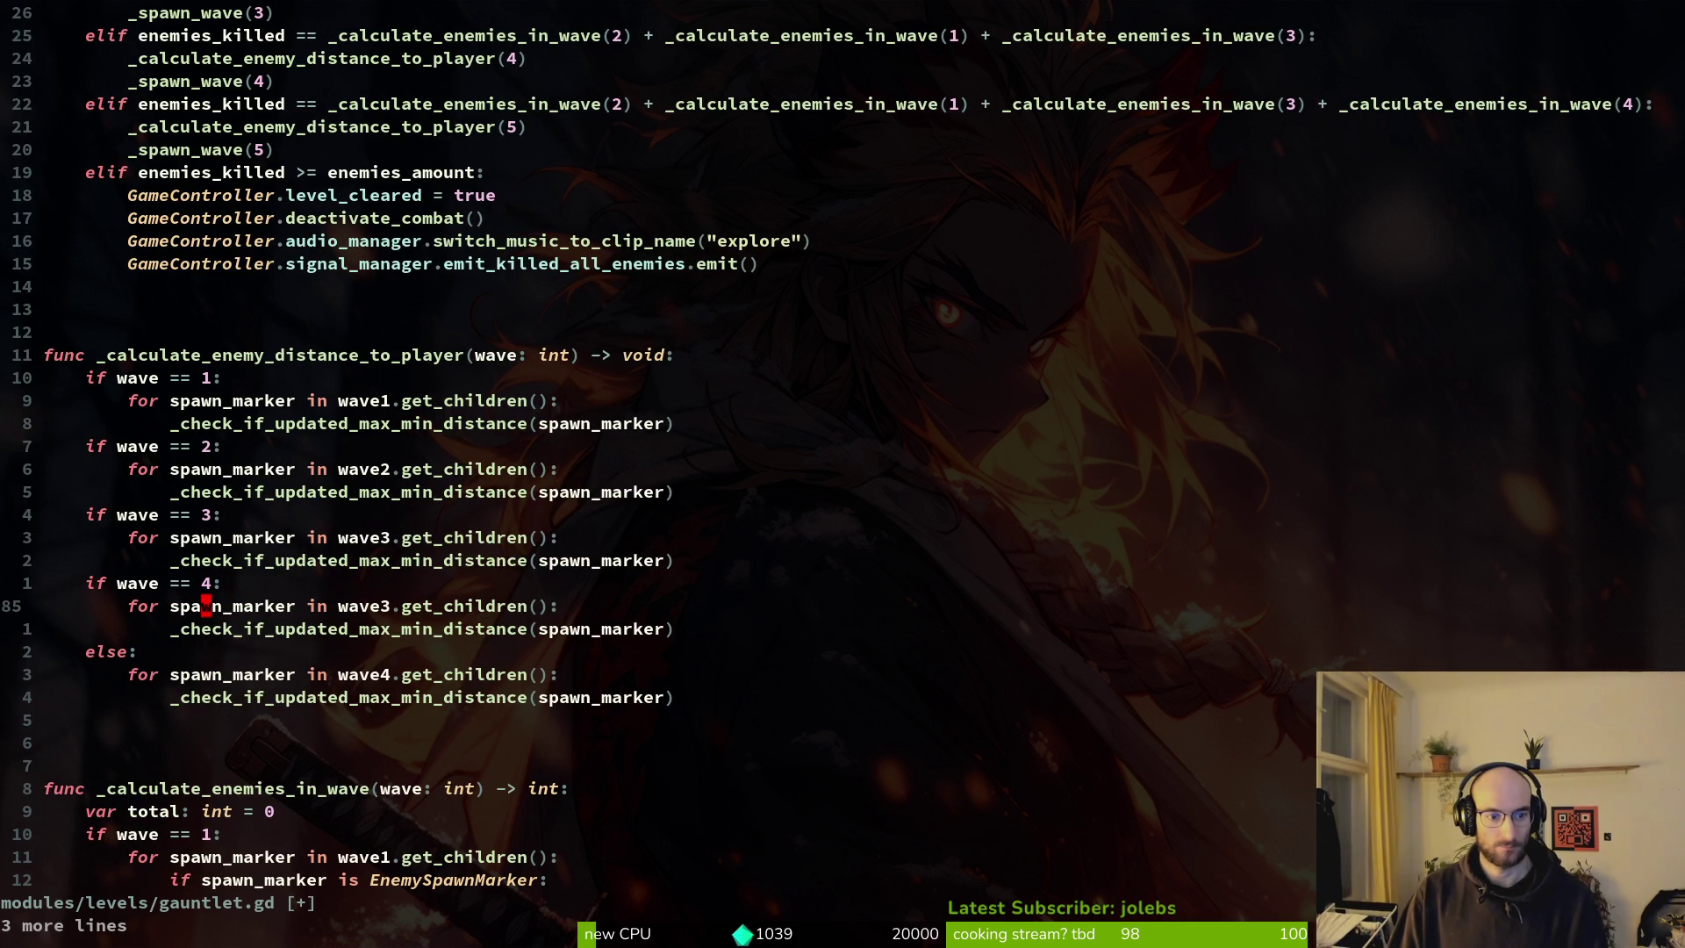
In _calculate_total_enemies, duplicate the wave 4 counting branch and change it to wave 5.
{"action": "key", "text": "j"}
{"action": "key", "text": "j"}
{"action": "key", "text": "j"}
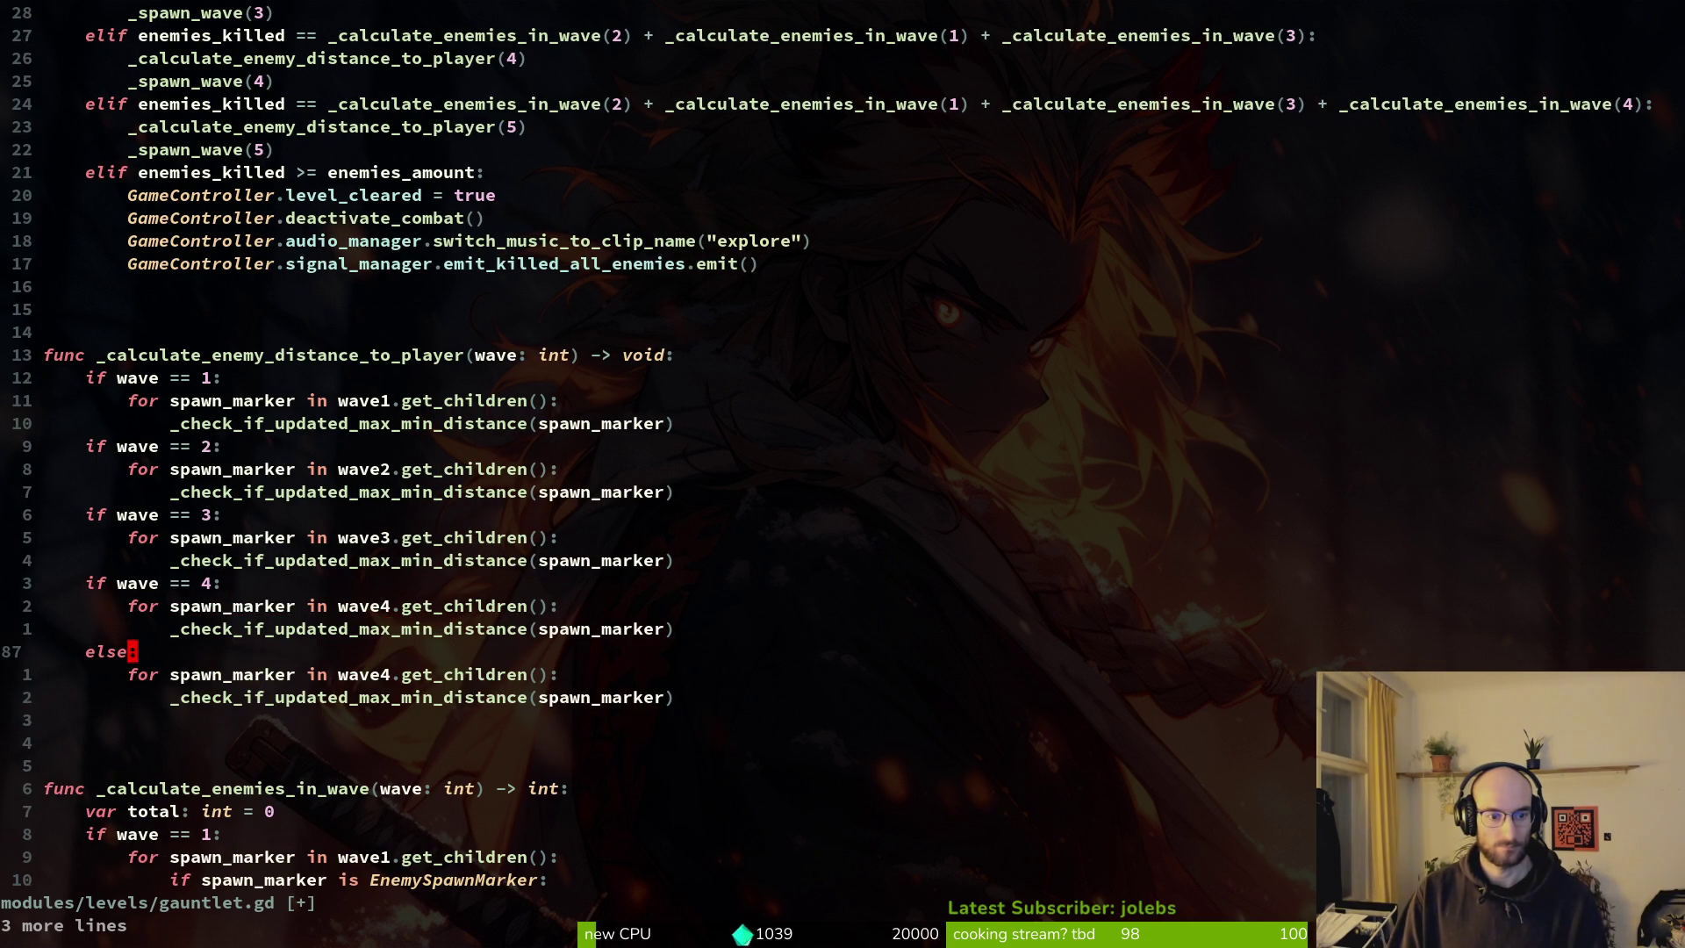
{"action": "key", "text": "k"}
{"action": "key", "text": "k"}
{"action": "key", "text": "k"}
{"action": "key", "text": "j"}
{"action": "key", "text": "k"}
{"action": "key", "text": "k"}
{"action": "key", "text": "k"}
{"action": "key", "text": "V"}
{"action": "key", "text": "j"}
{"action": "key", "text": "j"}
{"action": "key", "text": "j"}
{"action": "key", "text": "y"}
{"action": "key", "text": "j"}
{"action": "key", "text": "j"}
{"action": "key", "text": "j"}
{"action": "key", "text": "p"}
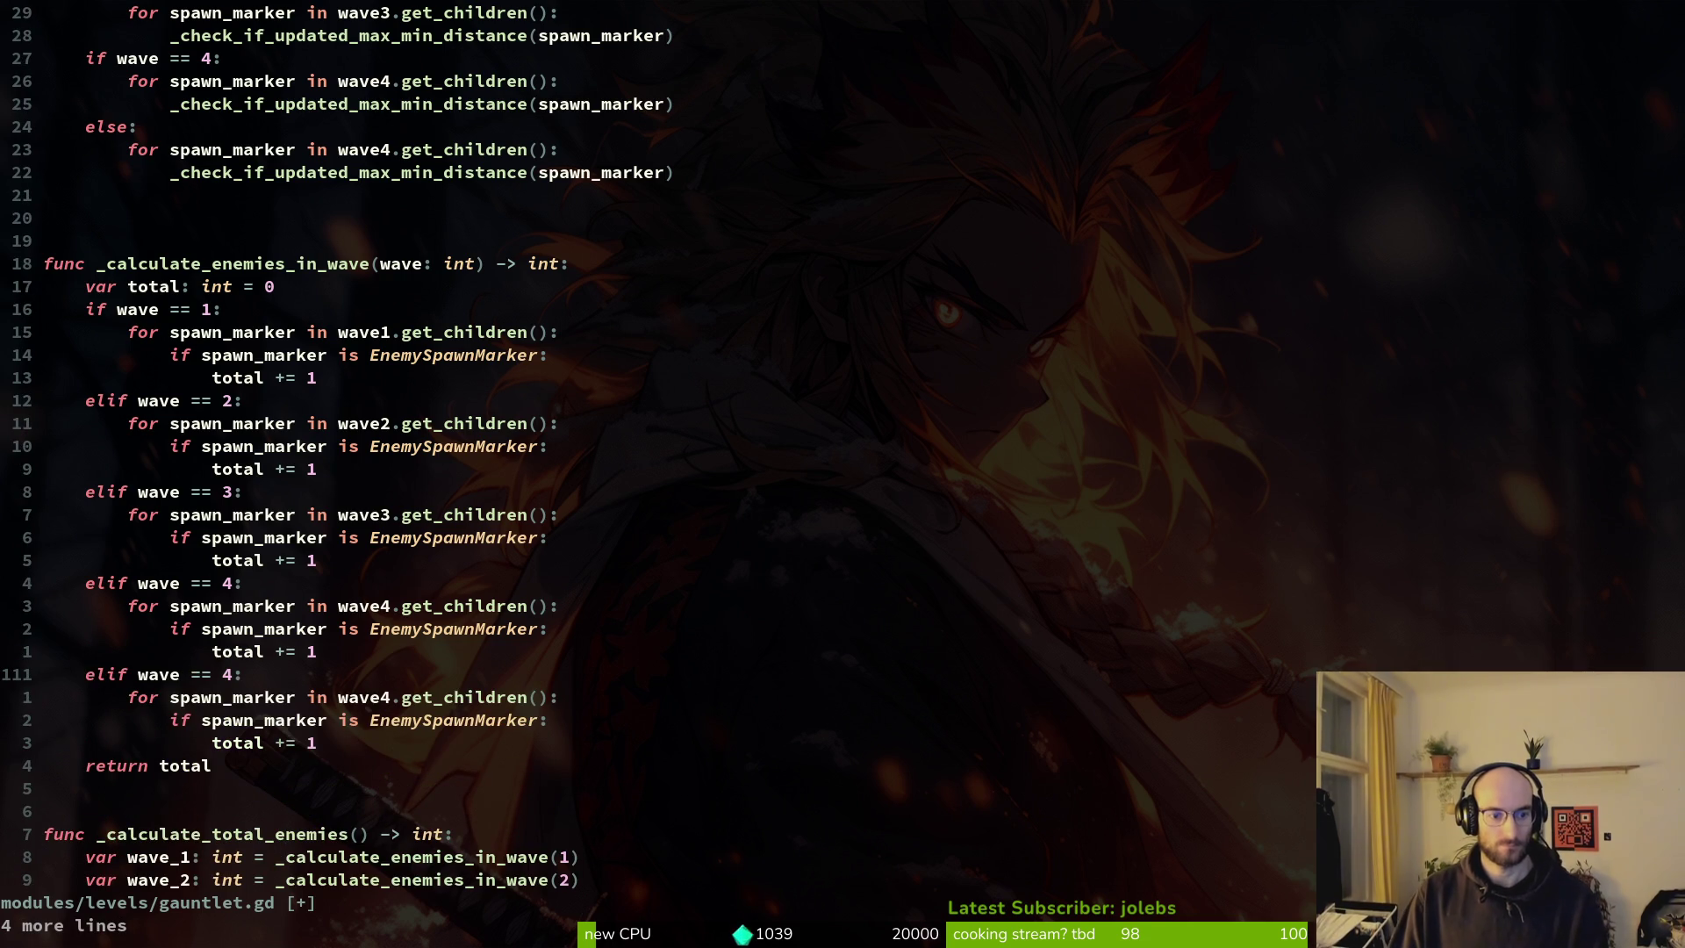
{"action": "type", "text": "s5"}
{"action": "key", "text": "Escape"}
{"action": "key", "text": "j"}
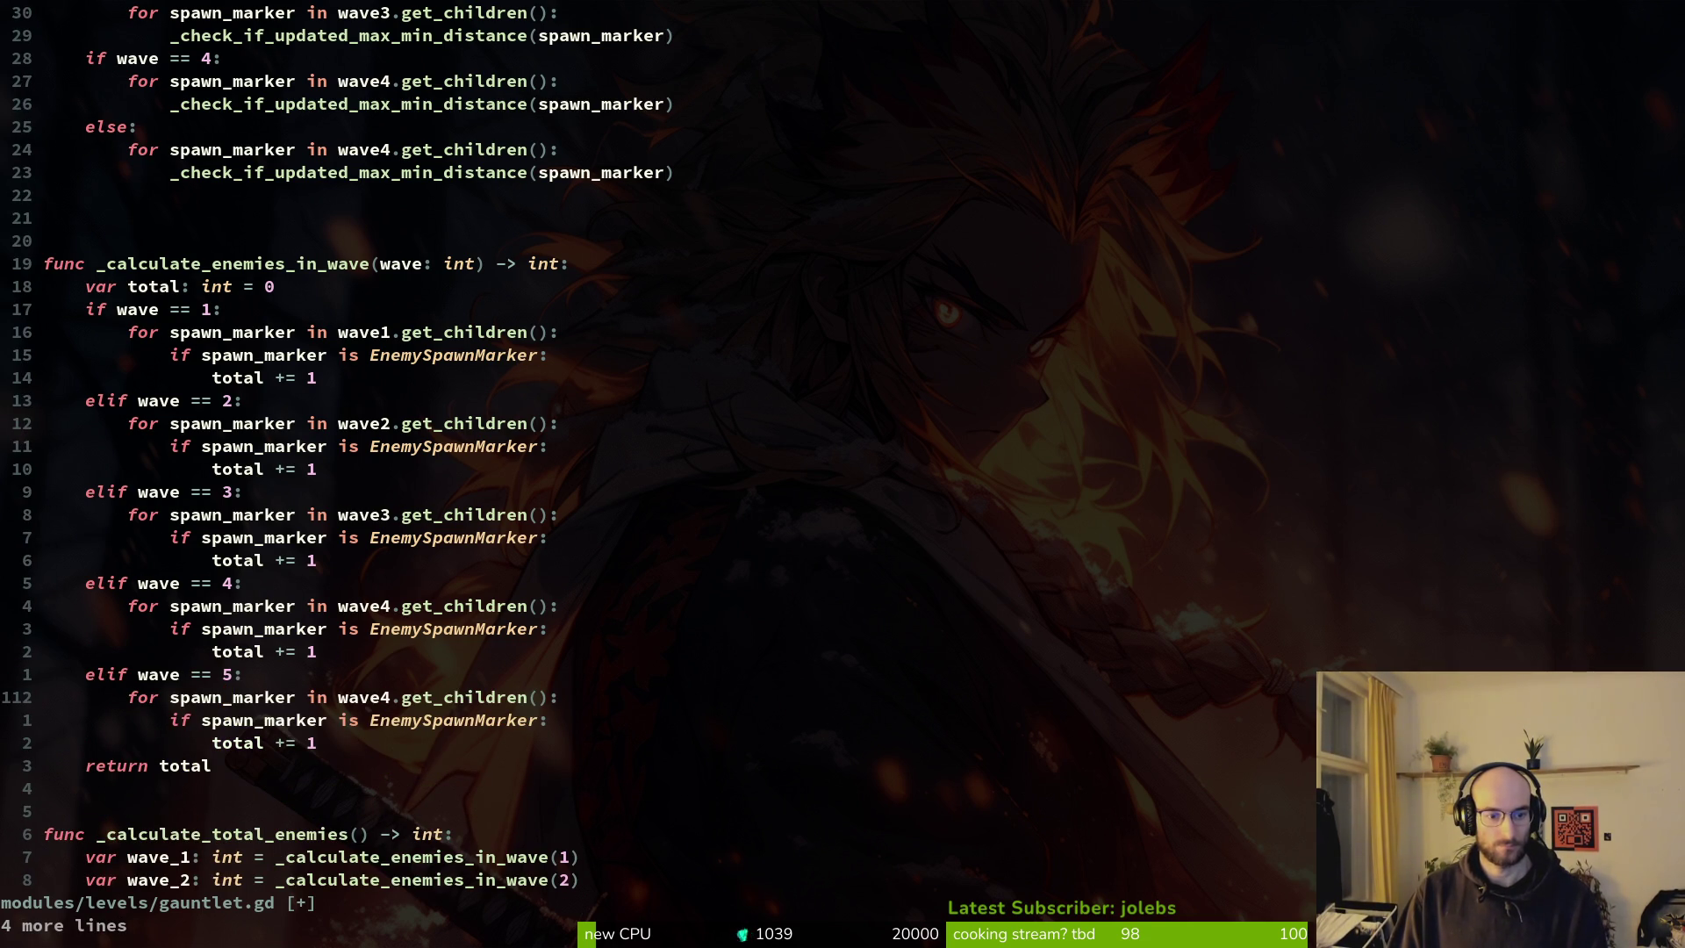
{"action": "key", "text": "j"}
{"action": "key", "text": "j"}
{"action": "key", "text": "j"}
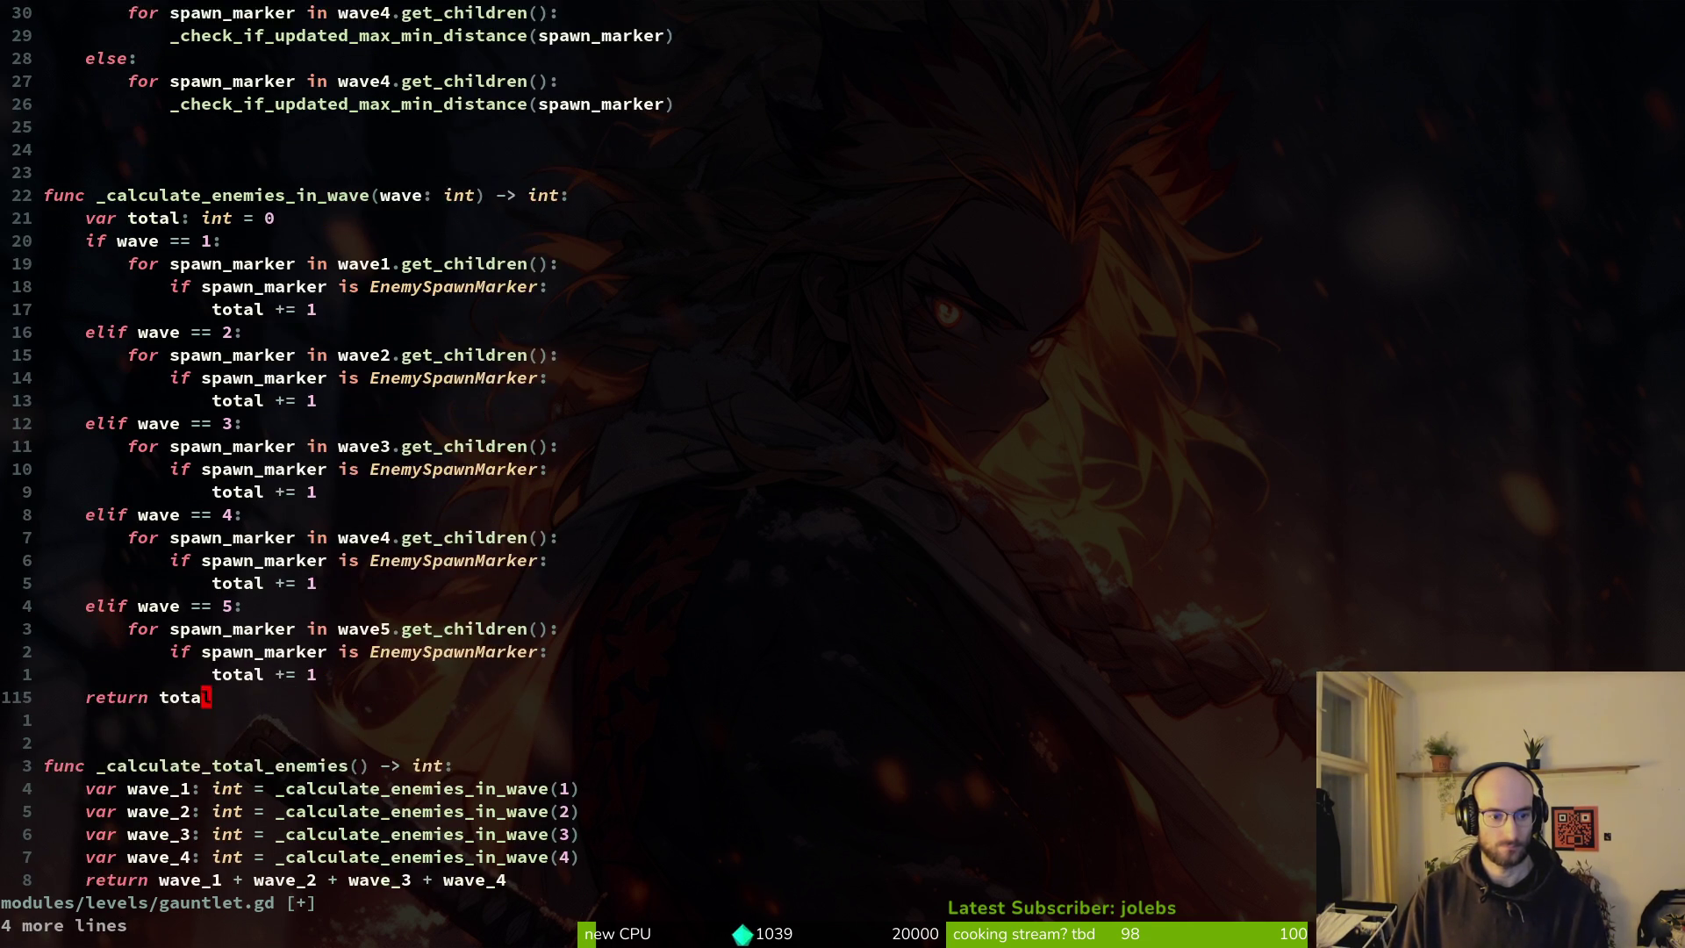
Duplicate the wave_4 total line and rename the copy to wave_5.
{"action": "key", "text": "V"}
{"action": "key", "text": "y"}
{"action": "key", "text": "p"}
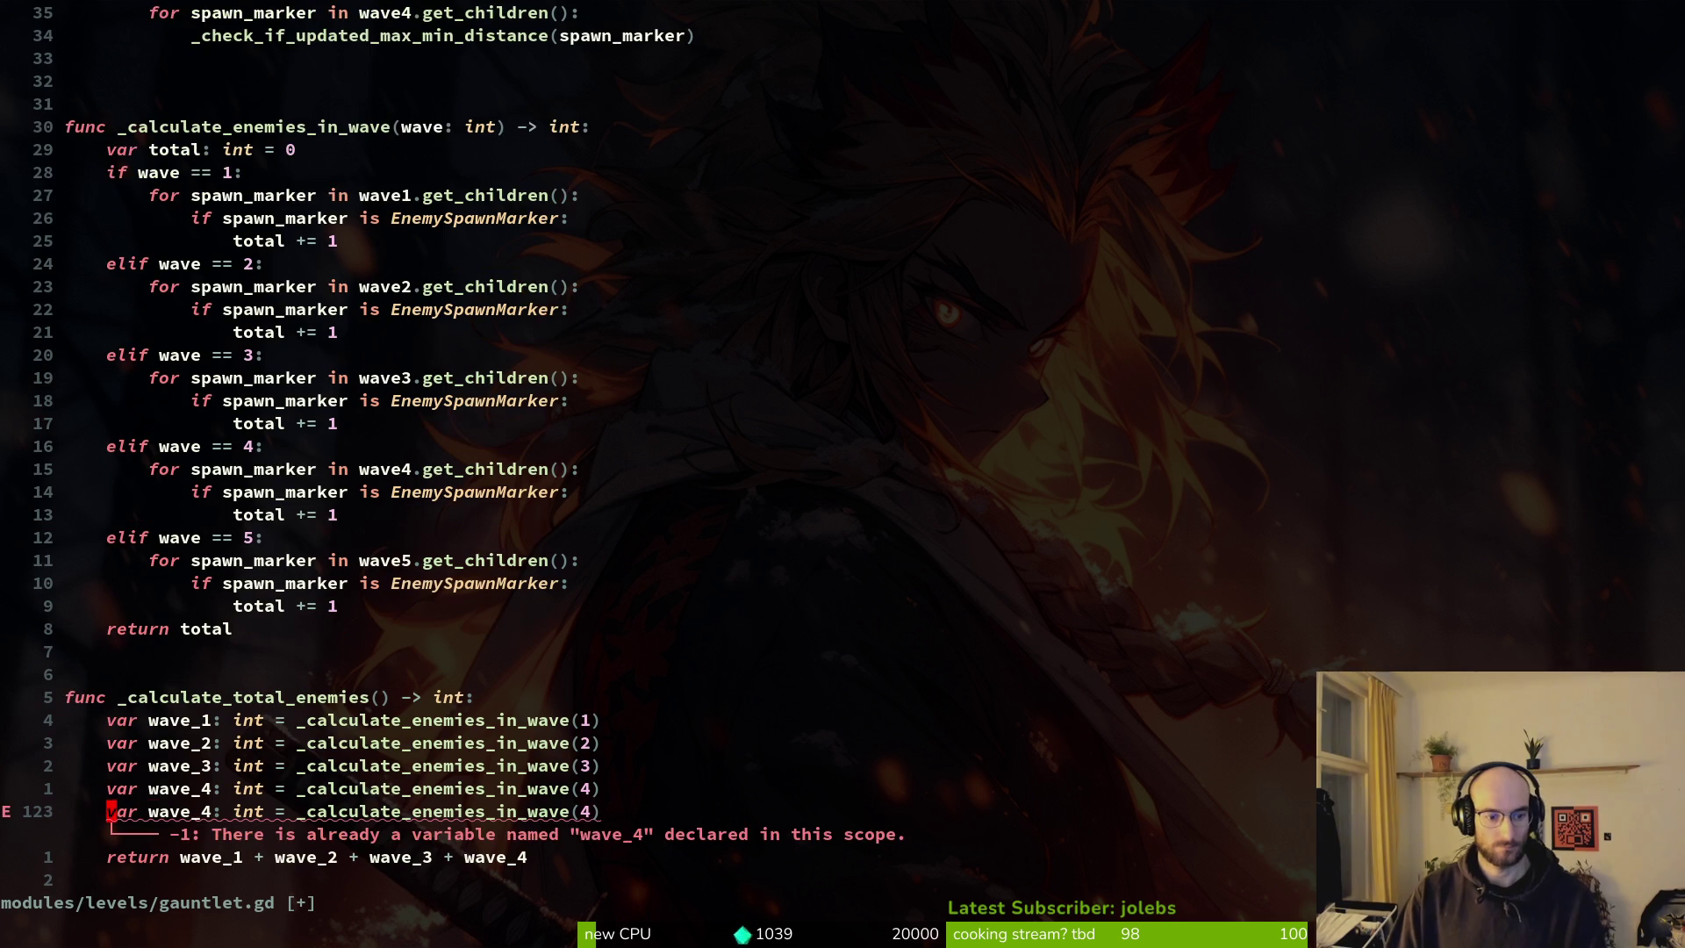
{"action": "key", "text": "a"}
{"action": "key", "text": "BackSpace"}
{"action": "type", "text": "5"}
{"action": "key", "text": "Escape"}
Append + wave_5 to the returned sum, set wave_5's argument to 5, and save.
{"action": "type", "text": "j"}
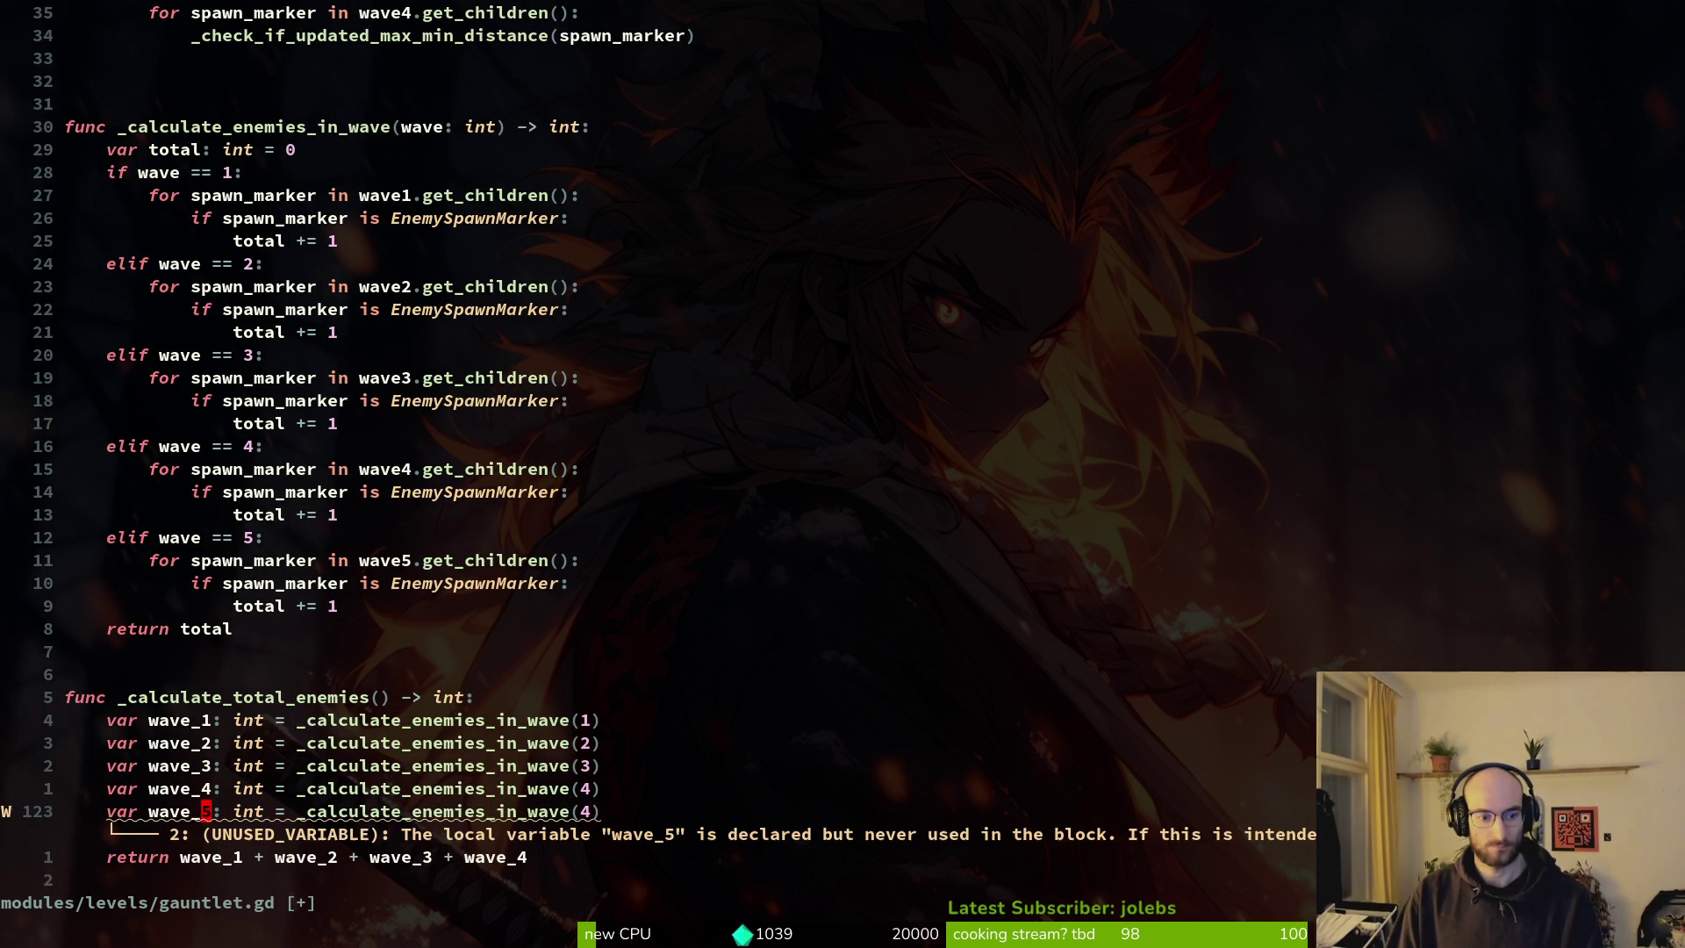
{"action": "type", "text": " +"}
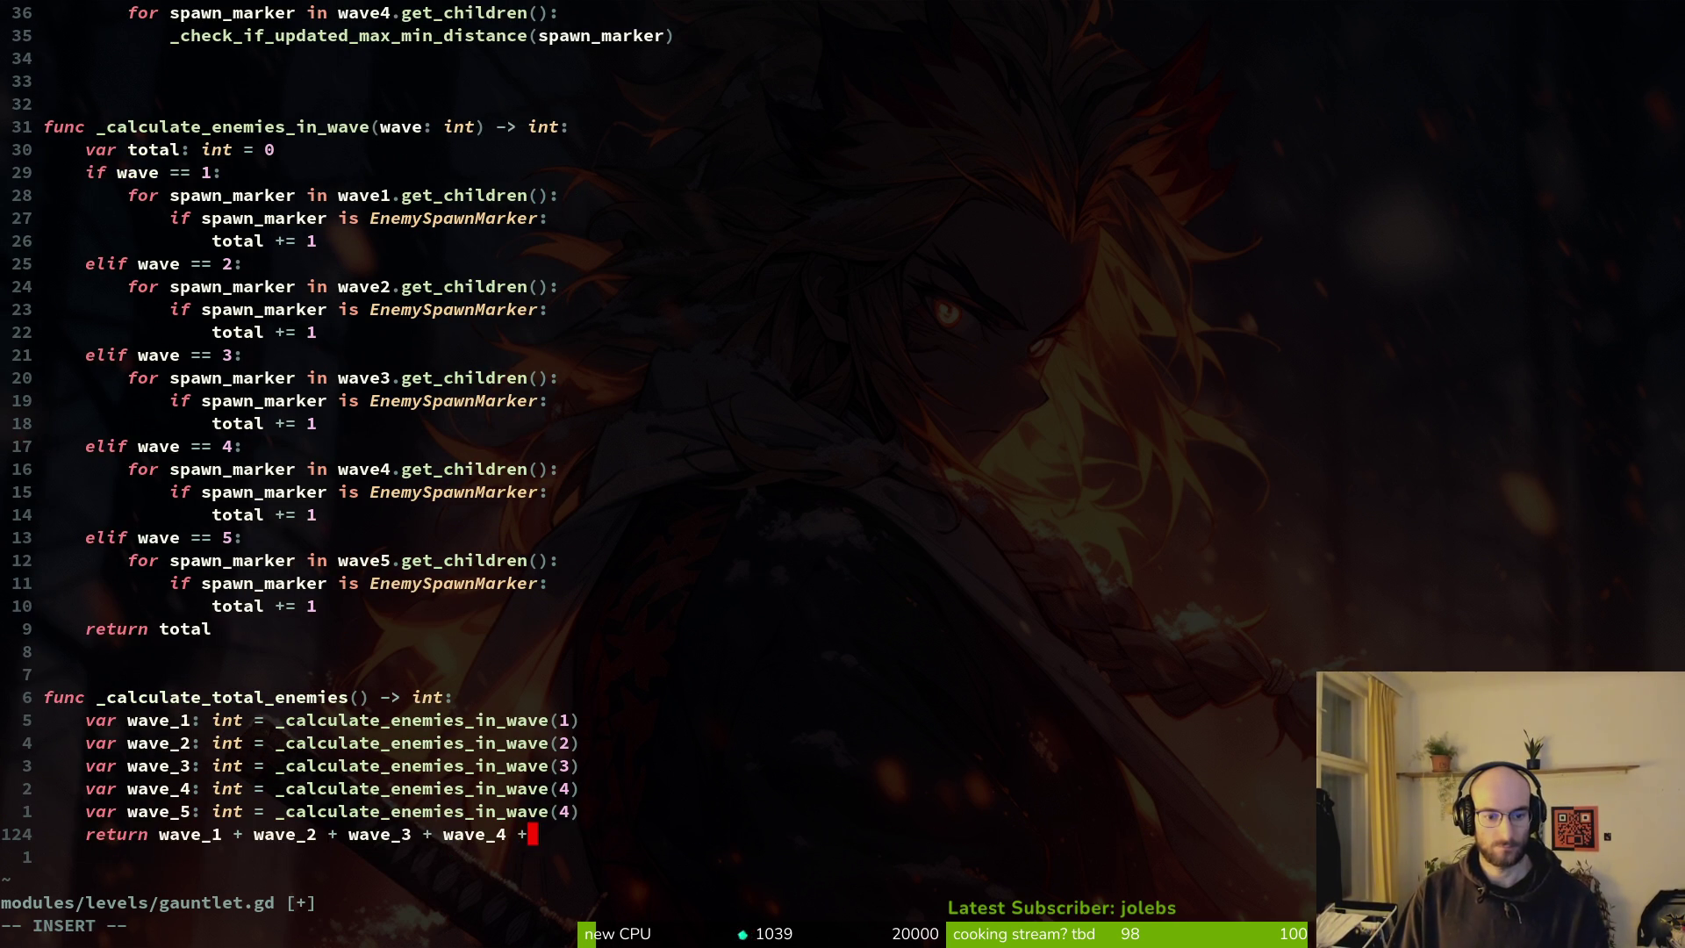
{"action": "type", "text": "ave"}
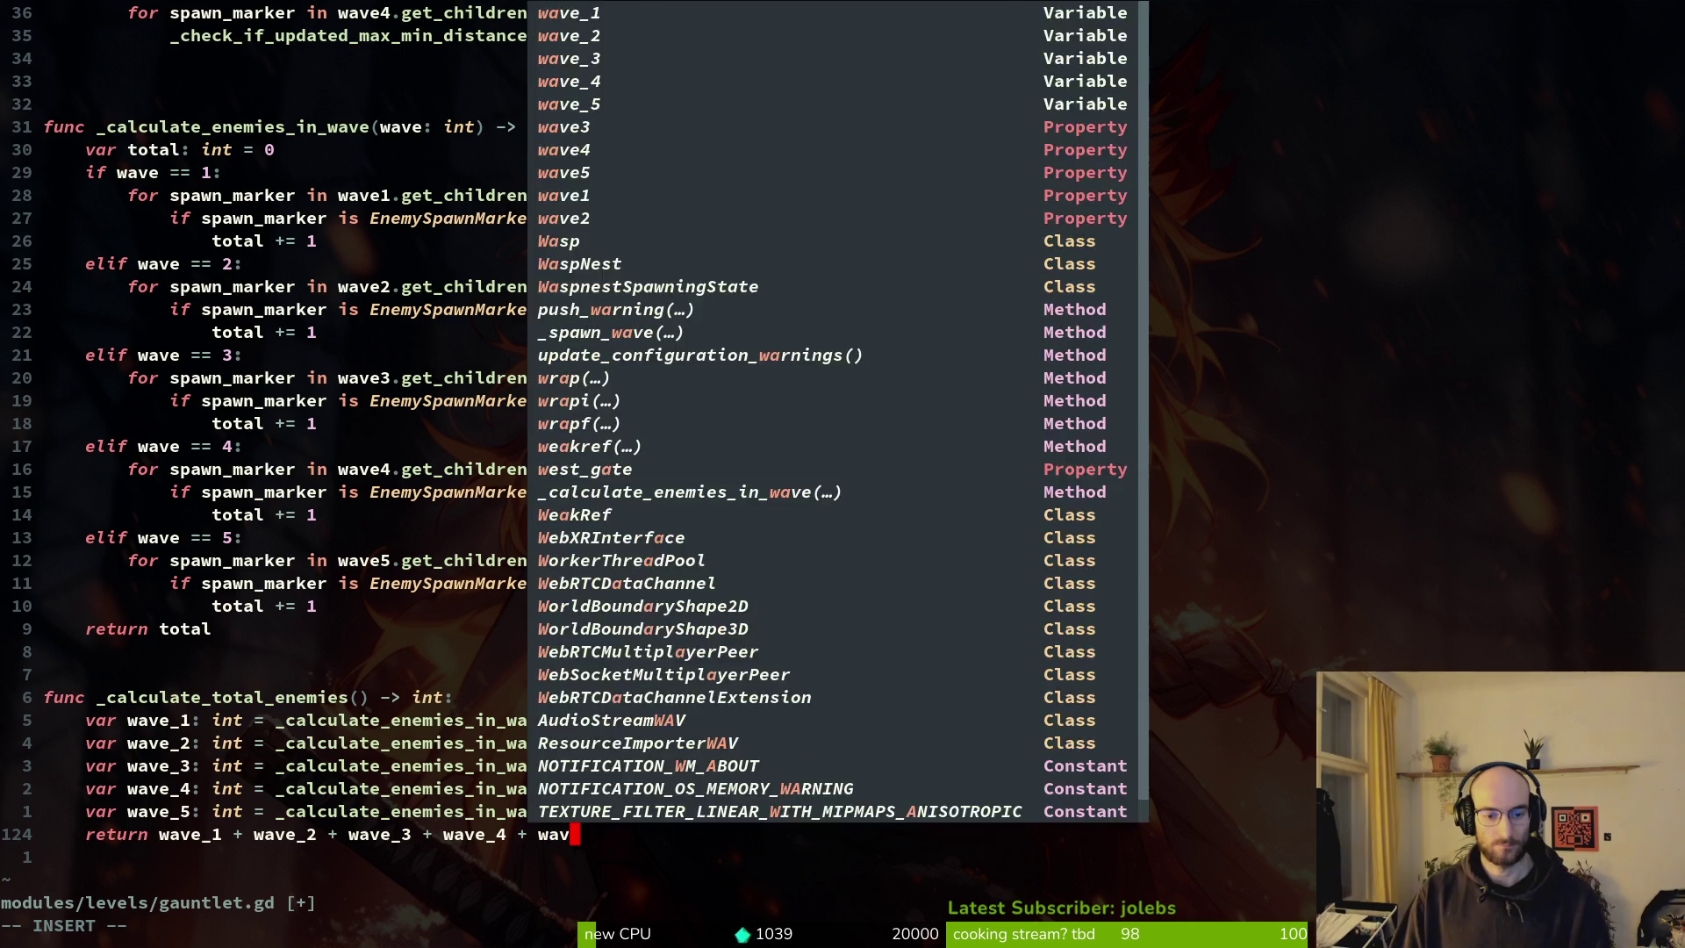
{"action": "key", "text": "Tab"}
{"action": "key", "text": "Tab"}
{"action": "key", "text": "Tab"}
{"action": "key", "text": "Return"}
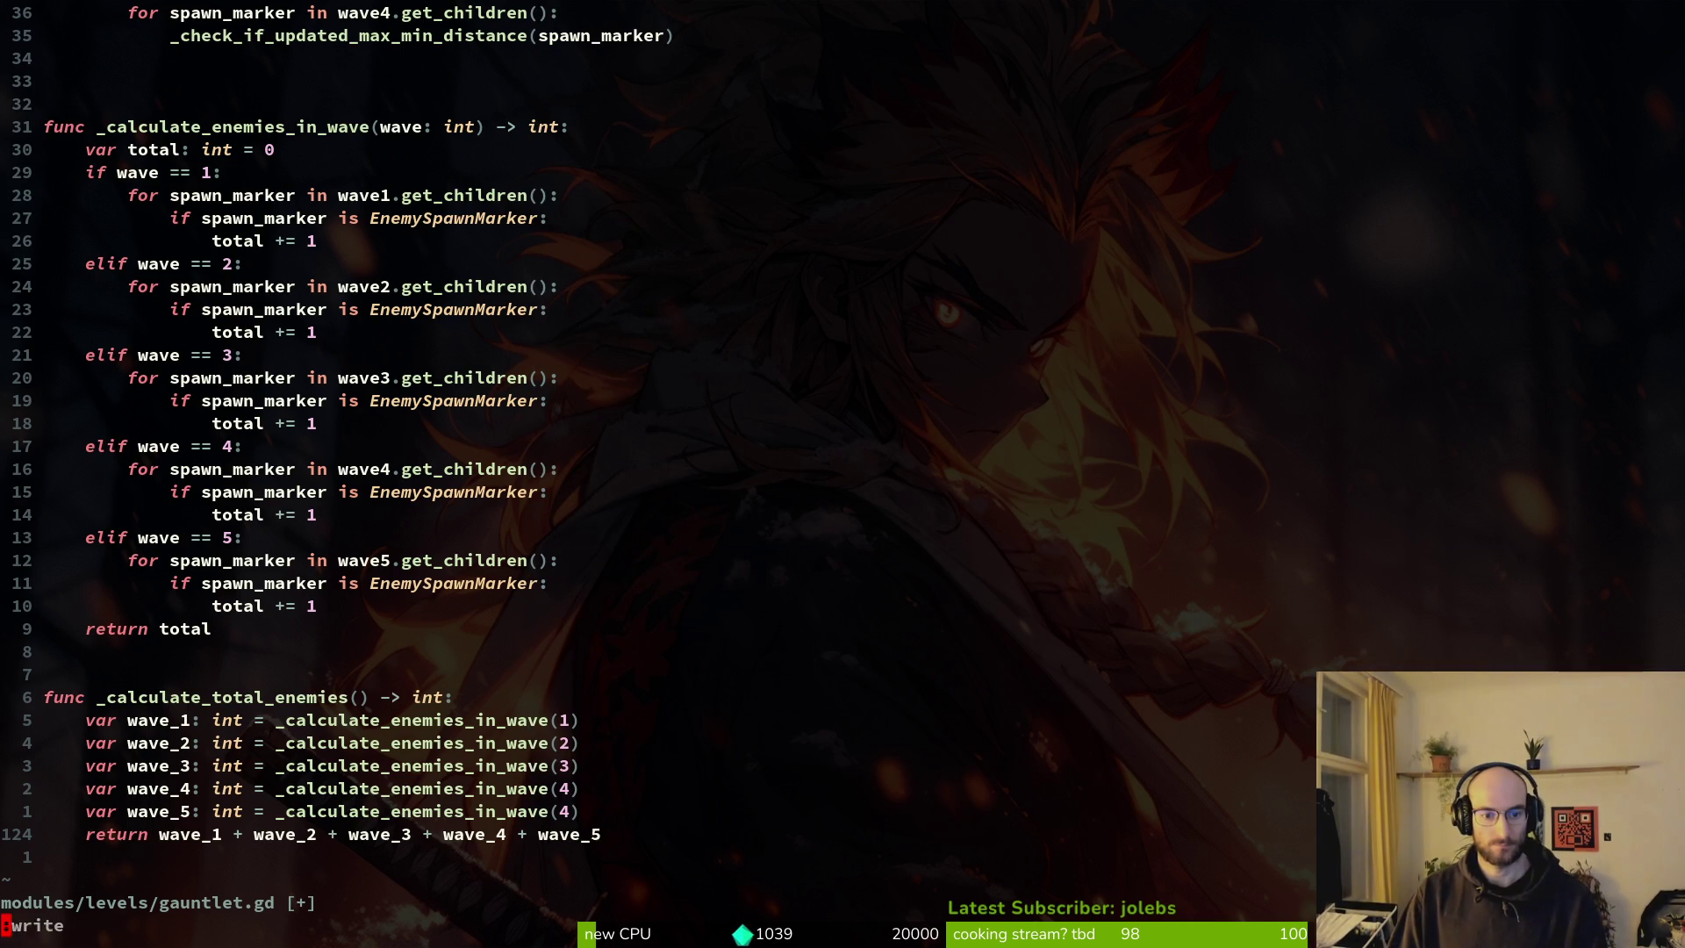
{"action": "key", "text": "Escape"}
{"action": "type", "text": "khxi5"}
{"action": "key", "text": "Escape"}
{"action": "key", "text": "Return"}
Scroll up through gauntlet.gd to the wave branches of _spawn_wave.
{"action": "key", "text": "2"}
{"action": "key", "text": "4"}
{"action": "key", "text": "k"}
{"action": "key", "text": "z"}
{"action": "key", "text": "z"}
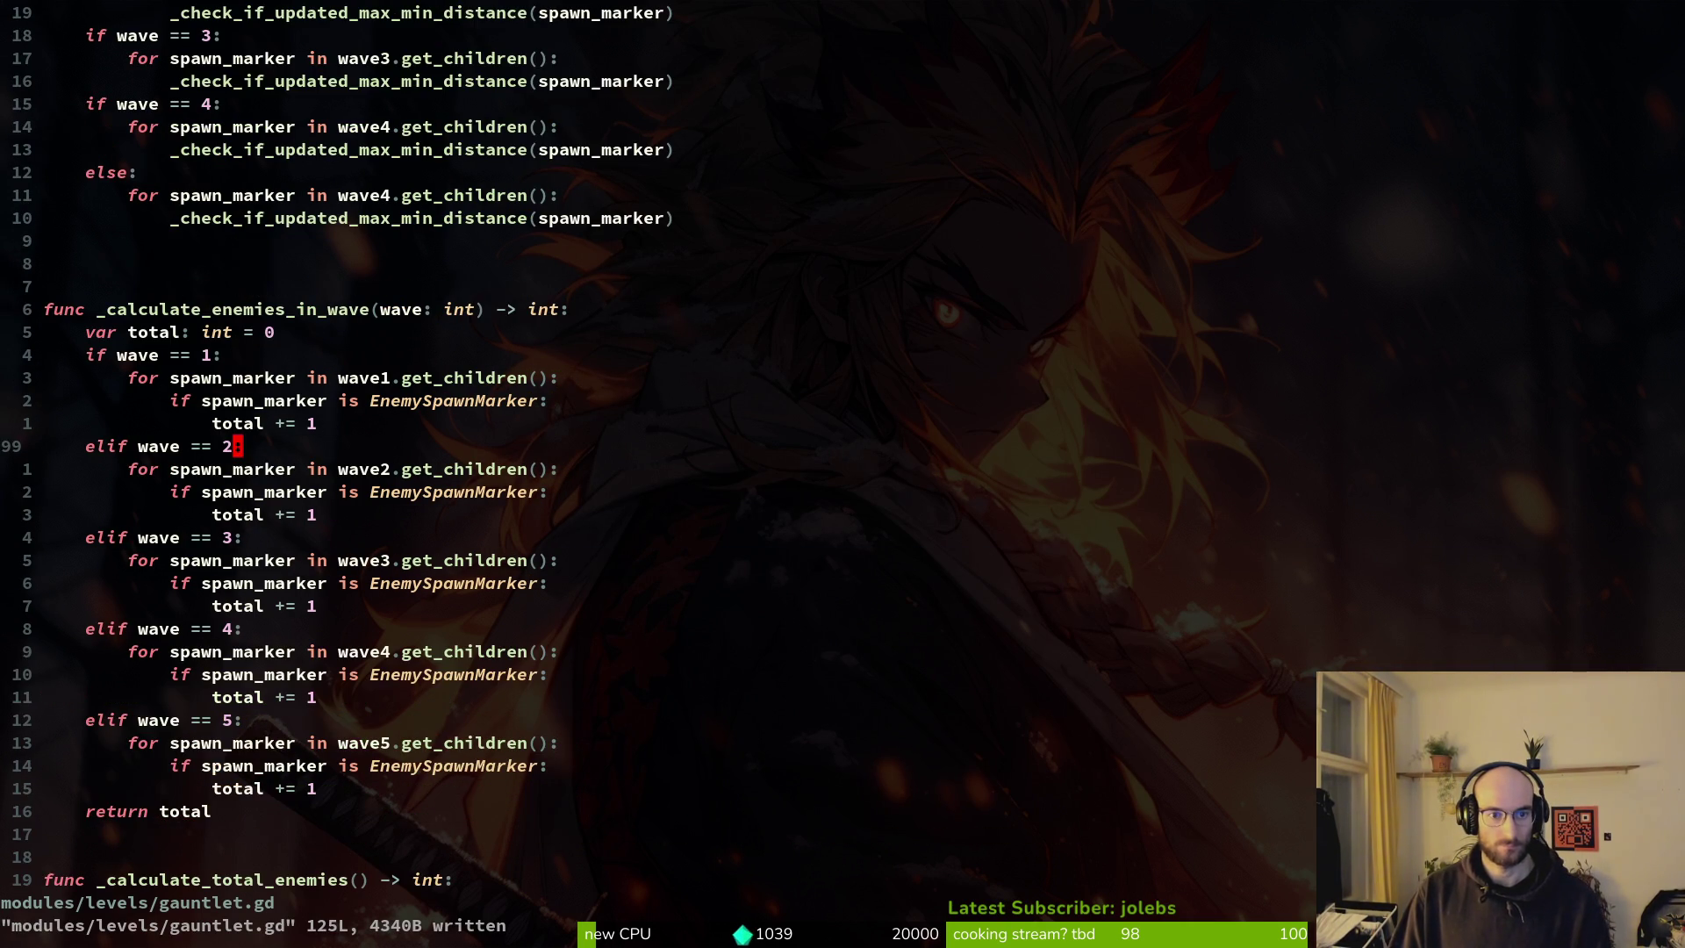
{"action": "key", "text": "1"}
{"action": "key", "text": "7"}
{"action": "key", "text": "k"}
{"action": "key", "text": "$"}
{"action": "key", "text": "z"}
{"action": "key", "text": "z"}
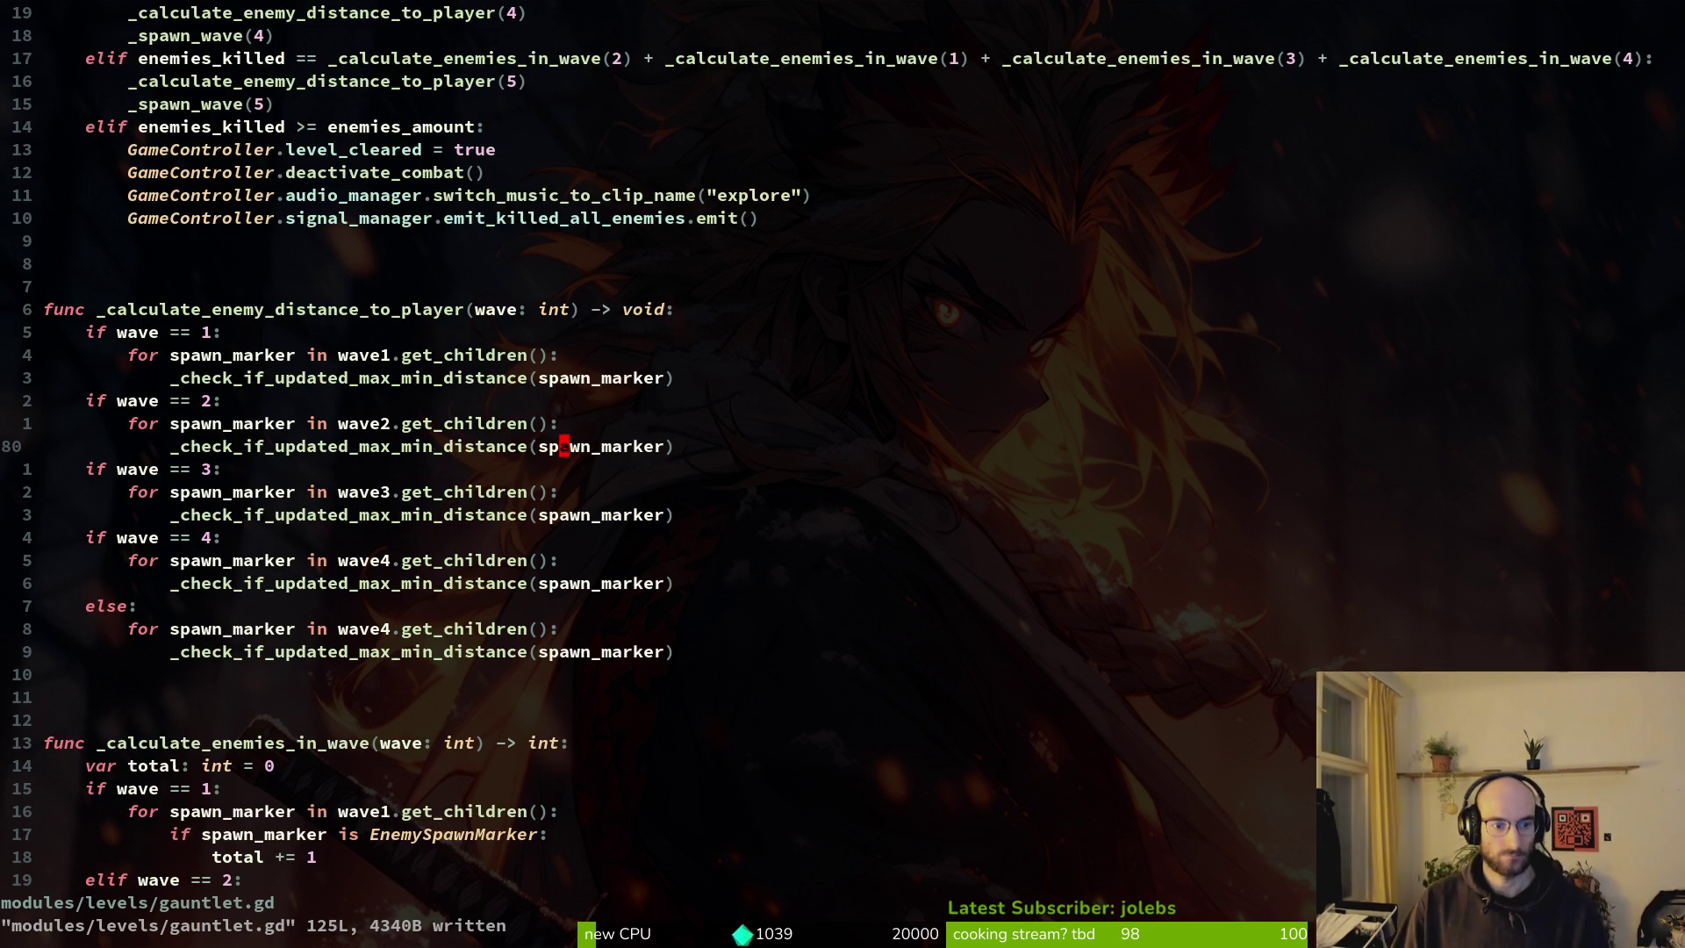
{"action": "key", "text": "2"}
{"action": "key", "text": "1"}
{"action": "key", "text": "k"}
{"action": "key", "text": "z"}
{"action": "key", "text": "z"}
{"action": "key", "text": "1"}
{"action": "key", "text": "9"}
{"action": "key", "text": "k"}
{"action": "key", "text": "$"}
{"action": "key", "text": "z"}
{"action": "key", "text": "z"}
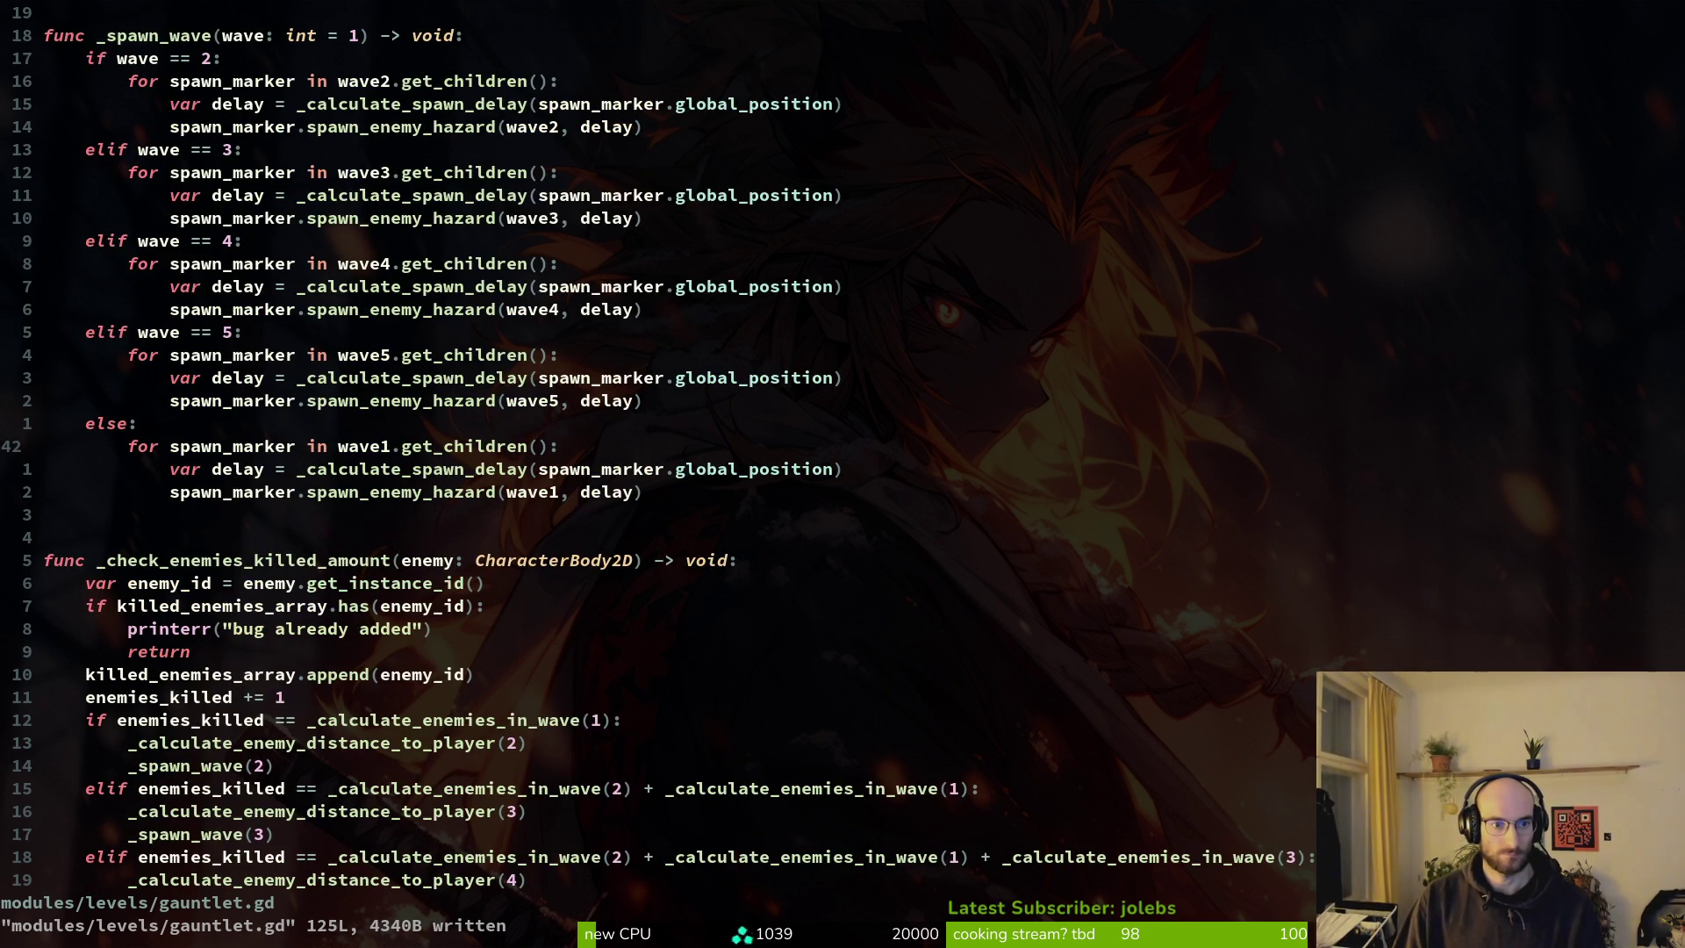
{"action": "key", "text": "1"}
{"action": "key", "text": "9"}
{"action": "key", "text": "k"}
{"action": "key", "text": "z"}
{"action": "key", "text": "z"}
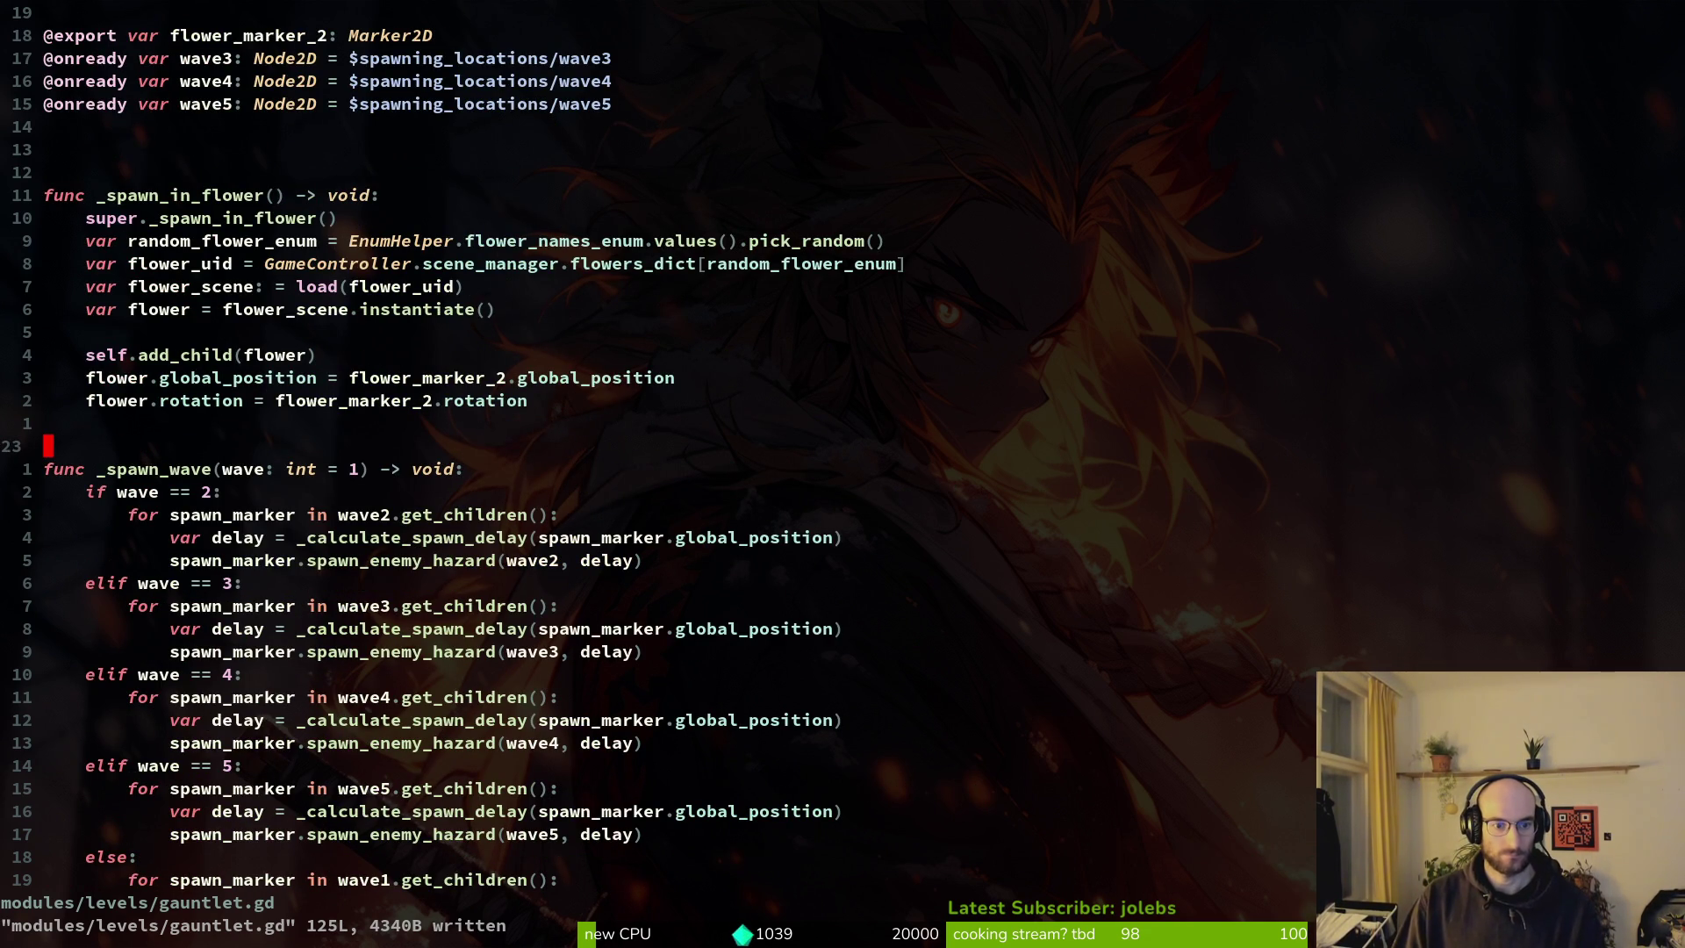
{"action": "key", "text": "1"}
{"action": "key", "text": "9"}
{"action": "key", "text": "j"}
{"action": "key", "text": "z"}
{"action": "key", "text": "z"}
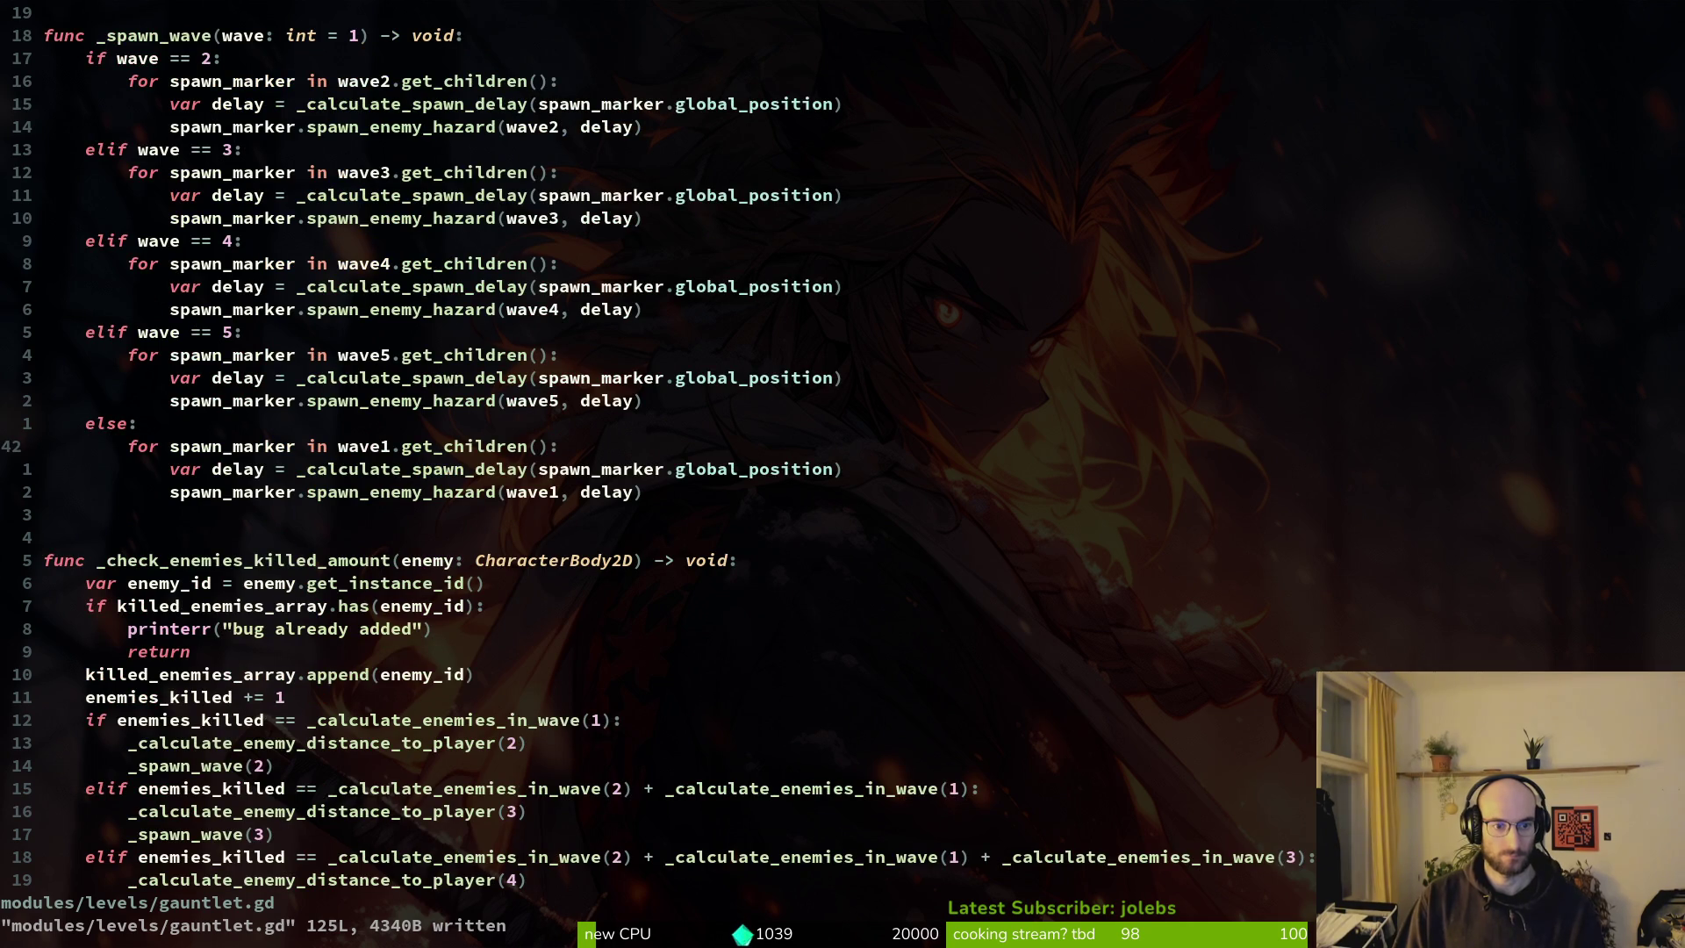
{"action": "key", "text": "k"}
{"action": "key", "text": "k"}
{"action": "key", "text": "1"}
{"action": "key", "text": "9"}
{"action": "key", "text": "k"}
{"action": "key", "text": "z"}
{"action": "key", "text": "z"}
{"action": "key", "text": "j"}
{"action": "key", "text": "j"}
{"action": "key", "text": "j"}
{"action": "key", "text": "j"}
{"action": "key", "text": "$"}
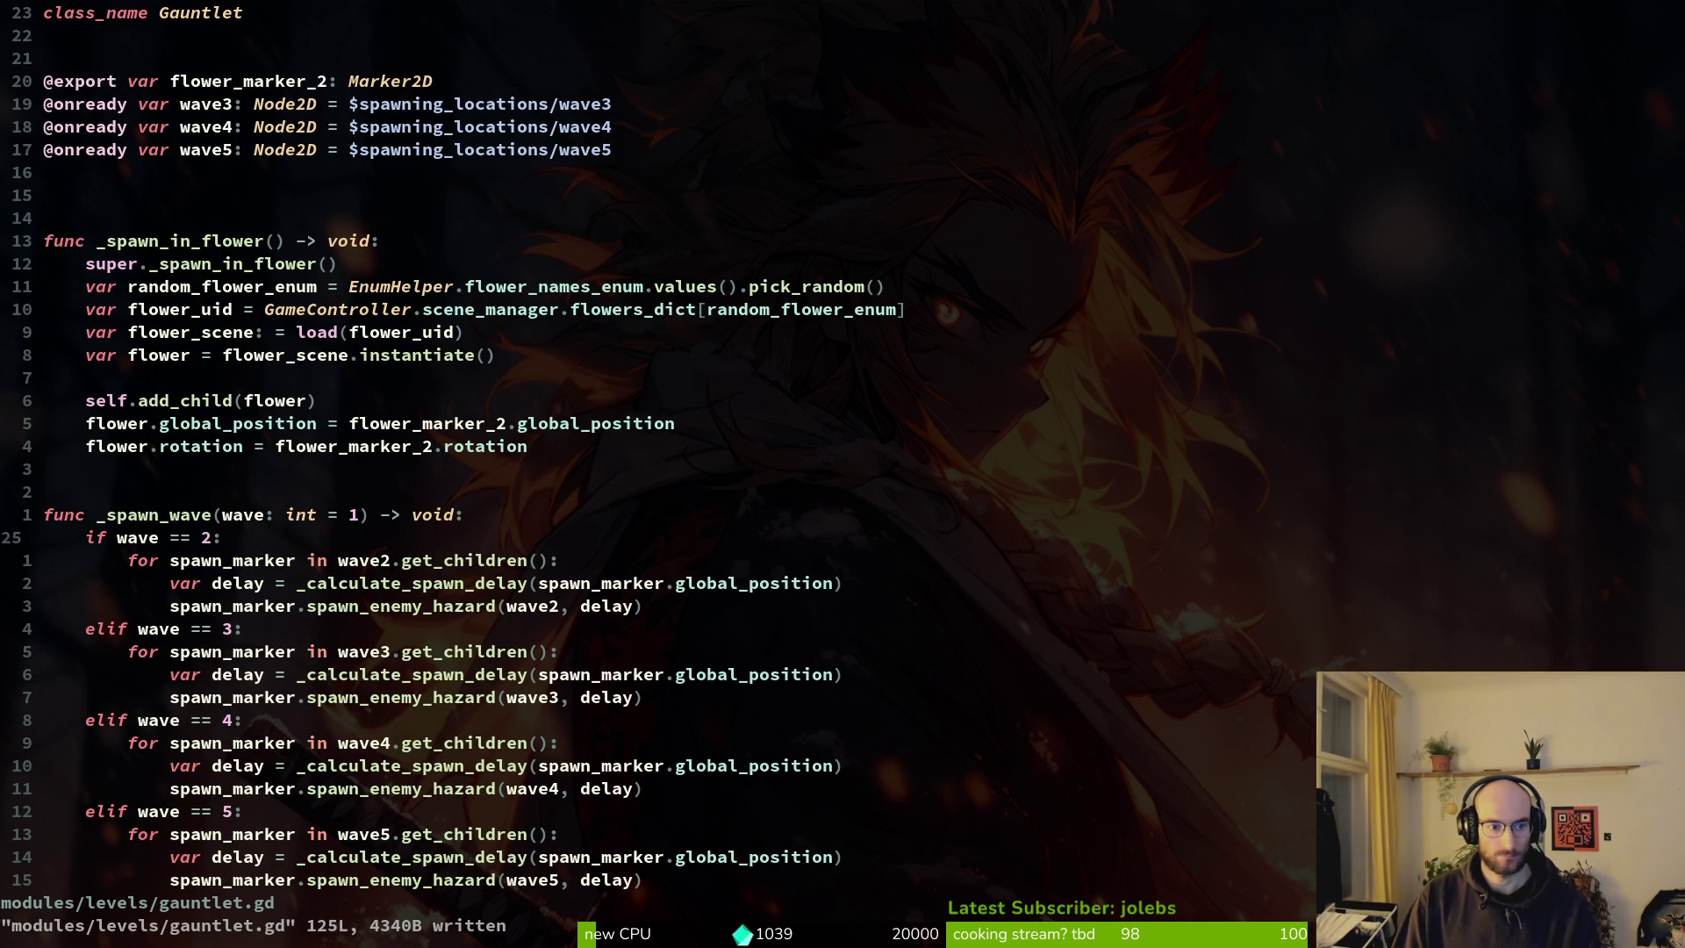
Cut the four-line else/wave 1 block and paste it at the top of _spawn_wave.
{"action": "key", "text": "shift+v"}
{"action": "key", "text": "j"}
{"action": "key", "text": "j"}
{"action": "key", "text": "y"}
{"action": "key", "text": "2"}
{"action": "key", "text": "1"}
{"action": "key", "text": "j"}
{"action": "key", "text": "k"}
{"action": "key", "text": "k"}
{"action": "key", "text": "k"}
{"action": "key", "text": "k"}
{"action": "key", "text": "k"}
{"action": "key", "text": "shift+v"}
{"action": "key", "text": "j"}
{"action": "key", "text": "j"}
{"action": "key", "text": "j"}
{"action": "key", "text": "d"}
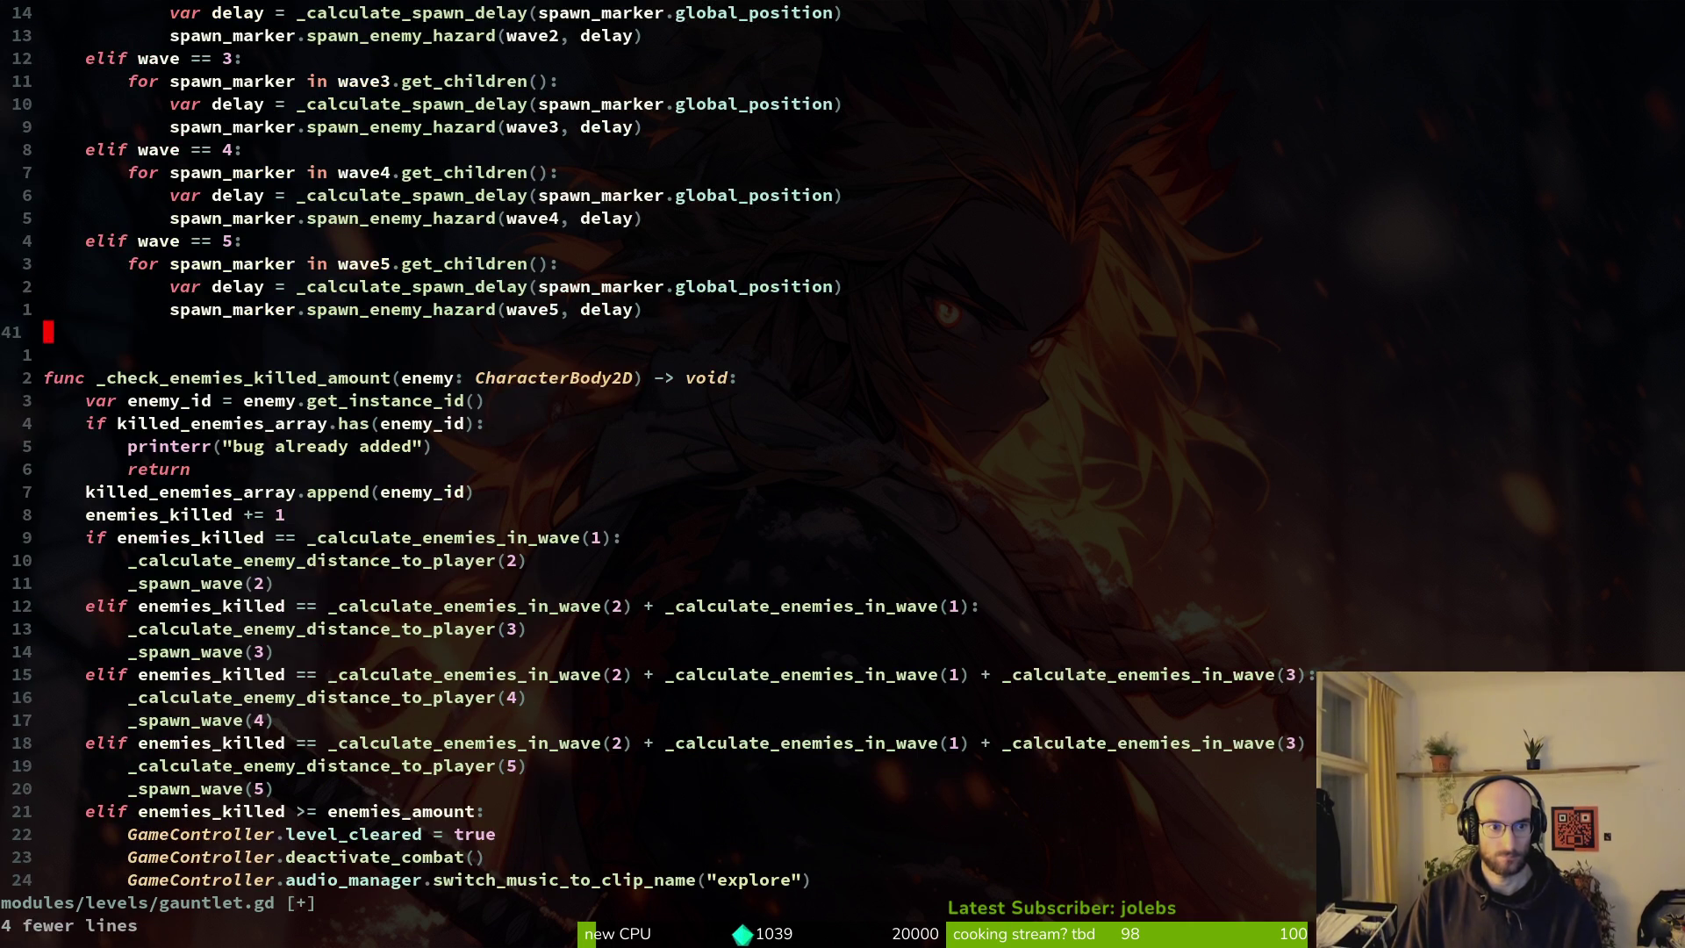
{"action": "key", "text": "1"}
{"action": "key", "text": "6"}
{"action": "key", "text": "k"}
{"action": "key", "text": "k"}
{"action": "key", "text": "p"}
{"action": "key", "text": "j"}
{"action": "key", "text": "j"}
{"action": "key", "text": "j"}
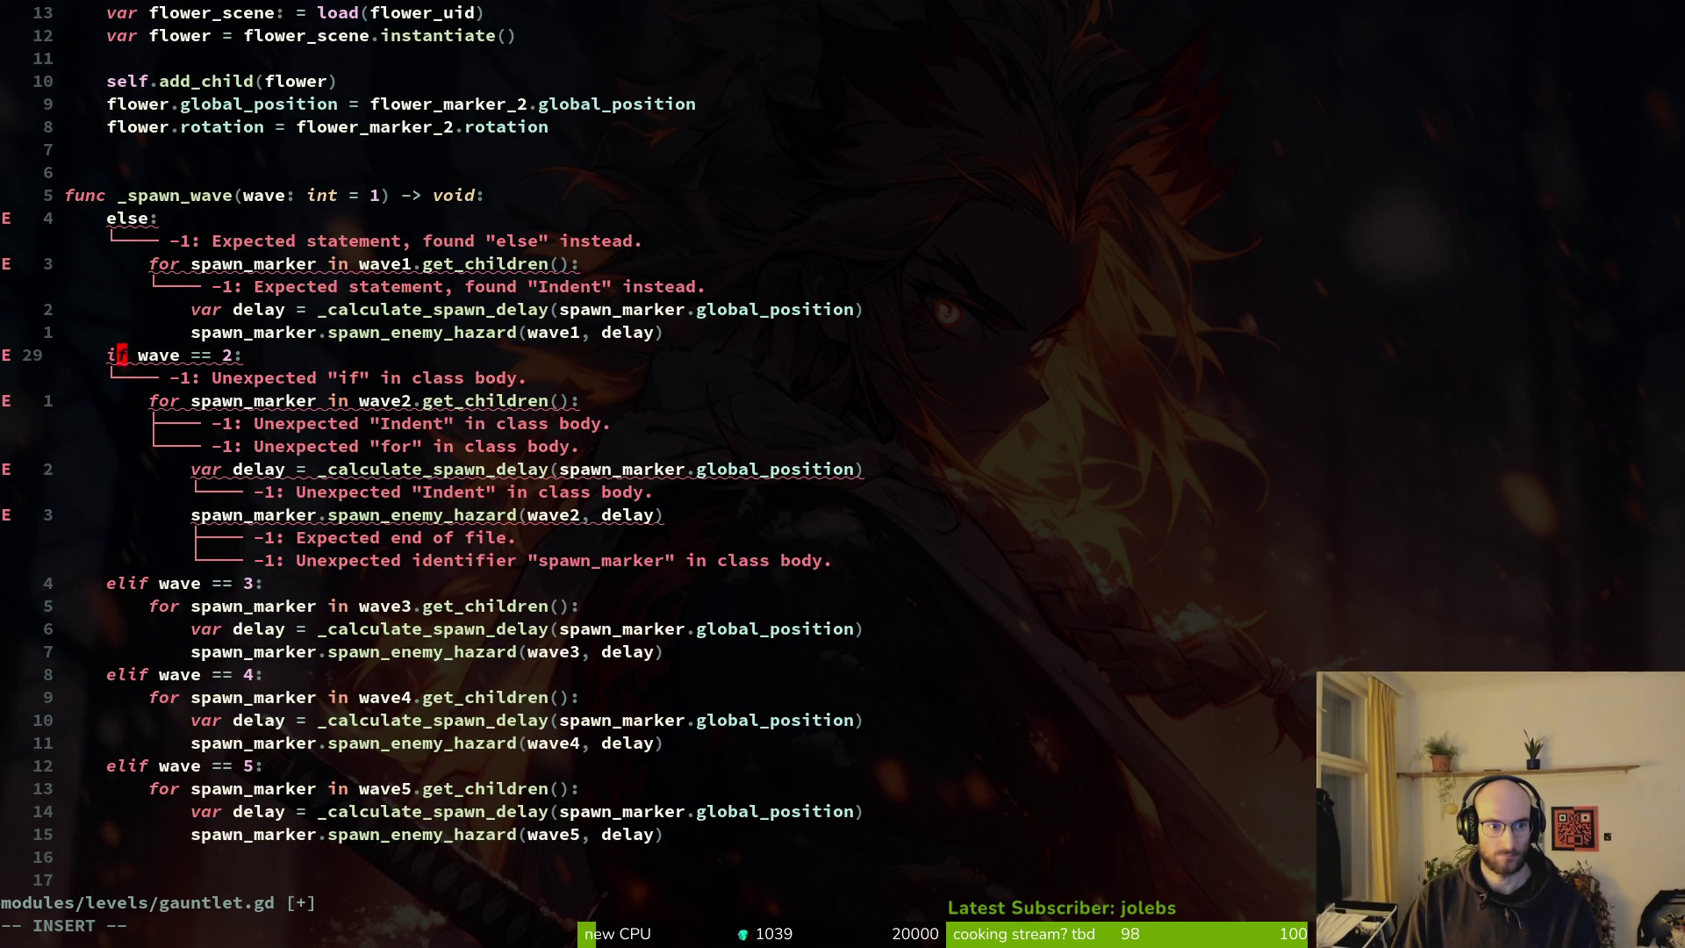
Turn 'if wave == 2' into elif, make the pasted else 'if wave == 1', and save gauntlet.gd.
{"action": "type", "text": "iel"}
{"action": "key", "text": "Escape"}
{"action": "key", "text": "k"}
{"action": "key", "text": "k"}
{"action": "key", "text": "k"}
{"action": "key", "text": "k"}
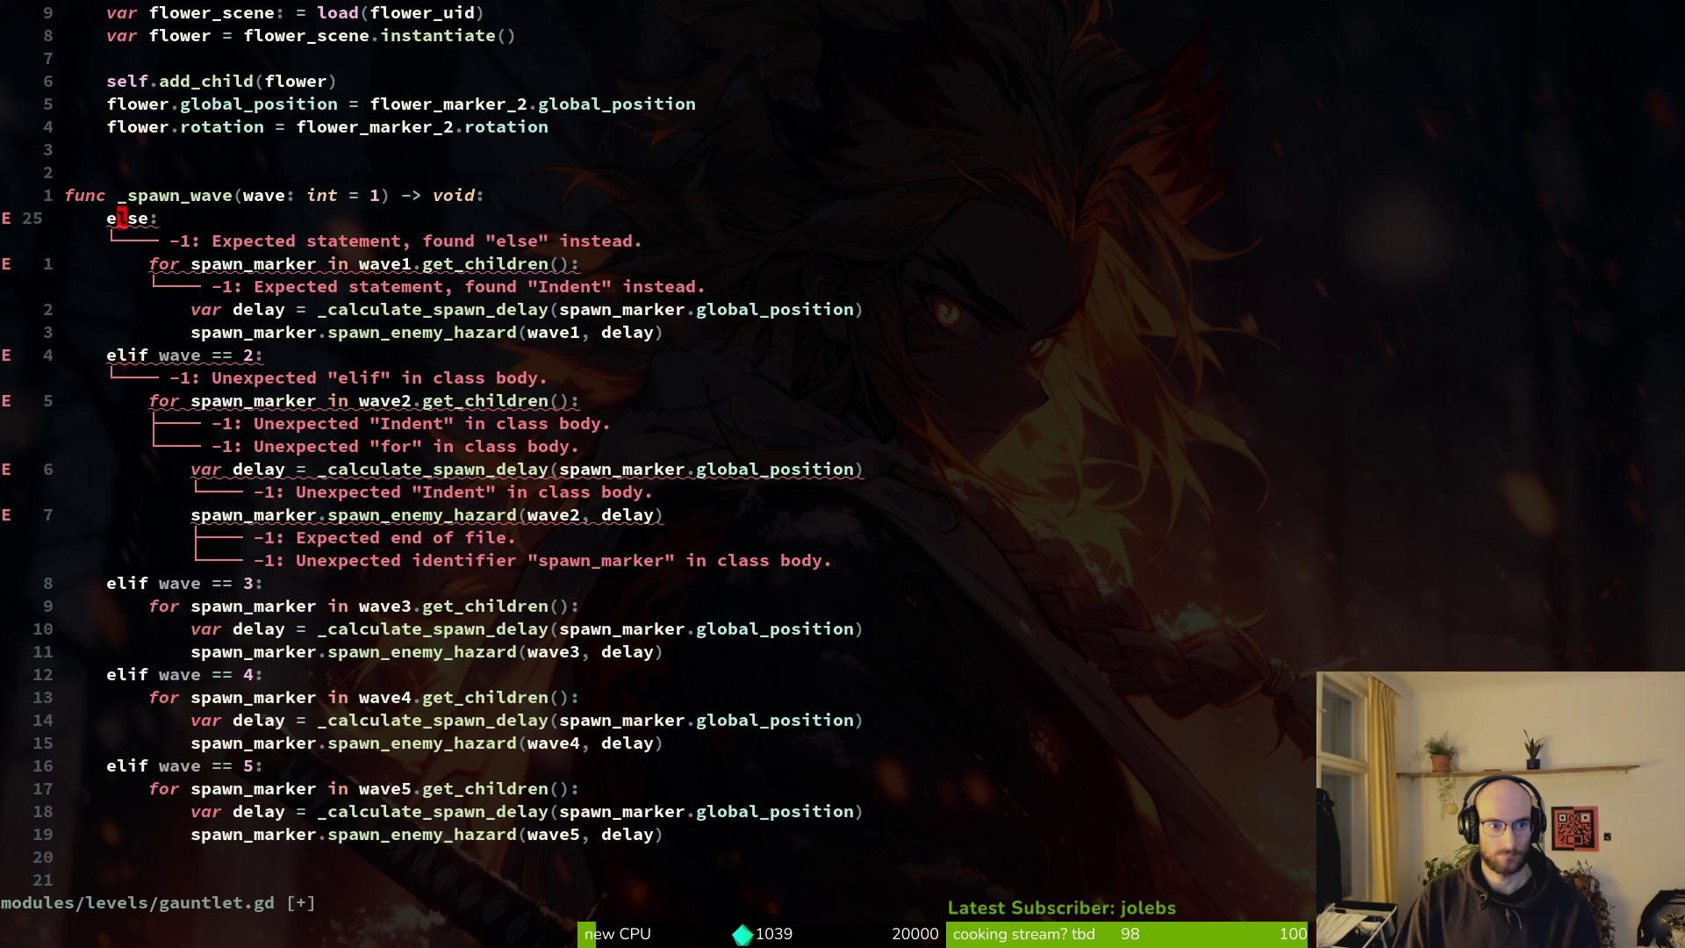
{"action": "key", "text": "BackSpace"}
{"action": "key", "text": "BackSpace"}
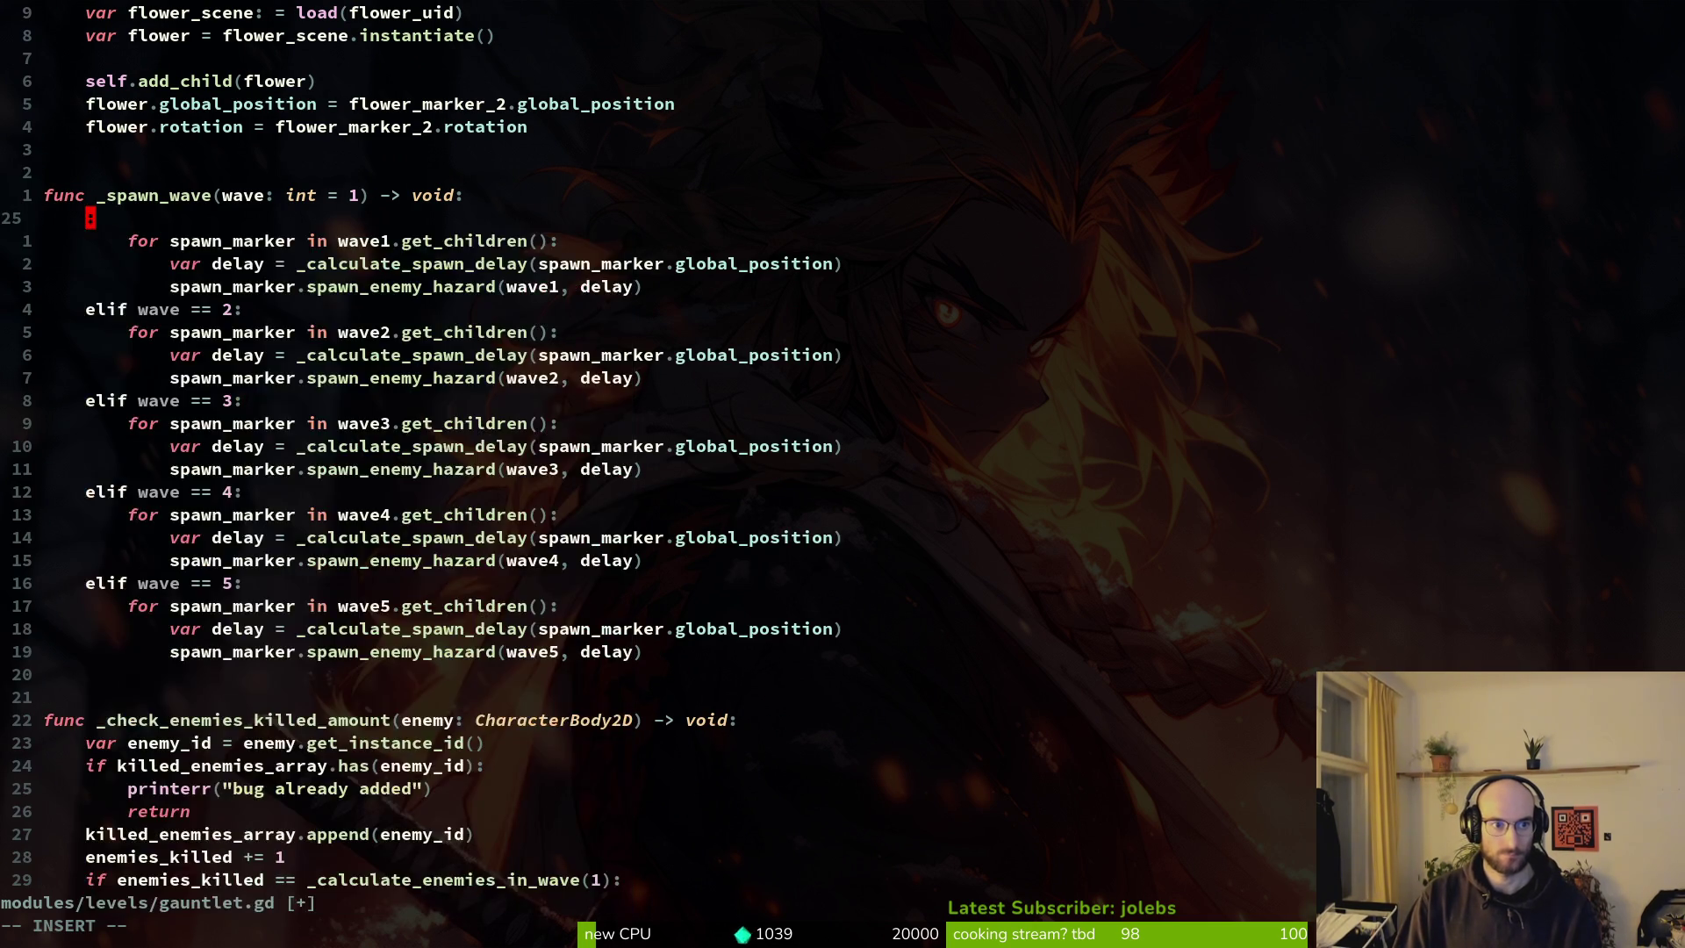
{"action": "type", "text": "if "}
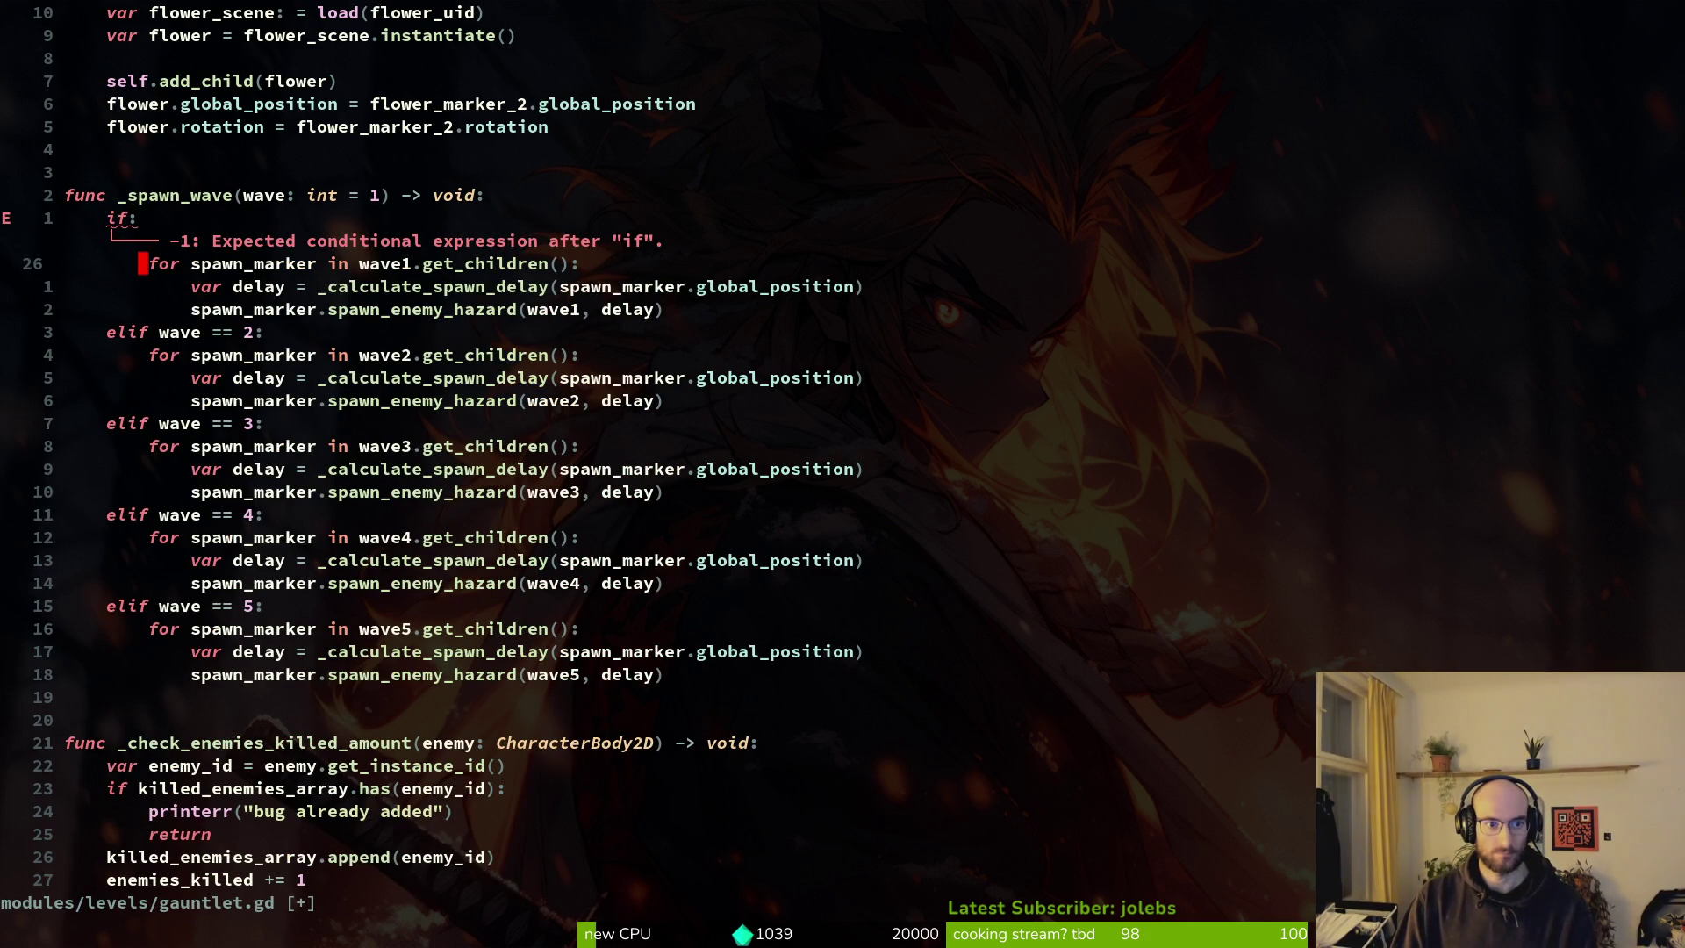
{"action": "type", "text": "wave == 1"}
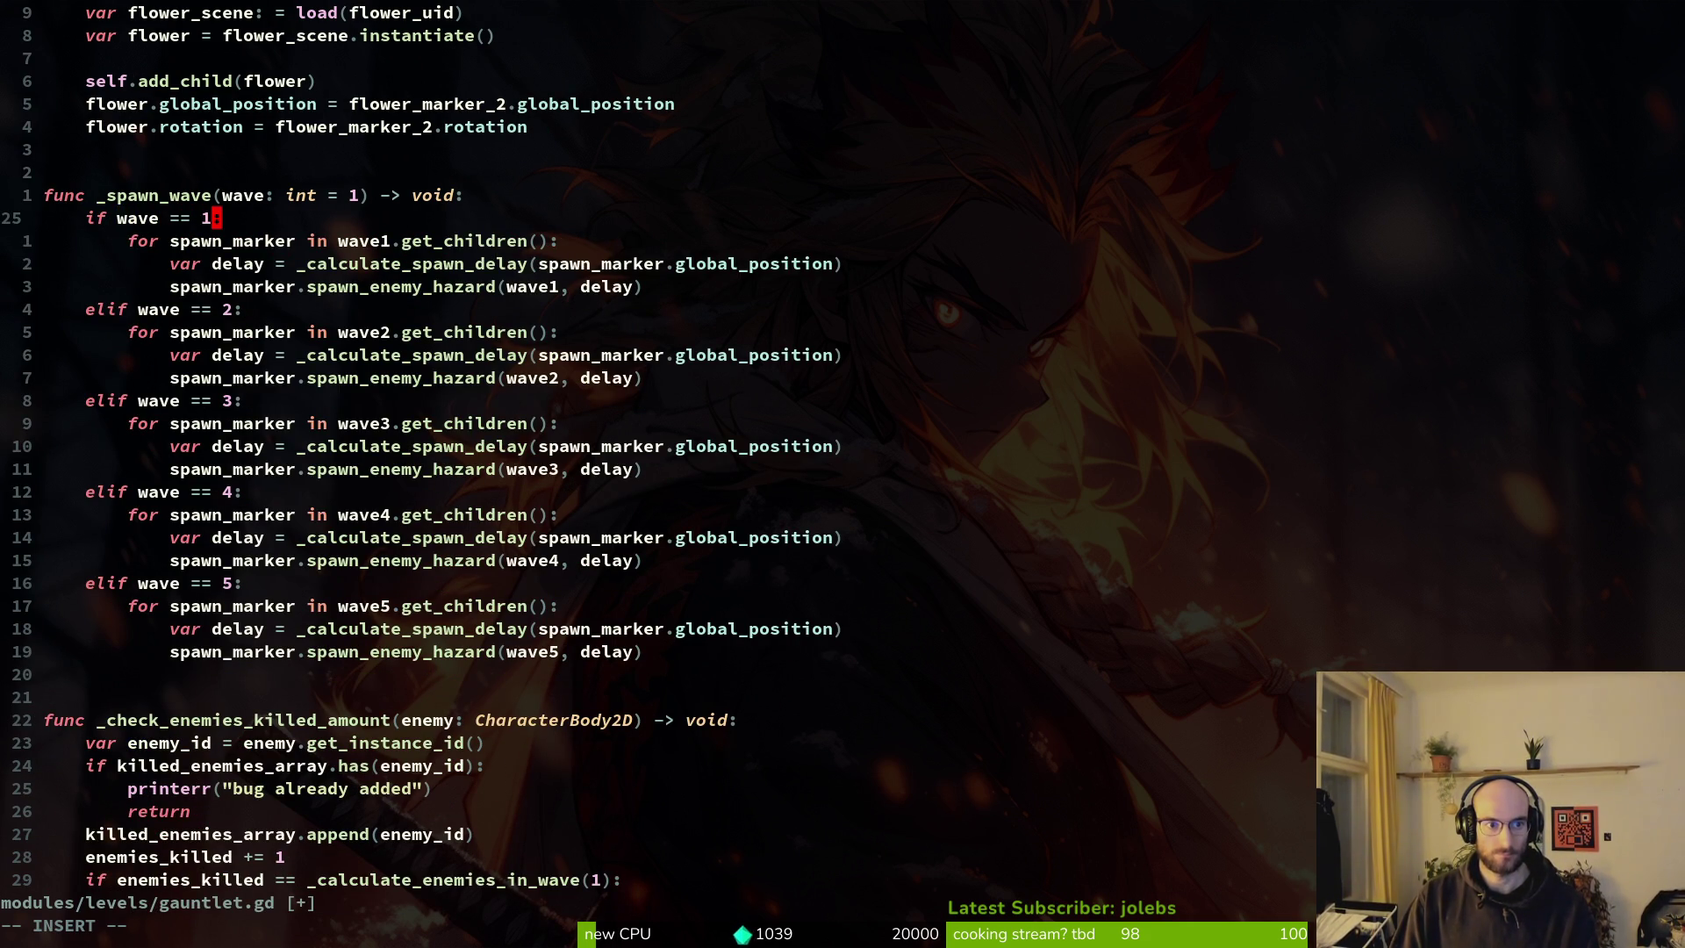
{"action": "key", "text": "Escape"}
{"action": "type", "text": ":w"}
{"action": "key", "text": "Return"}
{"action": "key", "text": "ctrl+d"}
{"action": "key", "text": "ctrl+d"}
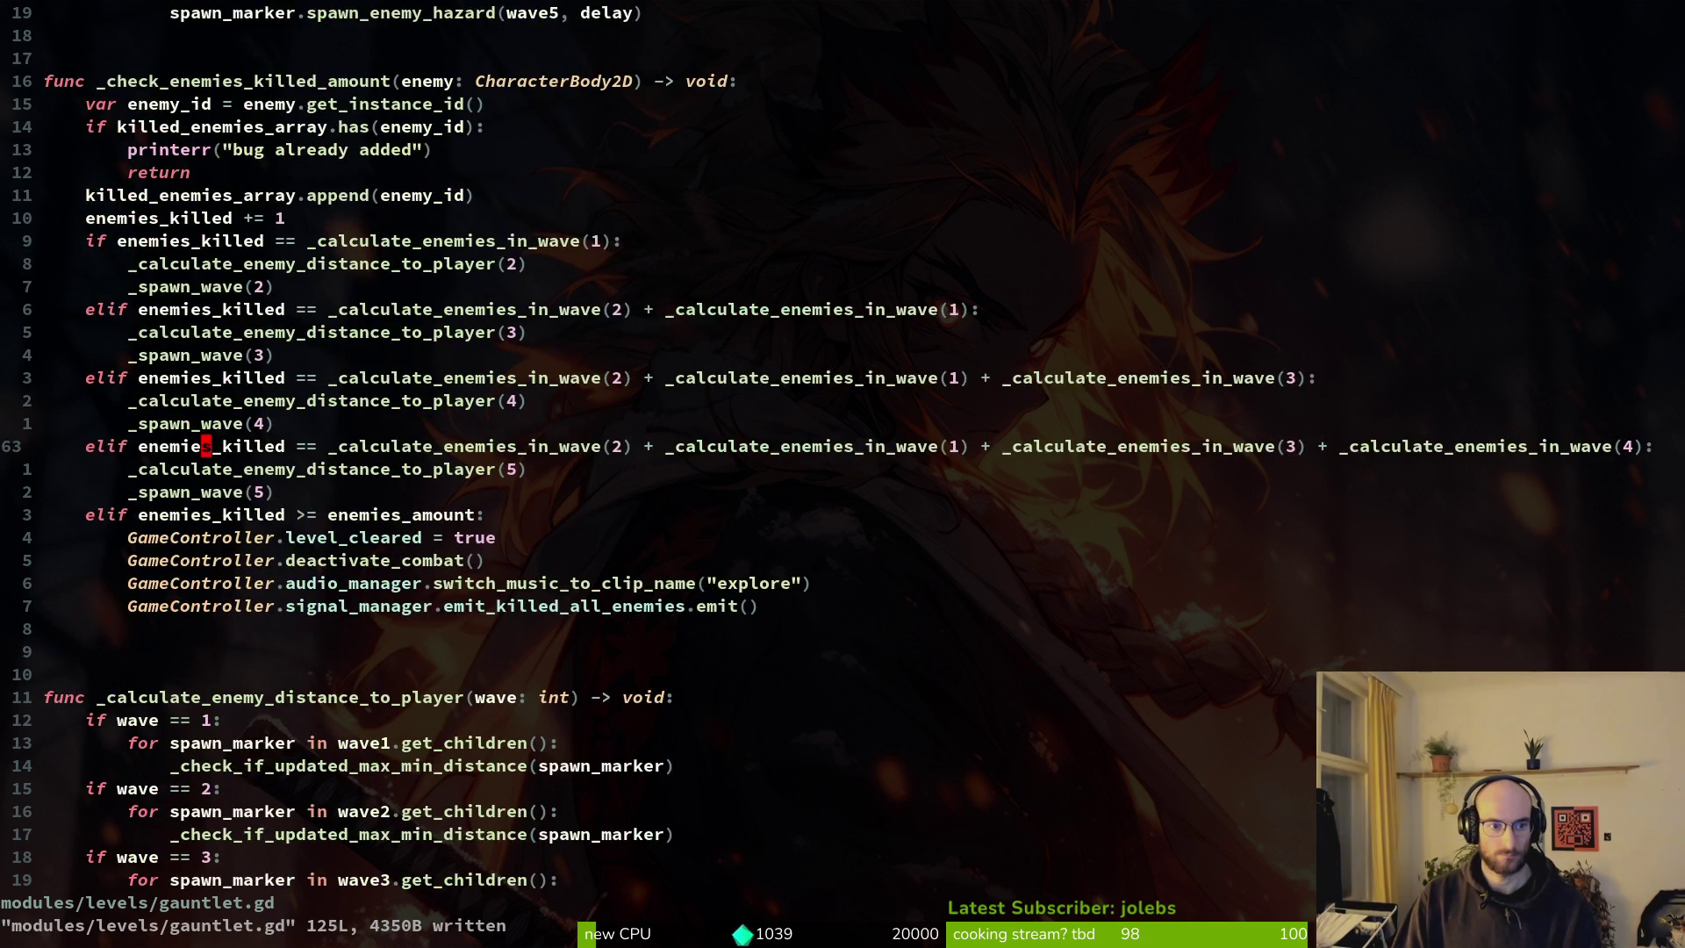
Scroll through gauntlet.gd past _calculate_enemies_in_wave to review the reworked _spawn_wave.
{"action": "key", "text": "ctrl+d"}
{"action": "key", "text": "ctrl+d"}
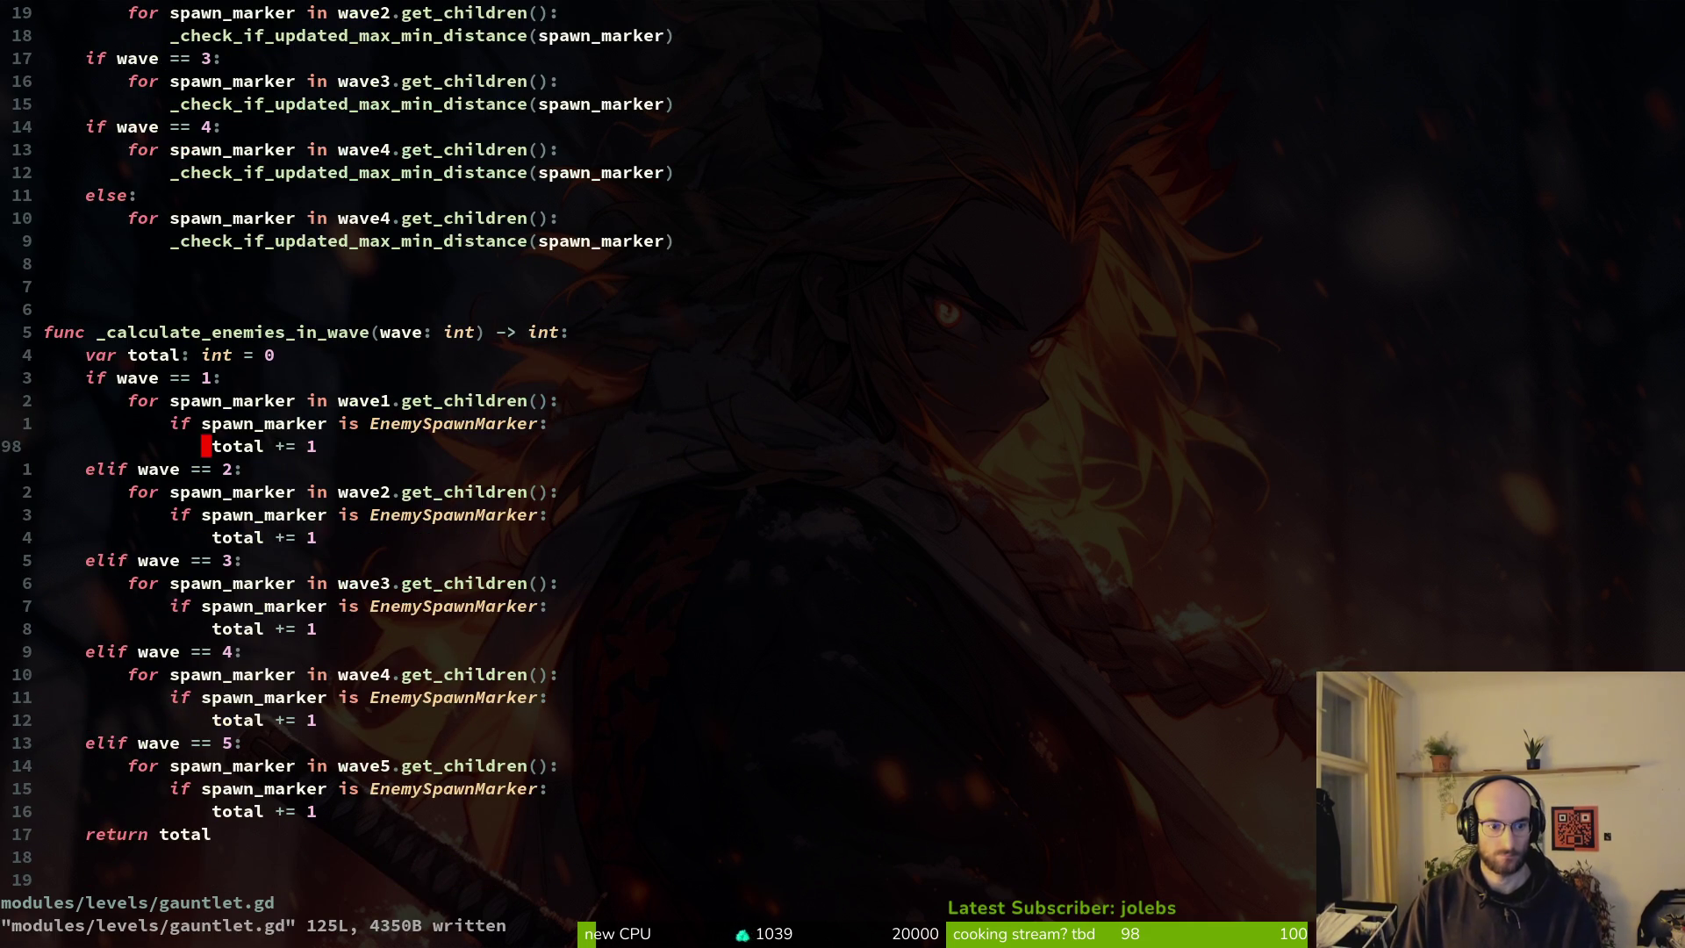
{"action": "key", "text": "ctrl+d"}
{"action": "key", "text": "ctrl+u"}
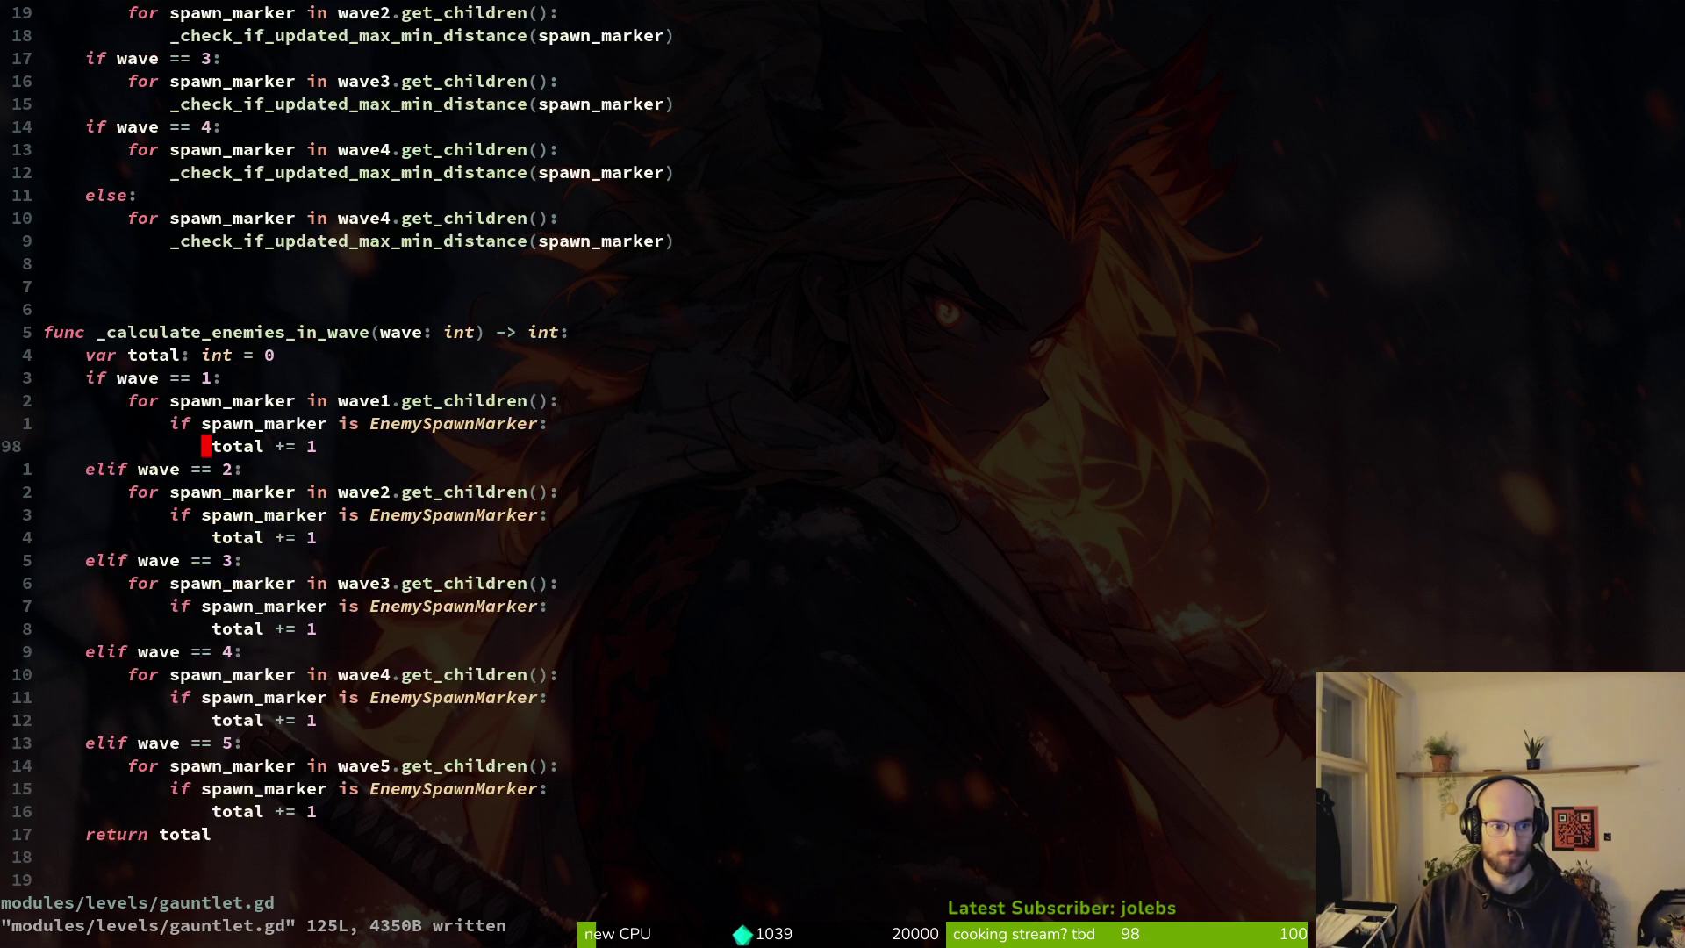
{"action": "key", "text": "ctrl+u"}
{"action": "key", "text": "ctrl+u"}
{"action": "key", "text": "ctrl+u"}
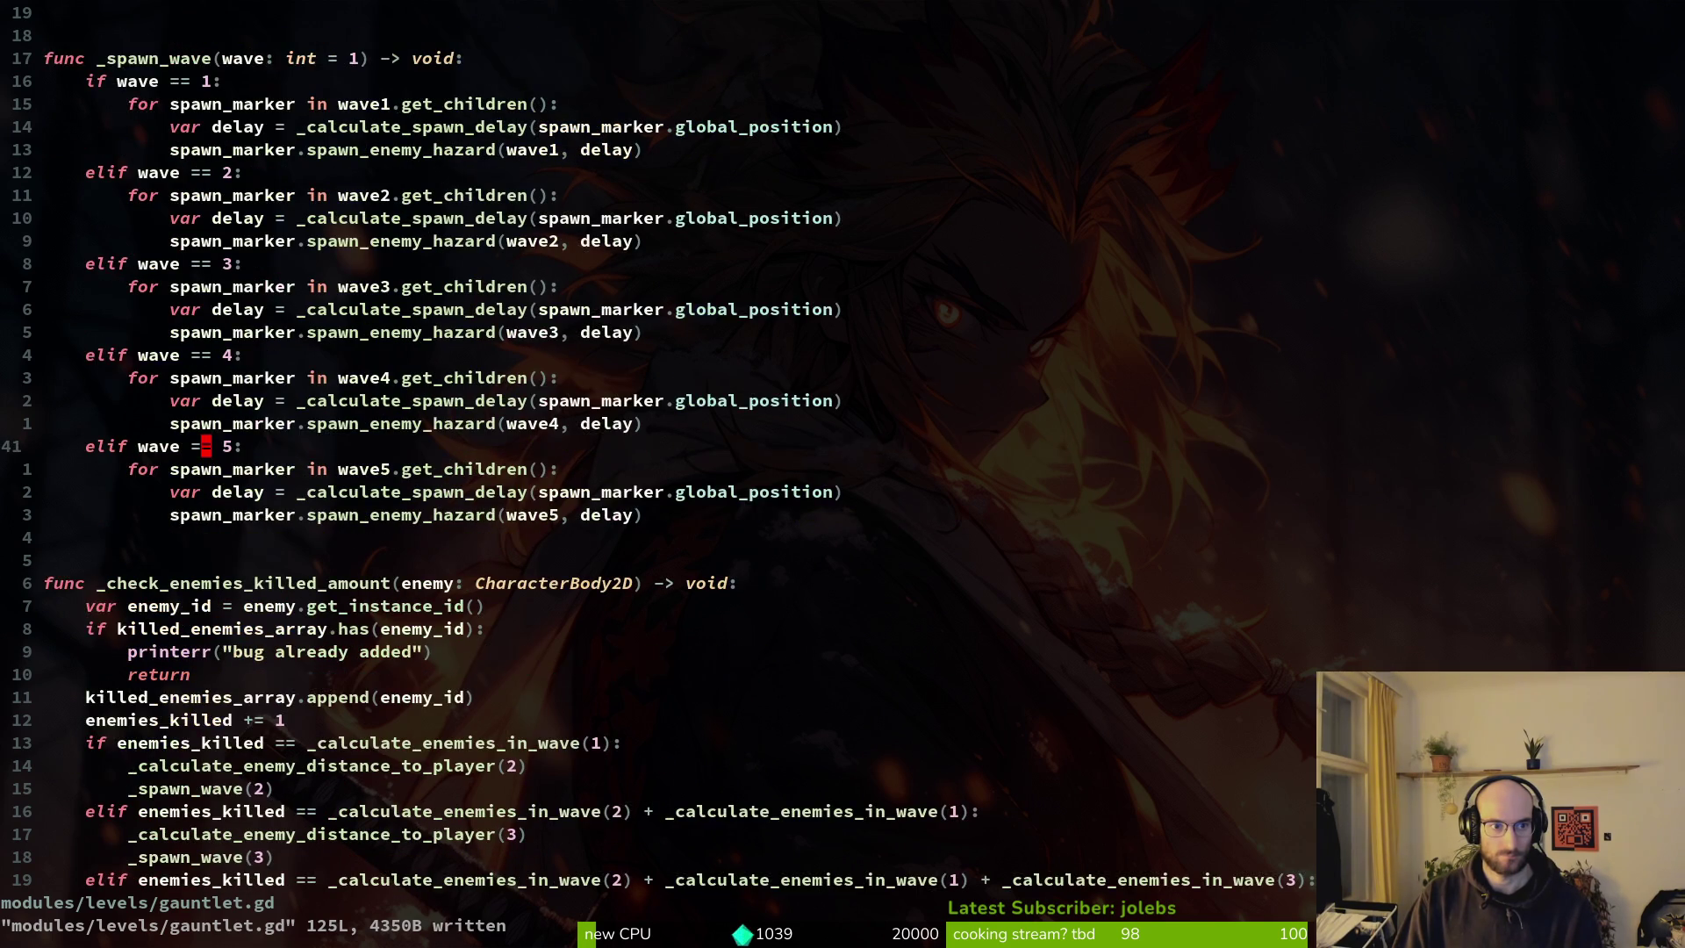
{"action": "key", "text": "ctrl+u"}
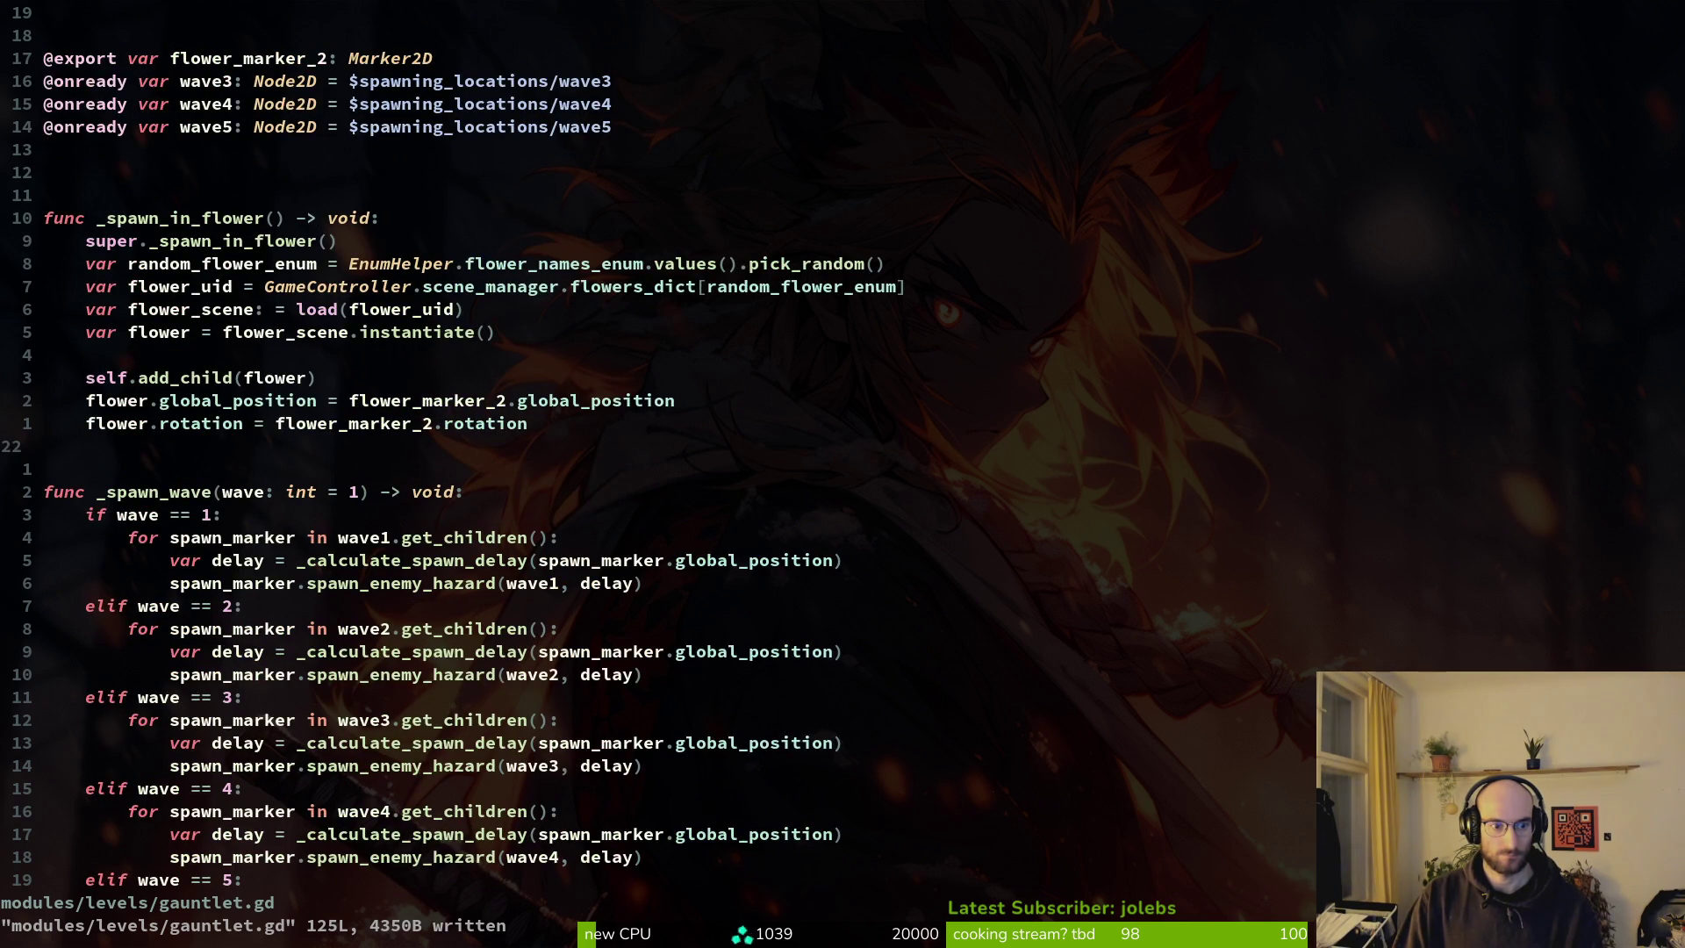
Close gauntlet.gd and open level.gd through the project file finder.
{"action": "key", "text": "space"}
{"action": "key", "text": "b"}
{"action": "key", "text": "d"}
{"action": "key", "text": "ctrl+s"}
{"action": "key", "text": "space"}
{"action": "key", "text": "f"}
{"action": "key", "text": "f"}
{"action": "type", "text": "le"}
{"action": "key", "text": "Return"}
{"action": "key", "text": "ctrl+d"}
{"action": "key", "text": "ctrl+d"}
{"action": "key", "text": "ctrl+d"}
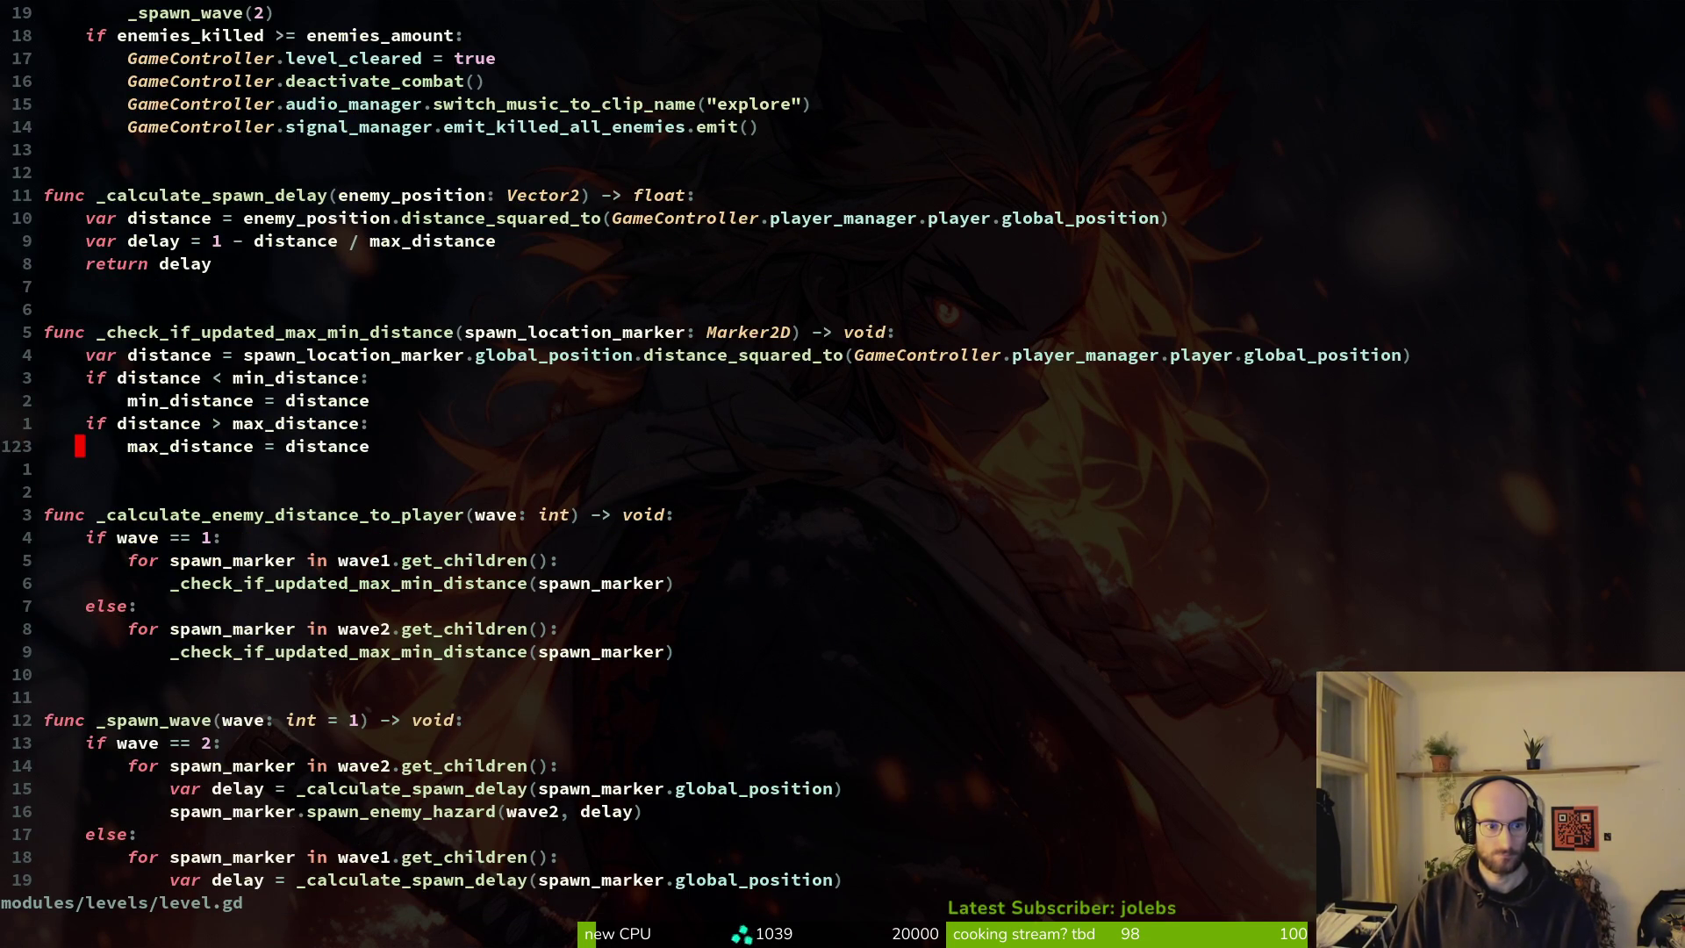
Bring level.gd's _spawn_wave into view and briefly check gauntlet.gd for reference.
{"action": "key", "text": "ctrl+d"}
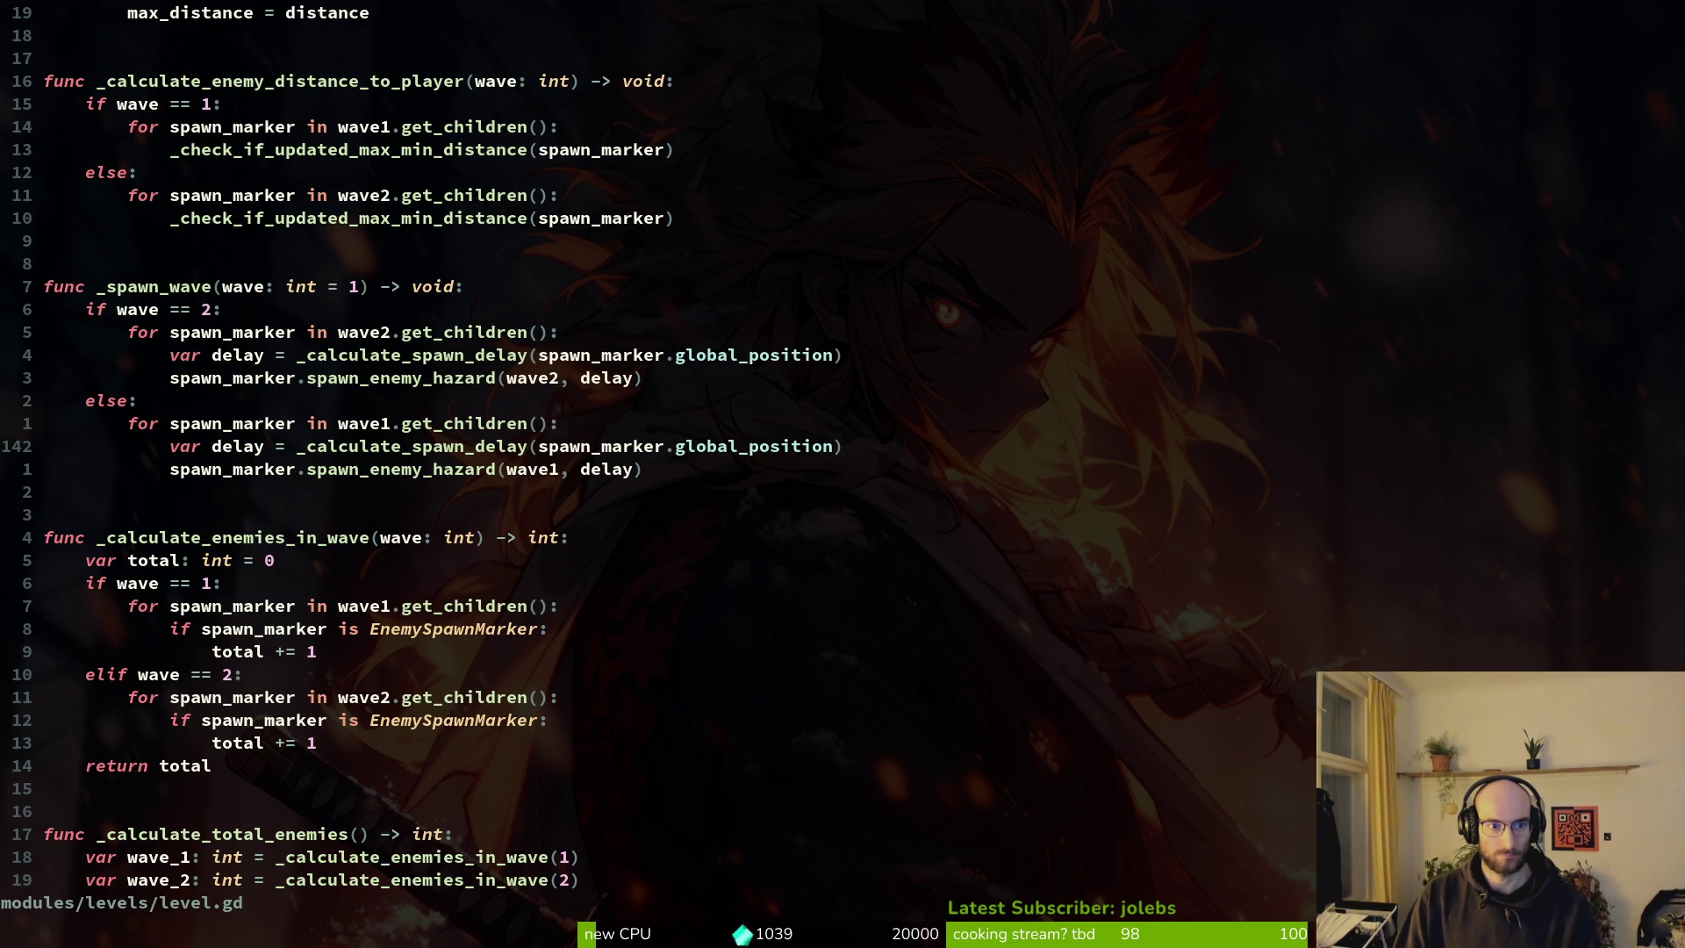
{"action": "key", "text": "space"}
{"action": "key", "text": "f"}
{"action": "key", "text": "f"}
{"action": "key", "text": "Escape"}
{"action": "key", "text": "space"}
{"action": "key", "text": "f"}
{"action": "key", "text": "f"}
{"action": "type", "text": "gau"}
{"action": "key", "text": "Return"}
{"action": "key", "text": "ctrl+6"}
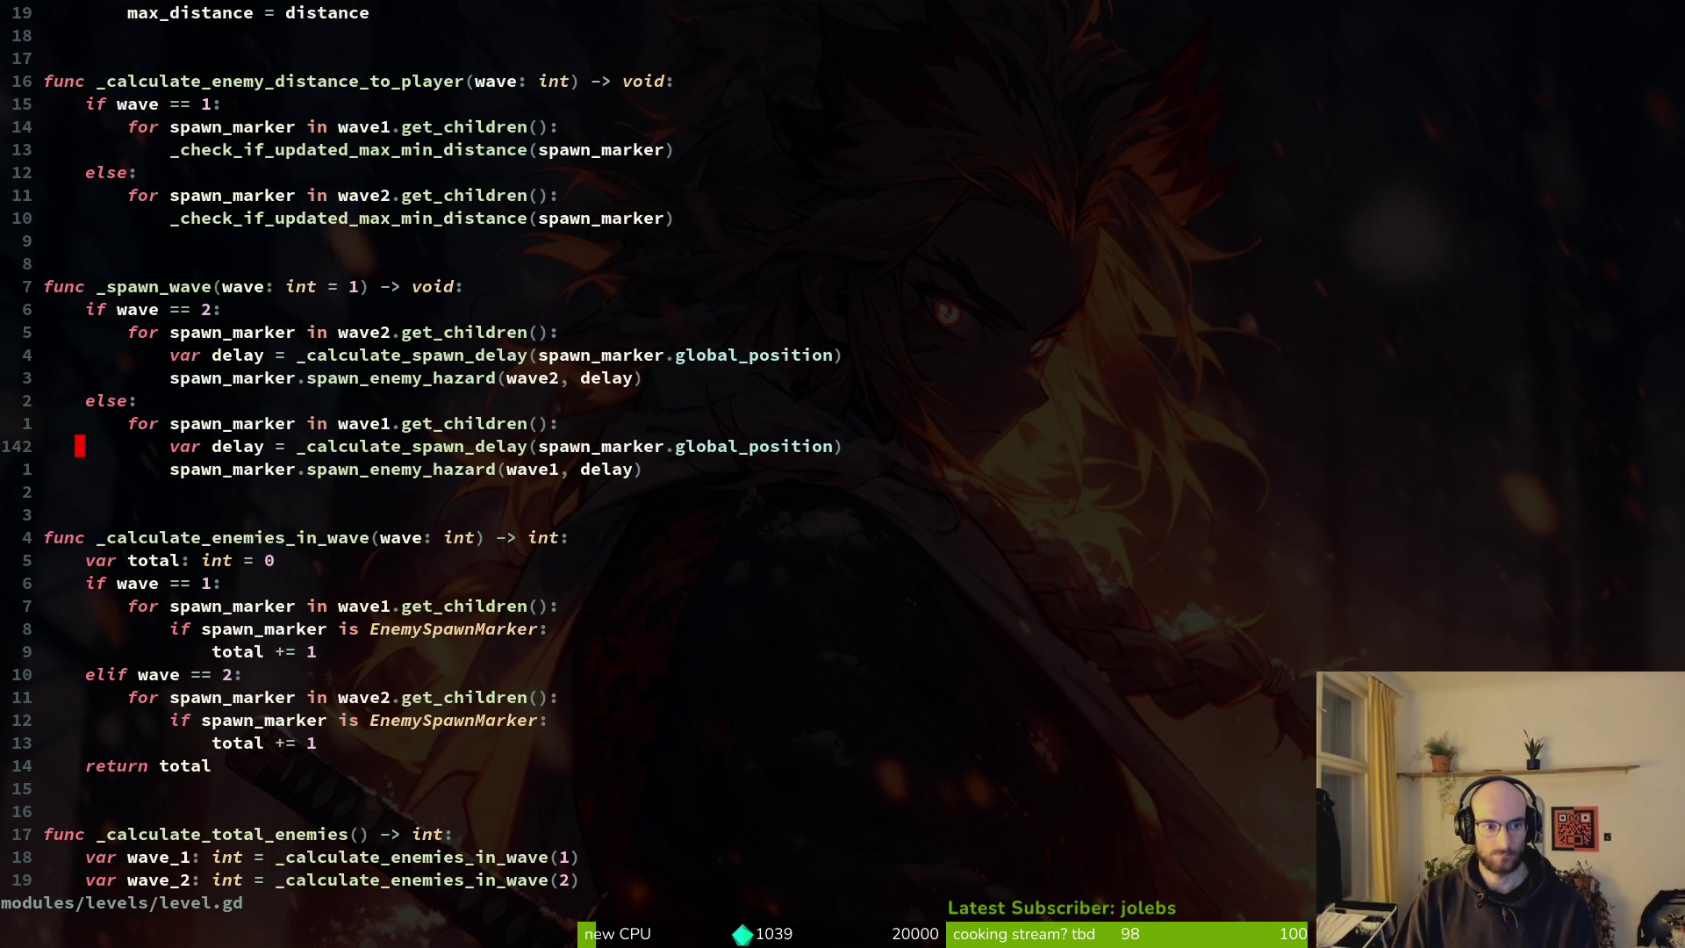
Duplicate the 'if wave == 2' line and move the wave 1 loop up under the _spawn_wave header.
{"action": "key", "text": "k"}
{"action": "key", "text": "k"}
{"action": "key", "text": "k"}
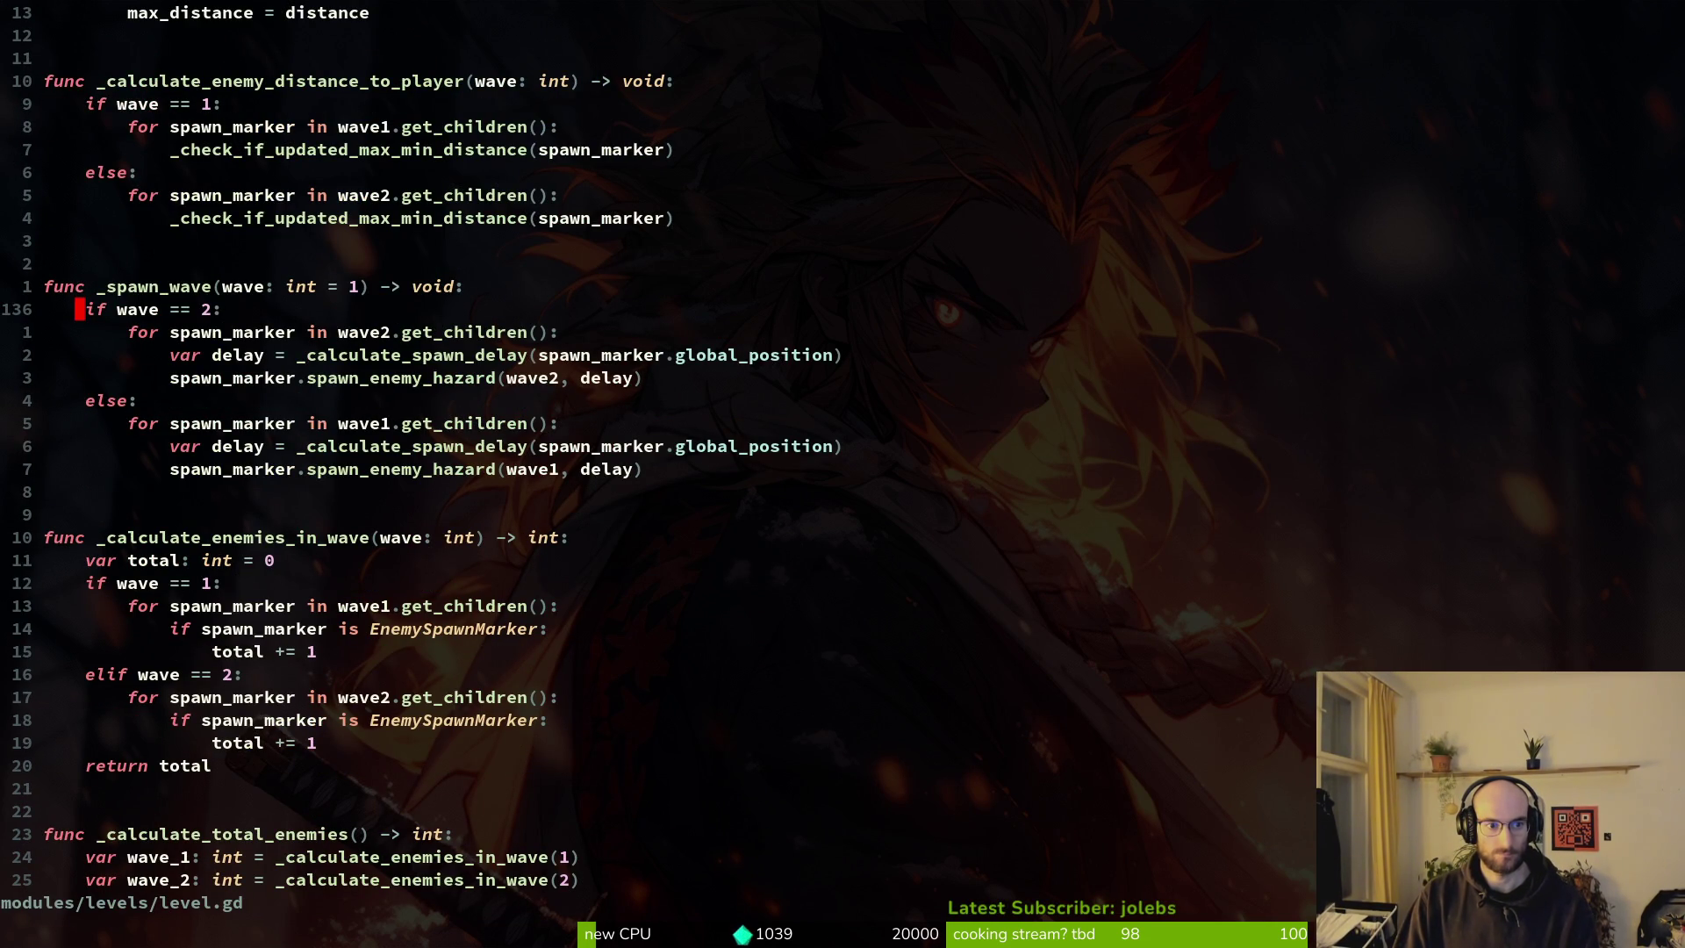
{"action": "key", "text": "j"}
{"action": "key", "text": "j"}
{"action": "key", "text": "j"}
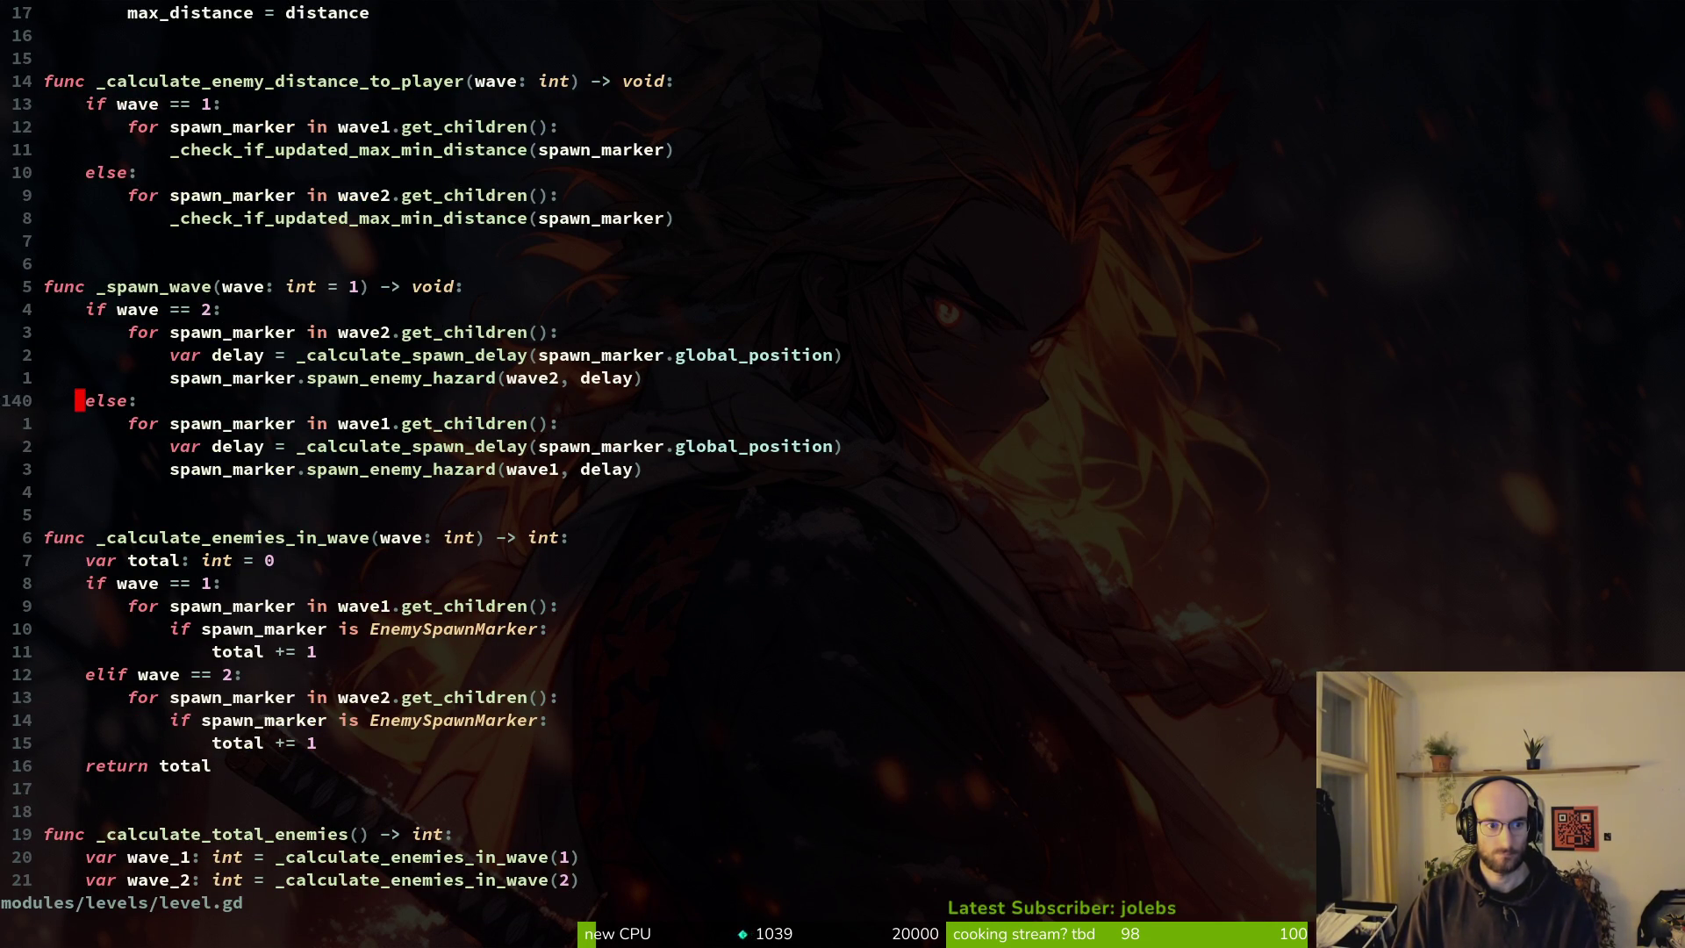
{"action": "key", "text": "k"}
{"action": "key", "text": "k"}
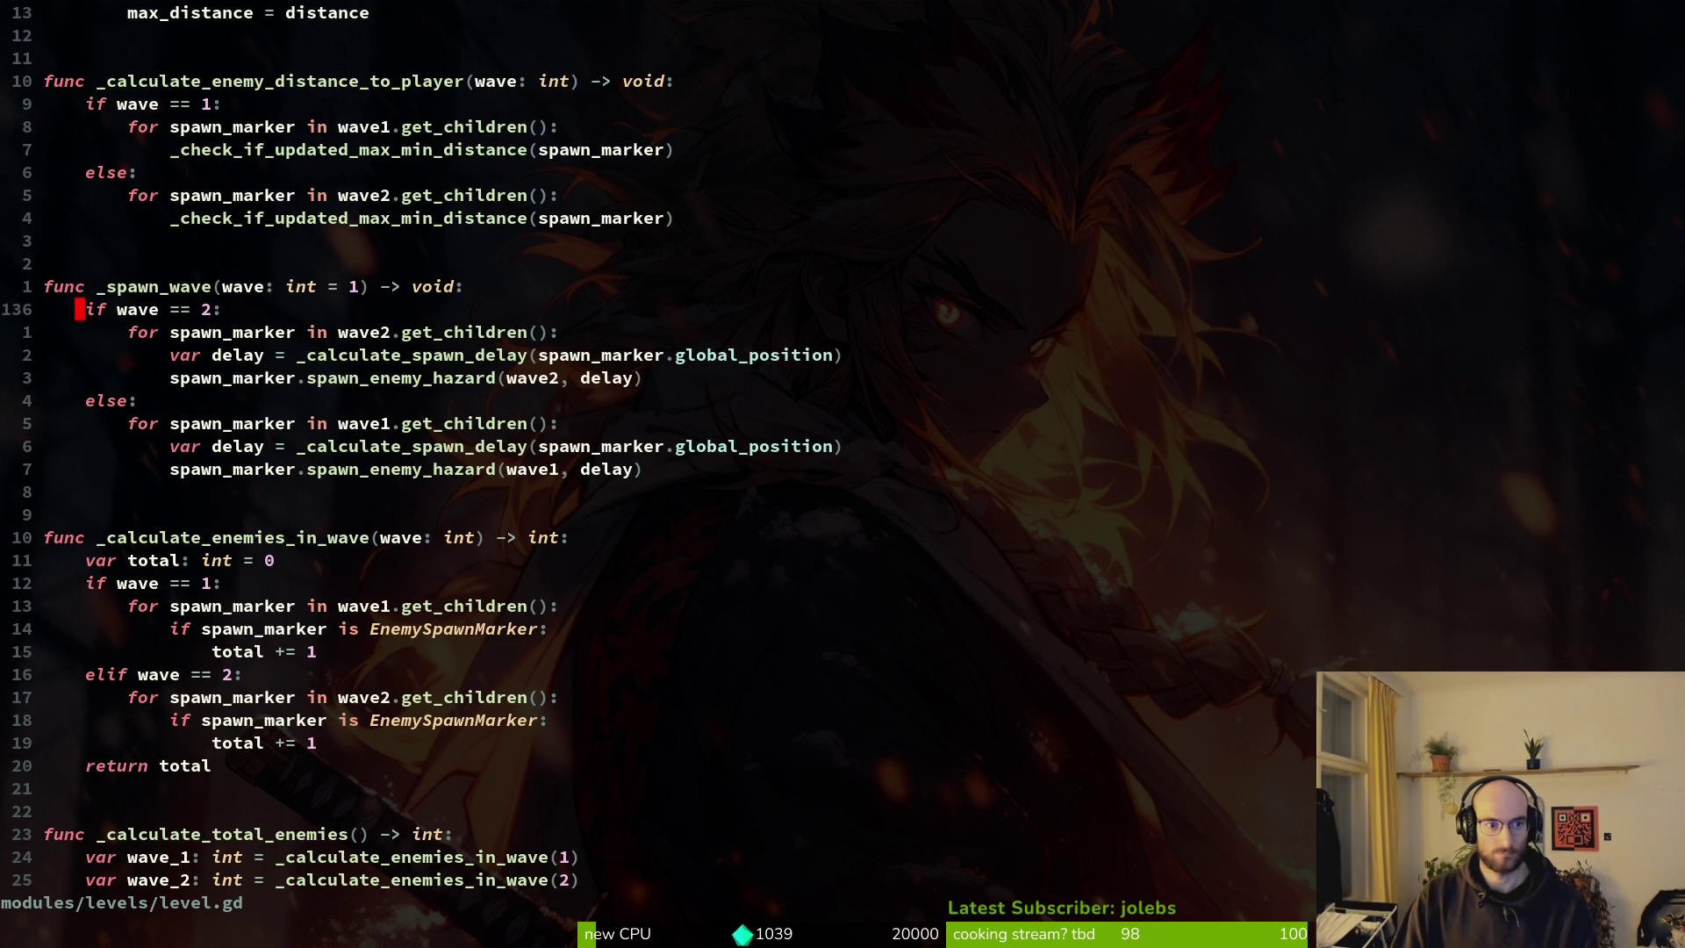
{"action": "key", "text": "y"}
{"action": "key", "text": "y"}
{"action": "key", "text": "p"}
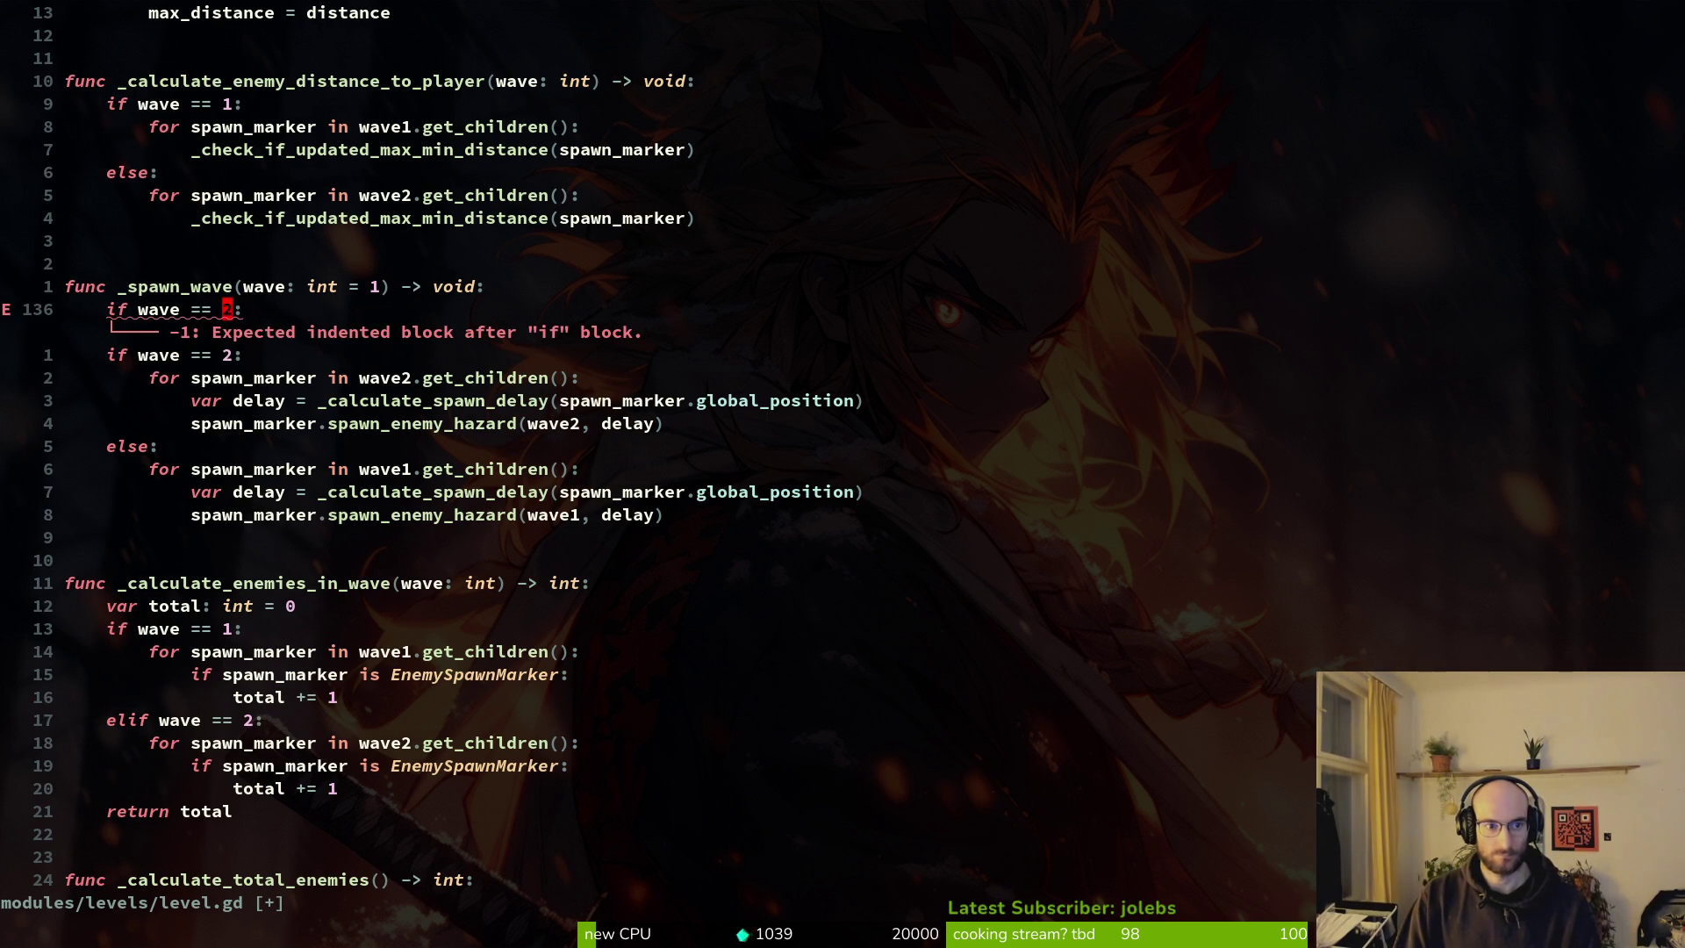
{"action": "key", "text": "j"}
{"action": "key", "text": "j"}
{"action": "key", "text": "j"}
{"action": "key", "text": "shift+v"}
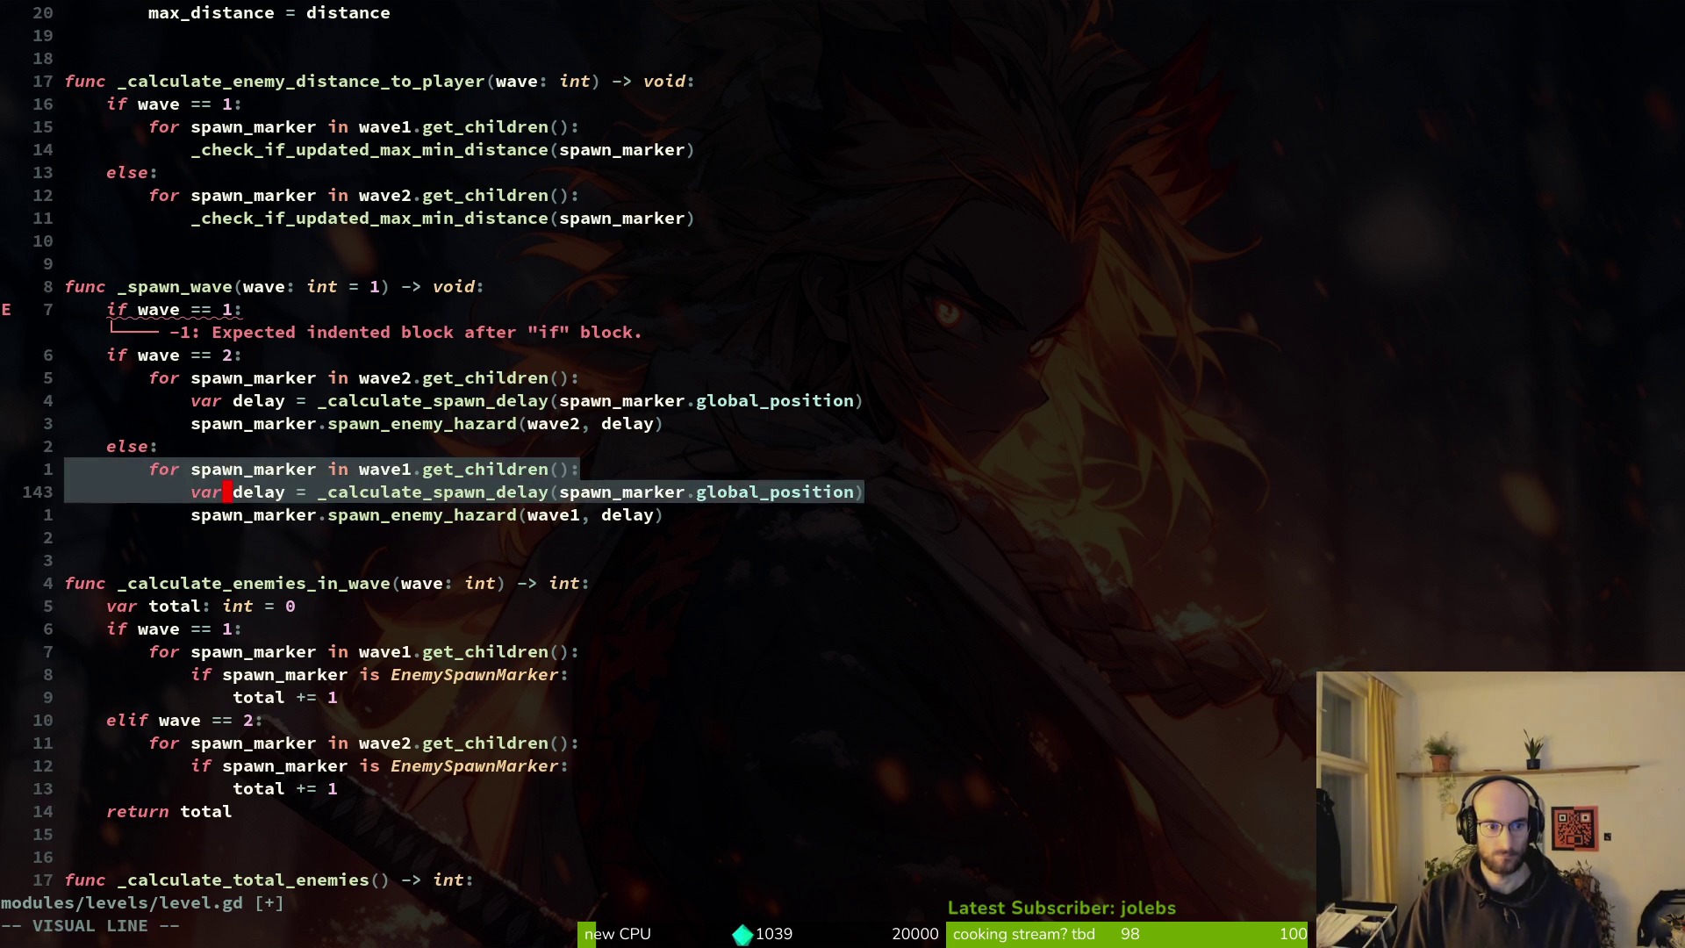
{"action": "key", "text": "j"}
{"action": "key", "text": "j"}
{"action": "key", "text": "d"}
{"action": "key", "text": "k"}
{"action": "key", "text": "k"}
{"action": "key", "text": "k"}
{"action": "key", "text": "p"}
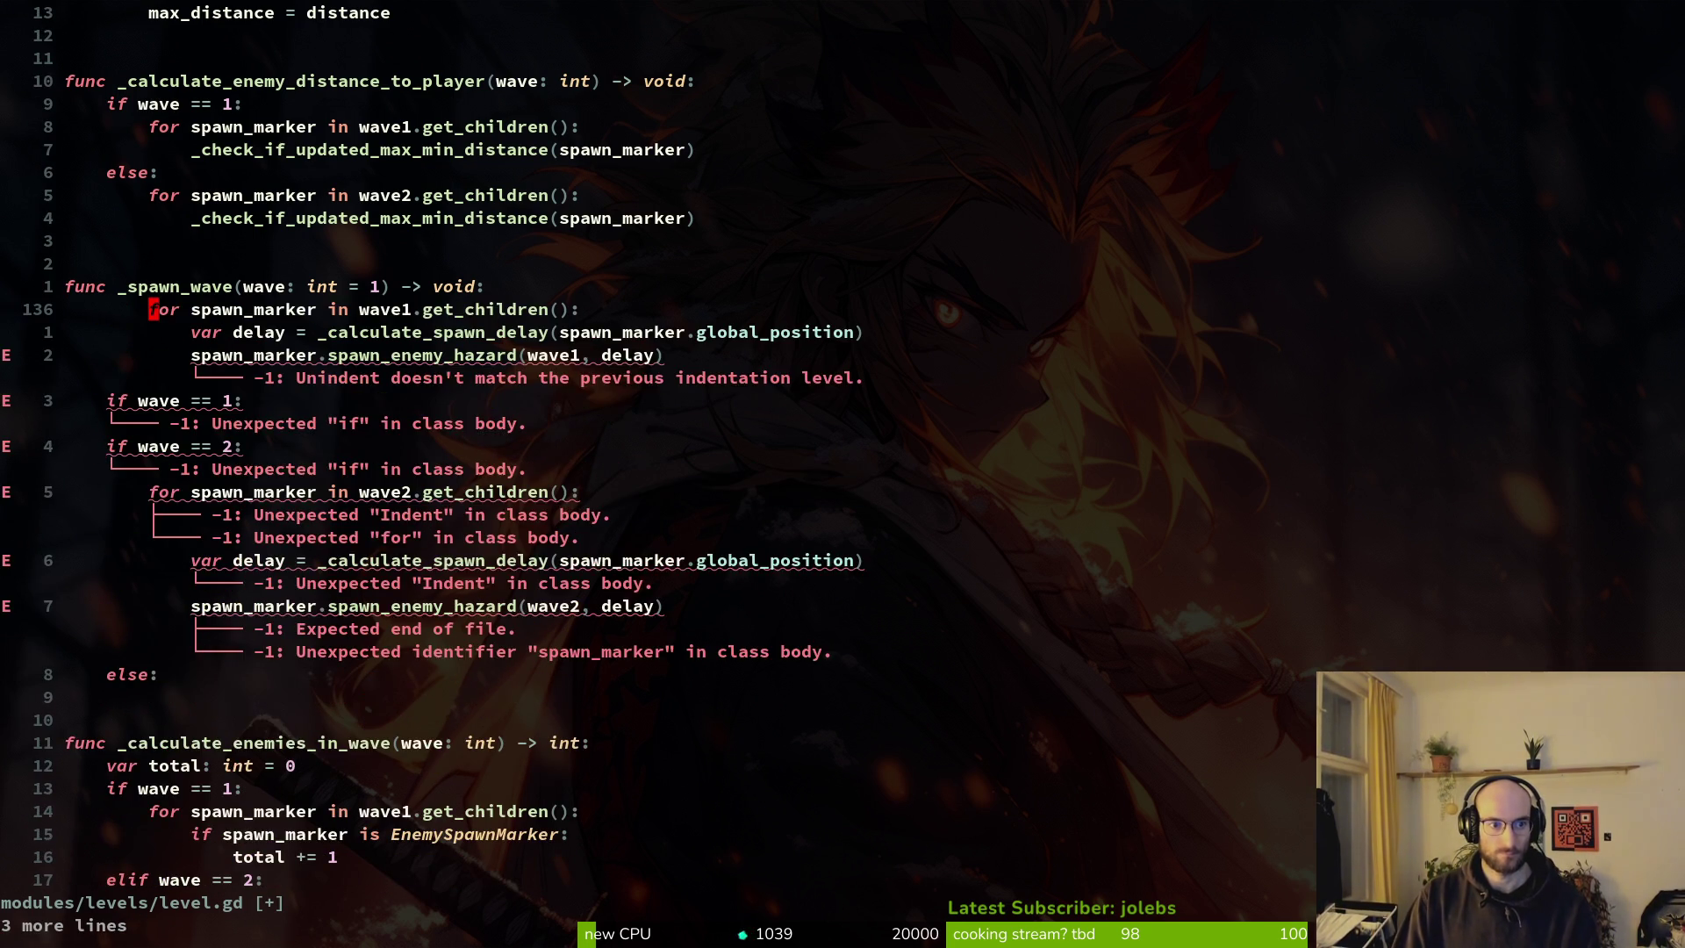
Fix the pasted loop's line order, delete the leftover else line, and save level.gd.
{"action": "key", "text": "shift+v"}
{"action": "key", "text": "shift+j"}
{"action": "key", "text": "j"}
{"action": "key", "text": "k"}
{"action": "key", "text": "u"}
{"action": "key", "text": "shift+v"}
{"action": "key", "text": "j"}
{"action": "key", "text": "j"}
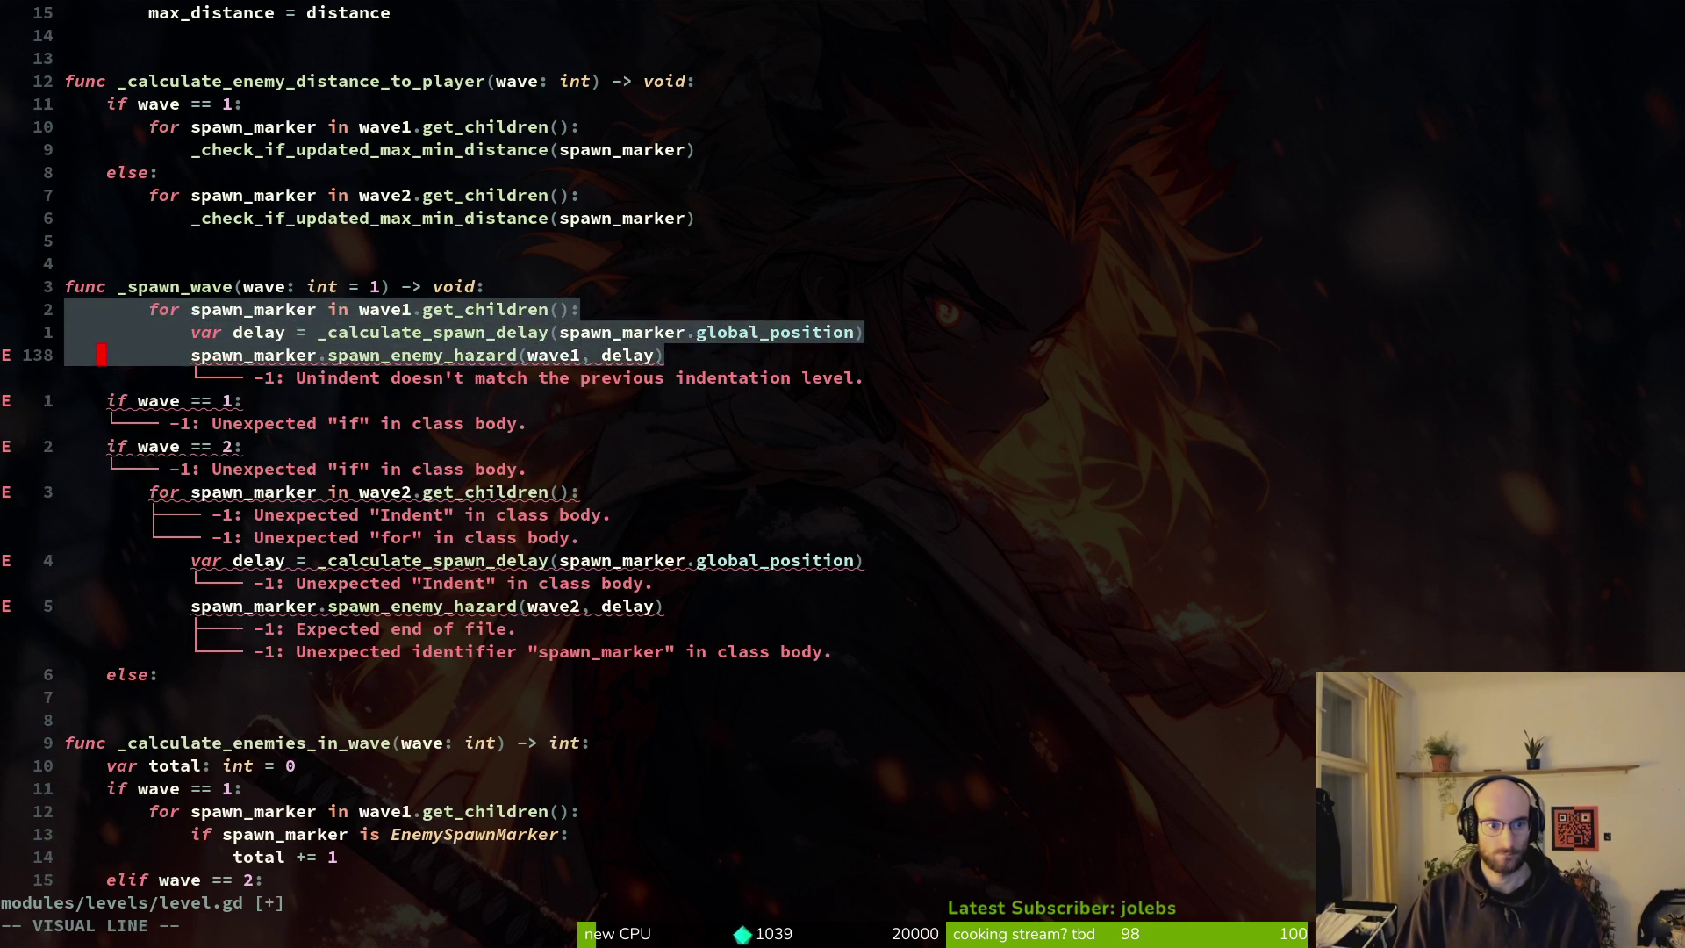
{"action": "type", "text": "dp:w"}
{"action": "key", "text": "Return"}
{"action": "key", "text": "j"}
{"action": "key", "text": "j"}
{"action": "key", "text": "j"}
{"action": "key", "text": "j"}
{"action": "key", "text": "j"}
{"action": "key", "text": "d"}
{"action": "key", "text": "d"}
{"action": "type", "text": ":w"}
{"action": "key", "text": "Return"}
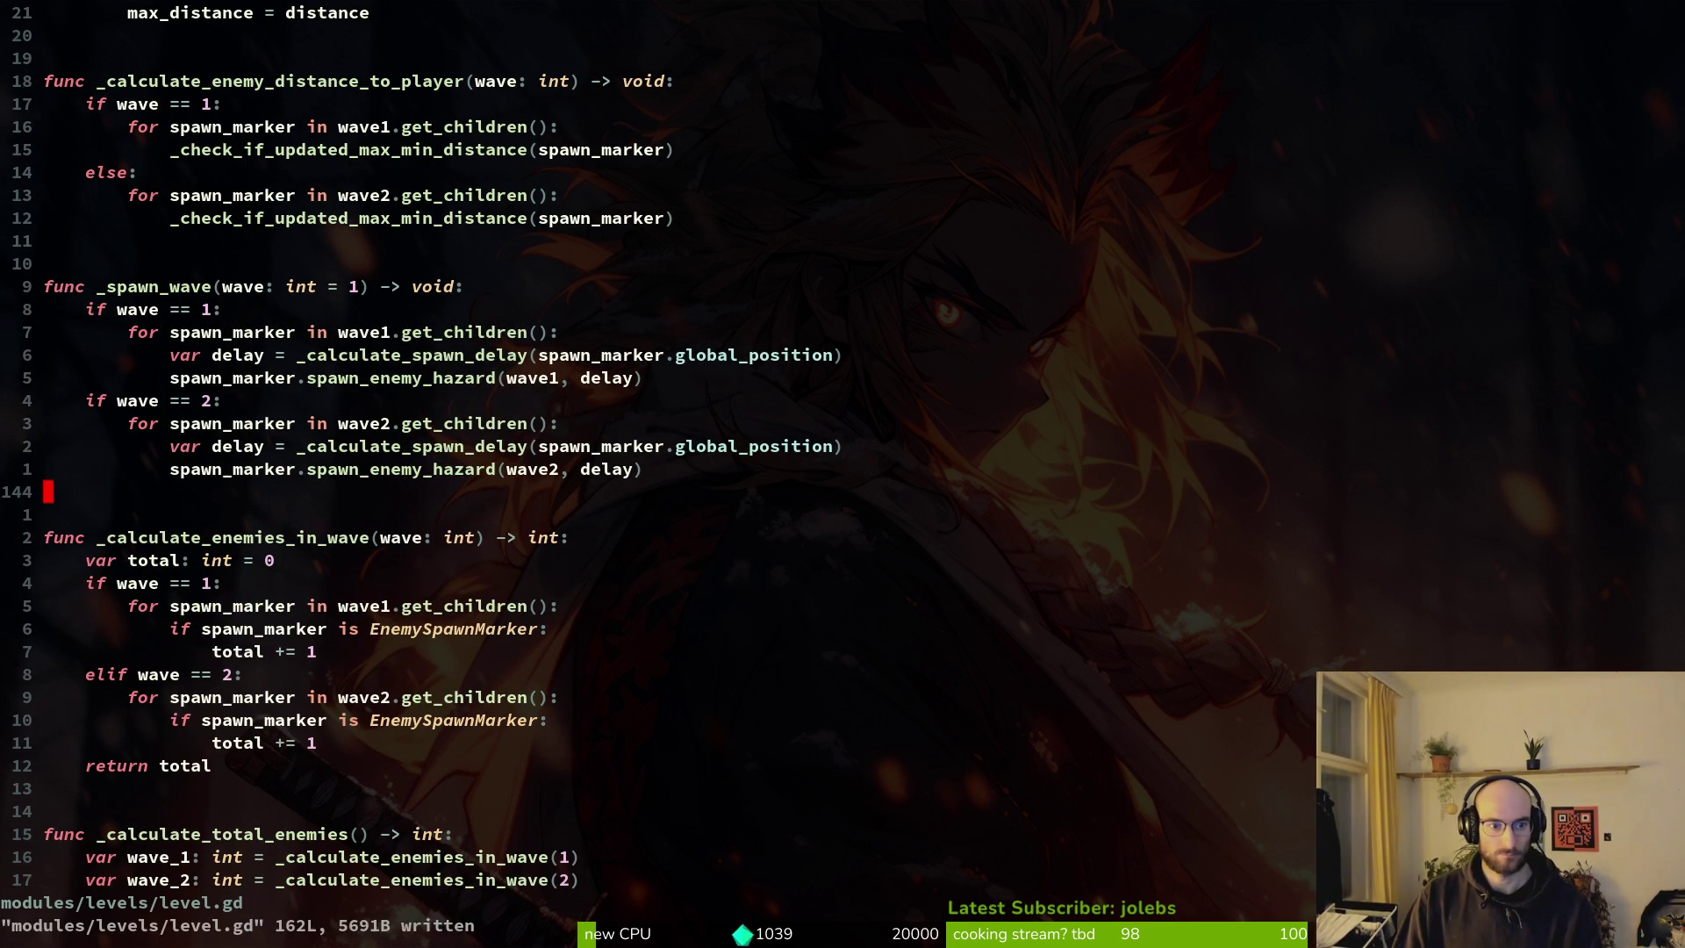
Check the end of level.gd, quit Vim, and run 'tig status'.
{"action": "key", "text": "shift+g"}
{"action": "key", "text": "ctrl+o"}
{"action": "key", "text": "shift+g"}
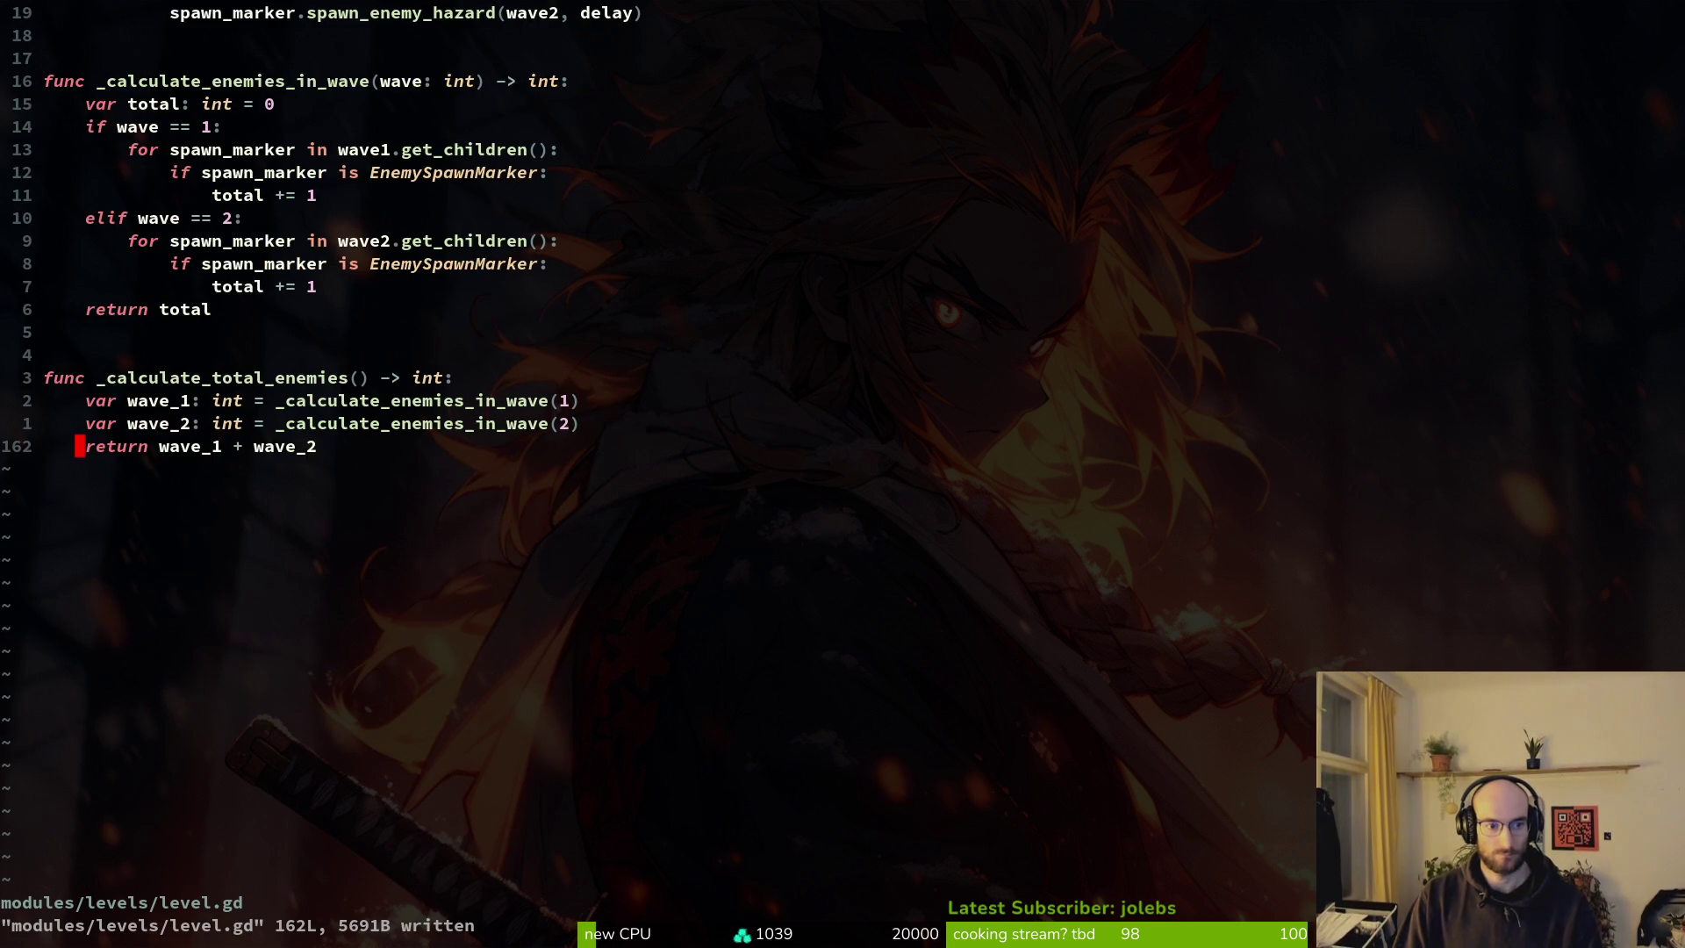
{"action": "type", "text": ":q"}
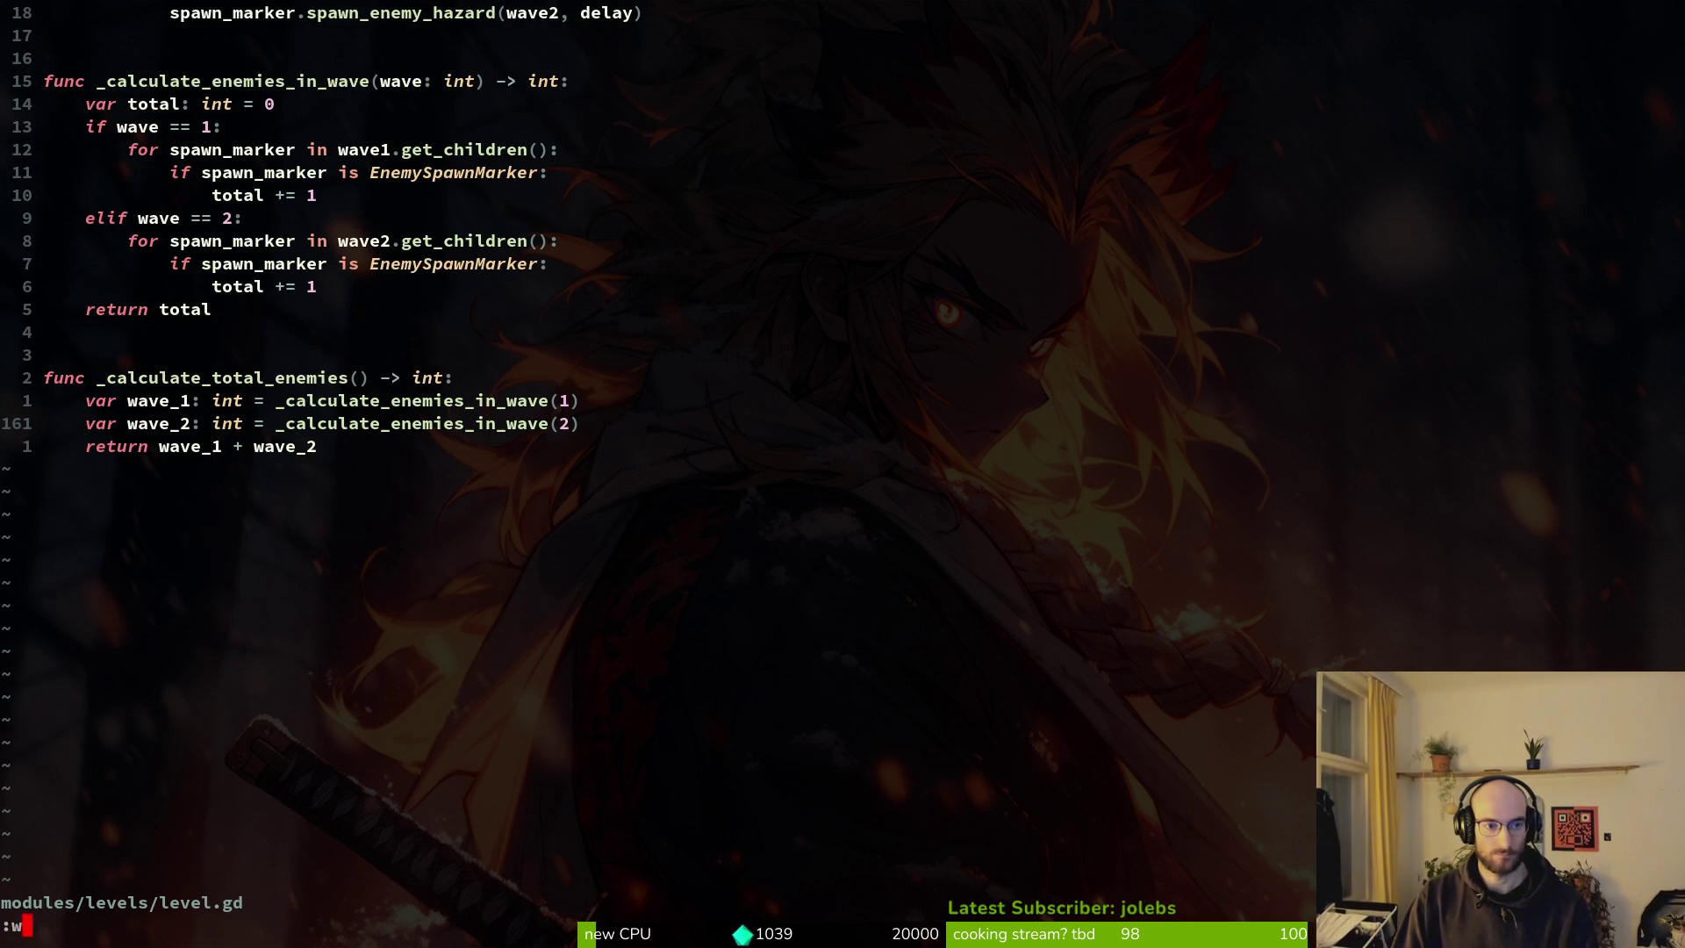
{"action": "key", "text": "Return"}
{"action": "type", "text": "tig status"}
{"action": "key", "text": "Return"}
Stage the modified files in tig, attempt the git commit, then run the game from Godot with F5.
{"action": "key", "text": "j"}
{"action": "key", "text": "j"}
{"action": "key", "text": "j"}
{"action": "key", "text": "j"}
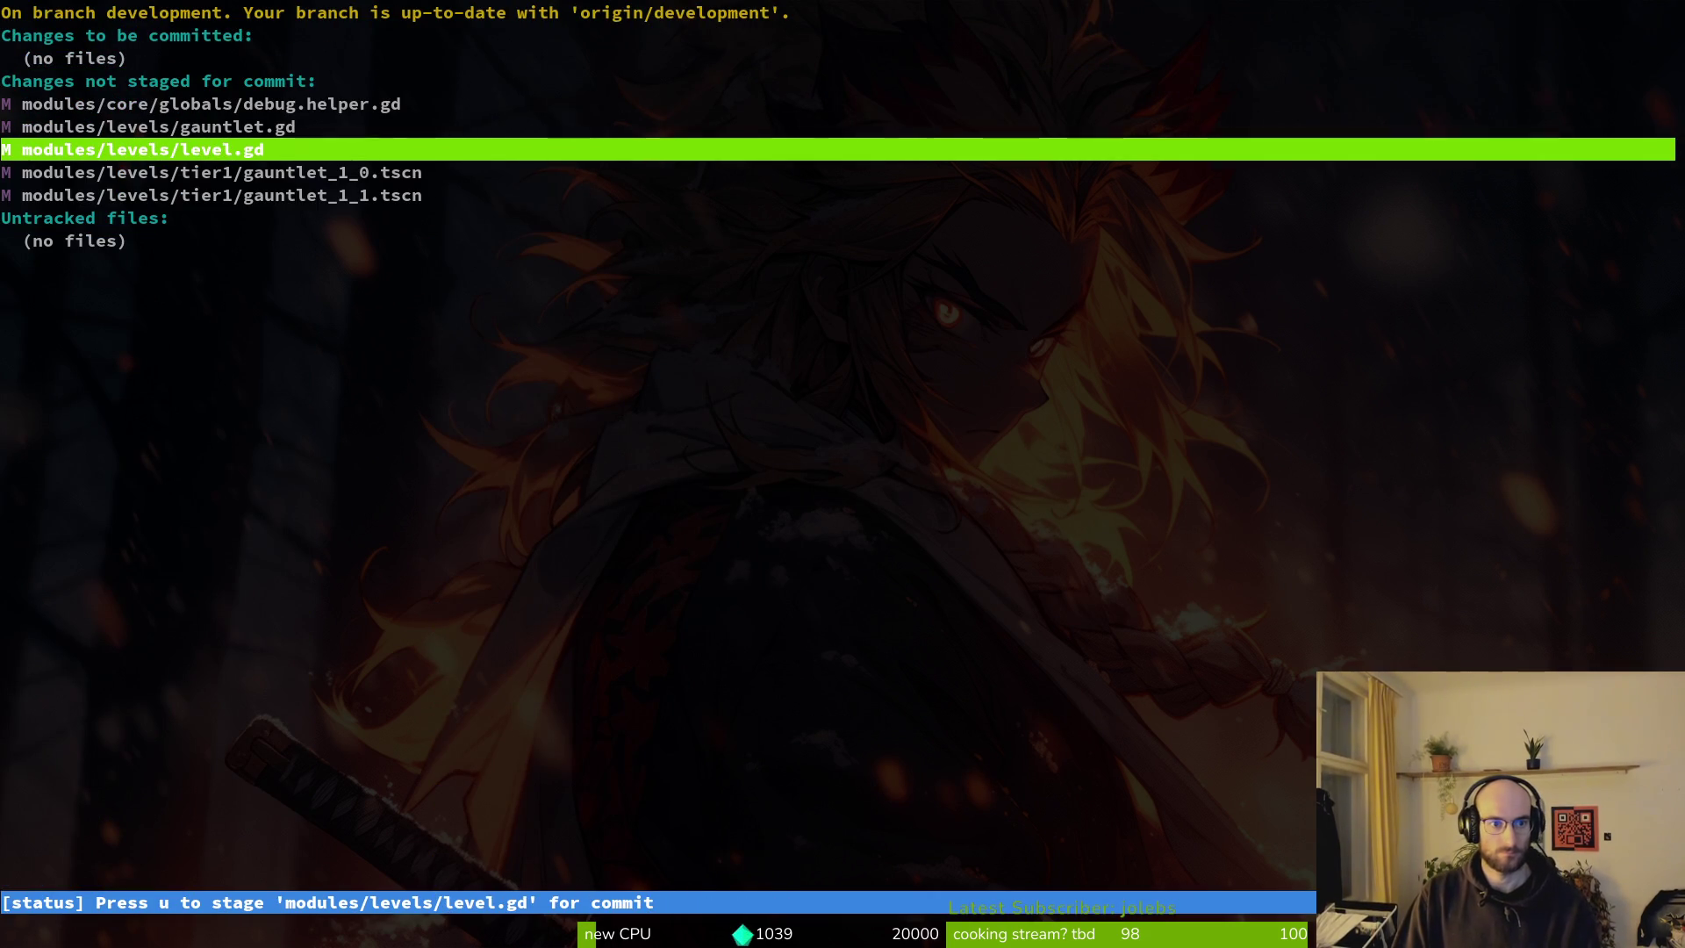
{"action": "key", "text": "u"}
{"action": "key", "text": "u"}
{"action": "key", "text": "u"}
{"action": "key", "text": "u"}
{"action": "type", "text": "qg"}
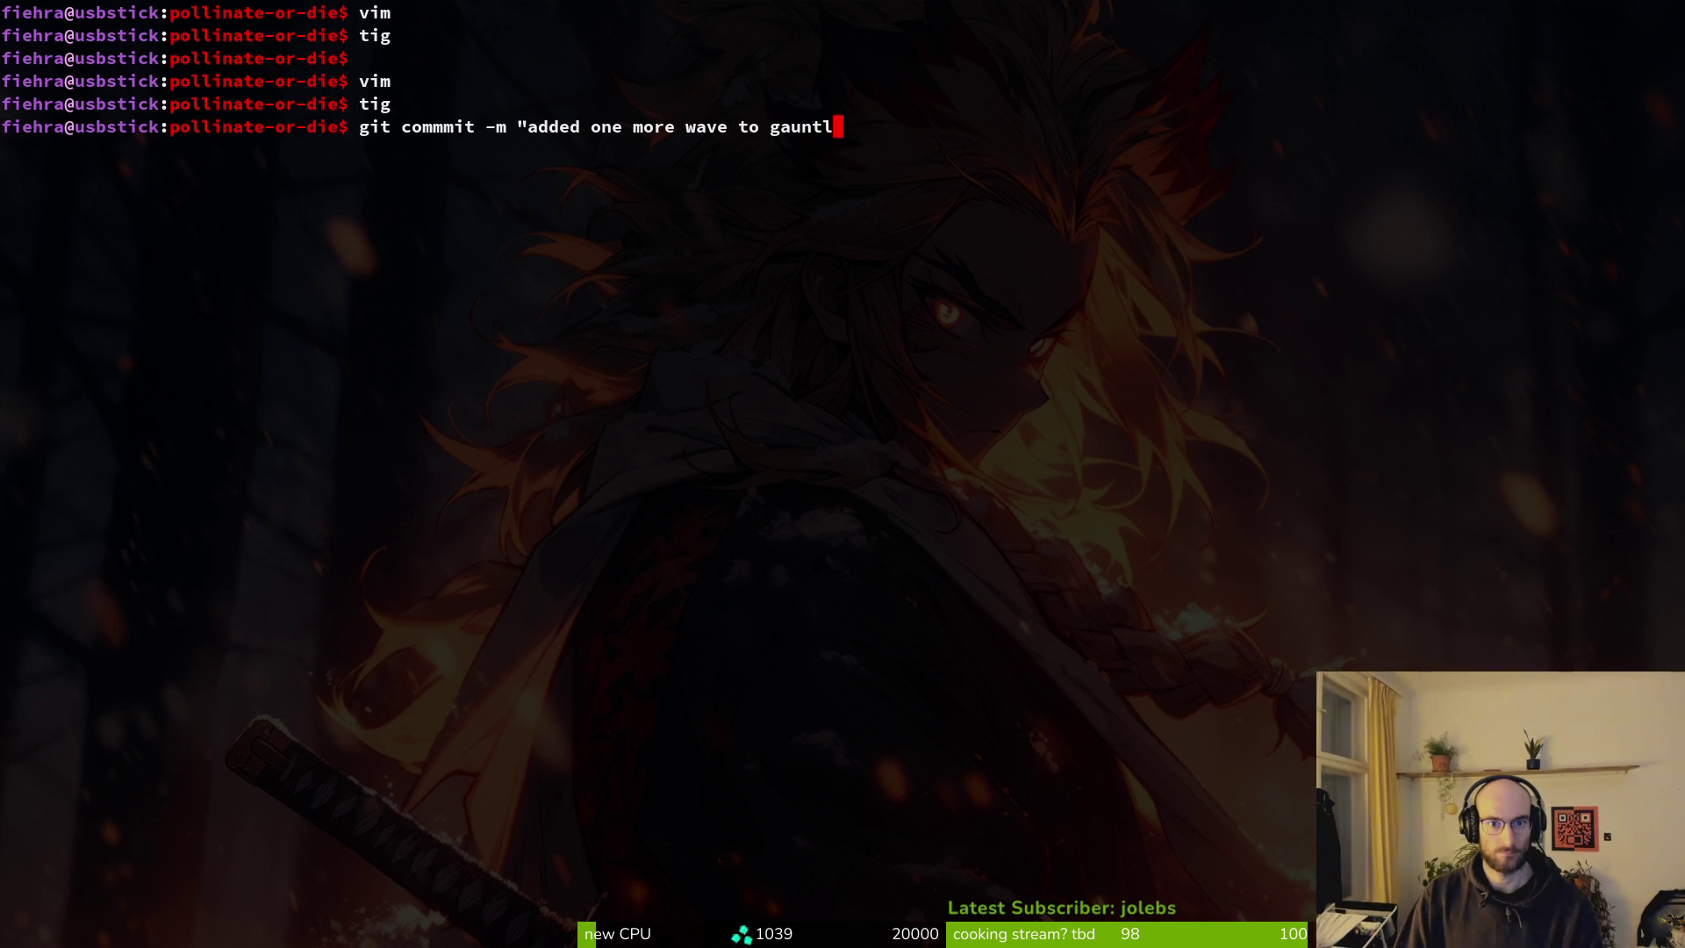
{"action": "key", "text": "Return"}
{"action": "type", "text": "git push"}
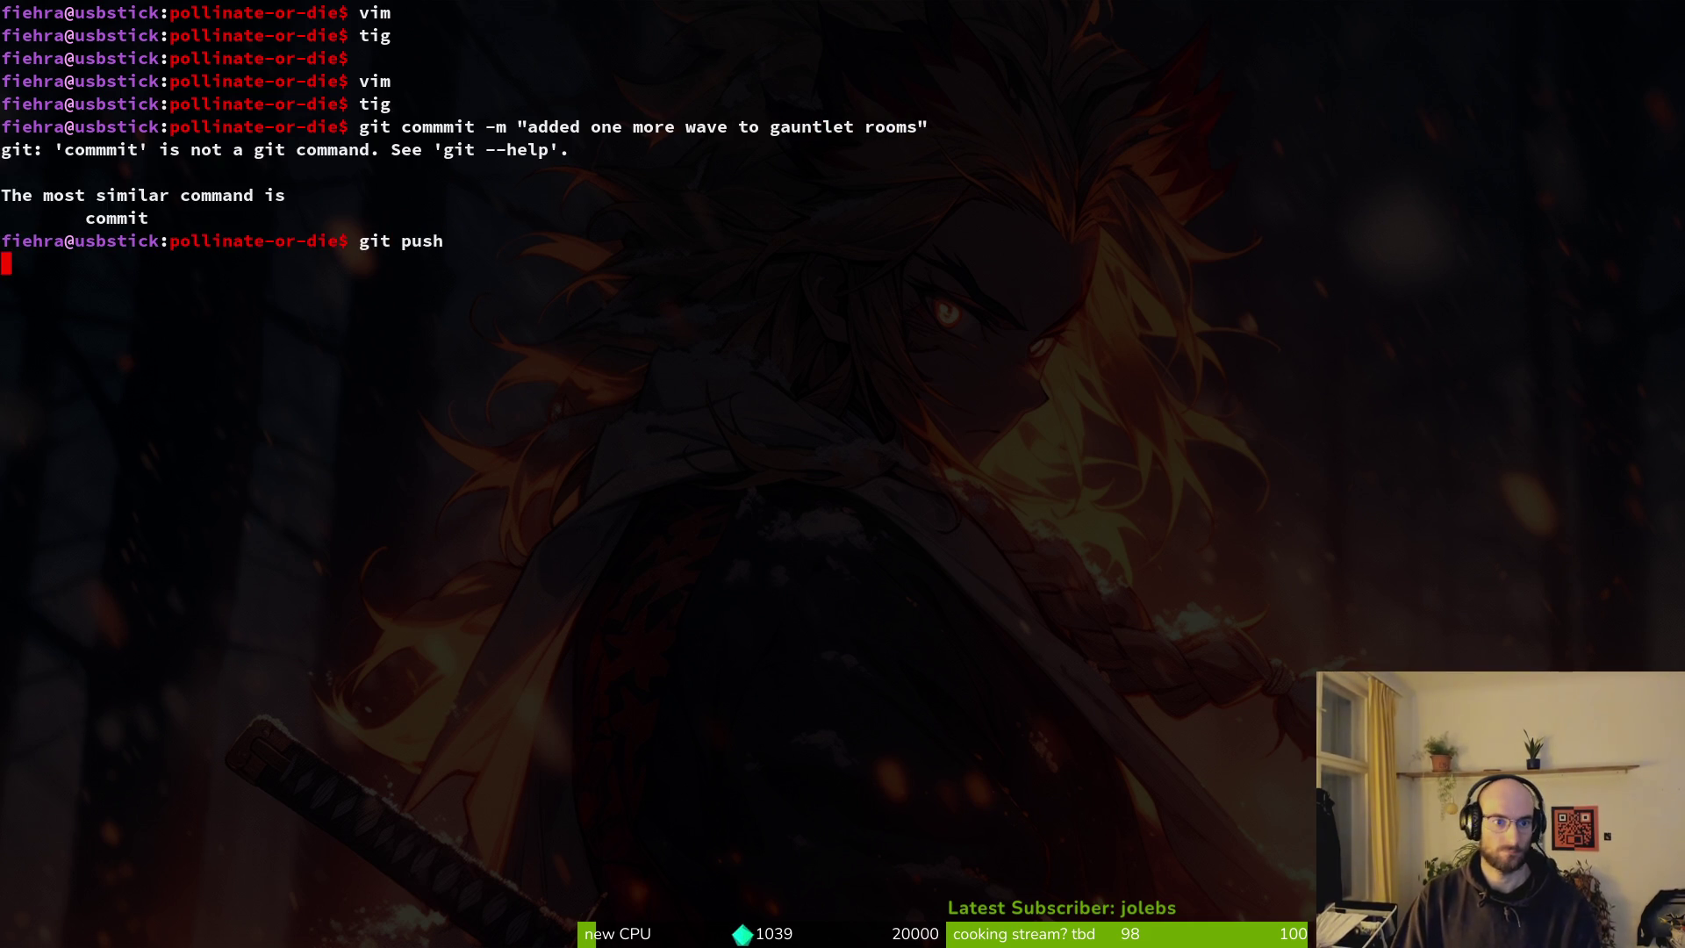
{"action": "key", "text": "alt+Tab"}
{"action": "key", "text": "F5"}
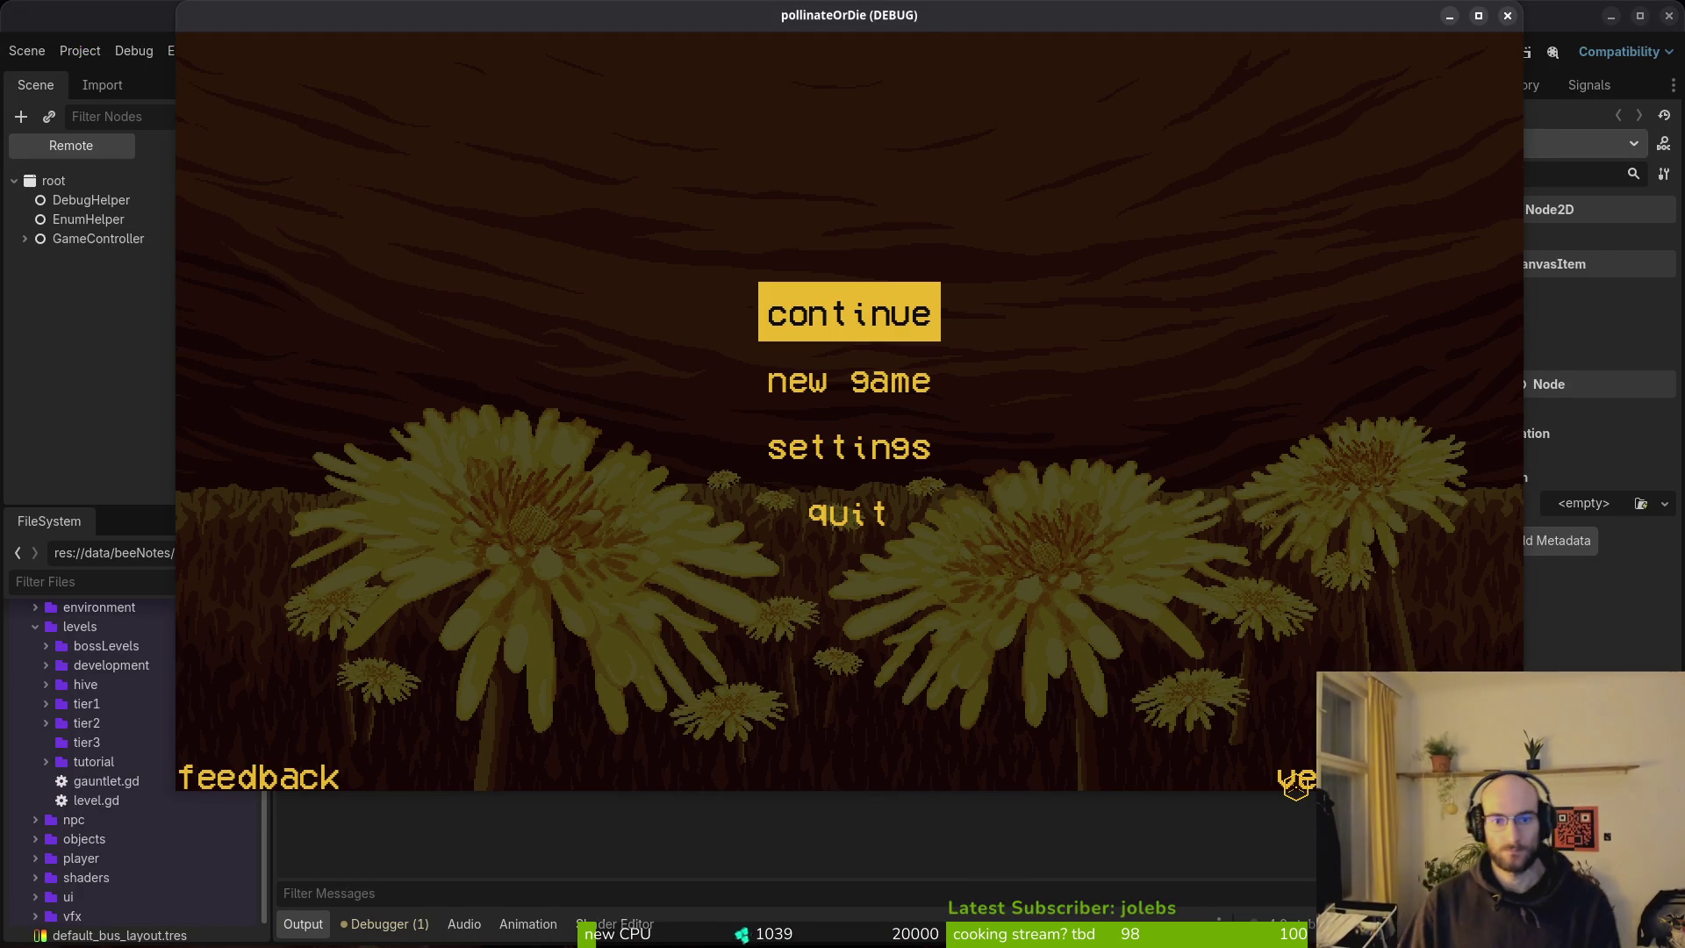
Load G1-0 from the debug level select, play until the gauntlet.gd line 89 error, then return to the terminal.
{"action": "key", "text": "Return"}
{"action": "key", "text": "Escape"}
{"action": "key", "text": "Right"}
{"action": "key", "text": "Return"}
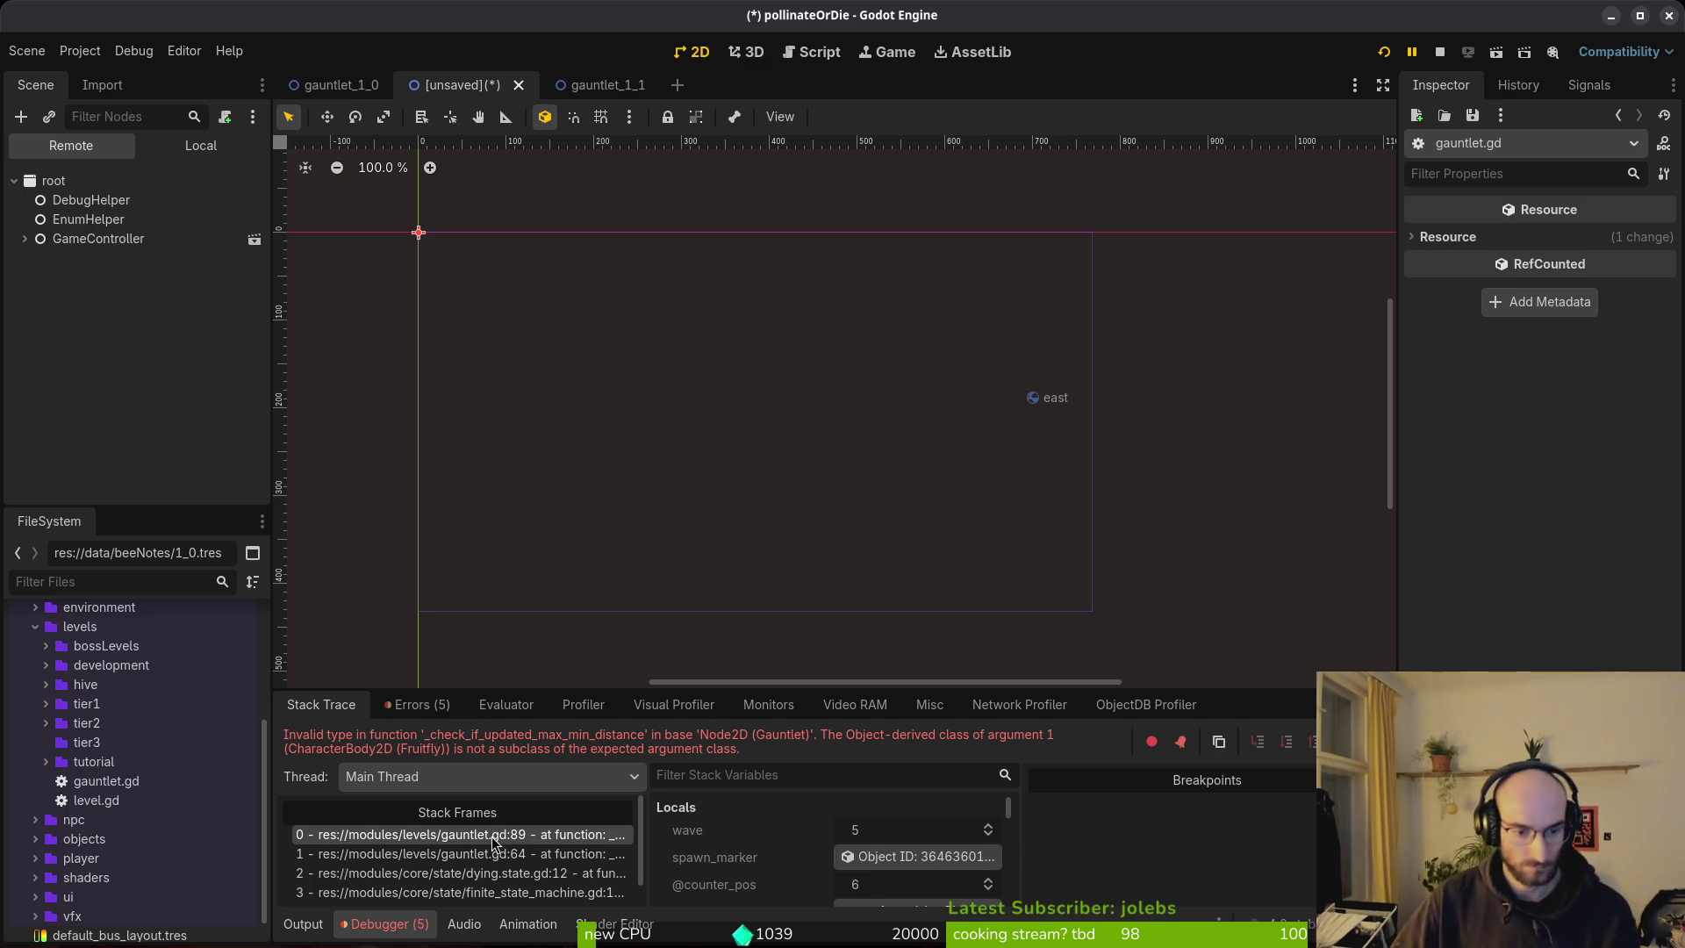
{"action": "key", "text": "alt+Tab"}
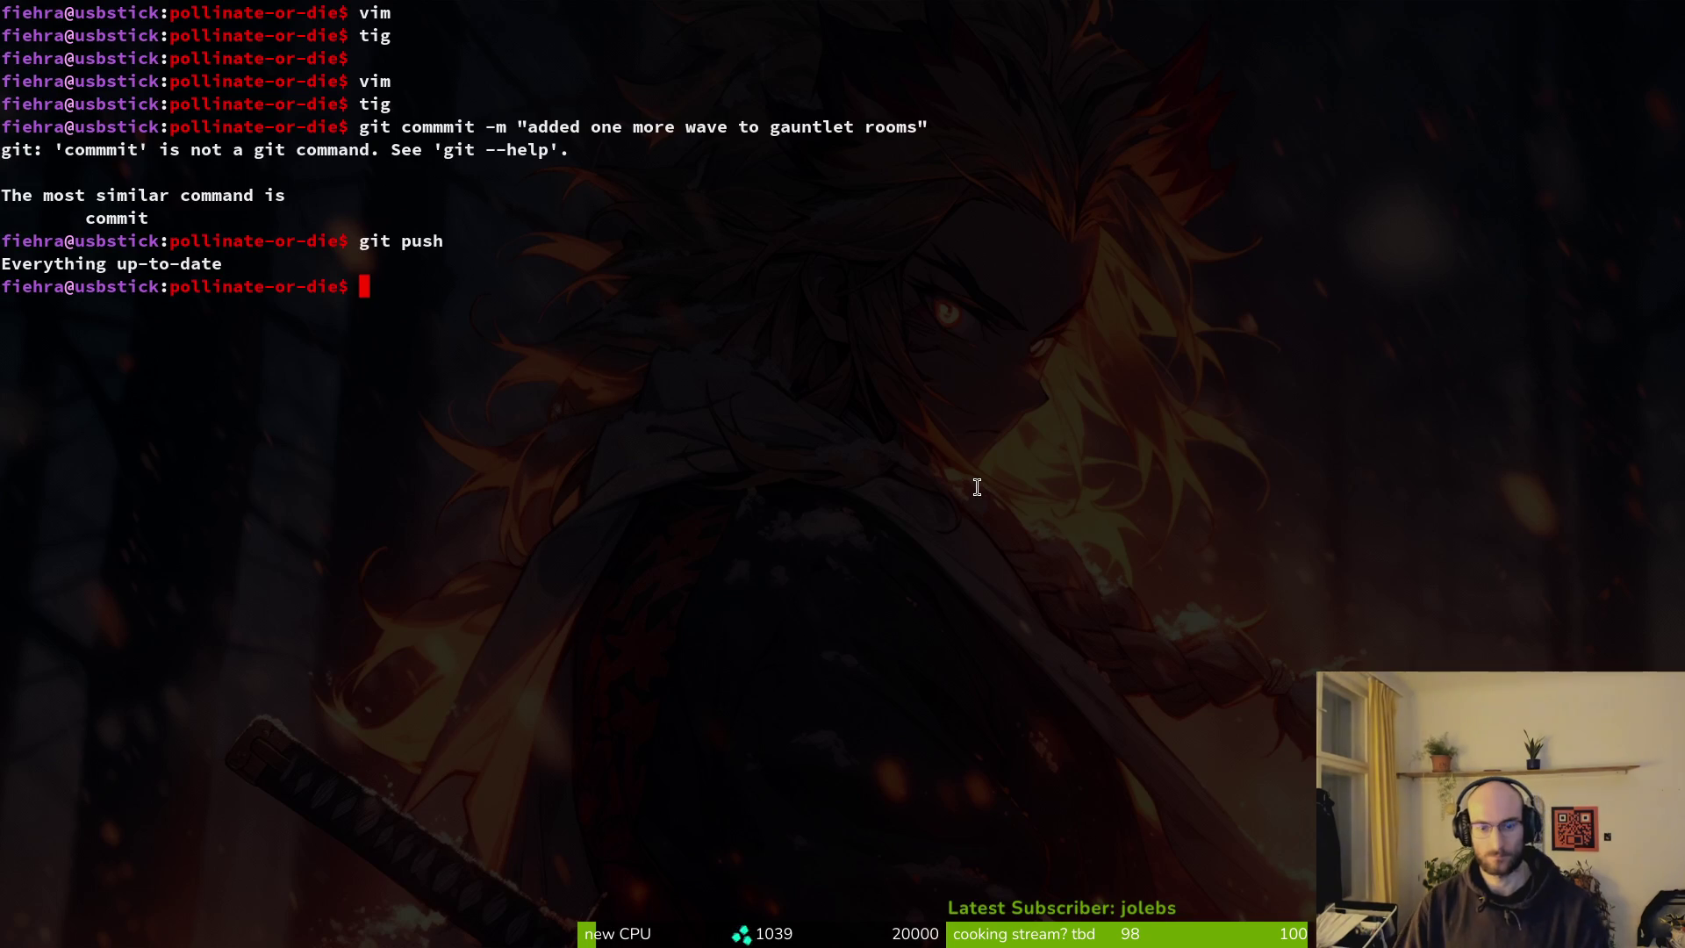
Launch Vim and open gauntlet.gd at line 89.
{"action": "key", "text": "Return"}
{"action": "key", "text": "ctrl+p"}
{"action": "type", "text": "gau"}
{"action": "key", "text": "Return"}
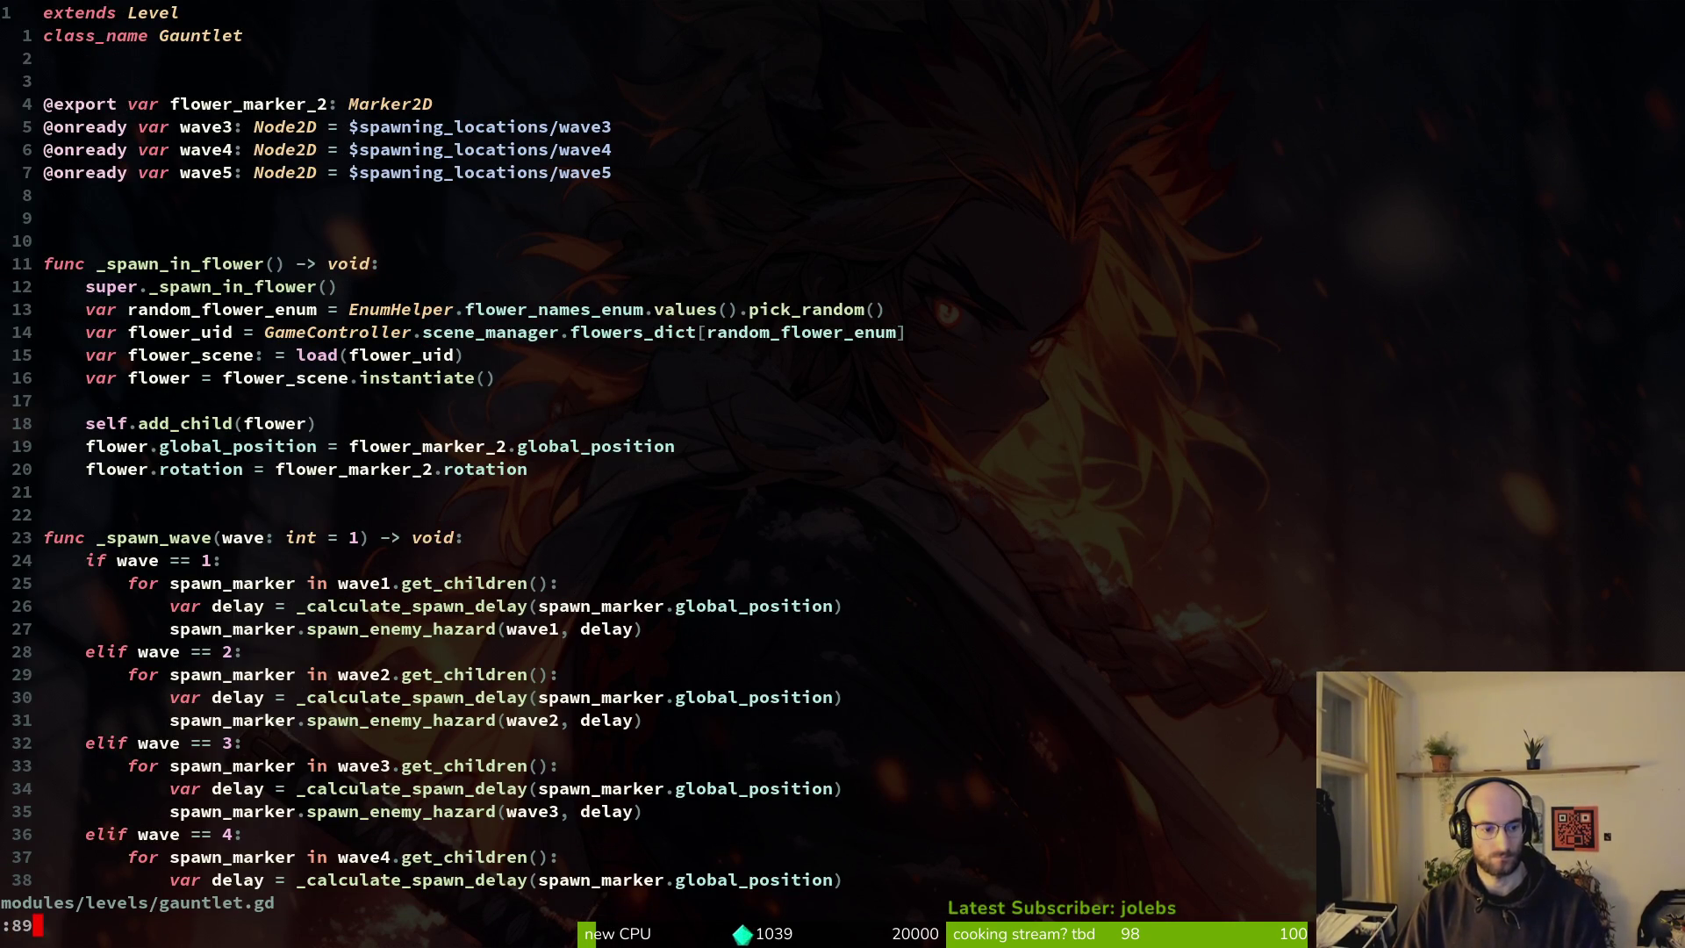
{"action": "key", "text": "Return"}
Replace the else with 'elif wave == 5:', change wave4 to wave5, and save.
{"action": "key", "text": "w"}
{"action": "key", "text": "w"}
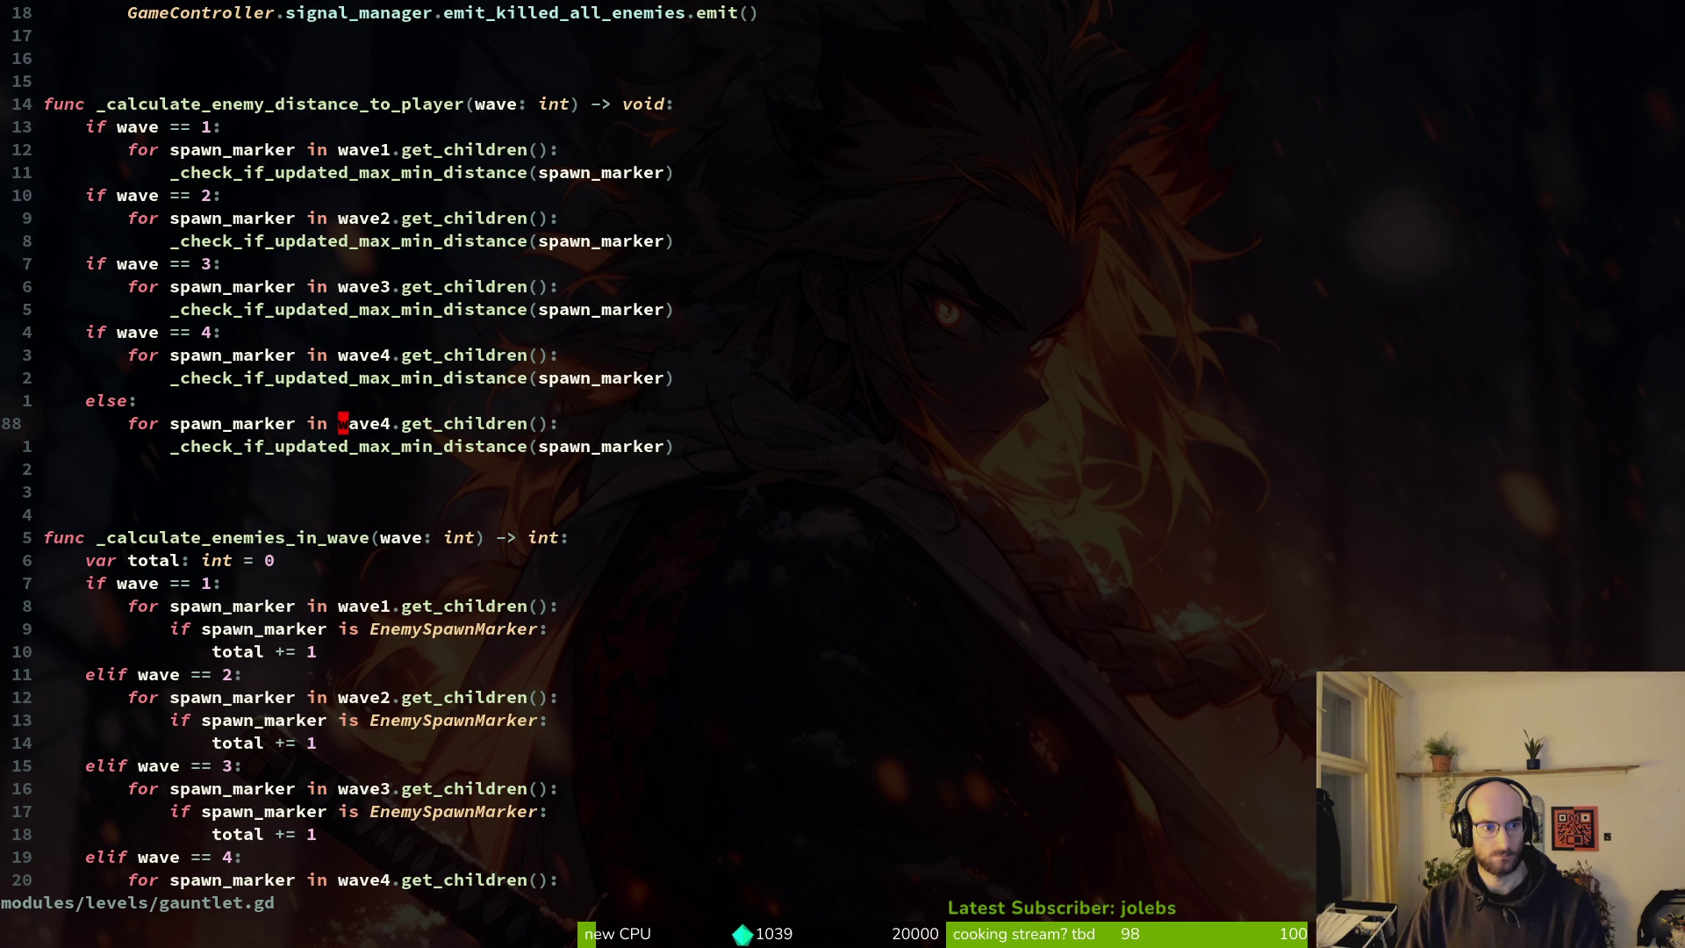
{"action": "key", "text": "k"}
{"action": "key", "text": "BackSpace"}
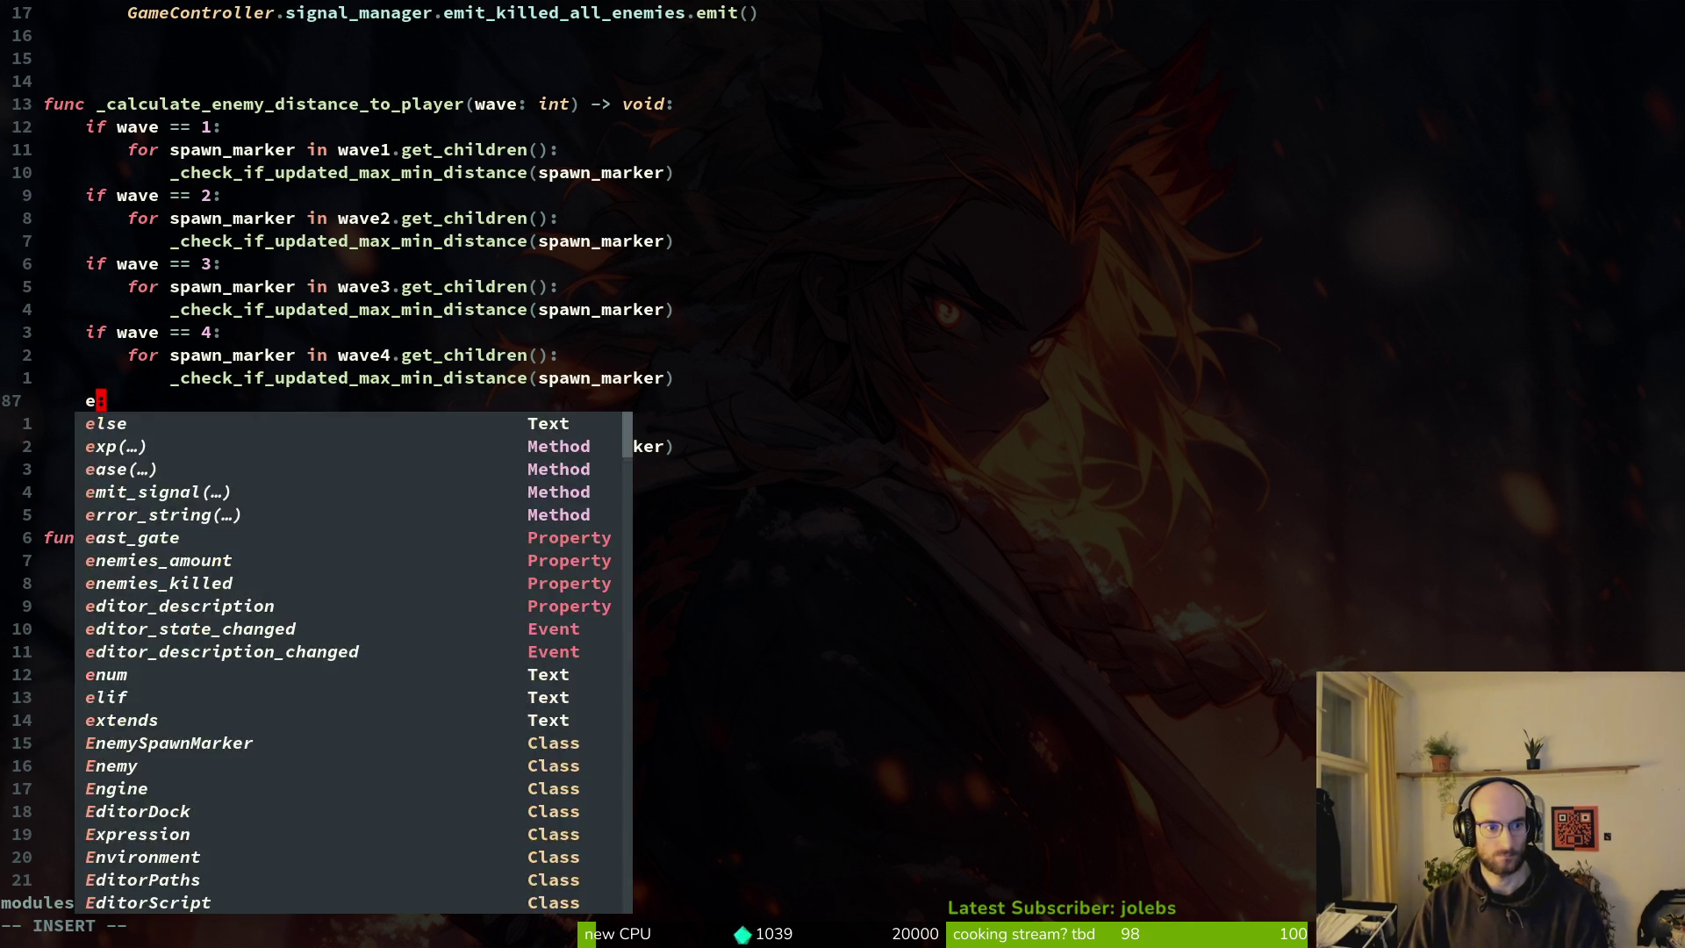
{"action": "type", "text": "lif"}
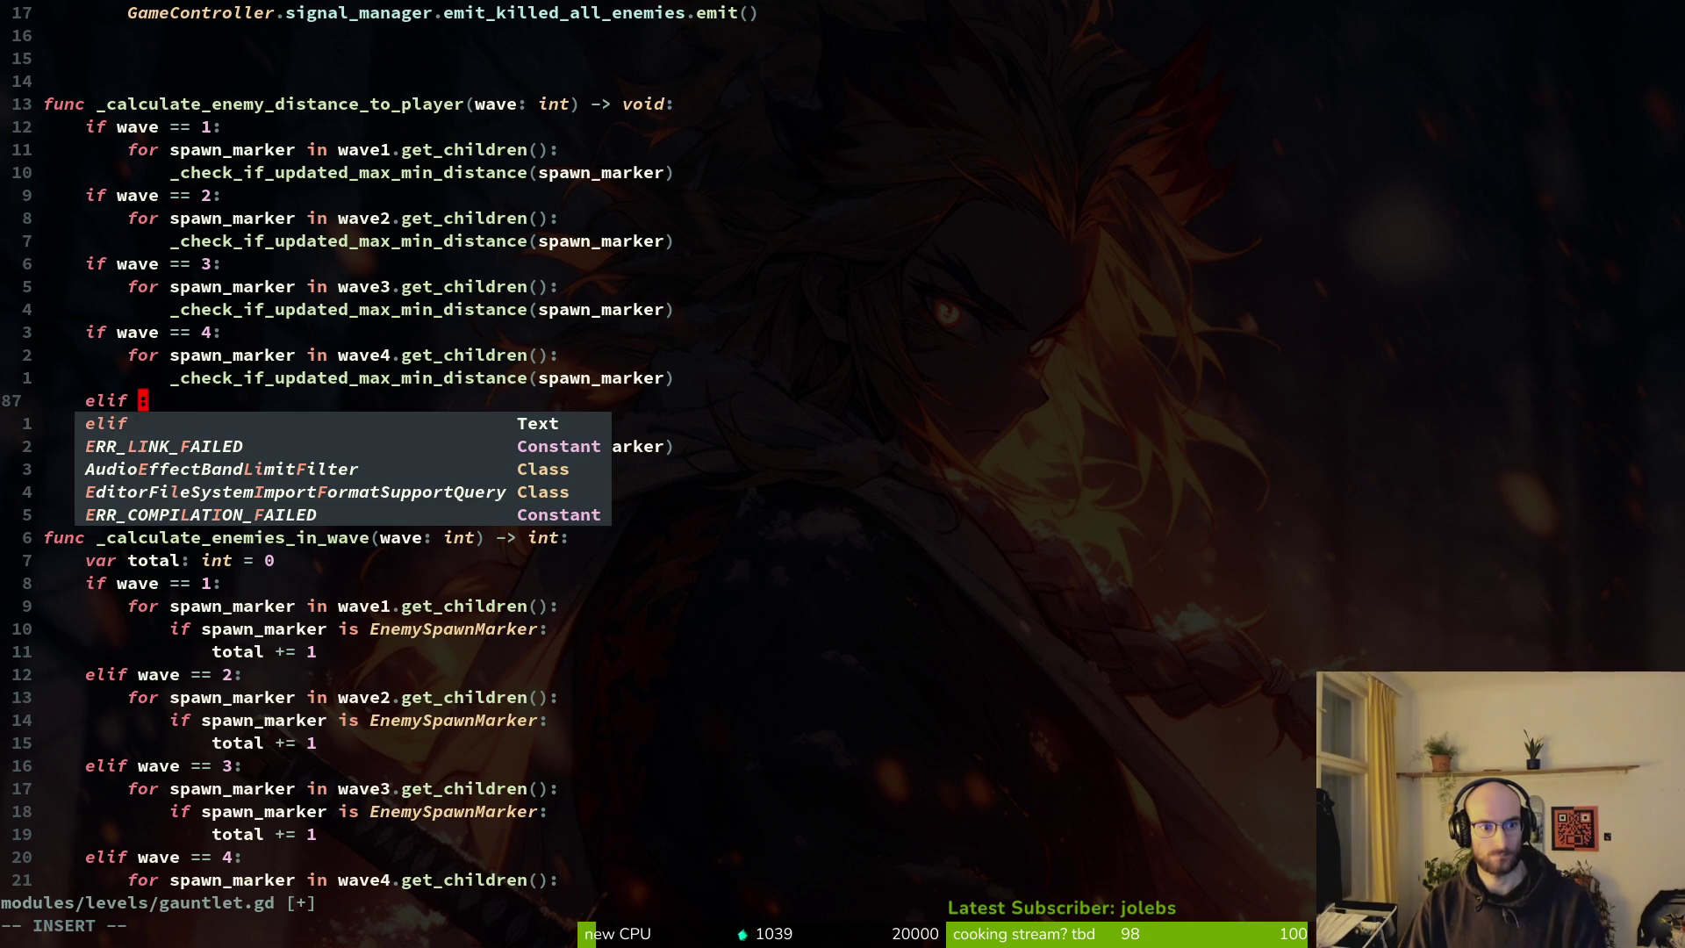
{"action": "type", "text": " wave +"}
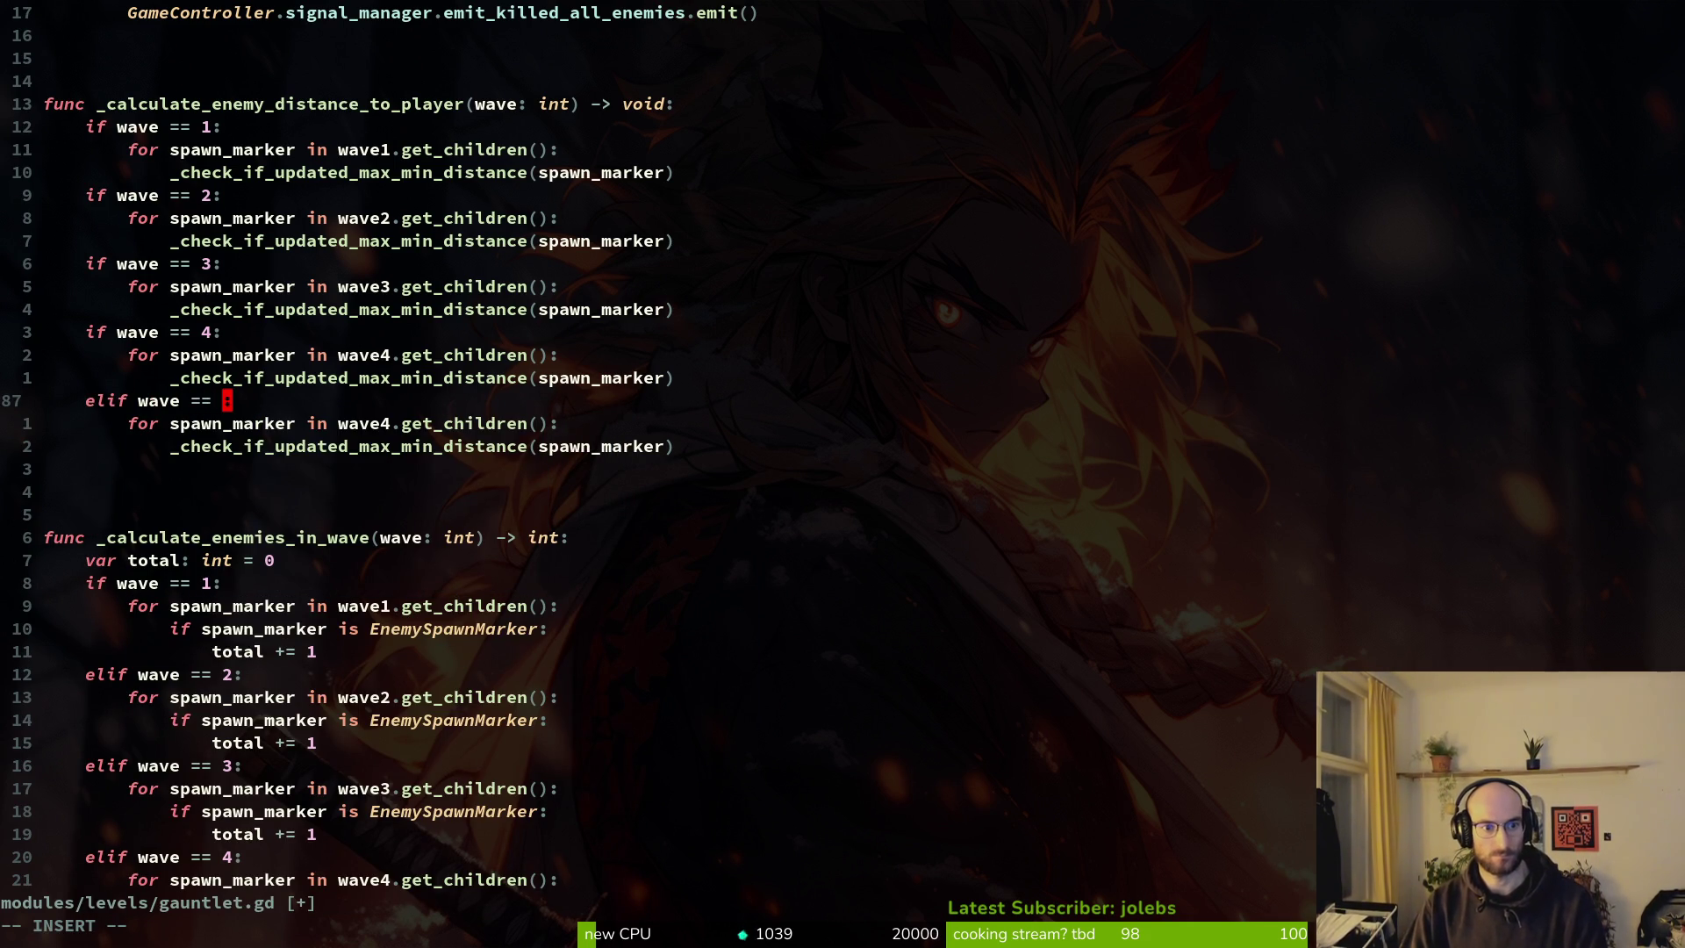
{"action": "key", "text": "Escape"}
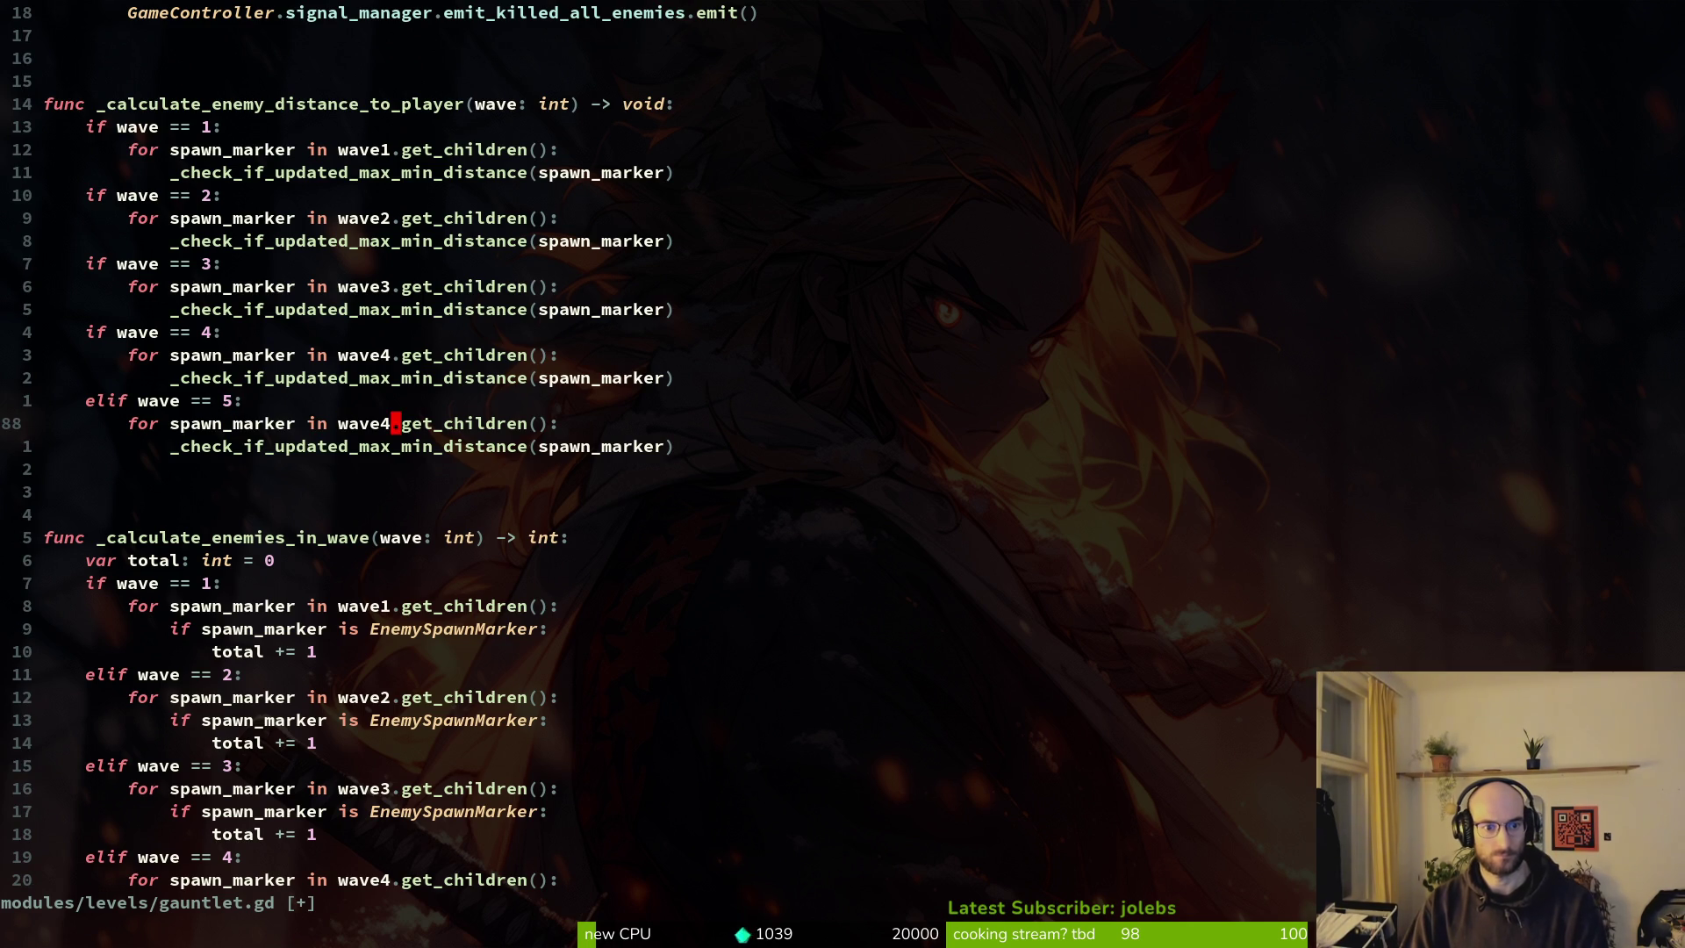
{"action": "type", "text": "r5:w"}
{"action": "key", "text": "Return"}
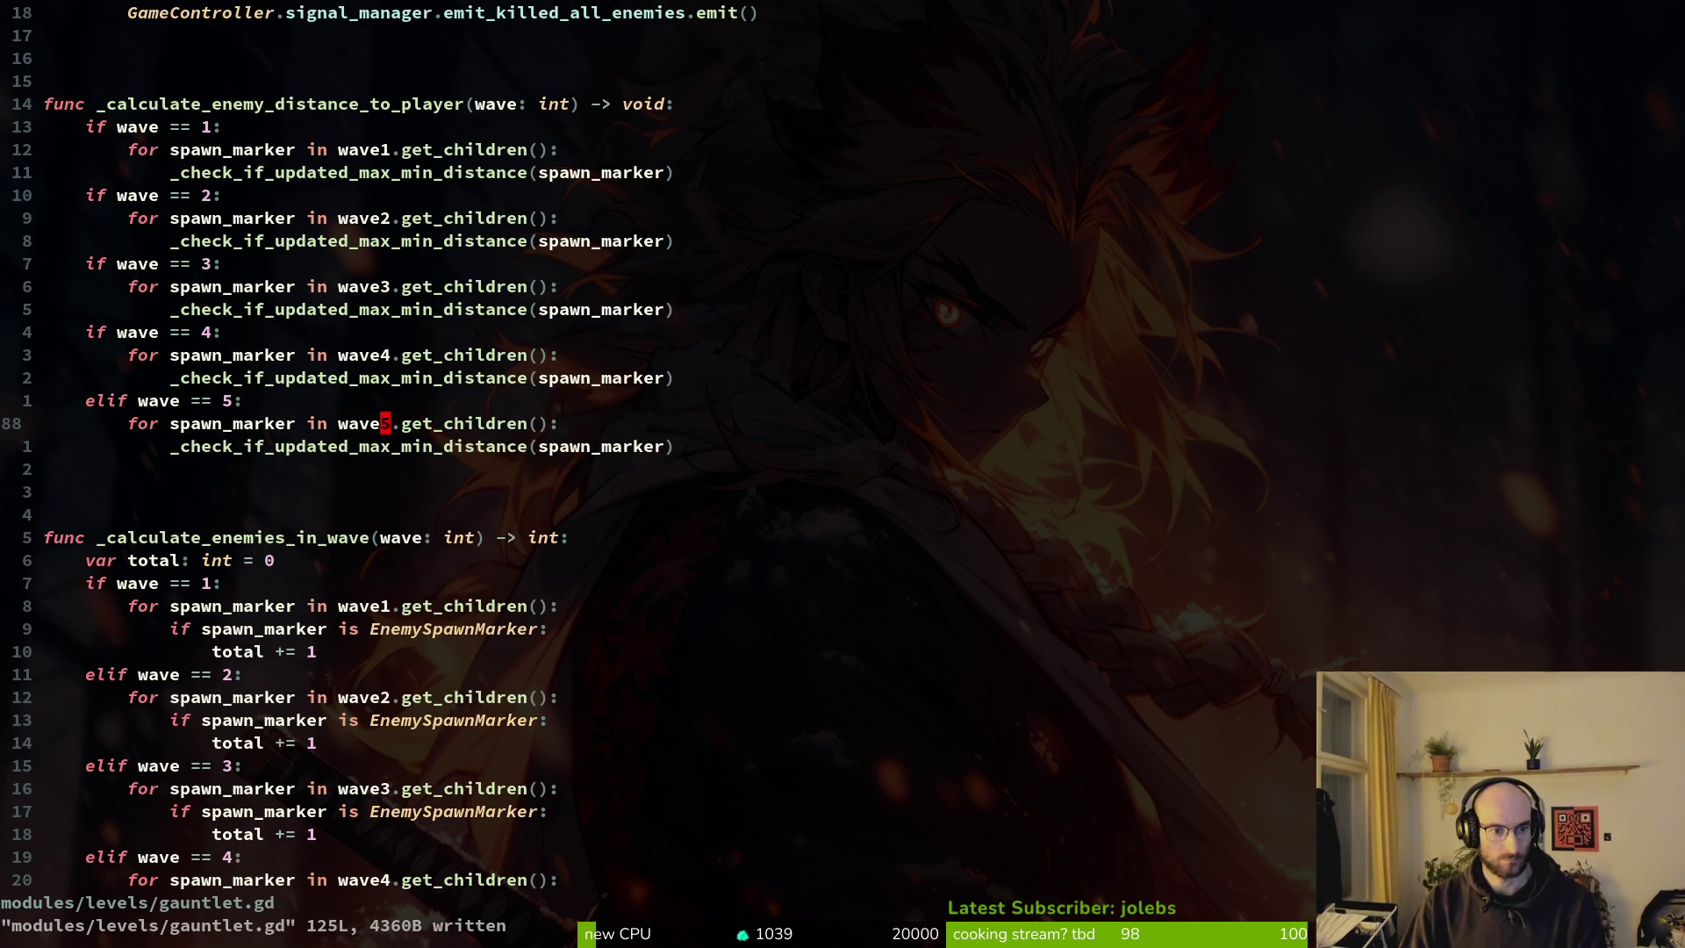
Find the earlier wave checks and turn the wave 2 if into elif.
{"action": "key", "text": "1"}
{"action": "key", "text": "9"}
{"action": "key", "text": "j"}
{"action": "key", "text": "1"}
{"action": "key", "text": "9"}
{"action": "key", "text": "k"}
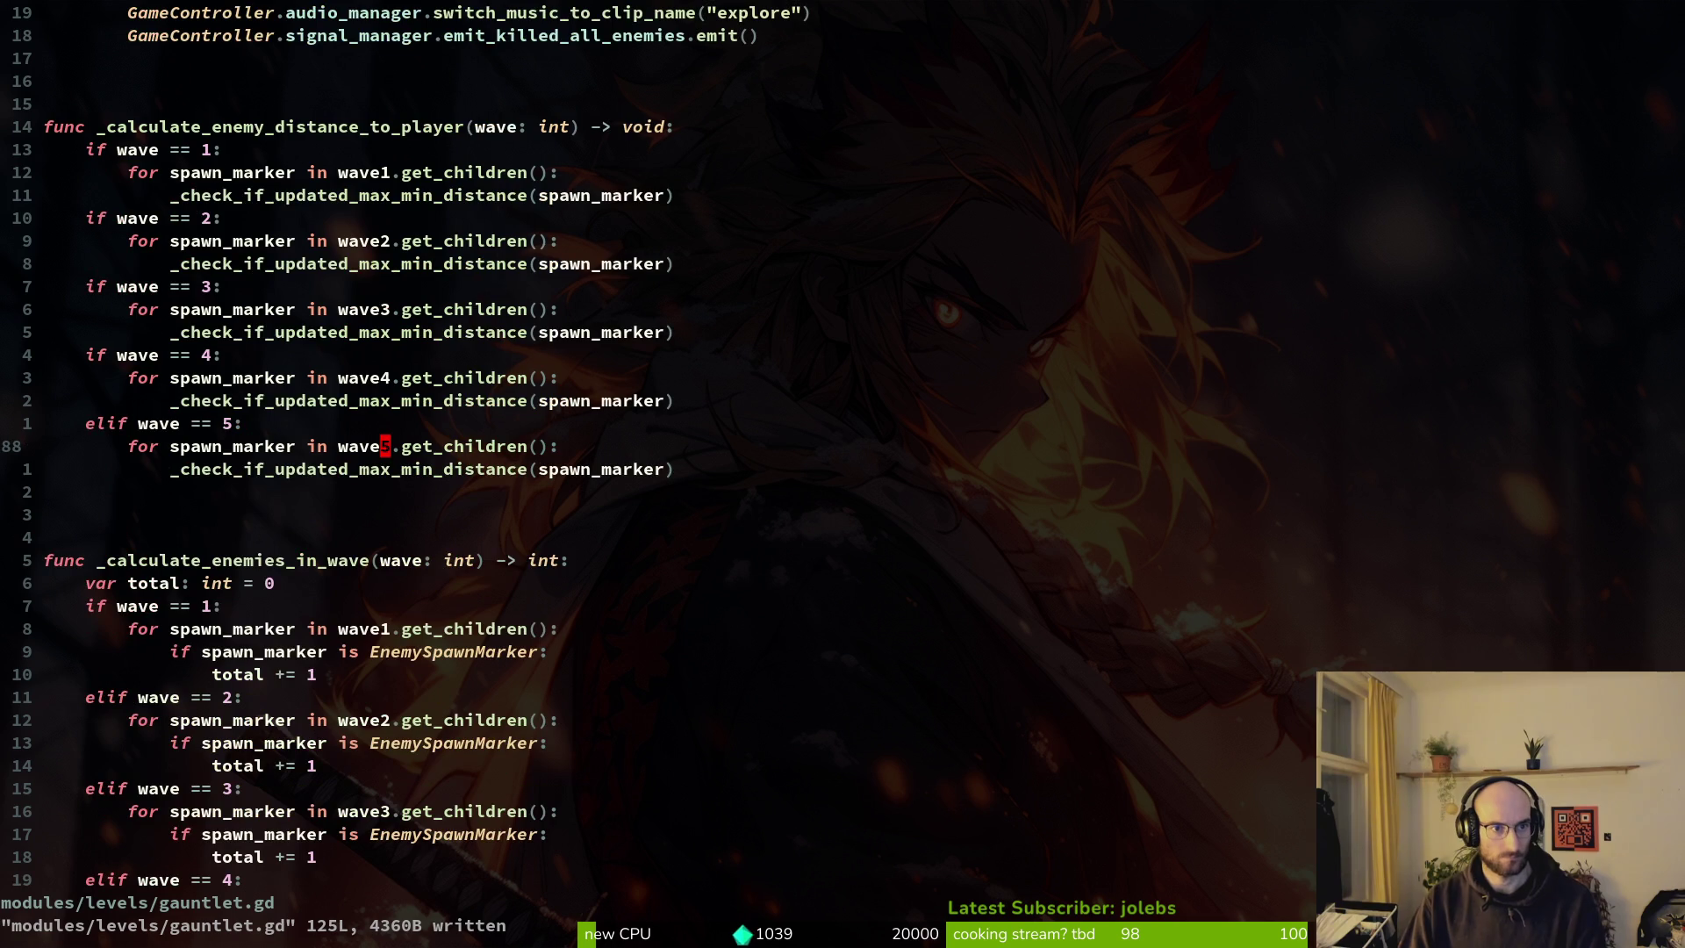
{"action": "key", "text": "1"}
{"action": "key", "text": "9"}
{"action": "key", "text": "k"}
{"action": "key", "text": "j"}
{"action": "key", "text": "j"}
{"action": "key", "text": "j"}
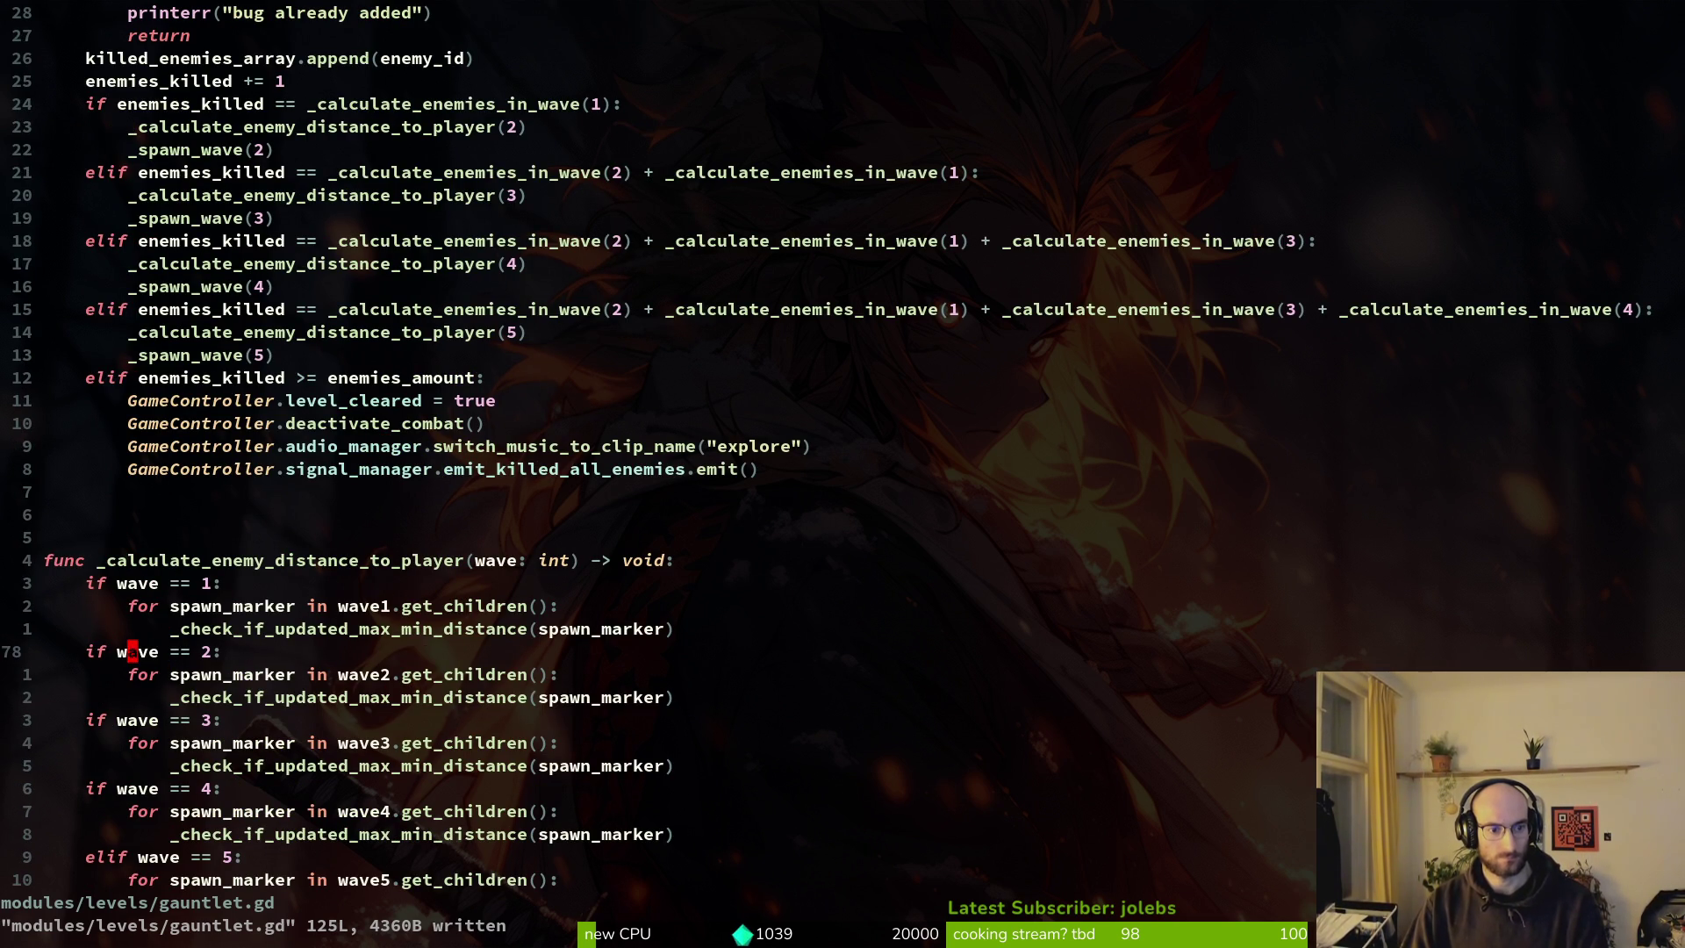
{"action": "type", "text": "iel"}
{"action": "key", "text": "Escape"}
Turn the wave 3 and wave 4 checks into elif branches and save gauntlet.gd.
{"action": "key", "text": "j"}
{"action": "key", "text": "j"}
{"action": "key", "text": "j"}
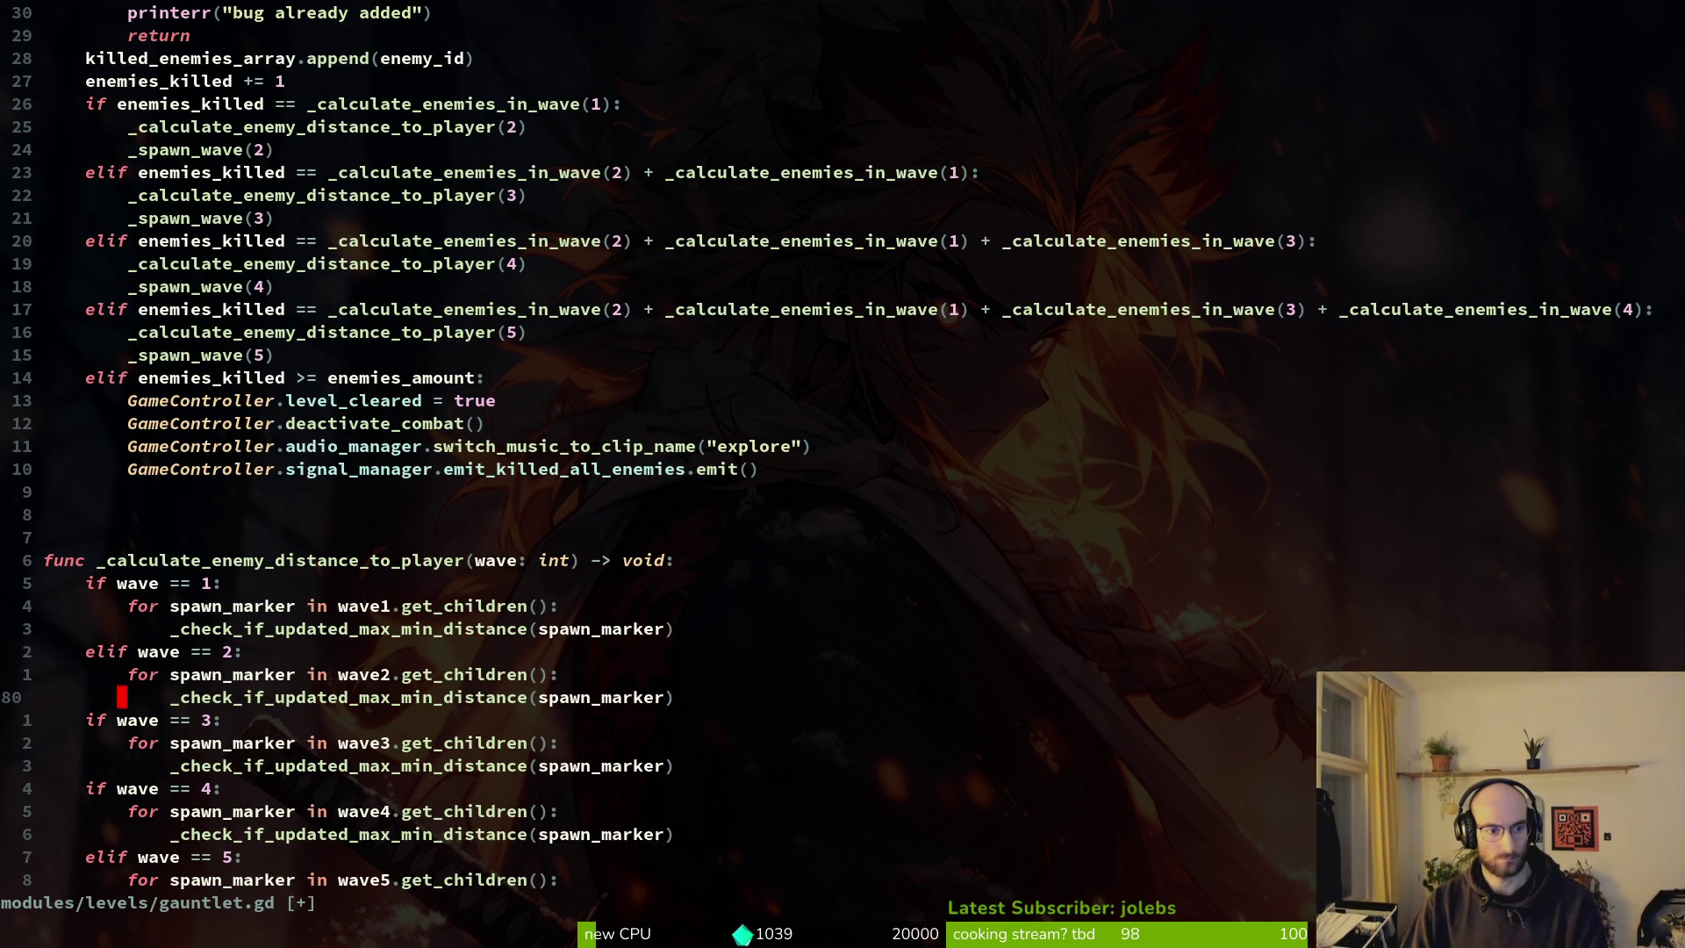
{"action": "key", "text": "shift+i"}
{"action": "type", "text": "el"}
{"action": "key", "text": "Escape"}
{"action": "key", "text": "j"}
{"action": "key", "text": "j"}
{"action": "key", "text": "j"}
{"action": "key", "text": "shift+i"}
{"action": "type", "text": "e"}
{"action": "key", "text": "Return"}
Review the wave handling code up to the enemies-killed function.
{"action": "key", "text": "1"}
{"action": "key", "text": "9"}
{"action": "key", "text": "k"}
{"action": "key", "text": "z"}
{"action": "key", "text": "z"}
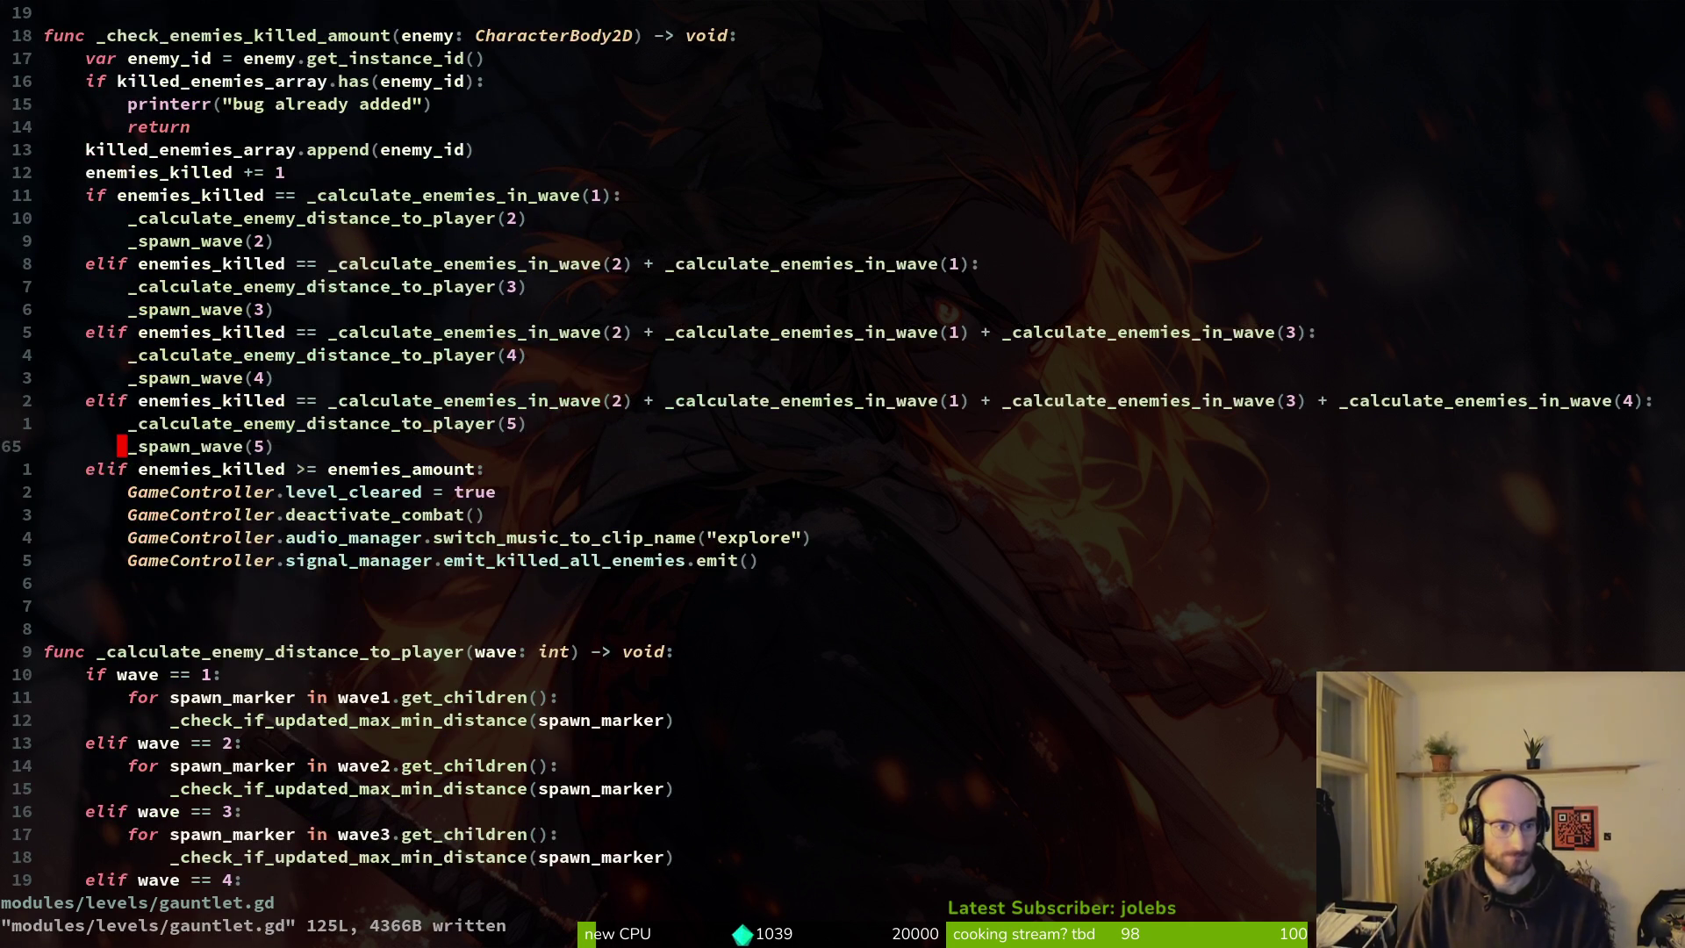
{"action": "key", "text": "braceleft"}
{"action": "key", "text": "space"}
Open level.gd, change 'if wave == 2' in _spawn_wave to elif, and save.
{"action": "key", "text": "f"}
{"action": "key", "text": "f"}
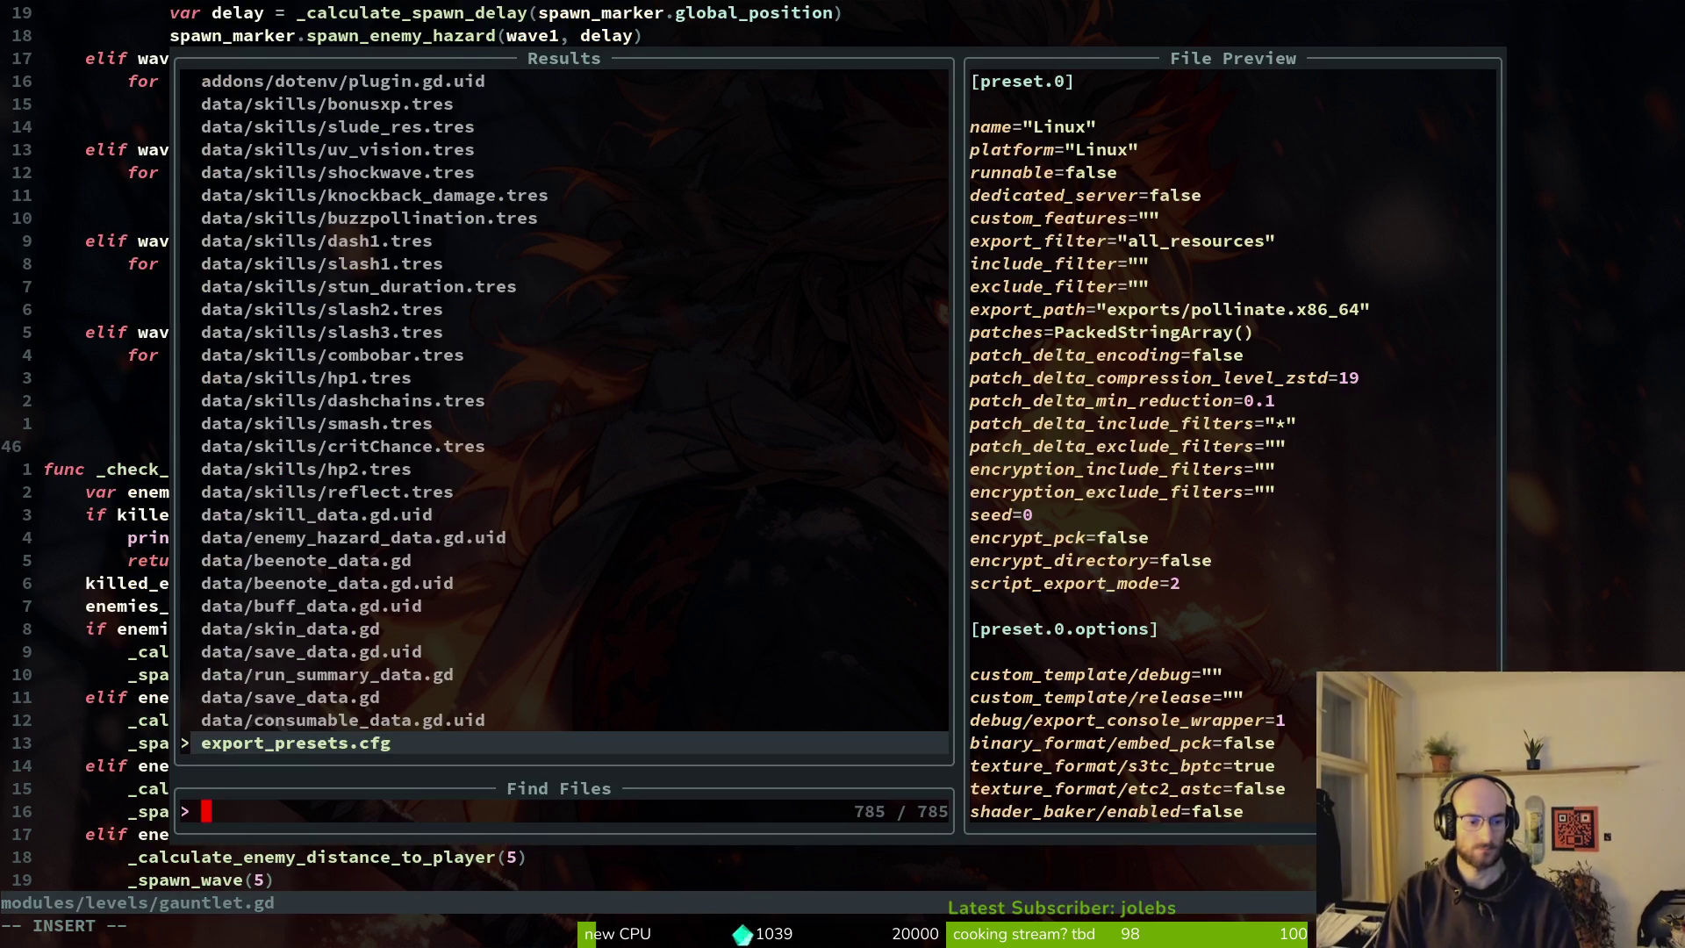
{"action": "type", "text": "level"}
{"action": "key", "text": "Return"}
{"action": "key", "text": "braceright"}
{"action": "key", "text": "braceright"}
{"action": "key", "text": "braceright"}
{"action": "key", "text": "braceright"}
{"action": "key", "text": "ctrl+d"}
{"action": "key", "text": "ctrl+d"}
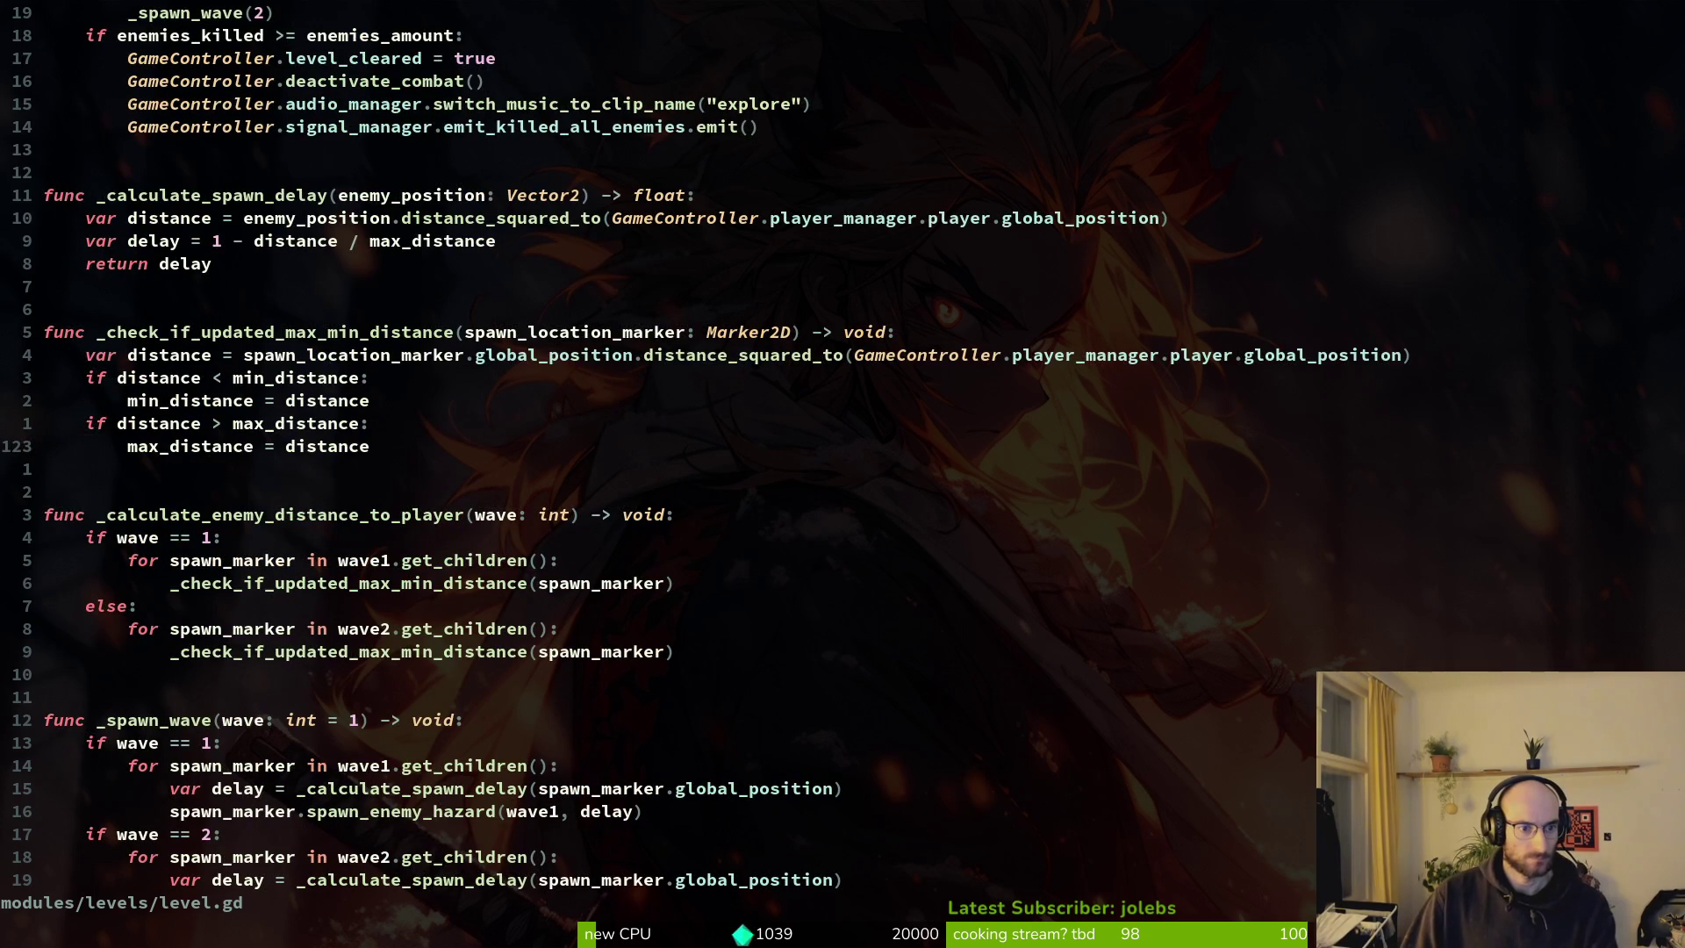
{"action": "key", "text": "ctrl+d"}
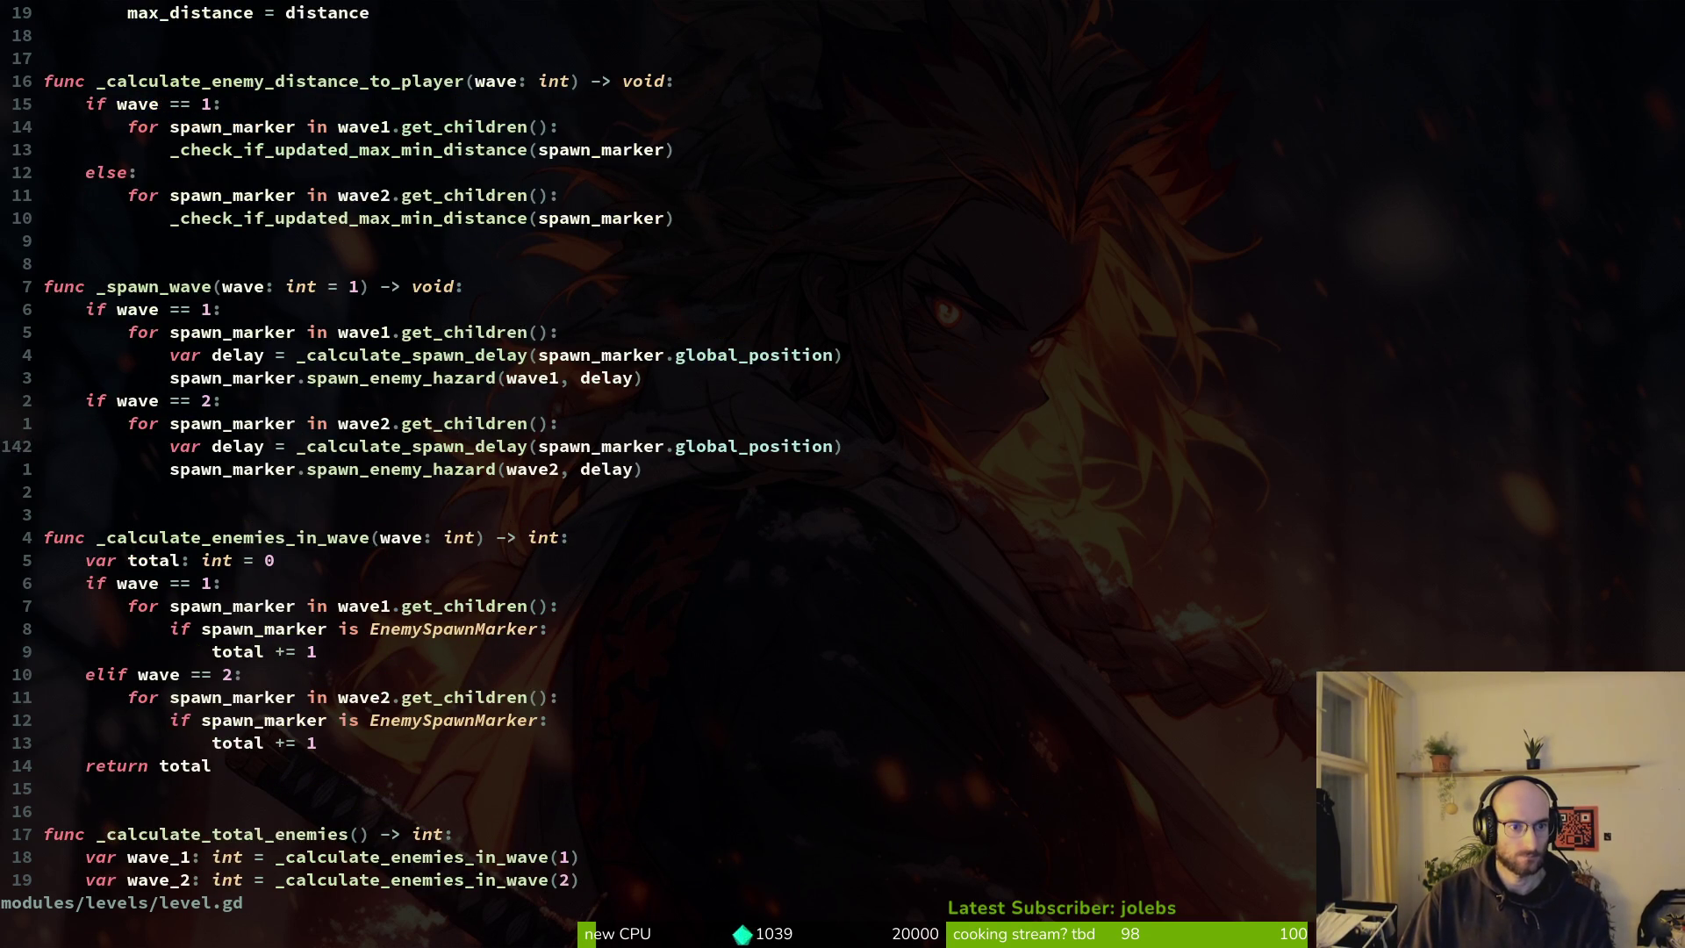
{"action": "key", "text": "ctrl+u"}
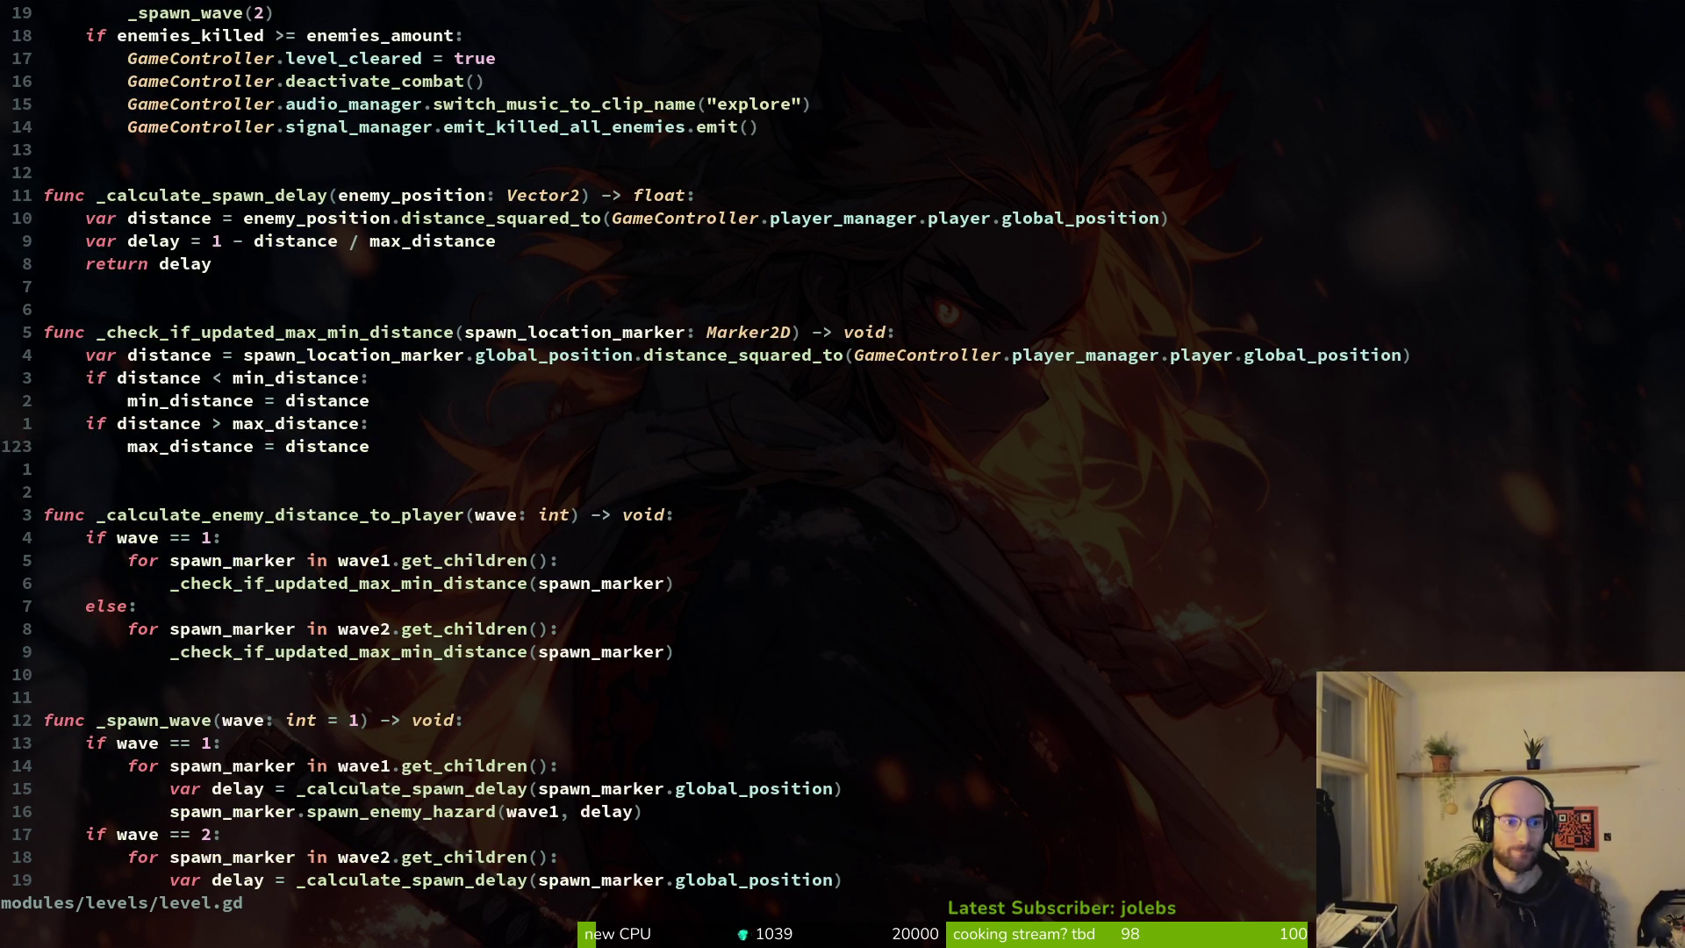
{"action": "key", "text": "ctrl+d"}
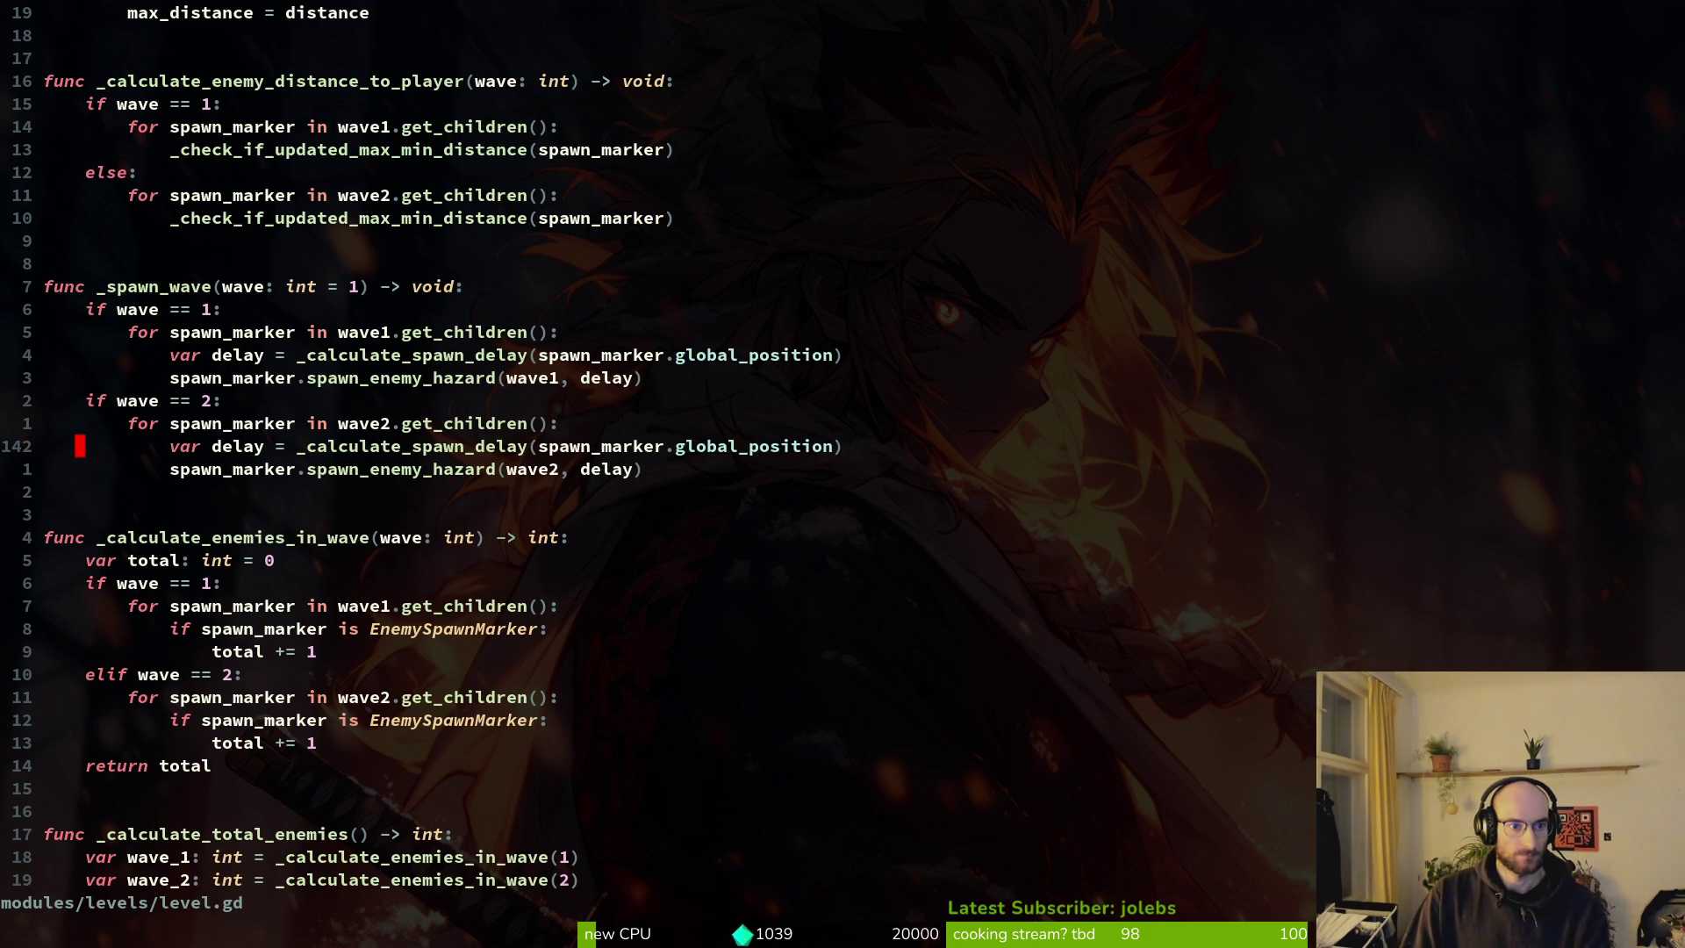
{"action": "type", "text": "k:w"}
{"action": "key", "text": "Return"}
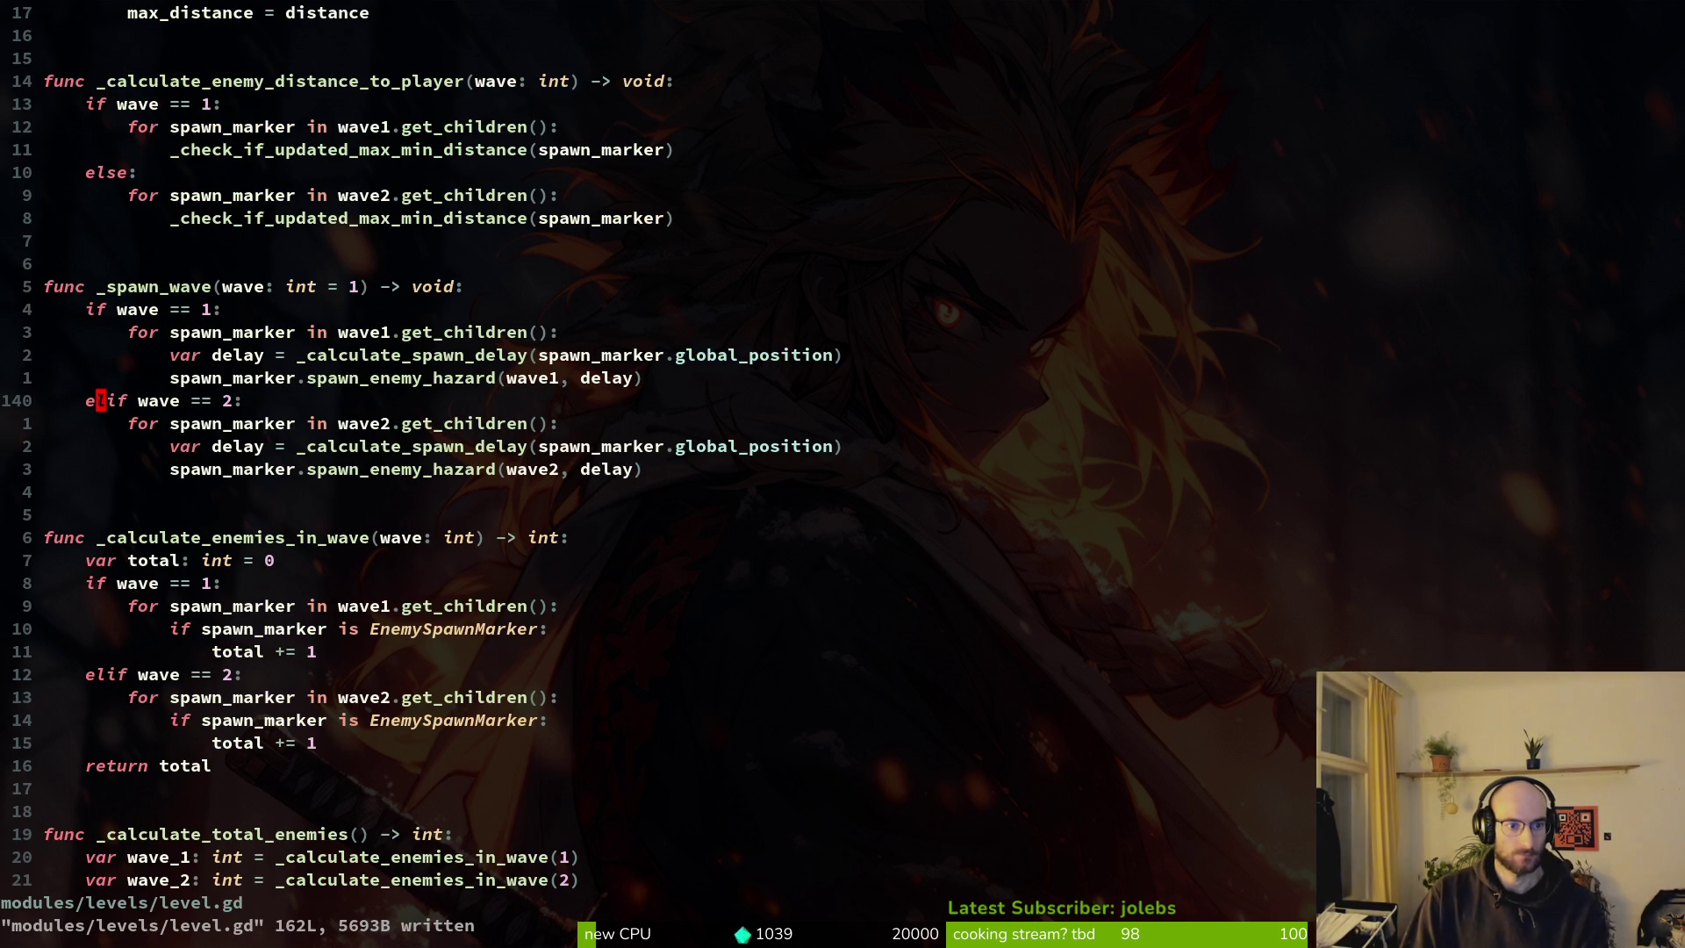
Quit Vim and return to the Godot editor, triggering a scene save.
{"action": "key", "text": "8"}
{"action": "key", "text": "j"}
{"action": "key", "text": "braceright"}
{"action": "key", "text": "shift+g"}
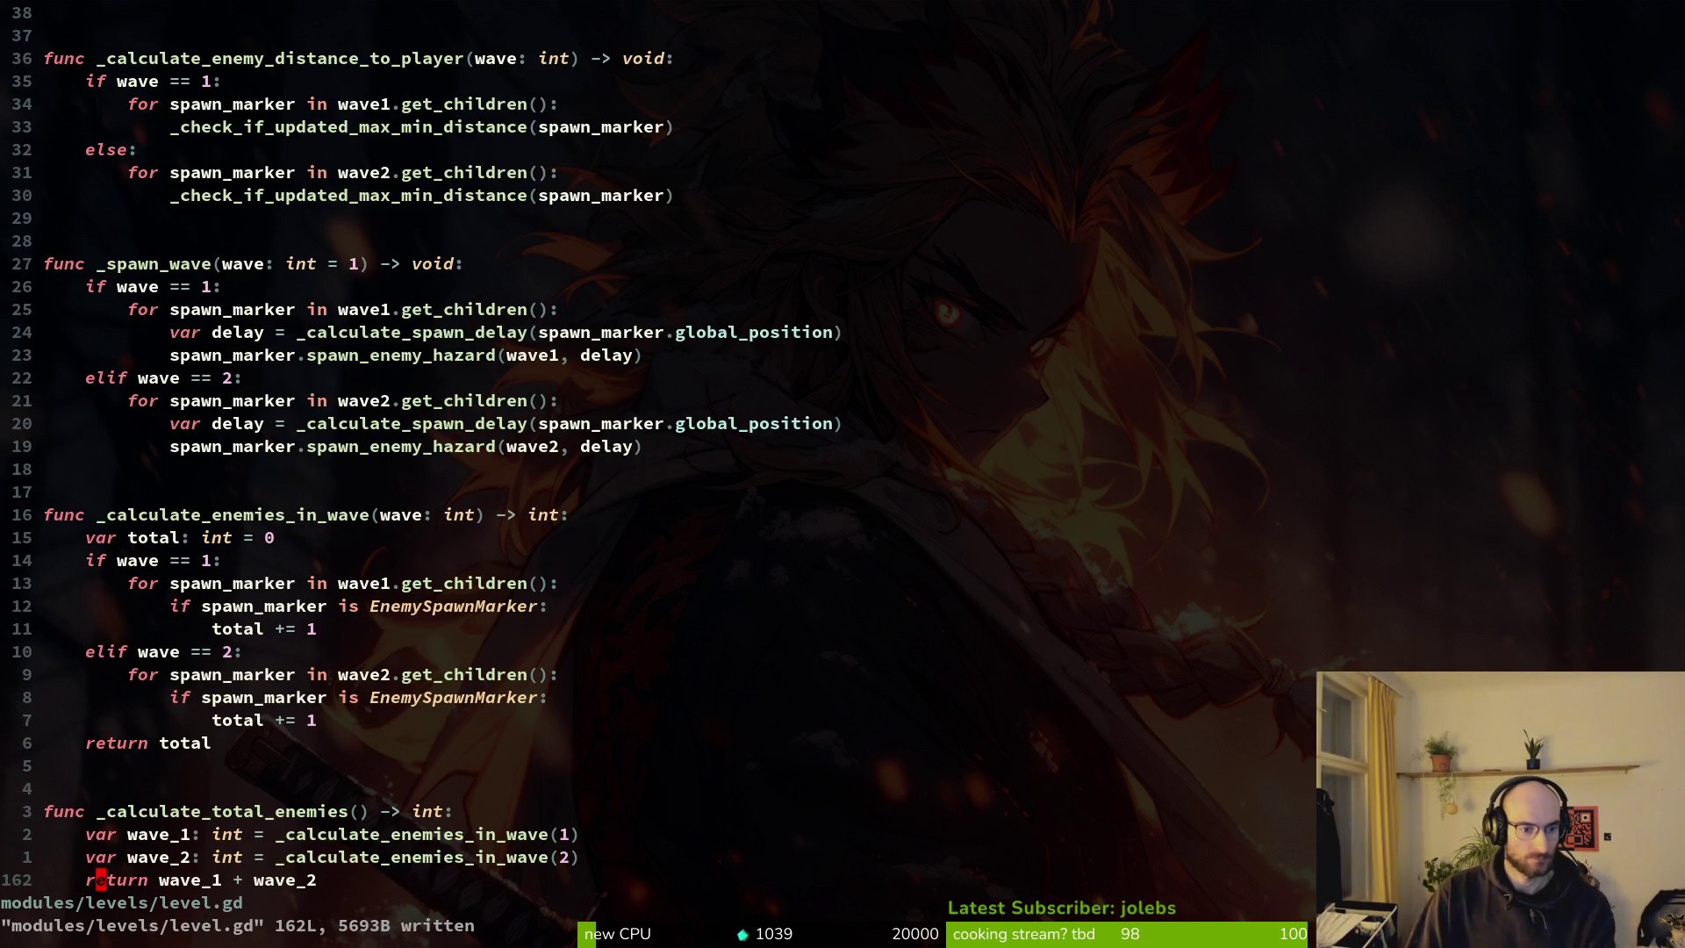
{"action": "type", "text": ":q"}
{"action": "key", "text": "Return"}
{"action": "key", "text": "alt+Tab"}
{"action": "key", "text": "ctrl+s"}
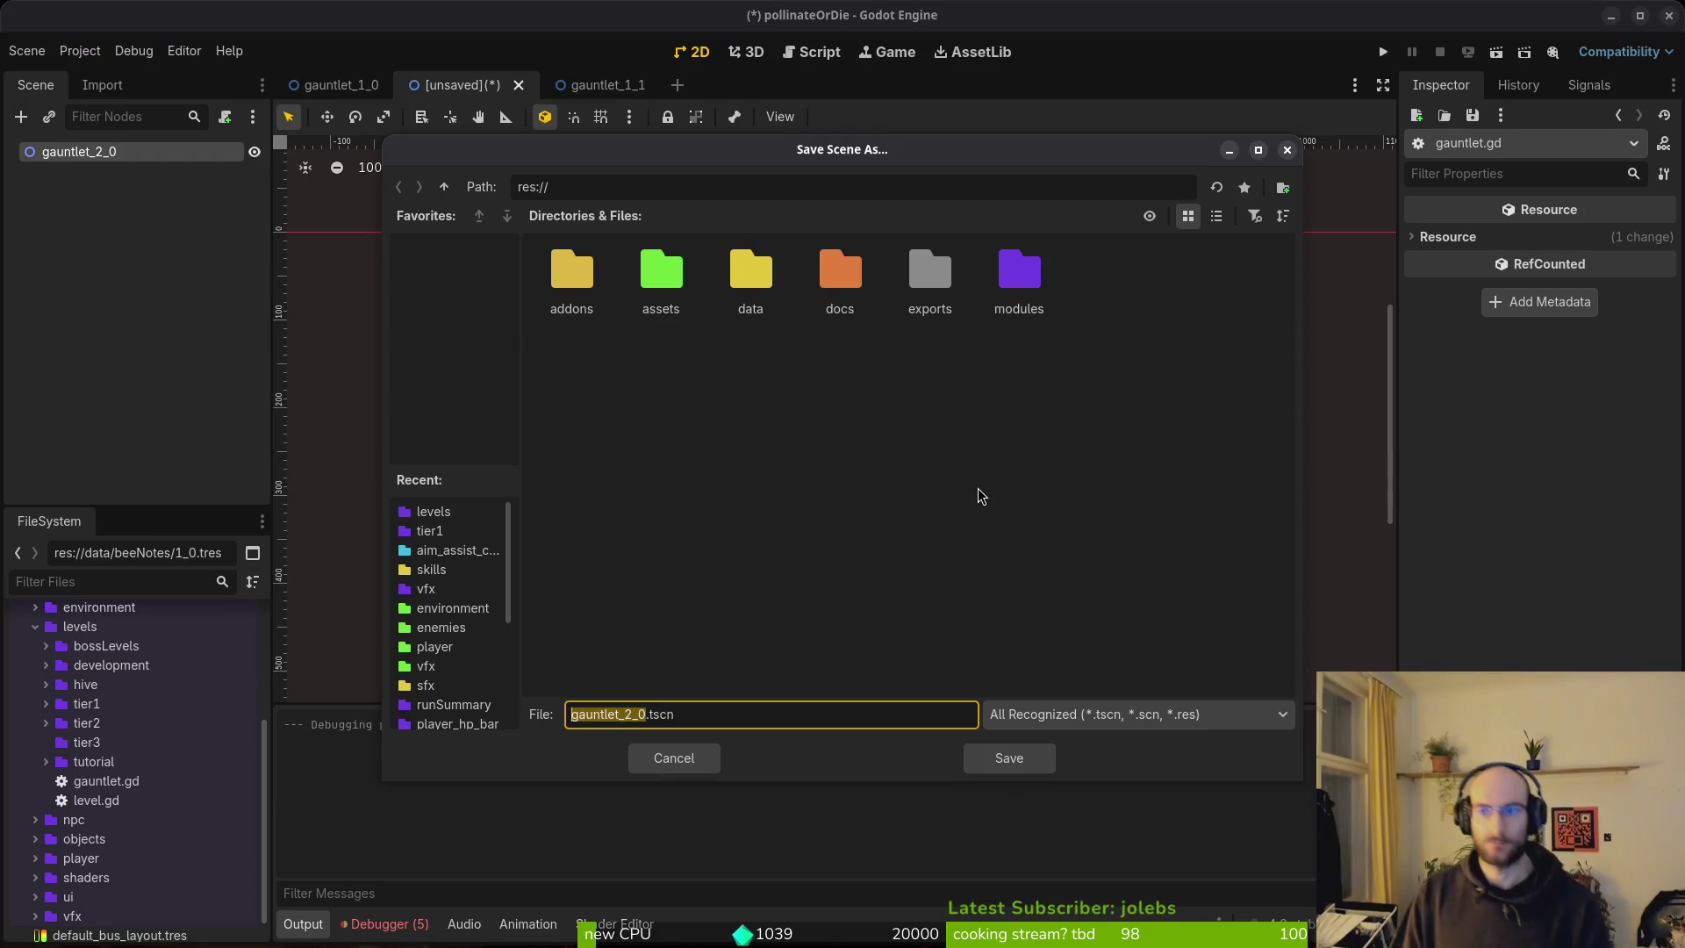
Dismiss the save prompt, run the game, and load gauntlet level G1-0.
{"action": "key", "text": "Escape"}
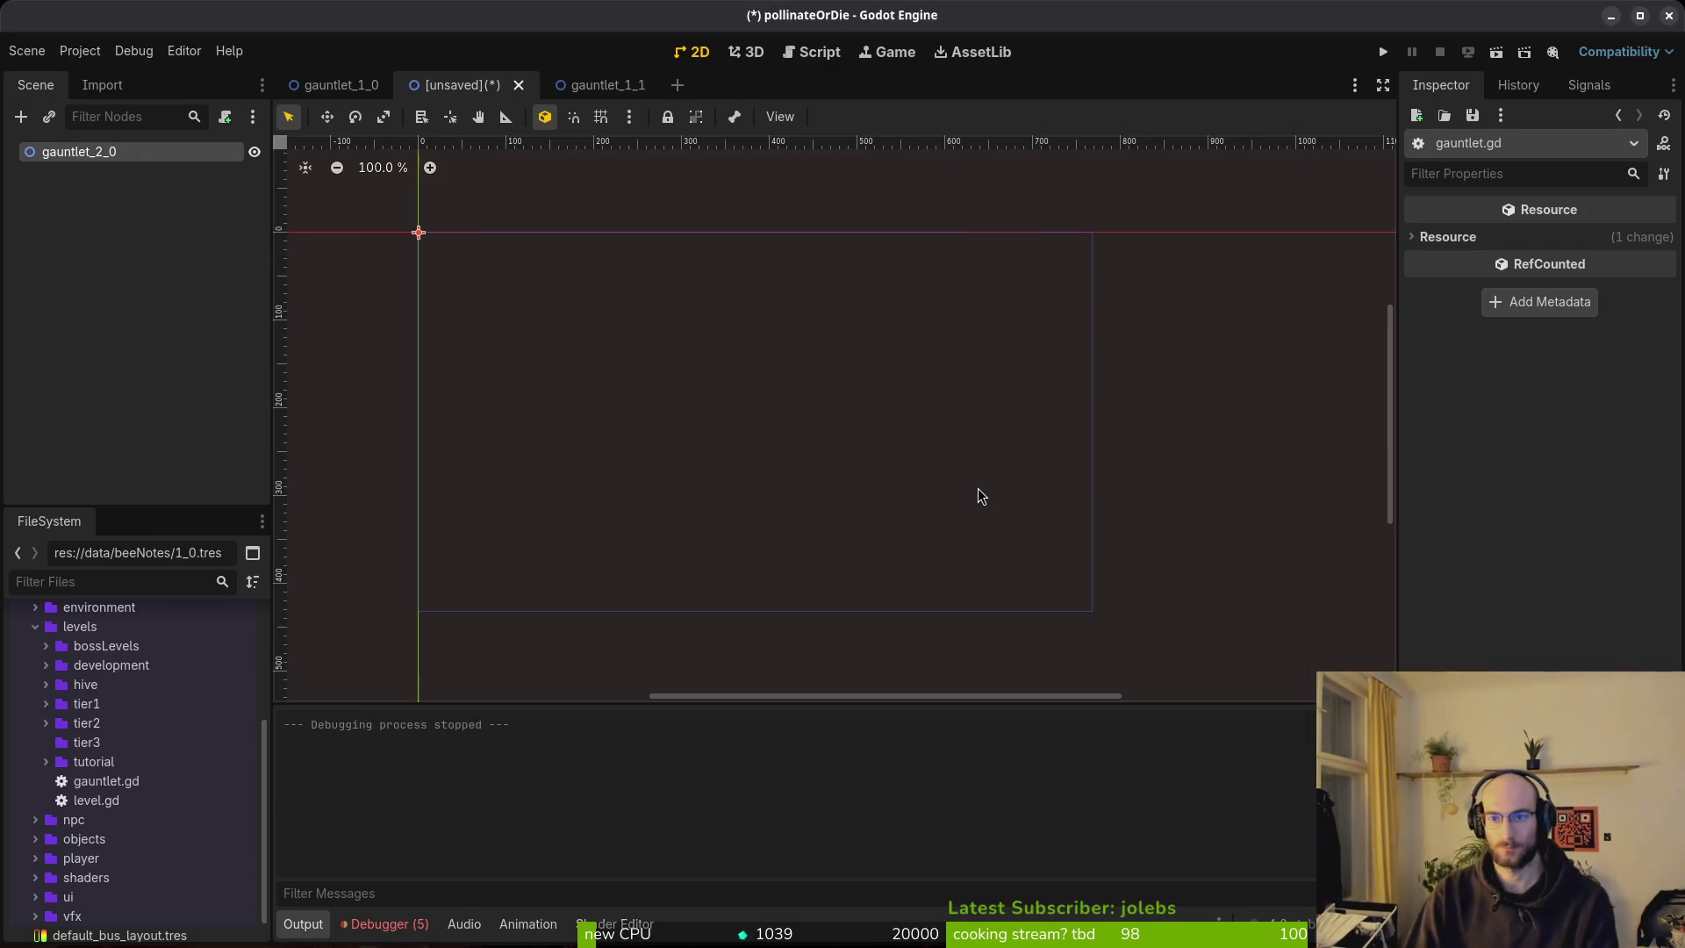
{"action": "key", "text": "F5"}
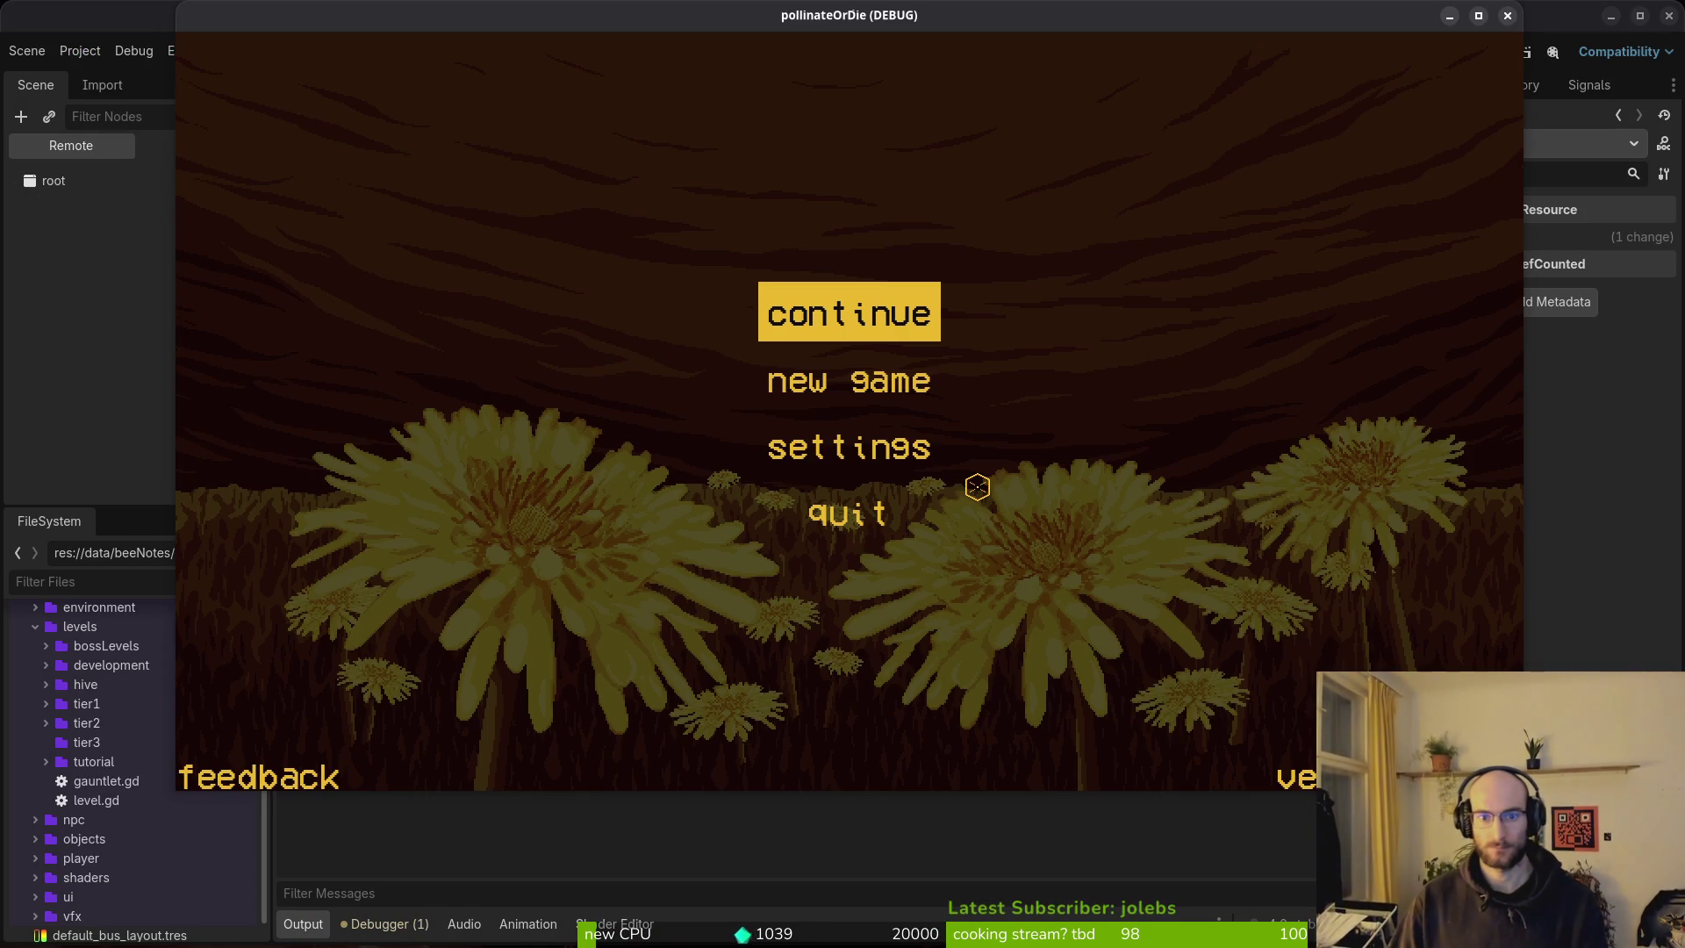
{"action": "key", "text": "Return"}
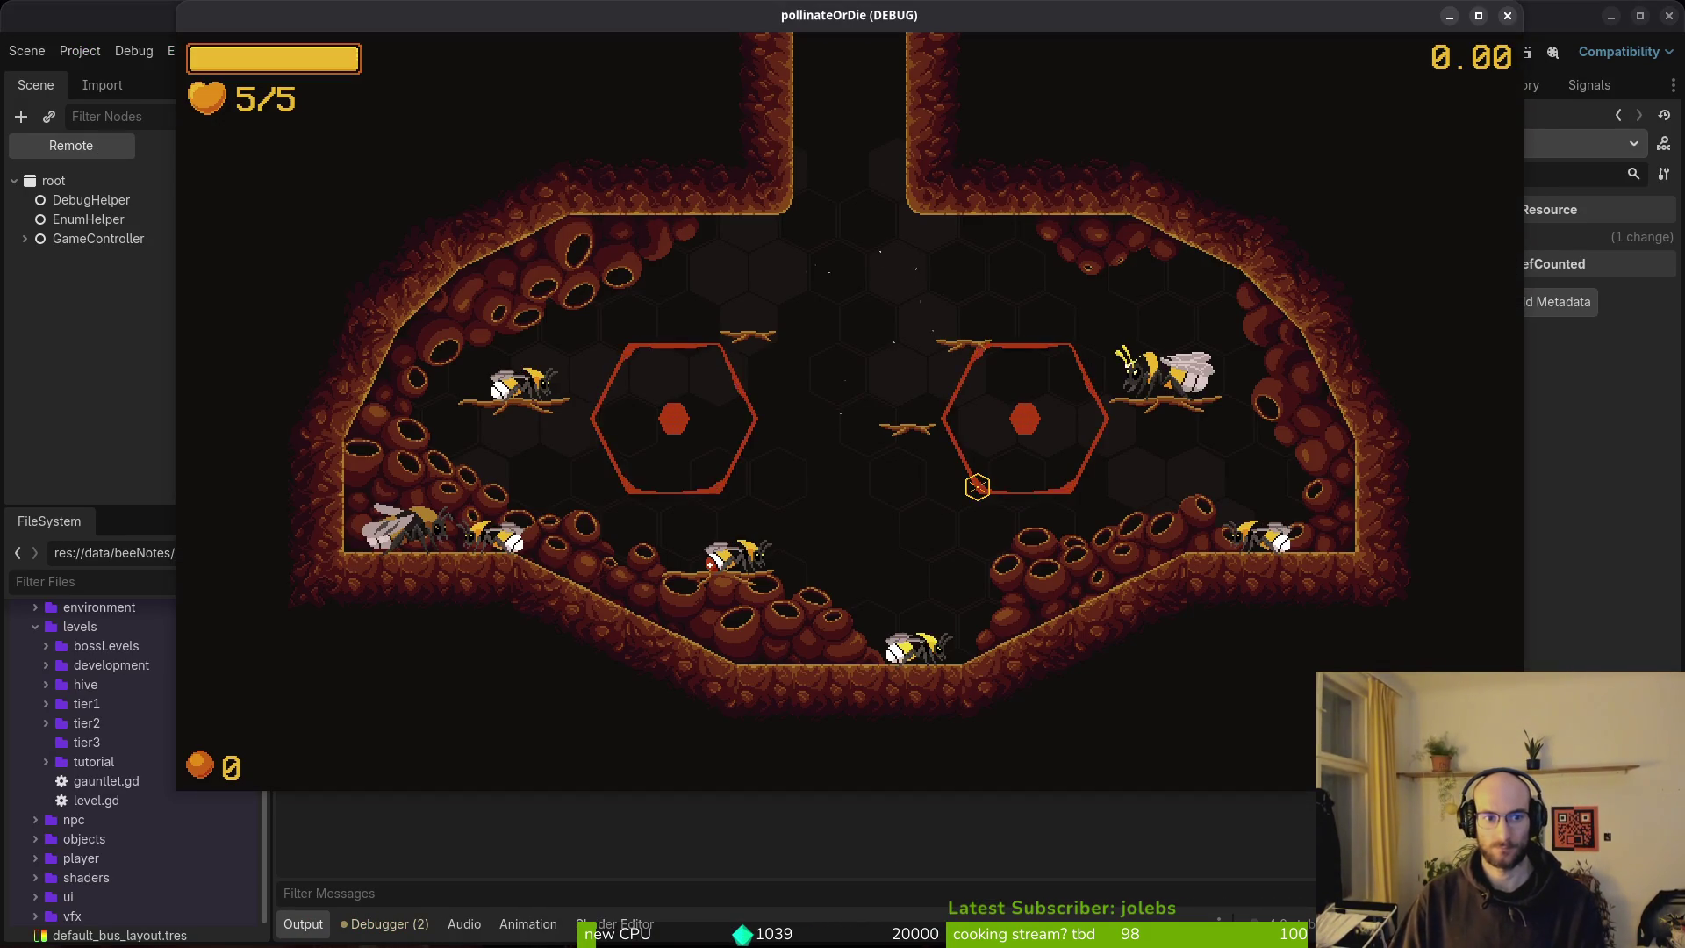
{"action": "key", "text": "Escape"}
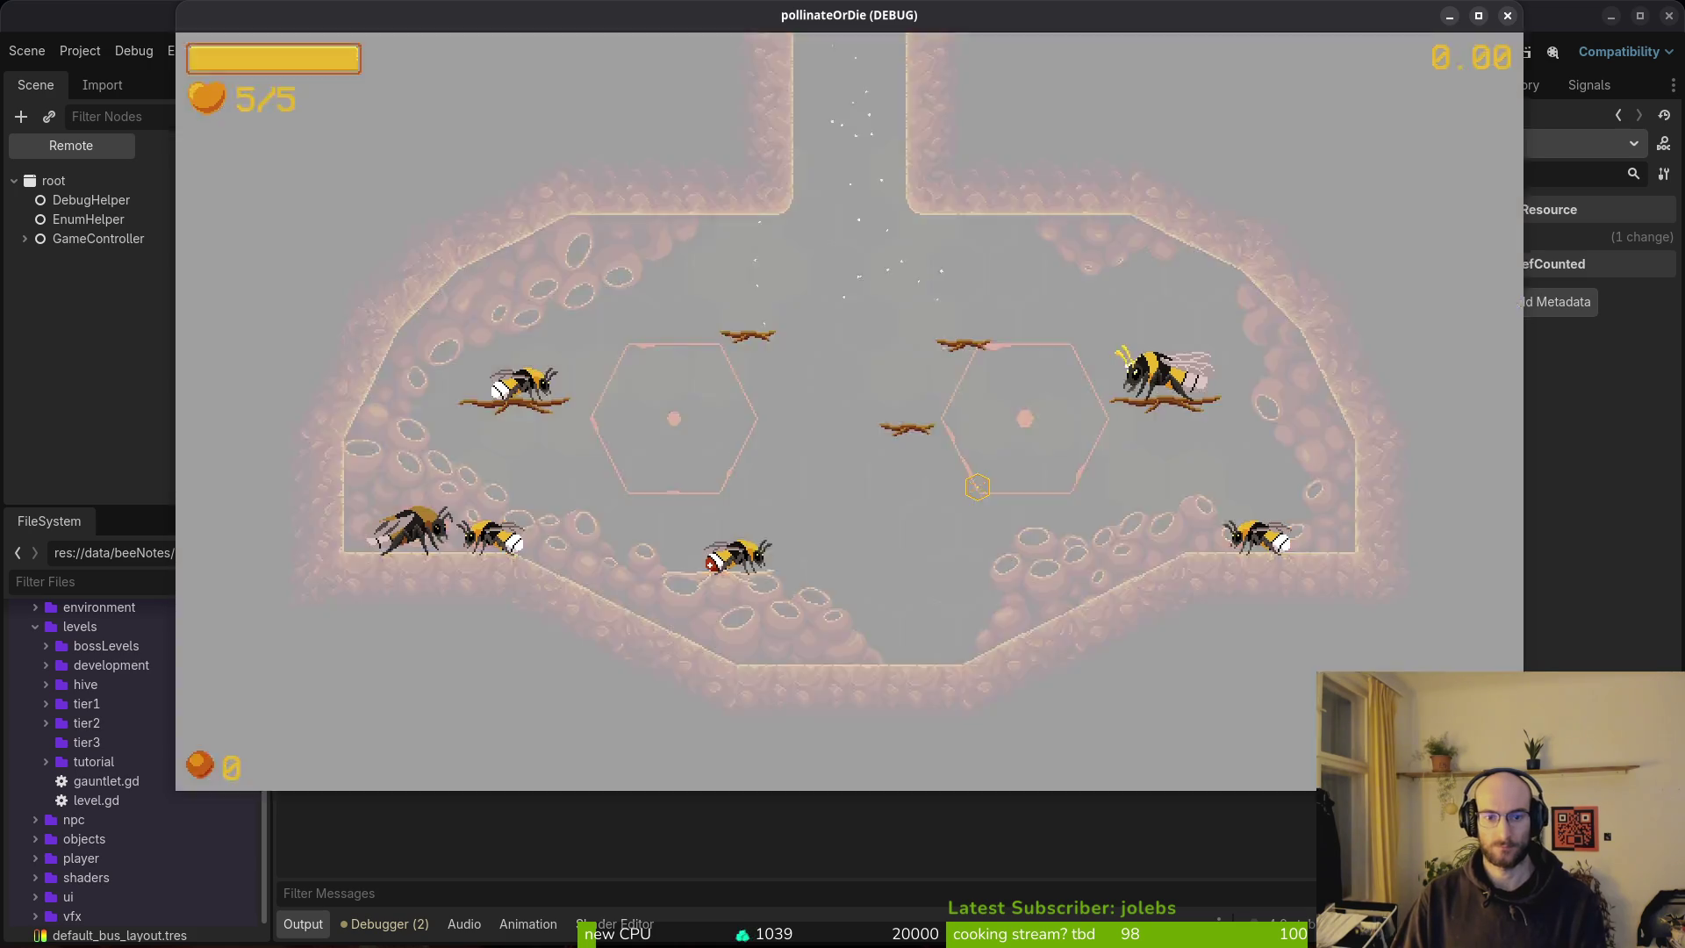
{"action": "key", "text": "Right"}
{"action": "key", "text": "Return"}
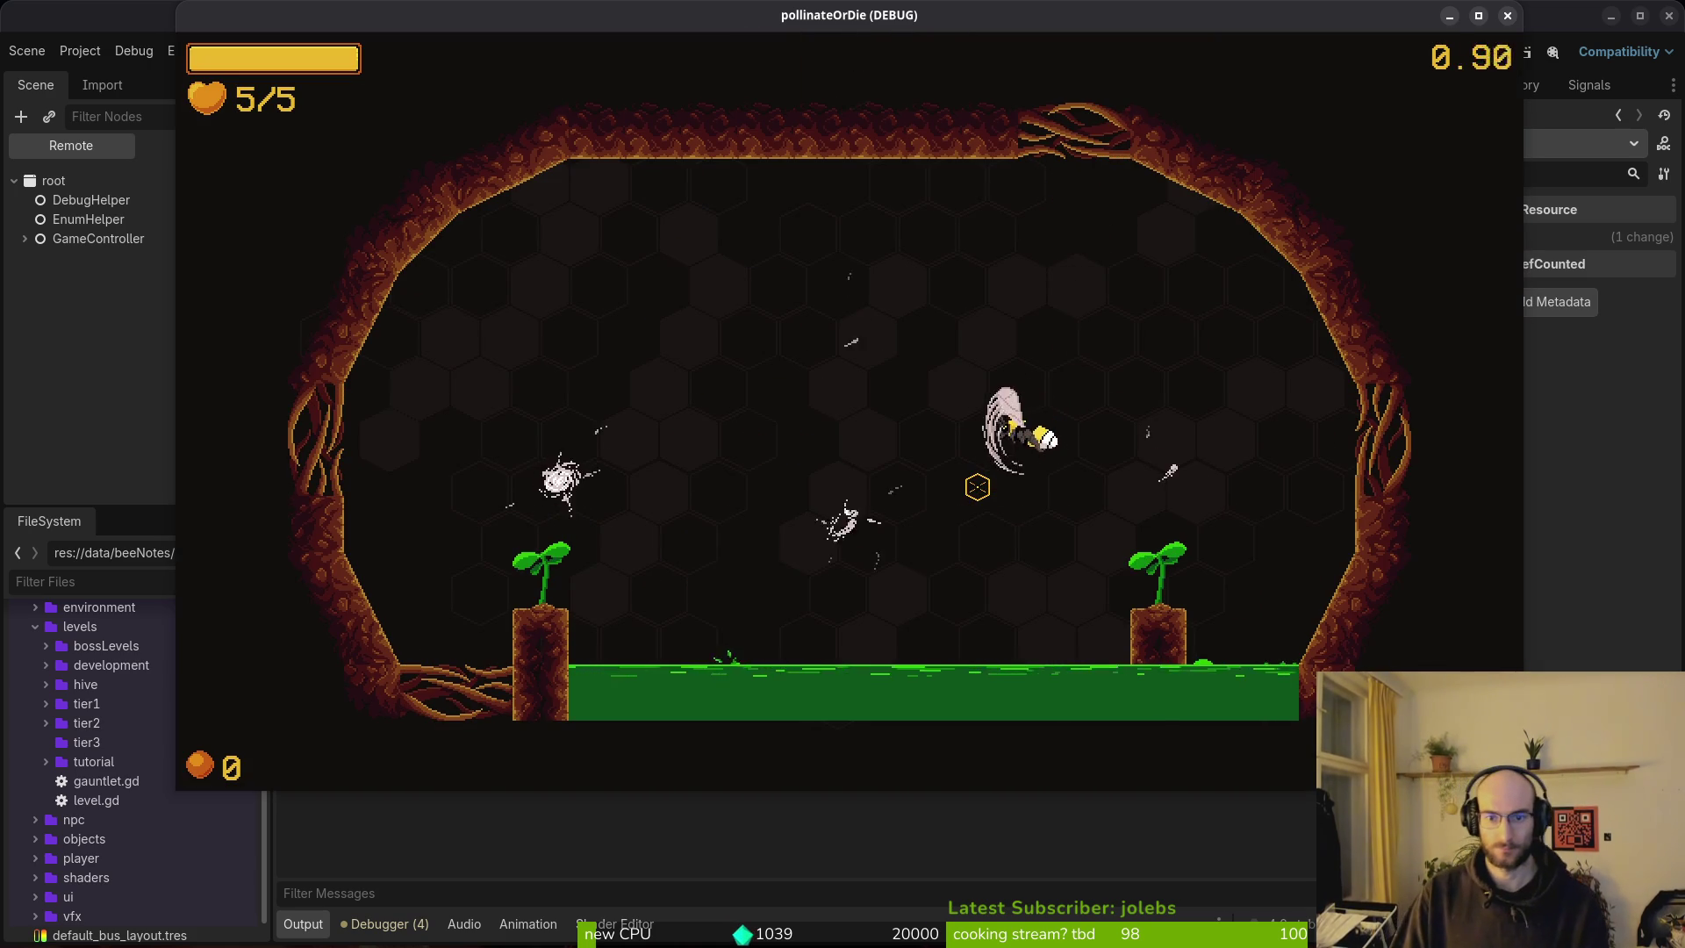
Dash and slash the bee through the flies in each gauntlet wave.
{"action": "key", "text": "space"}
{"action": "key", "text": "space"}
{"action": "key", "text": "space"}
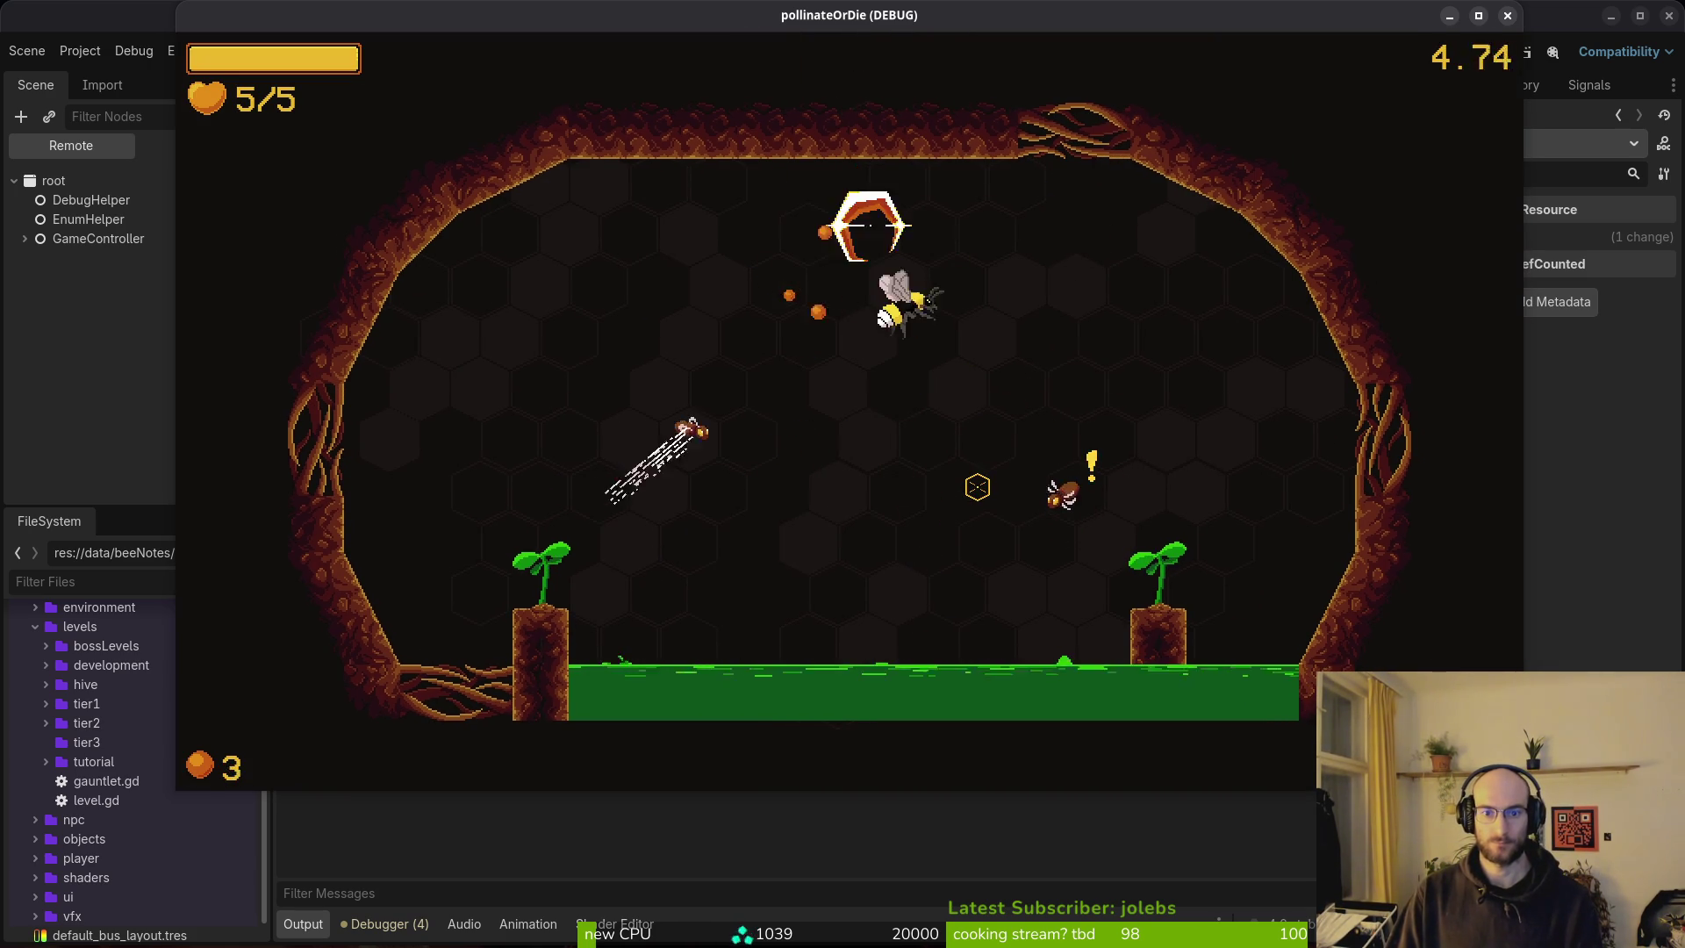
{"action": "key", "text": "space"}
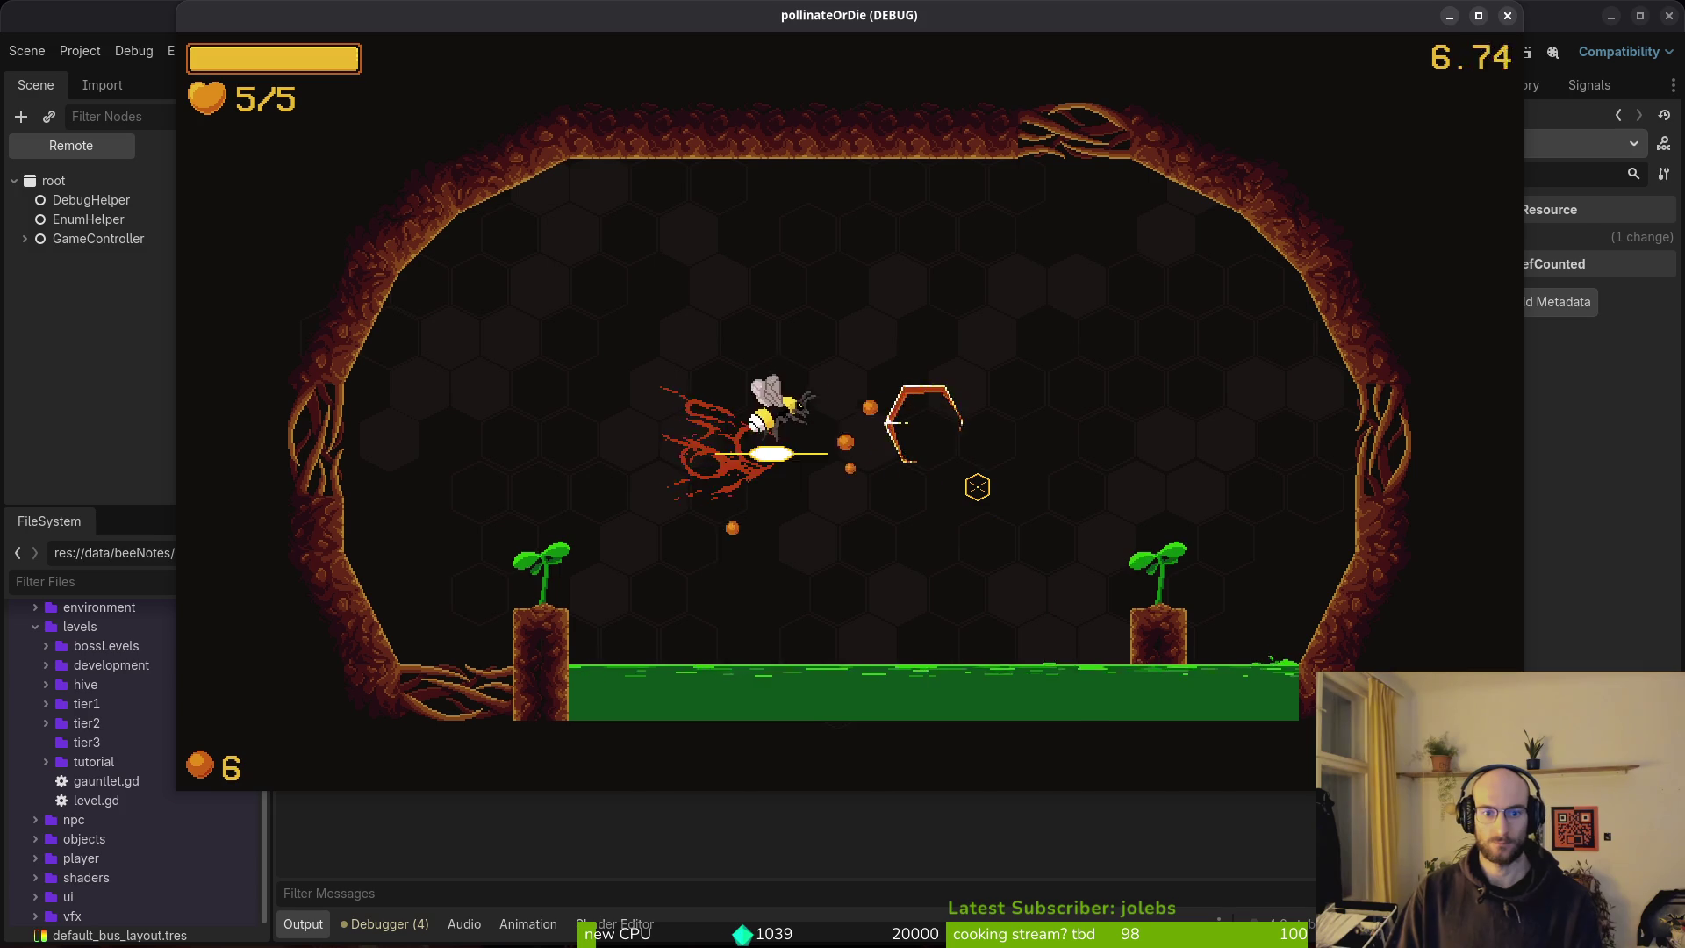
{"action": "key", "text": "space"}
{"action": "key", "text": "space"}
{"action": "key", "text": "space"}
{"action": "key", "text": "space"}
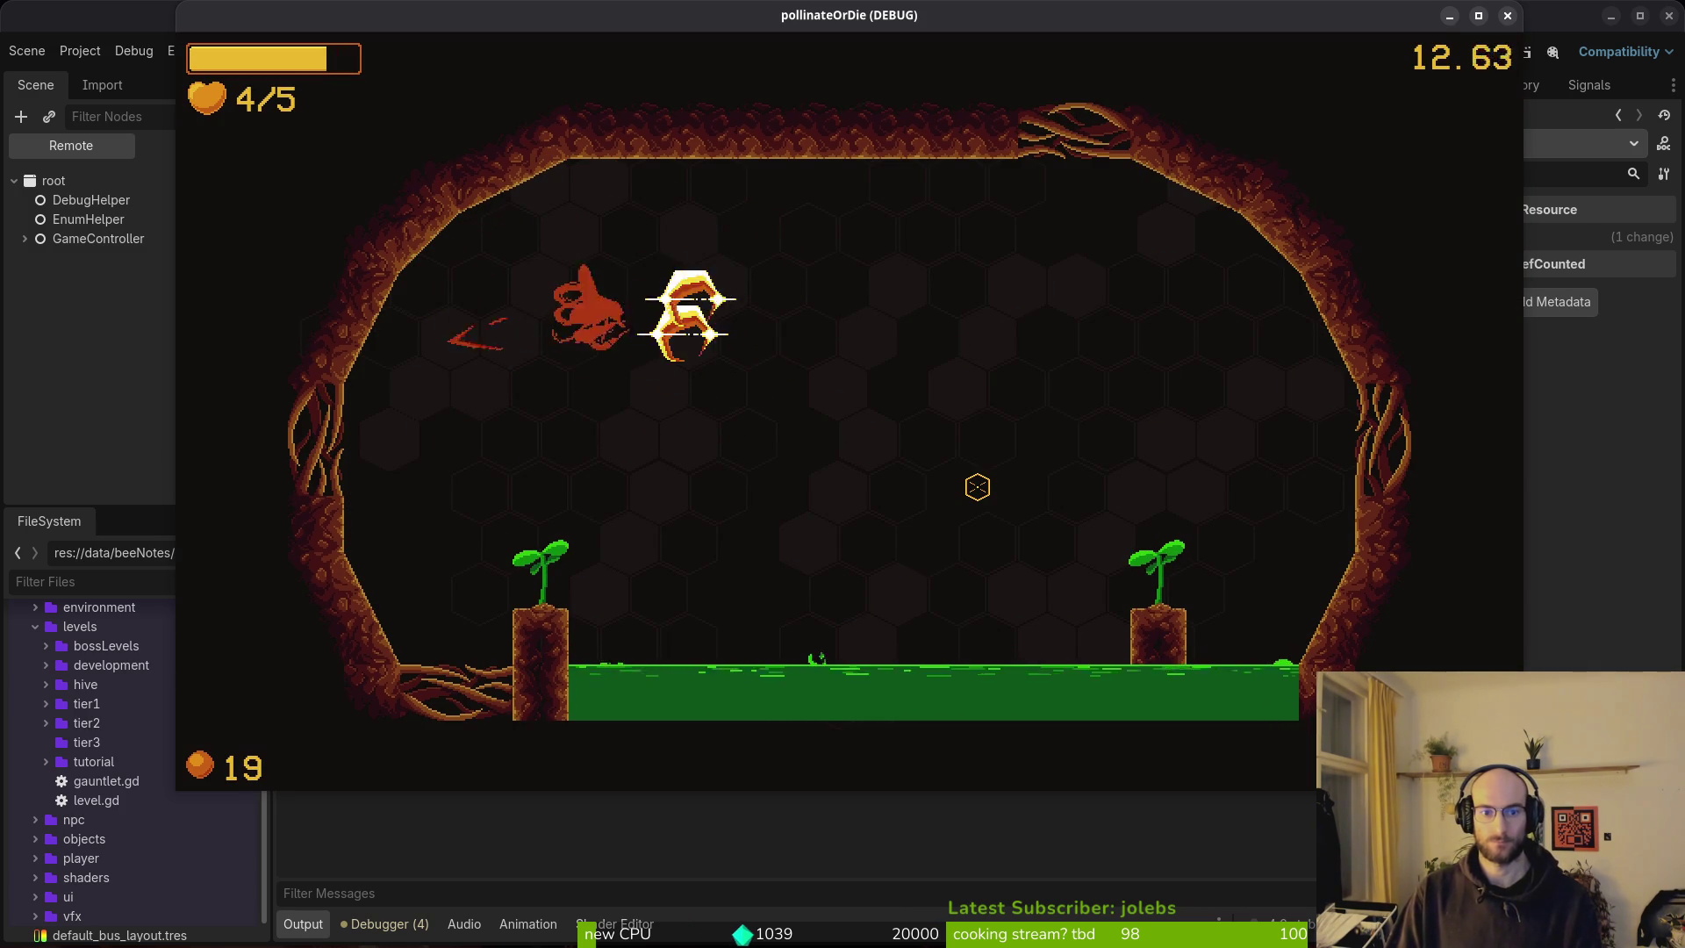
{"action": "key", "text": "space"}
{"action": "key", "text": "space"}
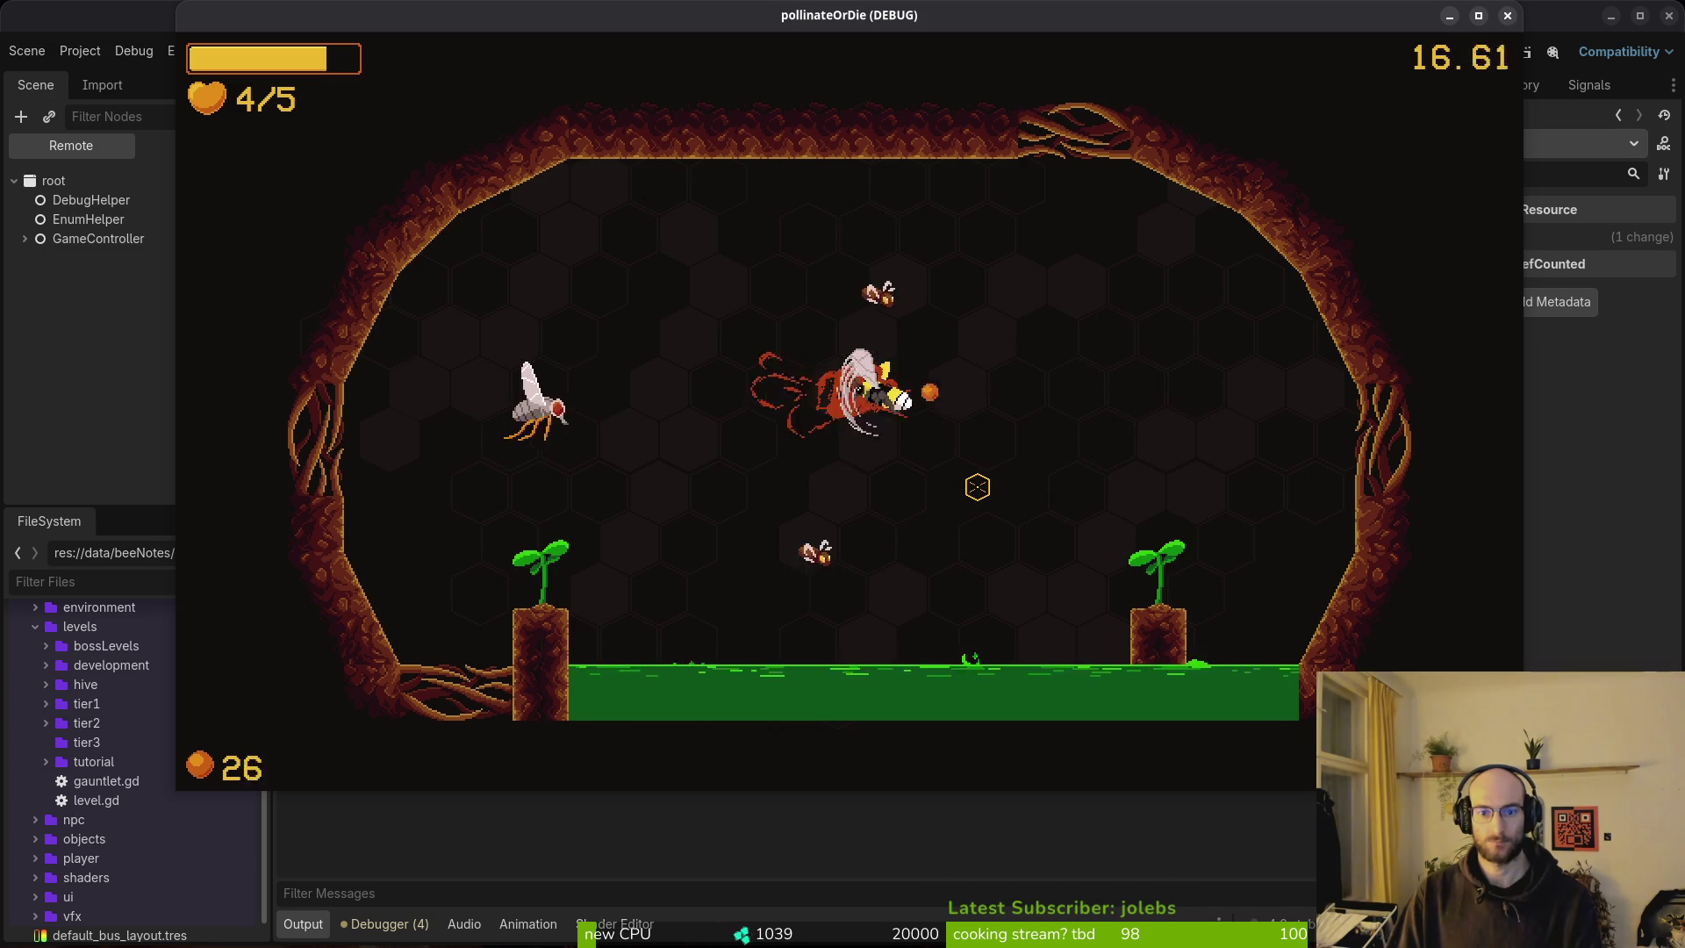
{"action": "key", "text": "space"}
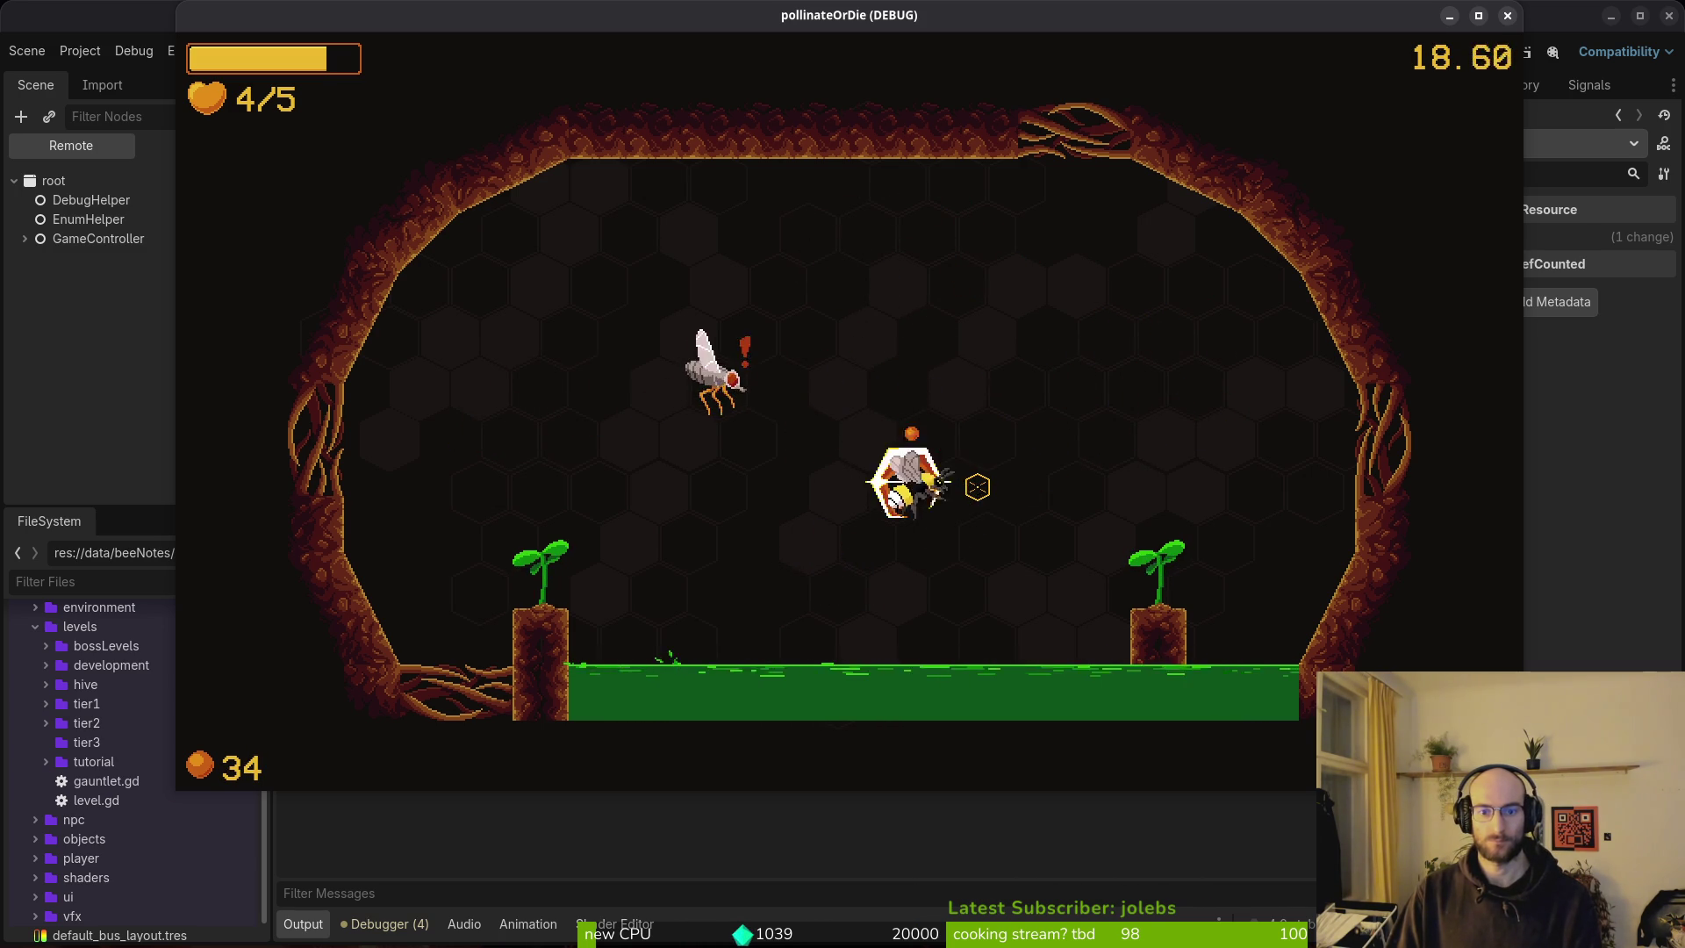
{"action": "key", "text": "space"}
{"action": "key", "text": "space"}
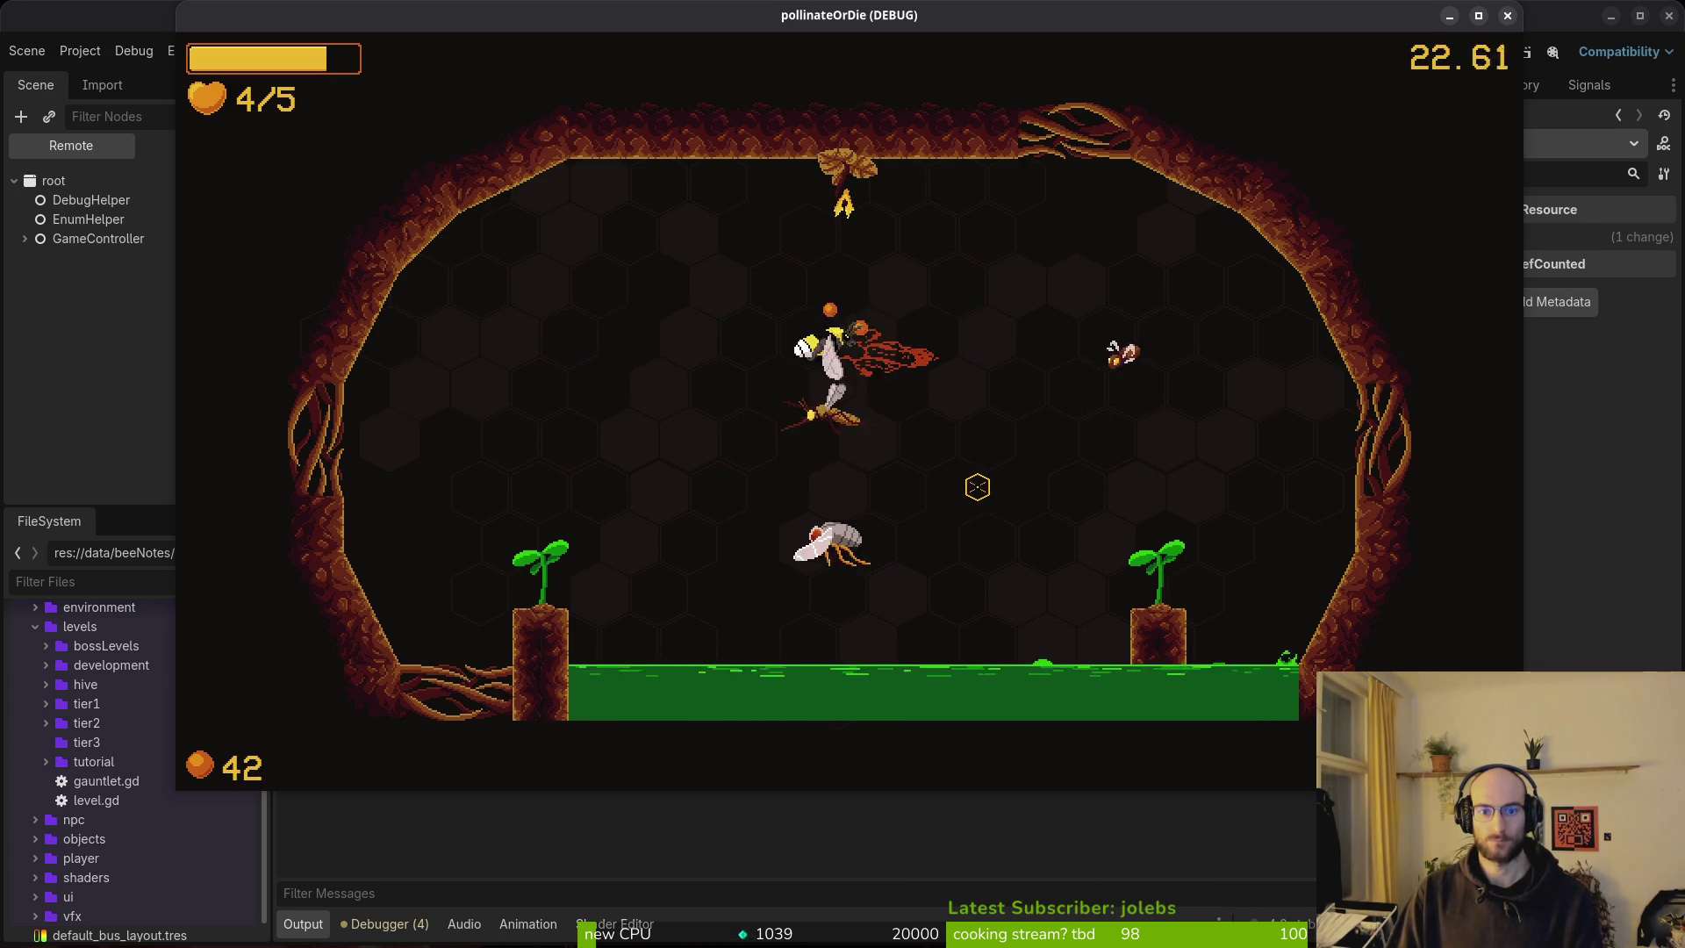
{"action": "key", "text": "space"}
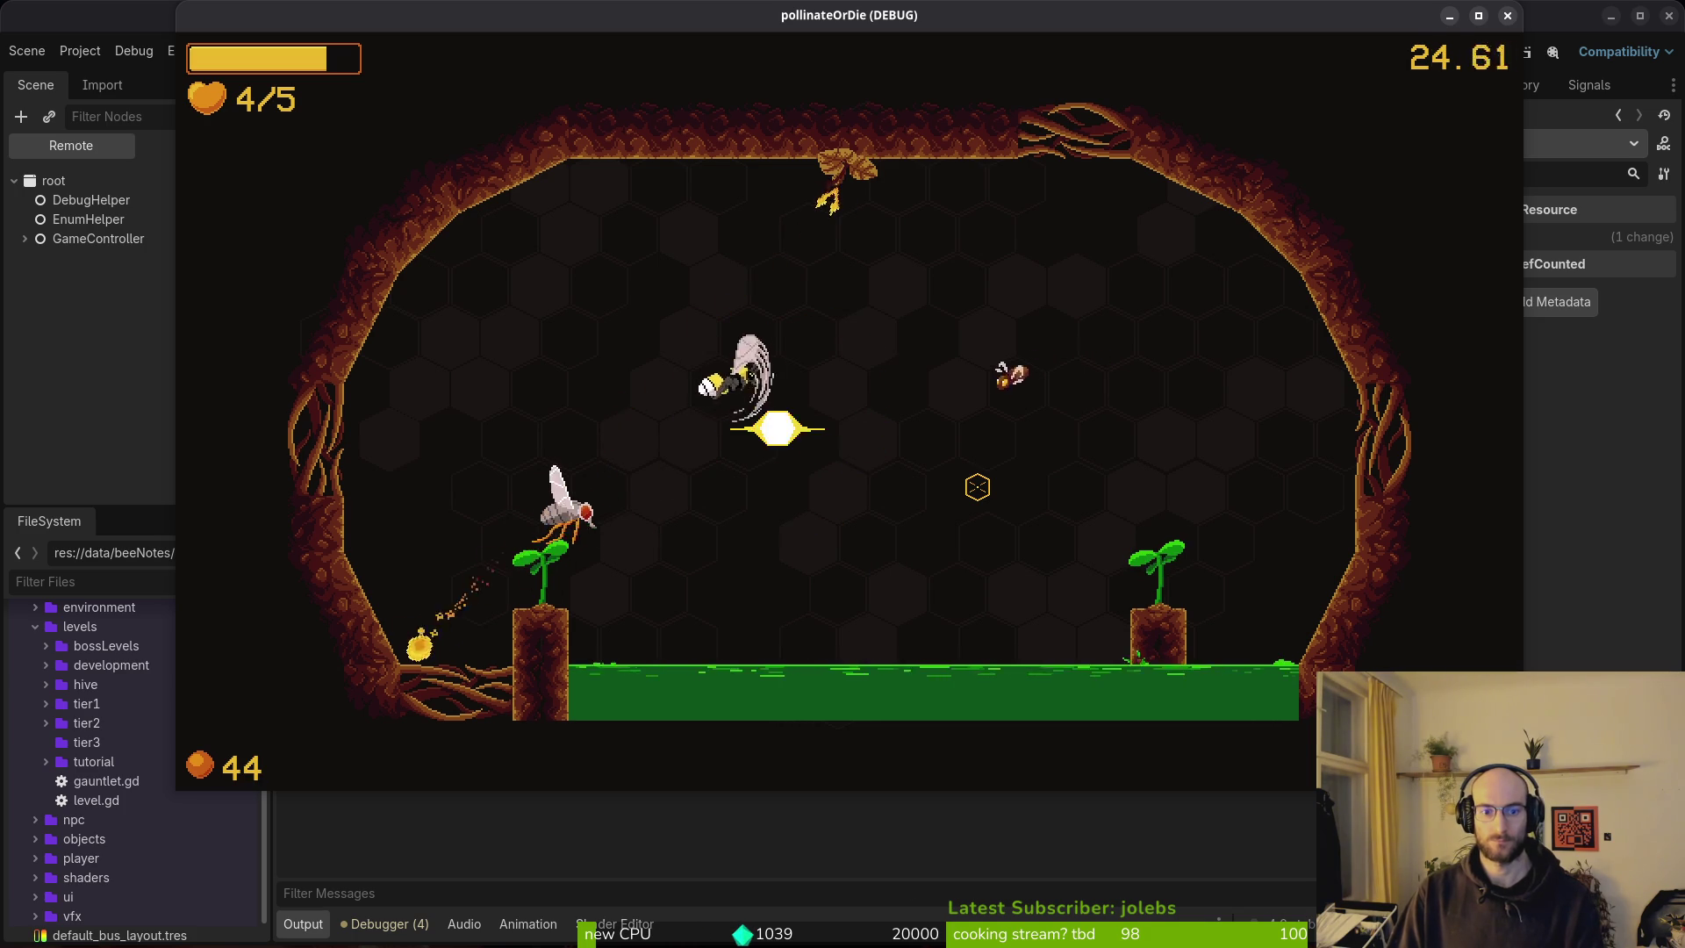
{"action": "key", "text": "space"}
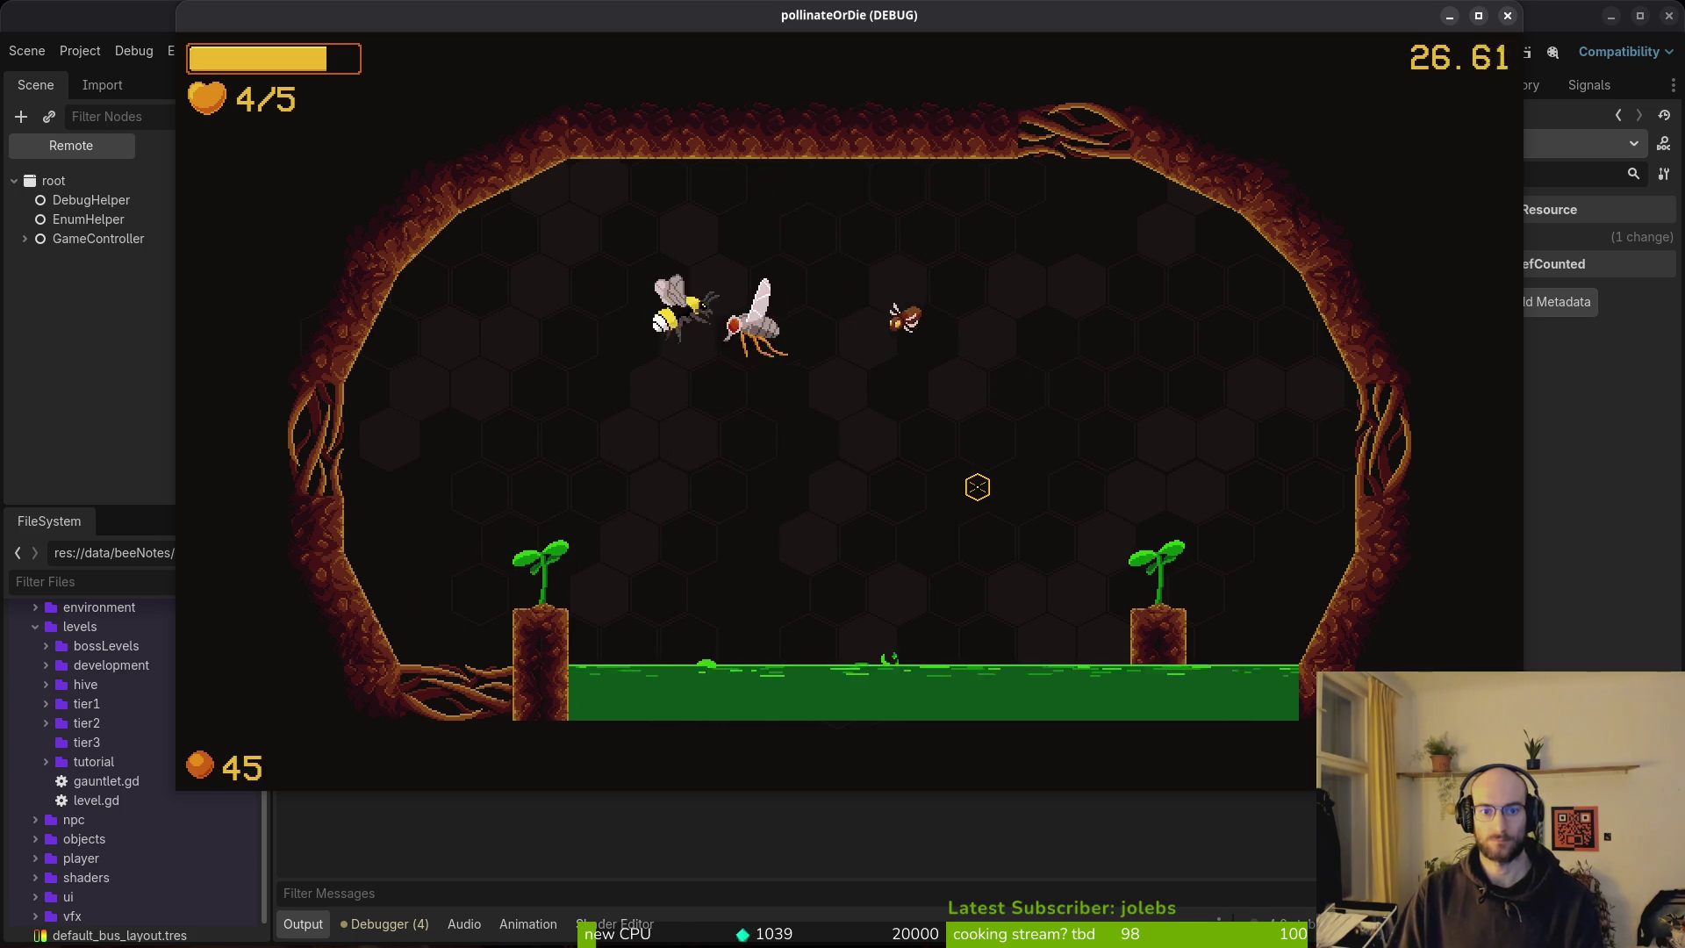
{"action": "key", "text": "space"}
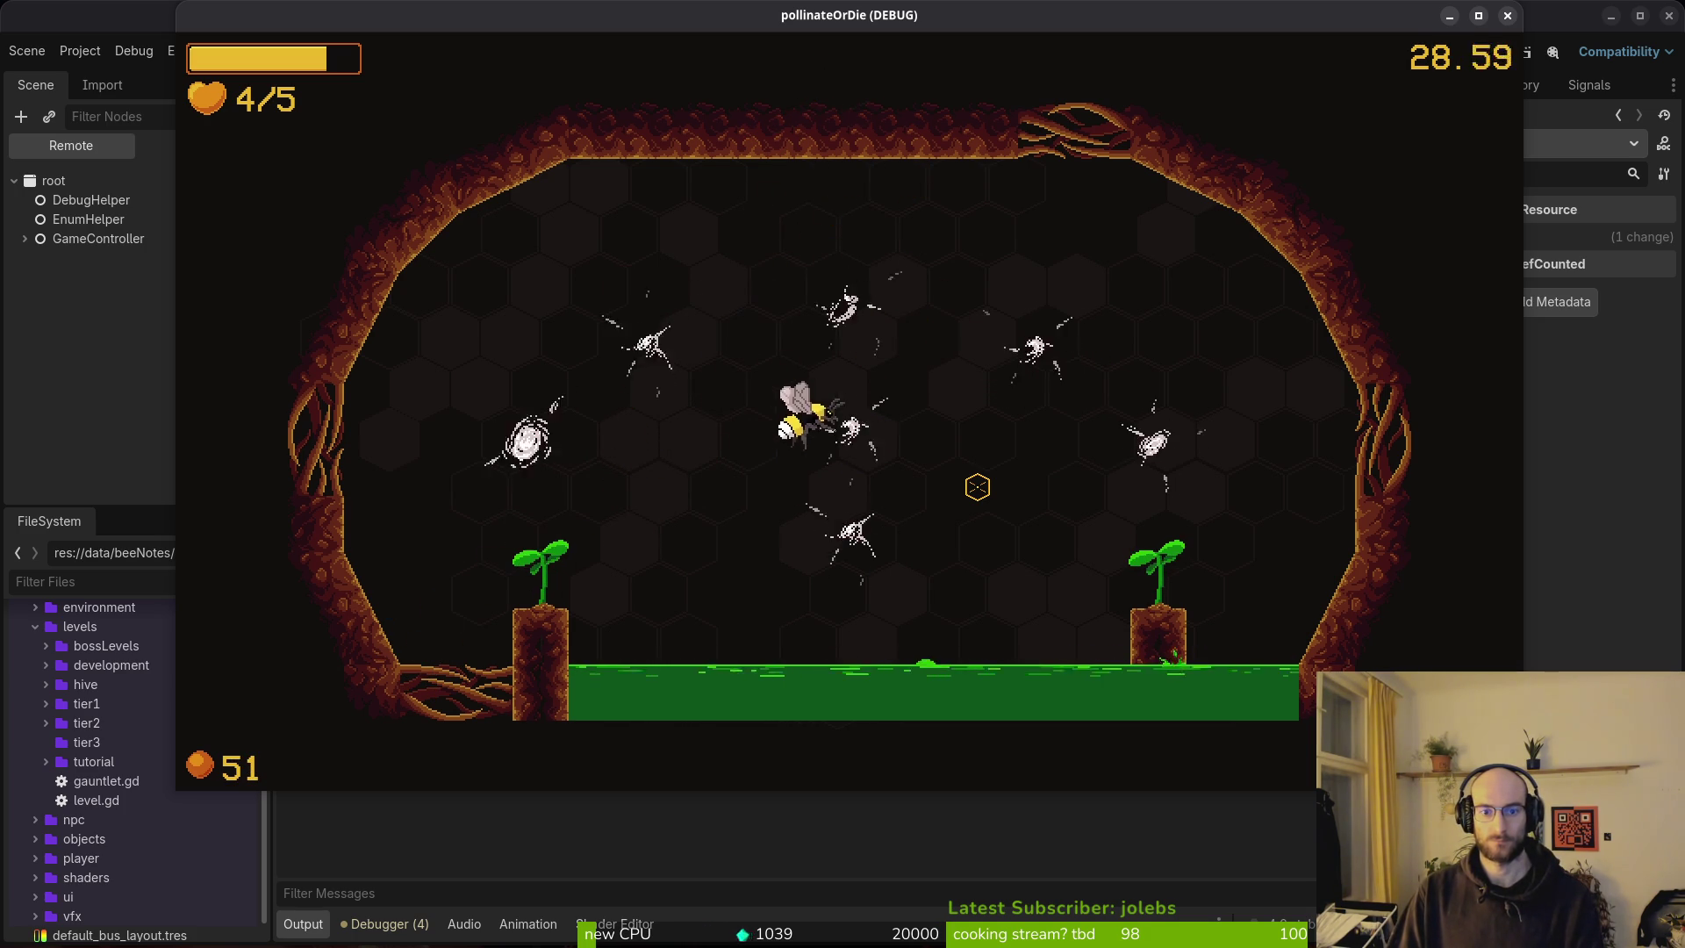
{"action": "key", "text": "space"}
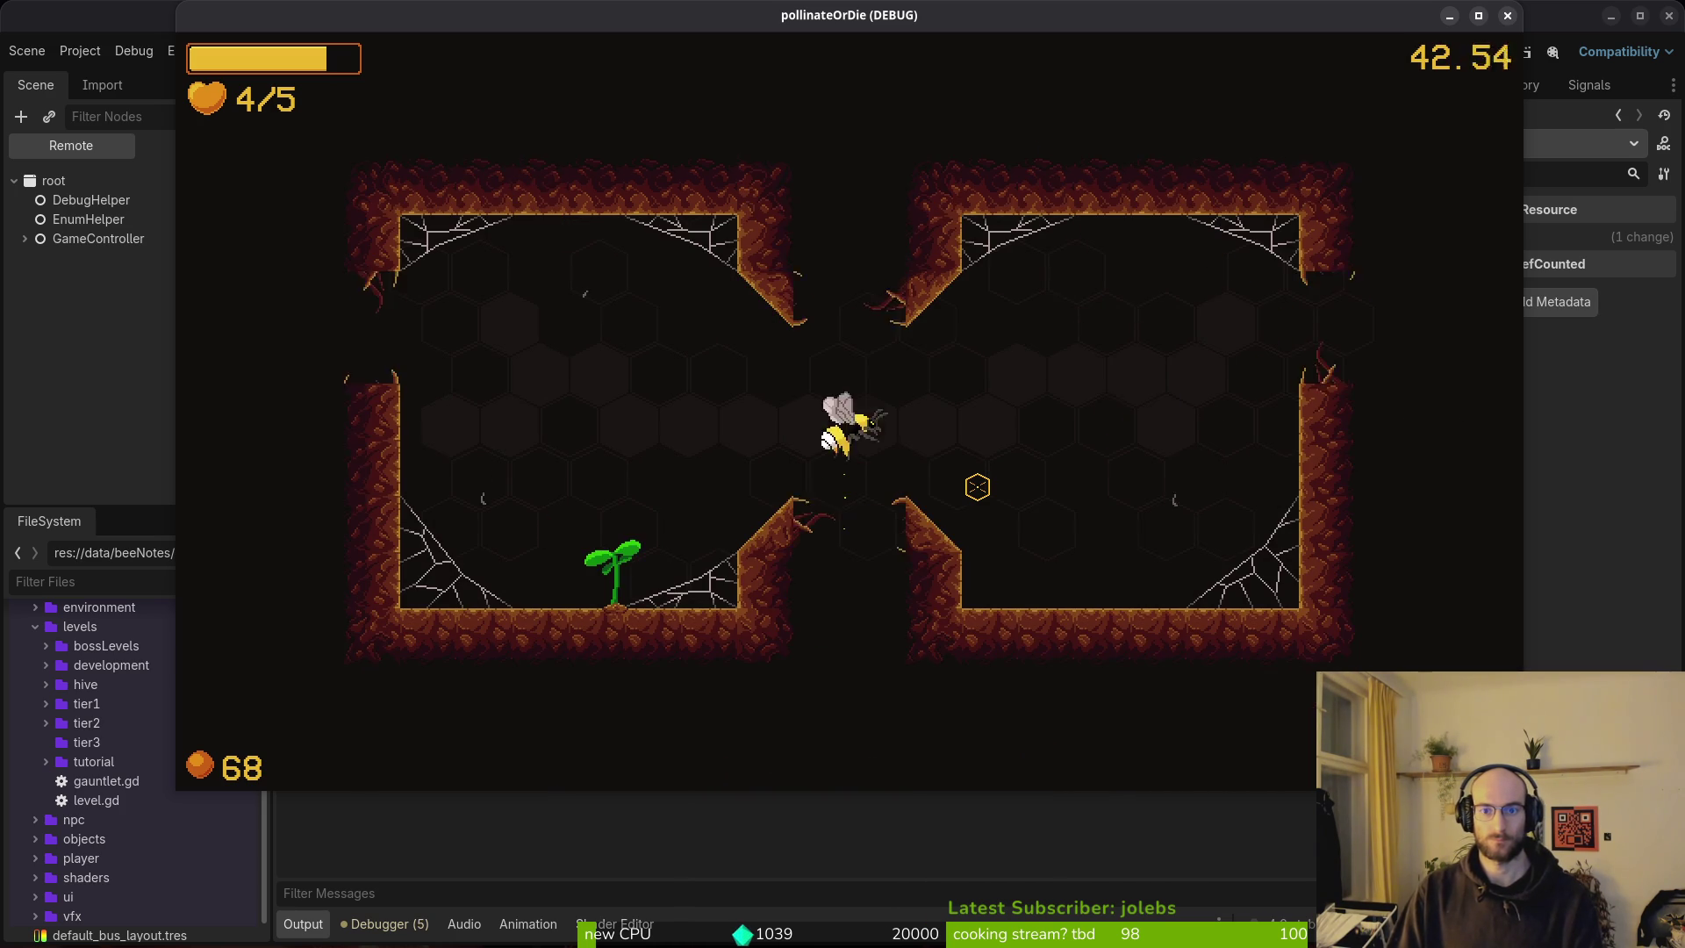
Load gauntlet level G1-1 from the debug level select and play it.
{"action": "key", "text": "Escape"}
{"action": "key", "text": "Right"}
{"action": "key", "text": "Down"}
{"action": "key", "text": "Return"}
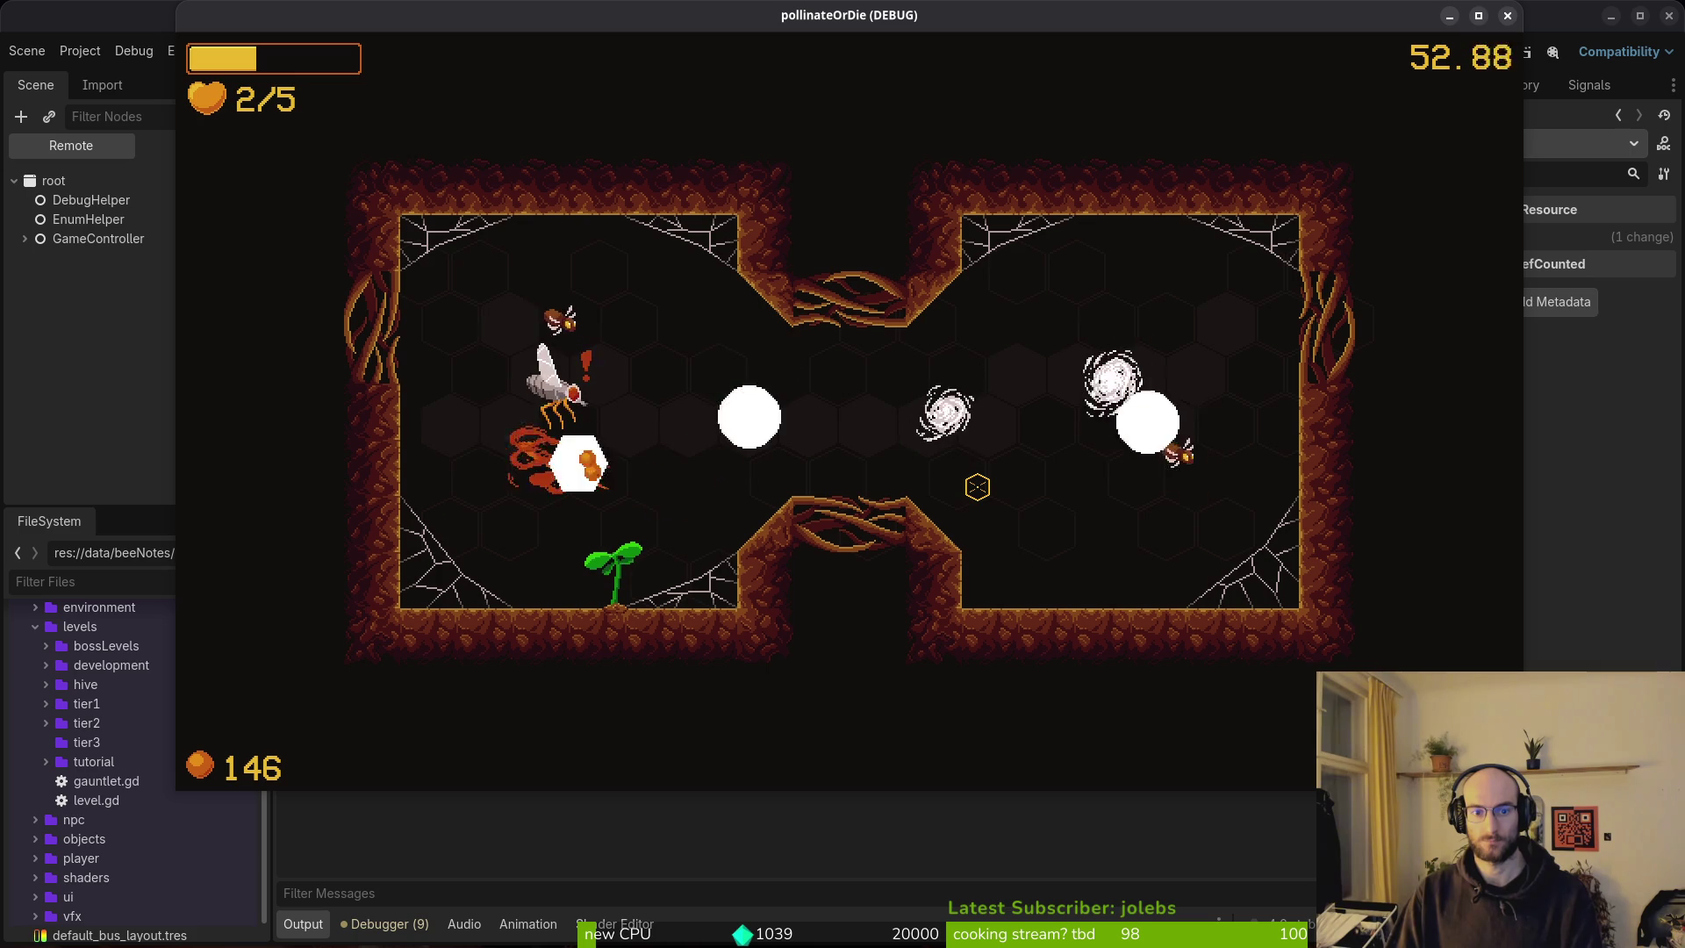
Pause, quit to the main menu with confirmation, and close the game window.
{"action": "key", "text": "Escape"}
{"action": "key", "text": "Down"}
{"action": "key", "text": "Down"}
{"action": "key", "text": "Down"}
{"action": "key", "text": "Return"}
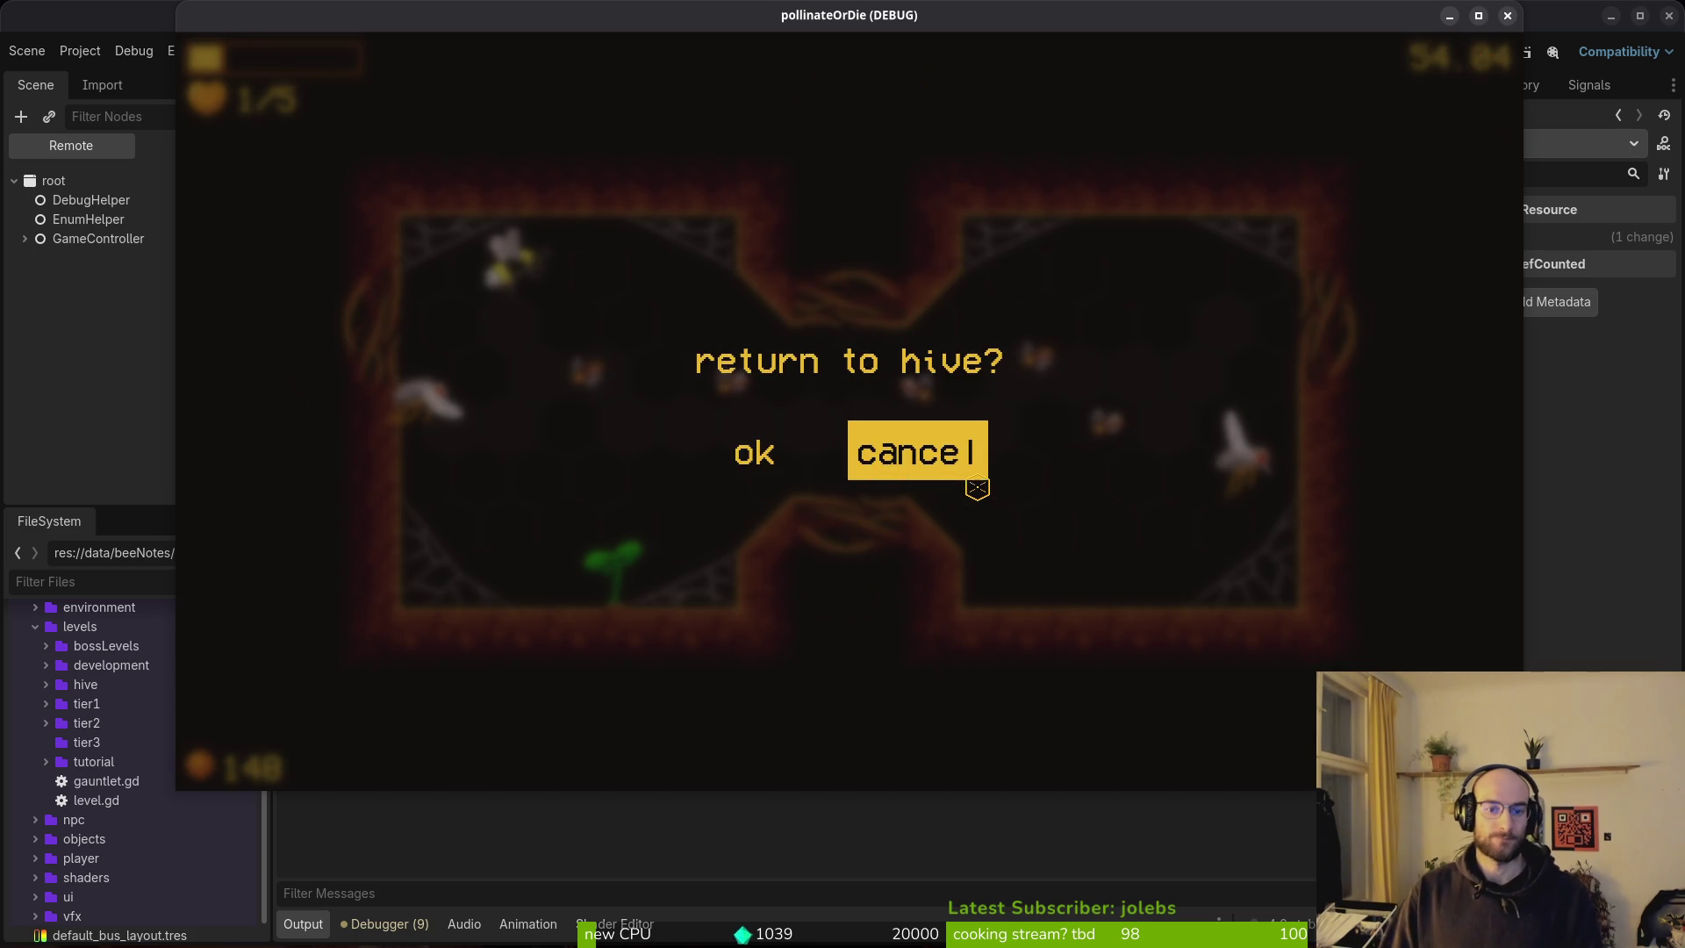
{"action": "key", "text": "Escape"}
{"action": "key", "text": "Escape"}
{"action": "key", "text": "Down"}
{"action": "key", "text": "Down"}
{"action": "key", "text": "Return"}
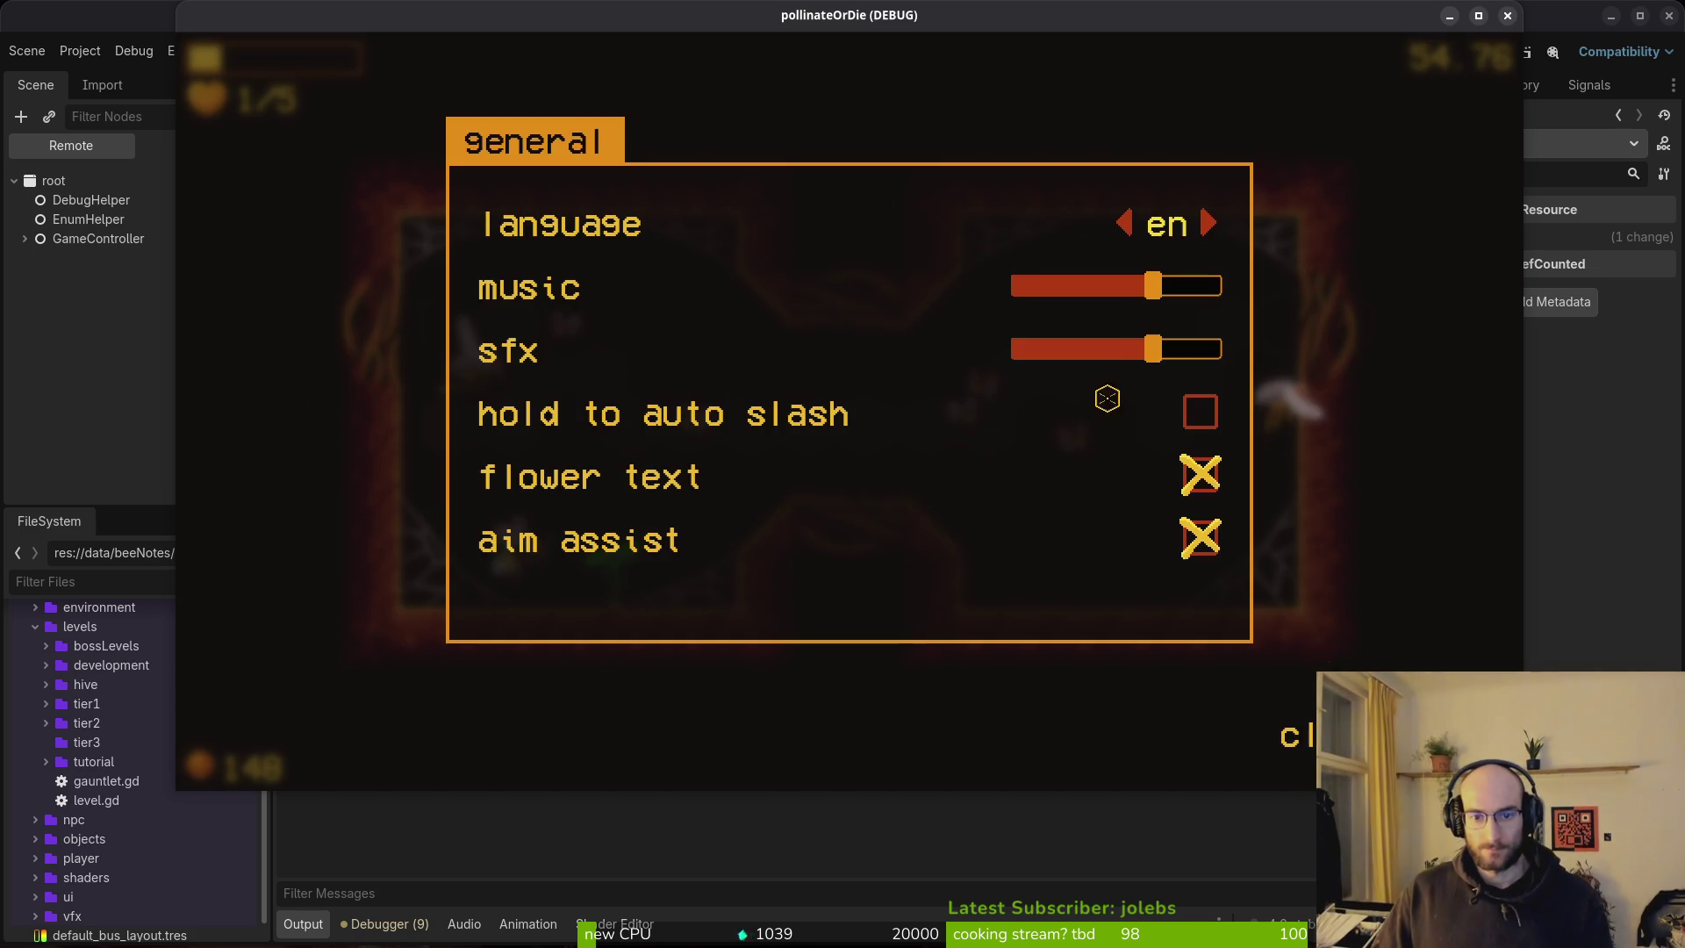
{"action": "scroll", "coordinate": [1140, 288], "scroll_direction": "down", "scroll_amount": 10}
{"action": "key", "text": "Escape"}
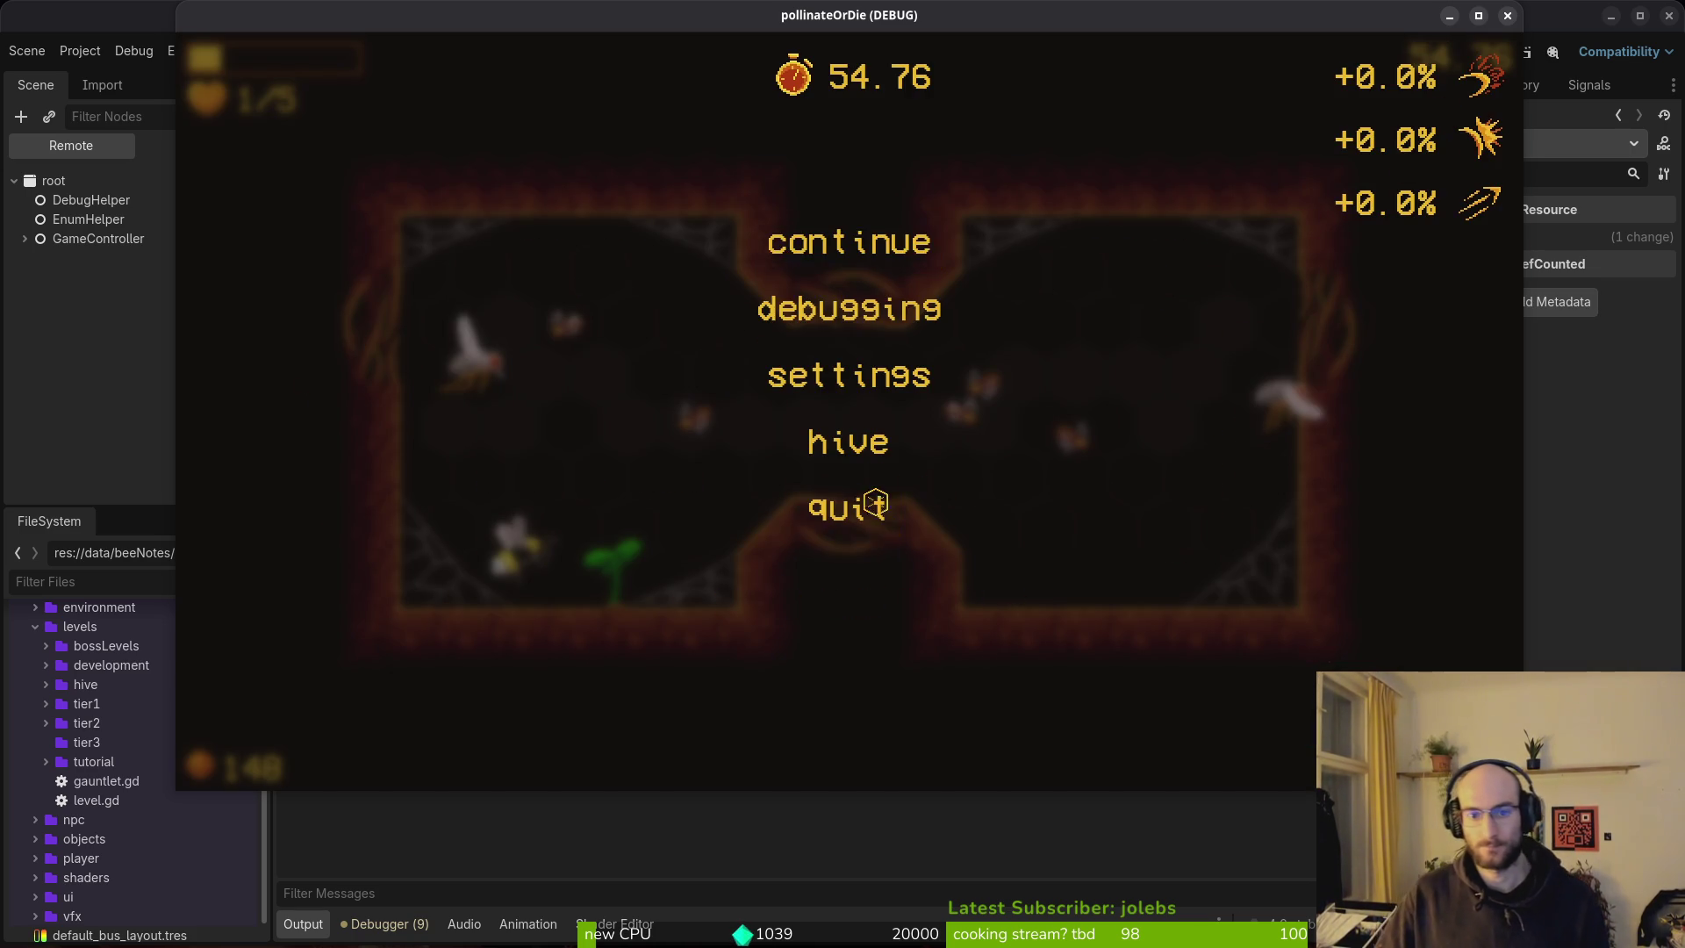
{"action": "left_click", "coordinate": [876, 518]}
{"action": "left_click", "coordinate": [744, 443]}
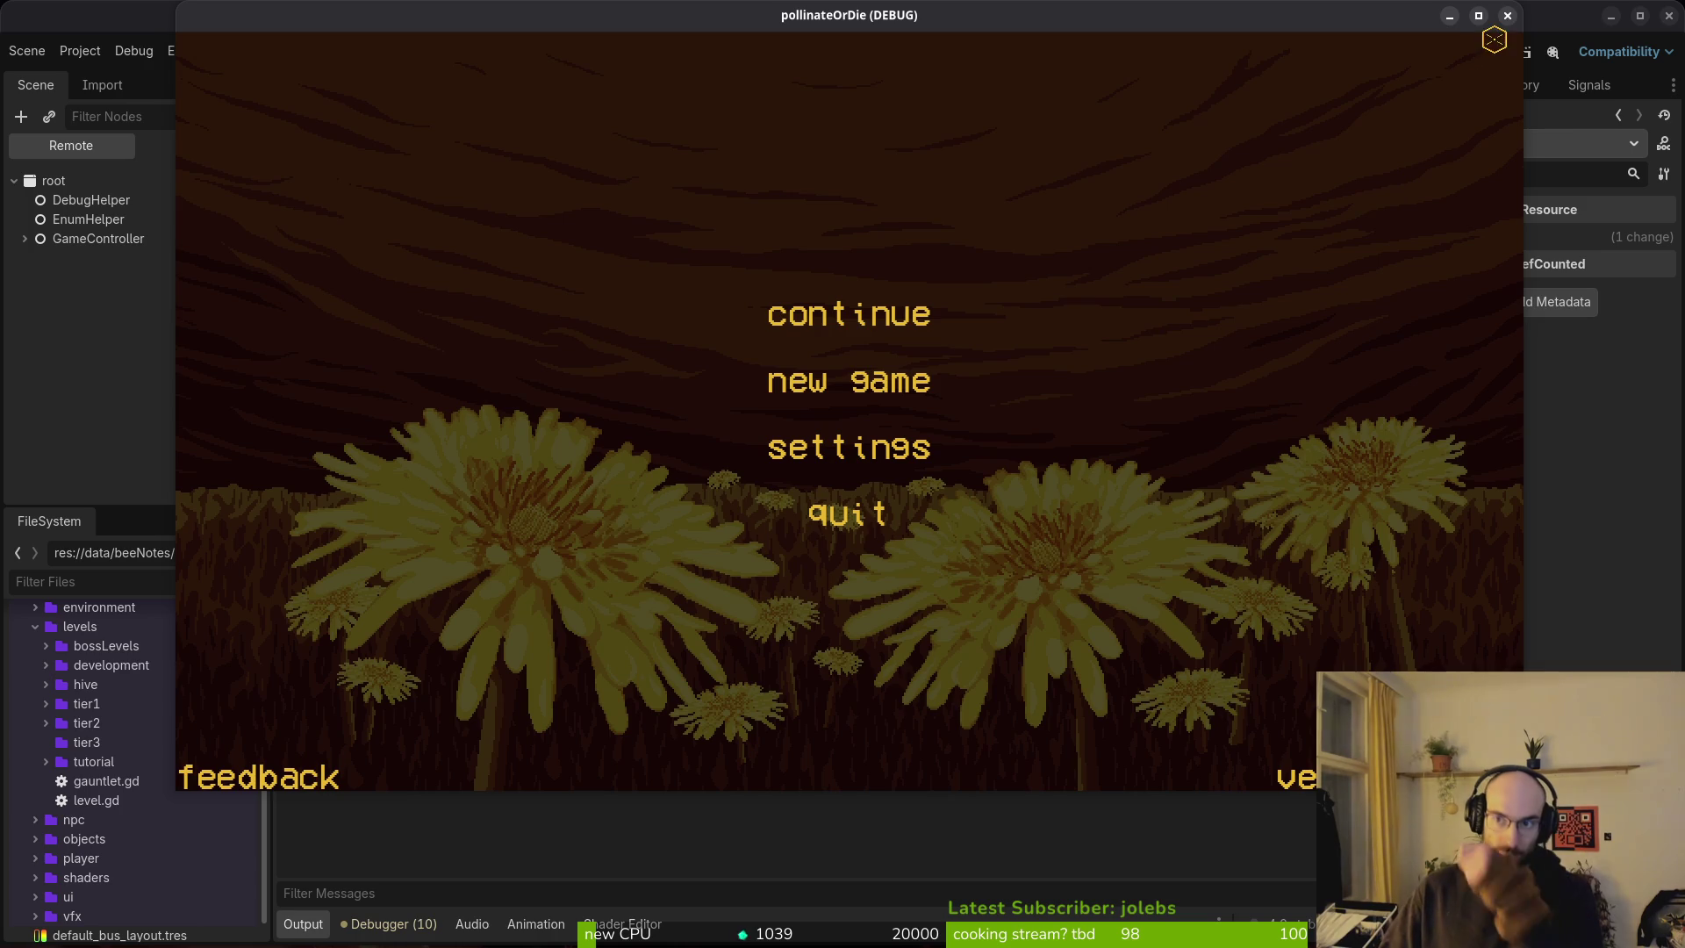
{"action": "left_click", "coordinate": [1507, 15]}
Stage the level.gd change in tig from the terminal.
{"action": "key", "text": "alt+Tab"}
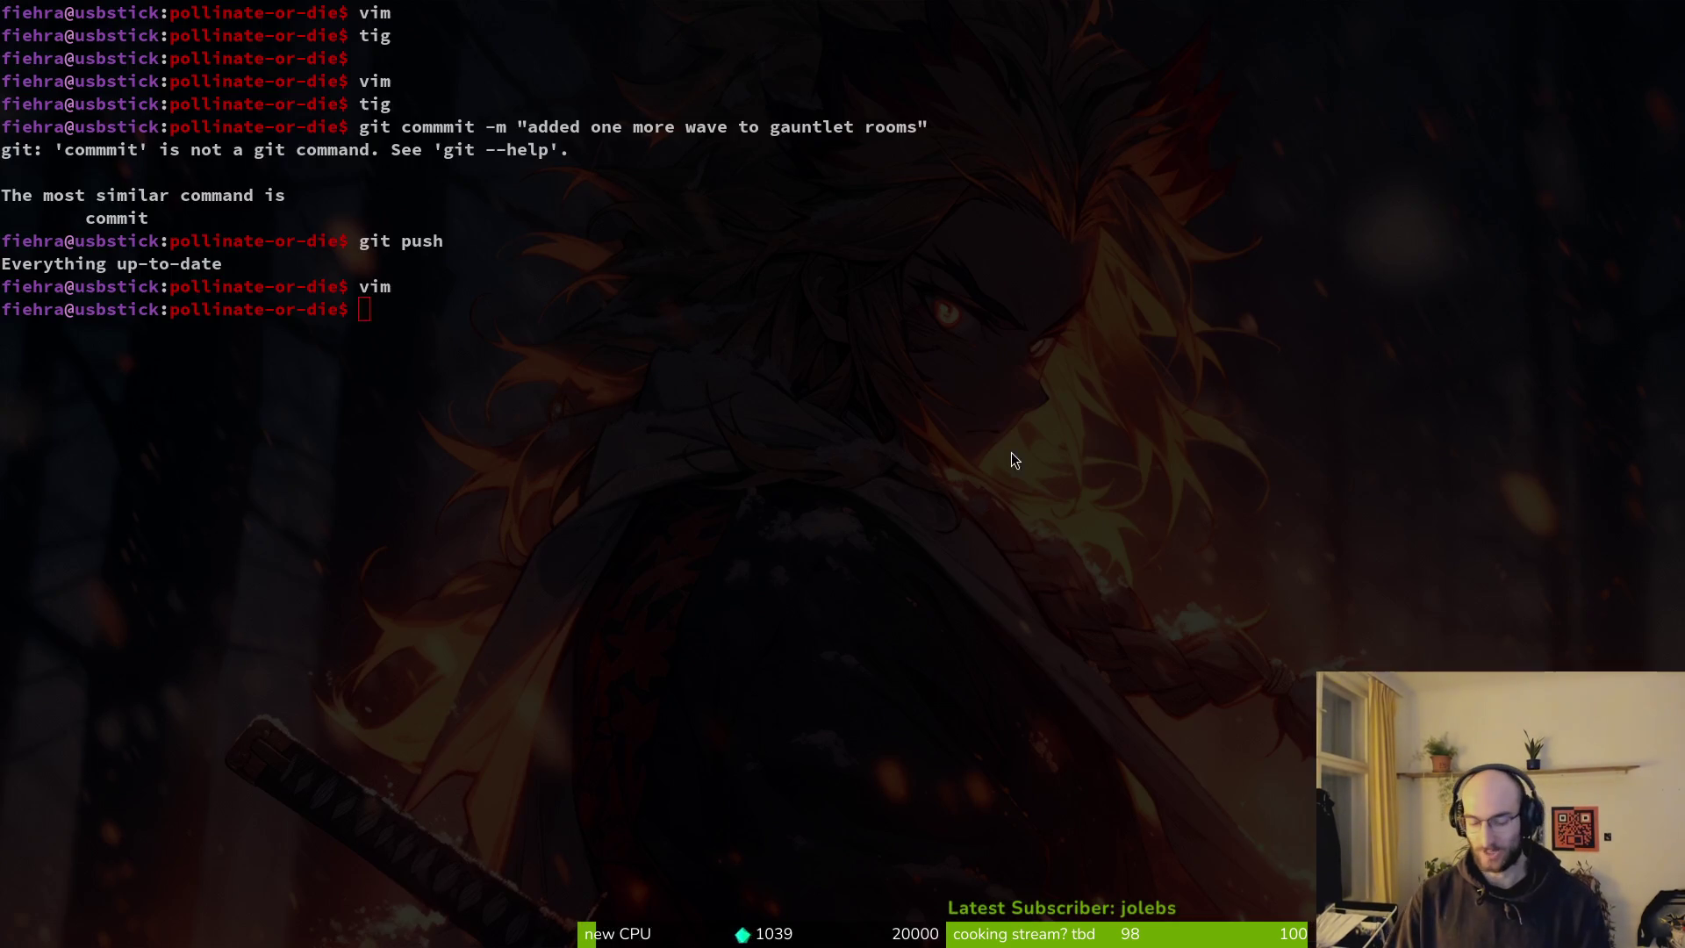
{"action": "type", "text": "rtig"}
{"action": "key", "text": "Return"}
{"action": "type", "text": "s"}
{"action": "key", "text": "BackSpace"}
{"action": "type", "text": "tig"}
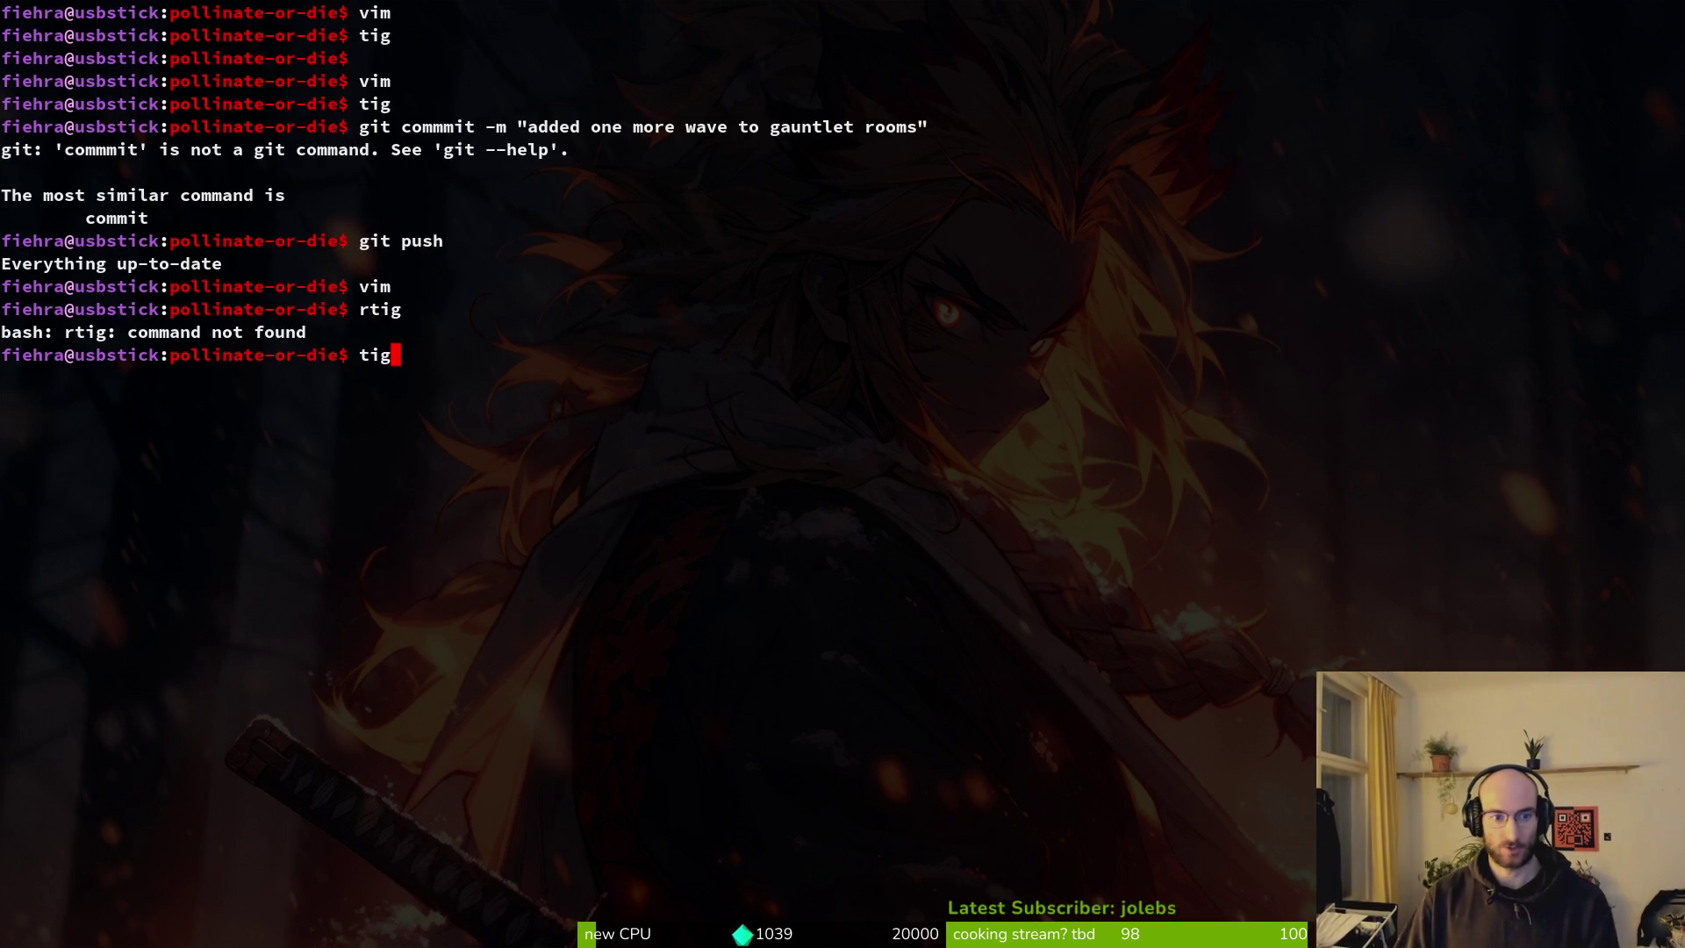
{"action": "key", "text": "Return"}
{"action": "key", "text": "s"}
{"action": "key", "text": "Down"}
{"action": "key", "text": "Down"}
{"action": "key", "text": "Down"}
{"action": "key", "text": "u"}
{"action": "key", "text": "Return"}
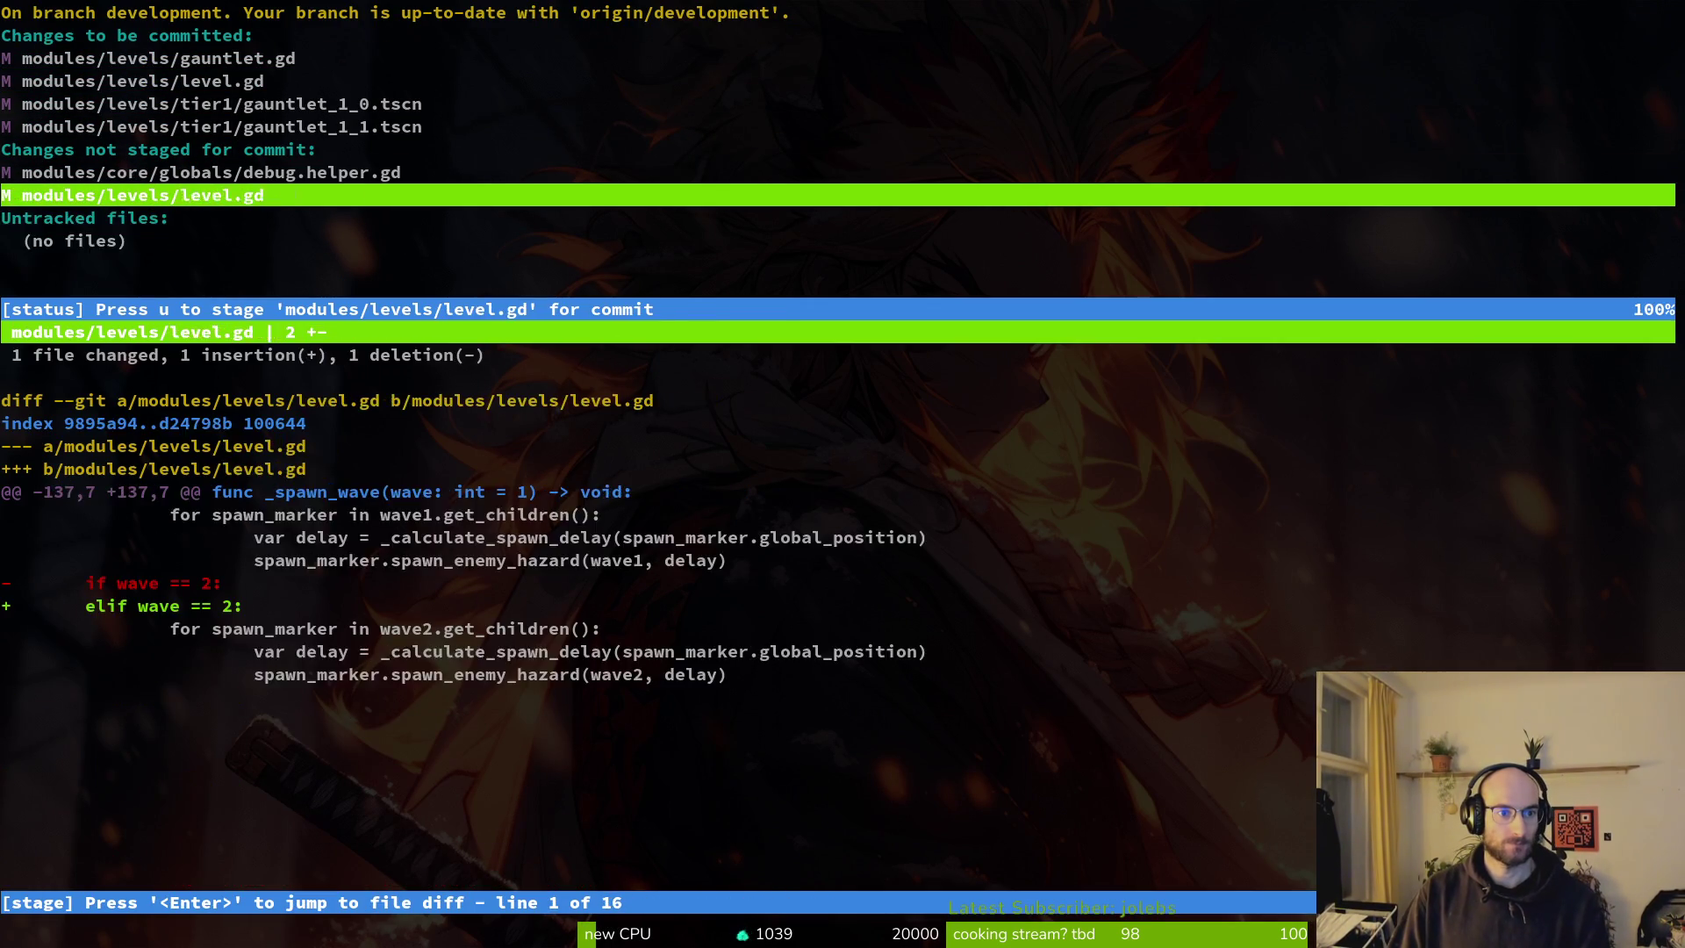
{"action": "key", "text": "q"}
{"action": "key", "text": "q"}
Check the staged files and run git commit with message 'debugged gauntlets rooms'.
{"action": "type", "text": "git coomi"}
{"action": "key", "text": "BackSpace"}
{"action": "key", "text": "BackSpace"}
{"action": "key", "text": "BackSpace"}
{"action": "type", "text": "mmit ;"}
{"action": "key", "text": "BackSpace"}
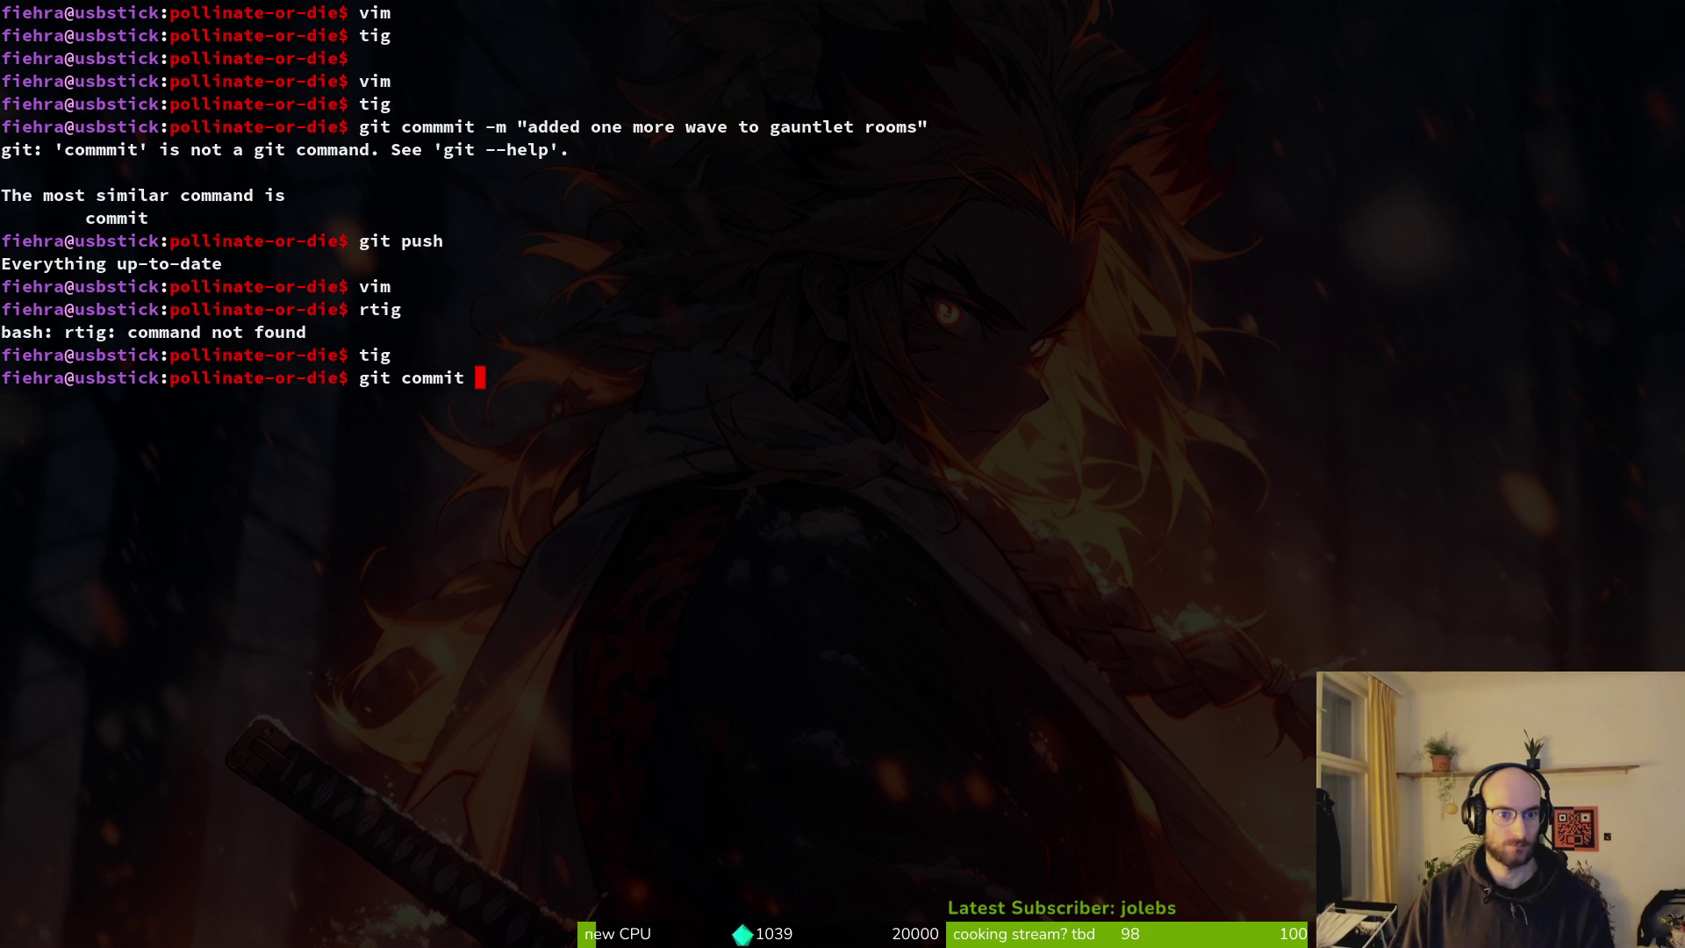
{"action": "type", "text": "\""}
{"action": "key", "text": "super+Return"}
{"action": "type", "text": "tig"}
{"action": "key", "text": "Return"}
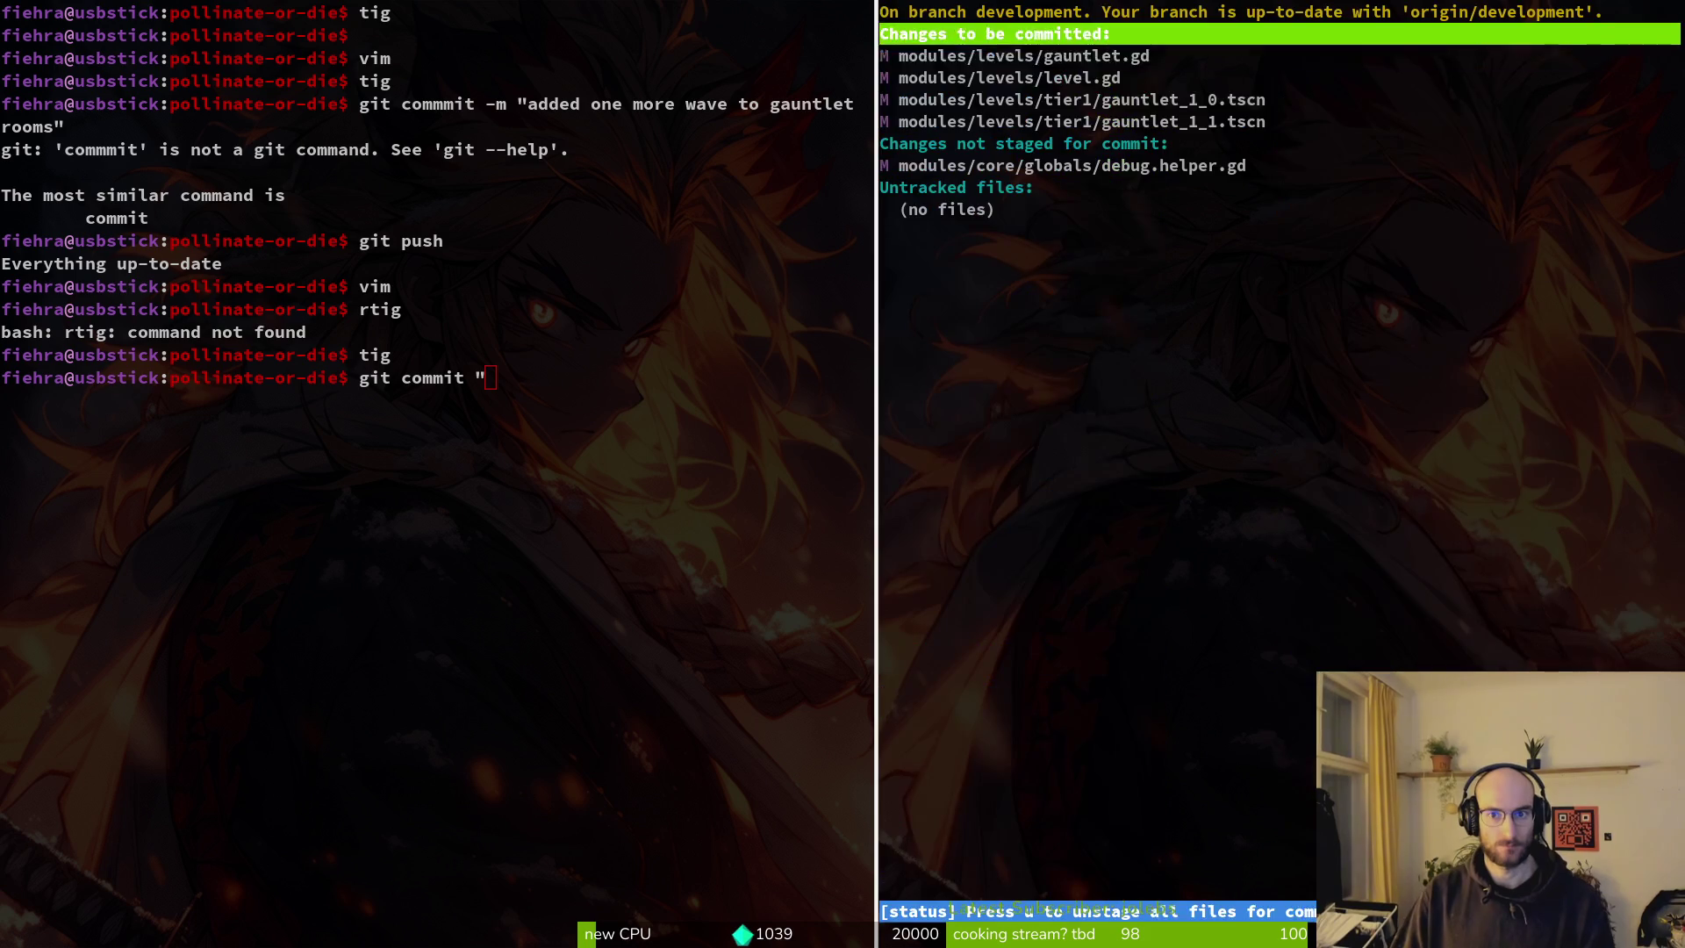
{"action": "key", "text": "Down"}
{"action": "key", "text": "Down"}
{"action": "key", "text": "Down"}
{"action": "key", "text": "q"}
{"action": "key", "text": "ctrl+d"}
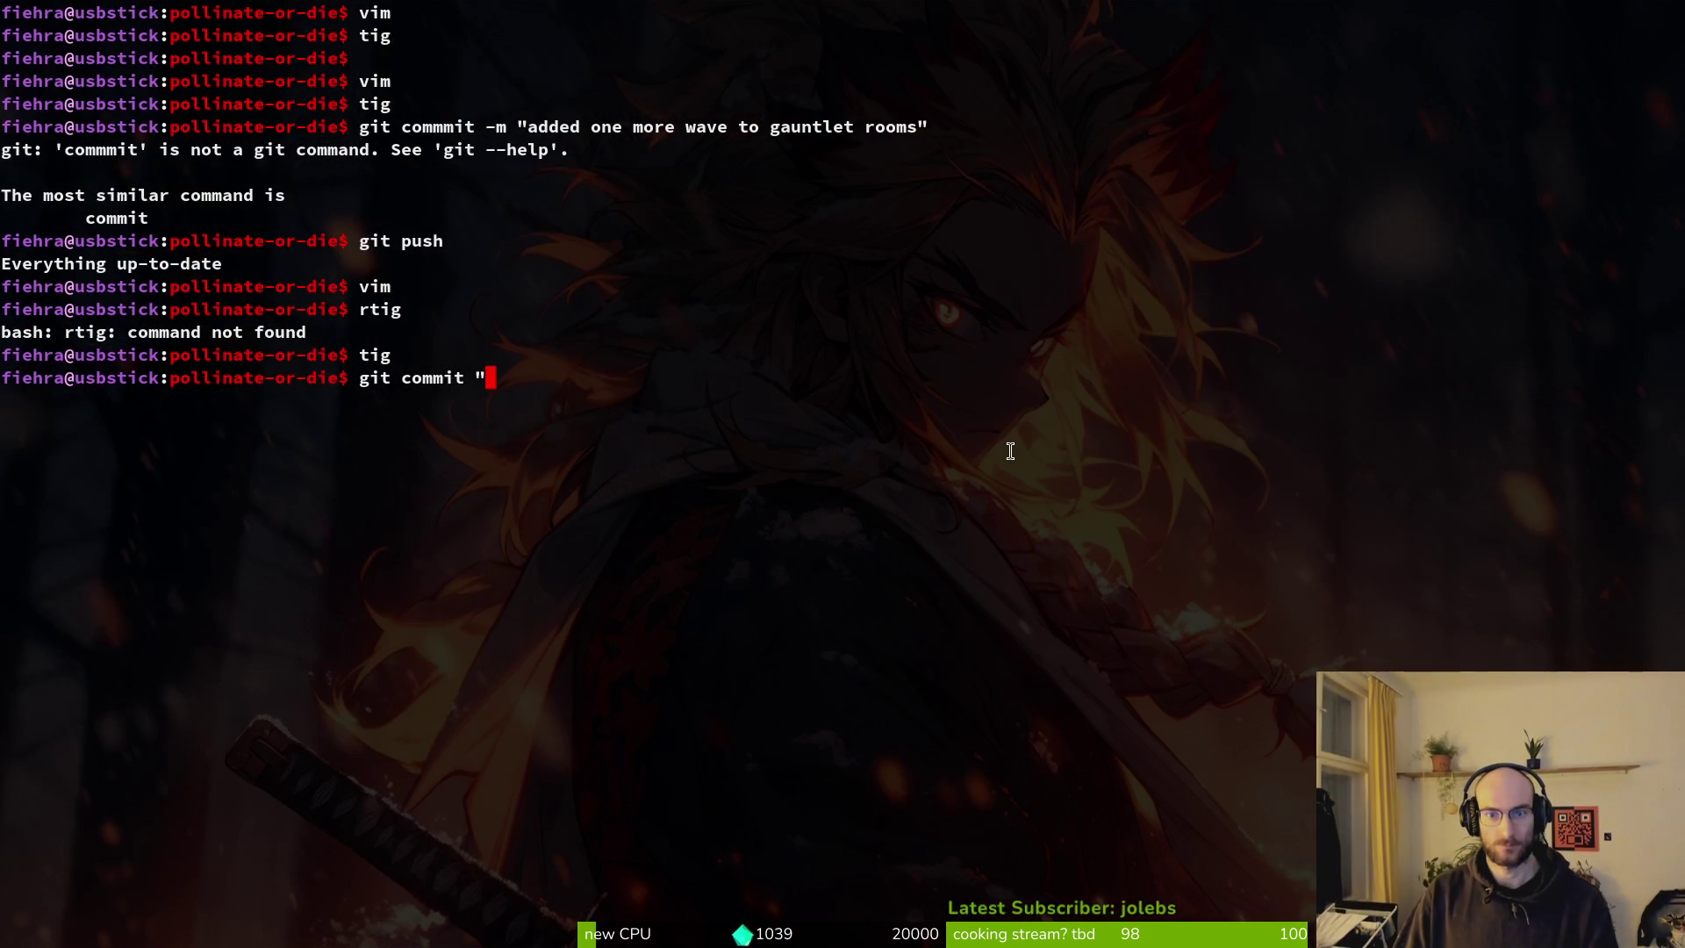
{"action": "type", "text": "debugged g"}
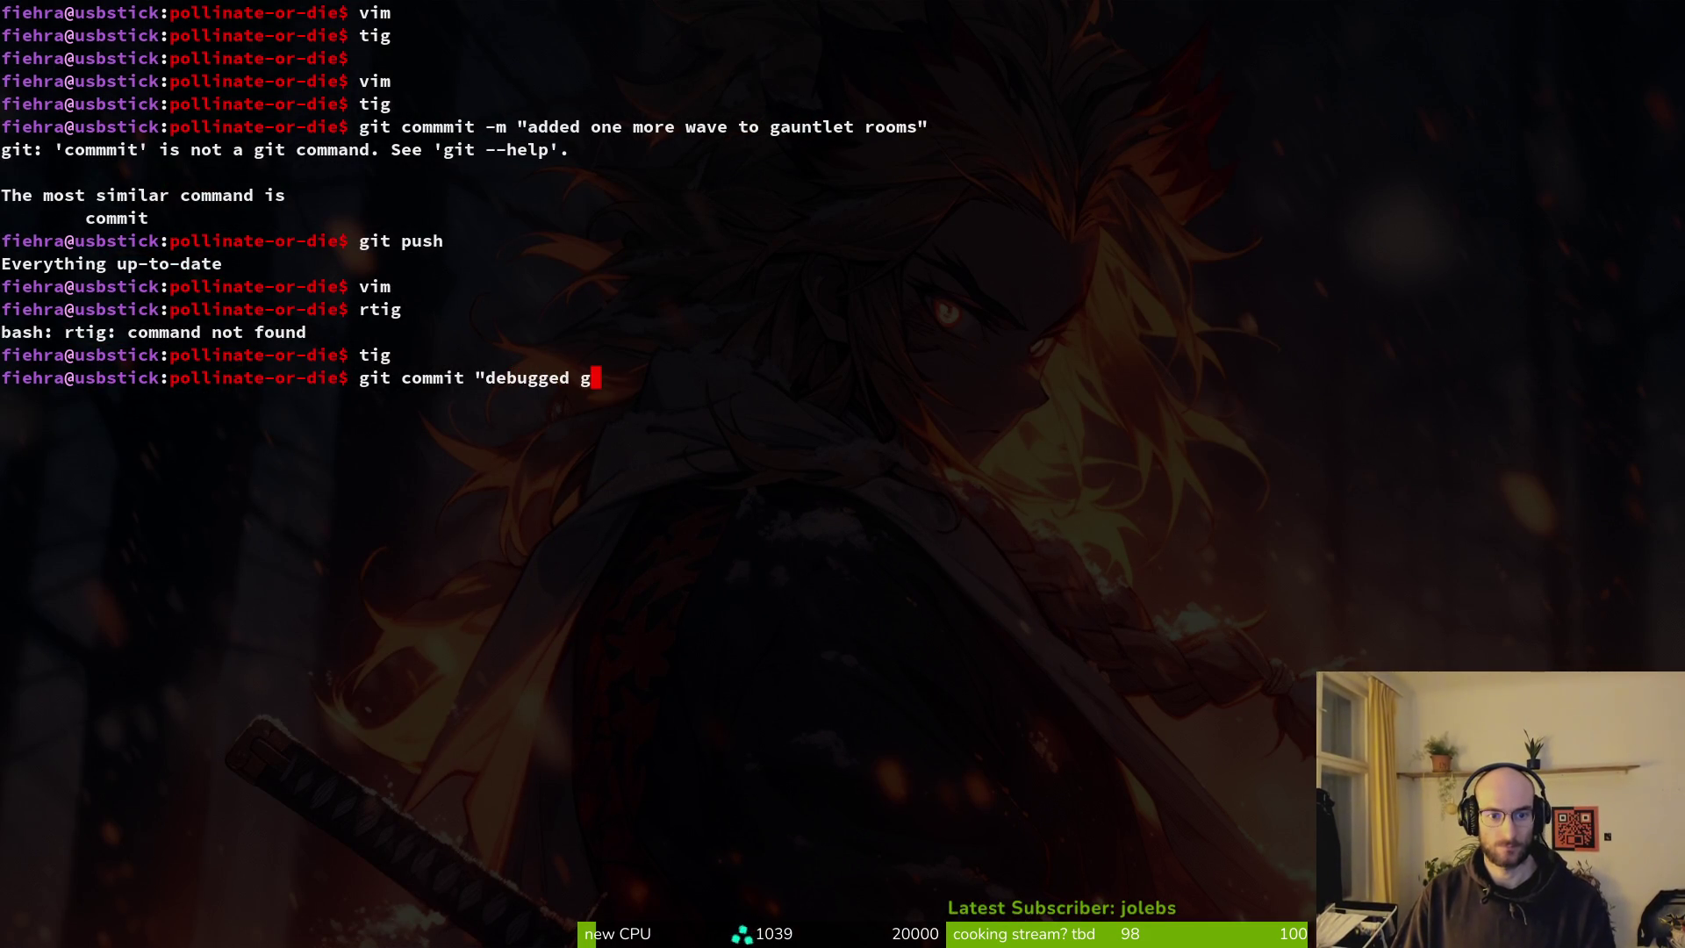
{"action": "type", "text": "auntlets rooms\""}
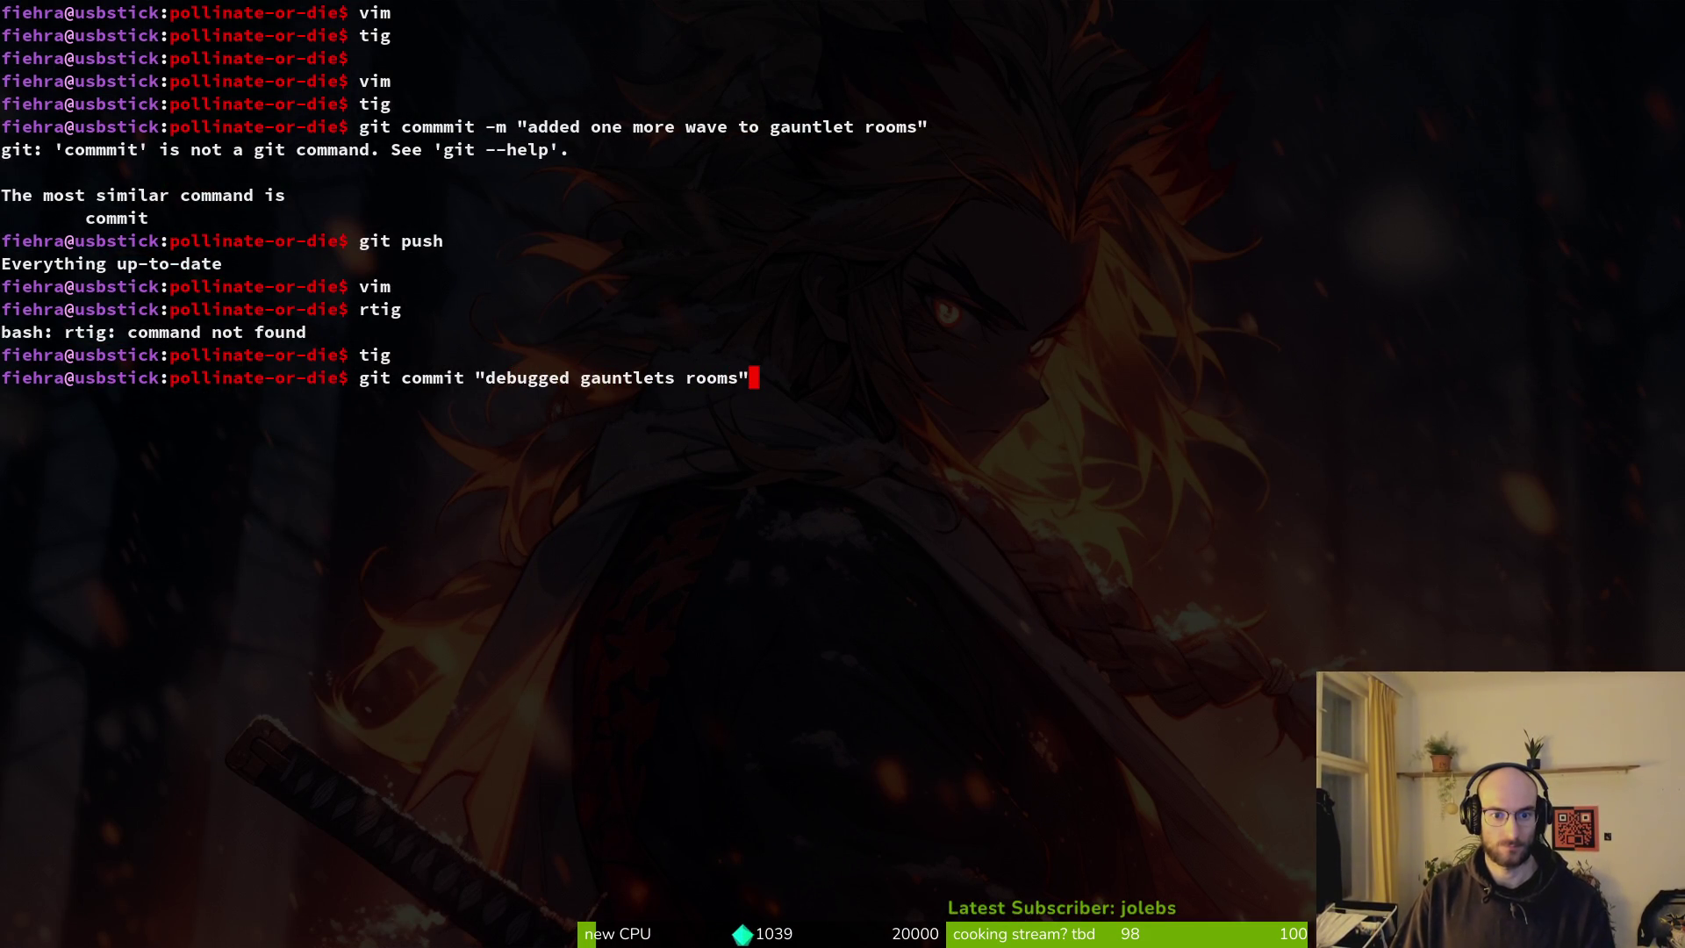
{"action": "key", "text": "Return"}
Push the commits to the remote with git push.
{"action": "type", "text": "git psh"}
{"action": "key", "text": "Return"}
{"action": "type", "text": "git push"}
{"action": "key", "text": "Return"}
{"action": "key", "text": "alt+Tab"}
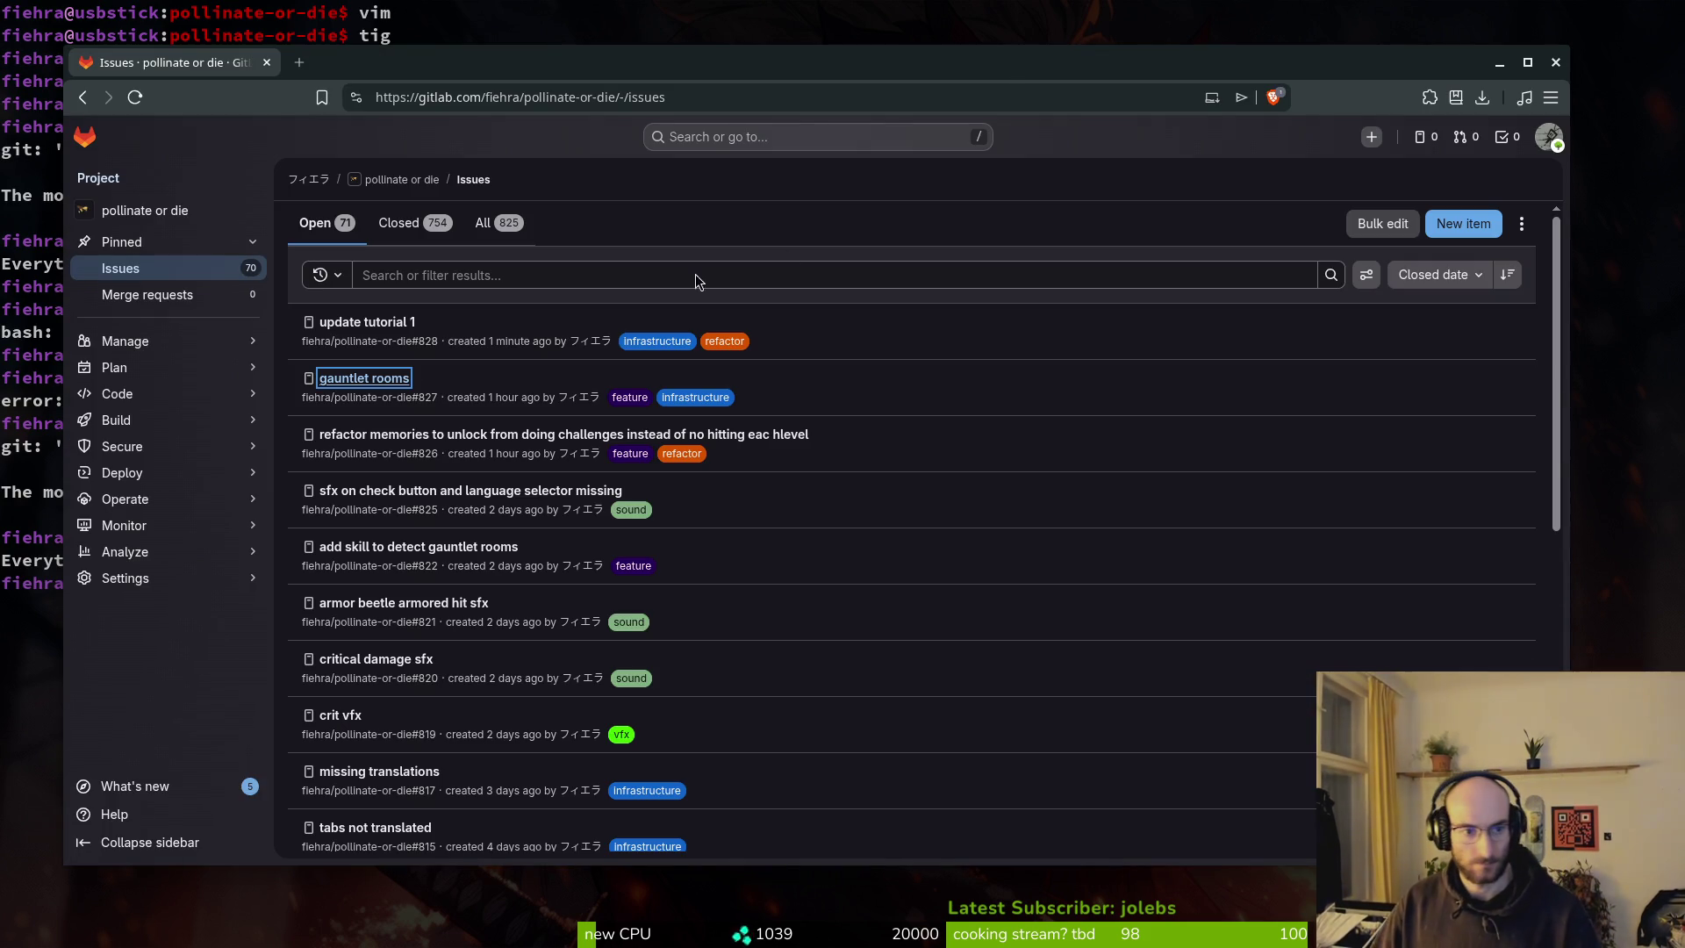
Open issue #827 'gauntlet rooms' and close it from its Activity section.
{"action": "left_click", "coordinate": [348, 378]}
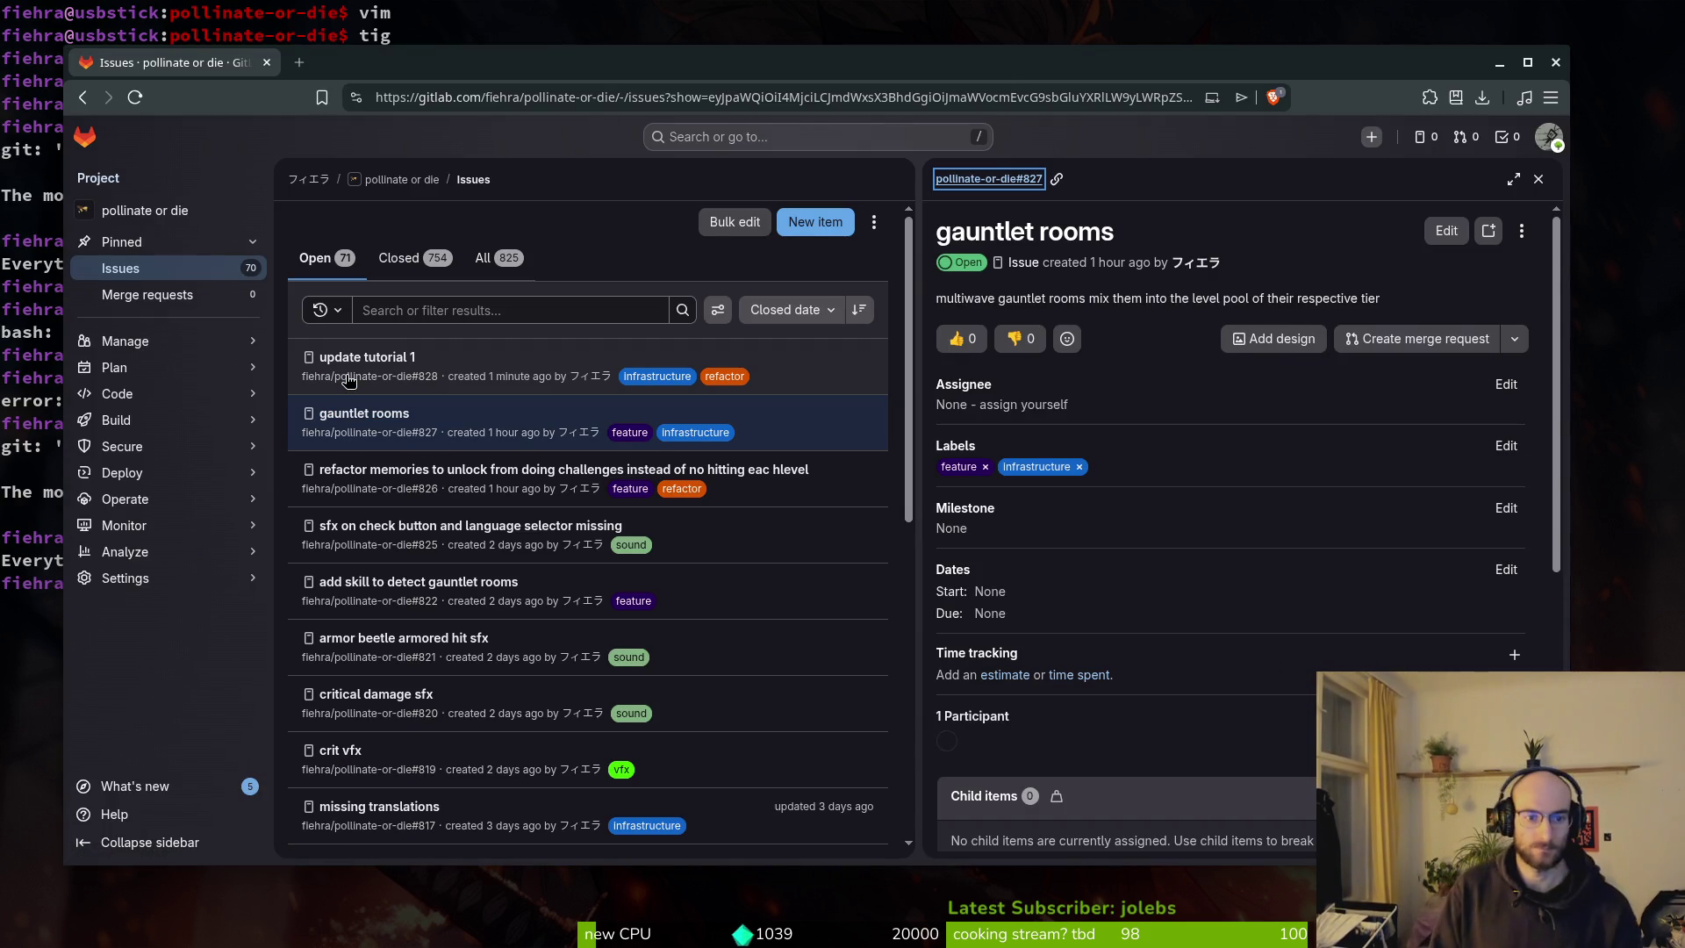
{"action": "scroll", "coordinate": [1162, 725], "scroll_direction": "down", "scroll_amount": 5}
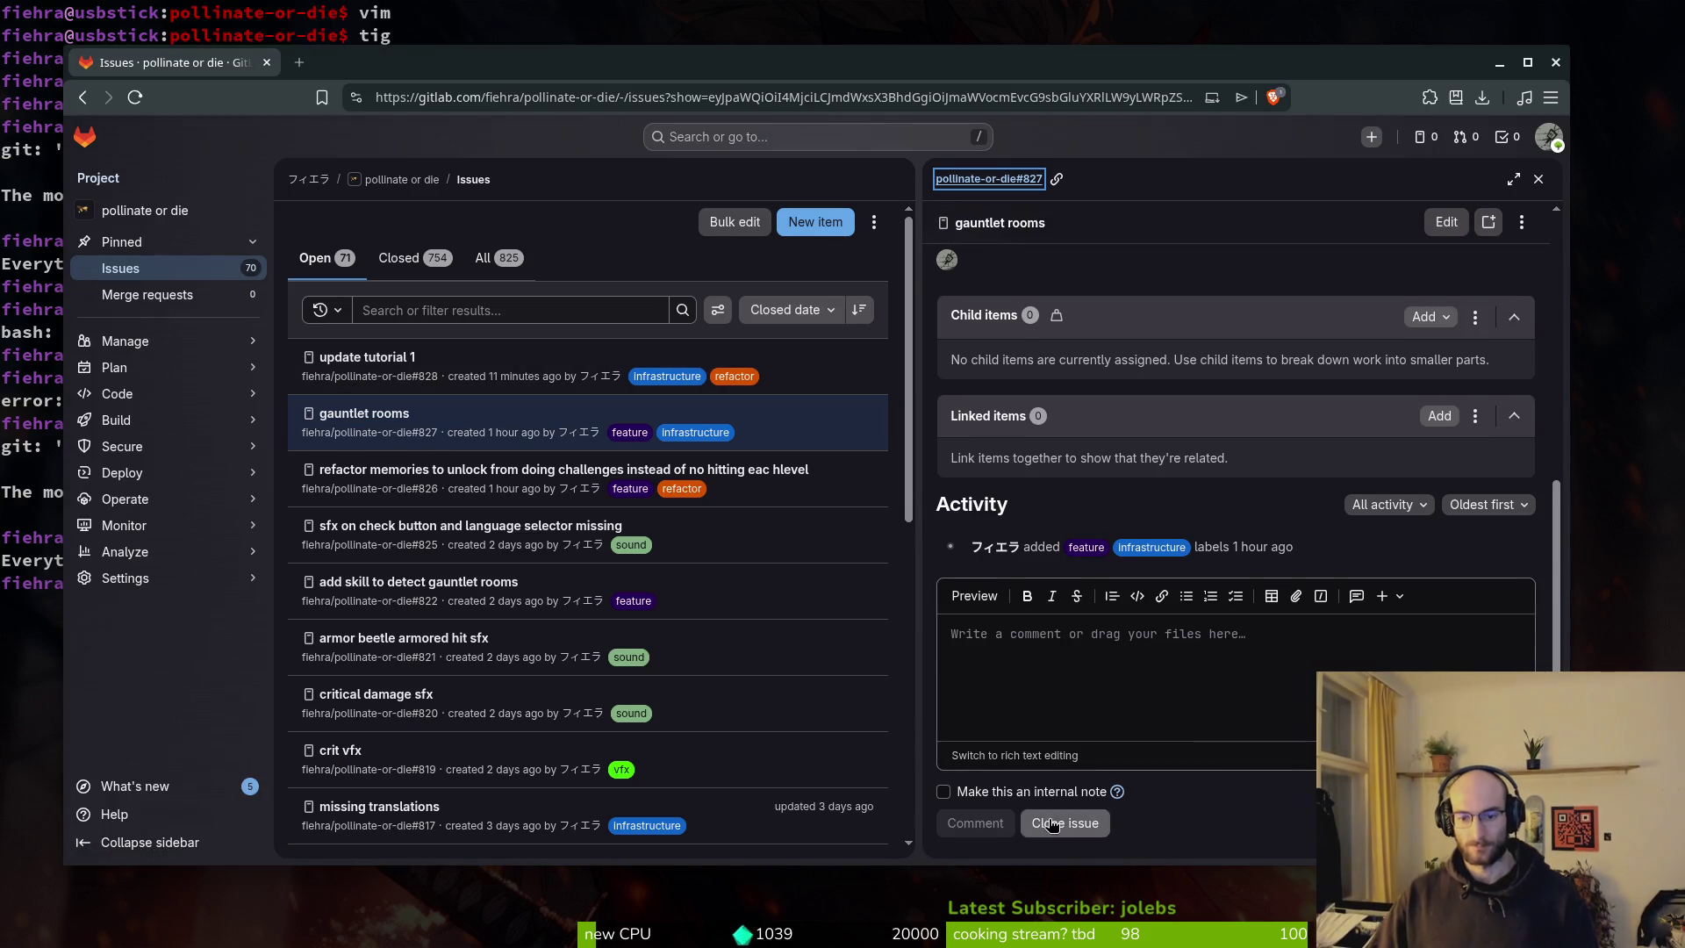
{"action": "left_click", "coordinate": [1062, 821]}
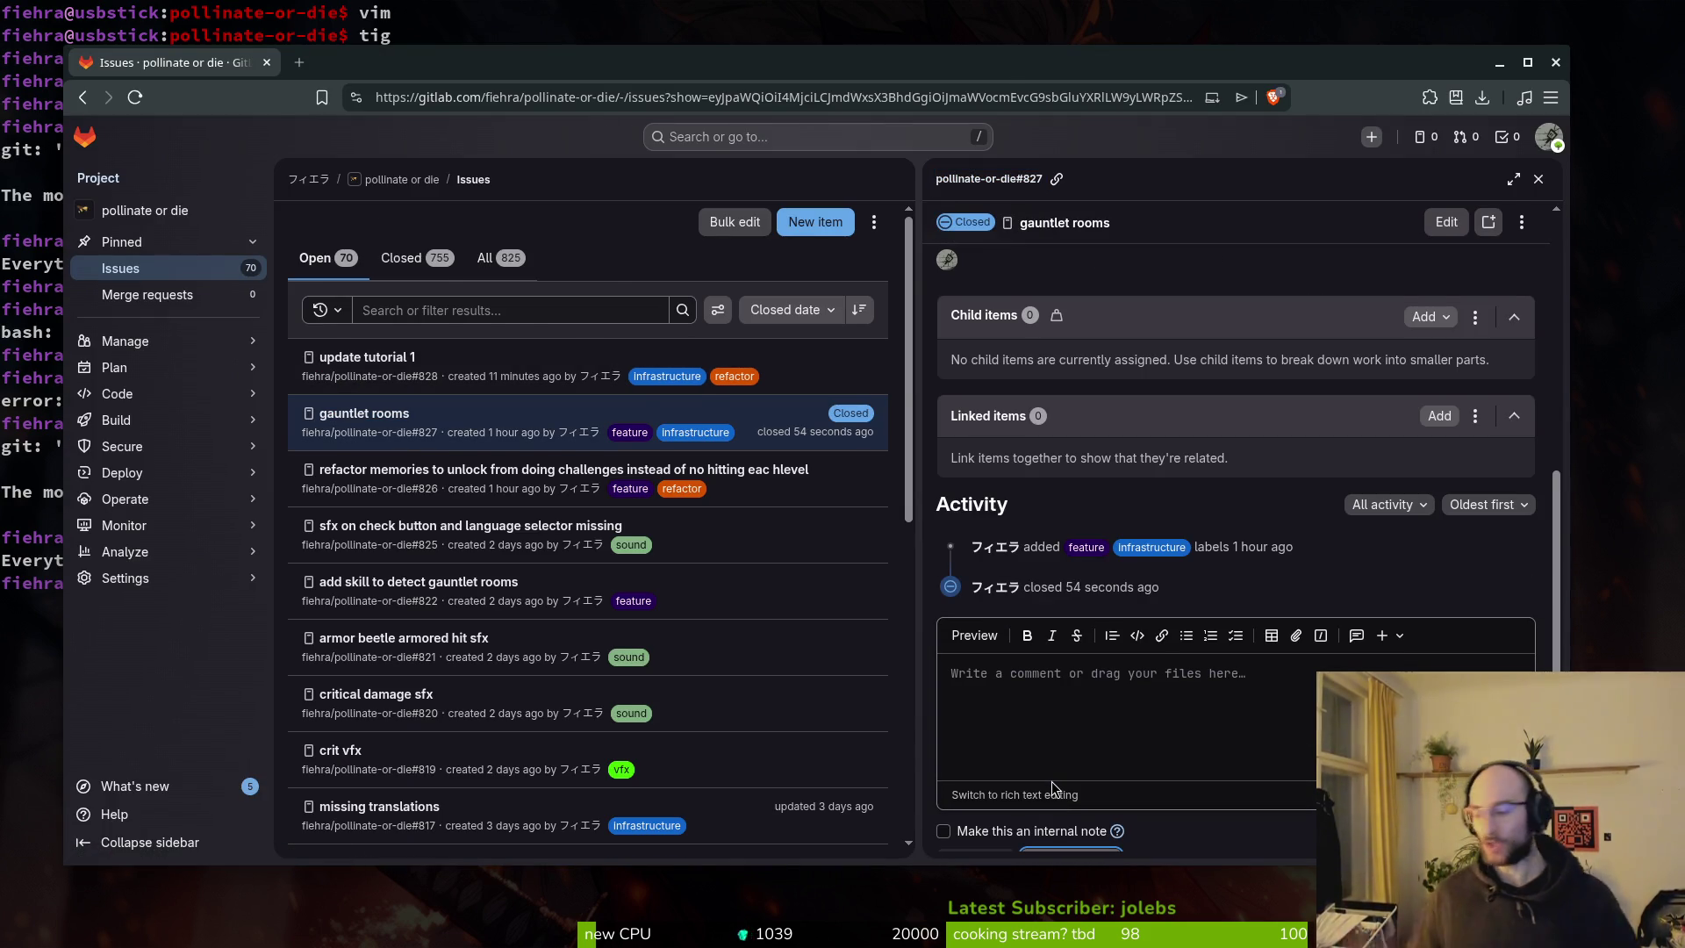
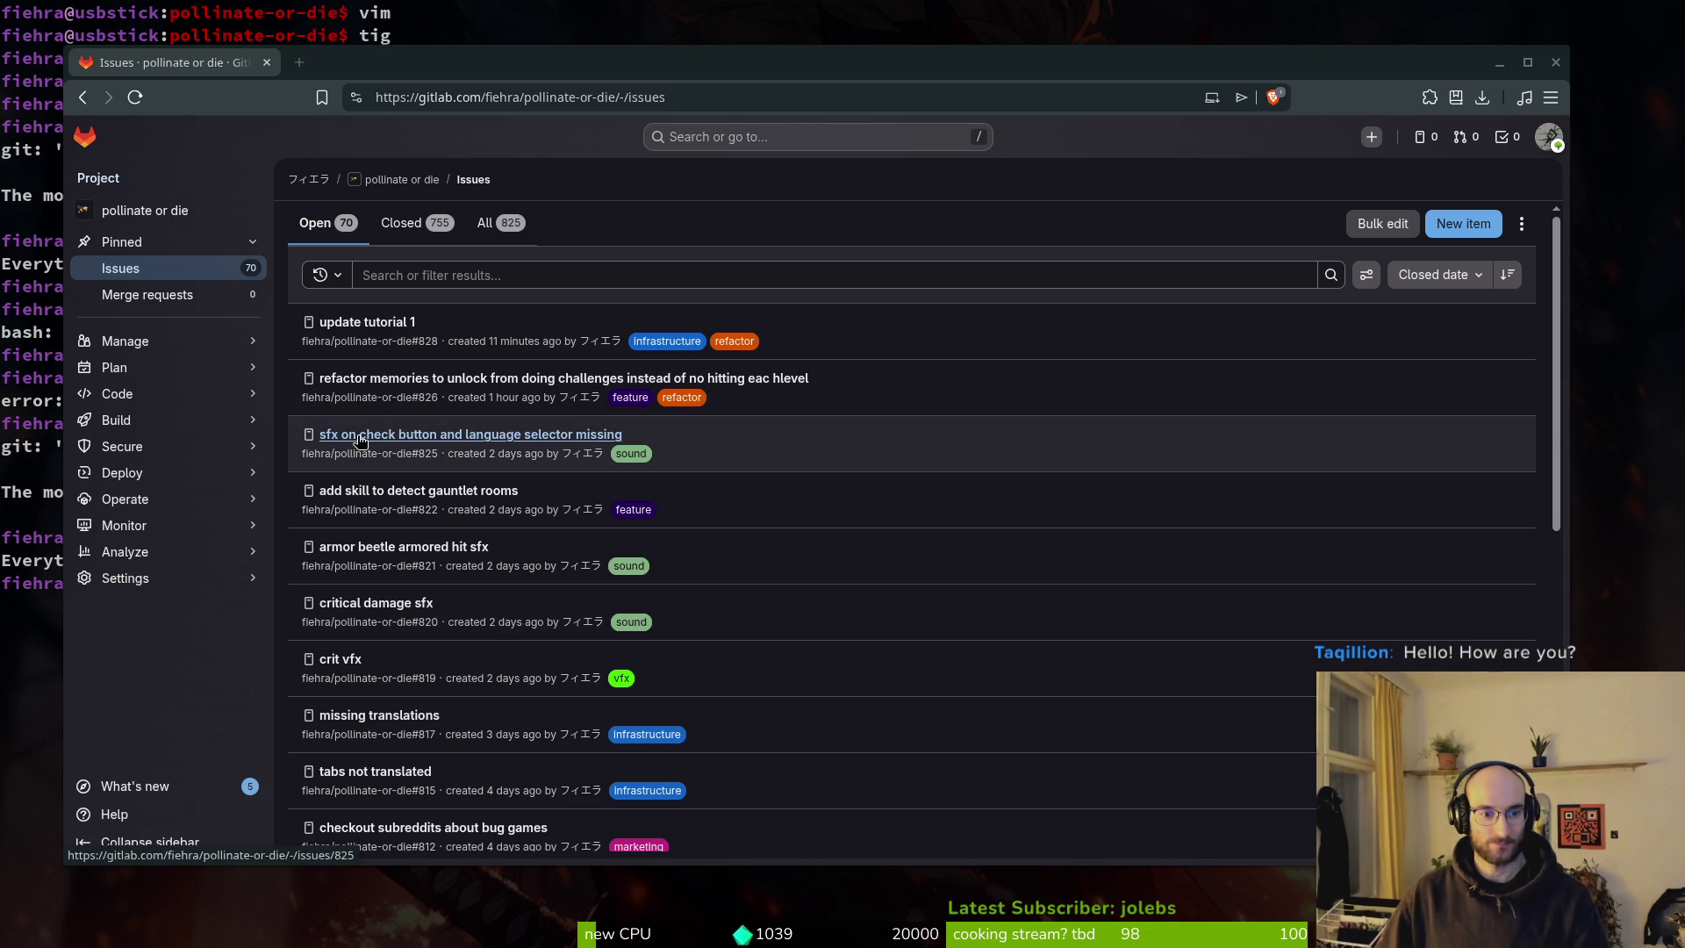
Open and close two spare tabs, scroll the GitLab issues list, then minimize the browser.
{"action": "left_click", "coordinate": [299, 67]}
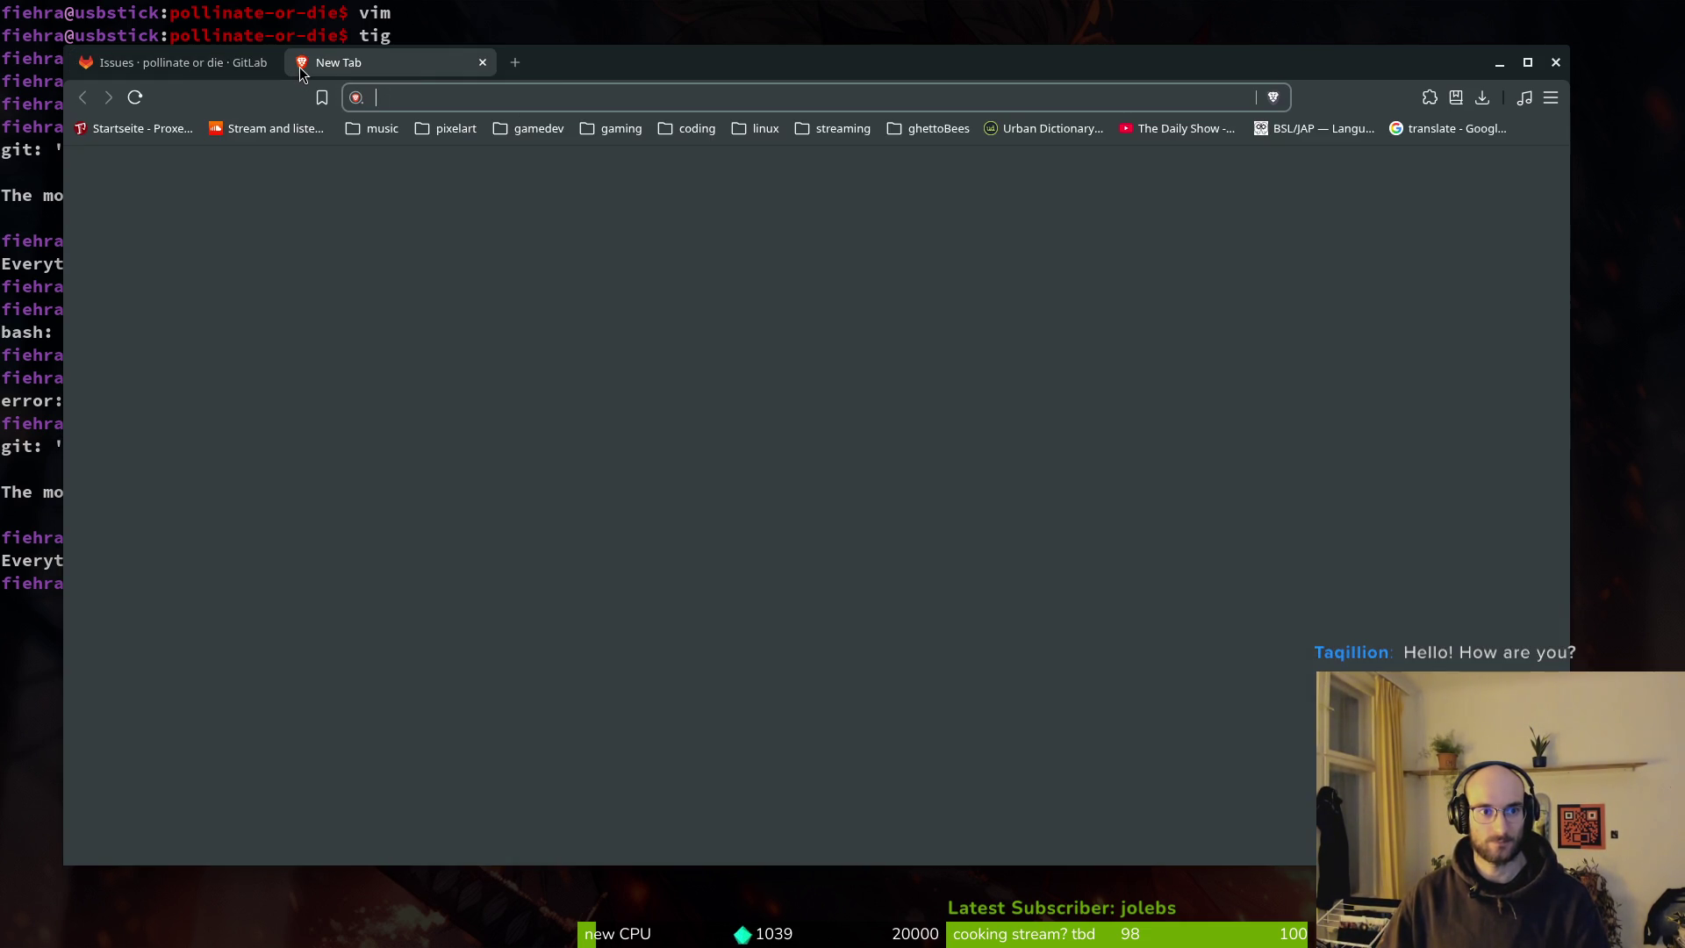
{"action": "left_click", "coordinate": [484, 70]}
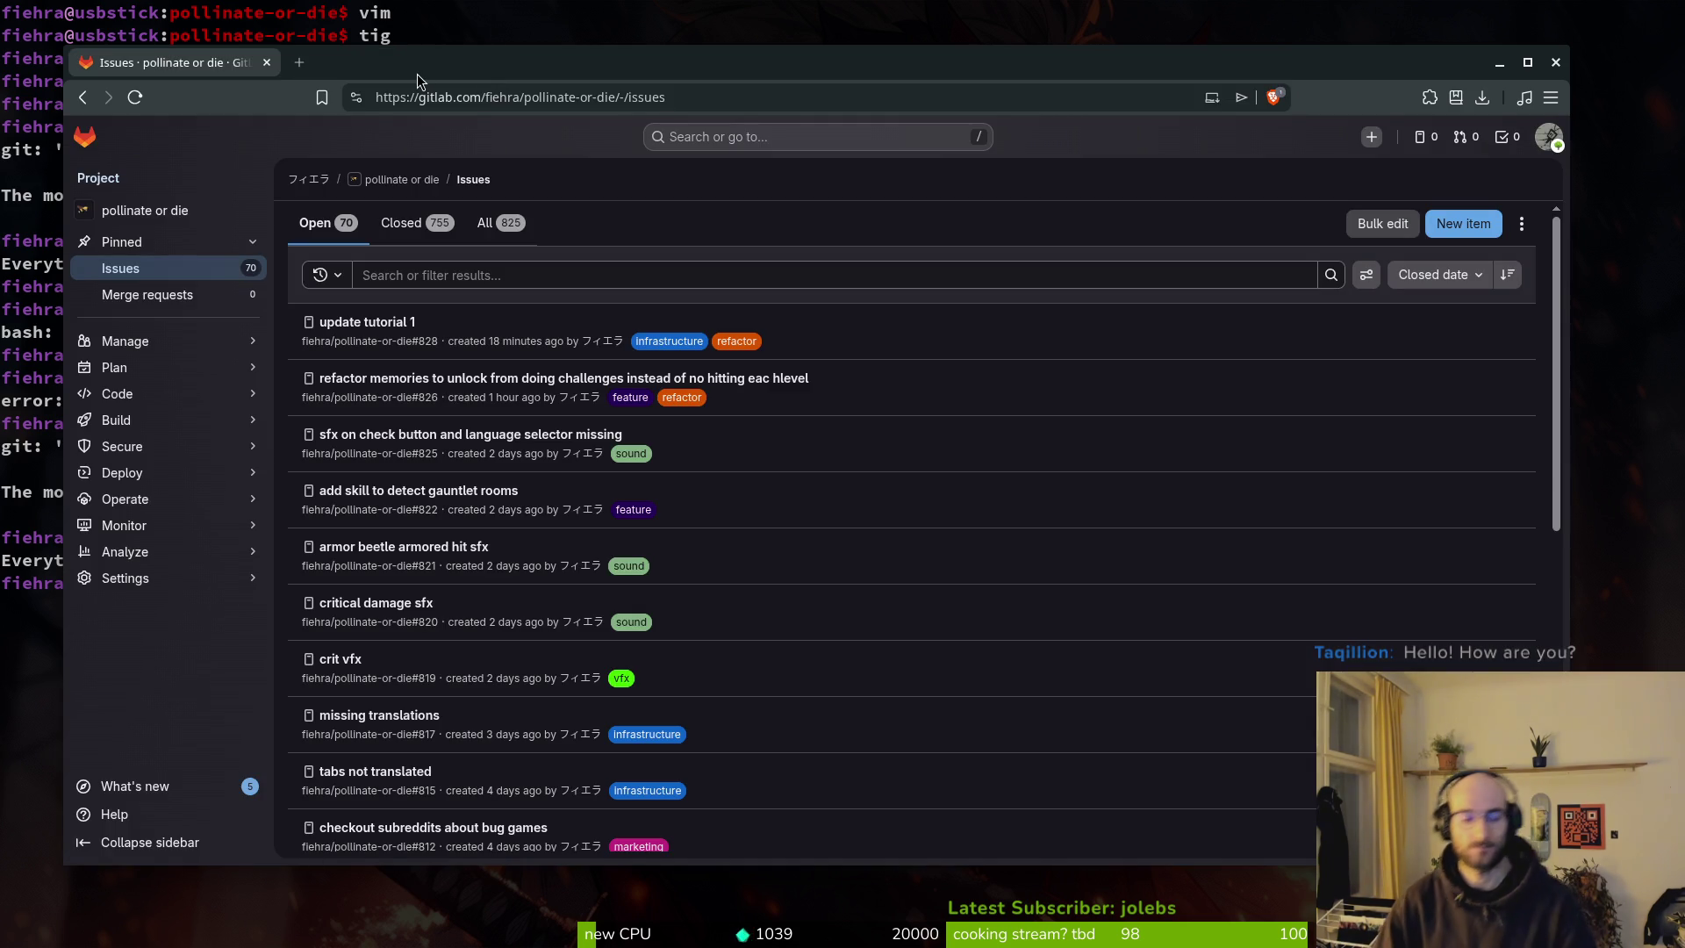
{"action": "key", "text": "ctrl+t"}
{"action": "type", "text": "steam"}
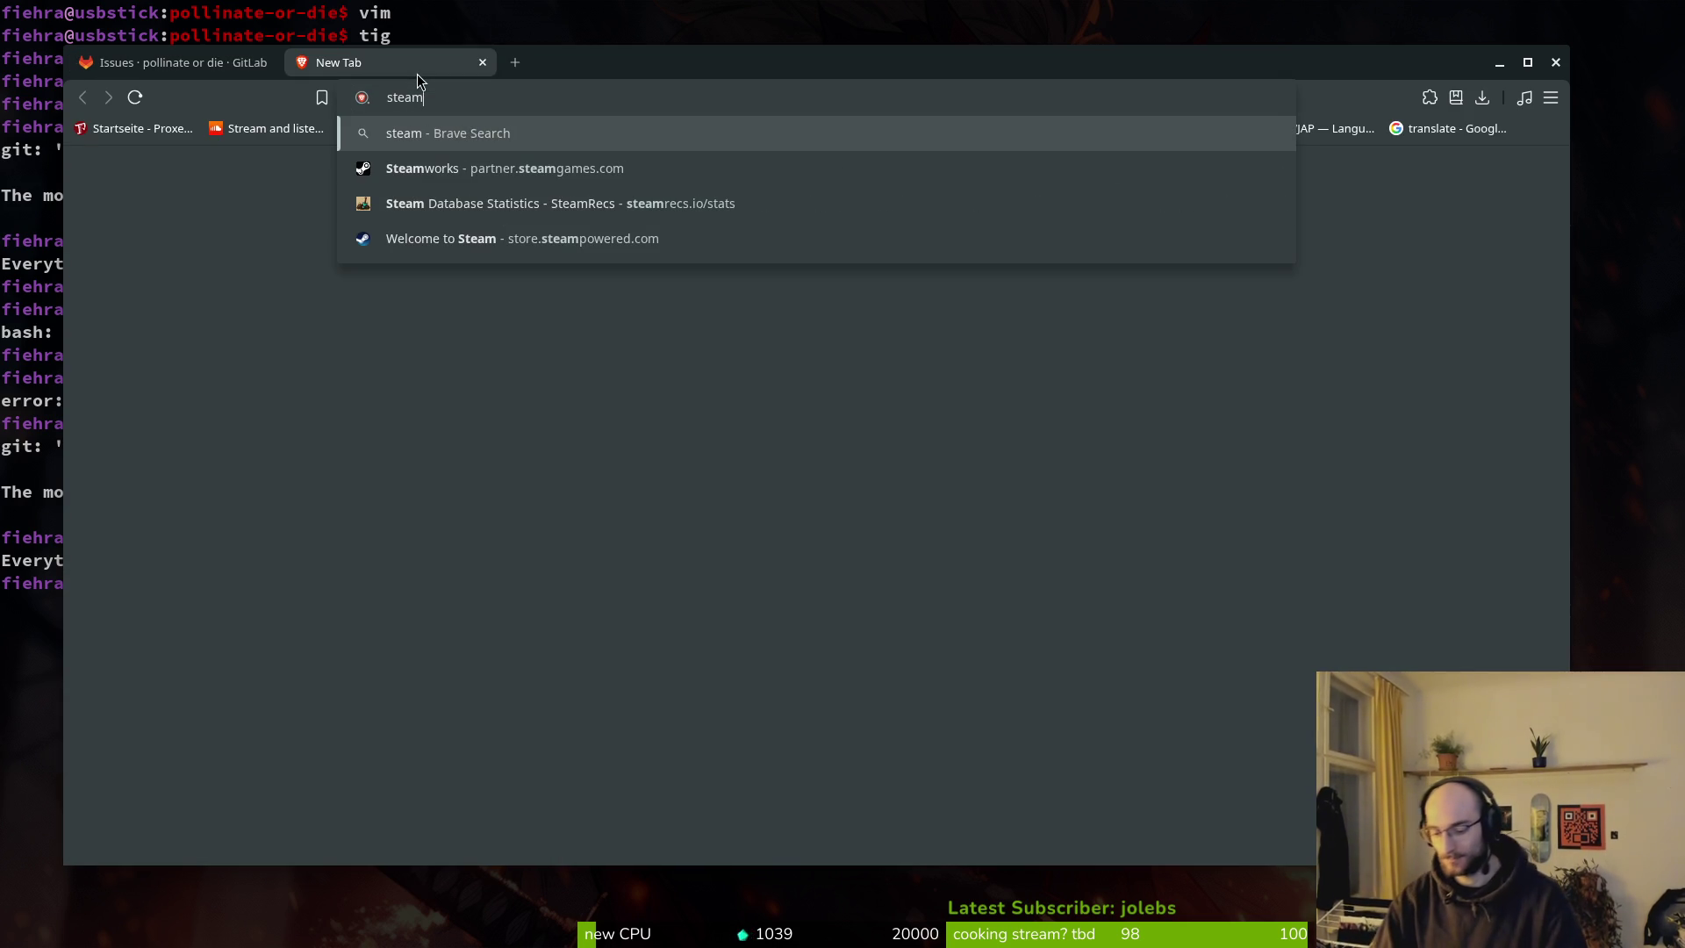
{"action": "key", "text": "ctrl+w"}
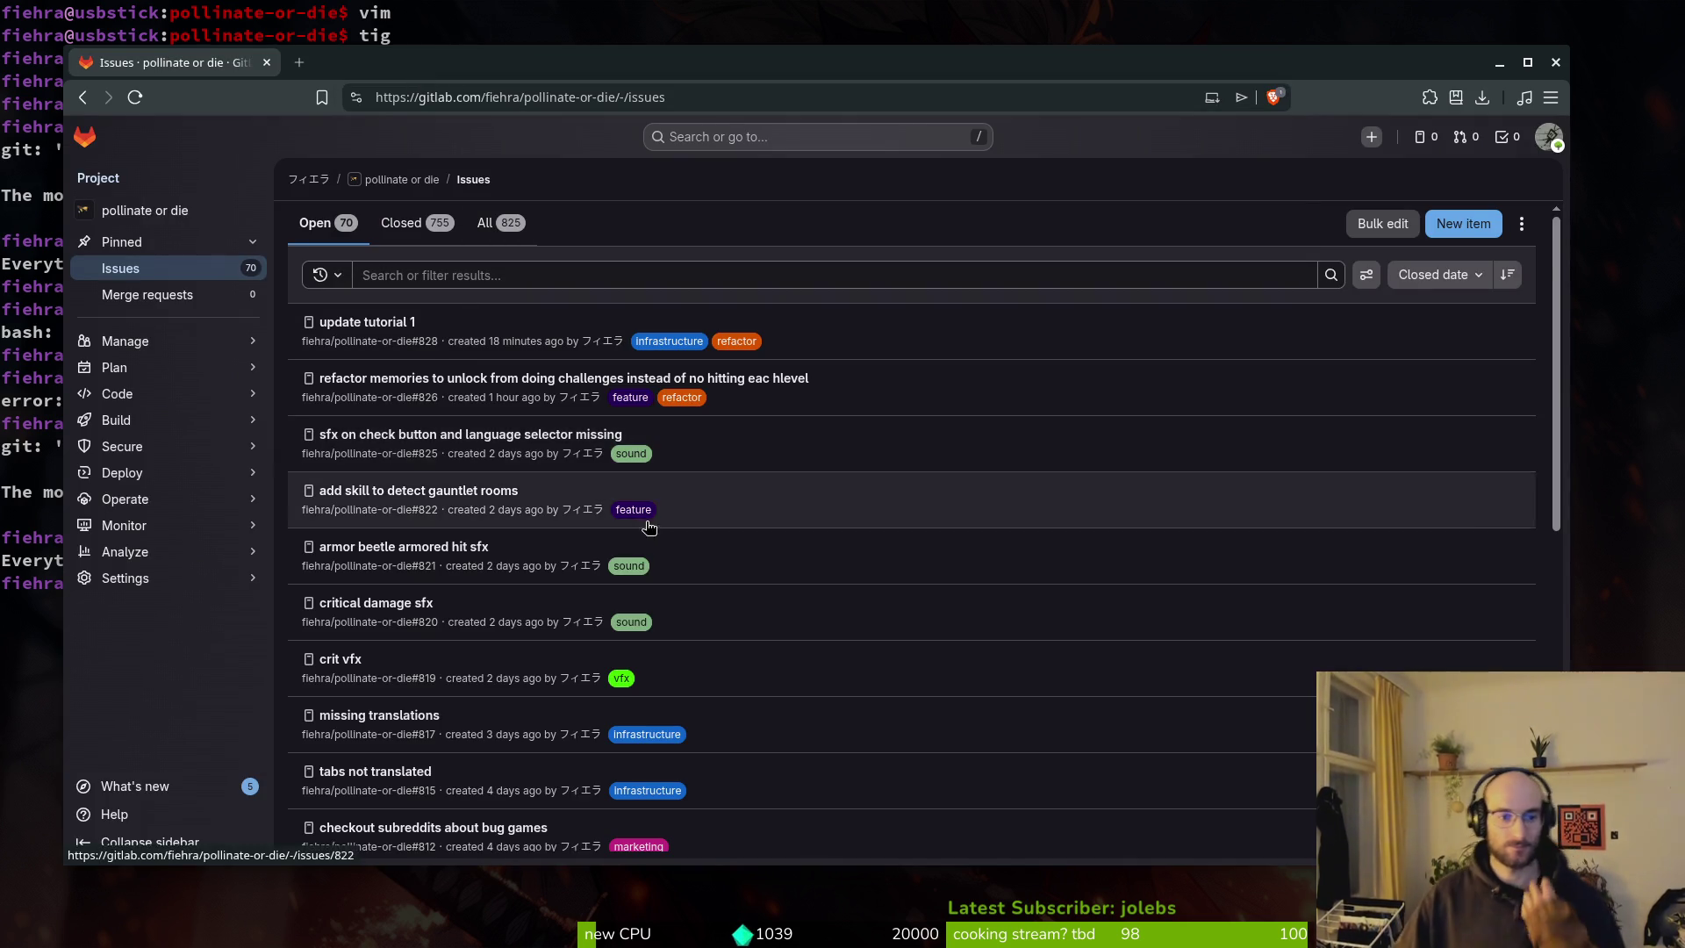
{"action": "scroll", "coordinate": [640, 561], "scroll_direction": "down", "scroll_amount": 3}
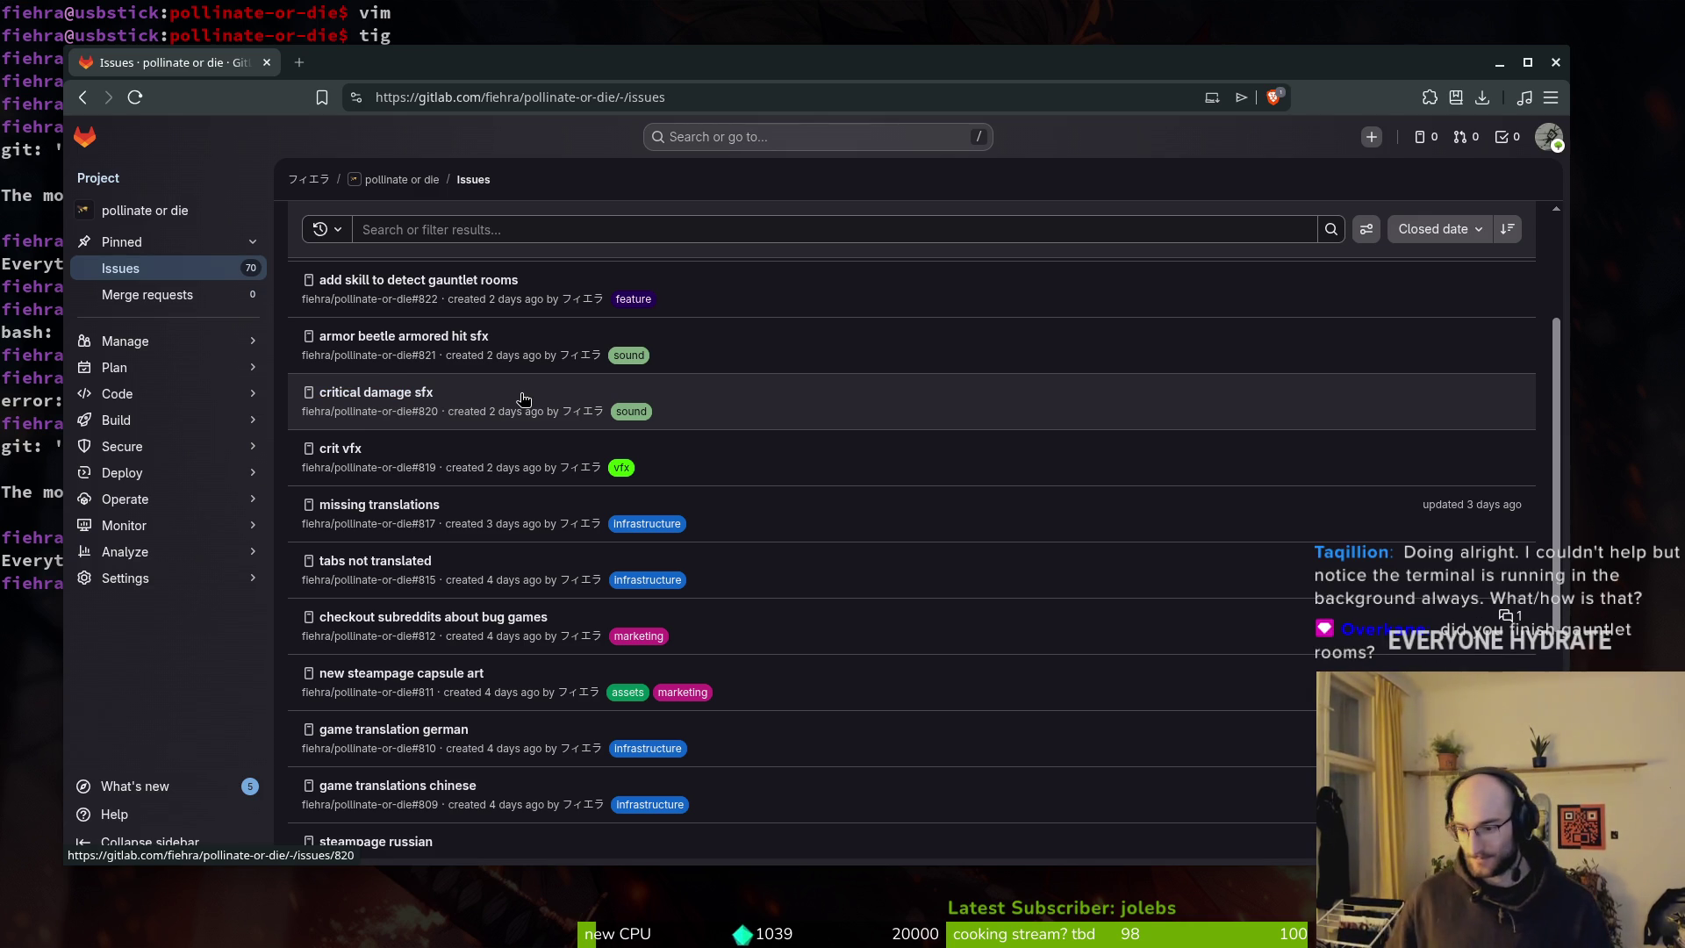
{"action": "left_click", "coordinate": [1503, 68]}
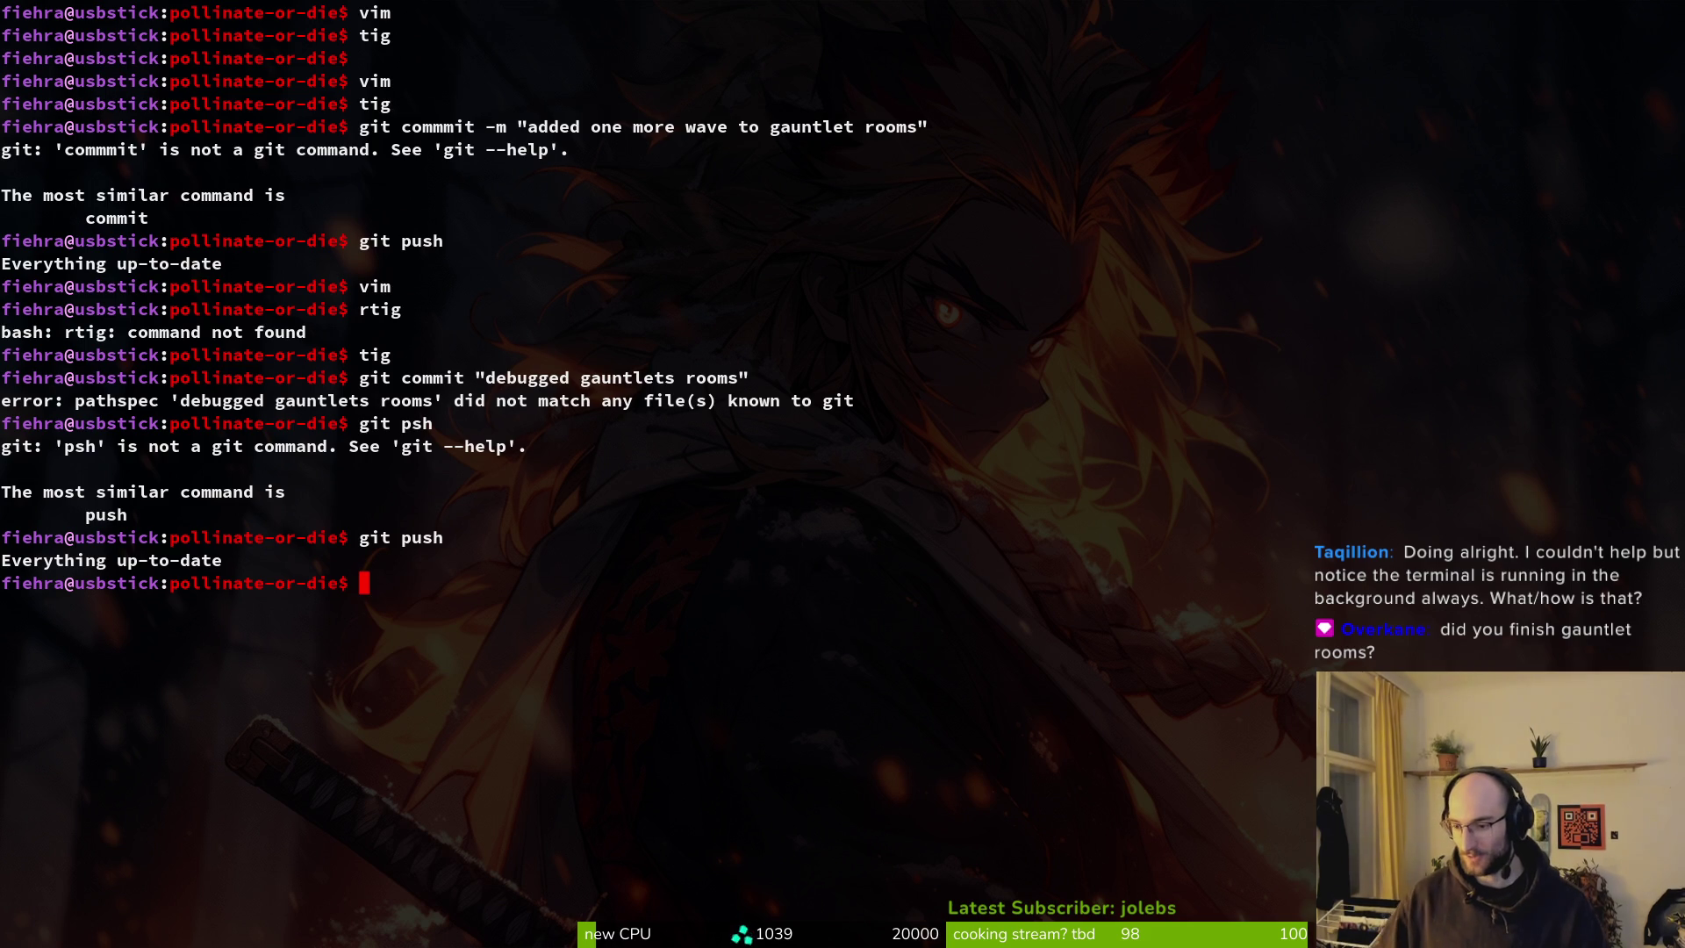
Clear the terminal, then cycle windows and bring up a full-screen terminal with F12.
{"action": "type", "text": "clear"}
{"action": "key", "text": "Return"}
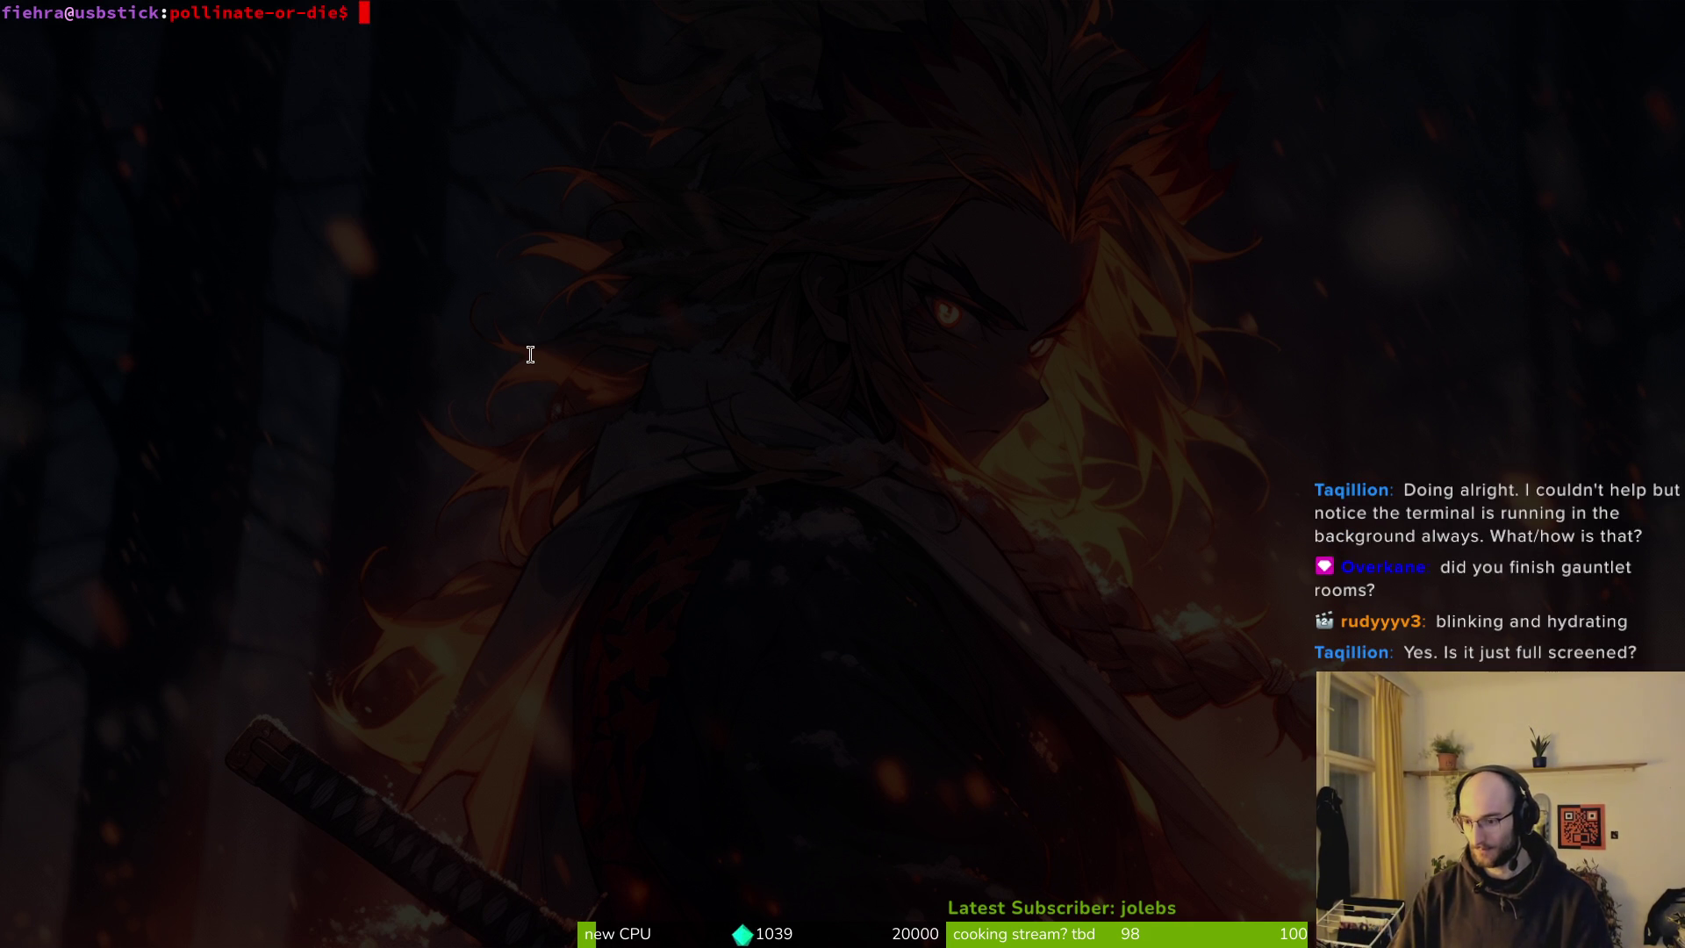
{"action": "key", "text": "alt+Tab"}
{"action": "key", "text": "super"}
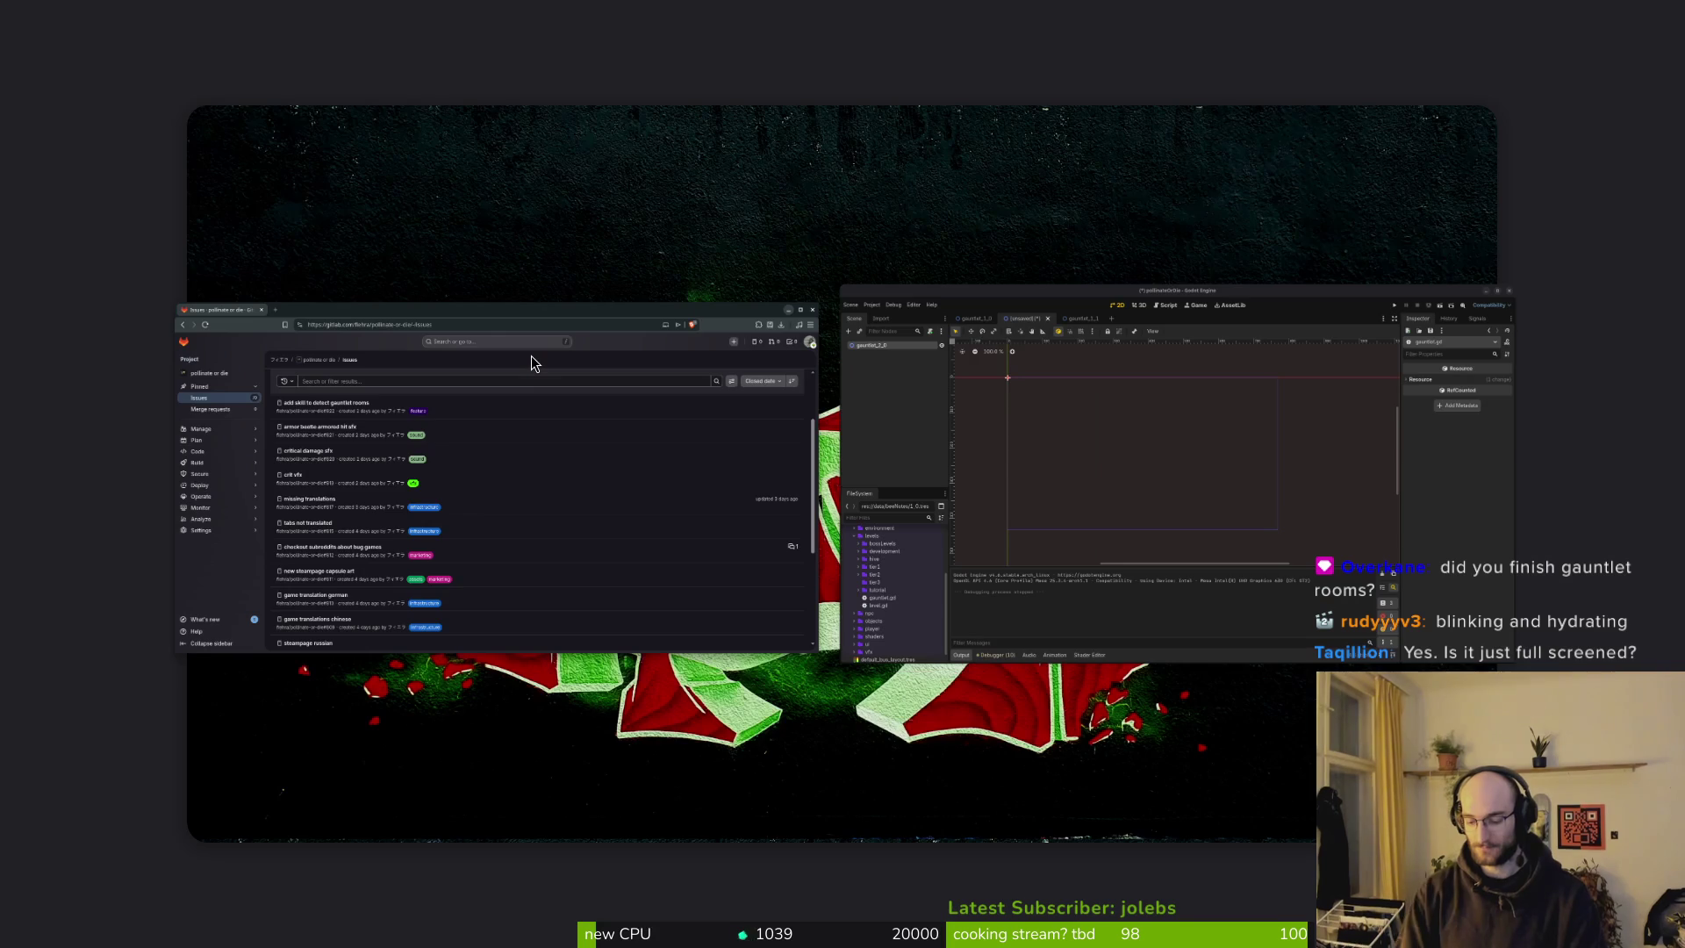
{"action": "key", "text": "super"}
{"action": "key", "text": "F12"}
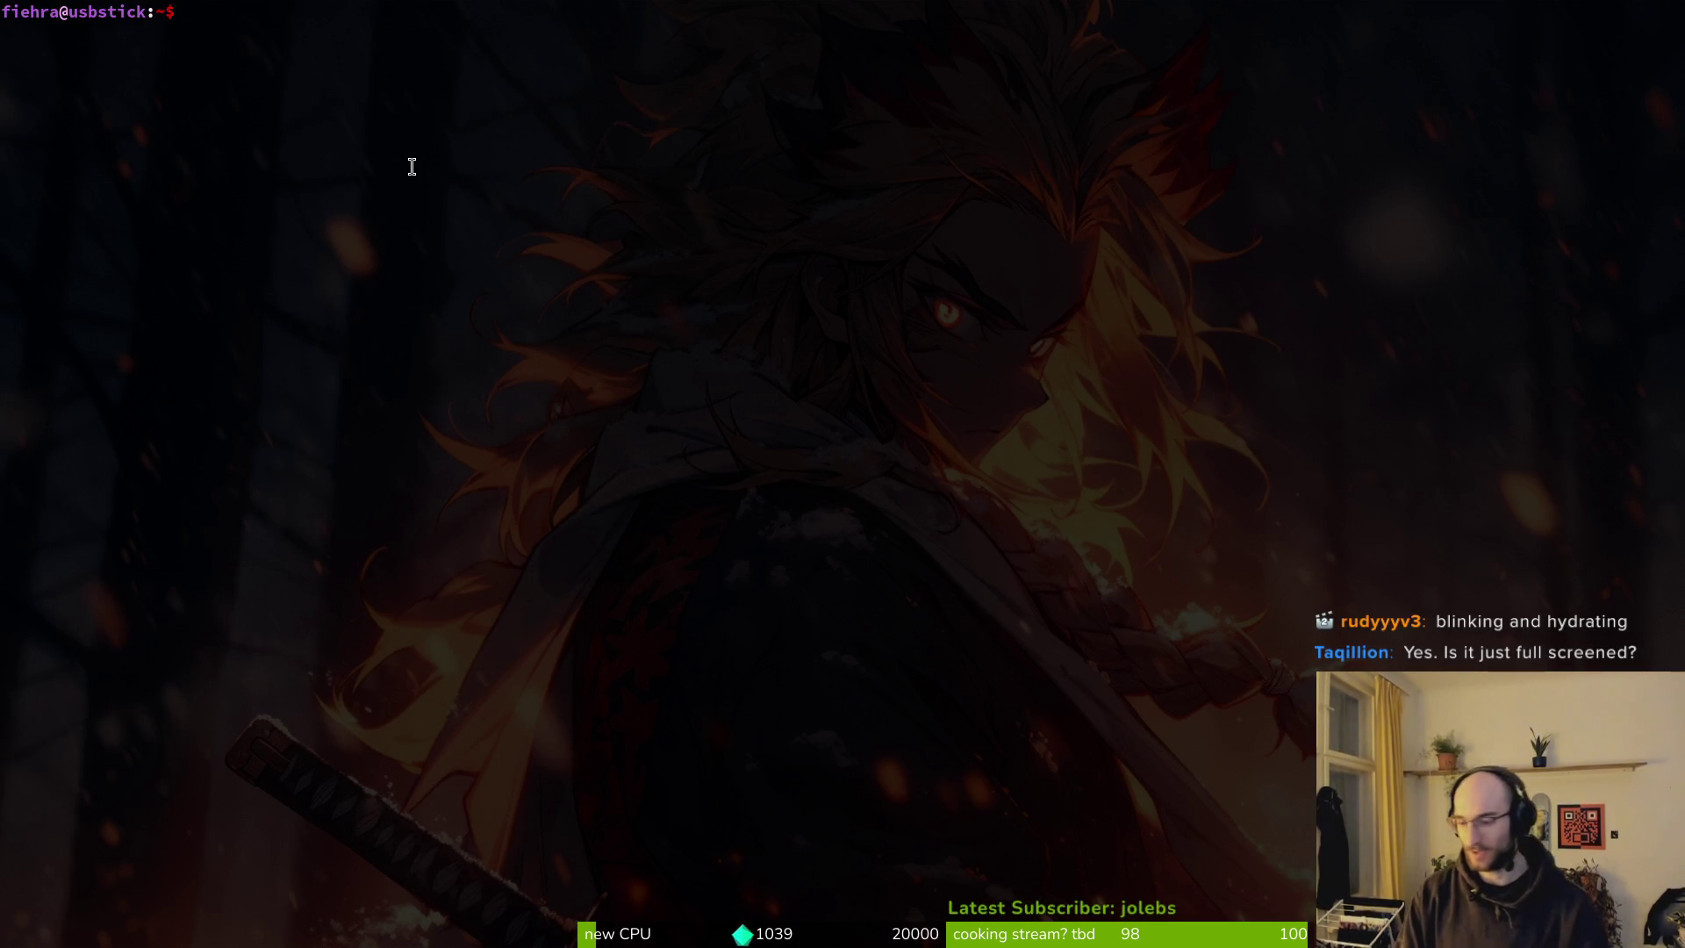
Change into dev/pollinate-or-die using Tab completion and launch vim there.
{"action": "type", "text": "cd"}
{"action": "key", "text": "Tab"}
{"action": "type", "text": "pol"}
{"action": "key", "text": "Tab"}
{"action": "key", "text": "Return"}
{"action": "type", "text": "vim"}
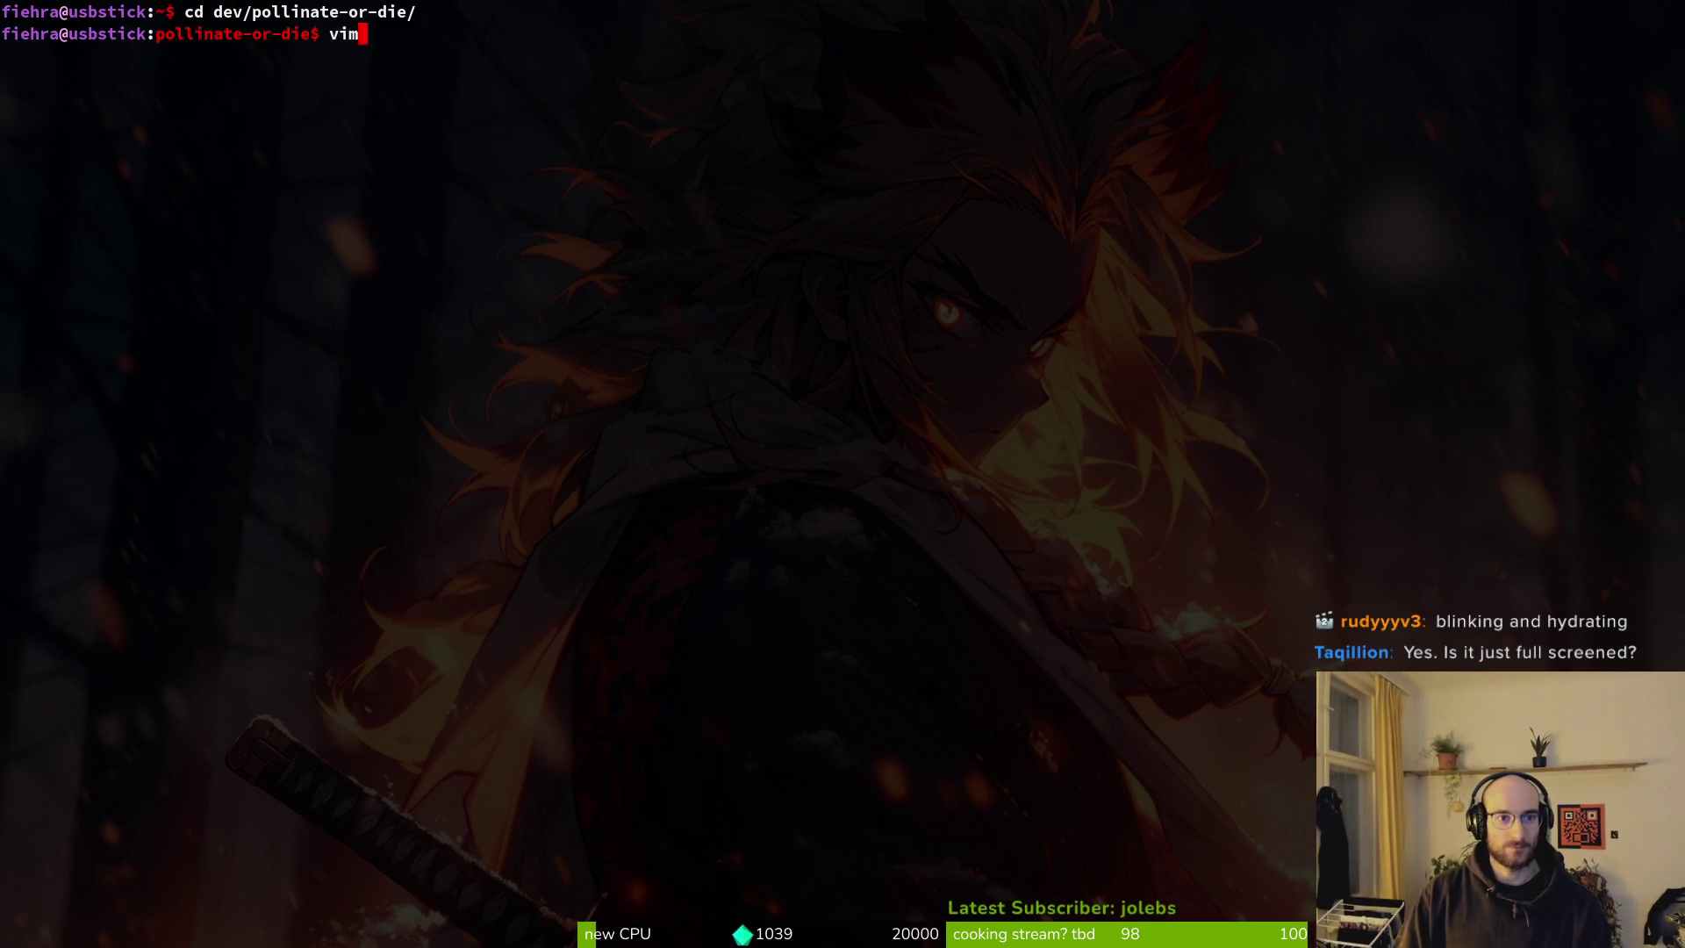
{"action": "key", "text": "Return"}
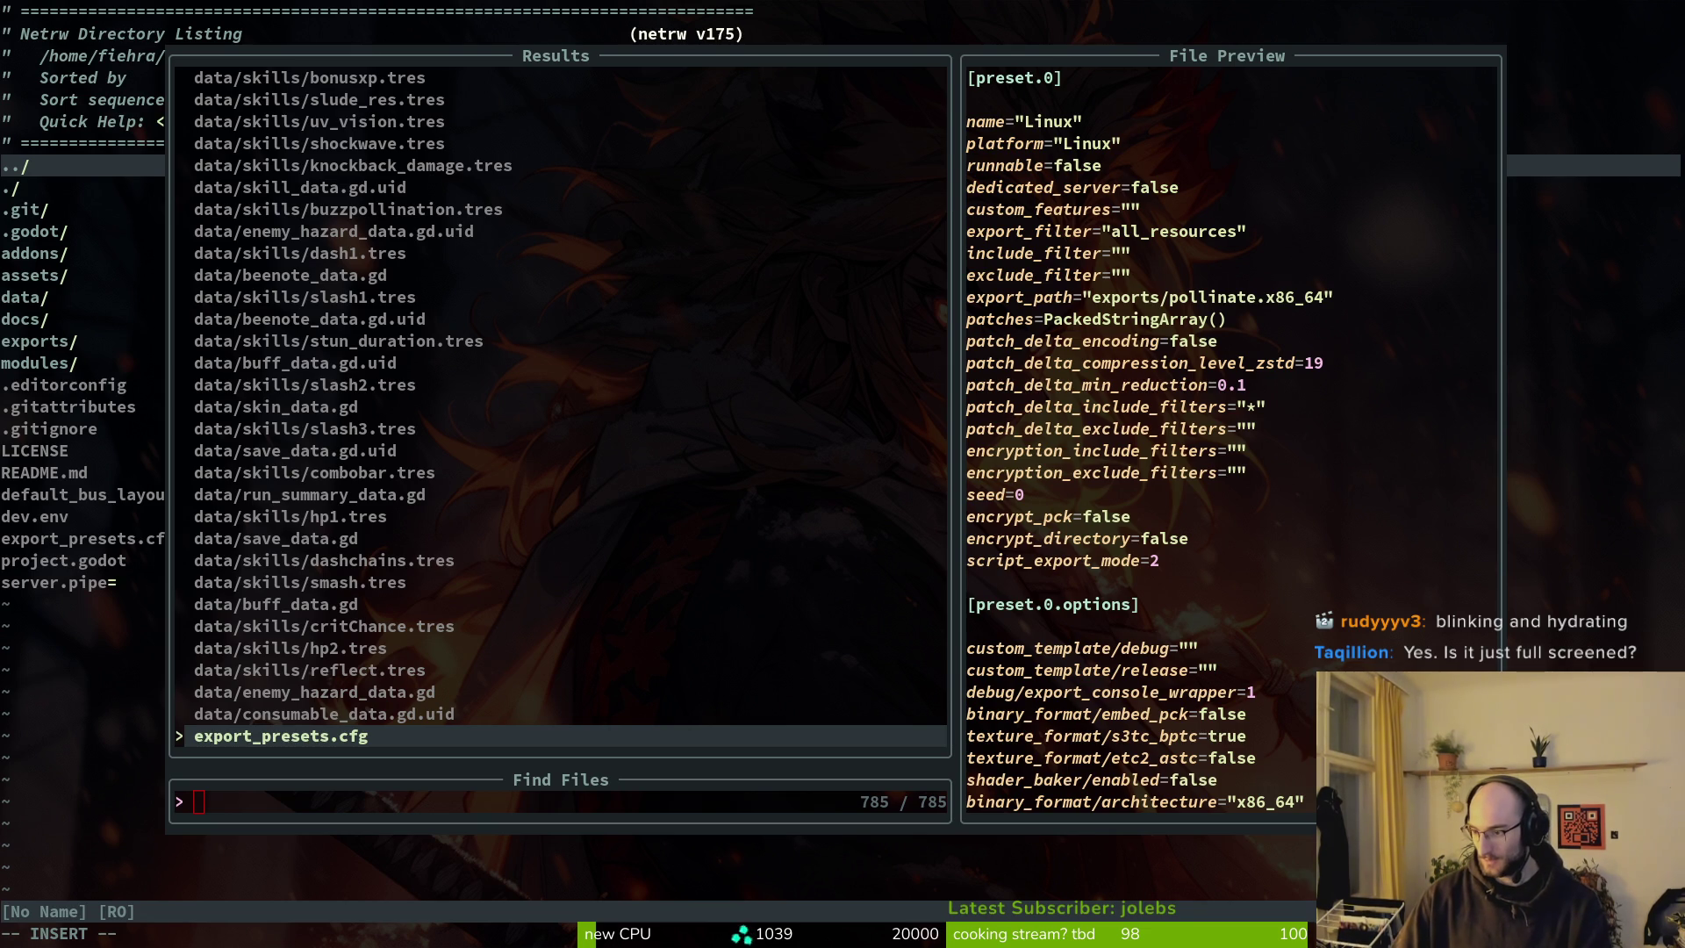
Glance at the GitLab issues, then open custom_check_button.gd from Vim's file finder.
{"action": "key", "text": "alt+Tab"}
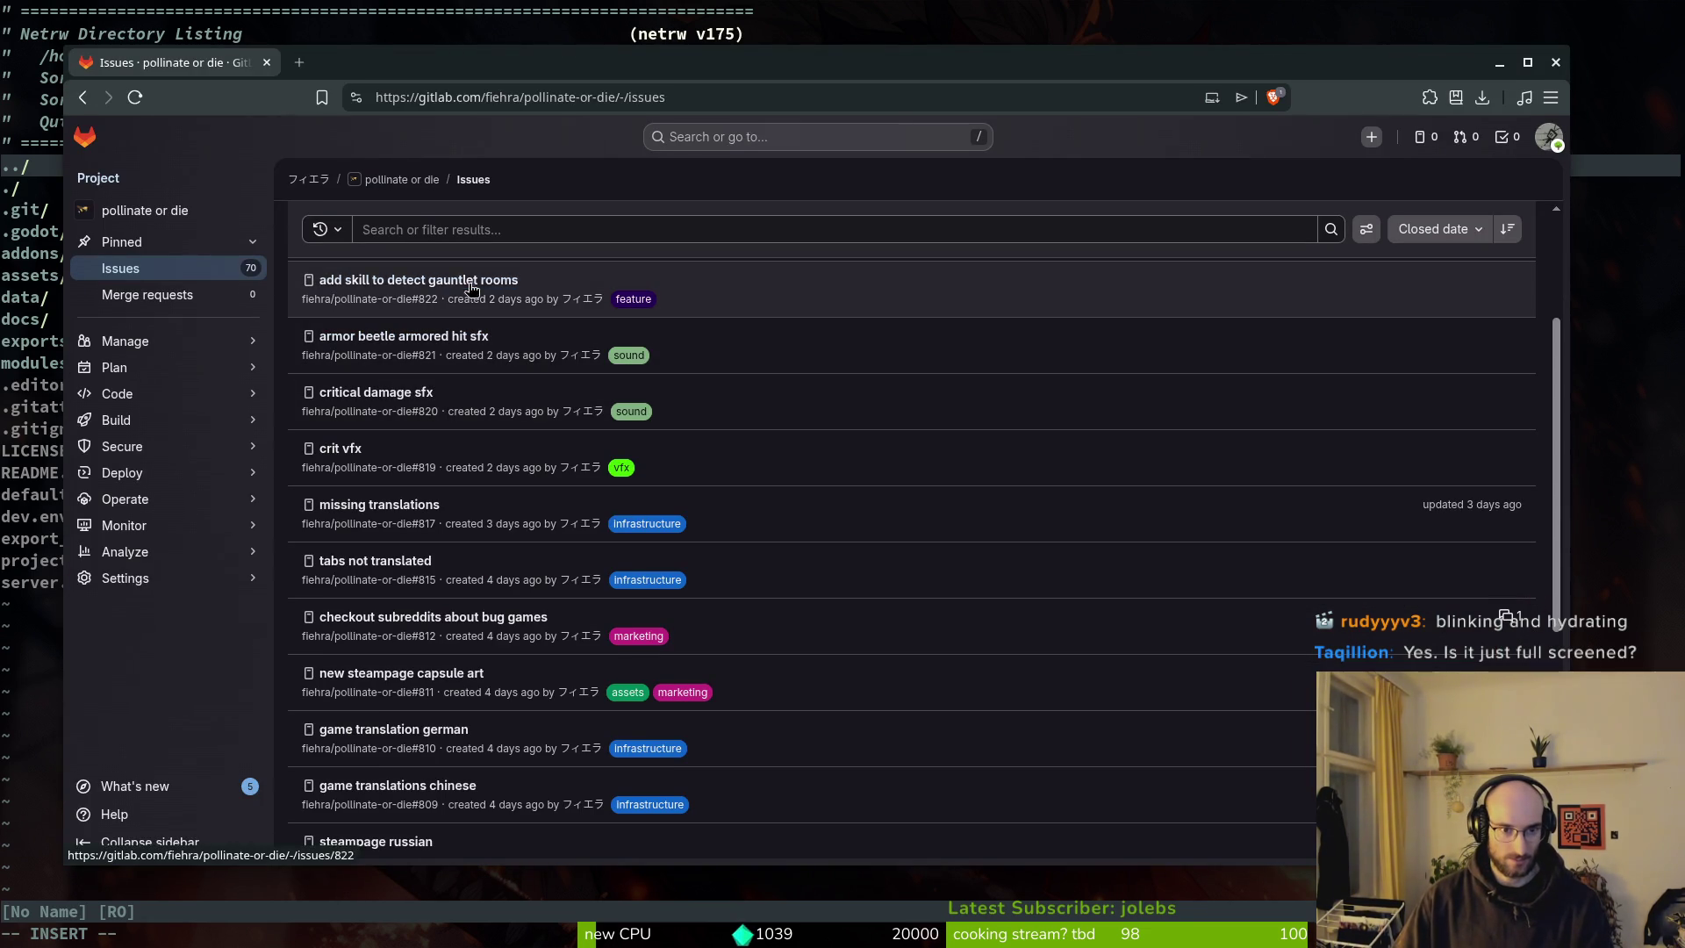
{"action": "scroll", "coordinate": [667, 439], "scroll_direction": "up", "scroll_amount": 3}
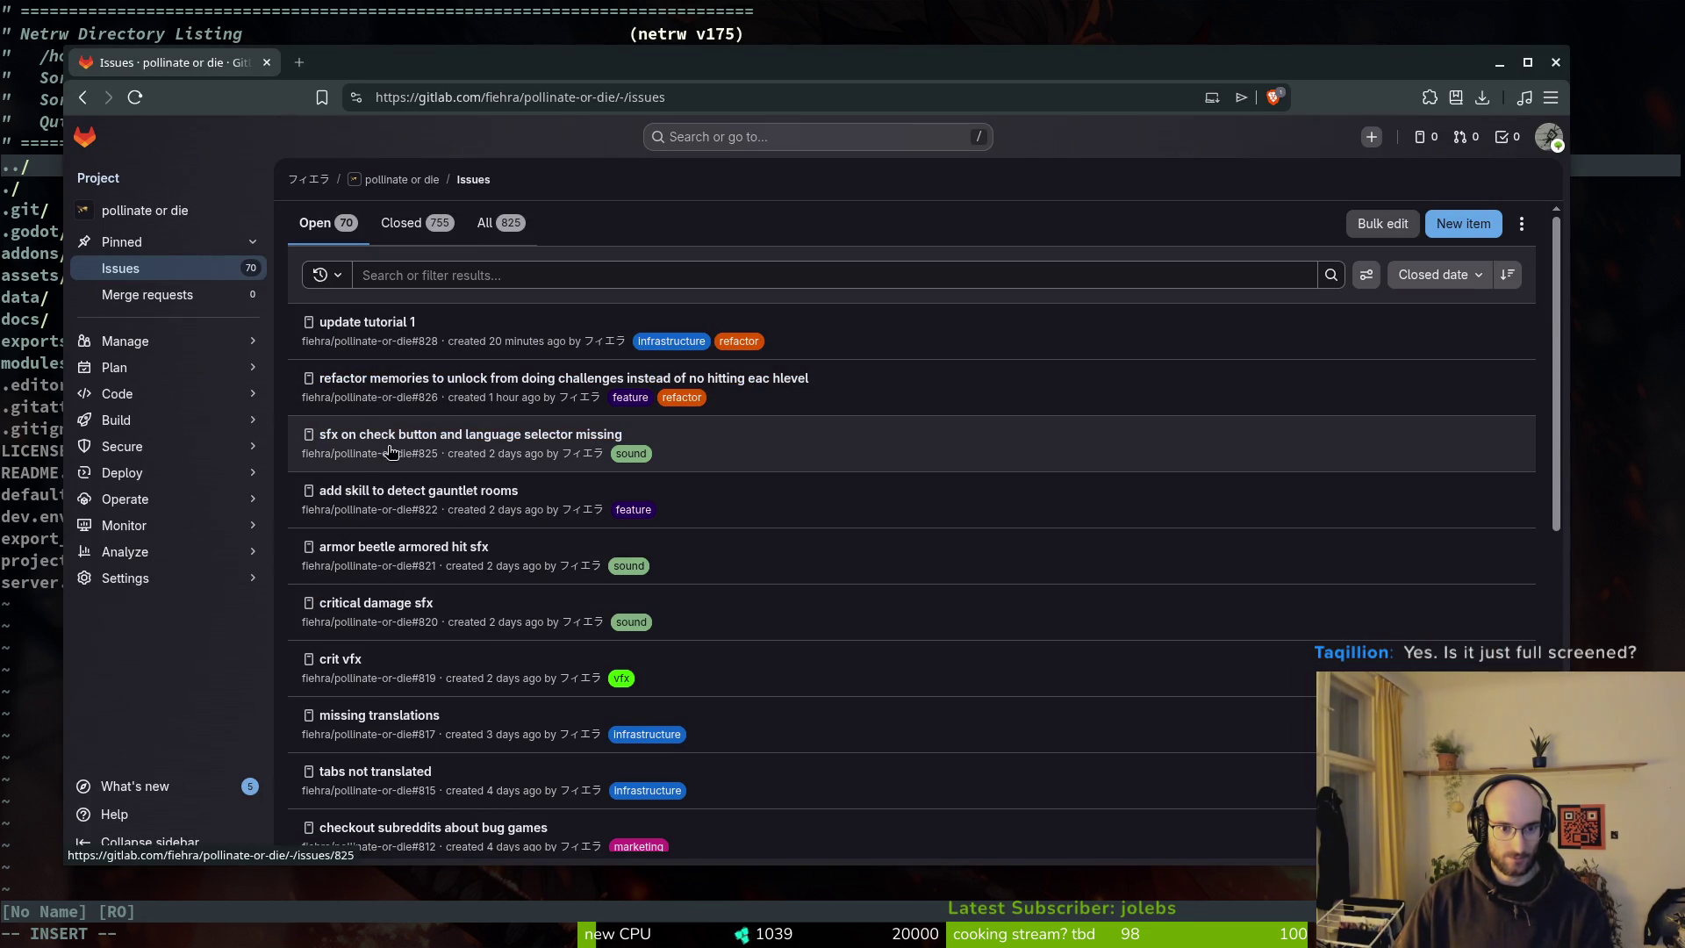
{"action": "key", "text": "alt+Tab"}
{"action": "type", "text": "checkbu"}
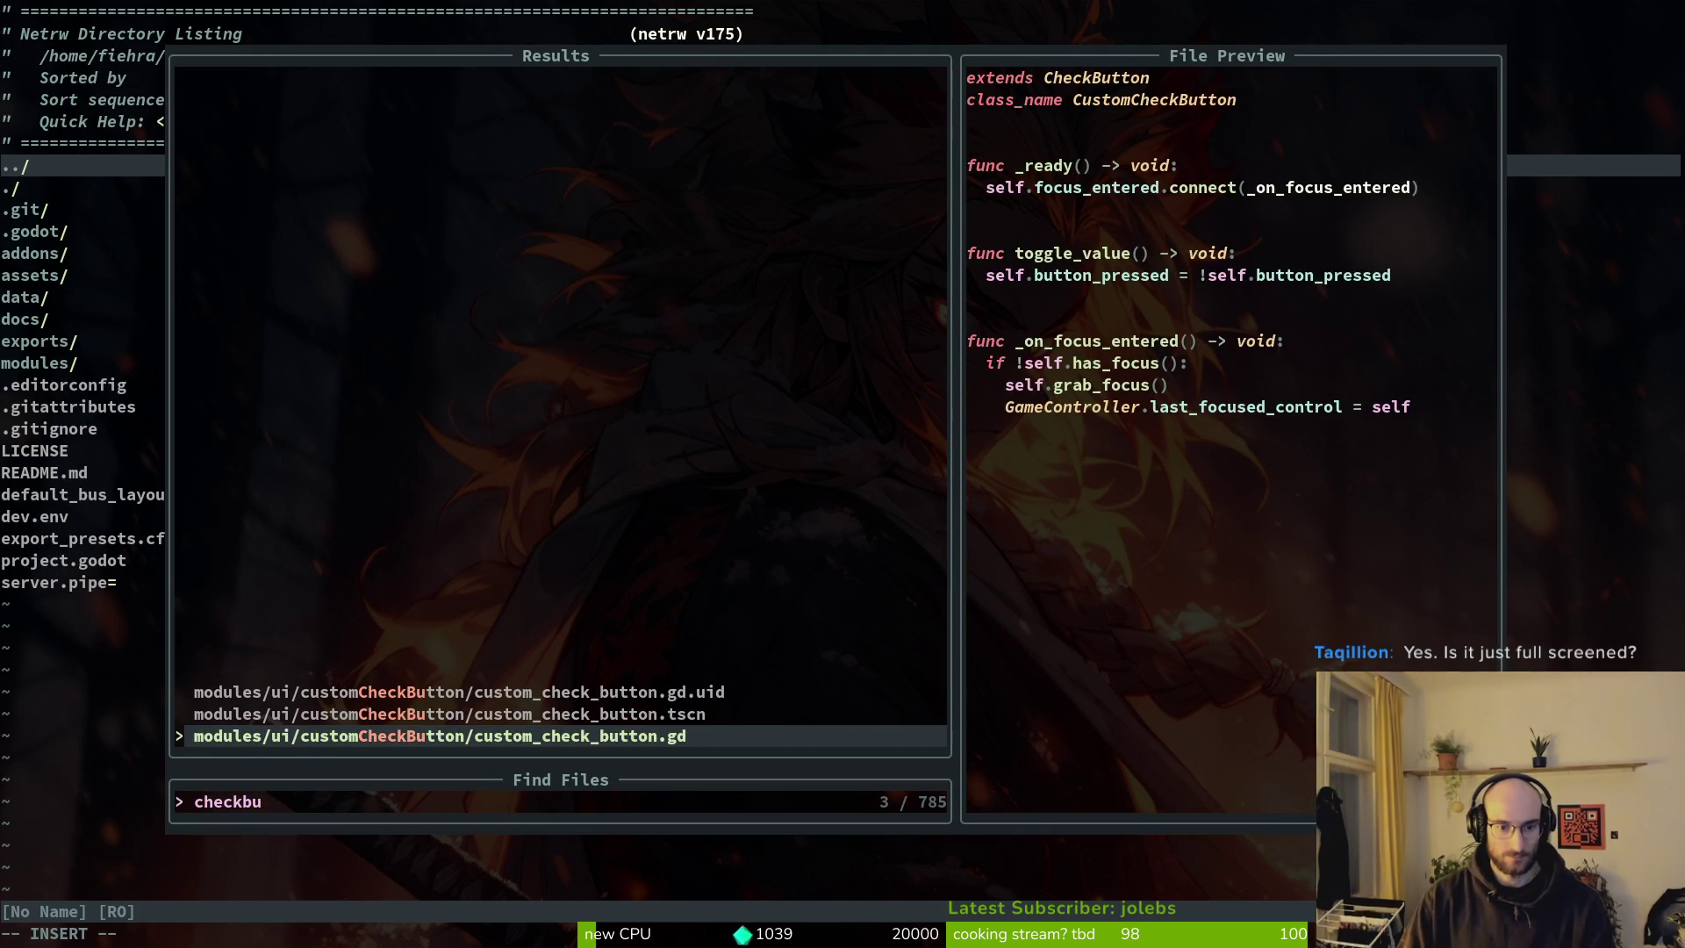
{"action": "key", "text": "Return"}
Open custom_button.gd and yank its mute_ui_sfx sound-playing if-block.
{"action": "left_click", "coordinate": [73, 297]}
{"action": "key", "text": "space"}
{"action": "key", "text": "f"}
{"action": "key", "text": "f"}
{"action": "type", "text": "custom"}
{"action": "key", "text": "Return"}
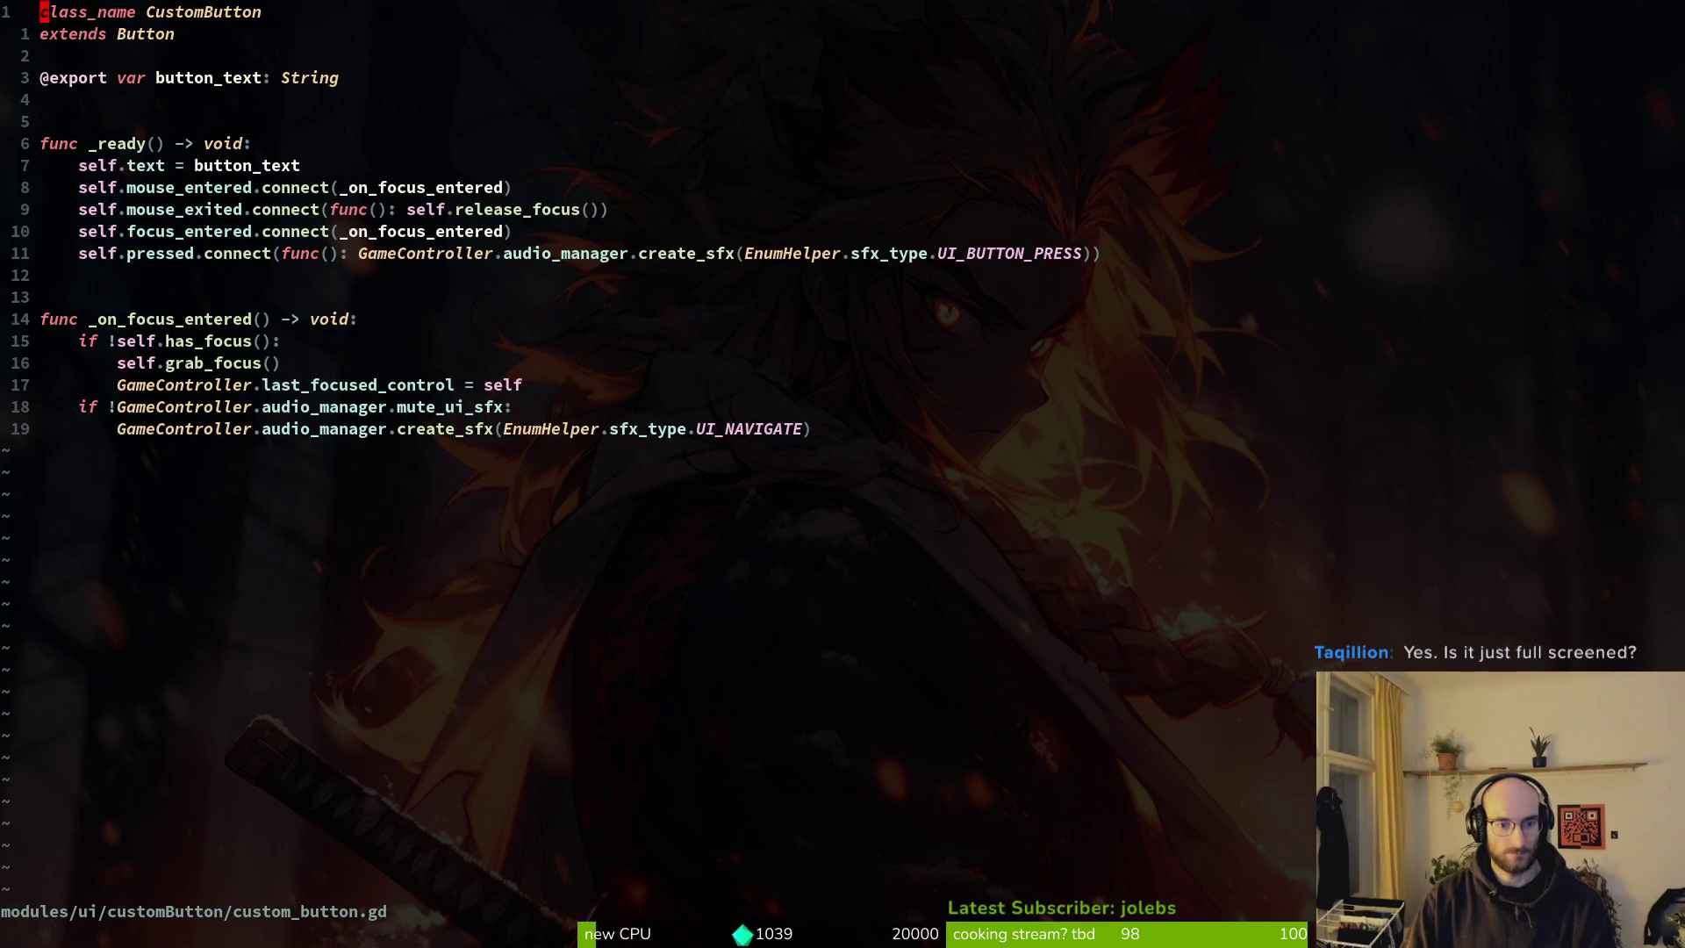
{"action": "left_click", "coordinate": [74, 406]}
{"action": "key", "text": "V"}
{"action": "key", "text": "y"}
Paste the block below last_focused_control in custom_check_button.gd and save with :w.
{"action": "key", "text": "ctrl+6"}
{"action": "left_click", "coordinate": [74, 341]}
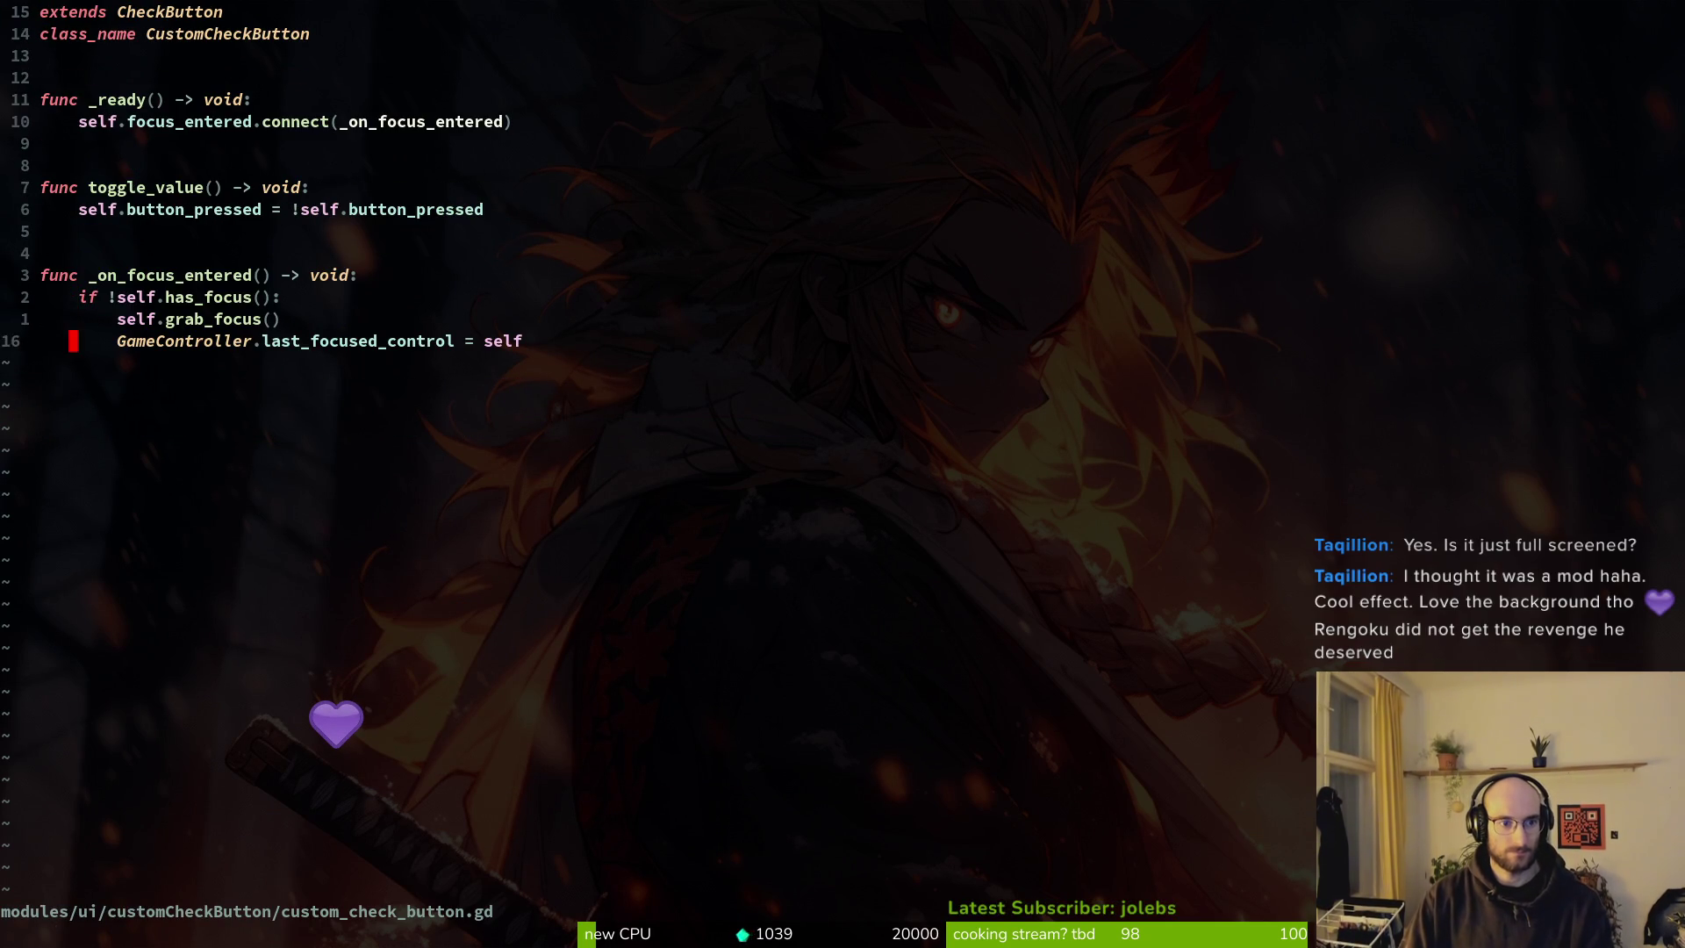
{"action": "type", "text": "p:w"}
{"action": "key", "text": "Return"}
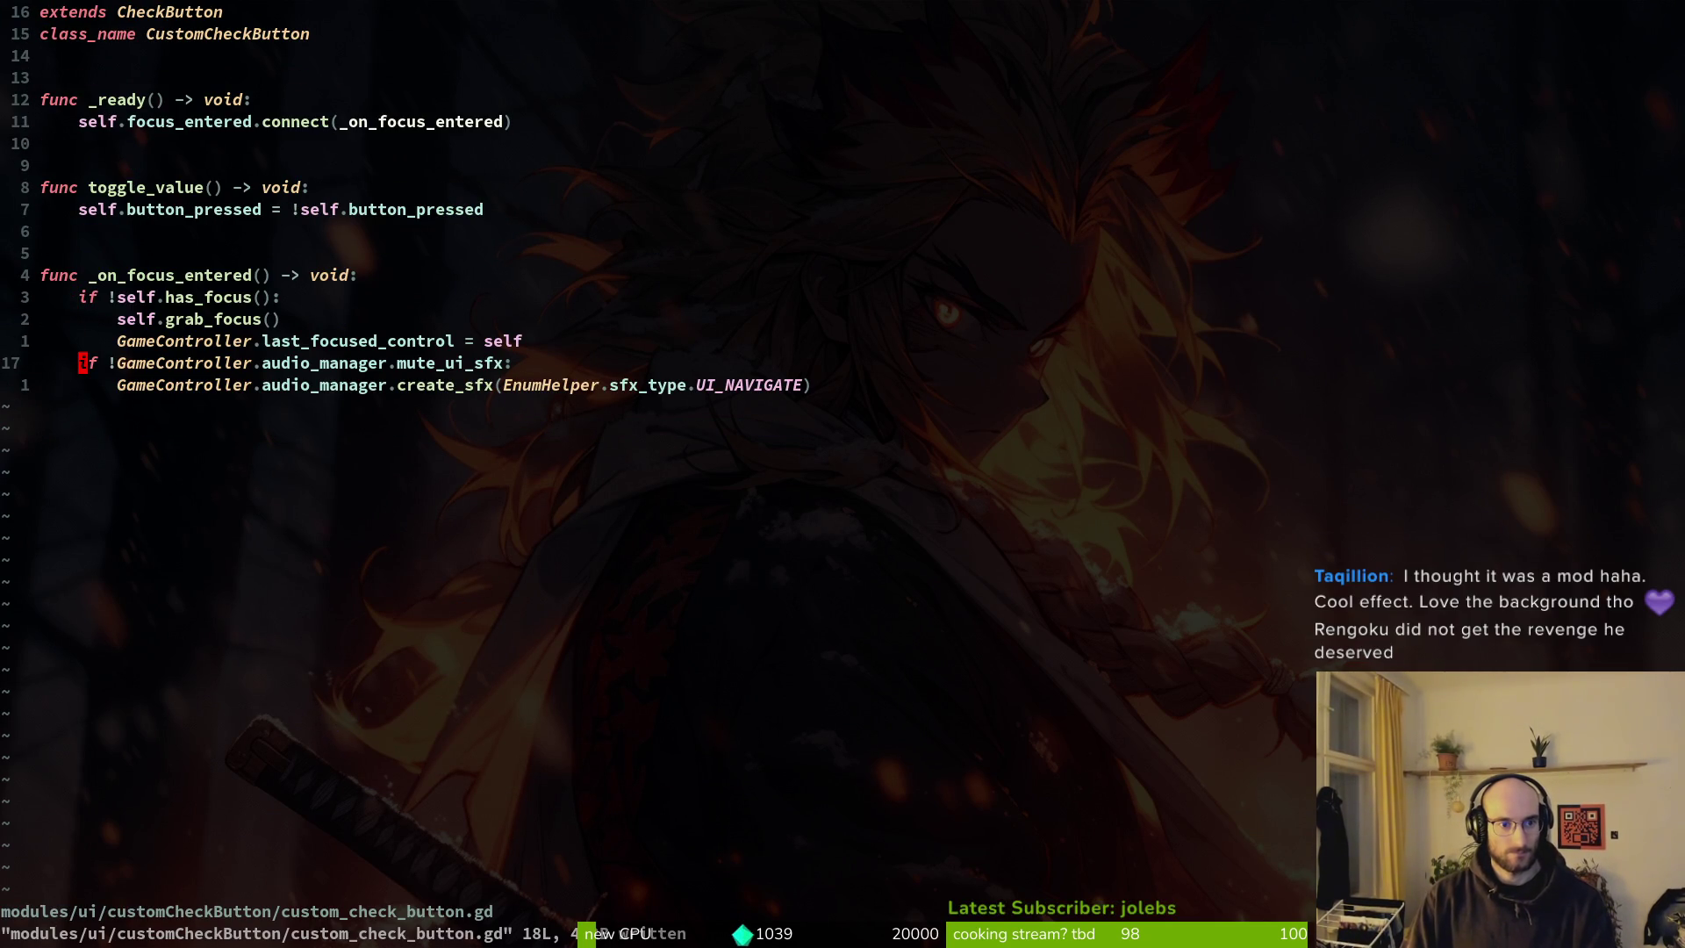
{"action": "key", "text": "ctrl+6"}
{"action": "key", "text": "ctrl+6"}
{"action": "key", "text": "space"}
Open language_selector.gd through the Telescope file finder.
{"action": "key", "text": "f"}
{"action": "key", "text": "f"}
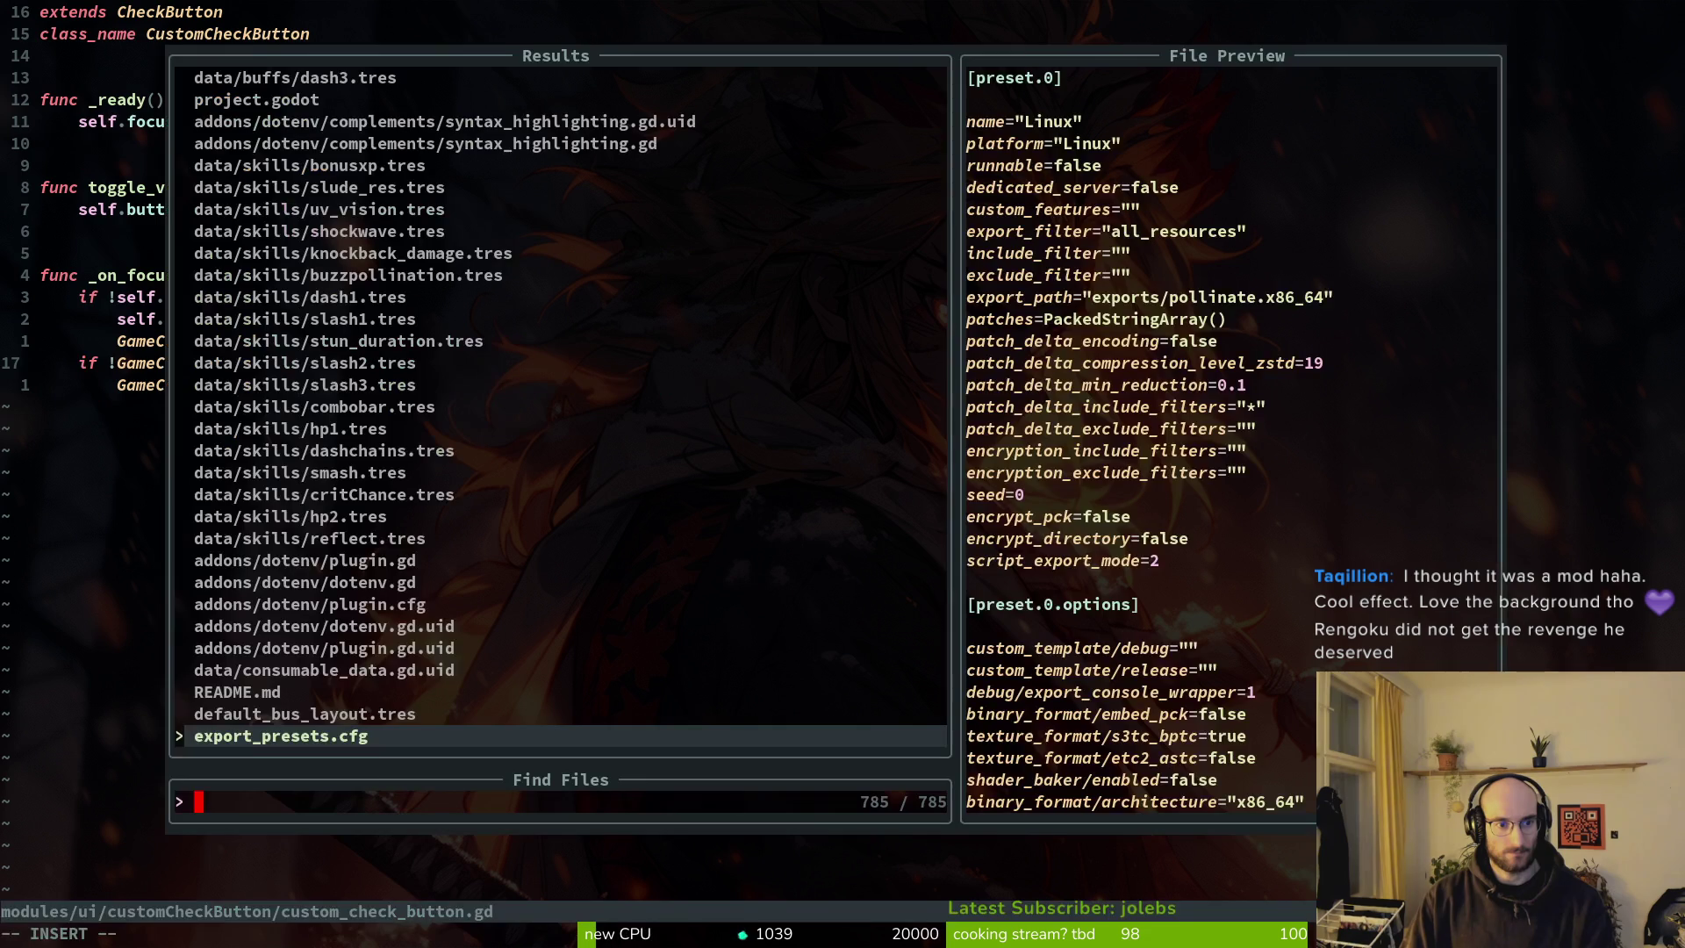
{"action": "key", "text": "Escape"}
{"action": "key", "text": "space"}
{"action": "key", "text": "f"}
{"action": "key", "text": "f"}
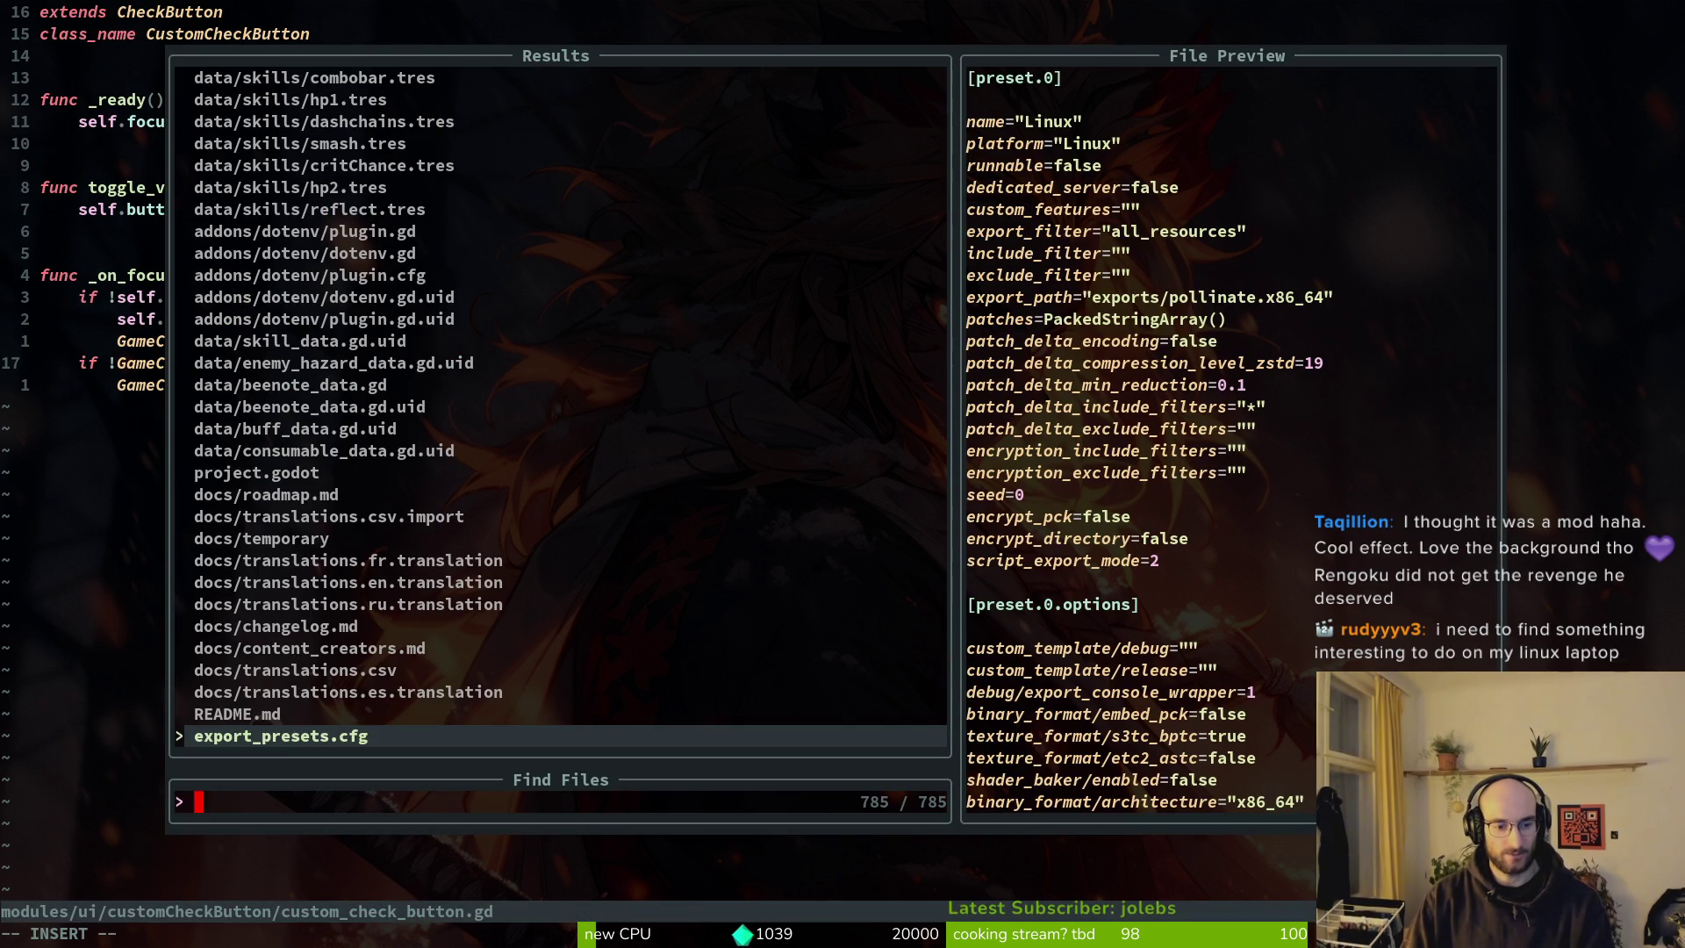
{"action": "type", "text": "sele"}
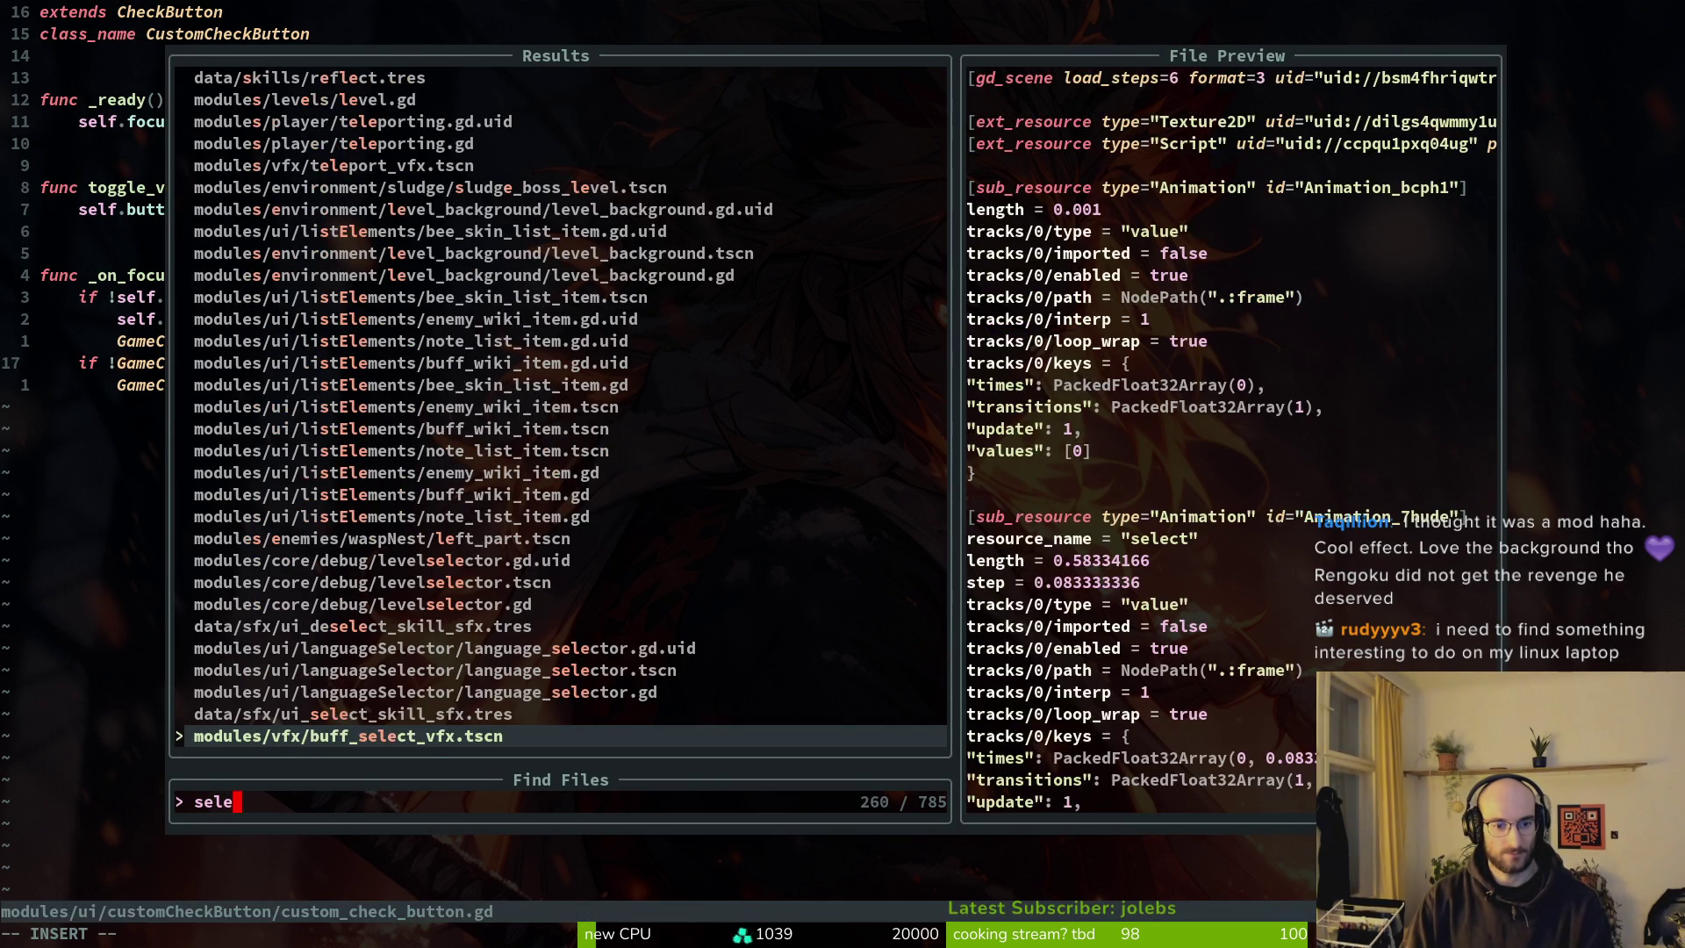
{"action": "key", "text": "Up"}
{"action": "key", "text": "Up"}
{"action": "key", "text": "Return"}
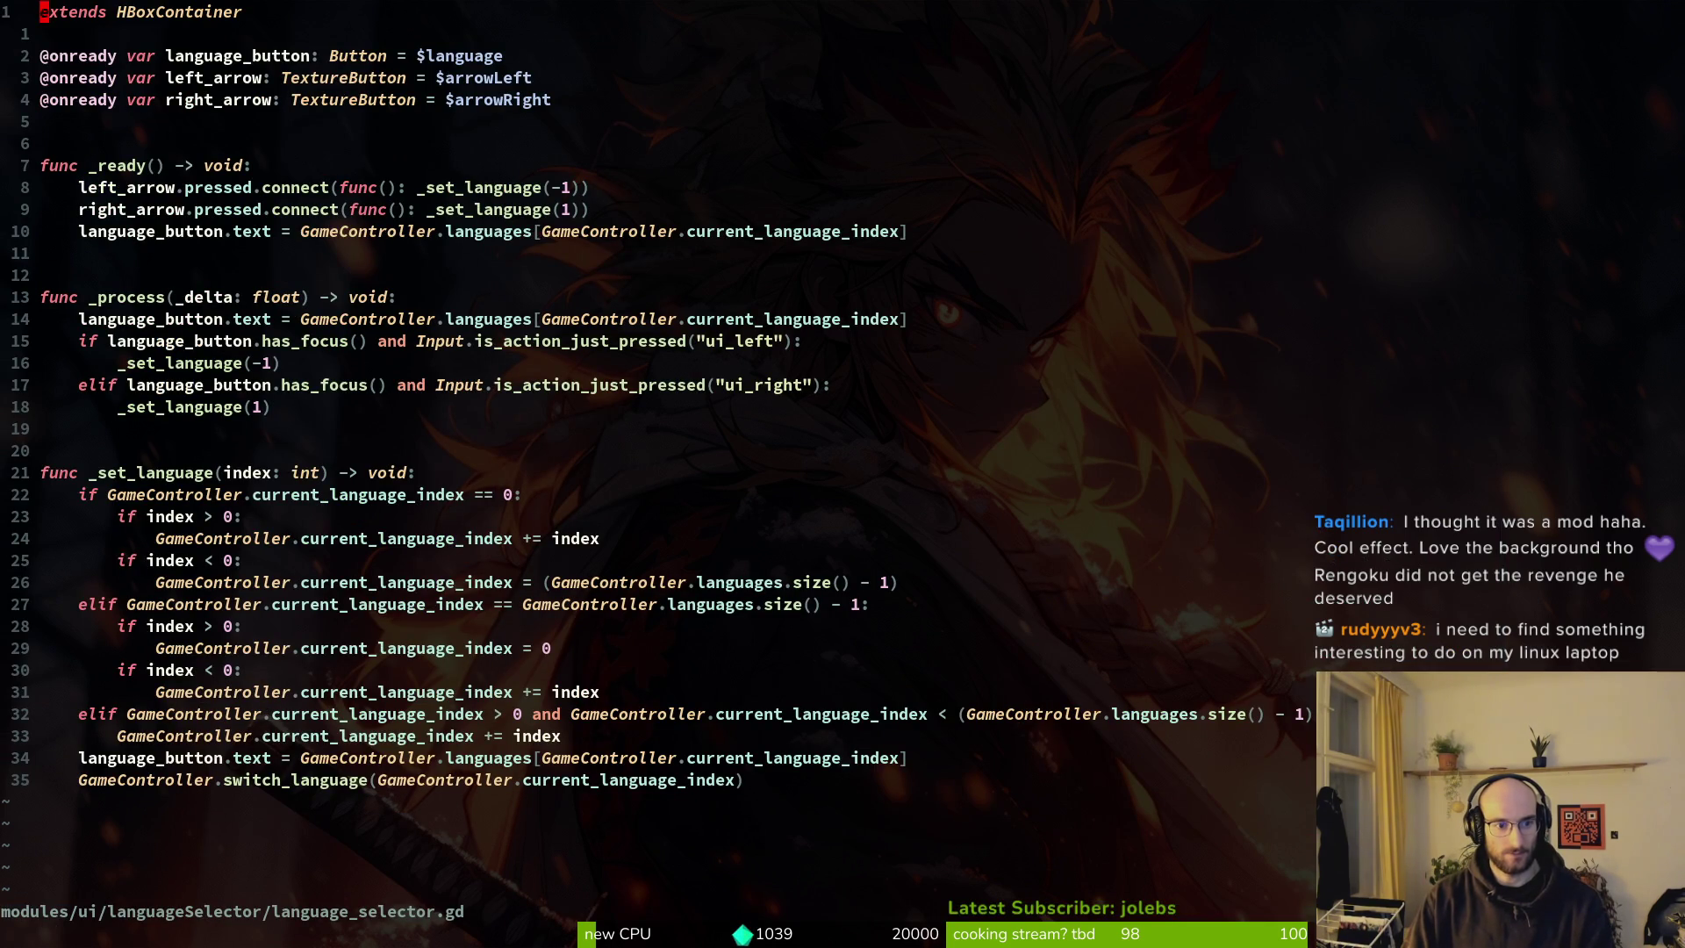
Yank the focus_entered.connect line from custom_check_button.gd and paste two copies into _ready.
{"action": "key", "text": "ctrl+o"}
{"action": "key", "text": "k"}
{"action": "key", "text": "k"}
{"action": "key", "text": "k"}
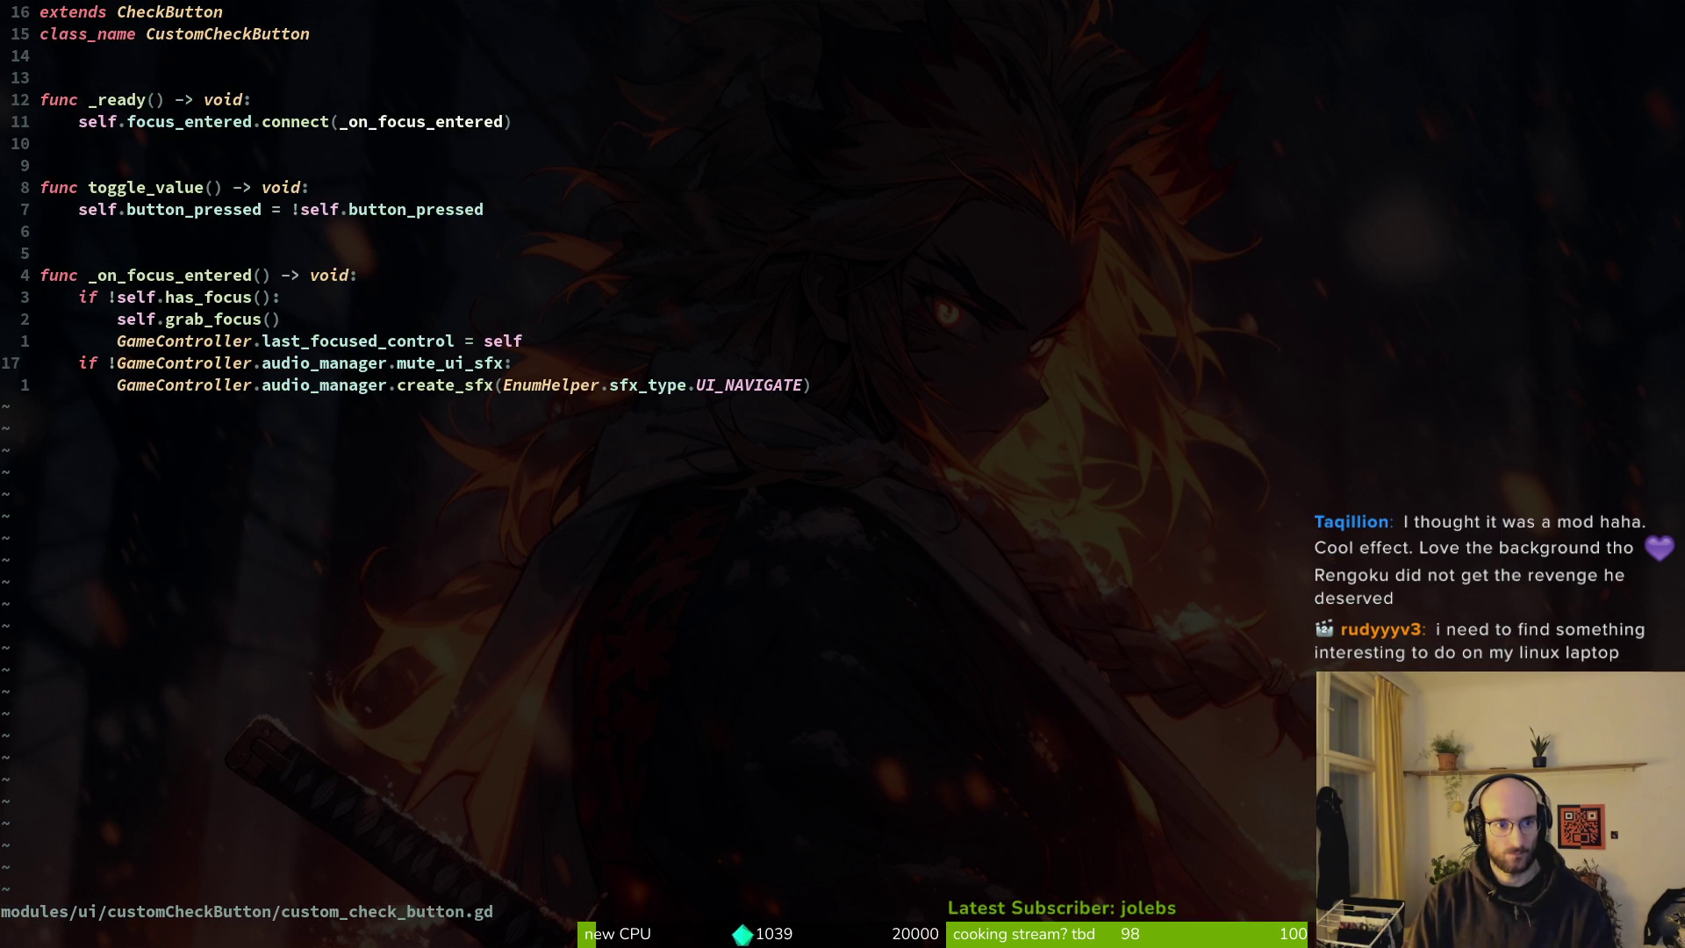
{"action": "key", "text": "k"}
{"action": "key", "text": "shift+v"}
{"action": "key", "text": "k"}
{"action": "key", "text": "y"}
{"action": "key", "text": "ctrl+o"}
{"action": "key", "text": "j"}
{"action": "key", "text": "j"}
{"action": "key", "text": "j"}
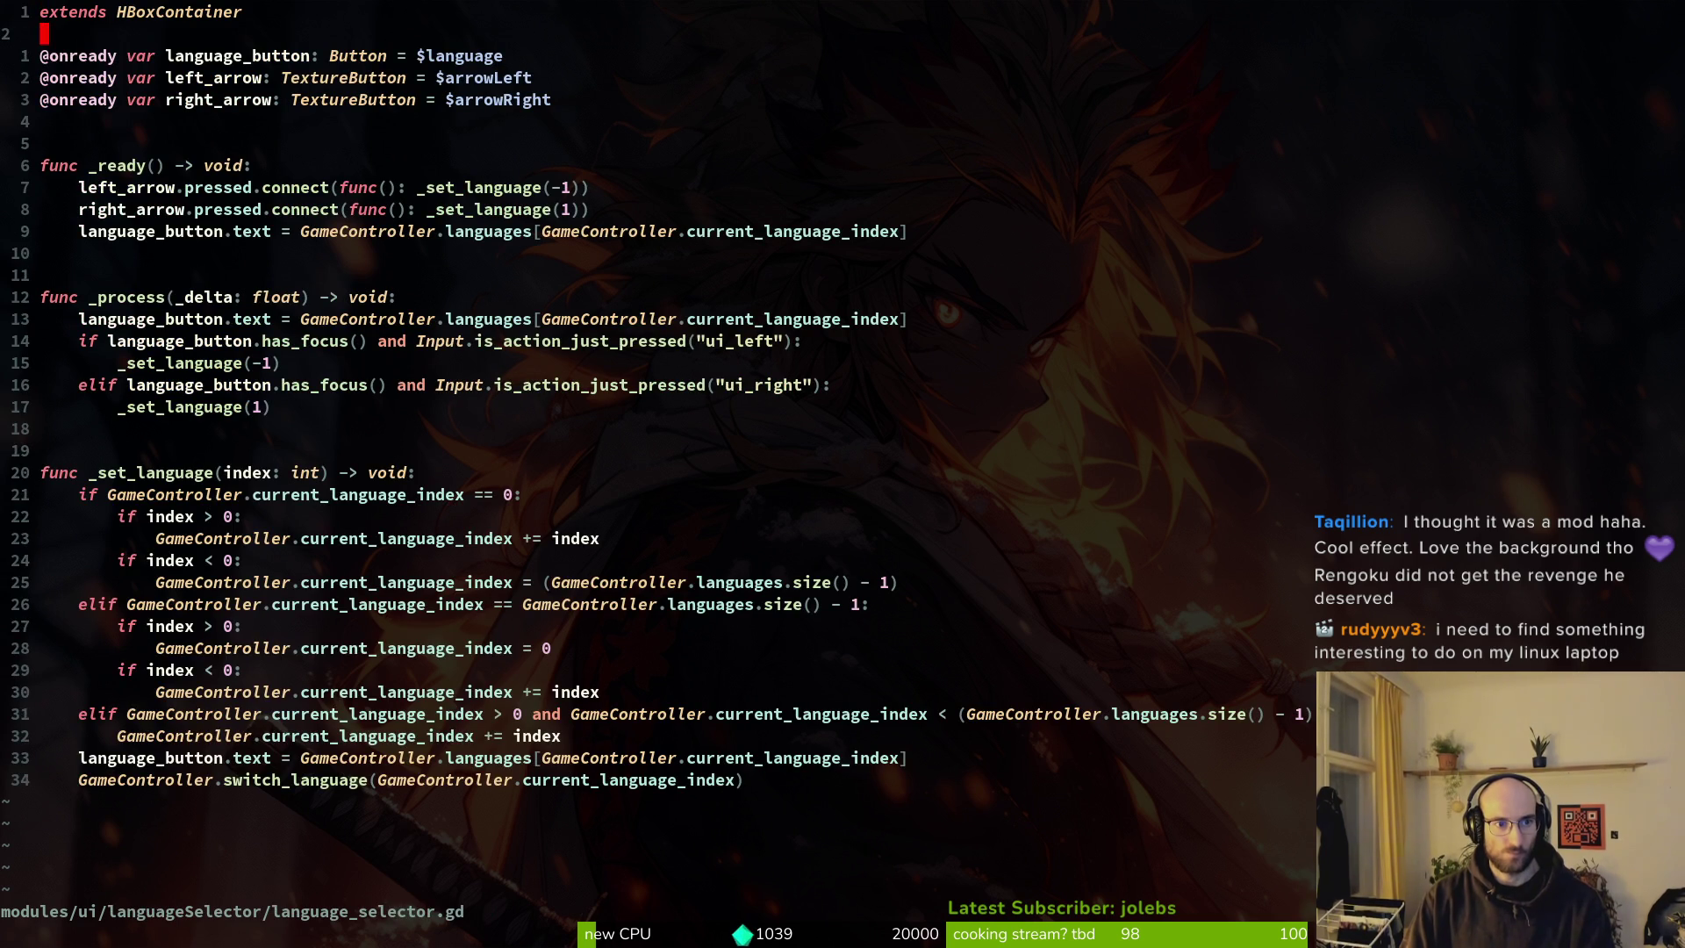
{"action": "key", "text": "k"}
{"action": "key", "text": "o"}
{"action": "key", "text": "Escape"}
{"action": "key", "text": "p"}
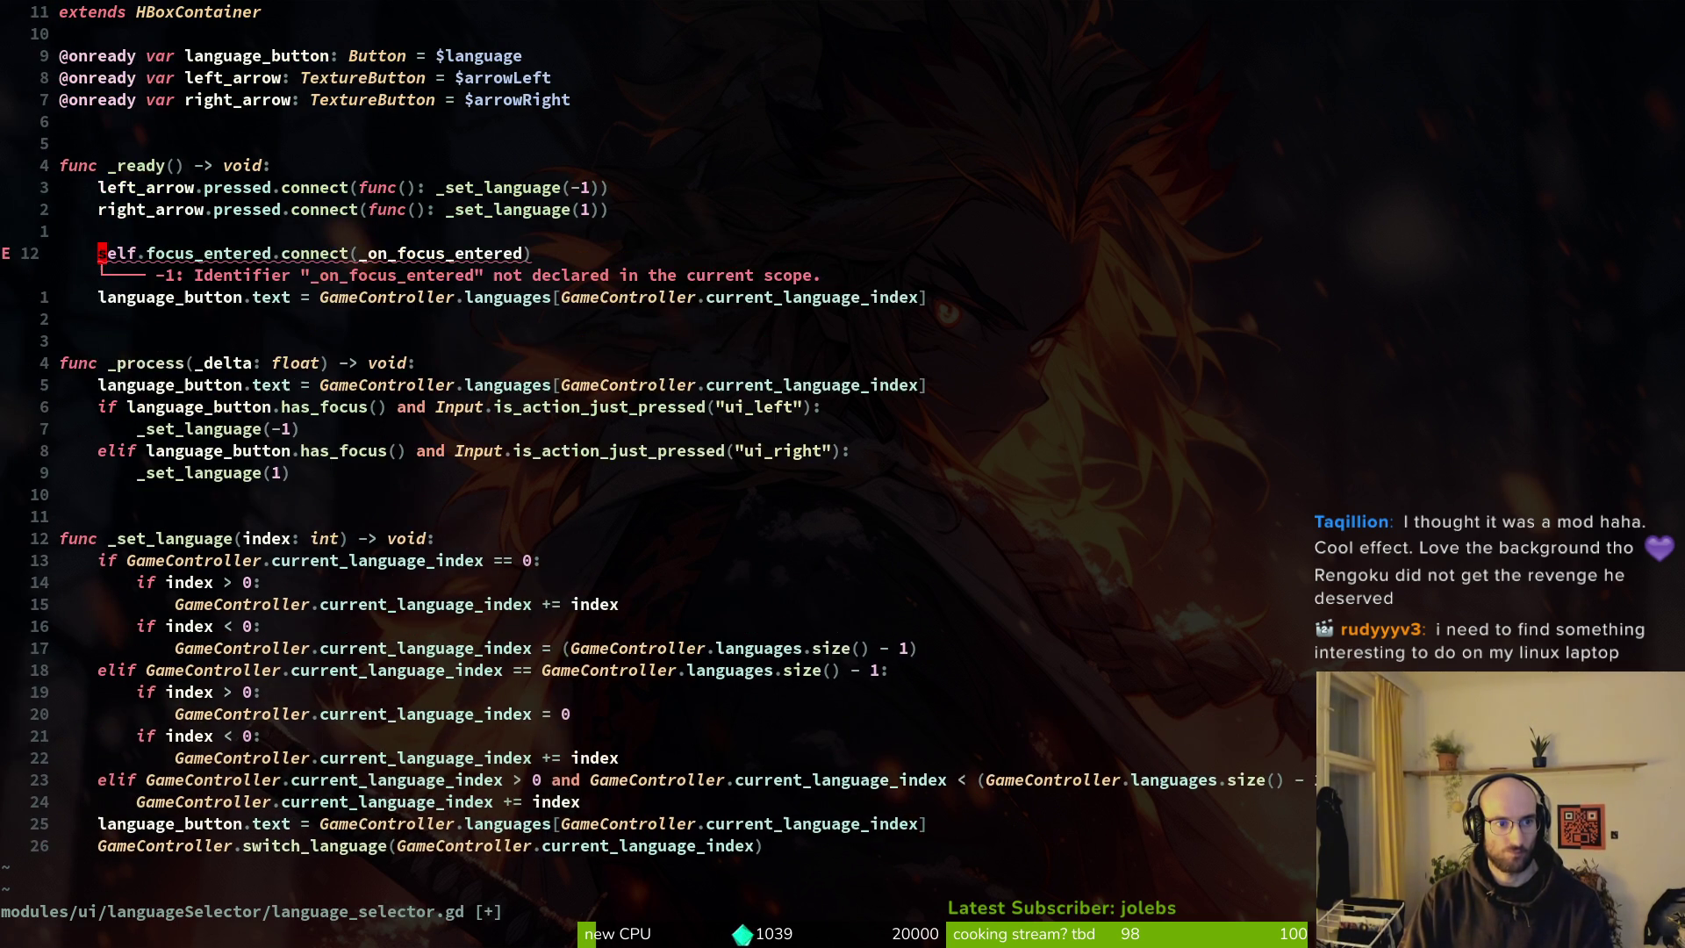
{"action": "type", "text": "pkcwleft_arrow"}
Change the copies to left_arrow and right_arrow and save language_selector.gd.
{"action": "key", "text": "Escape"}
{"action": "key", "text": "j"}
{"action": "key", "text": "b"}
{"action": "key", "text": "b"}
{"action": "key", "text": "b"}
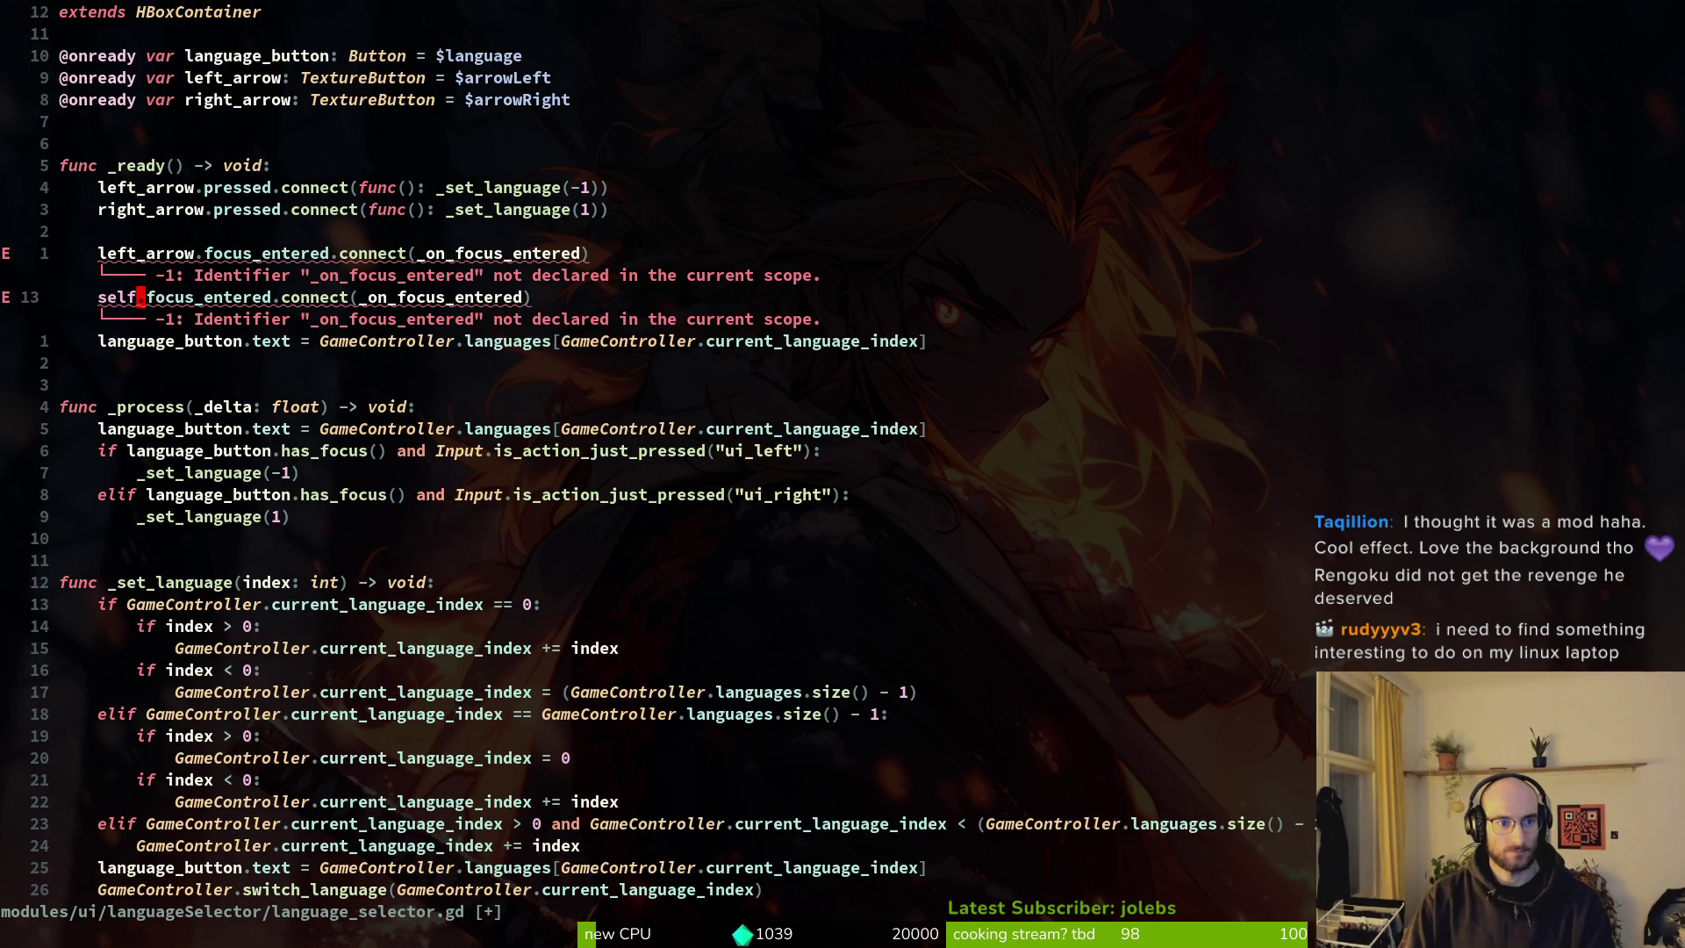
{"action": "type", "text": "cwright_arrow"}
{"action": "key", "text": "Escape"}
{"action": "type", "text": ":w"}
{"action": "key", "text": "Return"}
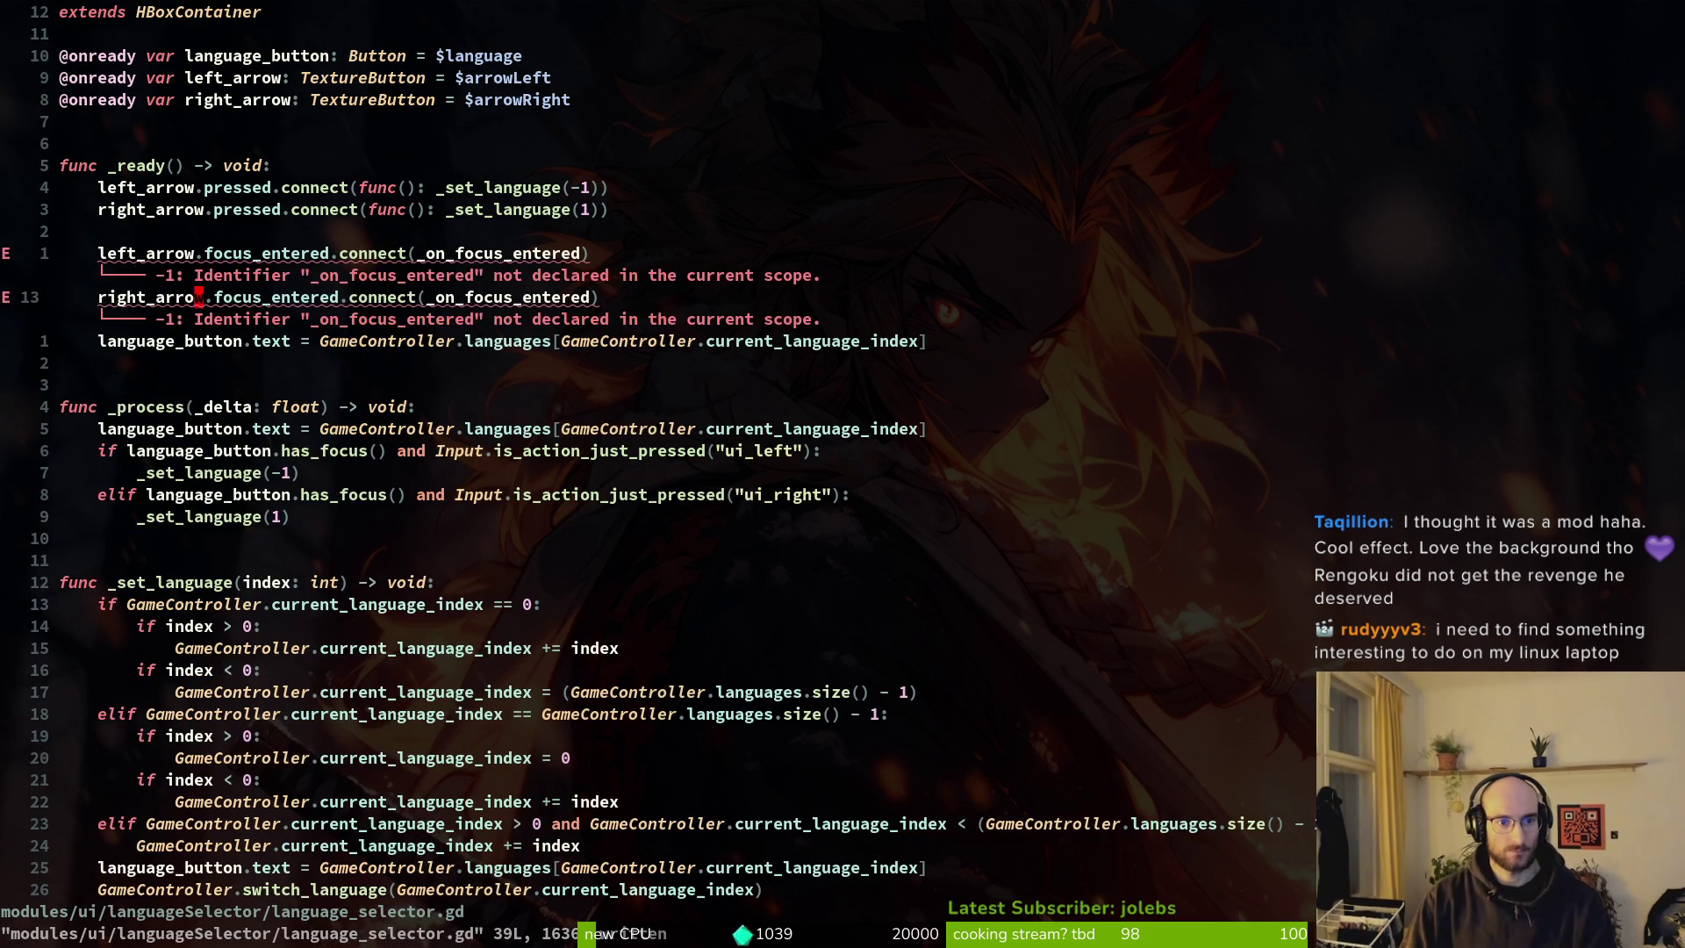
{"action": "key", "text": "k"}
{"action": "key", "text": "w"}
{"action": "key", "text": "w"}
{"action": "key", "text": "w"}
{"action": "key", "text": "w"}
{"action": "key", "text": "w"}
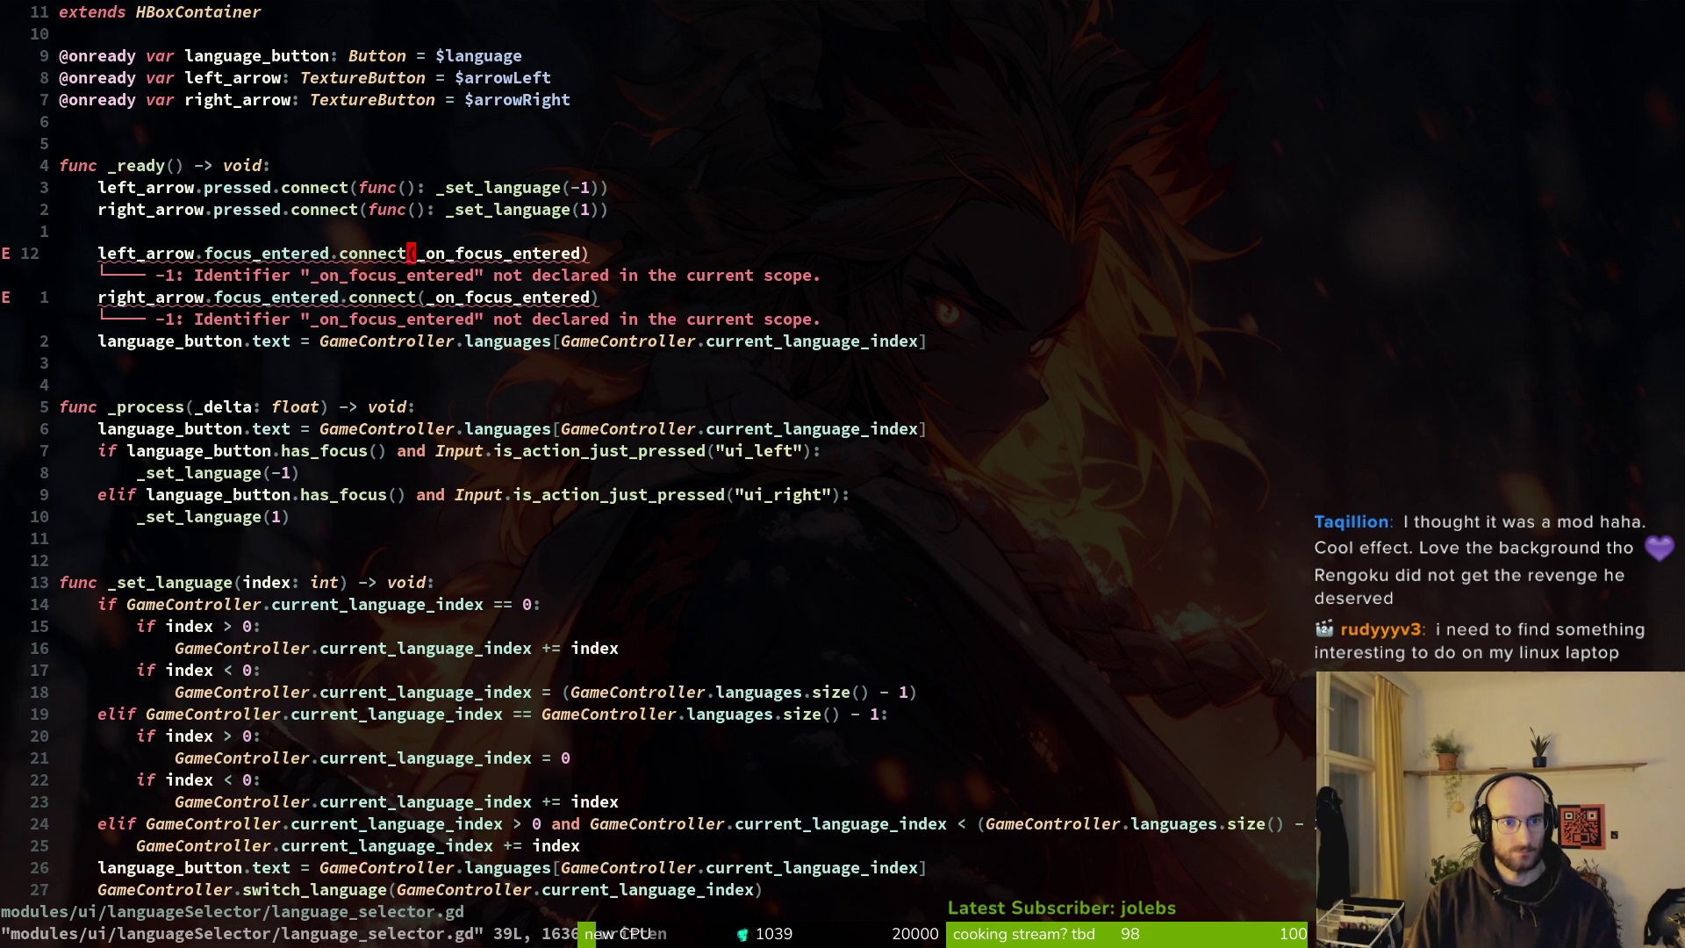
{"action": "type", "text": ":w"}
{"action": "key", "text": "Return"}
{"action": "key", "text": "ctrl+d"}
{"action": "key", "text": "j"}
Yank the 7-line _on_focus_entered function from custom_check_button.gd.
{"action": "key", "text": "j"}
{"action": "key", "text": "G"}
{"action": "key", "text": "ctrl+o"}
{"action": "key", "text": "j"}
{"action": "key", "text": "j"}
{"action": "key", "text": "j"}
{"action": "key", "text": "j"}
{"action": "key", "text": "V"}
{"action": "key", "text": "j"}
{"action": "key", "text": "j"}
{"action": "key", "text": "j"}
{"action": "key", "text": "j"}
{"action": "key", "text": "y"}
{"action": "key", "text": "ctrl+i"}
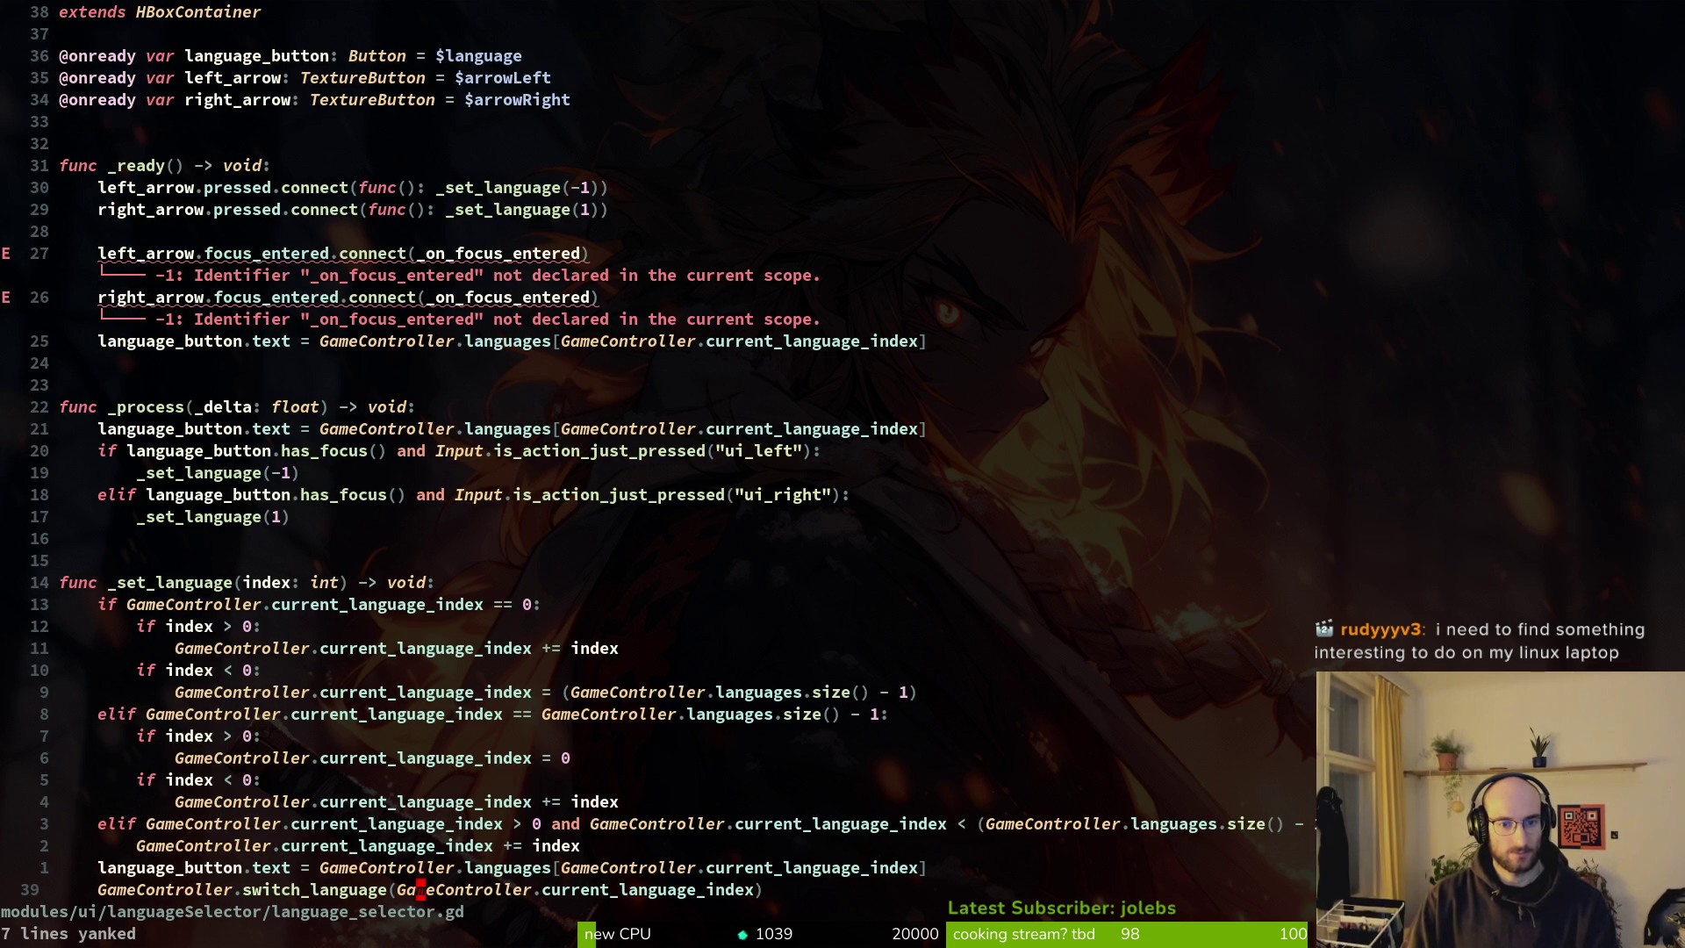
Undo both focus_entered connection lines and save language_selector.gd.
{"action": "key", "text": "k"}
{"action": "key", "text": "k"}
{"action": "key", "text": "k"}
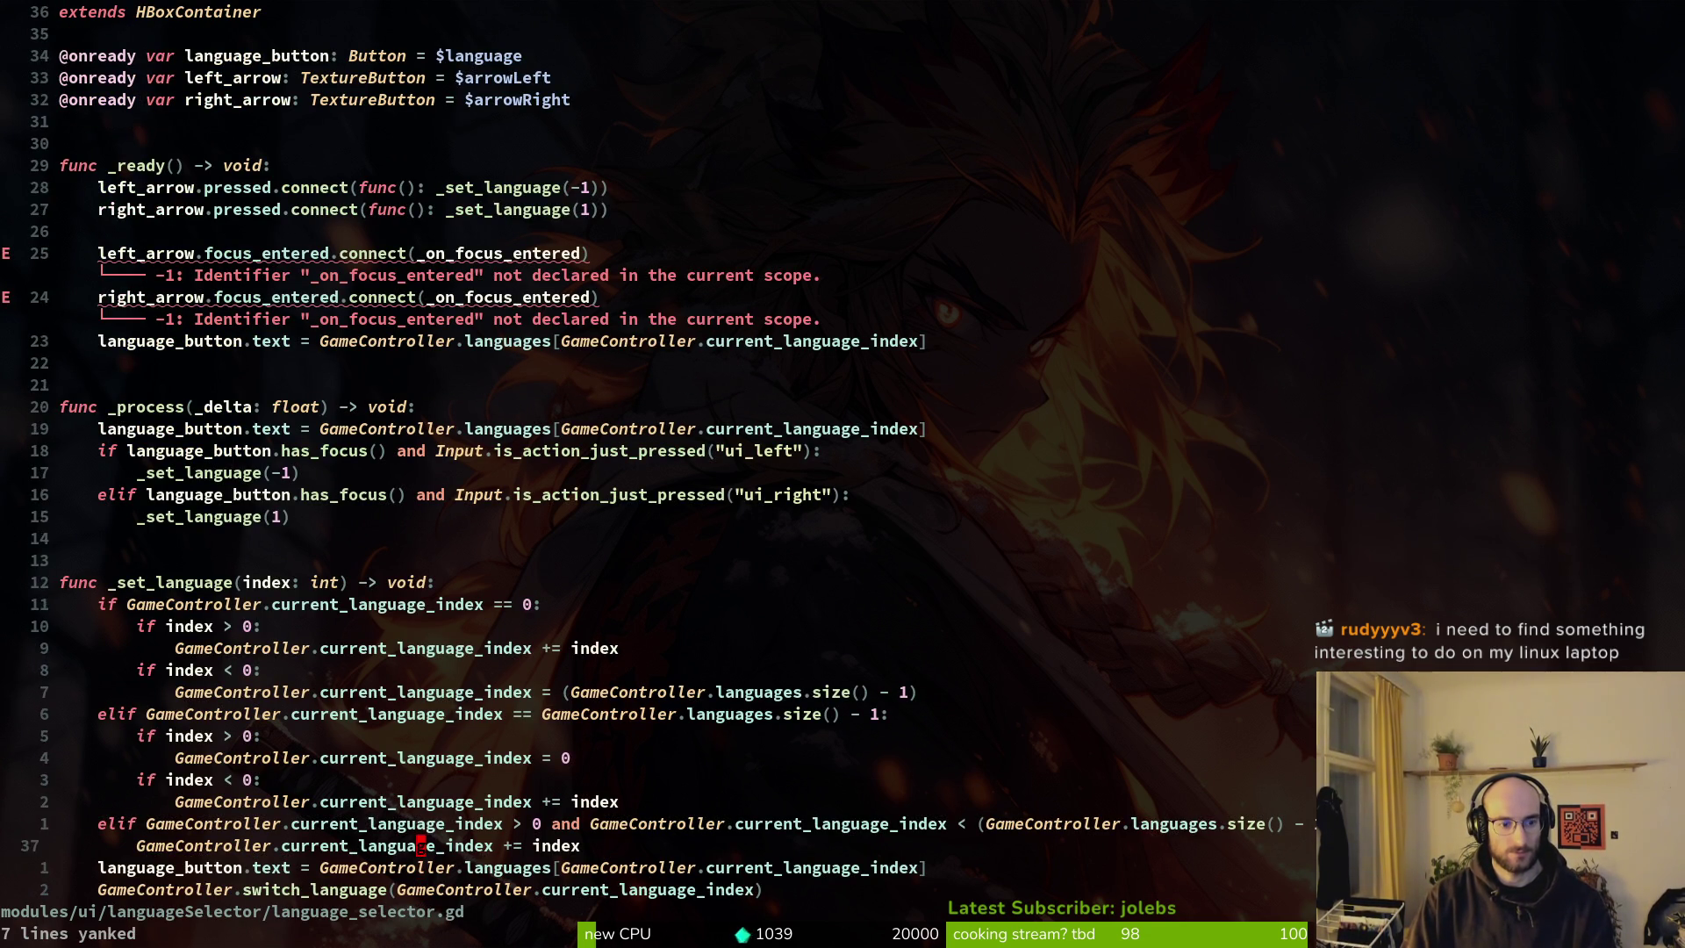
{"action": "key", "text": "u"}
{"action": "key", "text": "u"}
{"action": "type", "text": "u:w"}
{"action": "key", "text": "Return"}
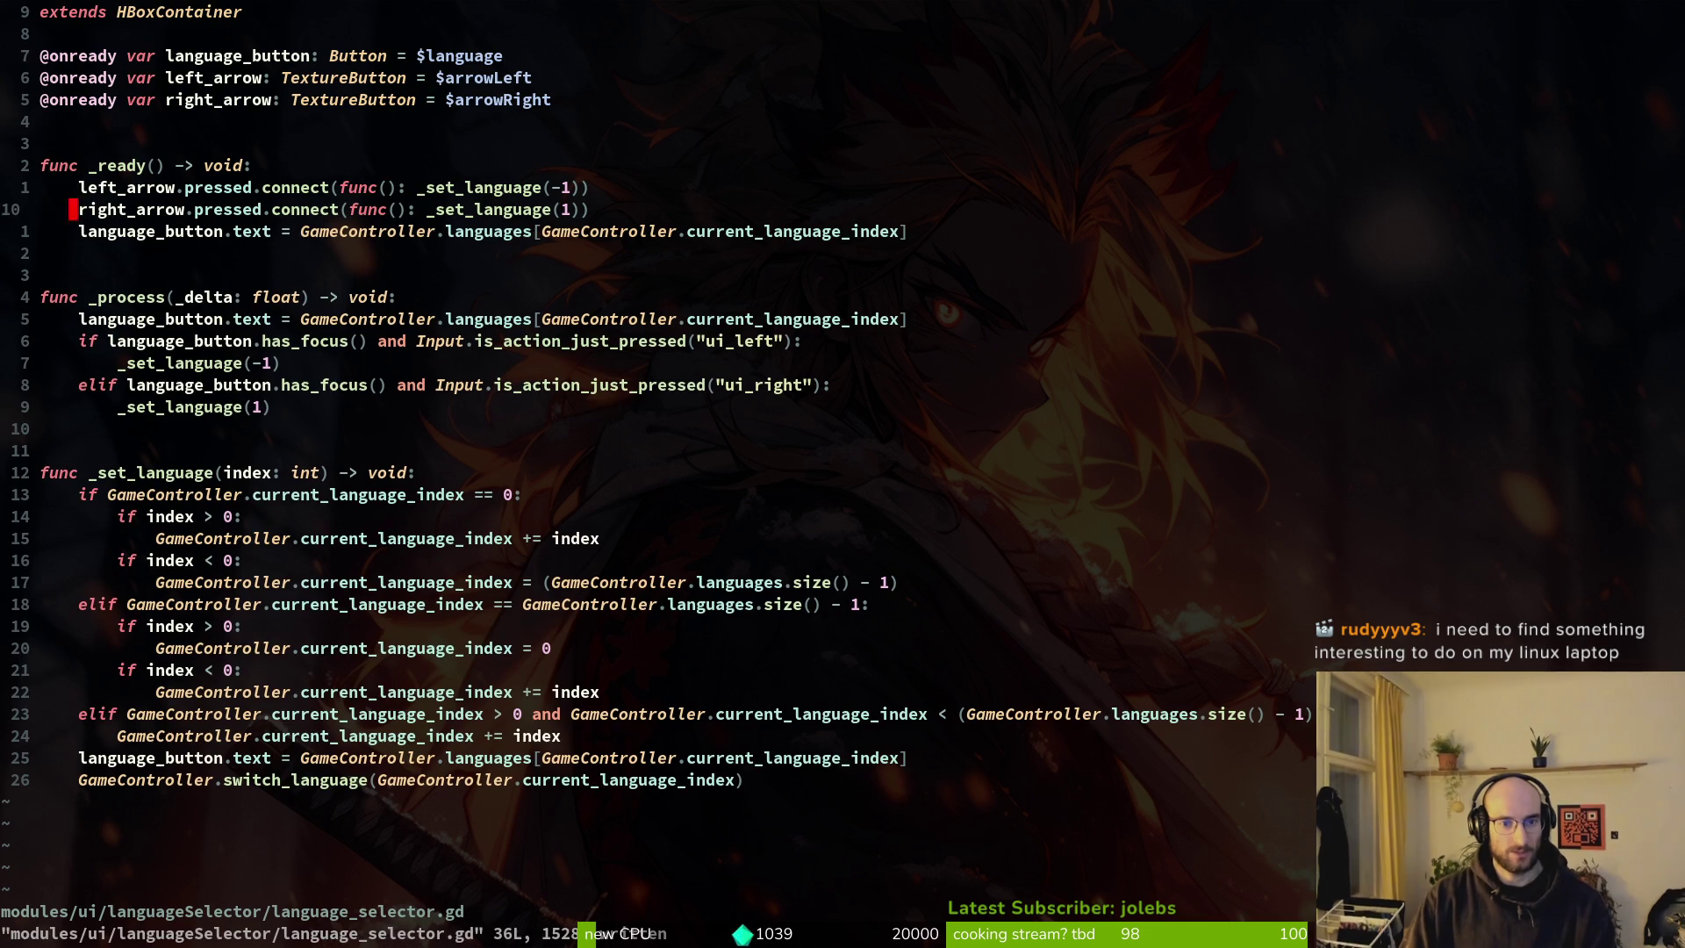
Yank the create_sfx UI_NAVIGATE sound line from custom_check_button.gd.
{"action": "key", "text": "ctrl+o"}
{"action": "key", "text": "j"}
{"action": "key", "text": "j"}
{"action": "key", "text": "j"}
{"action": "key", "text": "V"}
{"action": "key", "text": "j"}
{"action": "key", "text": "Escape"}
{"action": "key", "text": "y"}
{"action": "key", "text": "y"}
Paste the sound call under the ui_left and ui_right branches and save.
{"action": "key", "text": "ctrl+o"}
{"action": "key", "text": "j"}
{"action": "key", "text": "j"}
{"action": "key", "text": "j"}
{"action": "key", "text": "j"}
{"action": "key", "text": "k"}
{"action": "key", "text": "k"}
{"action": "key", "text": "p"}
{"action": "key", "text": "y"}
{"action": "key", "text": "y"}
{"action": "key", "text": "j"}
{"action": "key", "text": "j"}
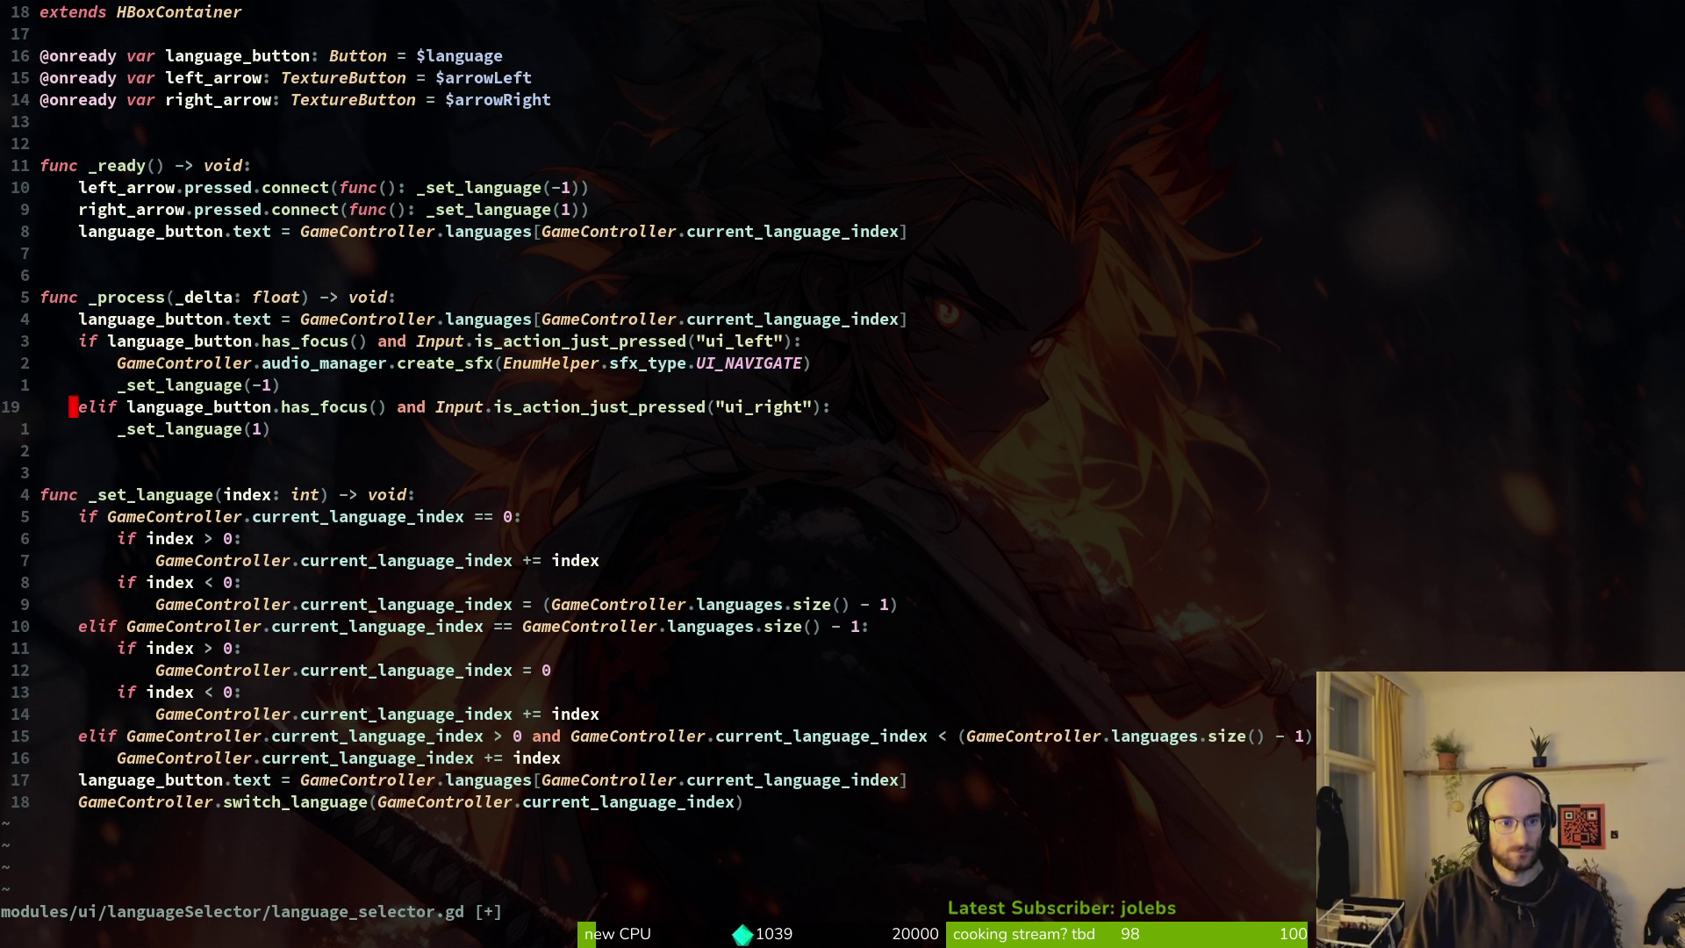
{"action": "type", "text": "p:w"}
{"action": "key", "text": "Return"}
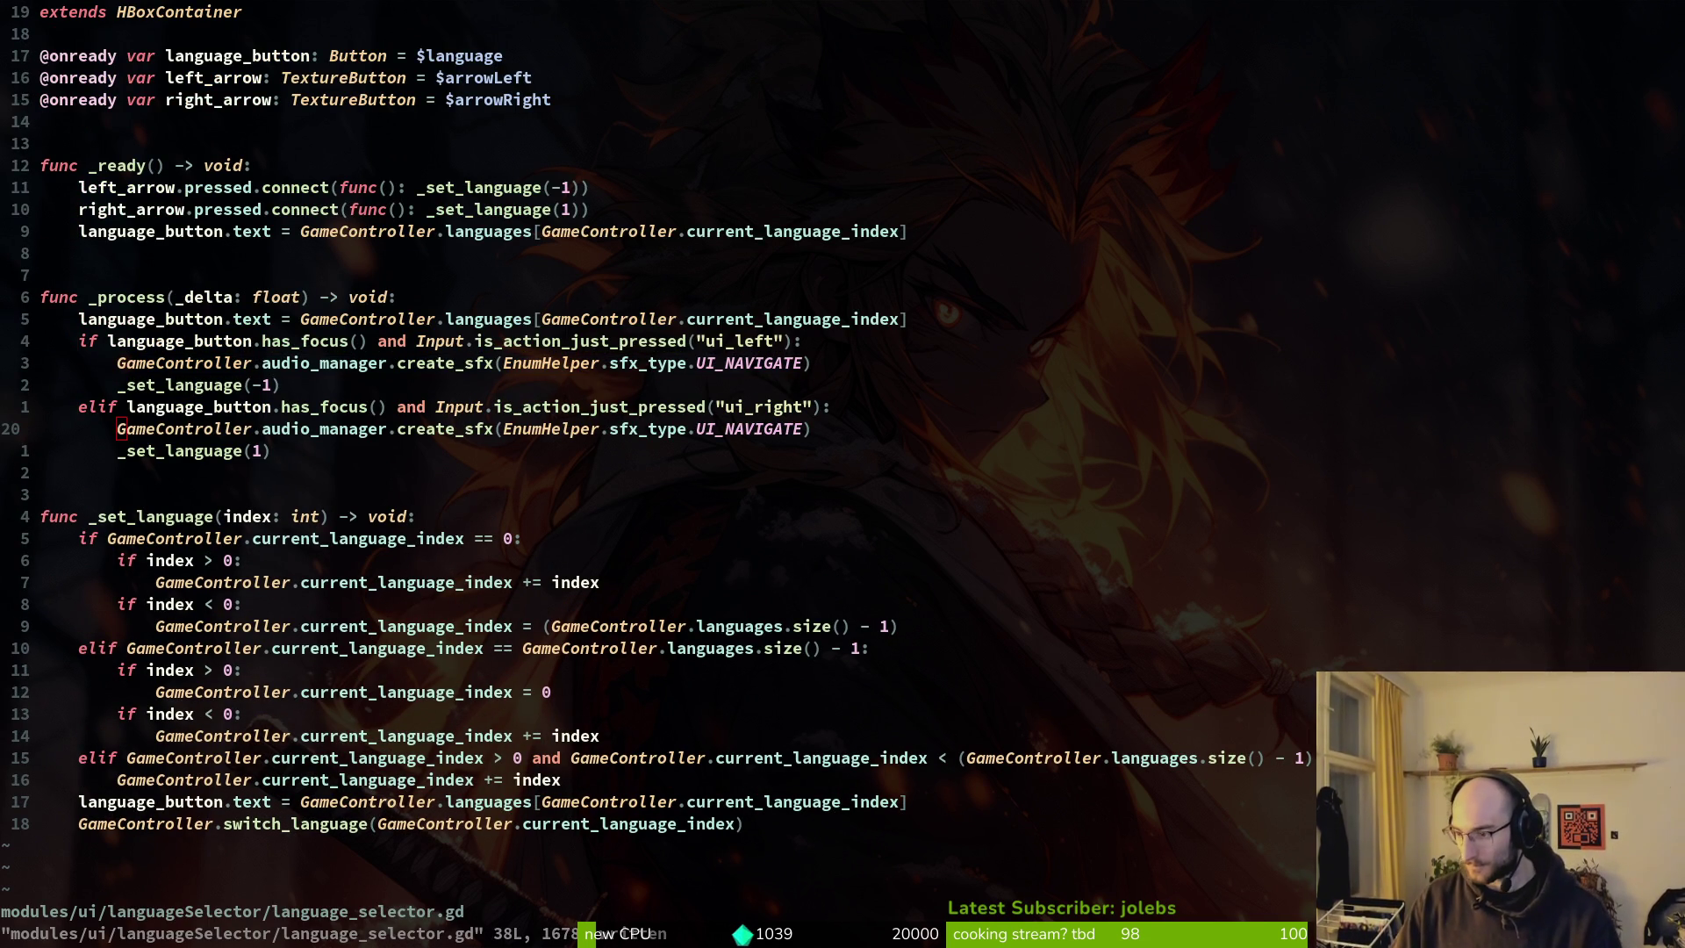
{"action": "key", "text": "alt+Tab"}
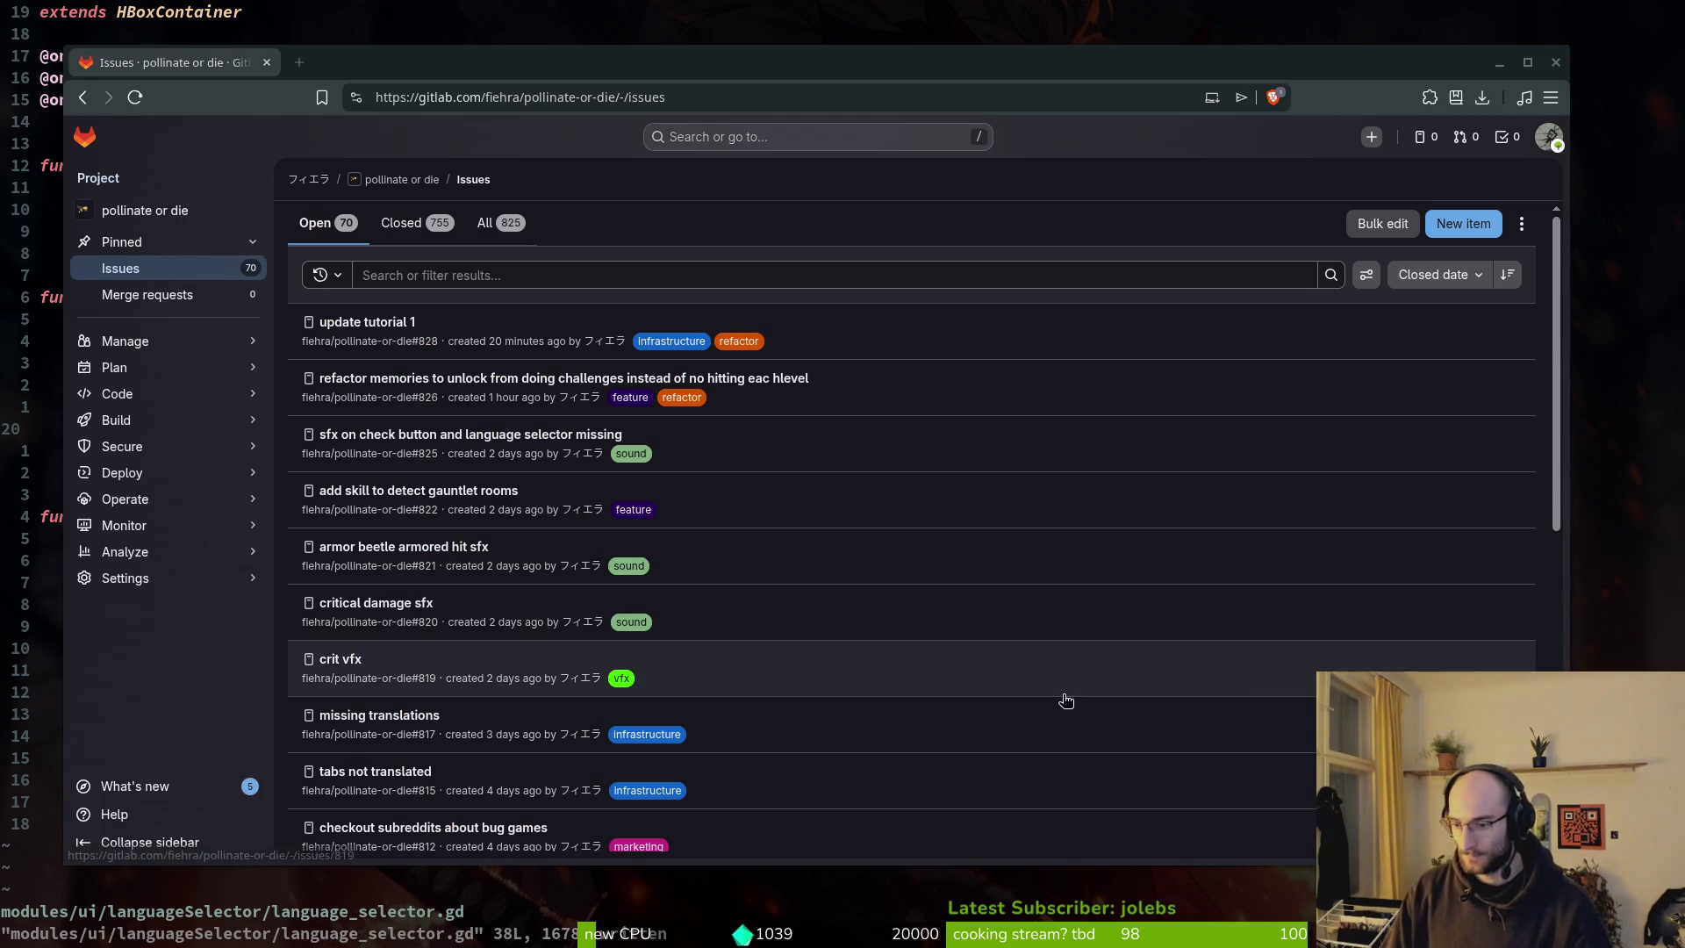
{"action": "key", "text": "alt+Tab"}
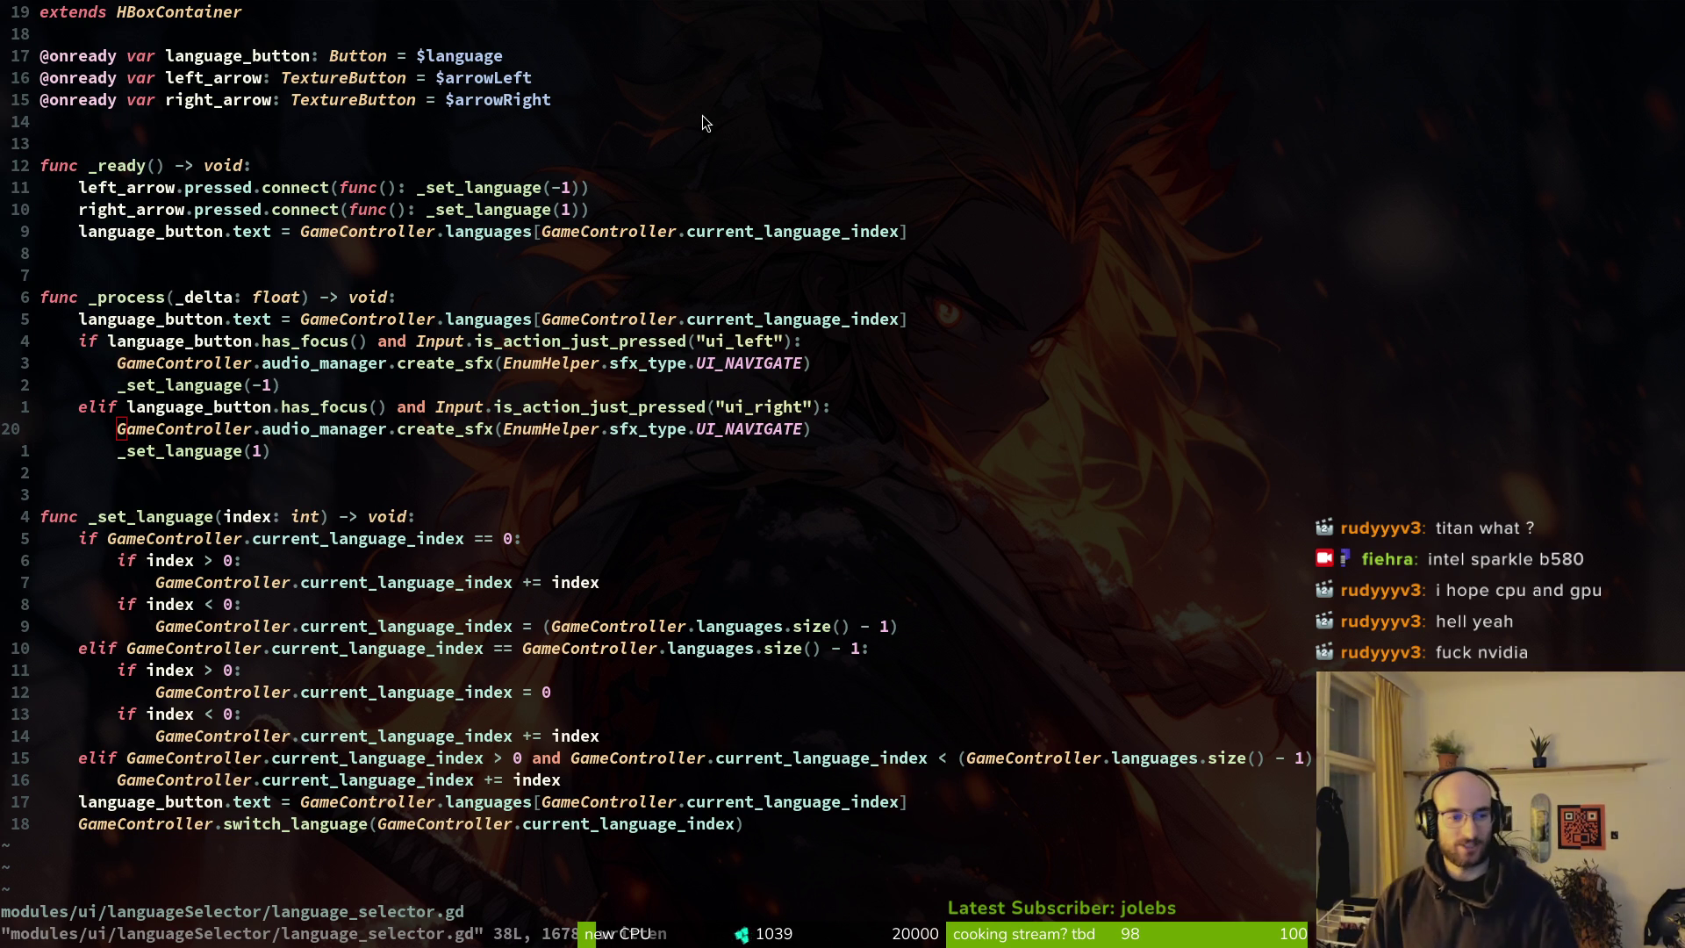
{"action": "key", "text": "k"}
{"action": "key", "text": "k"}
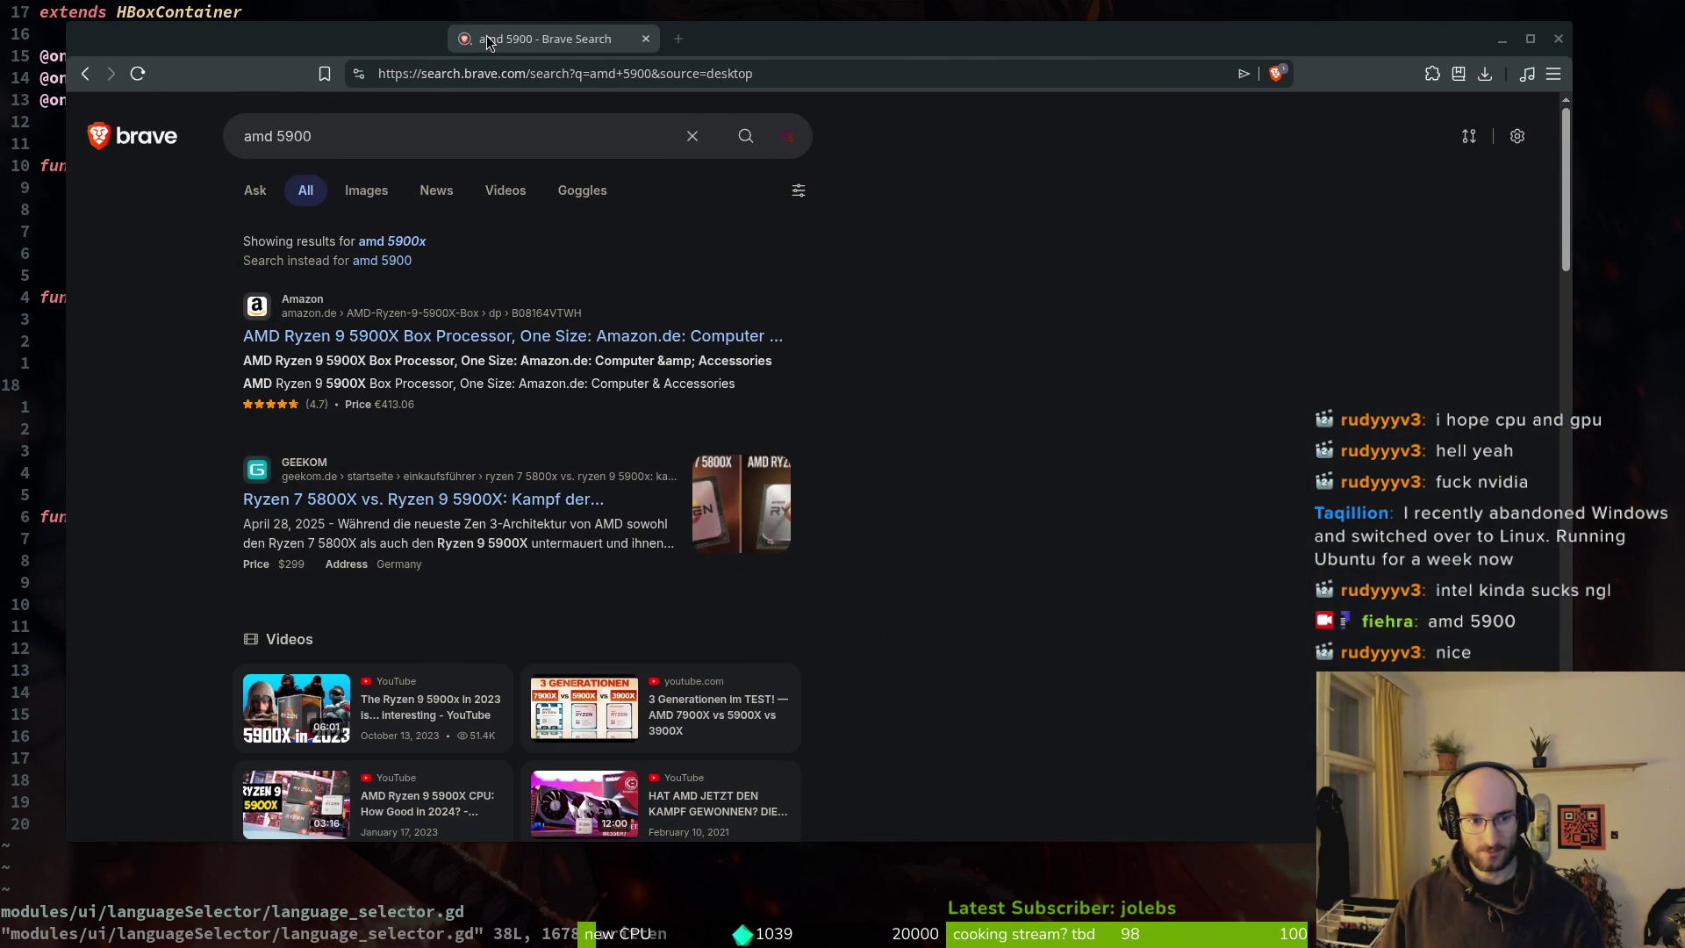
Scroll the amd 5900 results, view the eBay Ryzen 9 5900X listing, and go back.
{"action": "scroll", "coordinate": [280, 625], "scroll_direction": "down", "scroll_amount": 5}
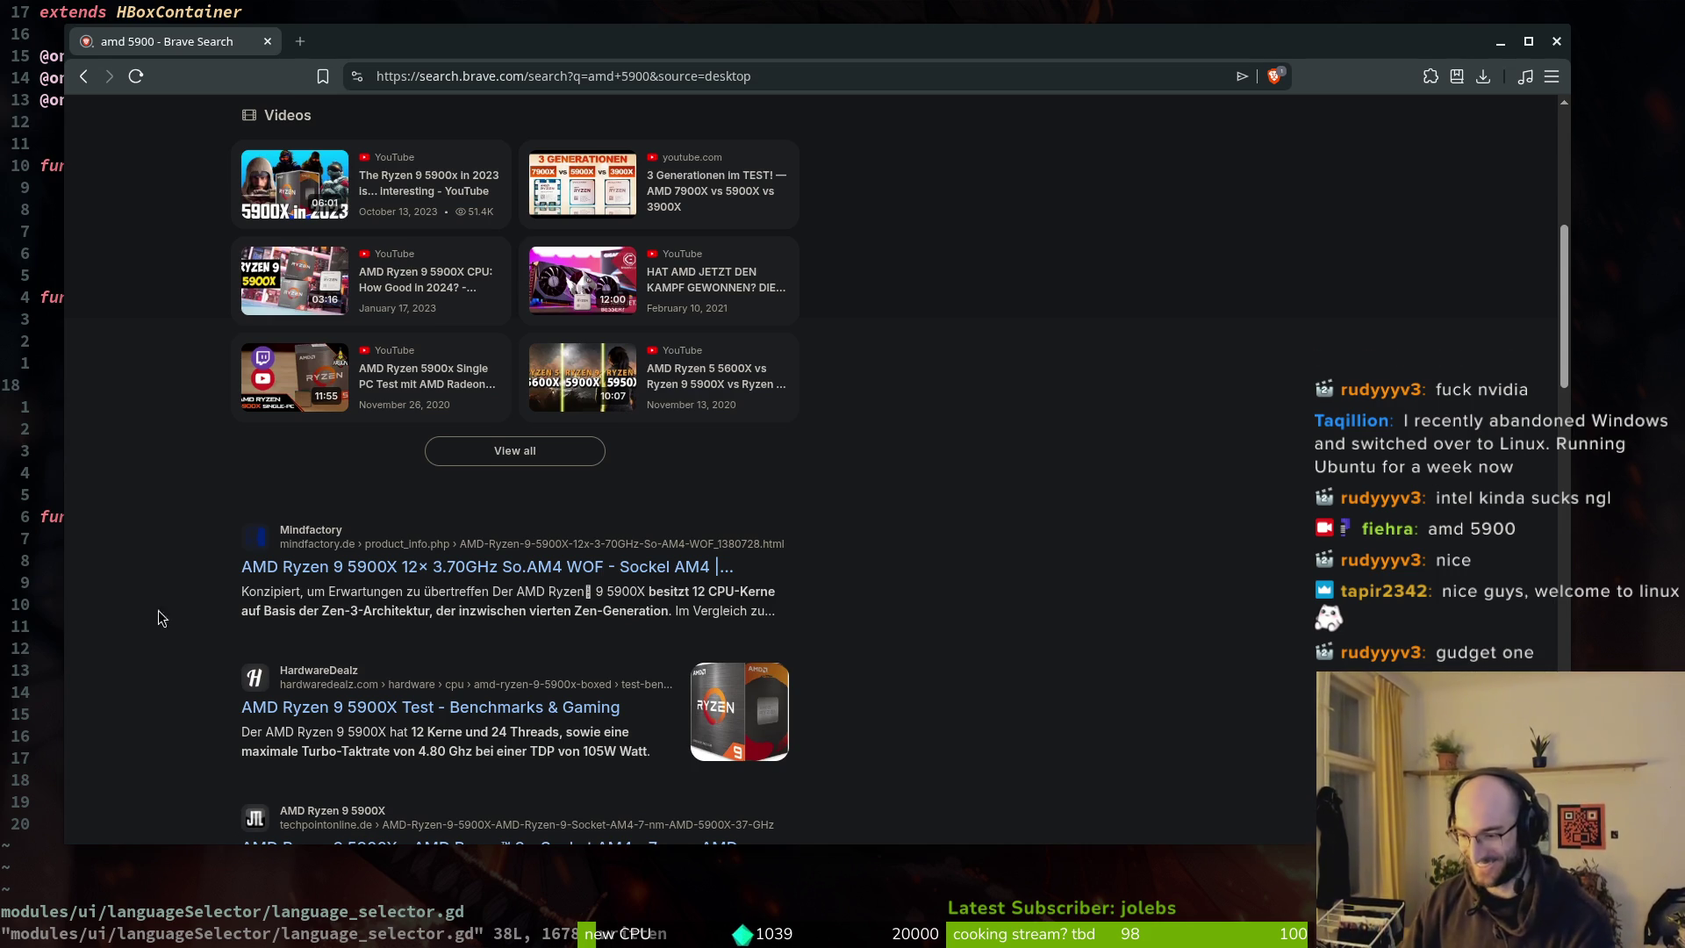
{"action": "scroll", "coordinate": [300, 607], "scroll_direction": "down", "scroll_amount": 3}
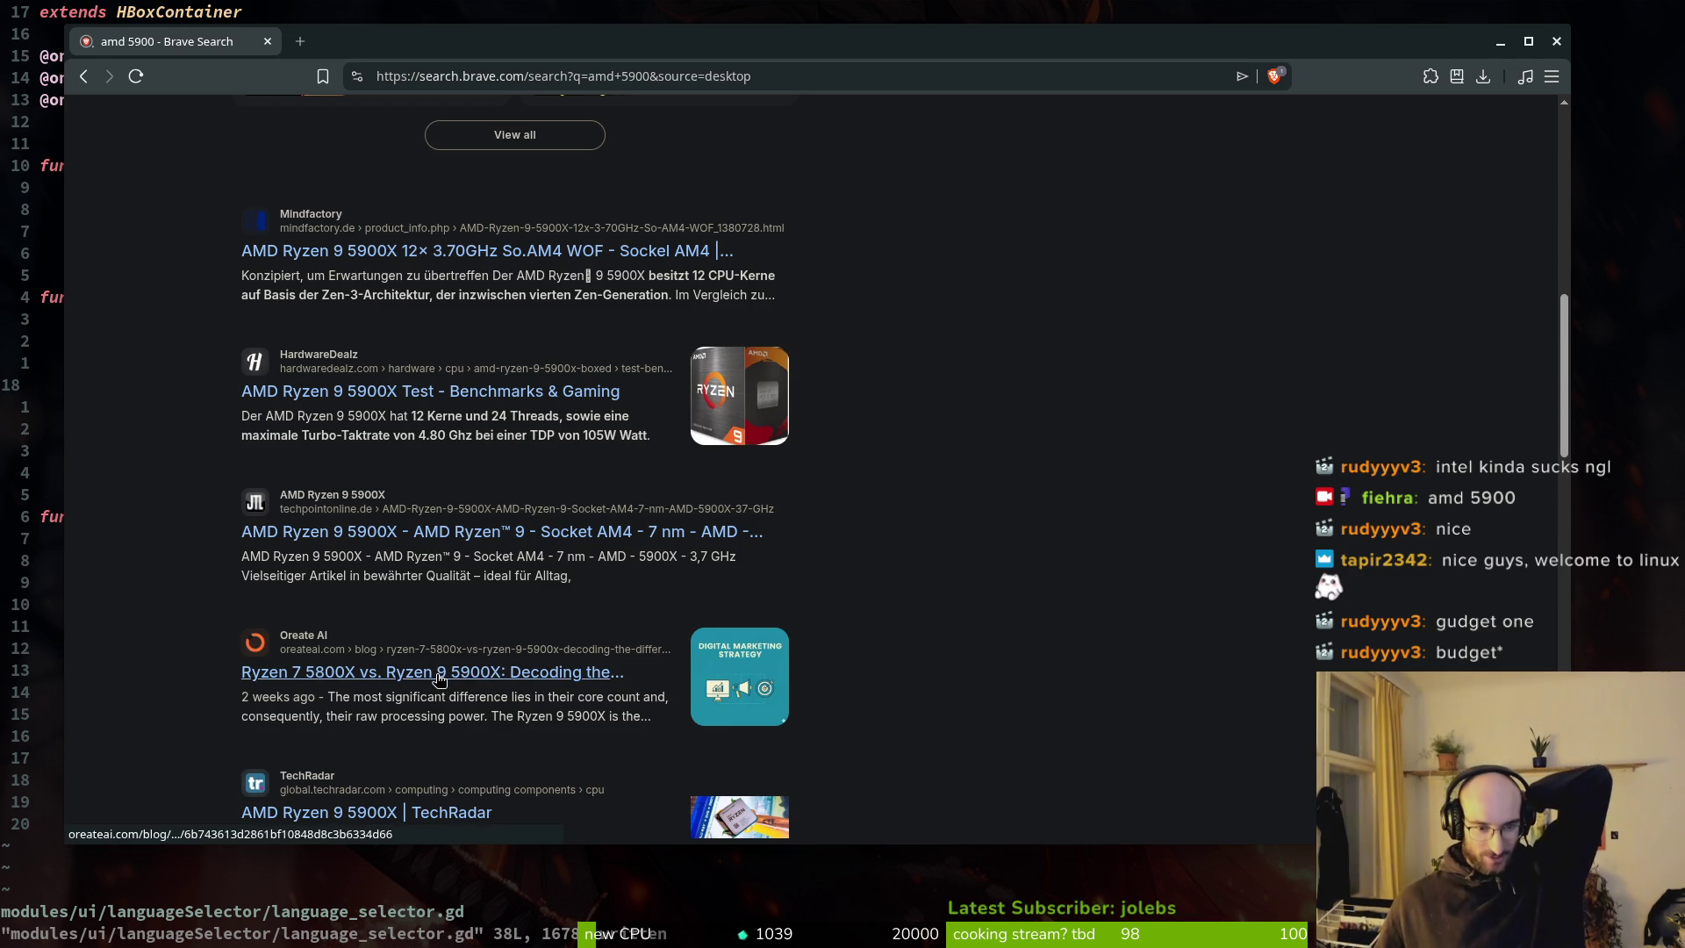
{"action": "scroll", "coordinate": [439, 681], "scroll_direction": "down", "scroll_amount": 5}
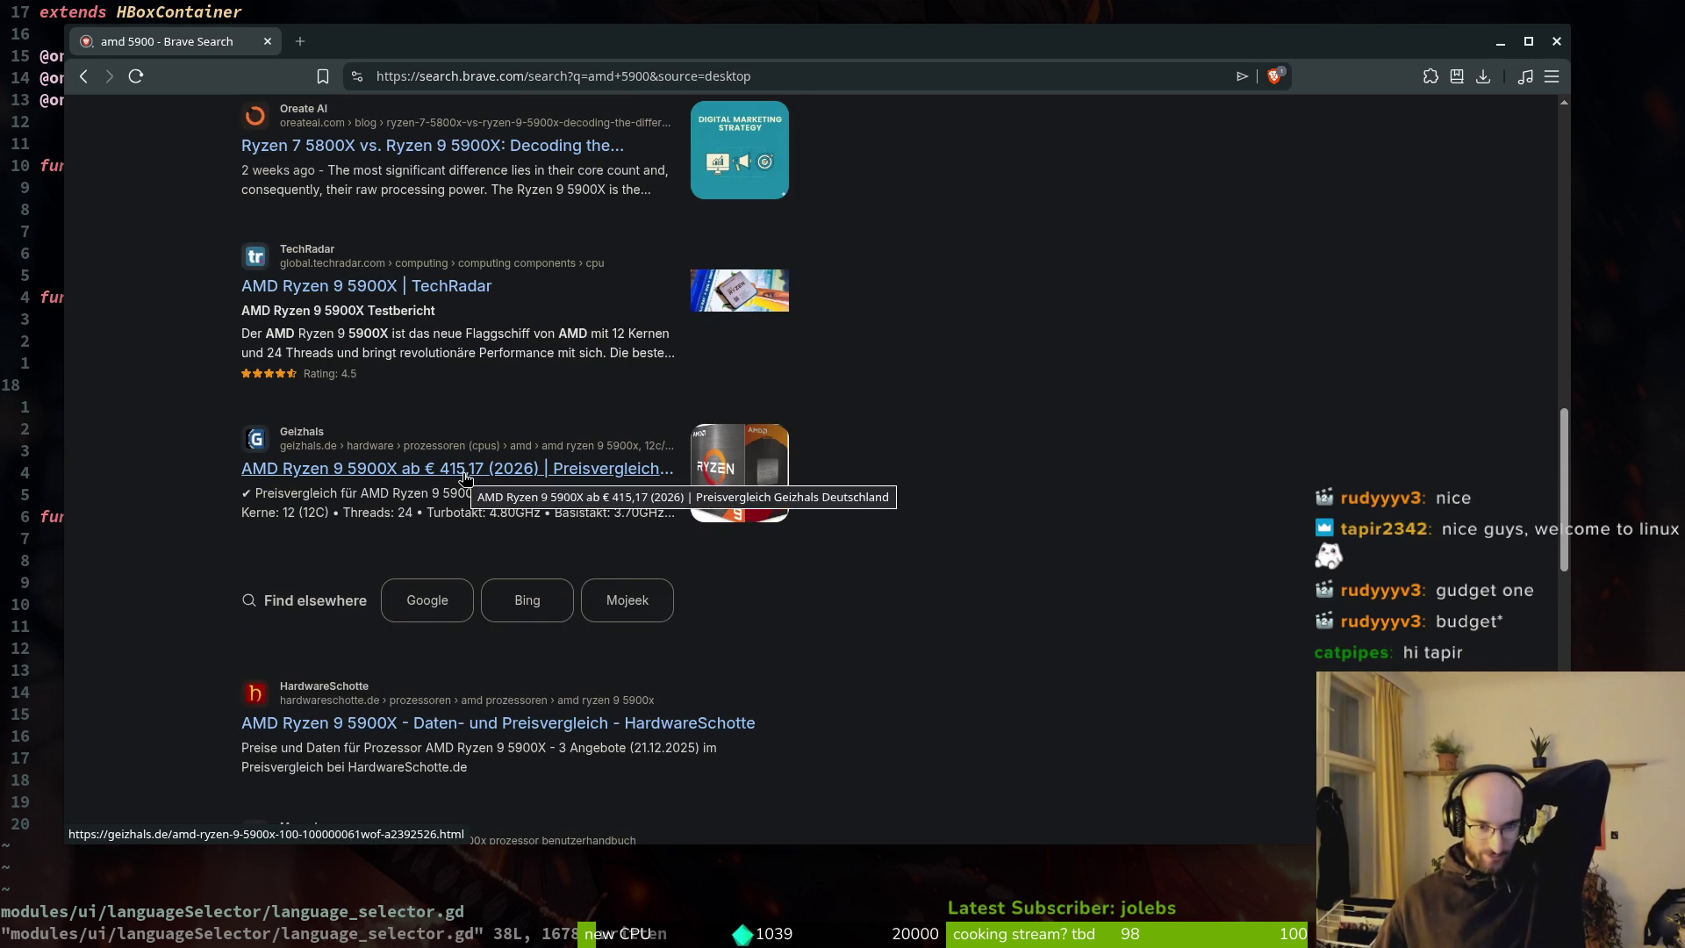
{"action": "scroll", "coordinate": [430, 496], "scroll_direction": "down", "scroll_amount": 2}
{"action": "scroll", "coordinate": [413, 526], "scroll_direction": "down", "scroll_amount": 4}
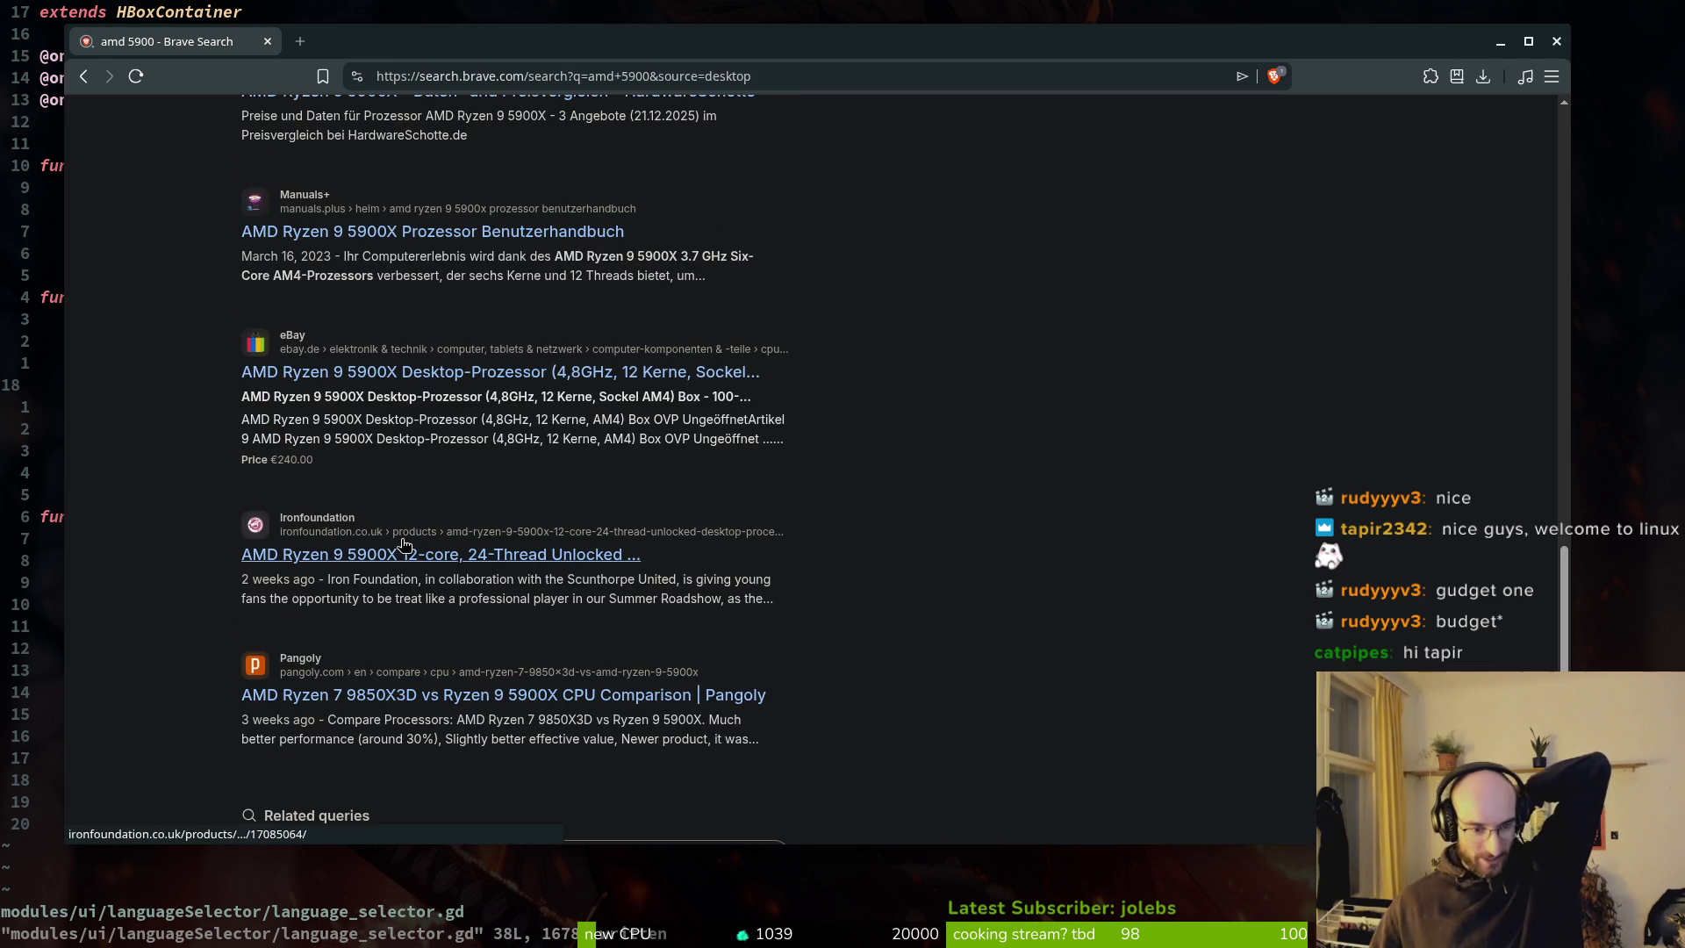
{"action": "left_click", "coordinate": [418, 375]}
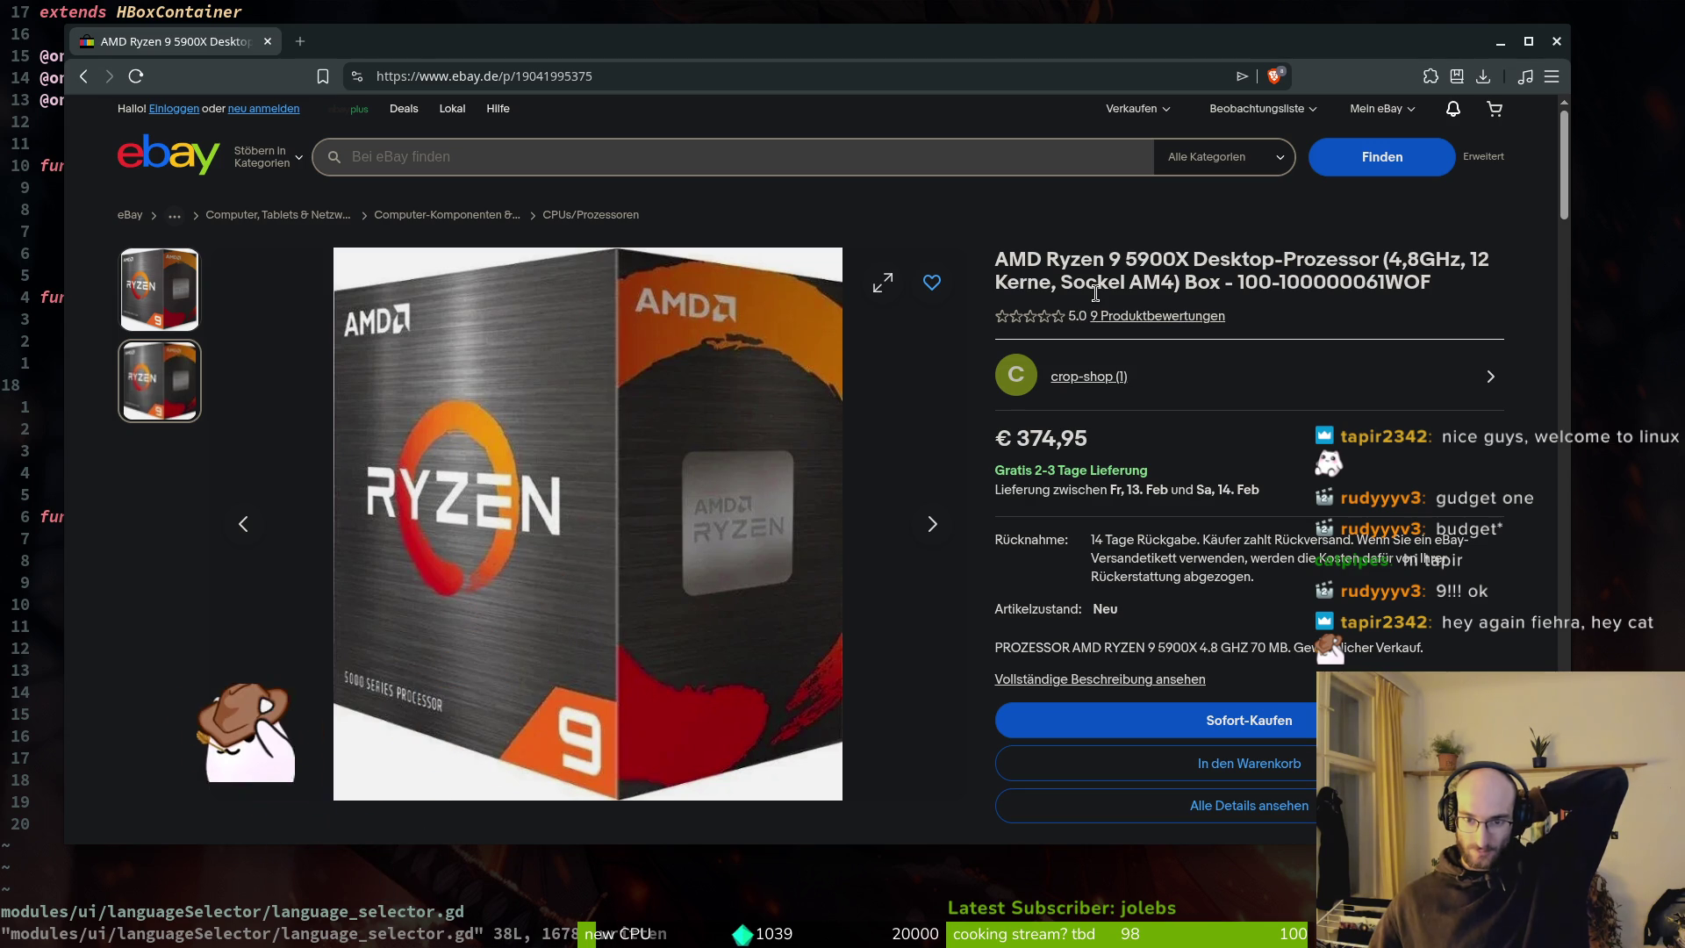
{"action": "key", "text": "alt+Left"}
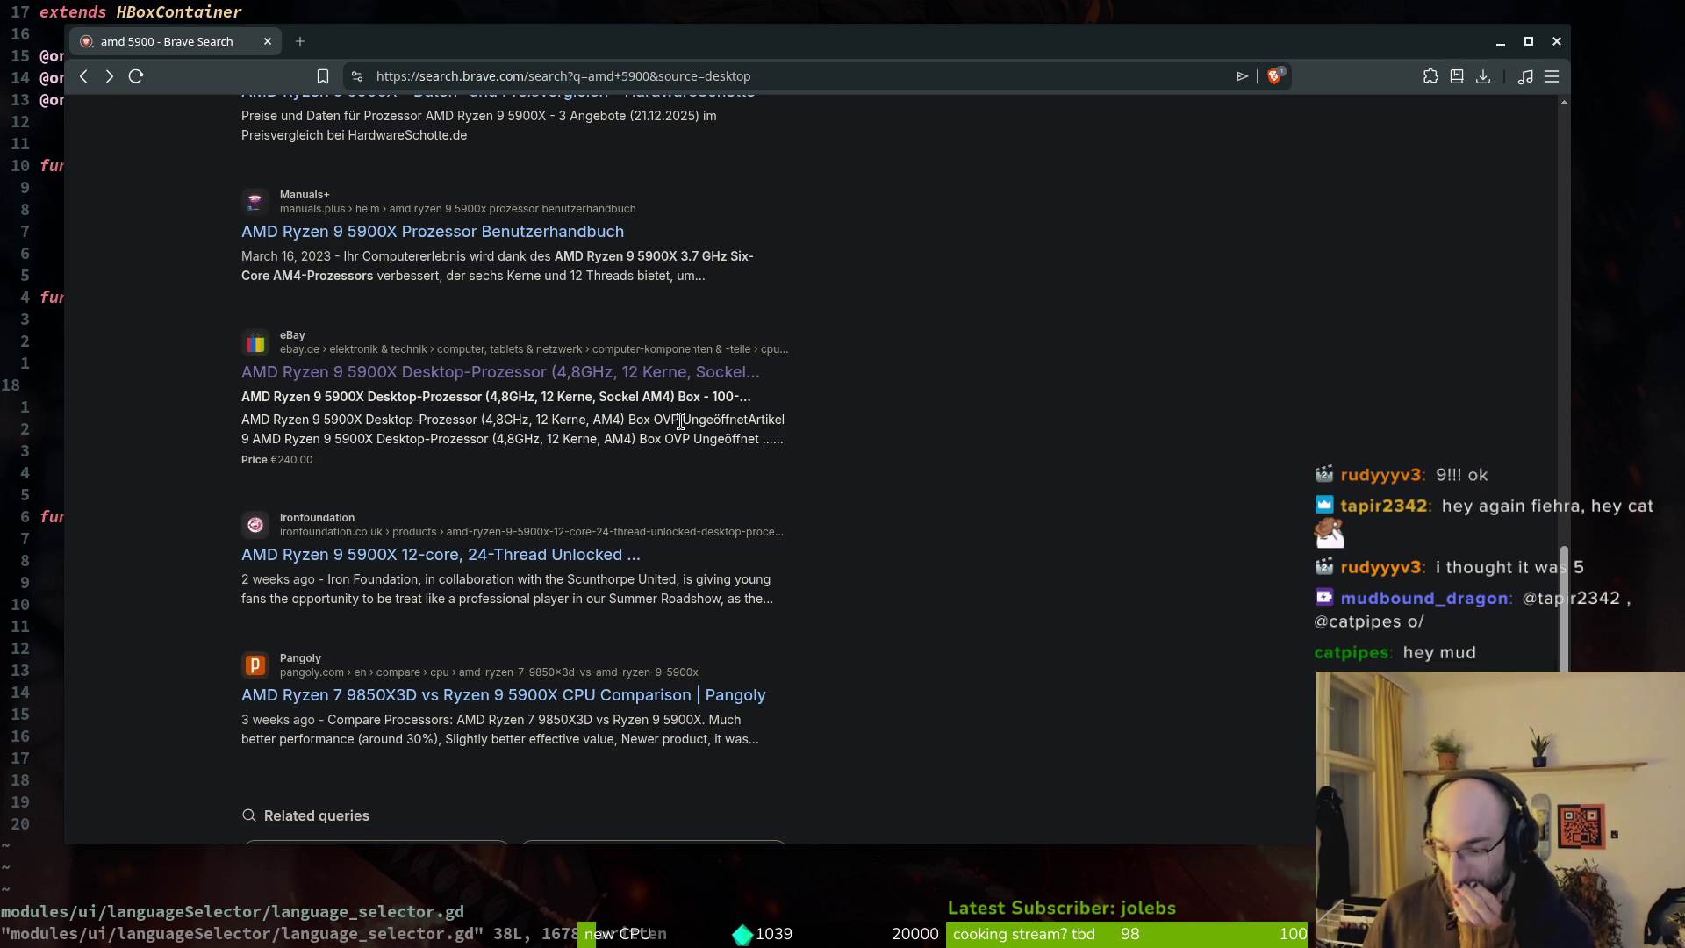
{"action": "scroll", "coordinate": [497, 418], "scroll_direction": "up", "scroll_amount": 13}
{"action": "scroll", "coordinate": [192, 172], "scroll_direction": "up", "scroll_amount": 5}
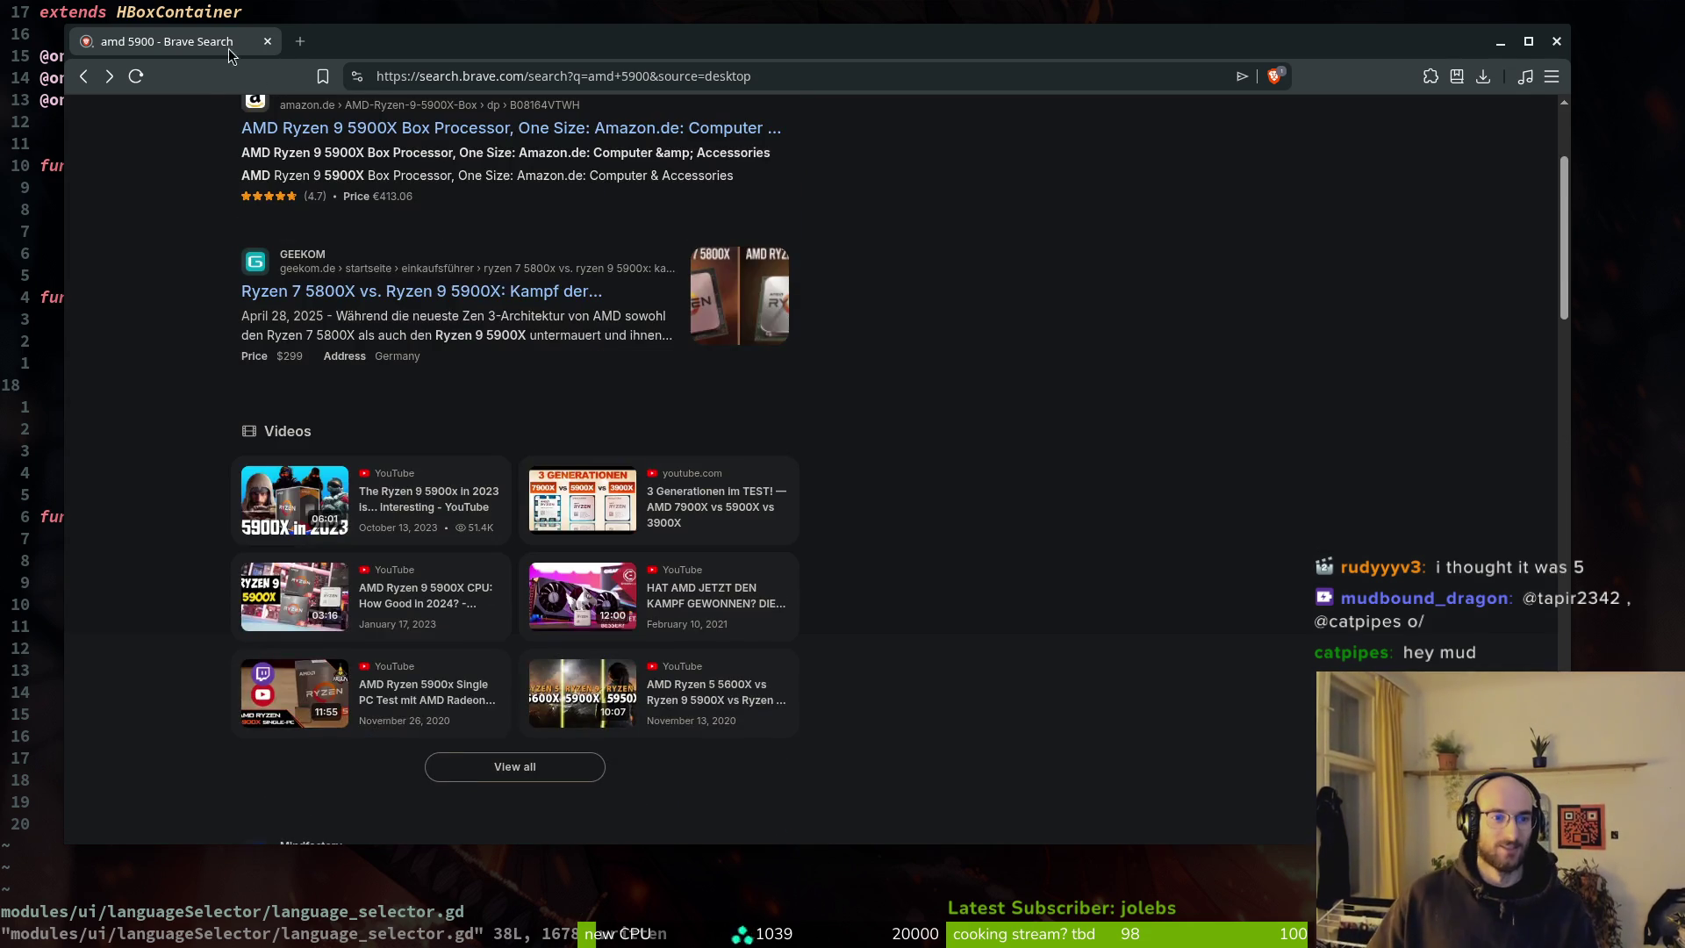
Close the Brave browser so Vim with language_selector.gd is in front.
{"action": "left_click", "coordinate": [266, 43]}
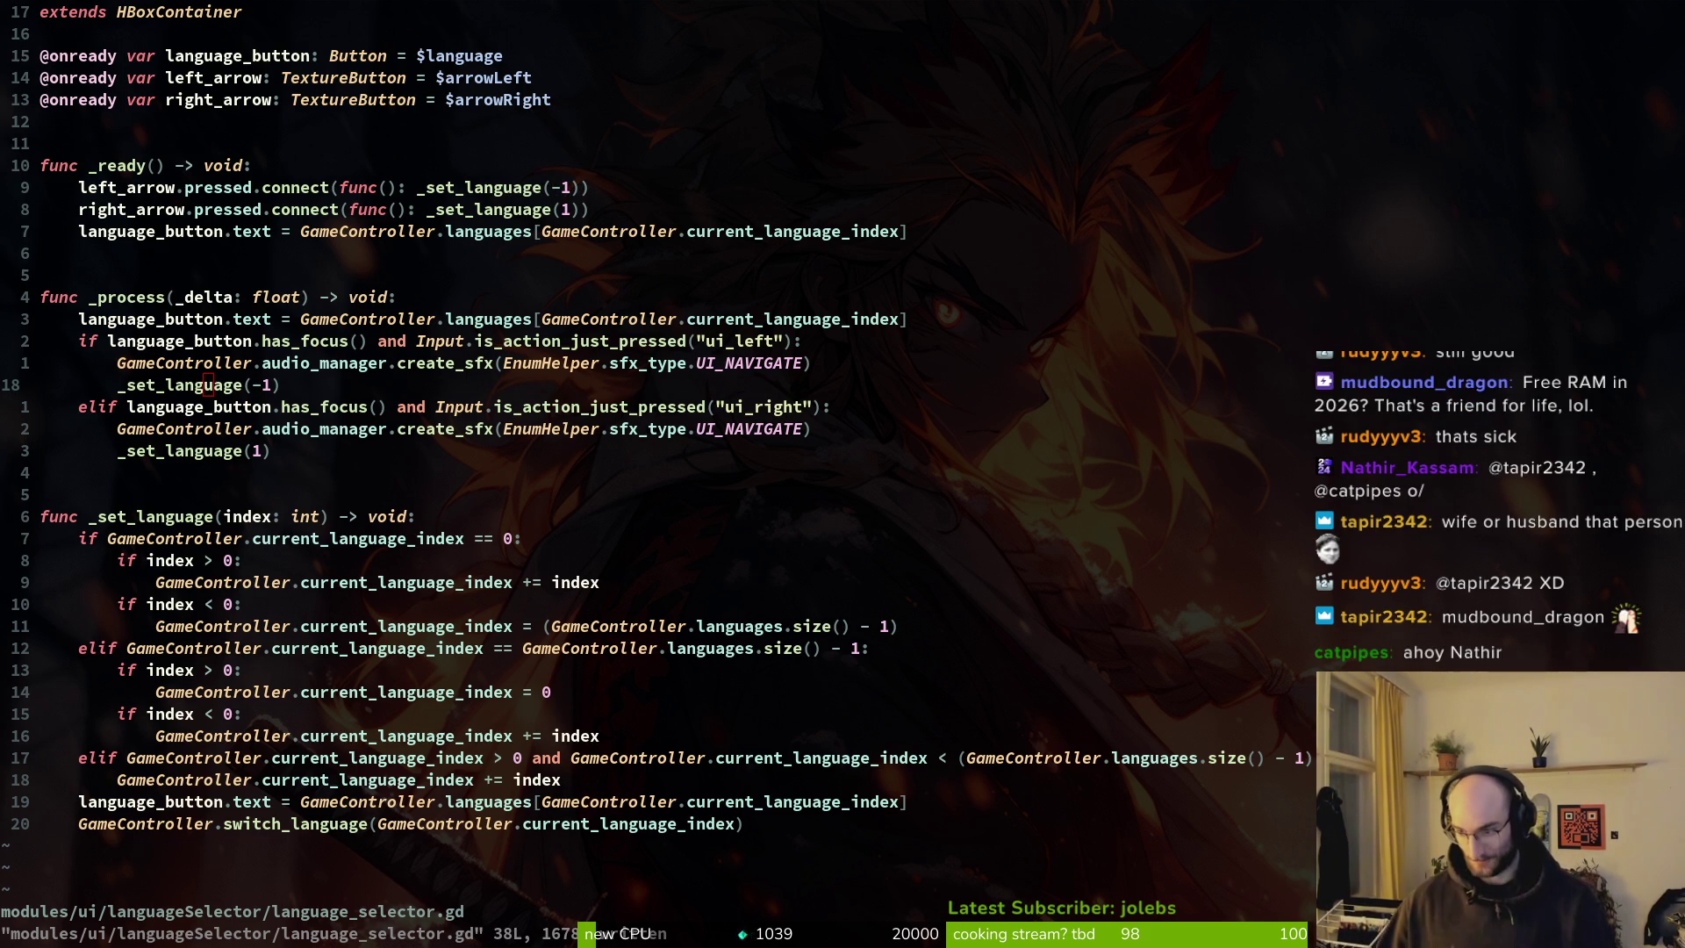
Save the script with :w and quit Vim with :q.
{"action": "left_click", "coordinate": [653, 714]}
{"action": "type", "text": ":write"}
{"action": "key", "text": "Return"}
{"action": "type", "text": ":w"}
{"action": "key", "text": "Return"}
{"action": "type", "text": ":q"}
{"action": "key", "text": "Return"}
Check staged and unstaged files in tig status, then switch to the Godot editor.
{"action": "type", "text": "ti"}
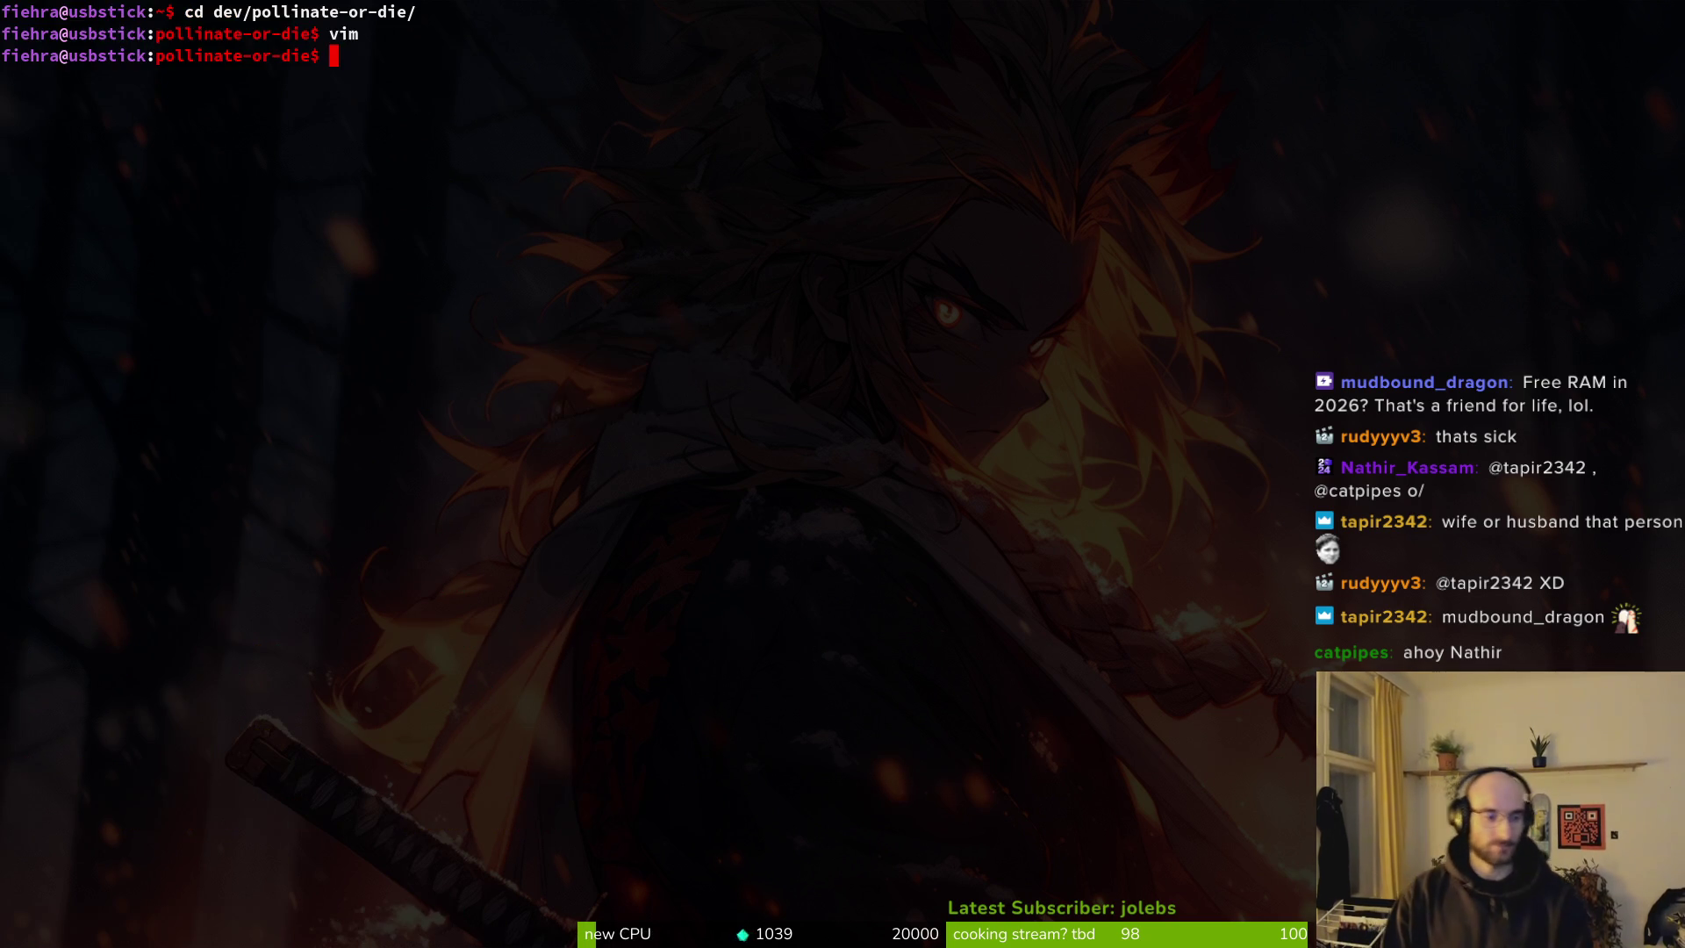
{"action": "type", "text": "g"}
{"action": "key", "text": "Return"}
{"action": "type", "text": "q"}
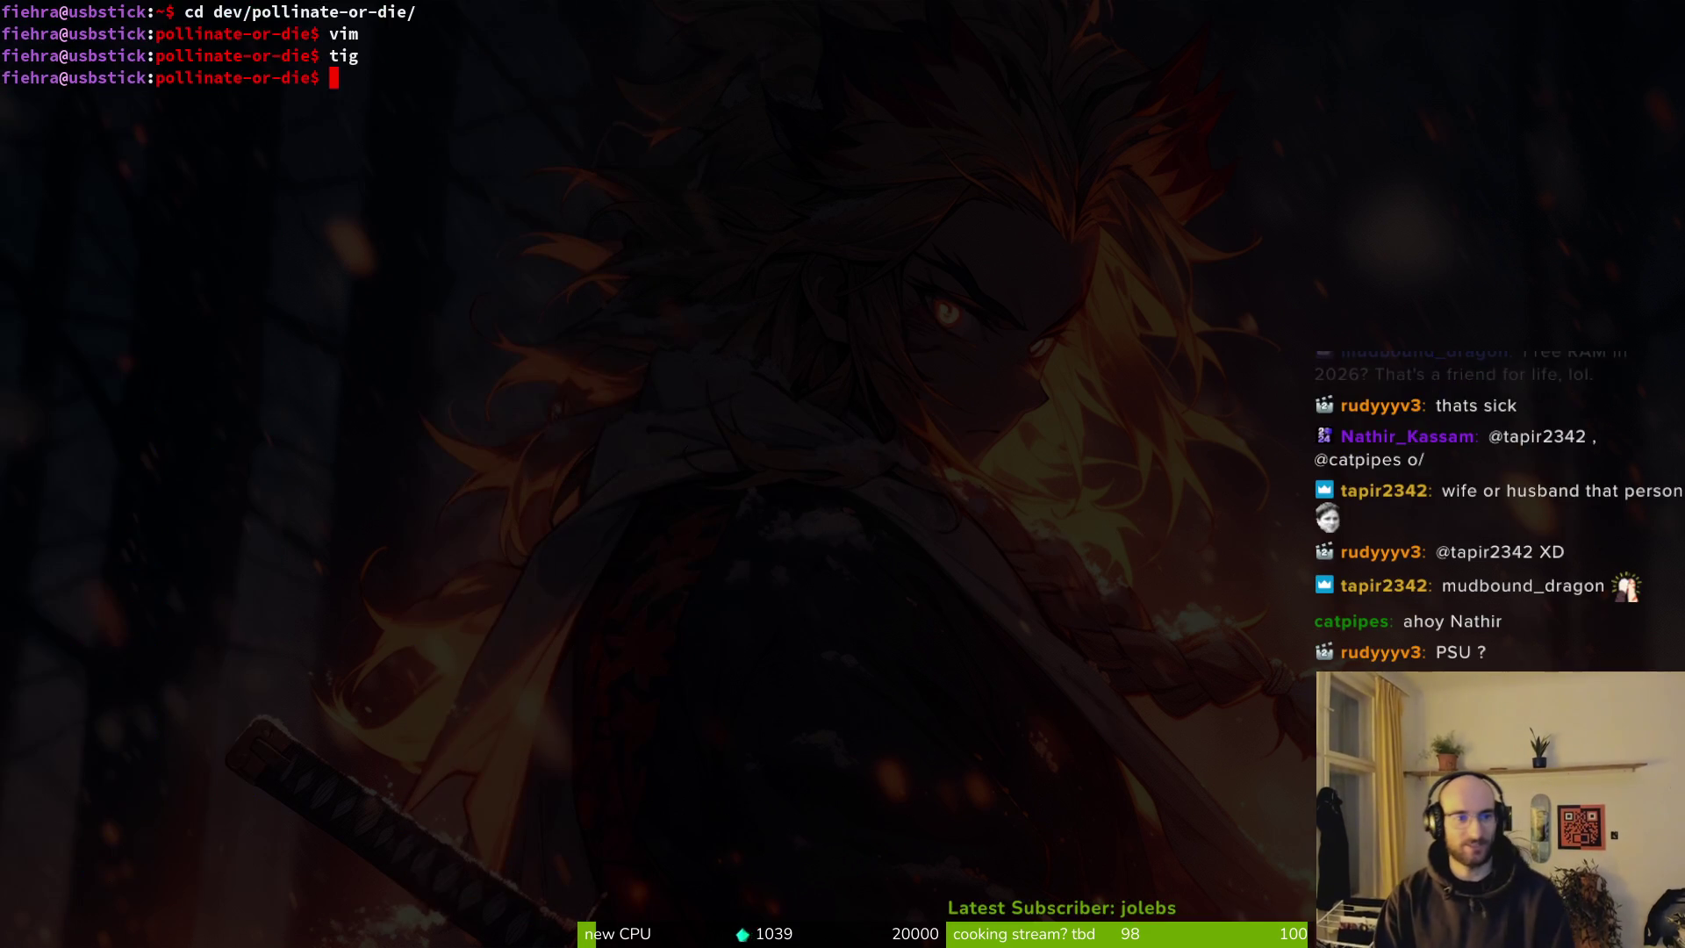
{"action": "type", "text": "tig status"}
{"action": "key", "text": "Return"}
{"action": "key", "text": "Down"}
{"action": "key", "text": "Down"}
{"action": "key", "text": "Down"}
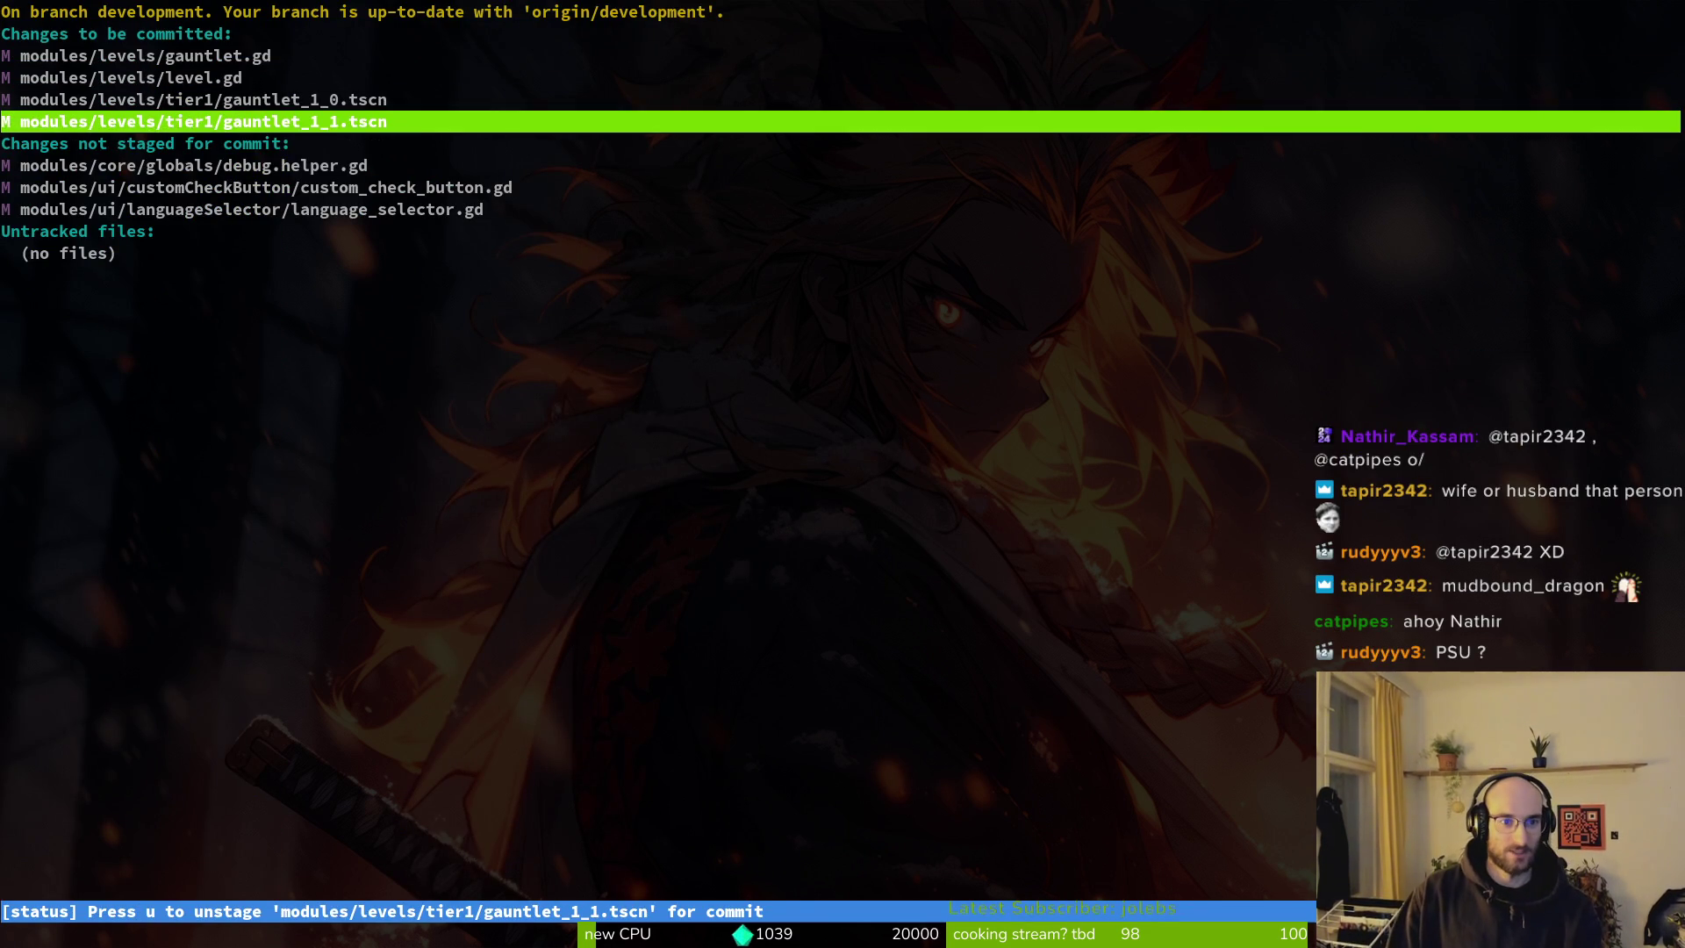
{"action": "key", "text": "Down"}
{"action": "key", "text": "Down"}
{"action": "key", "text": "q"}
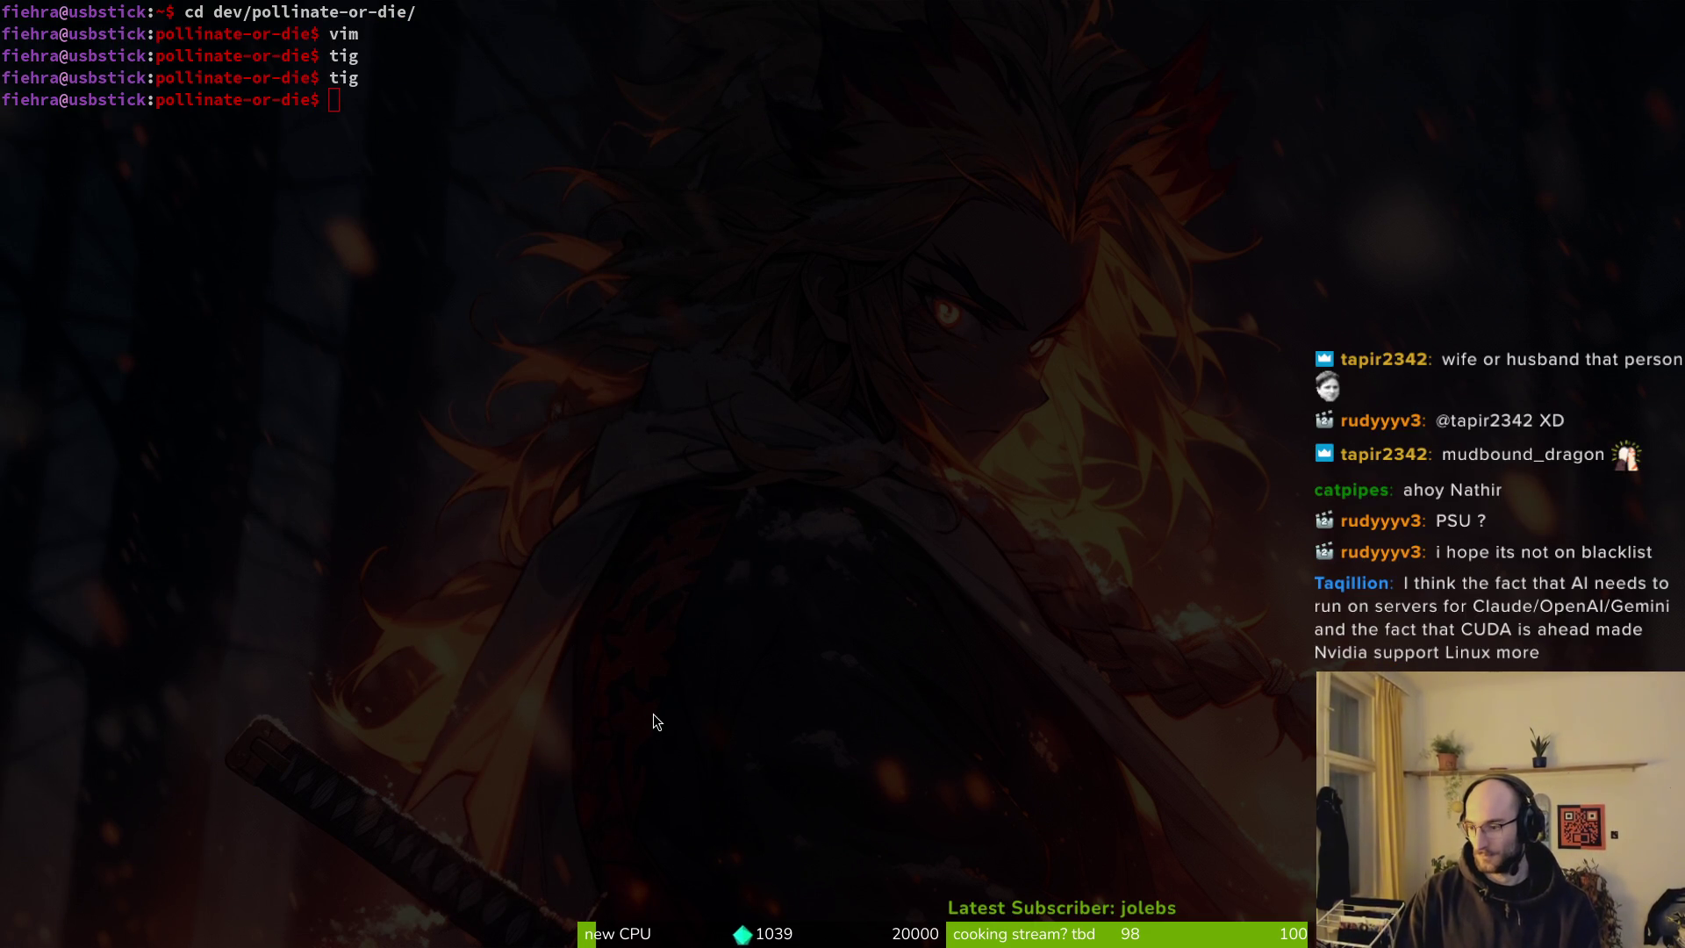
{"action": "key", "text": "alt+Tab"}
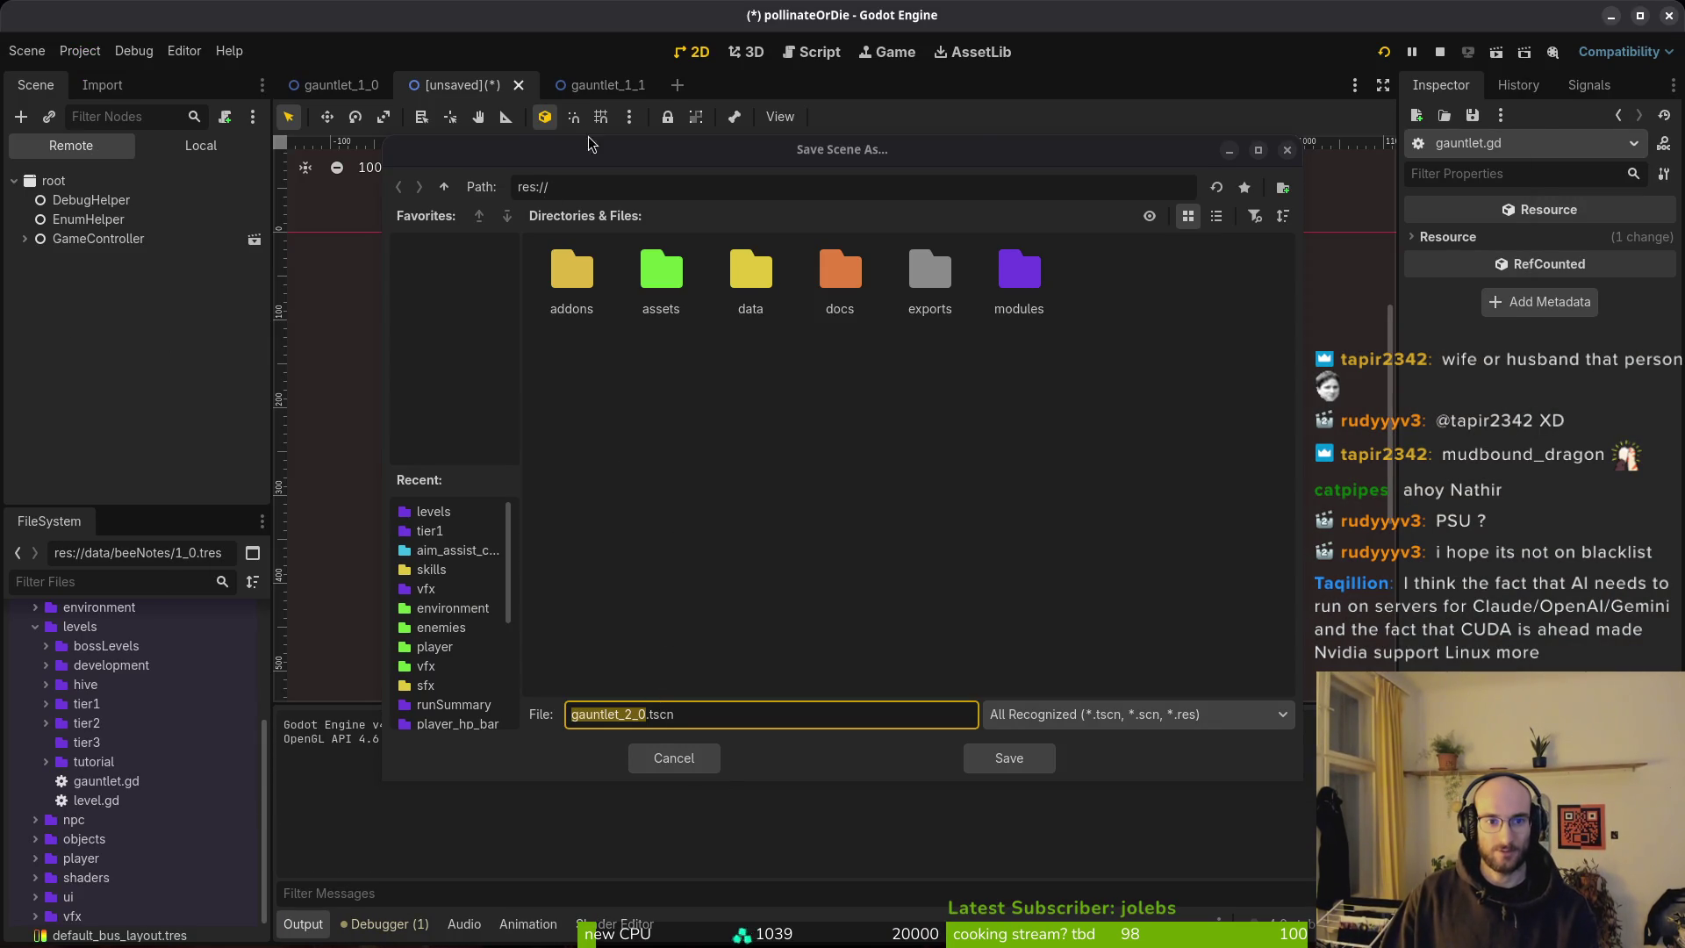
Reopen the save dialog, browse to modules/levels/tier2, and save as gauntlet_2_0.tscn.
{"action": "left_click", "coordinate": [679, 778]}
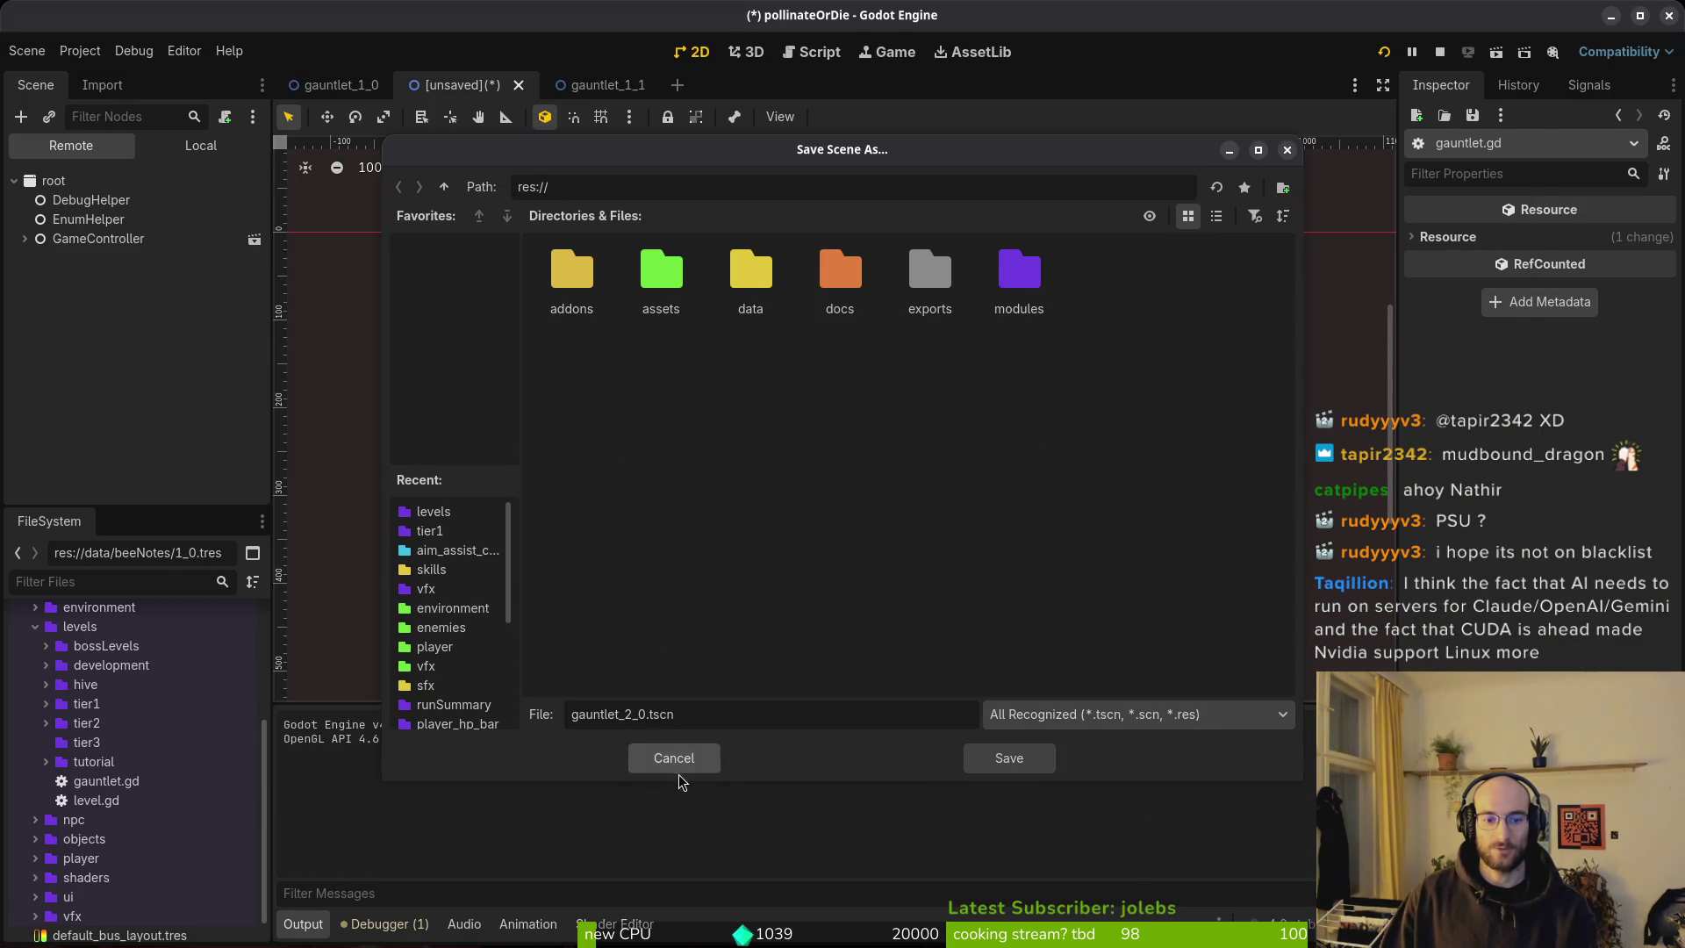
{"action": "left_click", "coordinate": [674, 758]}
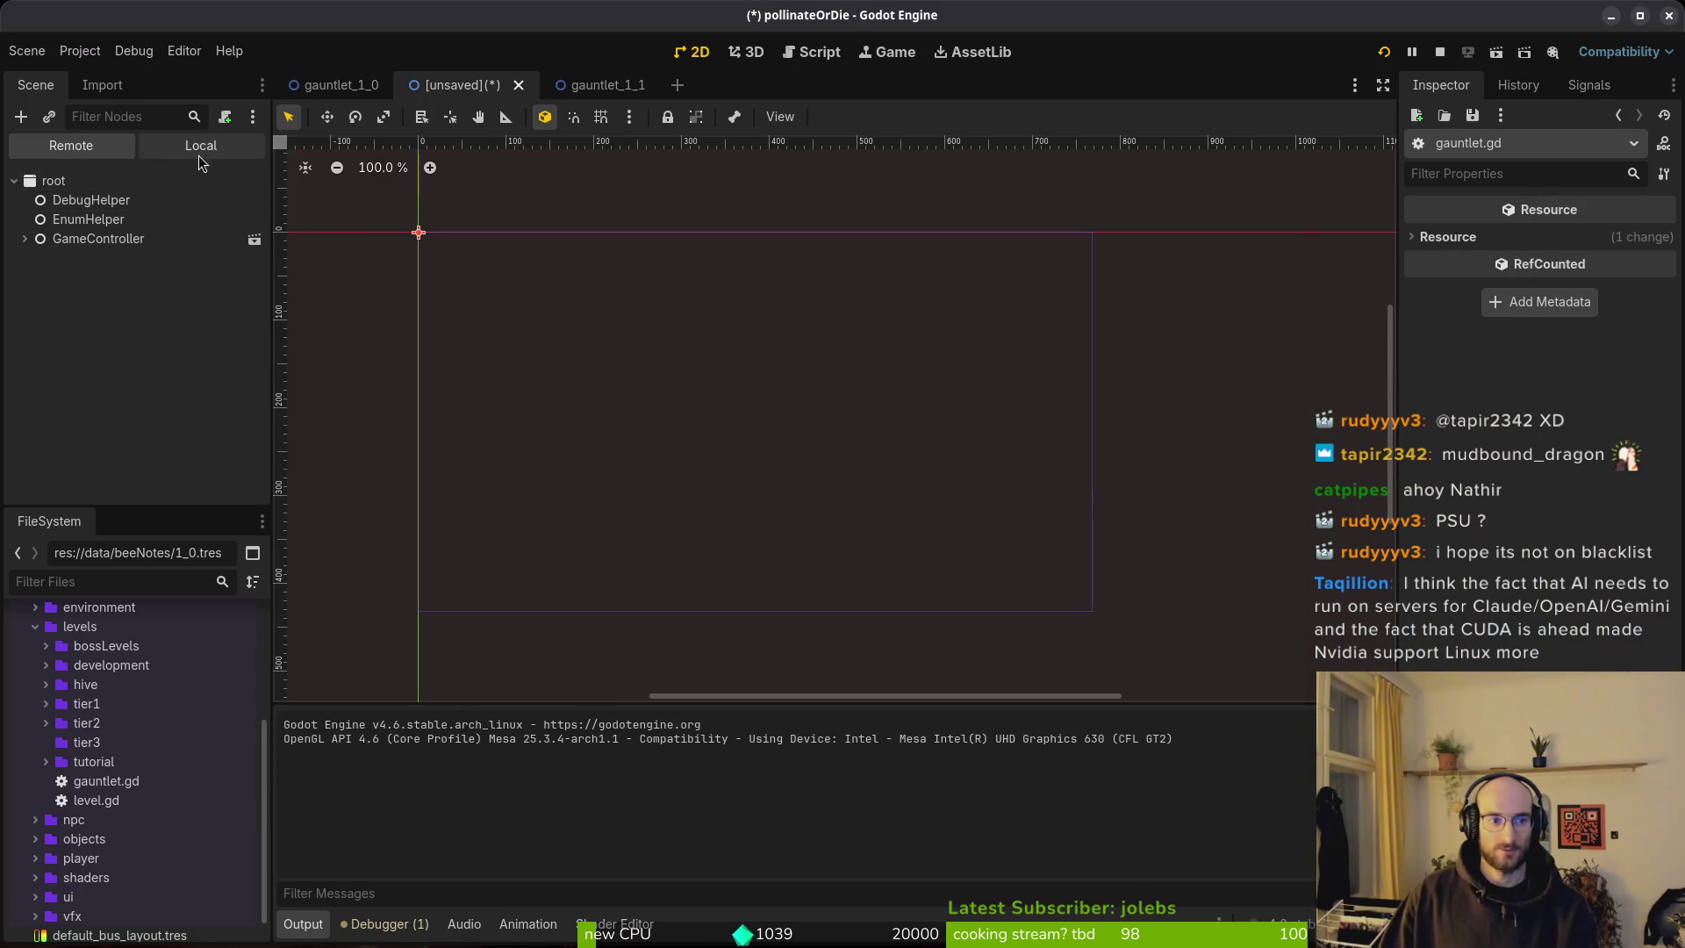
{"action": "key", "text": "ctrl+s"}
{"action": "left_click", "coordinate": [1018, 279]}
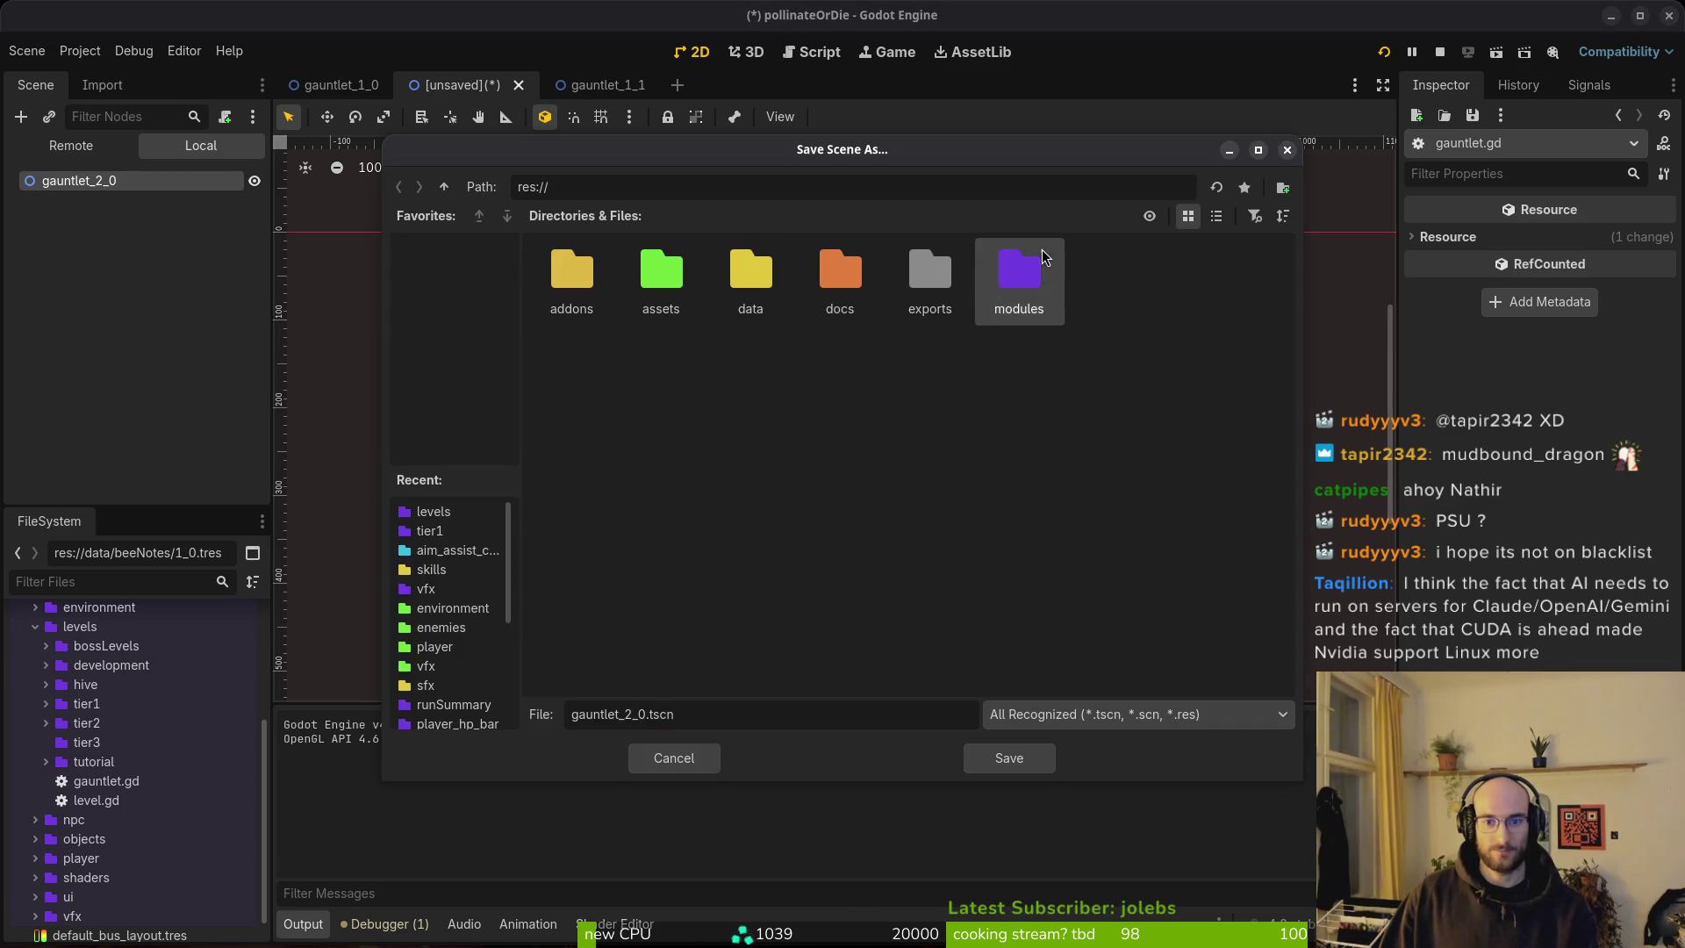
{"action": "double_click", "coordinate": [1018, 281]}
{"action": "double_click", "coordinate": [750, 279]}
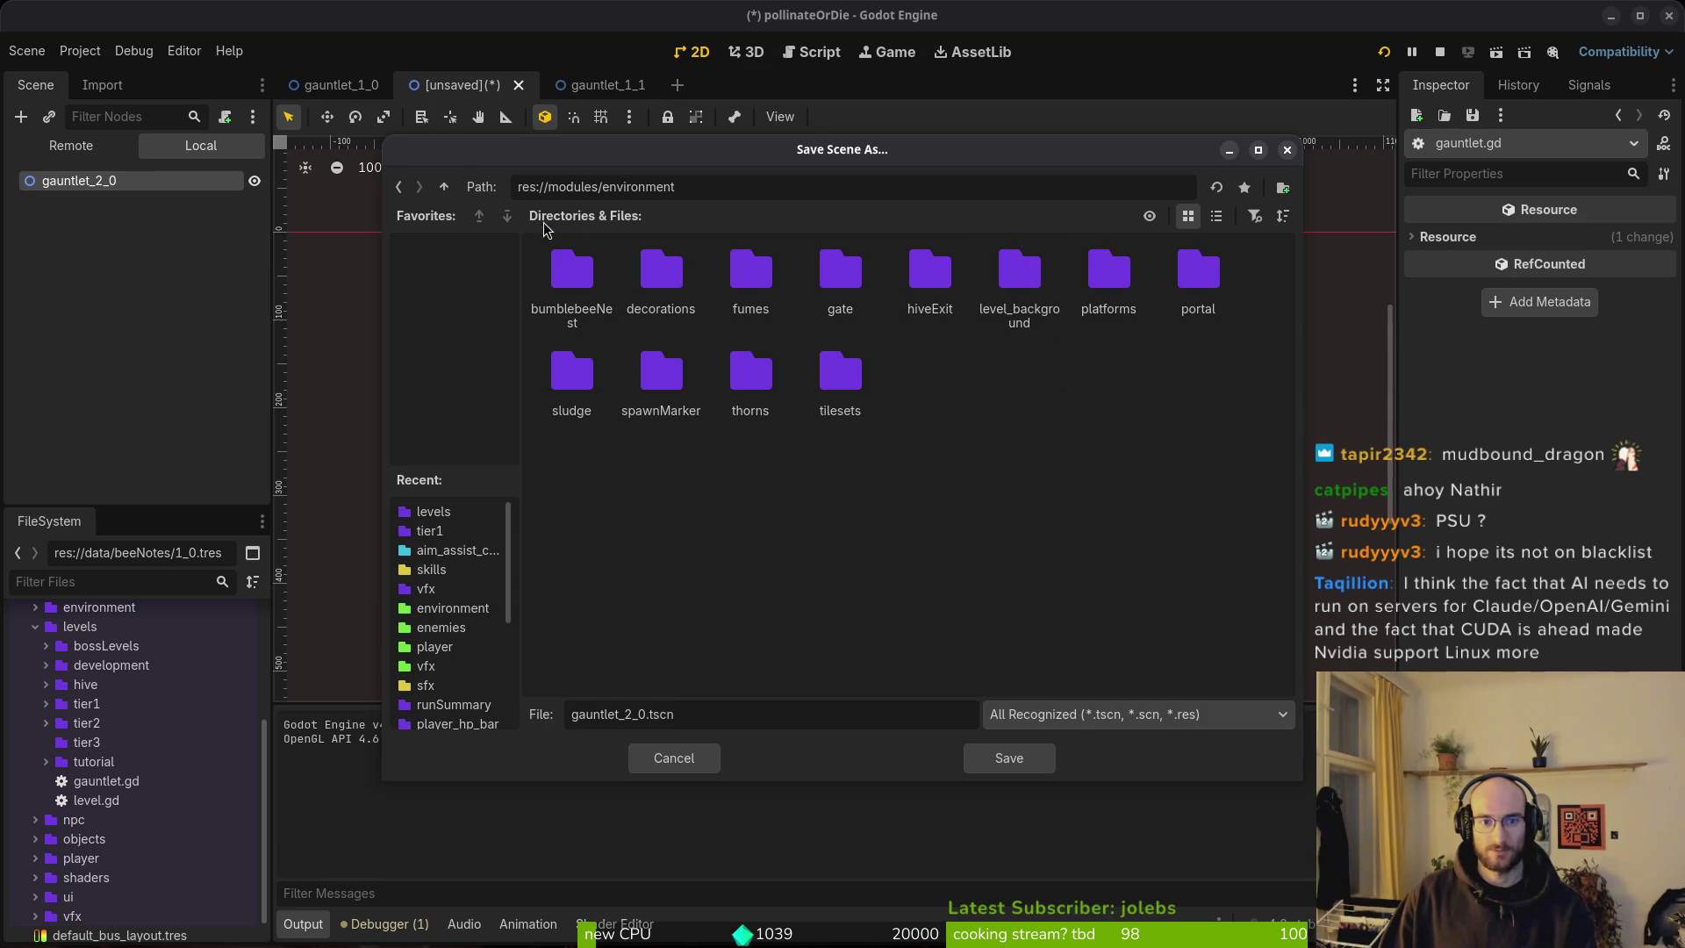
{"action": "left_click", "coordinate": [444, 186]}
{"action": "double_click", "coordinate": [840, 272]}
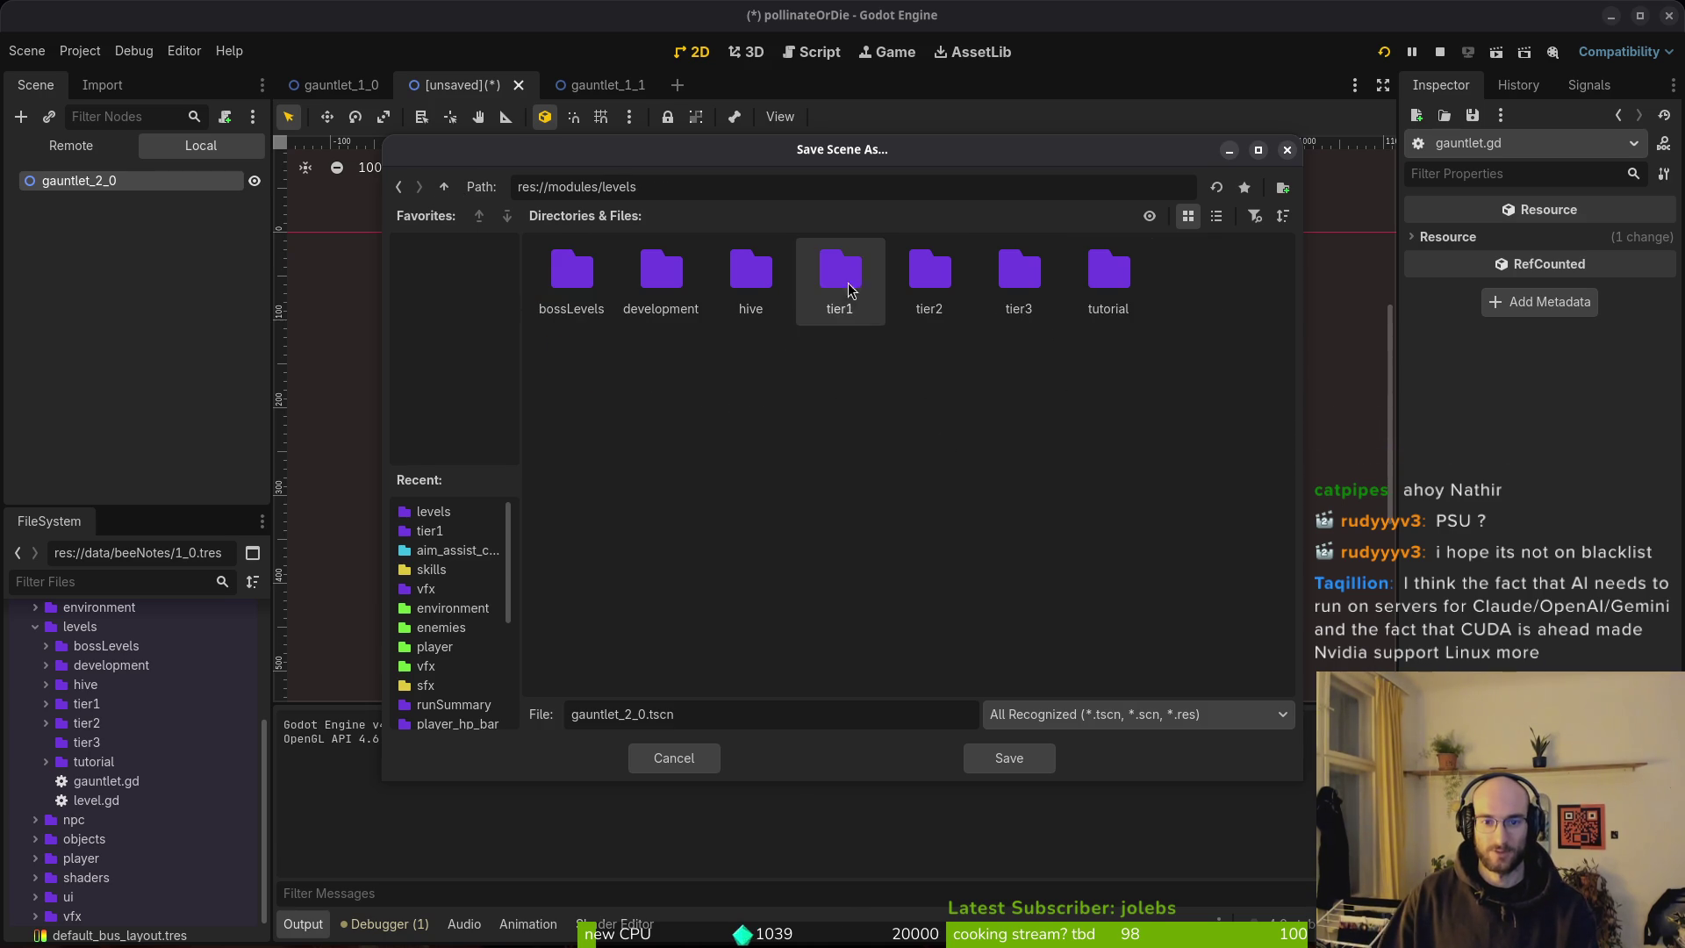
{"action": "double_click", "coordinate": [932, 294]}
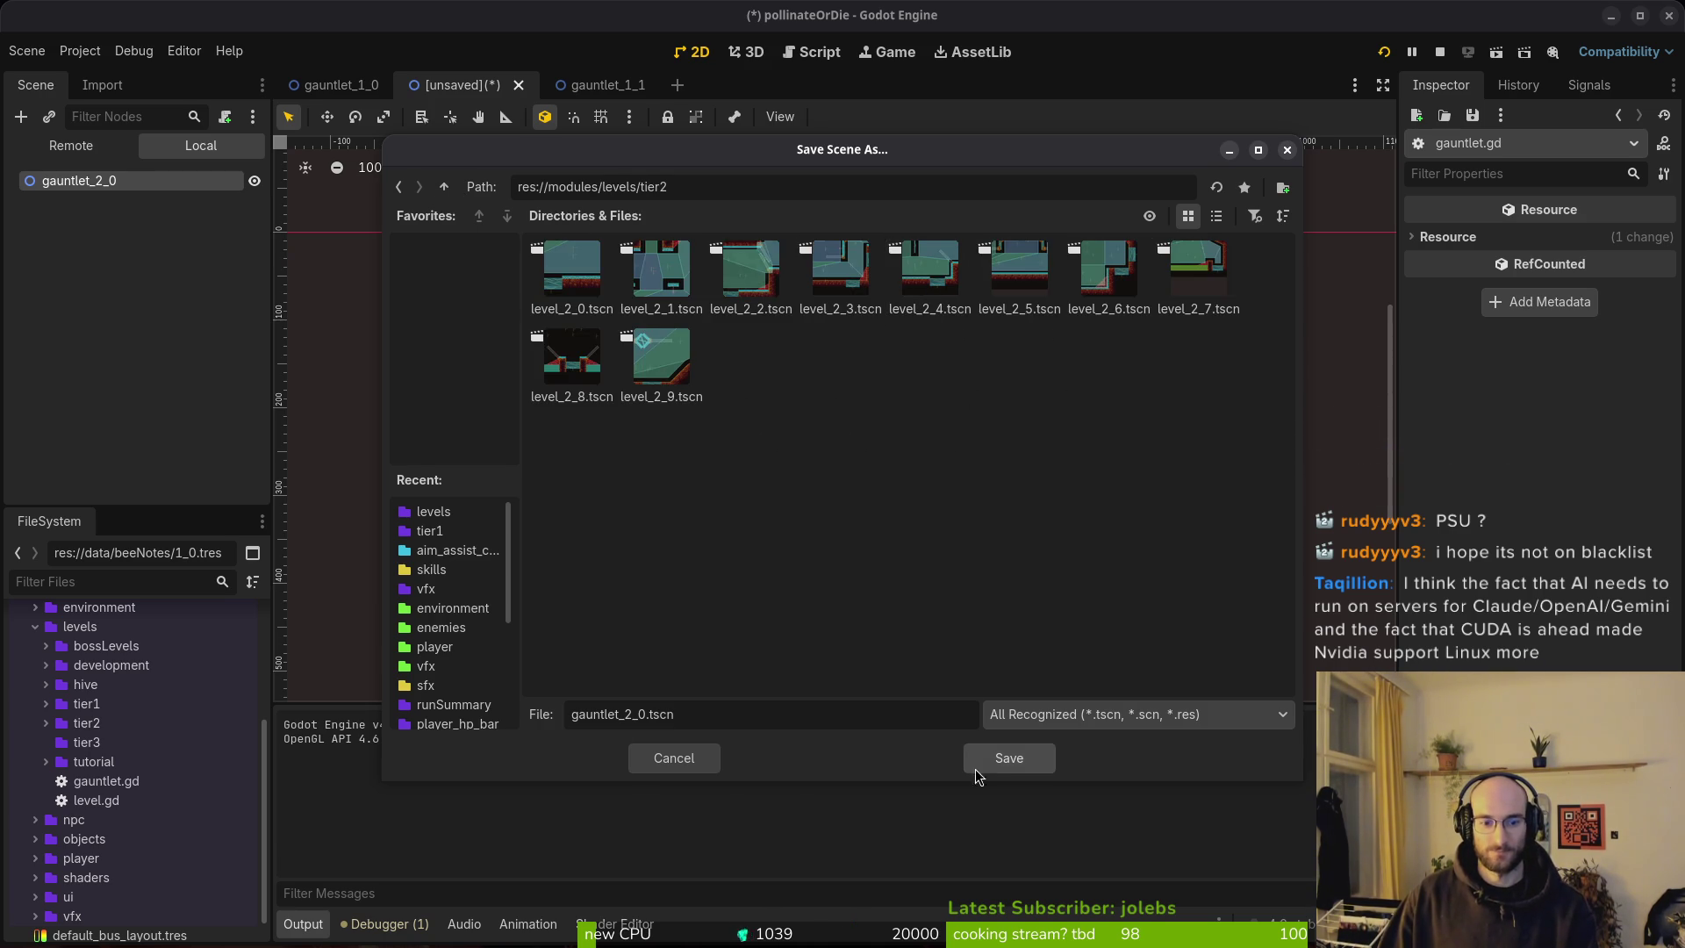
{"action": "left_click", "coordinate": [1010, 757]}
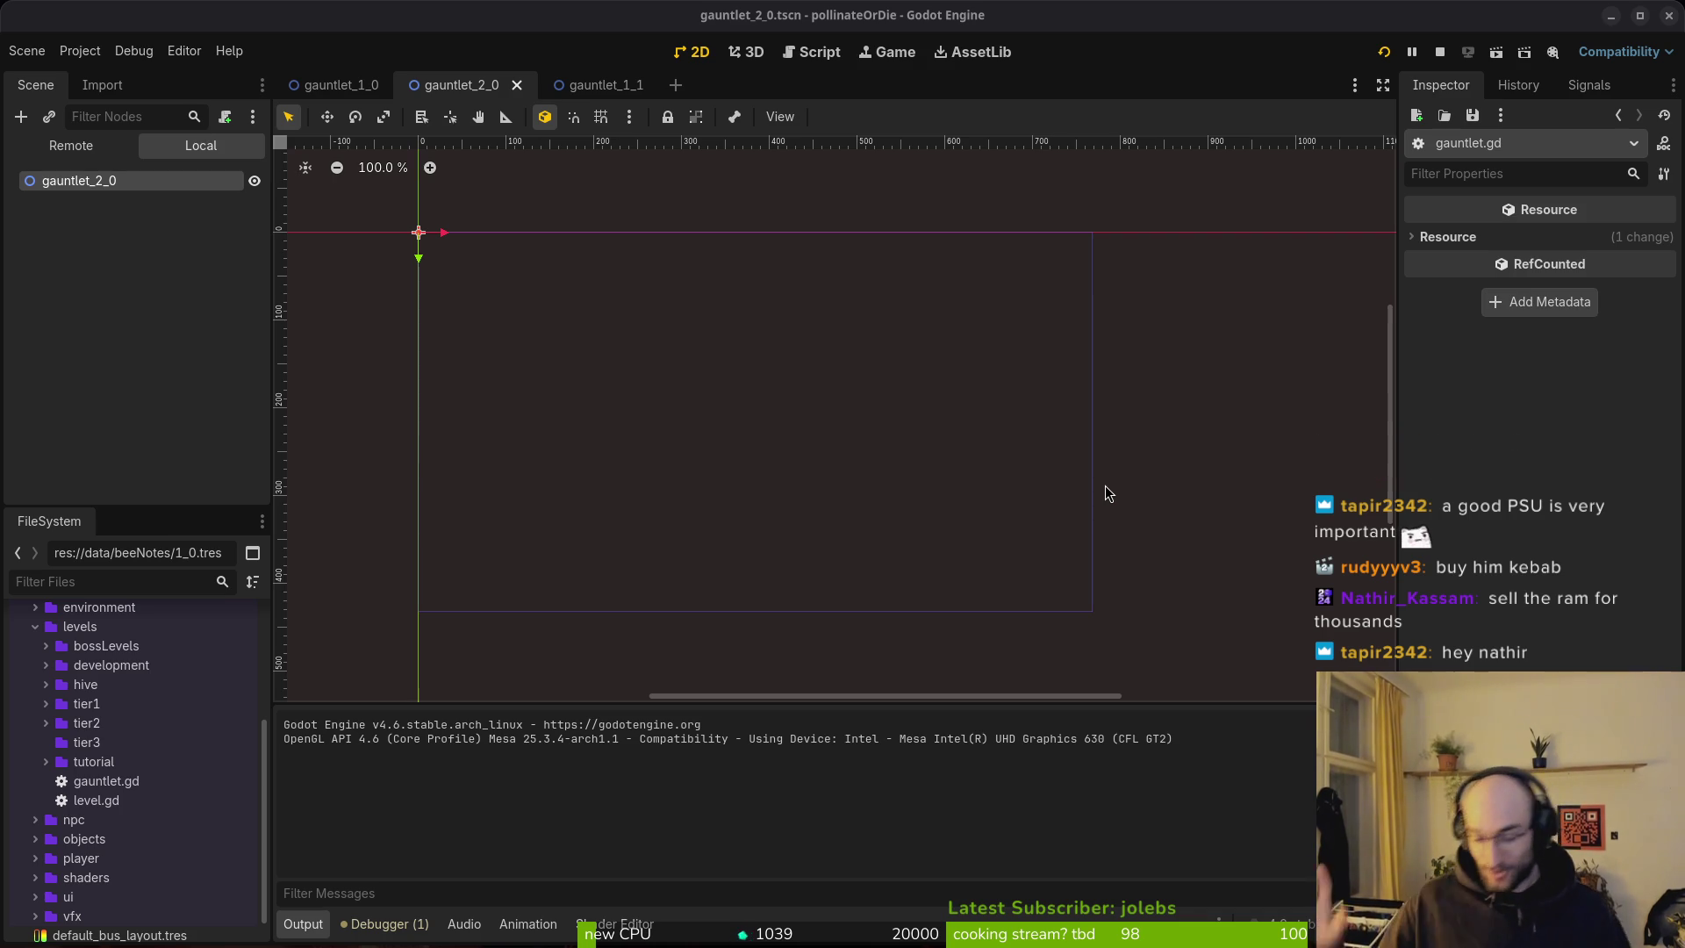
Deselect the gauntlet_2_0 root node in the Scene tree.
{"action": "left_click", "coordinate": [92, 316]}
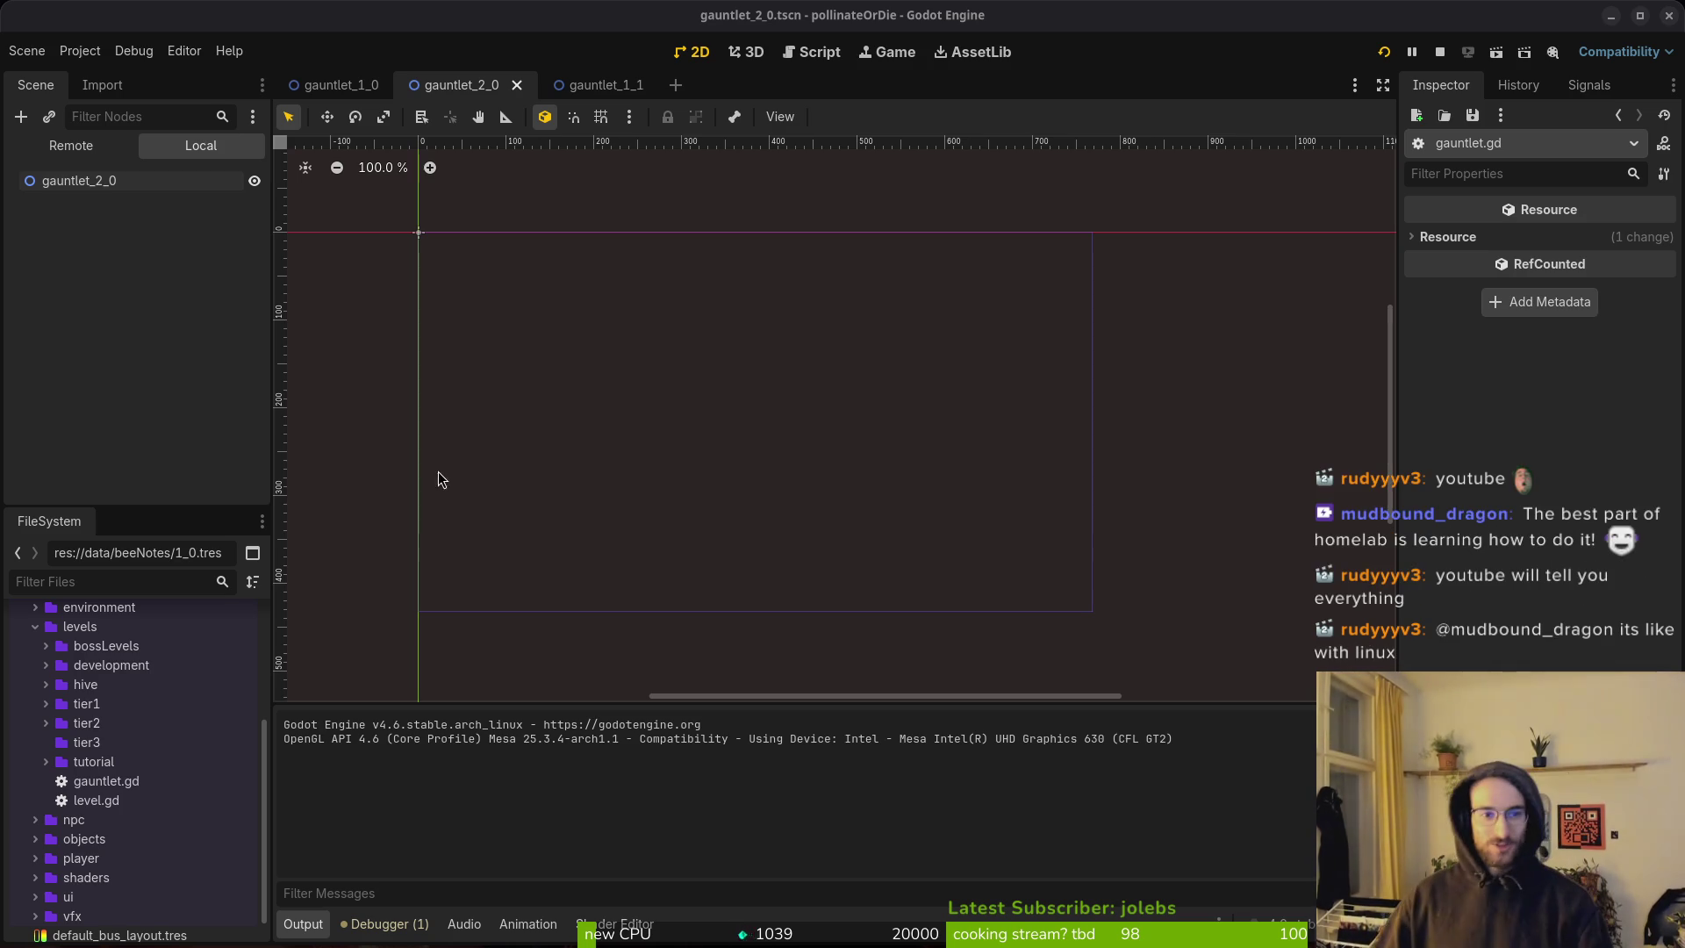
Close the gauntlet_2_0 scene tab so gauntlet_1_0's arena level is displayed.
{"action": "middle_click", "coordinate": [468, 92]}
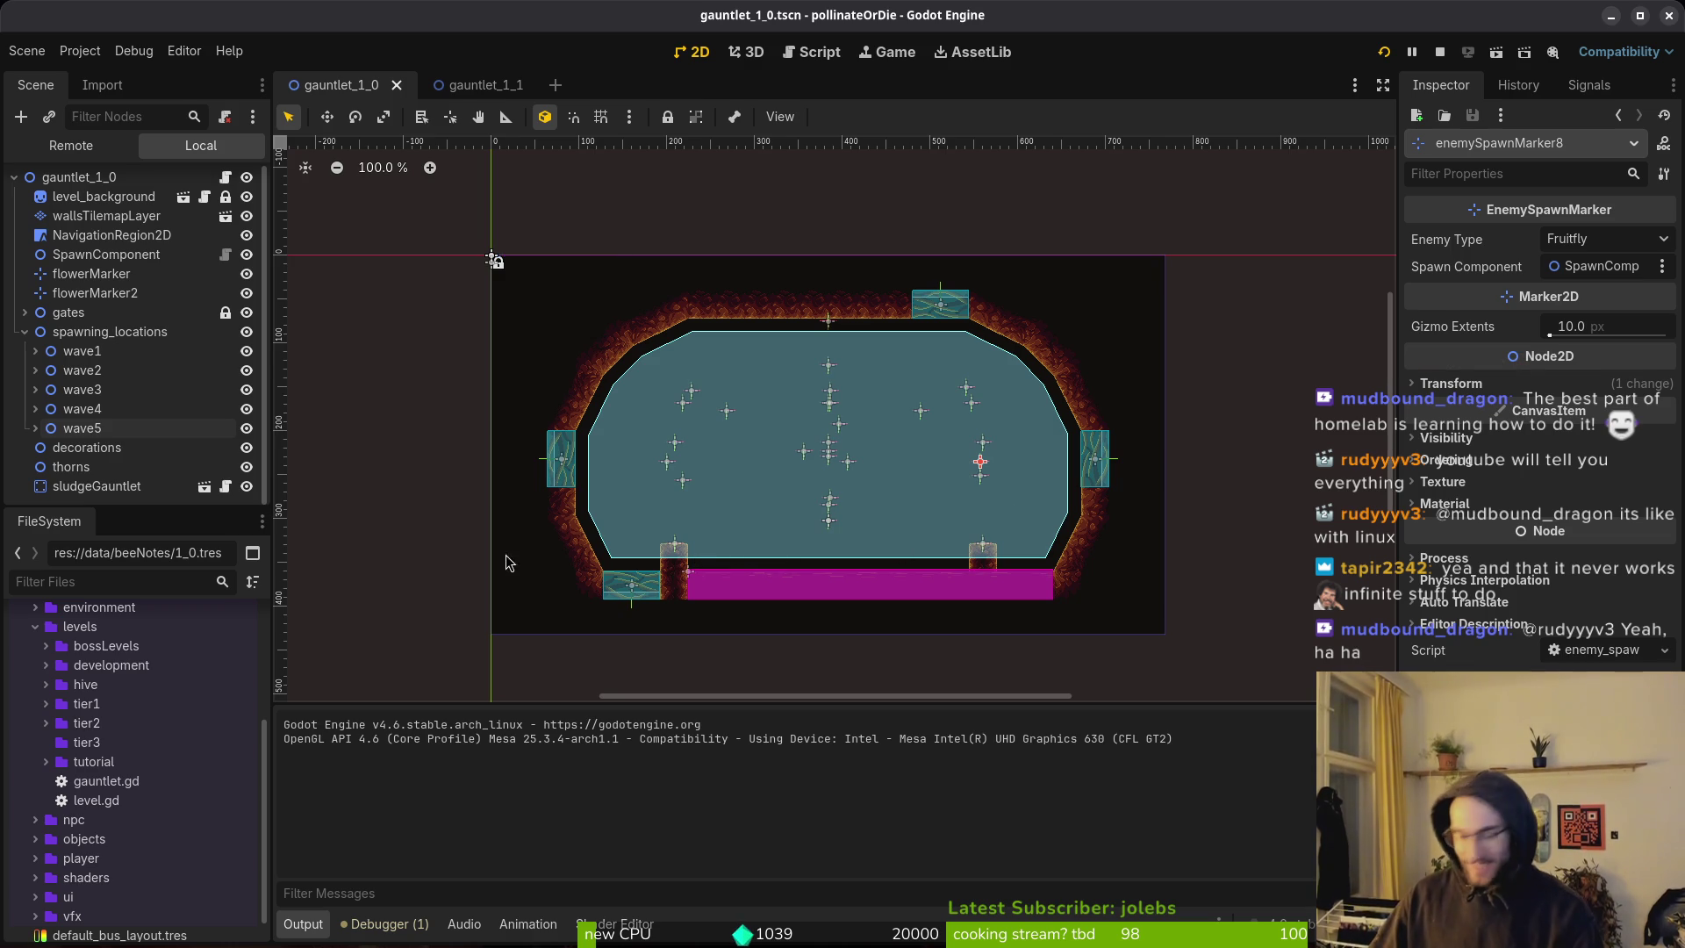
Collapse spawning_locations, continue the running game, pause it and open its settings panel.
{"action": "left_click", "coordinate": [24, 331]}
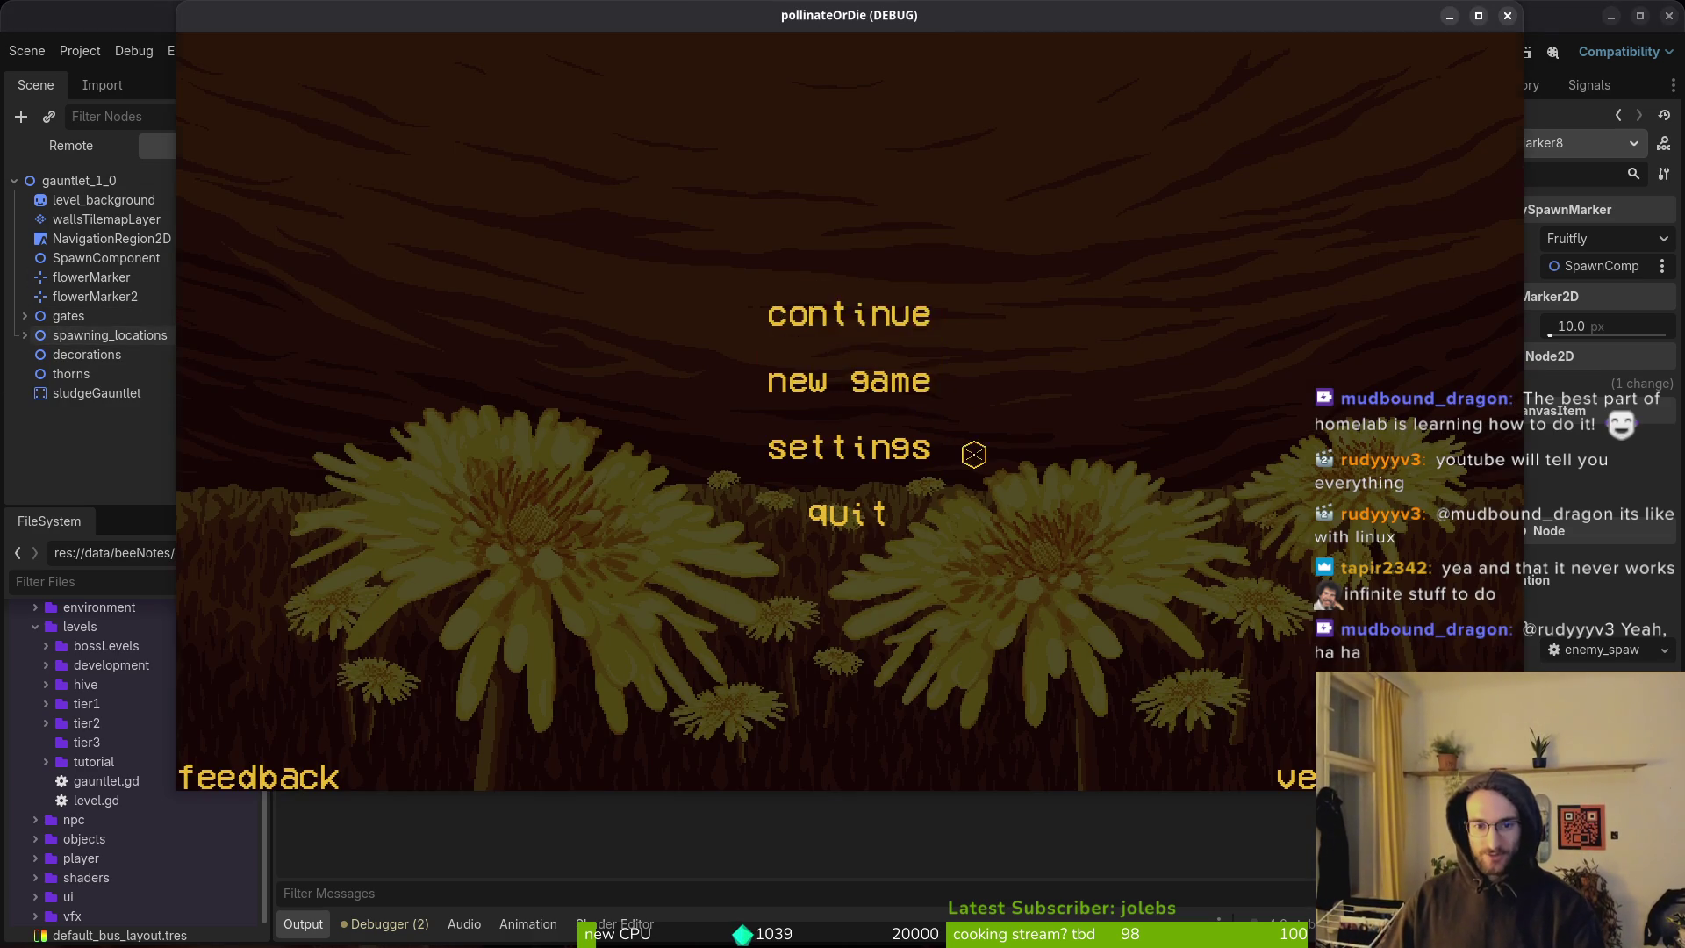
{"action": "left_click", "coordinate": [851, 313]}
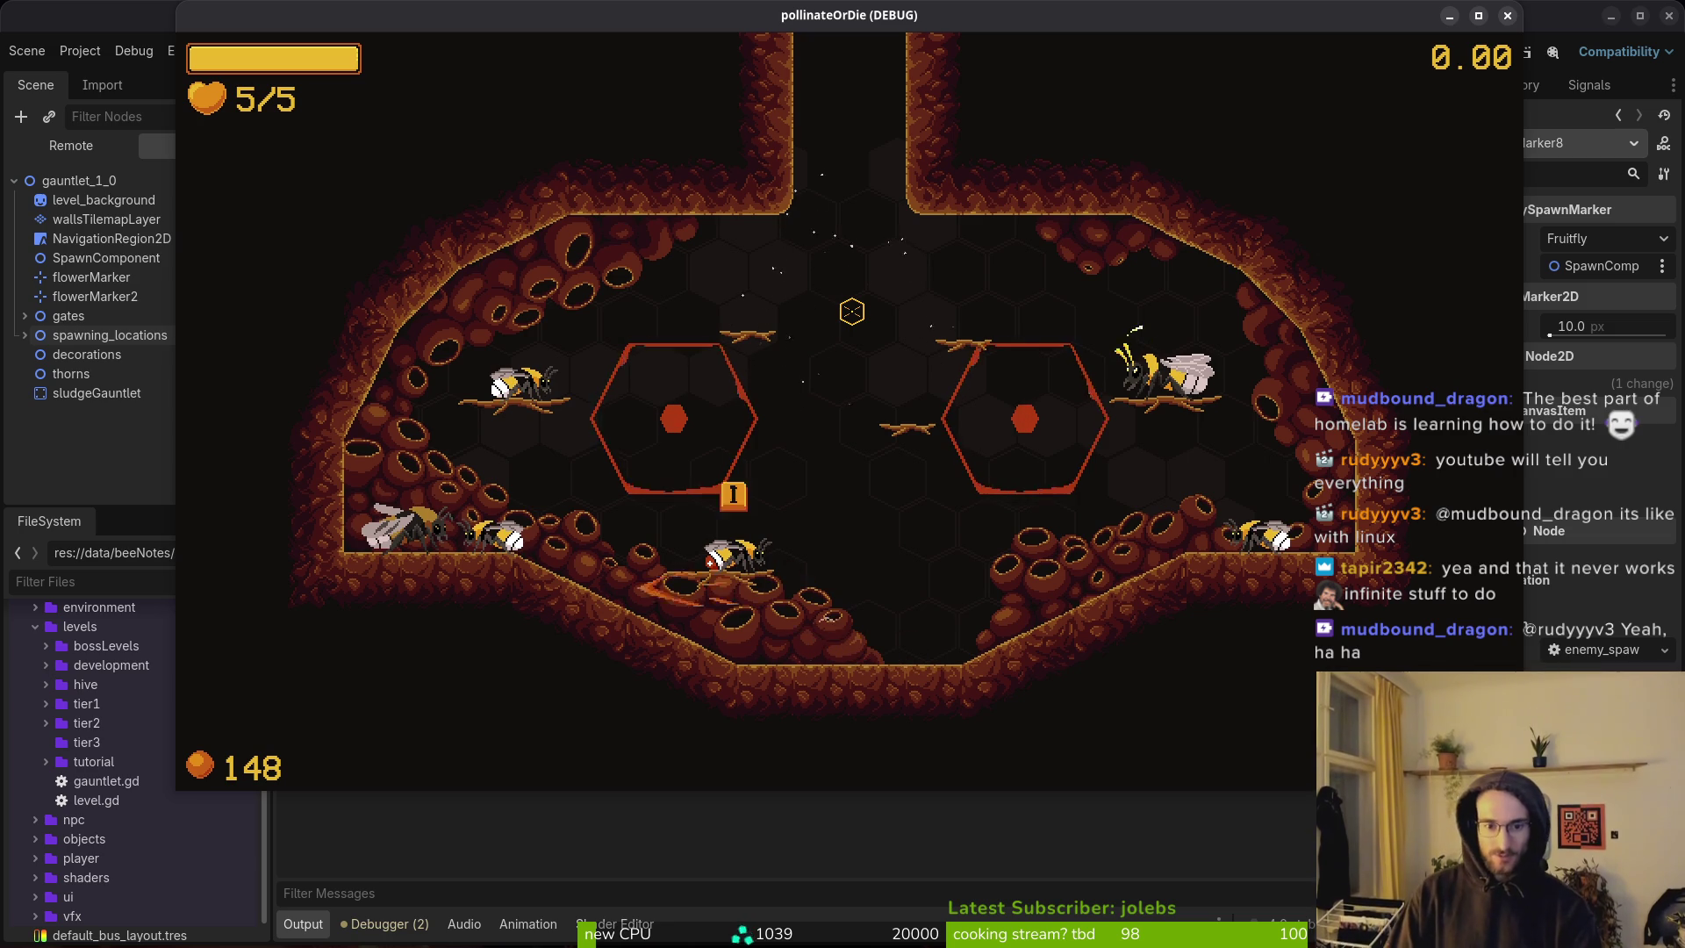
{"action": "key", "text": "Escape"}
{"action": "left_click", "coordinate": [850, 407]}
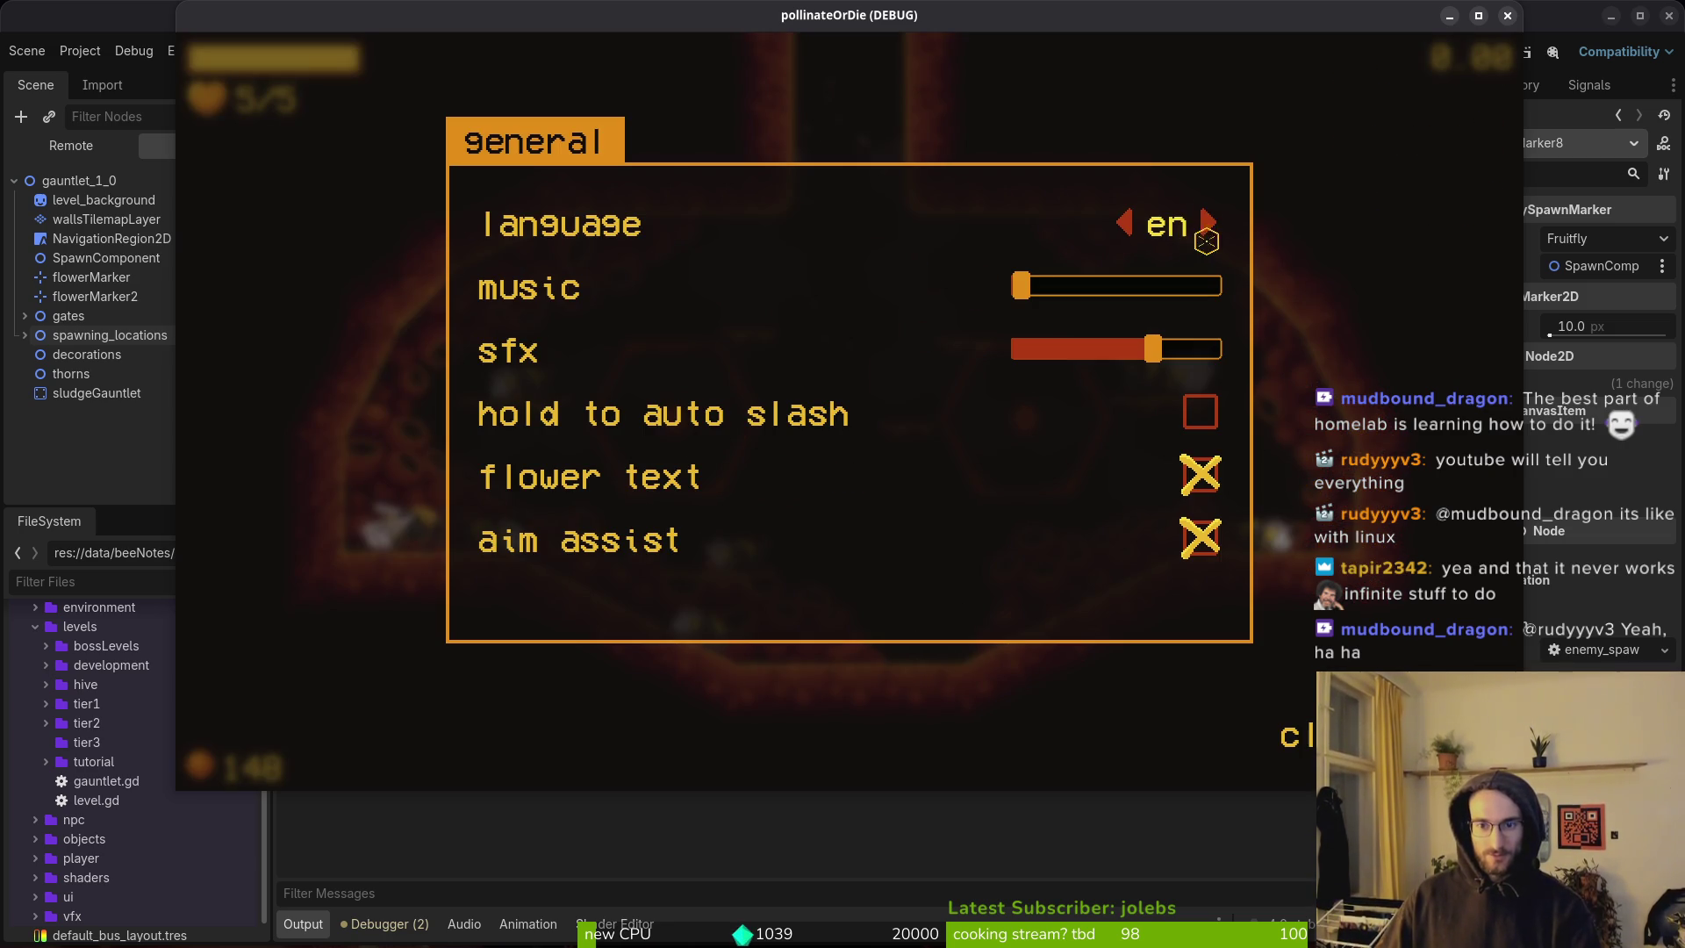
Cycle the game's language through Russian and Spanish, ending on French.
{"action": "left_click", "coordinate": [1204, 225]}
{"action": "left_click", "coordinate": [1204, 224]}
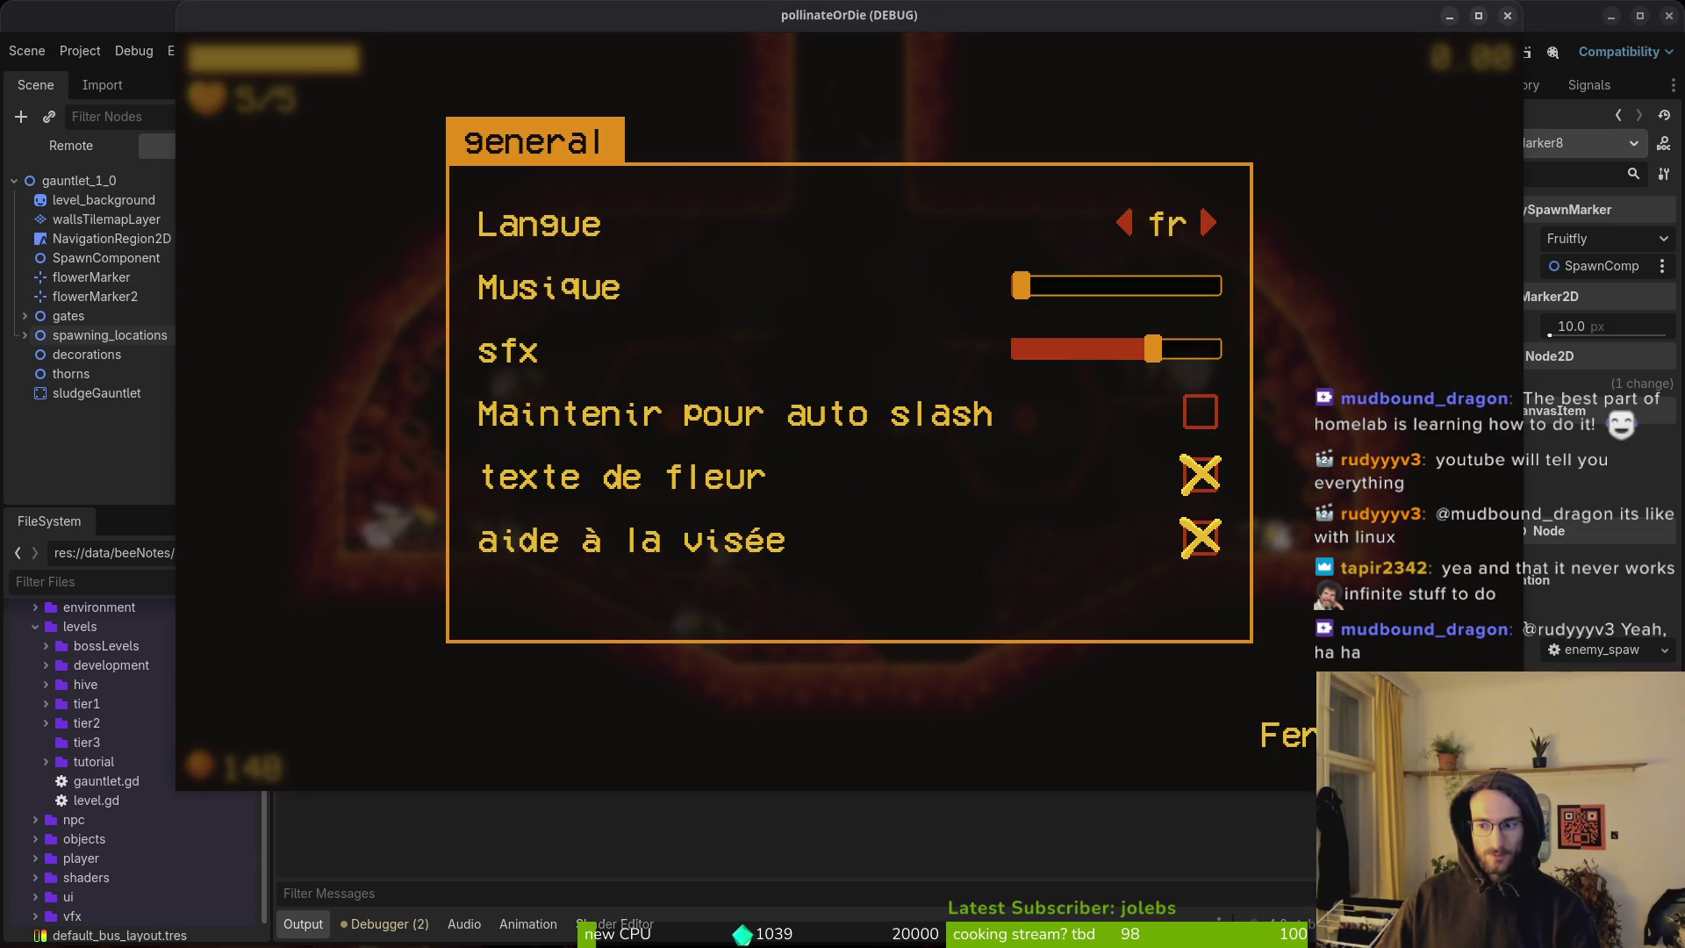
{"action": "left_click", "coordinate": [1211, 220]}
{"action": "left_click", "coordinate": [1211, 220]}
{"action": "left_click", "coordinate": [1124, 224]}
{"action": "left_click", "coordinate": [1124, 224]}
{"action": "left_click", "coordinate": [1124, 224]}
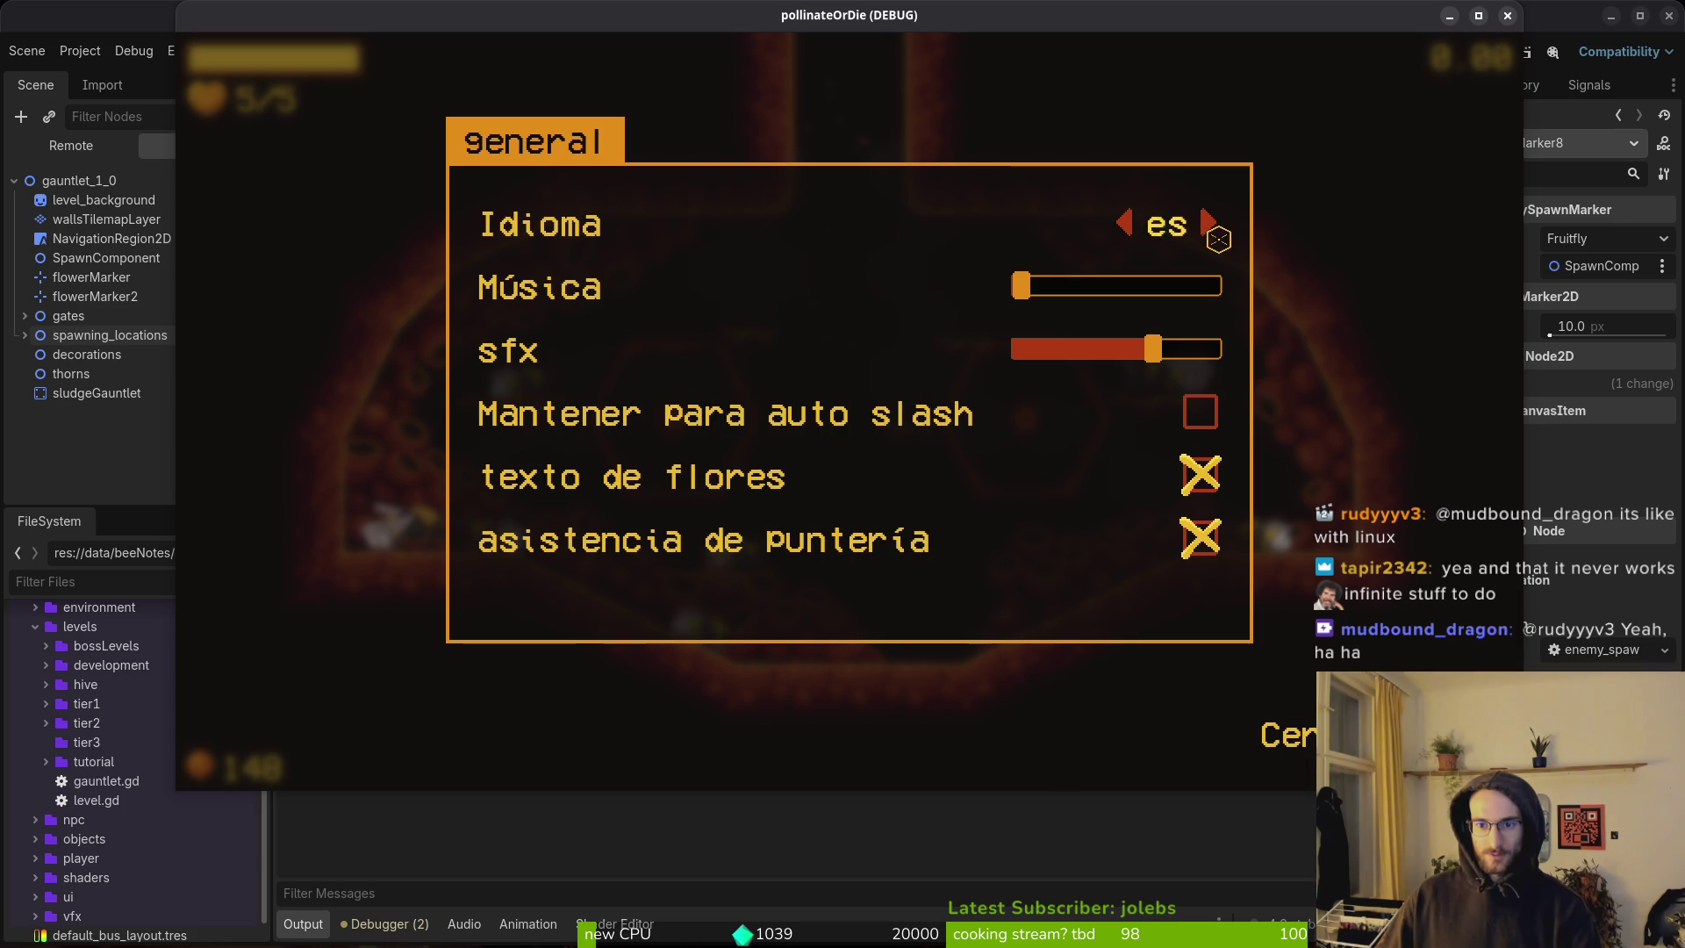
{"action": "left_click", "coordinate": [1202, 227]}
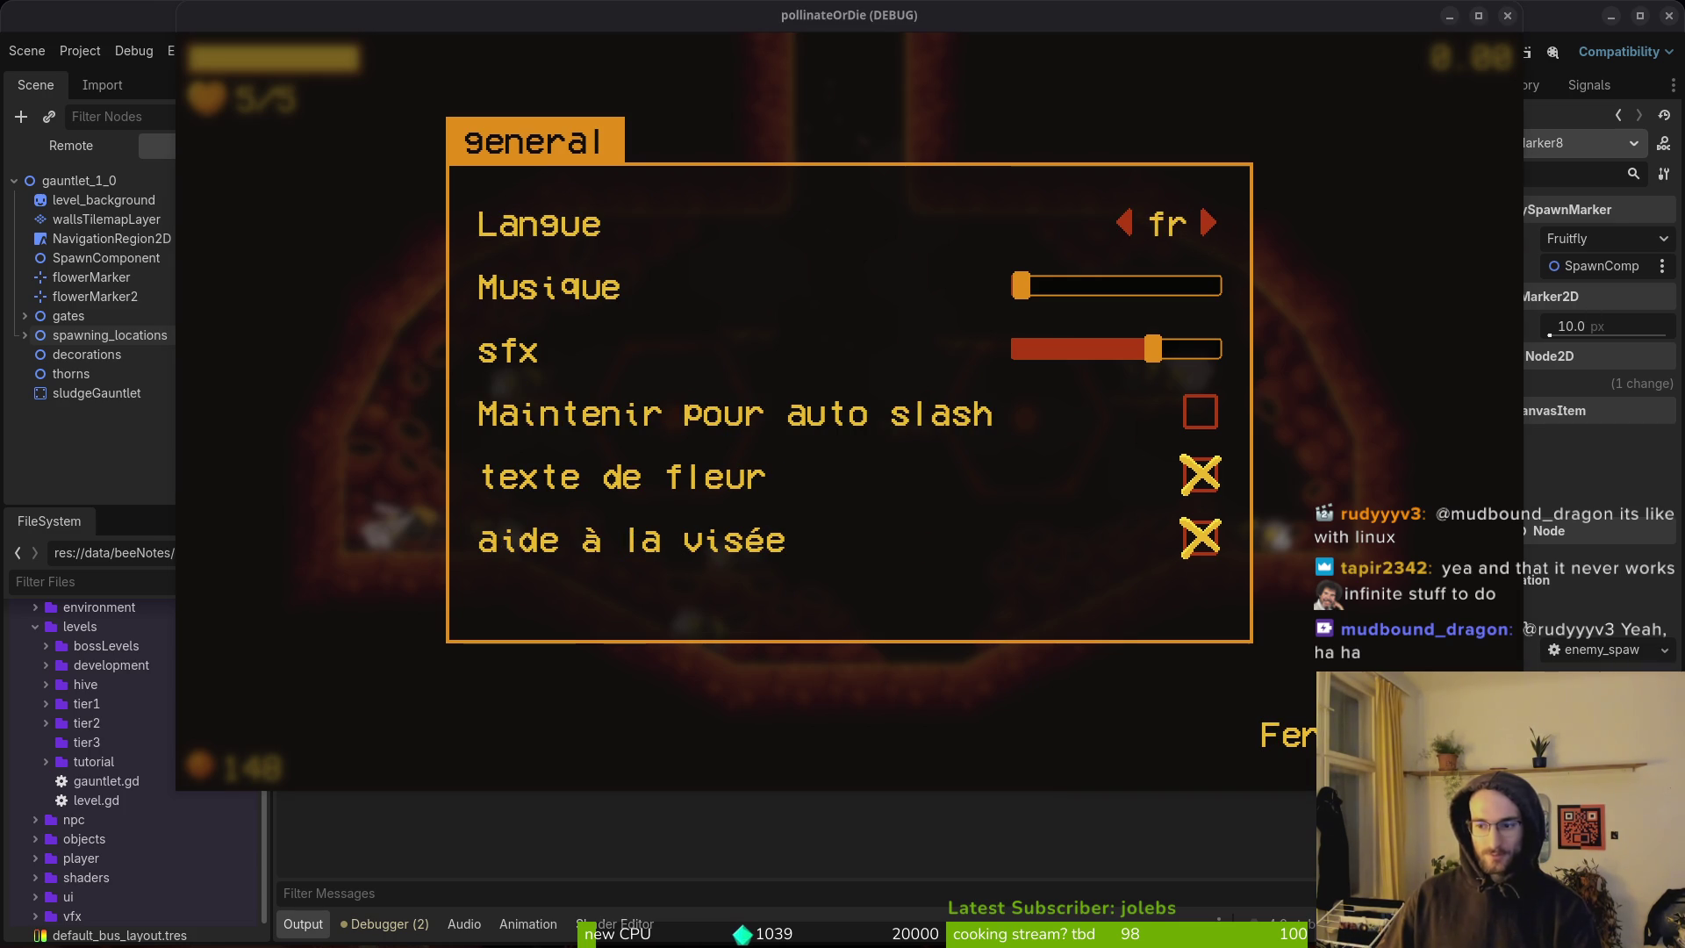
Switch to the terminal workspace and launch vim.
{"action": "key", "text": "super+2"}
{"action": "type", "text": "vim"}
{"action": "key", "text": "Return"}
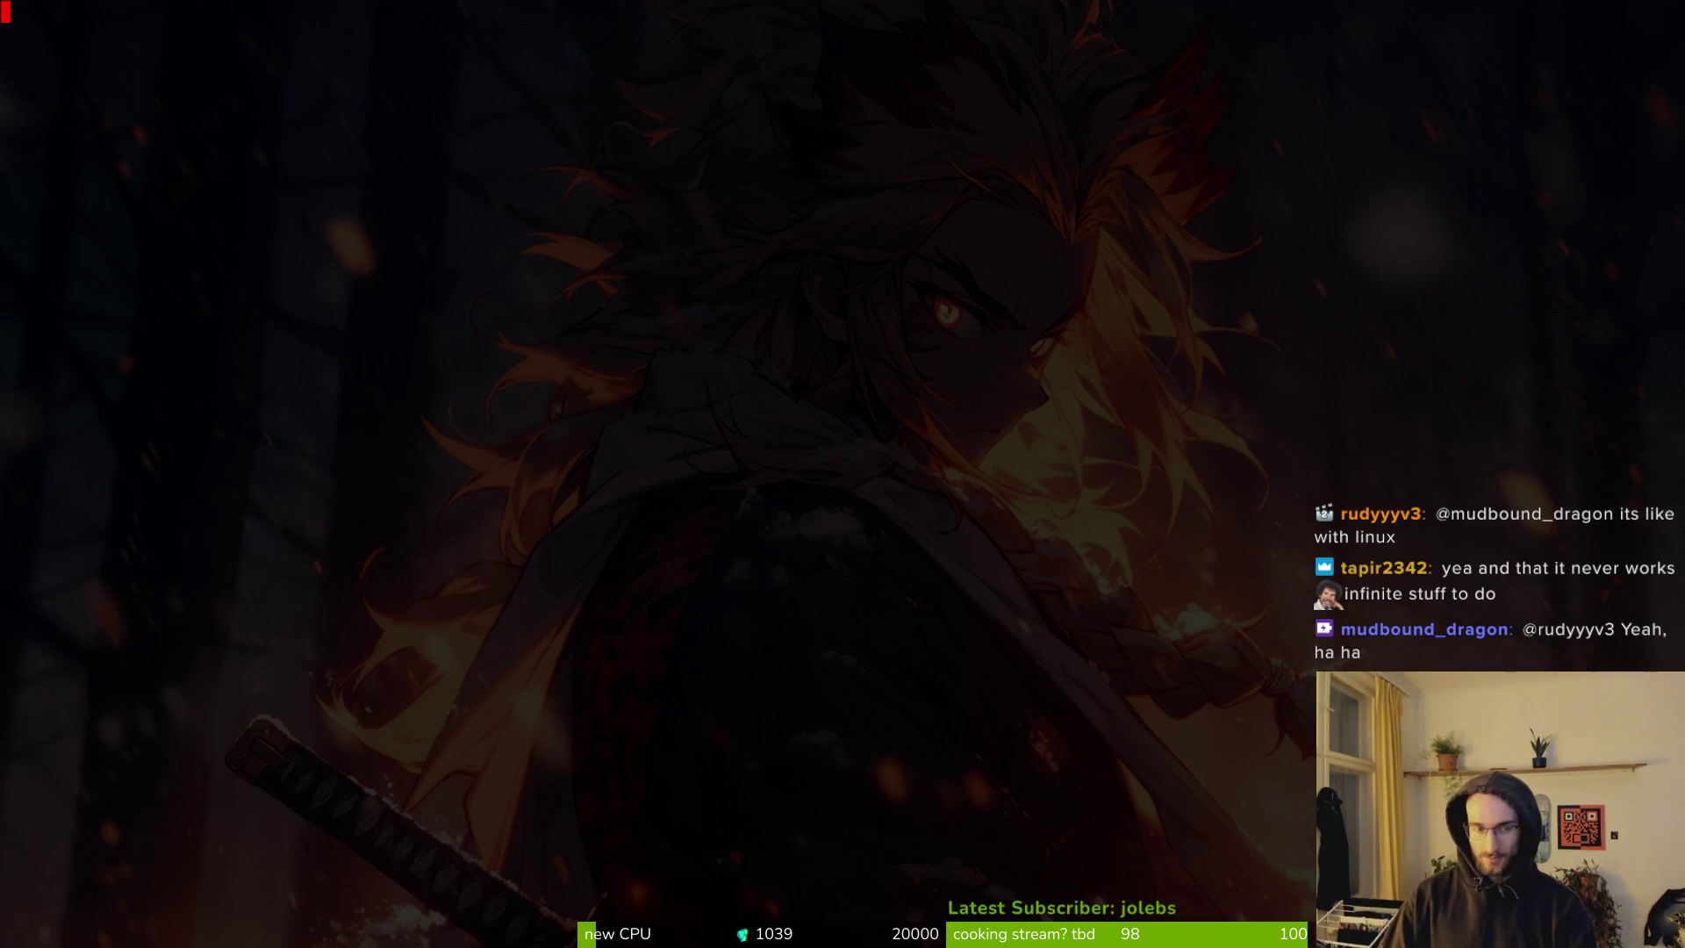
Open language_selector.gd by searching 'lang' in the project file finder.
{"action": "key", "text": "space"}
{"action": "key", "text": "f"}
{"action": "key", "text": "f"}
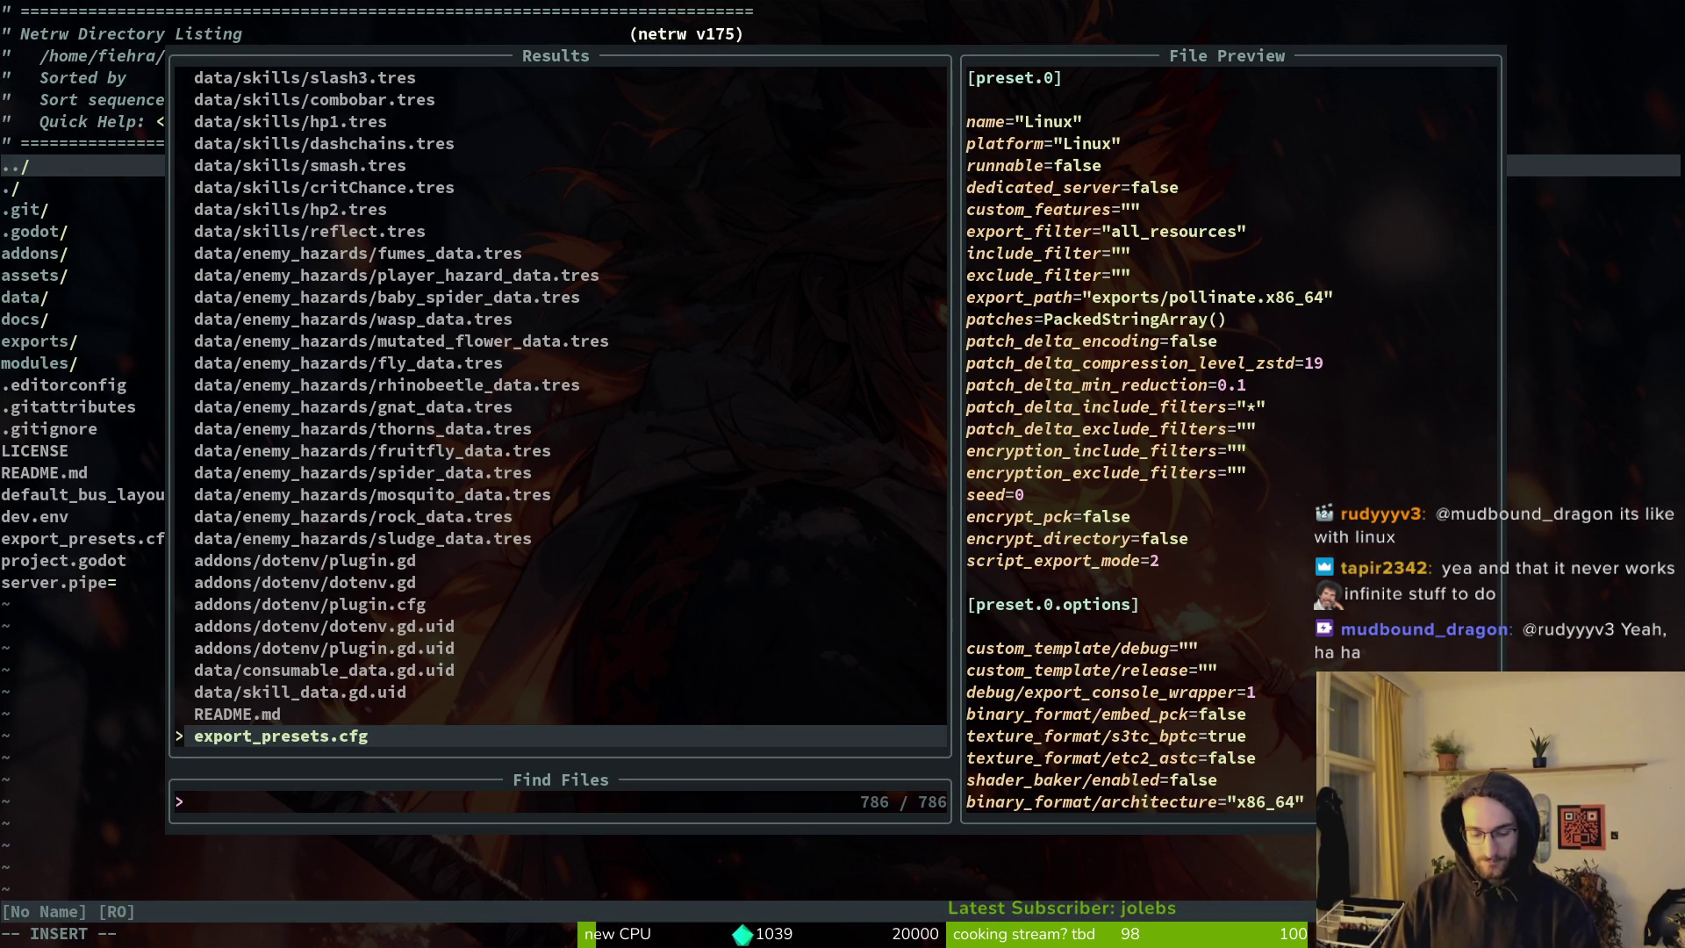
{"action": "type", "text": "lang"}
{"action": "key", "text": "Return"}
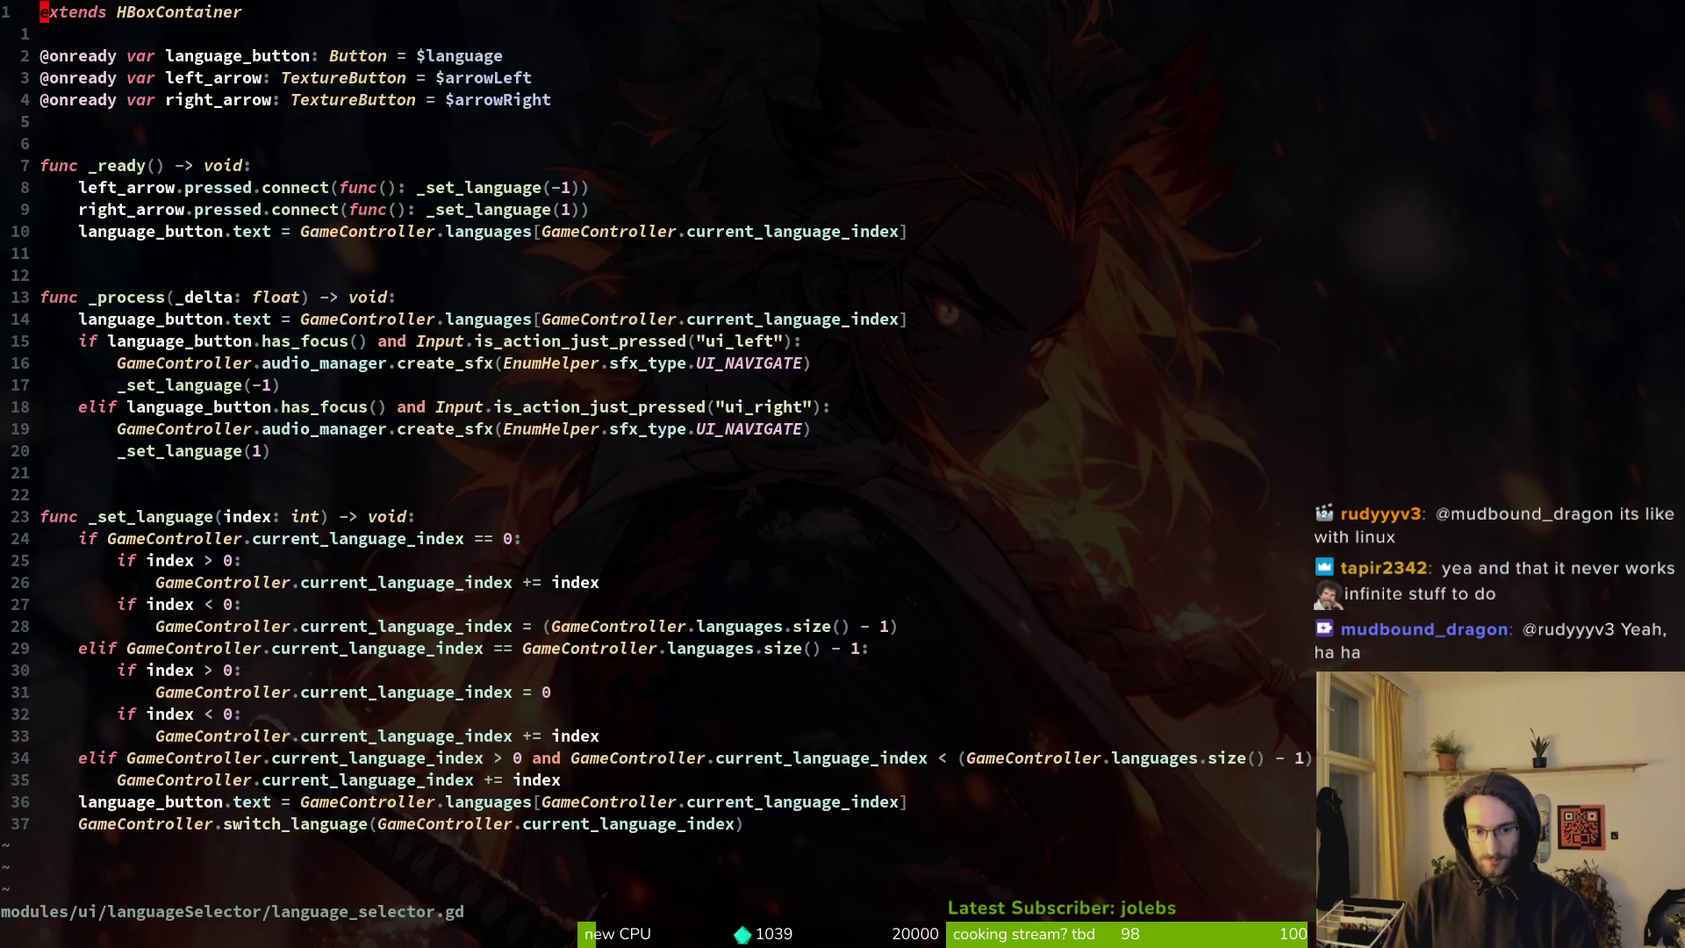
Copy the create_sfx navigate line into a new _on_focus_entered handler and save.
{"action": "left_click", "coordinate": [323, 362]}
{"action": "key", "text": "V"}
{"action": "key", "text": "Escape"}
{"action": "key", "text": "u"}
{"action": "key", "text": "j"}
{"action": "key", "text": "j"}
{"action": "key", "text": "j"}
{"action": "key", "text": "ctrl+s"}
Delete the three has_focus/grab_focus lines, save, then undo to restore them.
{"action": "key", "text": "k"}
{"action": "key", "text": "k"}
{"action": "key", "text": "k"}
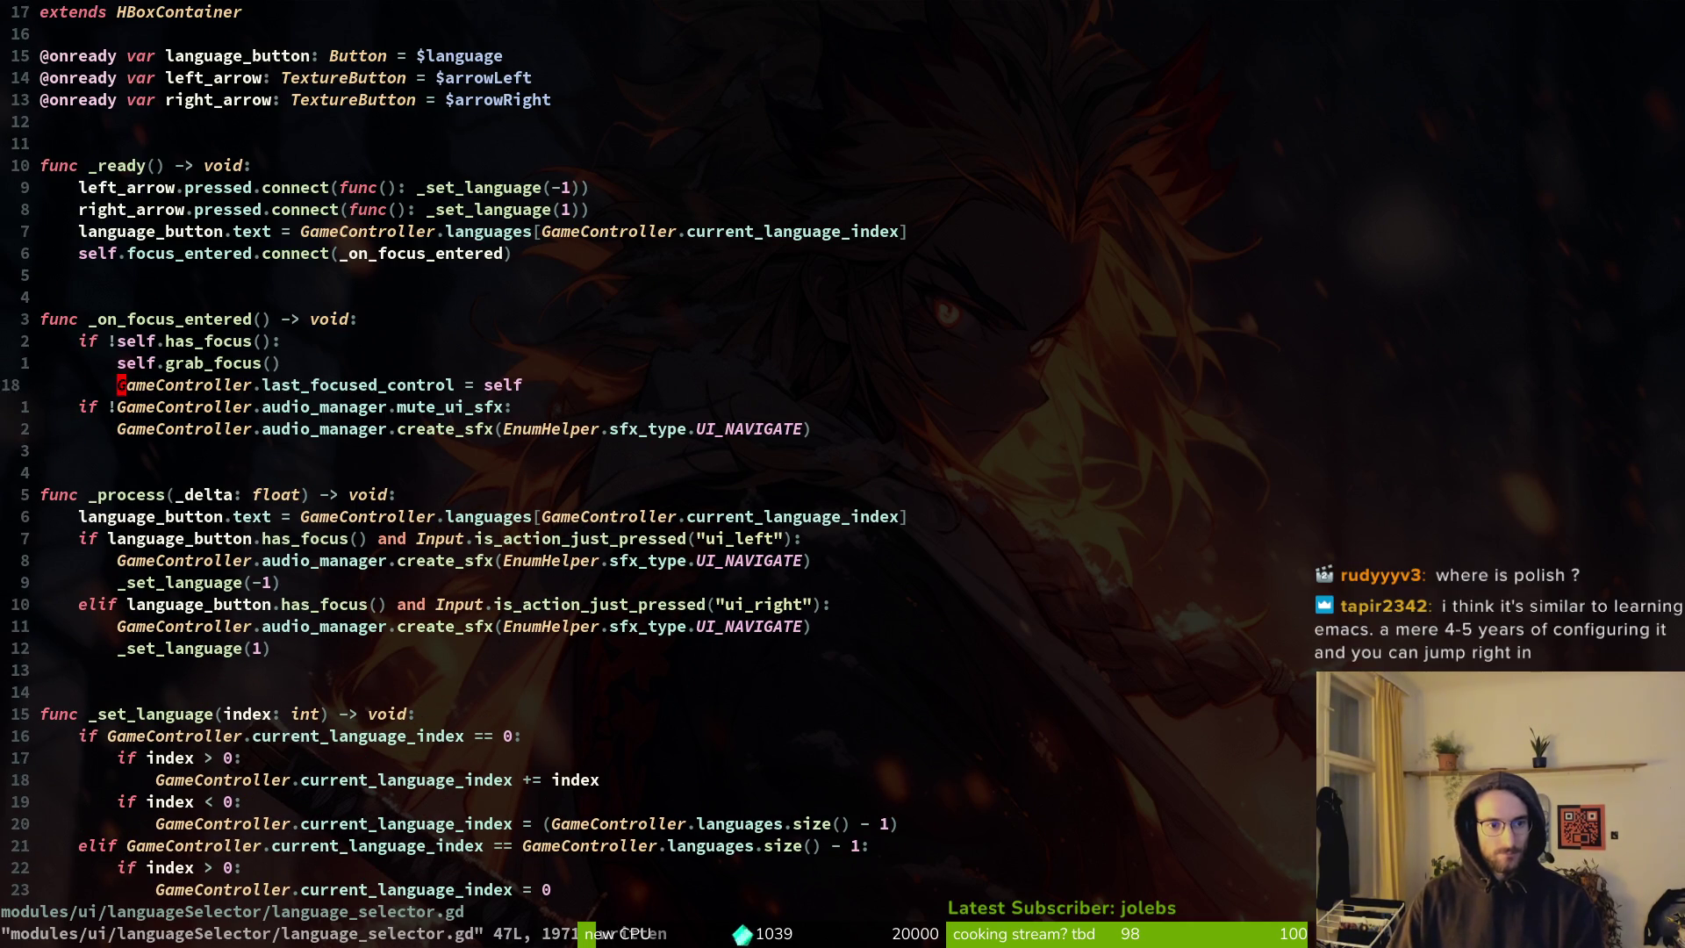
{"action": "key", "text": "V"}
{"action": "key", "text": "j"}
{"action": "key", "text": "j"}
{"action": "key", "text": "d"}
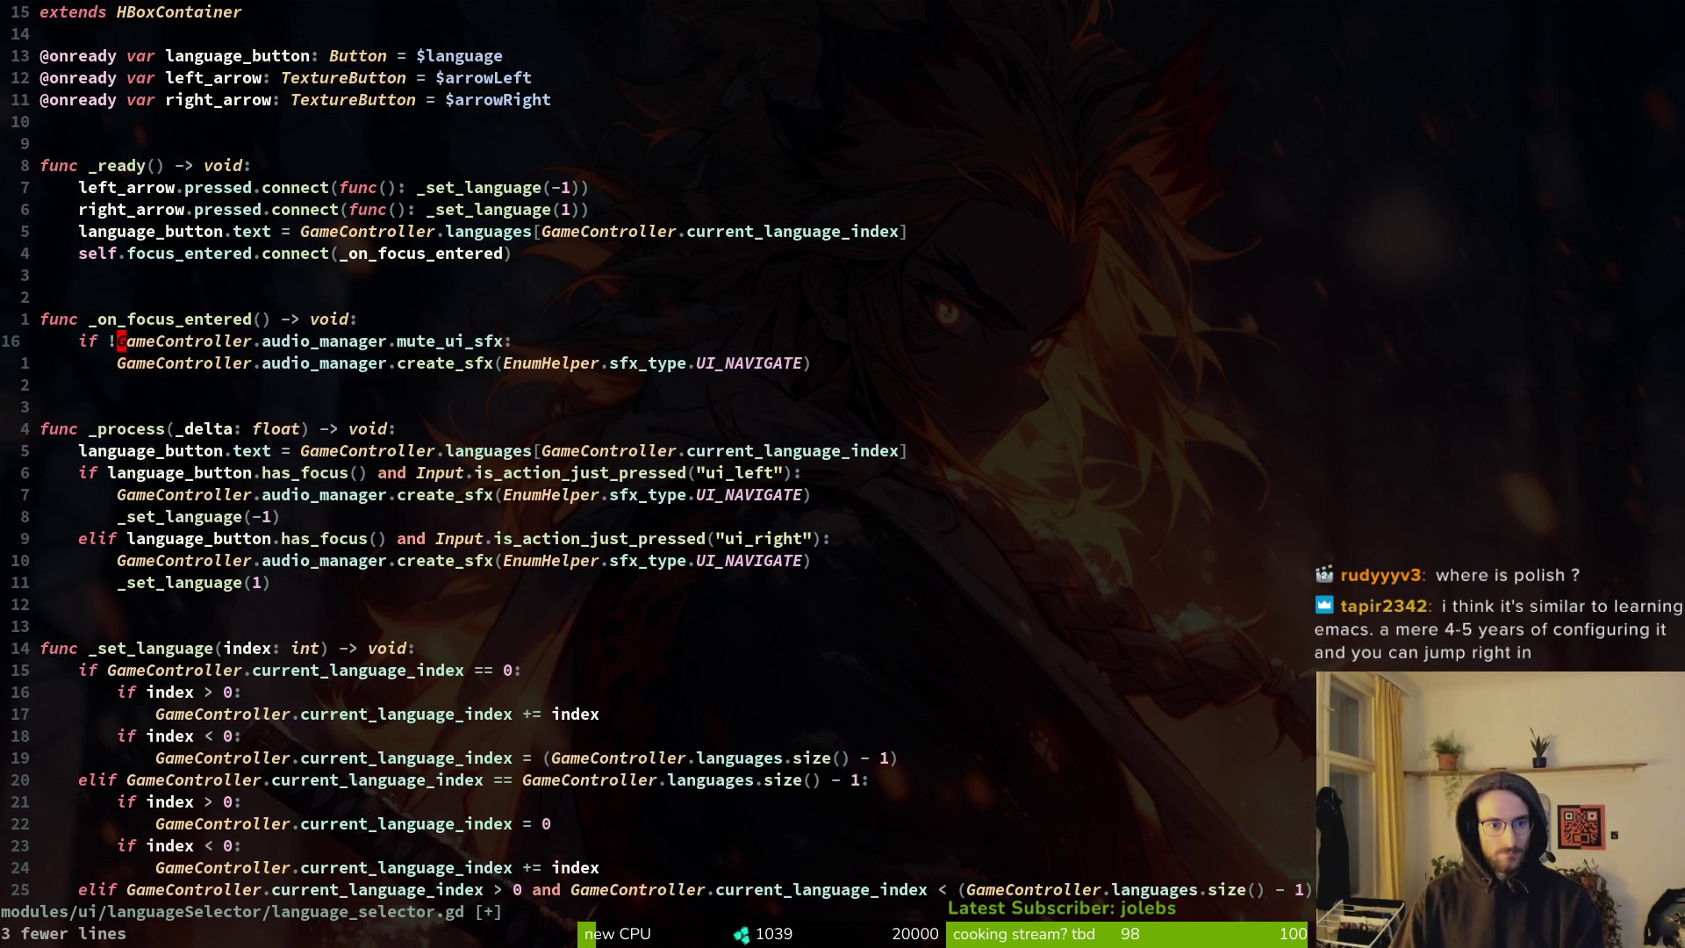
{"action": "key", "text": "ctrl+s"}
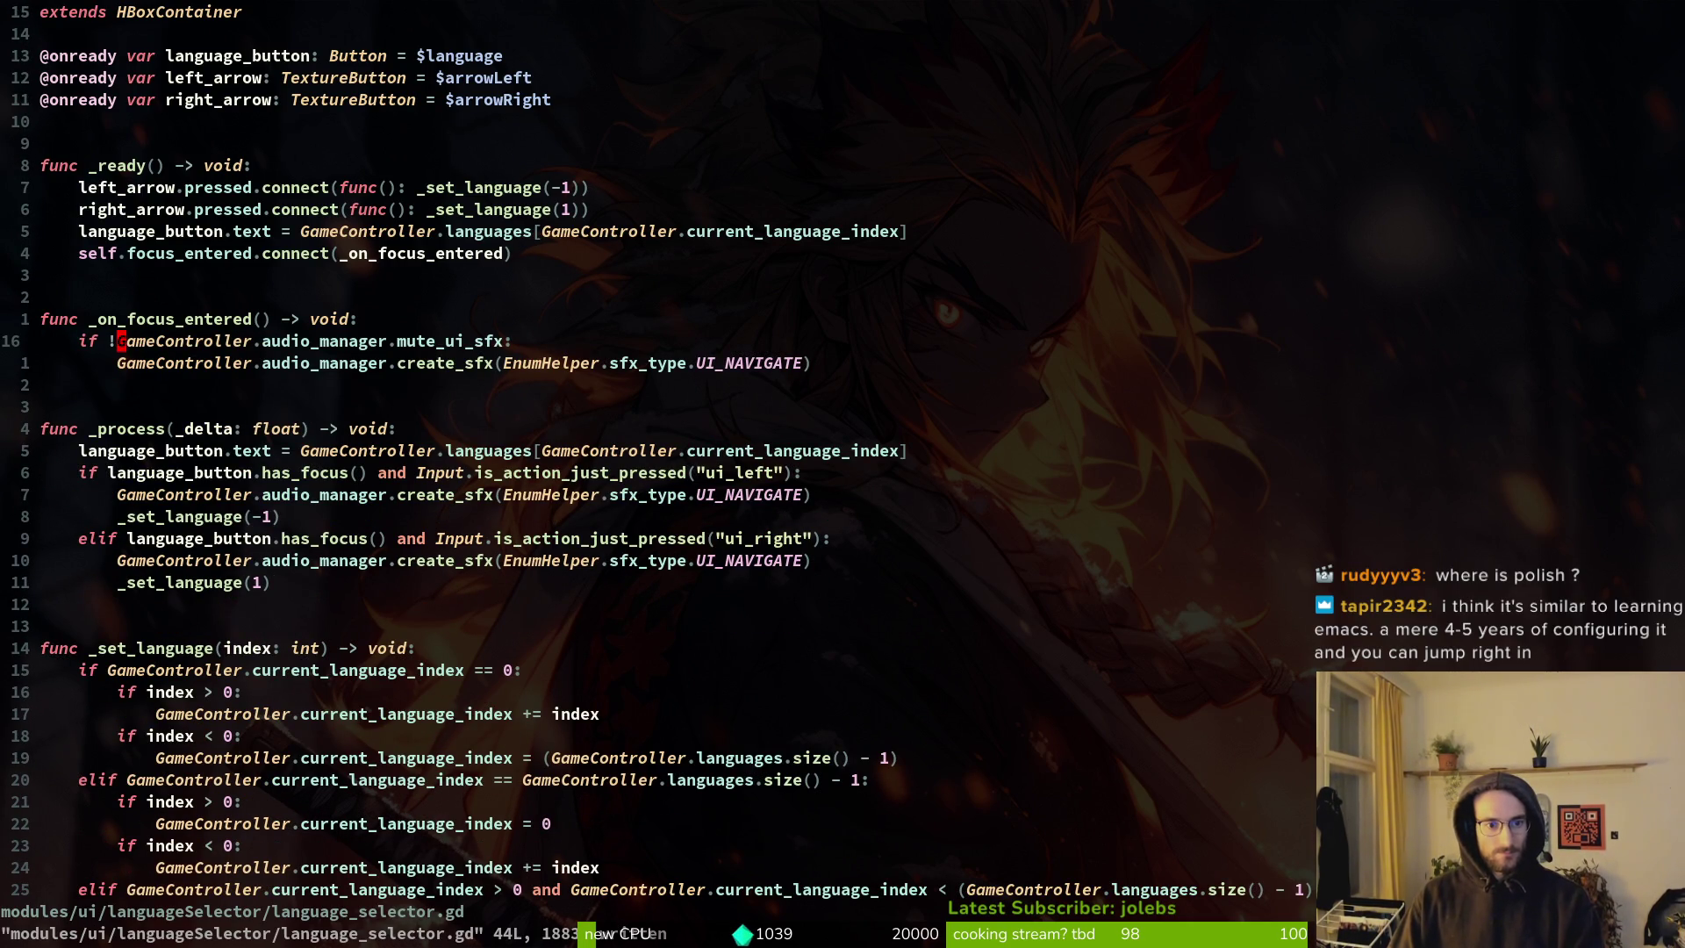
{"action": "key", "text": "u"}
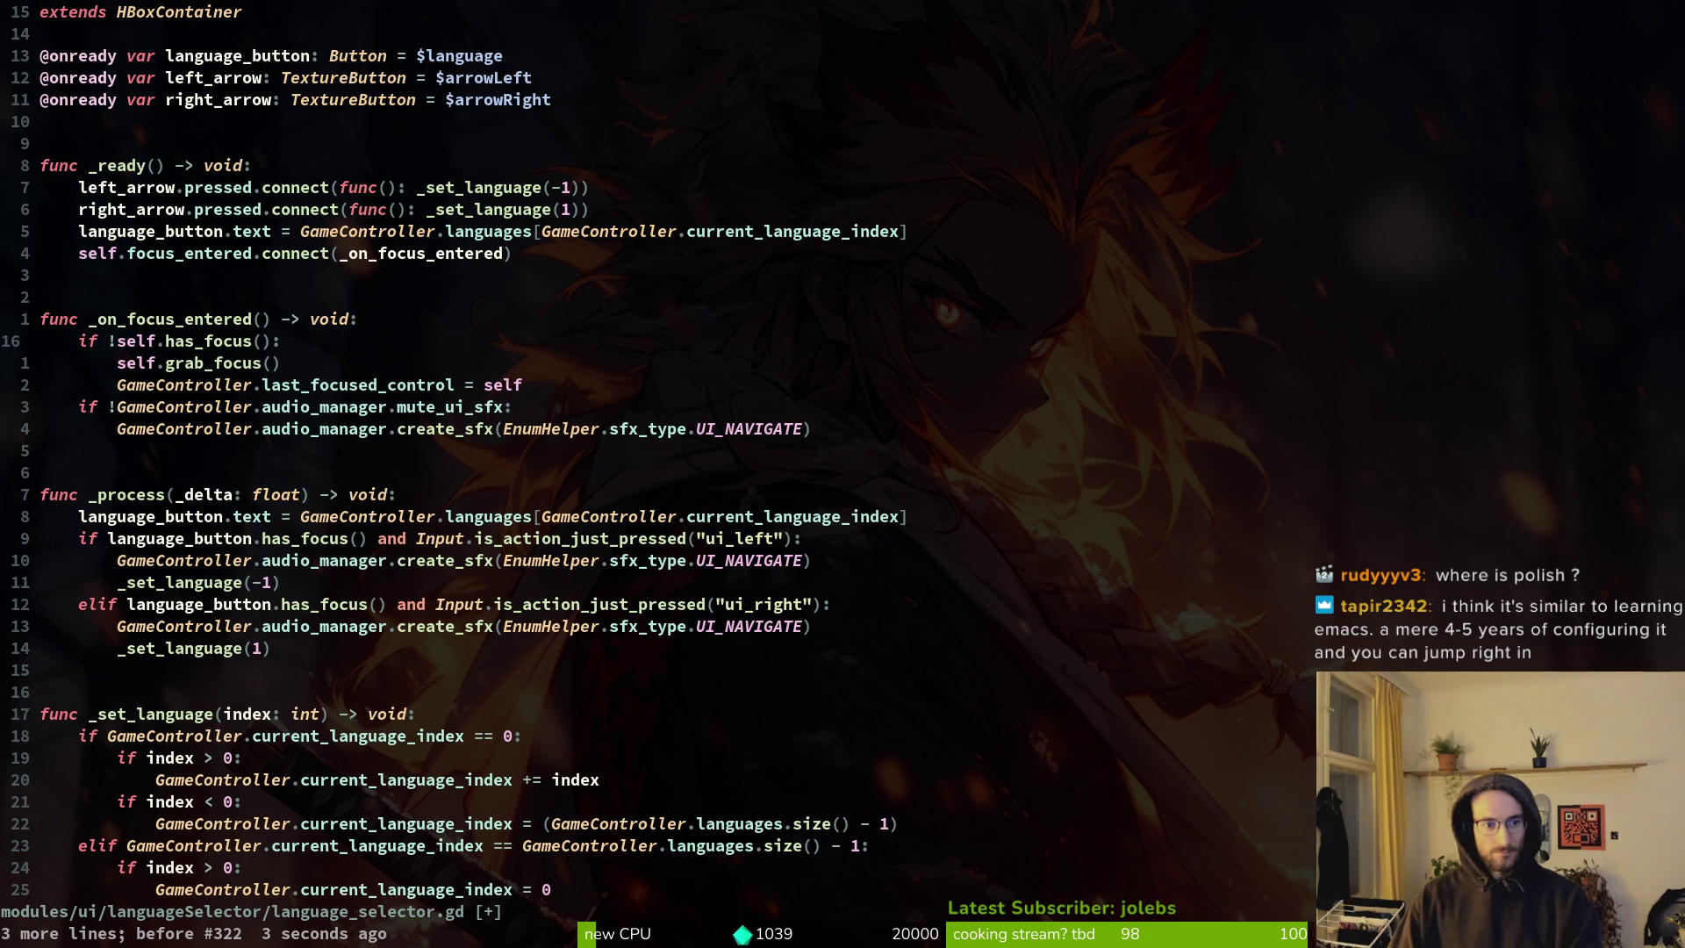
Delete only the grab_focus line, relaunch the game, and return to the Godot editor.
{"action": "key", "text": "j"}
{"action": "key", "text": "V"}
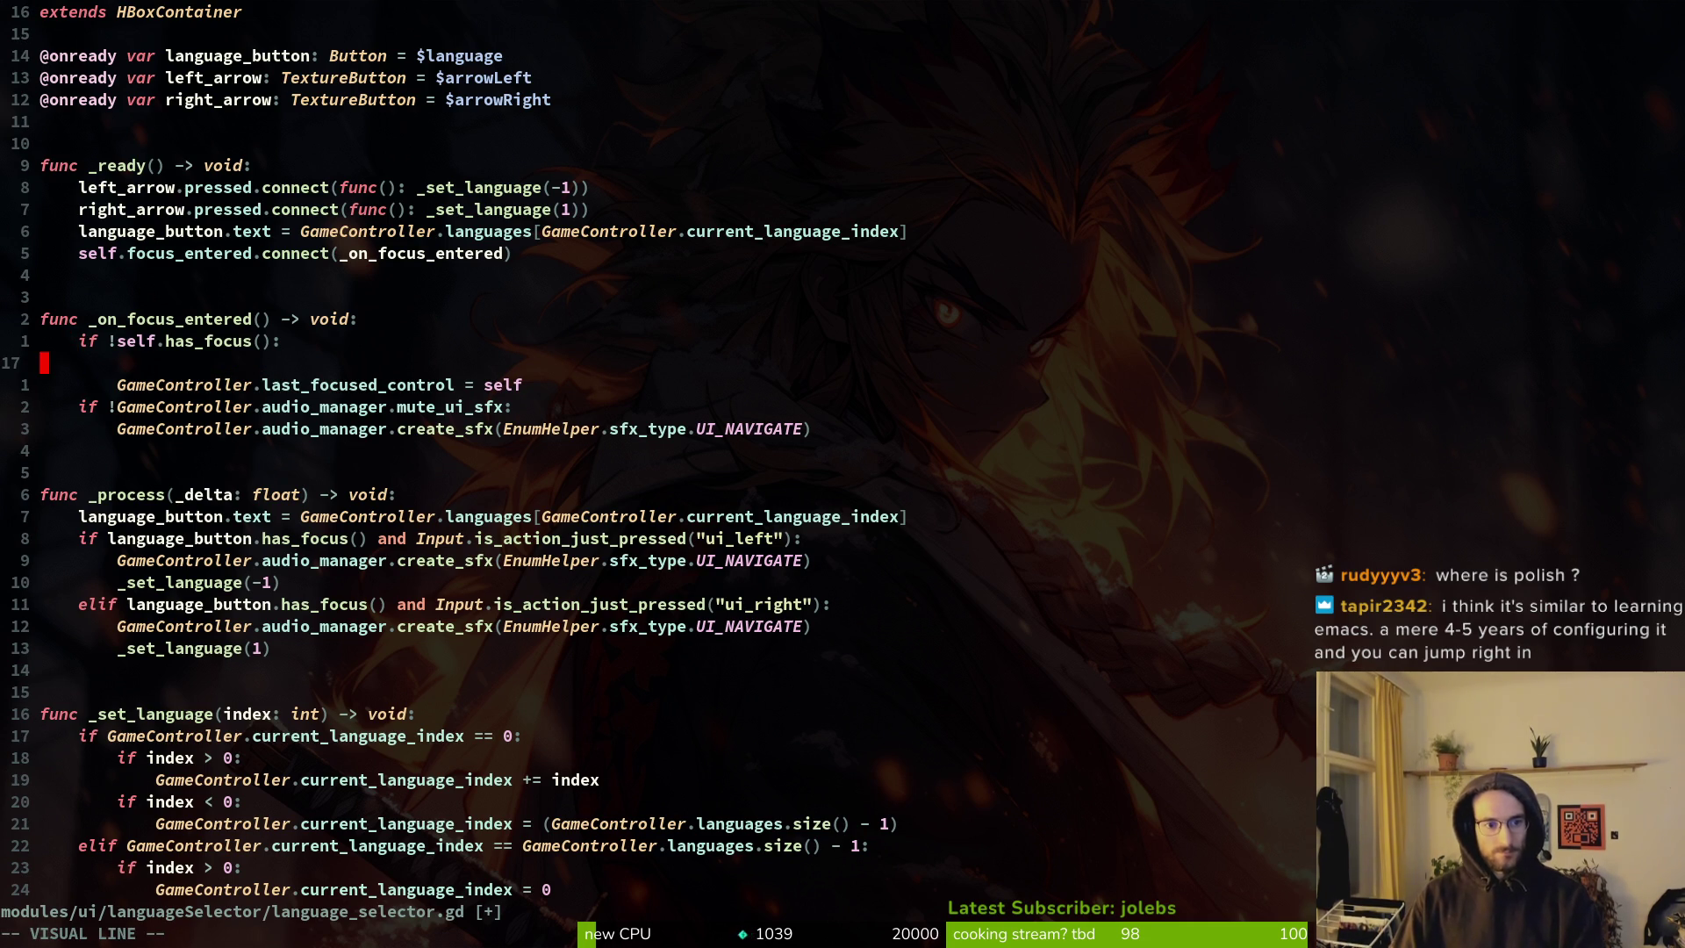
{"action": "key", "text": "d"}
{"action": "key", "text": "F5"}
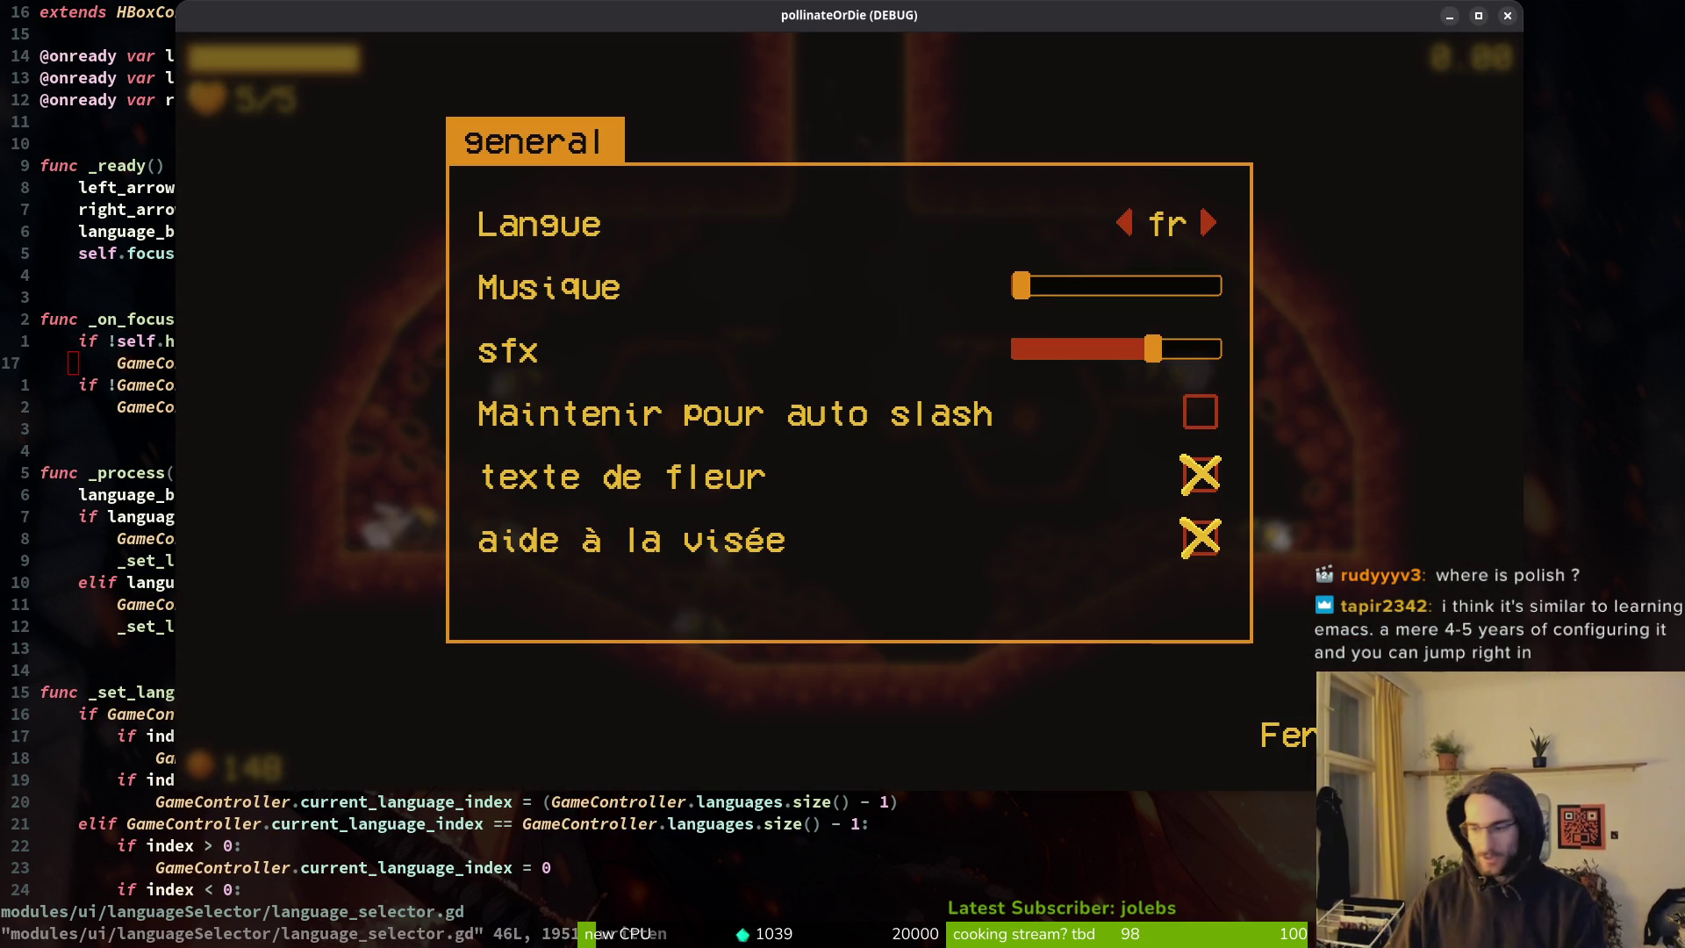
{"action": "key", "text": "alt+Tab"}
{"action": "key", "text": "ctrl+shift+o"}
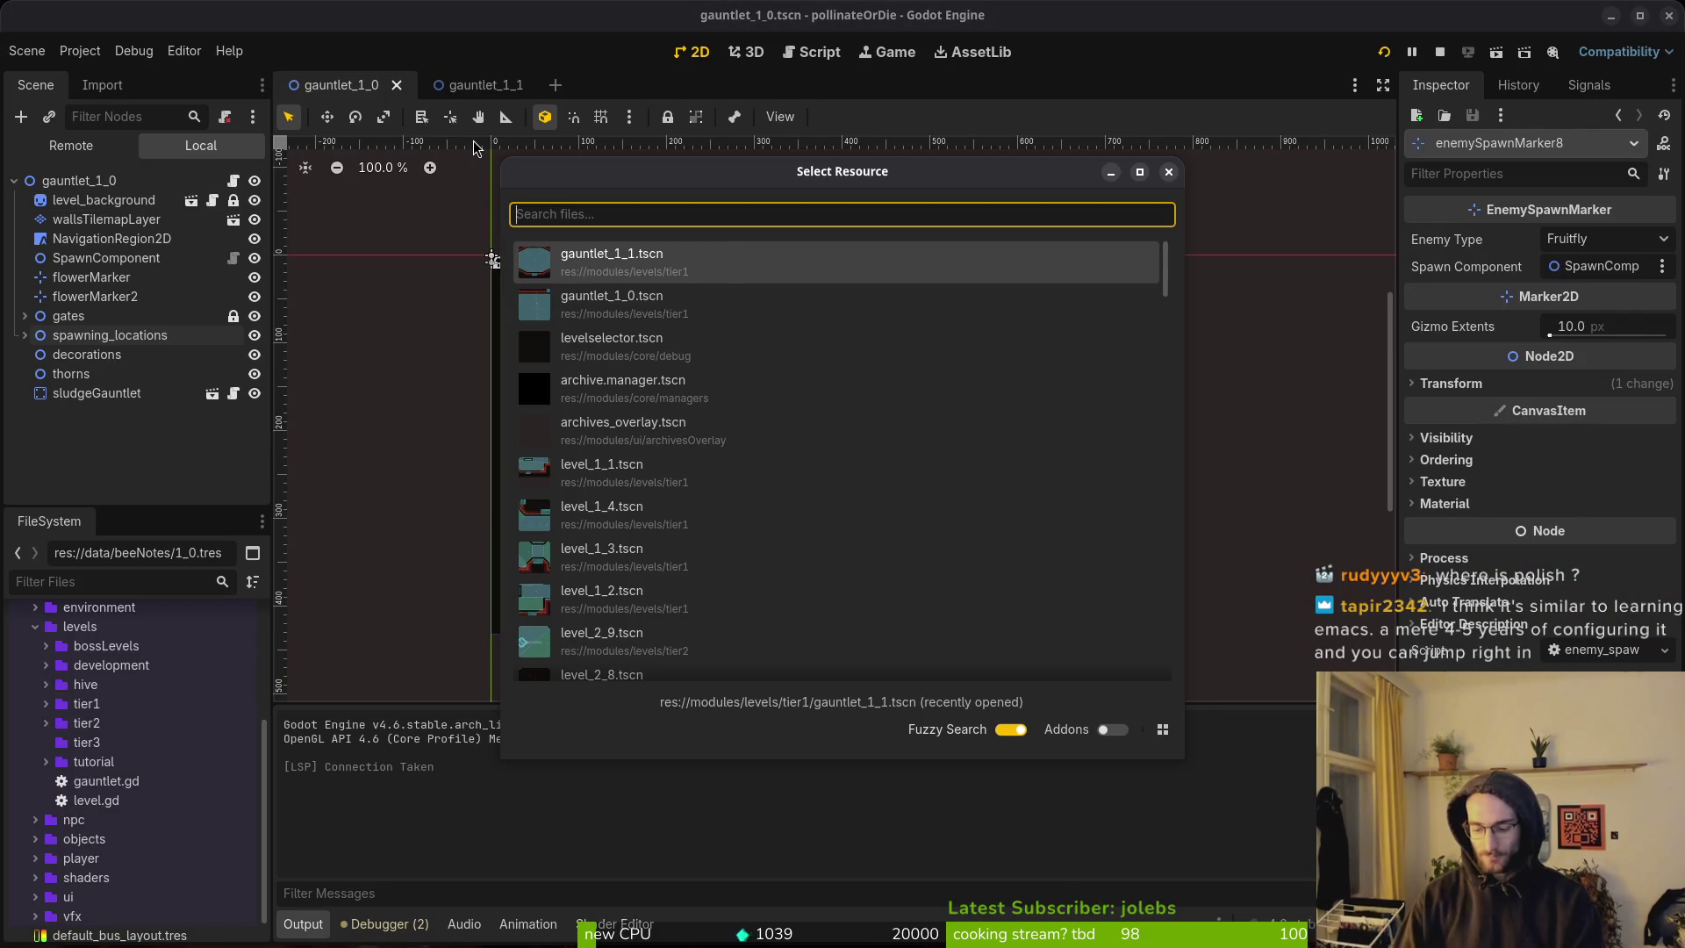
Open settingsOverlay.tscn through the quick scene search for 'settingsover'.
{"action": "type", "text": "settingsover"}
{"action": "key", "text": "Return"}
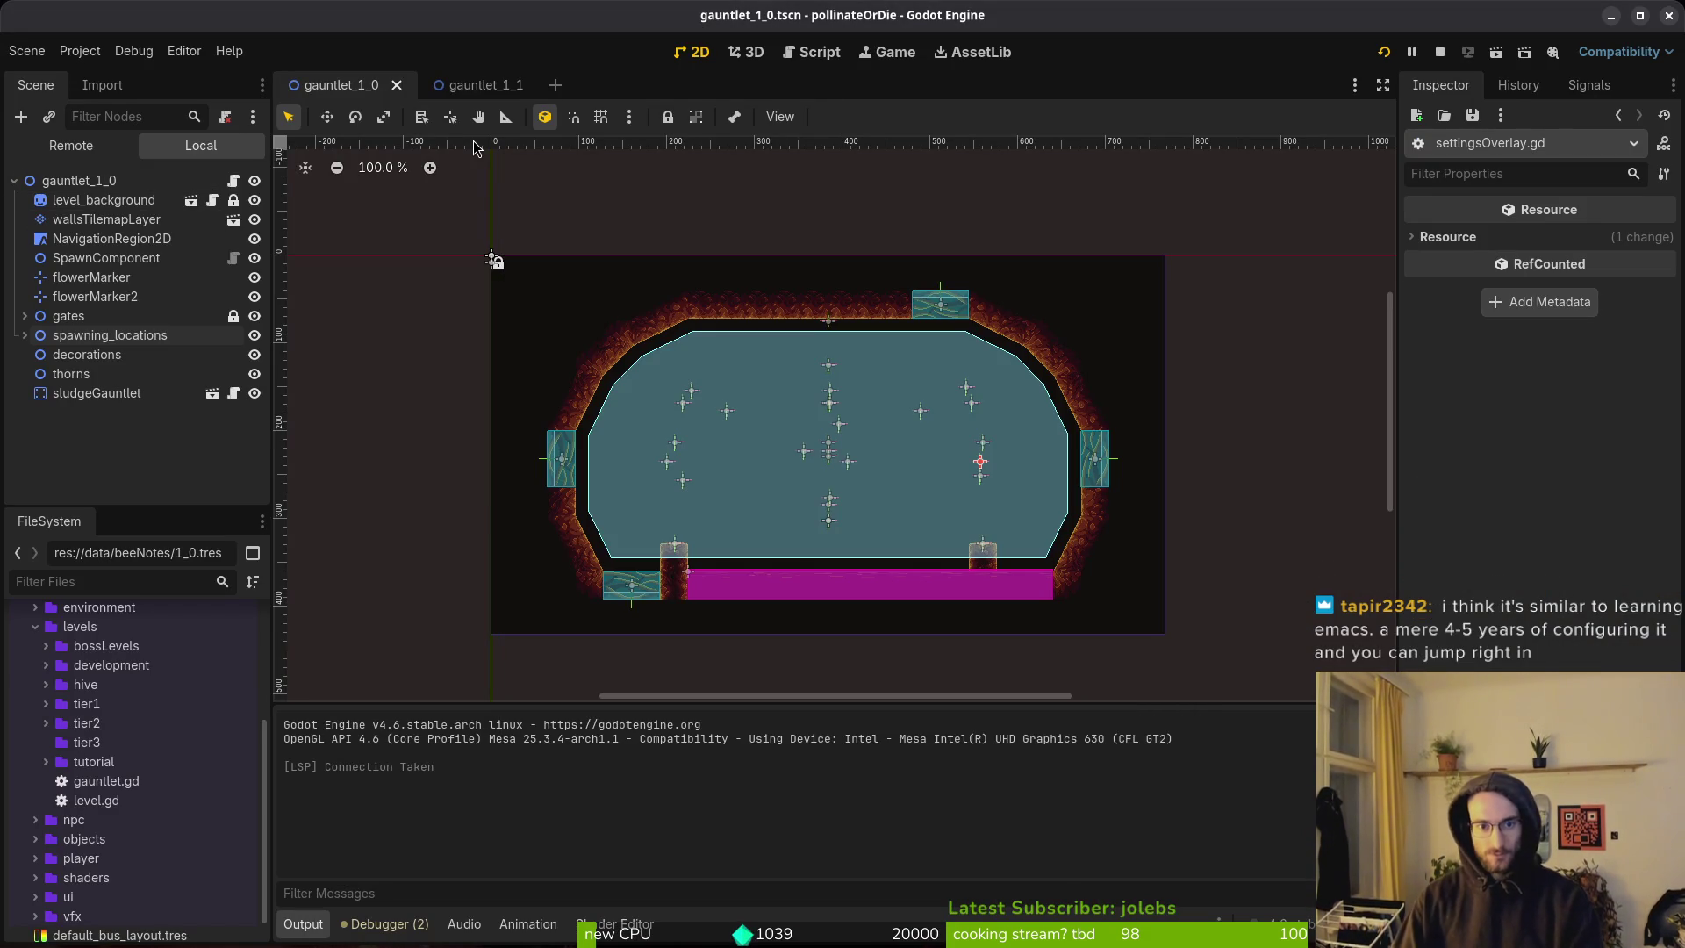
{"action": "key", "text": "ctrl+shift+o"}
{"action": "type", "text": "settingsover"}
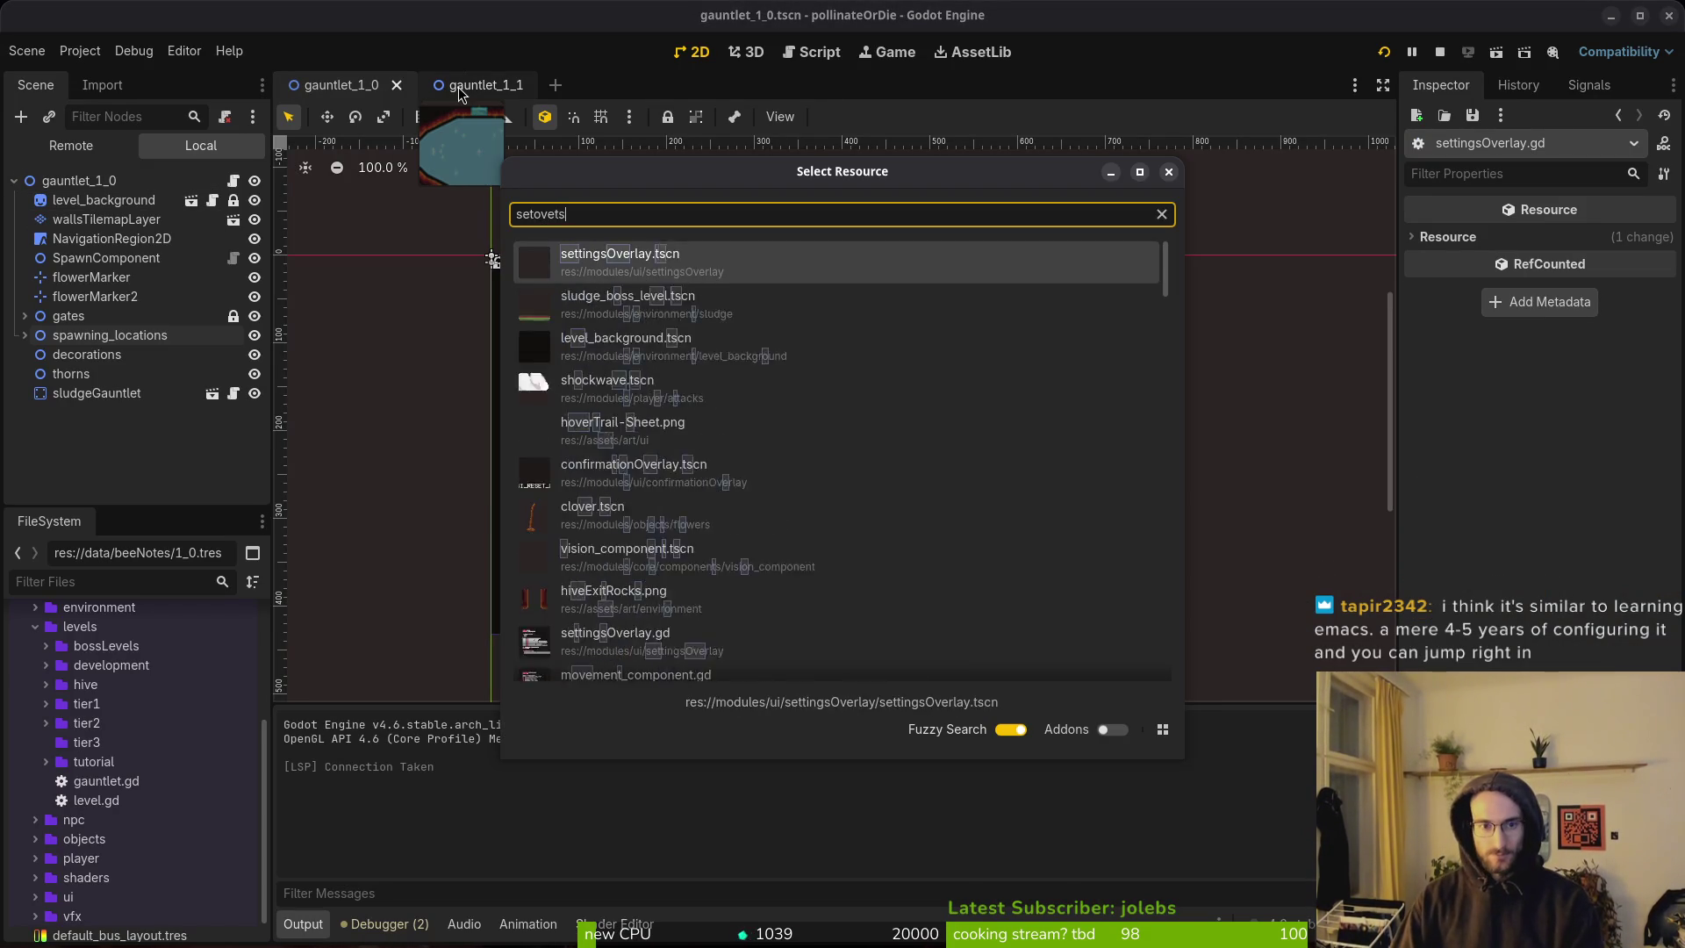
{"action": "key", "text": "Return"}
Toggle the settings panel's visibility, then select languageSelector and the musicSlider control.
{"action": "left_click", "coordinate": [247, 181]}
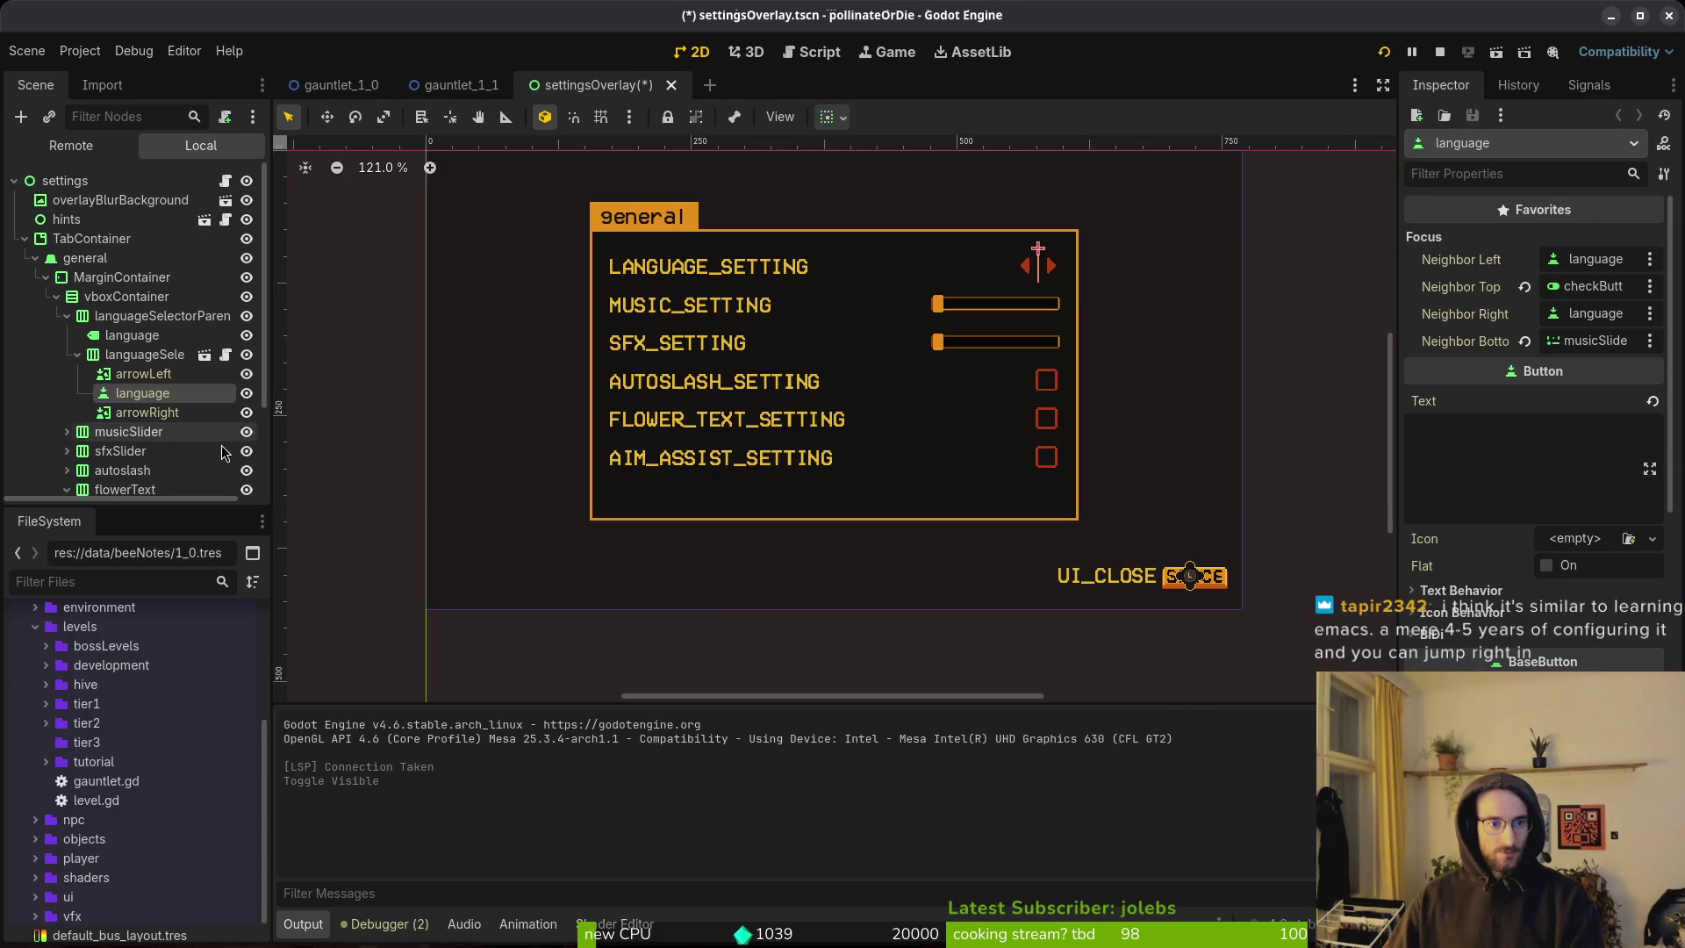
{"action": "left_click", "coordinate": [246, 180]}
{"action": "scroll", "coordinate": [225, 263], "scroll_direction": "down", "scroll_amount": 3}
{"action": "left_click", "coordinate": [145, 242]}
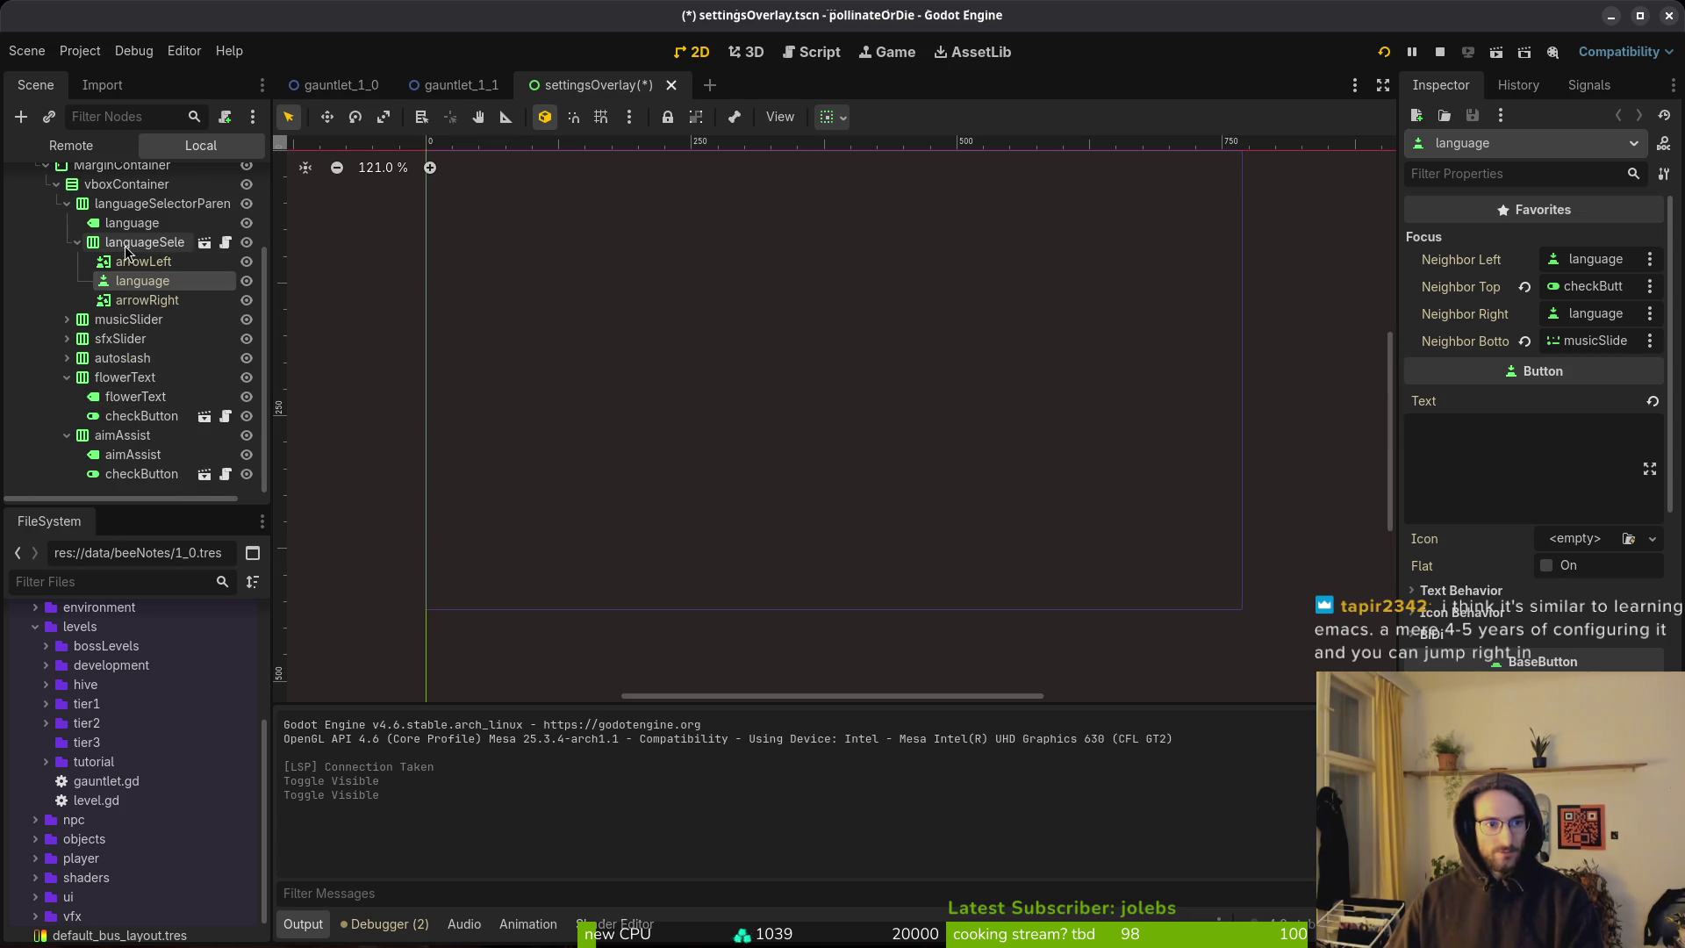
{"action": "left_click", "coordinate": [67, 319]}
{"action": "left_click", "coordinate": [123, 339]}
{"action": "left_click", "coordinate": [133, 358]}
Check the language button's focus neighbors: checkButton above, musicSlider below.
{"action": "scroll", "coordinate": [1577, 436], "scroll_direction": "down", "scroll_amount": 5}
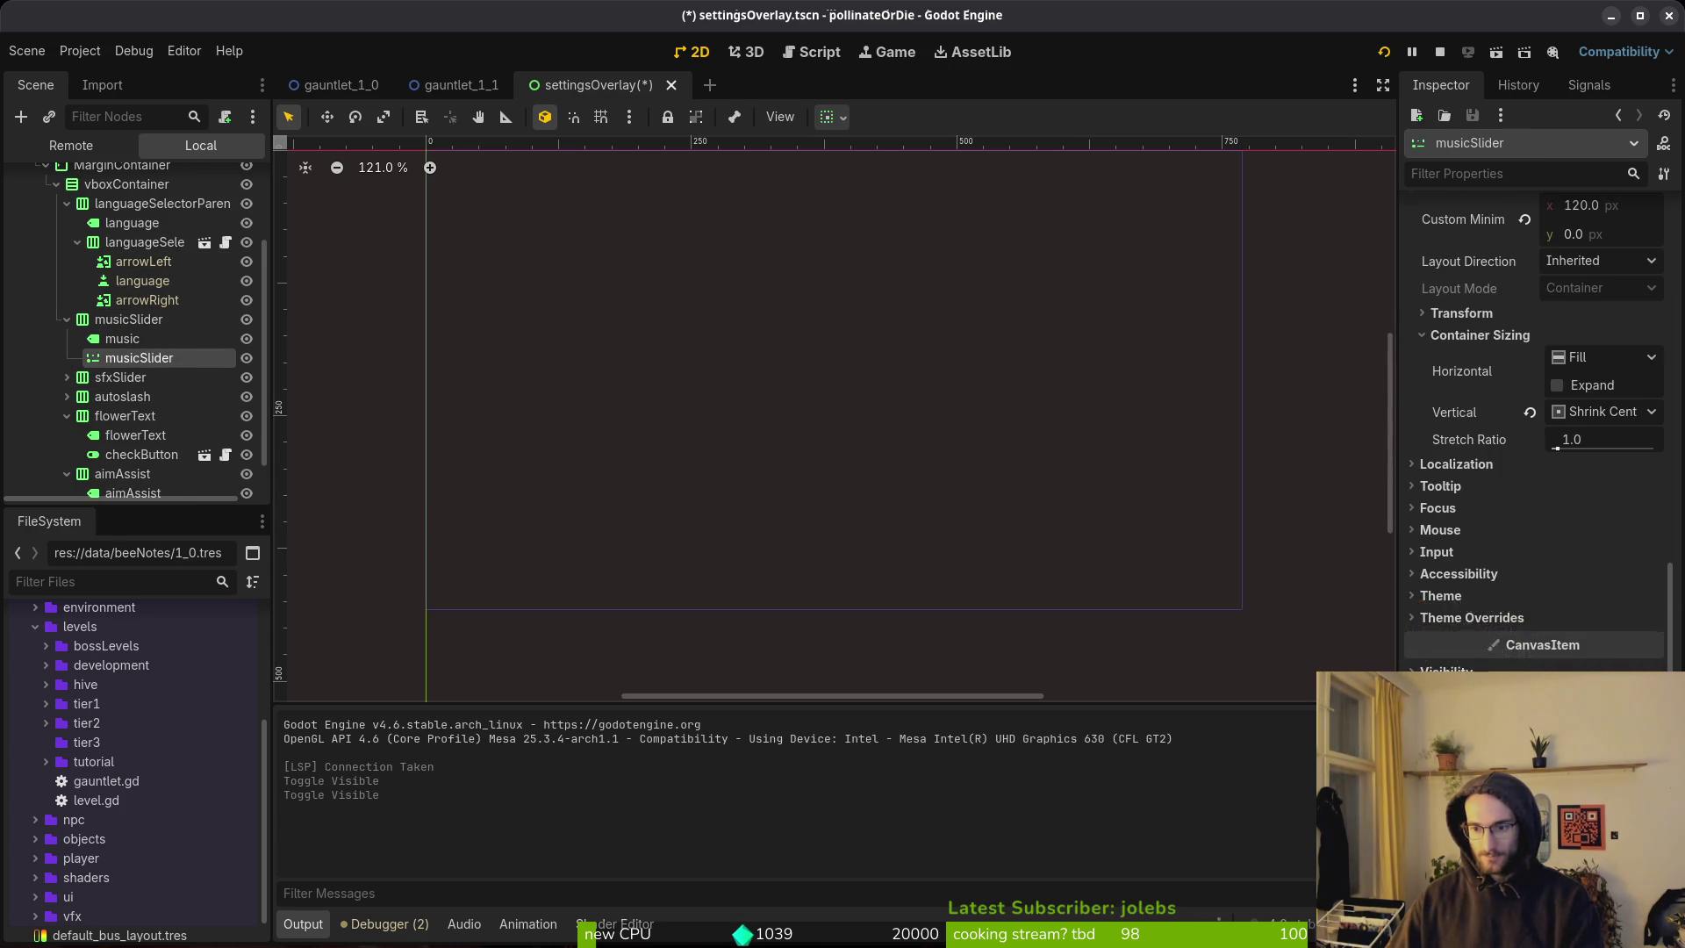
{"action": "scroll", "coordinate": [1577, 437], "scroll_direction": "up", "scroll_amount": 5}
{"action": "scroll", "coordinate": [1577, 436], "scroll_direction": "up", "scroll_amount": 1}
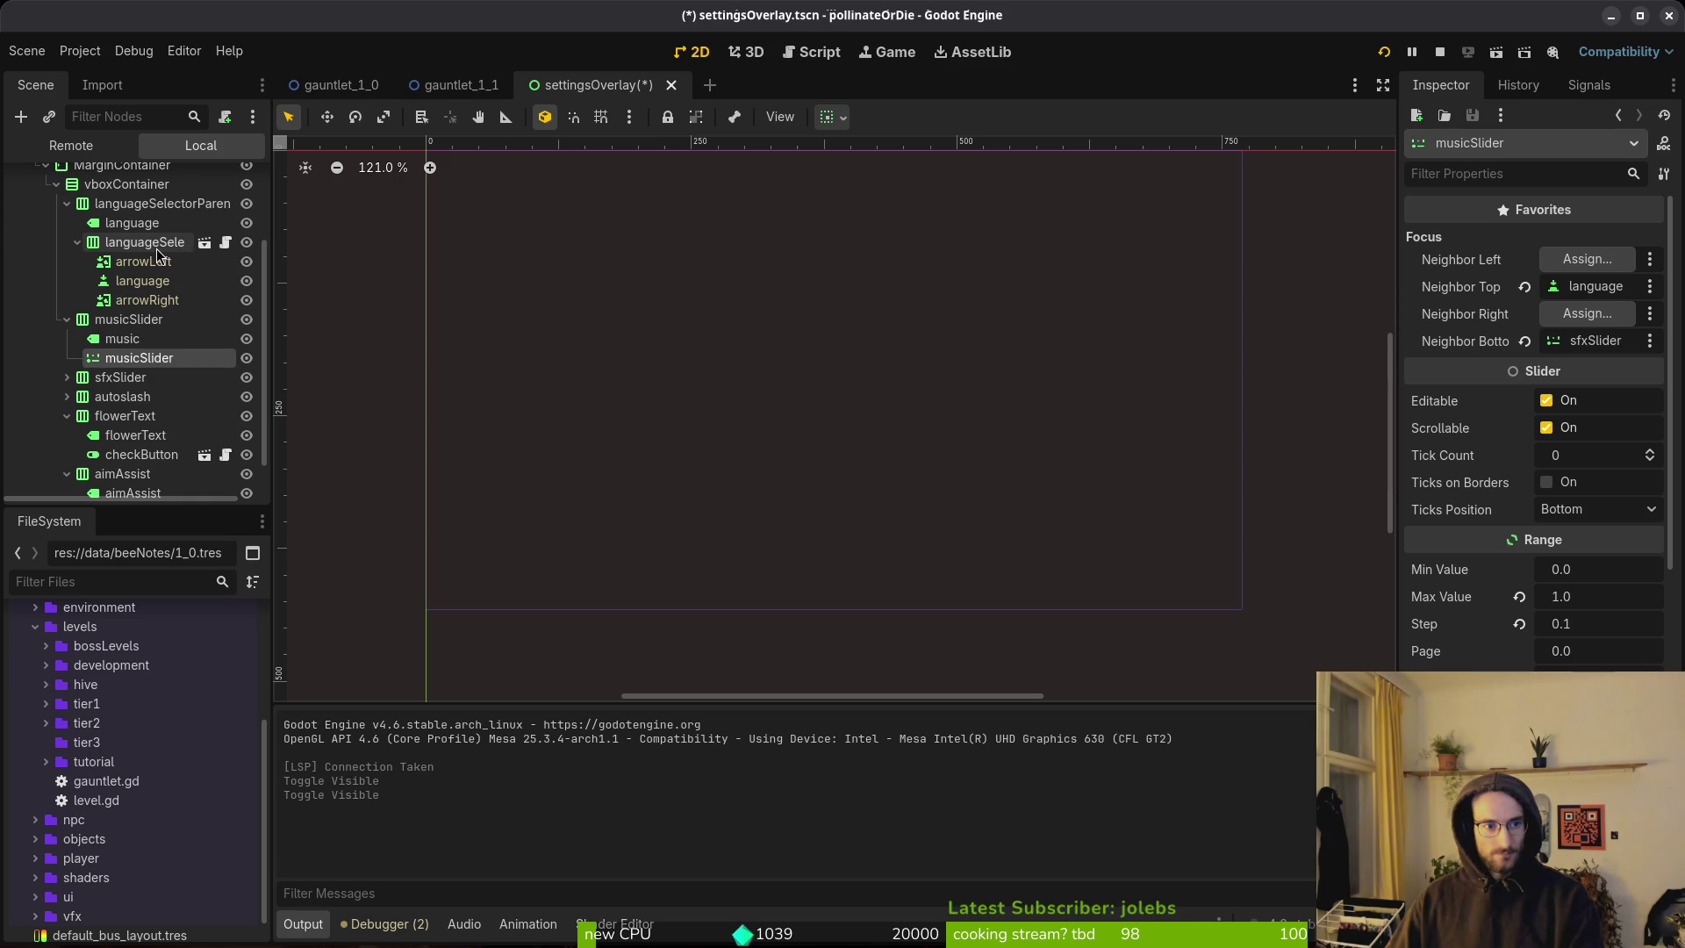
{"action": "left_click", "coordinate": [144, 281]}
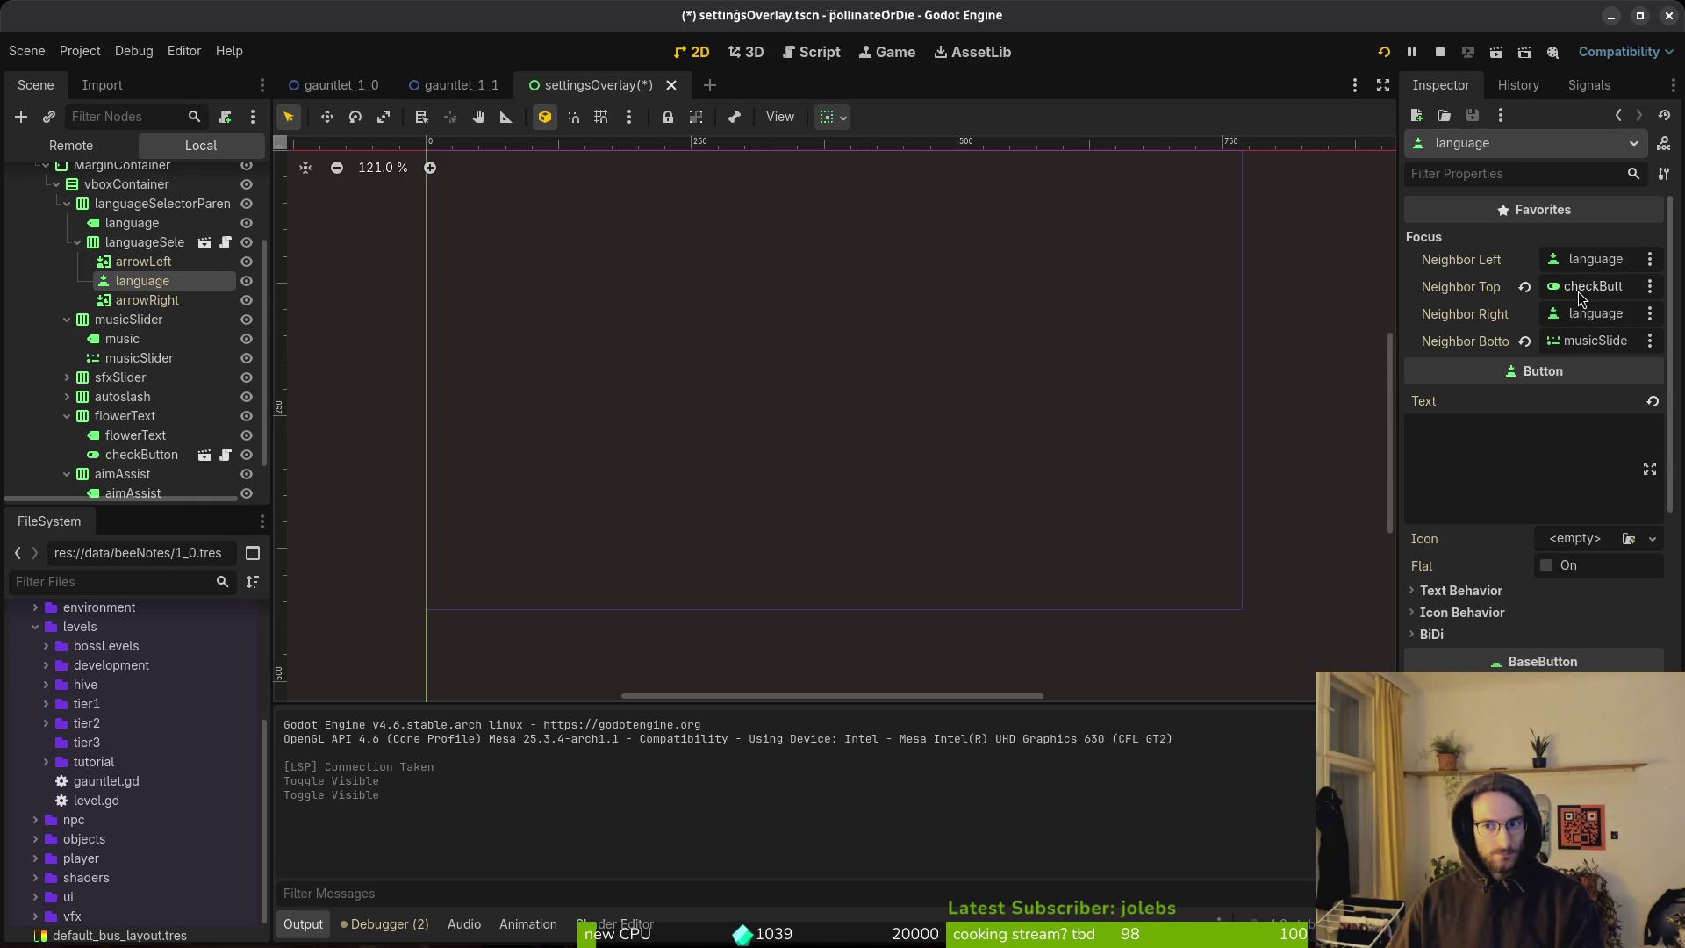
{"action": "key", "text": "alt+Tab"}
{"action": "key", "text": "alt+Tab"}
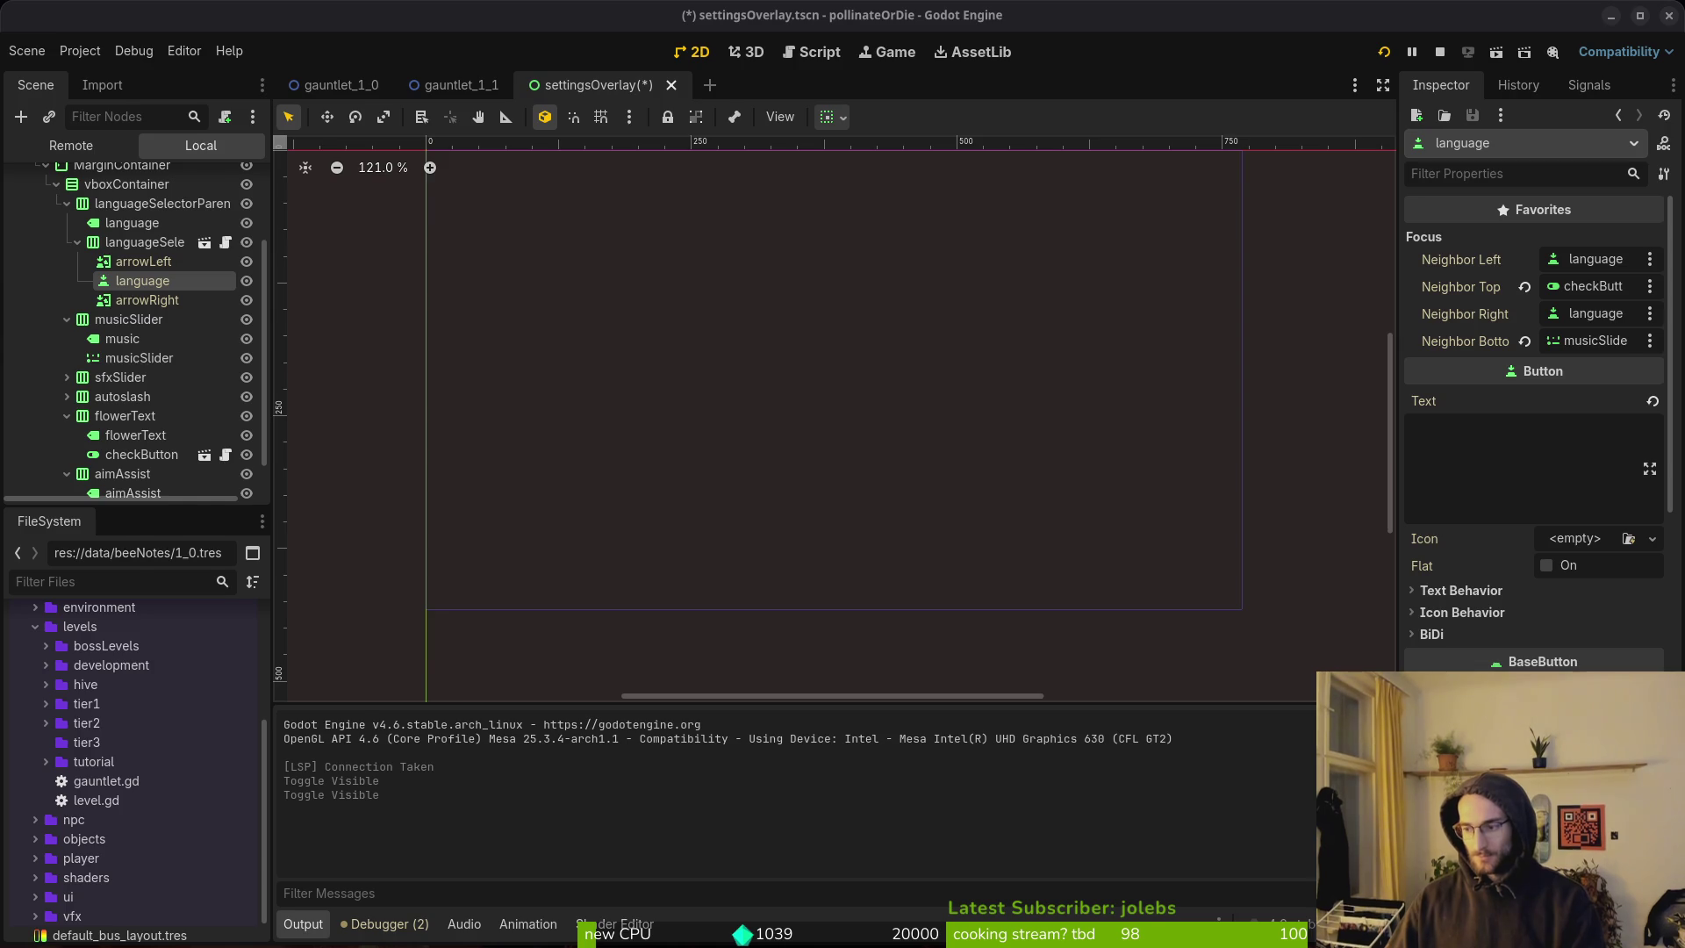
{"action": "key", "text": "alt+Tab"}
Connect the focus signal on language_button instead of self.
{"action": "type", "text": "5k"}
{"action": "type", "text": "wcwlan"}
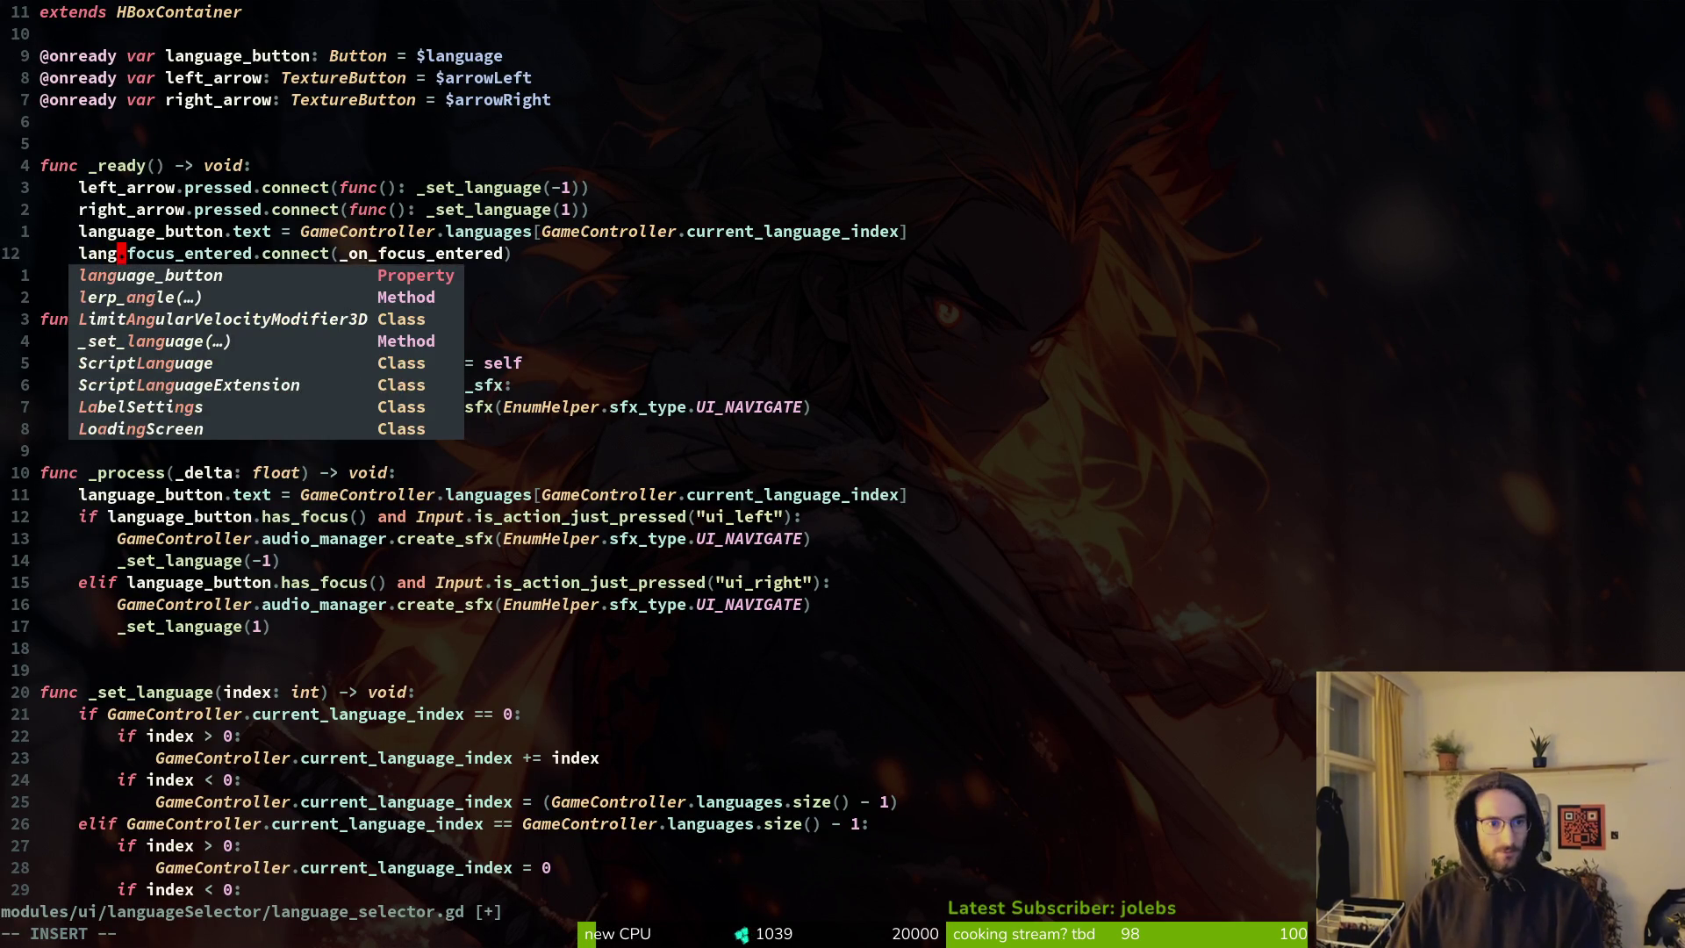
{"action": "key", "text": "Return"}
{"action": "key", "text": "Escape"}
Delete both create_sfx navigate-sound calls from _process and save.
{"action": "key", "text": "j"}
{"action": "key", "text": "j"}
{"action": "key", "text": "j"}
{"action": "key", "text": "j"}
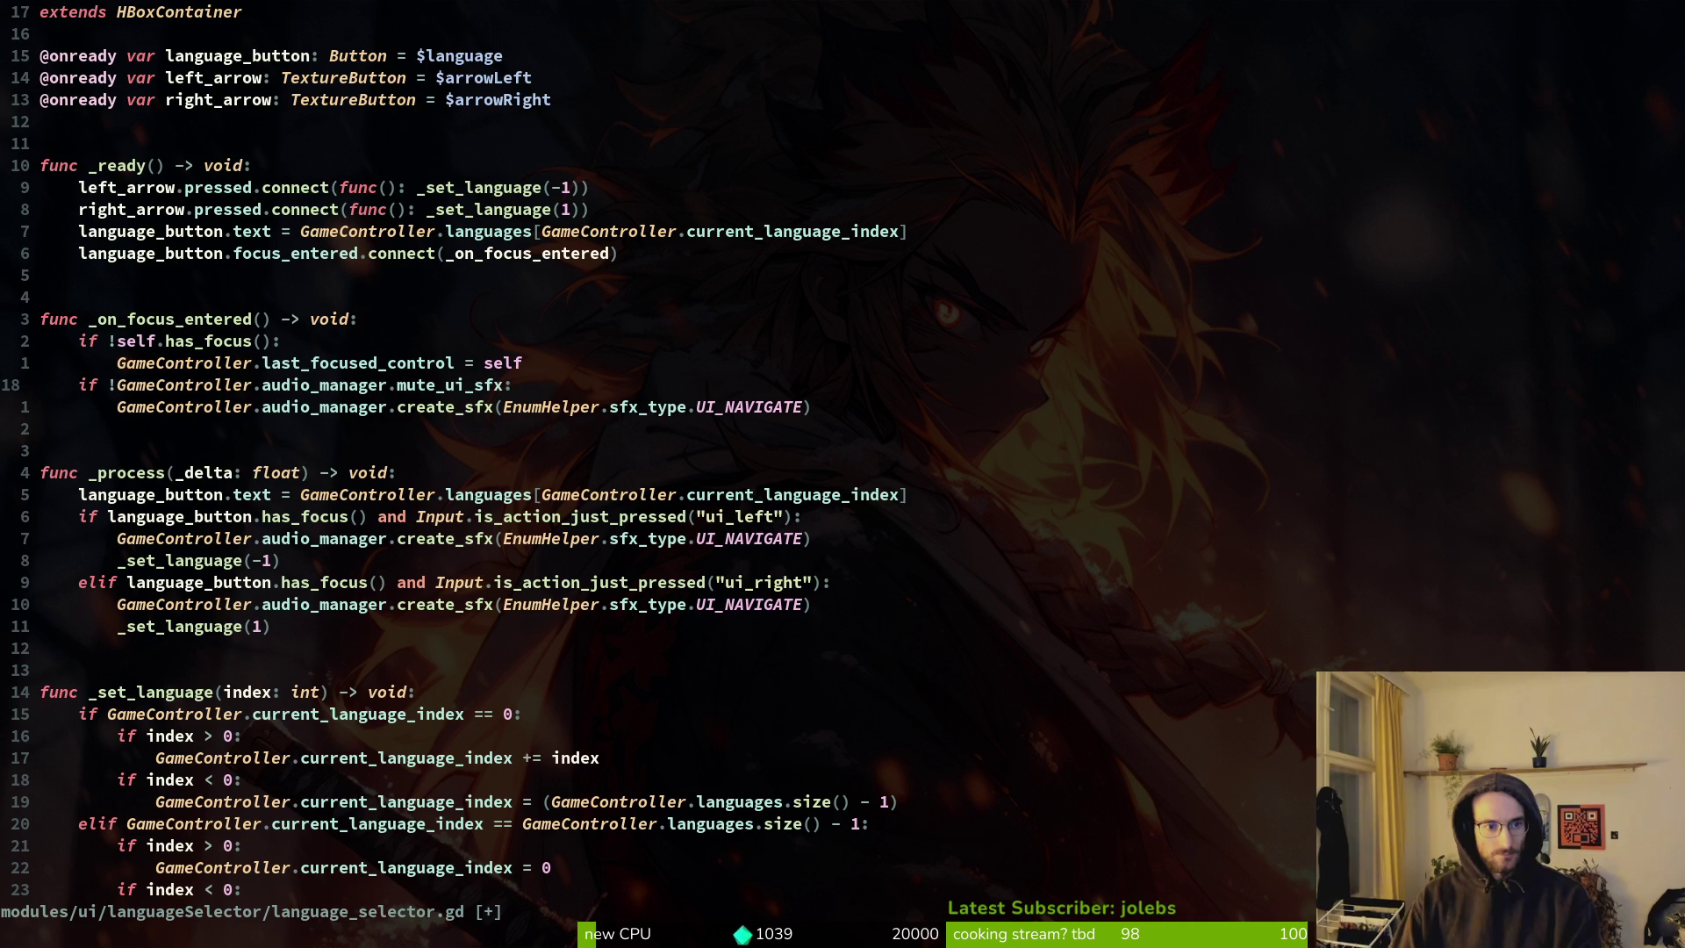
{"action": "key", "text": "j"}
{"action": "key", "text": "j"}
{"action": "key", "text": "j"}
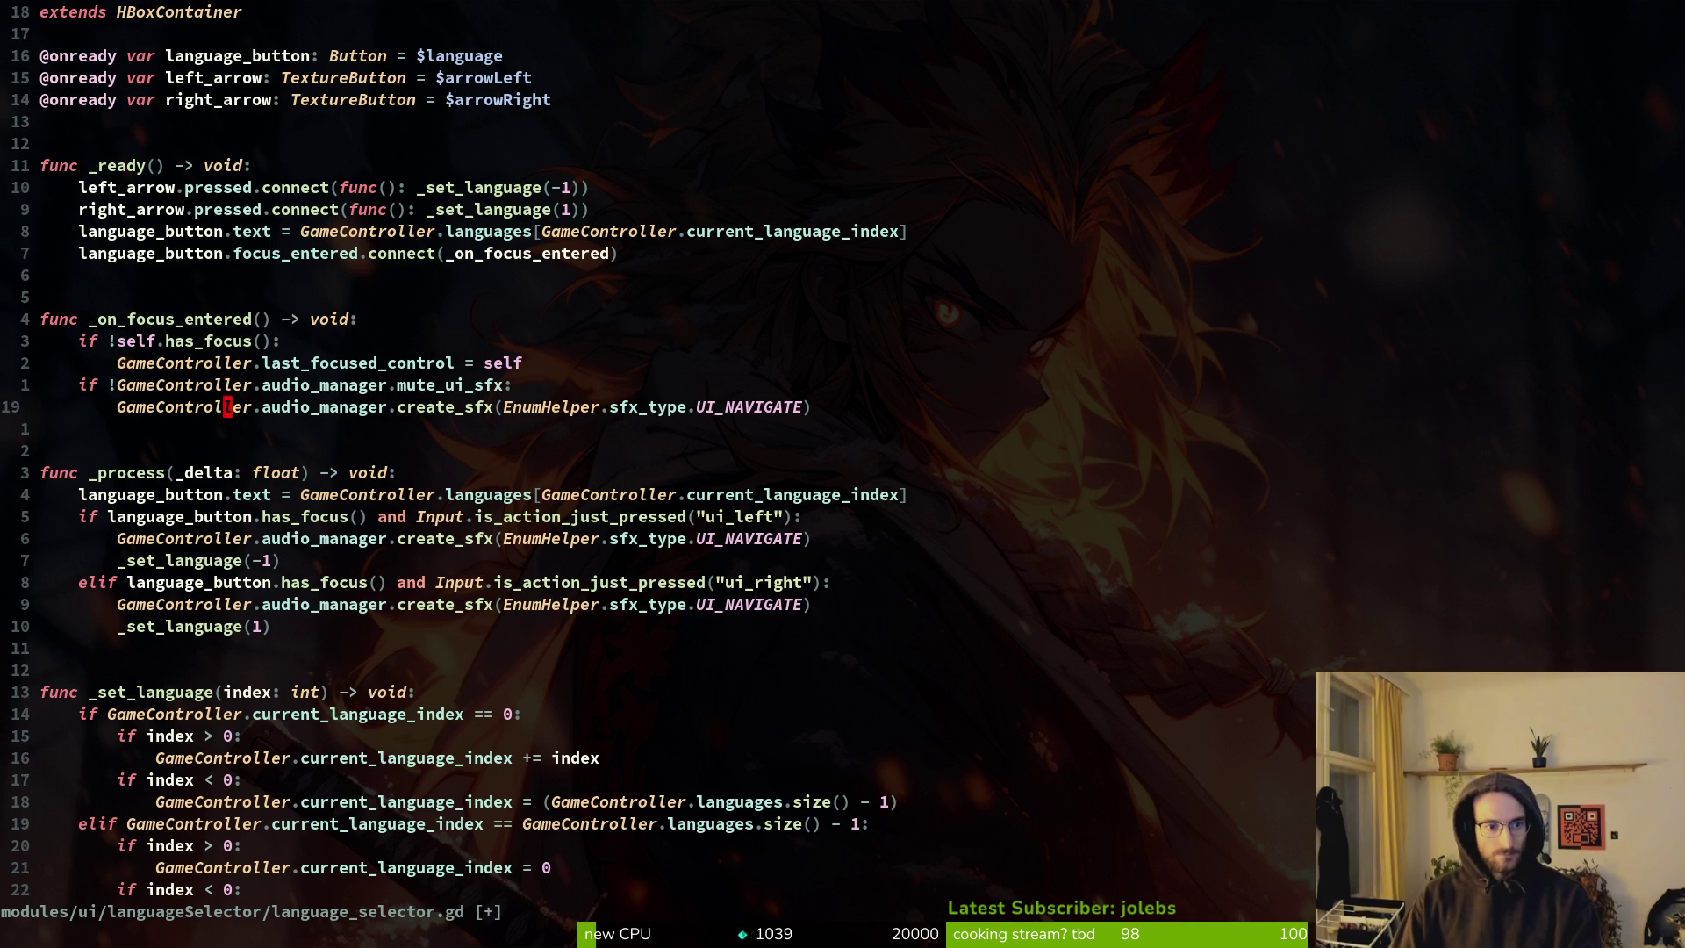
{"action": "key", "text": "j"}
{"action": "key", "text": "j"}
{"action": "key", "text": "j"}
{"action": "key", "text": "j"}
{"action": "key", "text": "j"}
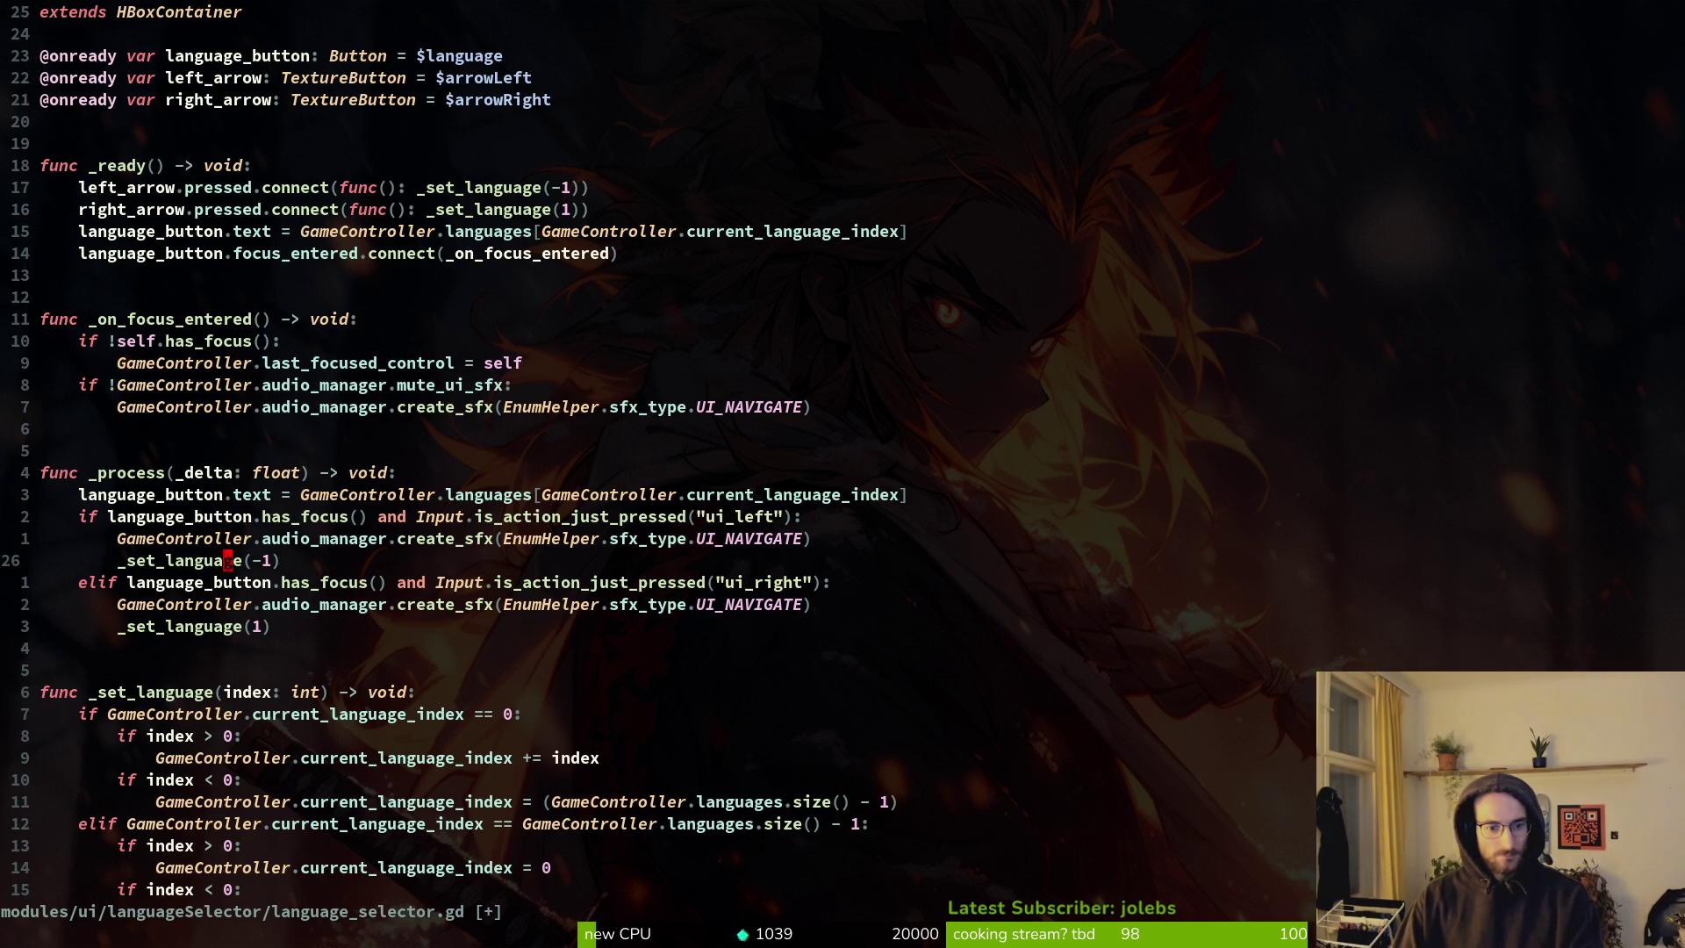
{"action": "key", "text": "k"}
{"action": "key", "text": "k"}
{"action": "key", "text": "k"}
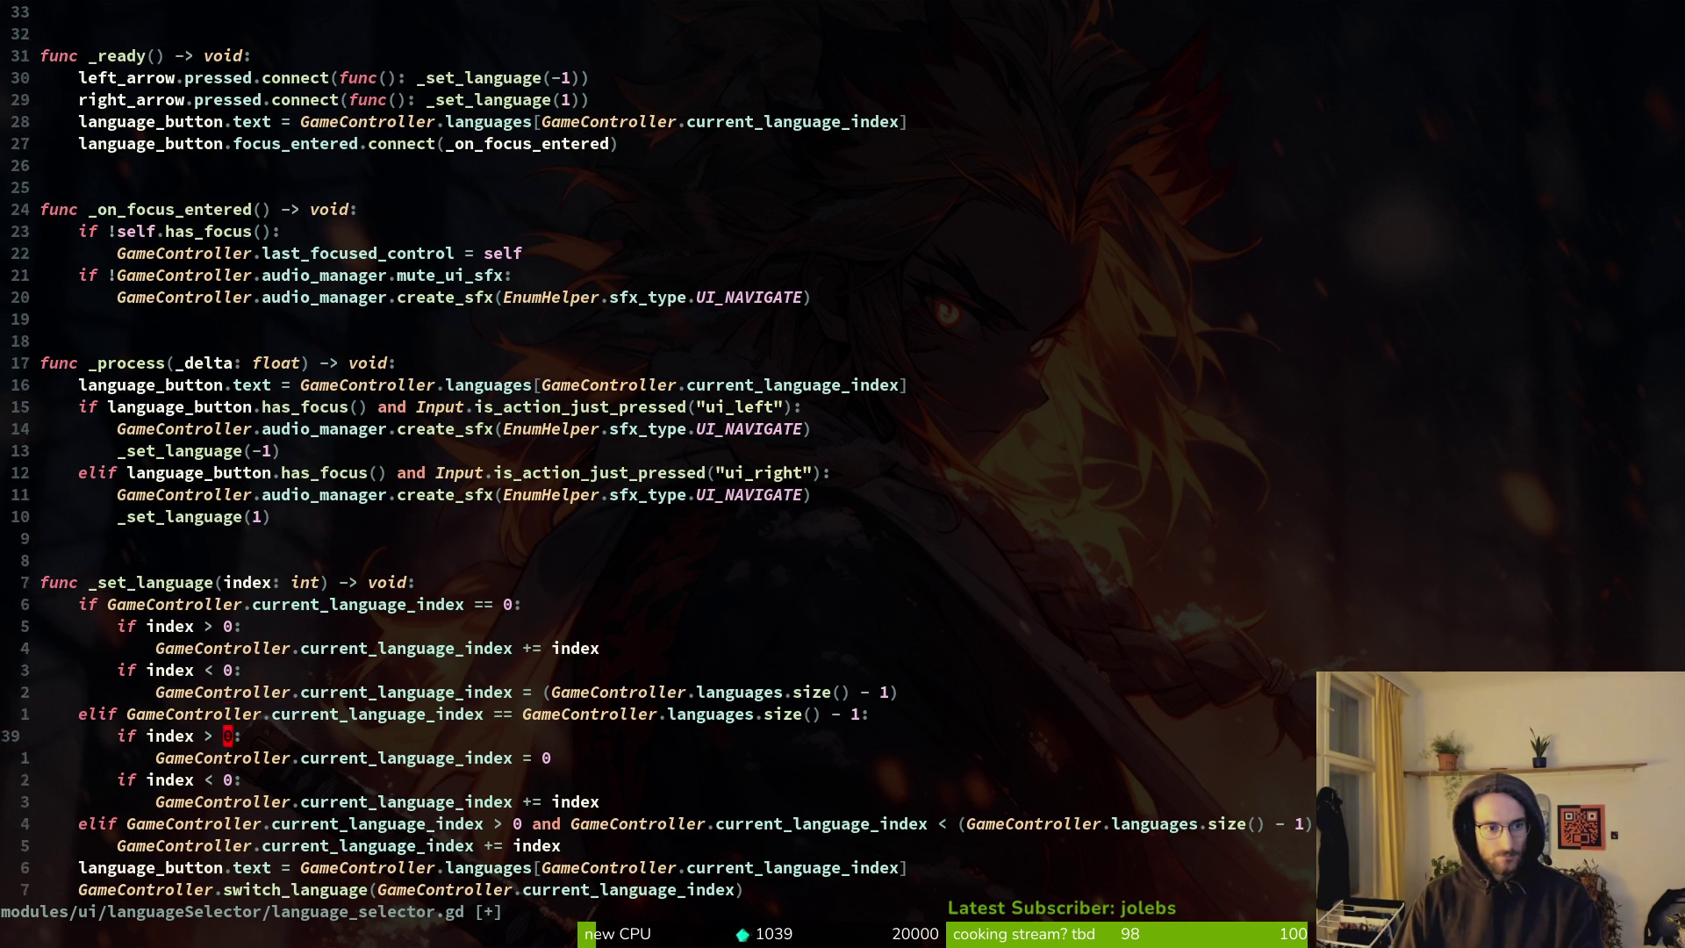
{"action": "key", "text": "V"}
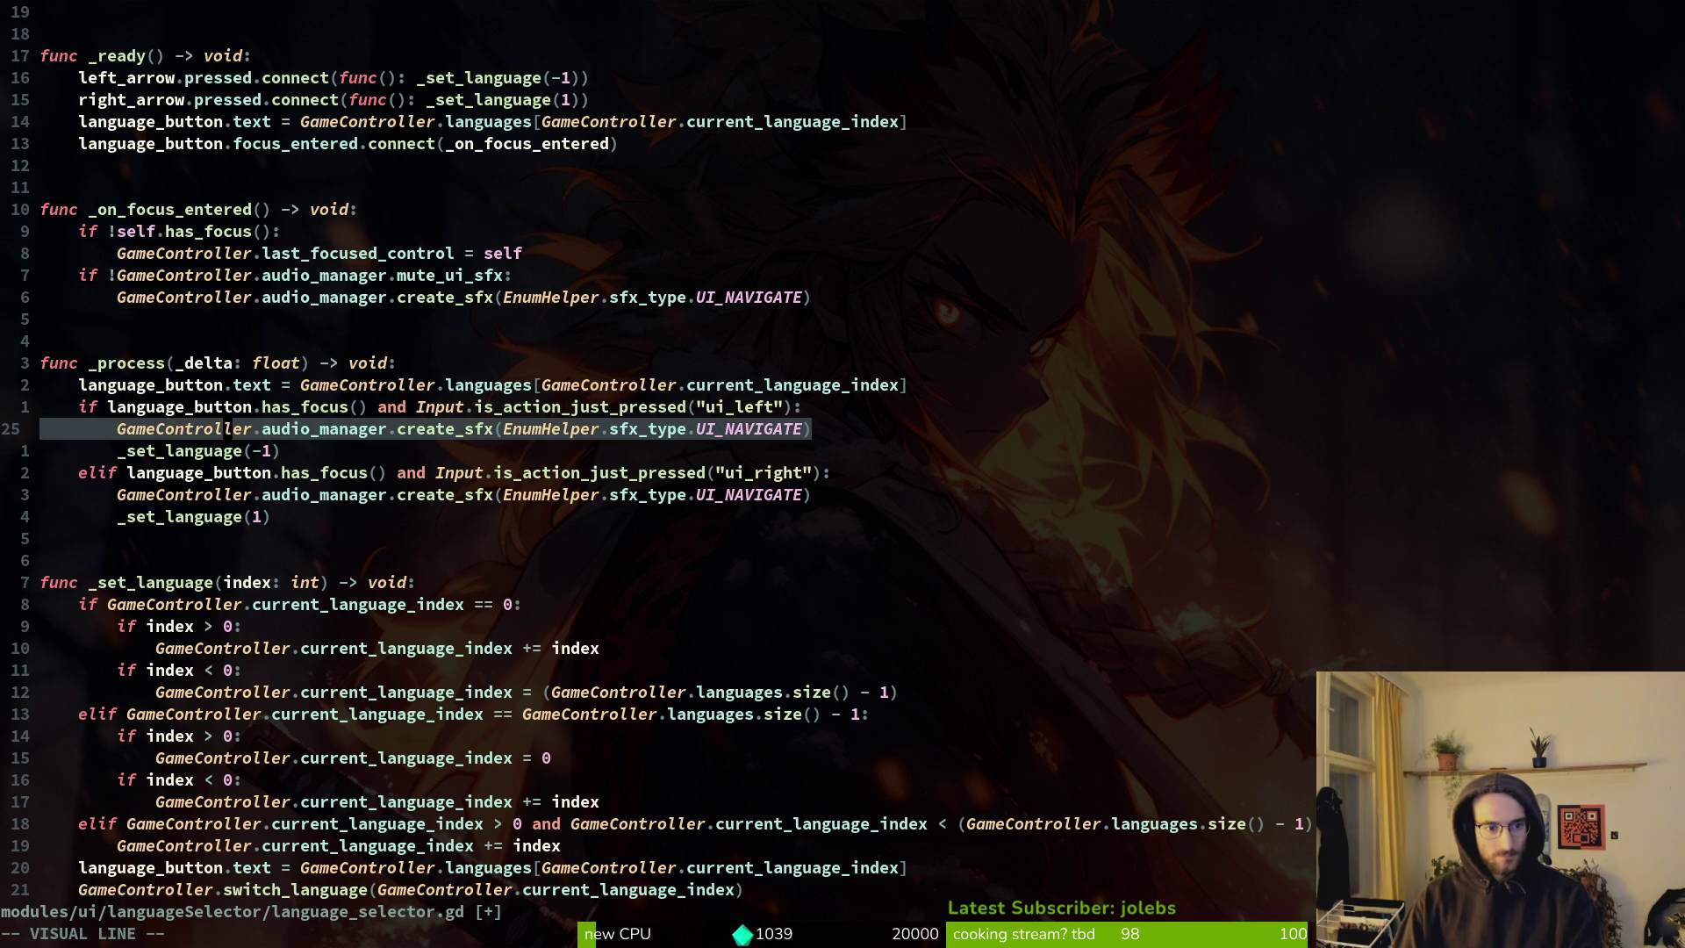
{"action": "key", "text": "d"}
{"action": "key", "text": "j"}
{"action": "key", "text": "j"}
{"action": "type", "text": "Vd:w"}
{"action": "key", "text": "Return"}
Paste the sound call into _set_language, dedent it, and save.
{"action": "key", "text": "j"}
{"action": "key", "text": "j"}
{"action": "key", "text": "j"}
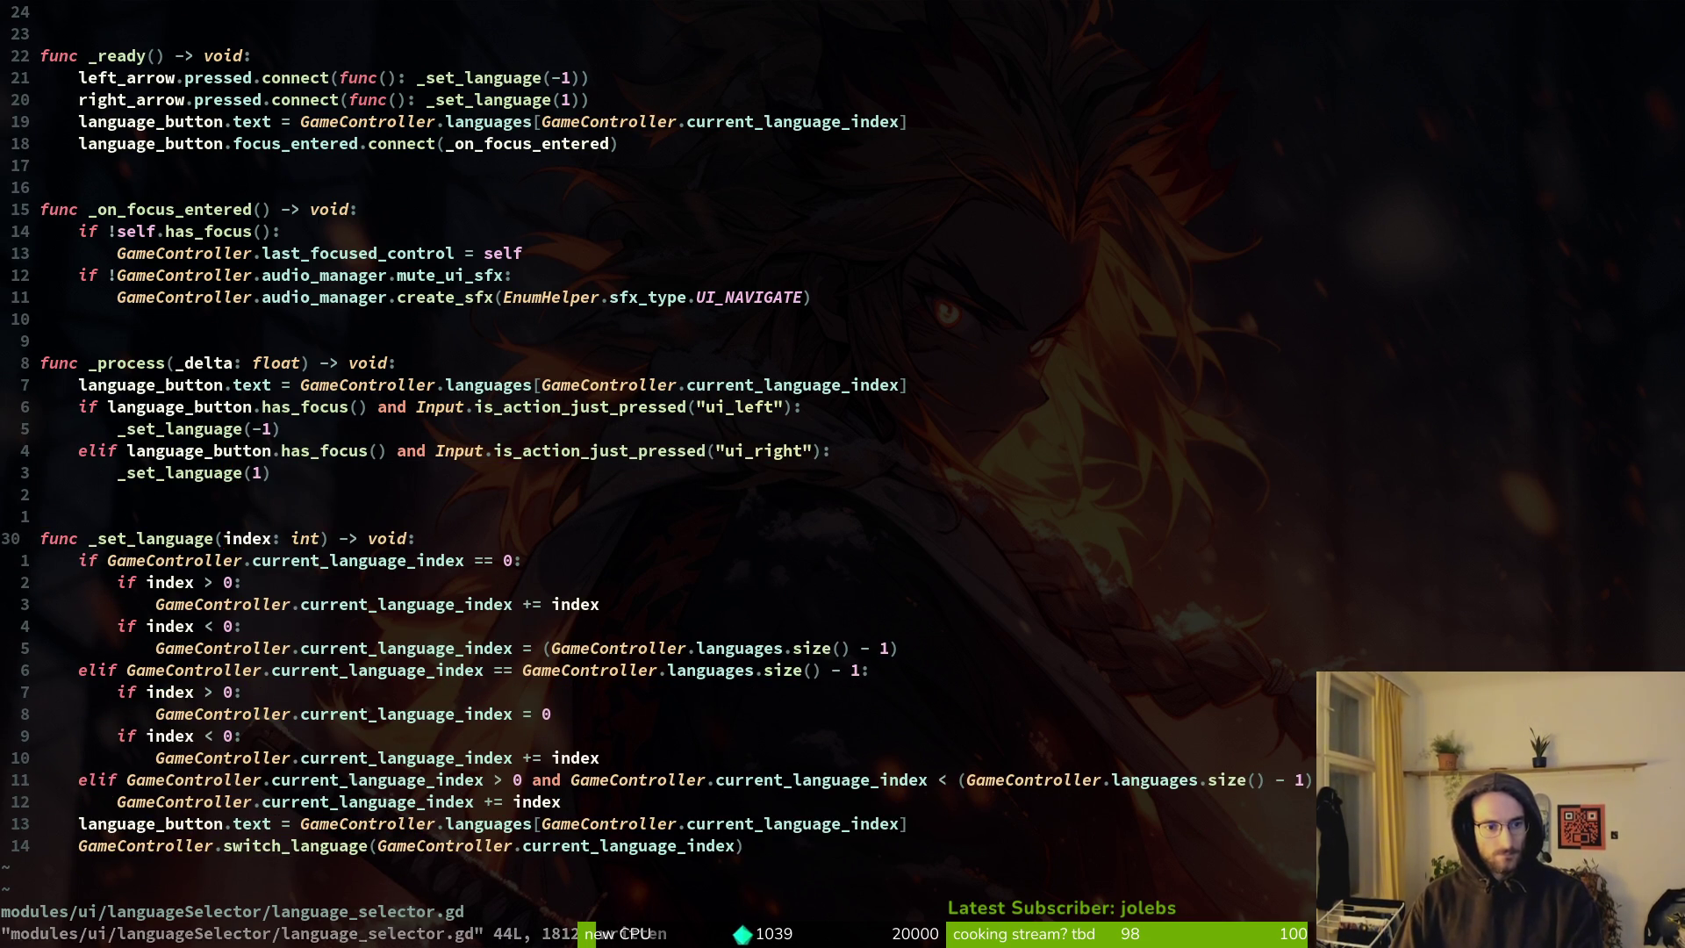
{"action": "key", "text": "p"}
{"action": "key", "text": "<"}
{"action": "key", "text": "<"}
{"action": "type", "text": ":w"}
{"action": "key", "text": "Return"}
Move the UI_NAVIGATE sound call down to just after switch_language, saving.
{"action": "key", "text": "V"}
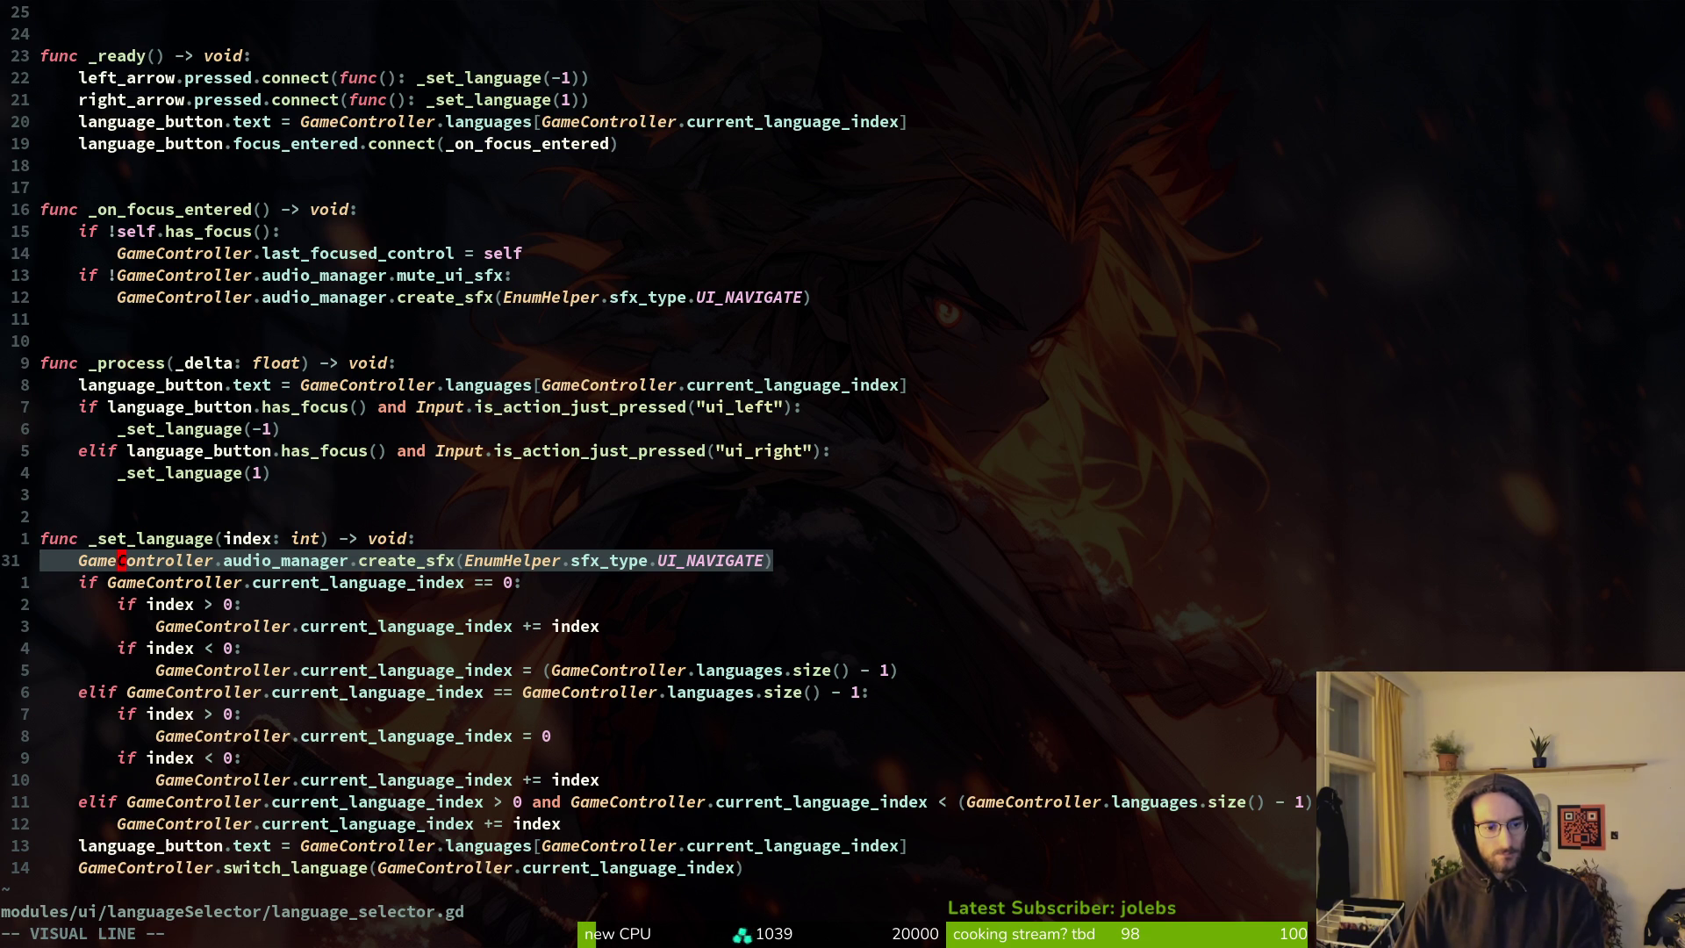
{"action": "key", "text": "d"}
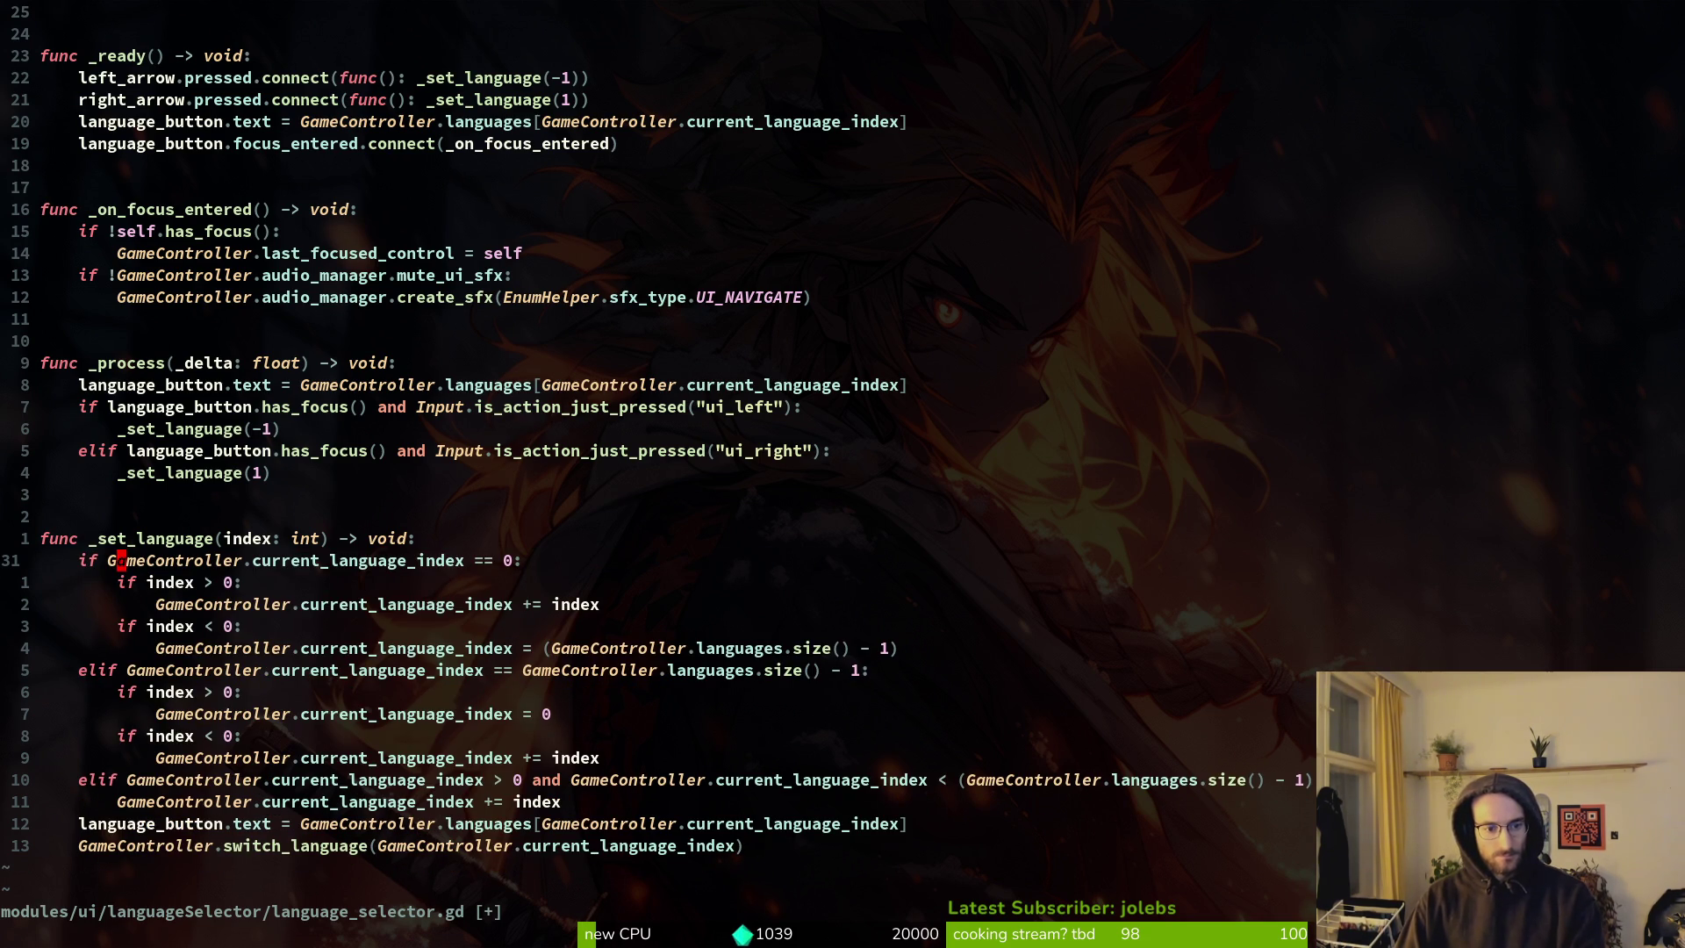
{"action": "key", "text": "1"}
{"action": "key", "text": "1"}
{"action": "key", "text": "j"}
{"action": "key", "text": "p"}
{"action": "key", "text": "d"}
{"action": "key", "text": "d"}
{"action": "type", "text": "p:w"}
{"action": "key", "text": "Return"}
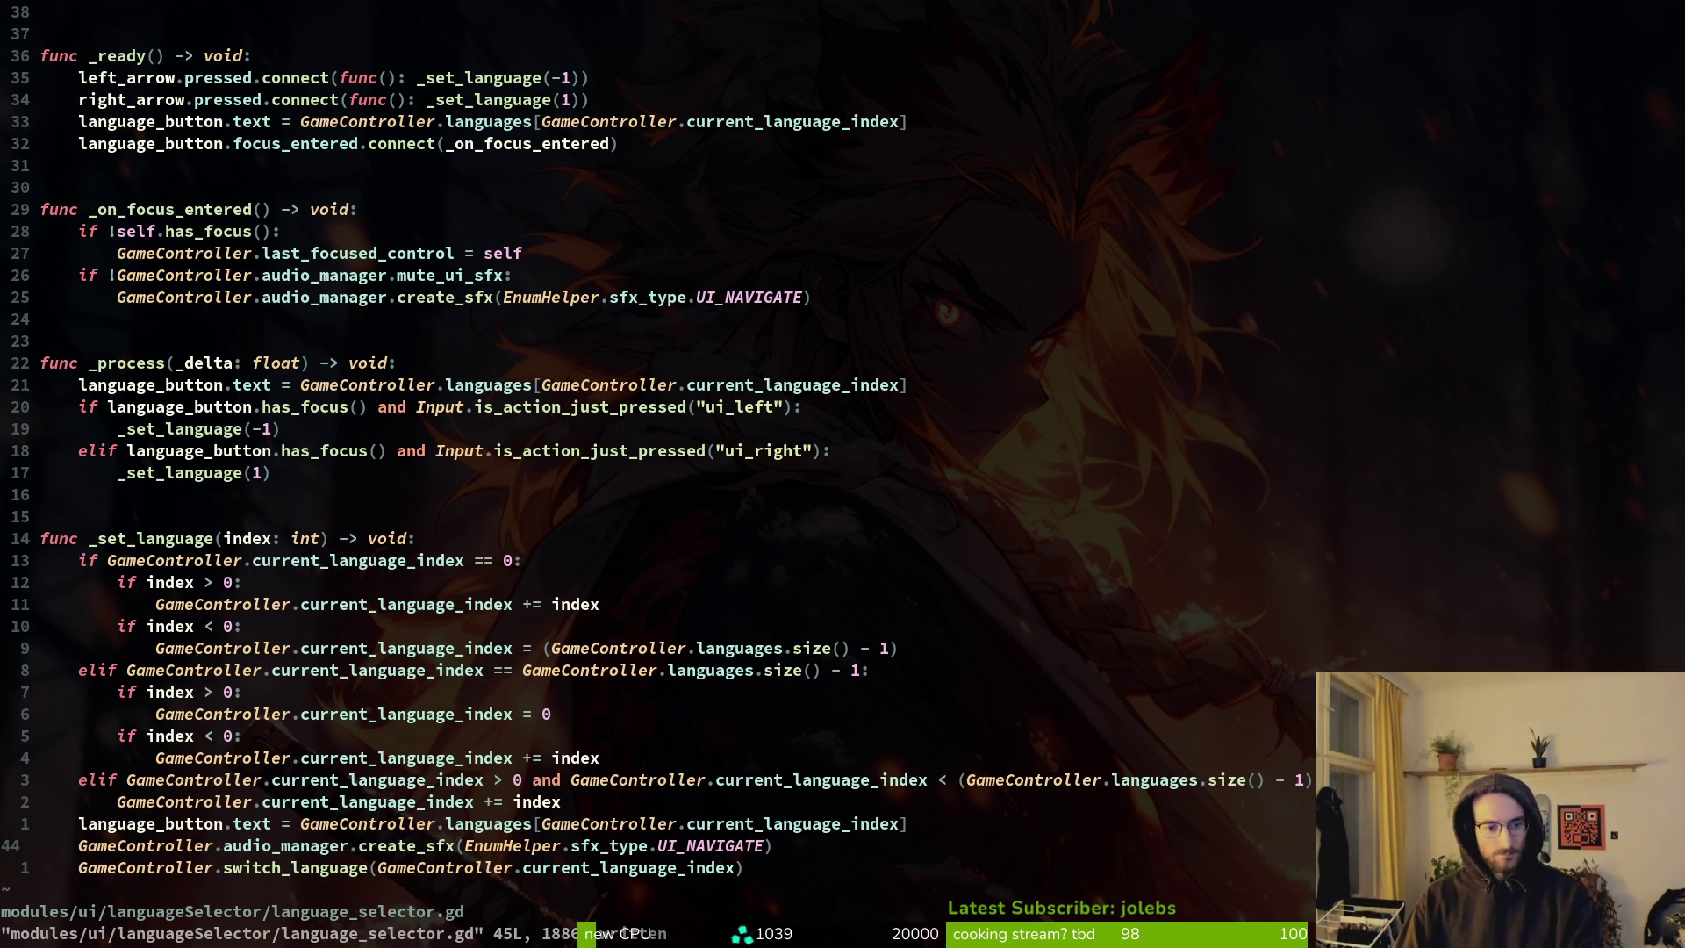
{"action": "key", "text": "shift+v"}
{"action": "type", "text": "dp:w"}
{"action": "key", "text": "Return"}
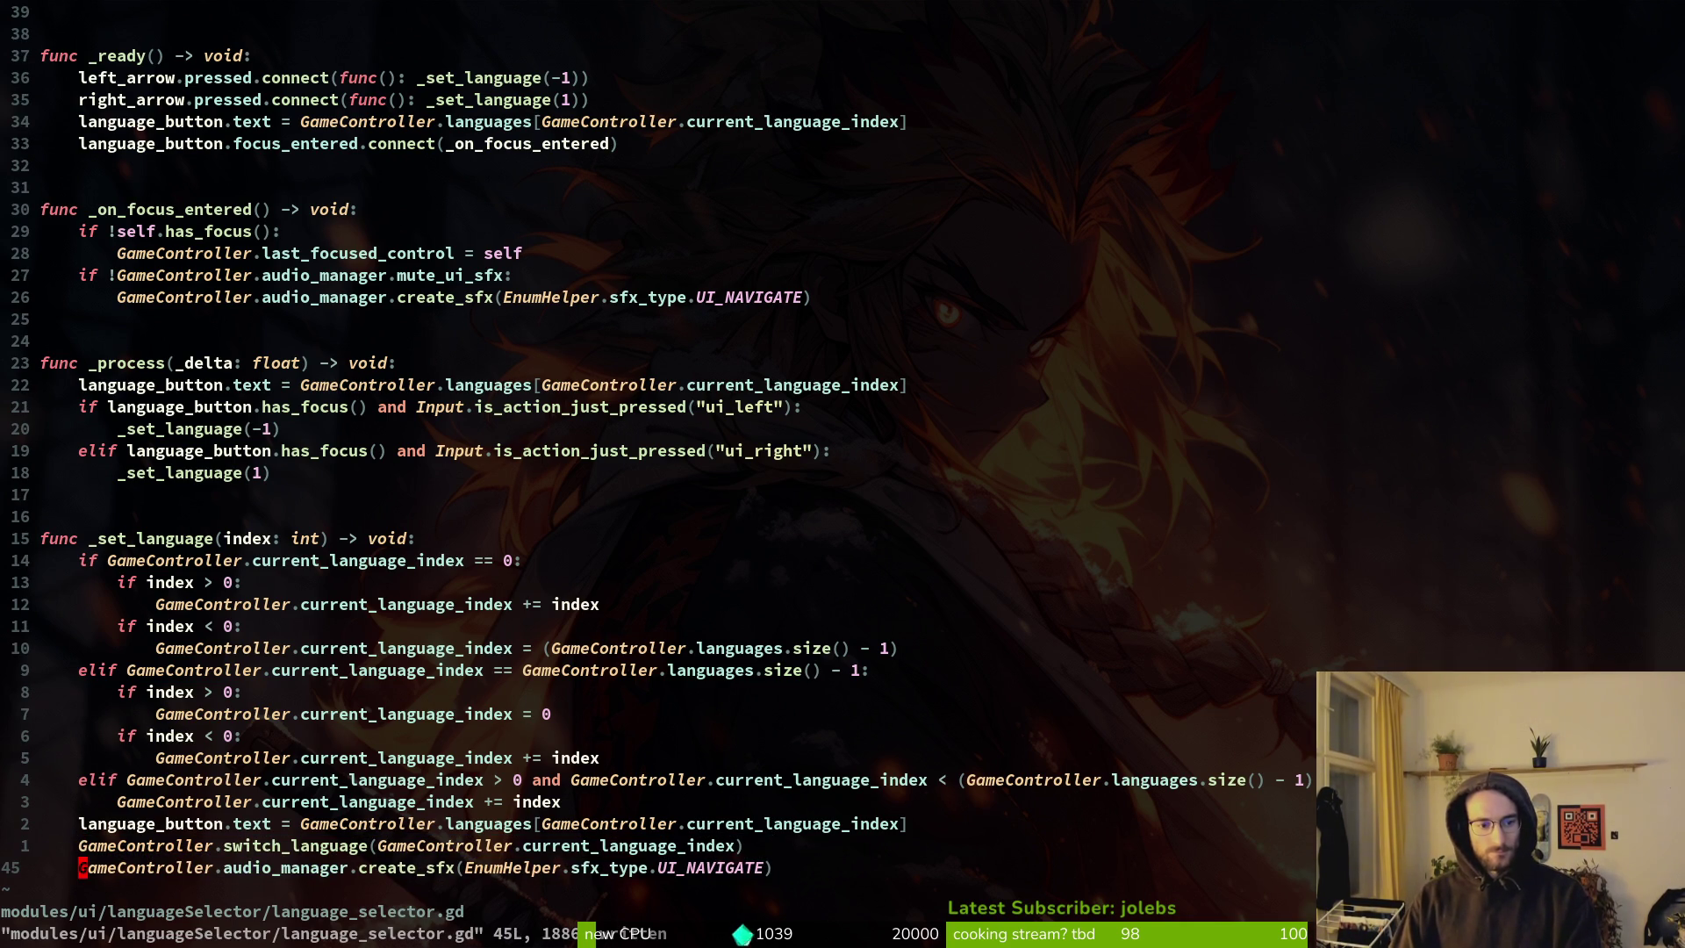
Write and quit language_selector.gd, dismissing the unsaved-buffer warning.
{"action": "type", "text": ":wq"}
{"action": "key", "text": "Return"}
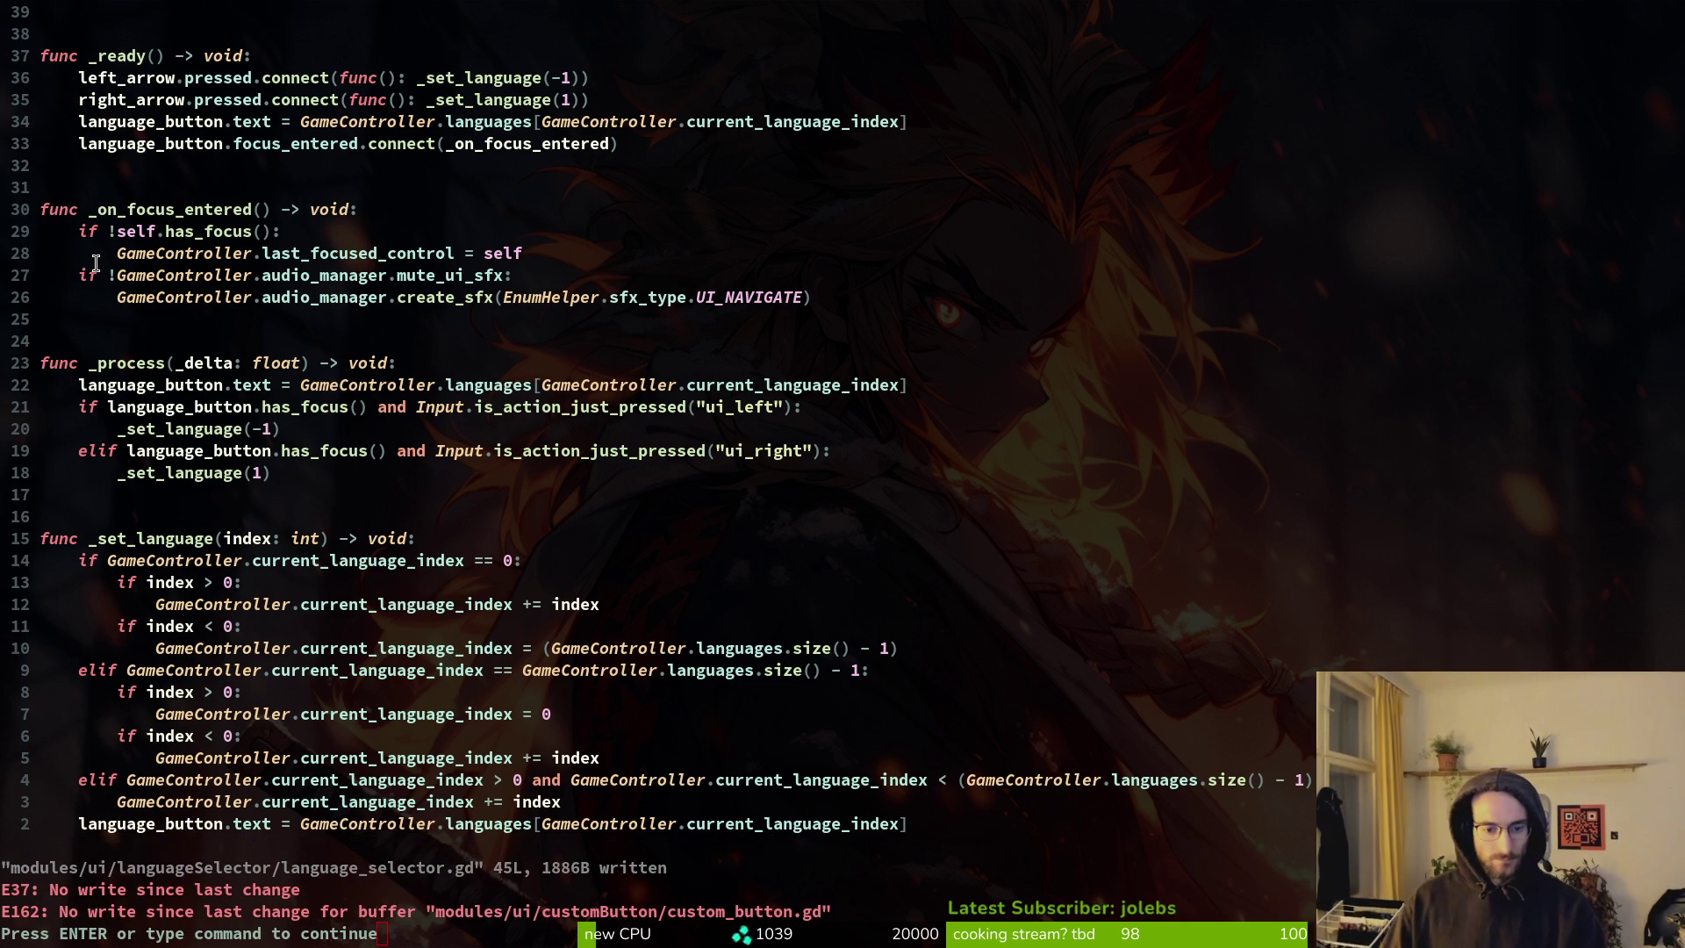
{"action": "key", "text": "Return"}
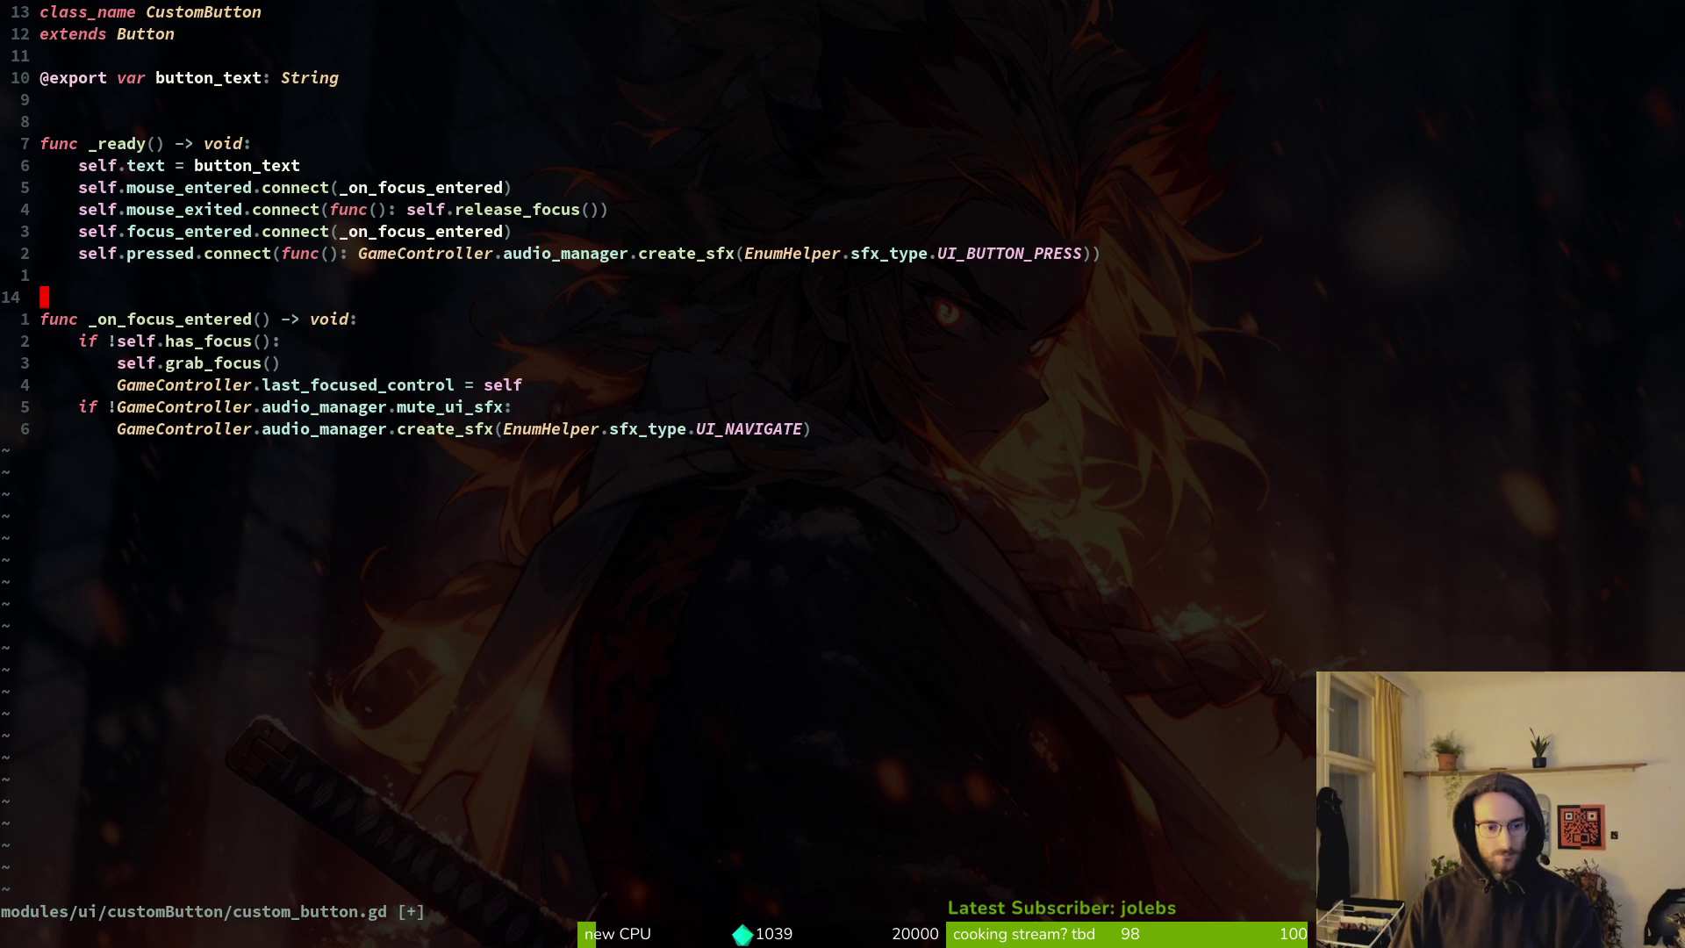
Undo and redo the last change in custom_button.gd, then save and quit vim.
{"action": "key", "text": "u"}
{"action": "key", "text": "ctrl+r"}
{"action": "type", "text": ":w"}
{"action": "key", "text": "Return"}
{"action": "type", "text": ":q"}
{"action": "key", "text": "Return"}
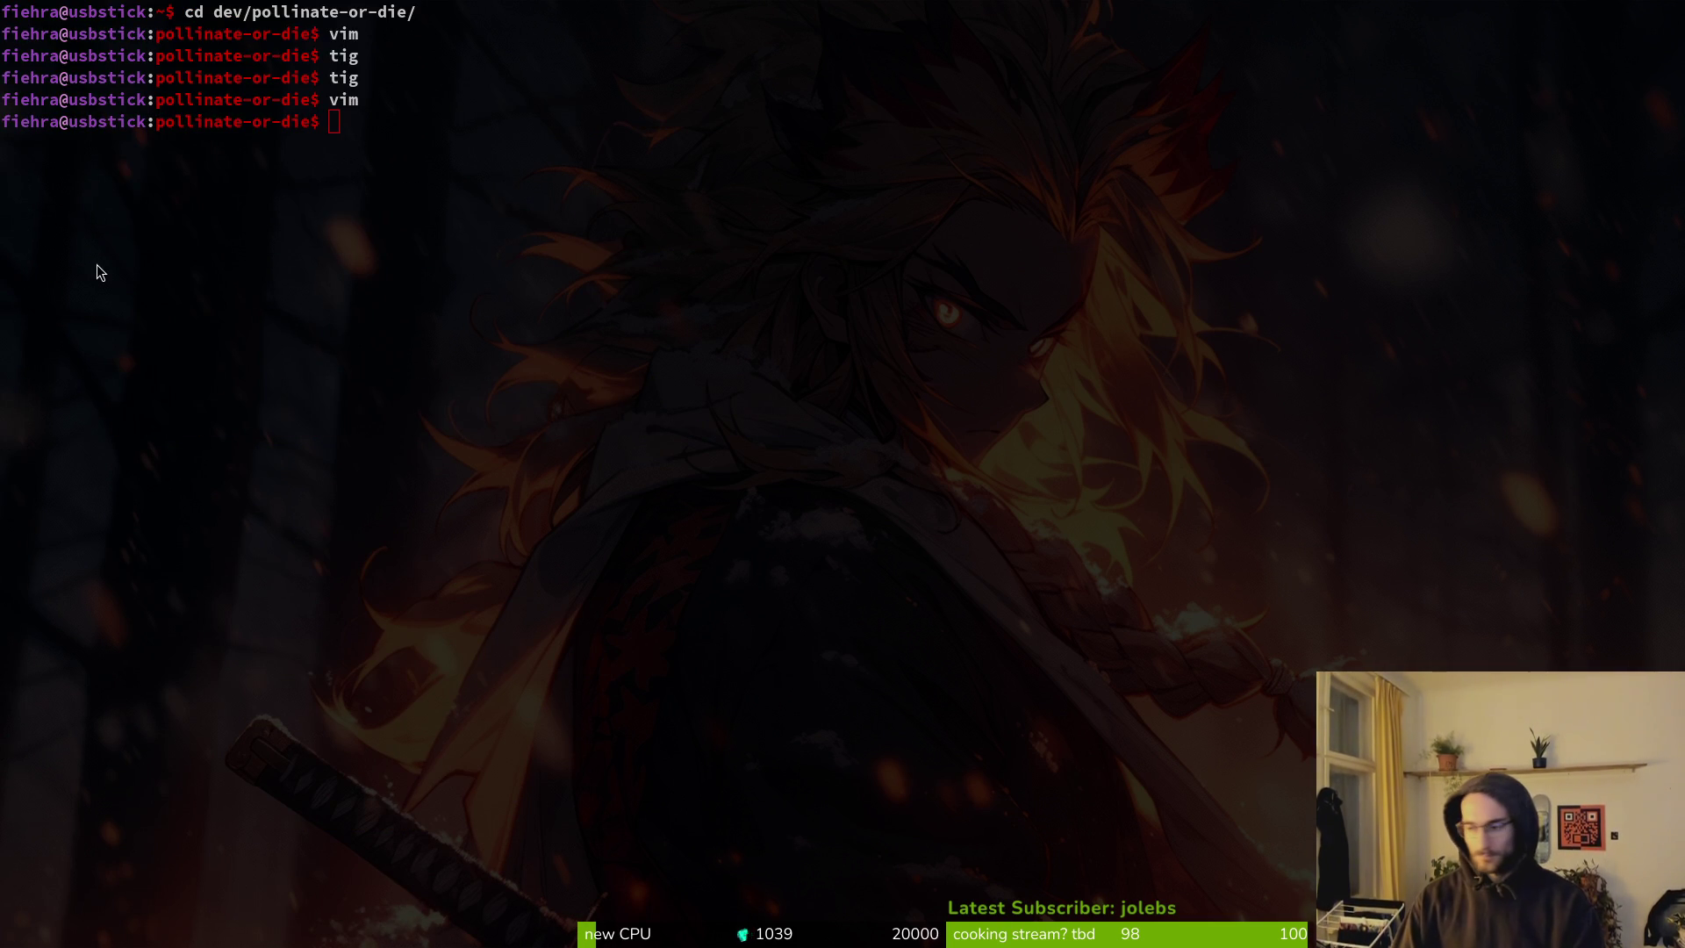
Run the debug game, continue into the hive level, then launch tig.
{"action": "key", "text": "alt+Tab"}
{"action": "key", "text": "F5"}
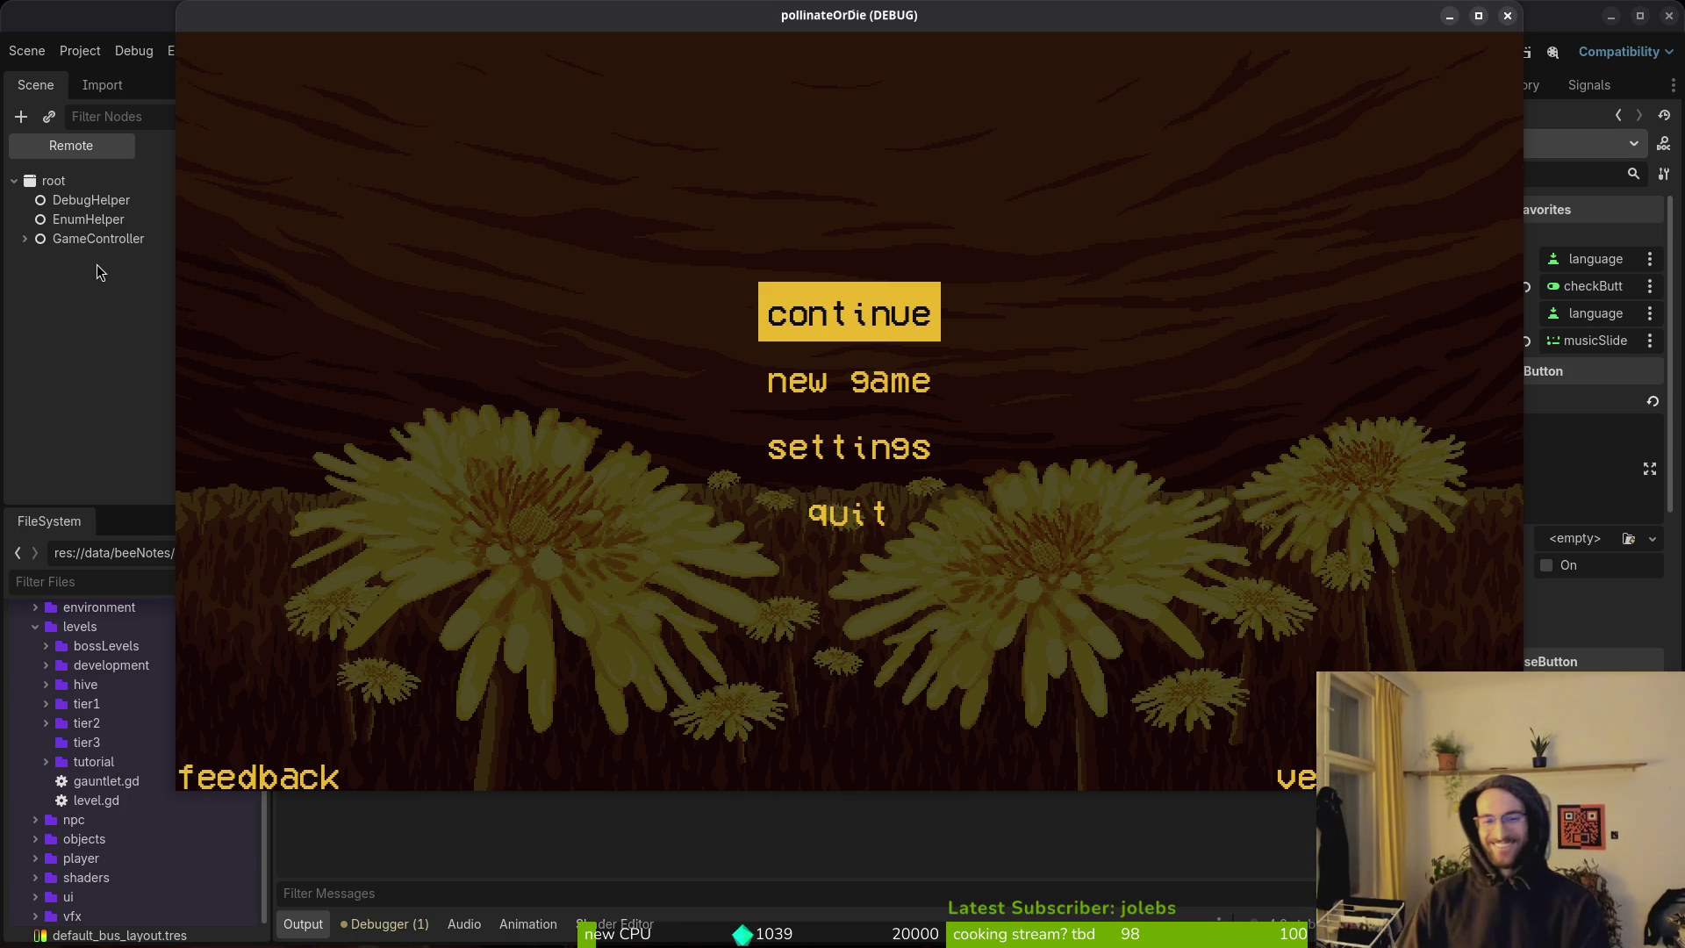
{"action": "key", "text": "Return"}
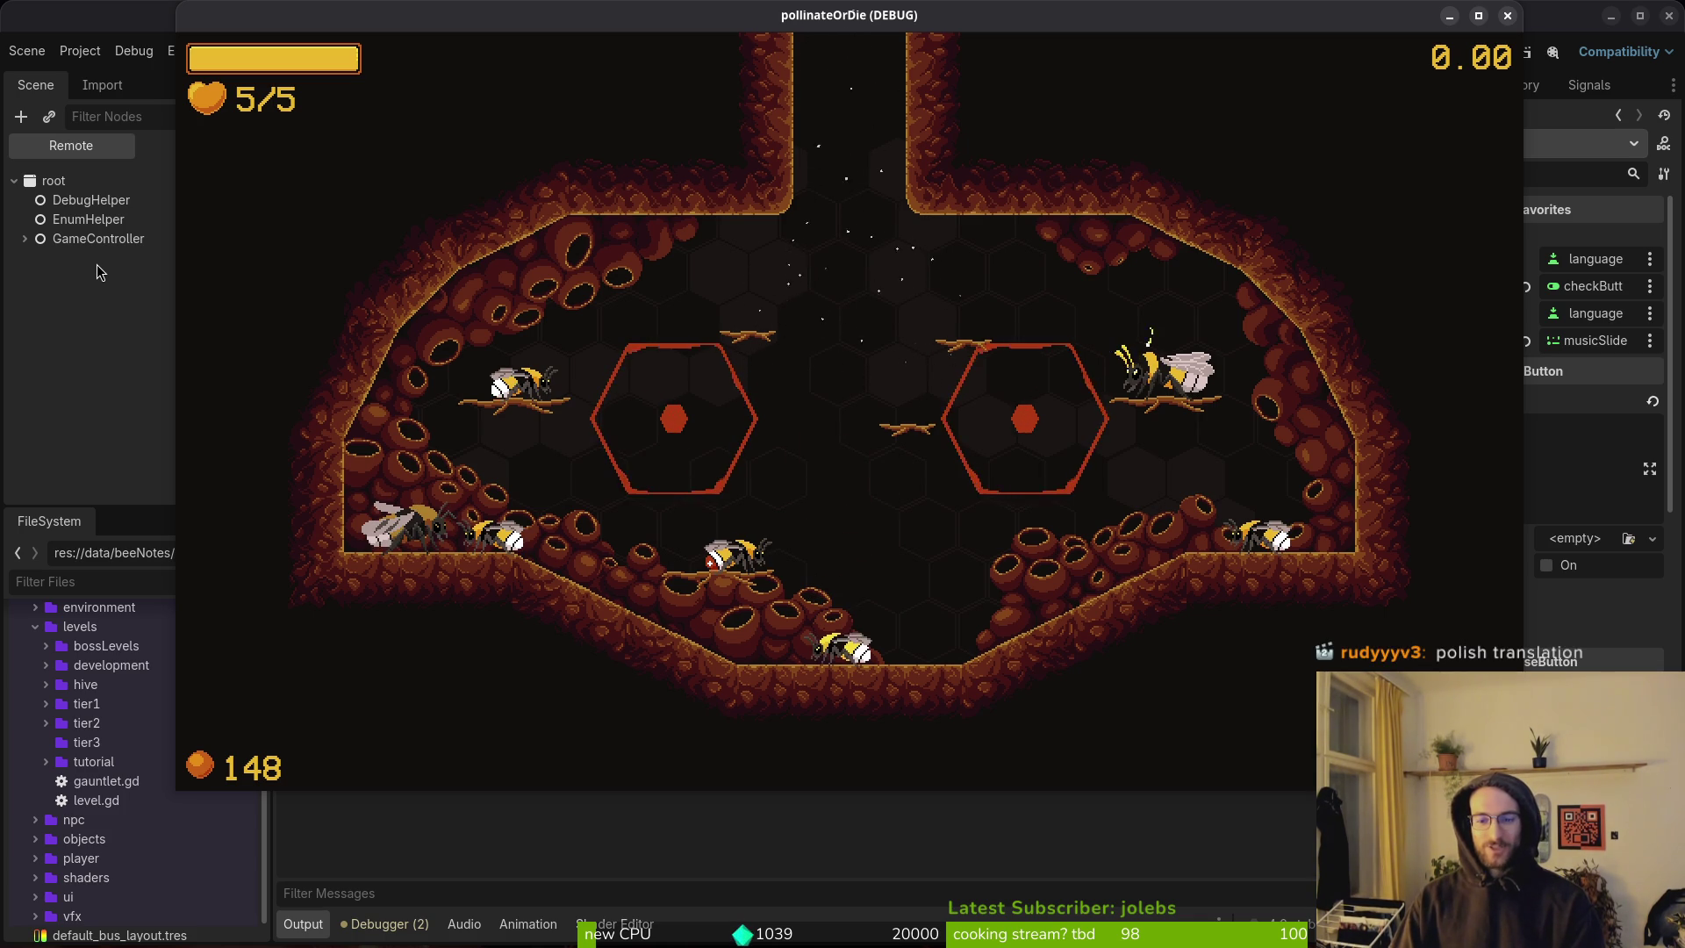
{"action": "key", "text": "alt+Tab"}
{"action": "key", "text": "alt+Tab"}
{"action": "key", "text": "alt+Tab"}
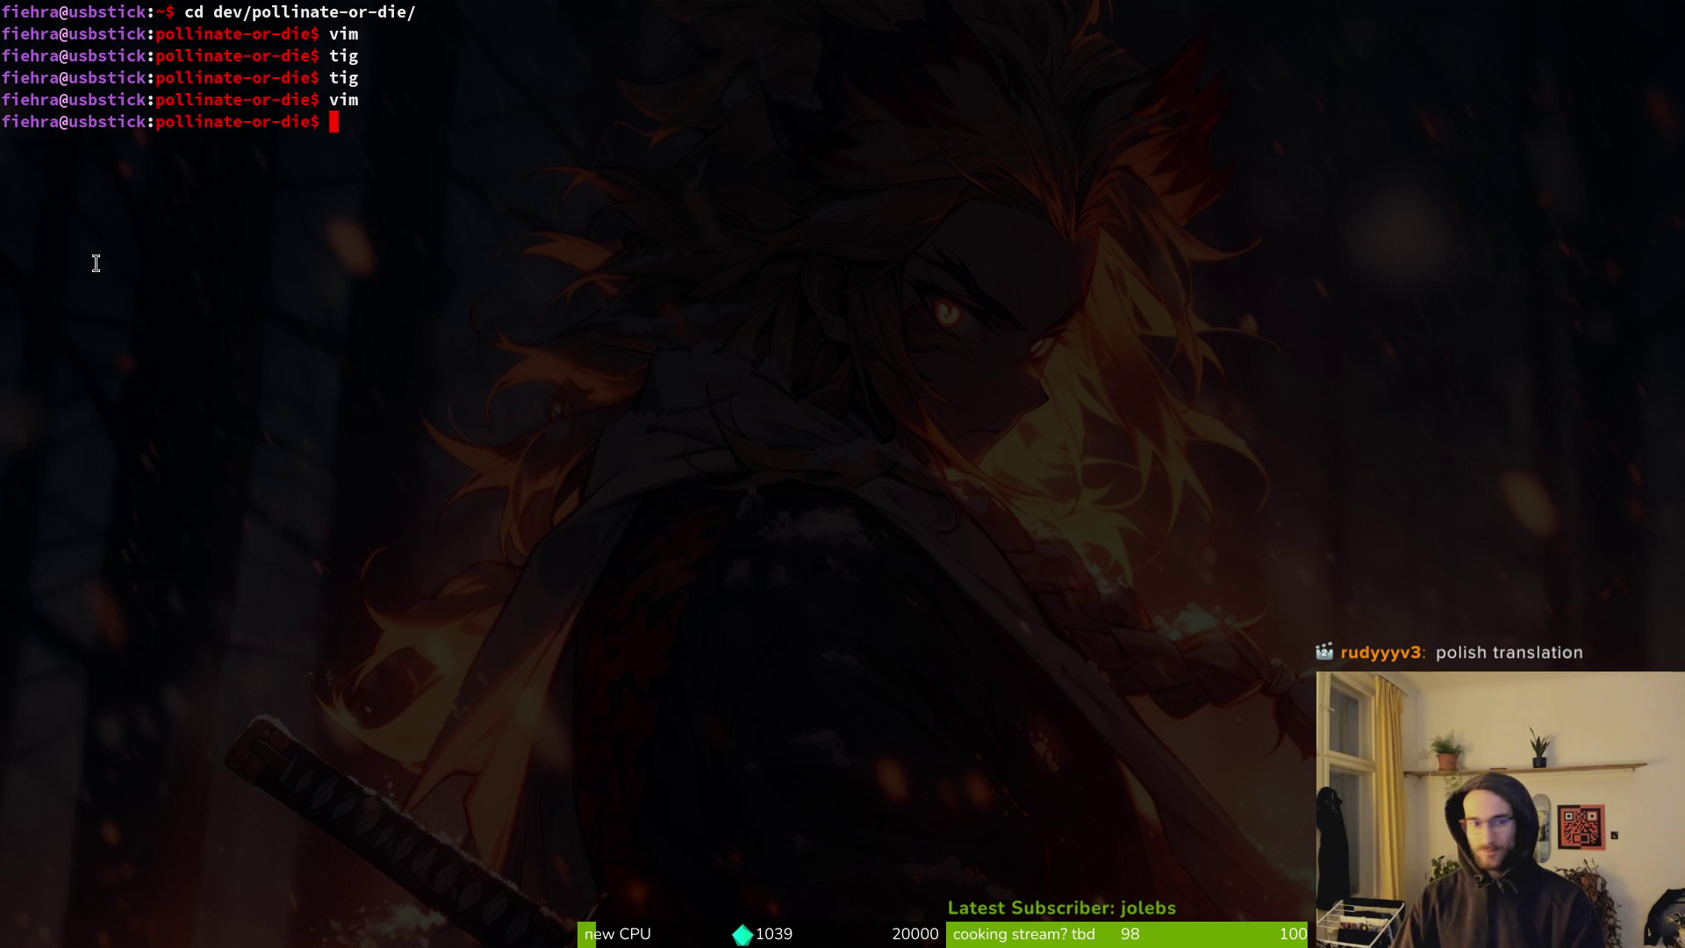
{"action": "type", "text": "tig"}
{"action": "key", "text": "Return"}
Show tig's status view, then pause the game and open its settings.
{"action": "key", "text": "s"}
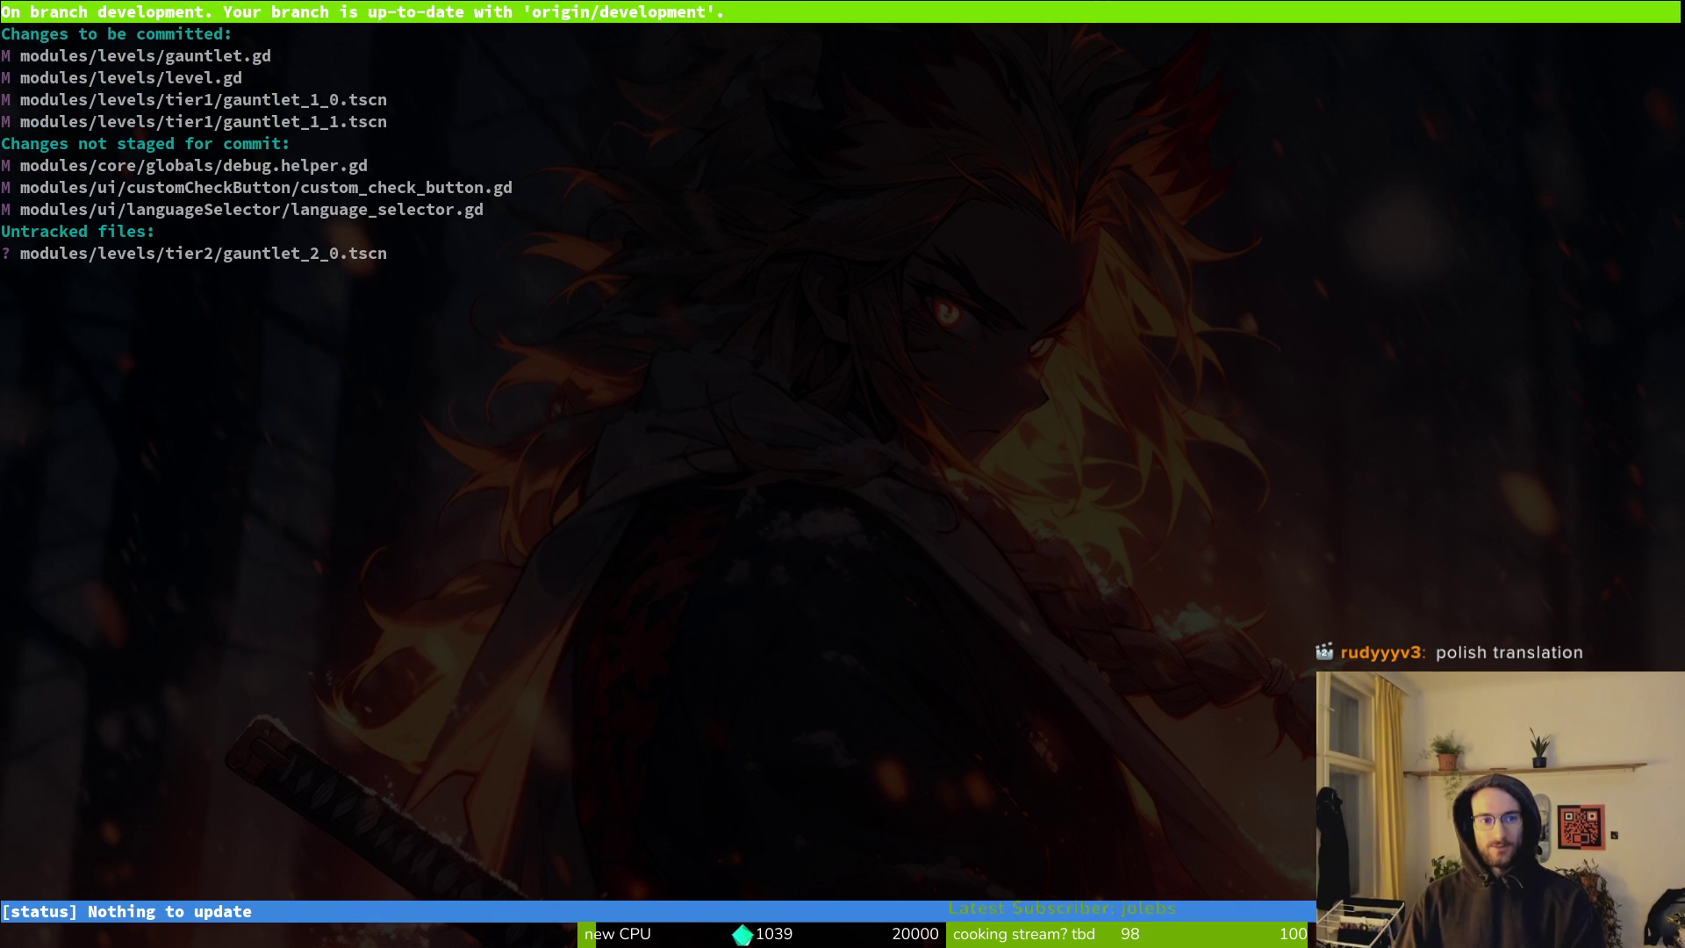
{"action": "key", "text": "alt+Tab"}
{"action": "key", "text": "Escape"}
{"action": "key", "text": "Down"}
{"action": "key", "text": "Down"}
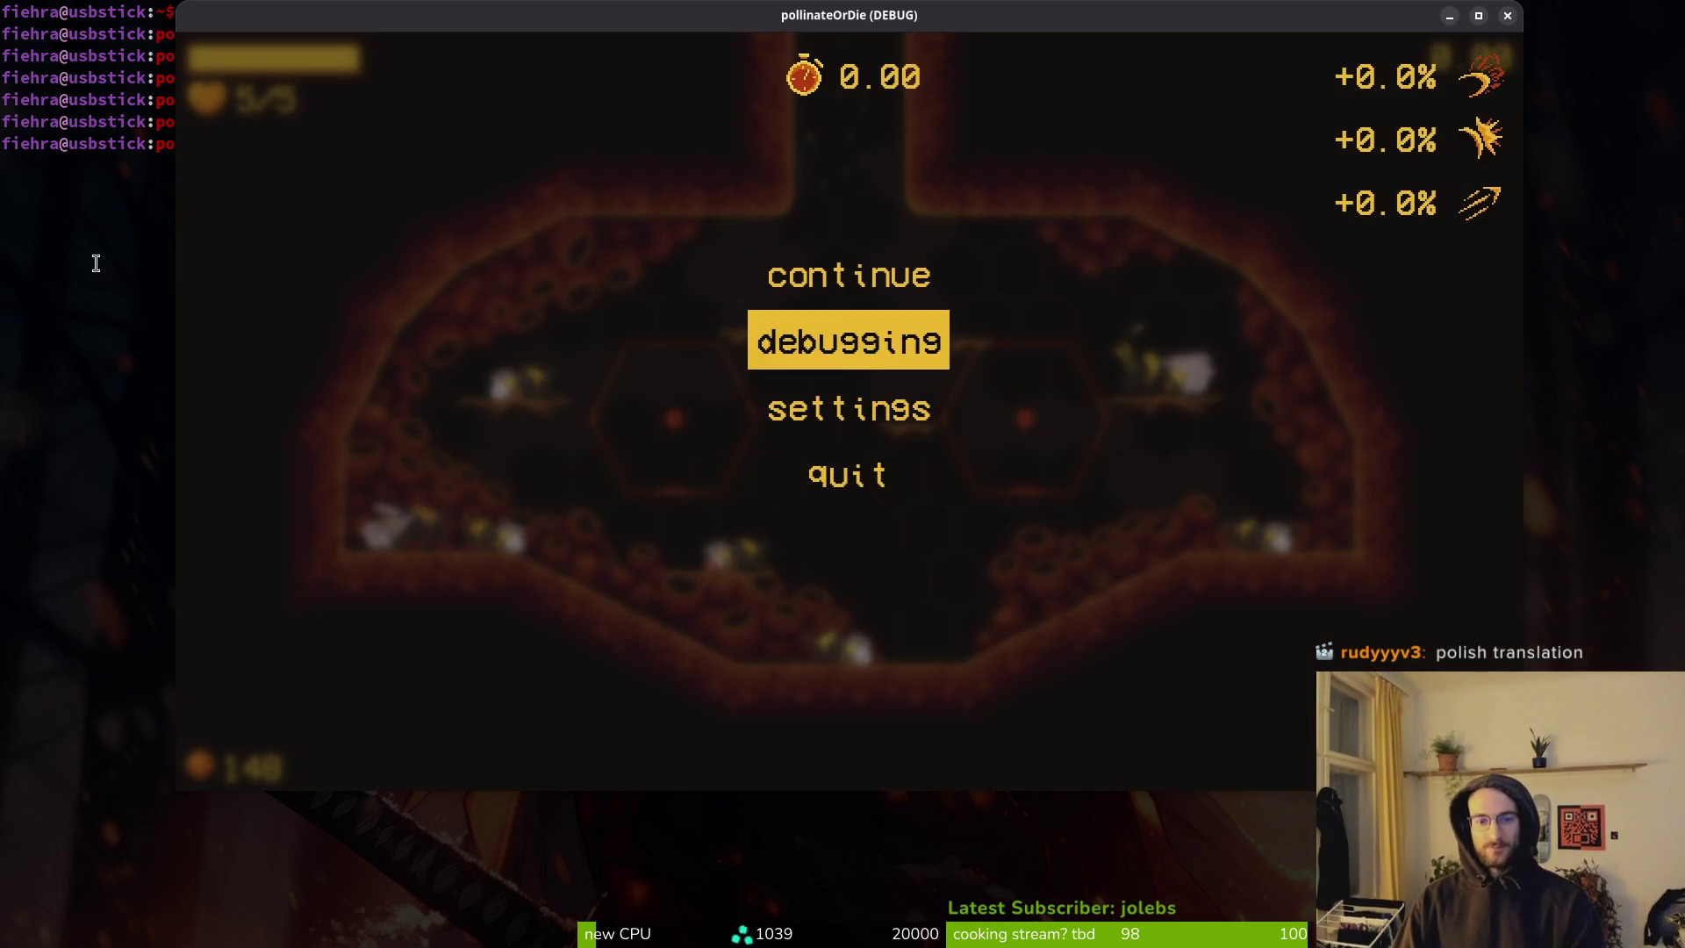
{"action": "key", "text": "Return"}
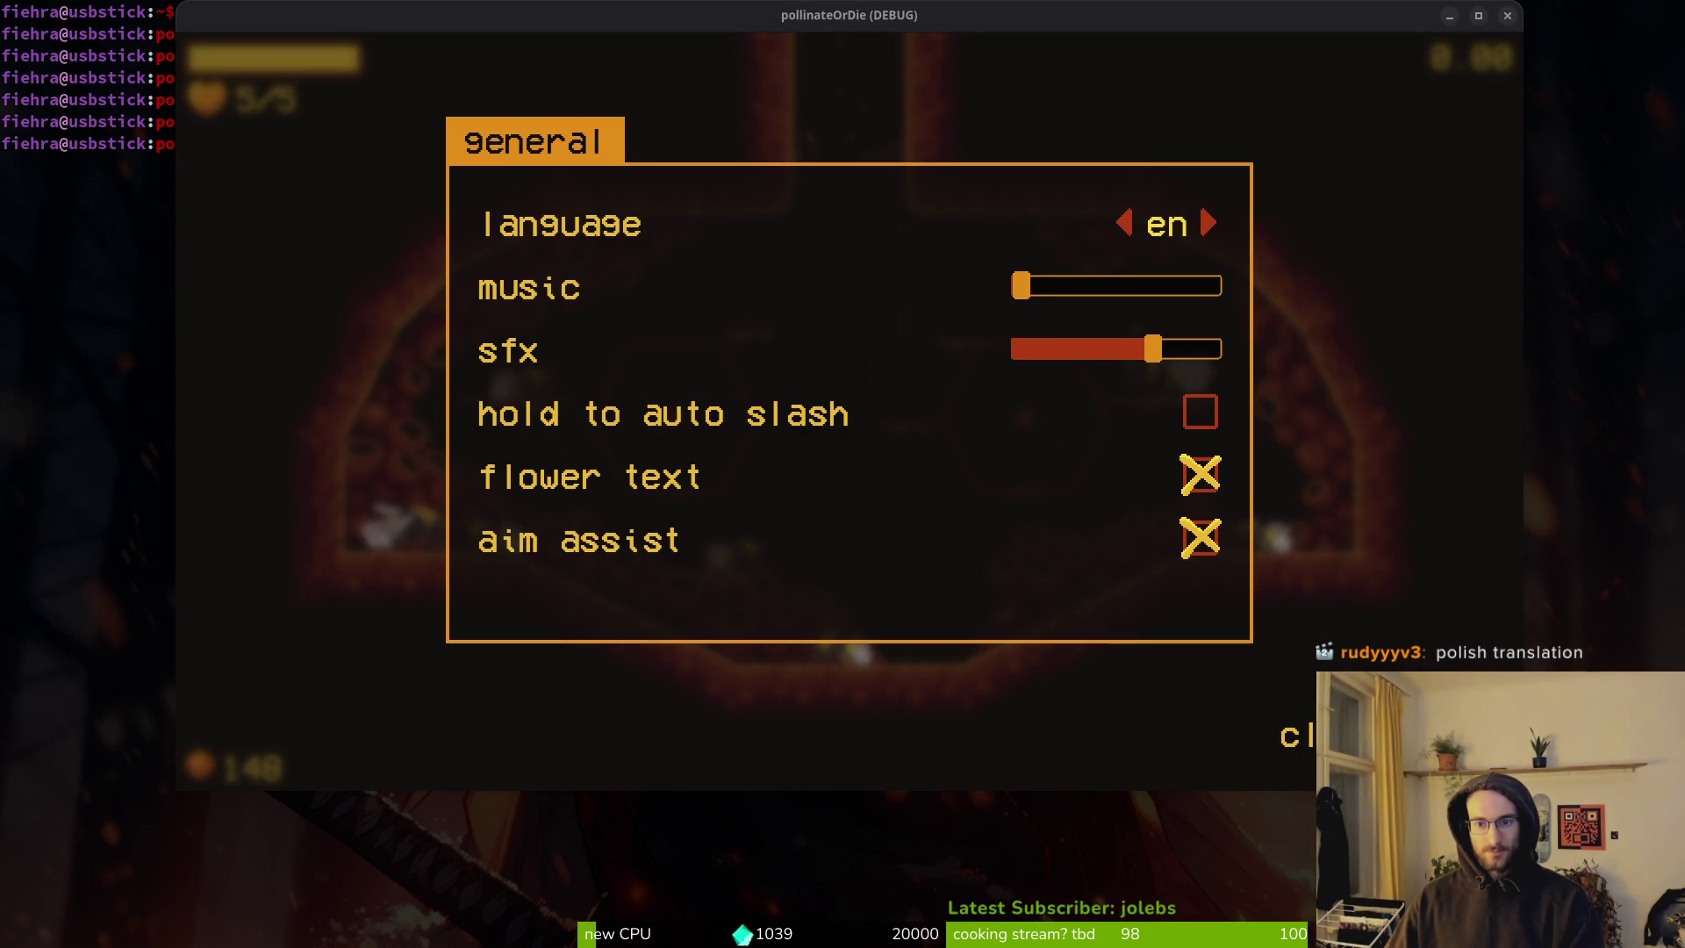
Cycle the language through es and ru with arrow keys, step through options, and close the game.
{"action": "left_click", "coordinate": [1436, 350]}
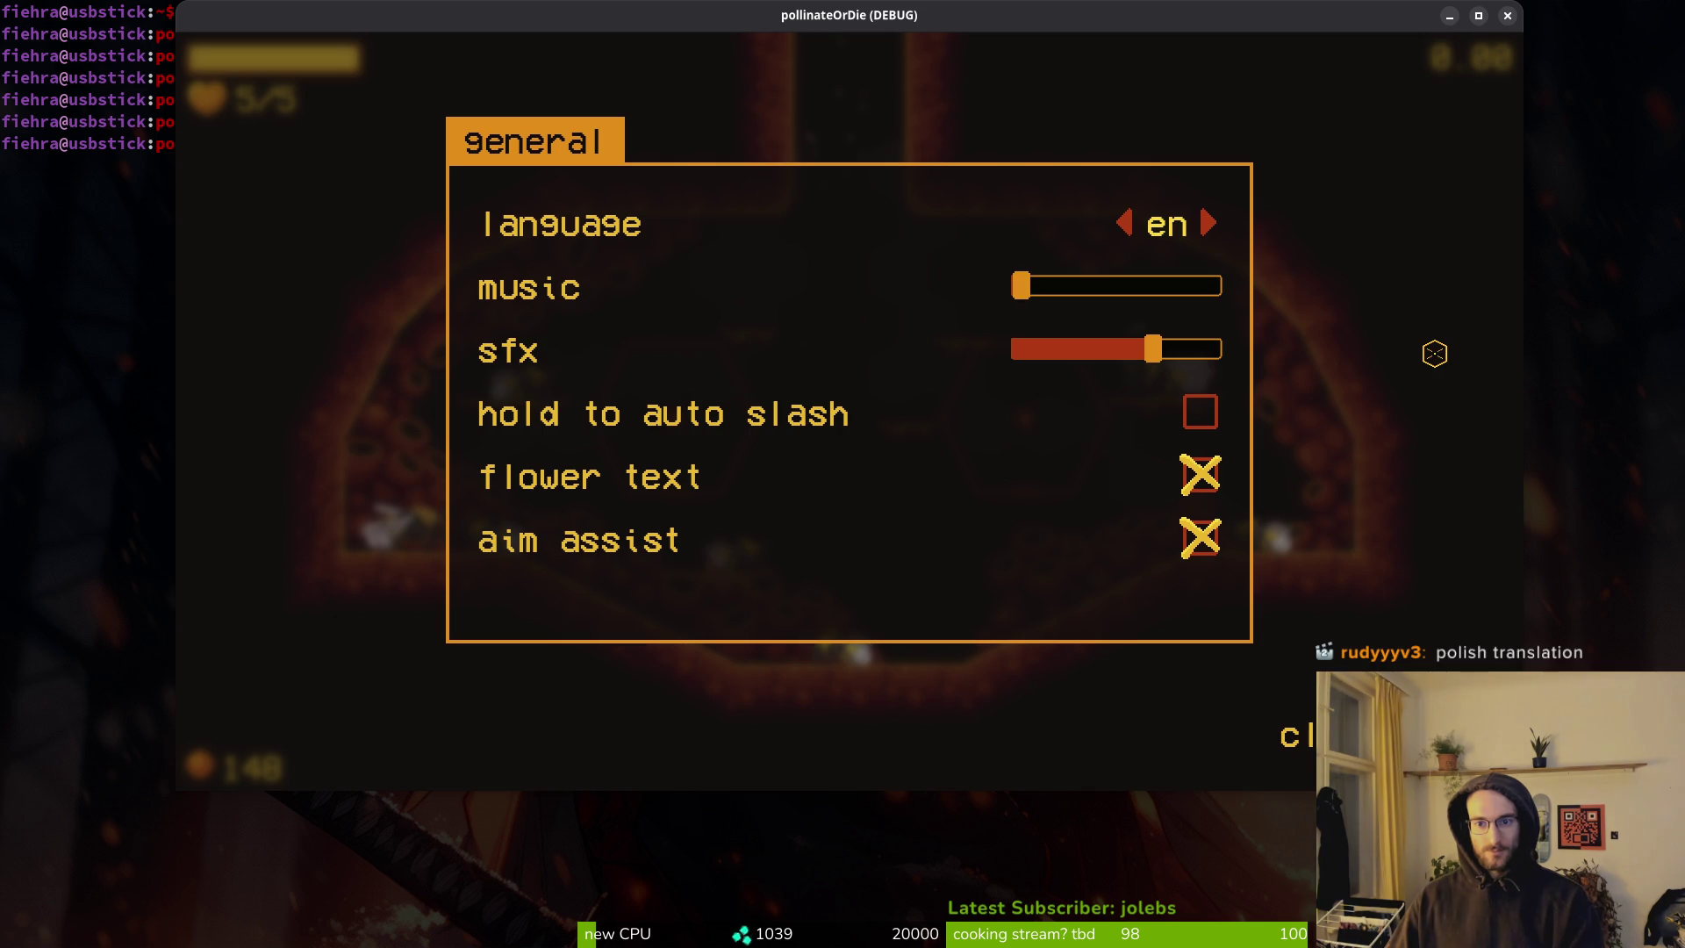
{"action": "key", "text": "Right"}
{"action": "key", "text": "Right"}
{"action": "key", "text": "Right"}
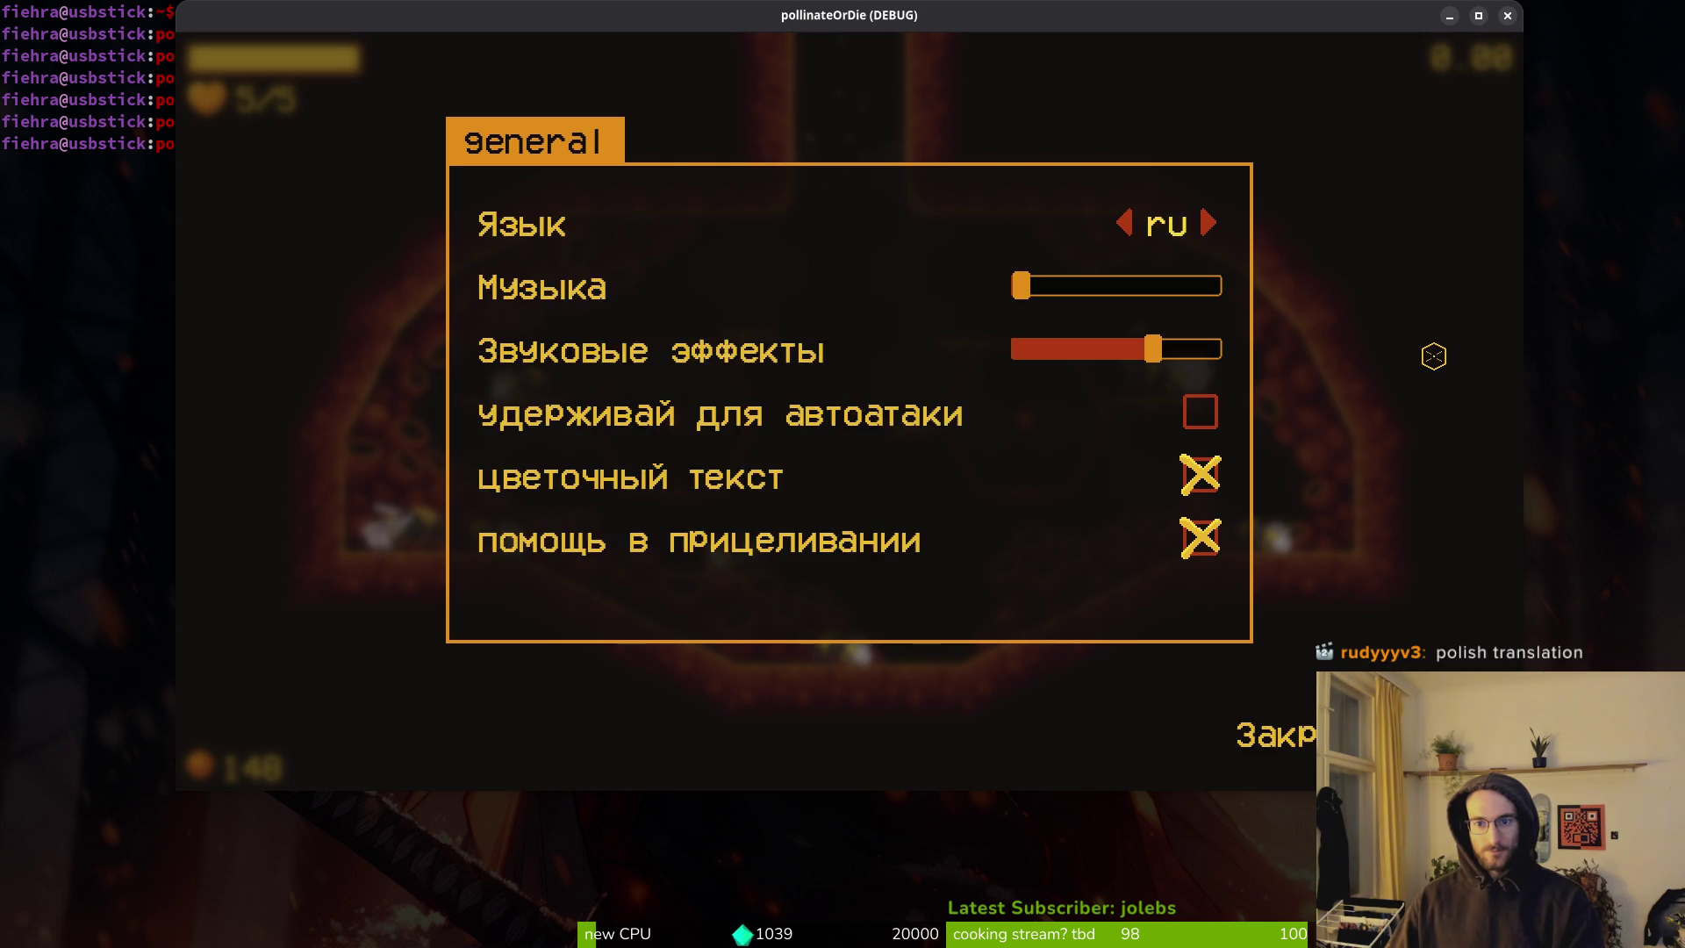
{"action": "key", "text": "Down"}
{"action": "key", "text": "Down"}
{"action": "key", "text": "Down"}
{"action": "key", "text": "Down"}
{"action": "key", "text": "Up"}
{"action": "key", "text": "Up"}
{"action": "key", "text": "Up"}
{"action": "key", "text": "Up"}
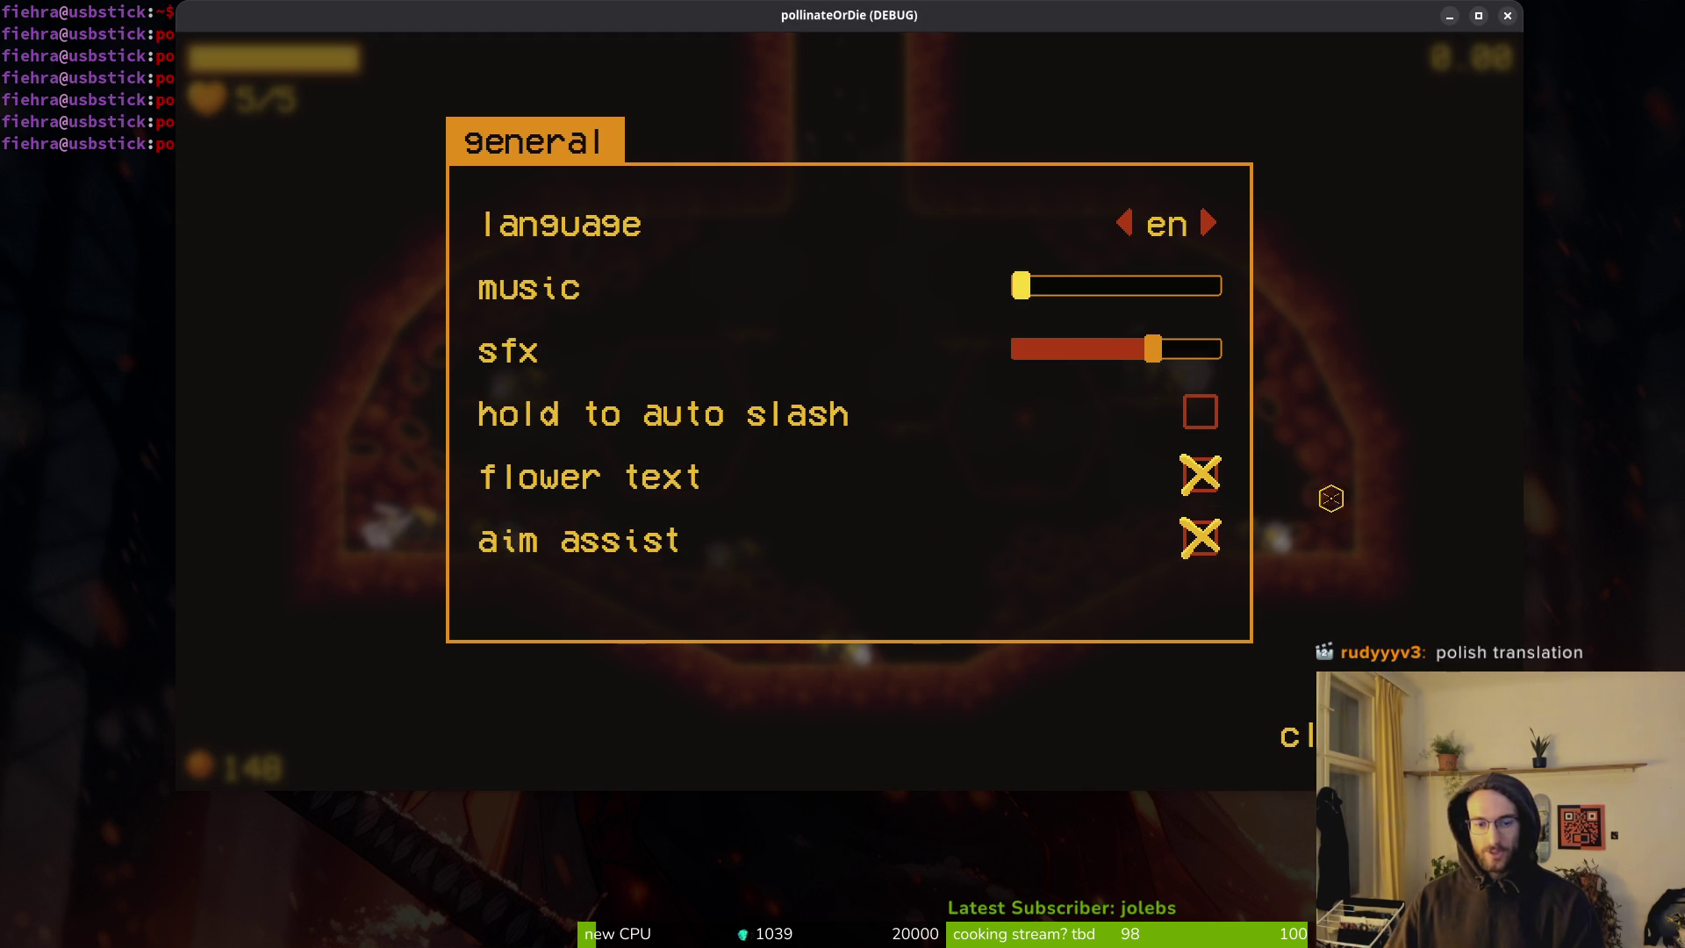
{"action": "key", "text": "alt+F4"}
Start Vim in the project folder and open settingsOverlay.gd.
{"action": "type", "text": "vim ."}
{"action": "key", "text": "Return"}
{"action": "key", "text": "ctrl+p"}
{"action": "type", "text": "settov"}
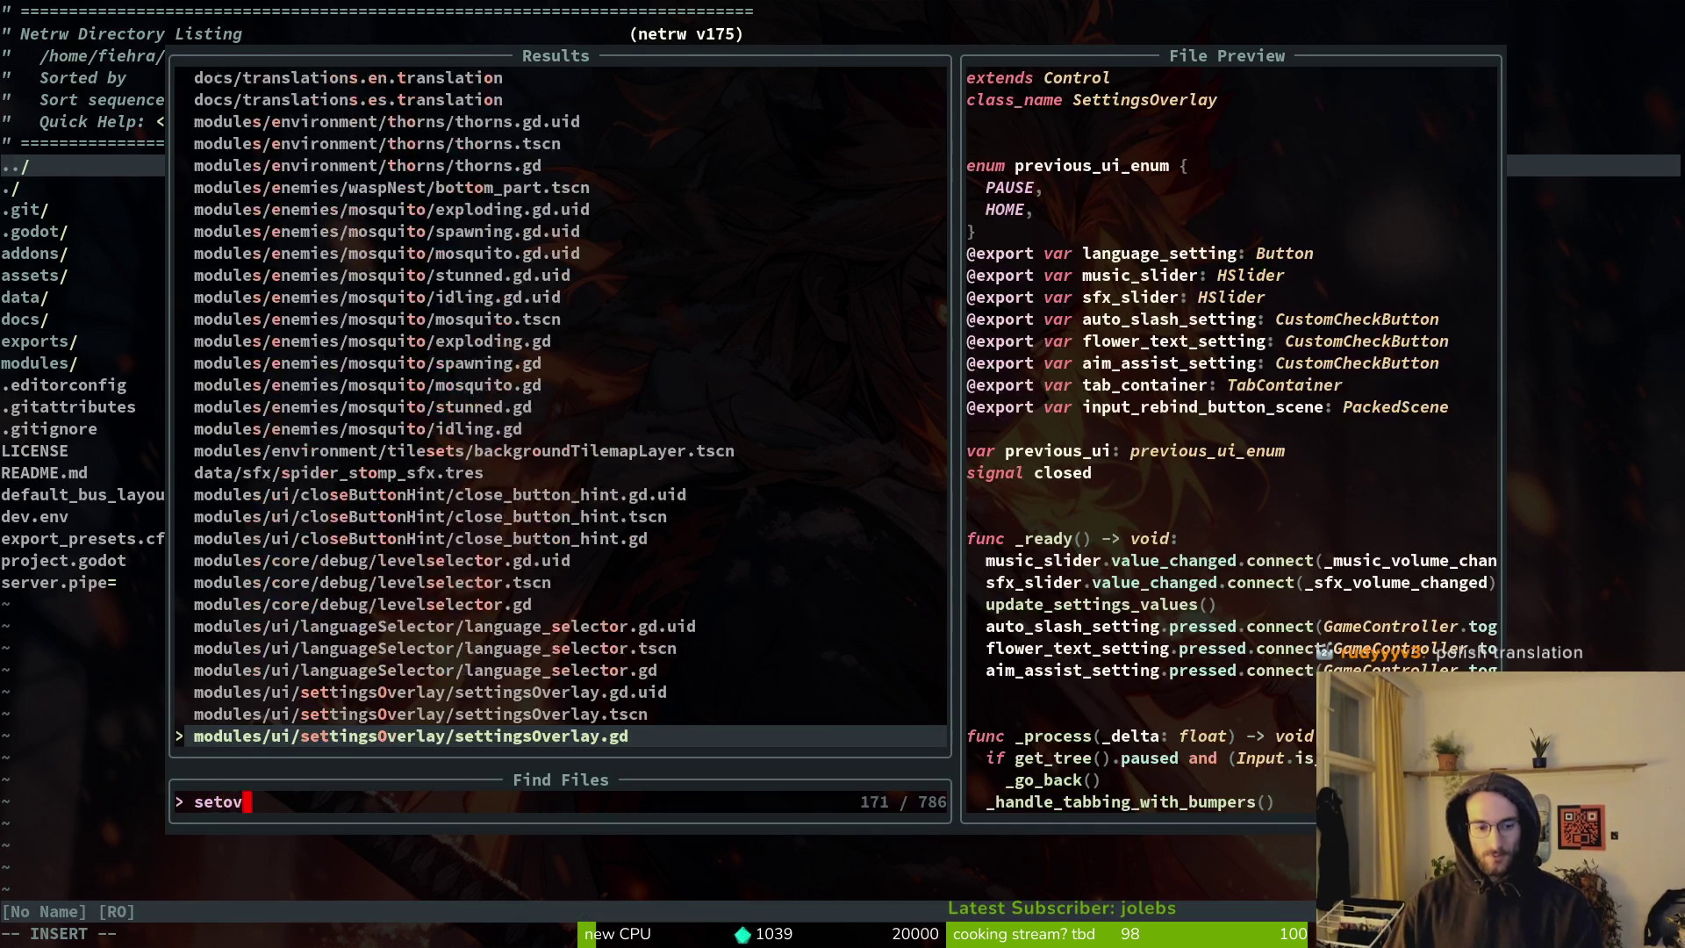
{"action": "key", "text": "Return"}
{"action": "key", "text": "ctrl+p"}
{"action": "type", "text": "slider"}
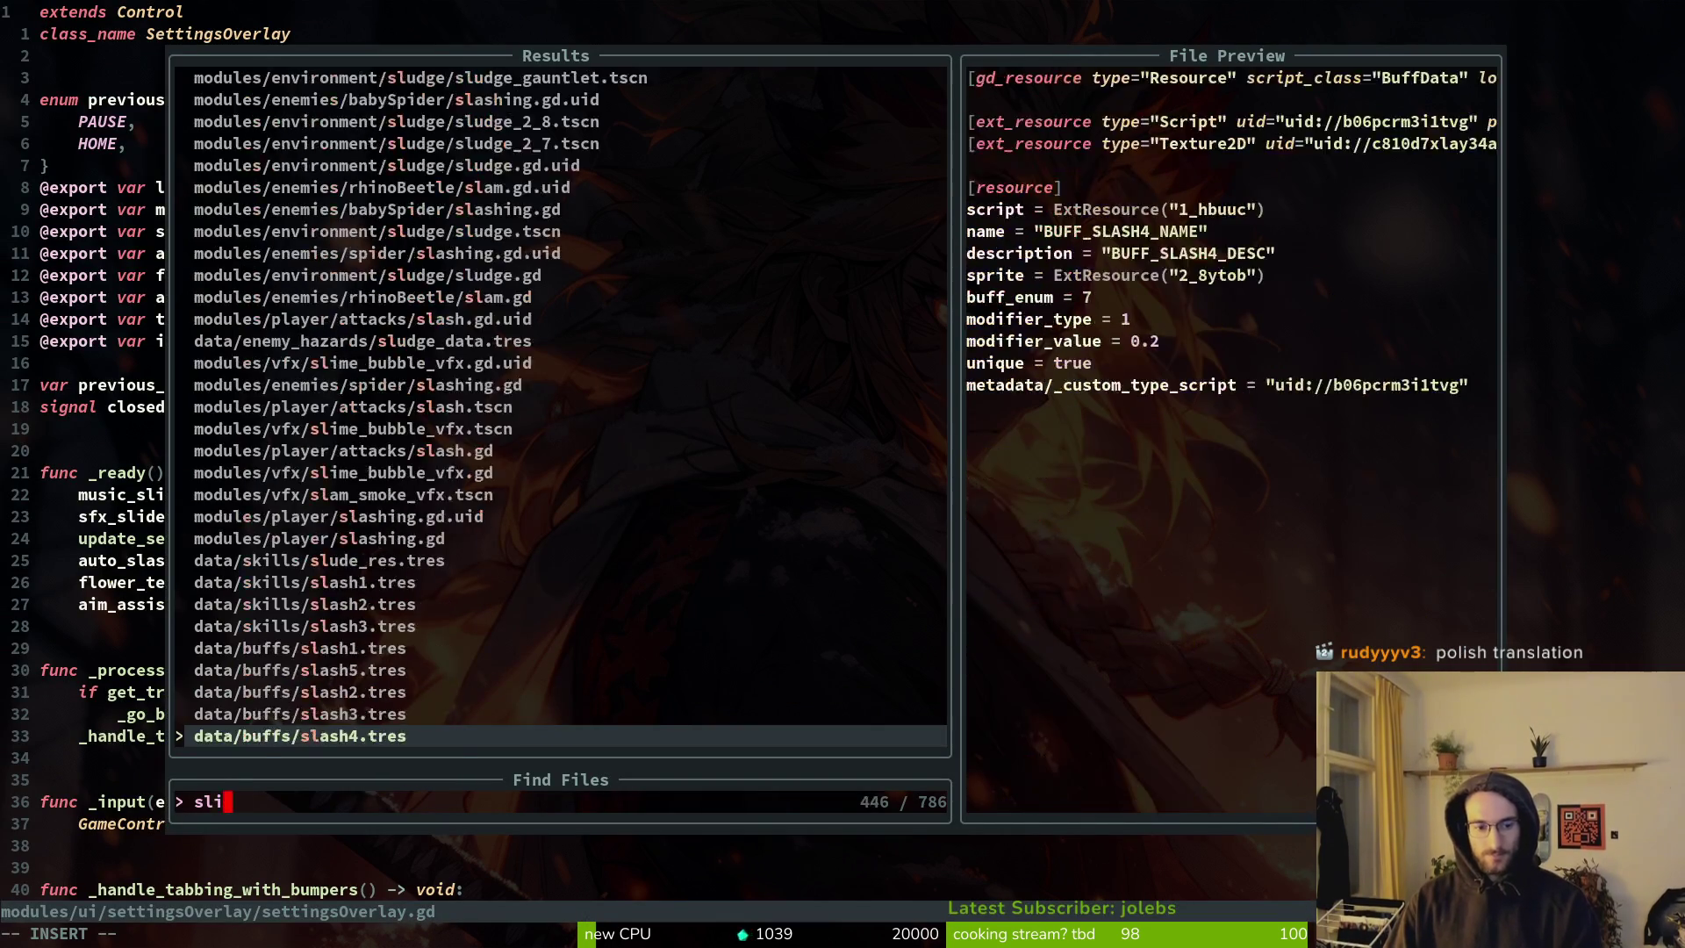
{"action": "key", "text": "Escape"}
Duplicate the sfx_slider connect line and retarget it to music_slider.focus_entered.
{"action": "key", "text": "j"}
{"action": "key", "text": "j"}
{"action": "key", "text": "j"}
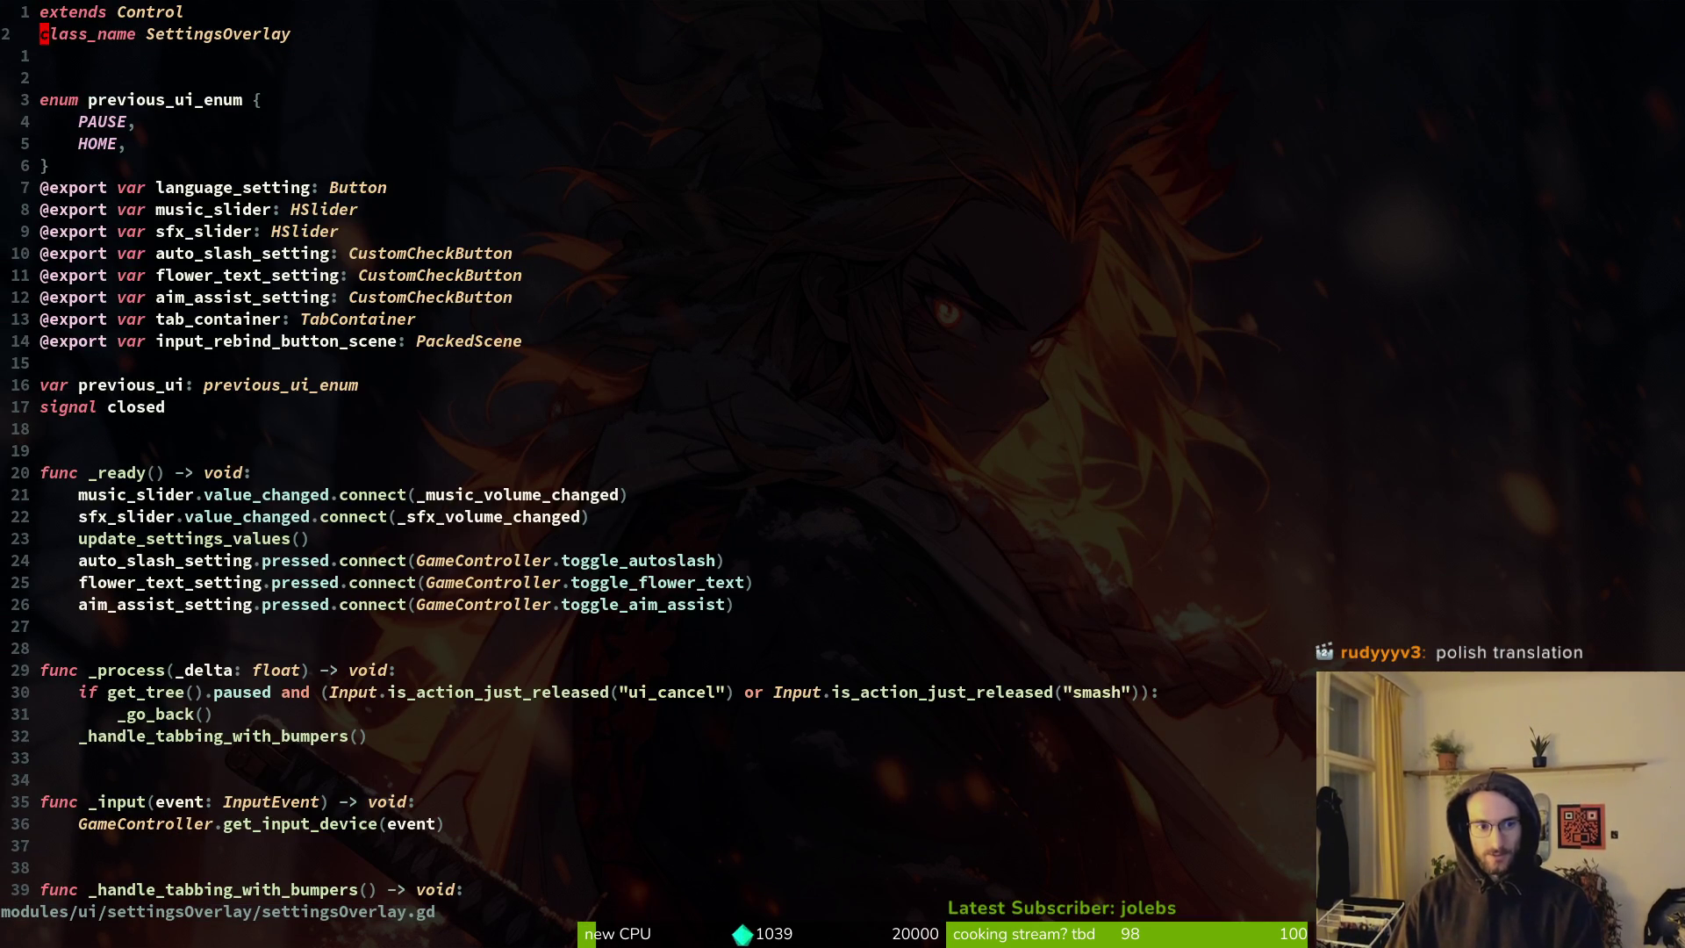
{"action": "key", "text": "j"}
{"action": "key", "text": "j"}
{"action": "key", "text": "j"}
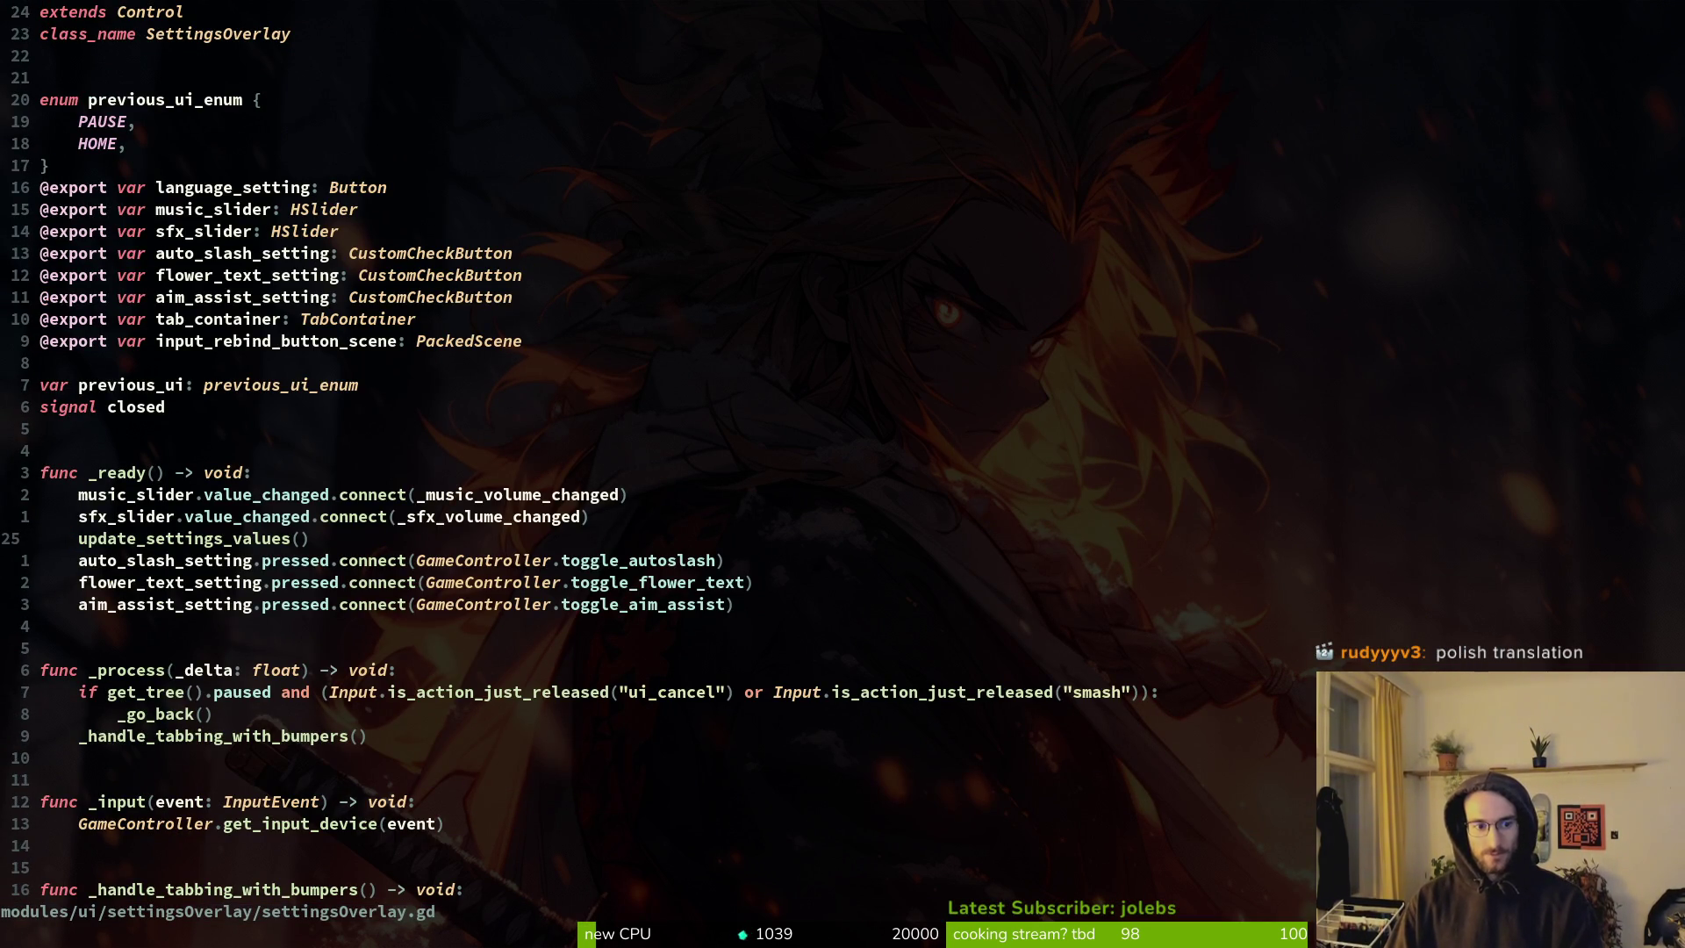
{"action": "key", "text": "k"}
{"action": "key", "text": "y"}
{"action": "key", "text": "y"}
{"action": "key", "text": "p"}
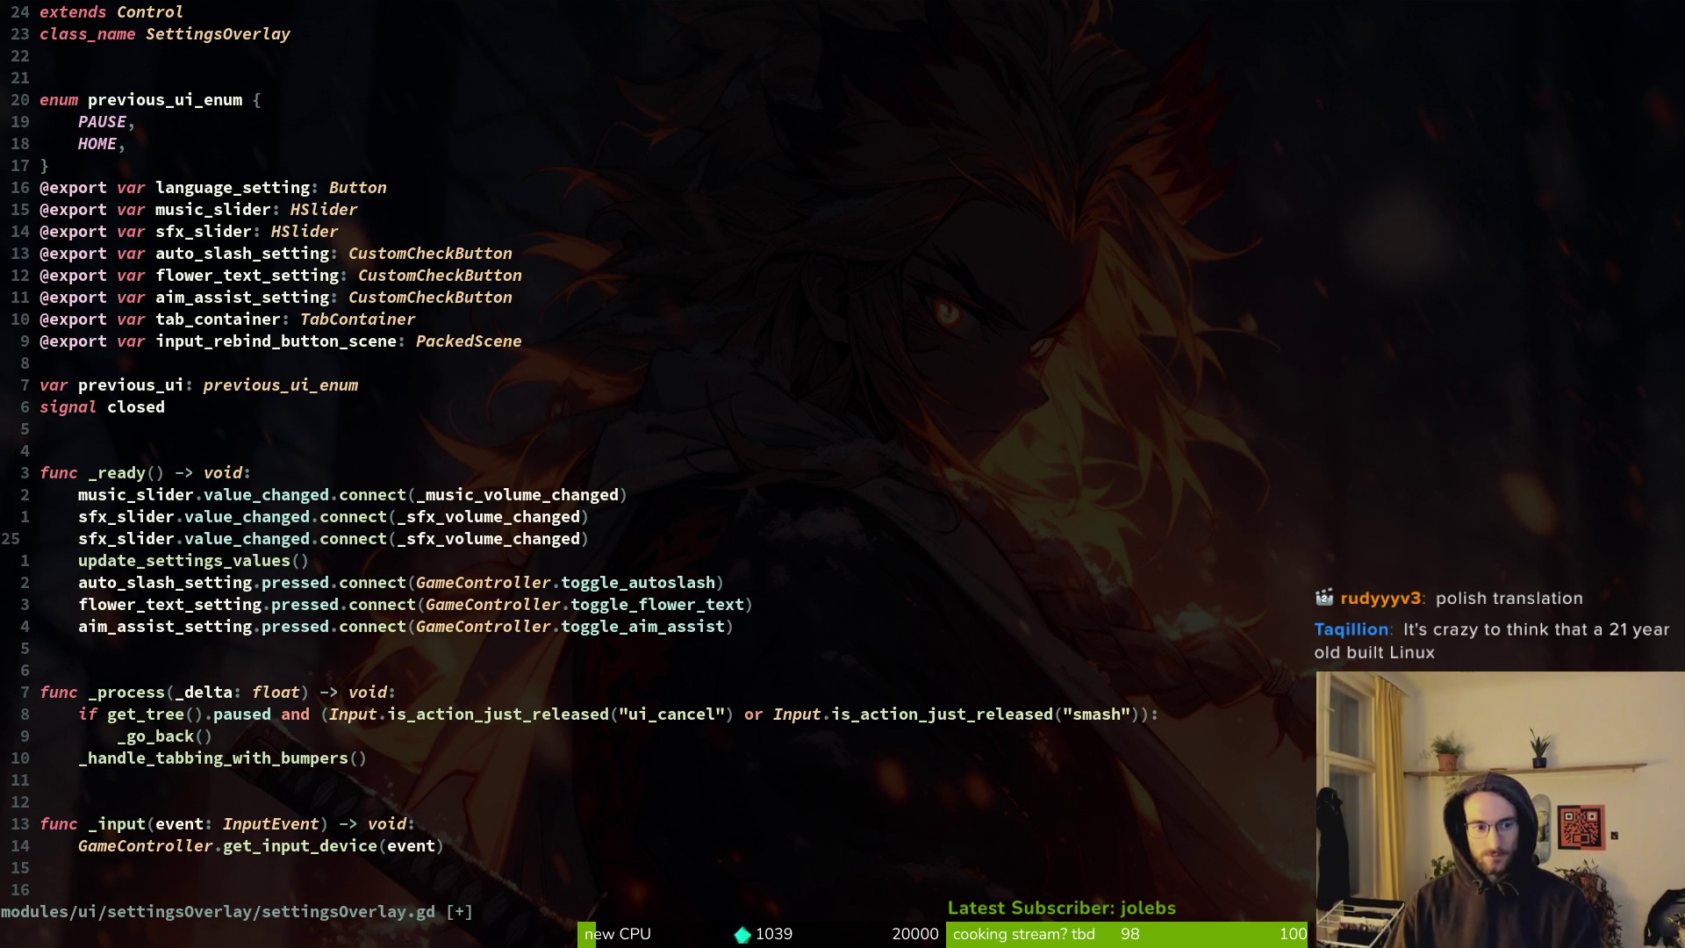
{"action": "key", "text": "p"}
{"action": "key", "text": "x"}
{"action": "key", "text": "u"}
{"action": "type", "text": "l"}
{"action": "type", "text": "kciwmusic_slider"}
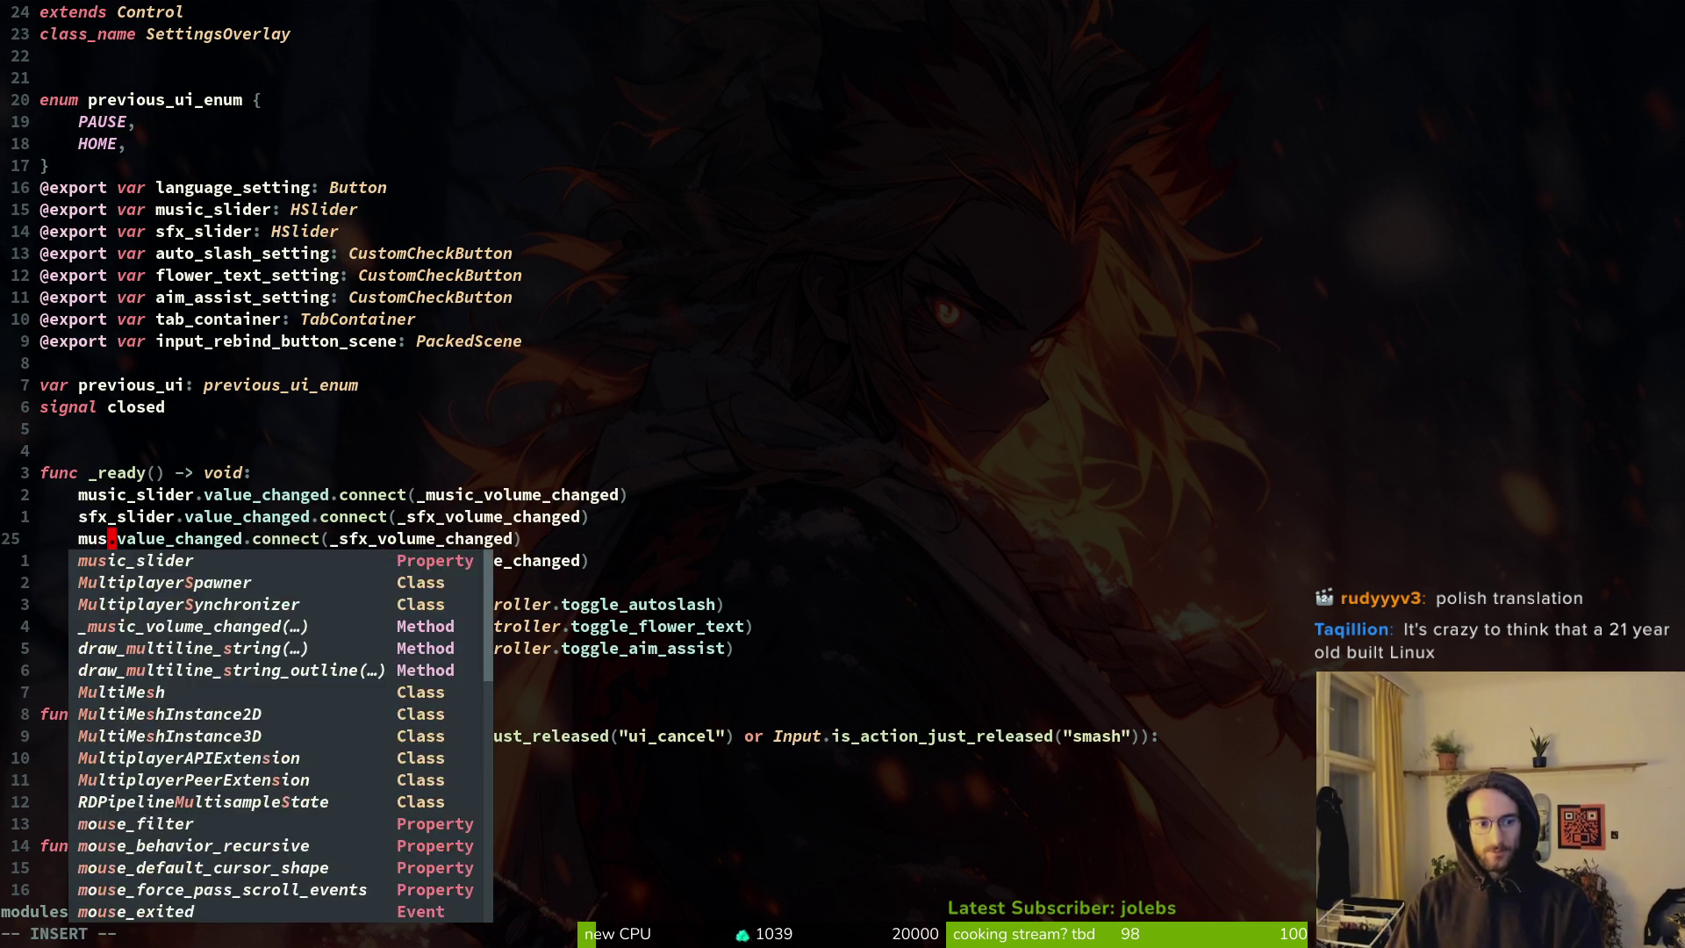
{"action": "key", "text": "Escape"}
{"action": "type", "text": "llciw"}
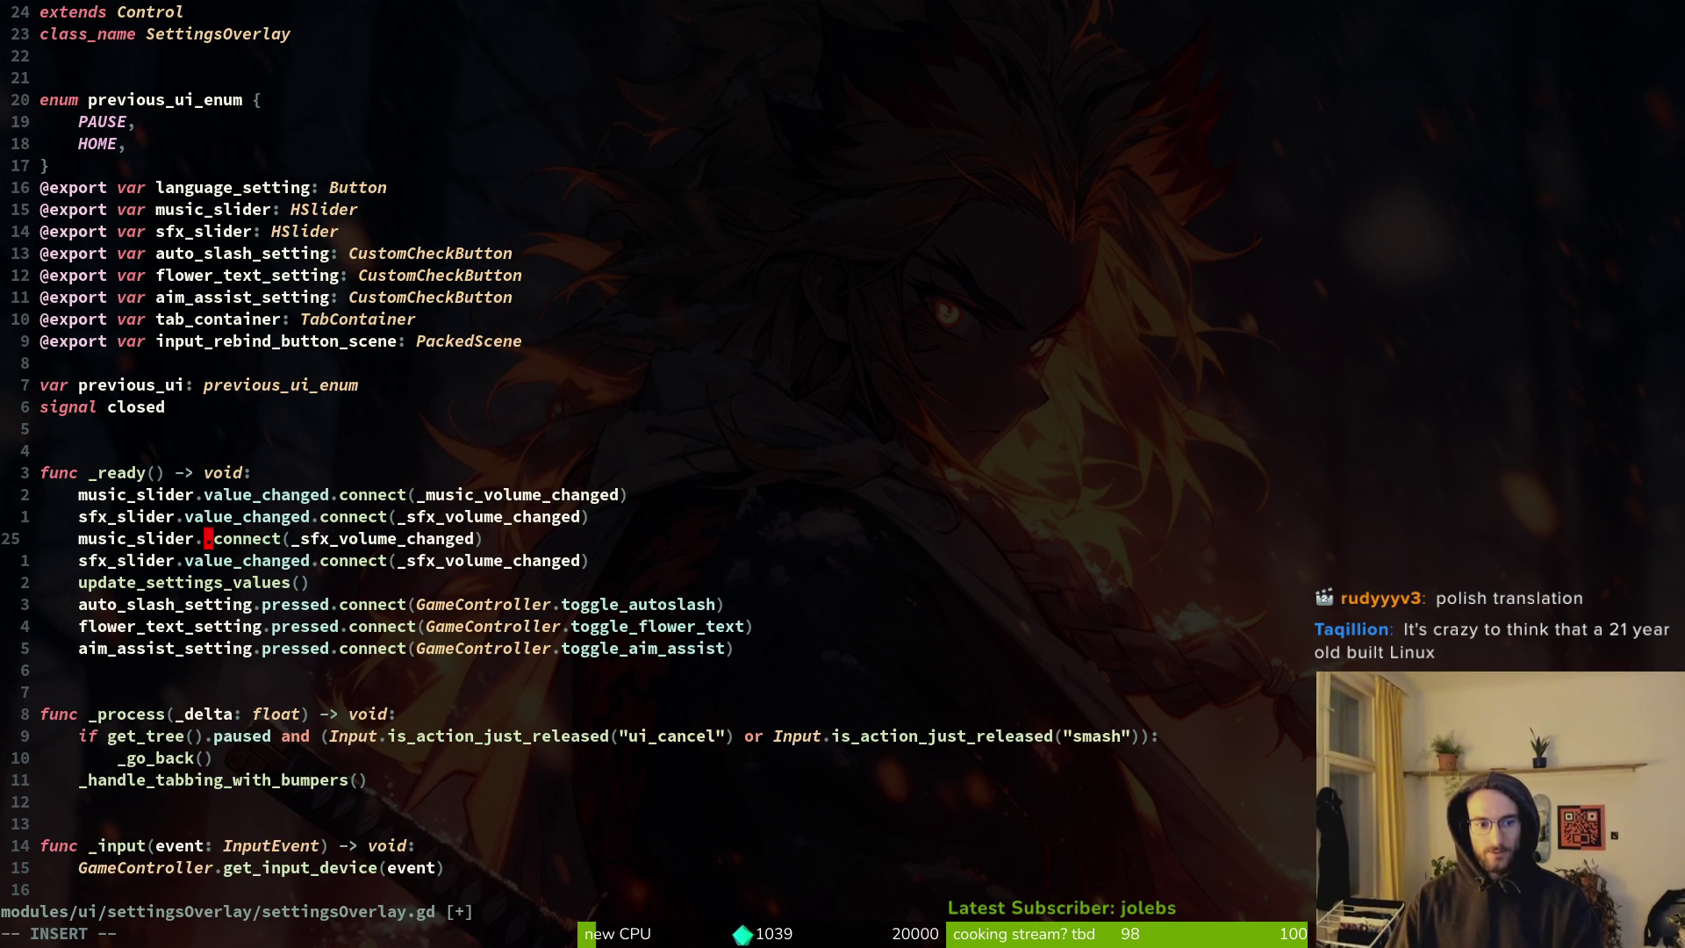
{"action": "type", "text": "foce"}
{"action": "key", "text": "ctrl+n"}
{"action": "key", "text": "ctrl+n"}
{"action": "key", "text": "Escape"}
{"action": "type", "text": "bveyjviwp:w"}
{"action": "key", "text": "Return"}
Make the music_slider focus handler a lambda calling create_sfx(UI_NAVIGATE), then save.
{"action": "key", "text": "k"}
{"action": "key", "text": "w"}
{"action": "key", "text": "w"}
{"action": "key", "text": "w"}
{"action": "type", "text": "w"}
{"action": "type", "text": "ci(func"}
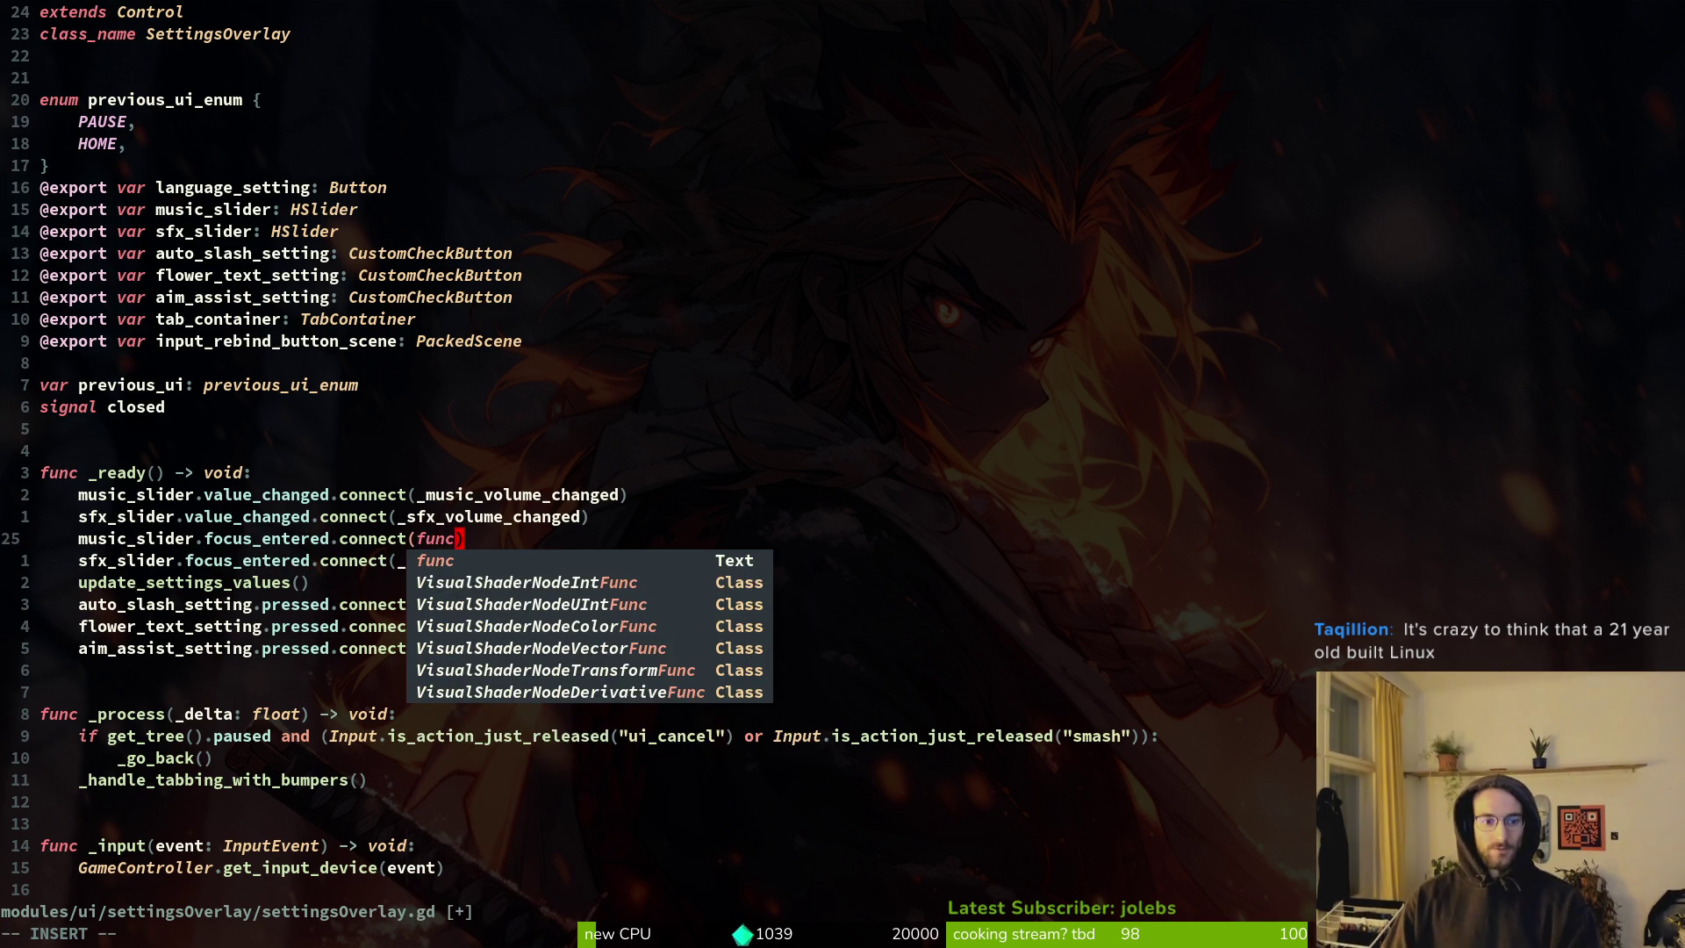
{"action": "type", "text": "():"}
{"action": "key", "text": "super+v"}
{"action": "key", "text": "Down"}
{"action": "key", "text": "Down"}
{"action": "key", "text": "Down"}
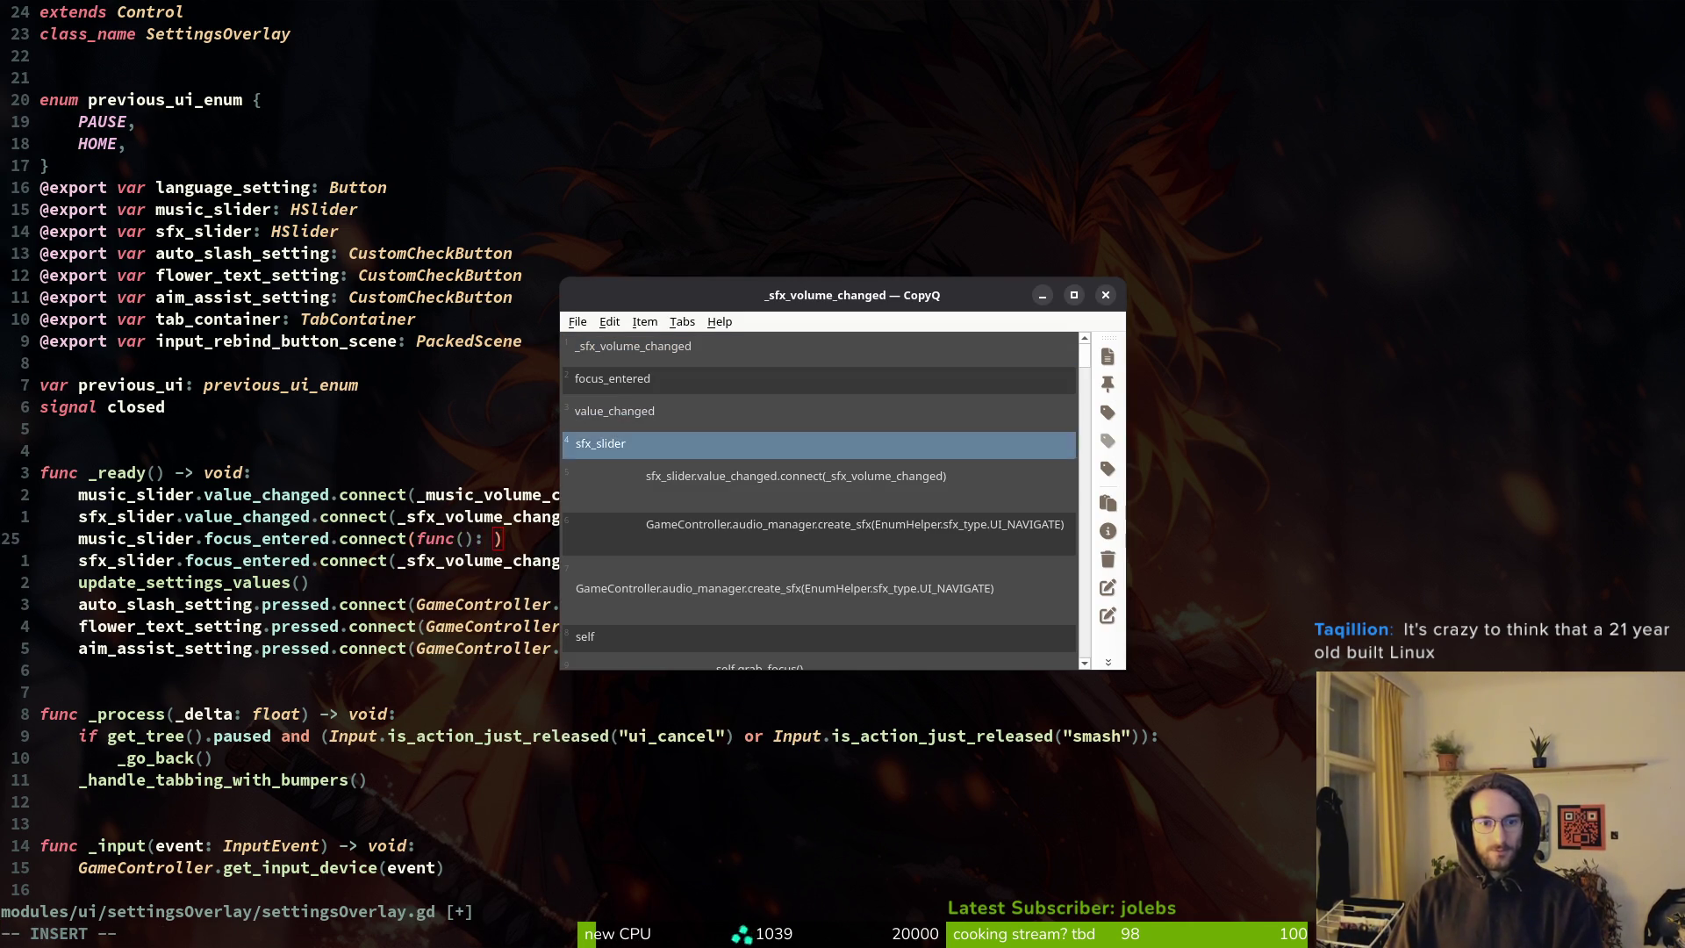
{"action": "key", "text": "Up"}
{"action": "key", "text": "Return"}
{"action": "key", "text": "Escape"}
{"action": "key", "text": "p"}
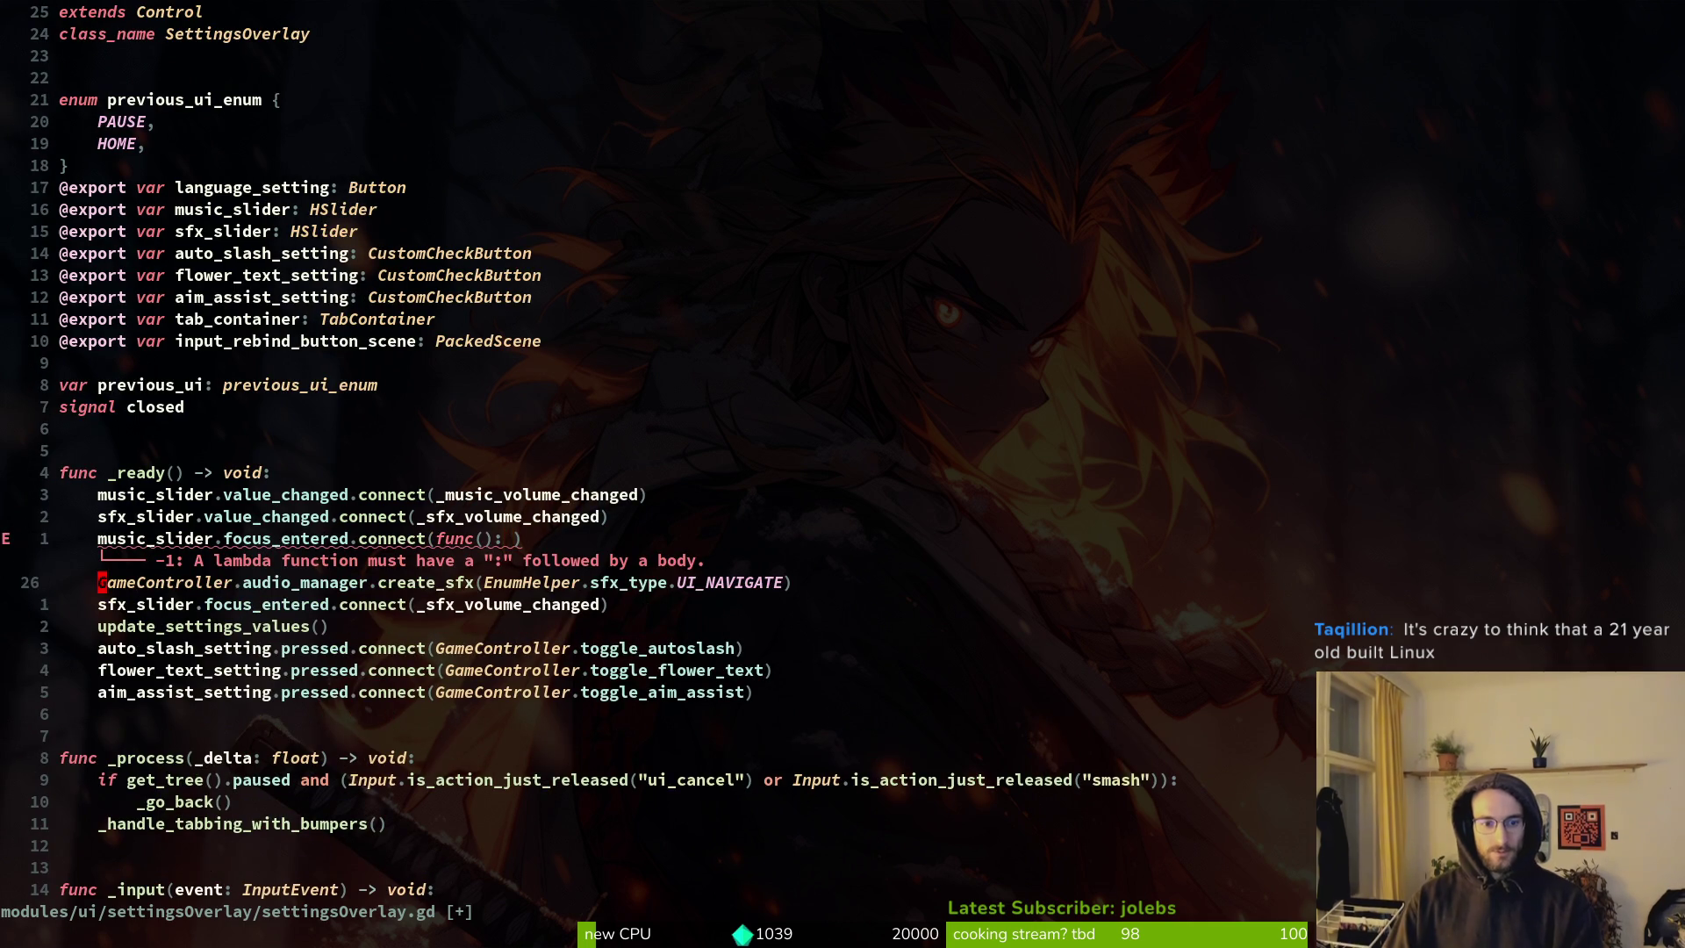
{"action": "key", "text": "k"}
{"action": "key", "text": "dollar"}
{"action": "key", "text": "x"}
{"action": "type", "text": "JA)"}
{"action": "key", "text": "Escape"}
{"action": "type", "text": ":w"}
{"action": "key", "text": "Return"}
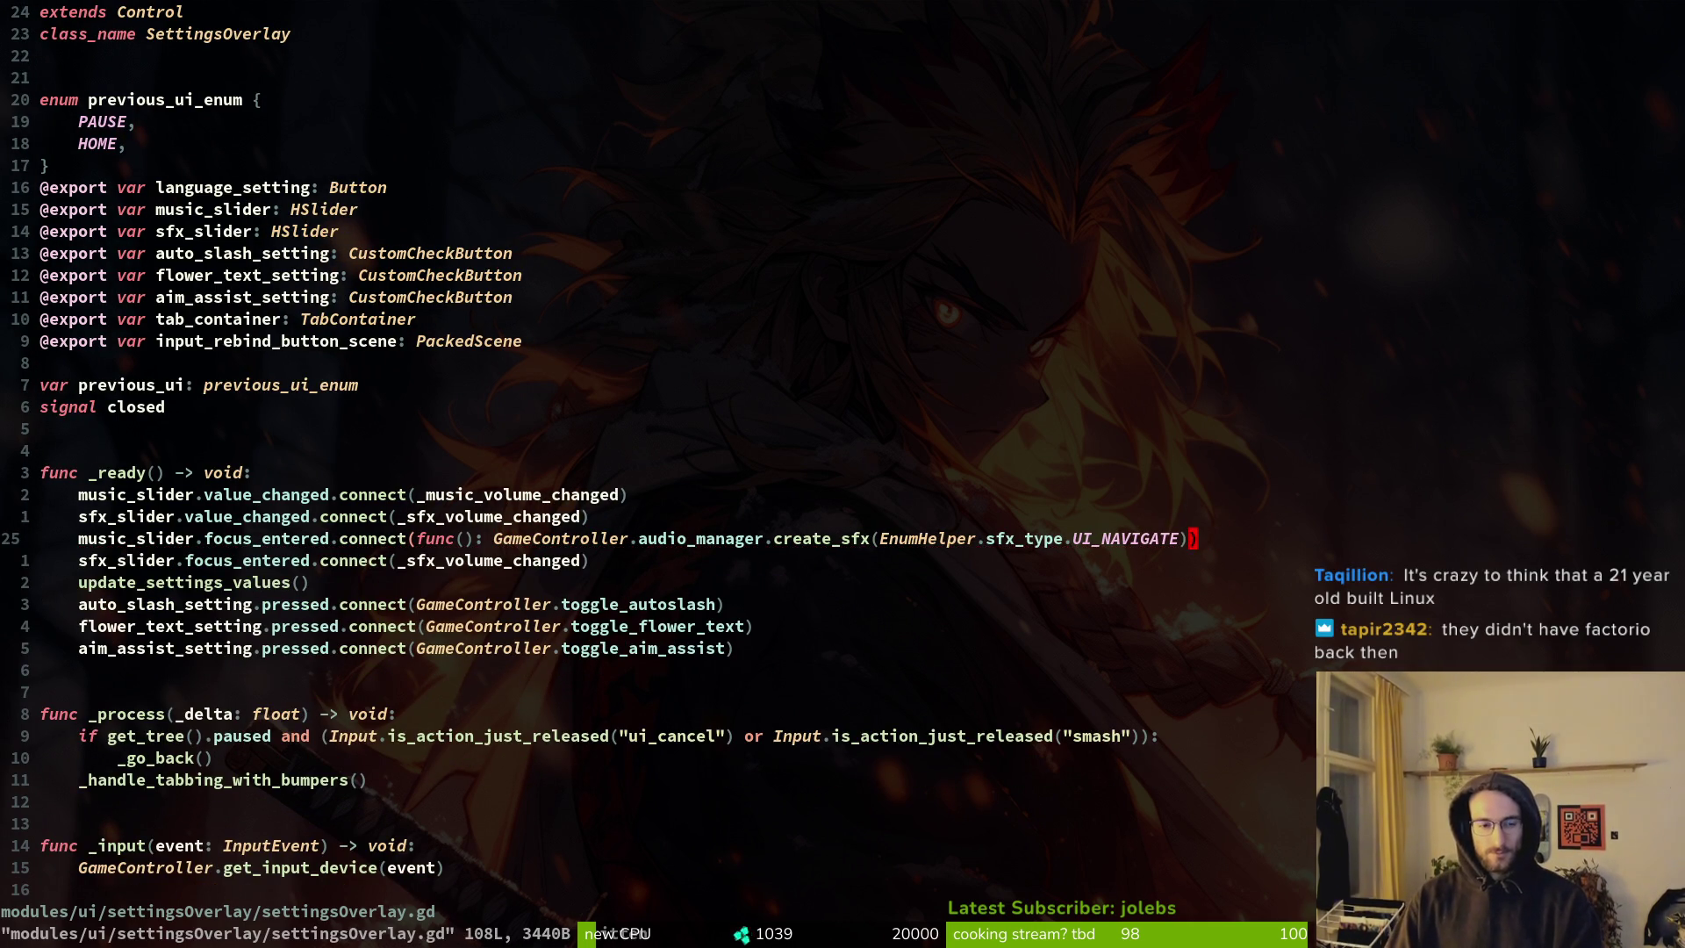
Copy the focus line for sfx_slider, delete the old sfx line, and save settingsOverlay.gd.
{"action": "key", "text": "y"}
{"action": "key", "text": "y"}
{"action": "key", "text": "p"}
{"action": "key", "text": "j"}
{"action": "key", "text": "y"}
{"action": "key", "text": "i"}
{"action": "key", "text": "w"}
{"action": "key", "text": "k"}
{"action": "key", "text": "v"}
{"action": "key", "text": "i"}
{"action": "key", "text": "w"}
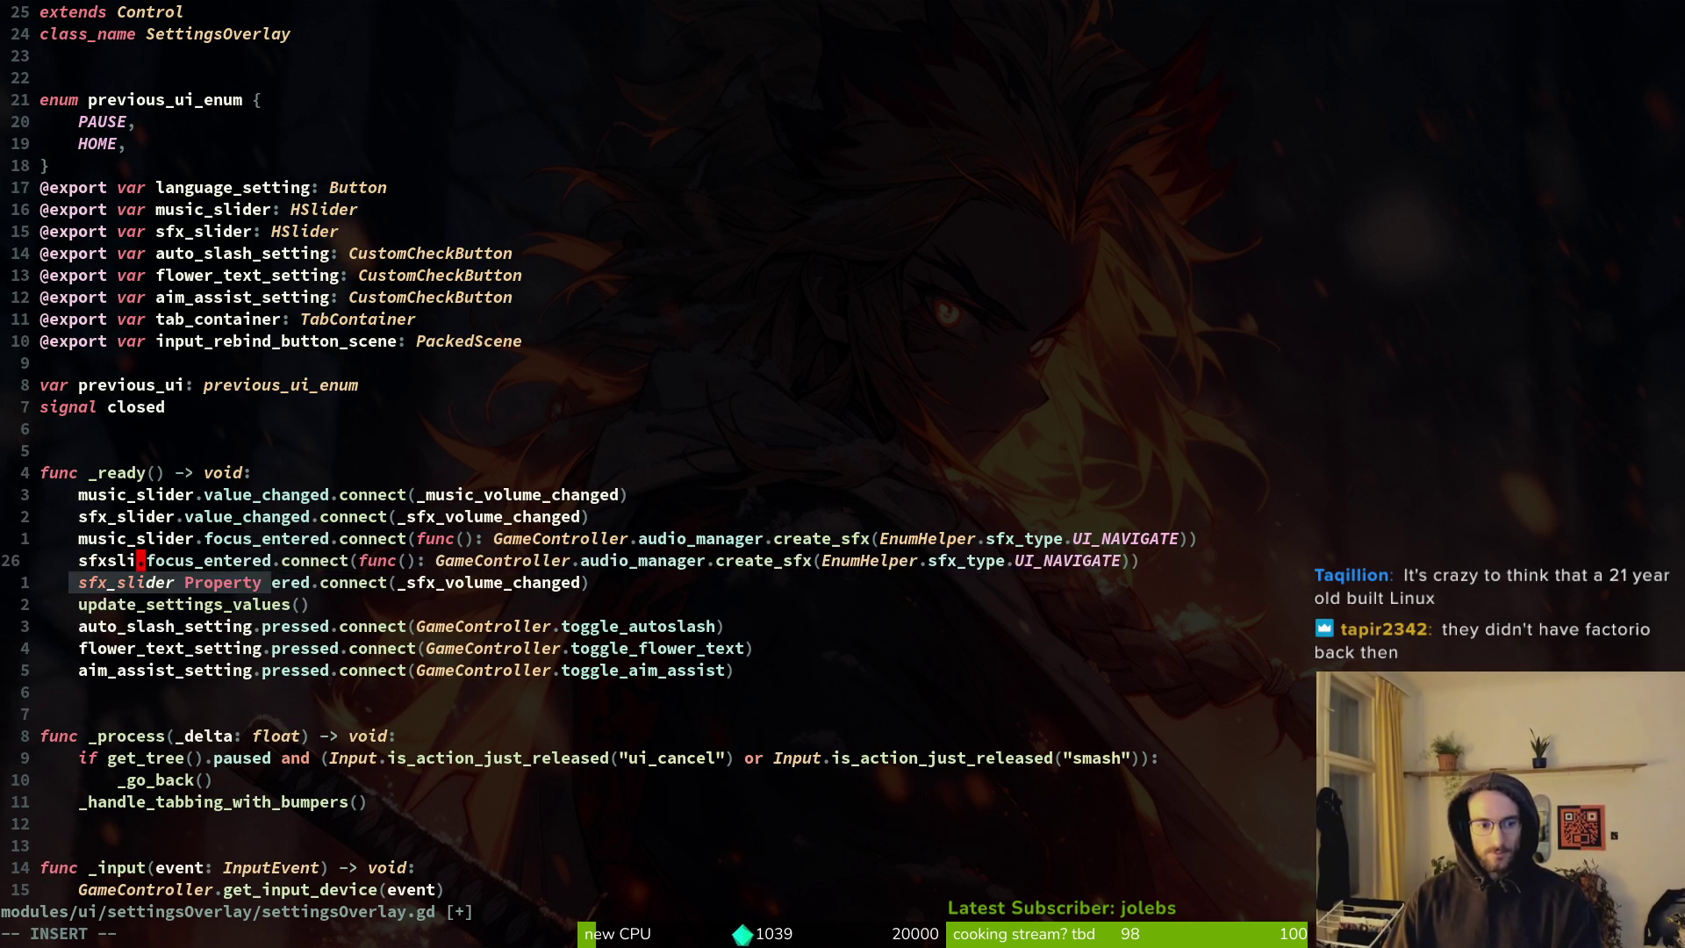
{"action": "key", "text": "p"}
{"action": "key", "text": "j"}
{"action": "key", "text": "d"}
{"action": "key", "text": "d"}
{"action": "type", "text": ":w"}
{"action": "key", "text": "Return"}
{"action": "key", "text": "k"}
{"action": "key", "text": "k"}
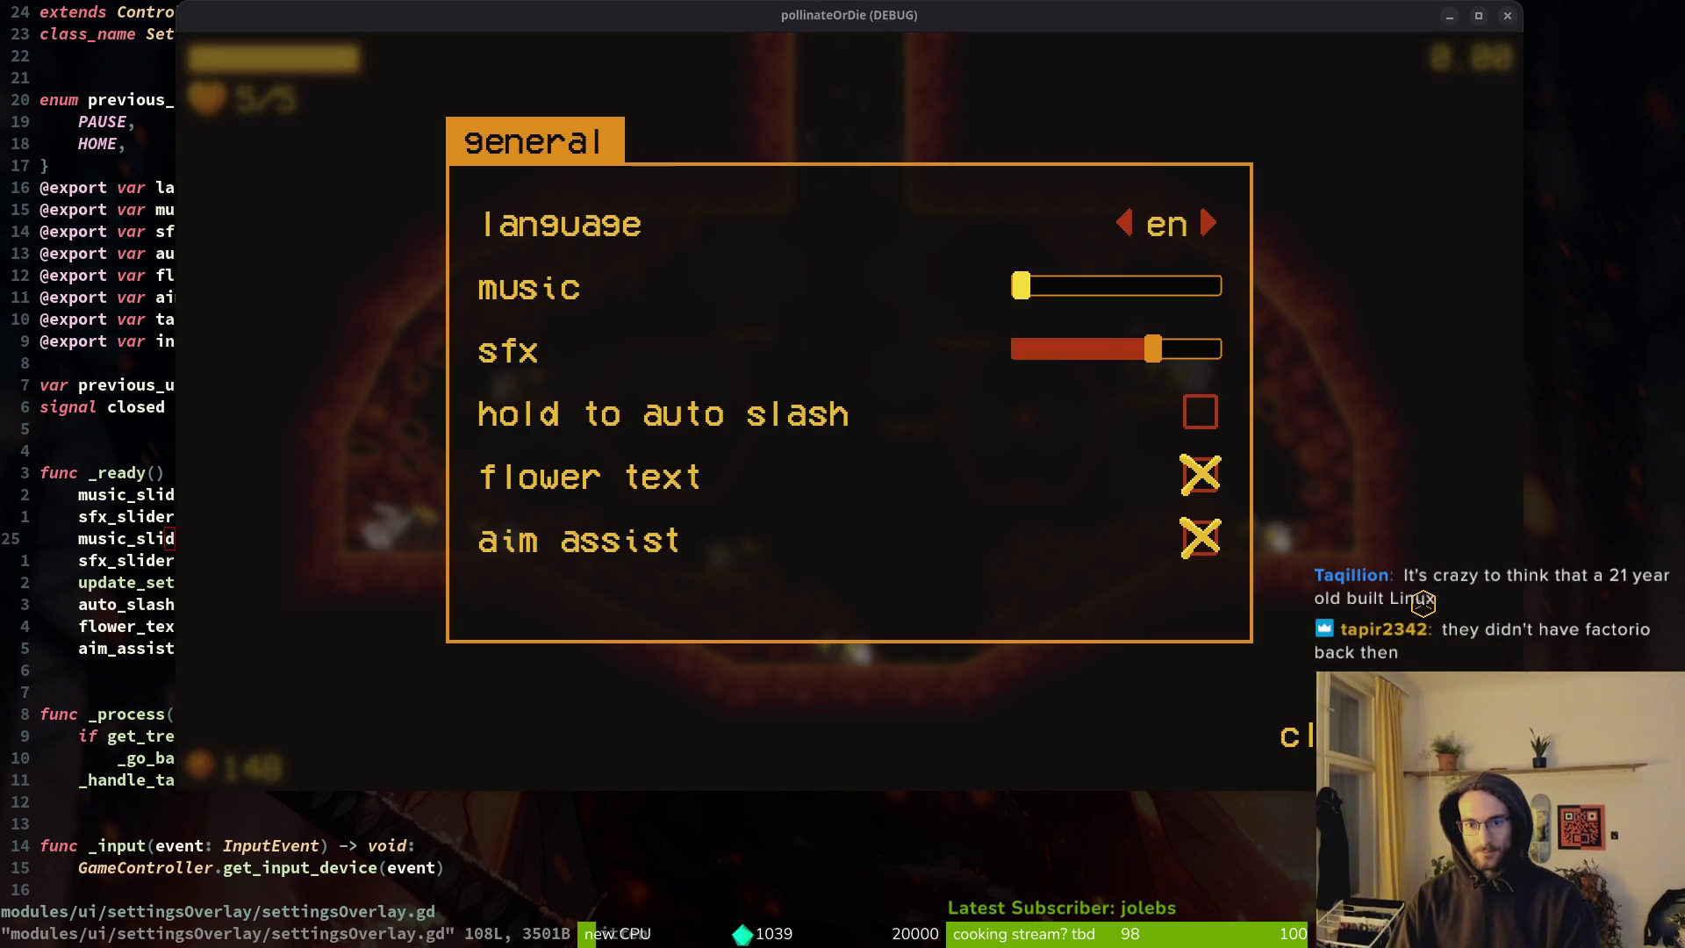
Arrow through the settings, max the sfx volume, return to the pause menu, and close the game.
{"action": "key", "text": "Down"}
{"action": "key", "text": "Down"}
{"action": "key", "text": "Down"}
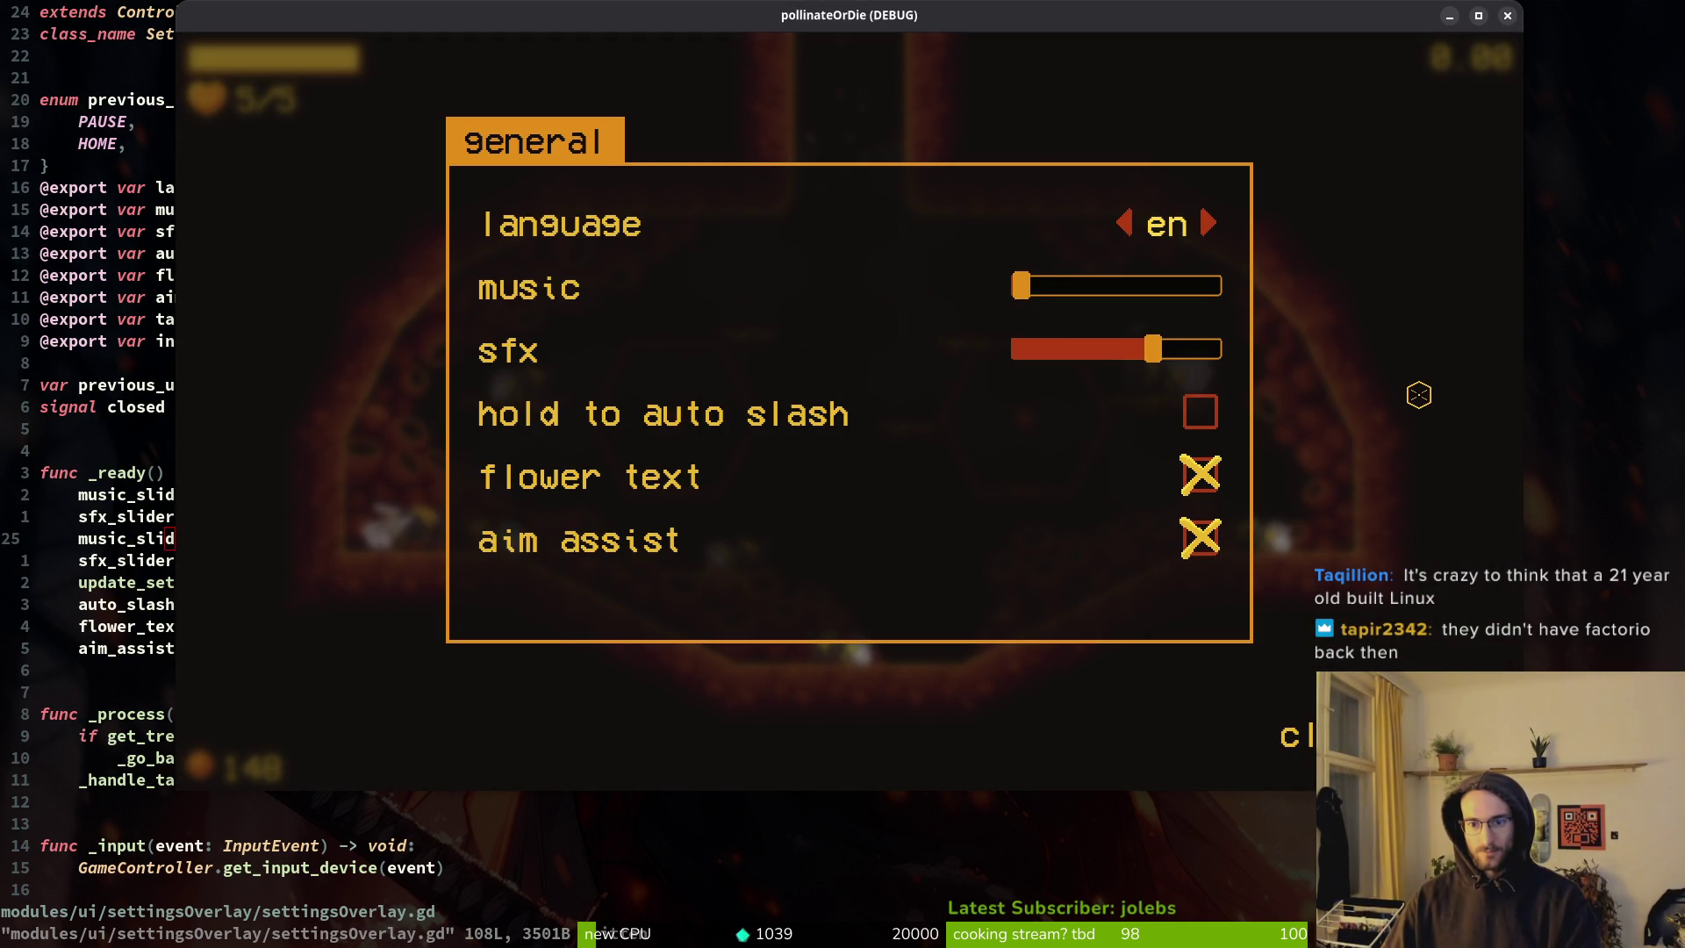
{"action": "key", "text": "Right"}
{"action": "key", "text": "Right"}
{"action": "key", "text": "Down"}
{"action": "key", "text": "Down"}
{"action": "key", "text": "Up"}
{"action": "key", "text": "Up"}
{"action": "key", "text": "Up"}
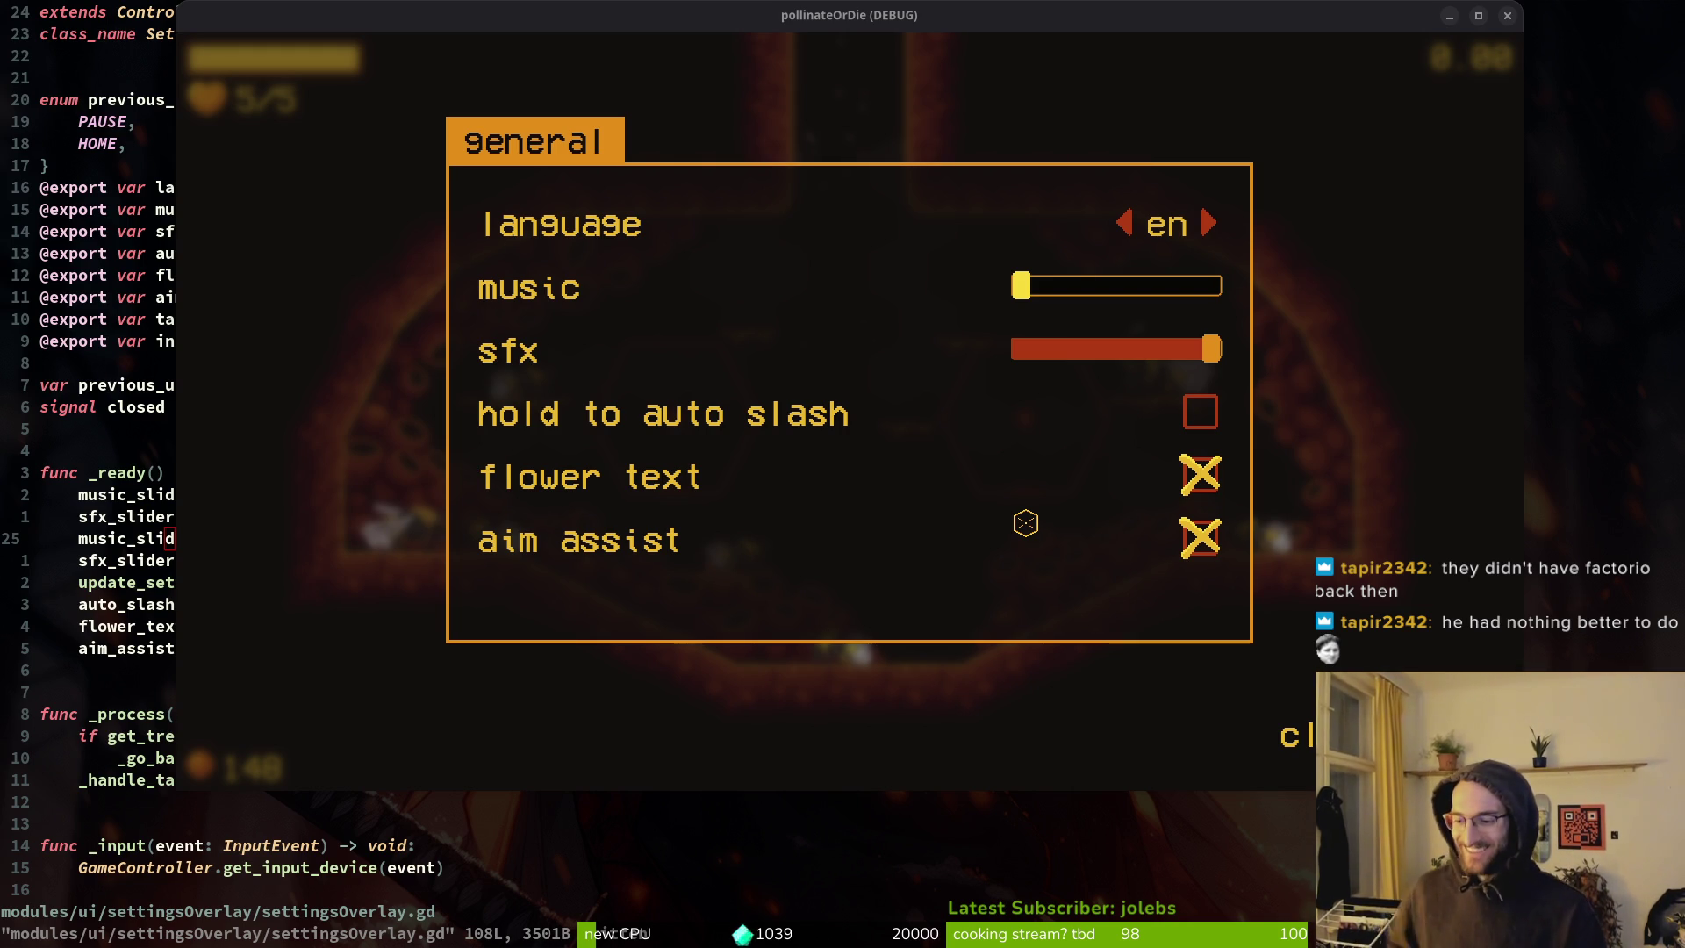
{"action": "key", "text": "Escape"}
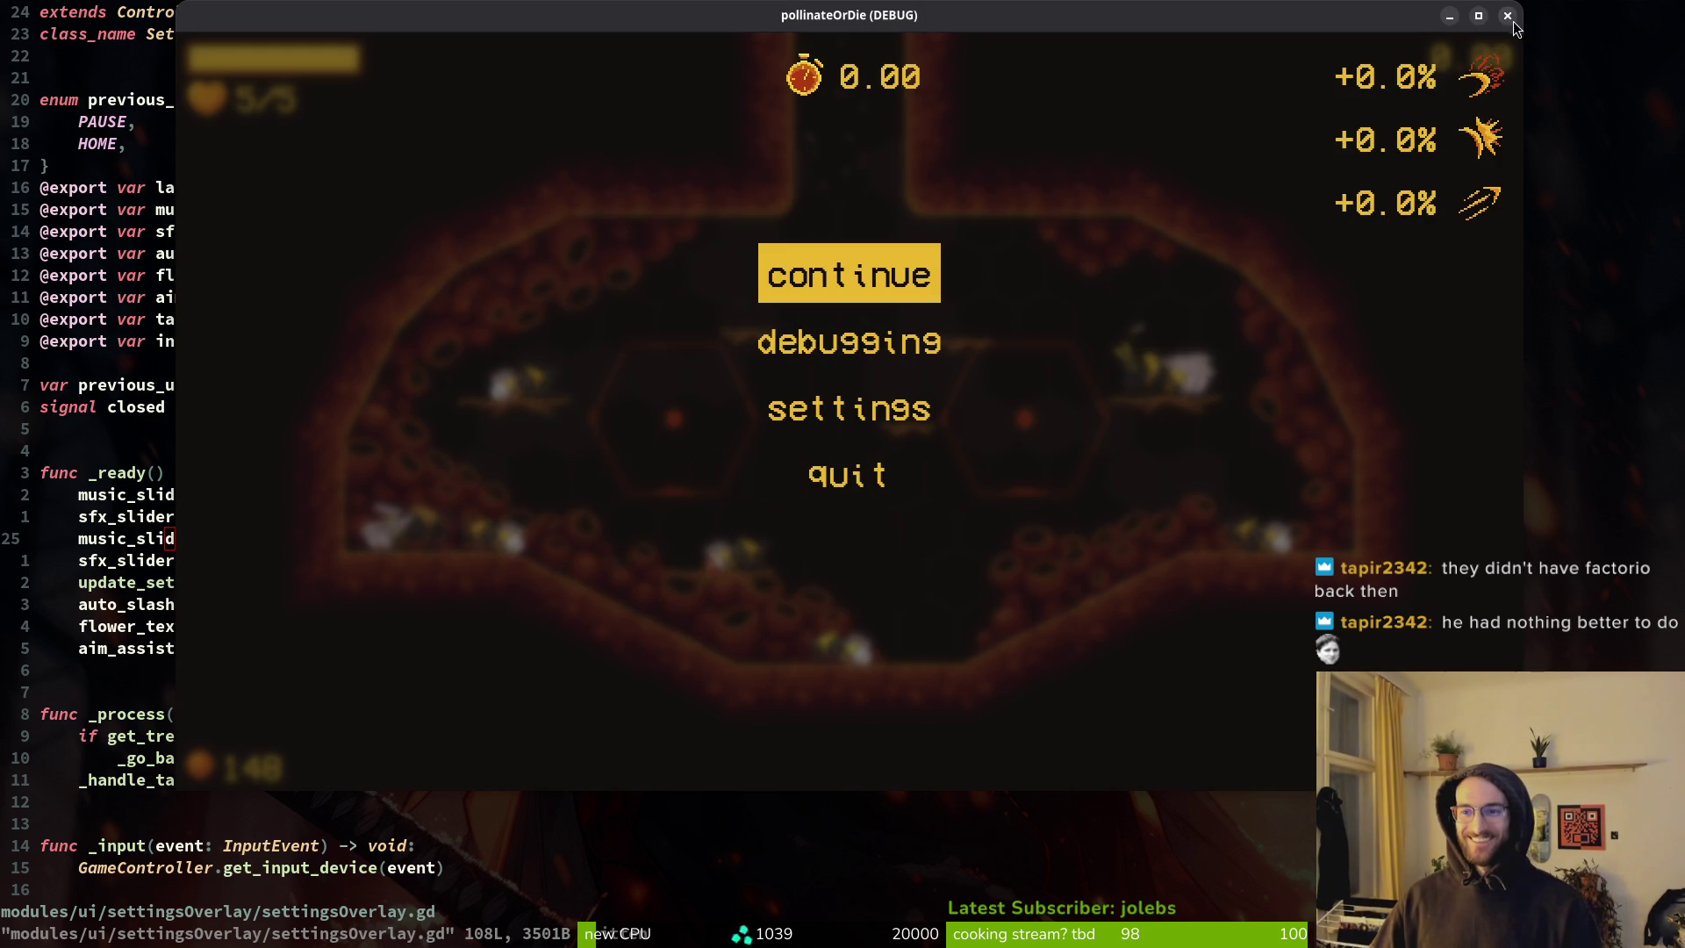
{"action": "left_click", "coordinate": [1507, 15]}
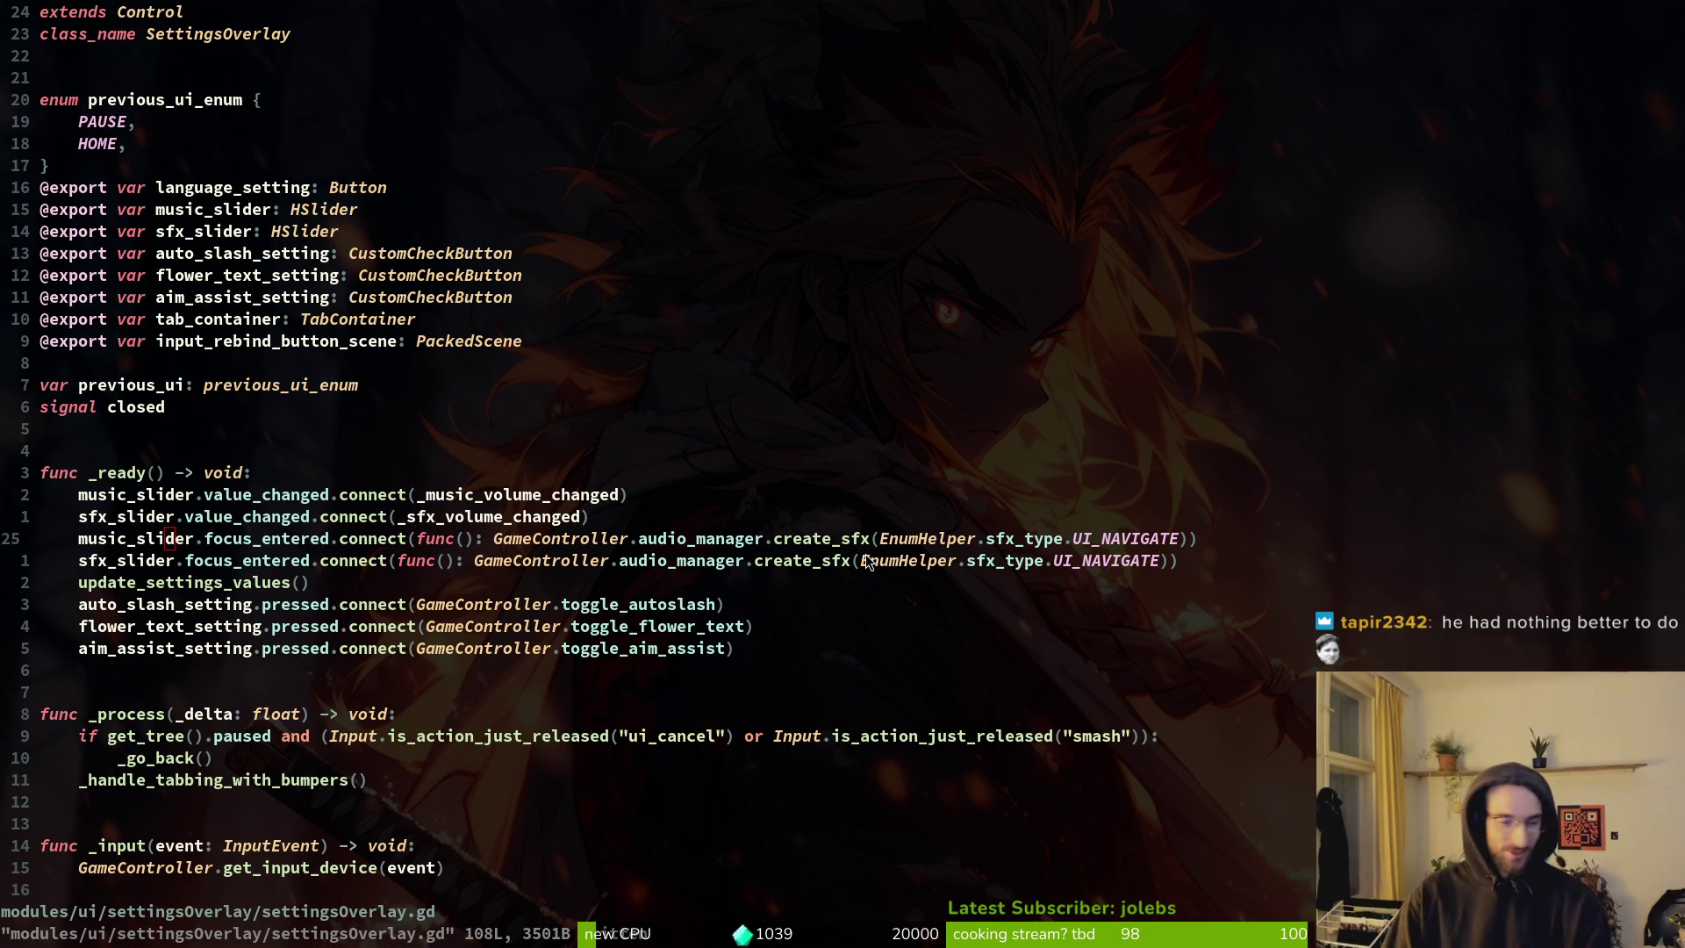
Quit Vim and launch tig in the repository.
{"action": "type", "text": ":q"}
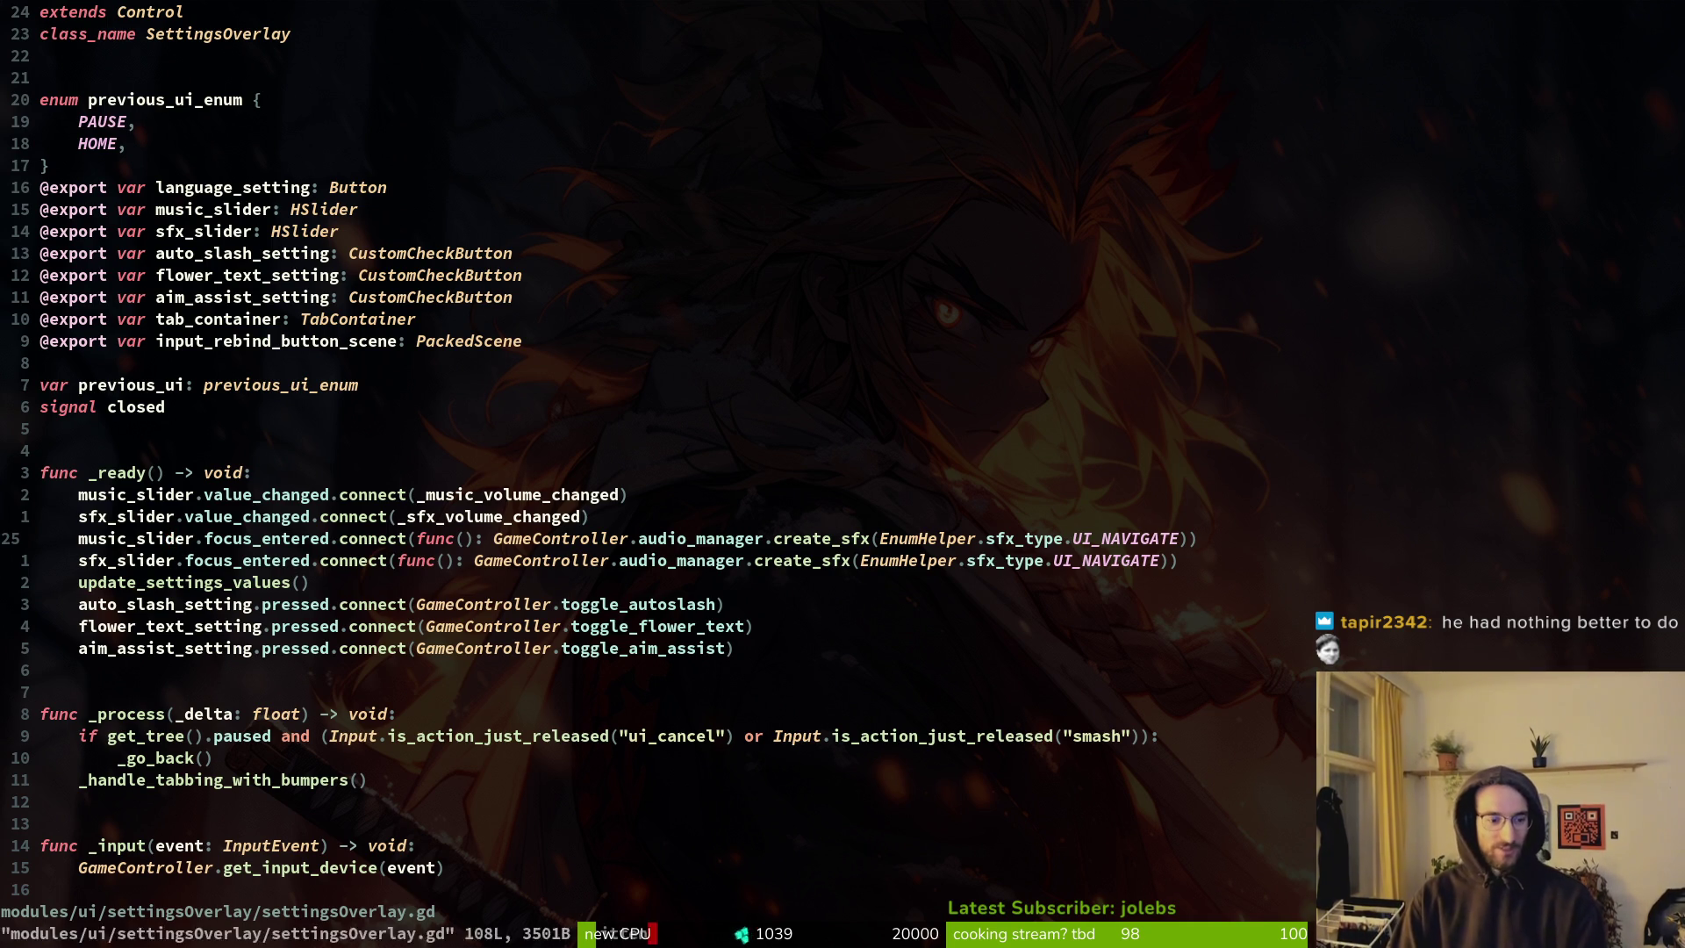
{"action": "key", "text": "Return"}
{"action": "type", "text": "tig"}
{"action": "key", "text": "Return"}
Review diffs and stage only the level files, including gauntlet_2_0.tscn, then quit tig.
{"action": "key", "text": "s"}
{"action": "key", "text": "j"}
{"action": "key", "text": "j"}
{"action": "key", "text": "j"}
{"action": "key", "text": "j"}
{"action": "key", "text": "j"}
{"action": "key", "text": "j"}
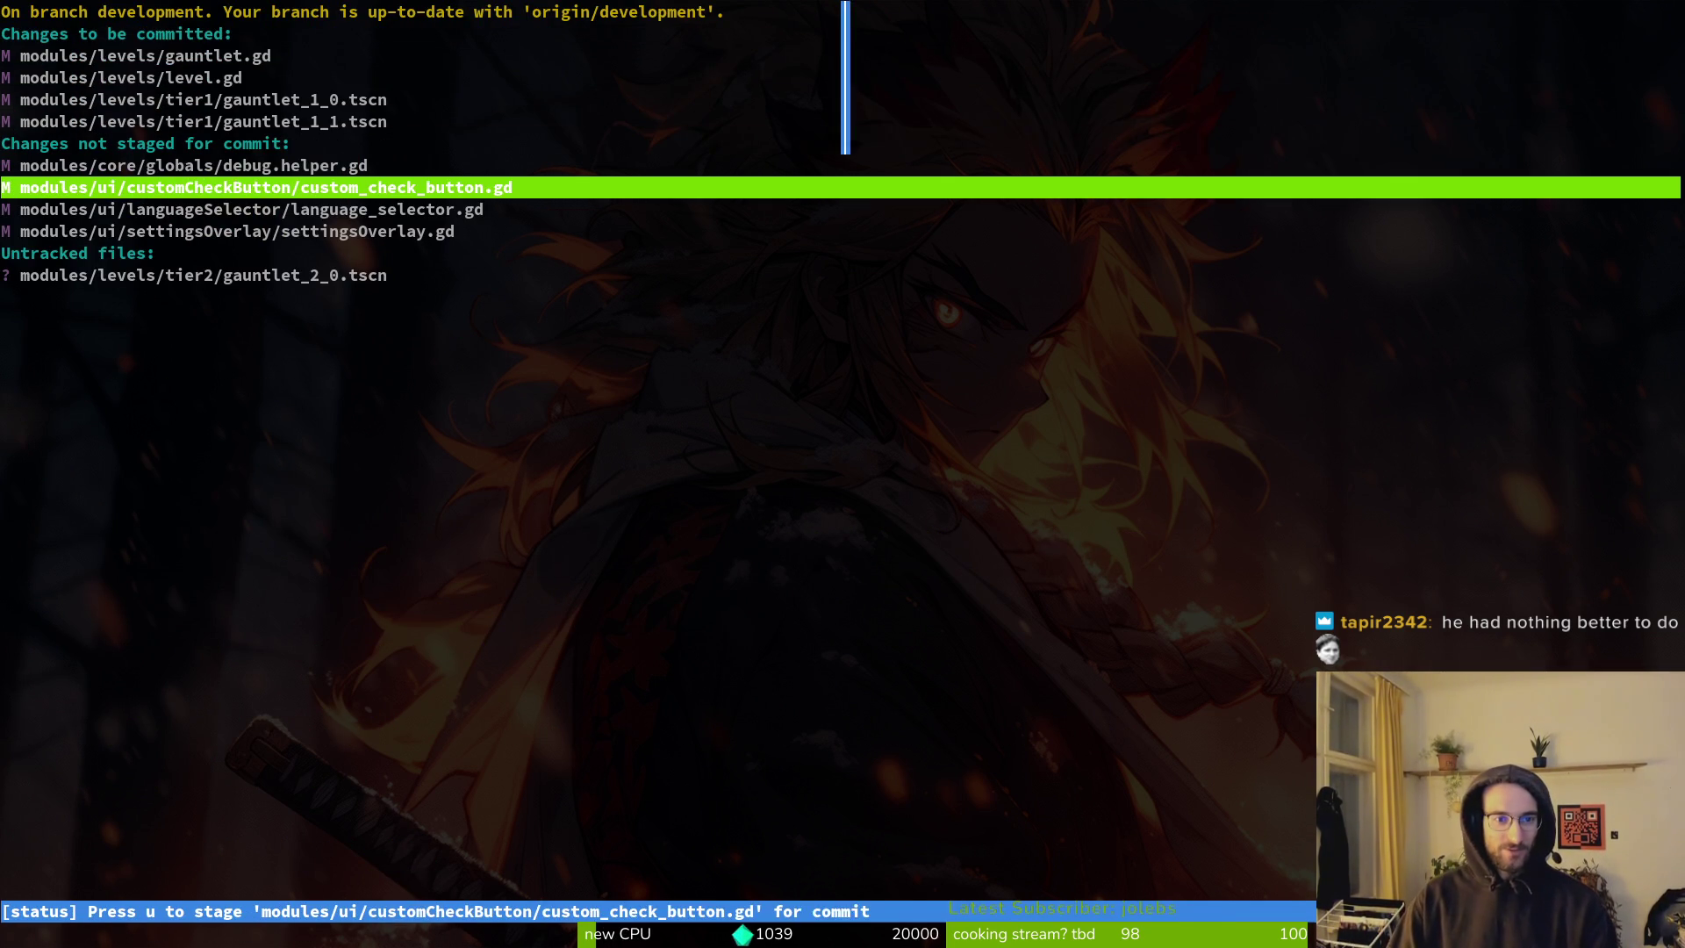
{"action": "key", "text": "Return"}
{"action": "key", "text": "u"}
{"action": "key", "text": "j"}
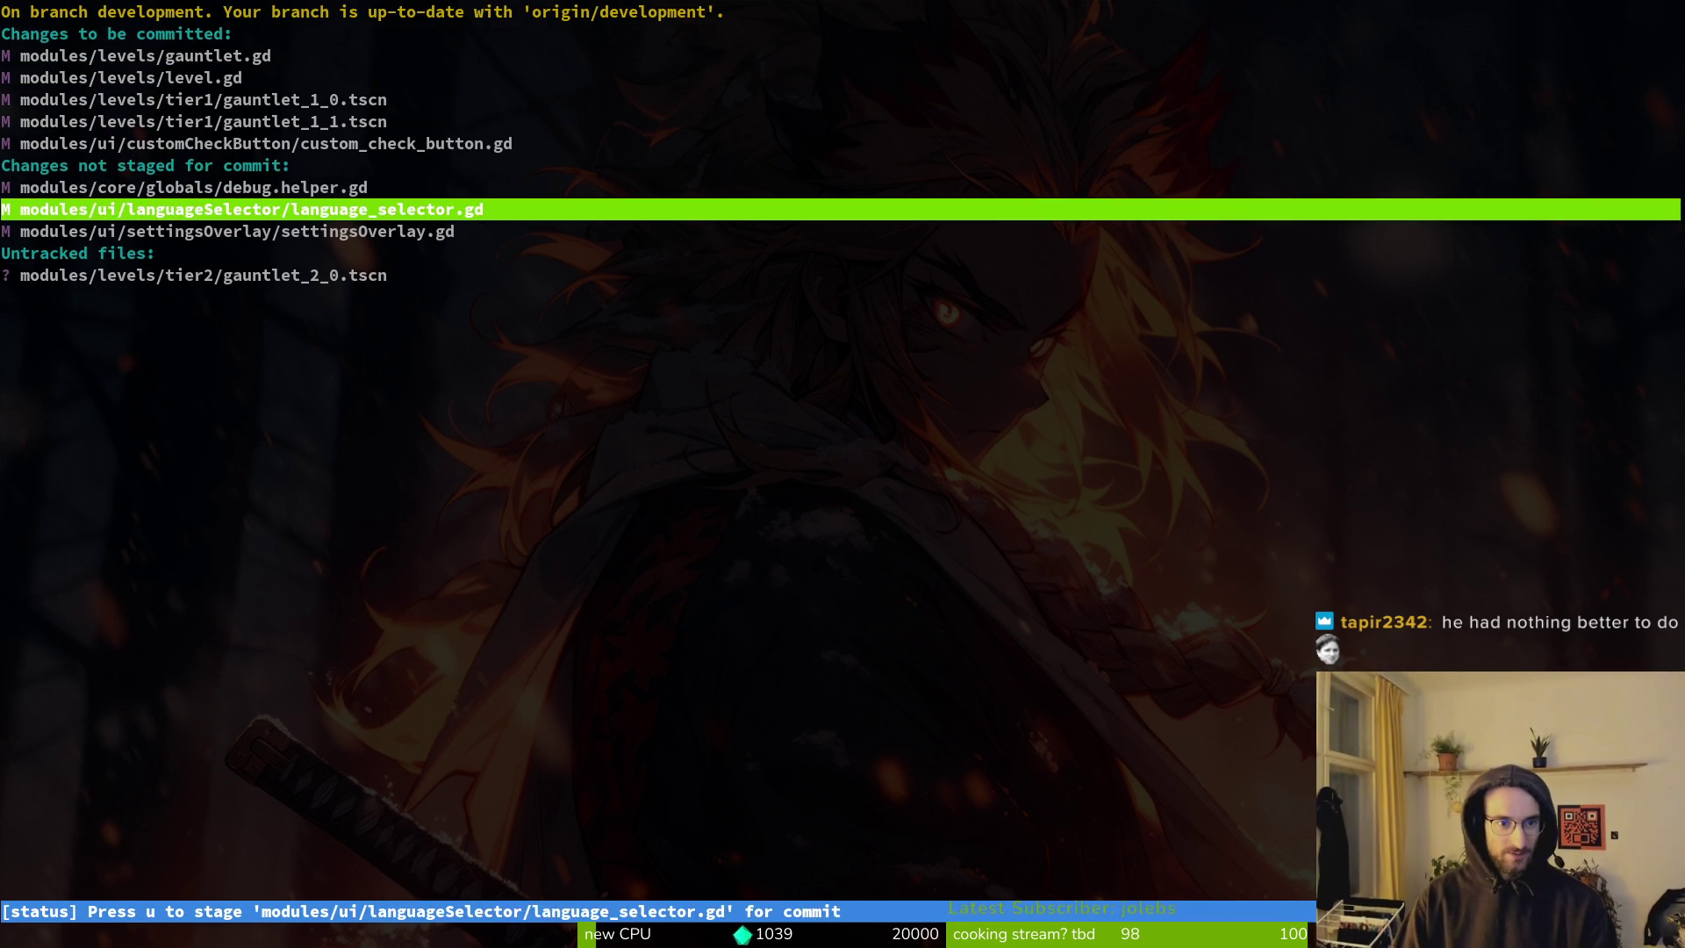
{"action": "key", "text": "u"}
{"action": "key", "text": "Return"}
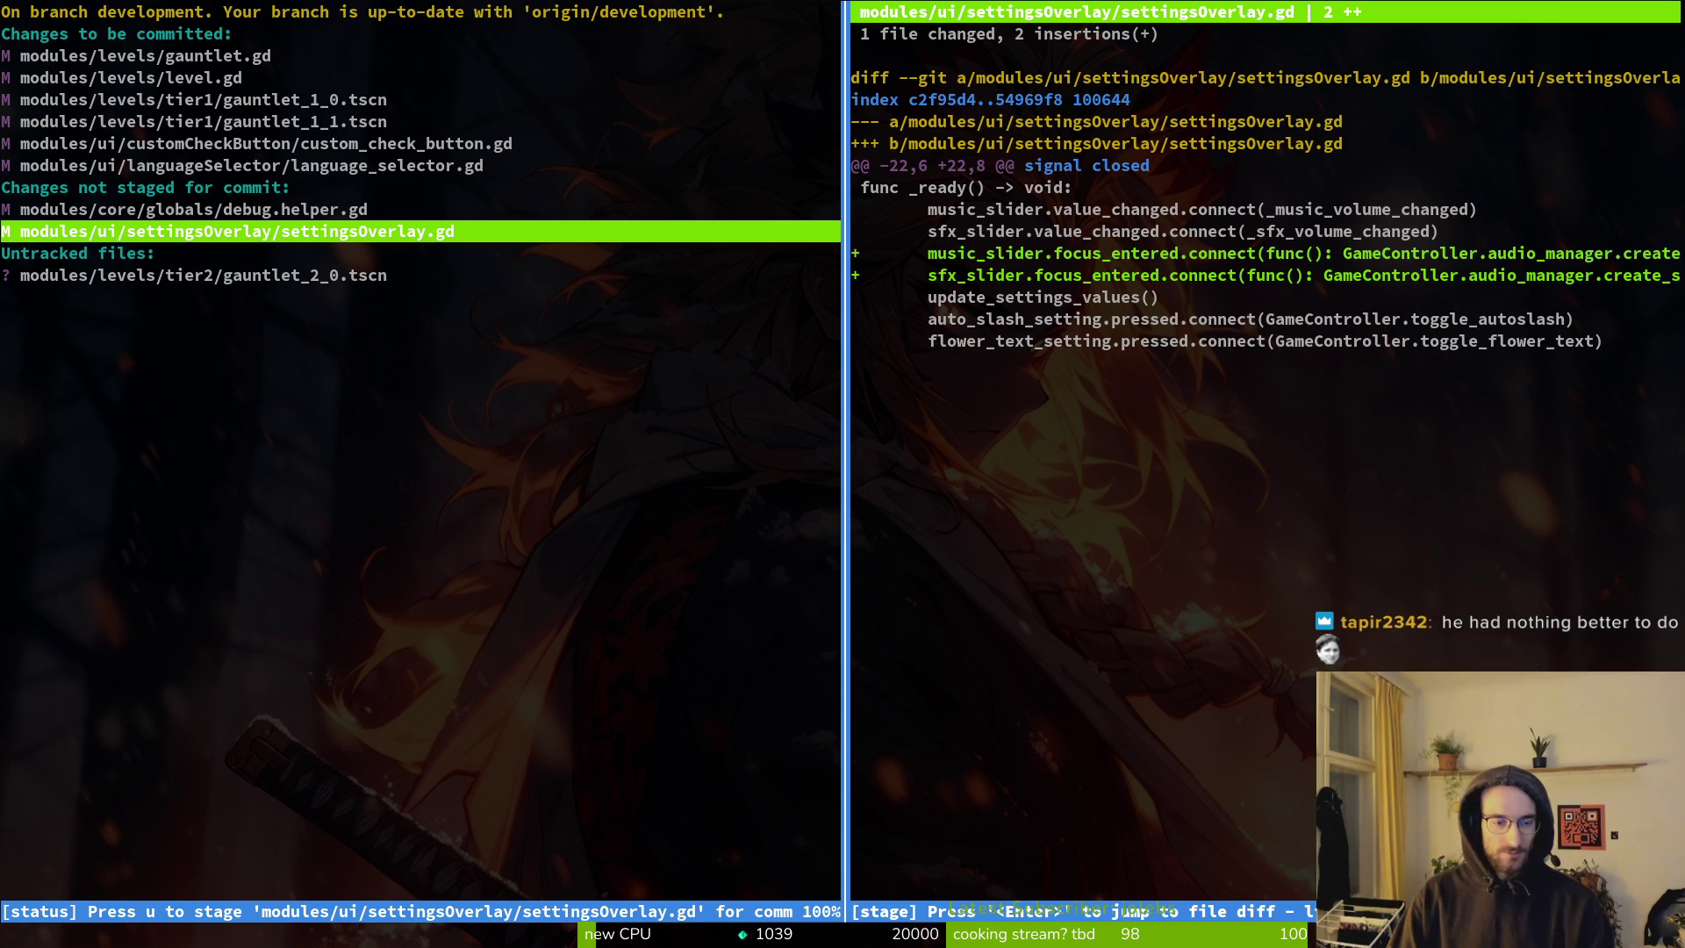
{"action": "key", "text": "u"}
{"action": "key", "text": "k"}
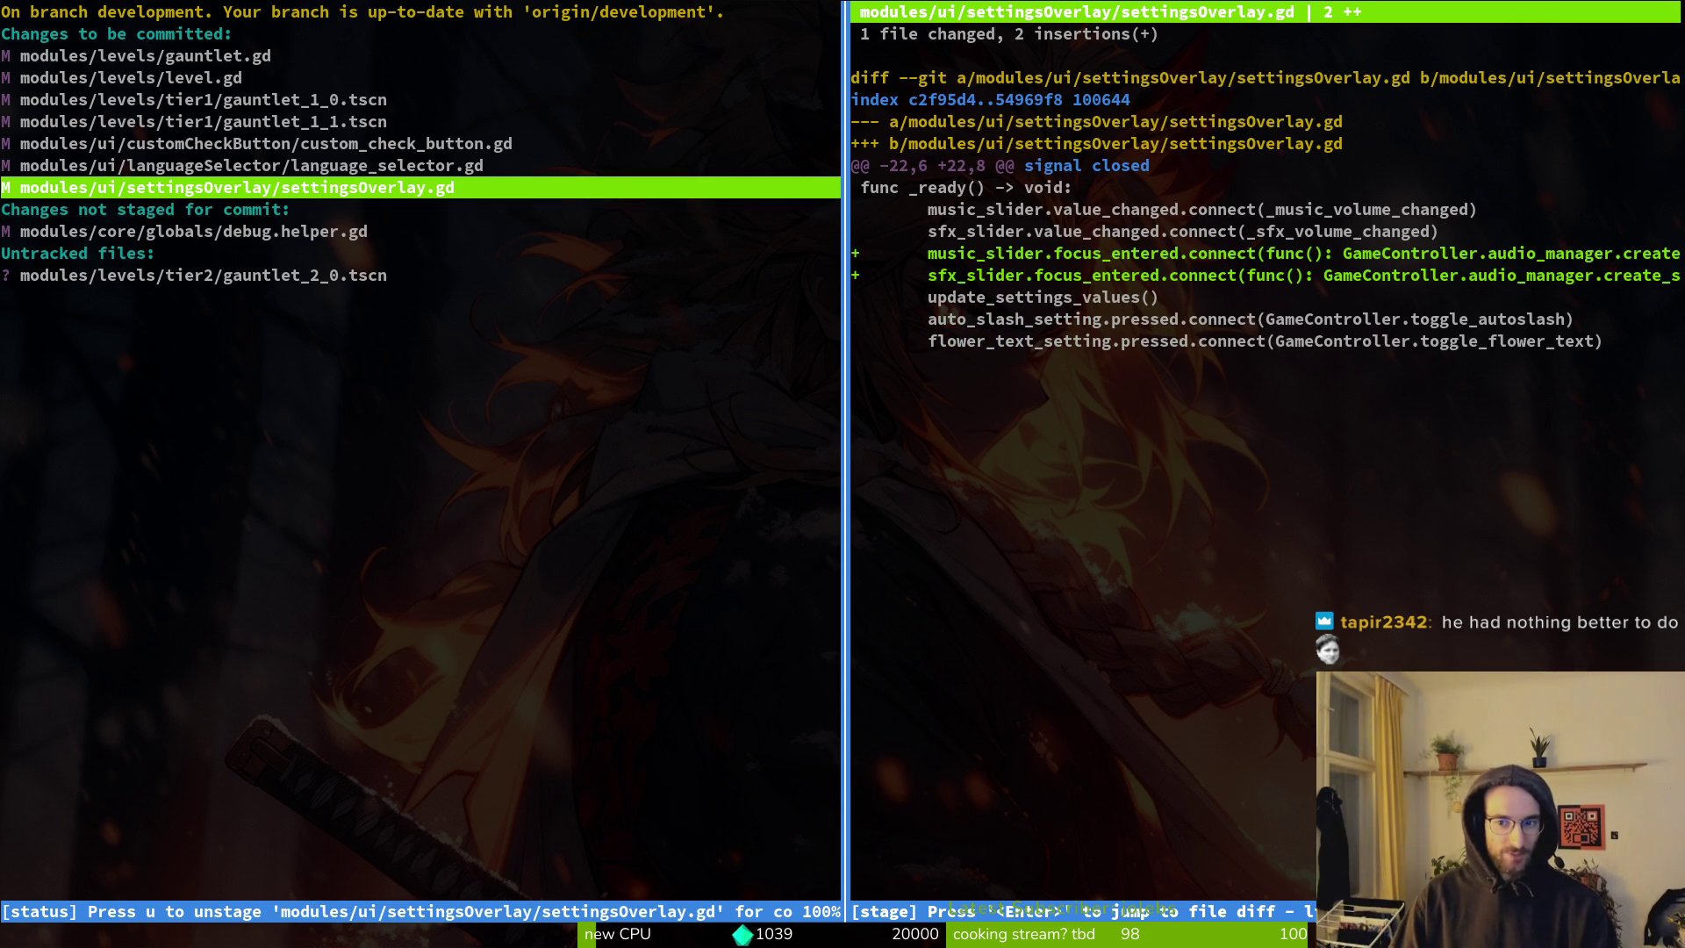
{"action": "key", "text": "k"}
{"action": "key", "text": "k"}
{"action": "key", "text": "j"}
{"action": "key", "text": "j"}
{"action": "key", "text": "j"}
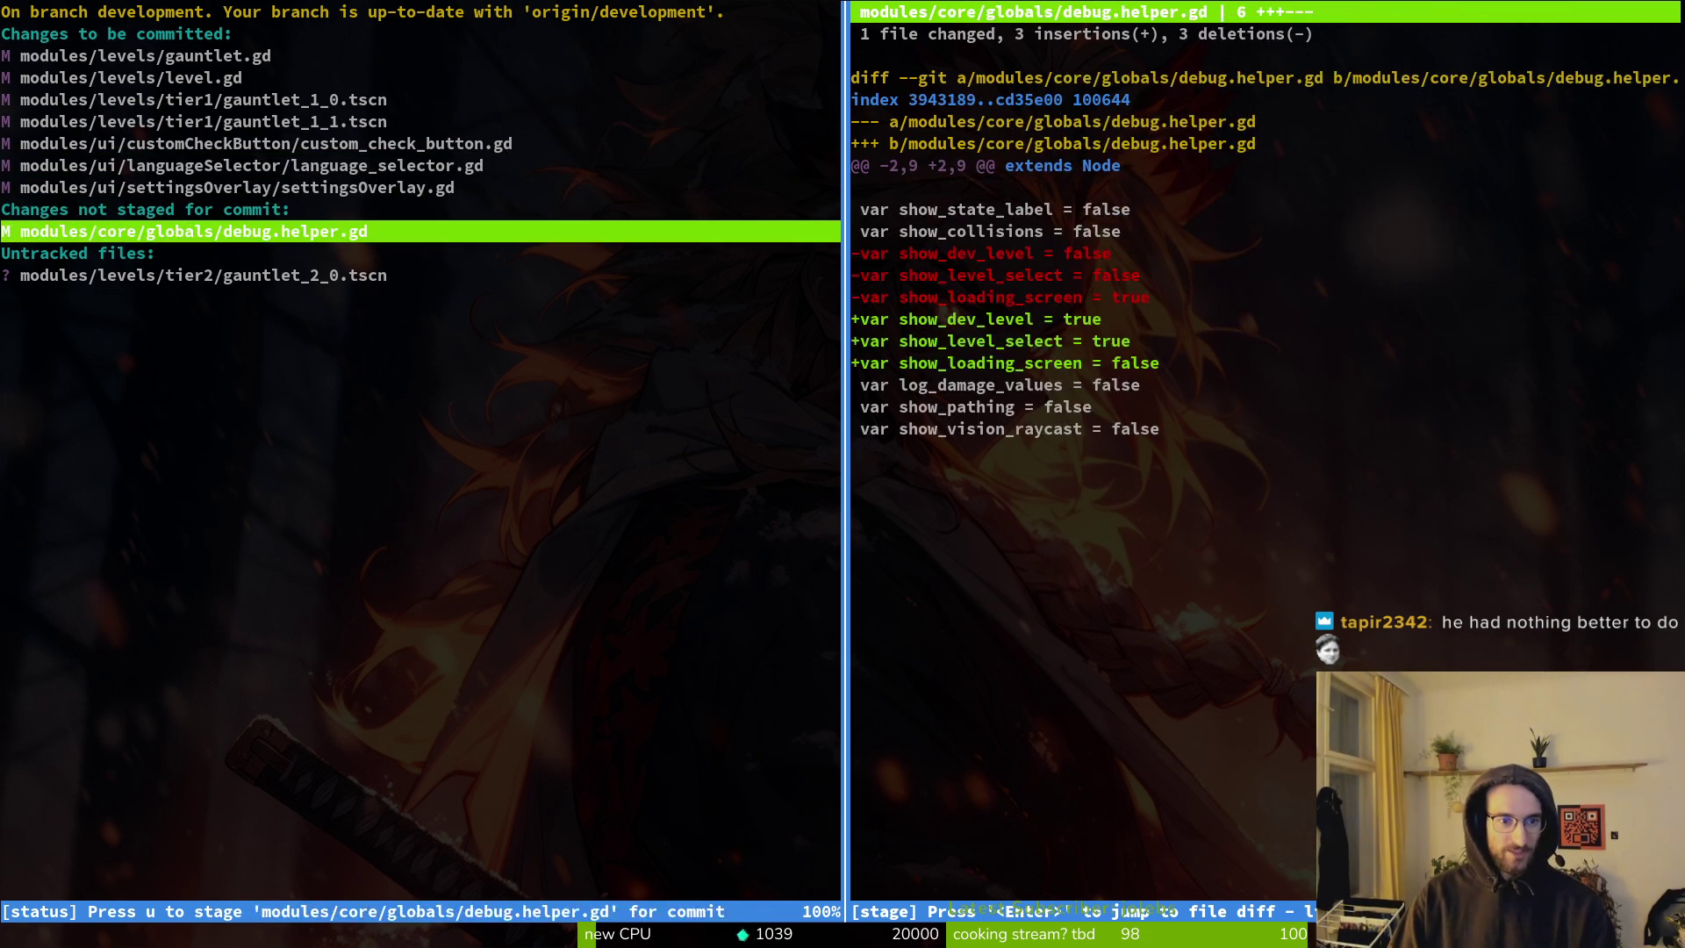
{"action": "key", "text": "k"}
{"action": "key", "text": "k"}
{"action": "key", "text": "k"}
{"action": "key", "text": "u"}
{"action": "key", "text": "u"}
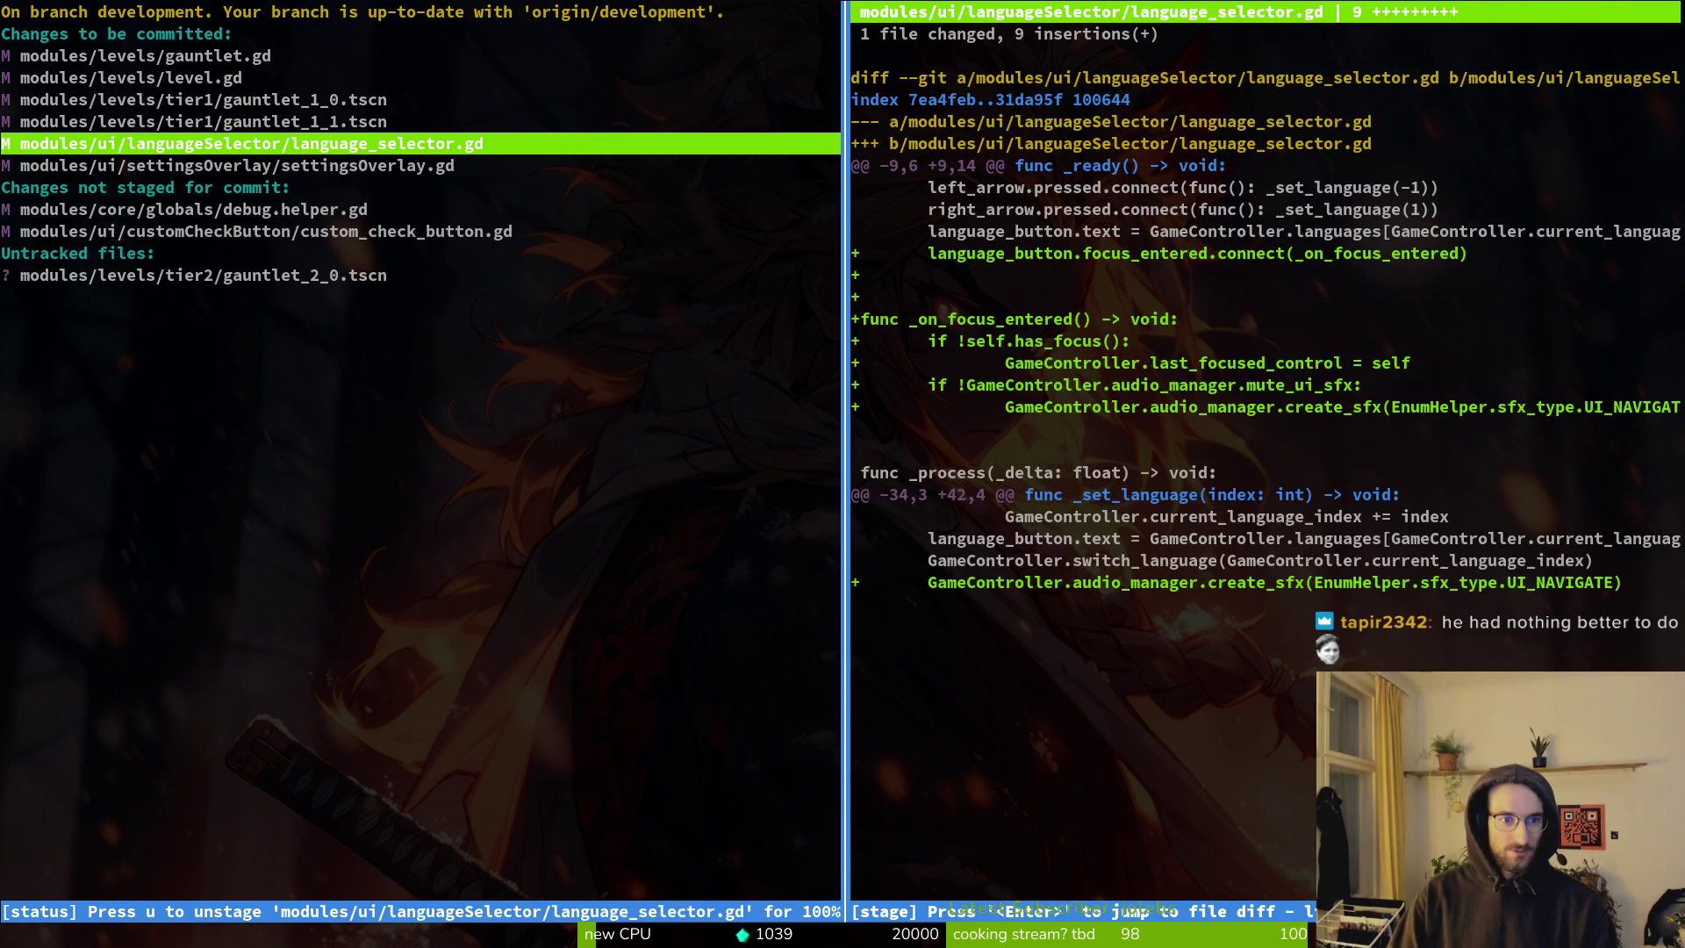
{"action": "key", "text": "u"}
{"action": "key", "text": "j"}
{"action": "key", "text": "j"}
{"action": "key", "text": "j"}
{"action": "key", "text": "j"}
{"action": "type", "text": "ukqgit "}
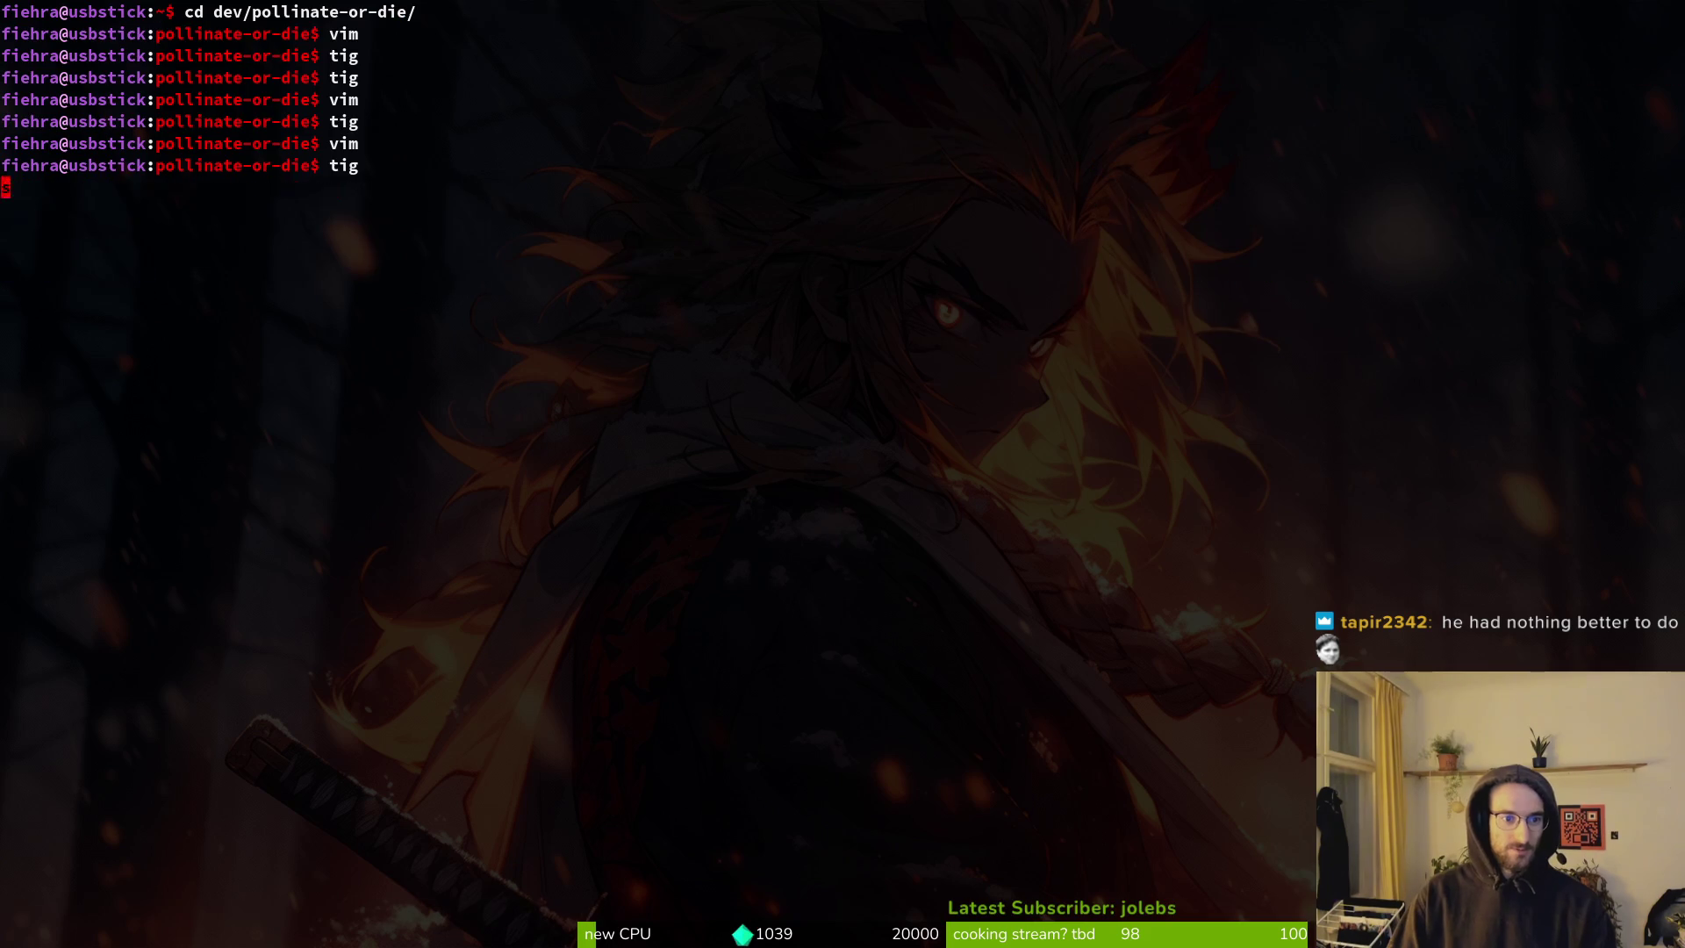
{"action": "type", "text": "commit -m \""}
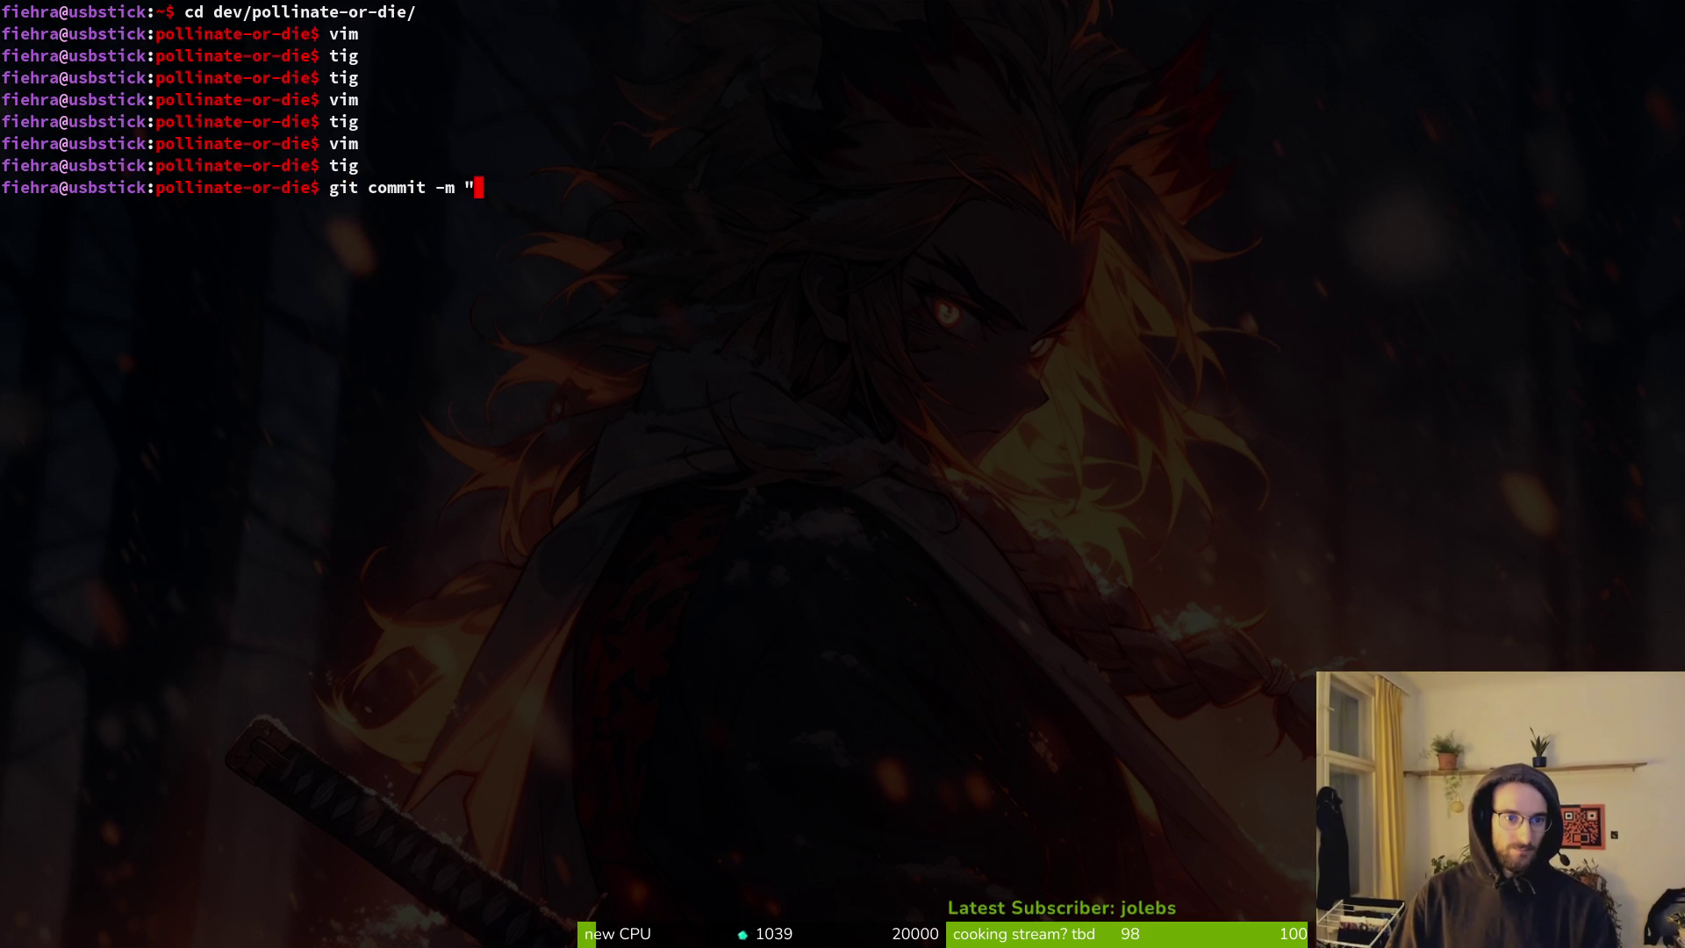
In a second terminal pane, review the staged gauntlet scene and level.gd diffs in tig.
{"action": "key", "text": "super+Return"}
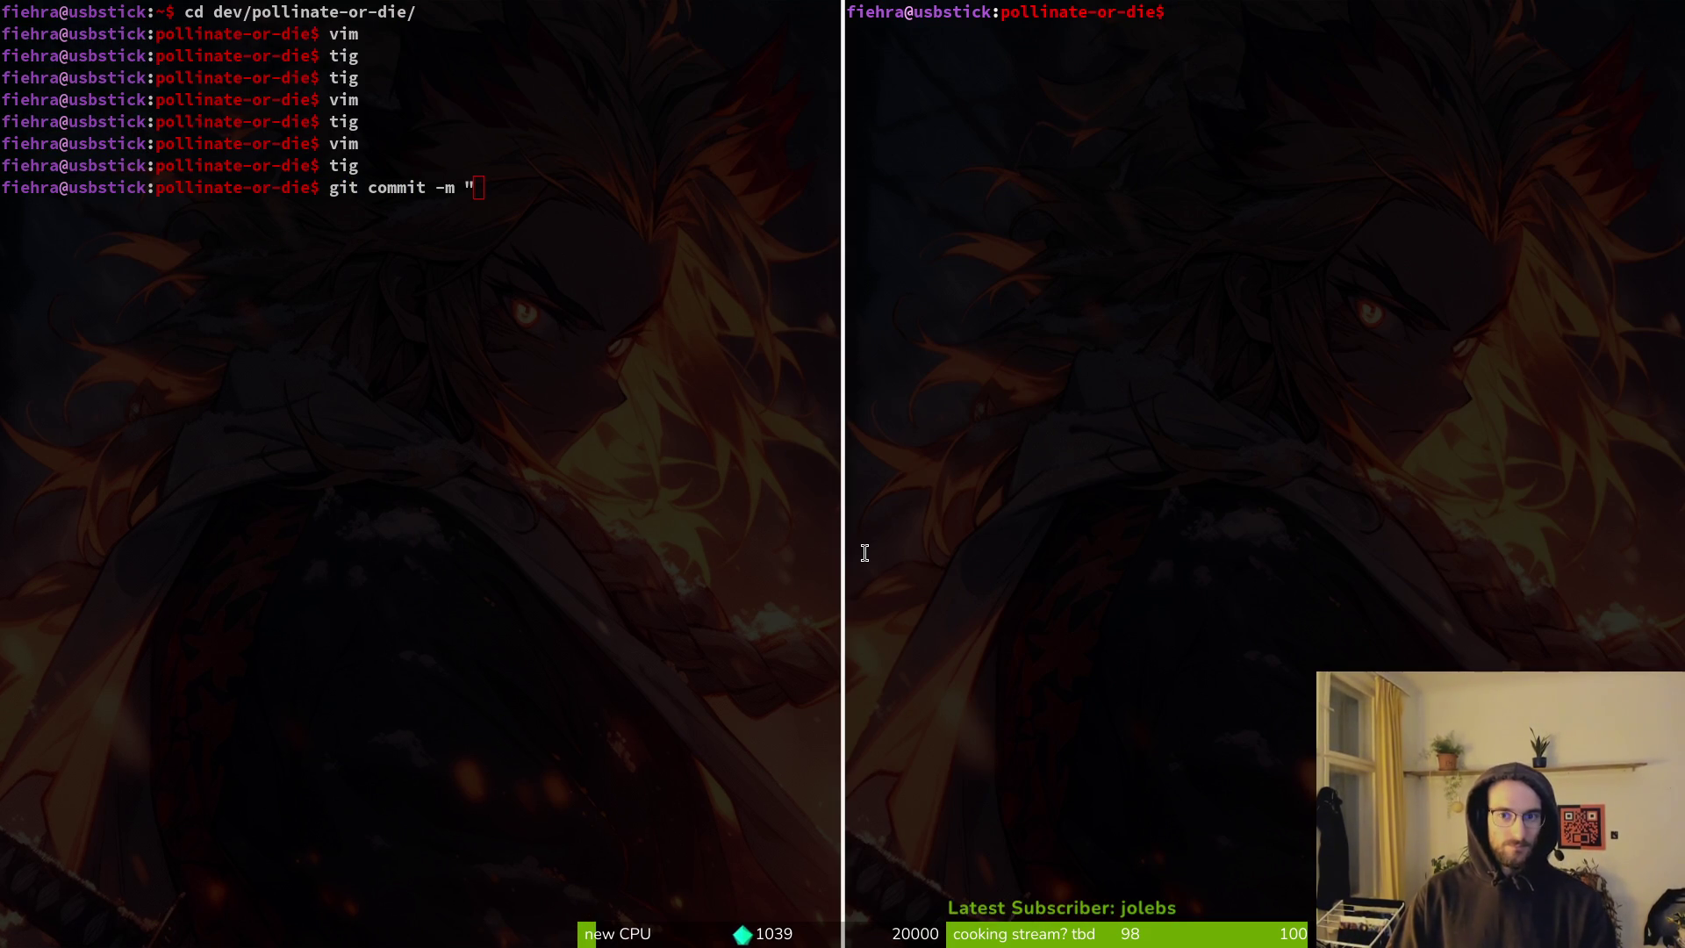
{"action": "type", "text": "rtig"}
{"action": "key", "text": "Return"}
{"action": "type", "text": "tig"}
{"action": "key", "text": "Return"}
{"action": "key", "text": "j"}
{"action": "key", "text": "j"}
{"action": "key", "text": "j"}
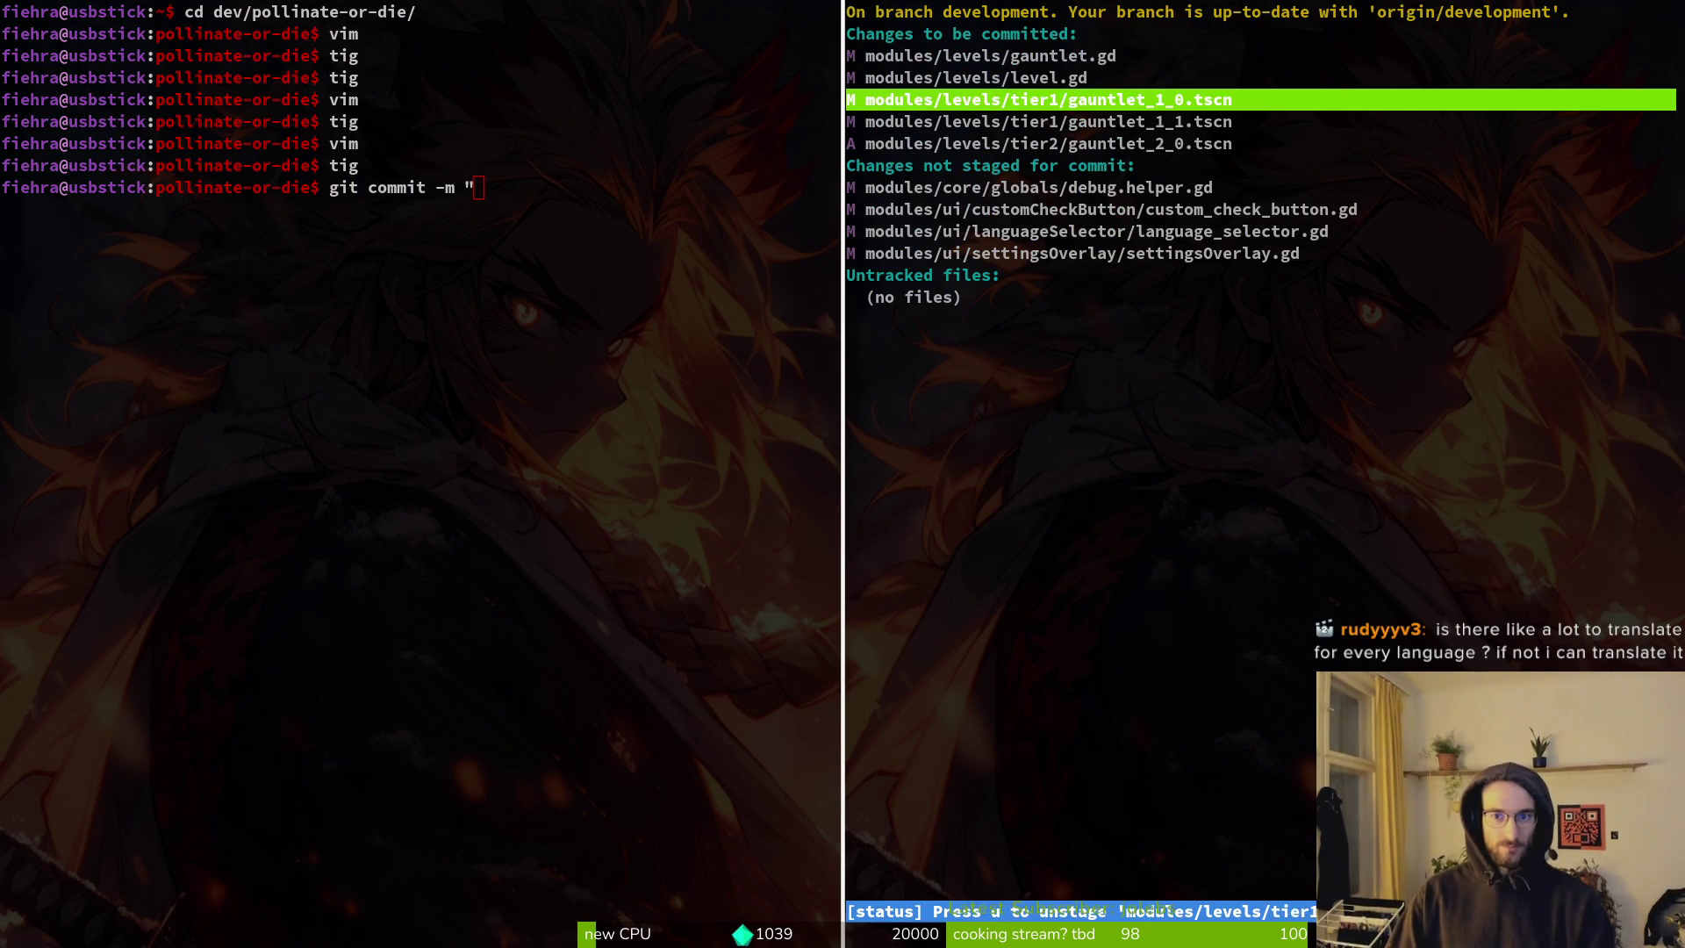
{"action": "key", "text": "Return"}
{"action": "key", "text": "Down"}
{"action": "key", "text": "Down"}
{"action": "key", "text": "Up"}
{"action": "key", "text": "Up"}
{"action": "key", "text": "Up"}
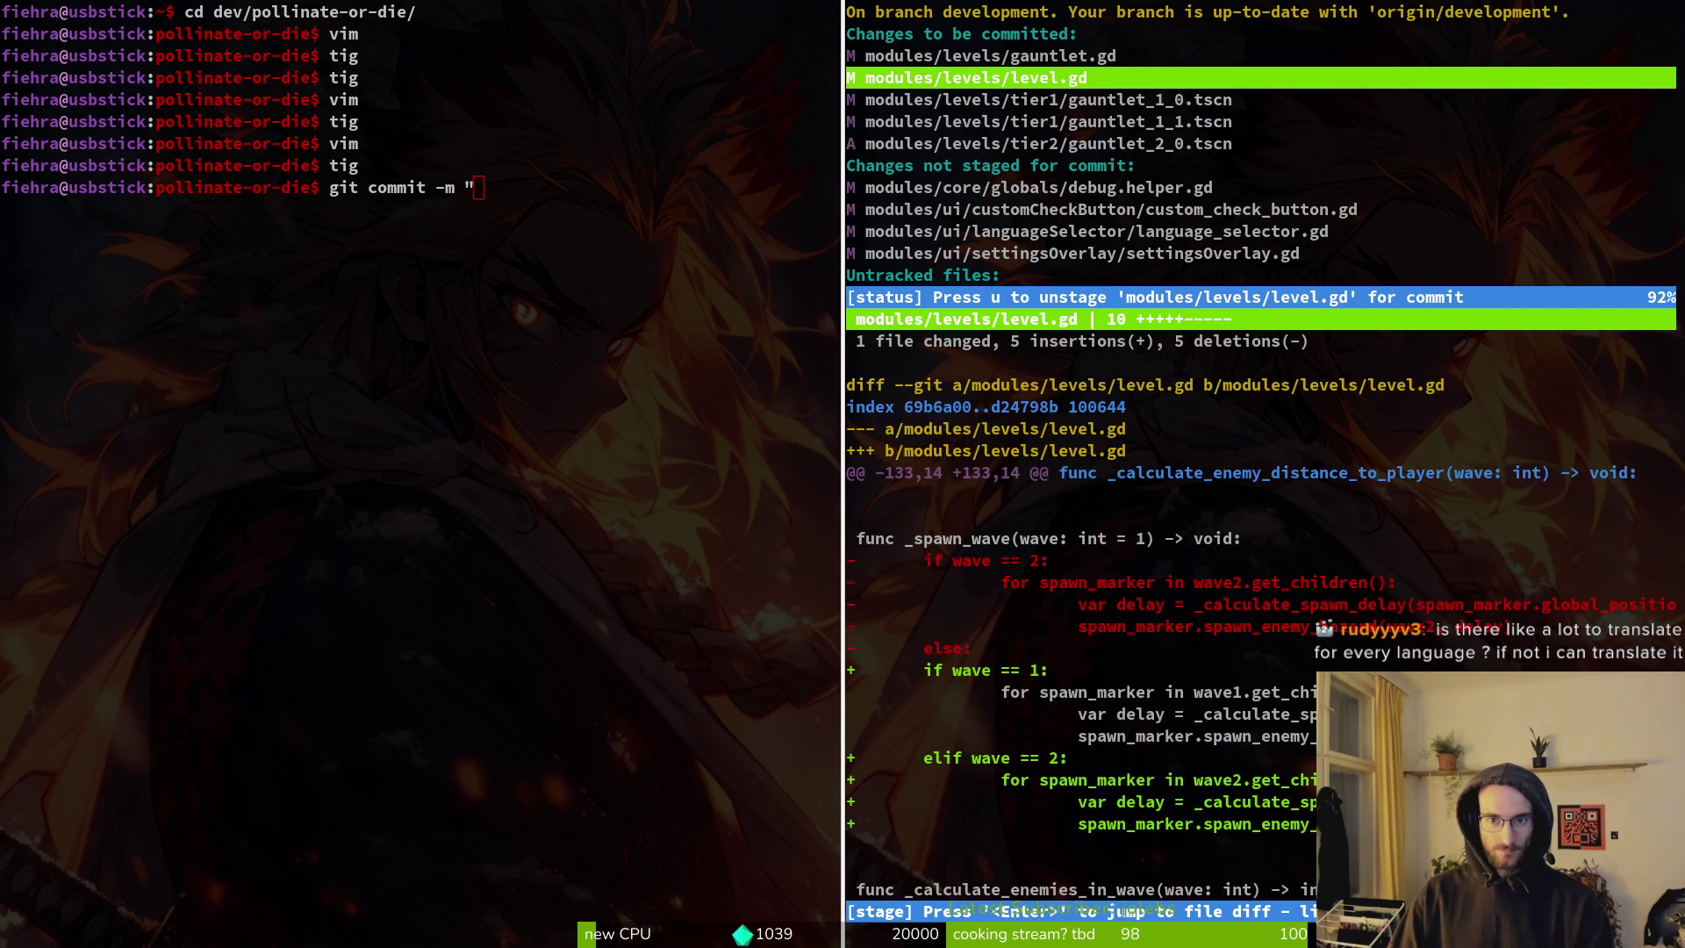
{"action": "key", "text": "Up"}
Commit with message "added wave 5 to gauntlet" and push to the remote.
{"action": "type", "text": "Qadded w"}
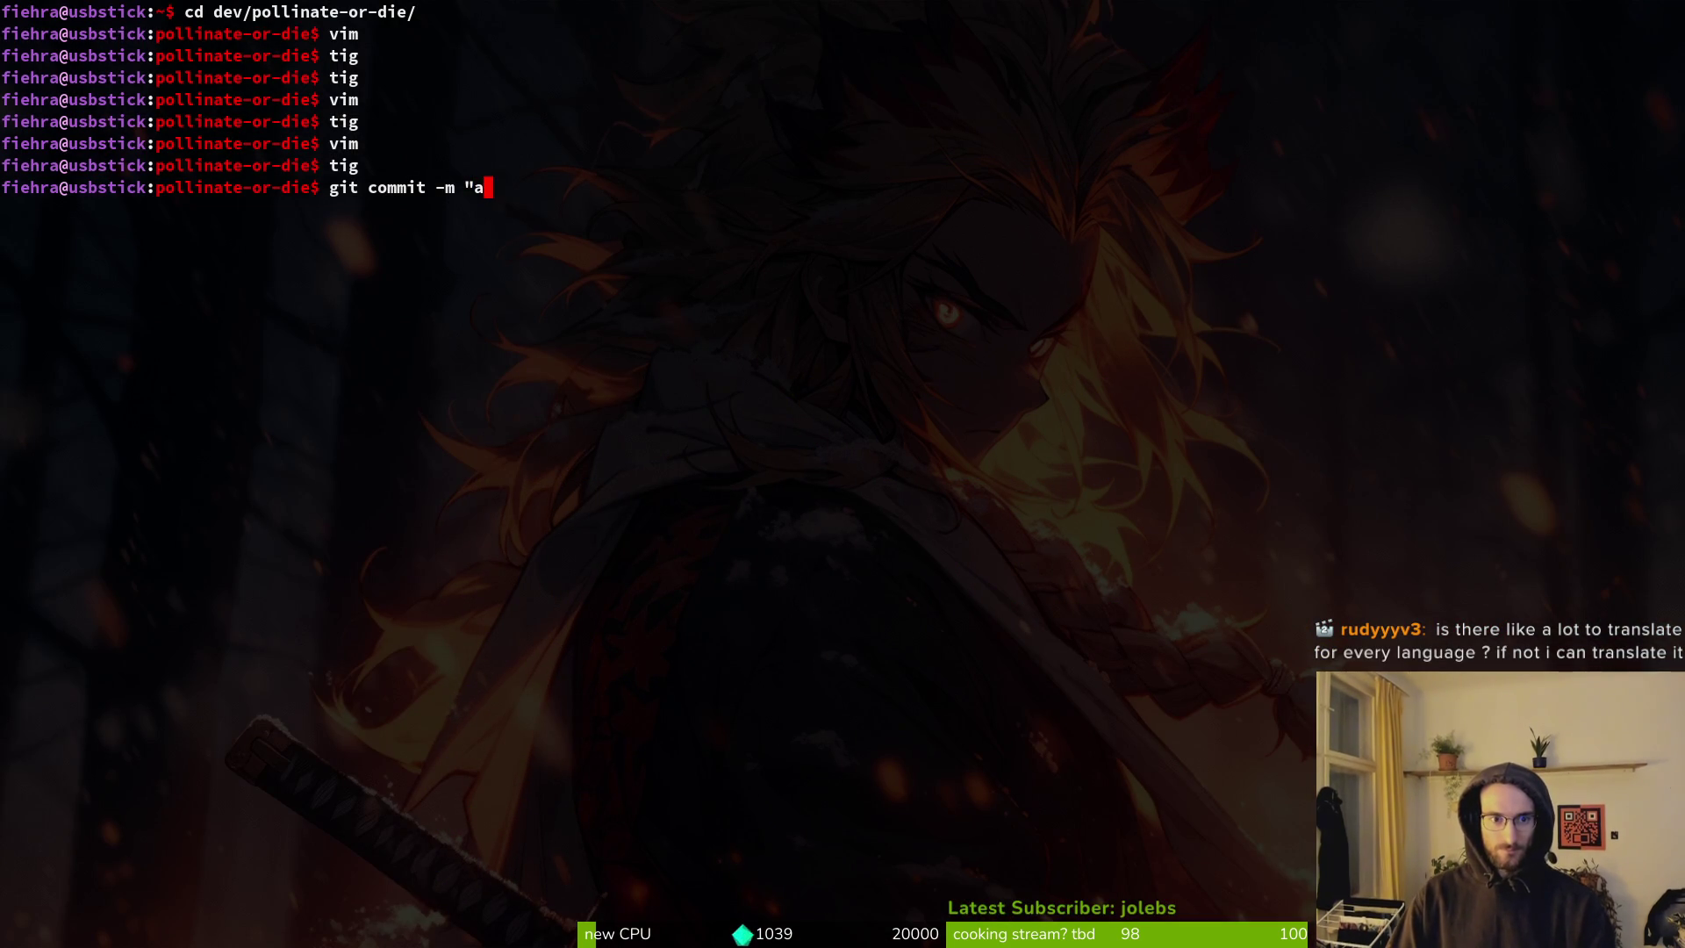
{"action": "type", "text": "ave 5 to"}
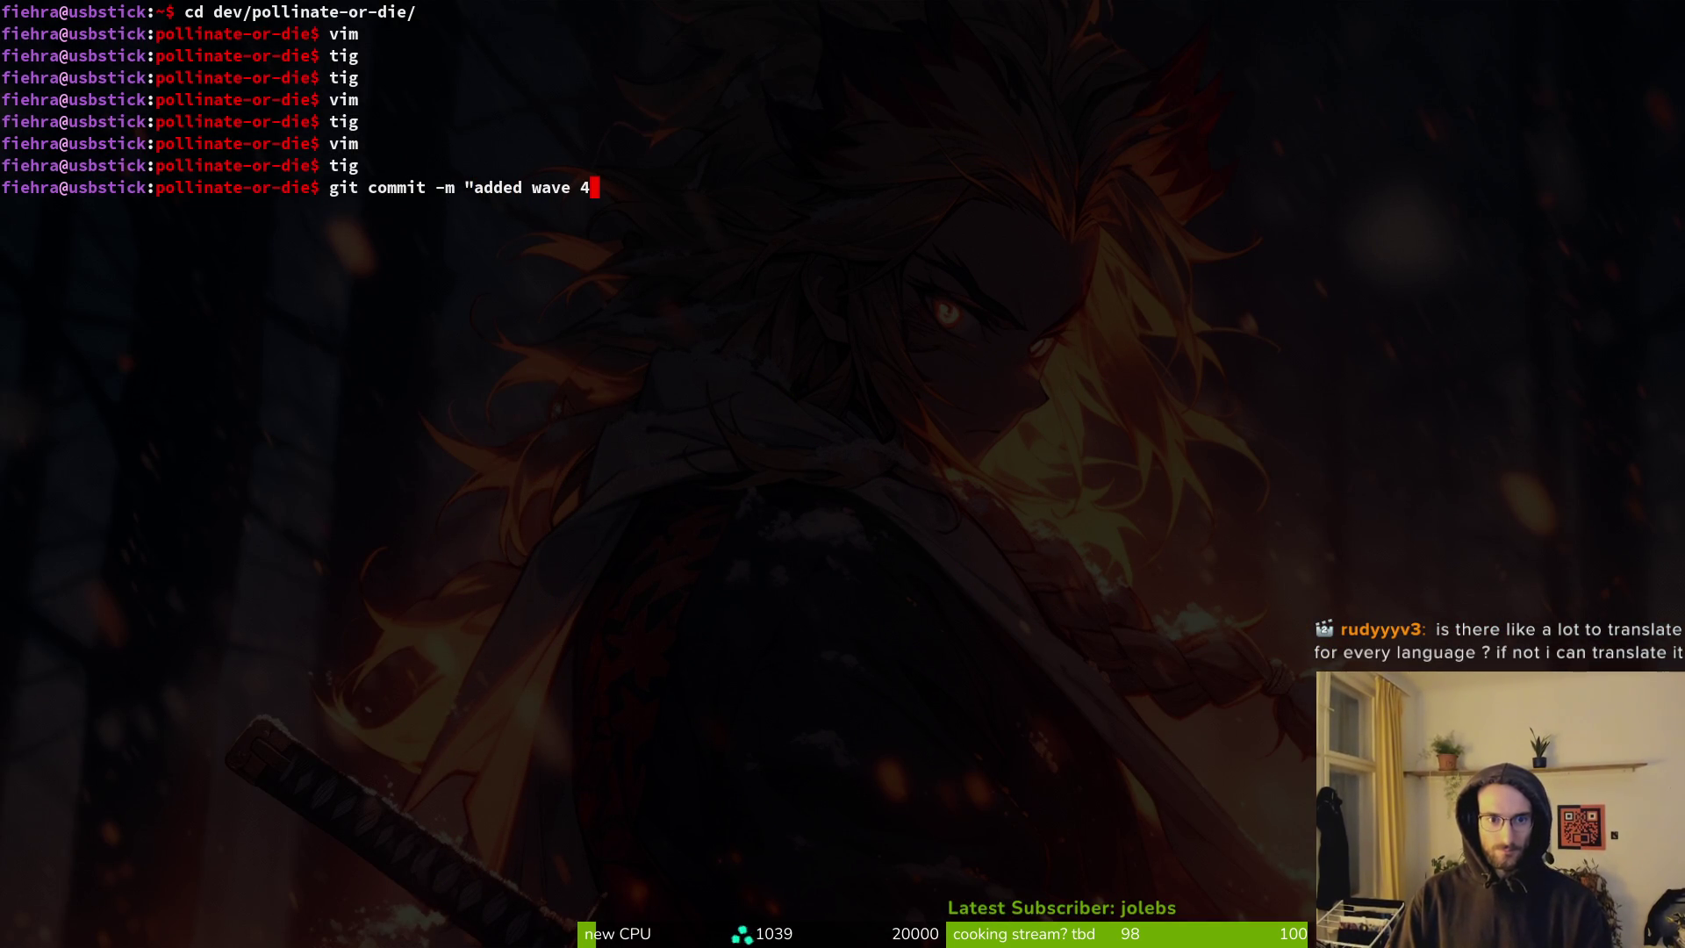
{"action": "type", "text": " gauntlet\""}
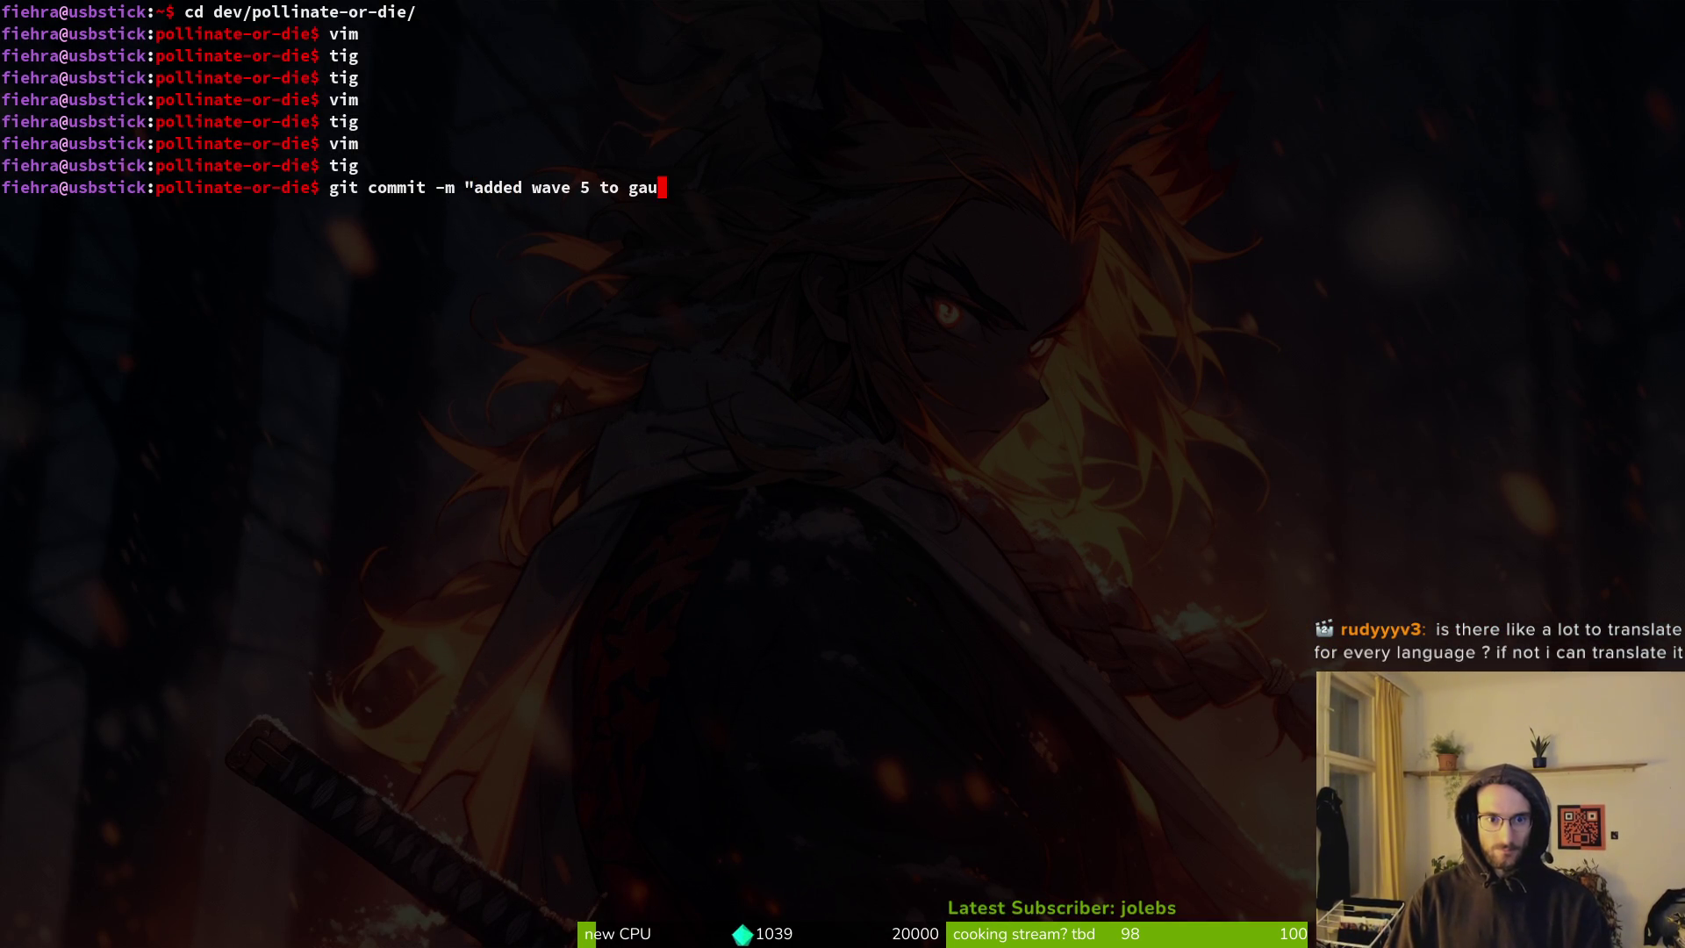
{"action": "key", "text": "Return"}
{"action": "type", "text": "git push"}
{"action": "key", "text": "Return"}
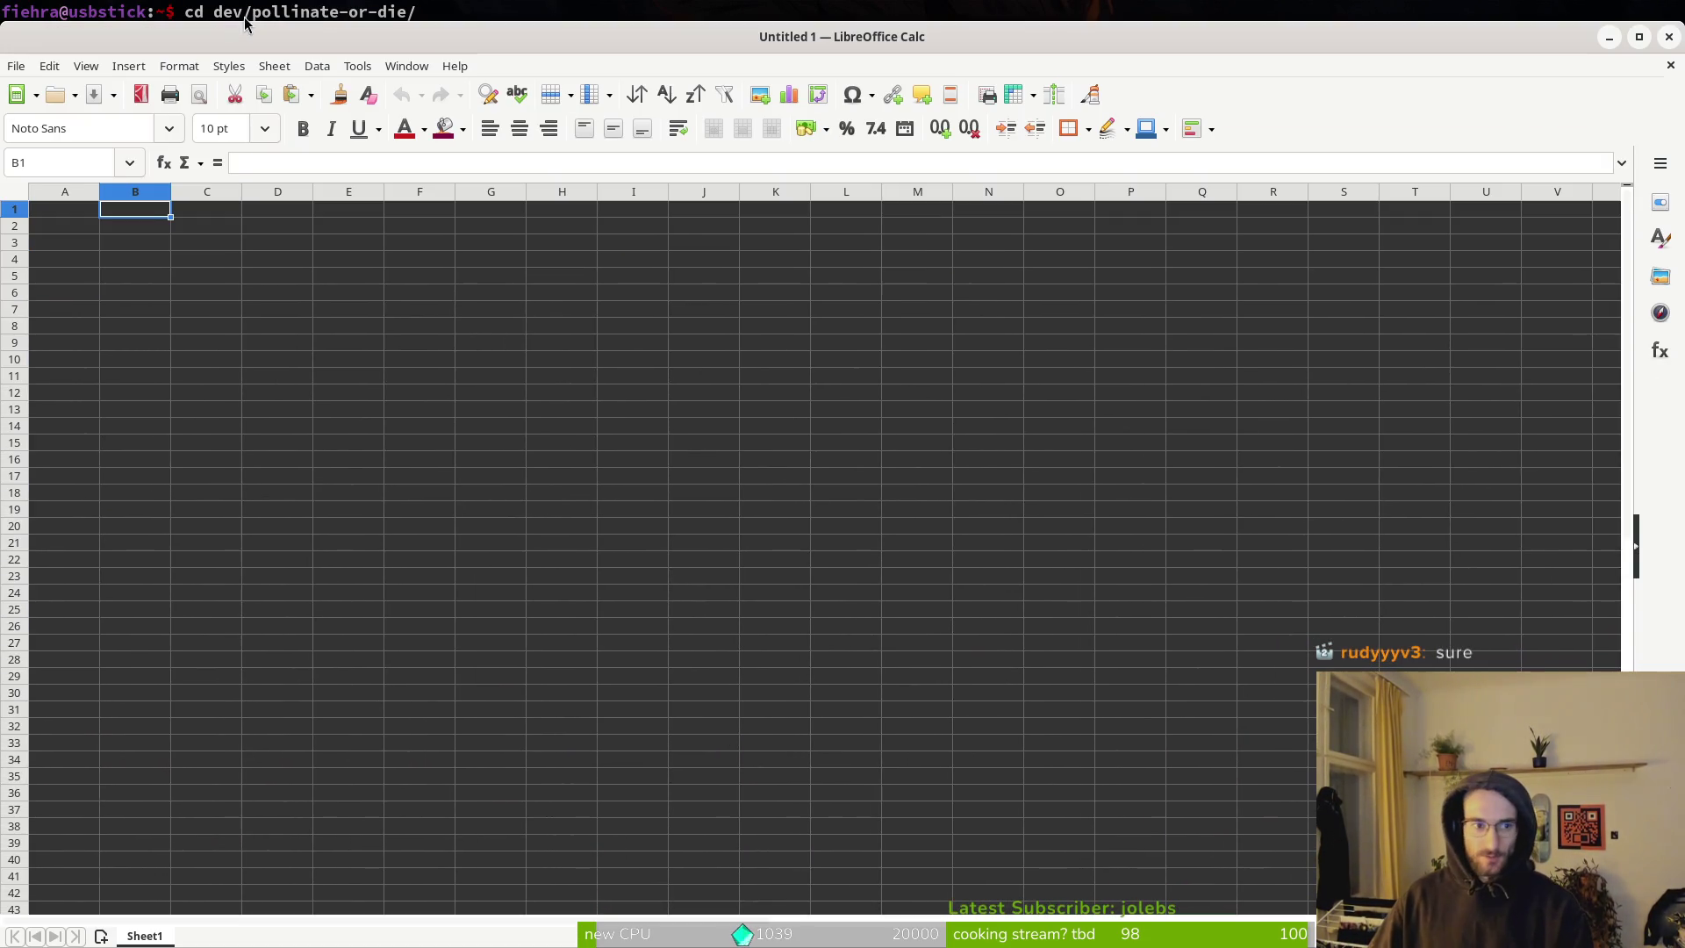
Open translations.csv in Calc, accepting the import settings.
{"action": "left_click", "coordinate": [16, 66]}
{"action": "left_click", "coordinate": [68, 118]}
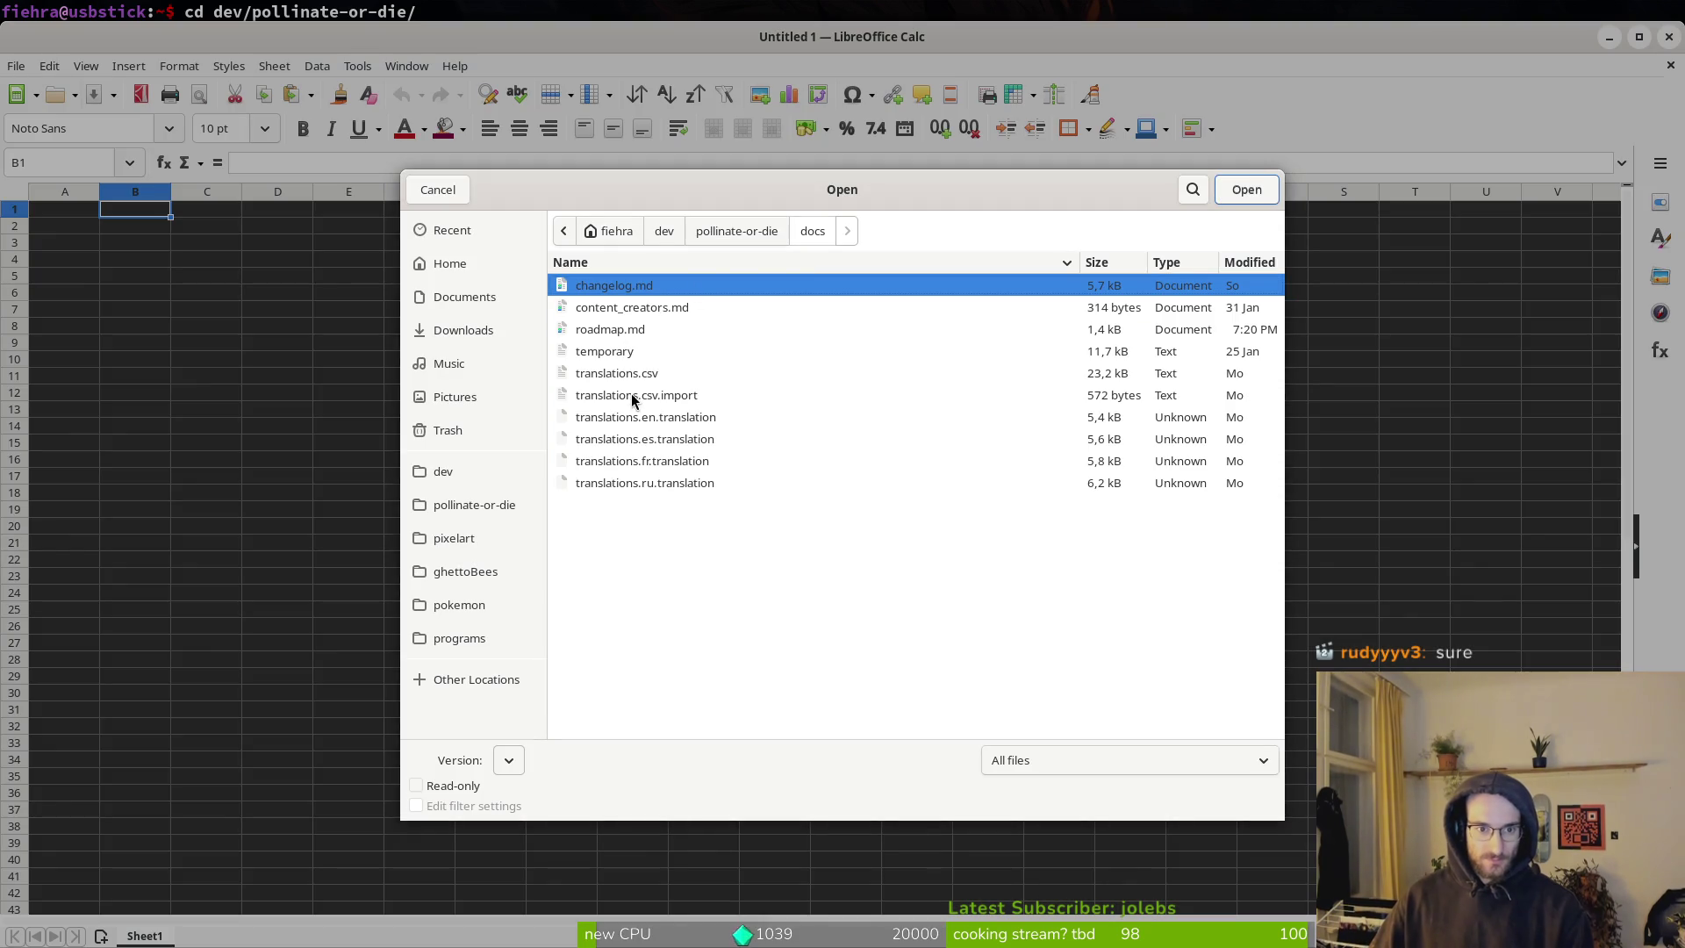
{"action": "left_click", "coordinate": [605, 375]}
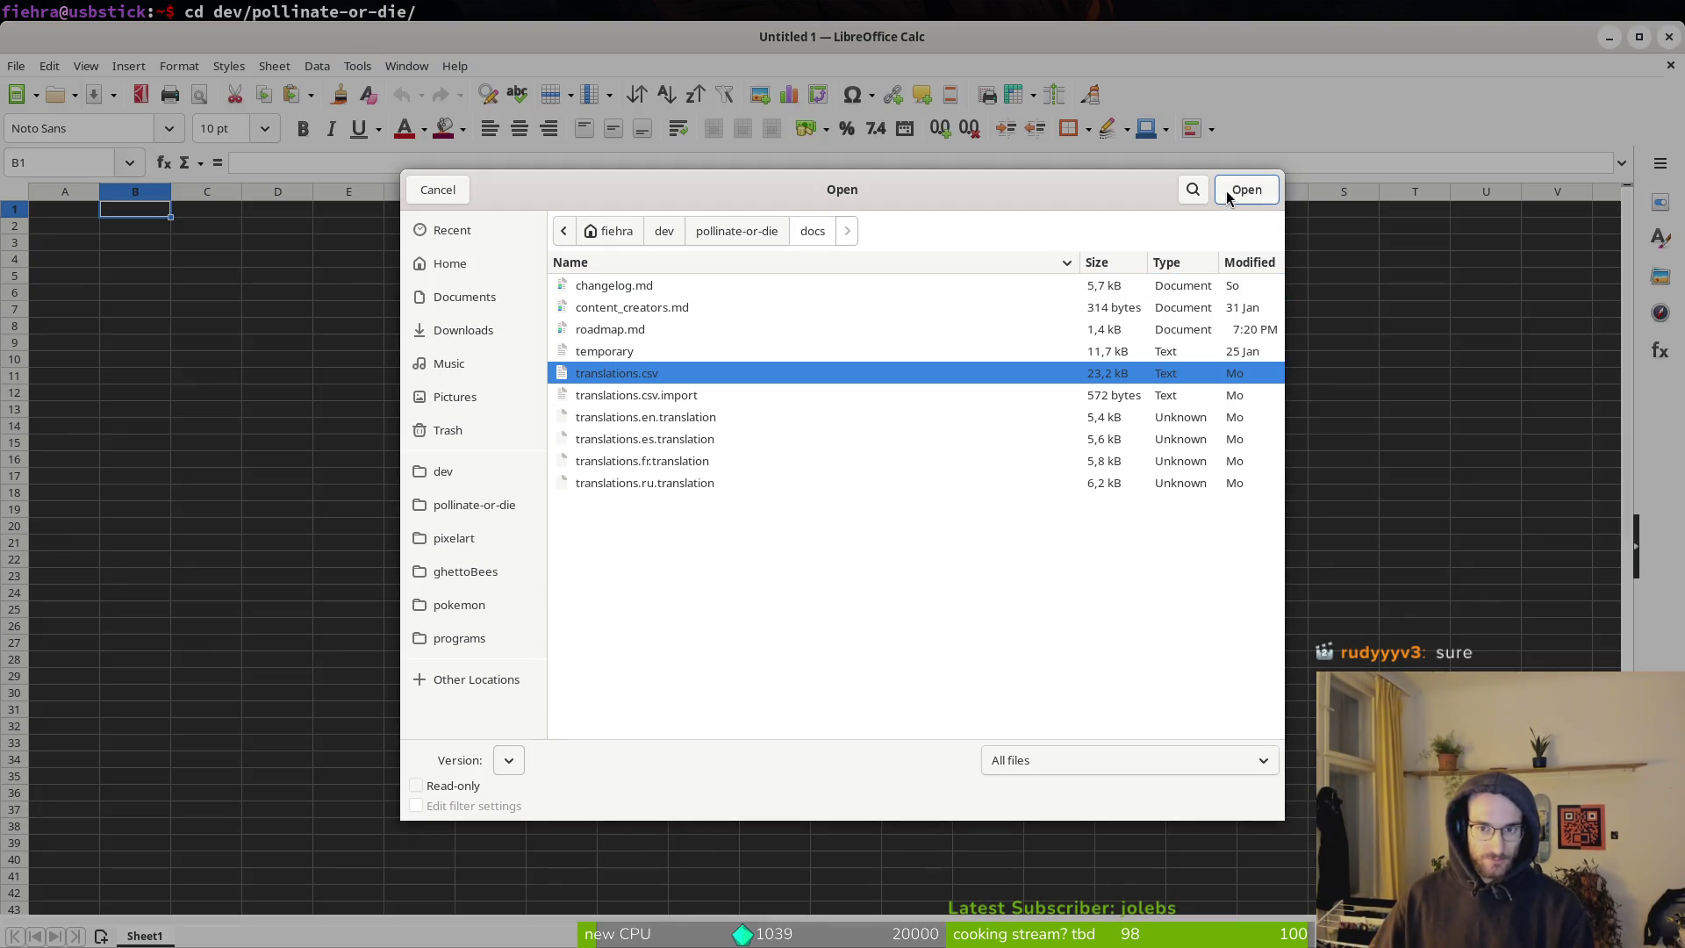
{"action": "left_click", "coordinate": [1226, 197]}
{"action": "key", "text": "Return"}
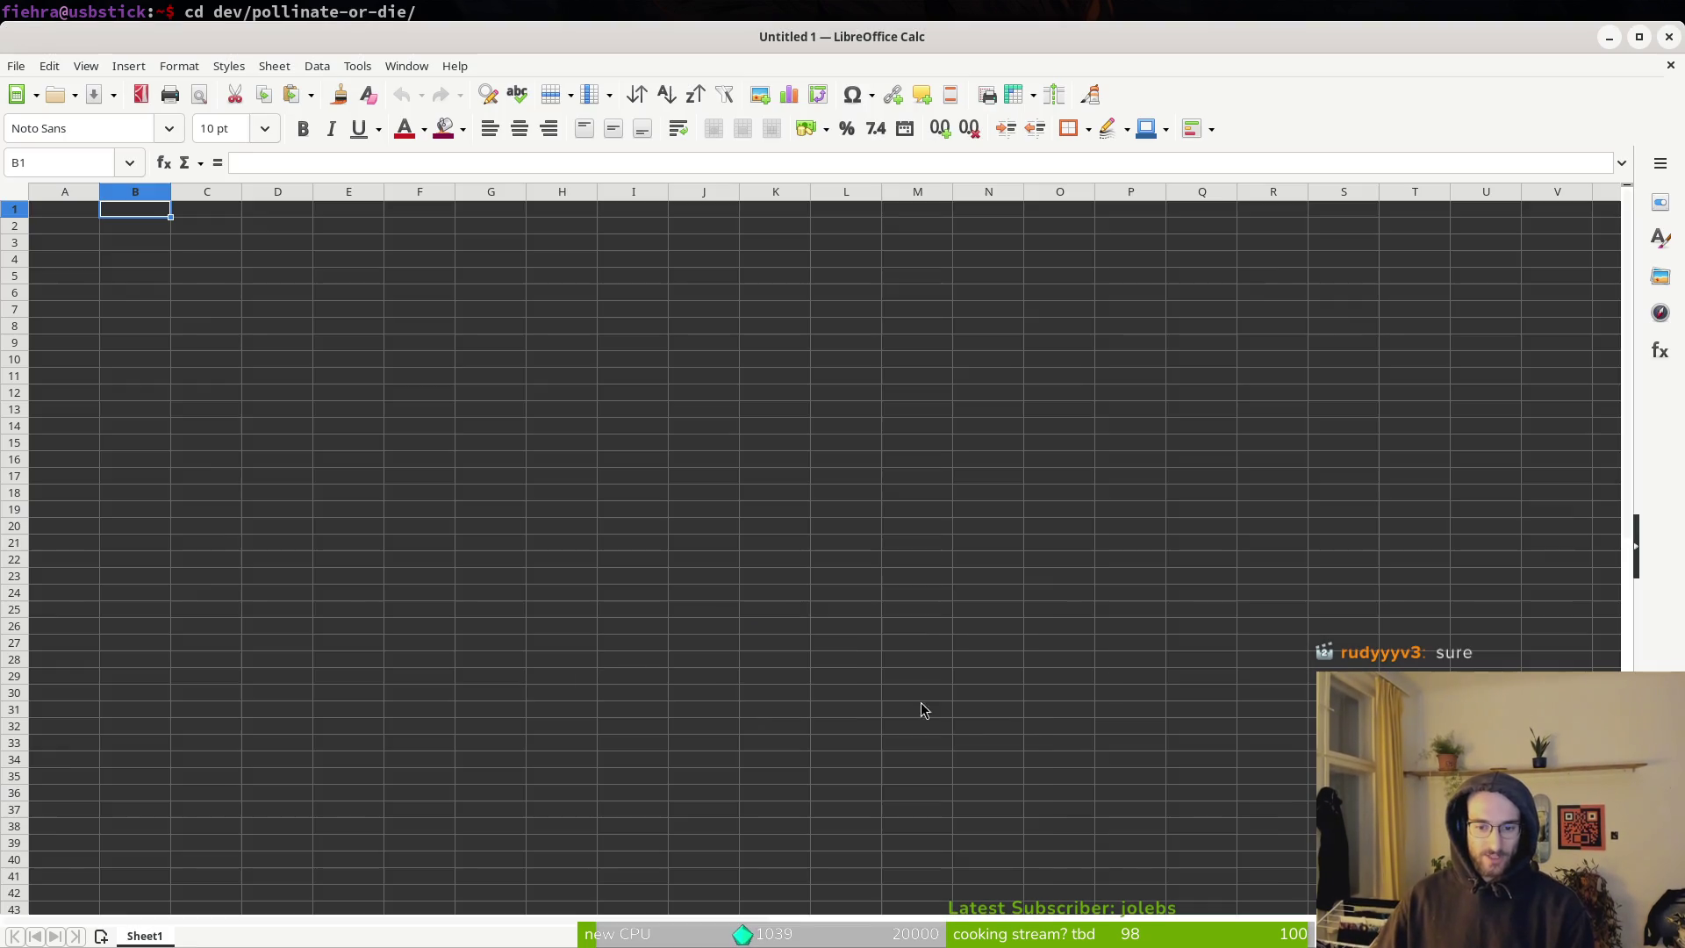
Open steamLocale.csv from Downloads > pollinateOrDieSteamMarketingStuff > Locale and accept the import.
{"action": "left_click", "coordinate": [16, 66]}
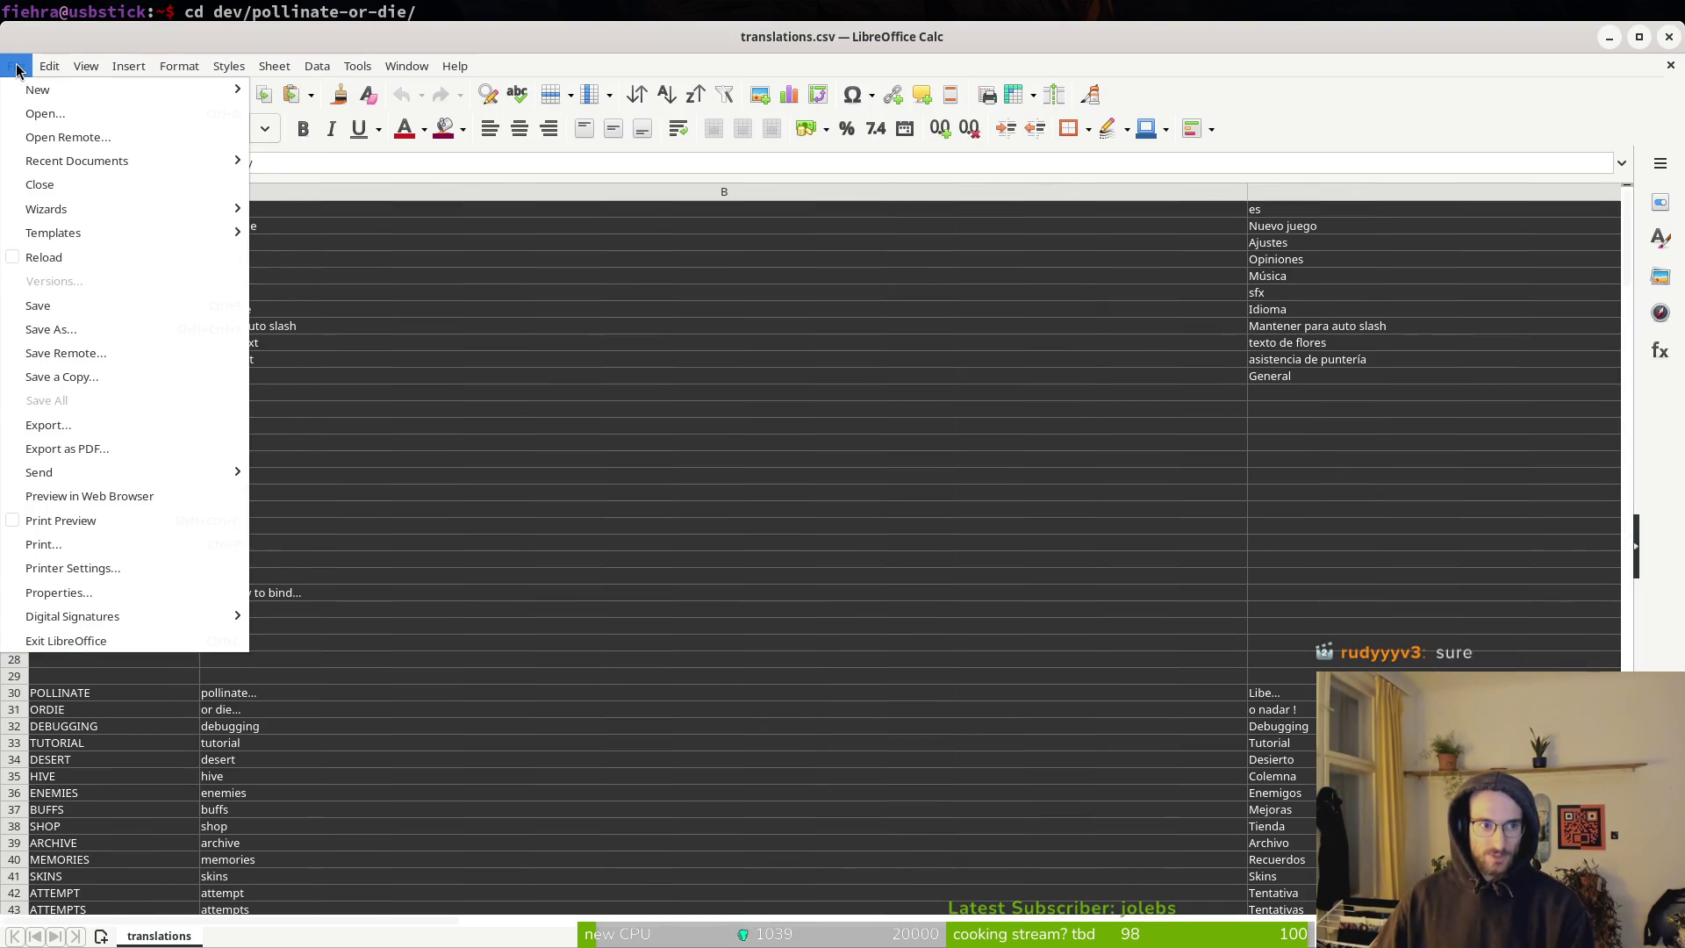
{"action": "key", "text": "Escape"}
{"action": "key", "text": "super+e"}
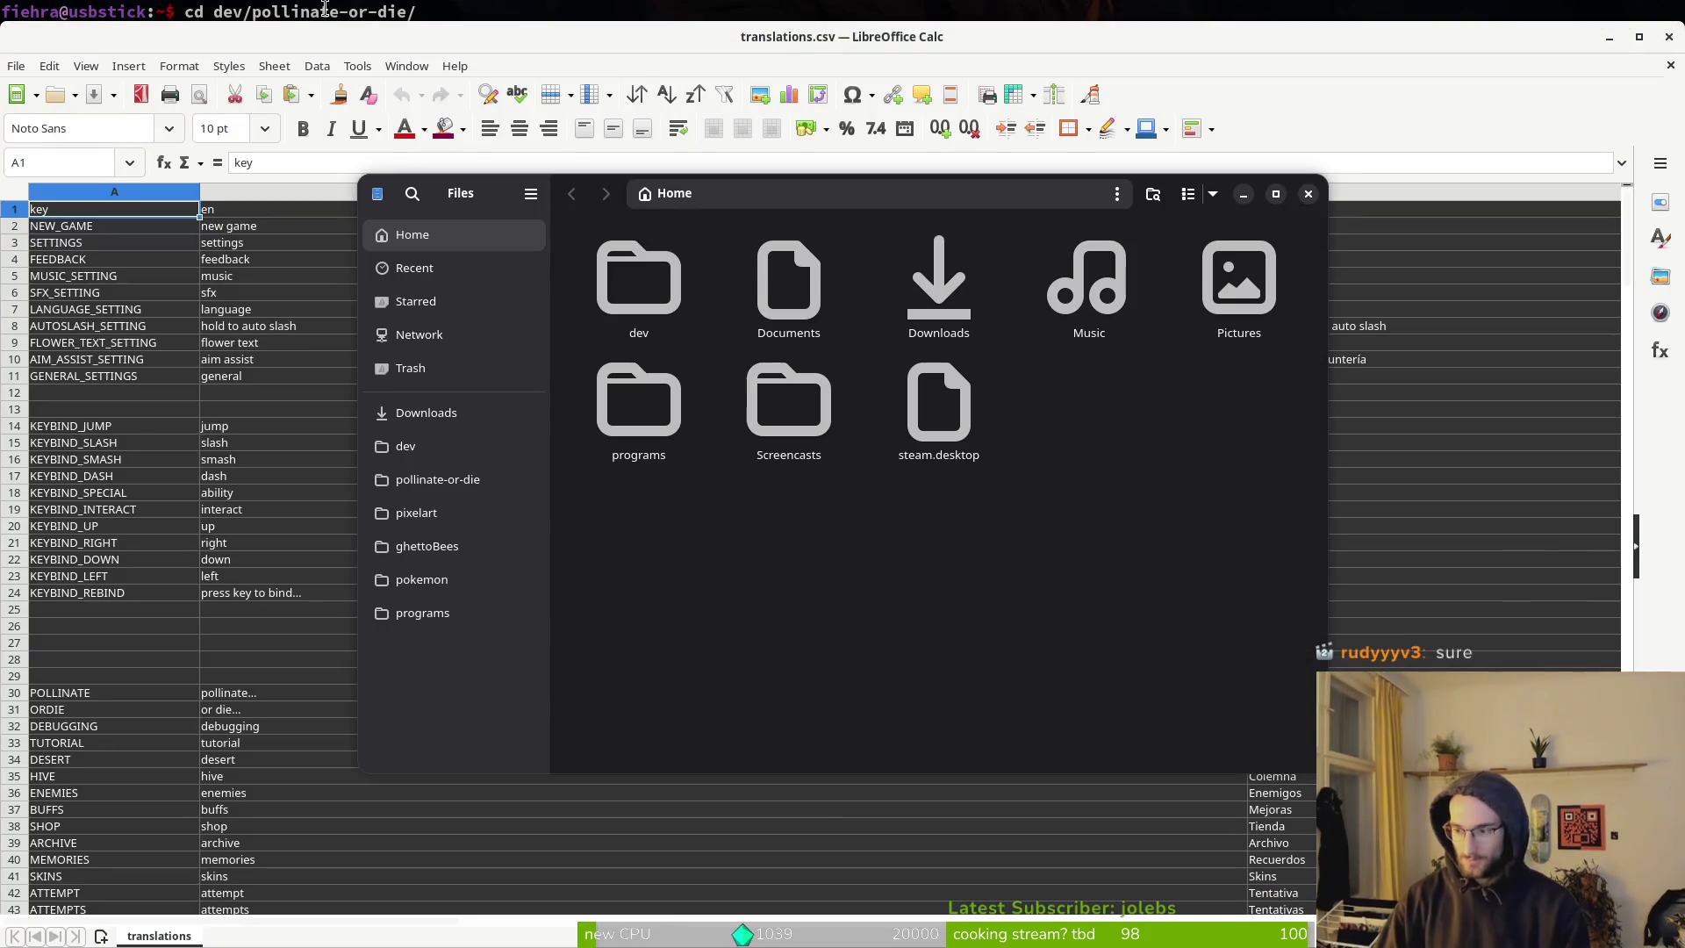
{"action": "double_click", "coordinate": [956, 290]}
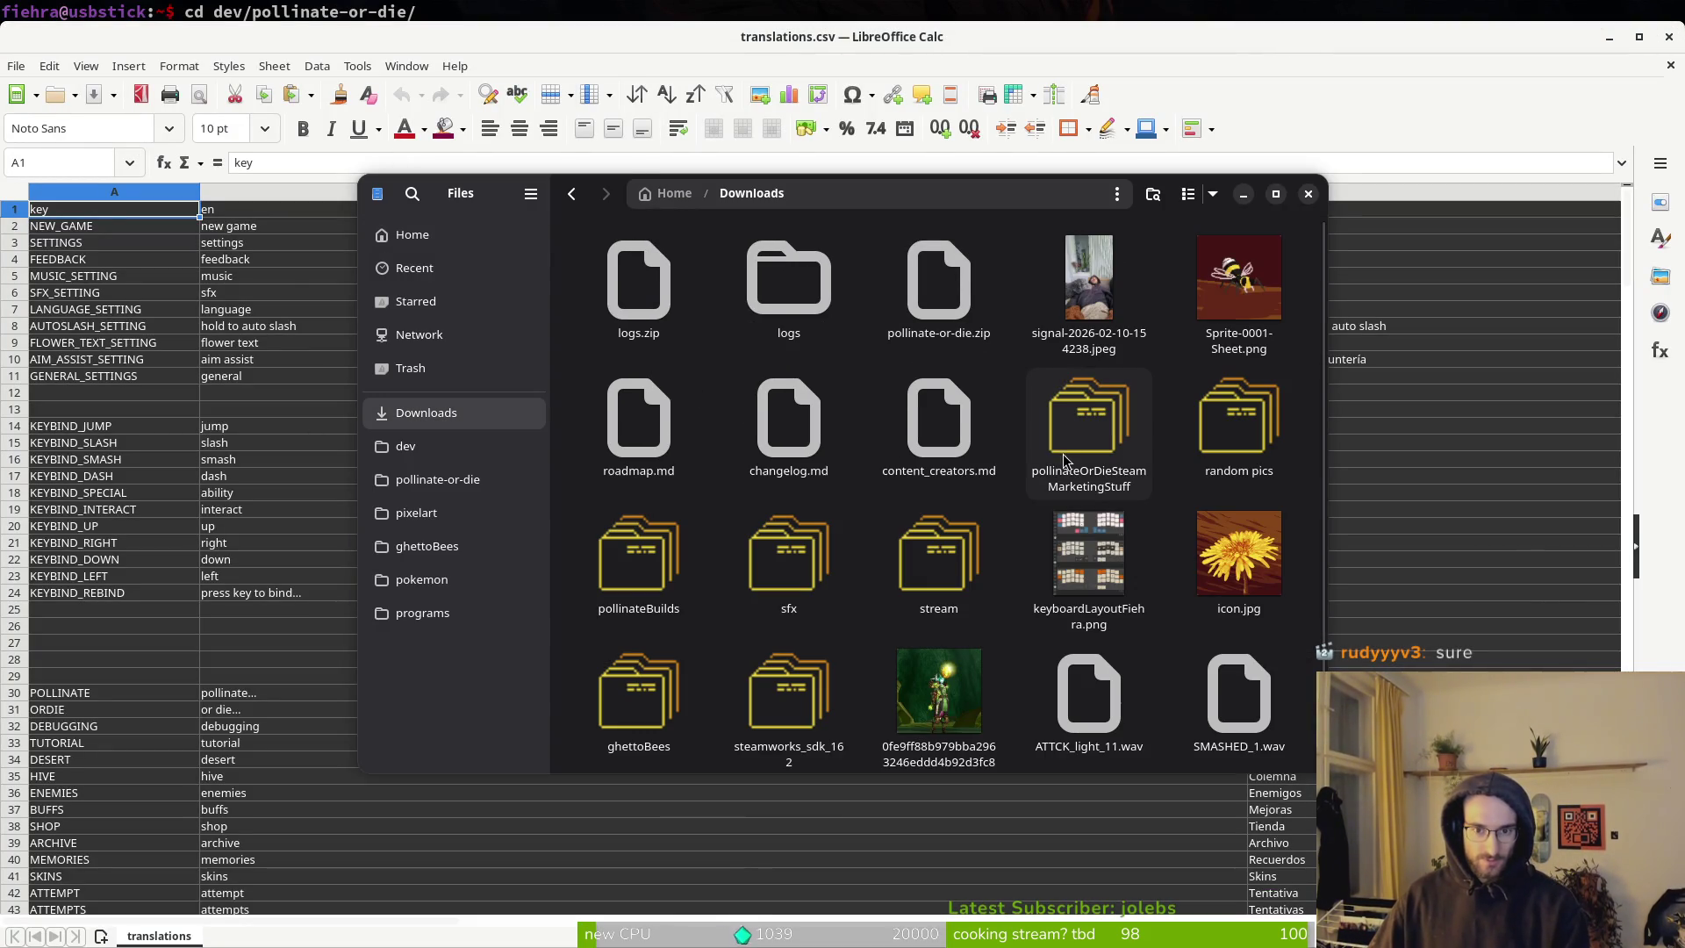
{"action": "double_click", "coordinate": [1115, 439]}
{"action": "double_click", "coordinate": [641, 420]}
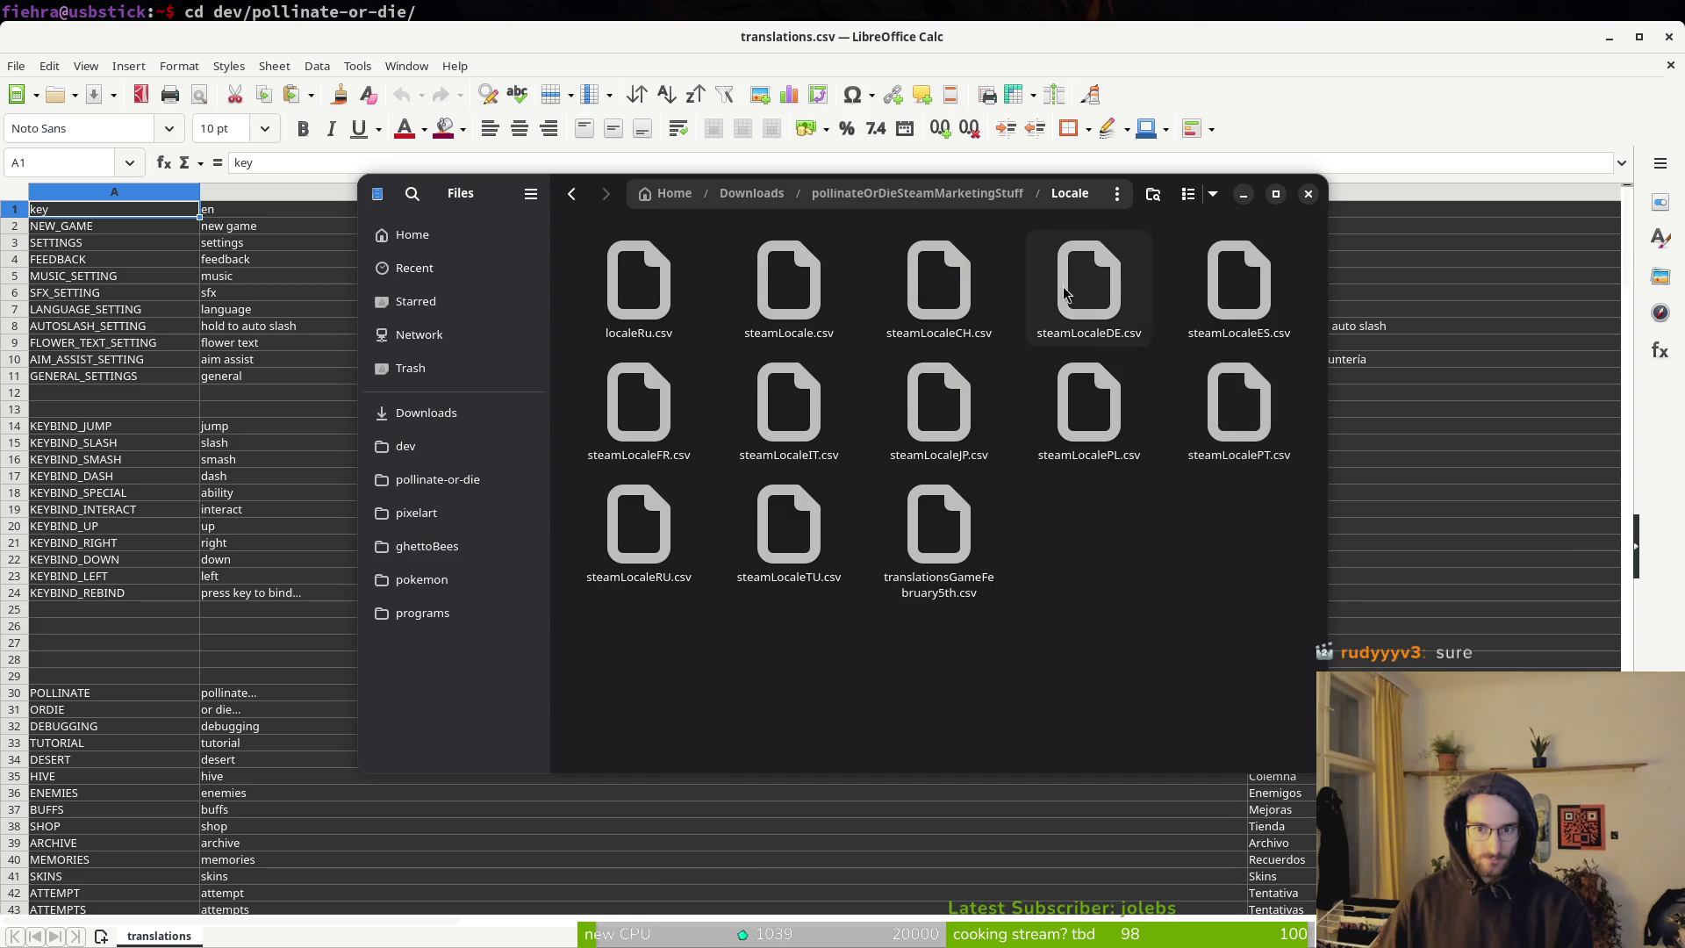
{"action": "left_click", "coordinate": [794, 526]}
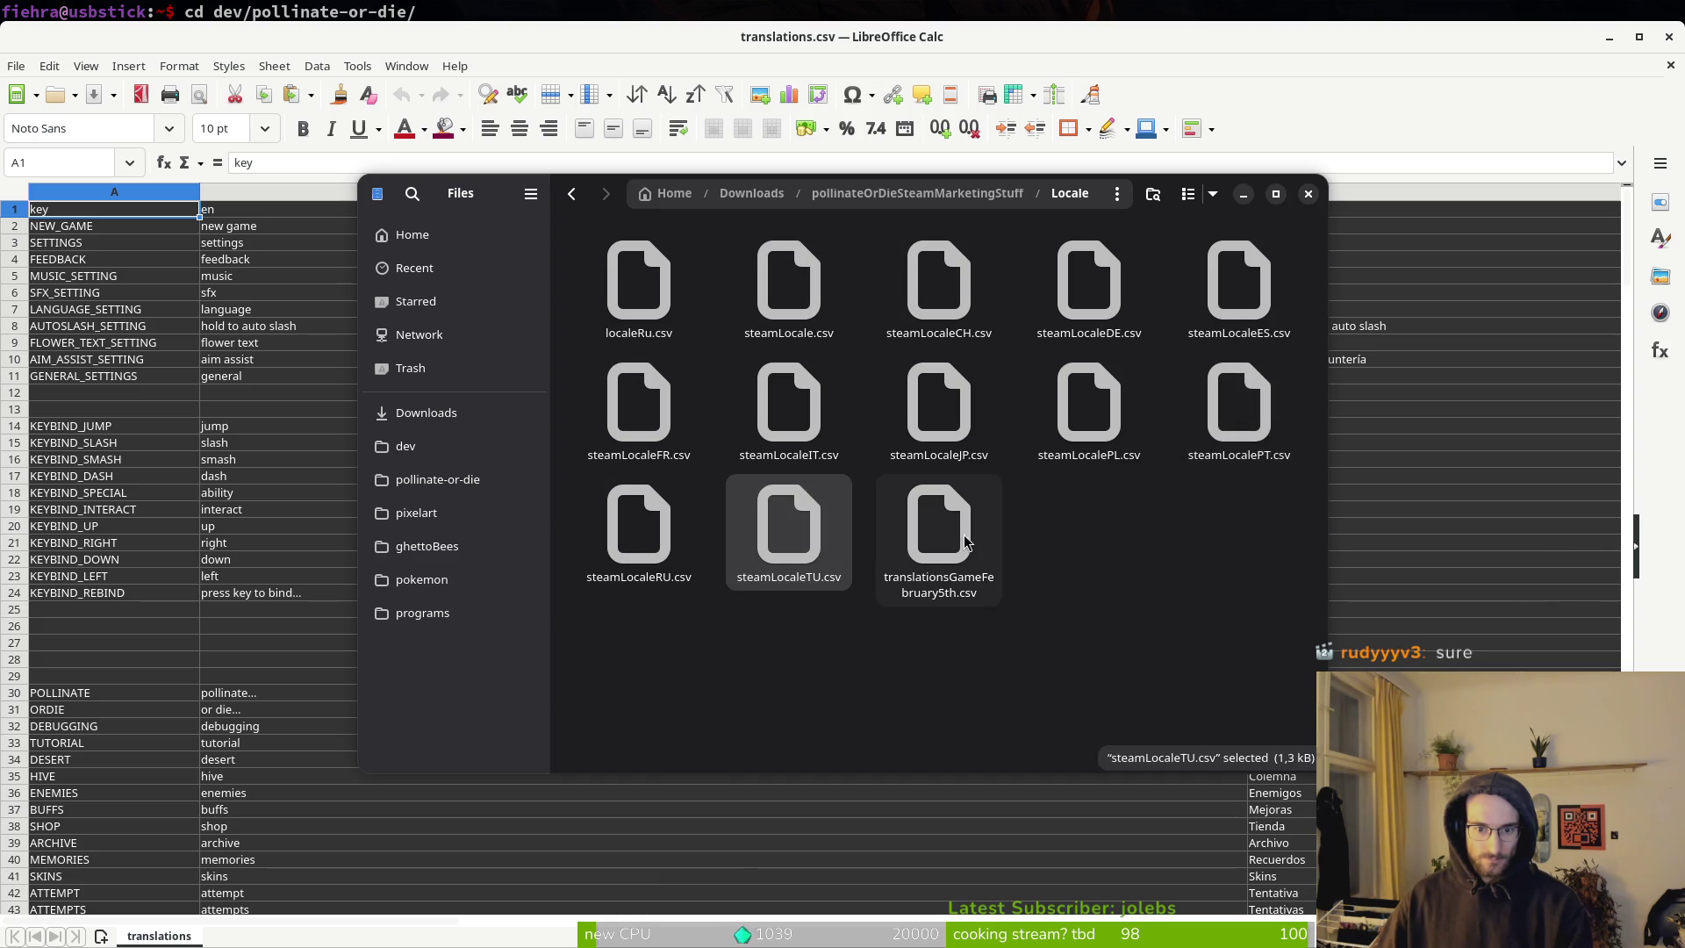
{"action": "double_click", "coordinate": [791, 281]}
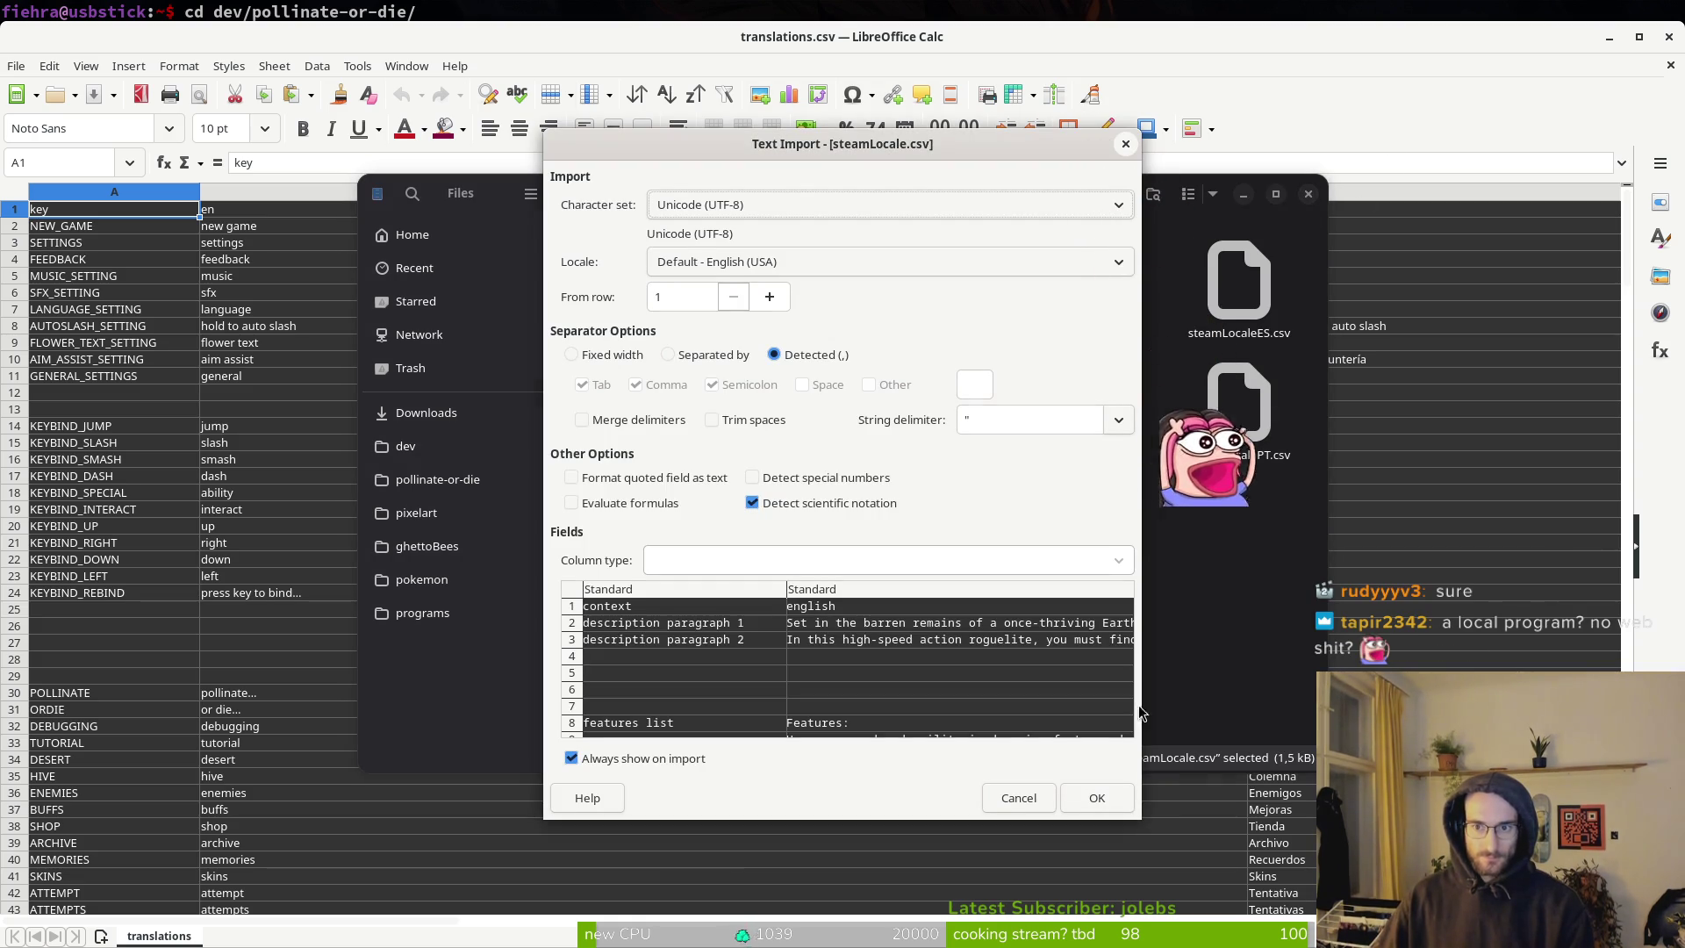
{"action": "left_click", "coordinate": [1097, 798]}
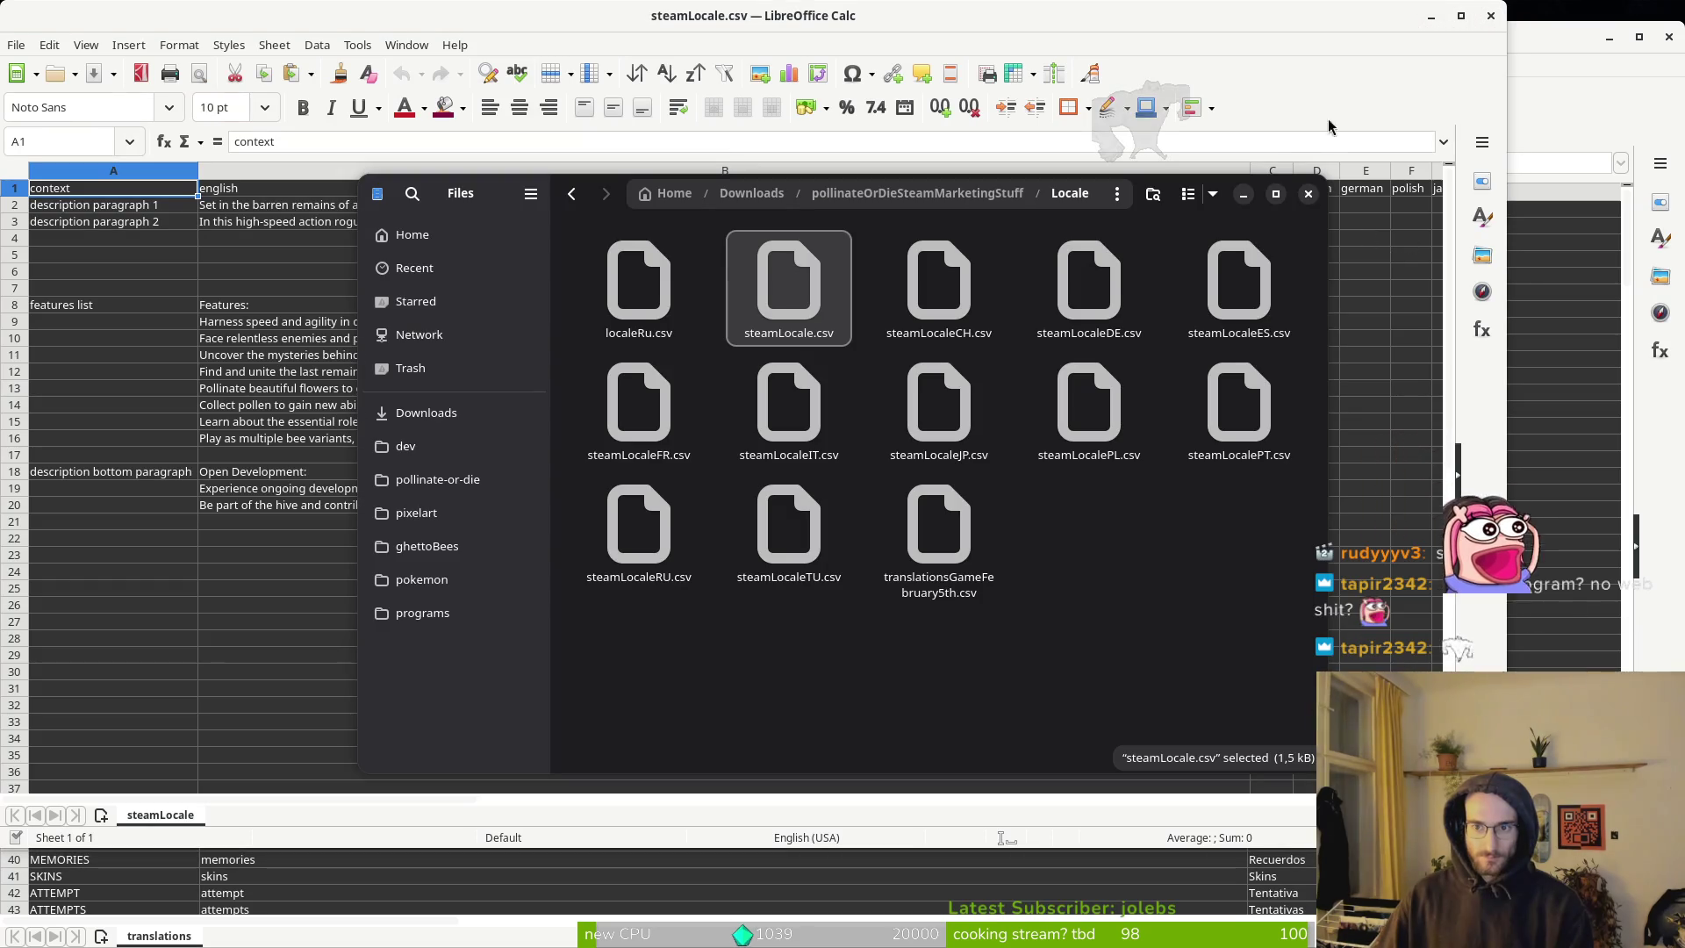
{"action": "left_click", "coordinate": [1308, 194]}
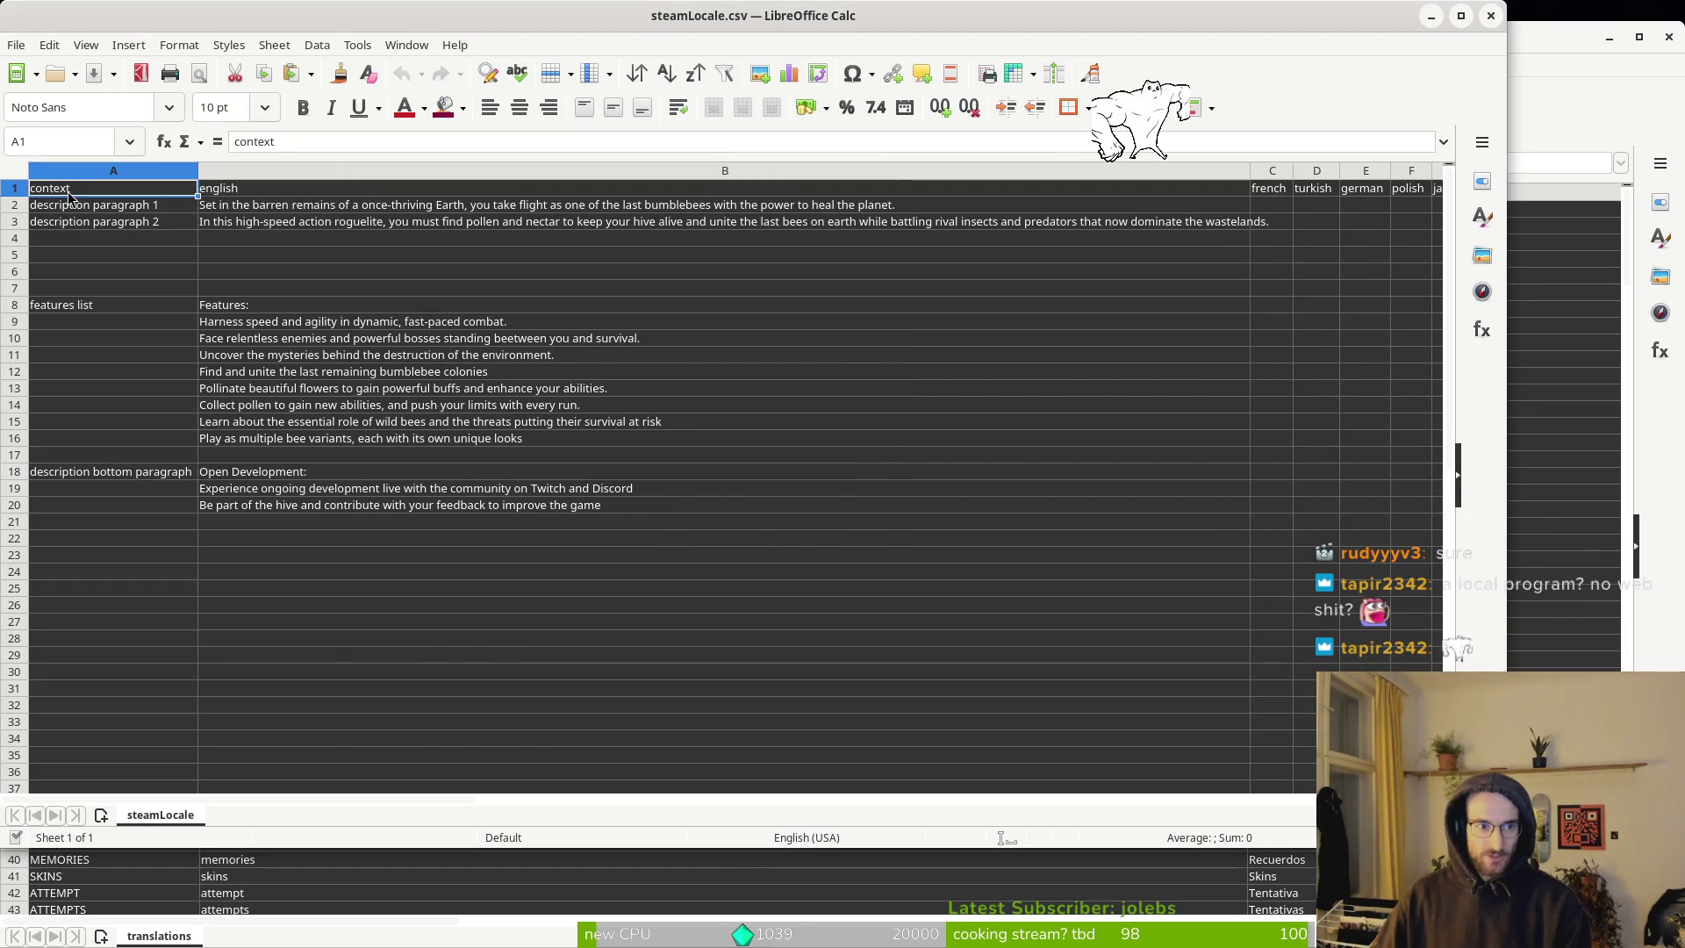
Select the English text in B2:B20, then bring translations.csv back to the front.
{"action": "mouse_move", "coordinate": [235, 207]}
{"action": "left_mouse_down"}
{"action": "mouse_move", "coordinate": [526, 342]}
{"action": "mouse_move", "coordinate": [620, 509]}
{"action": "left_mouse_up"}
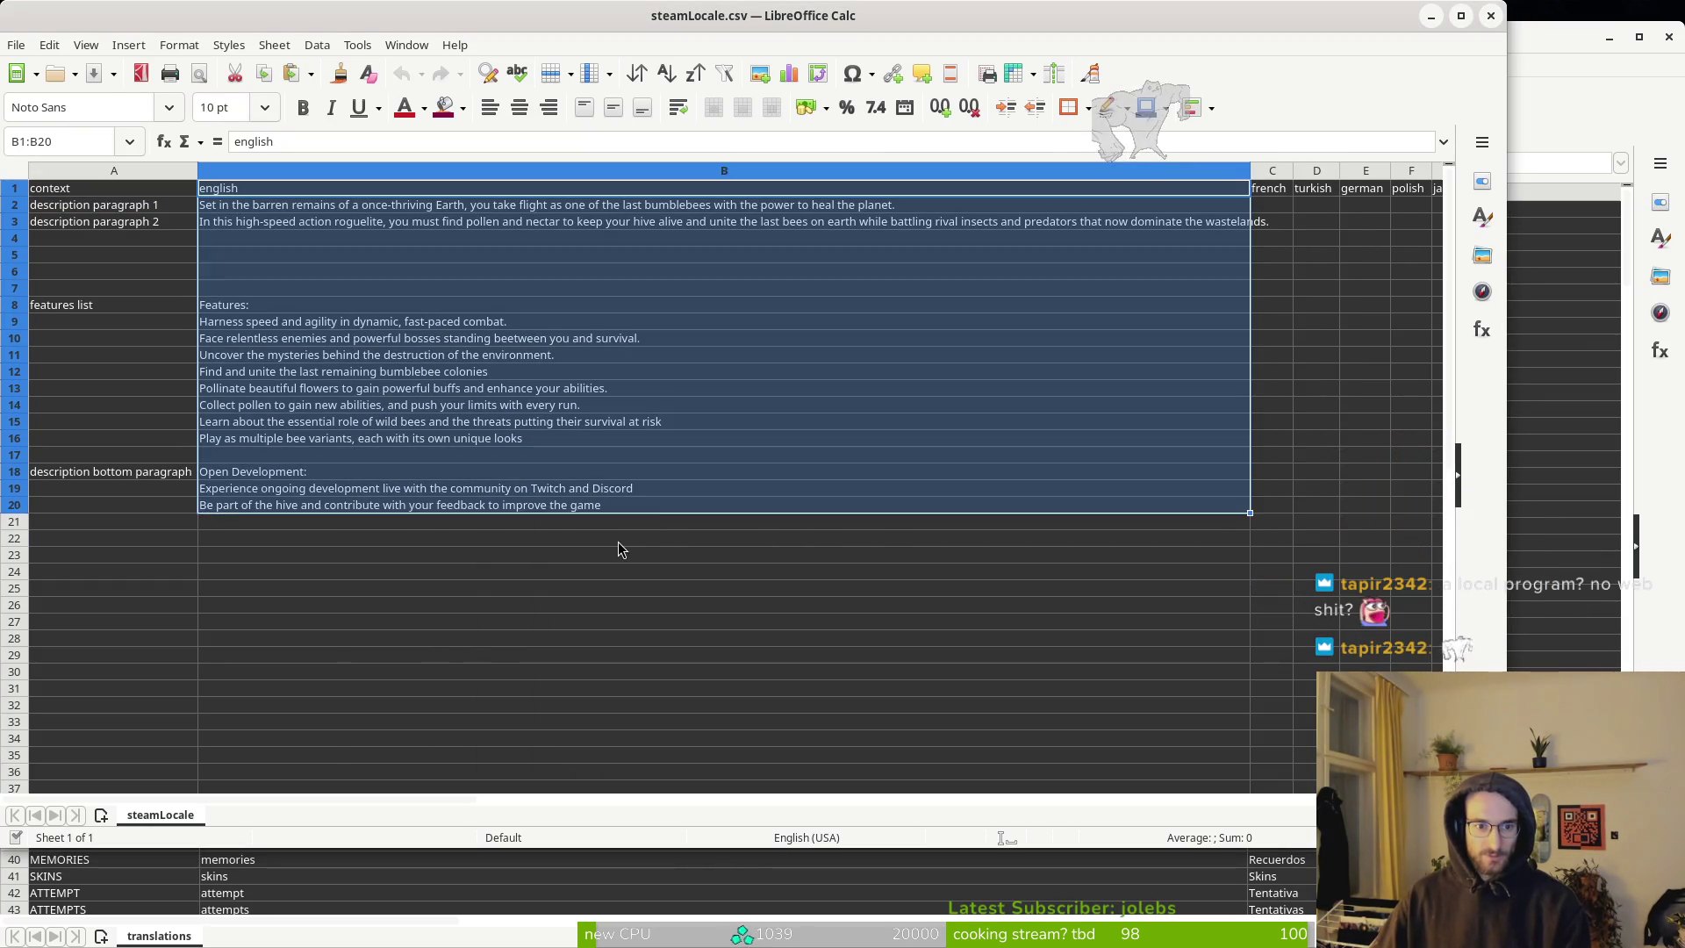
{"action": "left_click", "coordinate": [620, 538]}
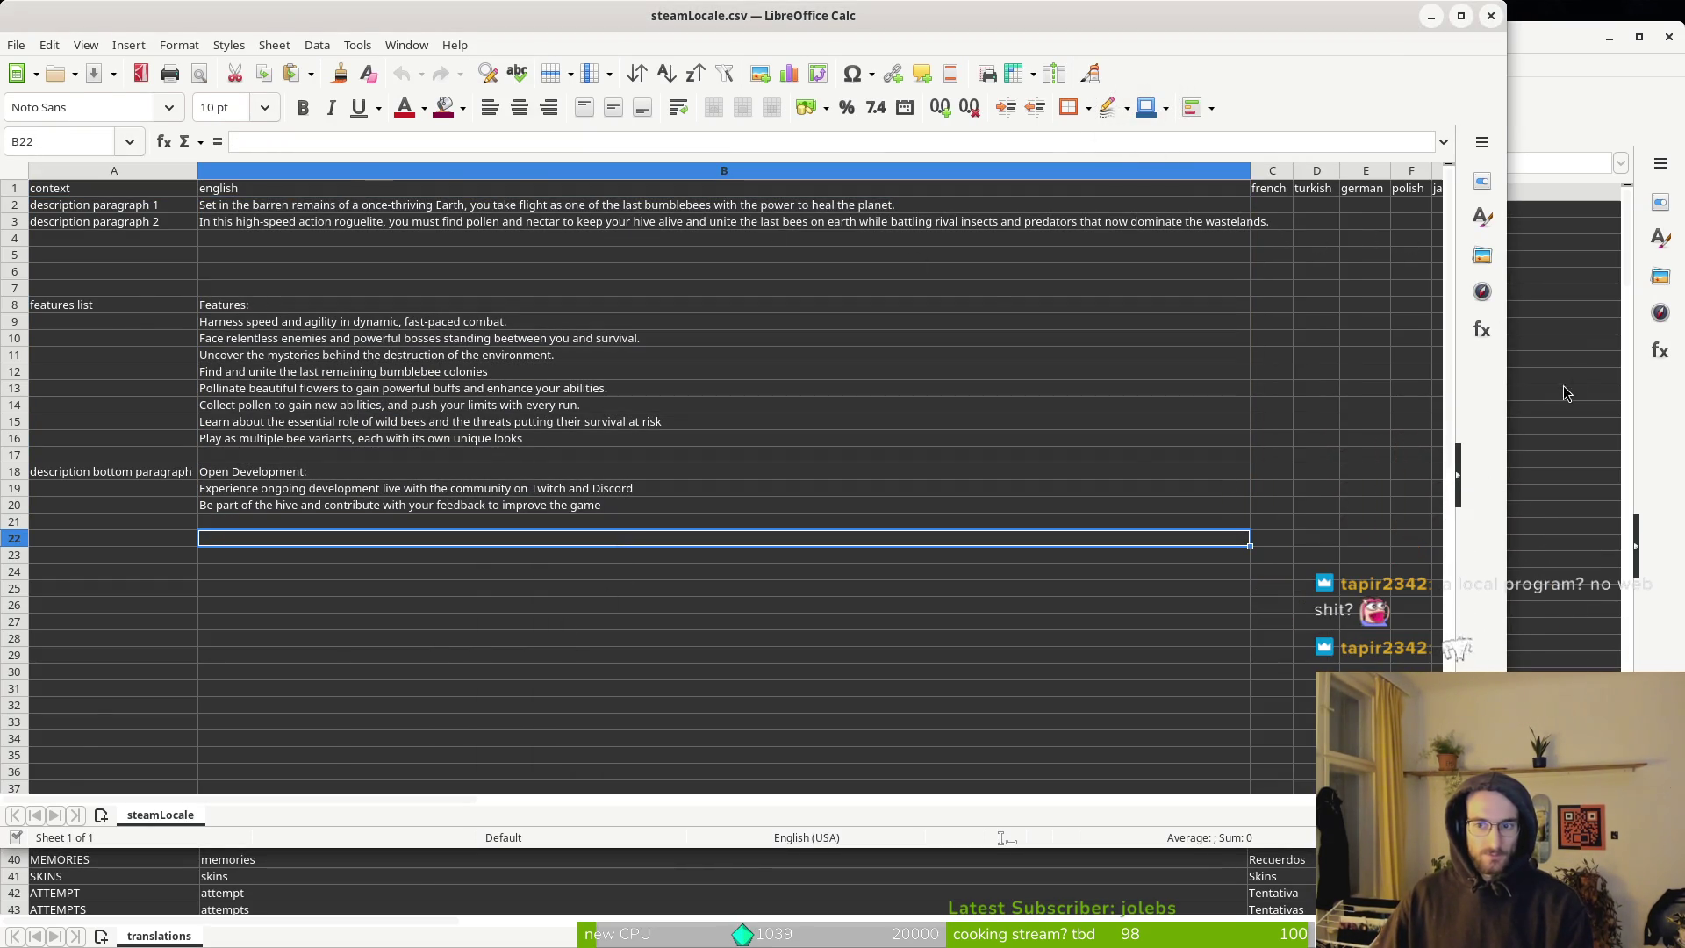
{"action": "left_click", "coordinate": [1567, 393]}
{"action": "scroll", "coordinate": [834, 605], "scroll_direction": "left", "scroll_amount": 3}
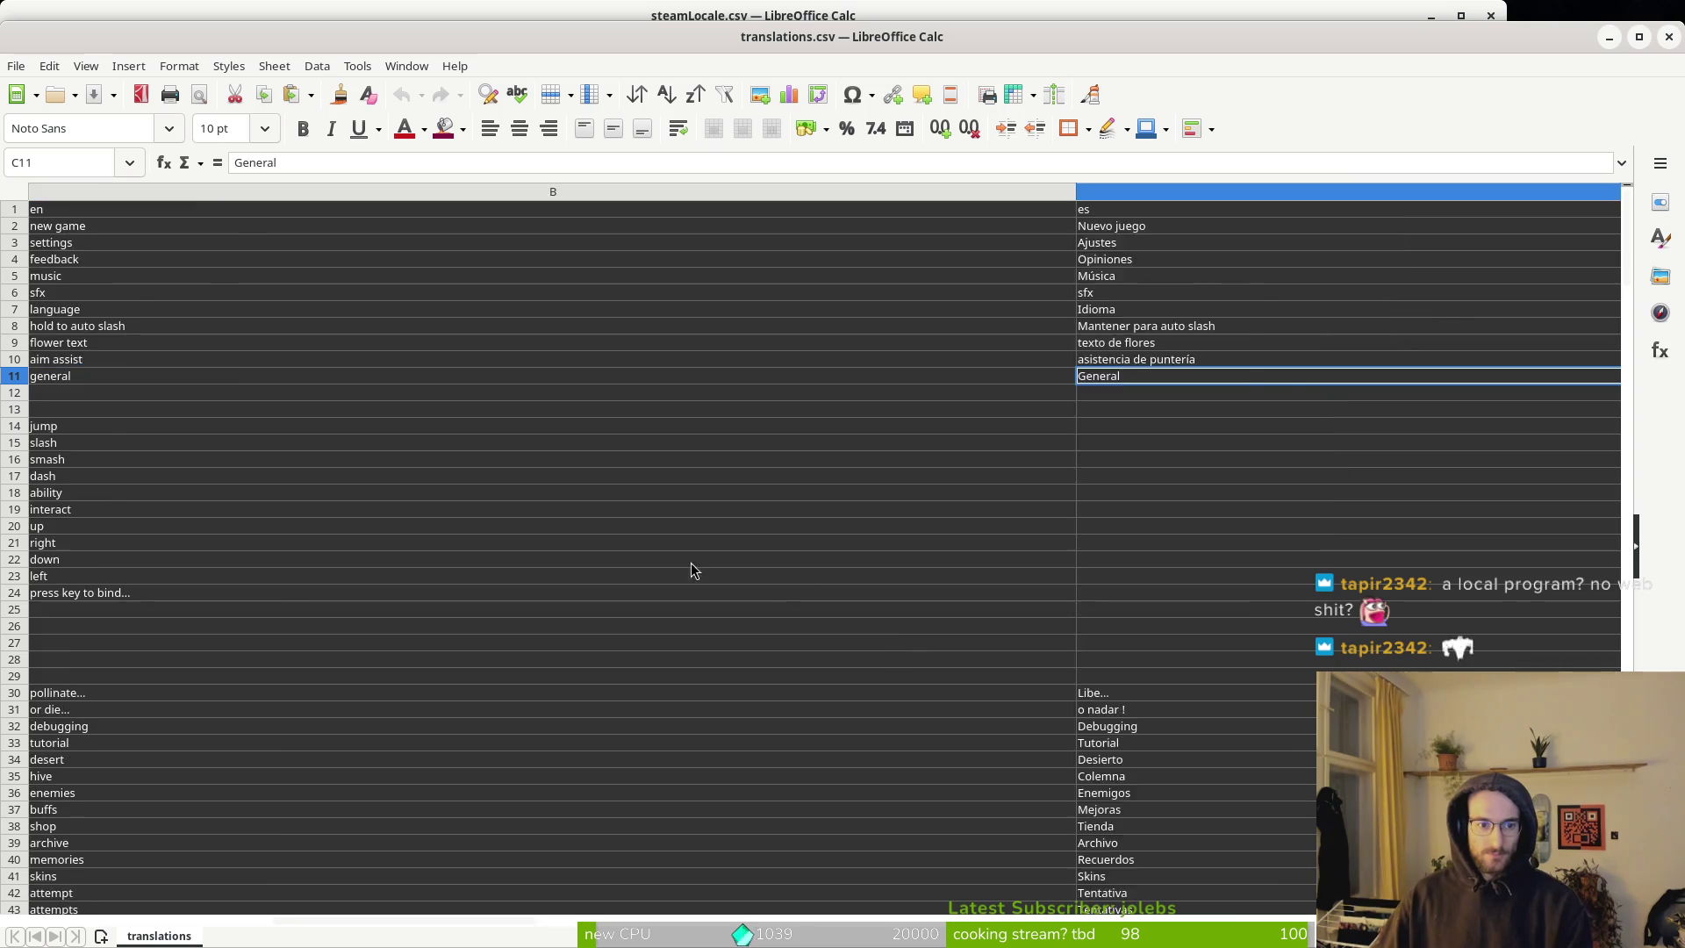
Scroll down through translations.csv to review the last translation rows.
{"action": "scroll", "coordinate": [234, 376], "scroll_direction": "down", "scroll_amount": 19}
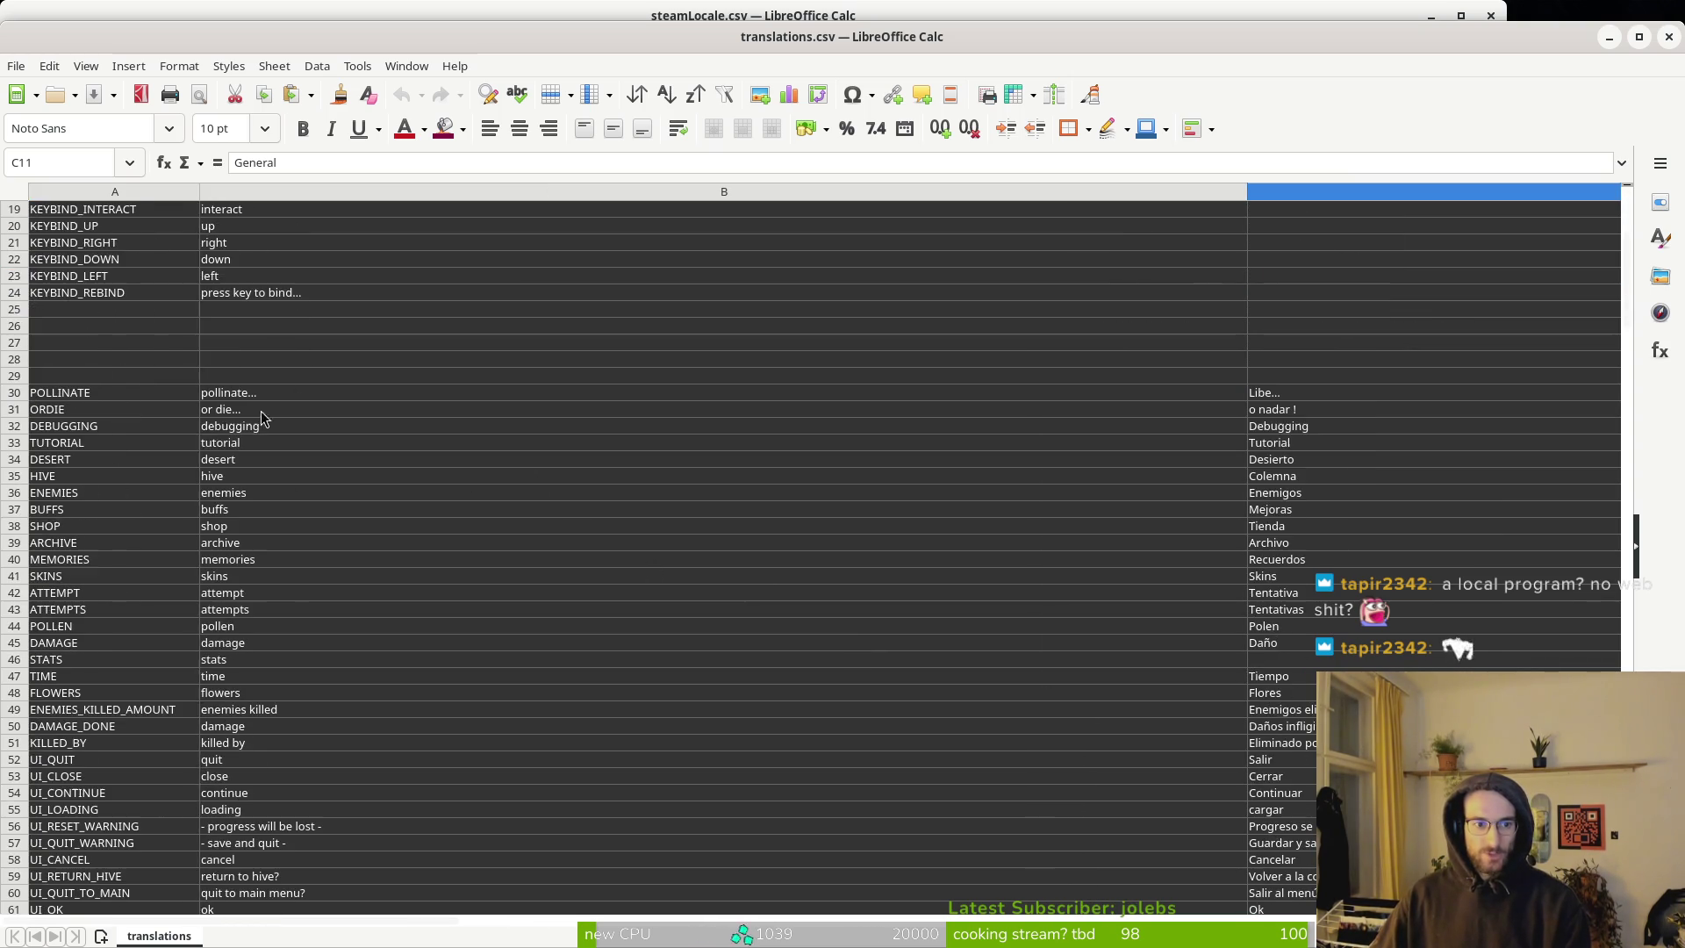
{"action": "scroll", "coordinate": [379, 590], "scroll_direction": "down", "scroll_amount": 19}
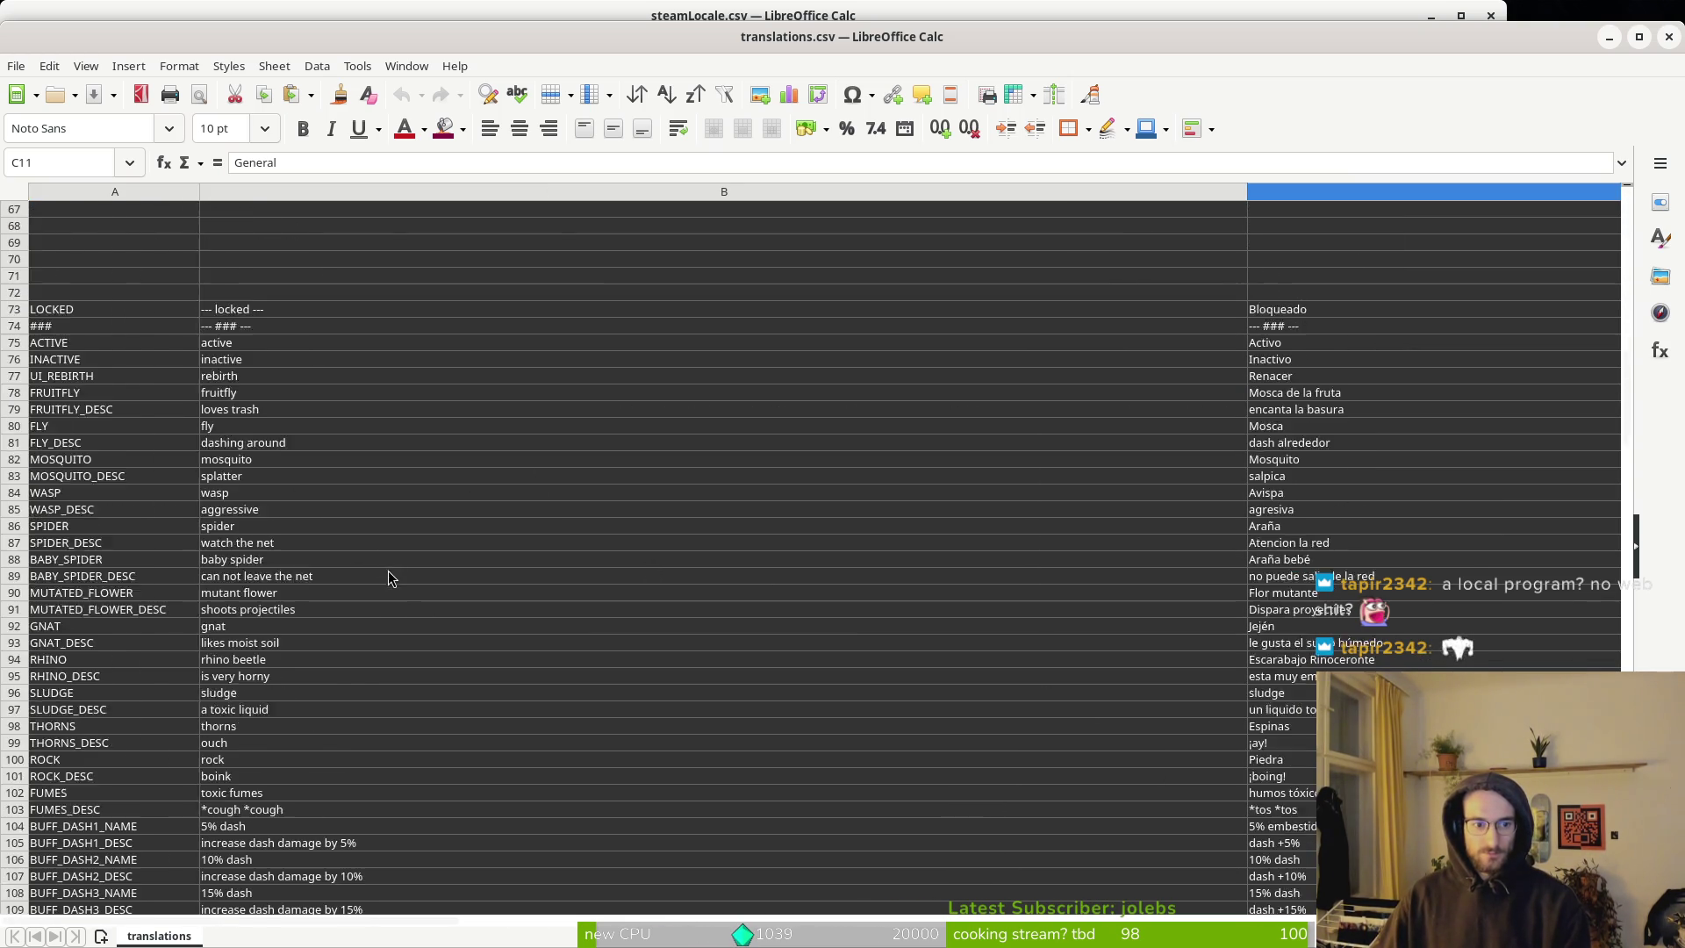
{"action": "scroll", "coordinate": [413, 553], "scroll_direction": "down", "scroll_amount": 20}
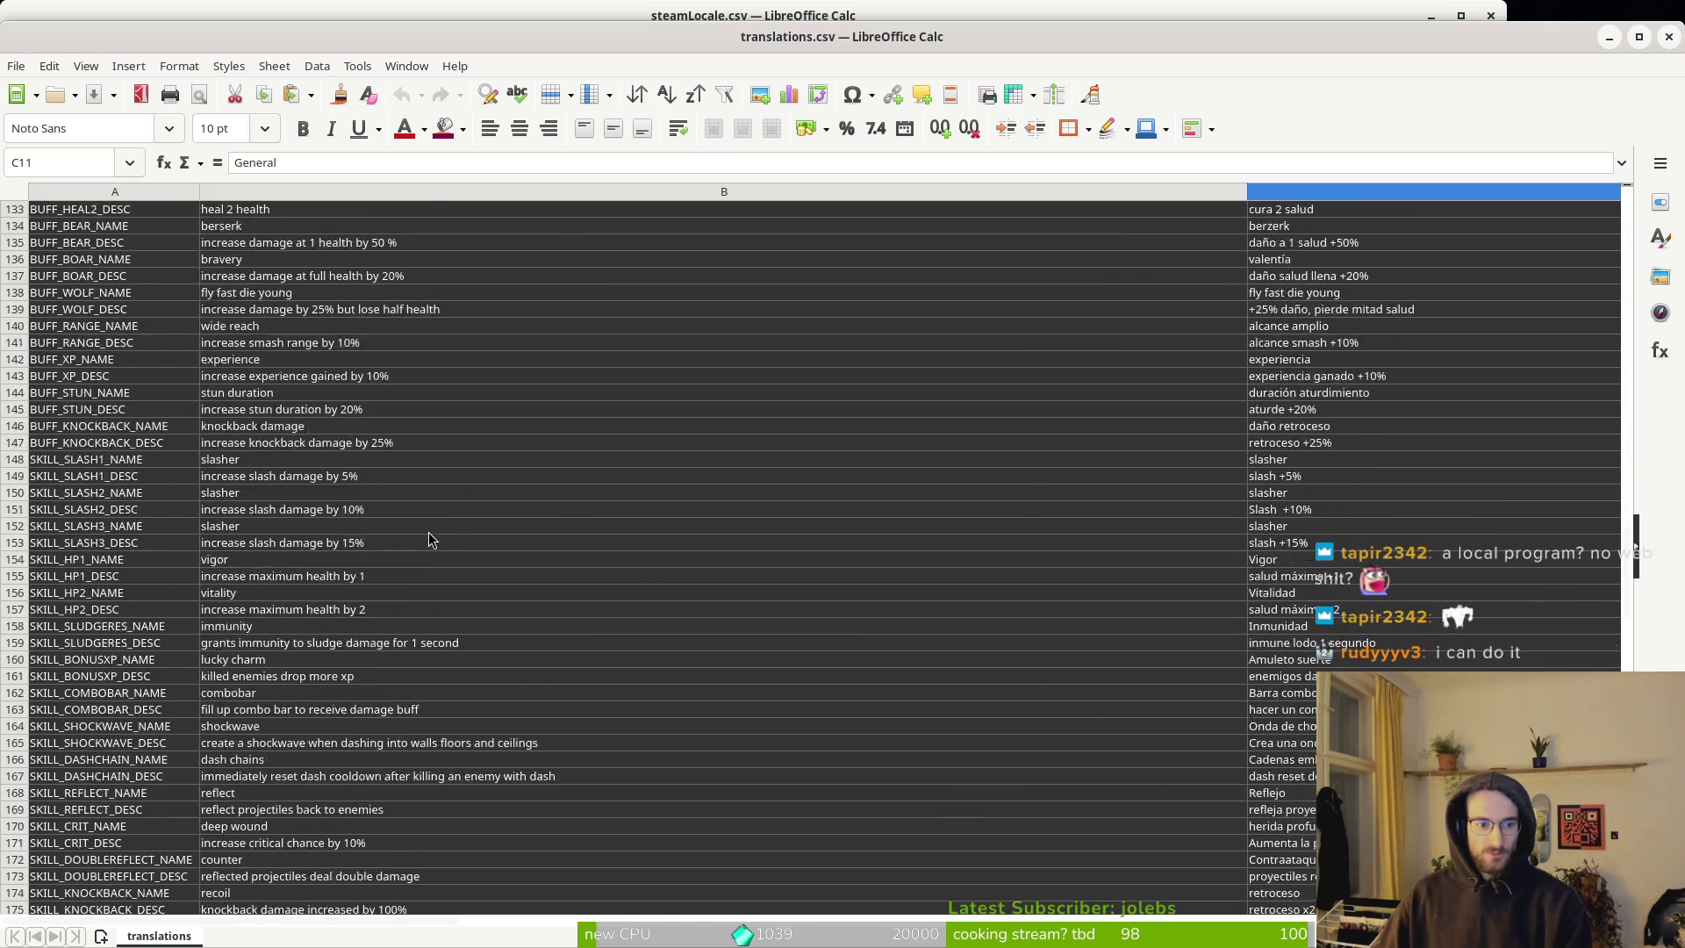
{"action": "scroll", "coordinate": [424, 562], "scroll_direction": "down", "scroll_amount": 18}
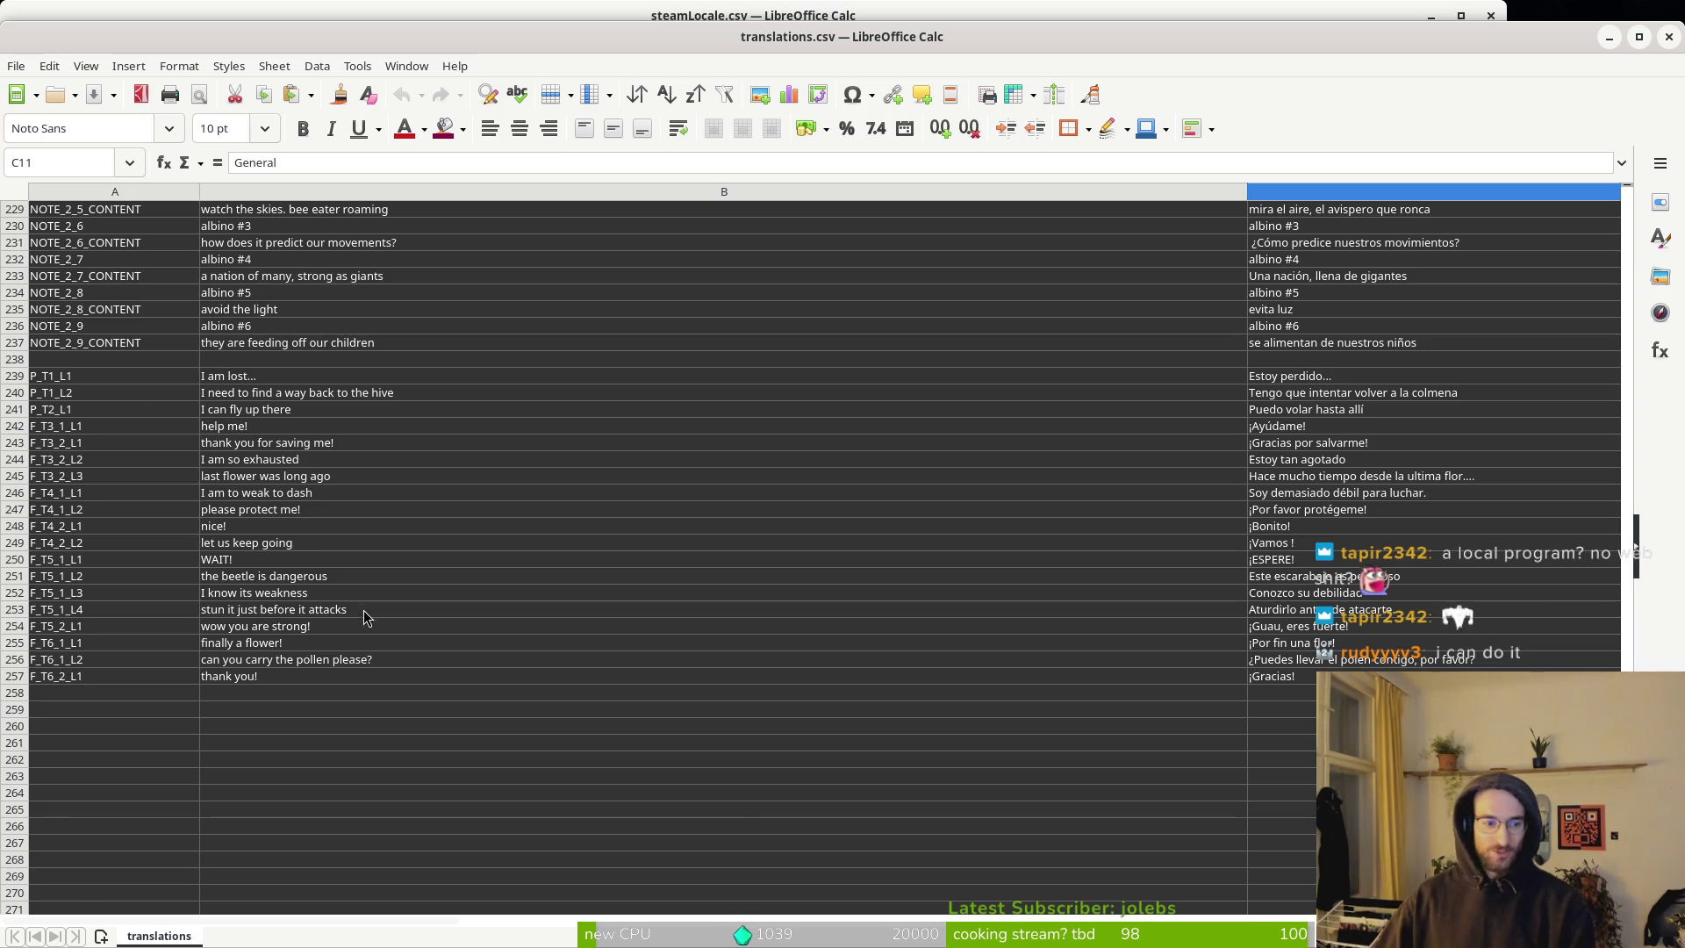
{"action": "scroll", "coordinate": [280, 489], "scroll_direction": "up", "scroll_amount": 12}
Switch briefly to steamLocale.csv and back, then open a Files window at Downloads.
{"action": "left_click", "coordinate": [132, 13]}
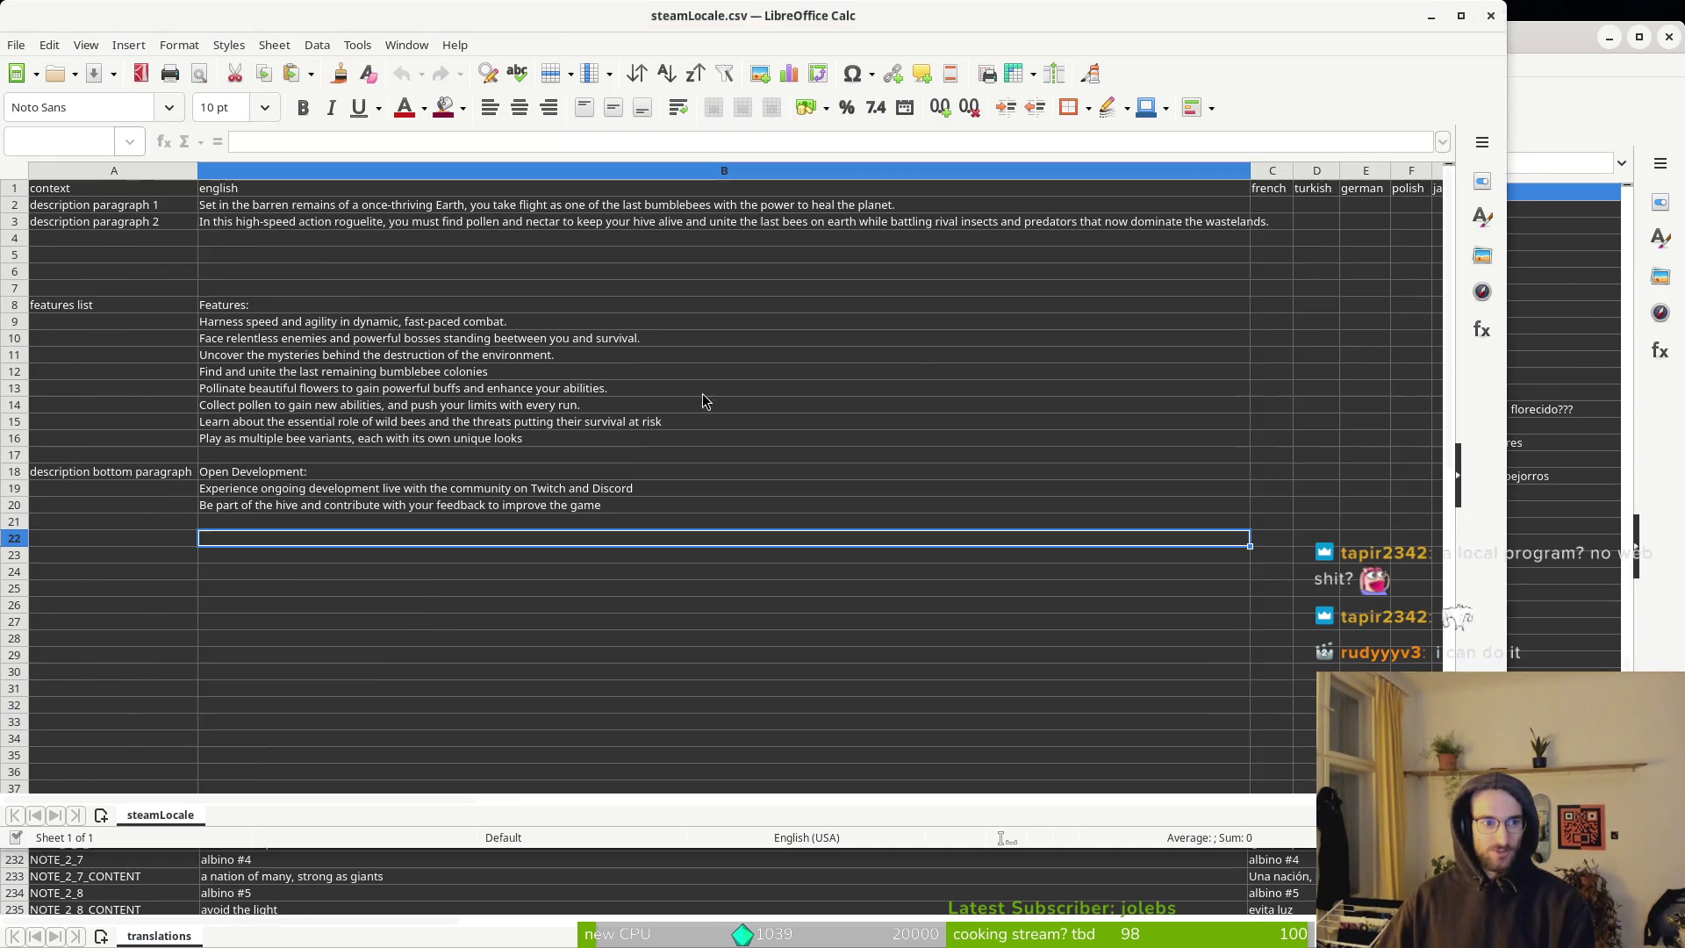
{"action": "key", "text": "alt+Tab"}
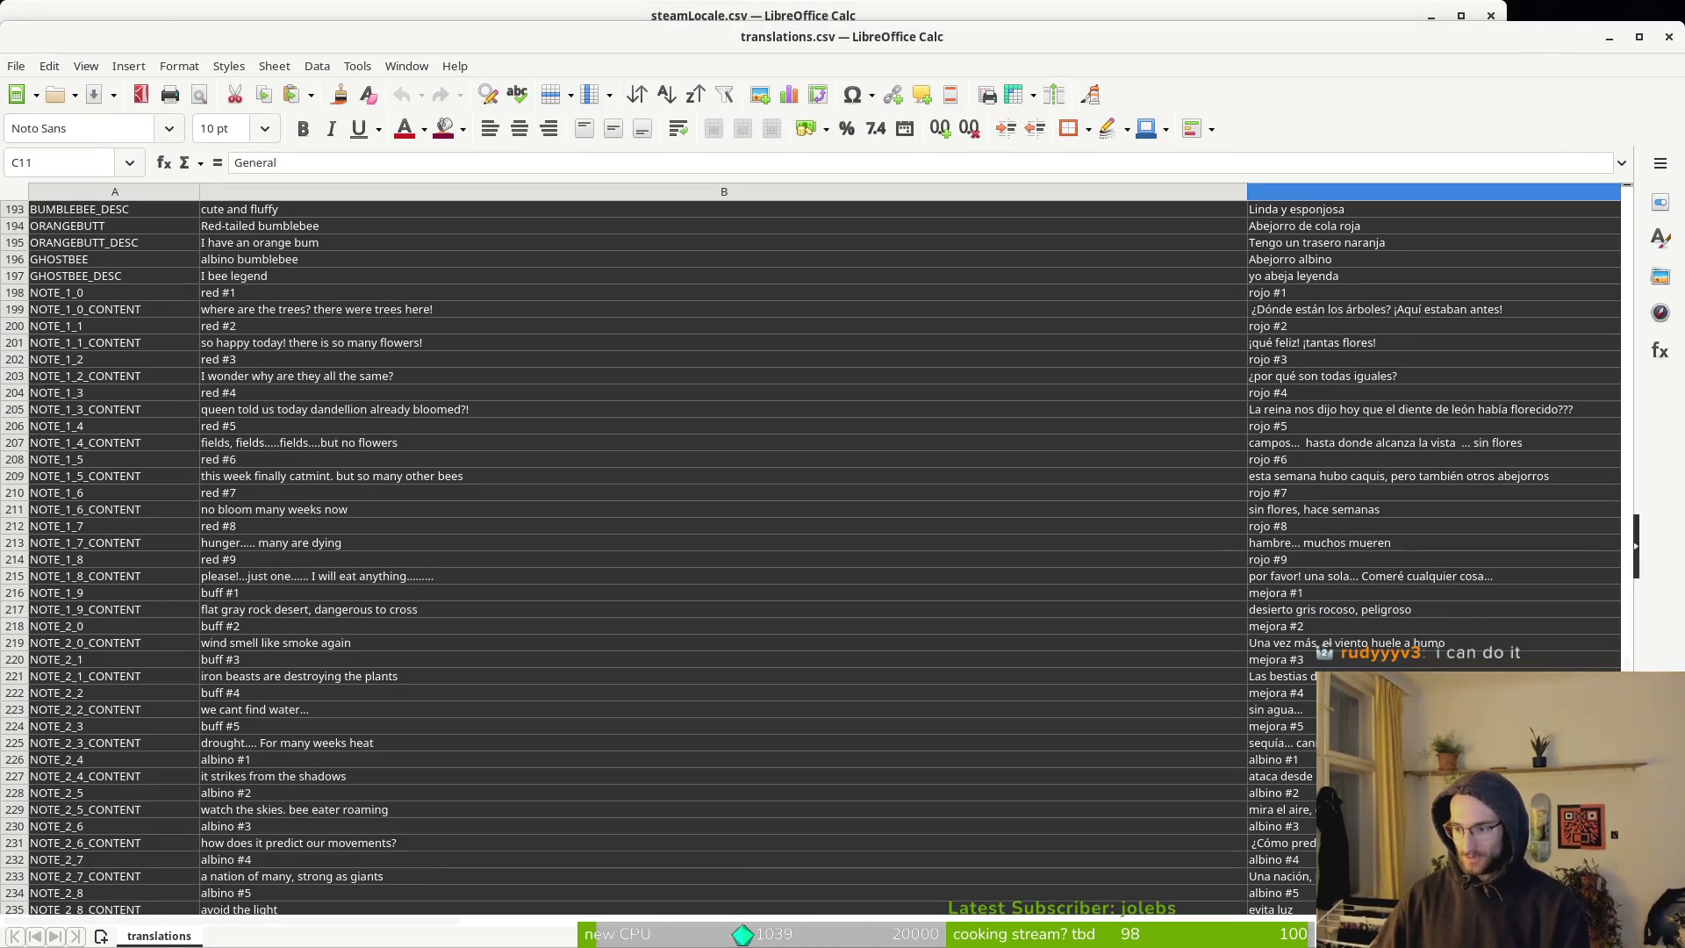
{"action": "key", "text": "super+e"}
{"action": "double_click", "coordinate": [825, 263]}
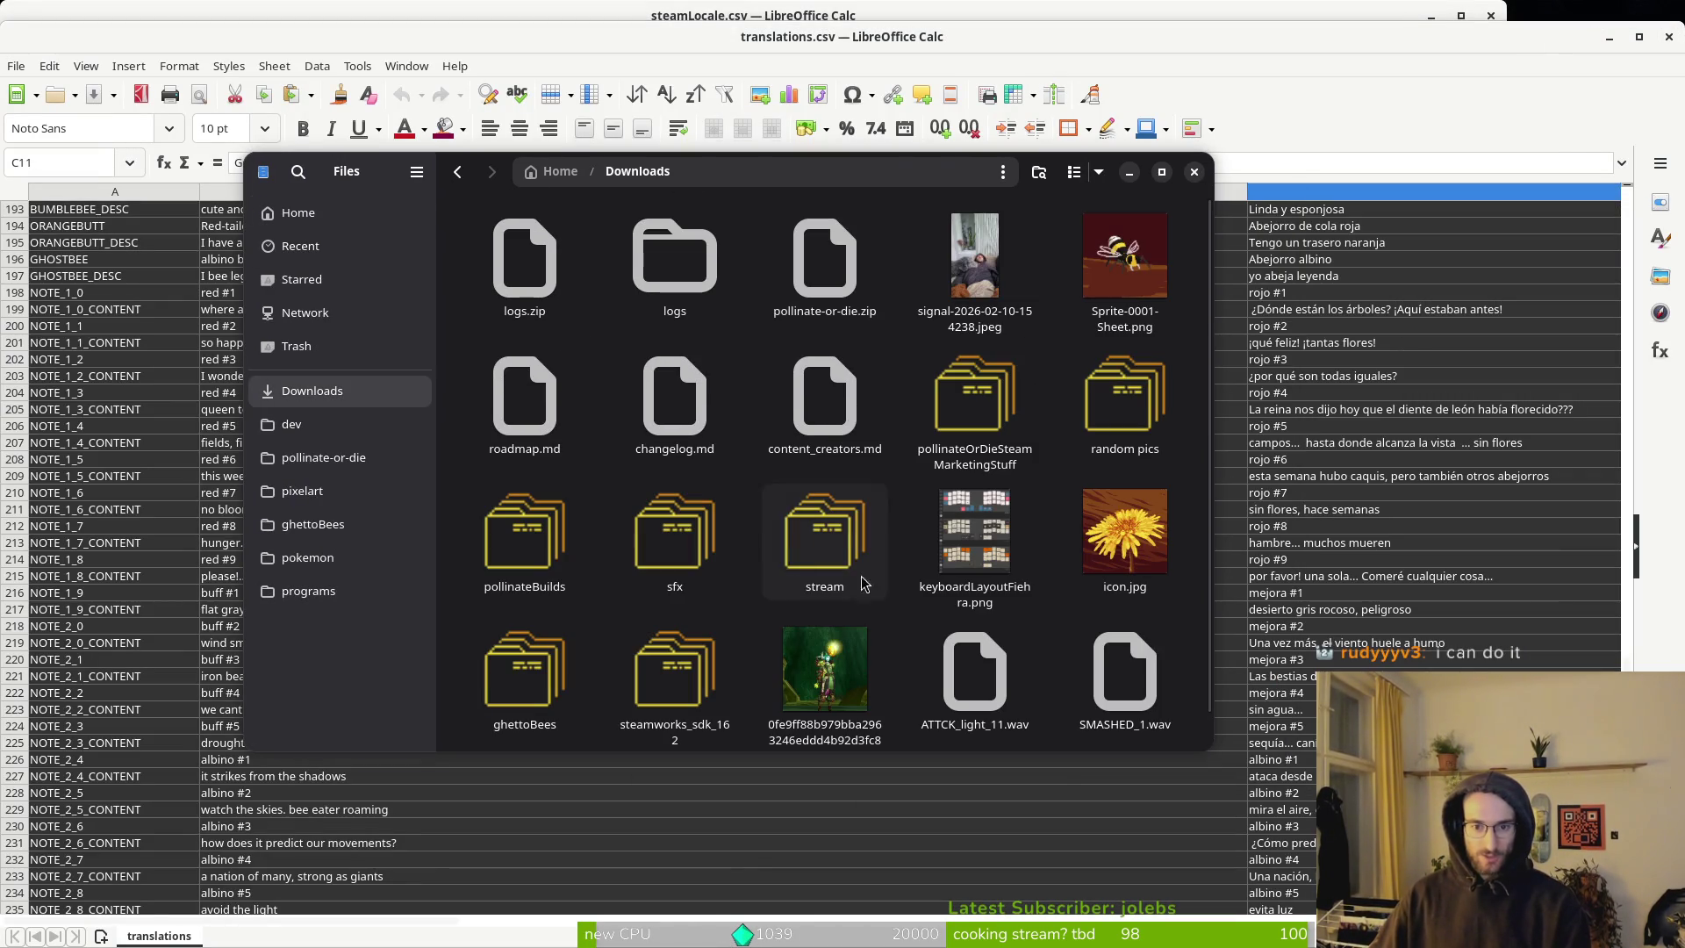
Open the Locale folder, preview steamLocalePL.csv, then switch to the terminal.
{"action": "double_click", "coordinate": [974, 399]}
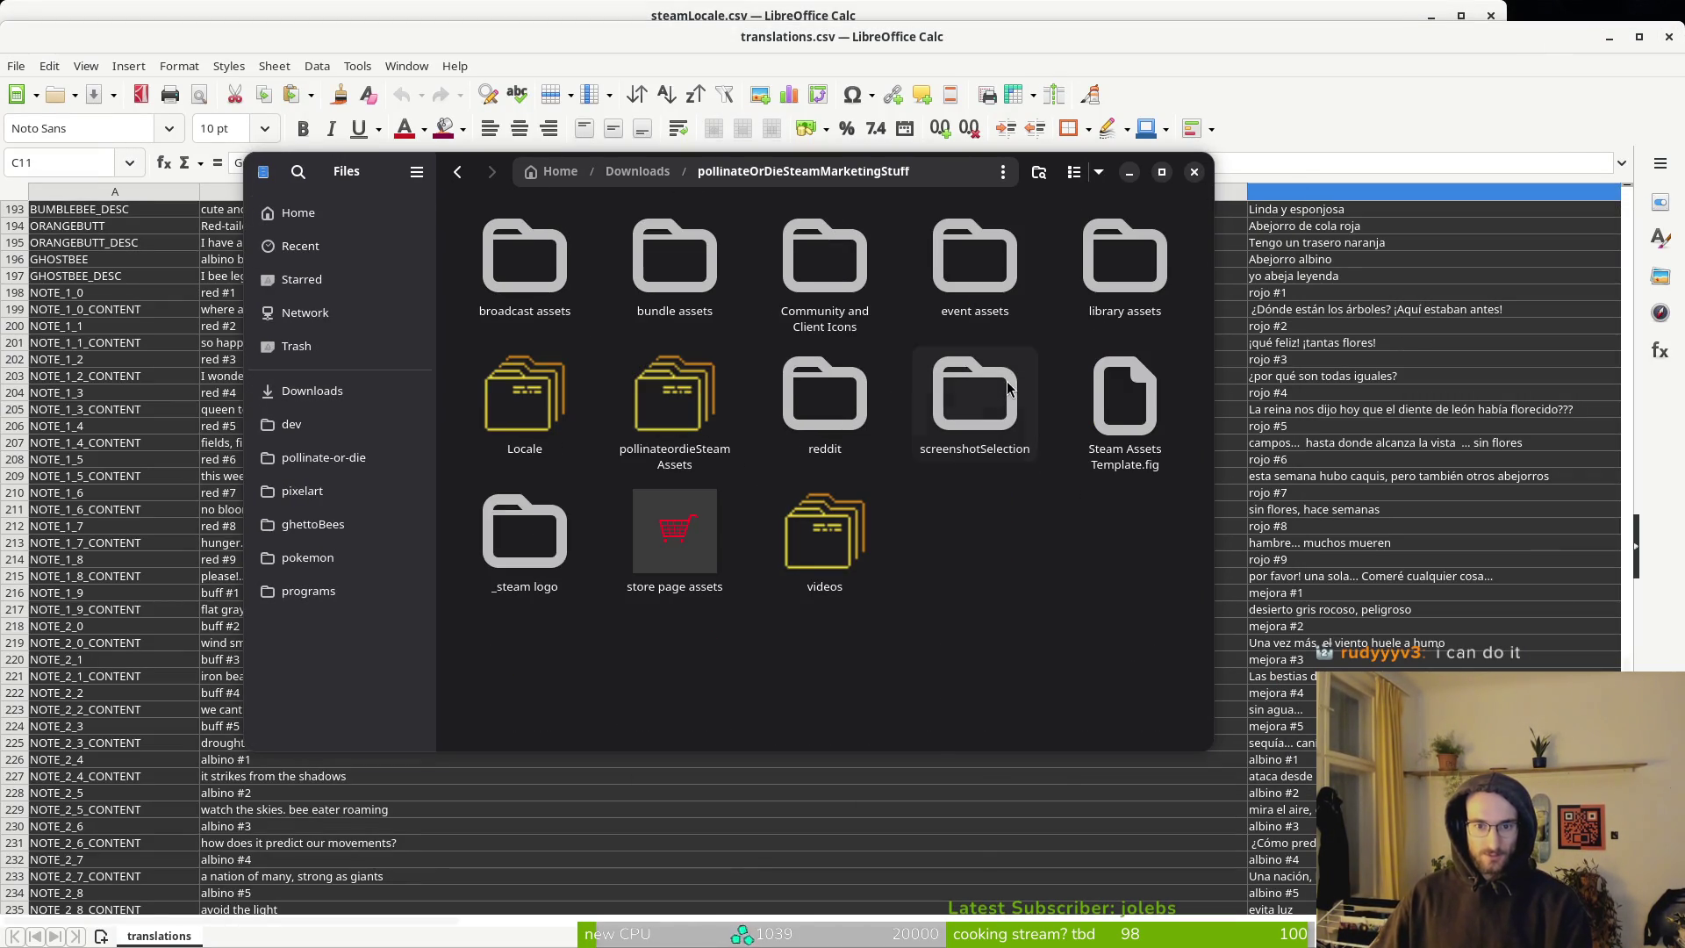
{"action": "double_click", "coordinate": [523, 405]}
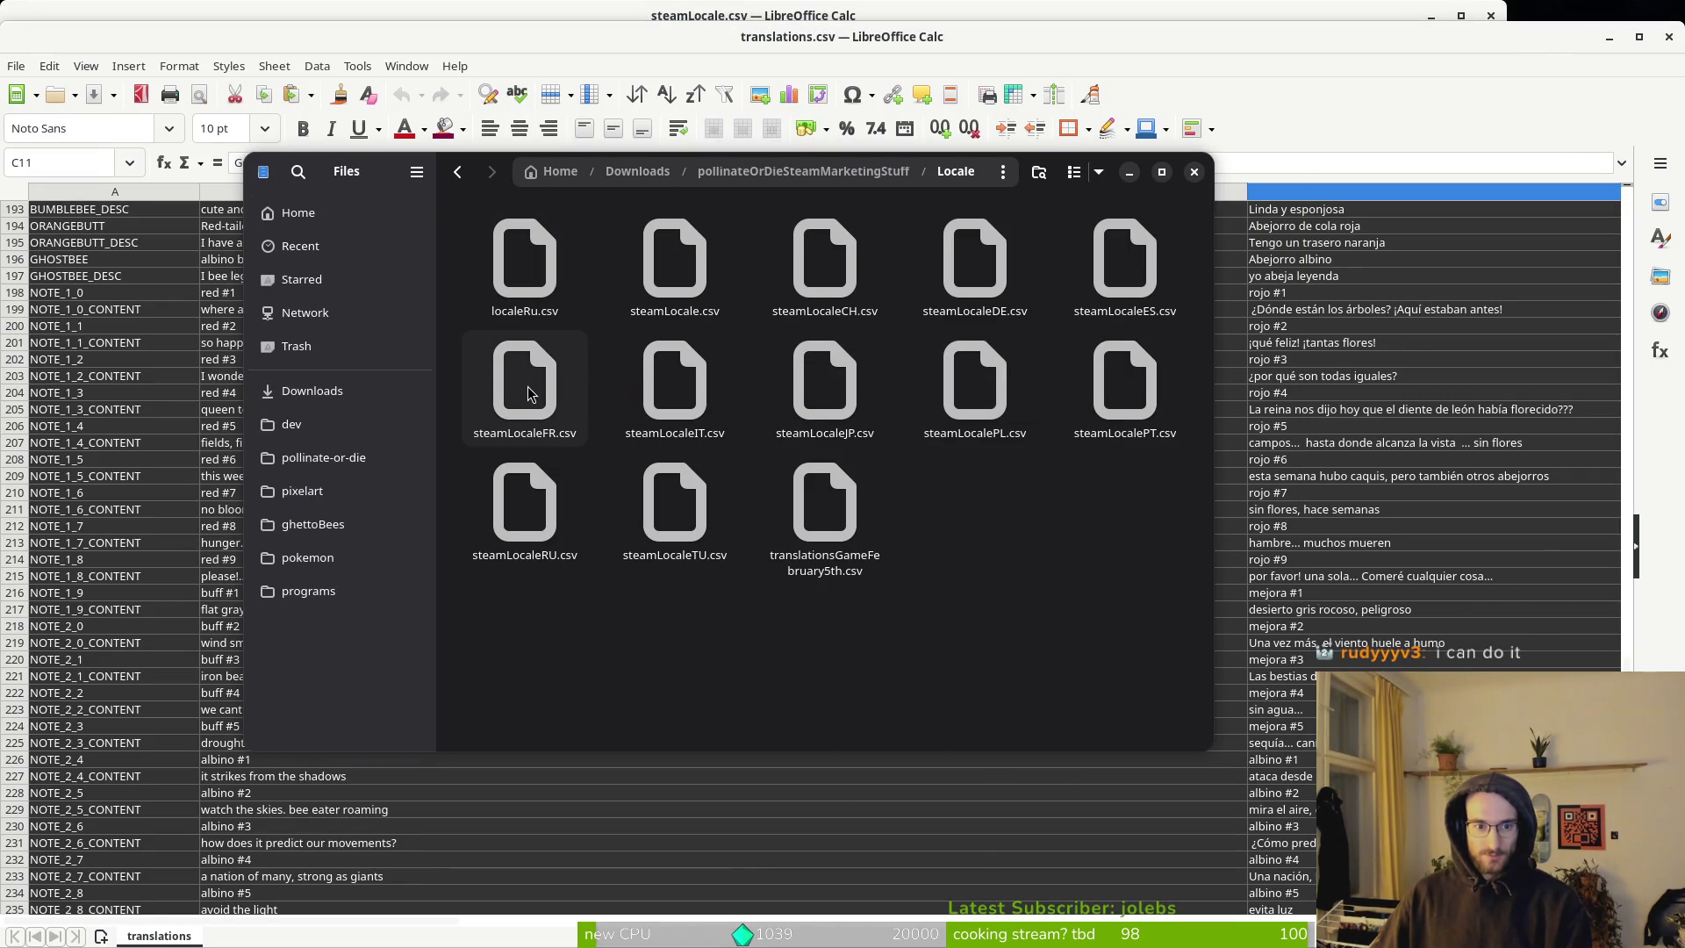
{"action": "left_click", "coordinate": [969, 378]}
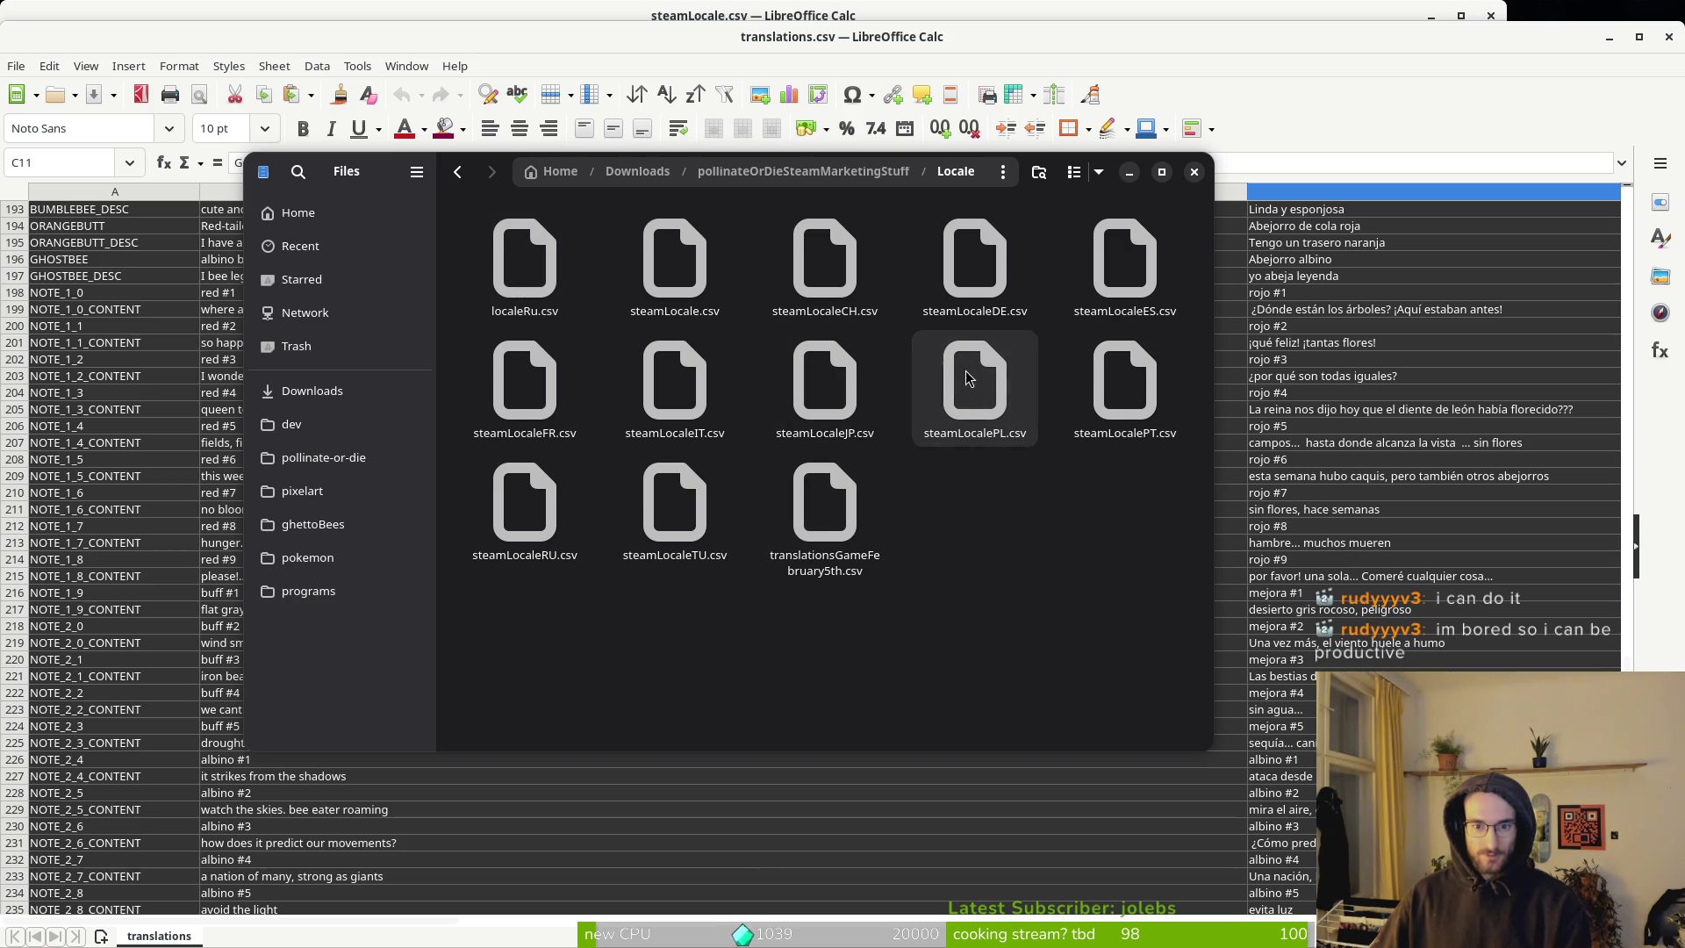
{"action": "key", "text": "super"}
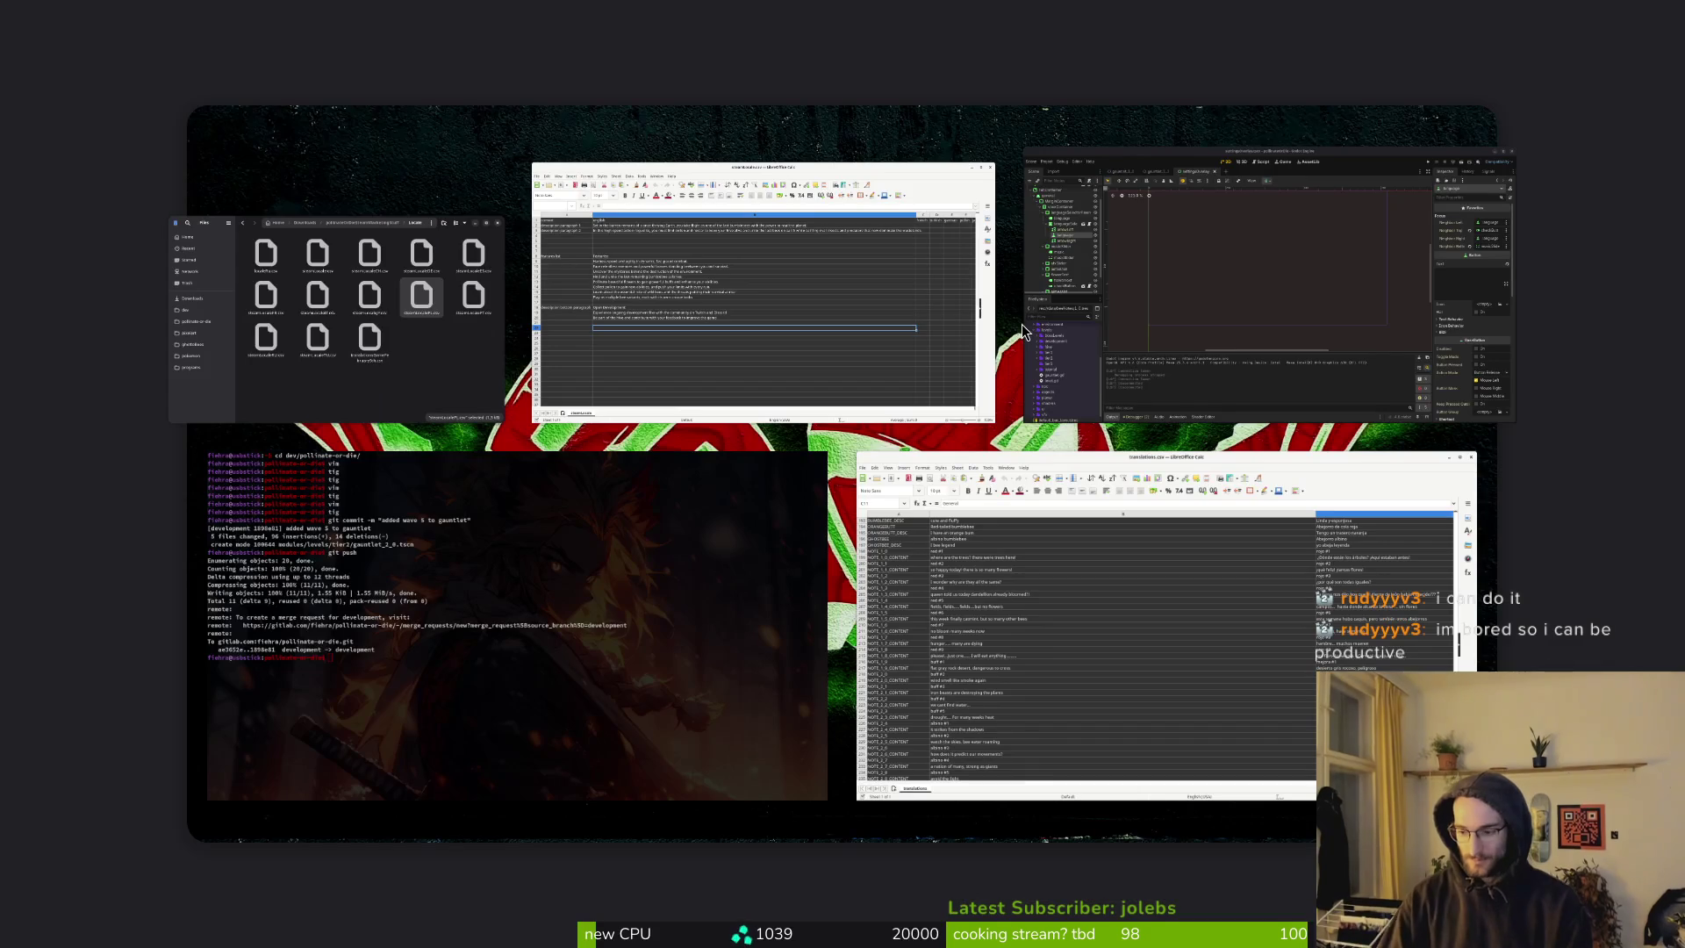
{"action": "key", "text": "super"}
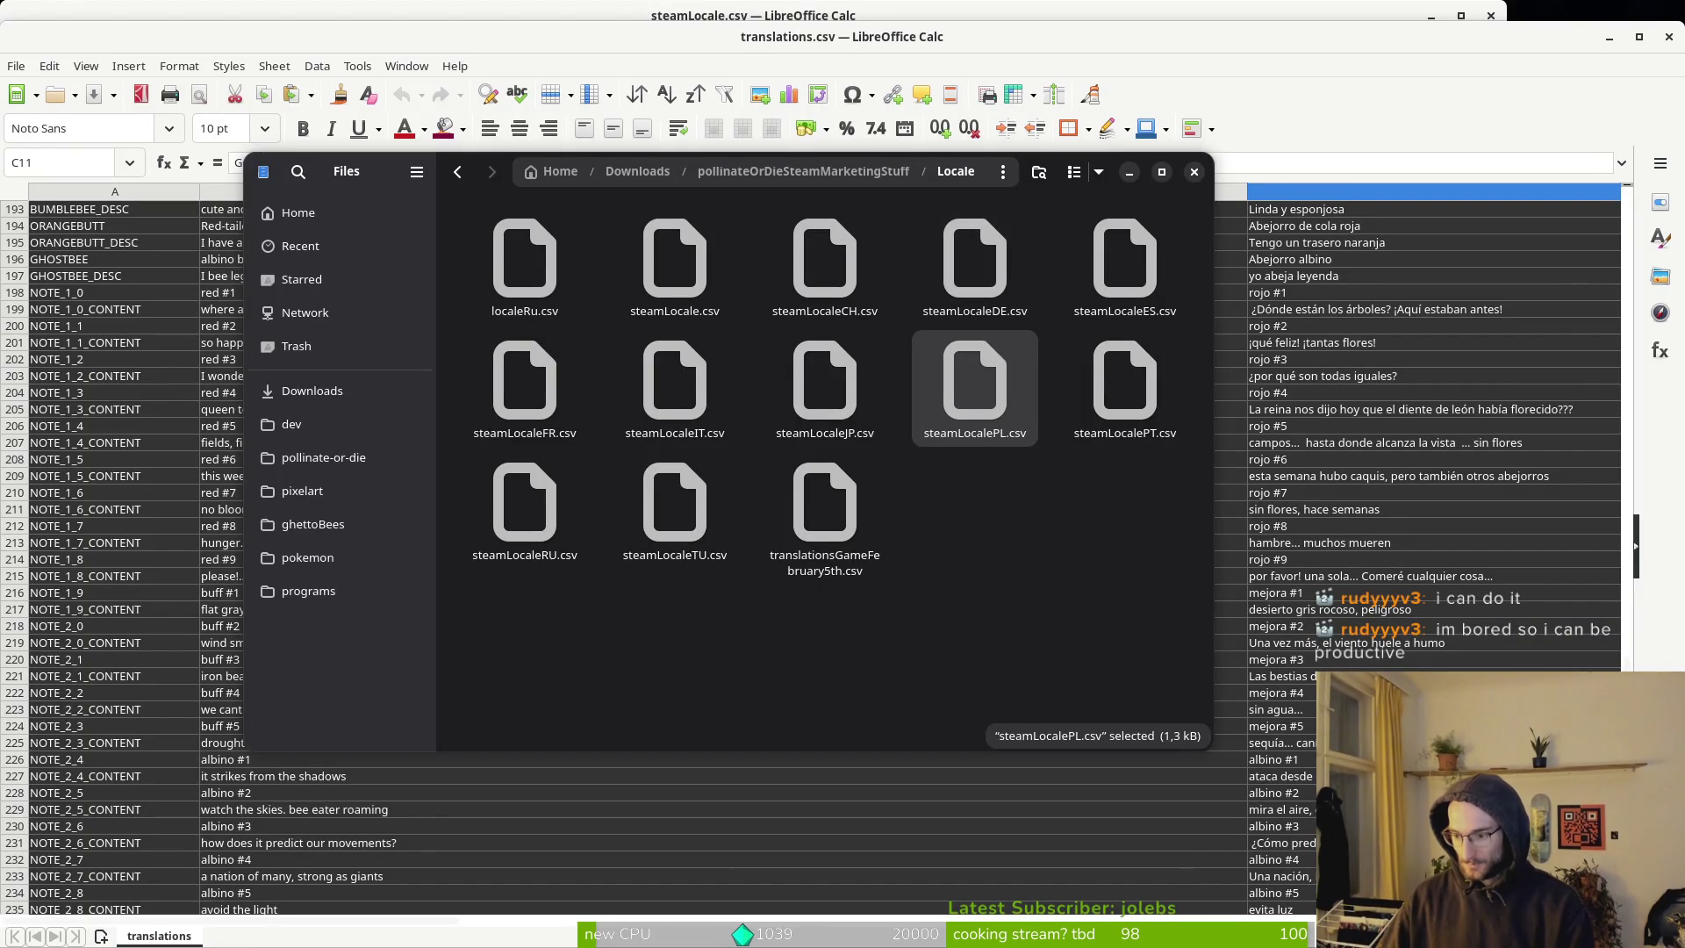
{"action": "key", "text": "space"}
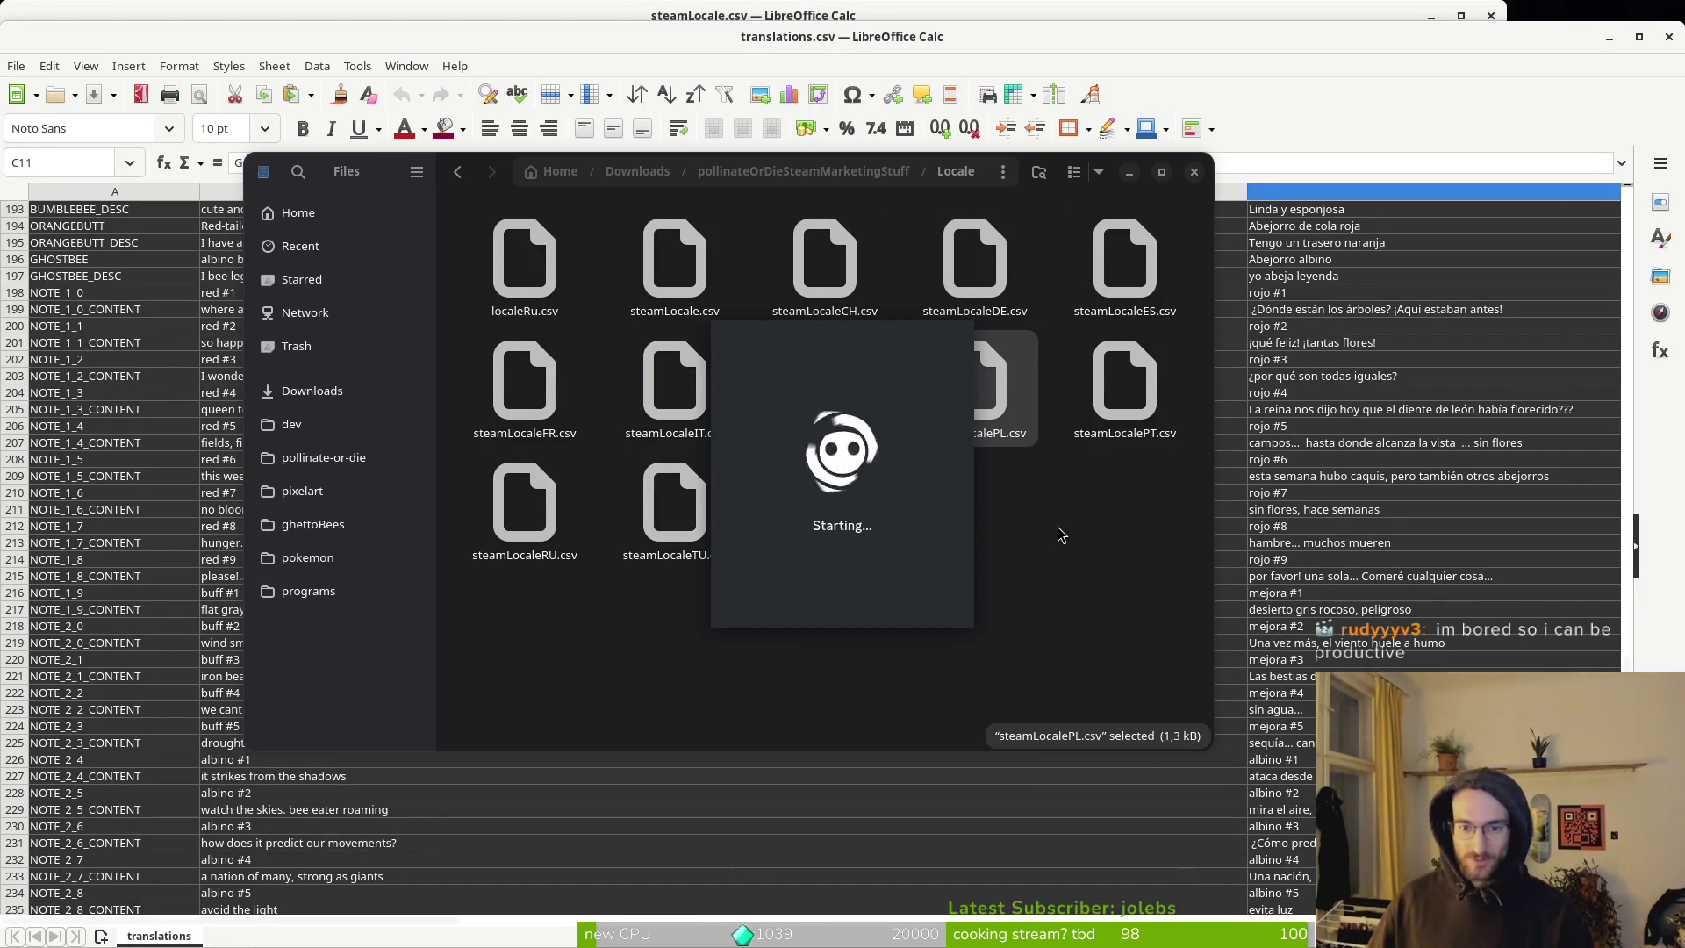
{"action": "left_click", "coordinate": [1062, 491]}
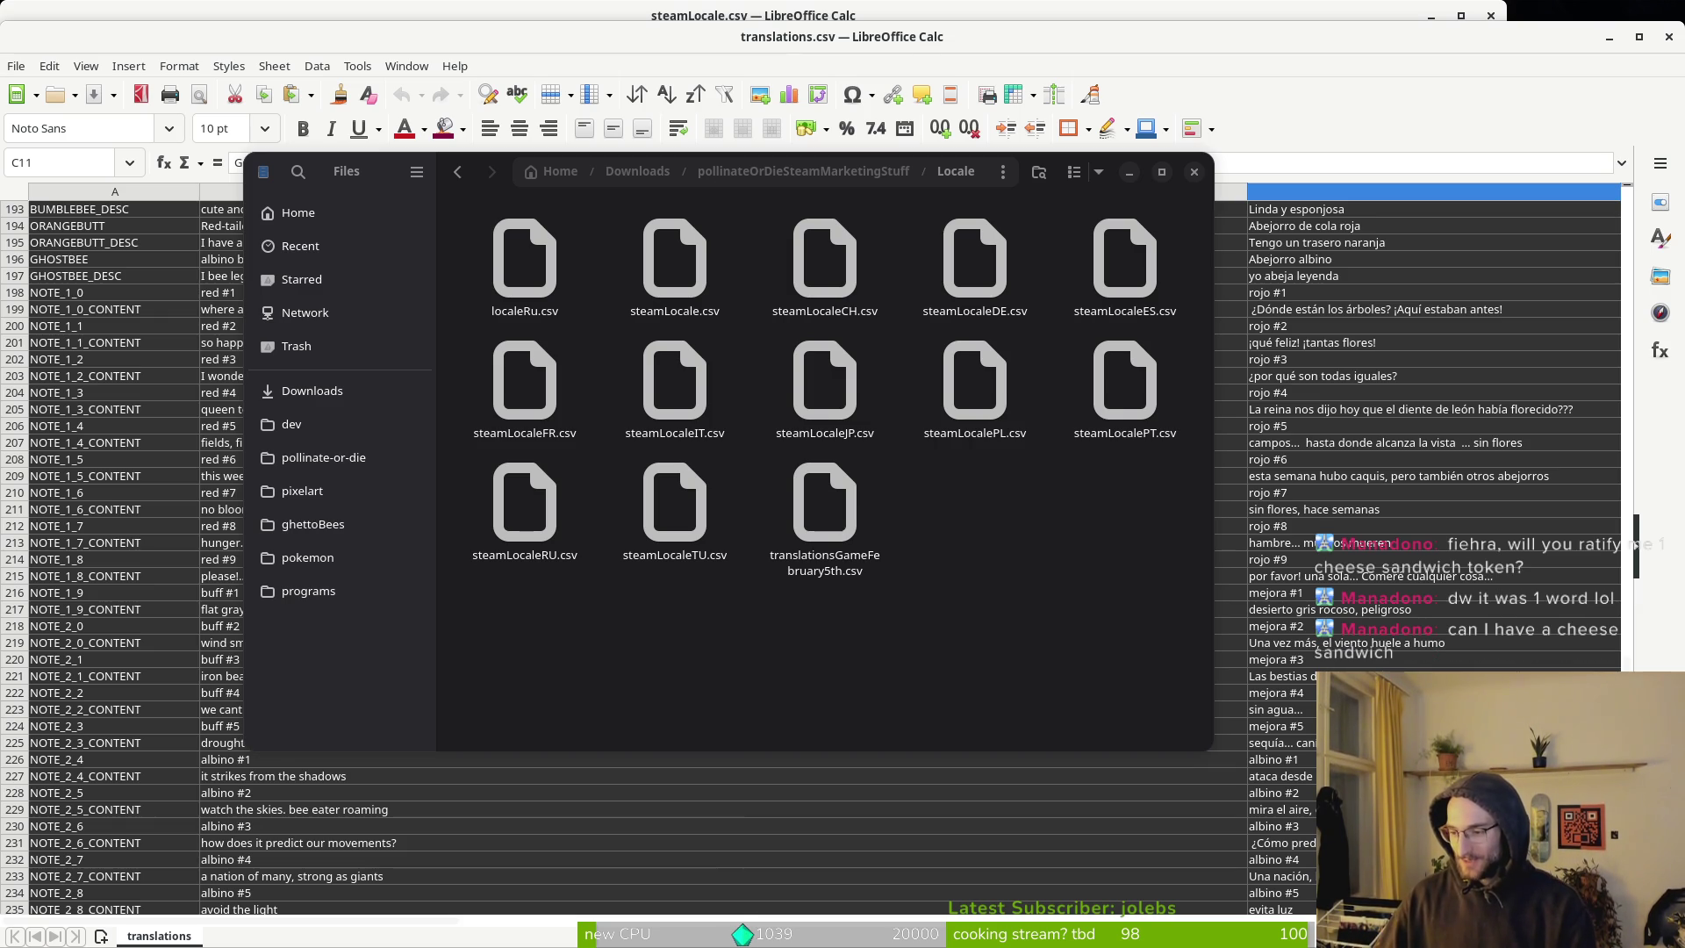
{"action": "key", "text": "super+1"}
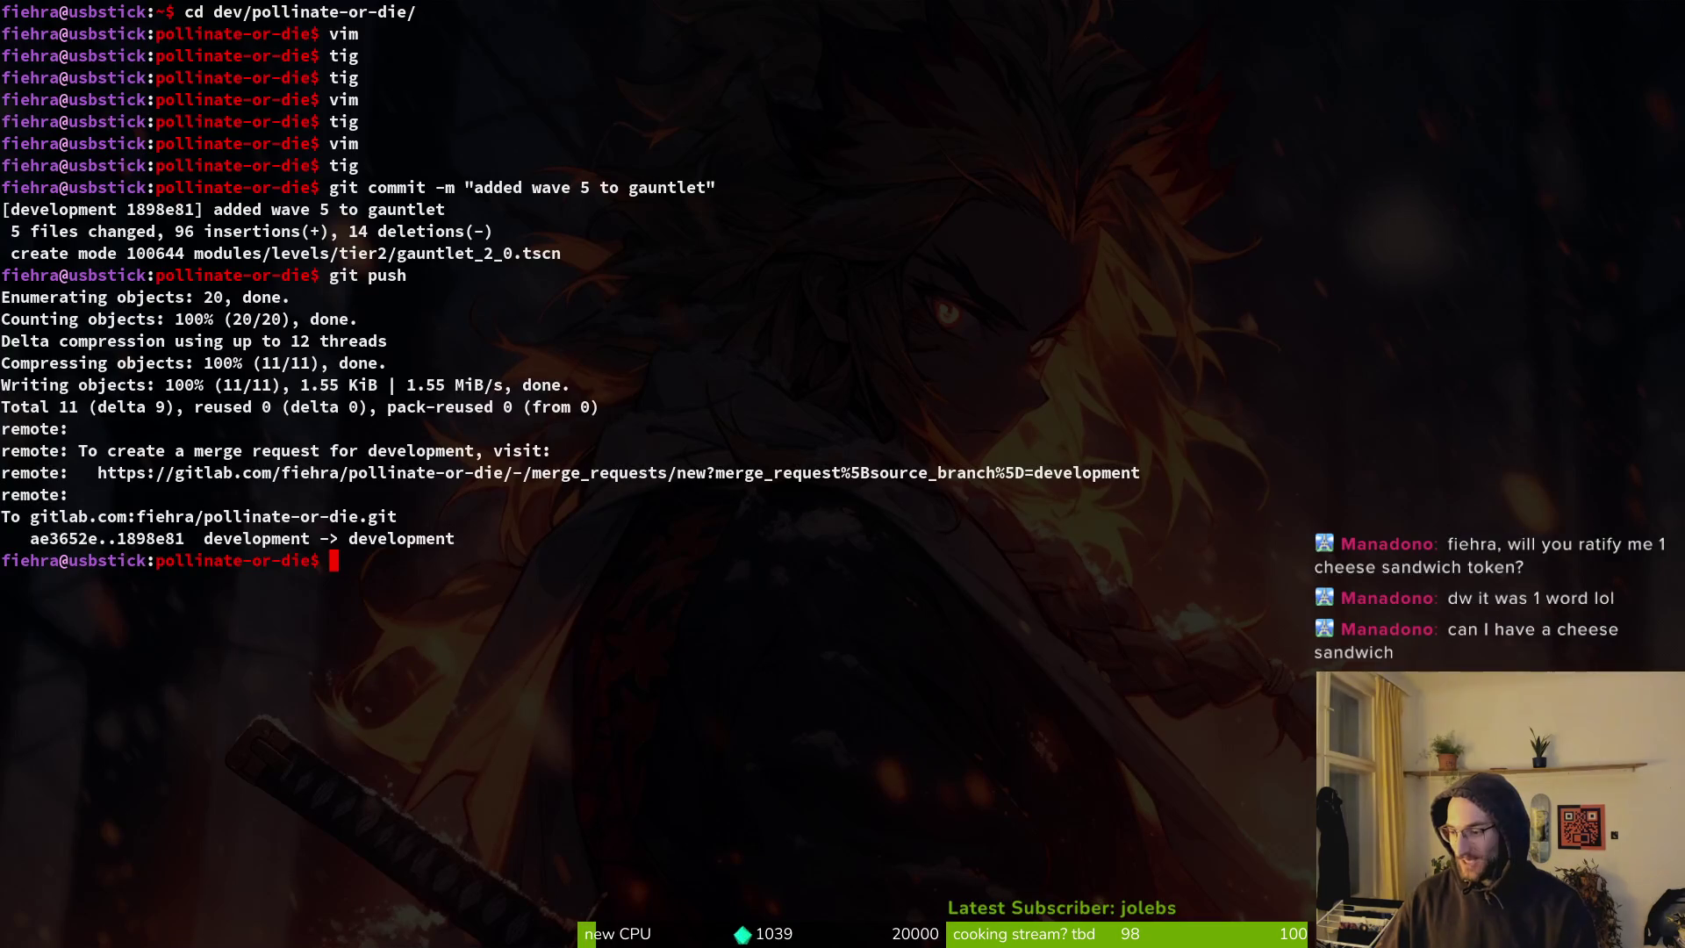
Bring the Files window back and select steamLocalePL.csv.
{"action": "key", "text": "alt+Tab"}
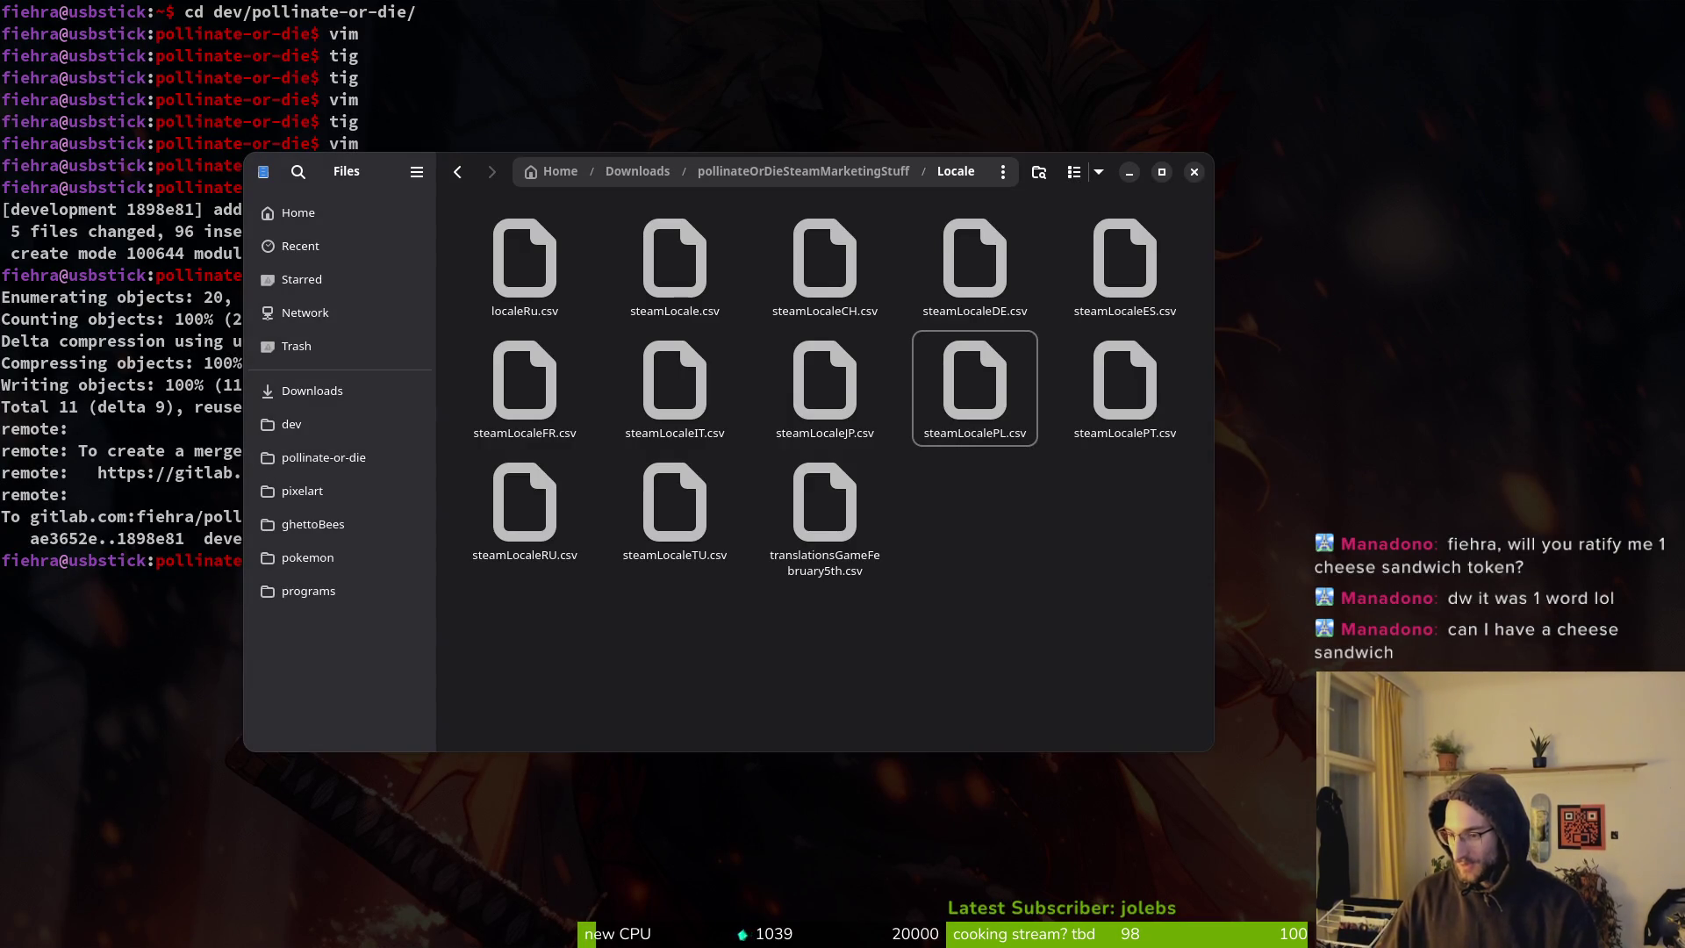
{"action": "left_click", "coordinate": [974, 382]}
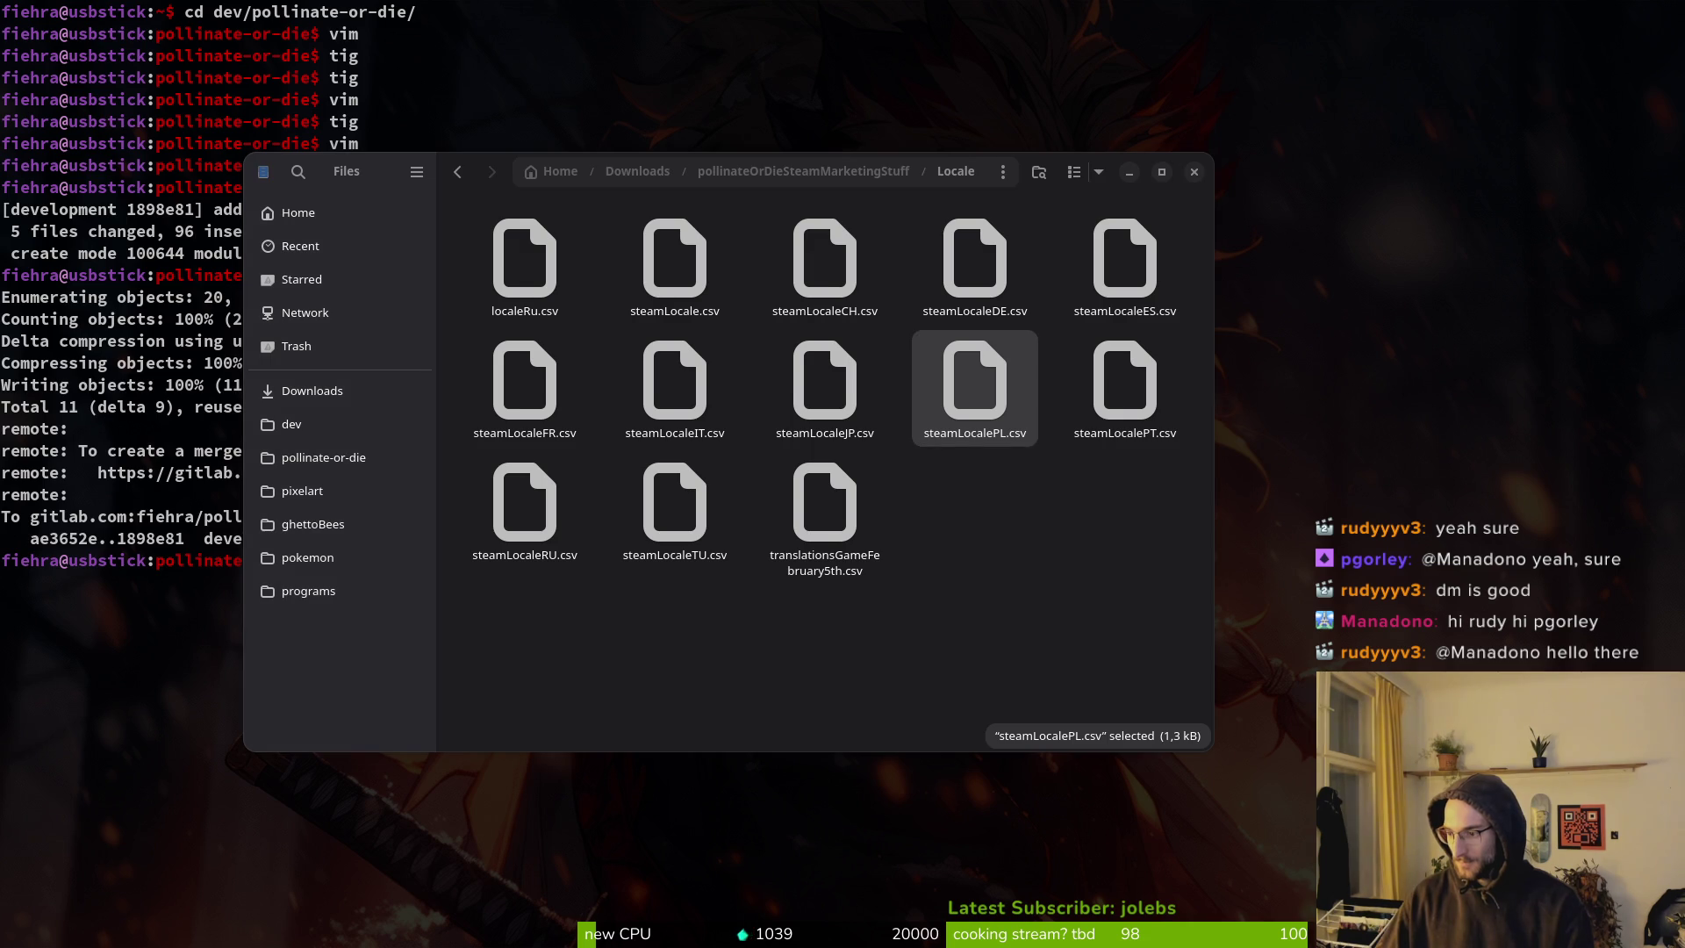
Open steamLocalePL.csv from the Locale folder in the spreadsheet.
{"action": "double_click", "coordinate": [1006, 408]}
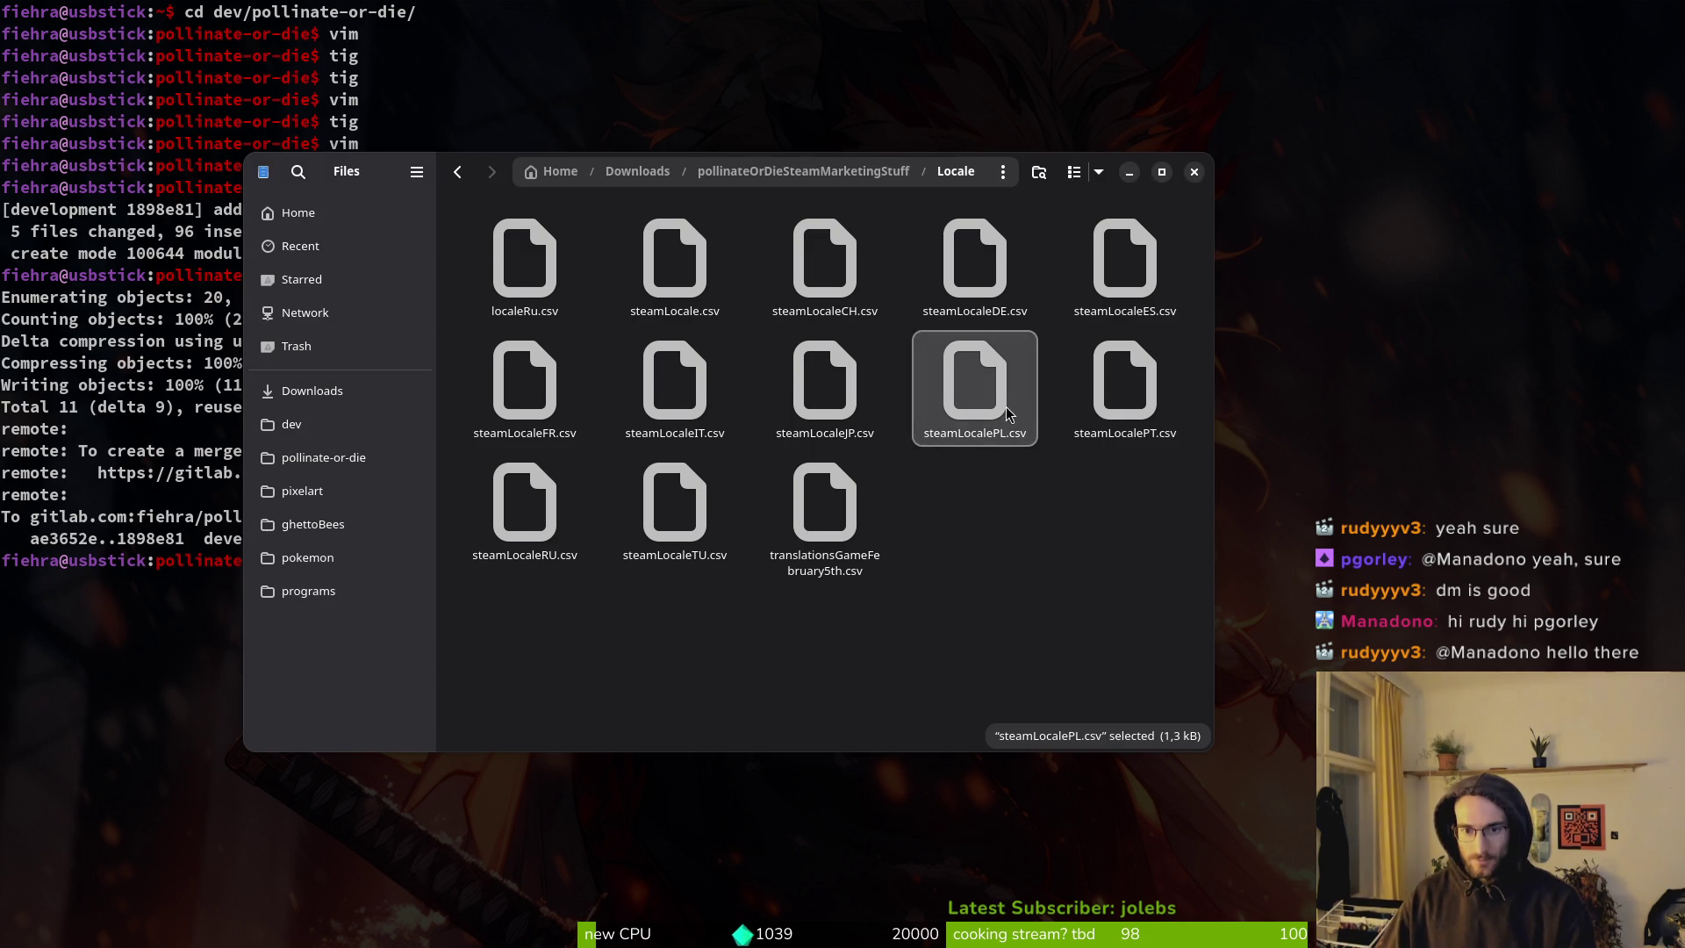
Copy the new English description paragraph from cell B2 of steamLocale.csv.
{"action": "left_click", "coordinate": [1085, 792]}
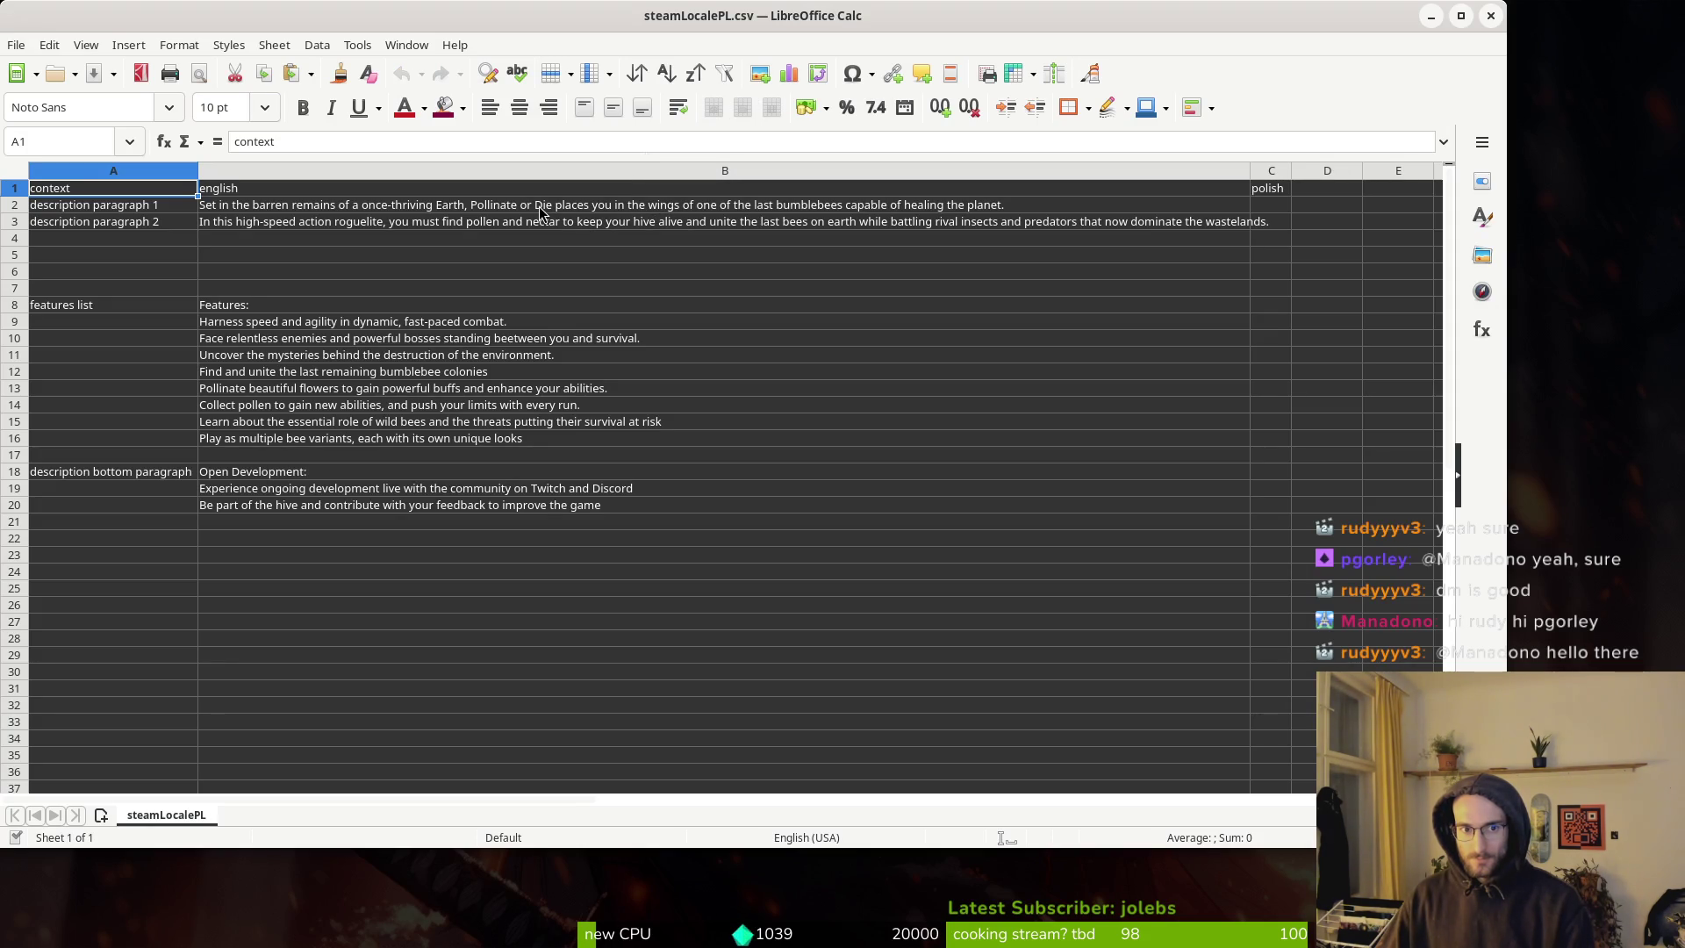
{"action": "left_click", "coordinate": [431, 210]}
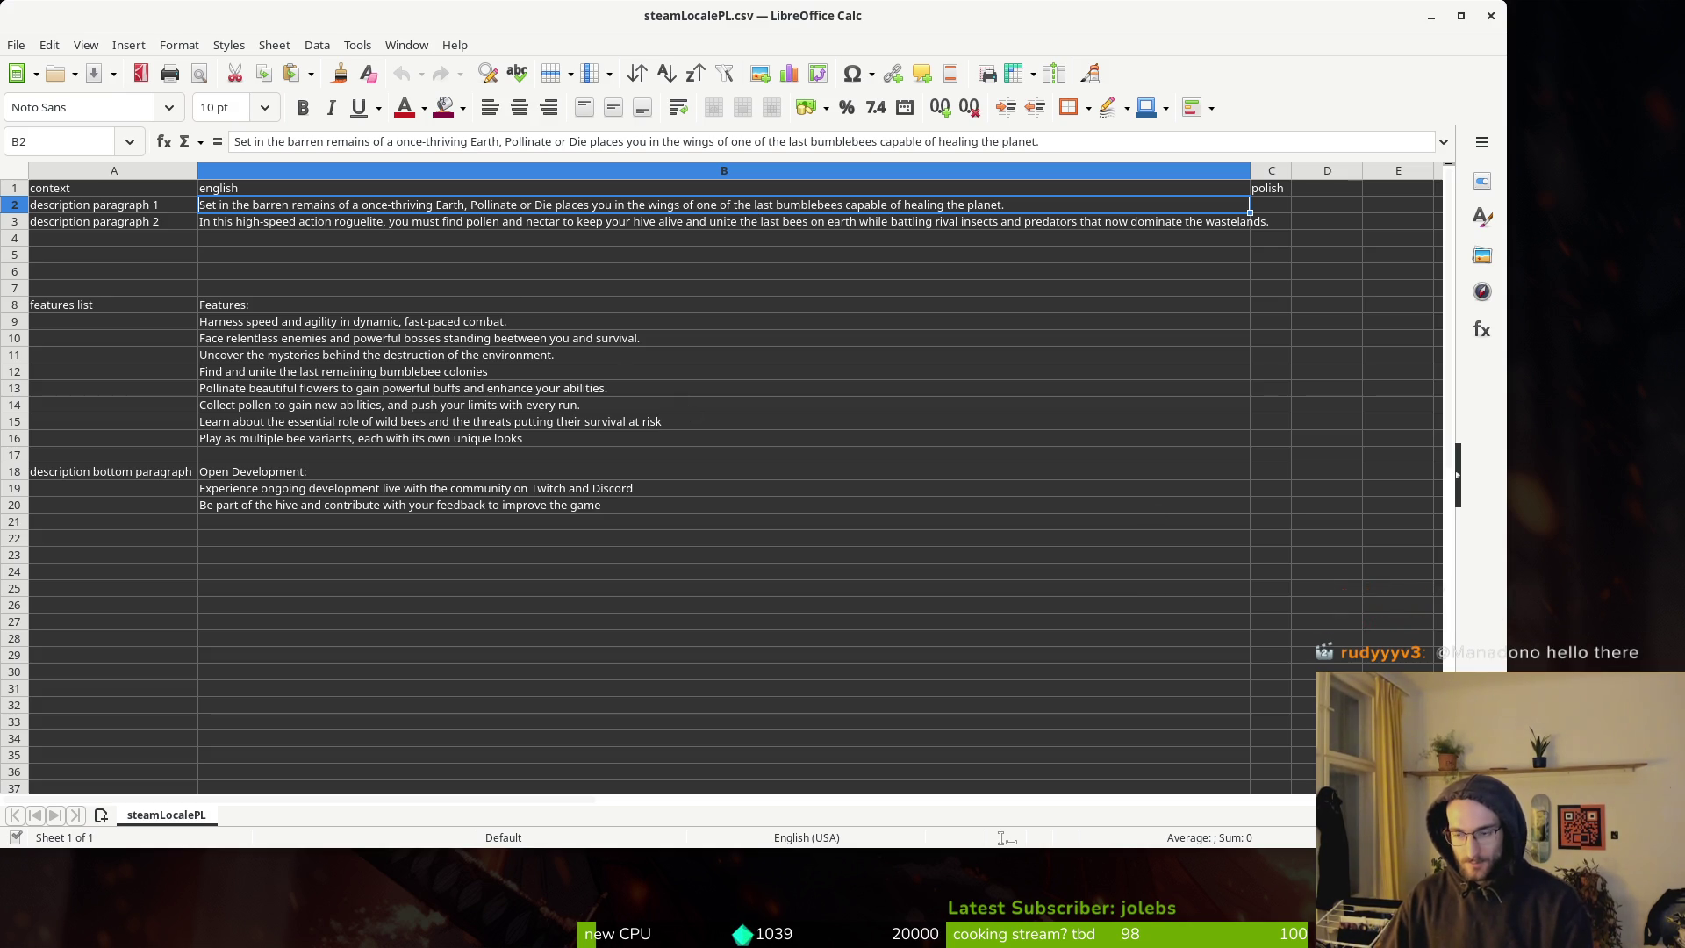
{"action": "key", "text": "alt+Tab"}
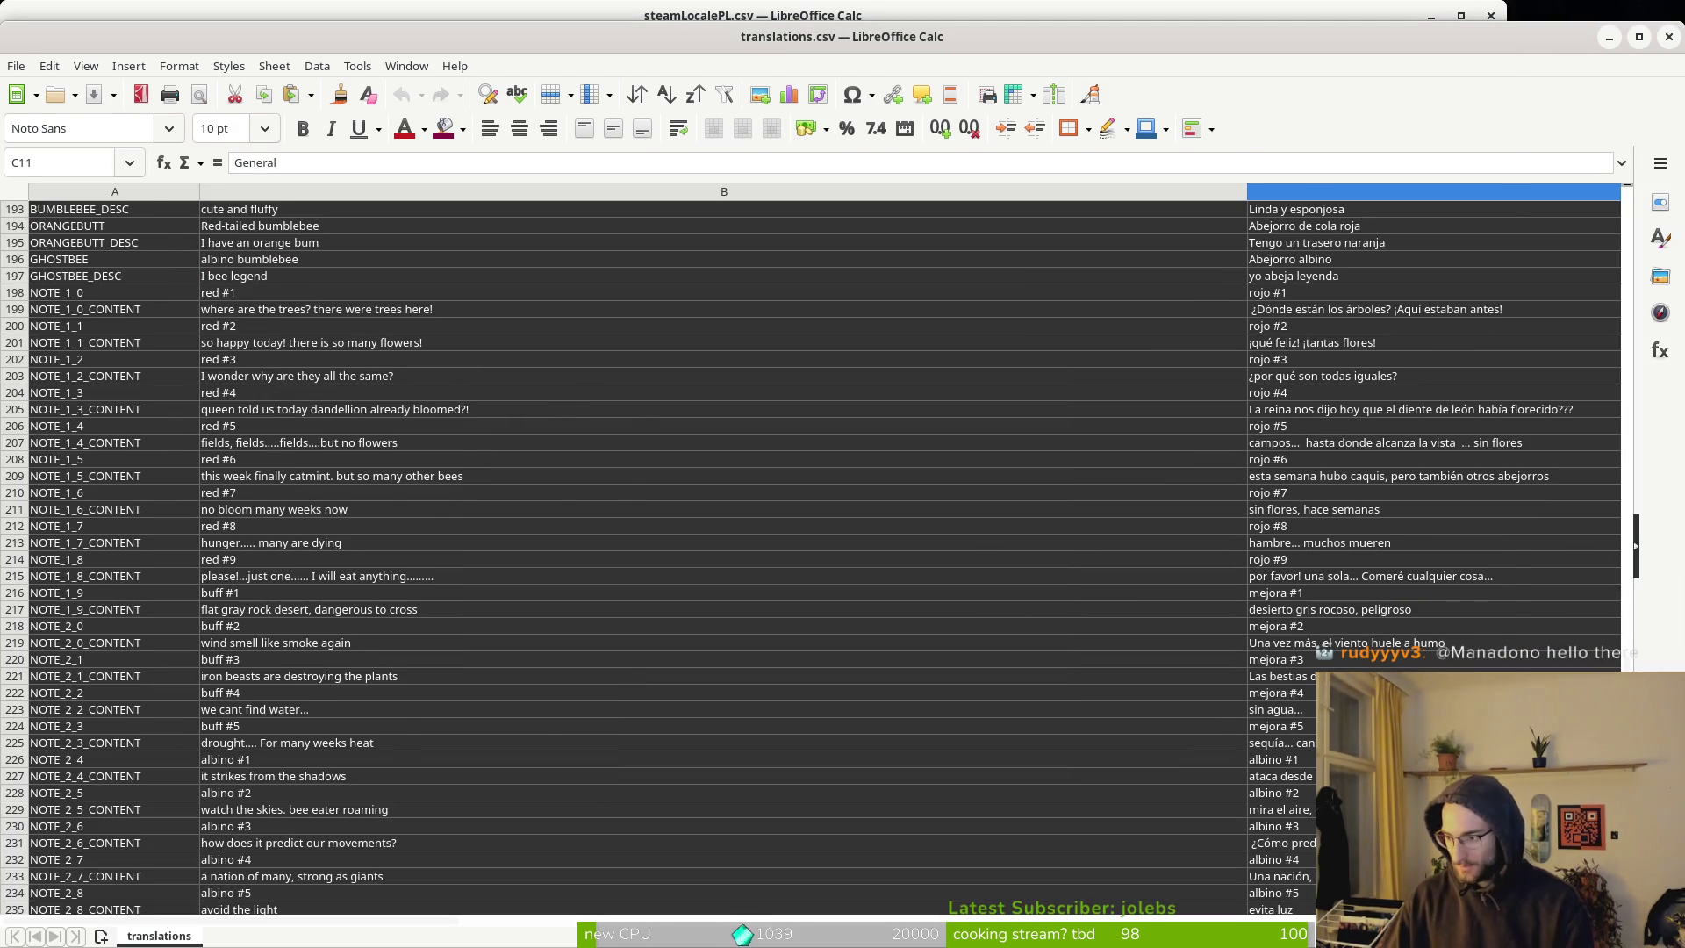
{"action": "key", "text": "alt+Tab"}
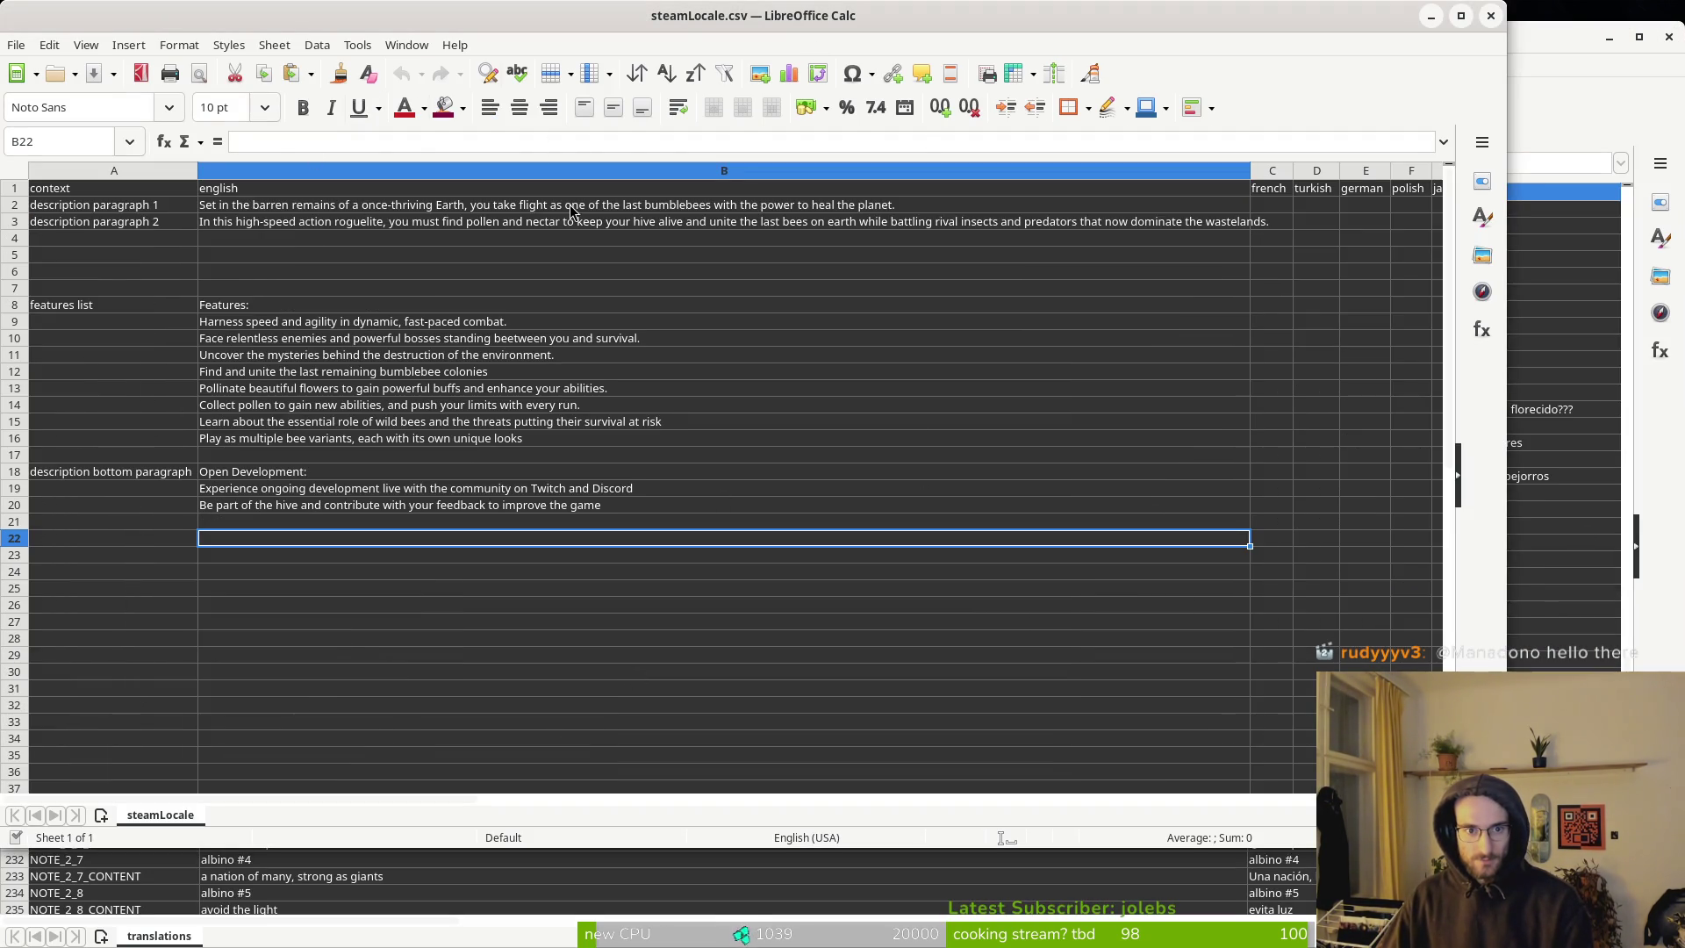
{"action": "left_click", "coordinate": [570, 207]}
{"action": "key", "text": "alt+Tab"}
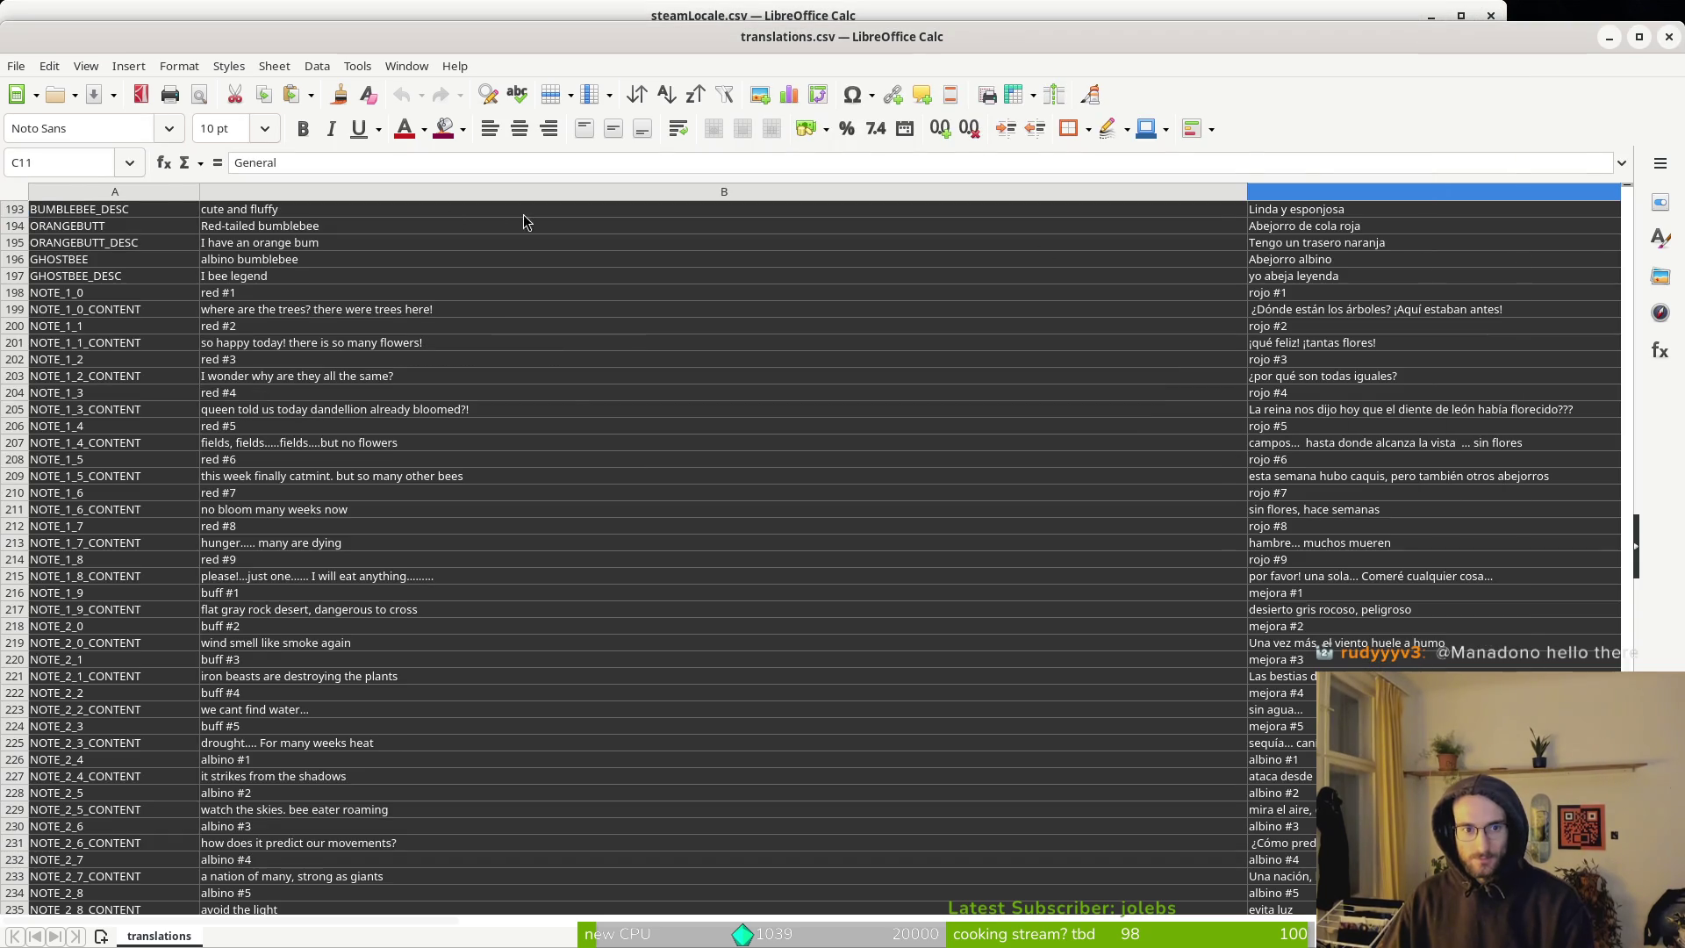
{"action": "key", "text": "alt+Tab"}
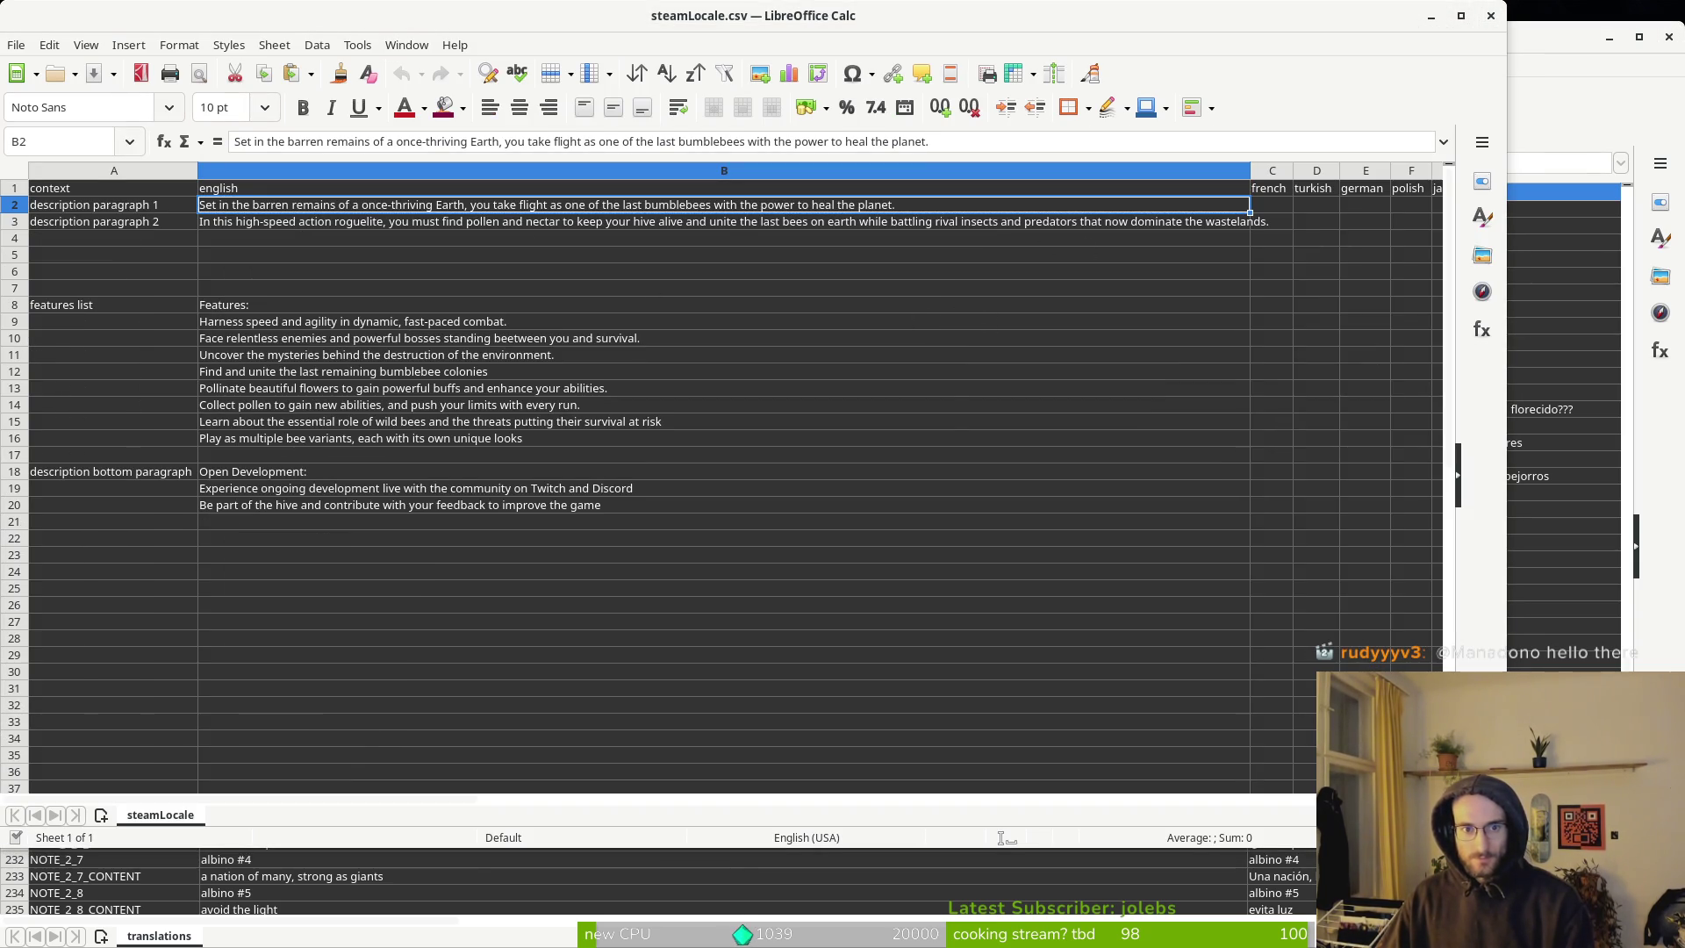
Paste it over B2 in steamLocalePL.csv, save in CSV format, and close the file.
{"action": "key", "text": "alt+Tab"}
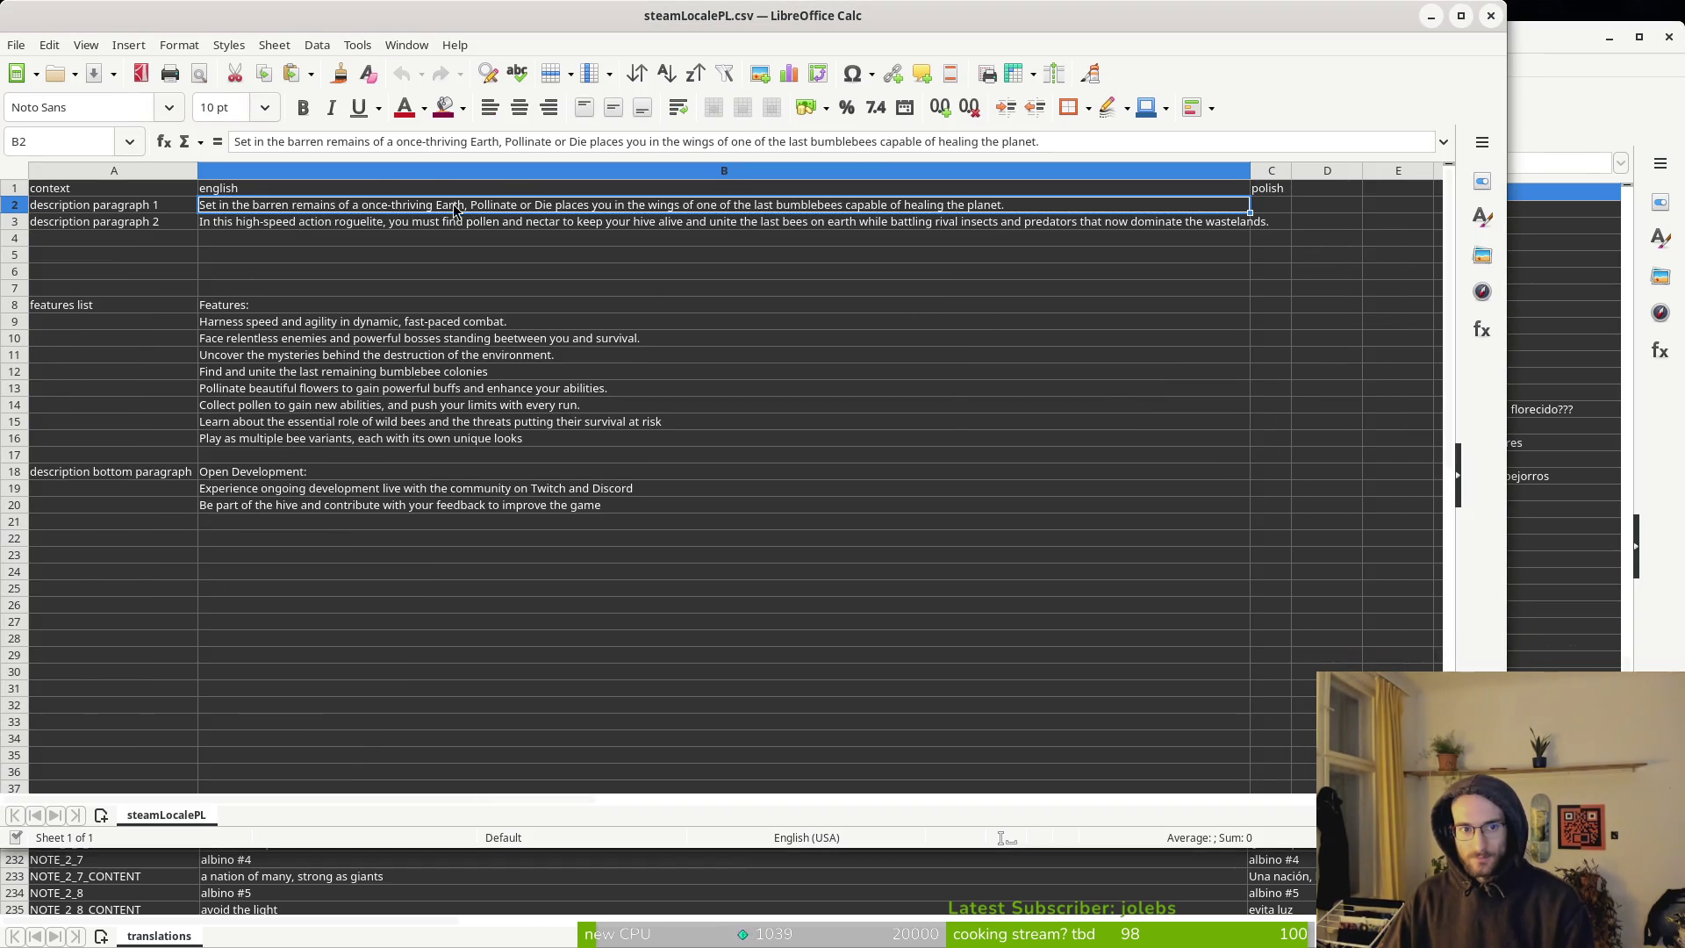
{"action": "type", "text": "Set in the barren remains of a once-thriving Earth, you take flight as one of the last bumblebees with the power to heal the planet."}
{"action": "left_click", "coordinate": [909, 476]}
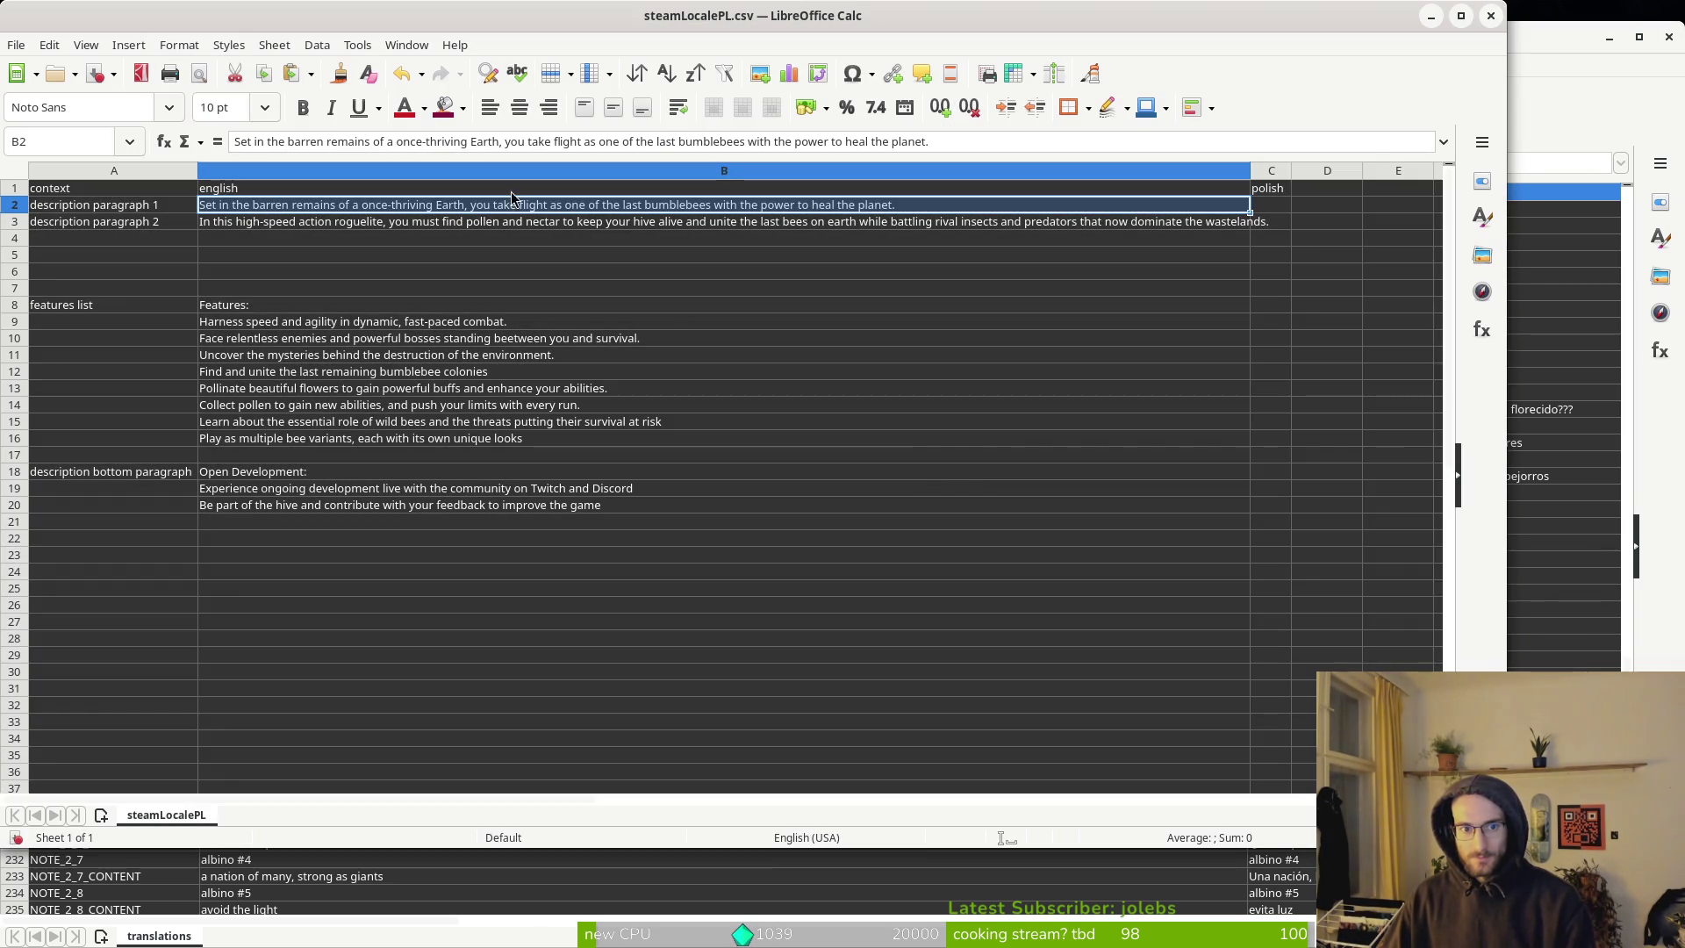
{"action": "key", "text": "ctrl+s"}
{"action": "left_click", "coordinate": [915, 511]}
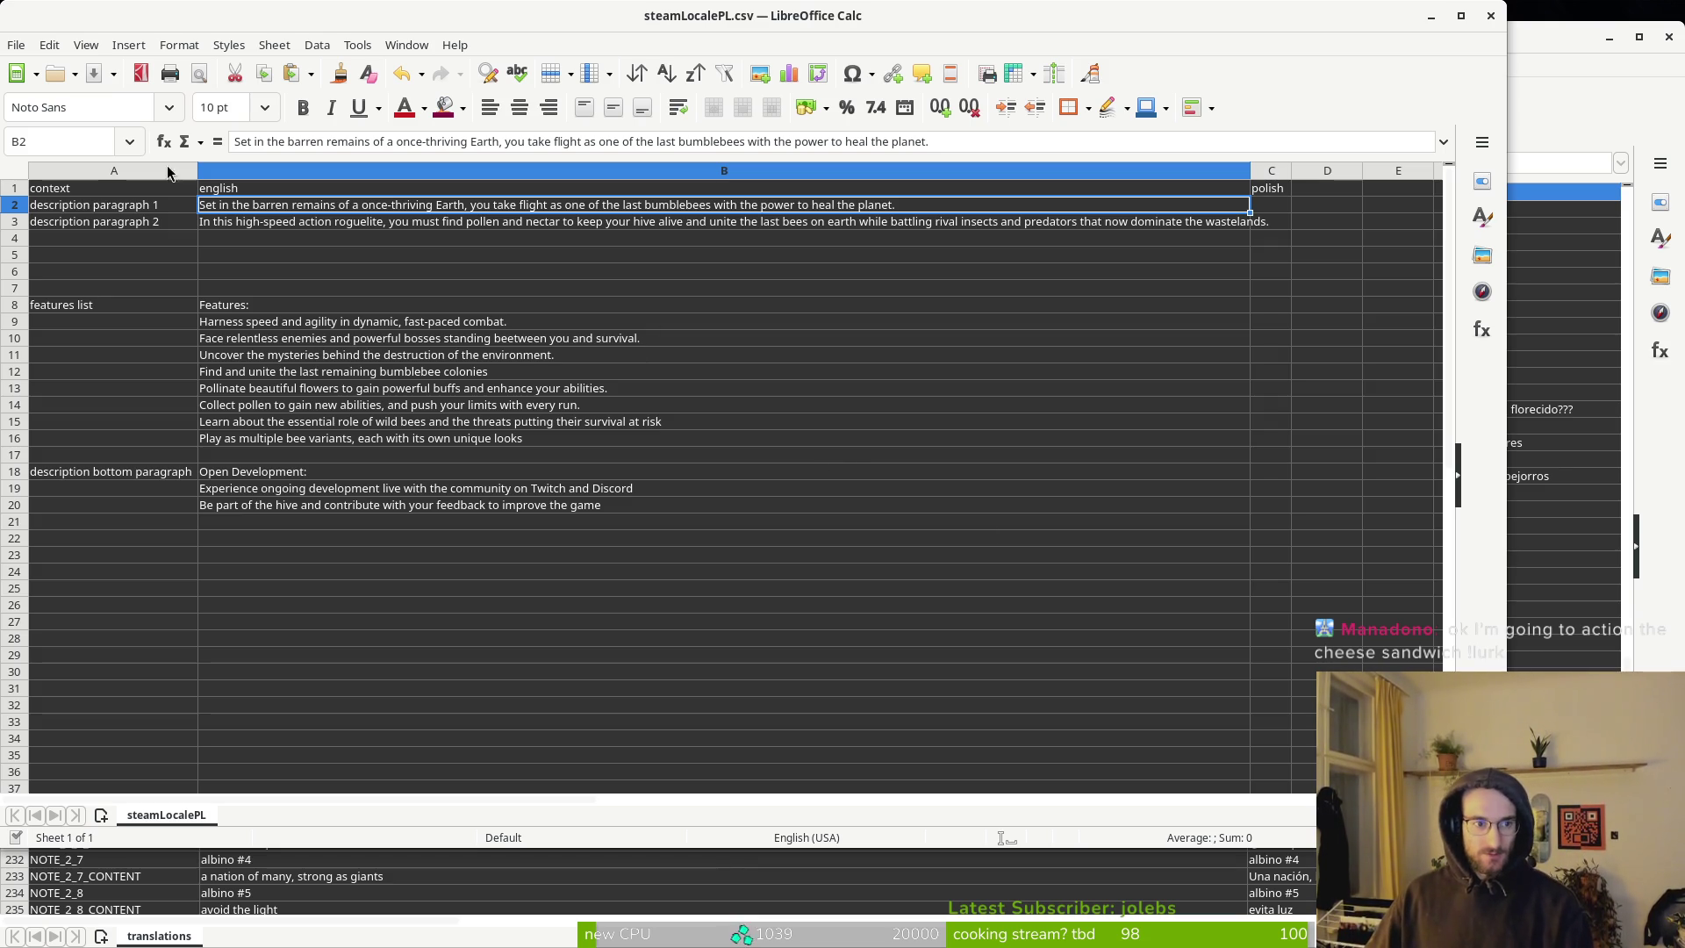
{"action": "left_click", "coordinate": [1490, 17]}
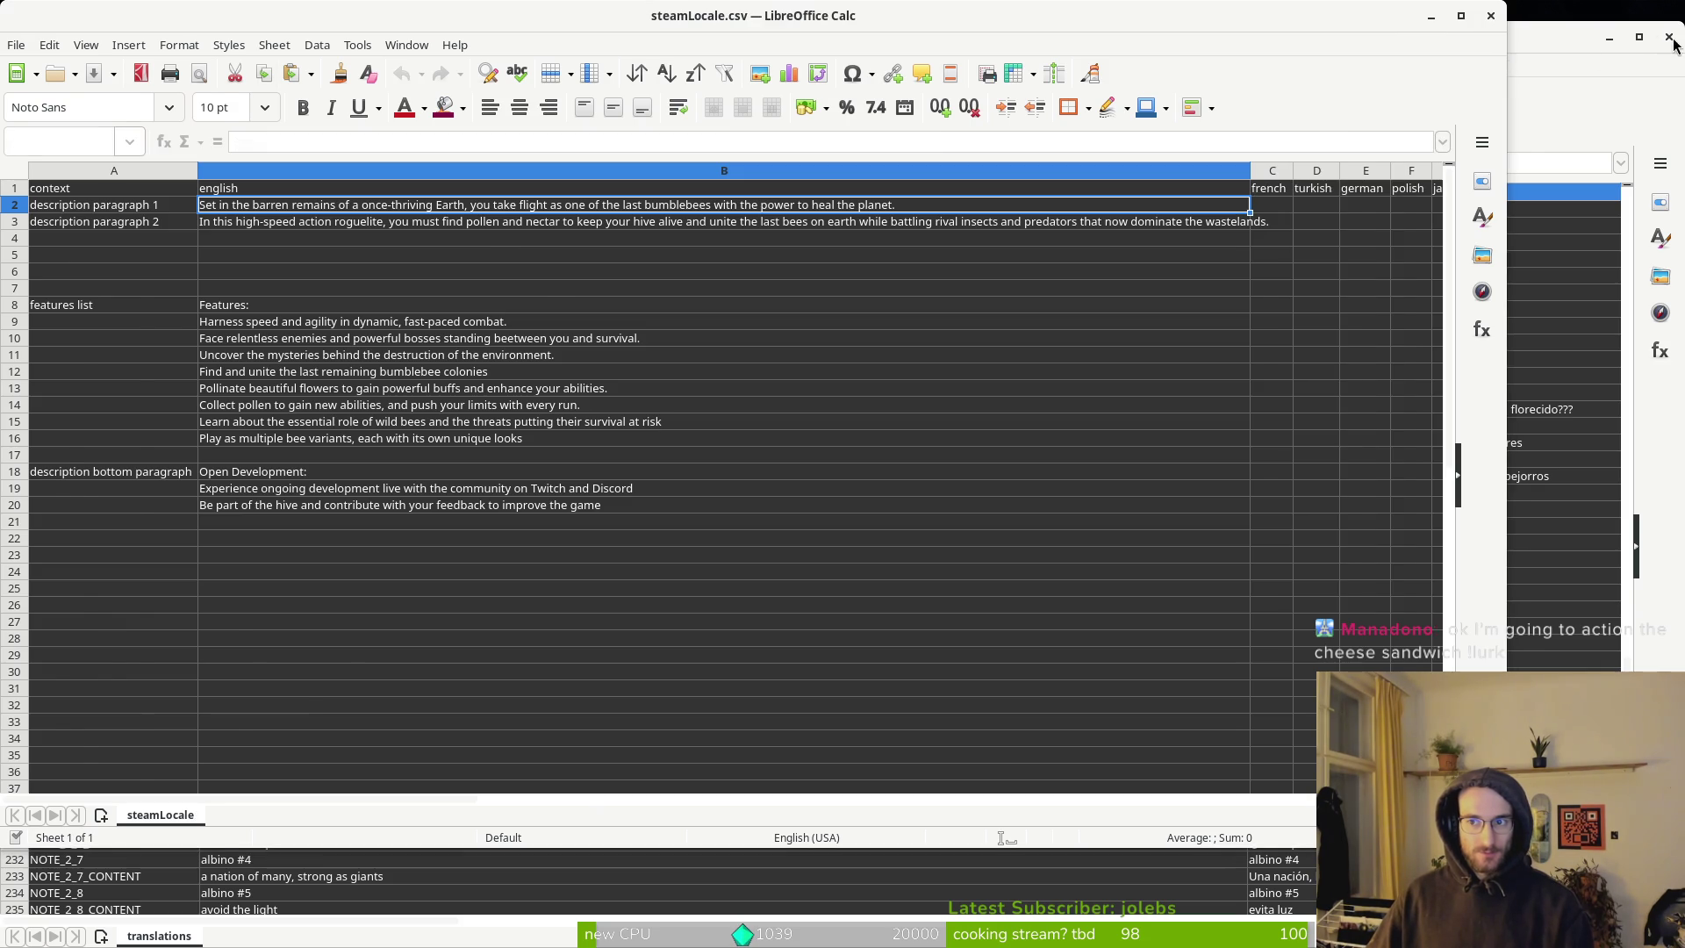
Close steamLocale.csv, then open steamLocaleIT.csv to inspect it and close it.
{"action": "left_click", "coordinate": [1490, 18]}
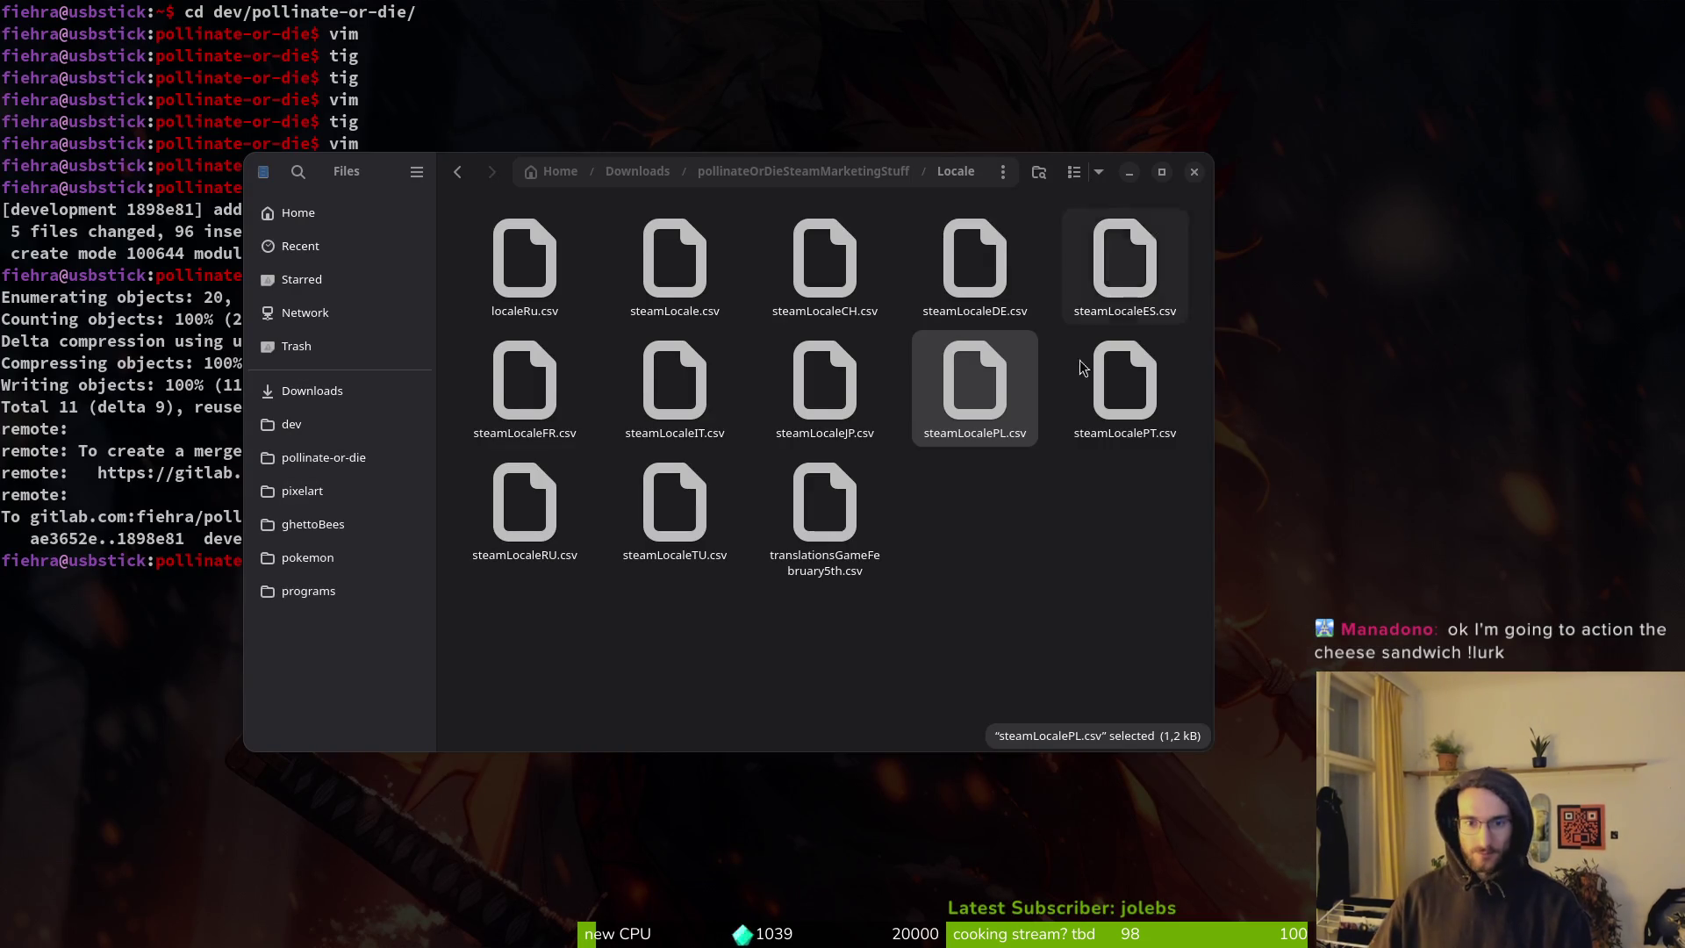
{"action": "left_click", "coordinate": [854, 409]}
{"action": "left_click", "coordinate": [671, 386], "text": "ctrl"}
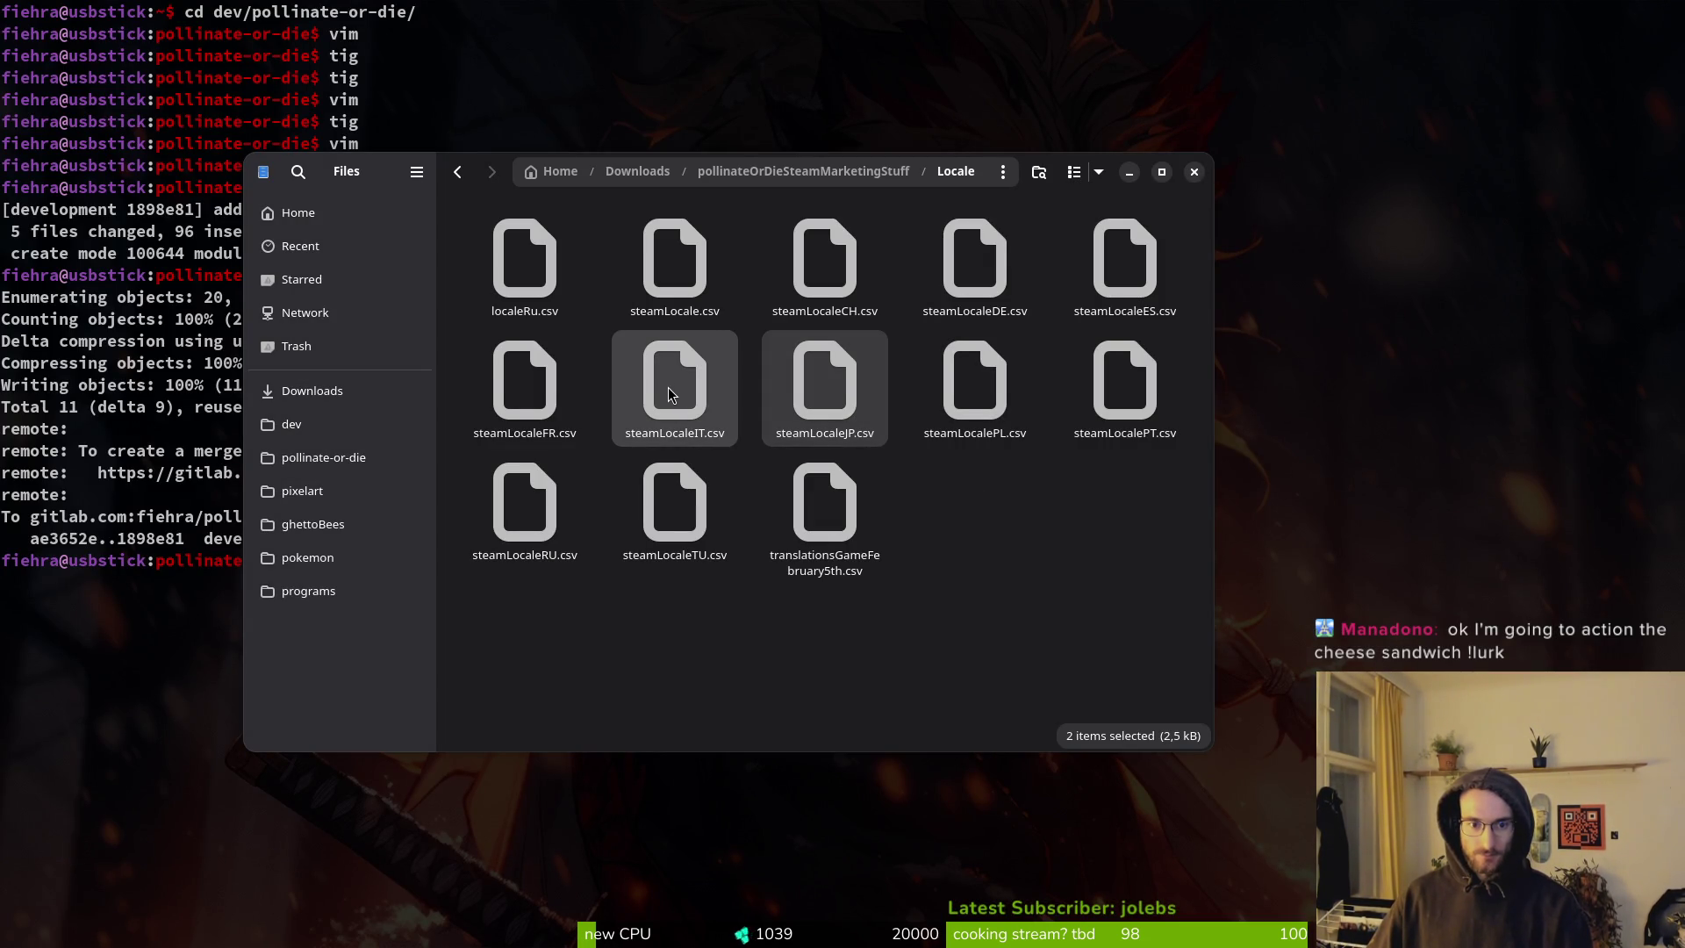
{"action": "left_click", "coordinate": [669, 394], "text": "ctrl"}
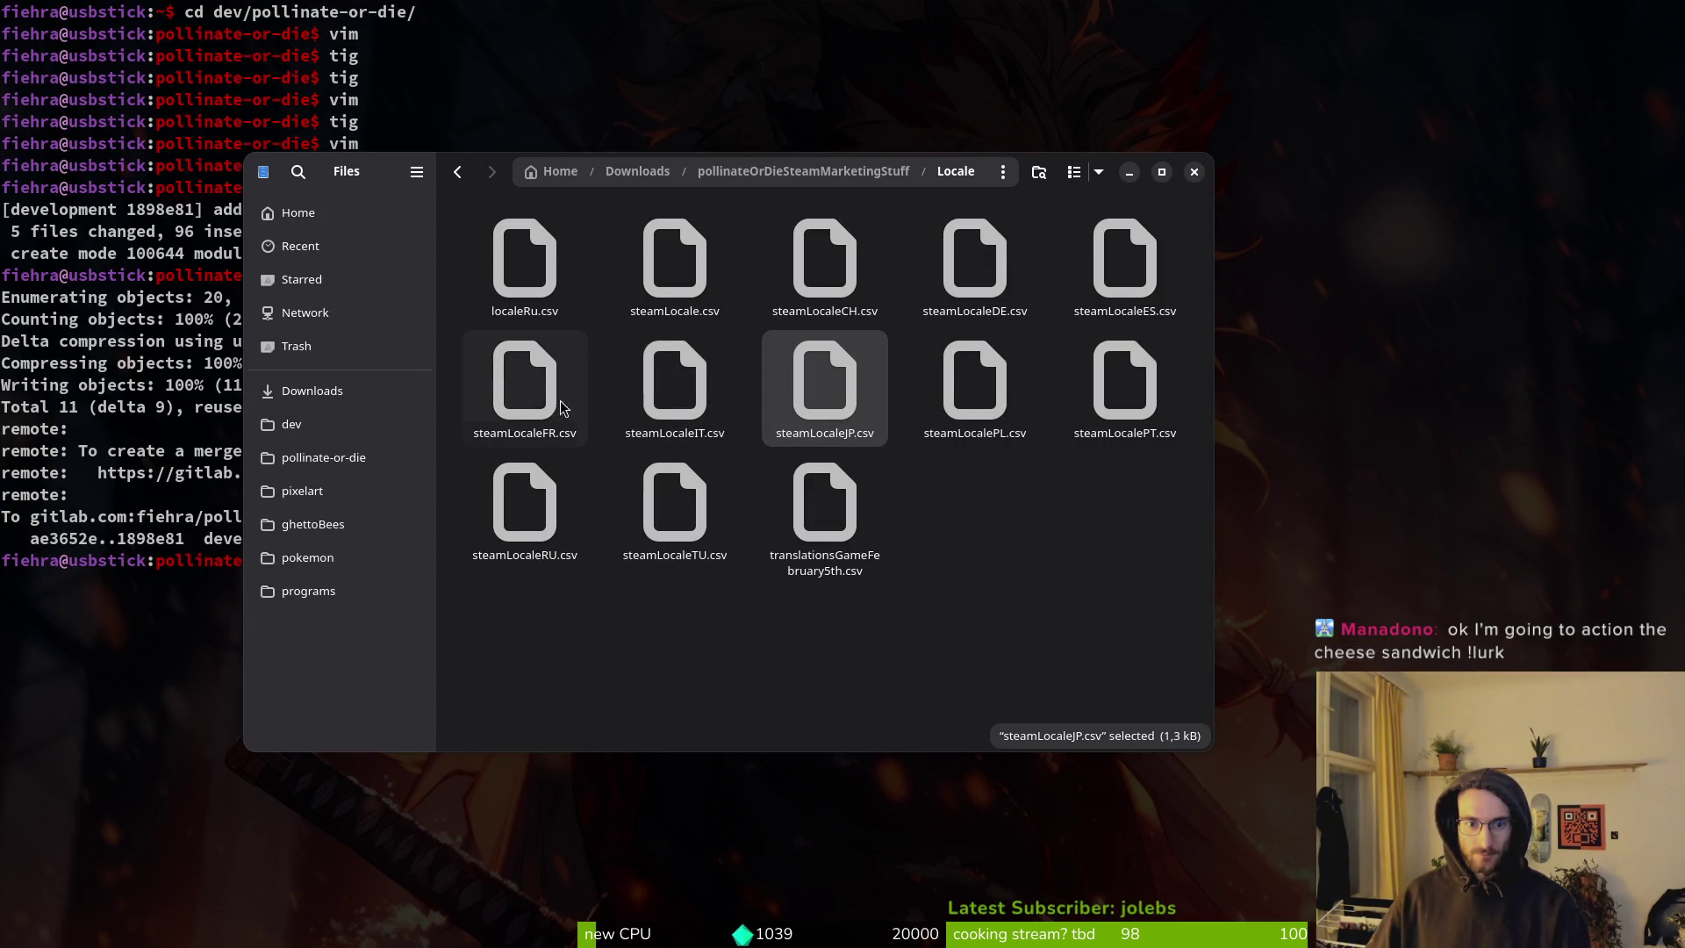
{"action": "double_click", "coordinate": [663, 401]}
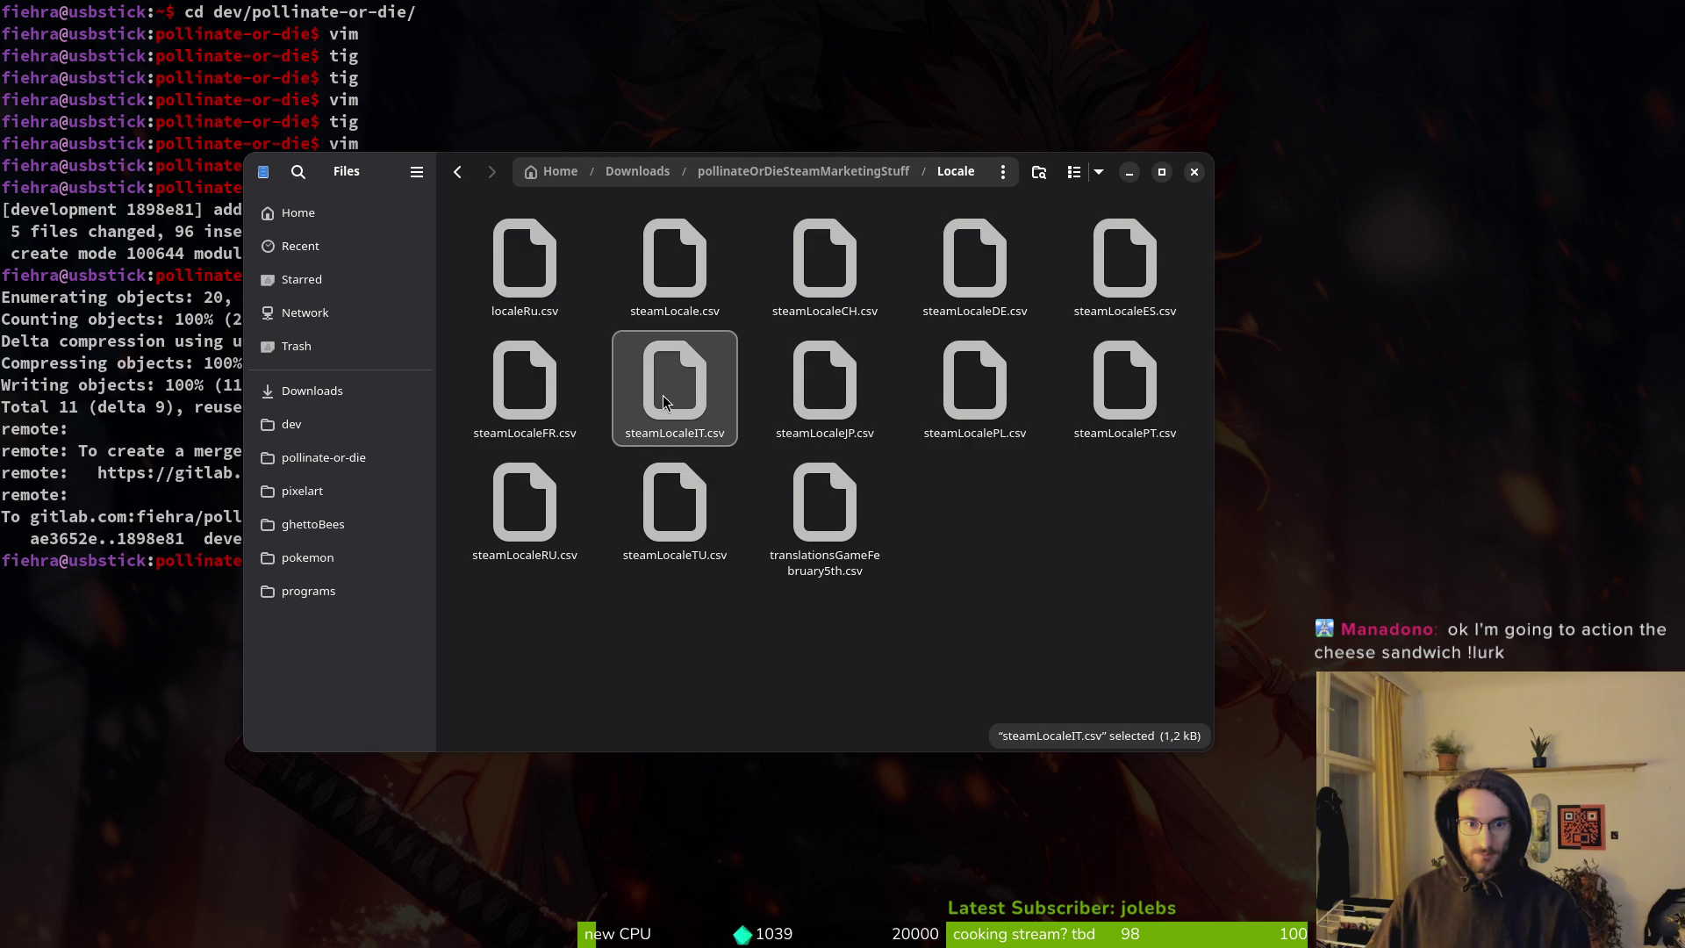
{"action": "left_click", "coordinate": [1095, 799]}
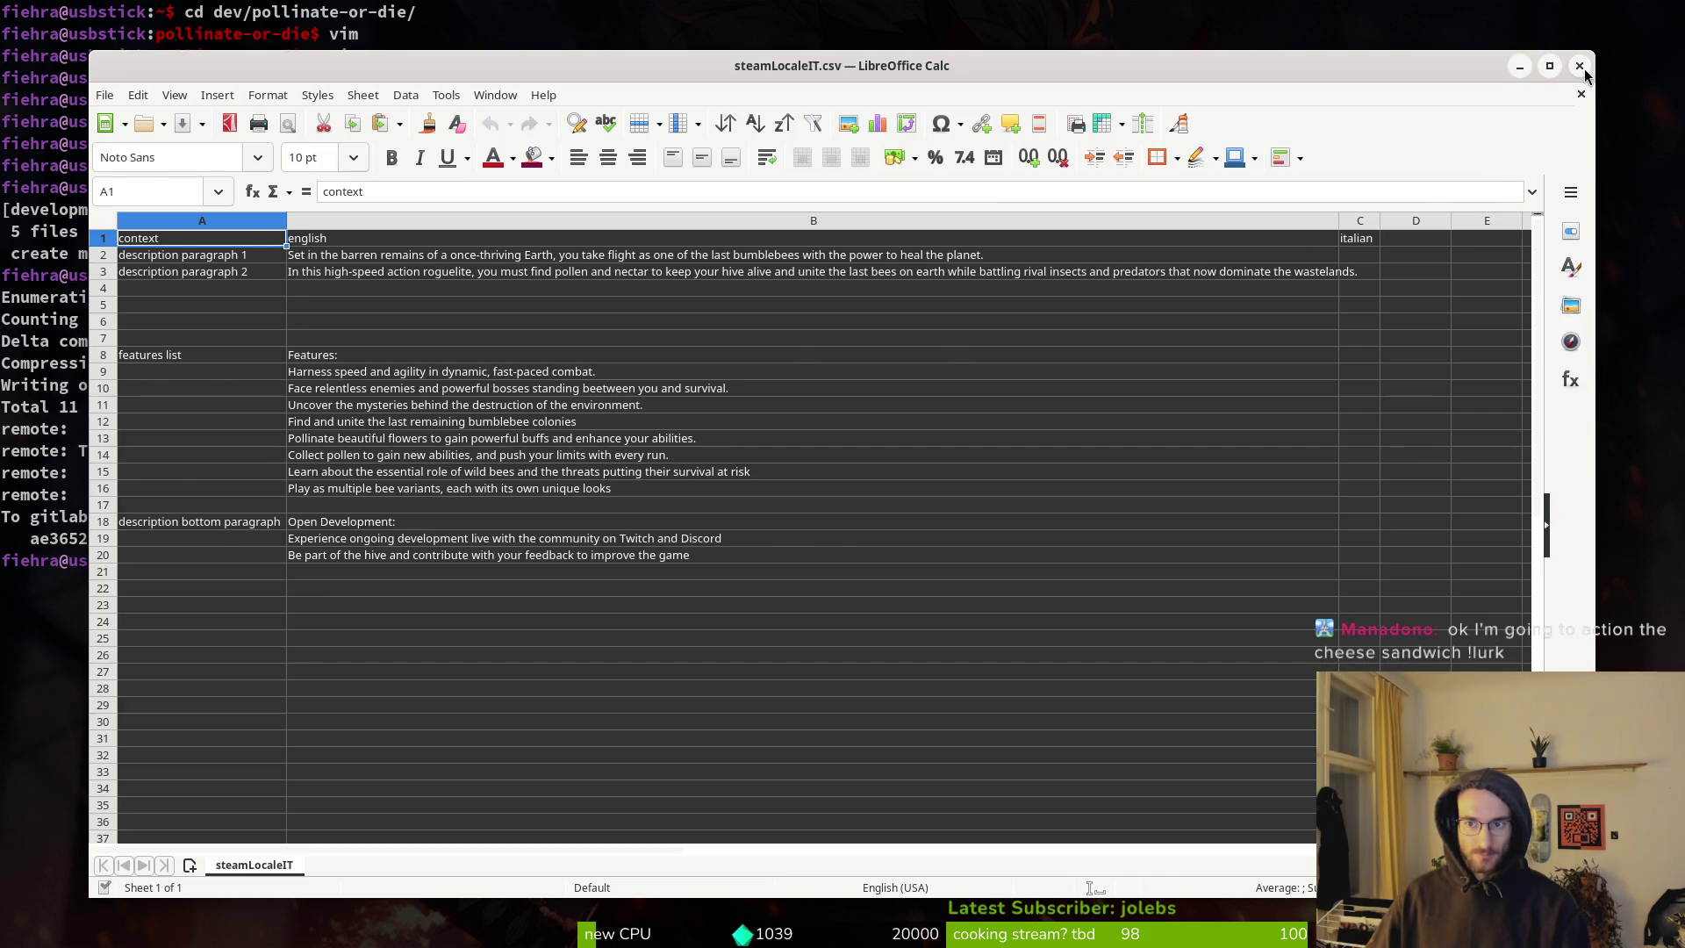
{"action": "left_click", "coordinate": [1579, 65]}
Multi-select the FR, CH, DE and ES locale files in the Locale folder.
{"action": "left_click", "coordinate": [563, 415], "text": "ctrl"}
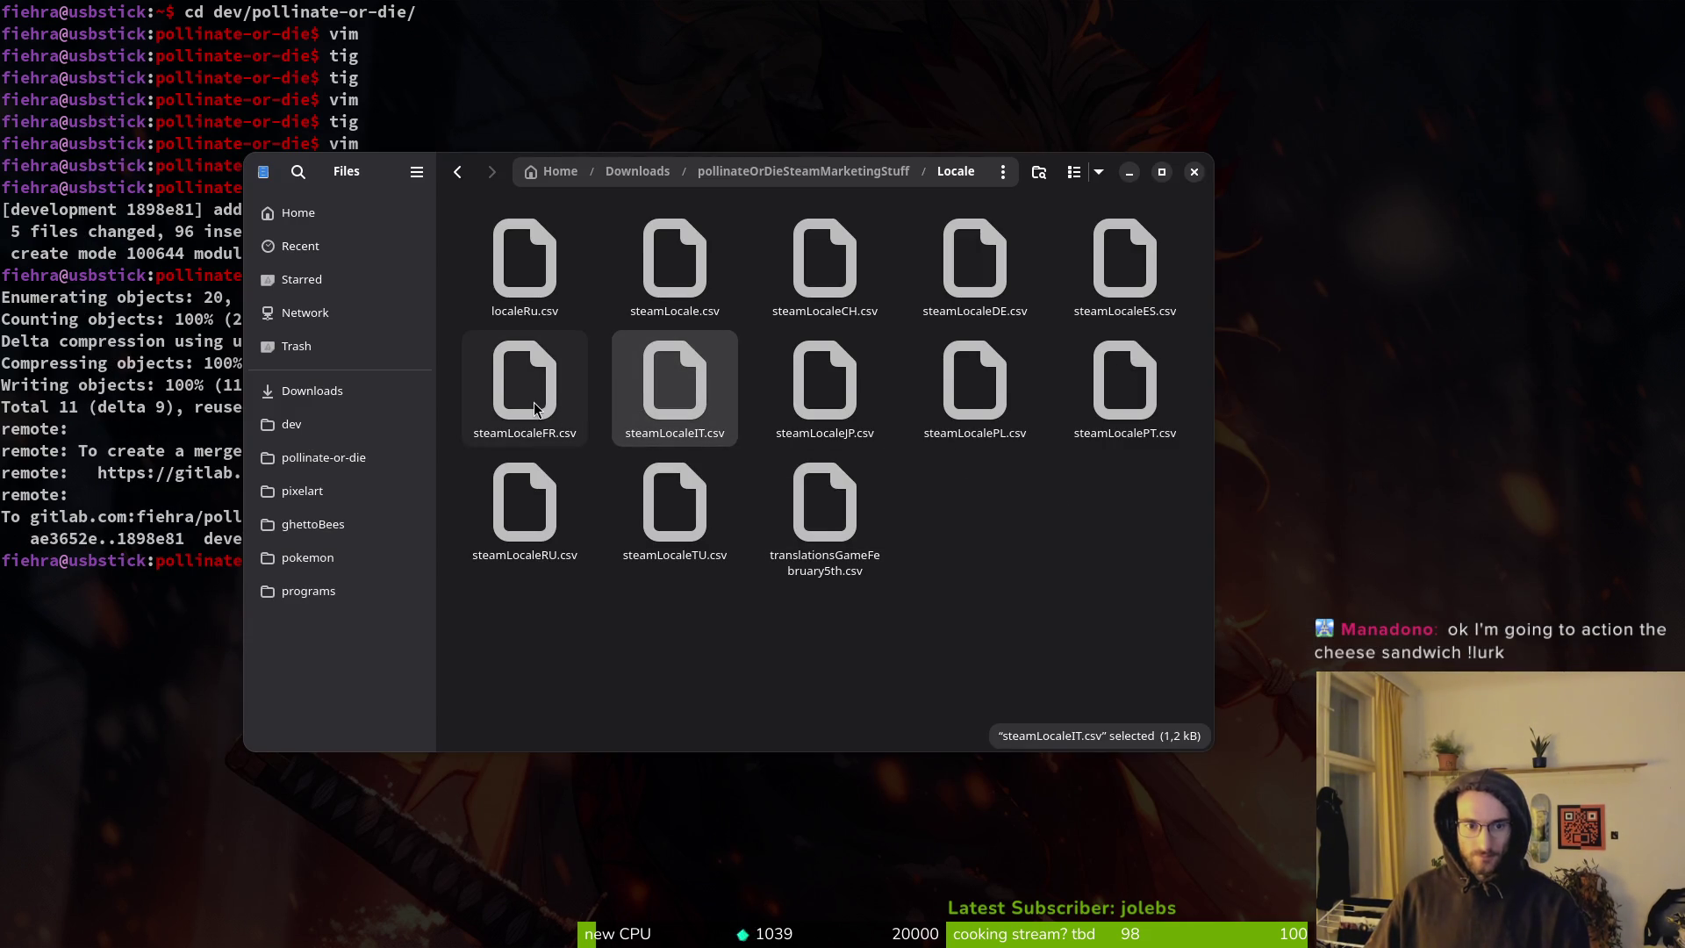
{"action": "left_click", "coordinate": [866, 294], "text": "ctrl"}
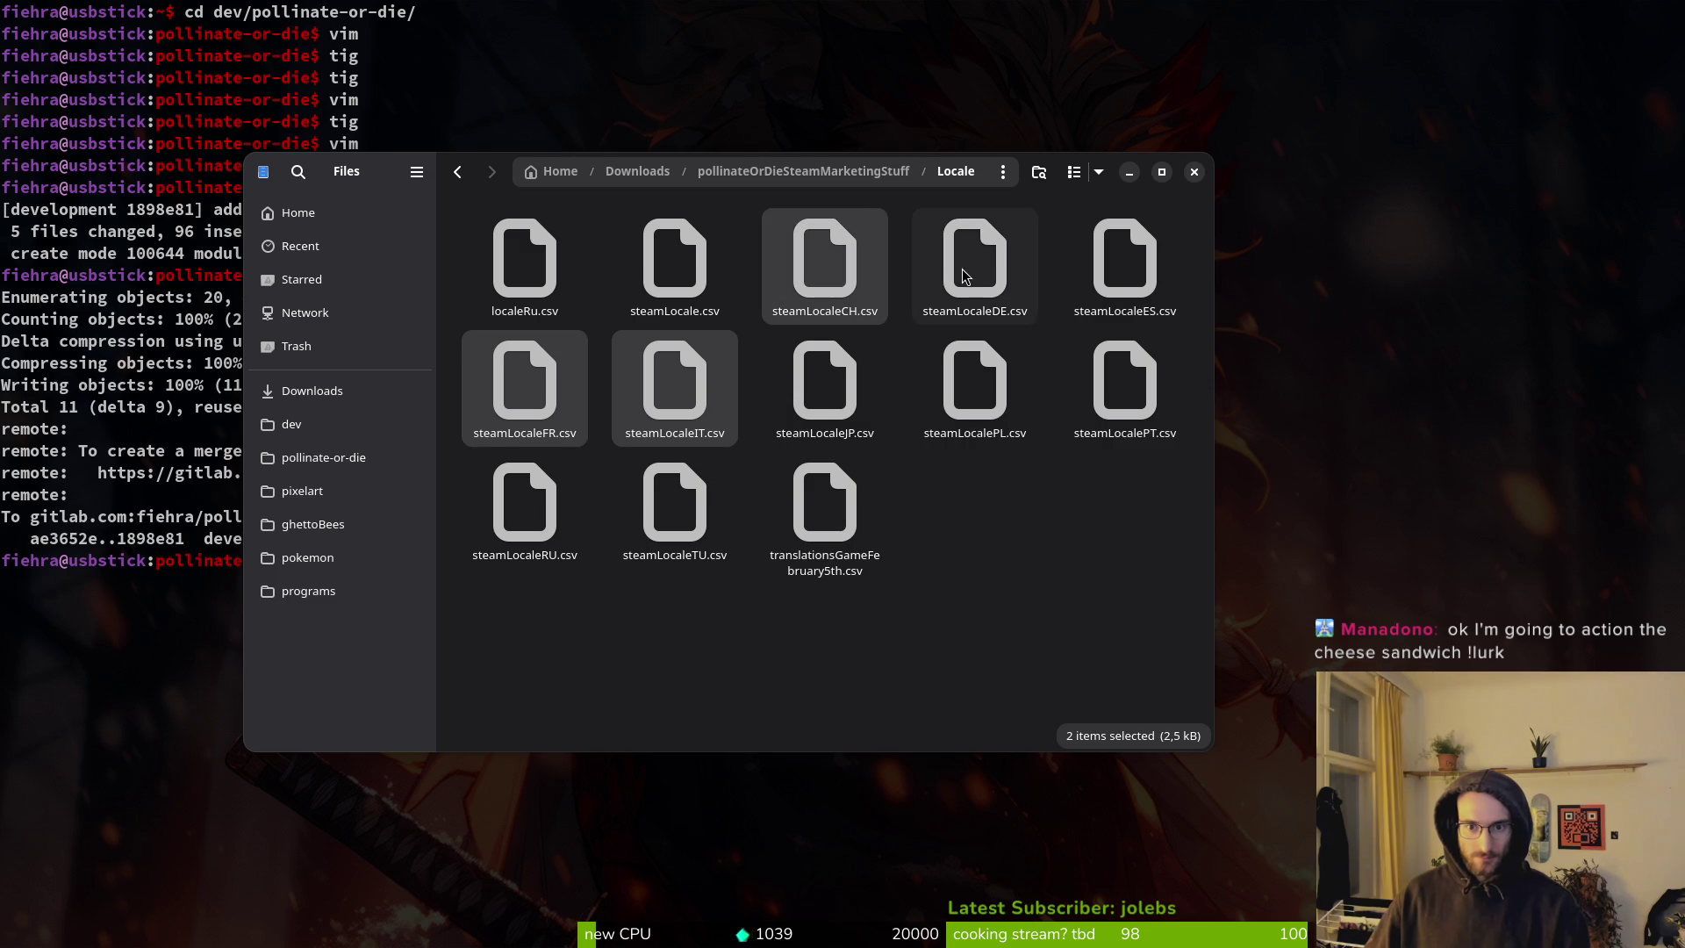
{"action": "left_click", "coordinate": [983, 272], "text": "ctrl"}
{"action": "left_click", "coordinate": [1132, 272], "text": "ctrl"}
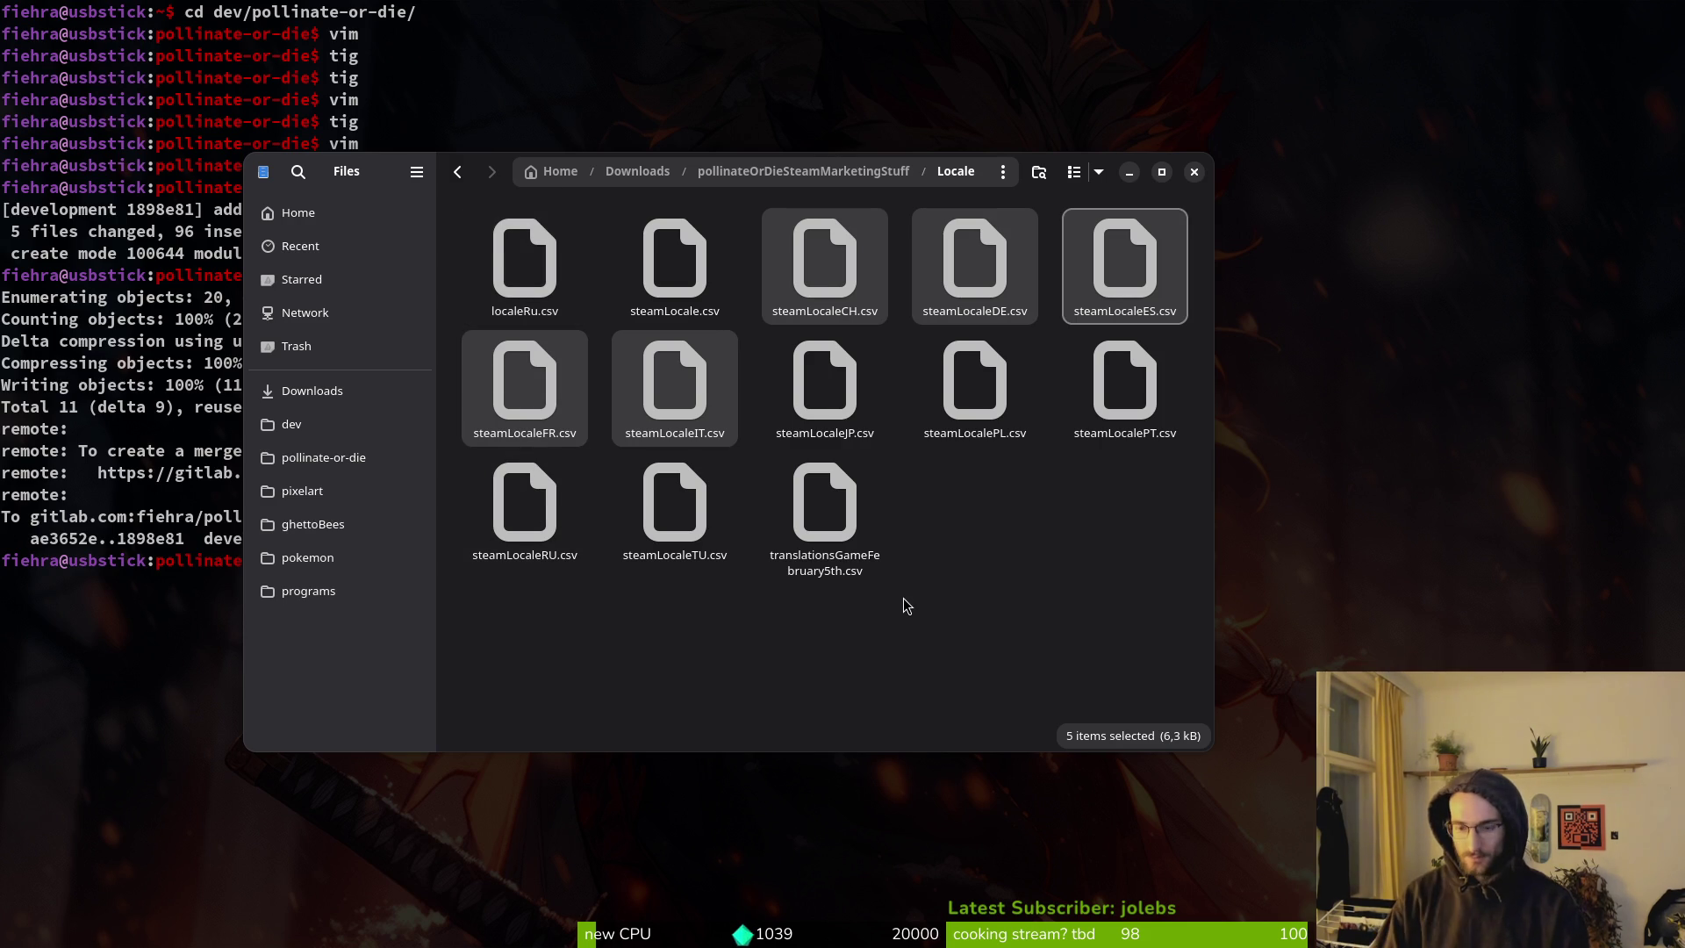
Trash the five selected locale files and open localeRu.csv in Calc.
{"action": "key", "text": "Delete"}
{"action": "double_click", "coordinate": [536, 274]}
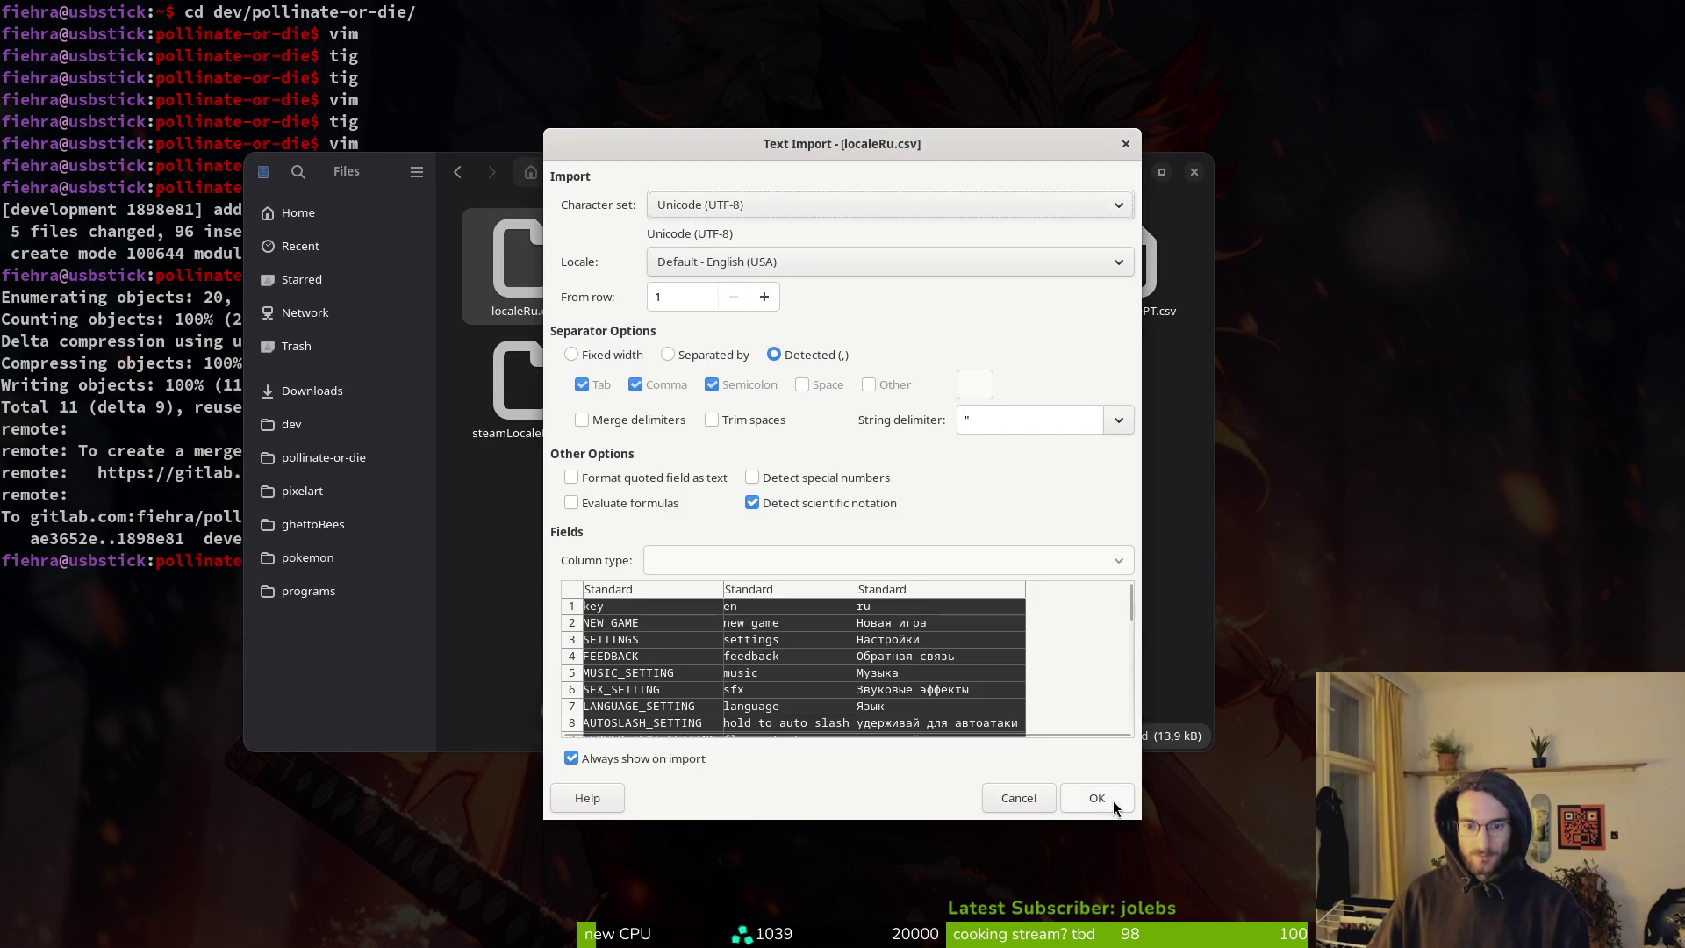
{"action": "left_click", "coordinate": [1111, 799]}
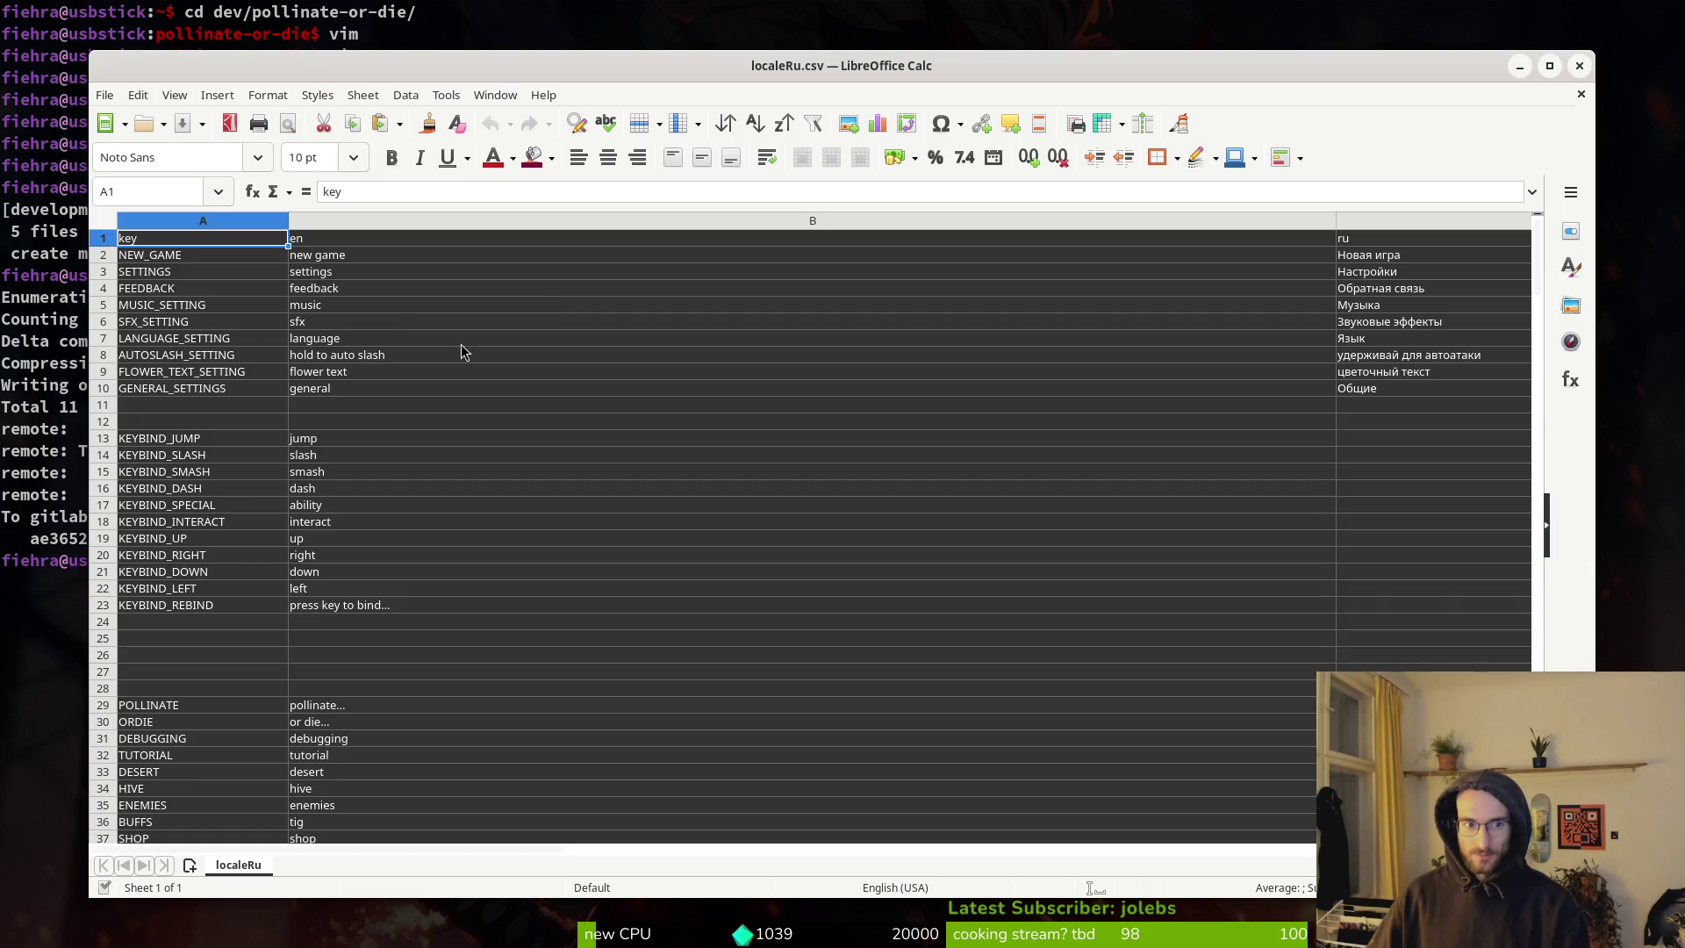
Look over localeRu.csv's key, en and ru columns, then close it.
{"action": "scroll", "coordinate": [1404, 492], "scroll_direction": "down", "scroll_amount": 1}
{"action": "scroll", "coordinate": [1404, 526], "scroll_direction": "up", "scroll_amount": 1}
{"action": "scroll", "coordinate": [872, 858], "scroll_direction": "right", "scroll_amount": 5}
{"action": "scroll", "coordinate": [872, 858], "scroll_direction": "left", "scroll_amount": 5}
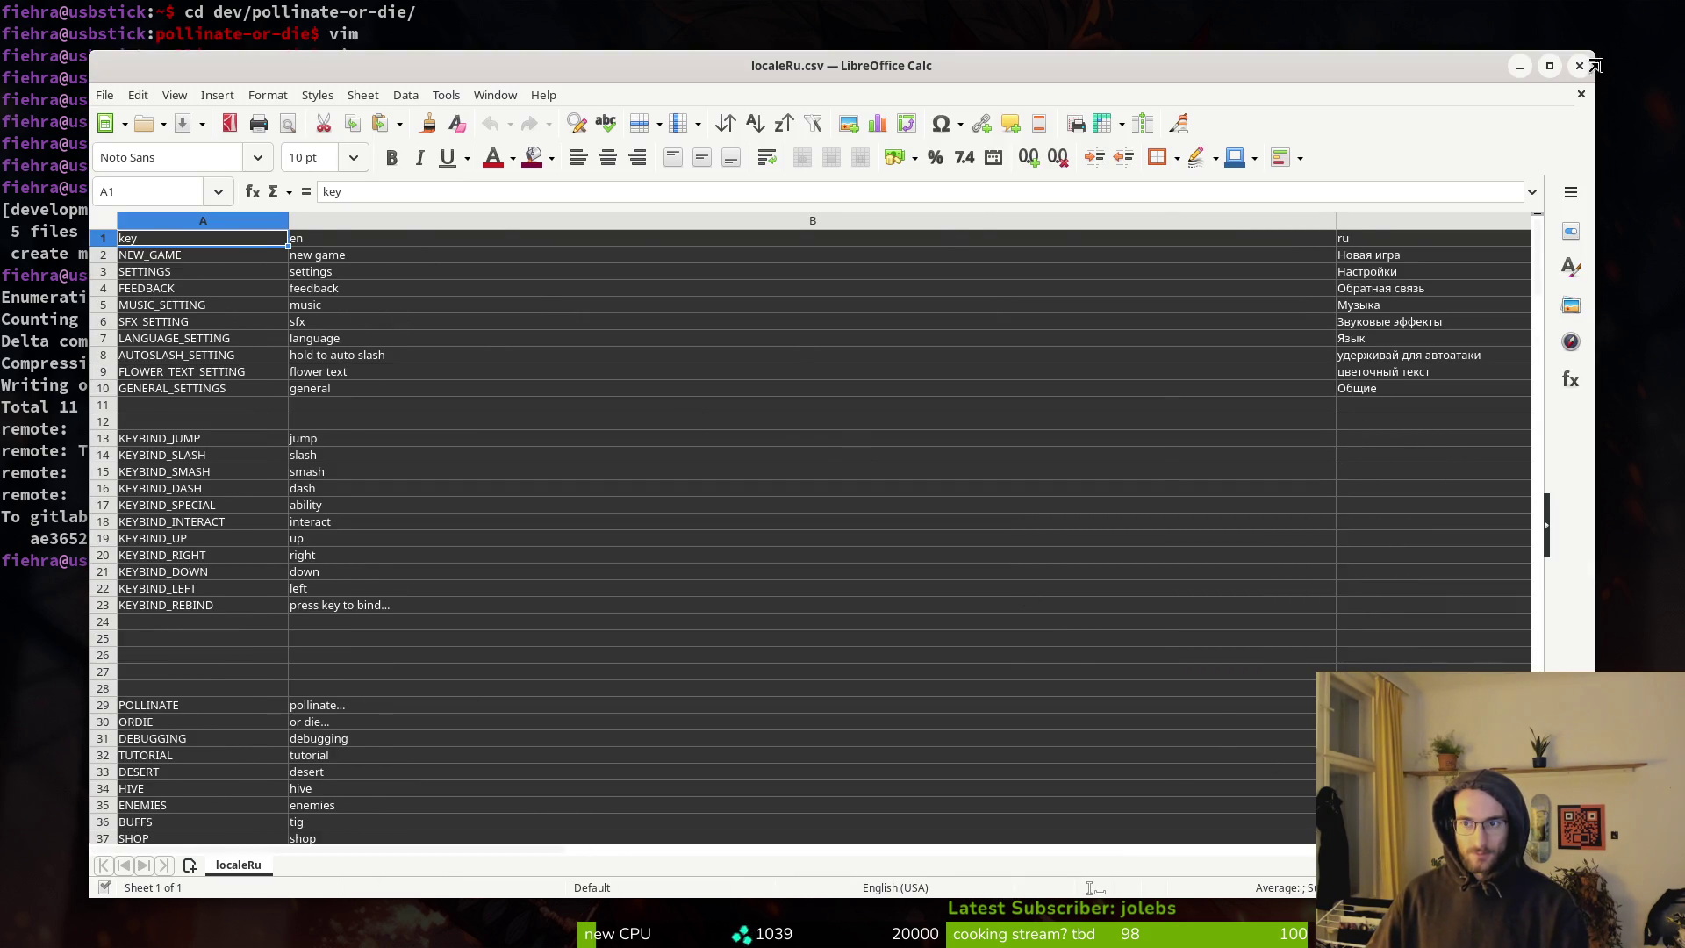
{"action": "left_click", "coordinate": [1579, 66]}
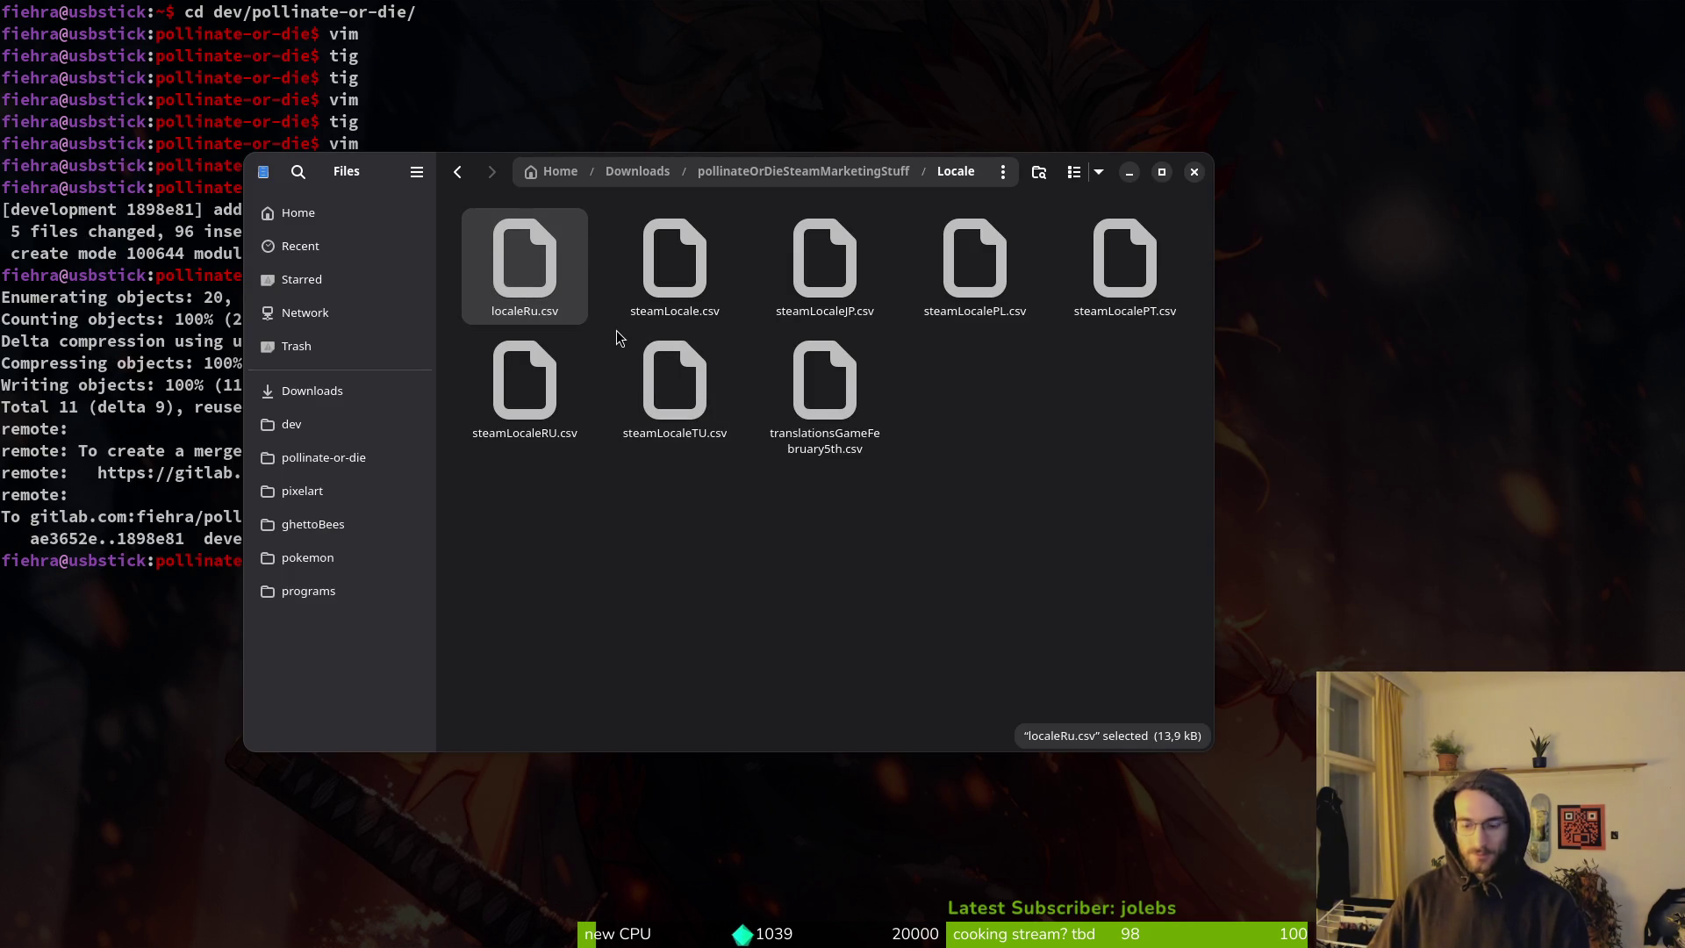
Trash localeRu.csv, glance at steamLocaleJP.csv, then trash the JP, PT and TU files.
{"action": "key", "text": "Delete"}
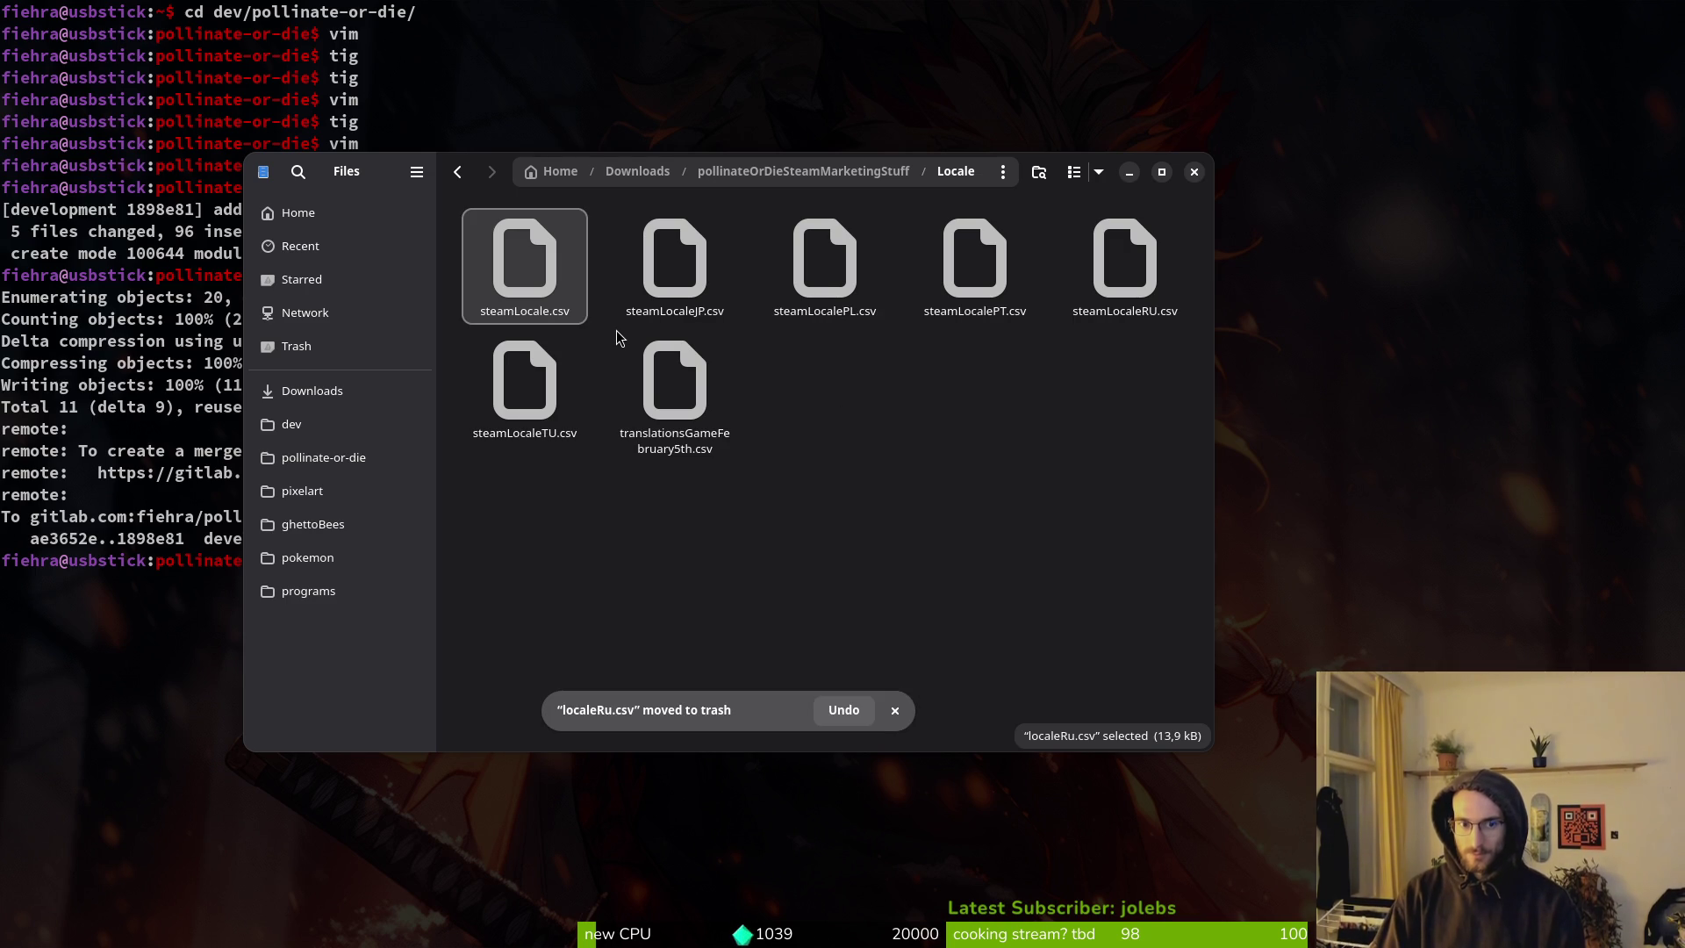
{"action": "key", "text": "Escape"}
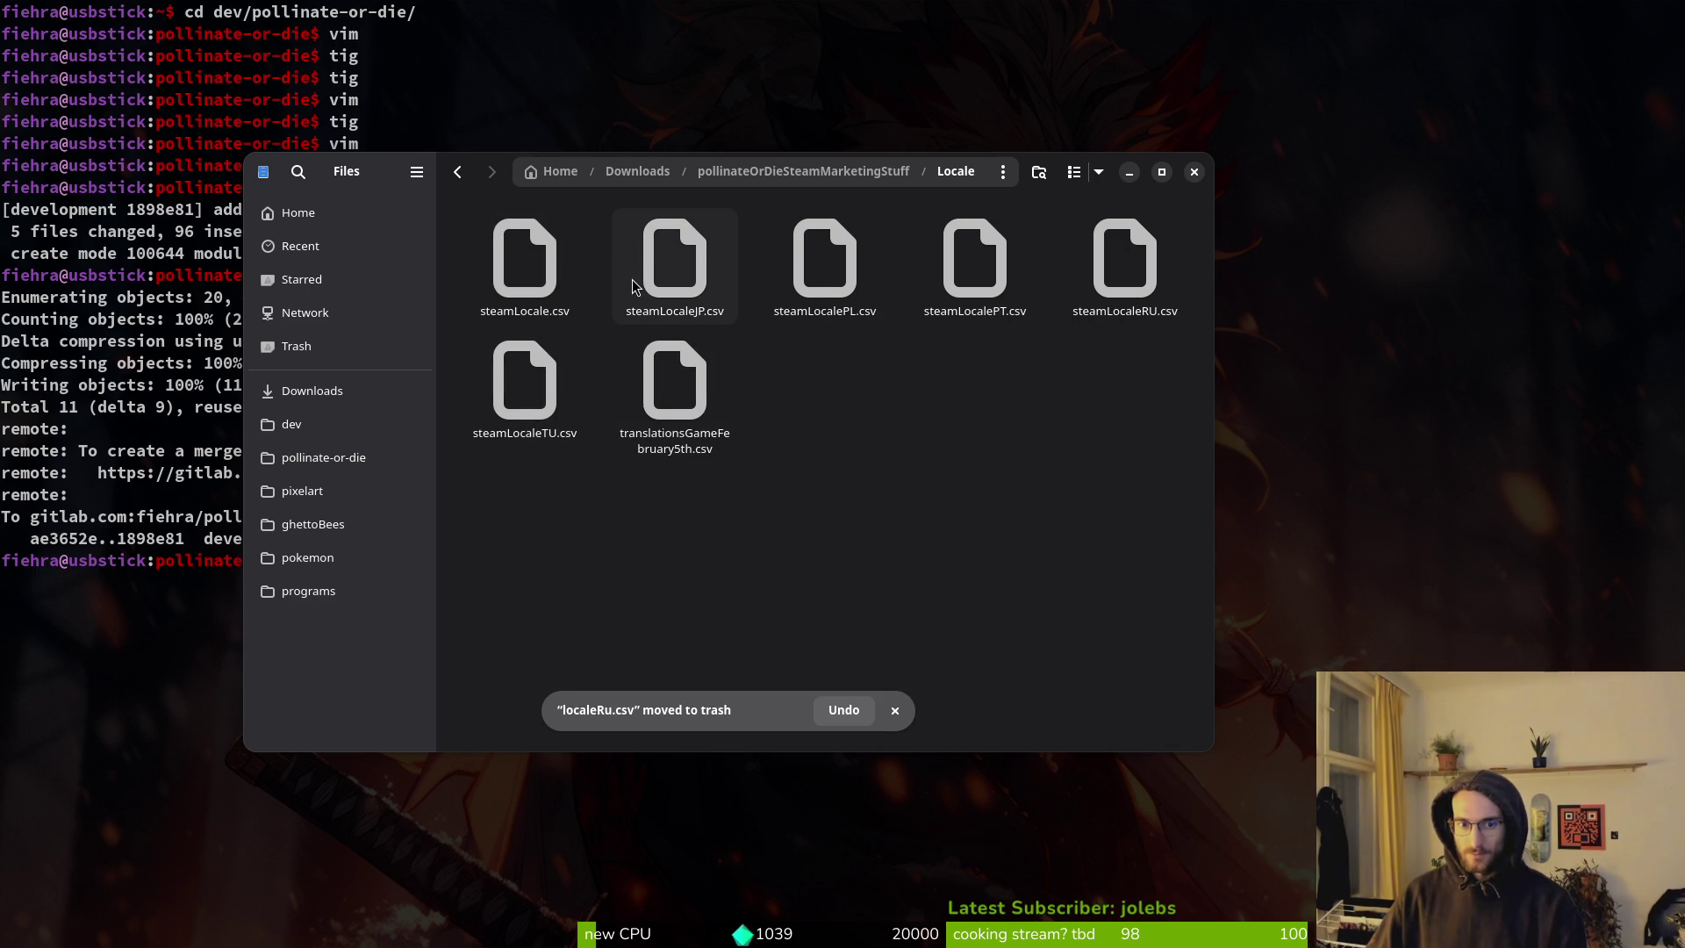
{"action": "double_click", "coordinate": [661, 278]}
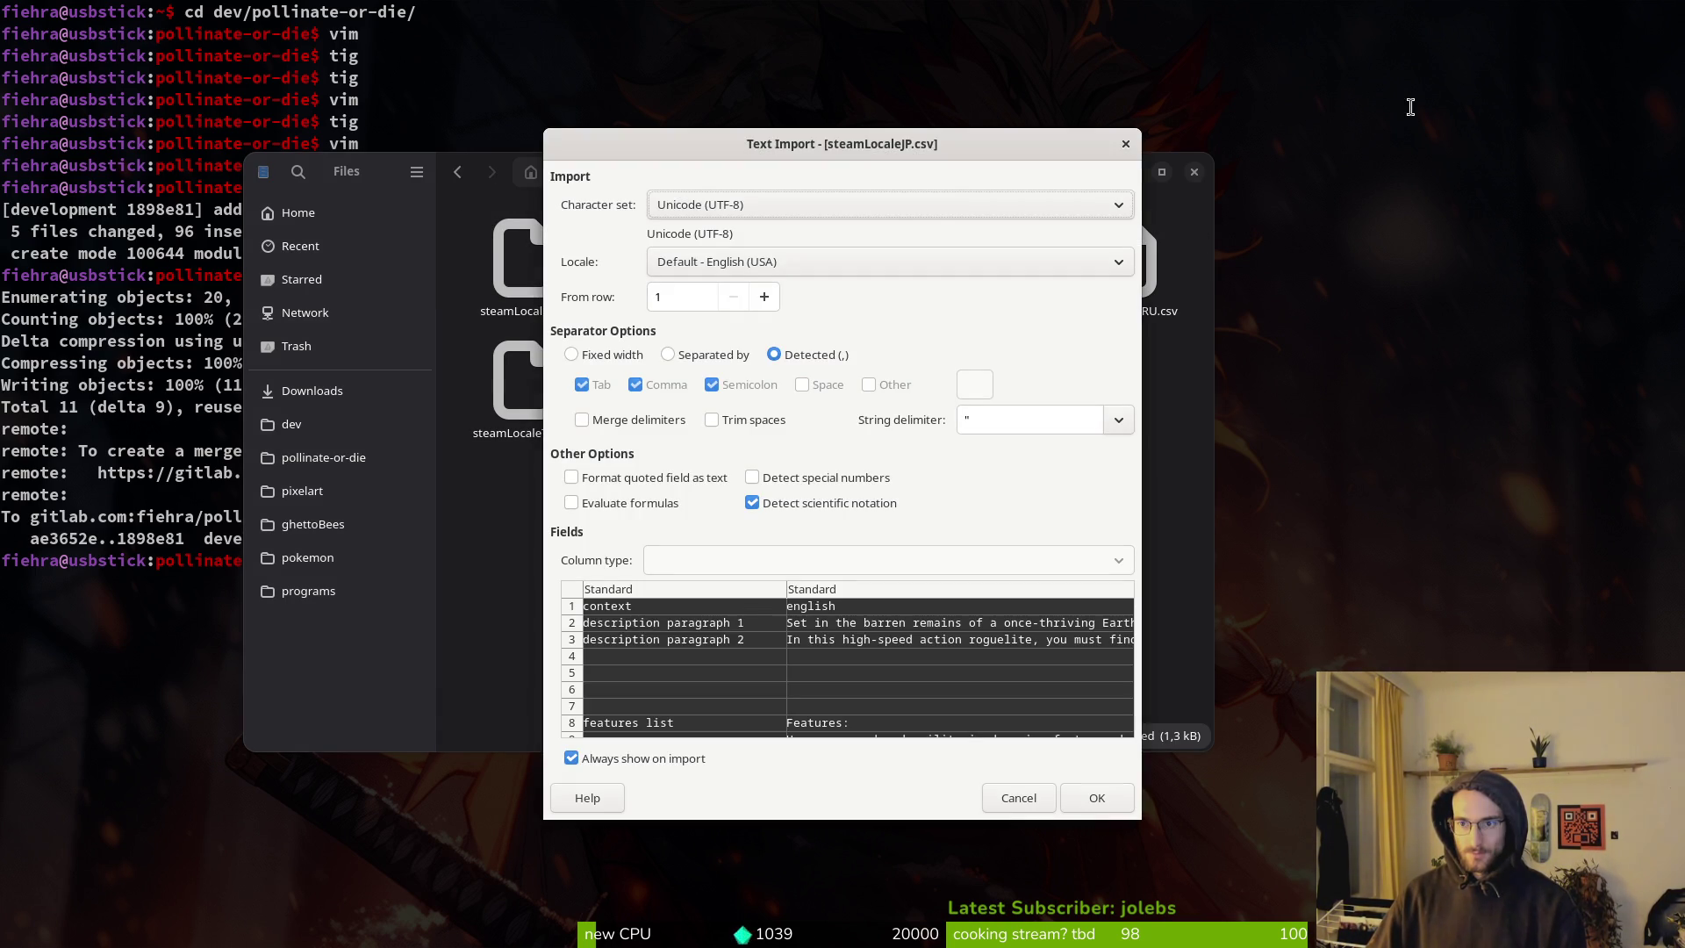
{"action": "left_click", "coordinate": [1126, 146]}
{"action": "left_click", "coordinate": [1007, 299], "text": "ctrl"}
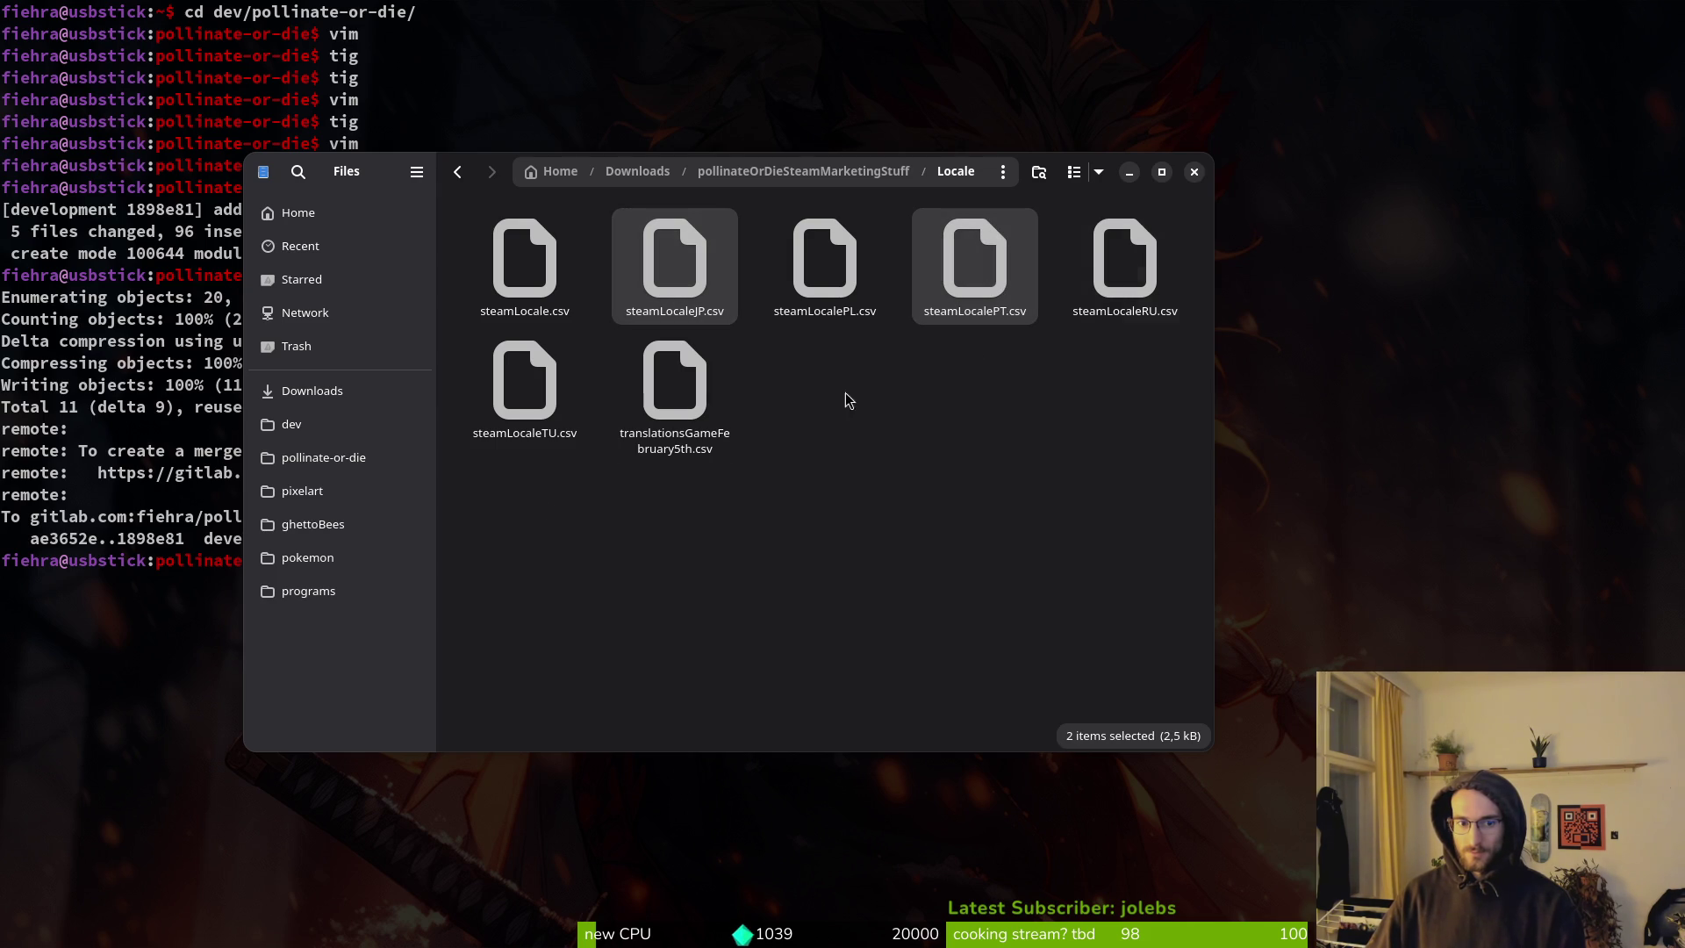
{"action": "left_click", "coordinate": [570, 395], "text": "ctrl"}
{"action": "key", "text": "Delete"}
{"action": "left_click", "coordinate": [882, 540]}
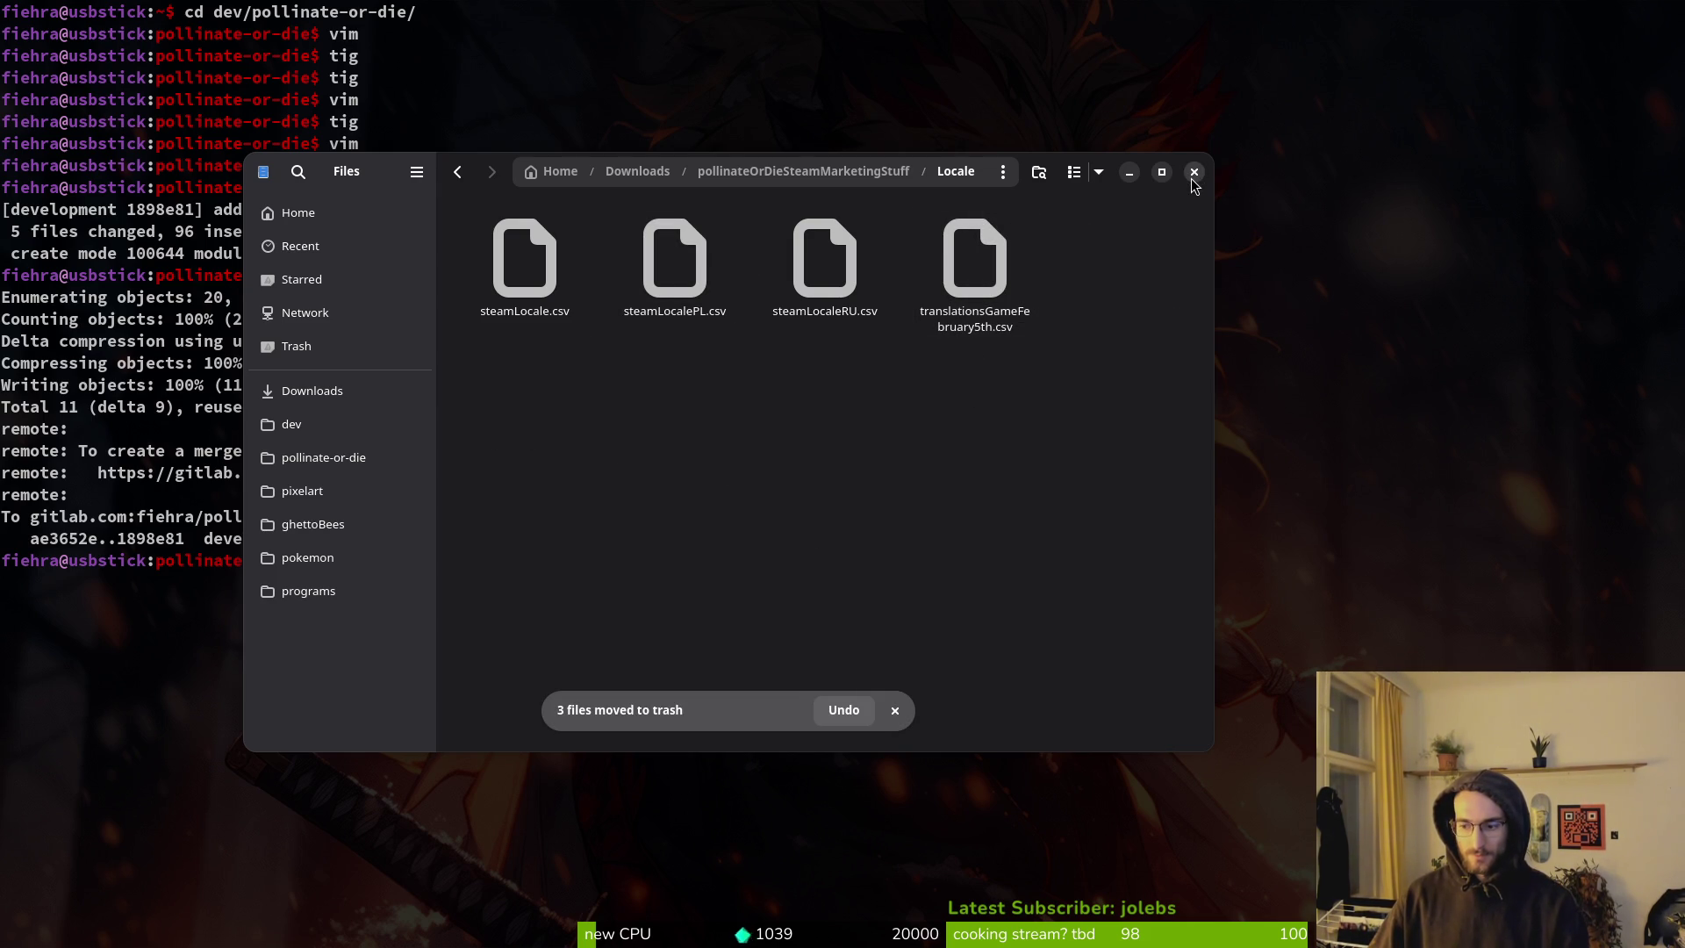
Preview steamLocaleRU.csv without importing it, then move it to the trash.
{"action": "double_click", "coordinate": [814, 274]}
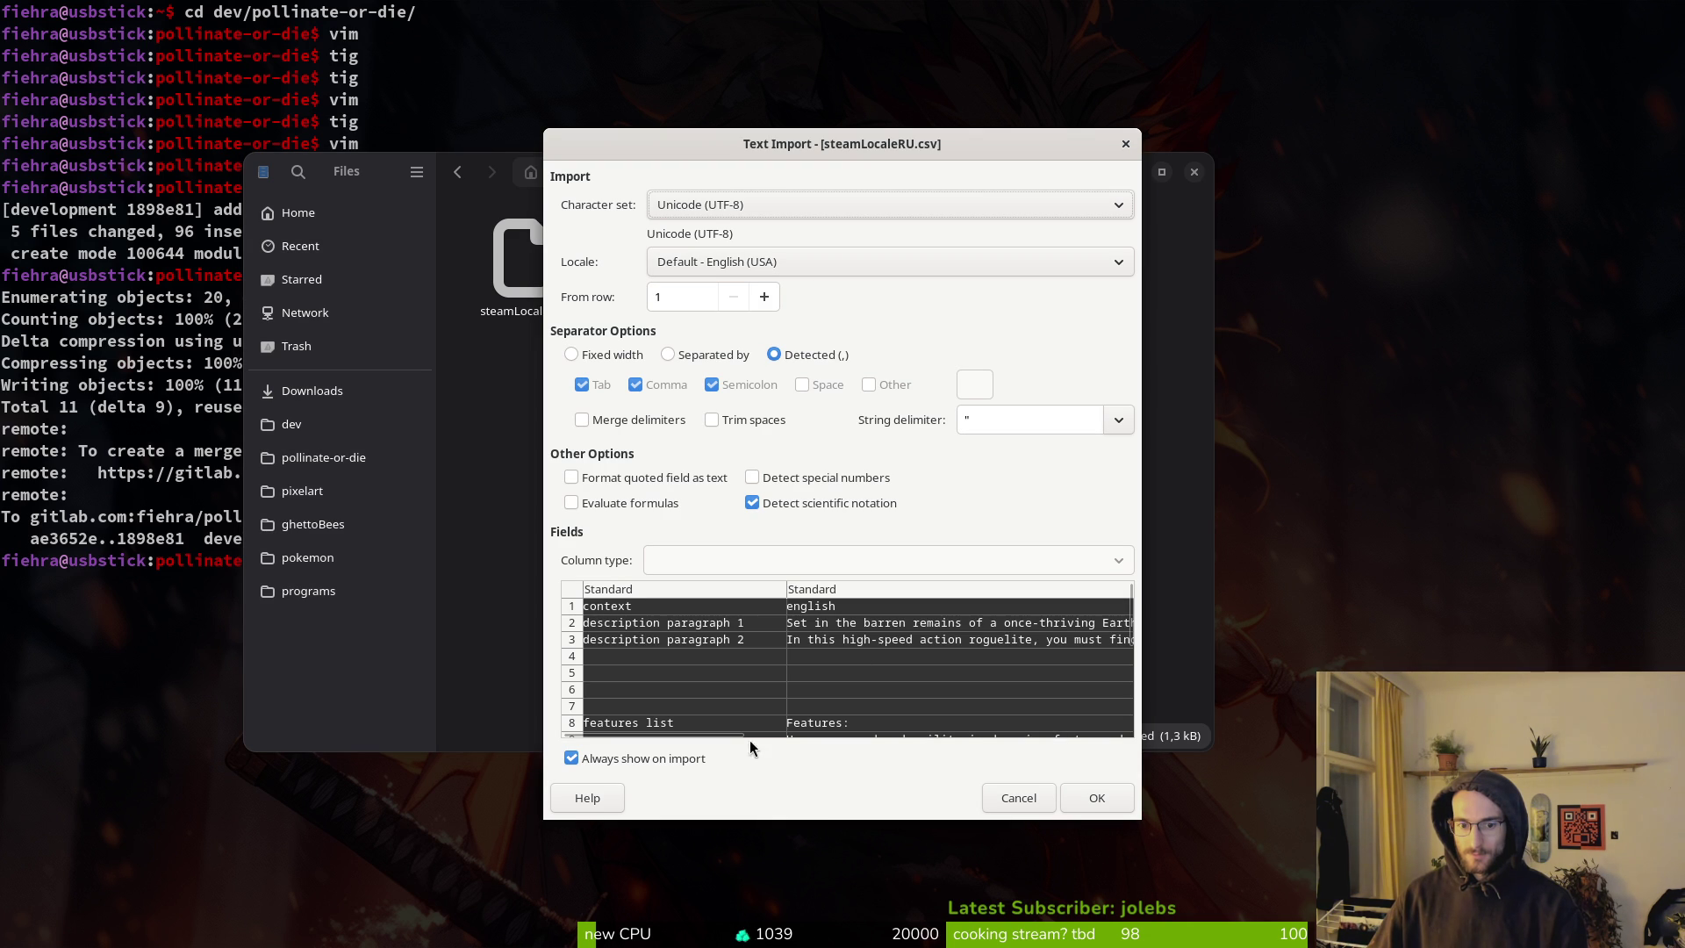
{"action": "left_click_drag", "start_coordinate": [728, 732], "coordinate": [1078, 726]}
{"action": "left_click", "coordinate": [1126, 143]}
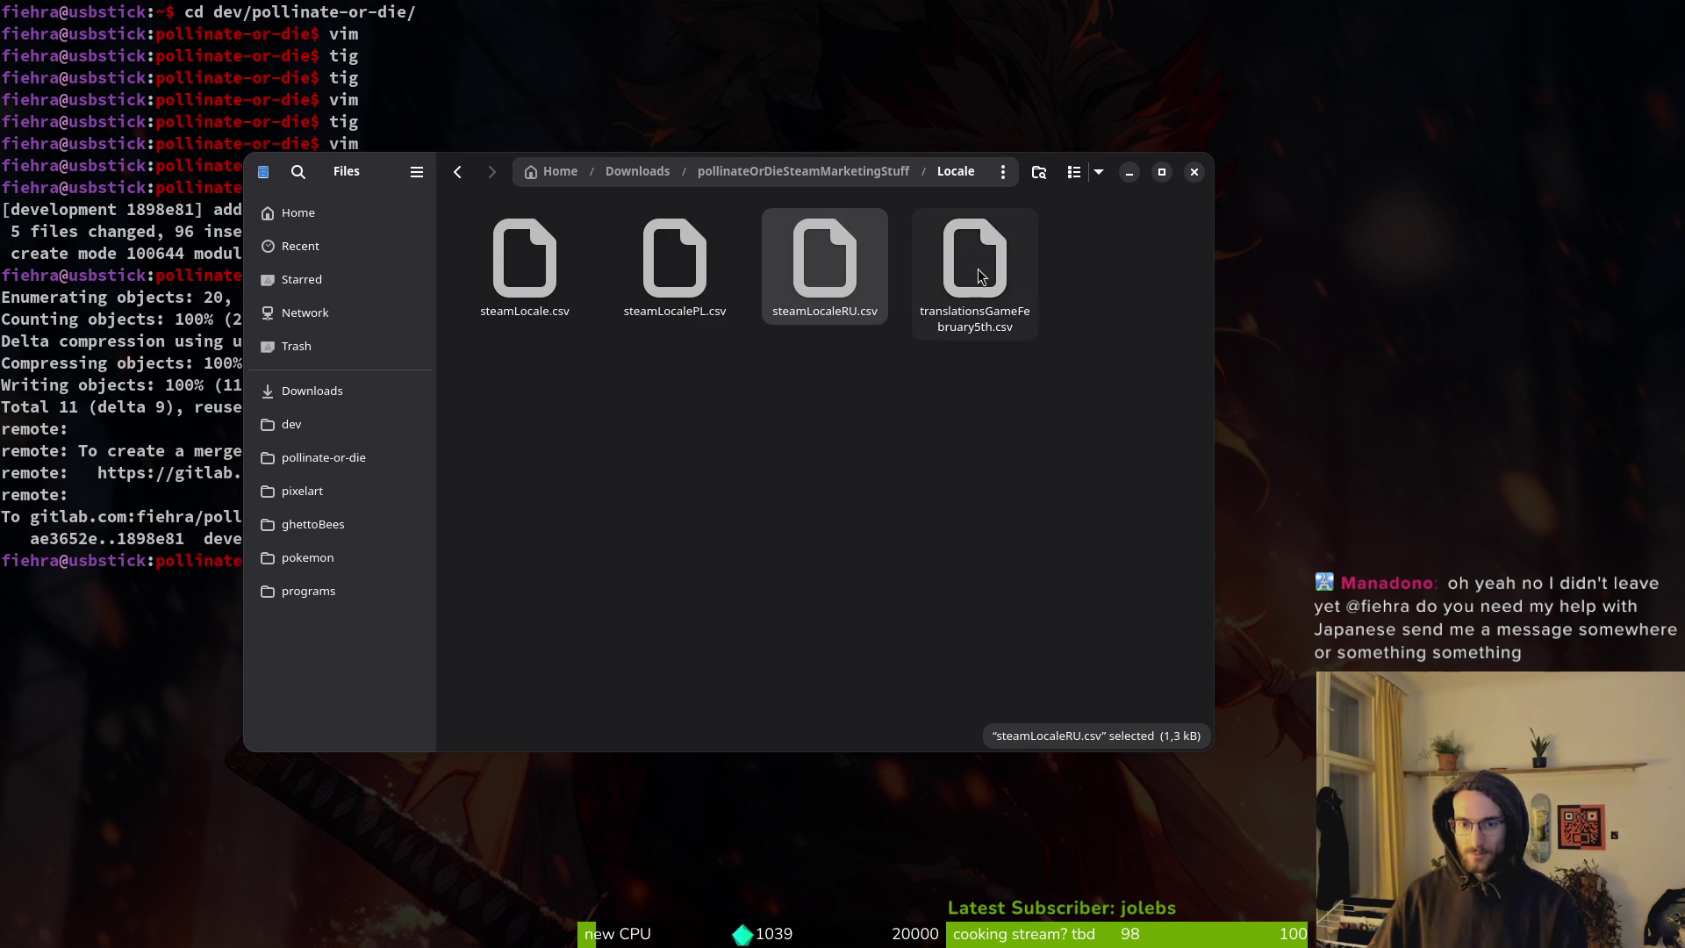
{"action": "key", "text": "Delete"}
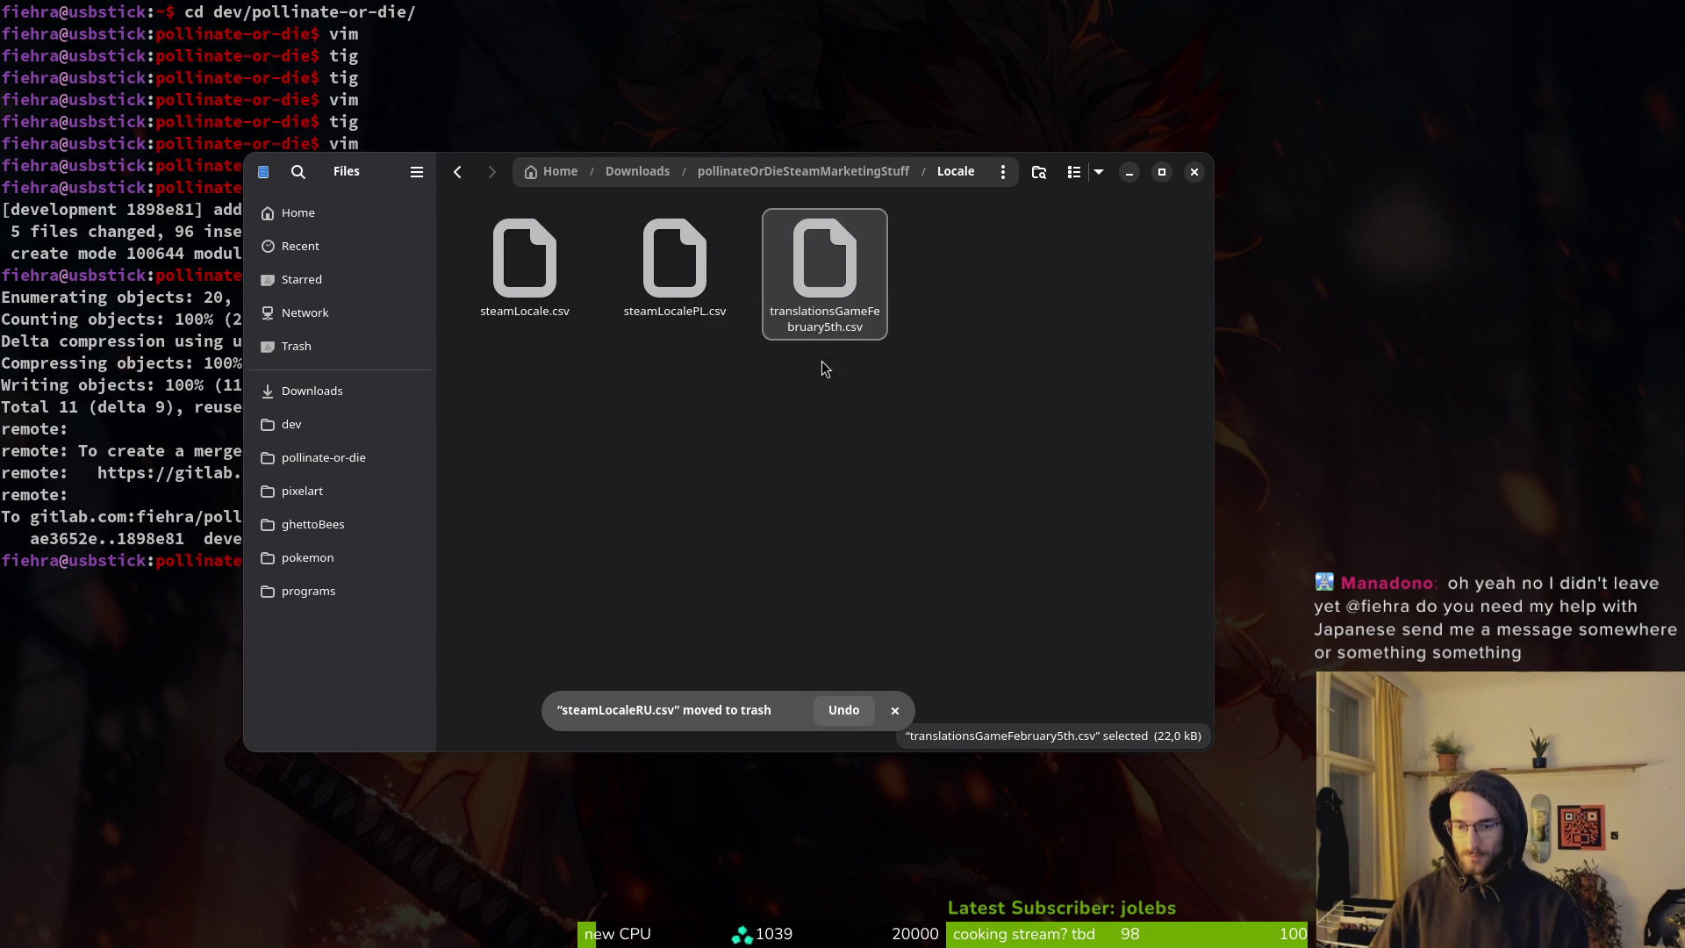
{"action": "left_click", "coordinate": [1275, 624]}
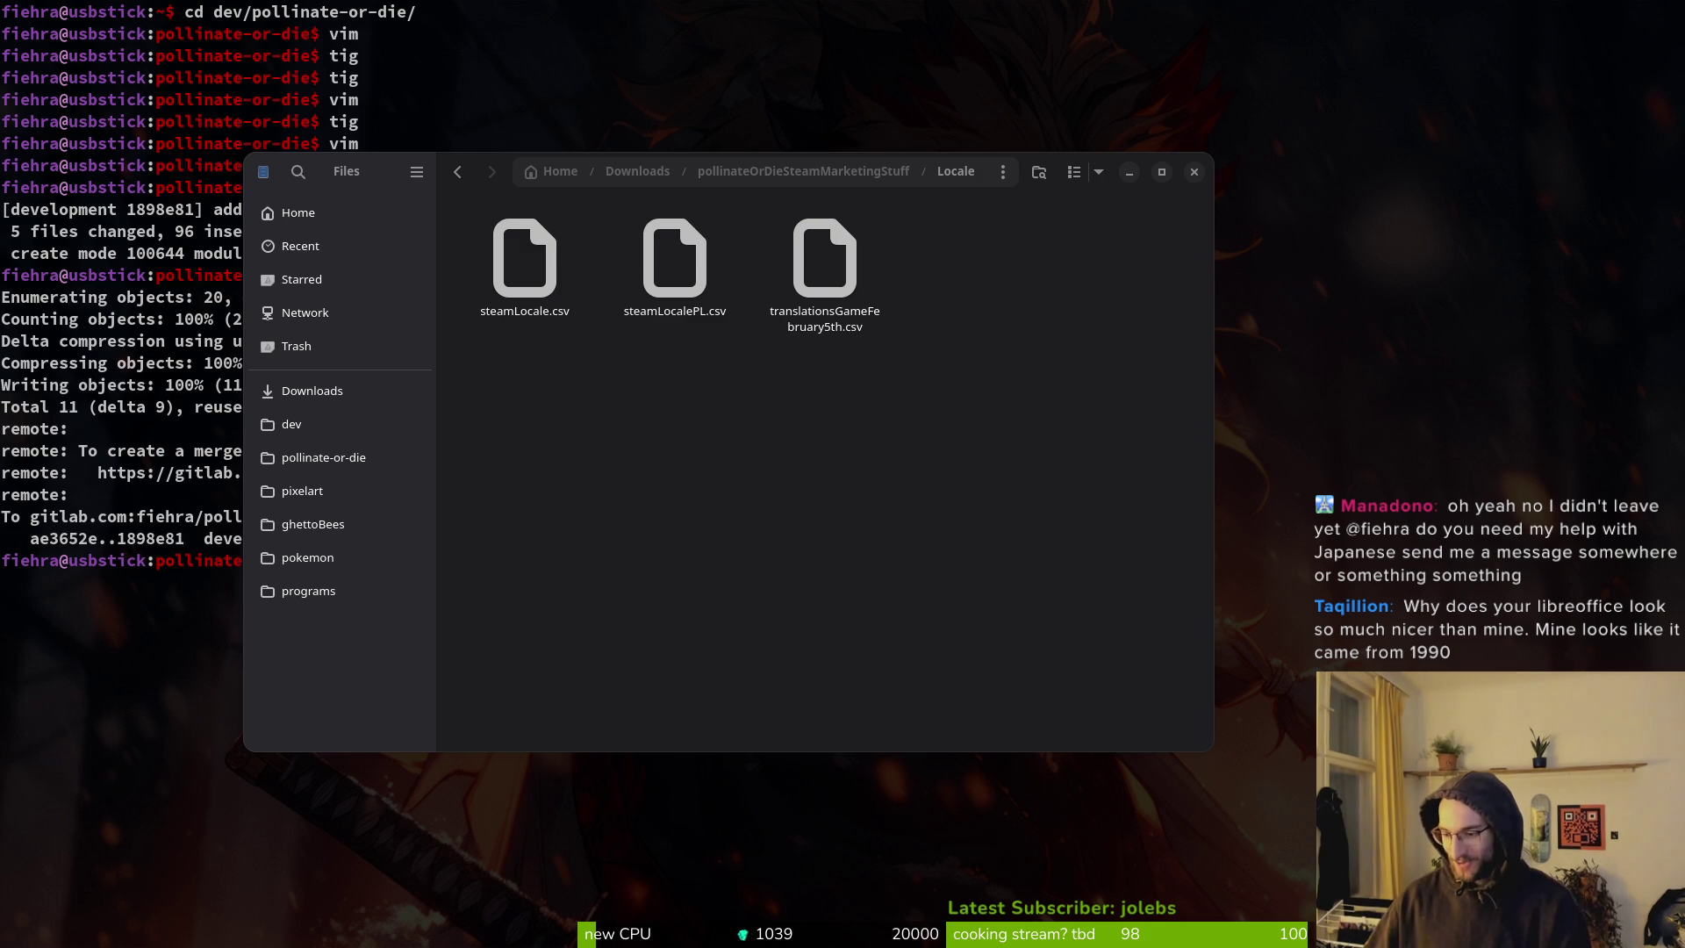
{"action": "key", "text": "super"}
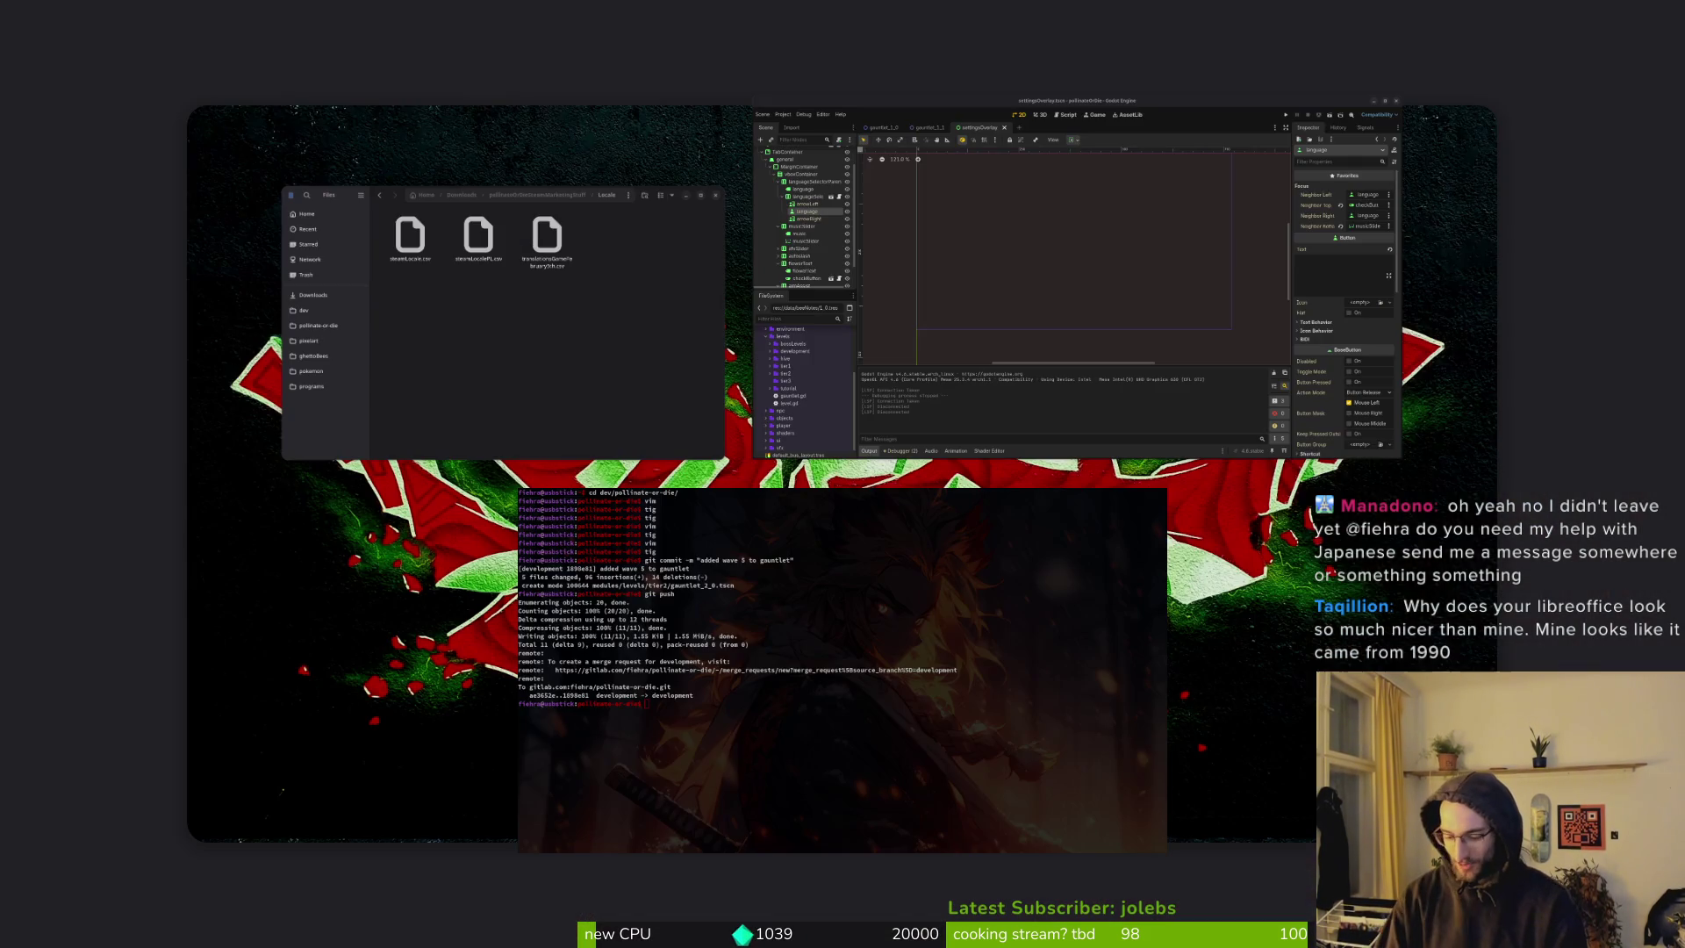
Close the Activities overview to get back to the desktop.
{"action": "key", "text": "super"}
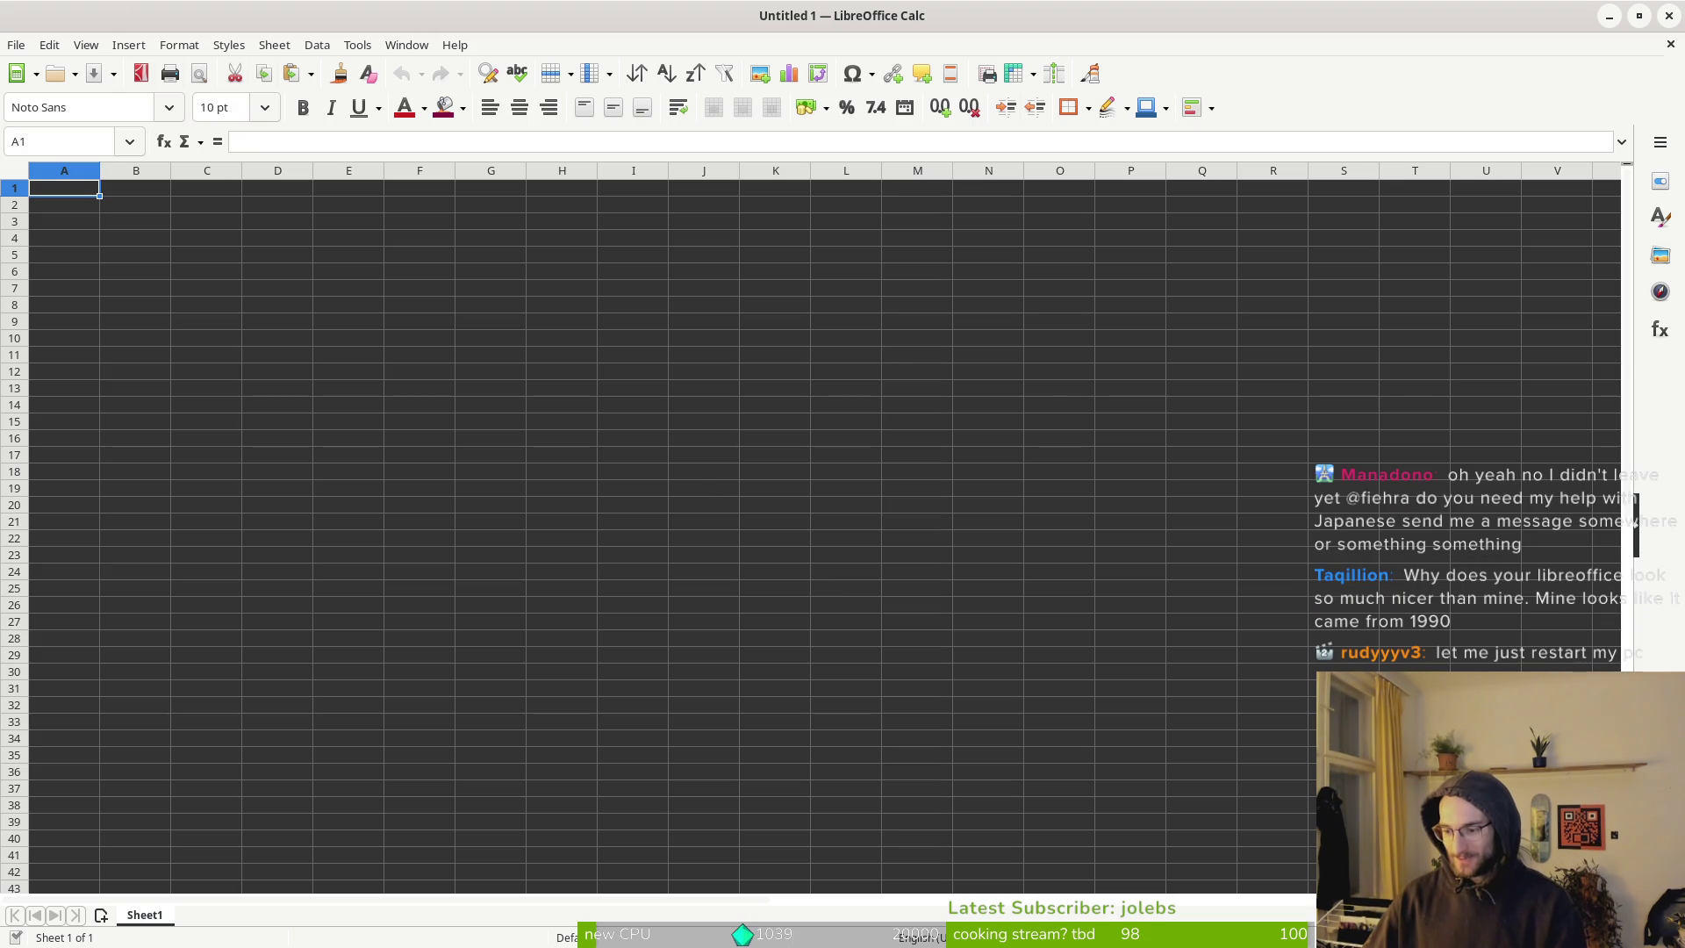
Check the empty document's statistics in File > Properties.
{"action": "left_click", "coordinate": [391, 45]}
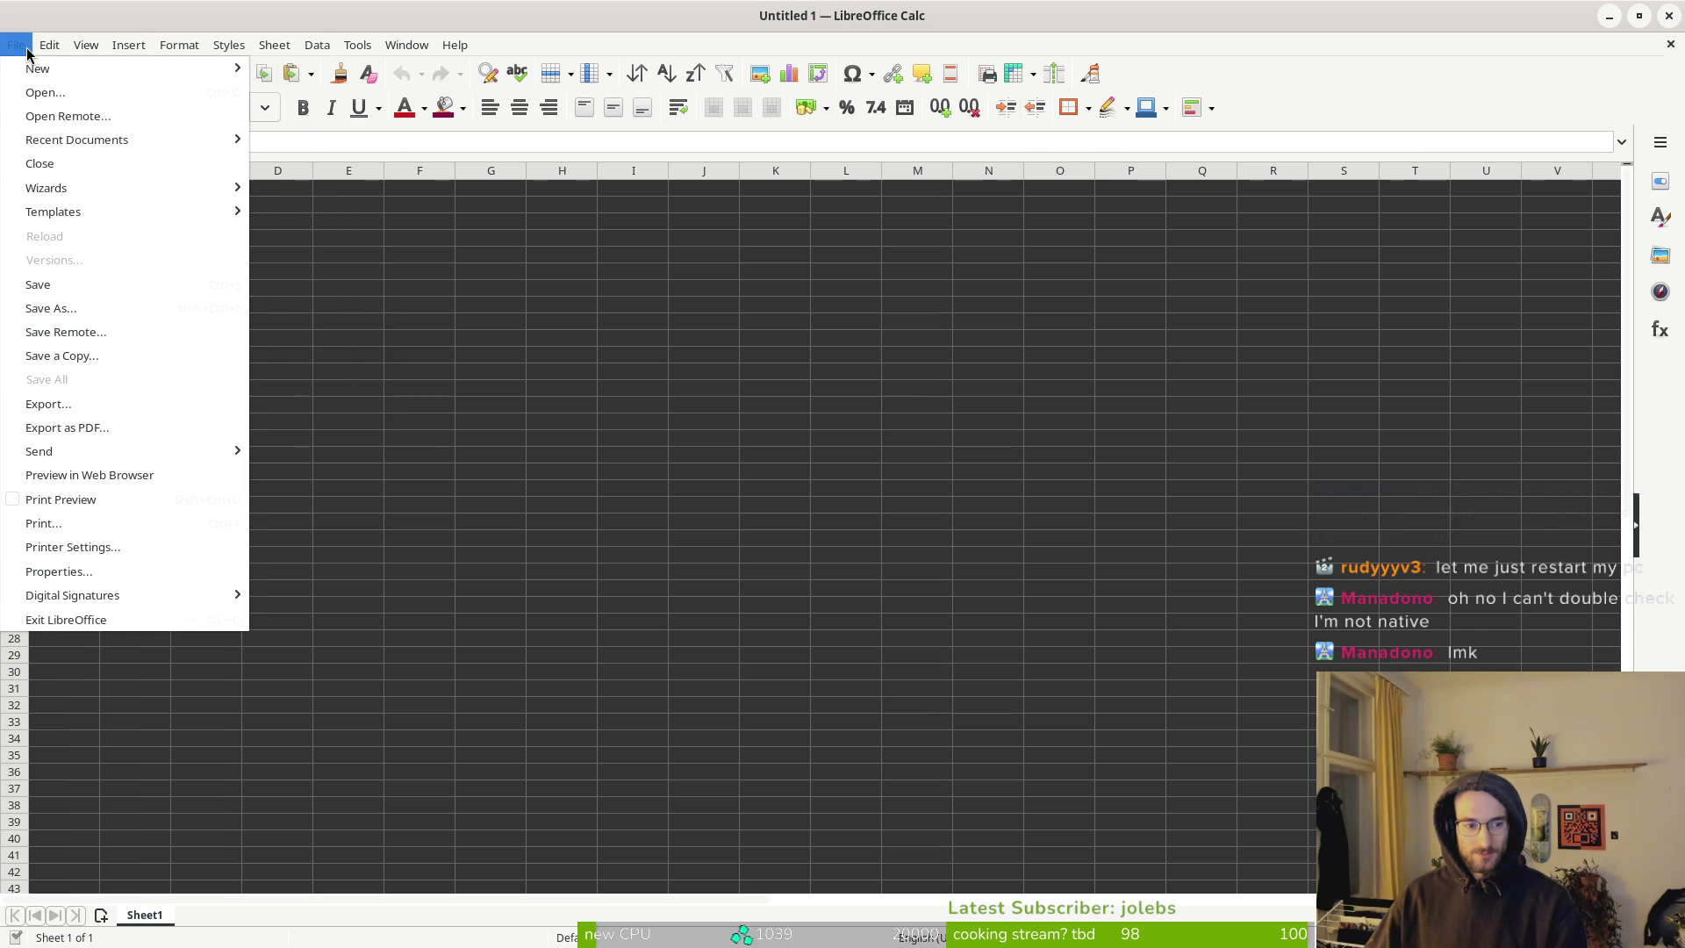
{"action": "left_click", "coordinate": [97, 572]}
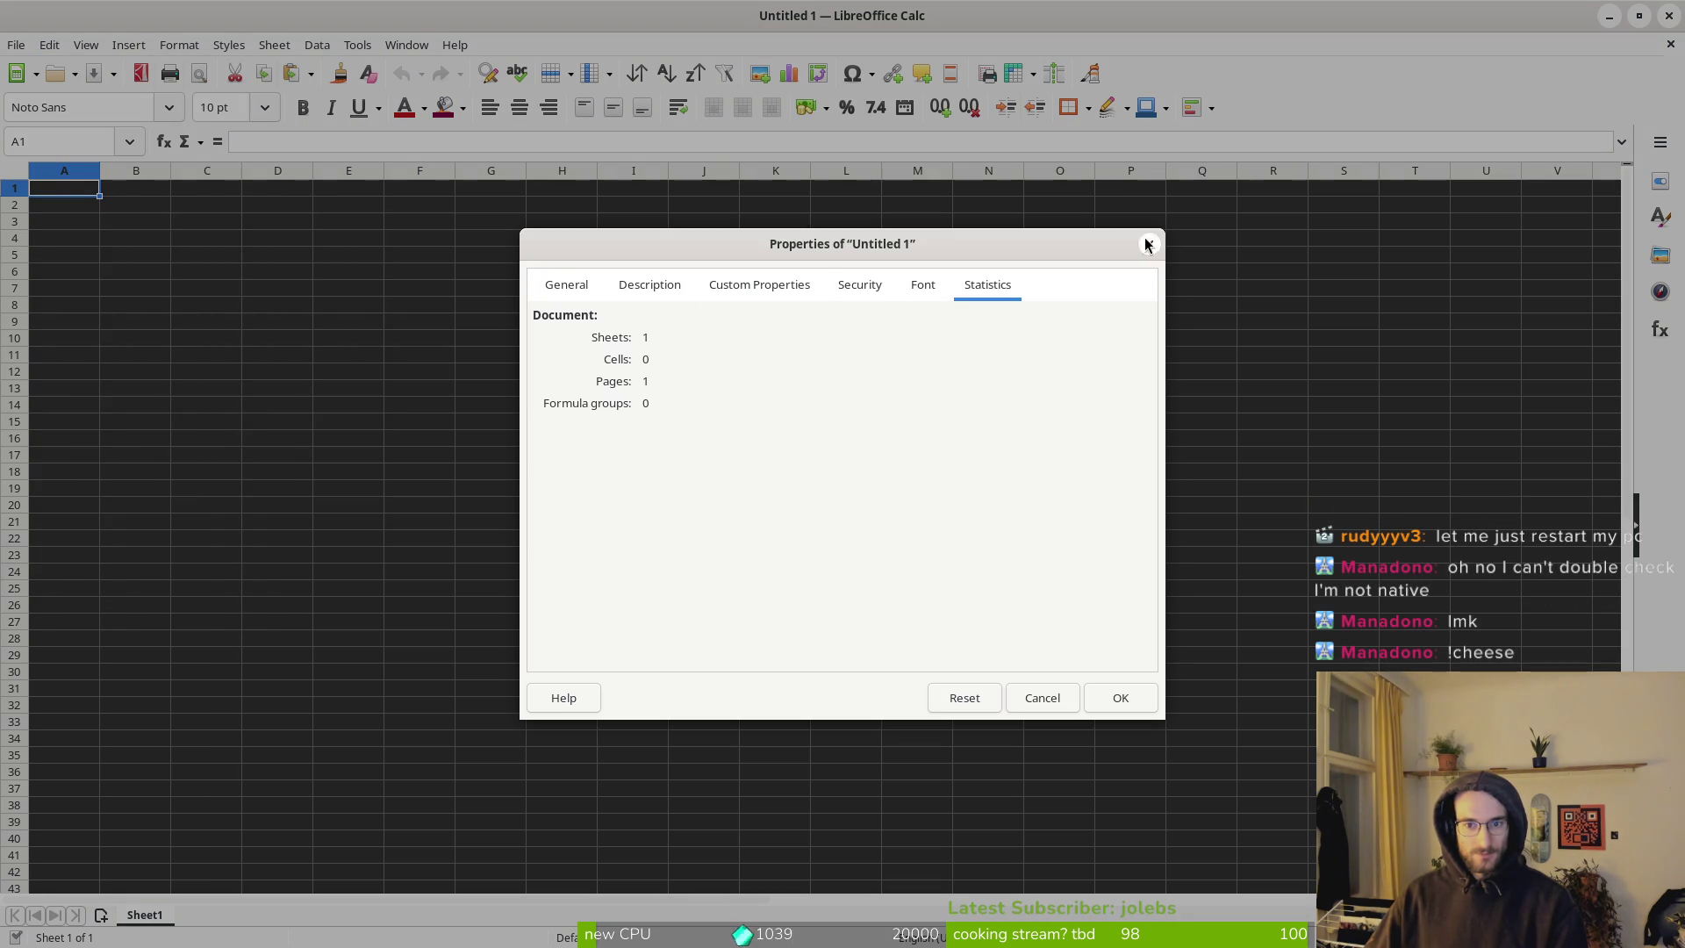
{"action": "left_click", "coordinate": [1150, 244]}
Open the program Options from the Tools menu.
{"action": "left_click", "coordinate": [394, 48]}
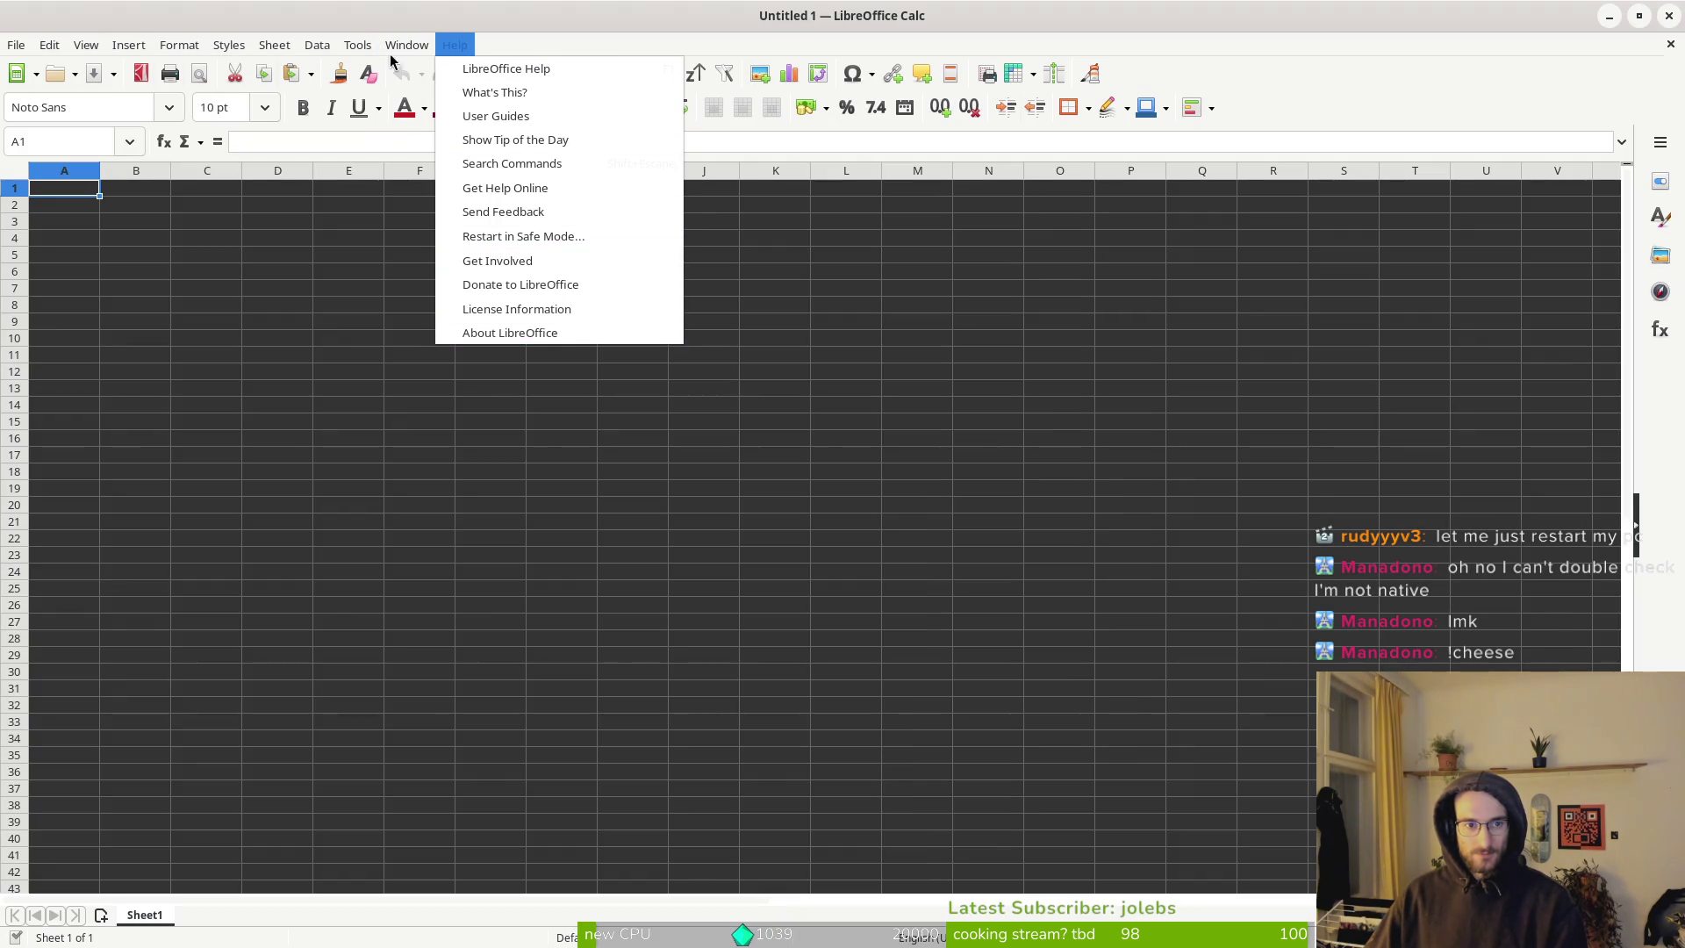
{"action": "mouse_move", "coordinate": [357, 45]}
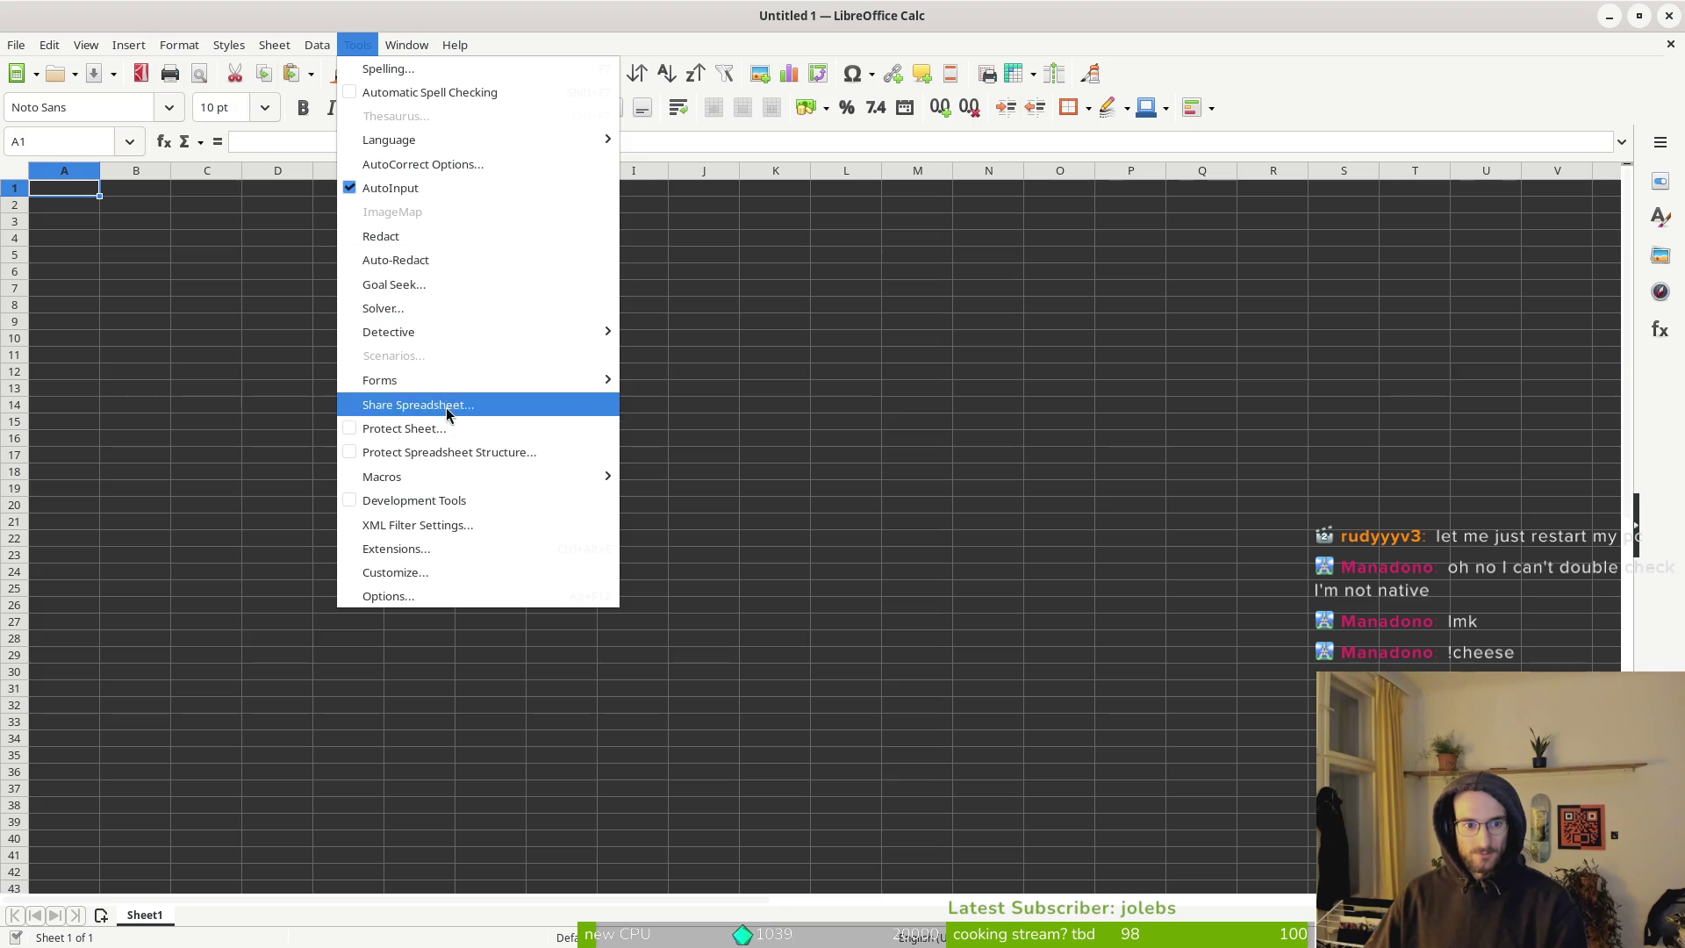
{"action": "left_click", "coordinate": [439, 600]}
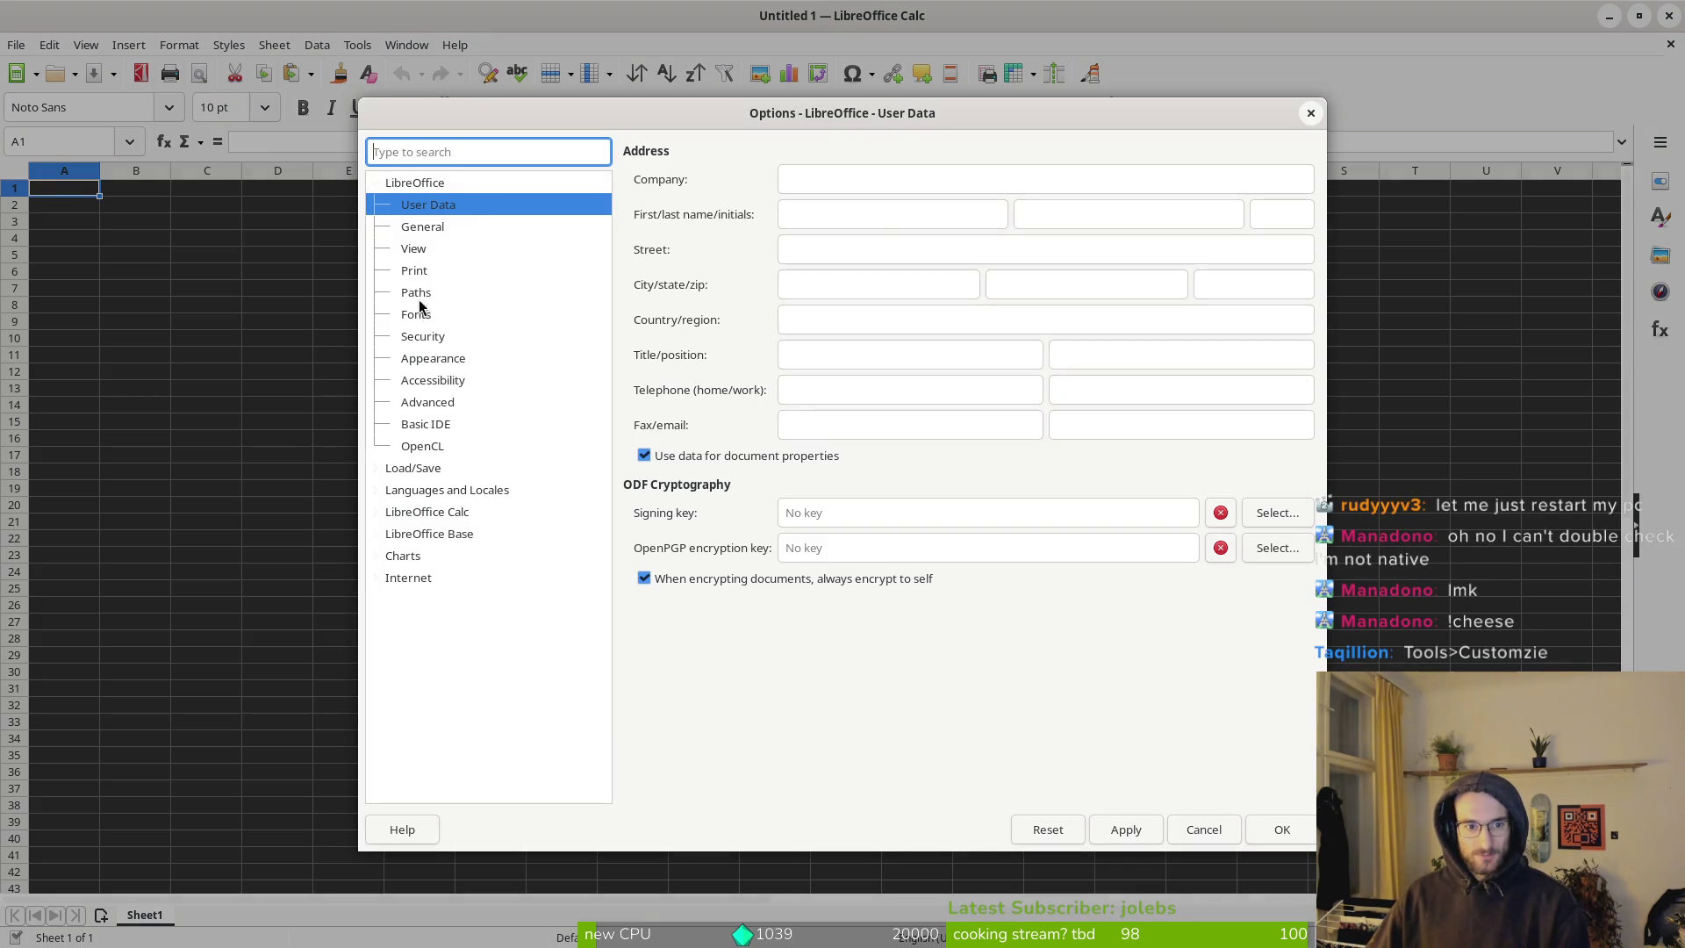
In Appearance settings, try the Light theme and settle back on Dark.
{"action": "left_click", "coordinate": [422, 252]}
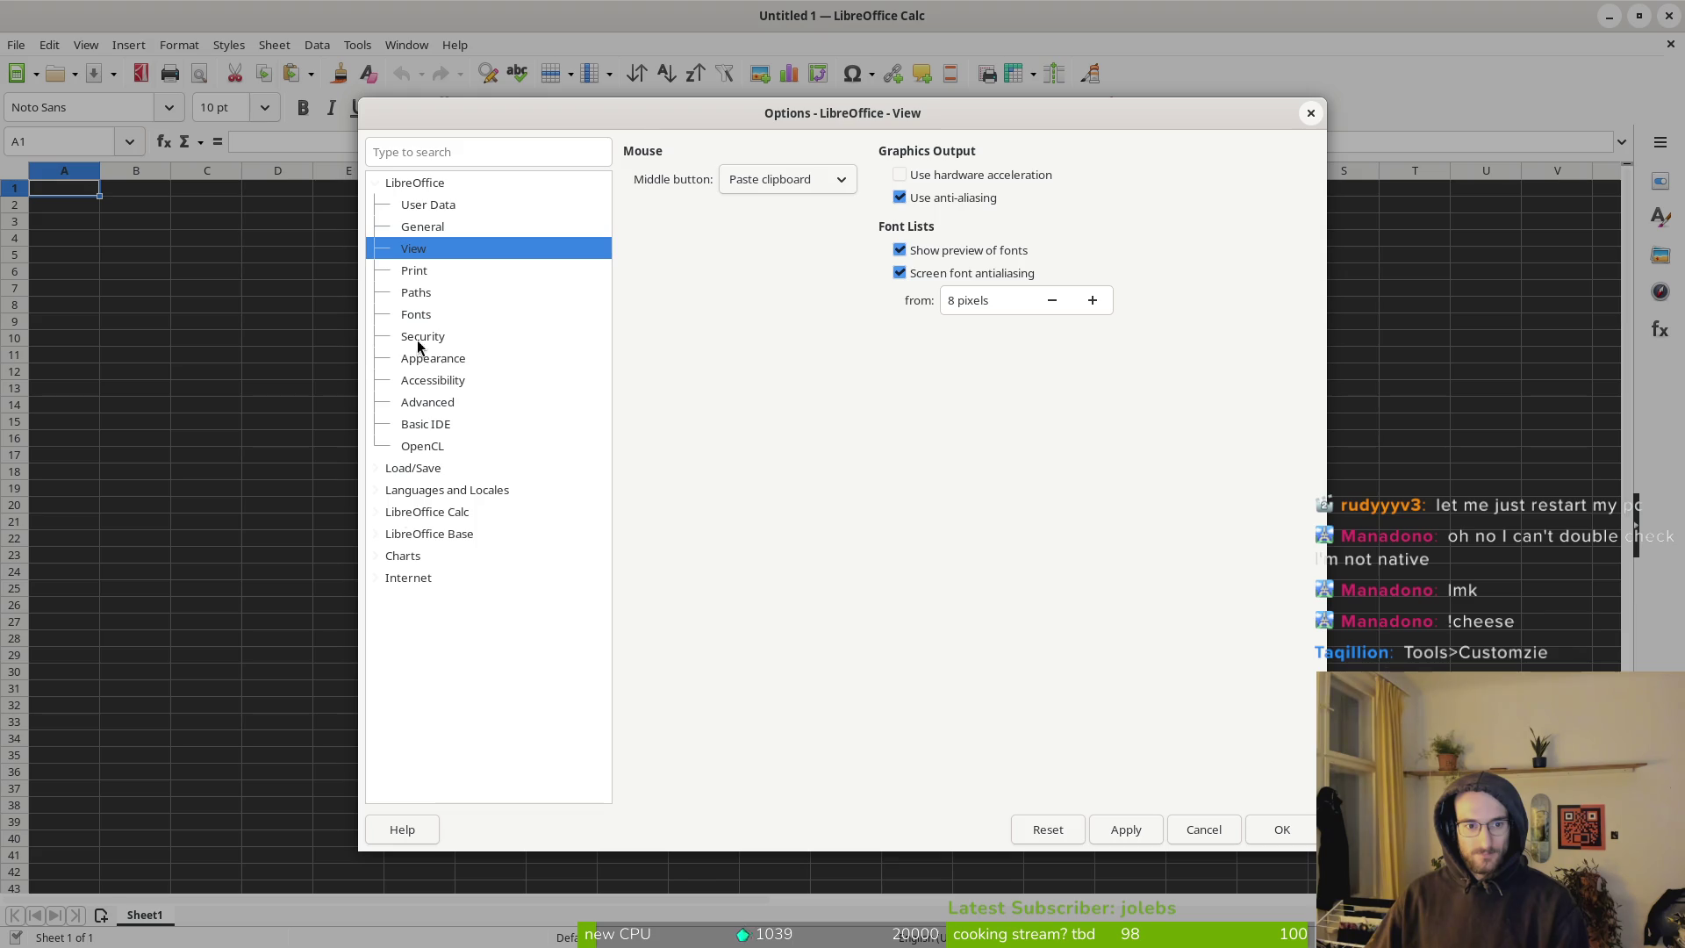
{"action": "left_click", "coordinate": [419, 362]}
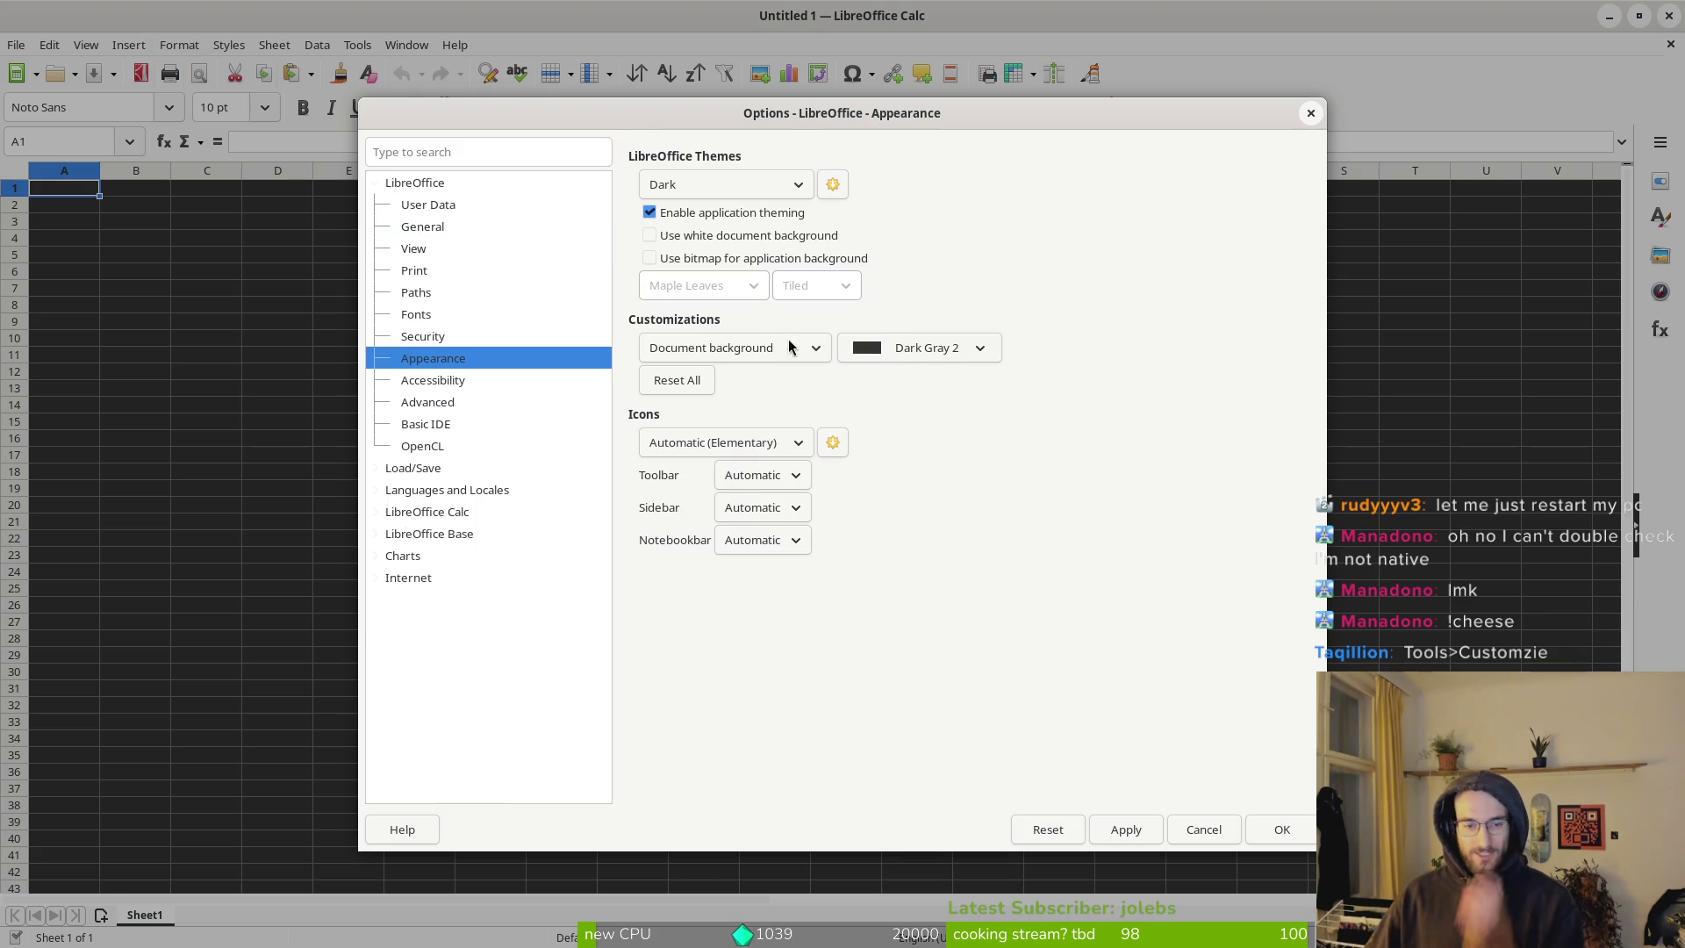
{"action": "left_click", "coordinate": [760, 188]}
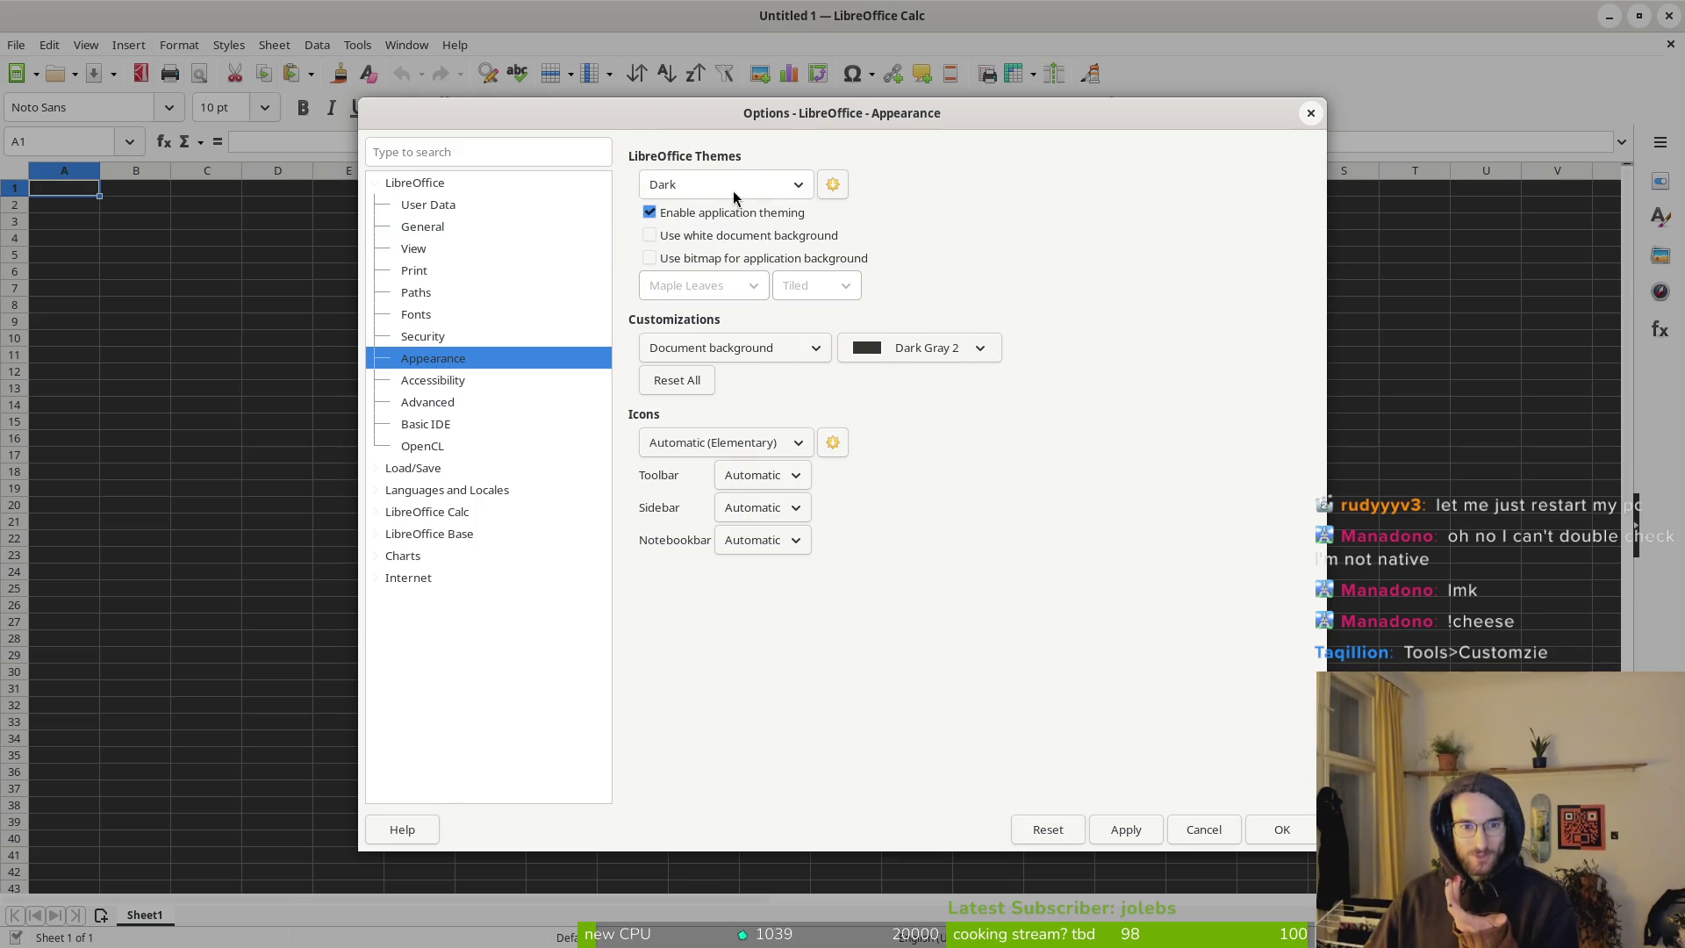
{"action": "left_click", "coordinate": [693, 233]}
{"action": "left_click", "coordinate": [703, 185]}
{"action": "left_click", "coordinate": [711, 255]}
{"action": "left_click", "coordinate": [650, 215]}
{"action": "left_click", "coordinate": [649, 214]}
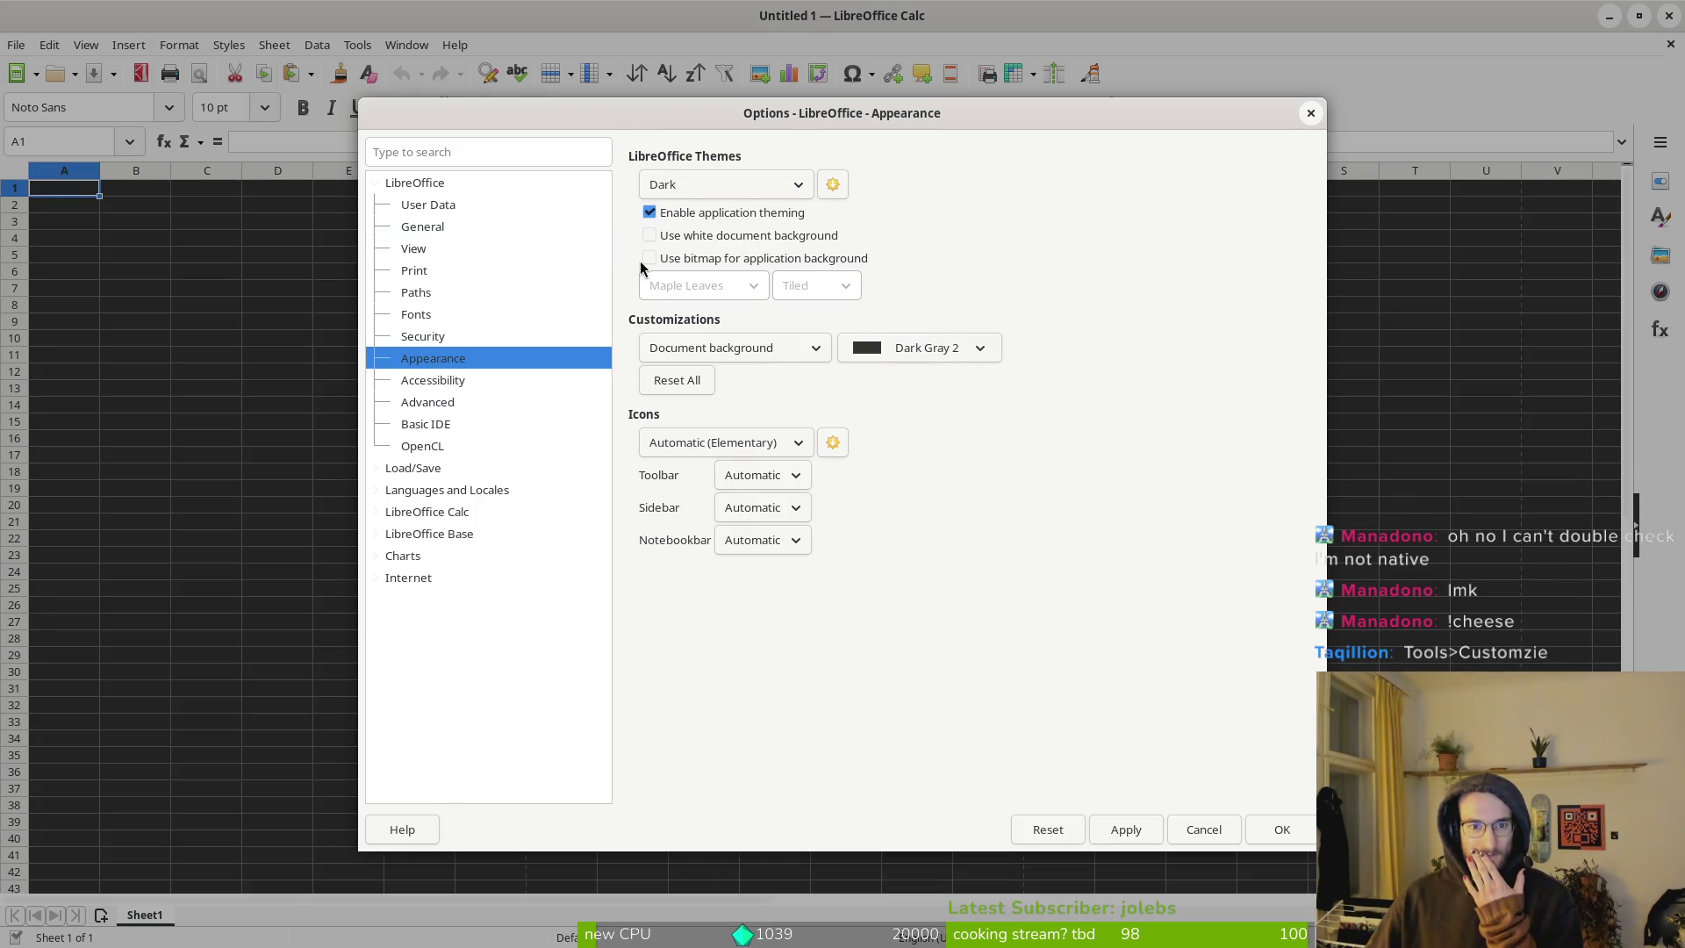
Enable a tiled Maple Leaves bitmap application background, apply it, and restart LibreOffice.
{"action": "left_click", "coordinate": [650, 259]}
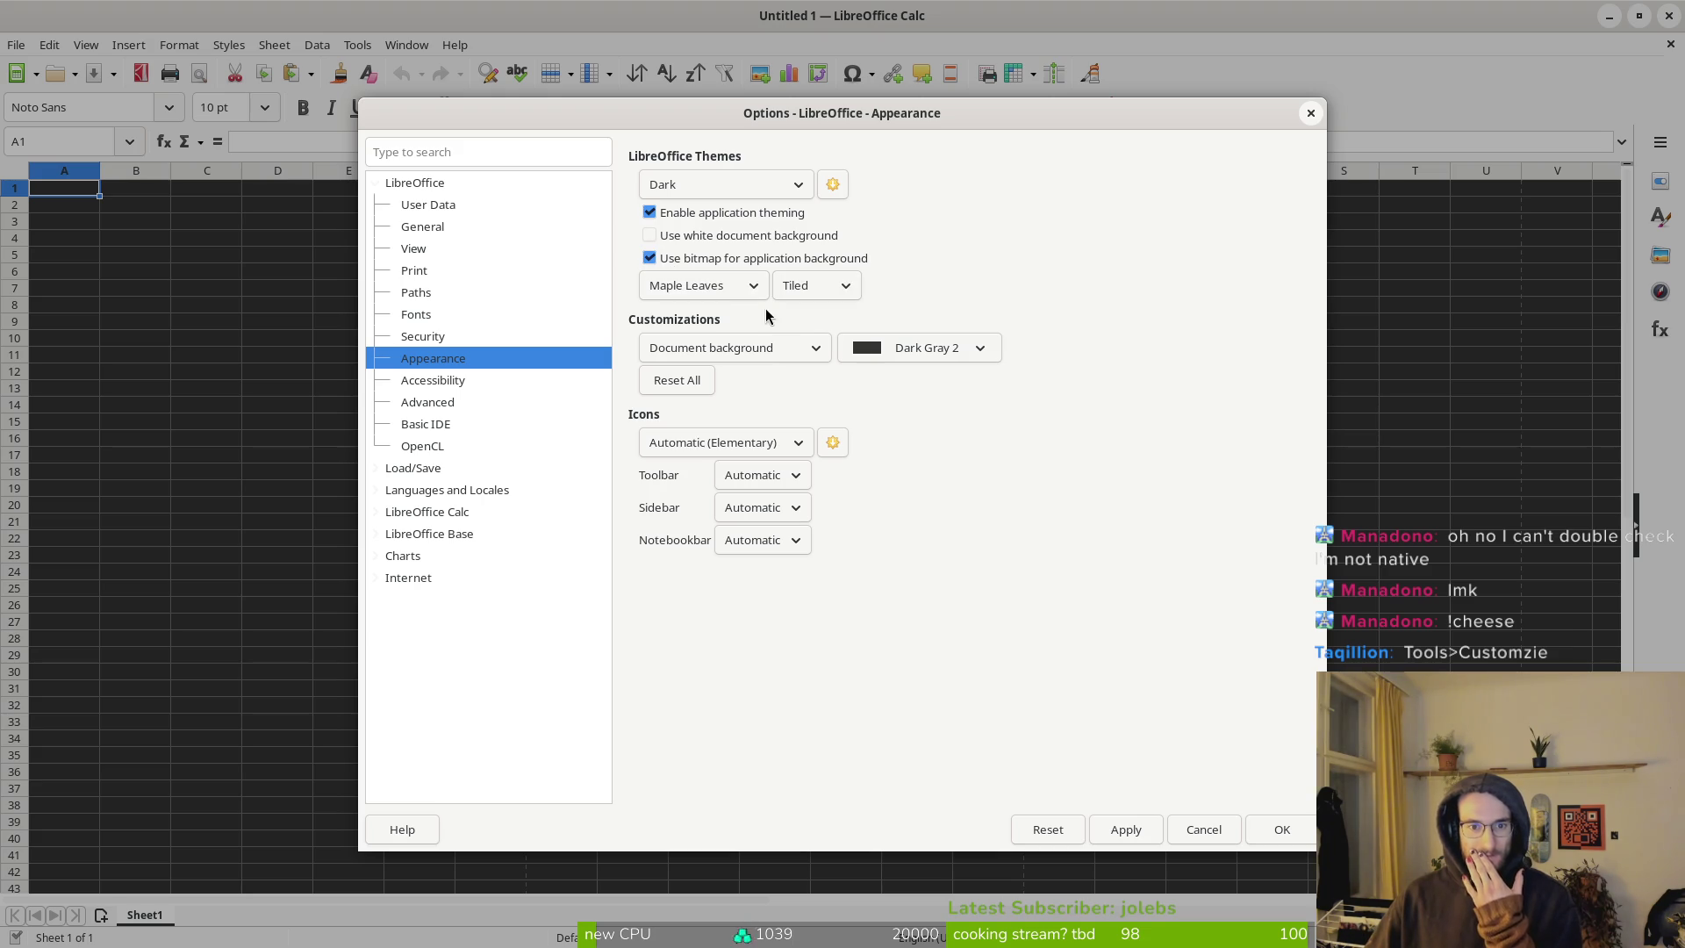
{"action": "left_click", "coordinate": [730, 288]}
{"action": "left_click", "coordinate": [733, 290]}
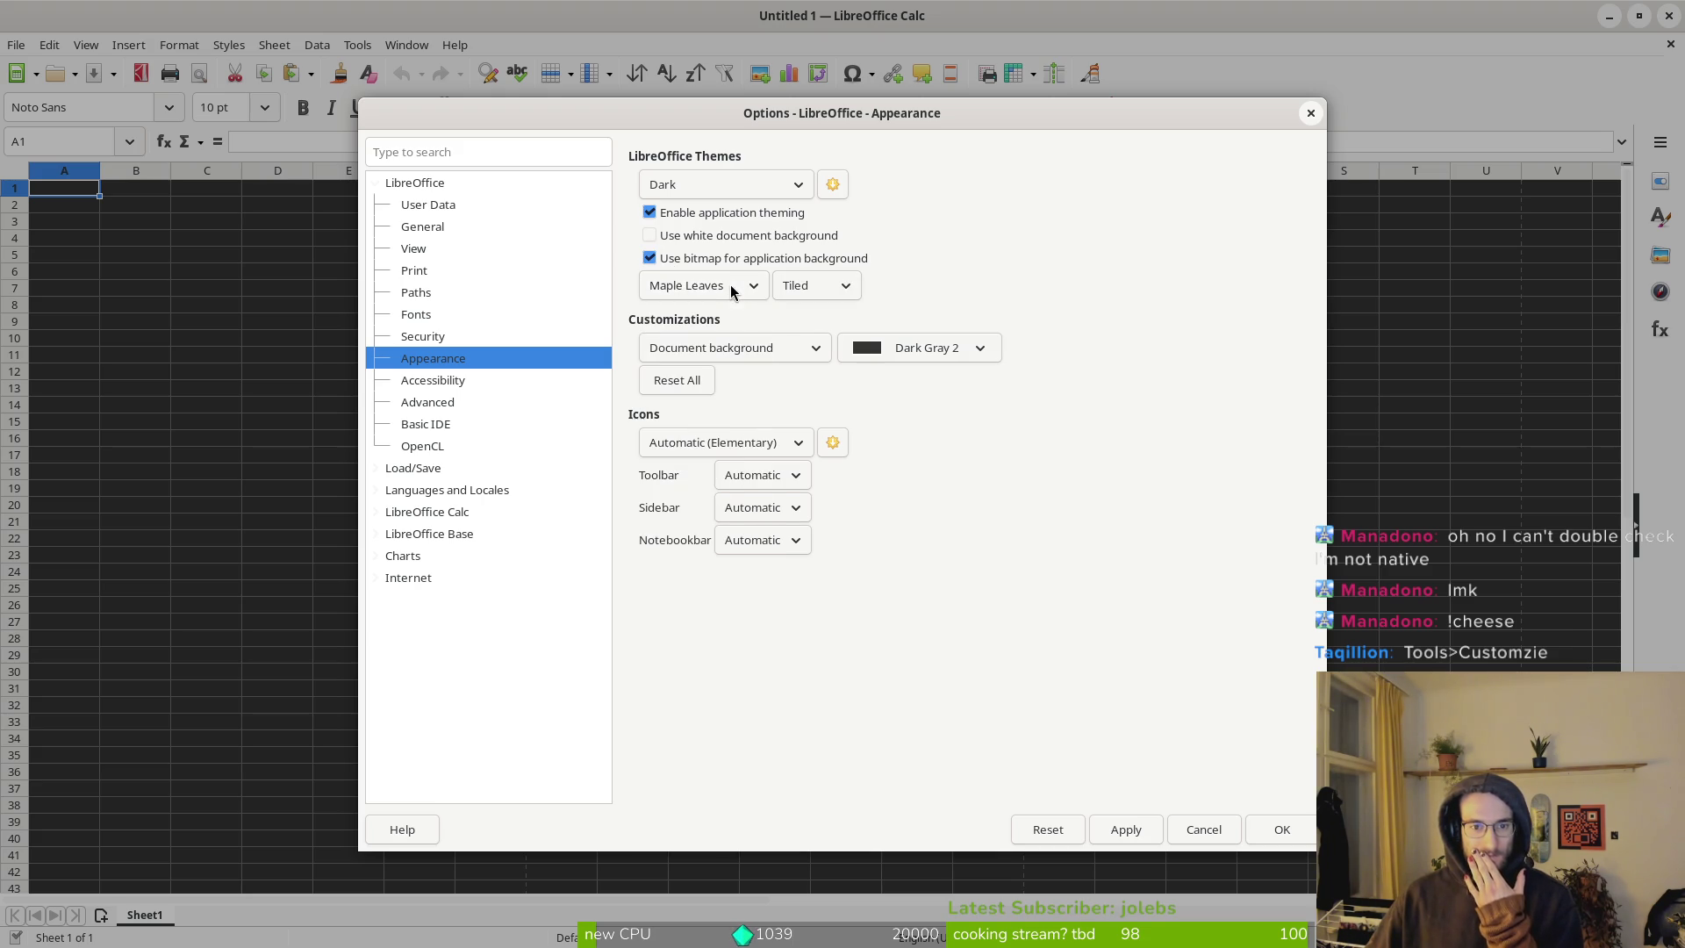
{"action": "left_click", "coordinate": [1279, 838]}
{"action": "left_click", "coordinate": [892, 514]}
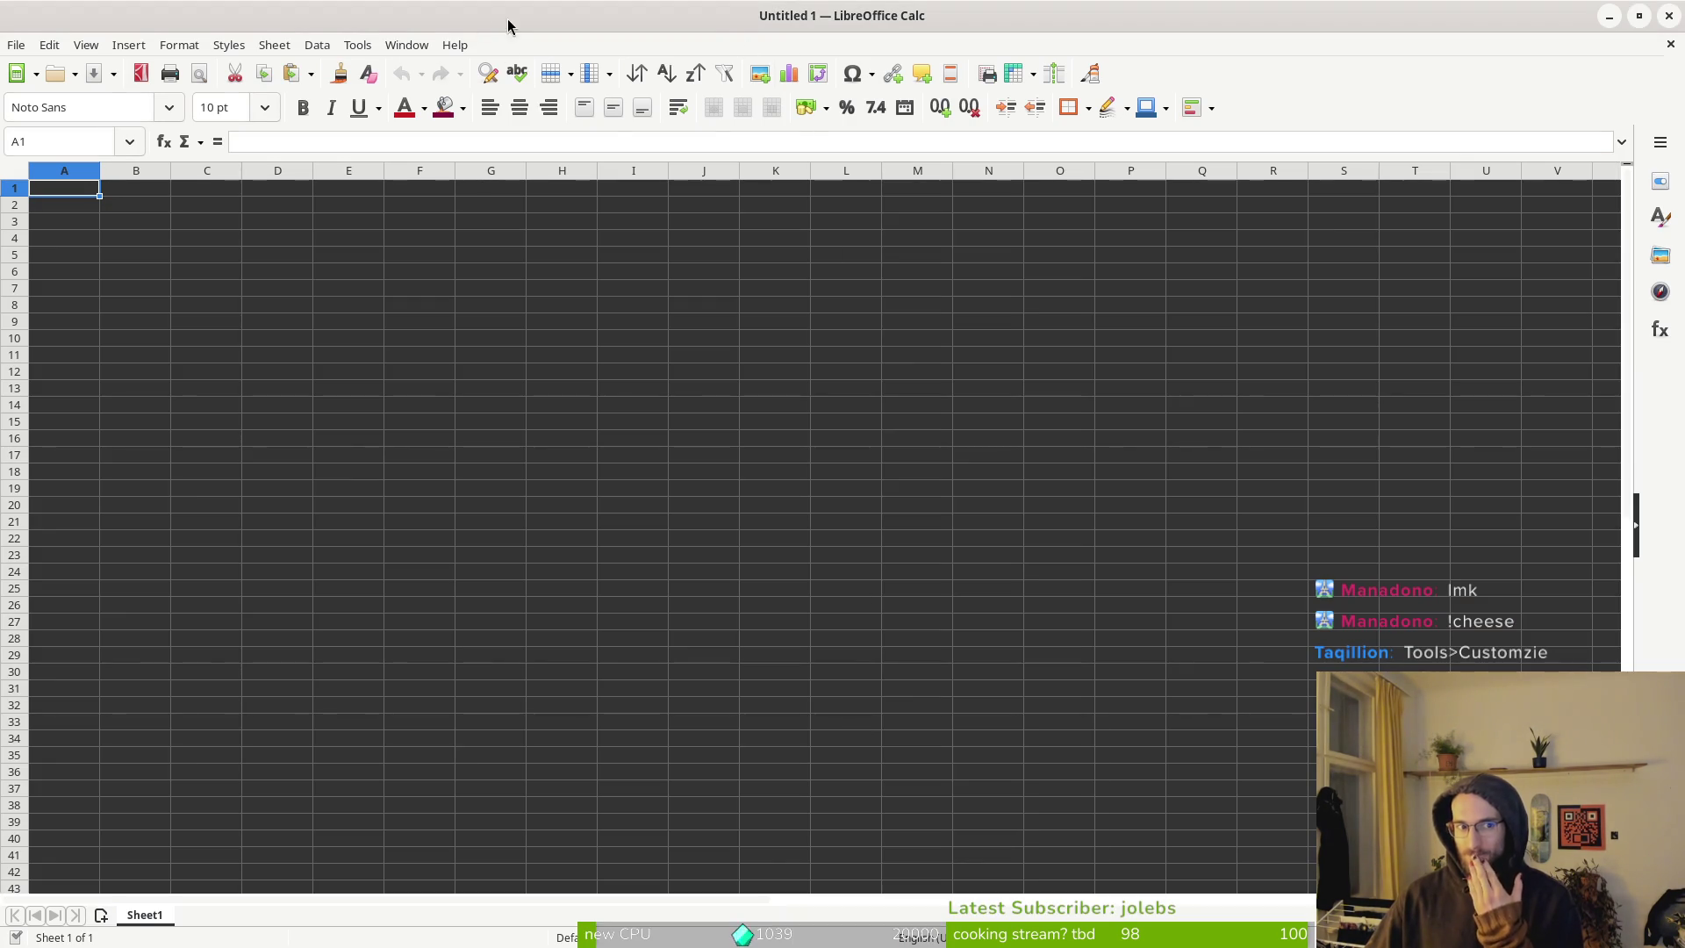
{"action": "left_click", "coordinate": [406, 46]}
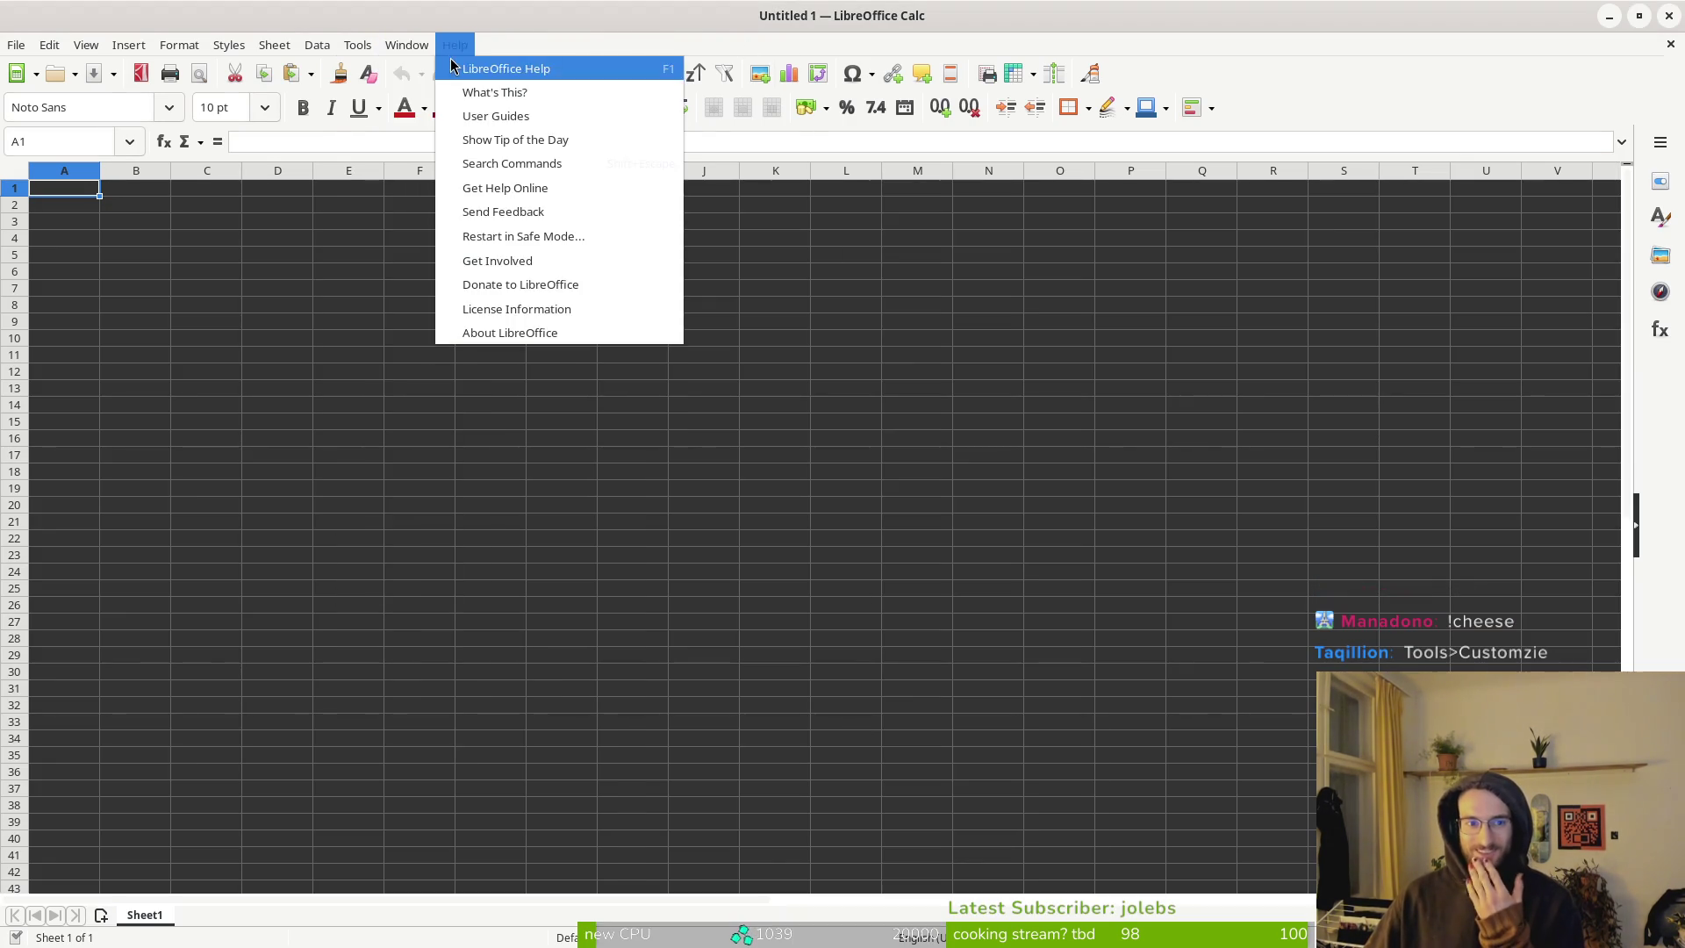
Revisit the Appearance settings in Options and close the dialog.
{"action": "mouse_move", "coordinate": [358, 44]}
{"action": "left_click", "coordinate": [441, 607]}
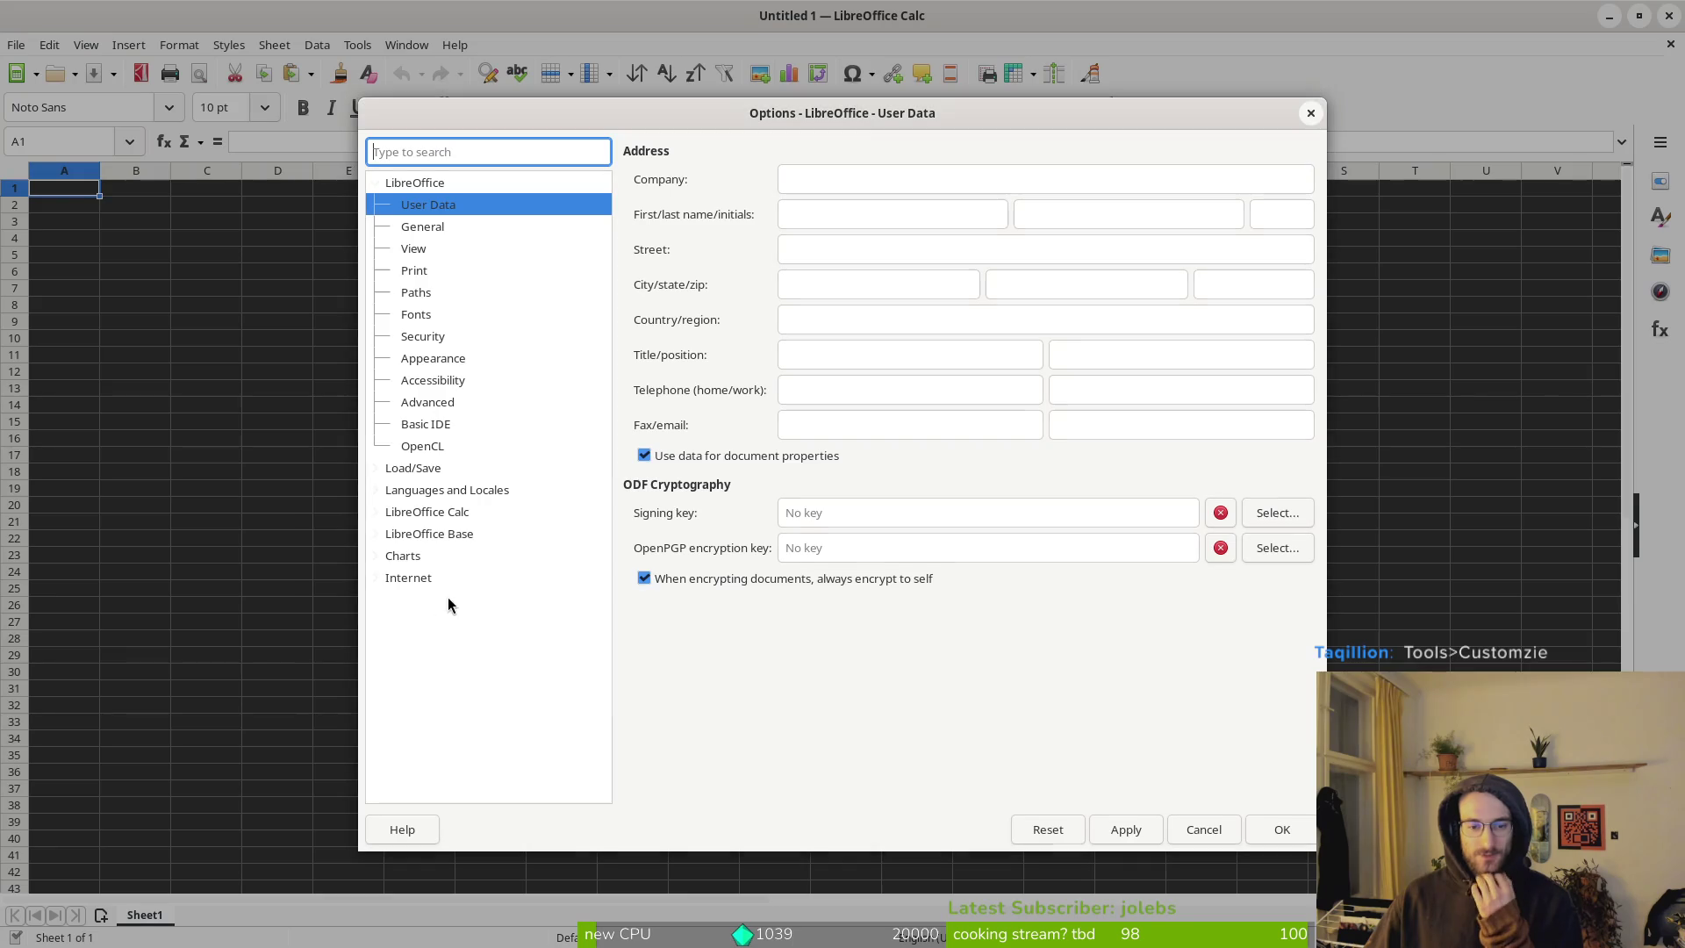
{"action": "left_click", "coordinate": [432, 360]}
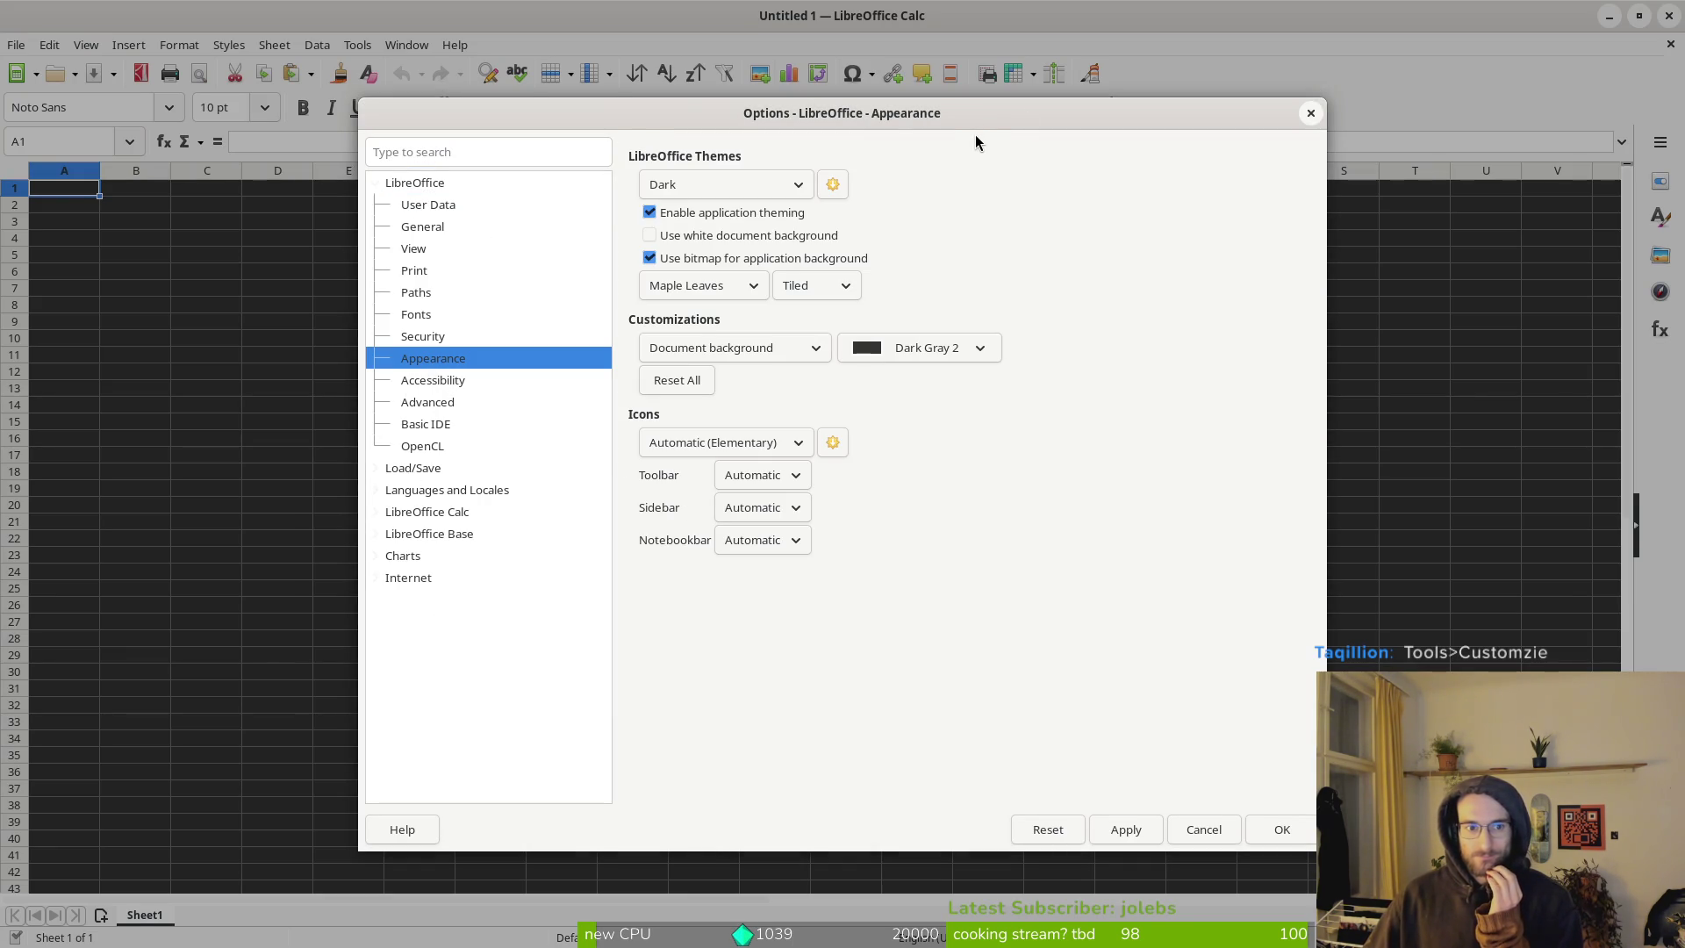
{"action": "left_click", "coordinate": [1311, 115]}
Browse the Customize dialog's menu and toolbar command assignments, then close it.
{"action": "left_click", "coordinate": [357, 45]}
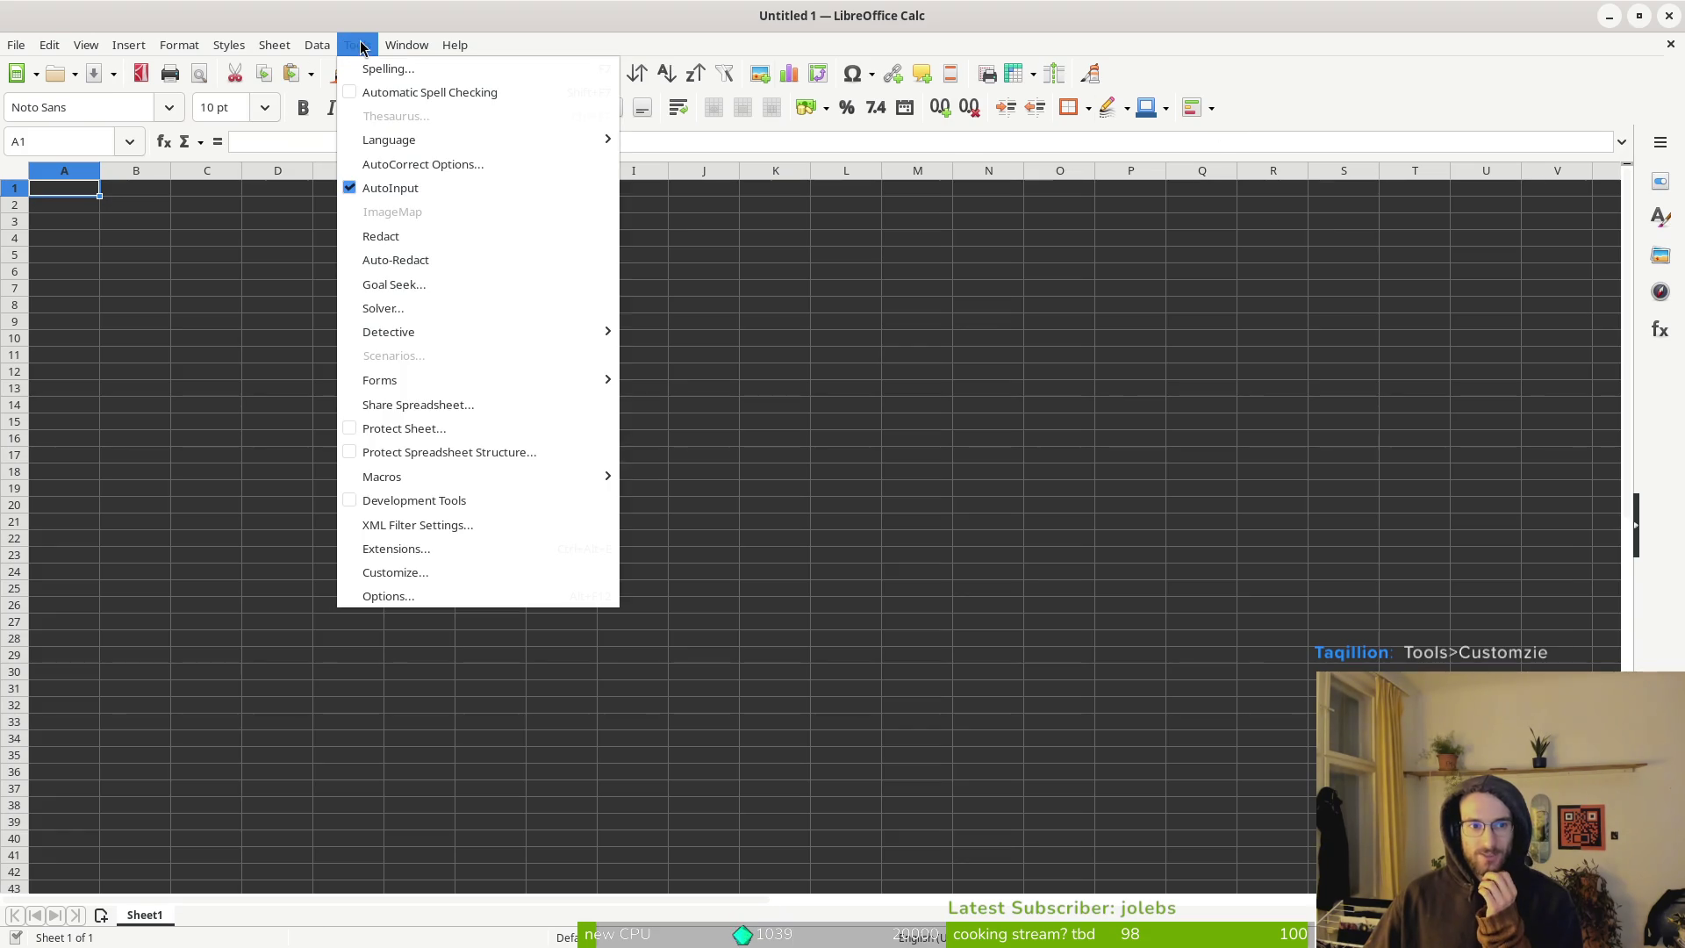
{"action": "left_click", "coordinate": [510, 582]}
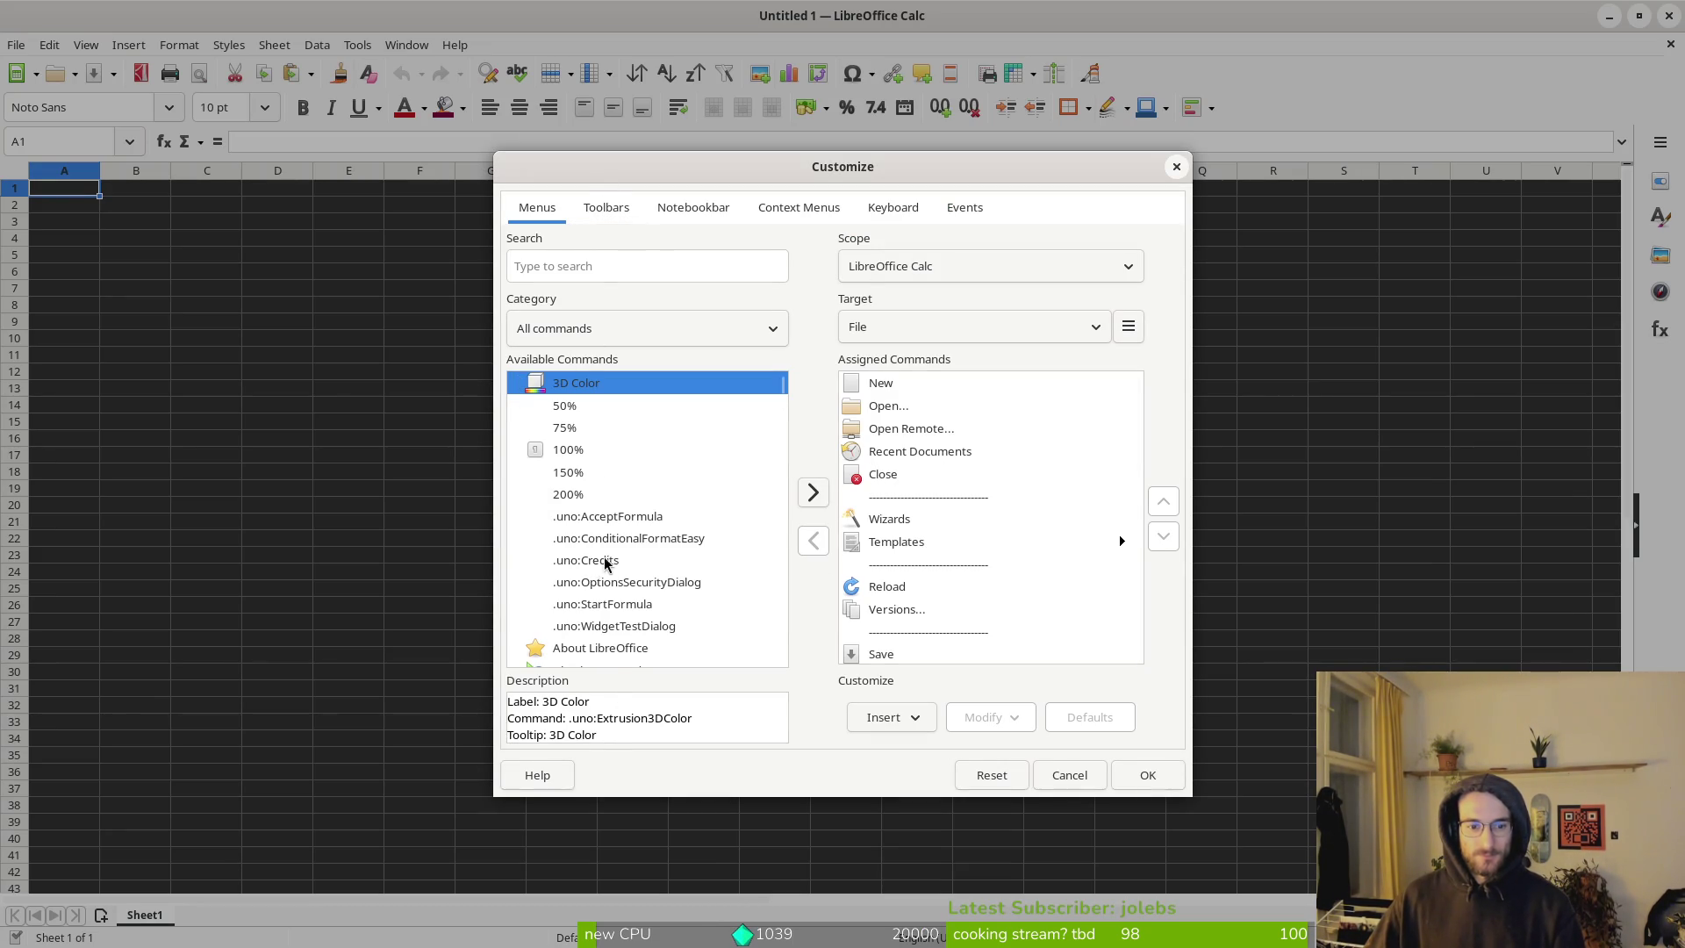
{"action": "scroll", "coordinate": [593, 566], "scroll_direction": "down", "scroll_amount": 10}
{"action": "scroll", "coordinate": [597, 579], "scroll_direction": "down", "scroll_amount": 3}
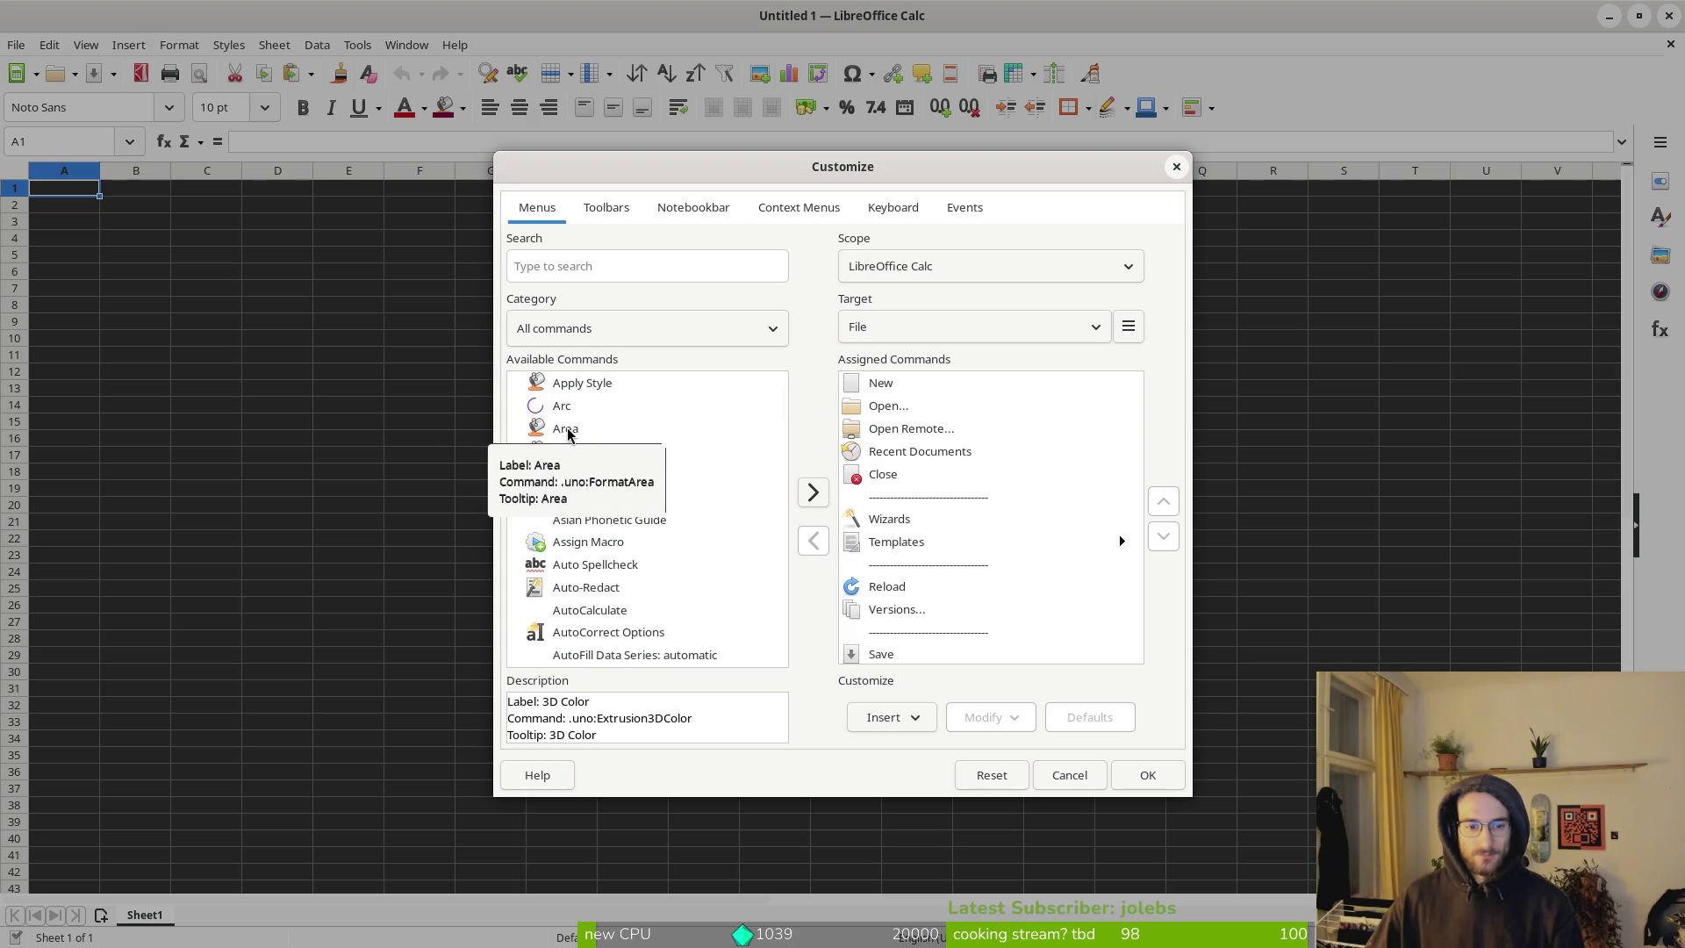
{"action": "scroll", "coordinate": [886, 570], "scroll_direction": "down", "scroll_amount": 3}
{"action": "scroll", "coordinate": [896, 544], "scroll_direction": "up", "scroll_amount": 3}
{"action": "left_click", "coordinate": [625, 211]}
{"action": "left_click", "coordinate": [537, 209]}
{"action": "scroll", "coordinate": [615, 445], "scroll_direction": "down", "scroll_amount": 3}
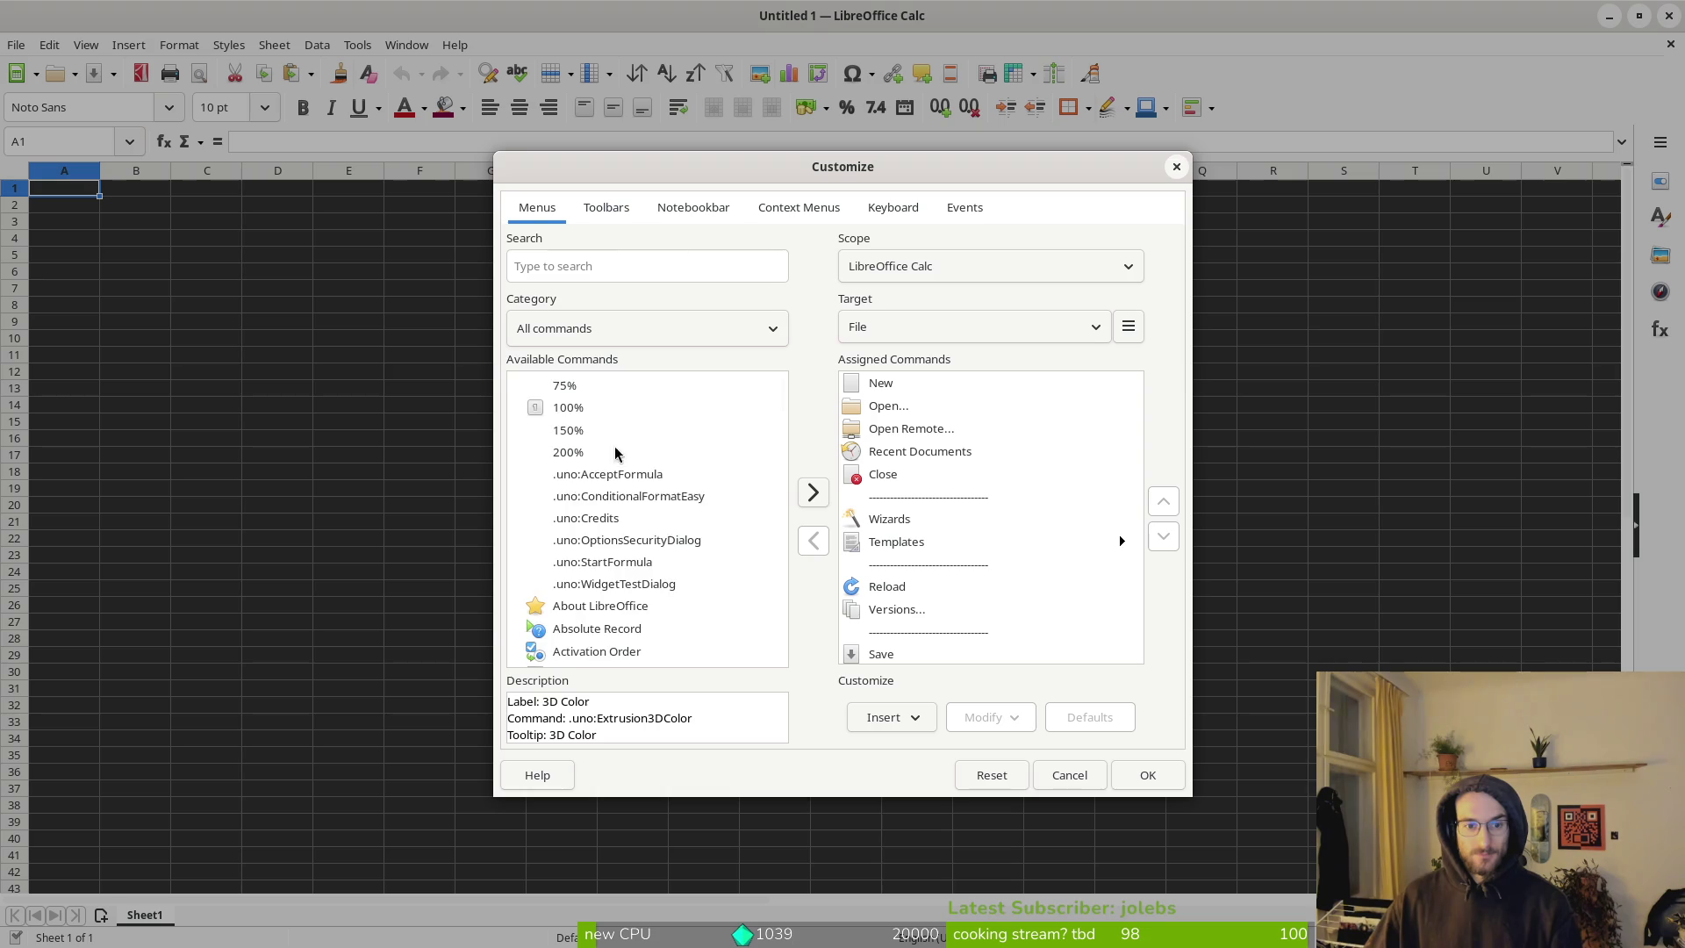
{"action": "scroll", "coordinate": [615, 445], "scroll_direction": "up", "scroll_amount": 1}
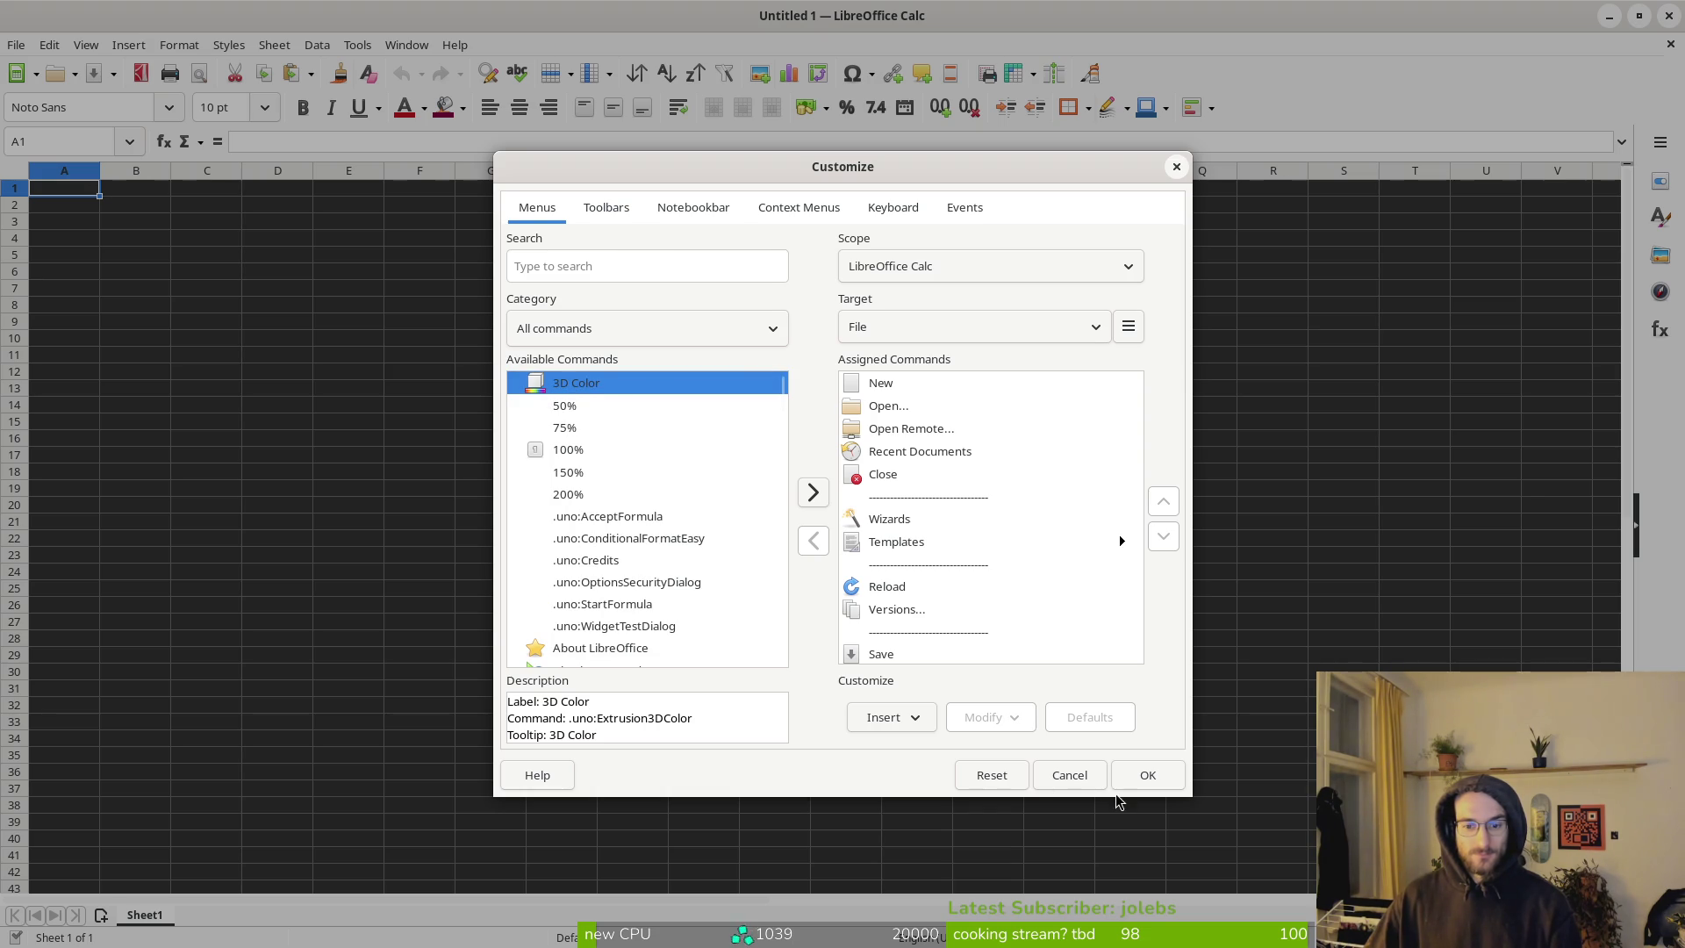
{"action": "left_click", "coordinate": [1176, 167]}
Close LibreOffice Calc and the Files window and return to the Godot editor.
{"action": "left_click", "coordinate": [1669, 15]}
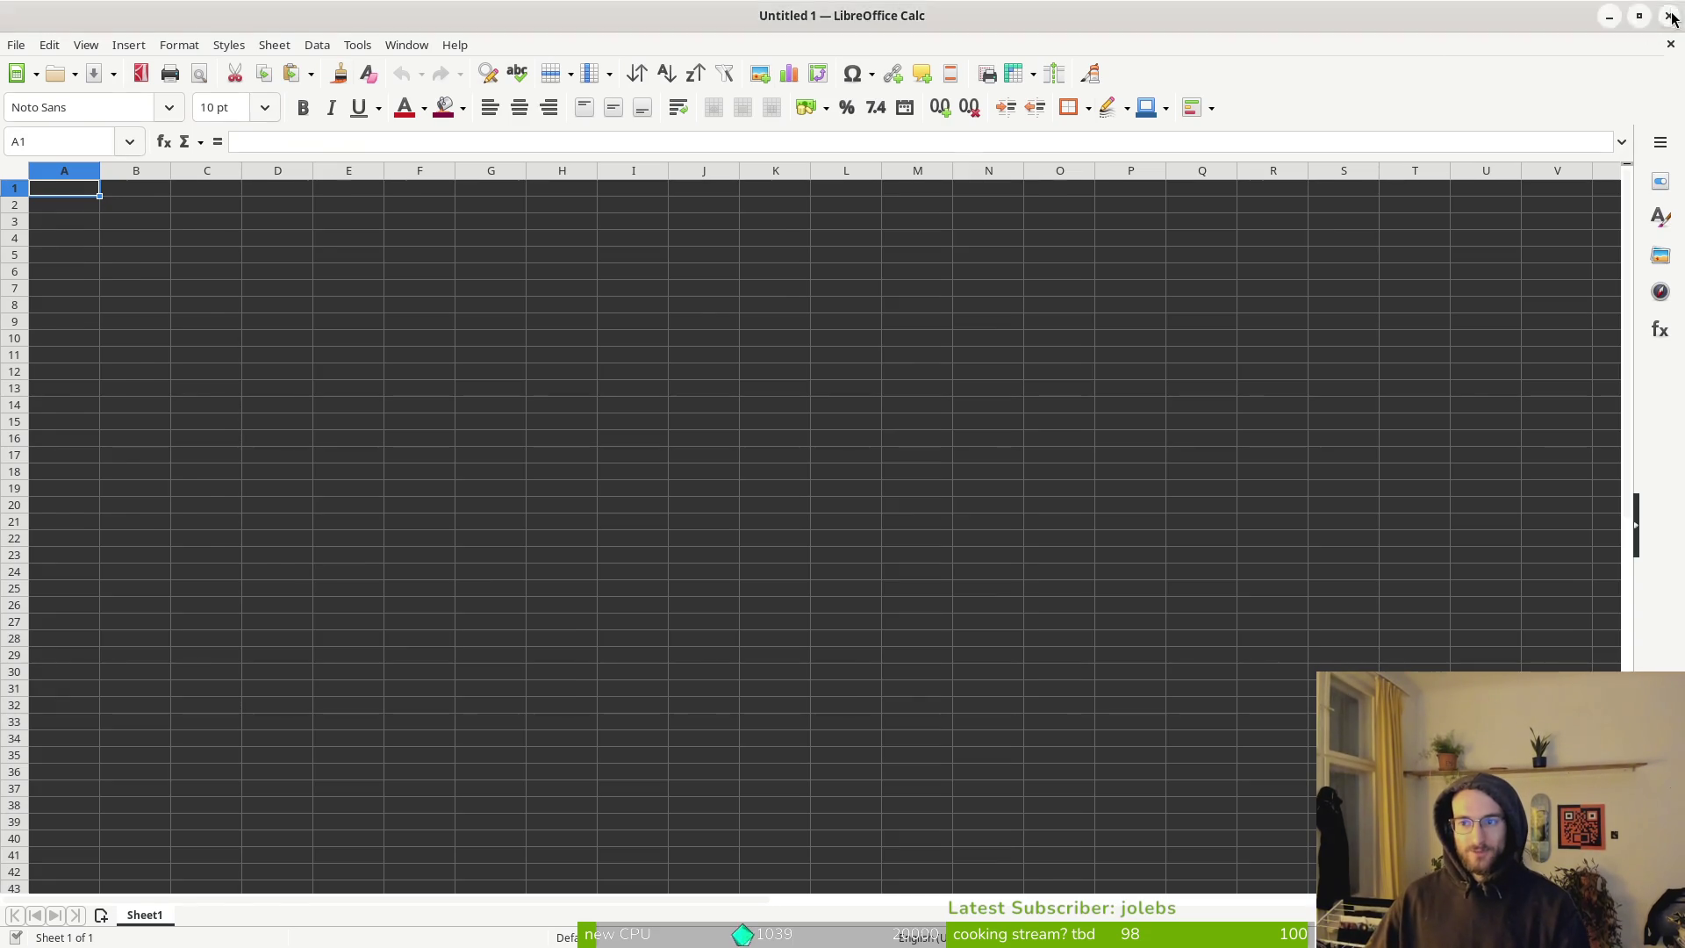
{"action": "left_click", "coordinate": [1194, 171]}
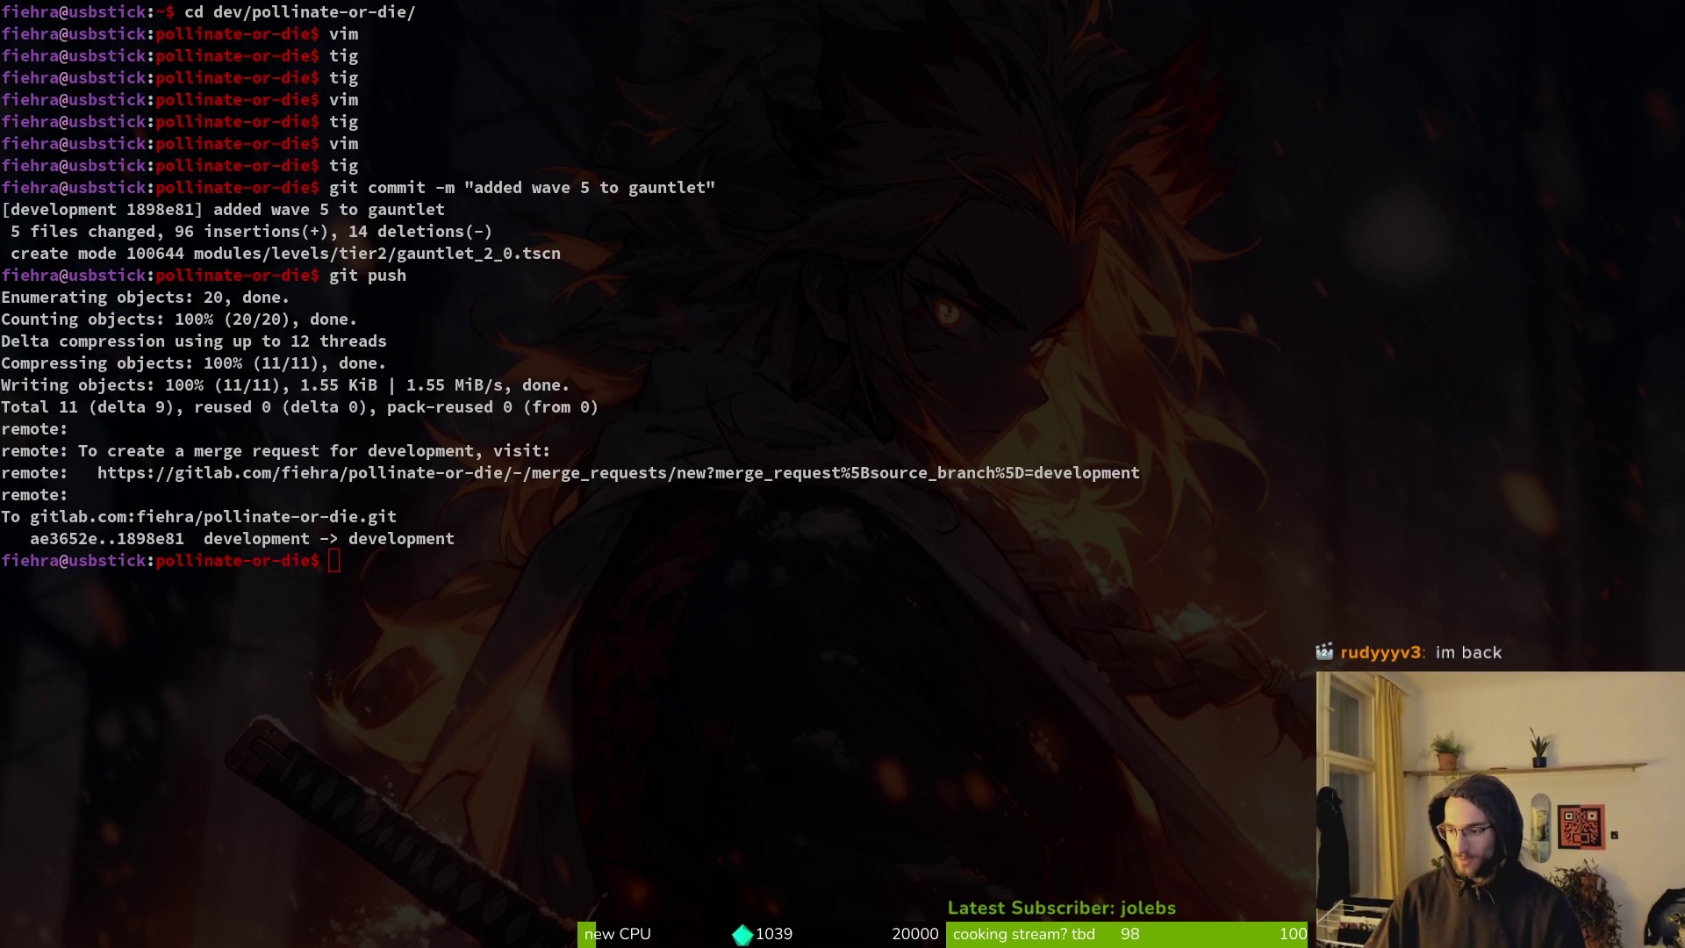
{"action": "key", "text": "alt+Tab"}
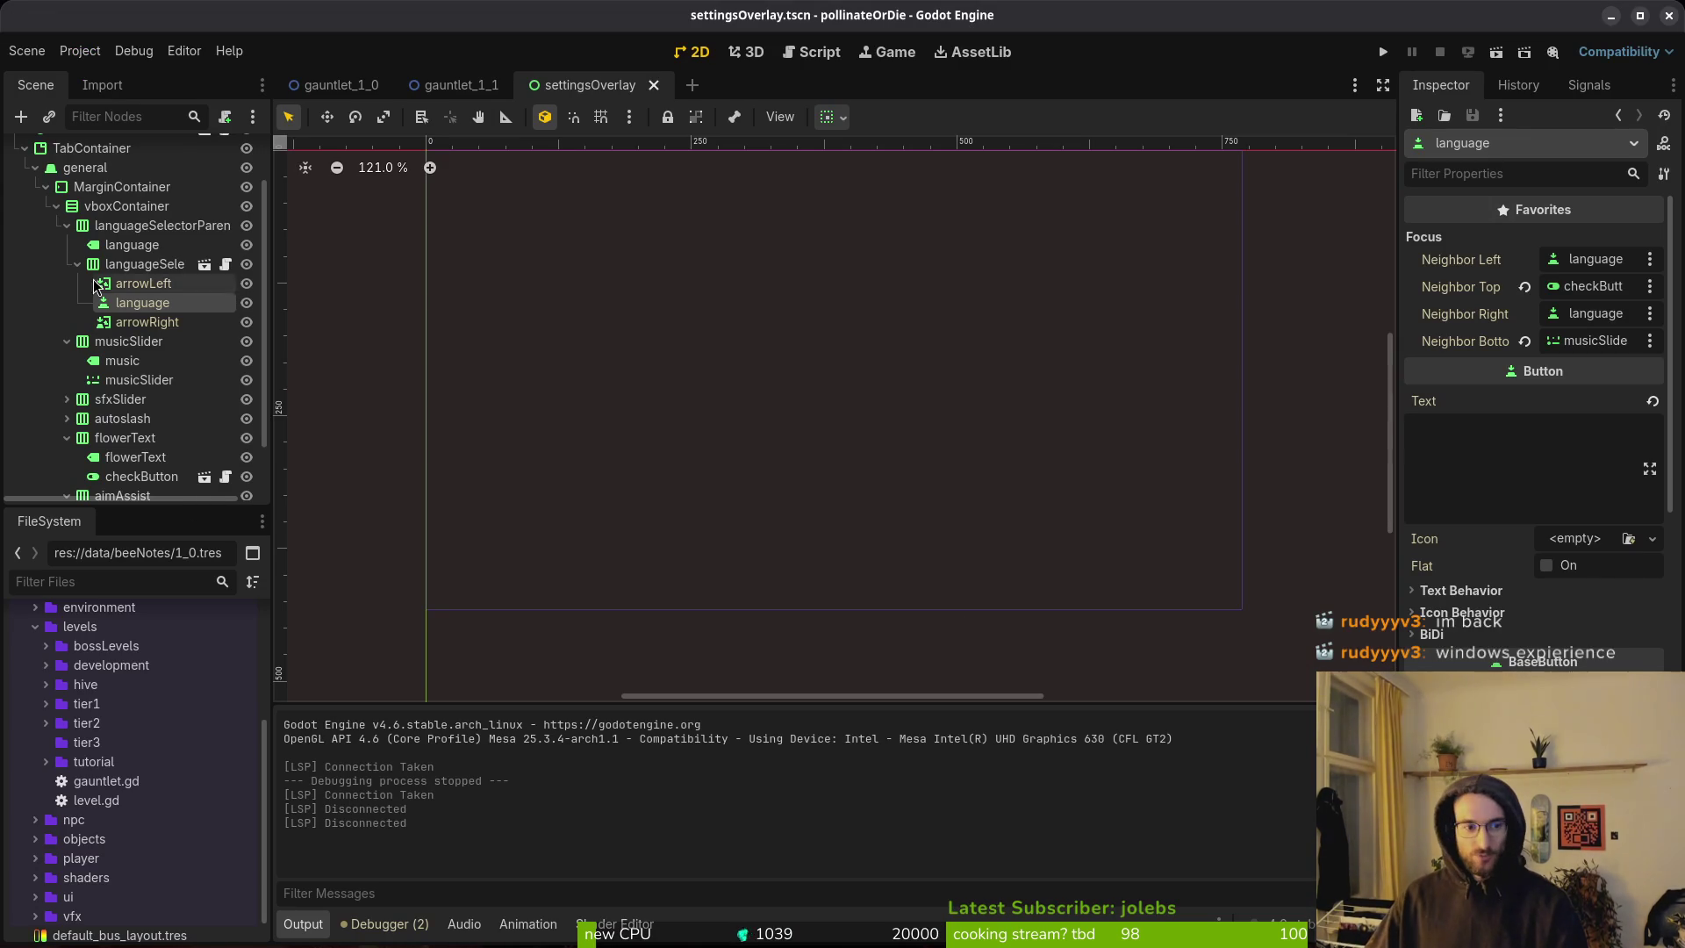
Collapse the languageSelectorParent, musicSlider, flowerText and aimAssist branches and run the game.
{"action": "left_click", "coordinate": [66, 225]}
{"action": "left_click", "coordinate": [67, 306]}
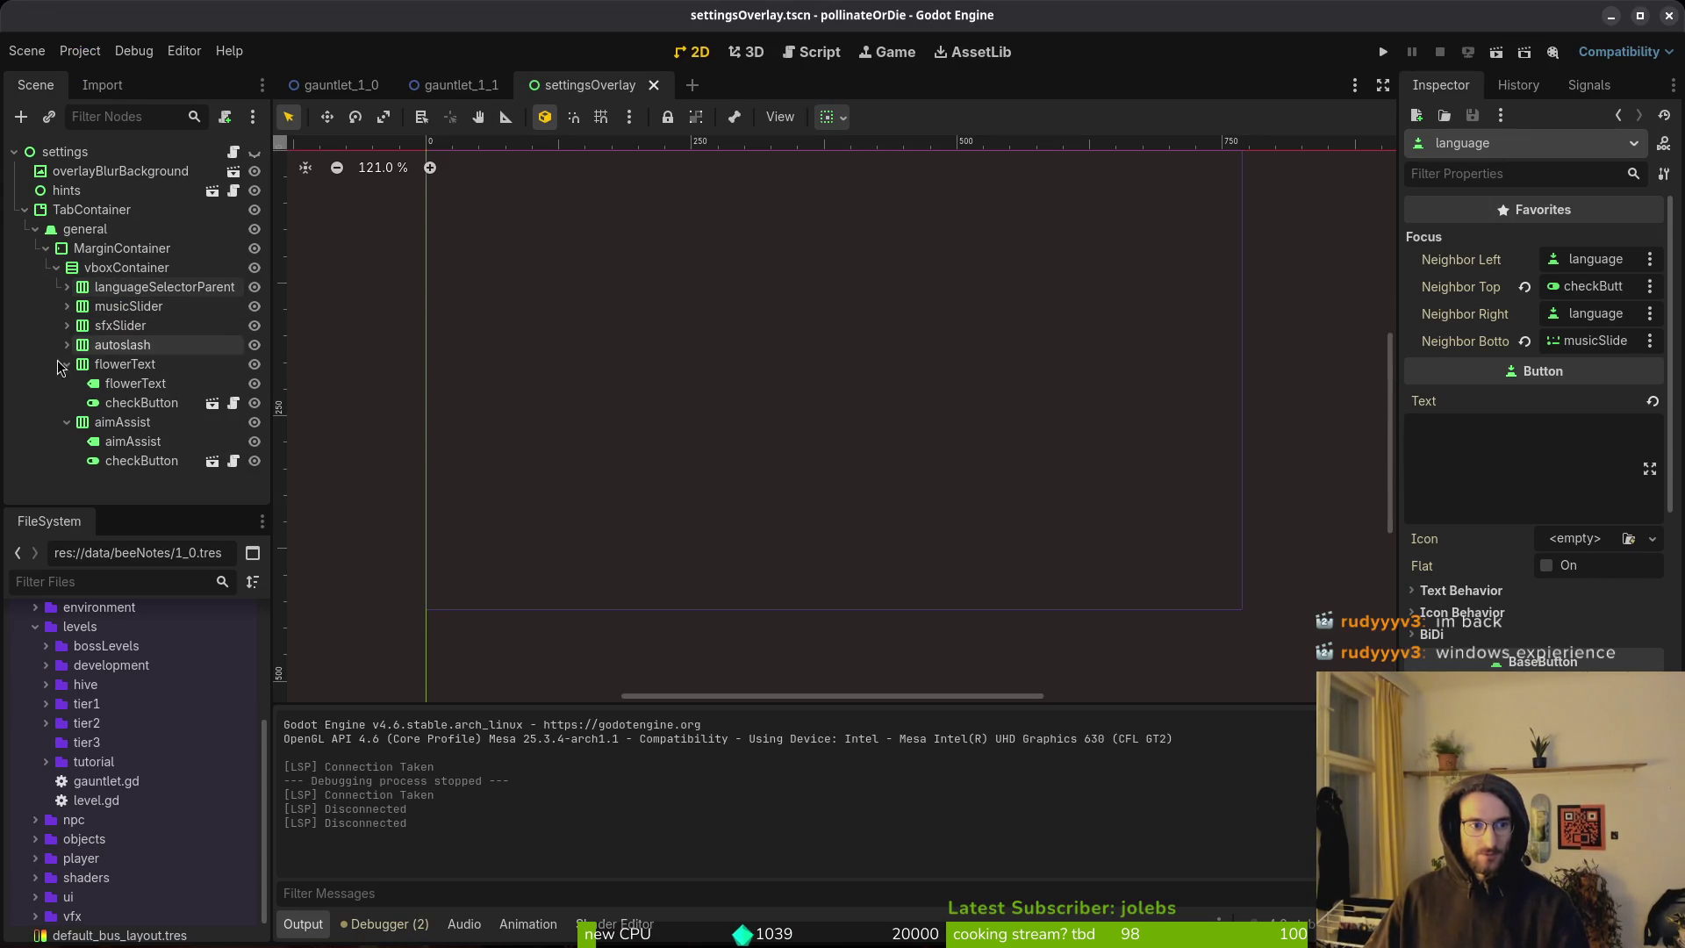
{"action": "left_click", "coordinate": [67, 363]}
{"action": "left_click", "coordinate": [66, 384]}
{"action": "left_click", "coordinate": [1383, 52]}
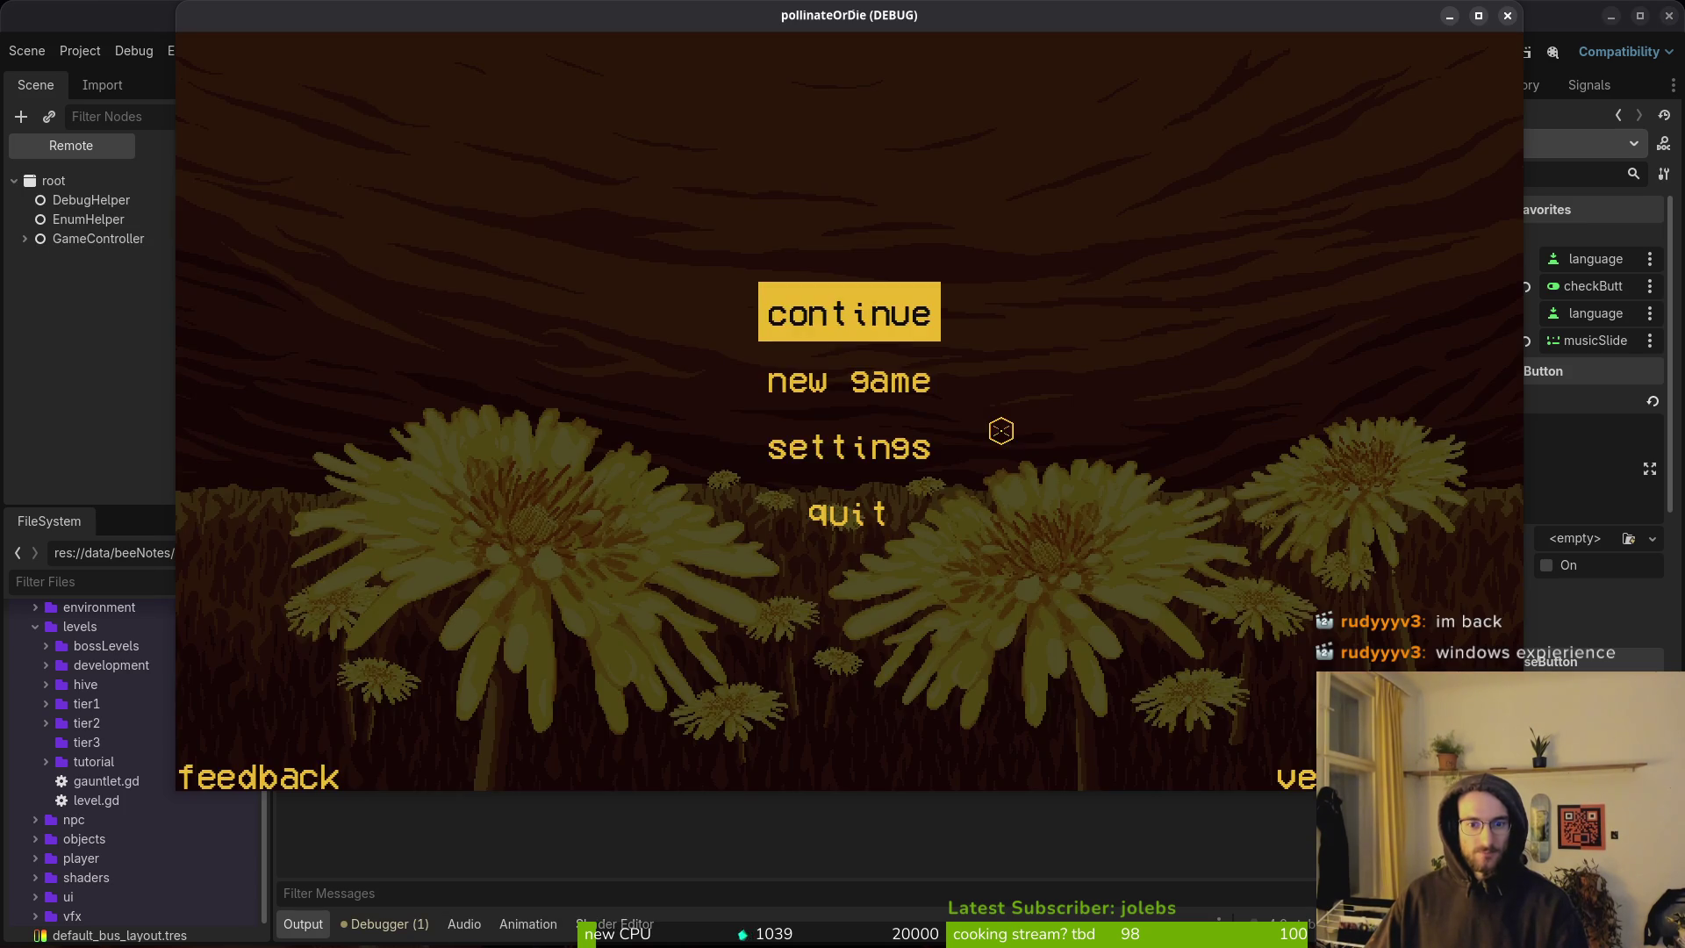
Open Settings and test arrow-key focus movement up and down the settings rows.
{"action": "key", "text": "Down"}
{"action": "key", "text": "Down"}
{"action": "key", "text": "Return"}
{"action": "key", "text": "Down"}
{"action": "key", "text": "Down"}
{"action": "key", "text": "Down"}
{"action": "key", "text": "Up"}
{"action": "key", "text": "Up"}
{"action": "key", "text": "Up"}
{"action": "key", "text": "Down"}
{"action": "key", "text": "Down"}
{"action": "key", "text": "Down"}
{"action": "key", "text": "Down"}
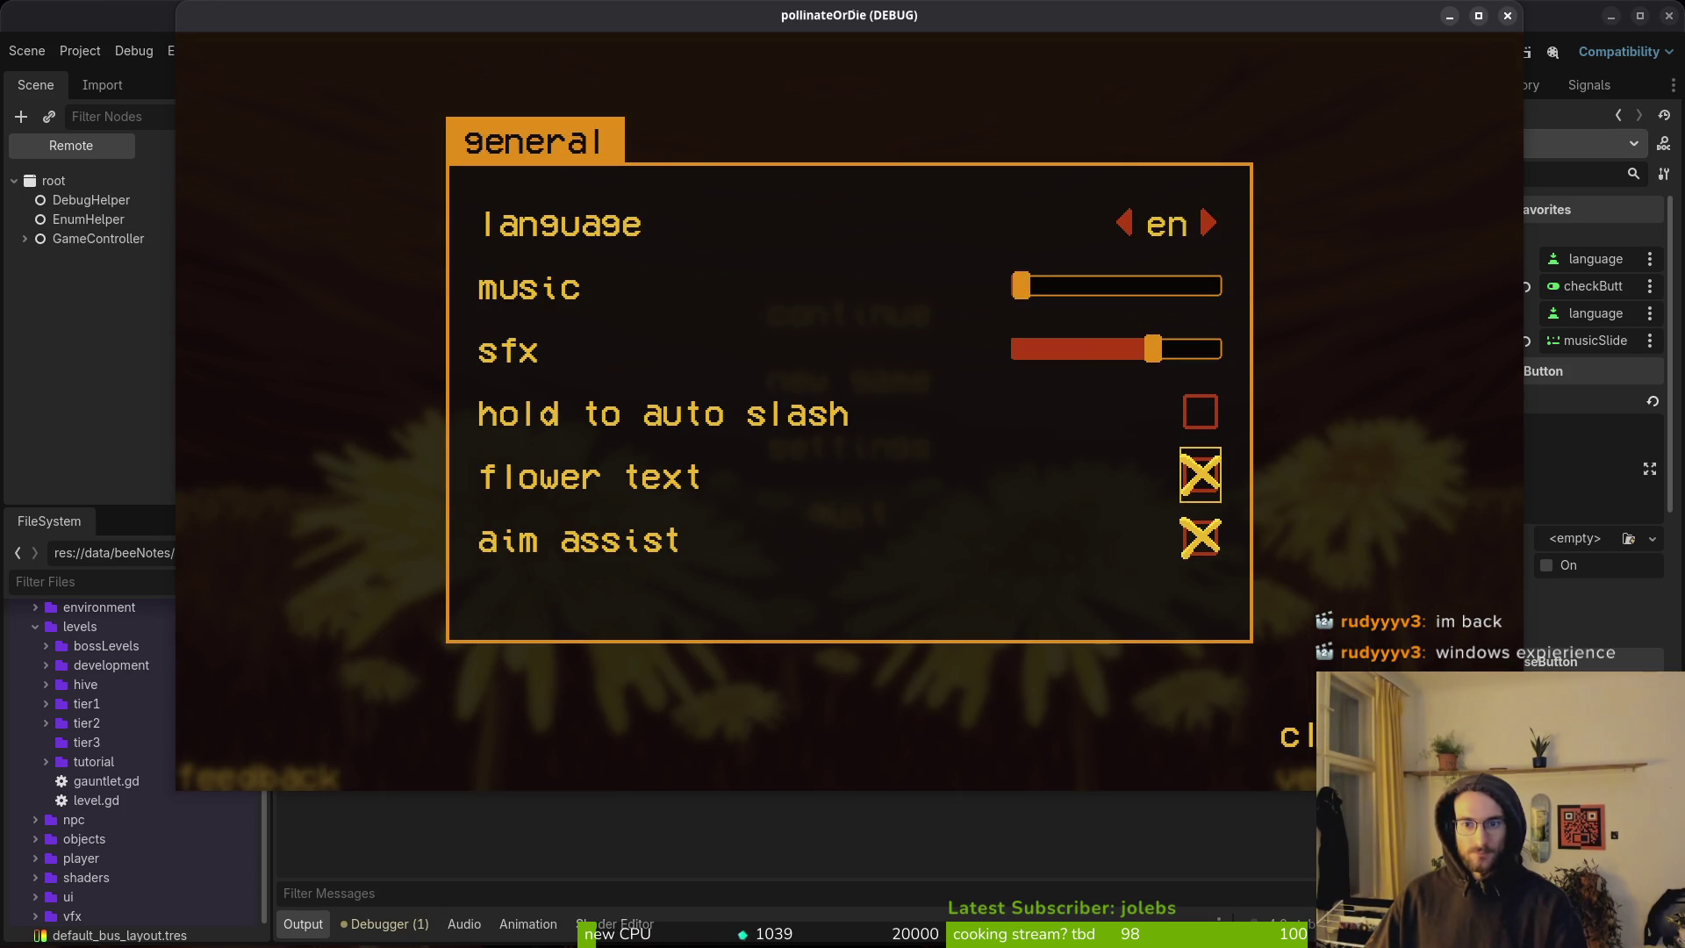
{"action": "key", "text": "Down"}
{"action": "key", "text": "Up"}
{"action": "key", "text": "Up"}
{"action": "key", "text": "Up"}
{"action": "key", "text": "Down"}
{"action": "key", "text": "Down"}
{"action": "key", "text": "Down"}
{"action": "key", "text": "Down"}
{"action": "key", "text": "Down"}
{"action": "key", "text": "Down"}
{"action": "key", "text": "Up"}
{"action": "key", "text": "Up"}
{"action": "key", "text": "Up"}
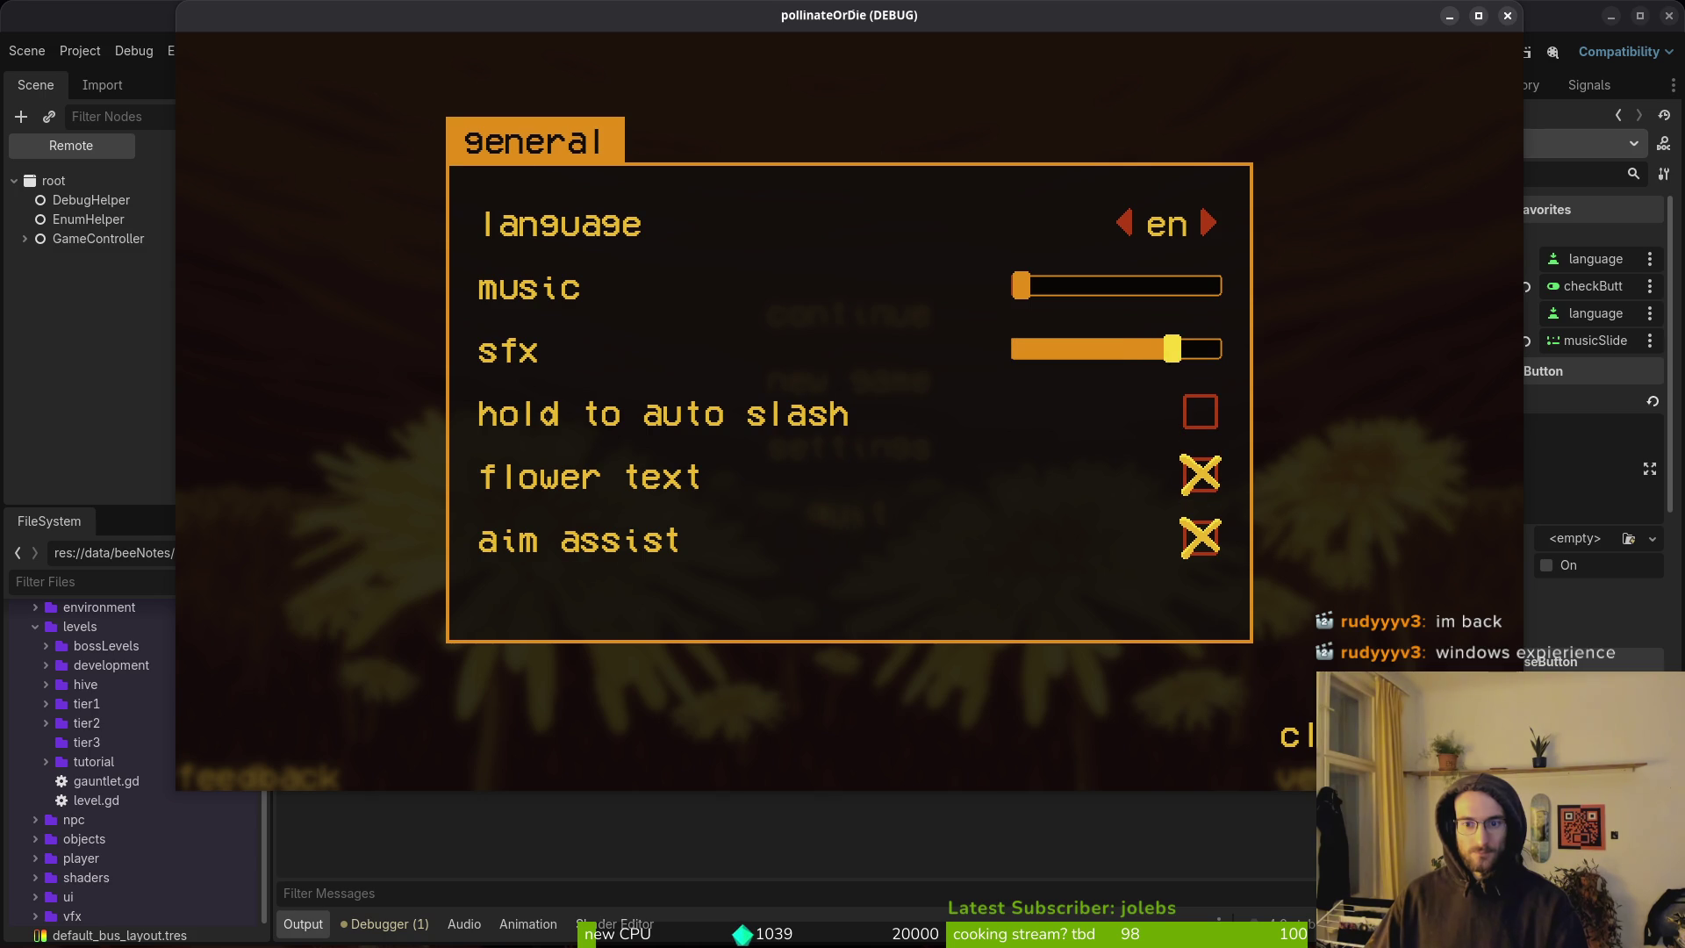
{"action": "key", "text": "Up"}
{"action": "key", "text": "Up"}
Cycle the game language through Spanish, Russian, English and French with the selector arrows.
{"action": "key", "text": "Right"}
{"action": "key", "text": "Right"}
{"action": "key", "text": "Down"}
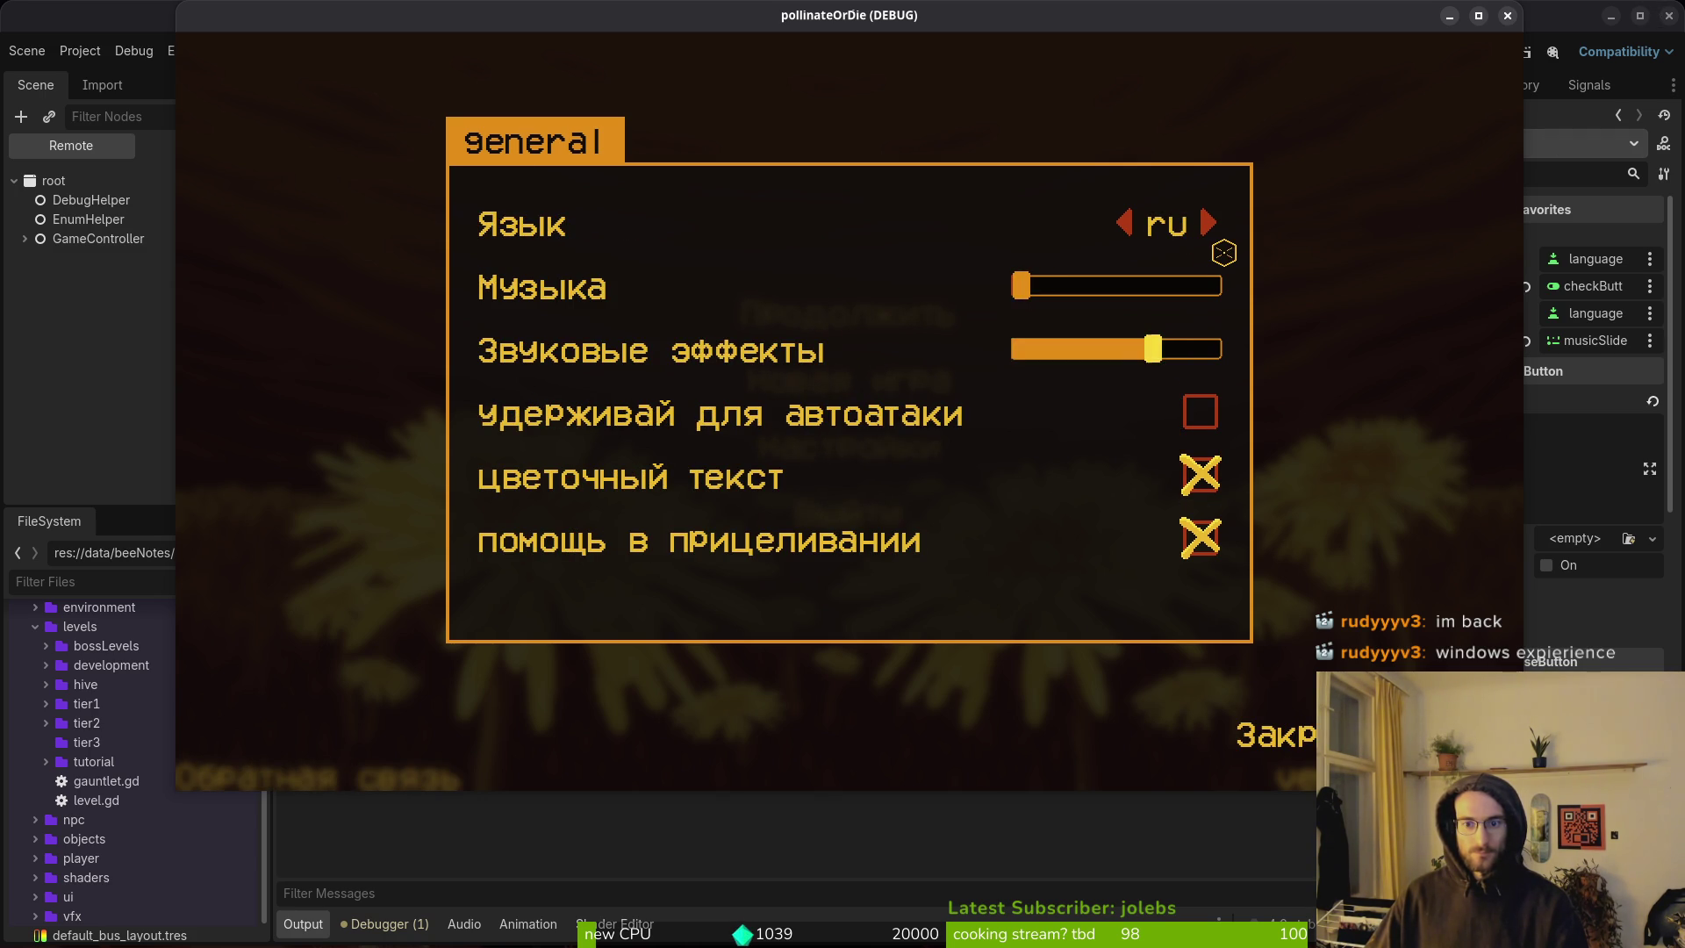
{"action": "left_click", "coordinate": [1127, 225]}
{"action": "left_click", "coordinate": [1210, 230]}
{"action": "left_click", "coordinate": [1213, 237]}
{"action": "left_click", "coordinate": [1123, 223]}
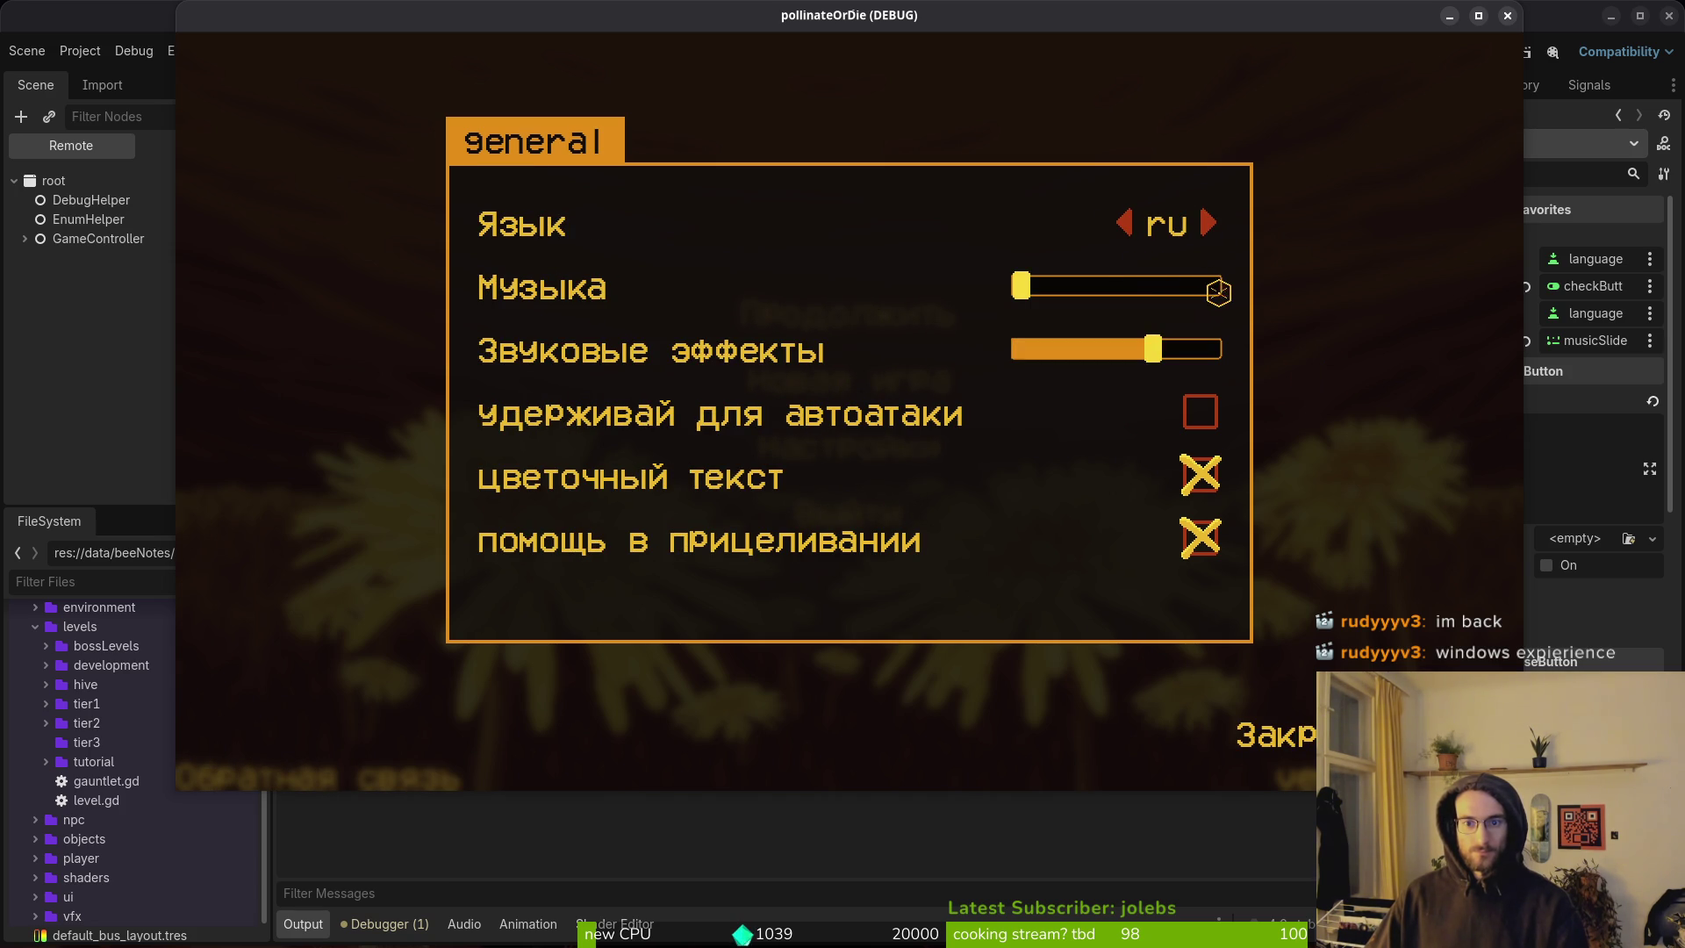
{"action": "left_click", "coordinate": [1123, 223]}
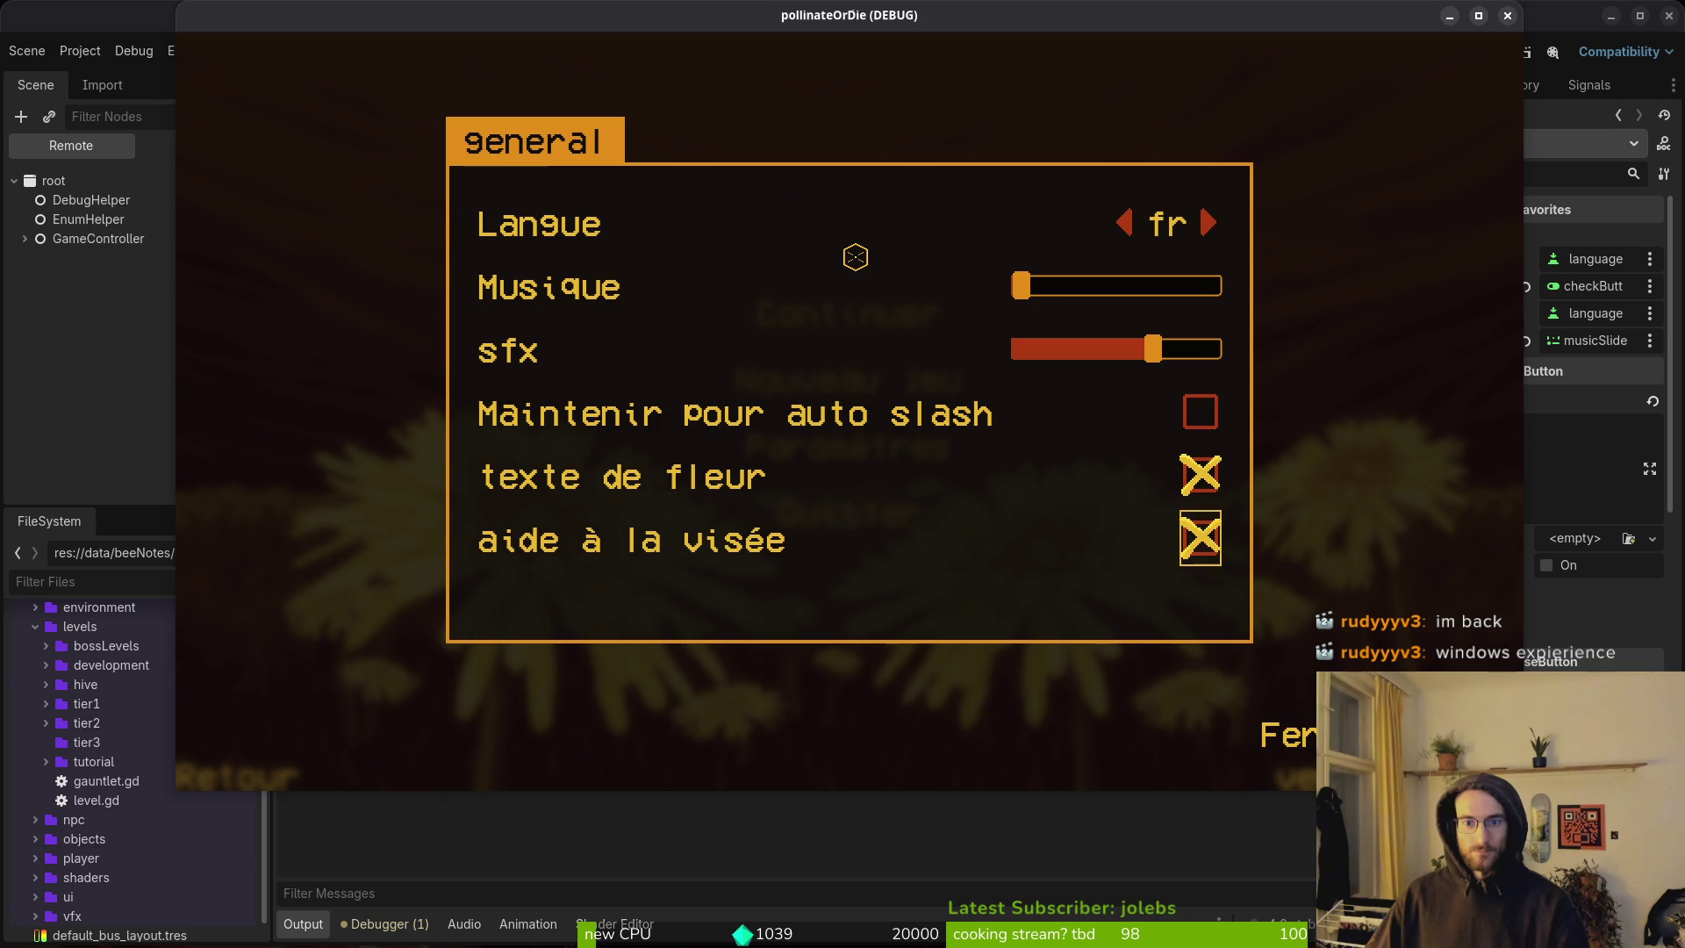
Recheck focus around the language row while switching languages, ending on French, then close the game.
{"action": "key", "text": "Down"}
{"action": "key", "text": "Down"}
{"action": "key", "text": "Down"}
{"action": "key", "text": "Up"}
{"action": "key", "text": "Up"}
{"action": "key", "text": "Up"}
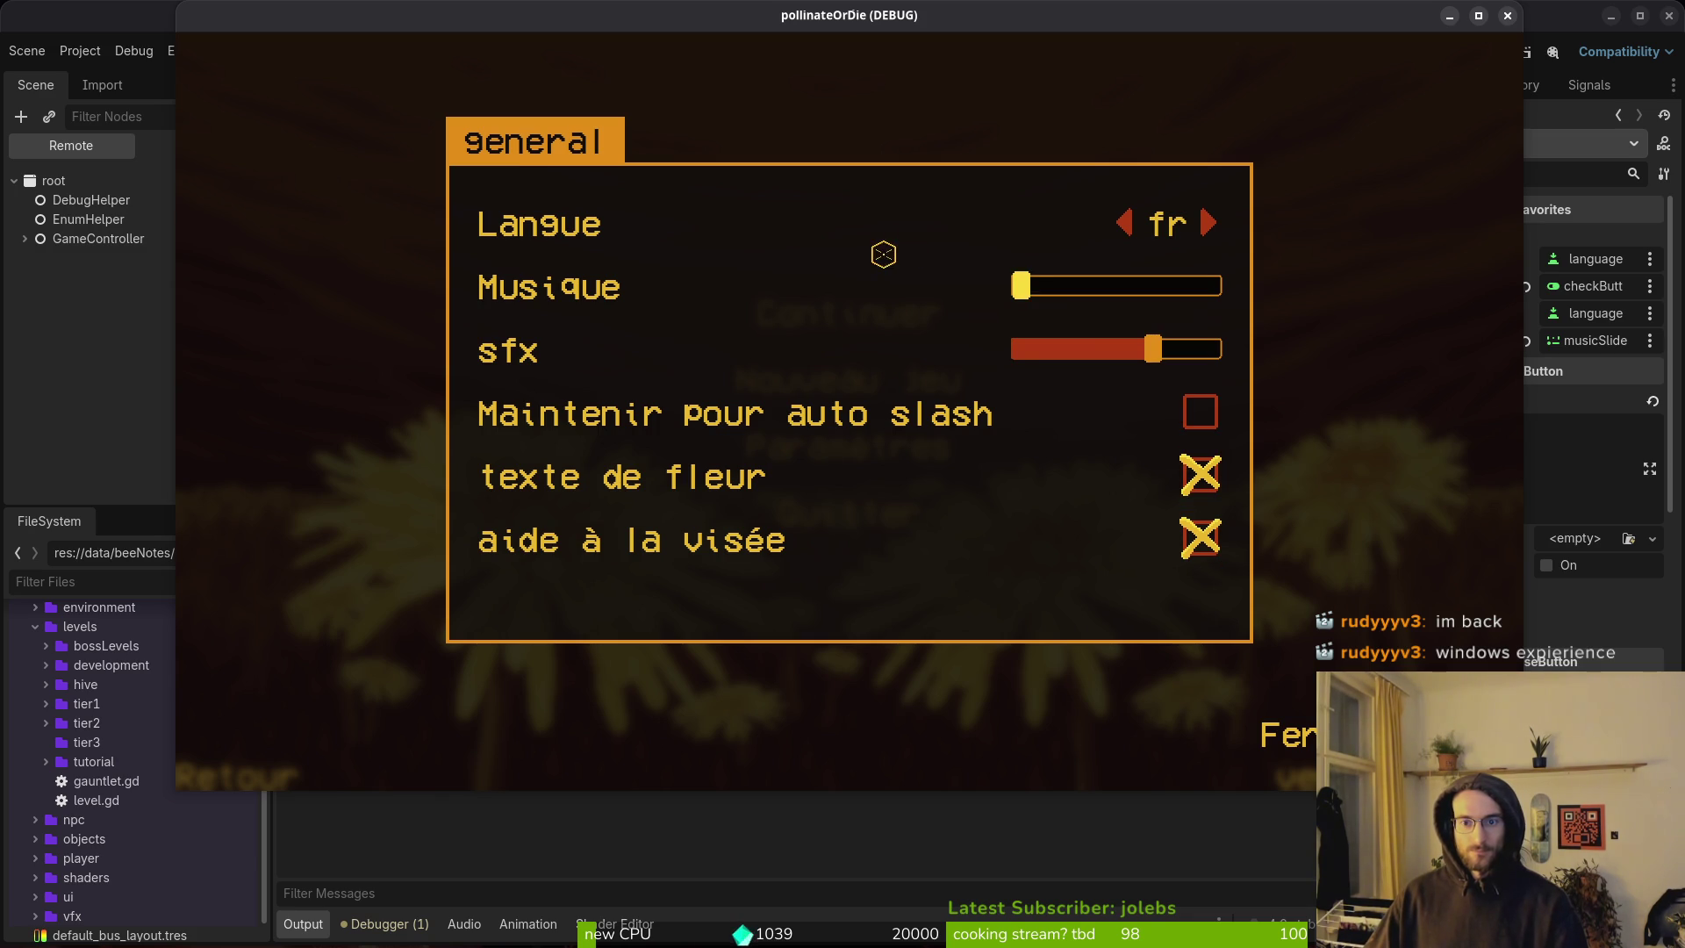
{"action": "left_click", "coordinate": [1212, 221]}
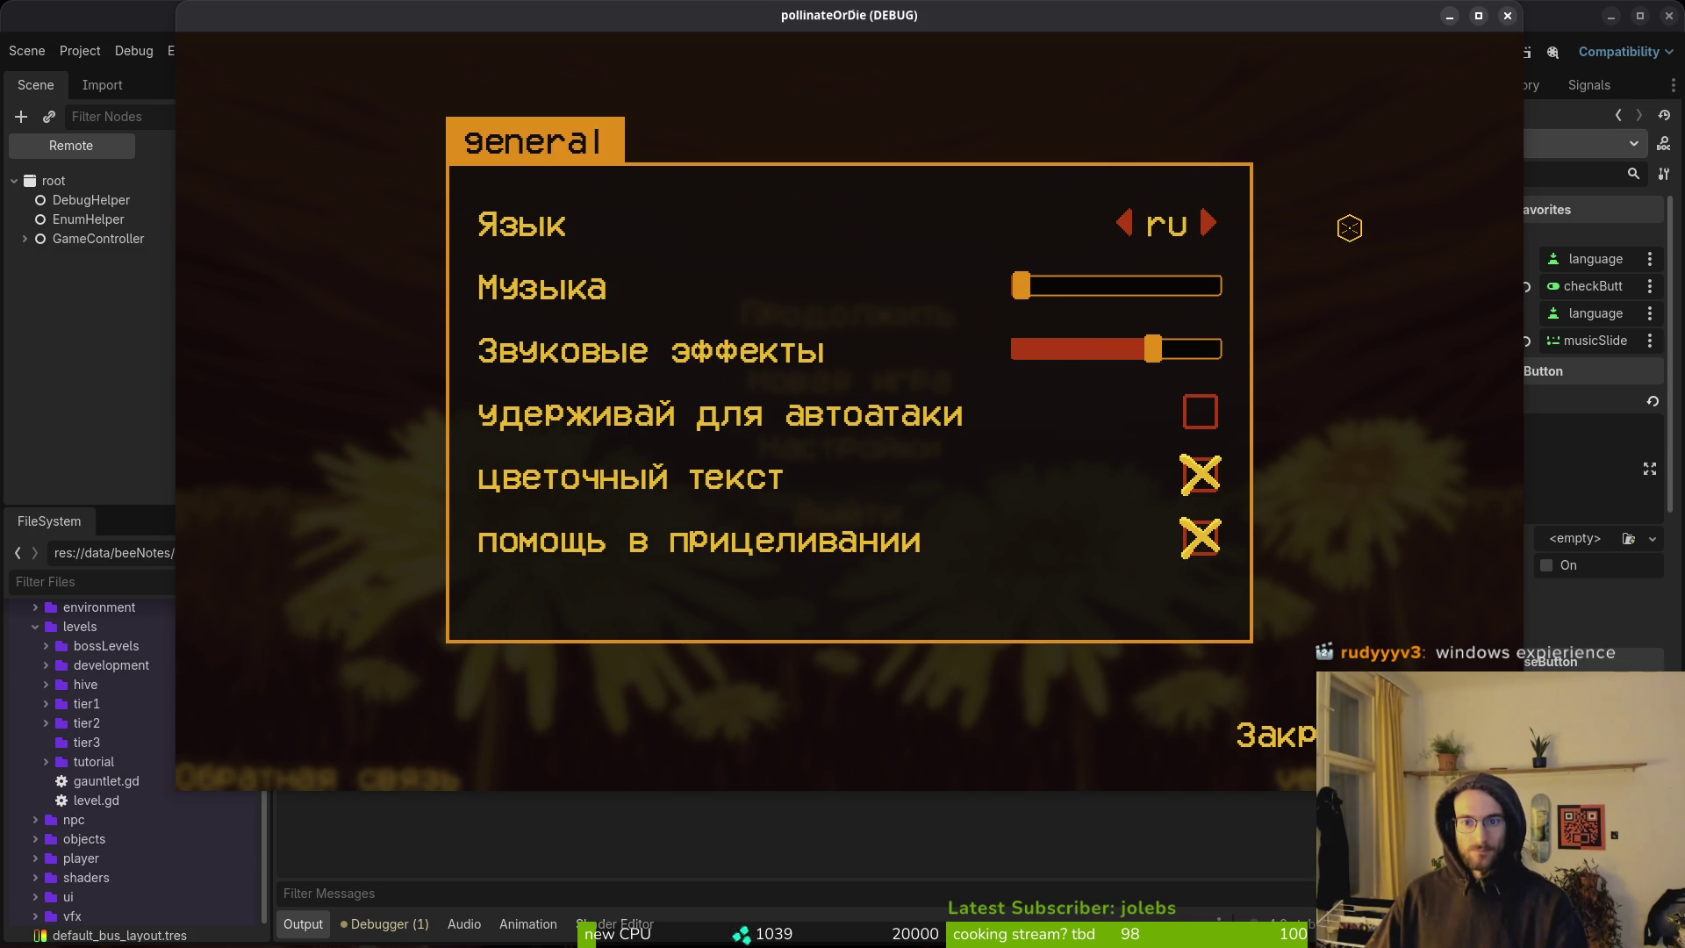
{"action": "key", "text": "Down"}
{"action": "key", "text": "Up"}
{"action": "left_click", "coordinate": [1212, 224]}
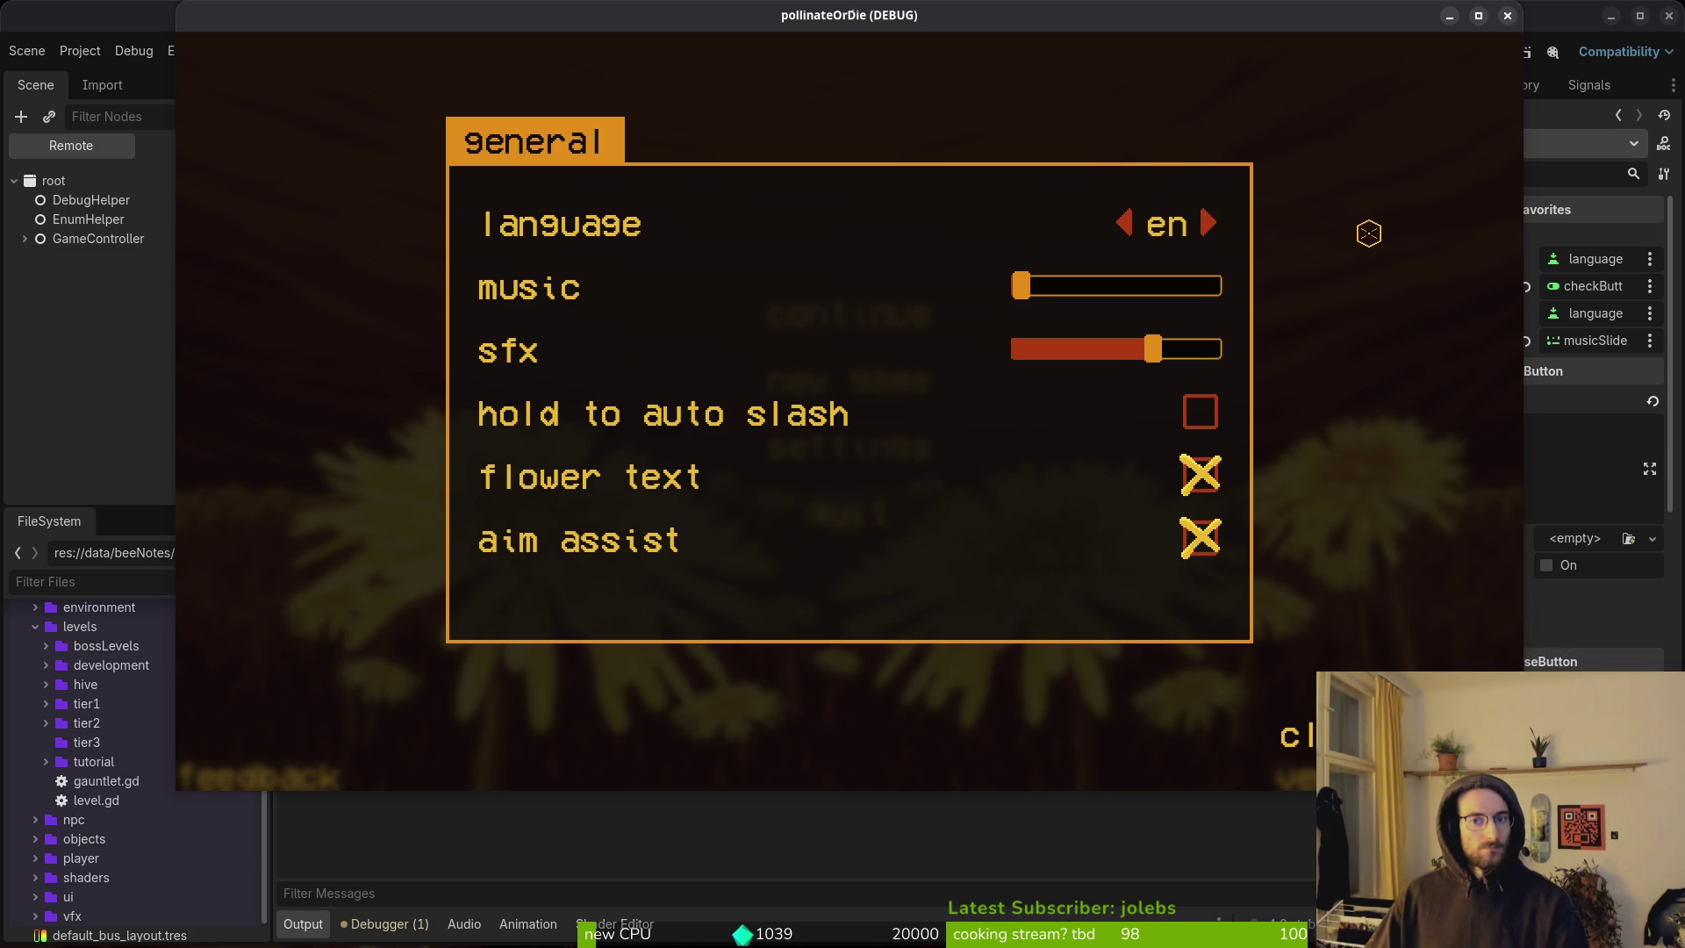
{"action": "key", "text": "Down"}
{"action": "key", "text": "Down"}
{"action": "key", "text": "Up"}
{"action": "key", "text": "Up"}
{"action": "key", "text": "Up"}
{"action": "left_click", "coordinate": [1207, 225]}
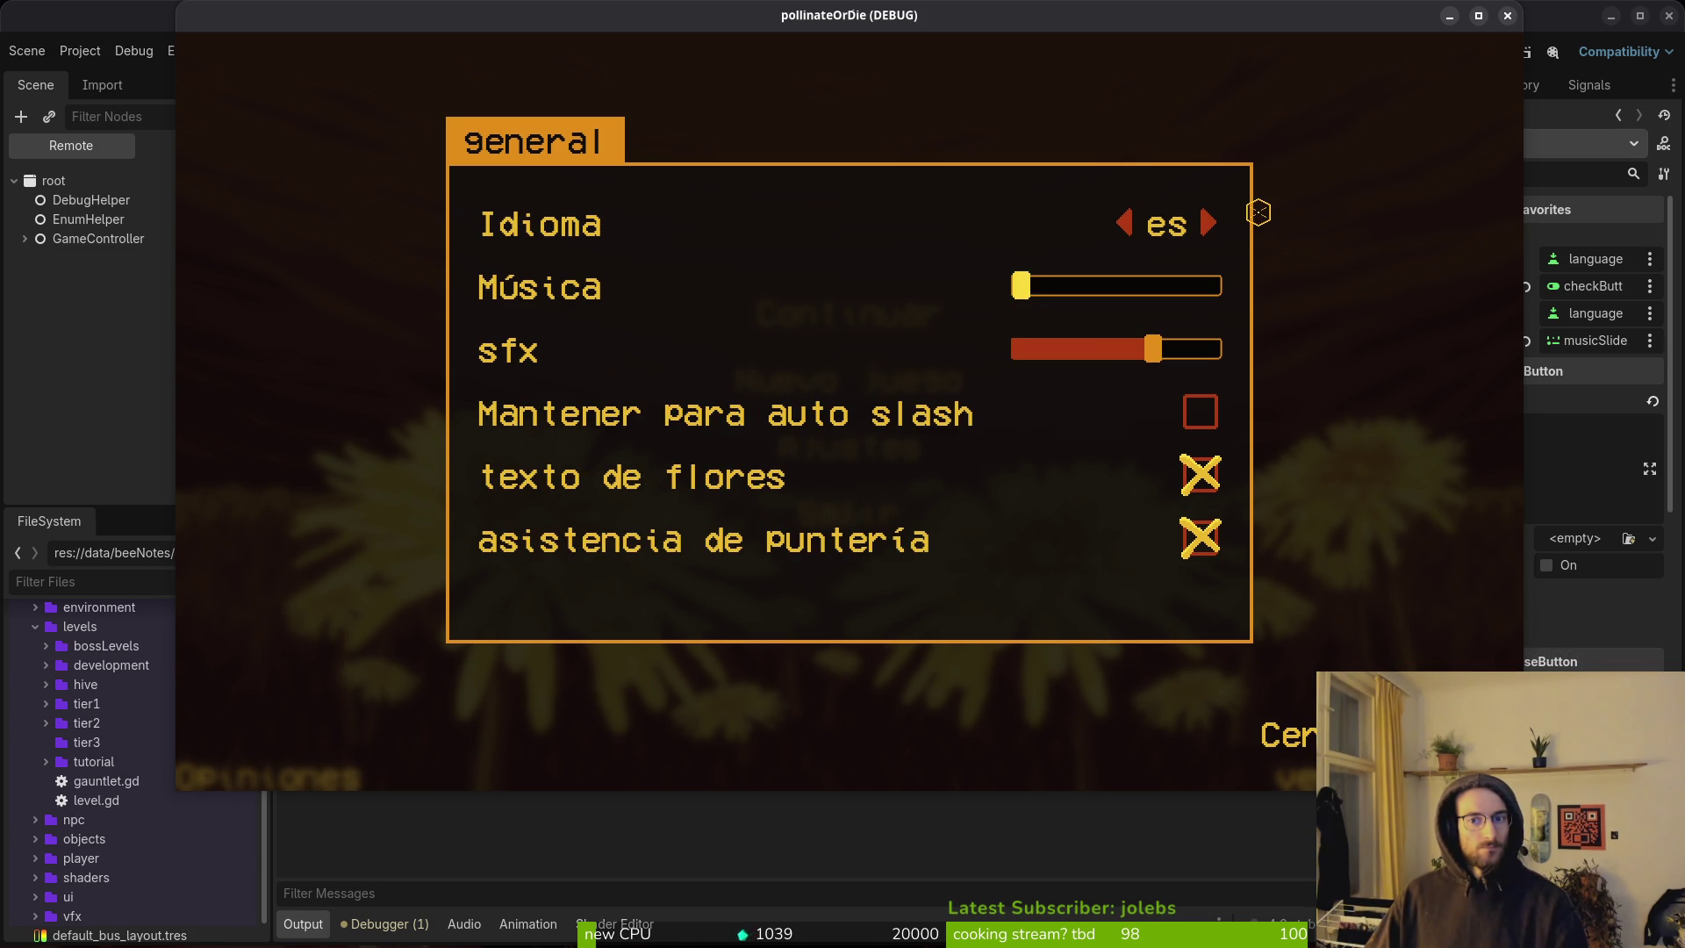
{"action": "left_click", "coordinate": [1207, 224]}
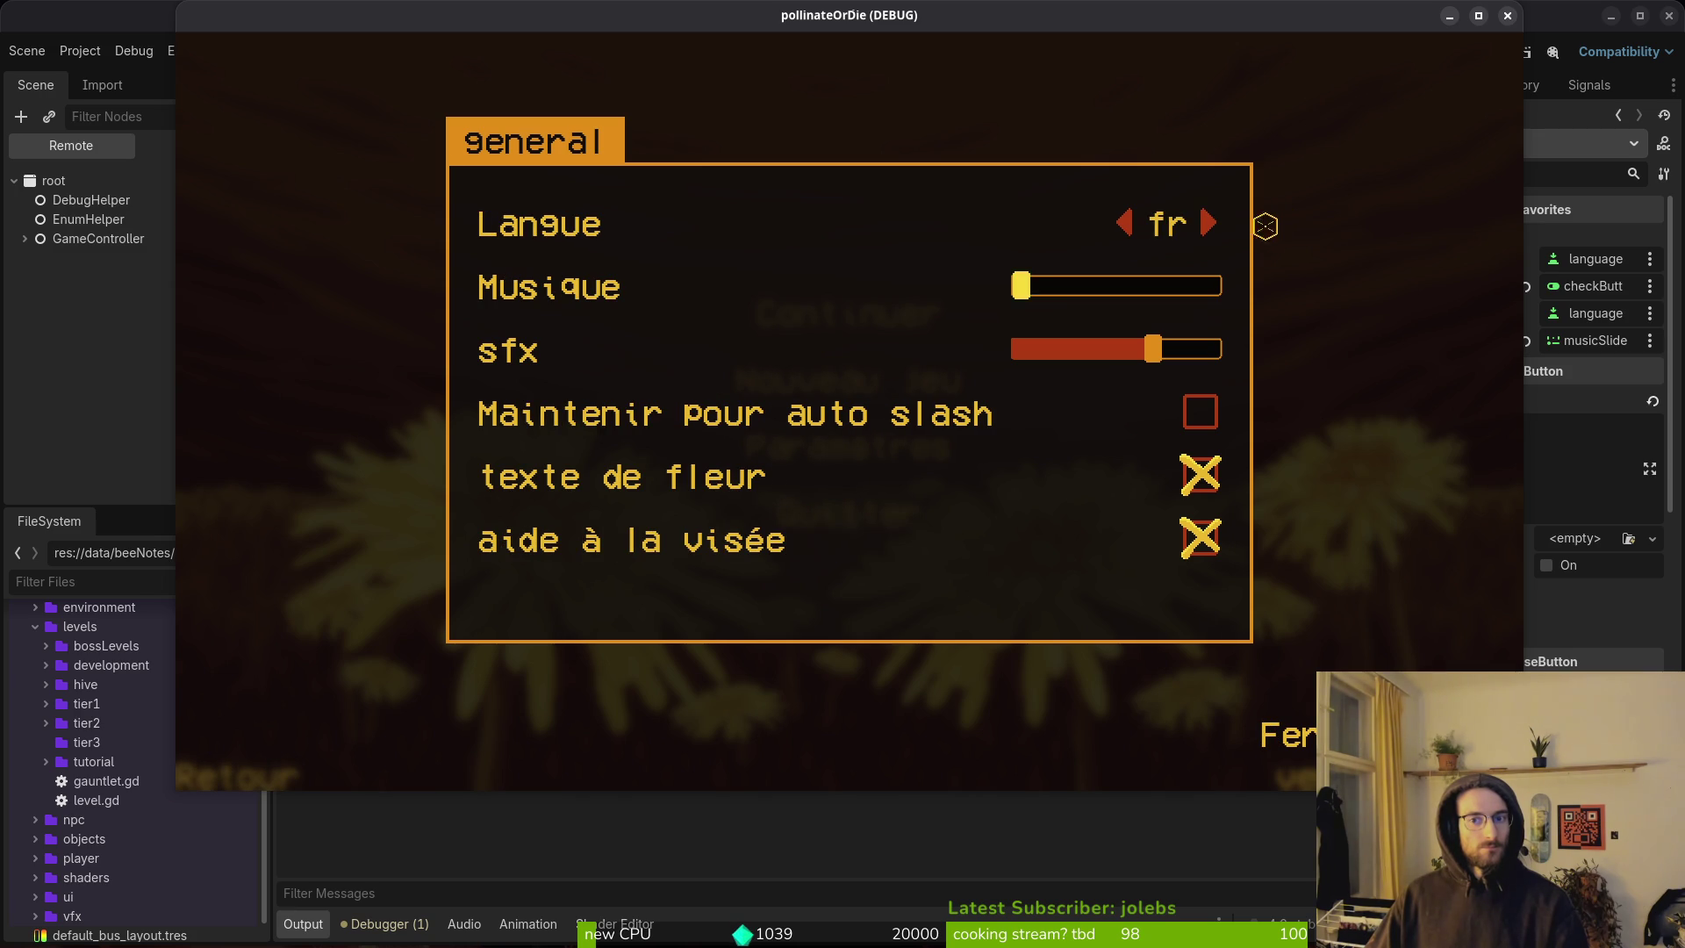
{"action": "left_click", "coordinate": [1507, 15]}
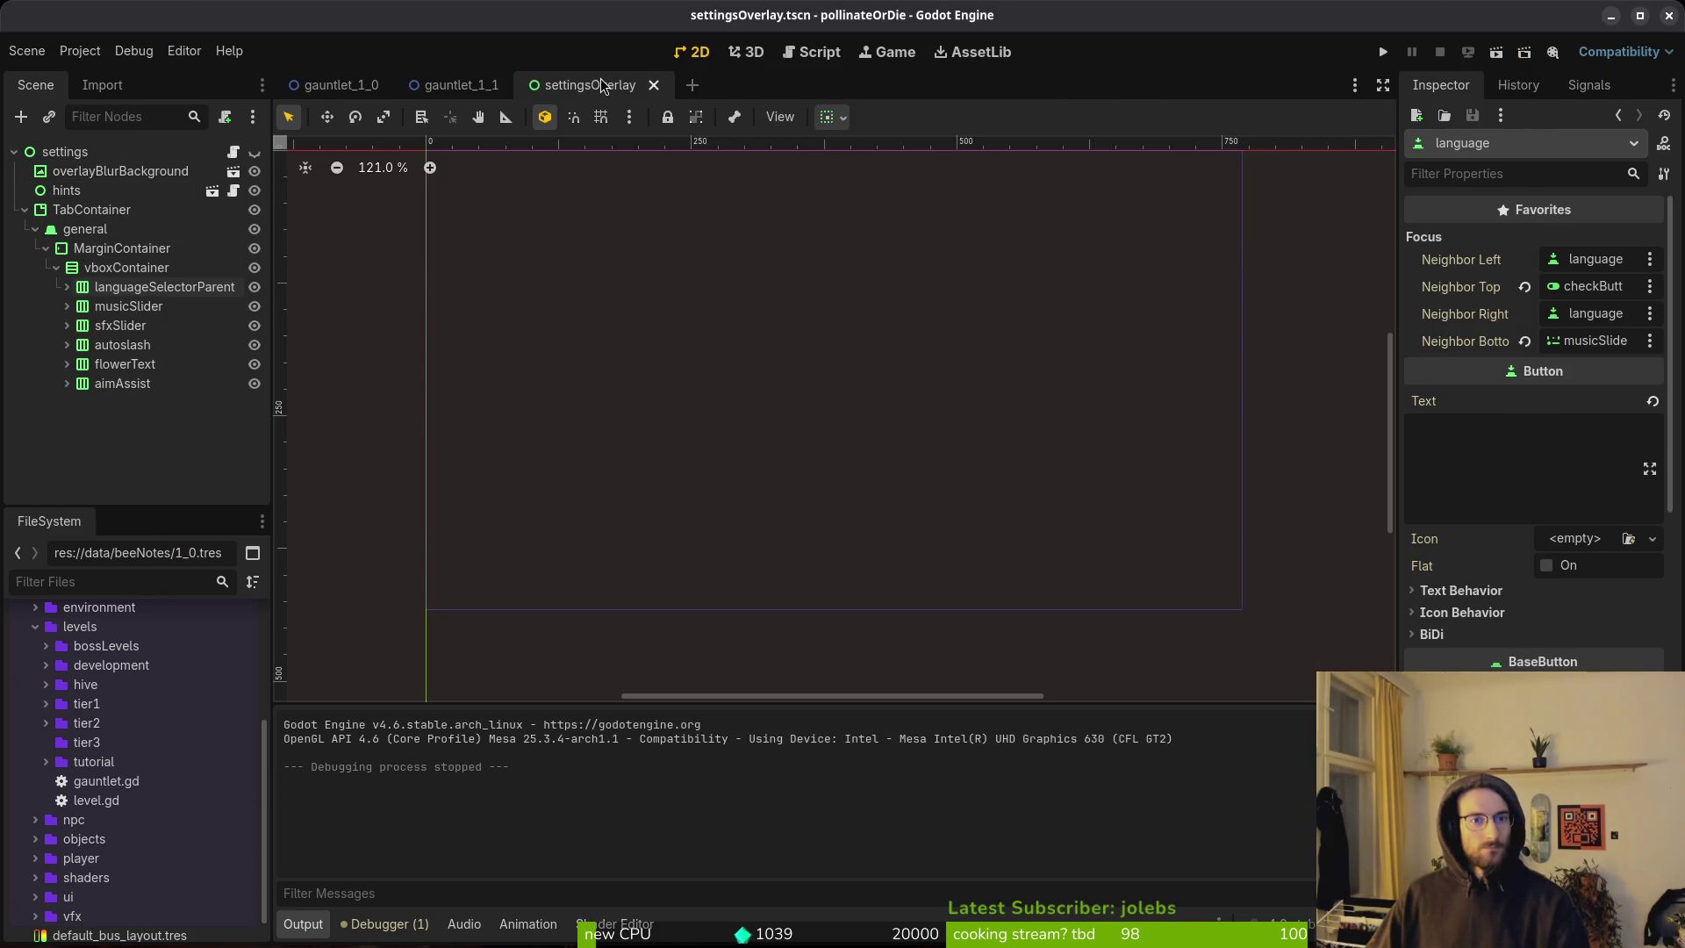
Give arrowLeft musicSlider as bottom focus neighbor and the aim assist checkButton as top.
{"action": "left_click", "coordinate": [67, 288]}
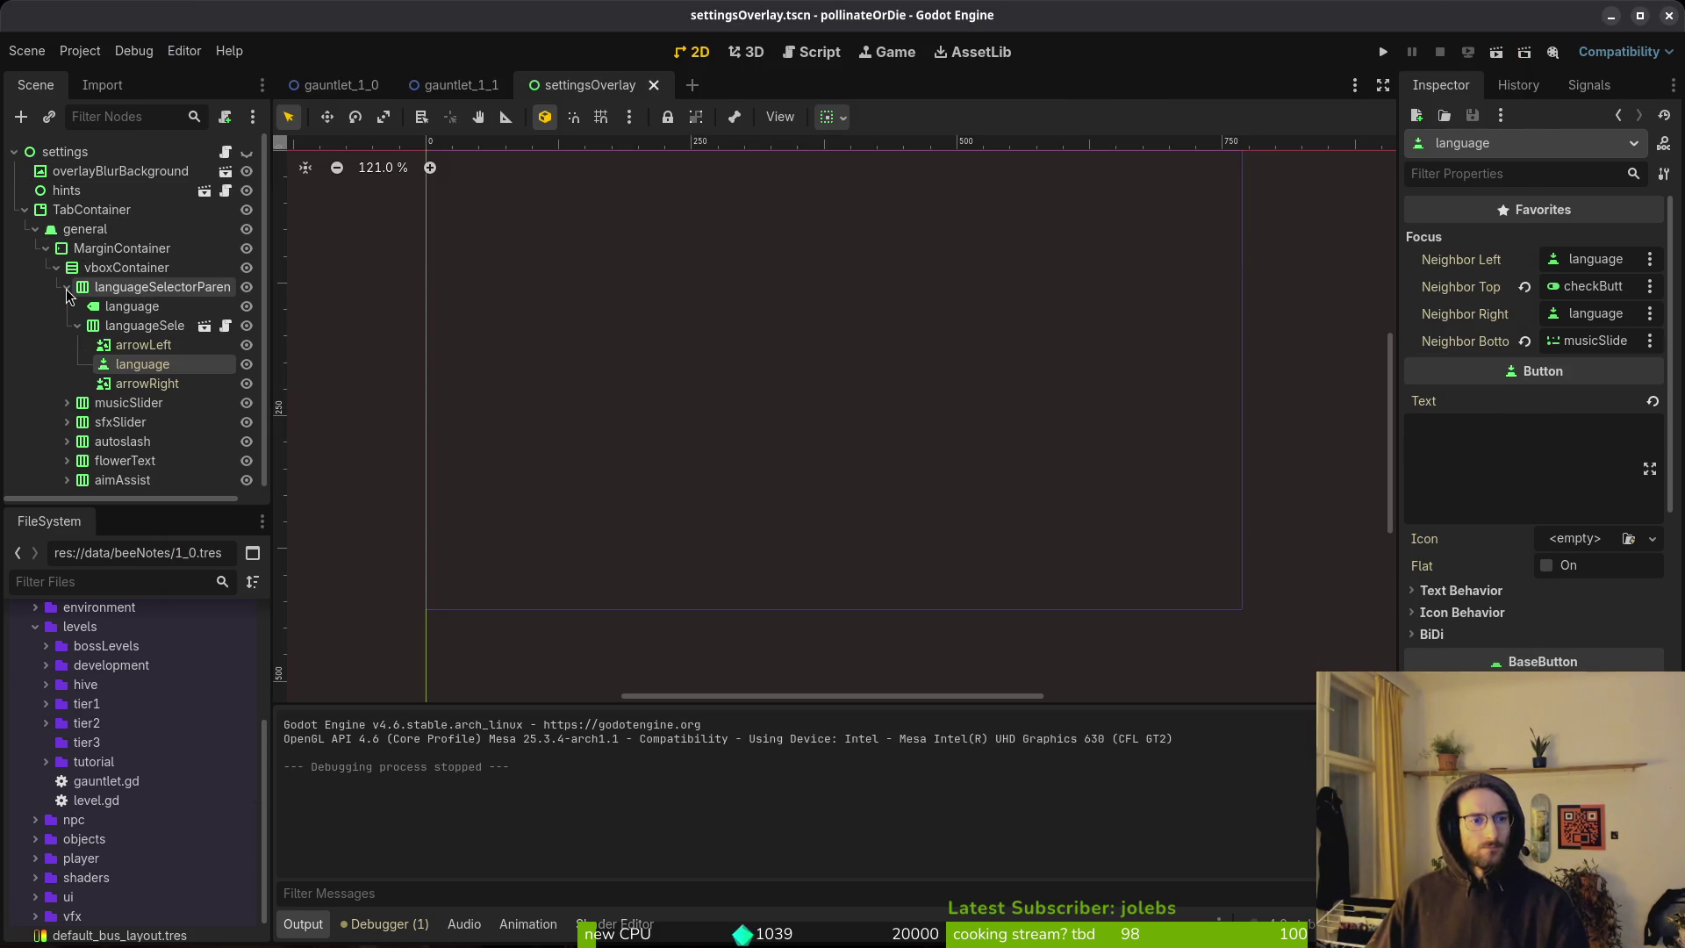
{"action": "left_click", "coordinate": [141, 344]}
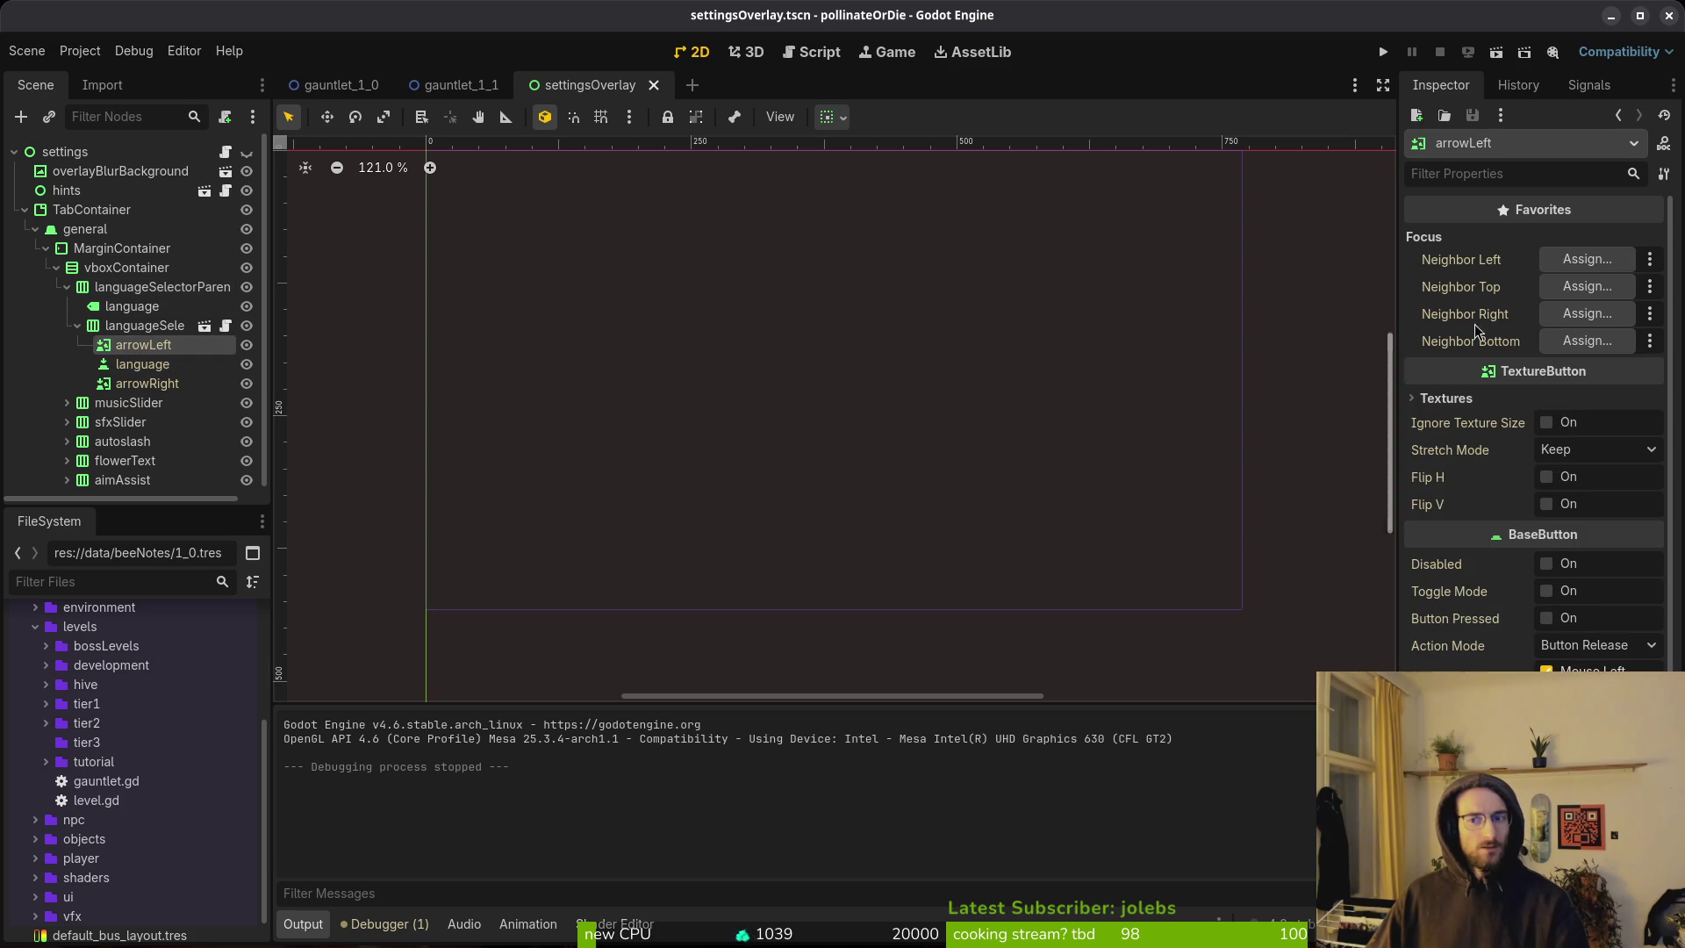
{"action": "left_click", "coordinate": [1562, 347]}
{"action": "left_click", "coordinate": [825, 544]}
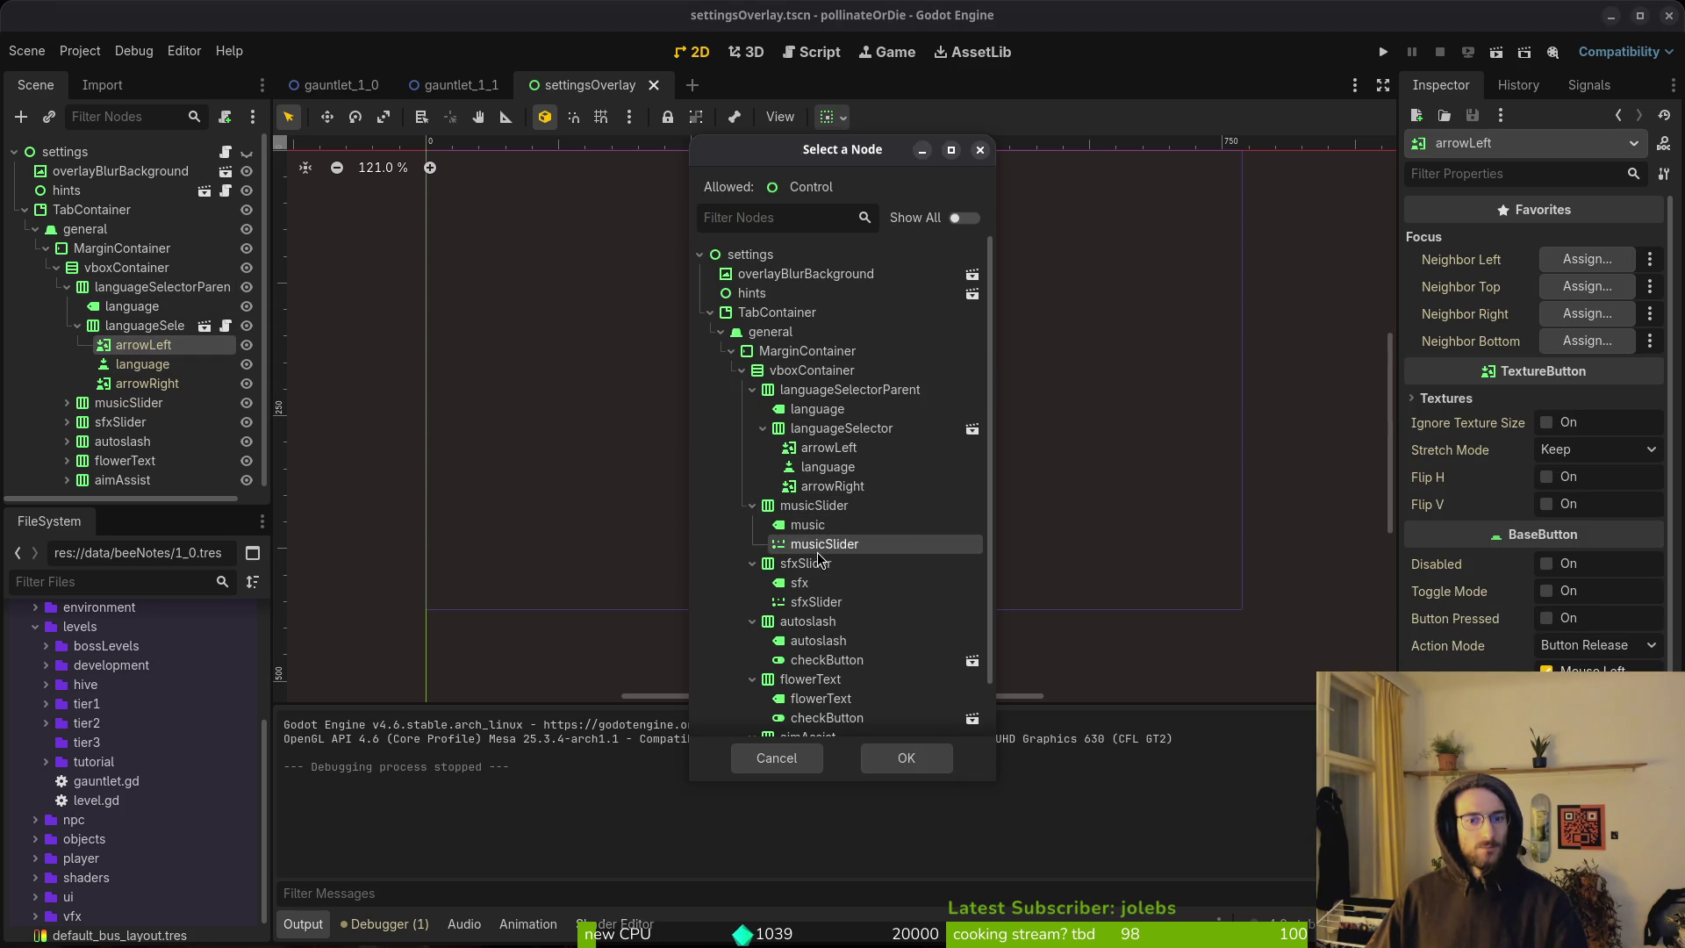
{"action": "left_click", "coordinate": [905, 757]}
{"action": "left_click", "coordinate": [1587, 286]}
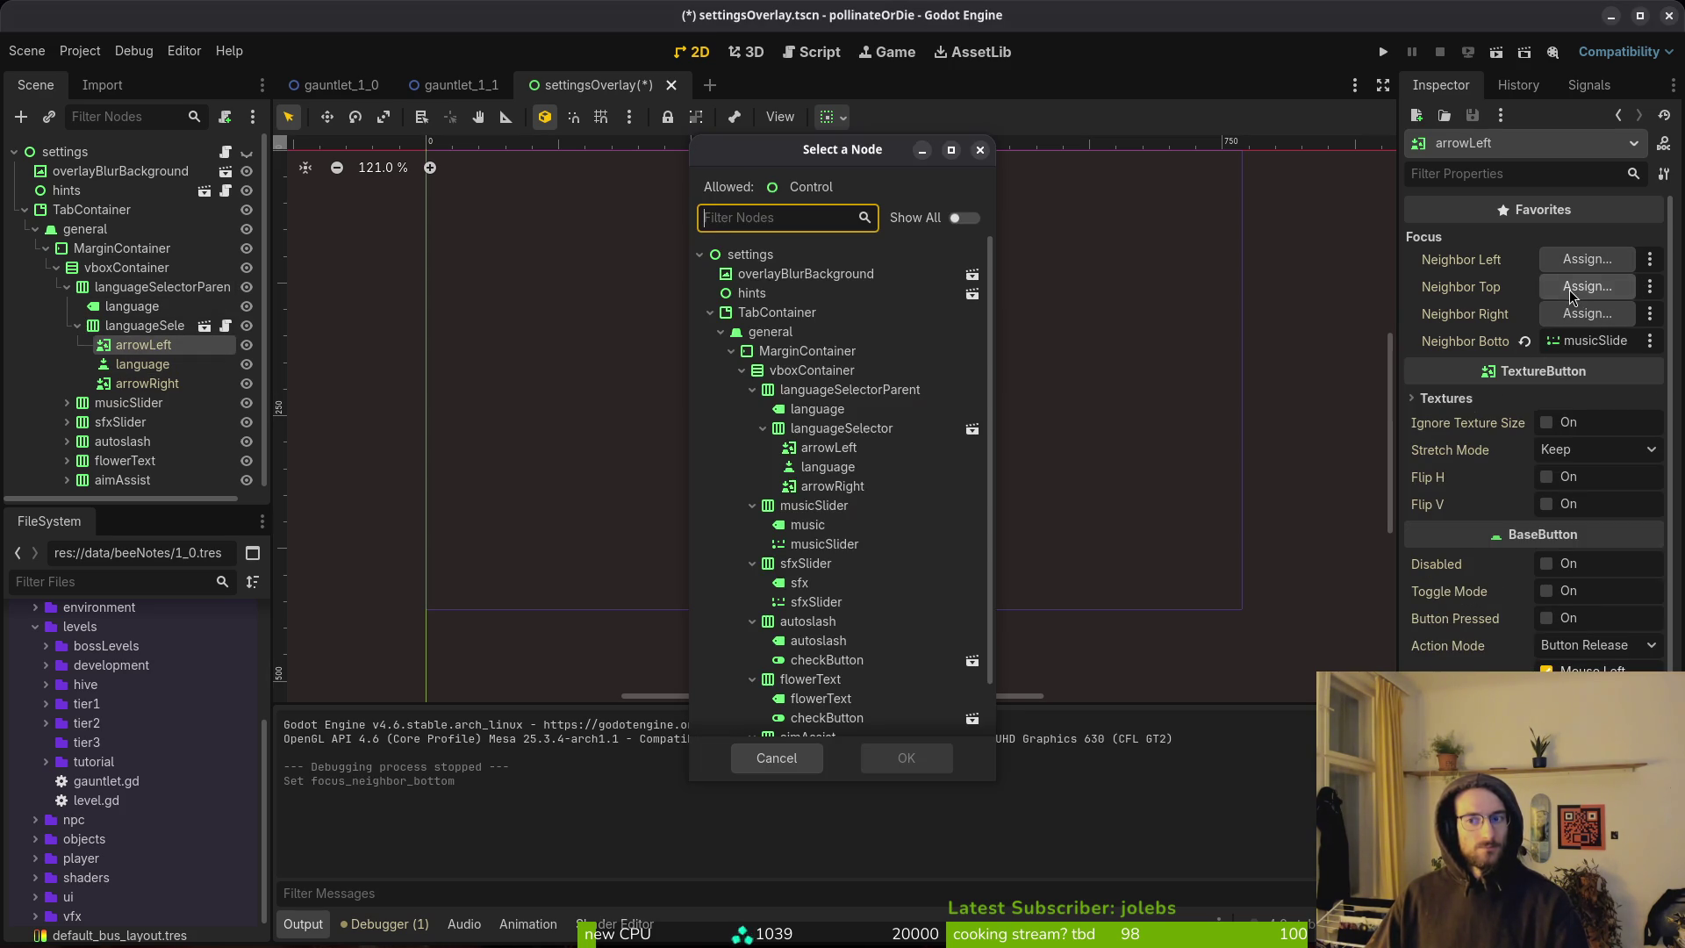
{"action": "scroll", "coordinate": [825, 465], "scroll_direction": "down", "scroll_amount": 2}
{"action": "left_click", "coordinate": [818, 718]}
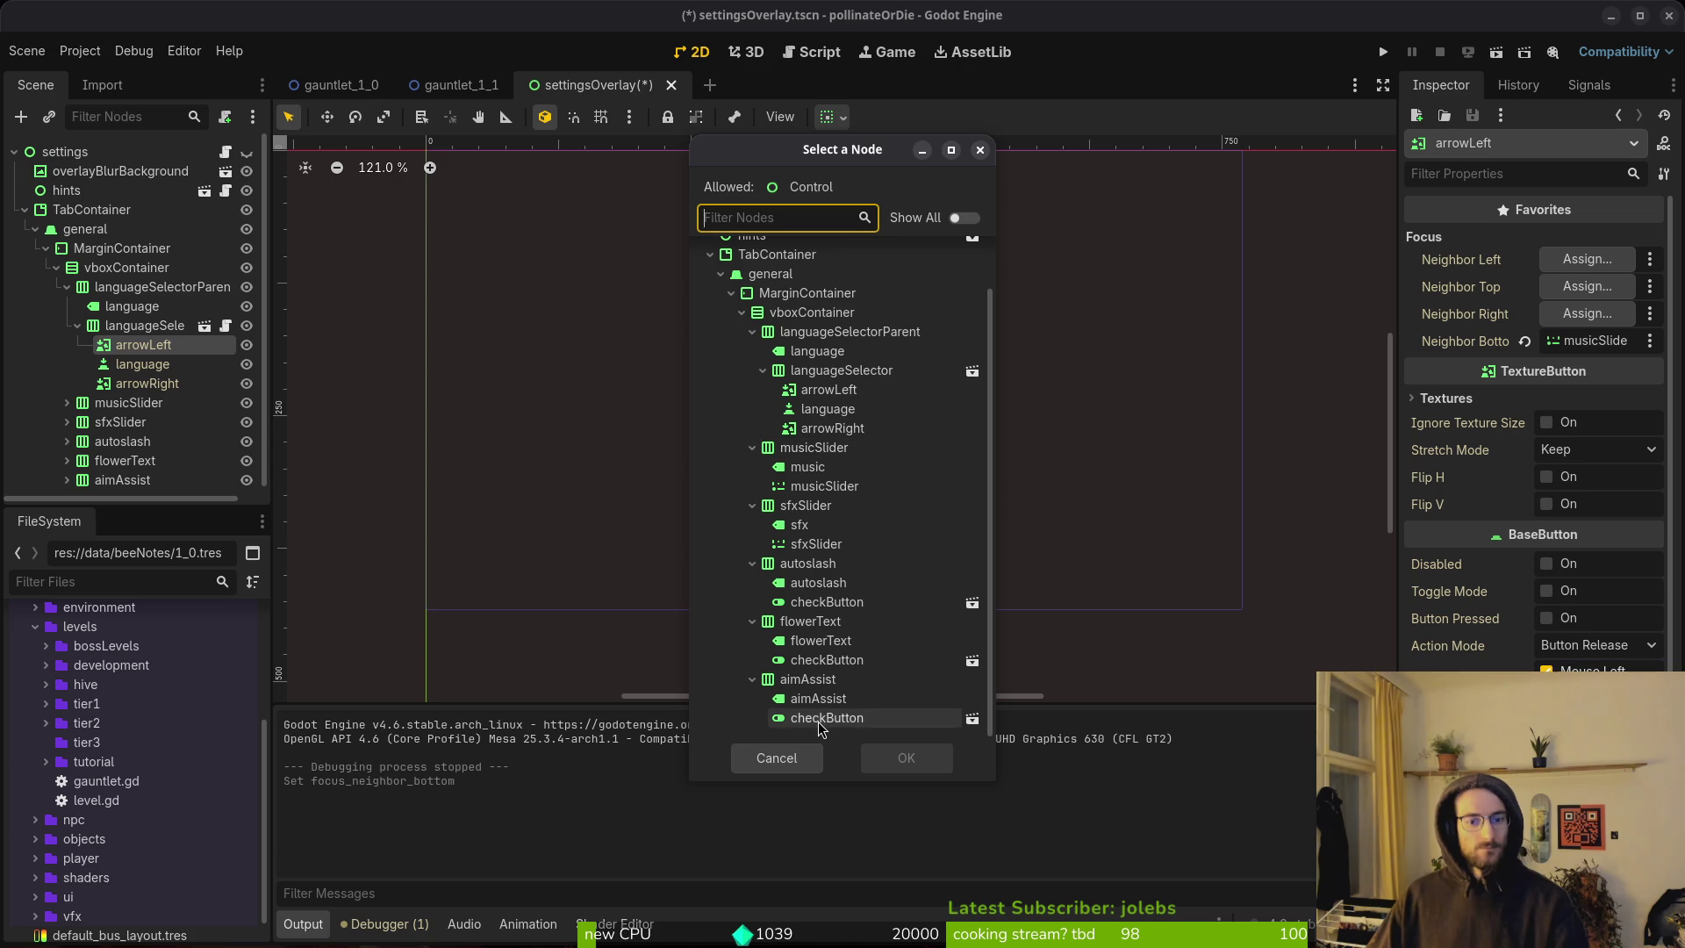
{"action": "left_click", "coordinate": [902, 760]}
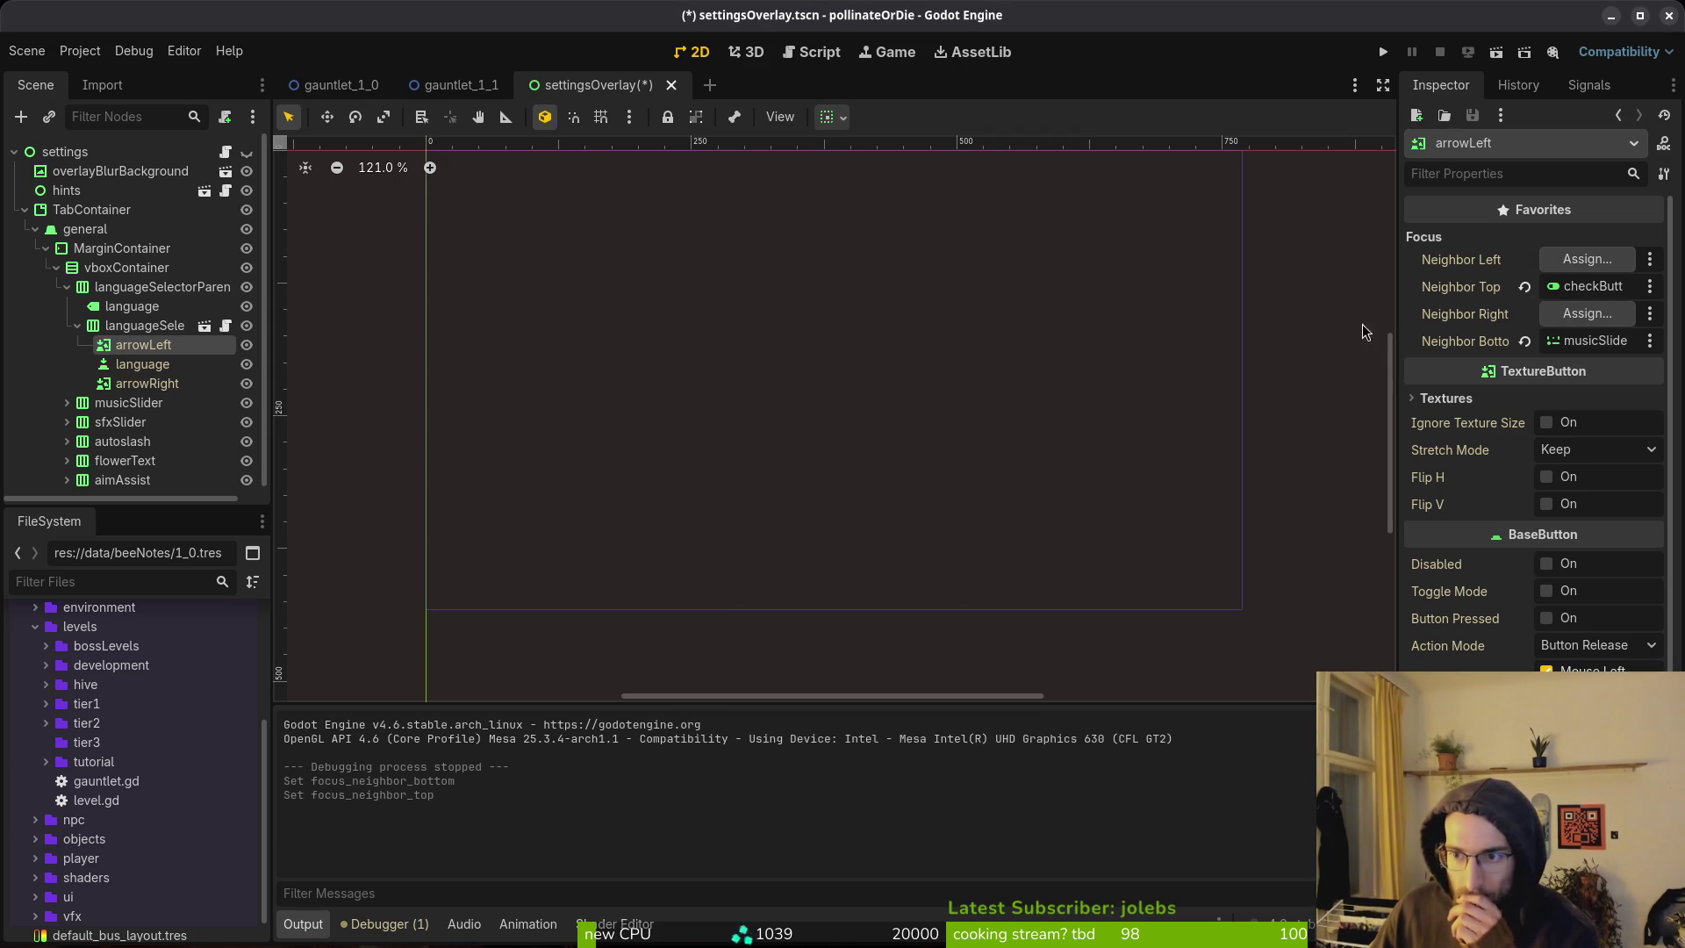
Copy arrowLeft's top focus neighbor, the checkButton, onto arrowRight.
{"action": "left_click", "coordinate": [140, 364]}
{"action": "left_click", "coordinate": [143, 384]}
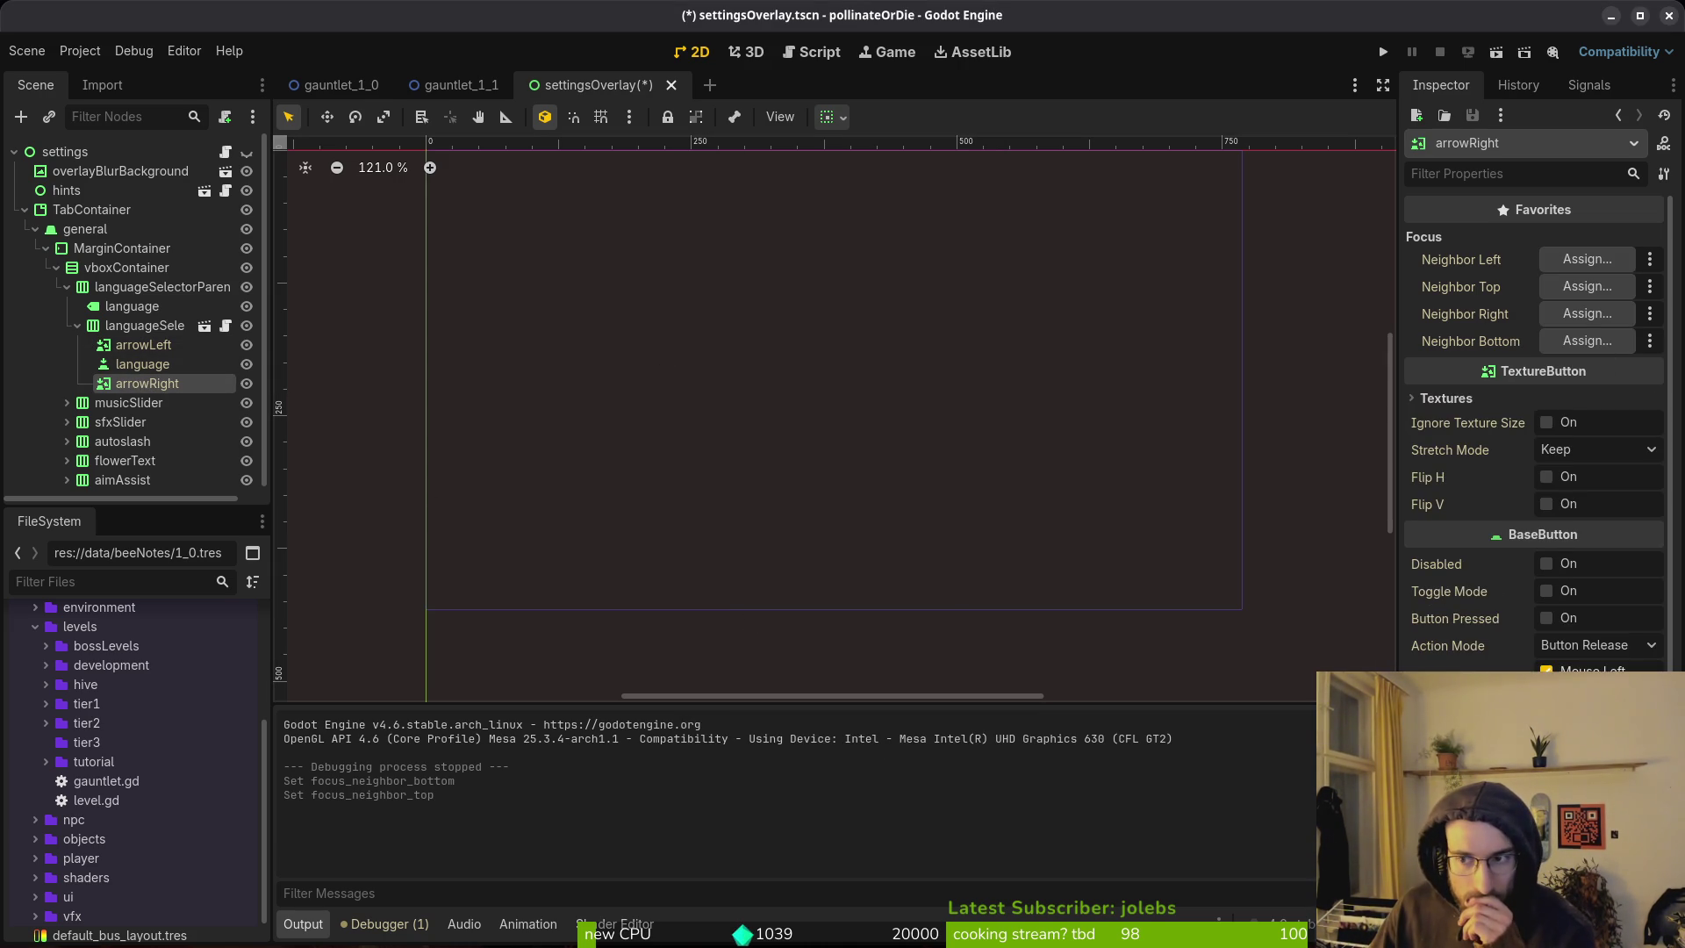
{"action": "left_click", "coordinate": [143, 345]}
{"action": "right_click", "coordinate": [1483, 281]}
{"action": "left_click", "coordinate": [1504, 309]}
{"action": "left_click", "coordinate": [147, 386]}
{"action": "right_click", "coordinate": [1461, 287]}
{"action": "left_click", "coordinate": [1508, 328]}
Copy arrowLeft's bottom neighbor, musicSlider, onto arrowRight, save the scene and run the game.
{"action": "left_click", "coordinate": [140, 345]}
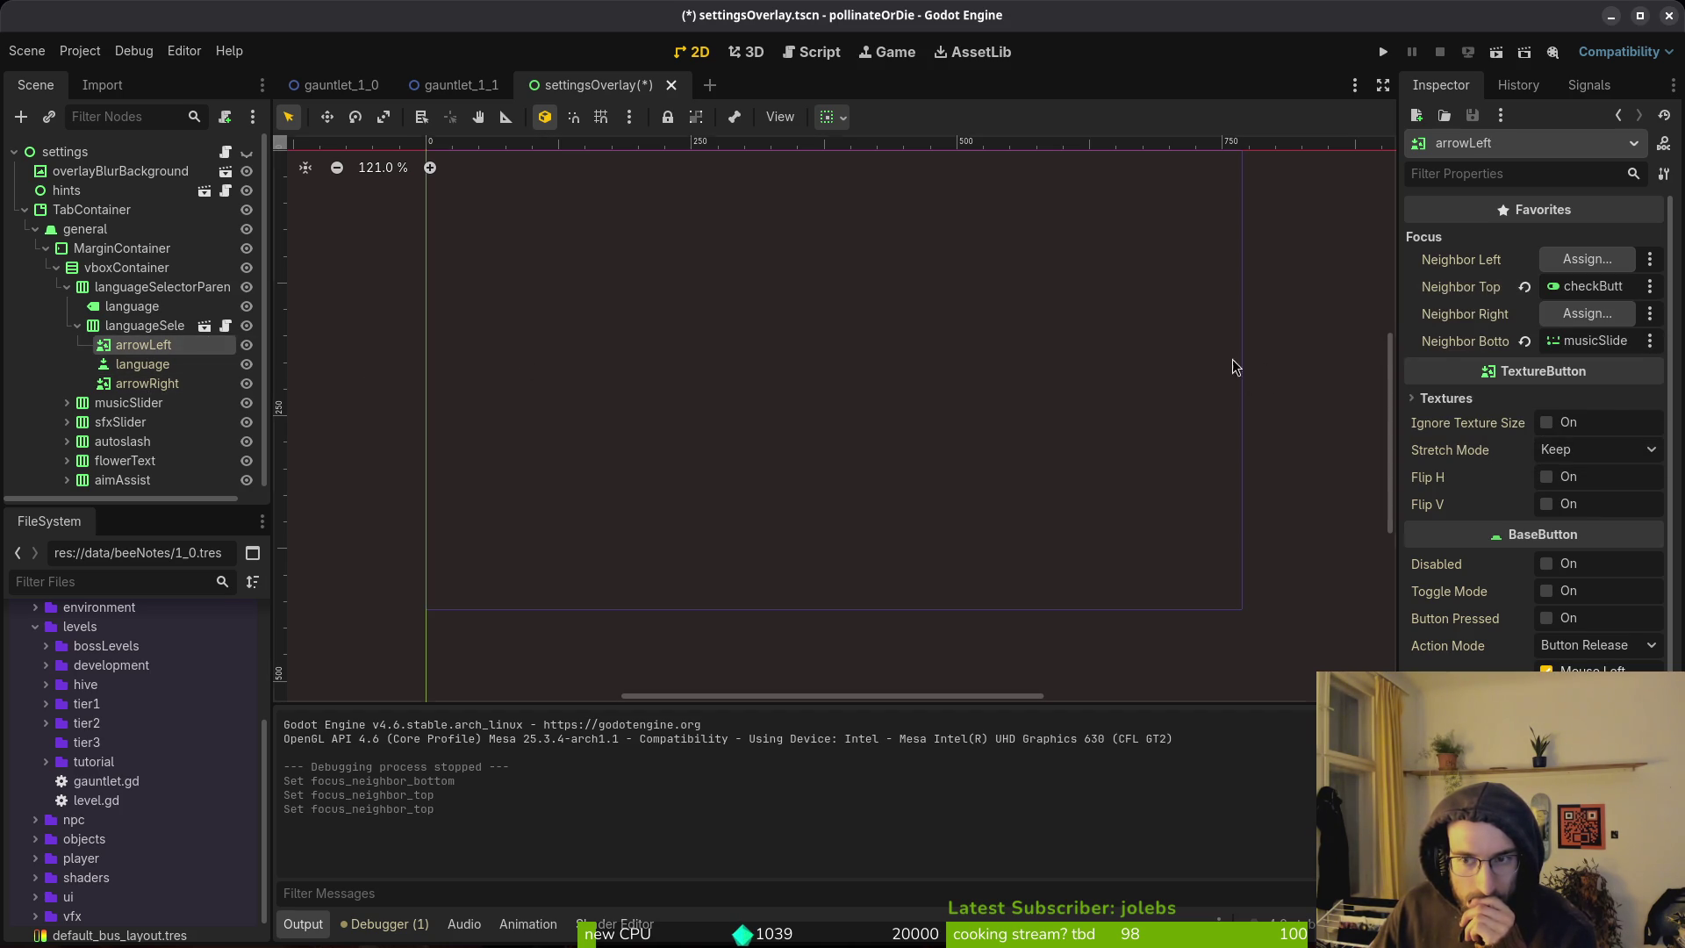
{"action": "right_click", "coordinate": [1442, 350]}
{"action": "left_click", "coordinate": [1480, 367]}
{"action": "left_click", "coordinate": [148, 384]}
{"action": "right_click", "coordinate": [1464, 344]}
{"action": "left_click", "coordinate": [1508, 381]}
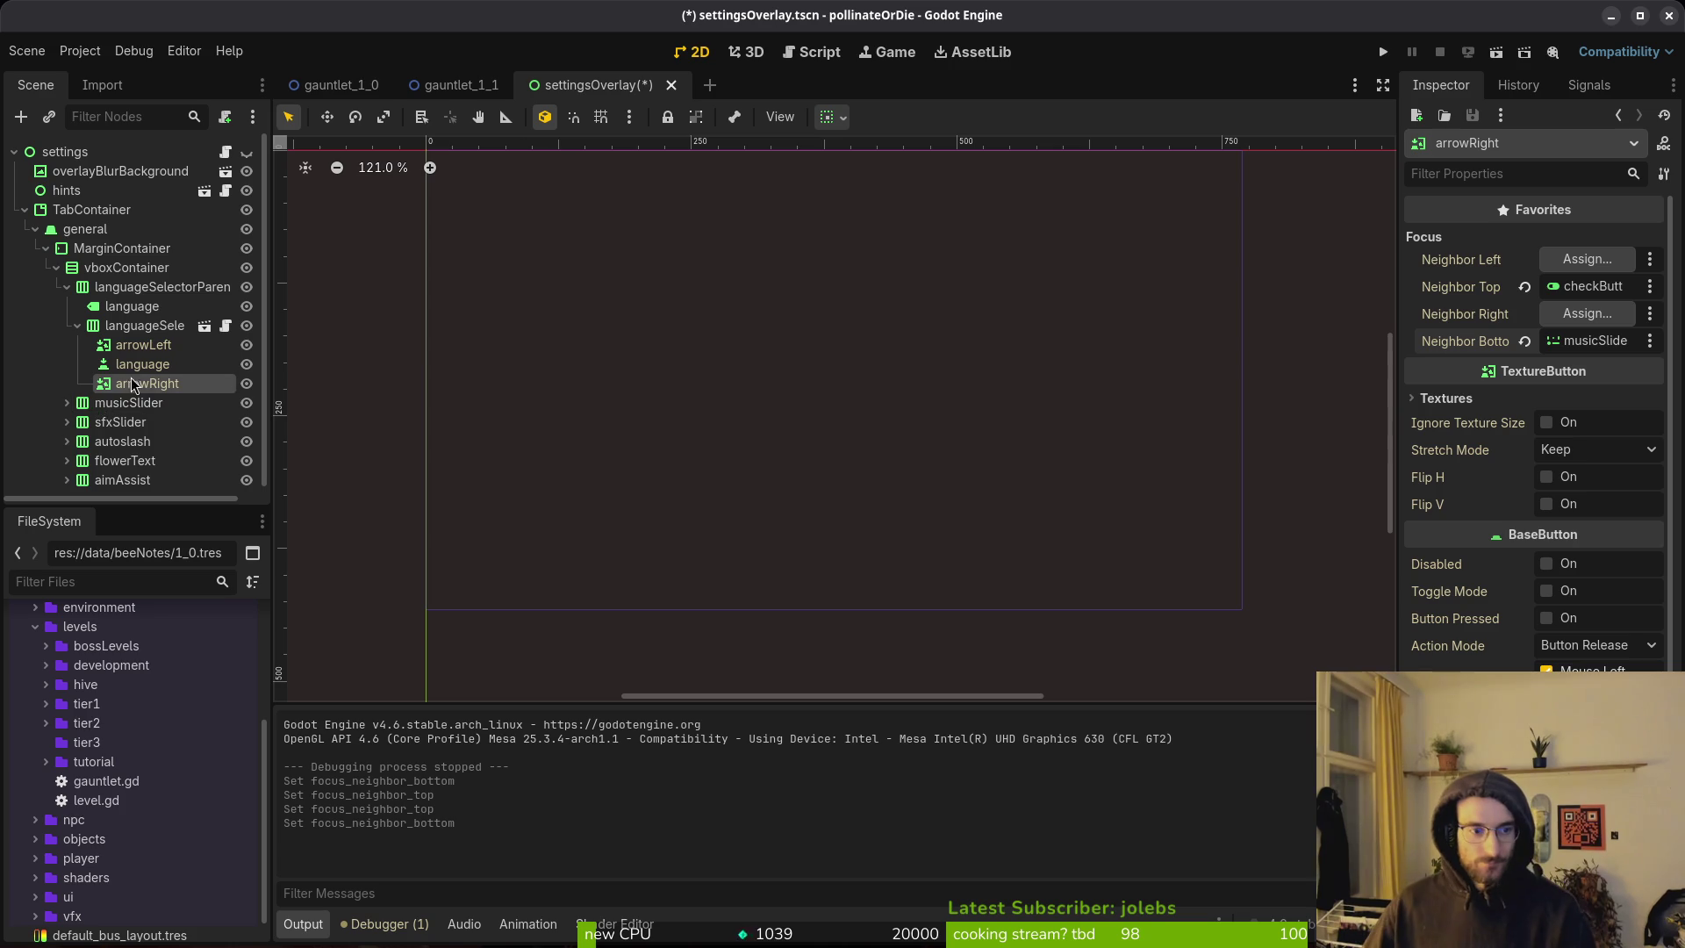
{"action": "key", "text": "ctrl+s"}
{"action": "left_click", "coordinate": [1383, 55]}
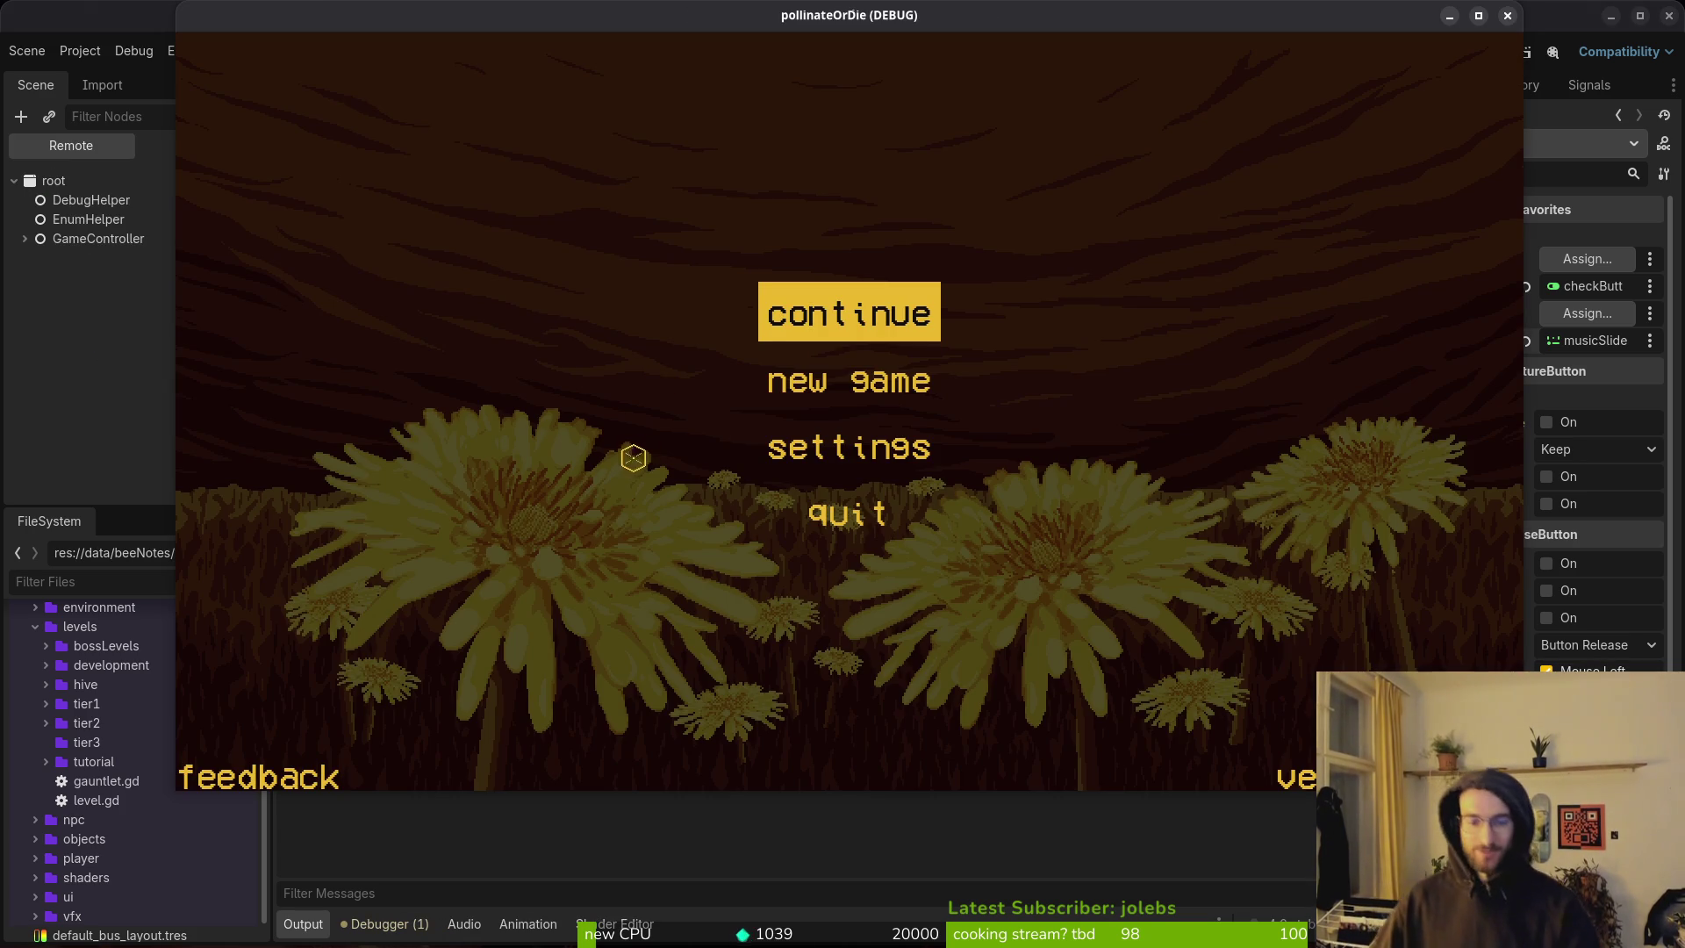
In the running game's Settings, switch the language to es and back to en, then close the game.
{"action": "left_click", "coordinate": [818, 447]}
{"action": "left_click", "coordinate": [1220, 225]}
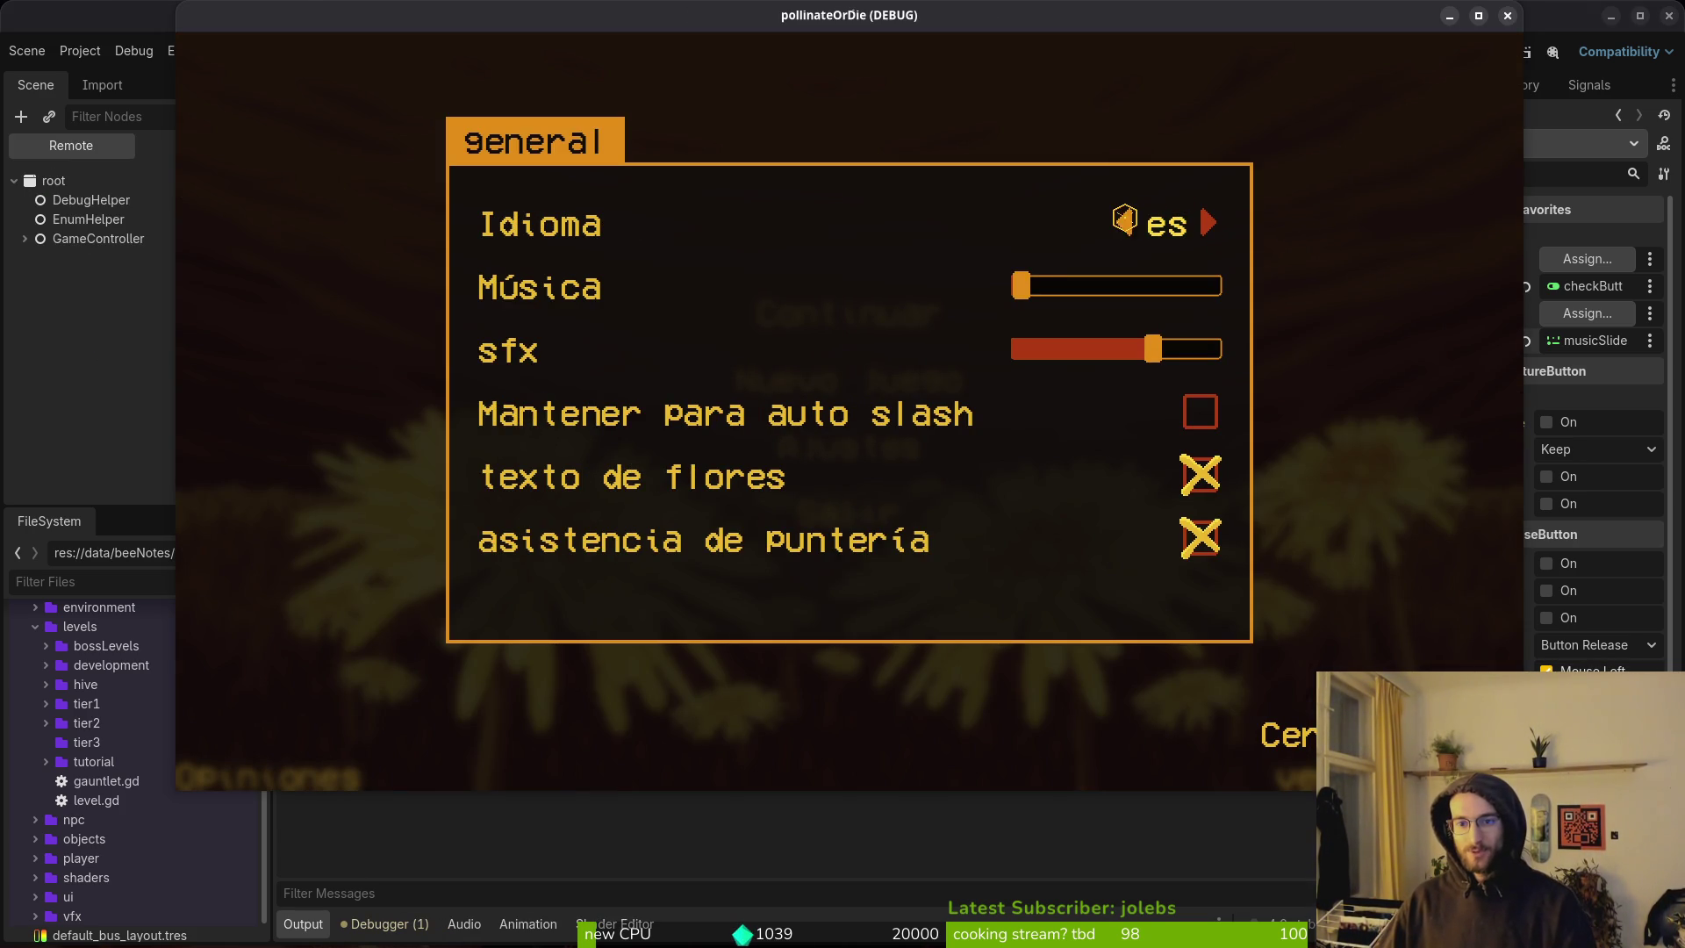
{"action": "left_click", "coordinate": [1123, 222]}
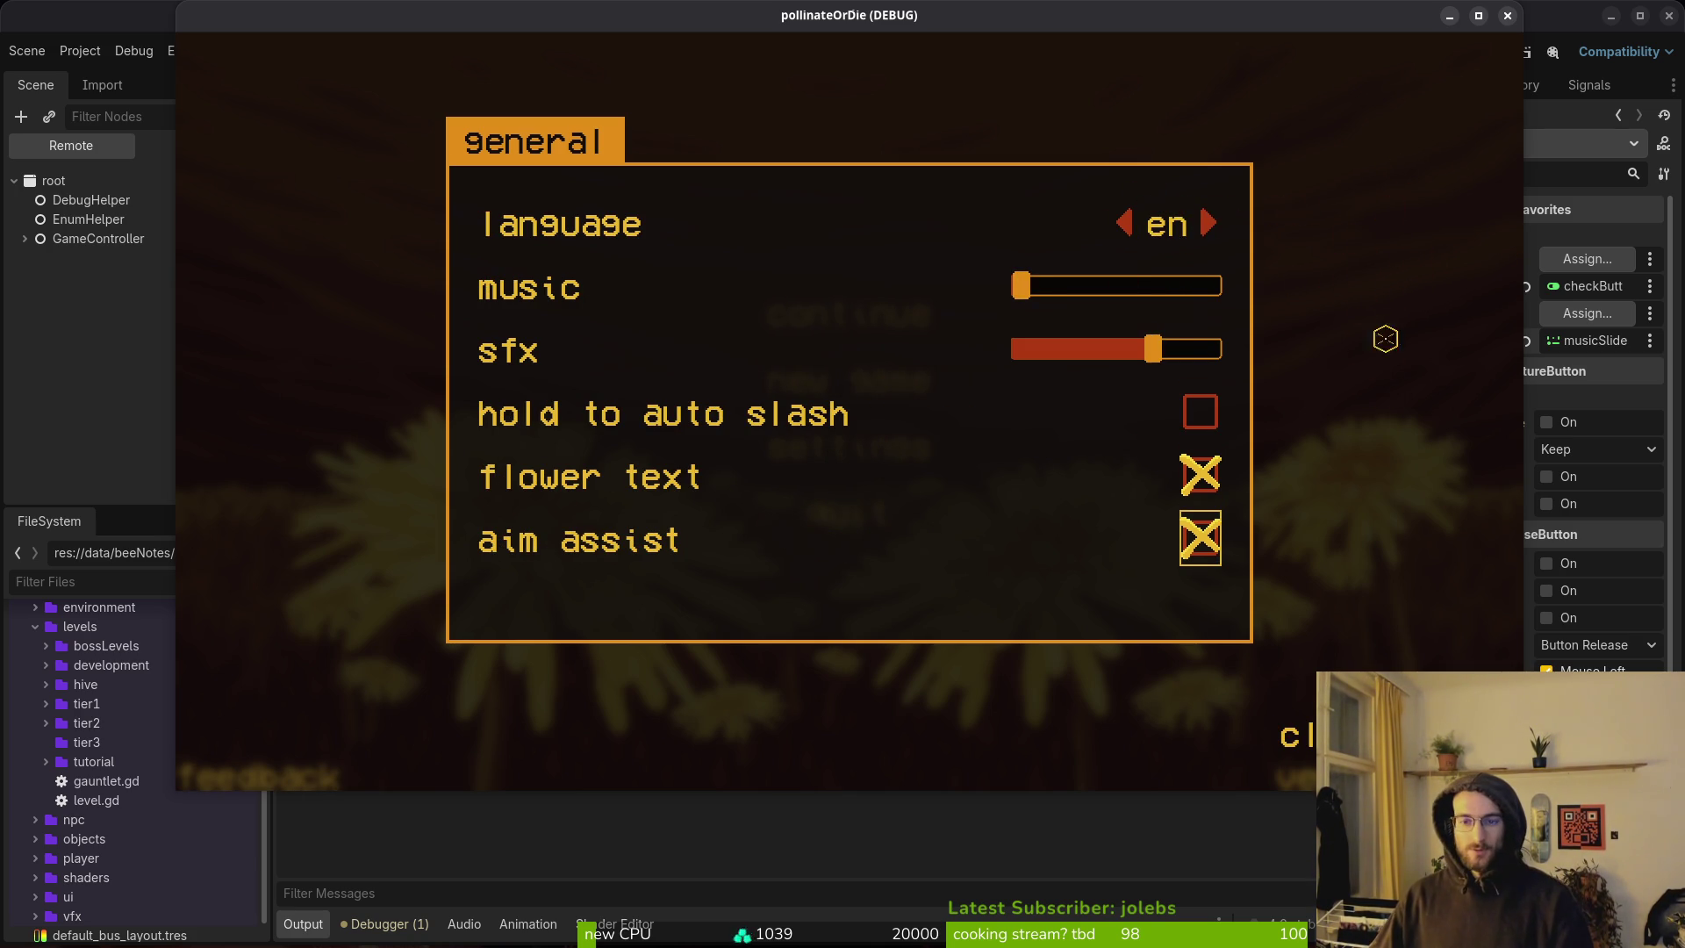
{"action": "key", "text": "Escape"}
{"action": "left_click", "coordinate": [1507, 15]}
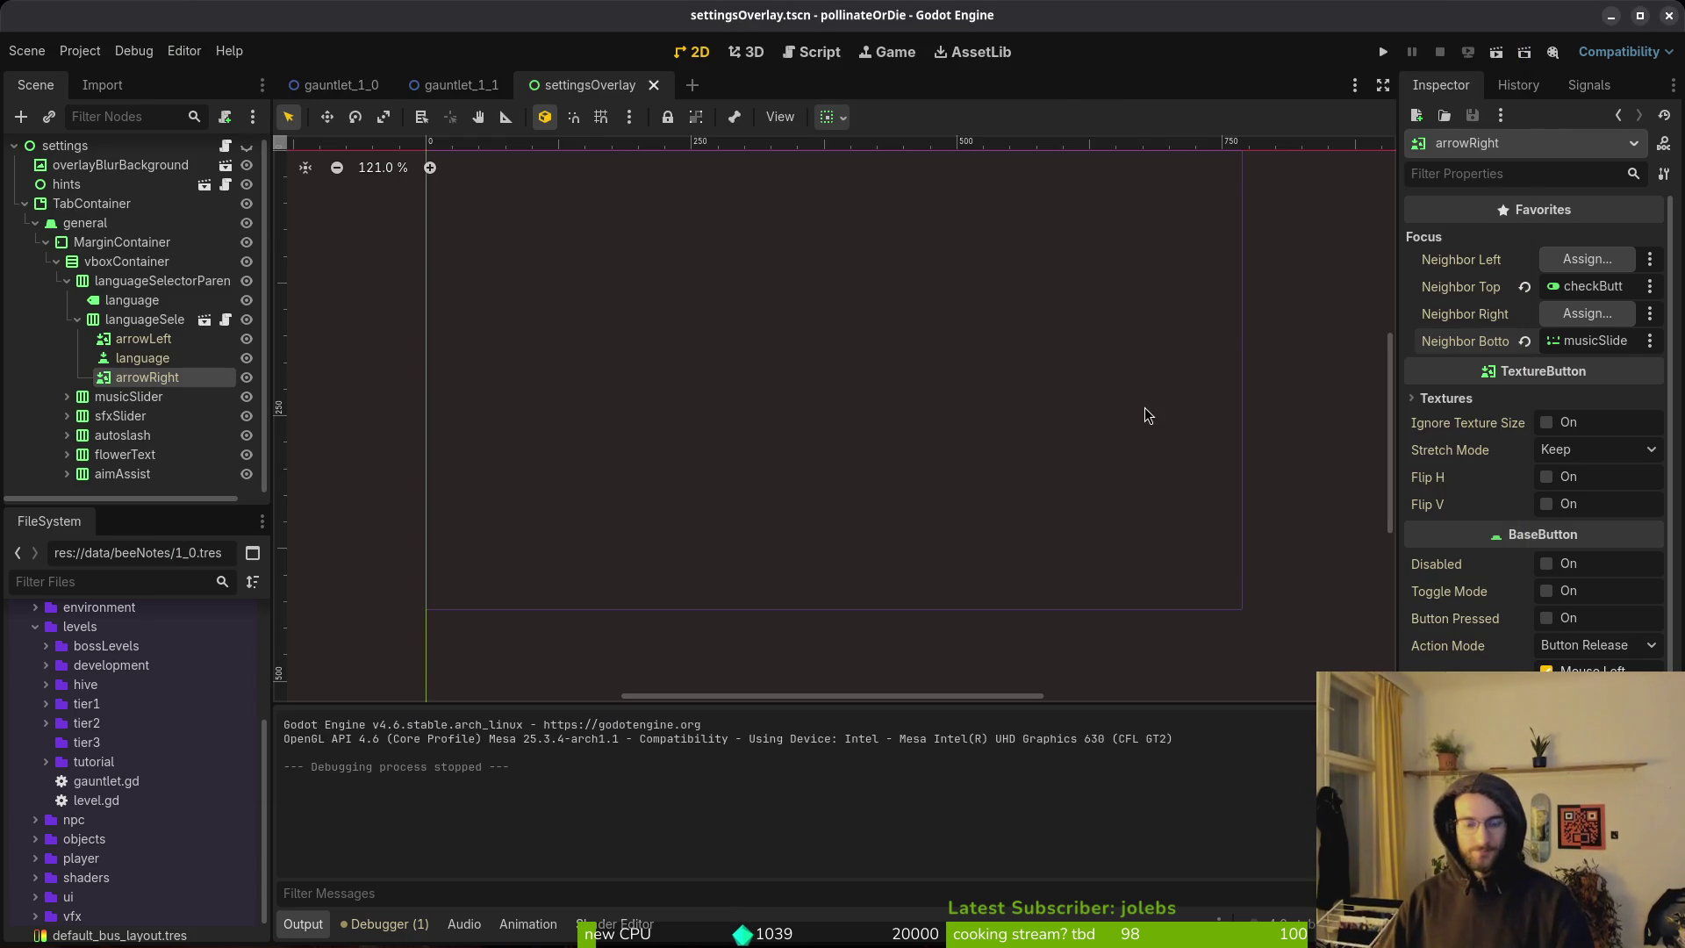
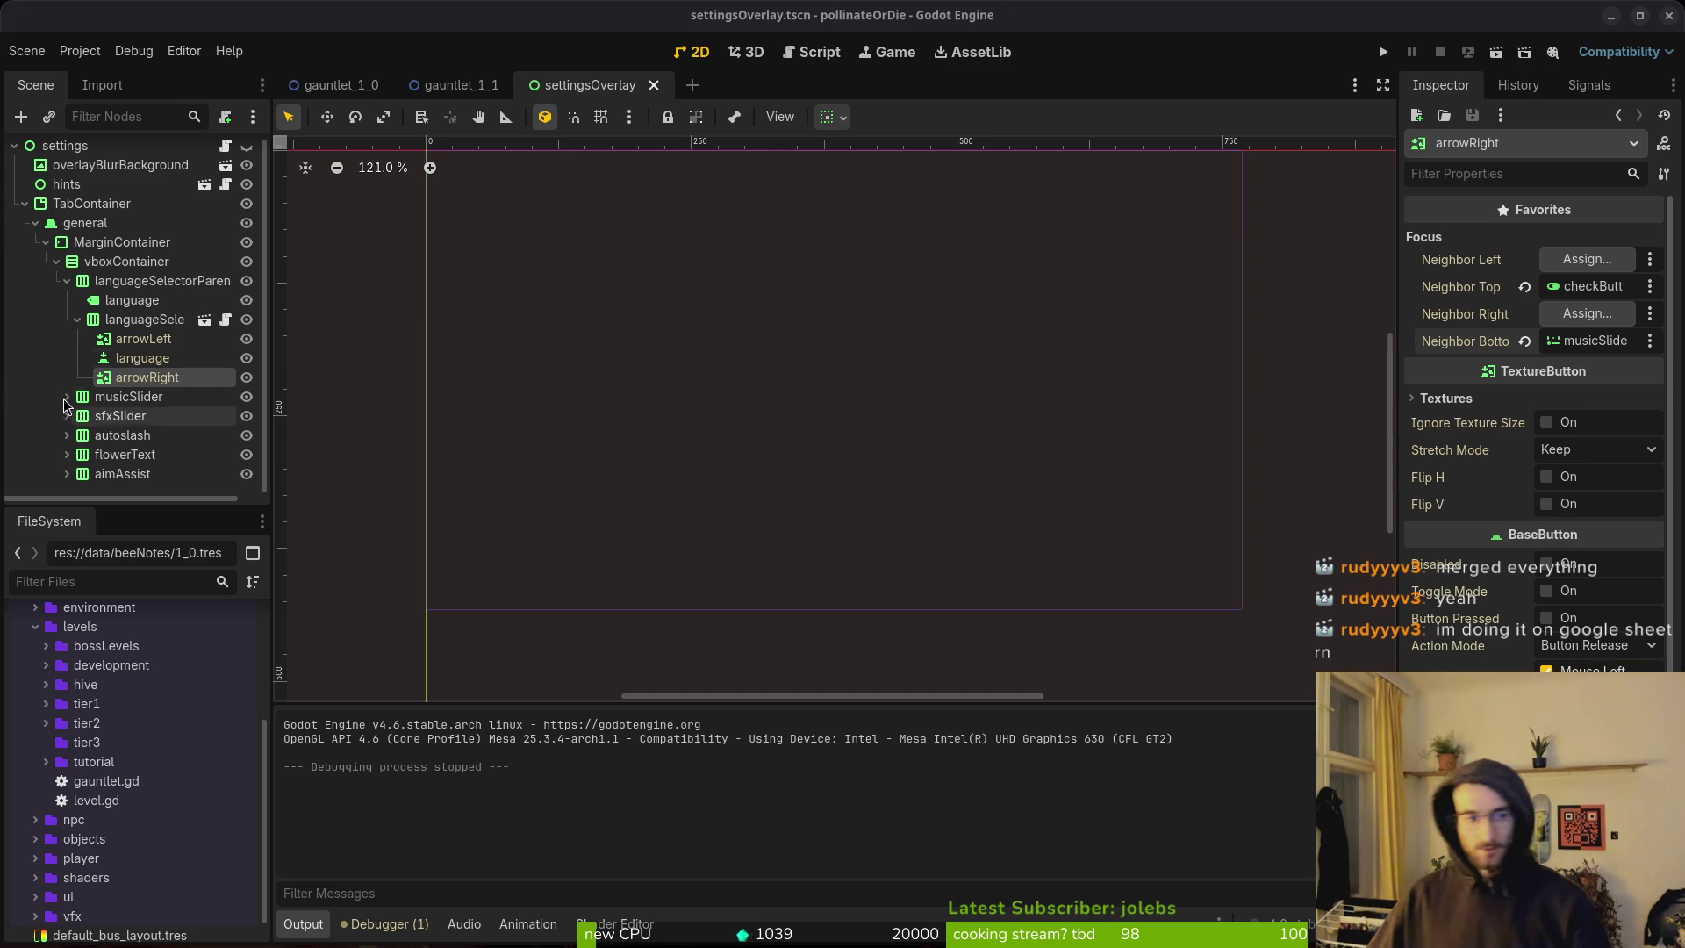
Save the settingsOverlay scene, then open custom_check_button.gd at its toggle_value function in Neovim.
{"action": "left_click", "coordinate": [67, 283]}
{"action": "key", "text": "ctrl+s"}
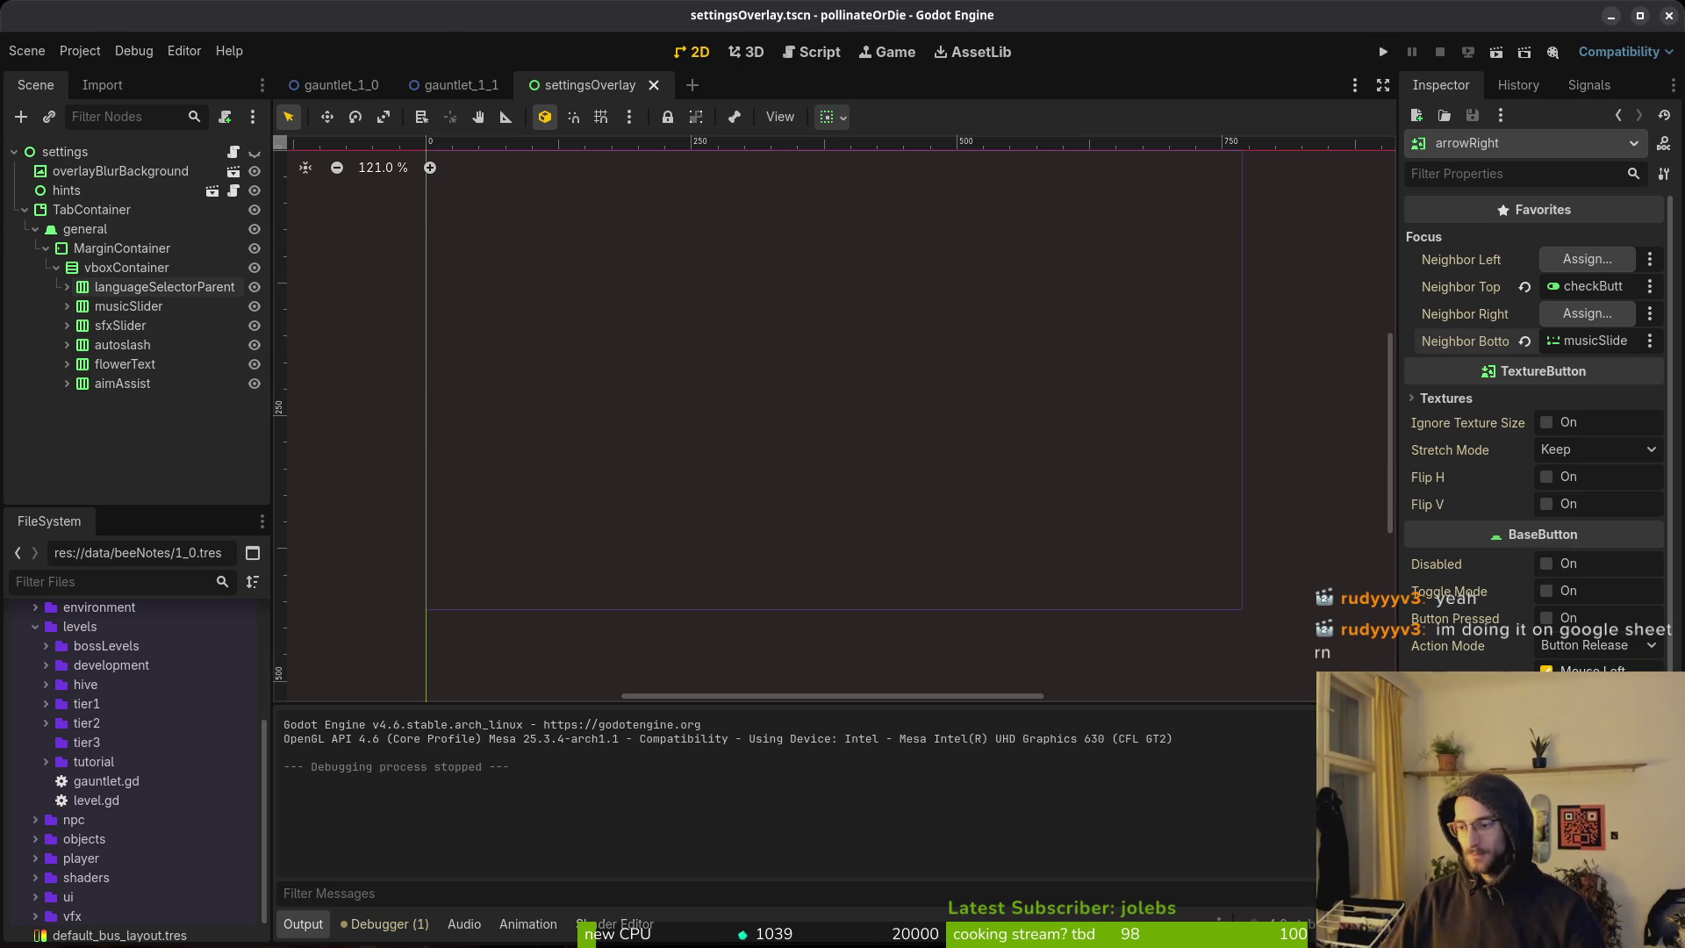
{"action": "key", "text": "super+2"}
{"action": "key", "text": "super+3"}
{"action": "key", "text": "space"}
{"action": "key", "text": "f"}
{"action": "key", "text": "f"}
{"action": "type", "text": "check"}
{"action": "key", "text": "Return"}
{"action": "left_click", "coordinate": [44, 186]}
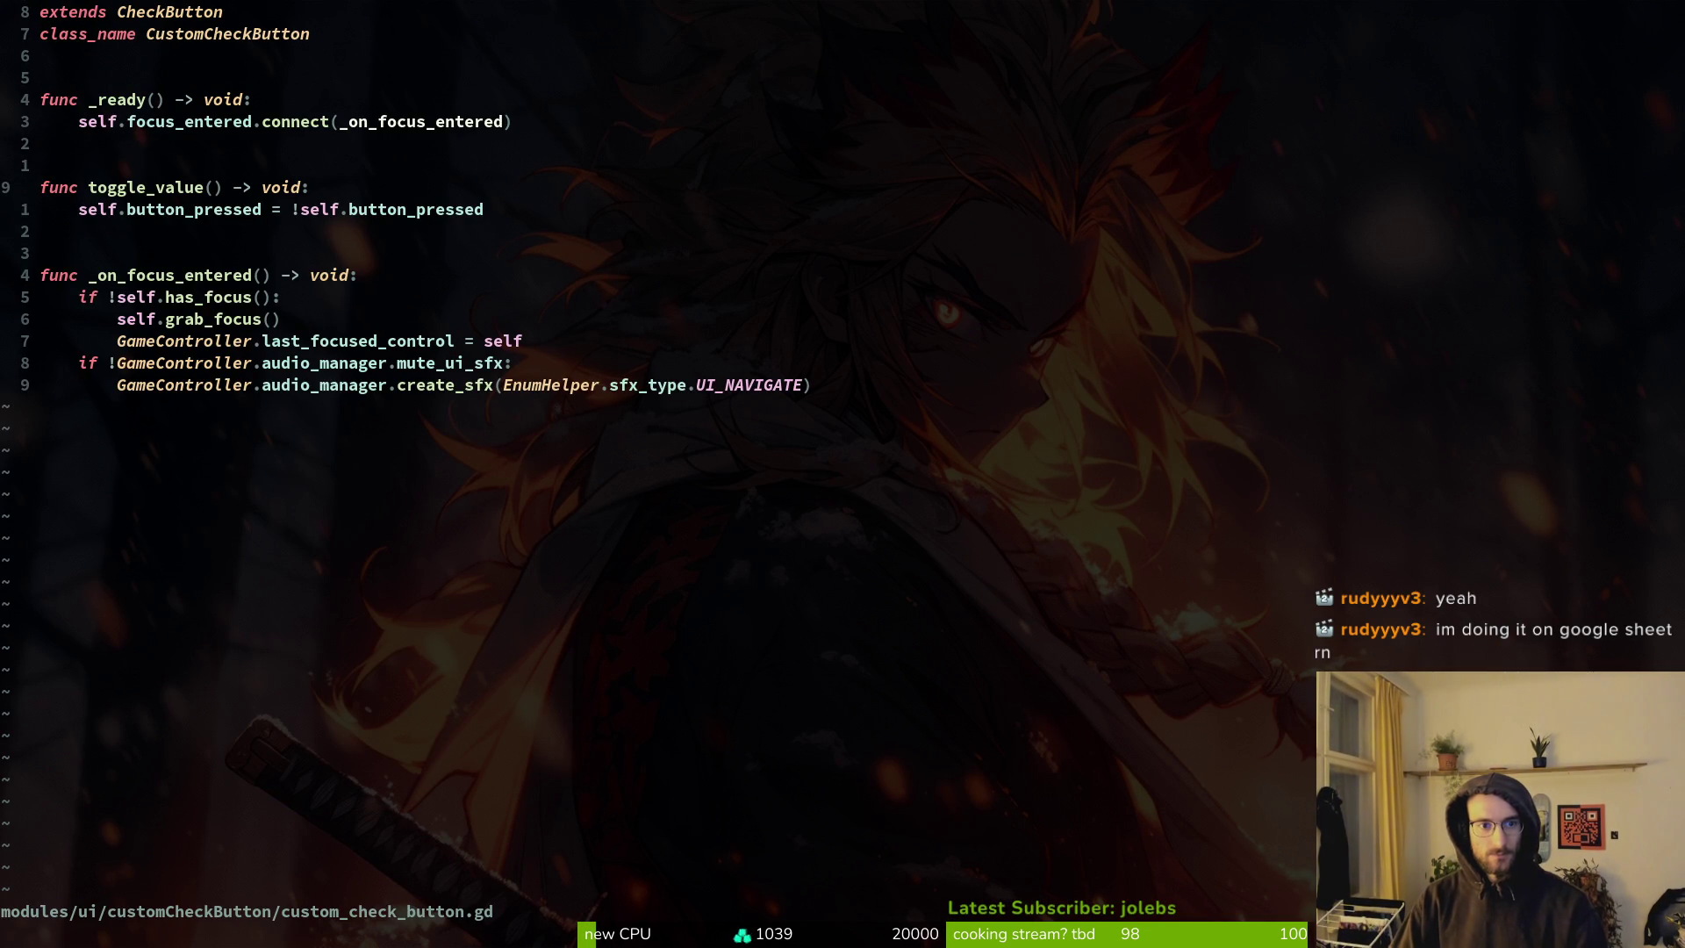
Open custom_button.gd and copy its self.pressed.connect sound line.
{"action": "key", "text": "o"}
{"action": "key", "text": "Escape"}
{"action": "key", "text": "j"}
{"action": "key", "text": "j"}
{"action": "key", "text": "j"}
{"action": "key", "text": "j"}
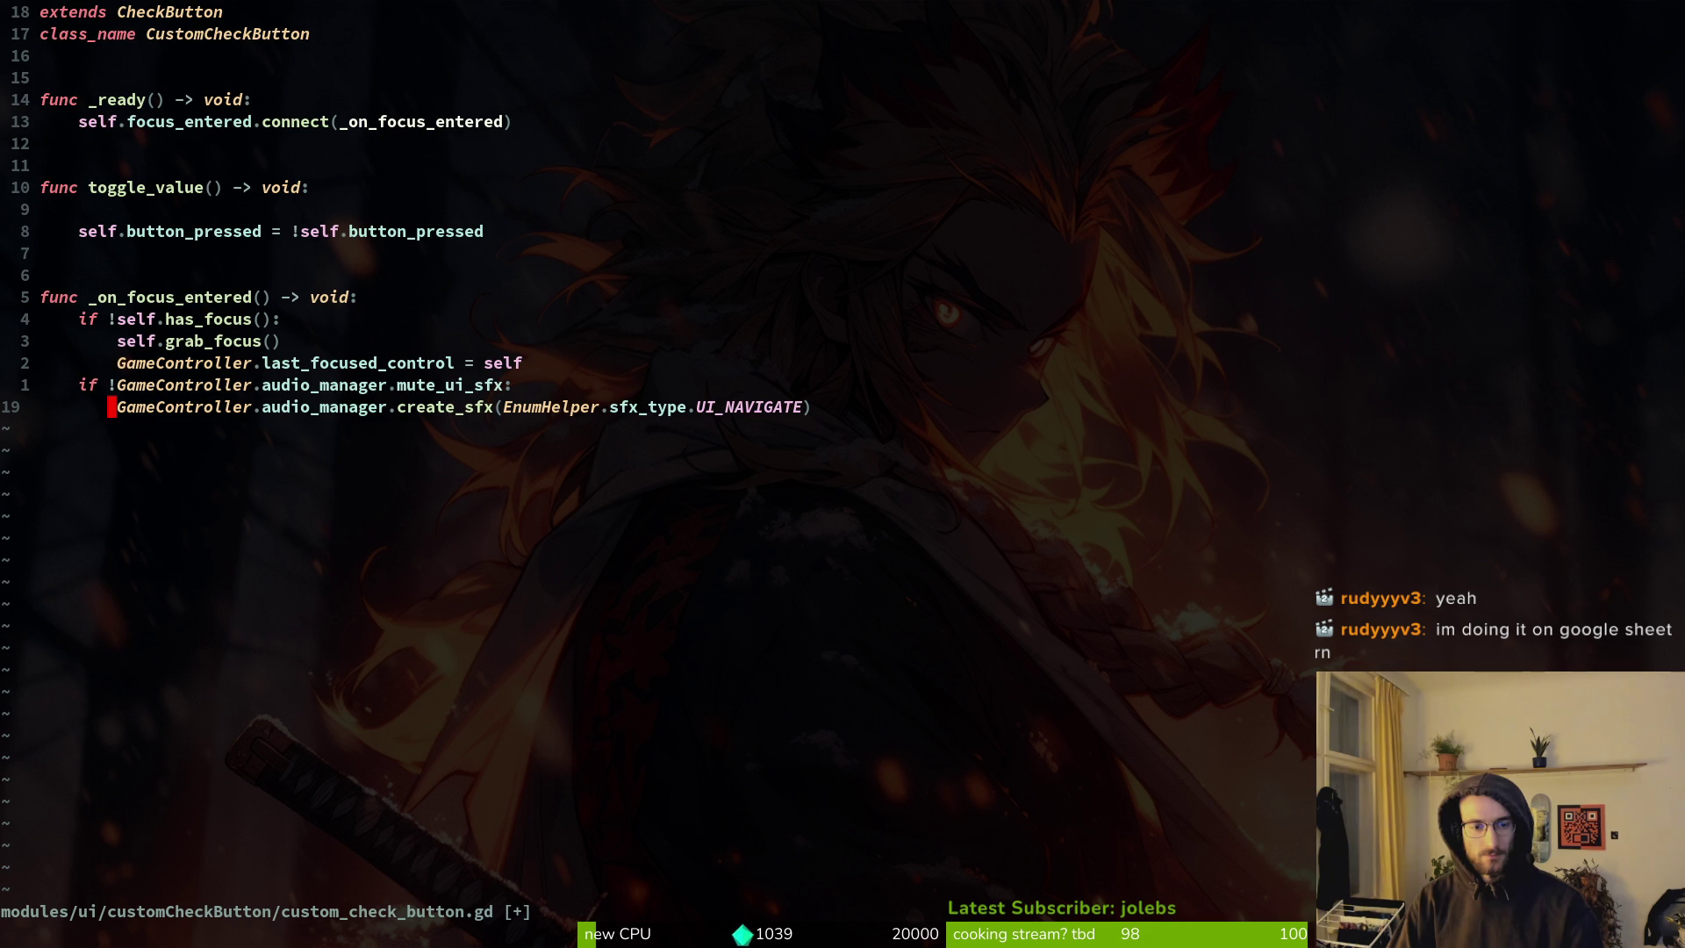
{"action": "key", "text": "space"}
{"action": "key", "text": "f"}
{"action": "key", "text": "f"}
{"action": "type", "text": "cust"}
{"action": "key", "text": "Return"}
{"action": "key", "text": "space"}
{"action": "key", "text": "f"}
{"action": "key", "text": "f"}
{"action": "type", "text": "custbut"}
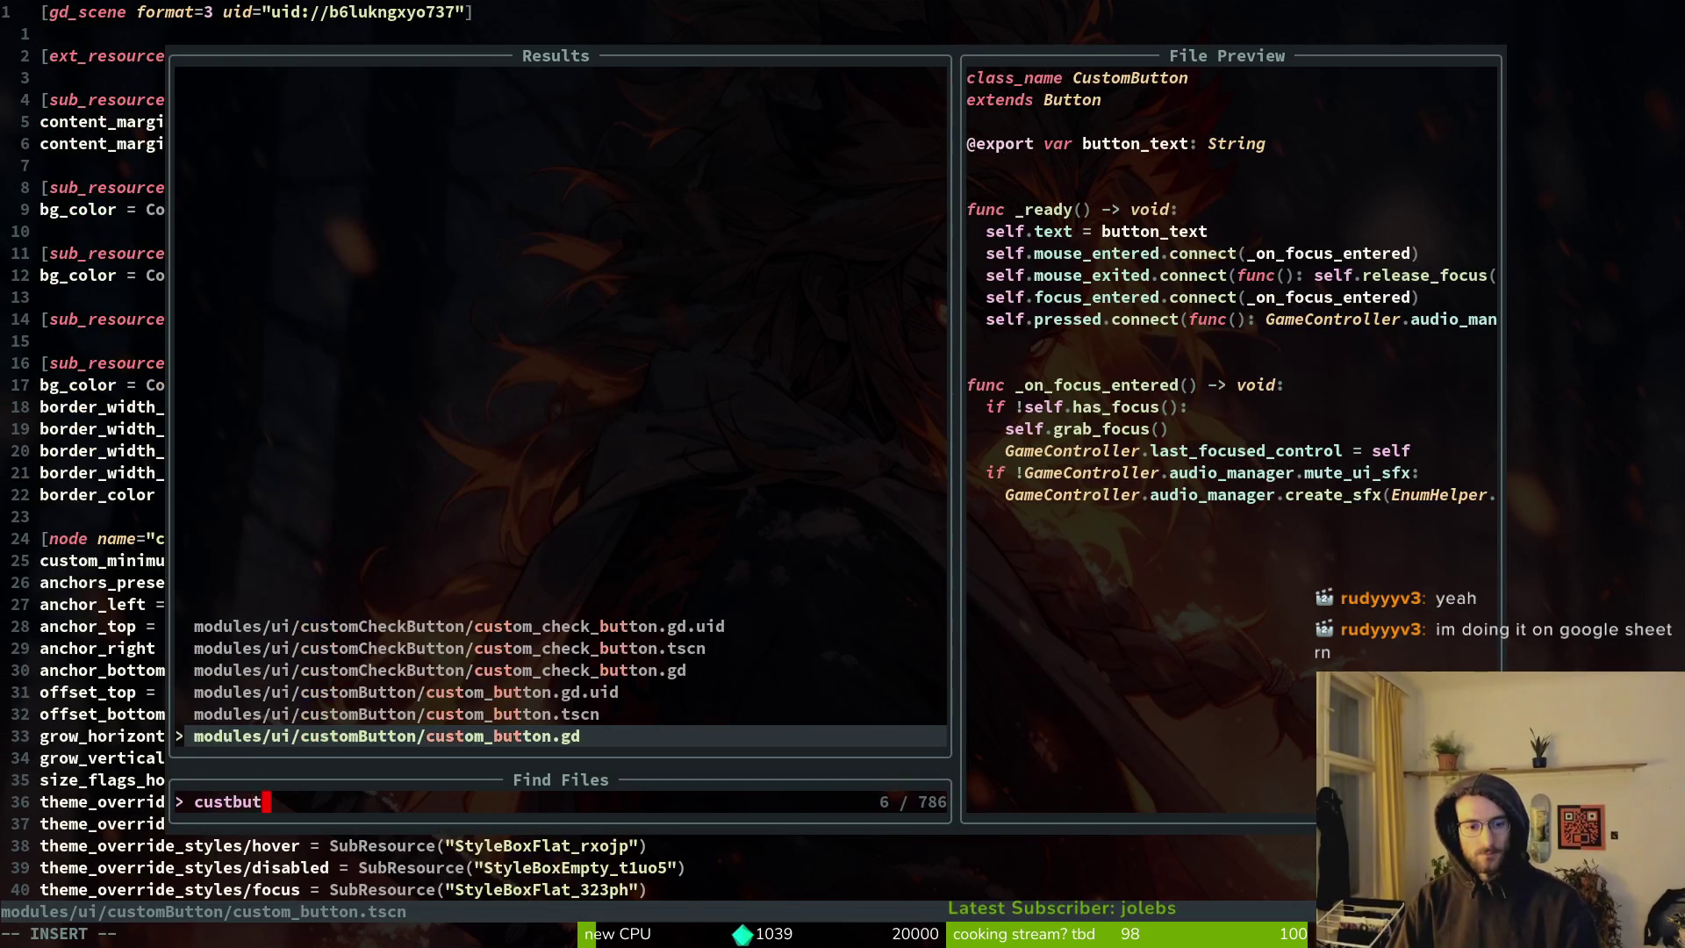
{"action": "key", "text": "Return"}
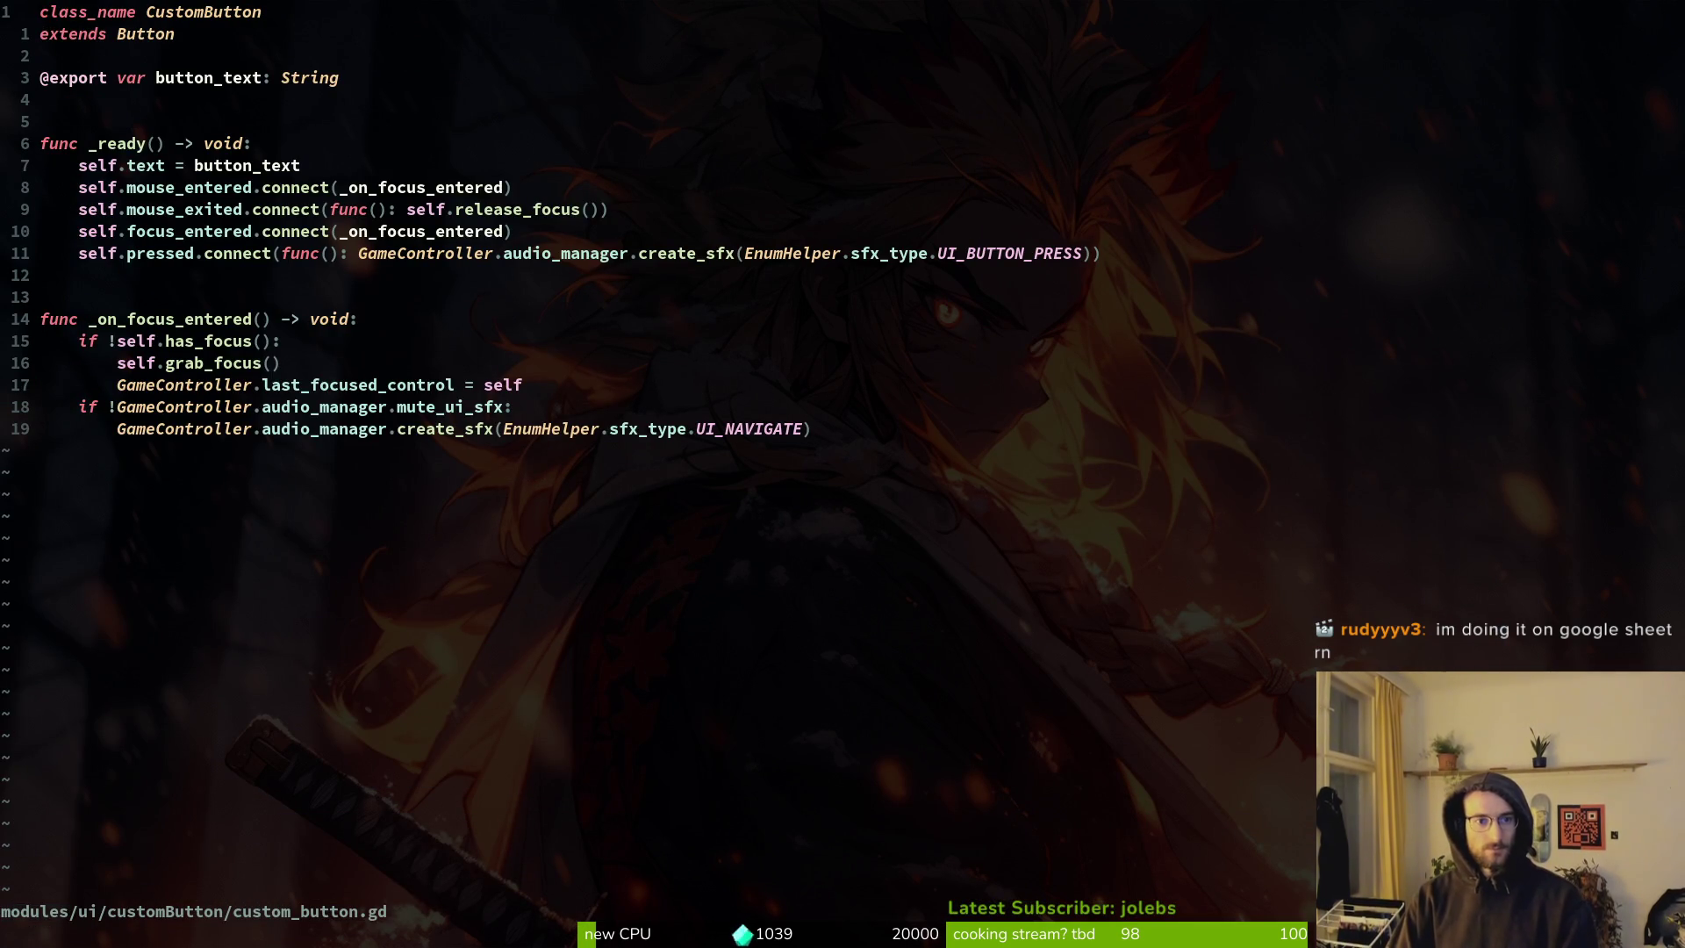
{"action": "key", "text": "j"}
{"action": "key", "text": "j"}
{"action": "key", "text": "j"}
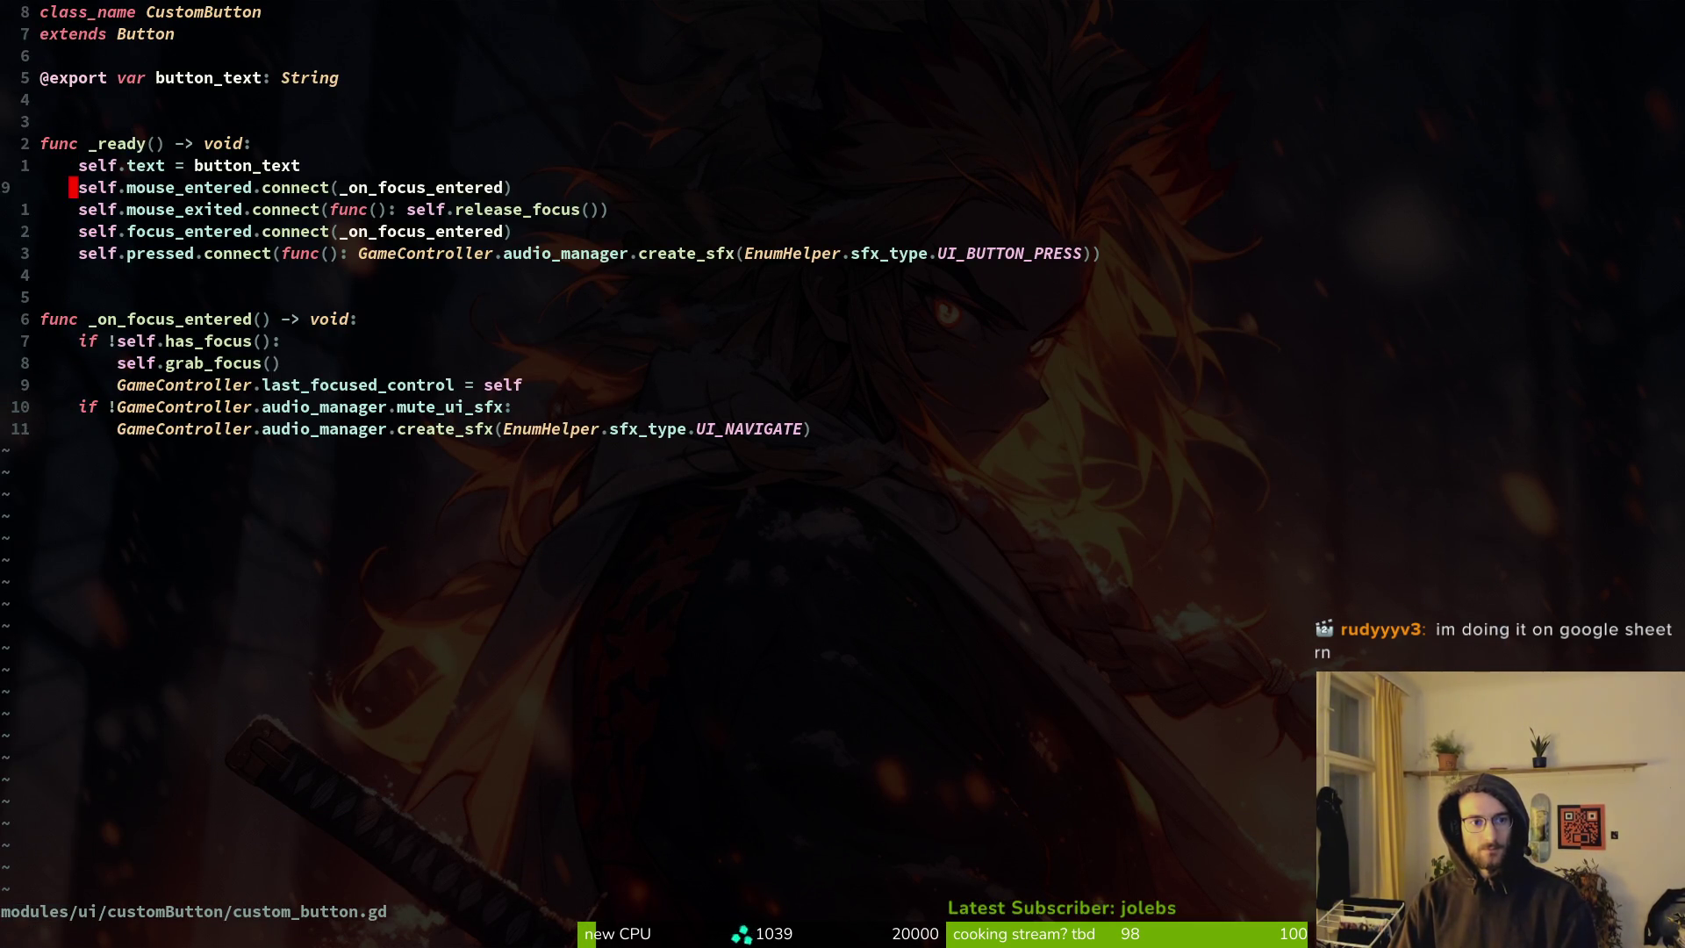
{"action": "key", "text": "ctrl+6"}
{"action": "key", "text": "ctrl+6"}
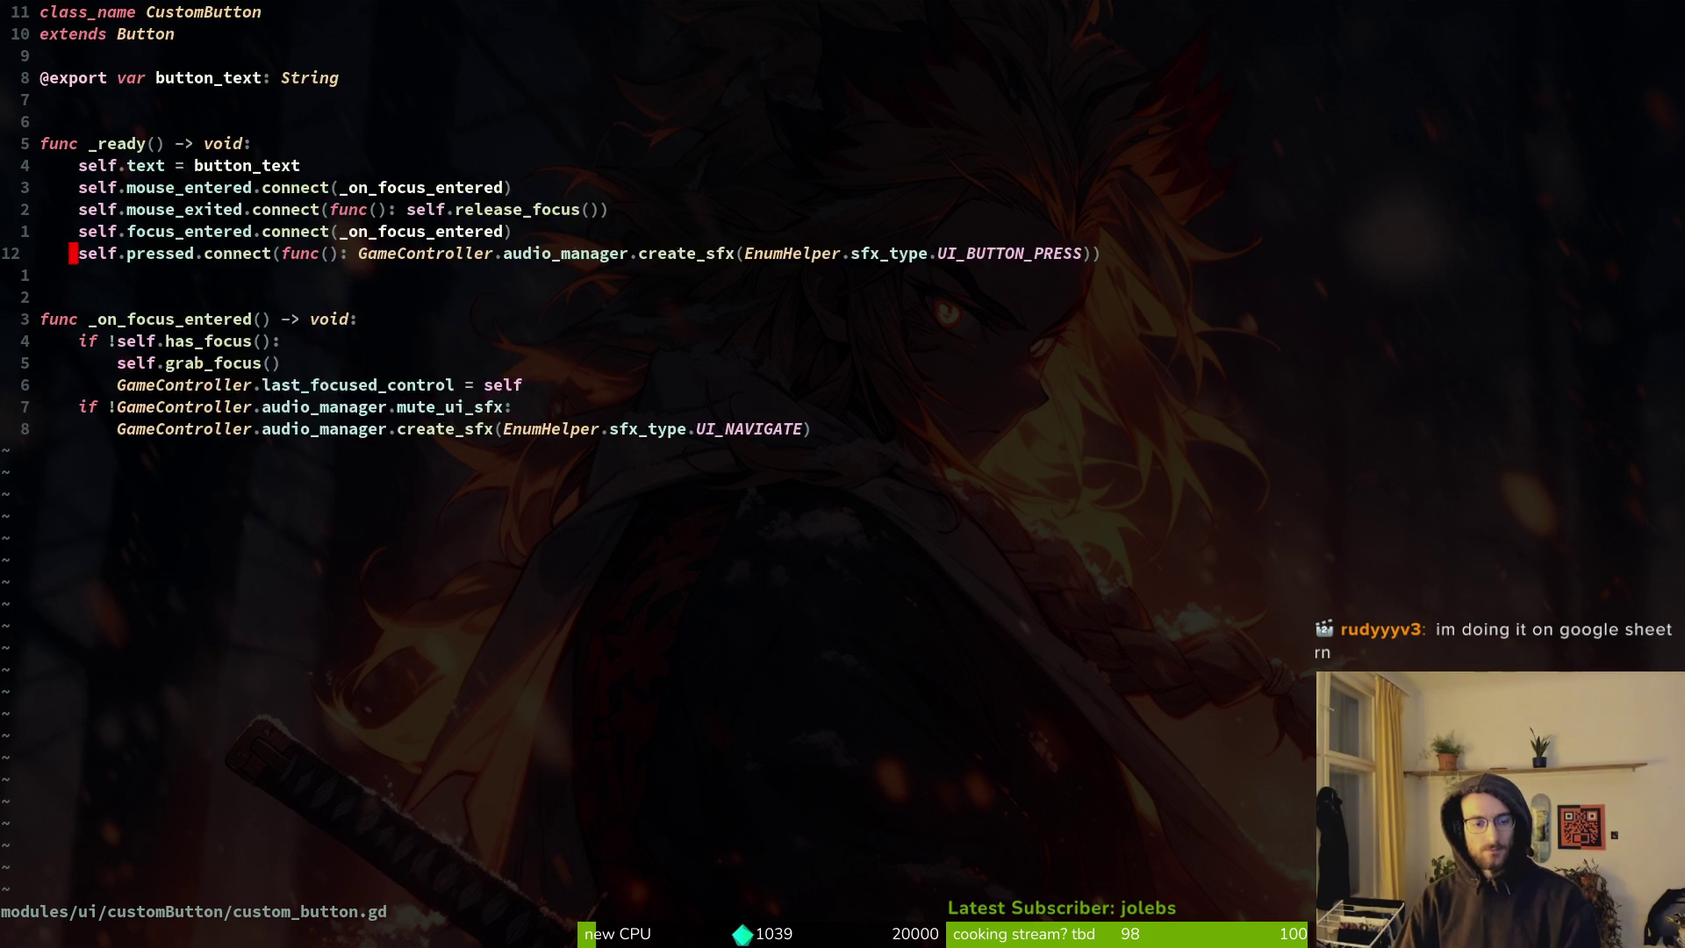
Paste the pressed-sound line into _ready of custom_check_button.gd, drop the blank line, save, and run the game.
{"action": "key", "text": "space"}
{"action": "key", "text": "f"}
{"action": "key", "text": "f"}
{"action": "type", "text": "check"}
{"action": "key", "text": "Return"}
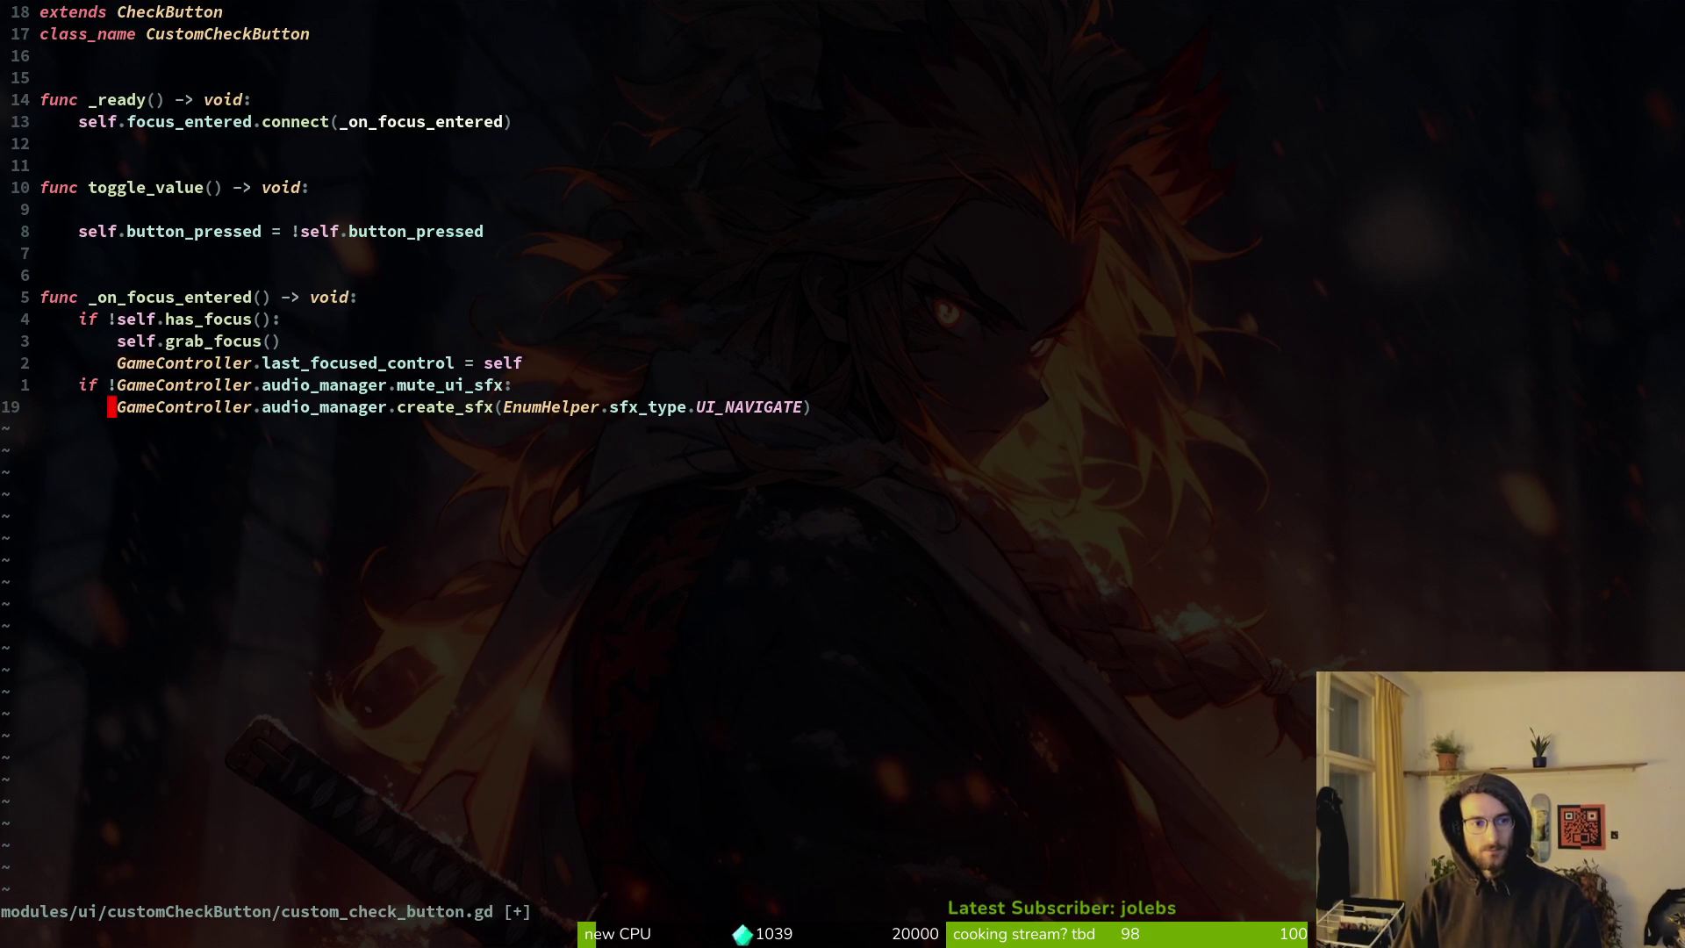
{"action": "type", "text": "13kp"}
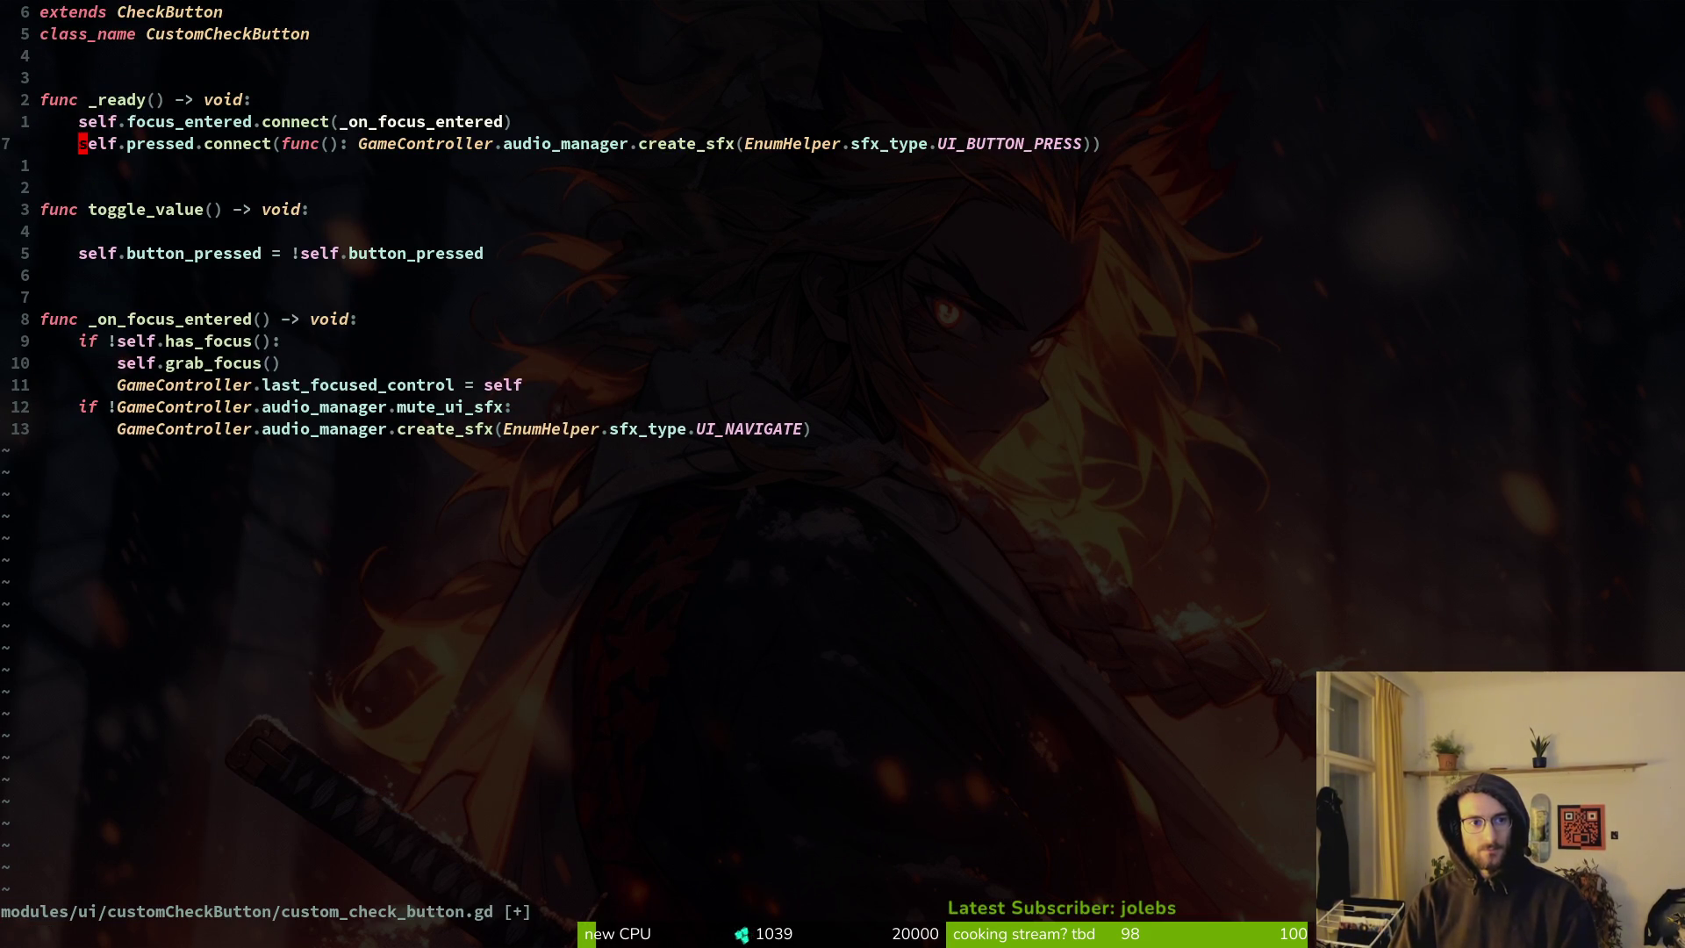
{"action": "type", "text": ":w"}
{"action": "key", "text": "Return"}
{"action": "key", "text": "j"}
{"action": "key", "text": "j"}
{"action": "key", "text": "j"}
{"action": "key", "text": "j"}
{"action": "key", "text": "d"}
{"action": "key", "text": "d"}
{"action": "type", "text": ":write"}
{"action": "key", "text": "Return"}
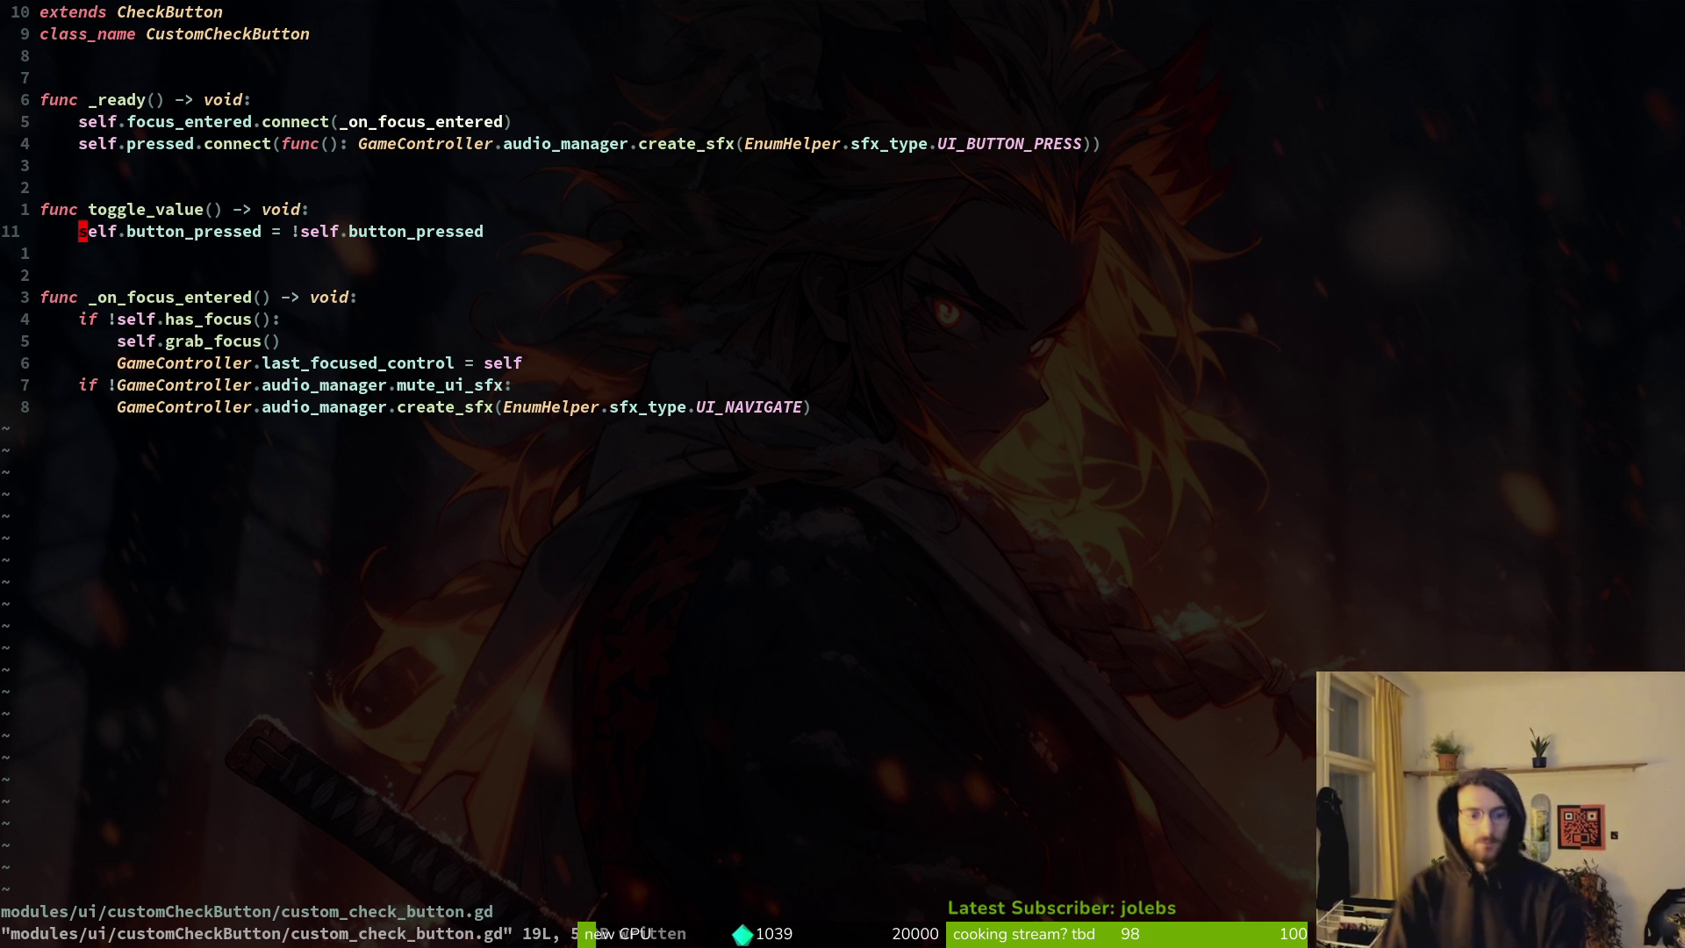
{"action": "key", "text": "alt+Tab"}
{"action": "key", "text": "F5"}
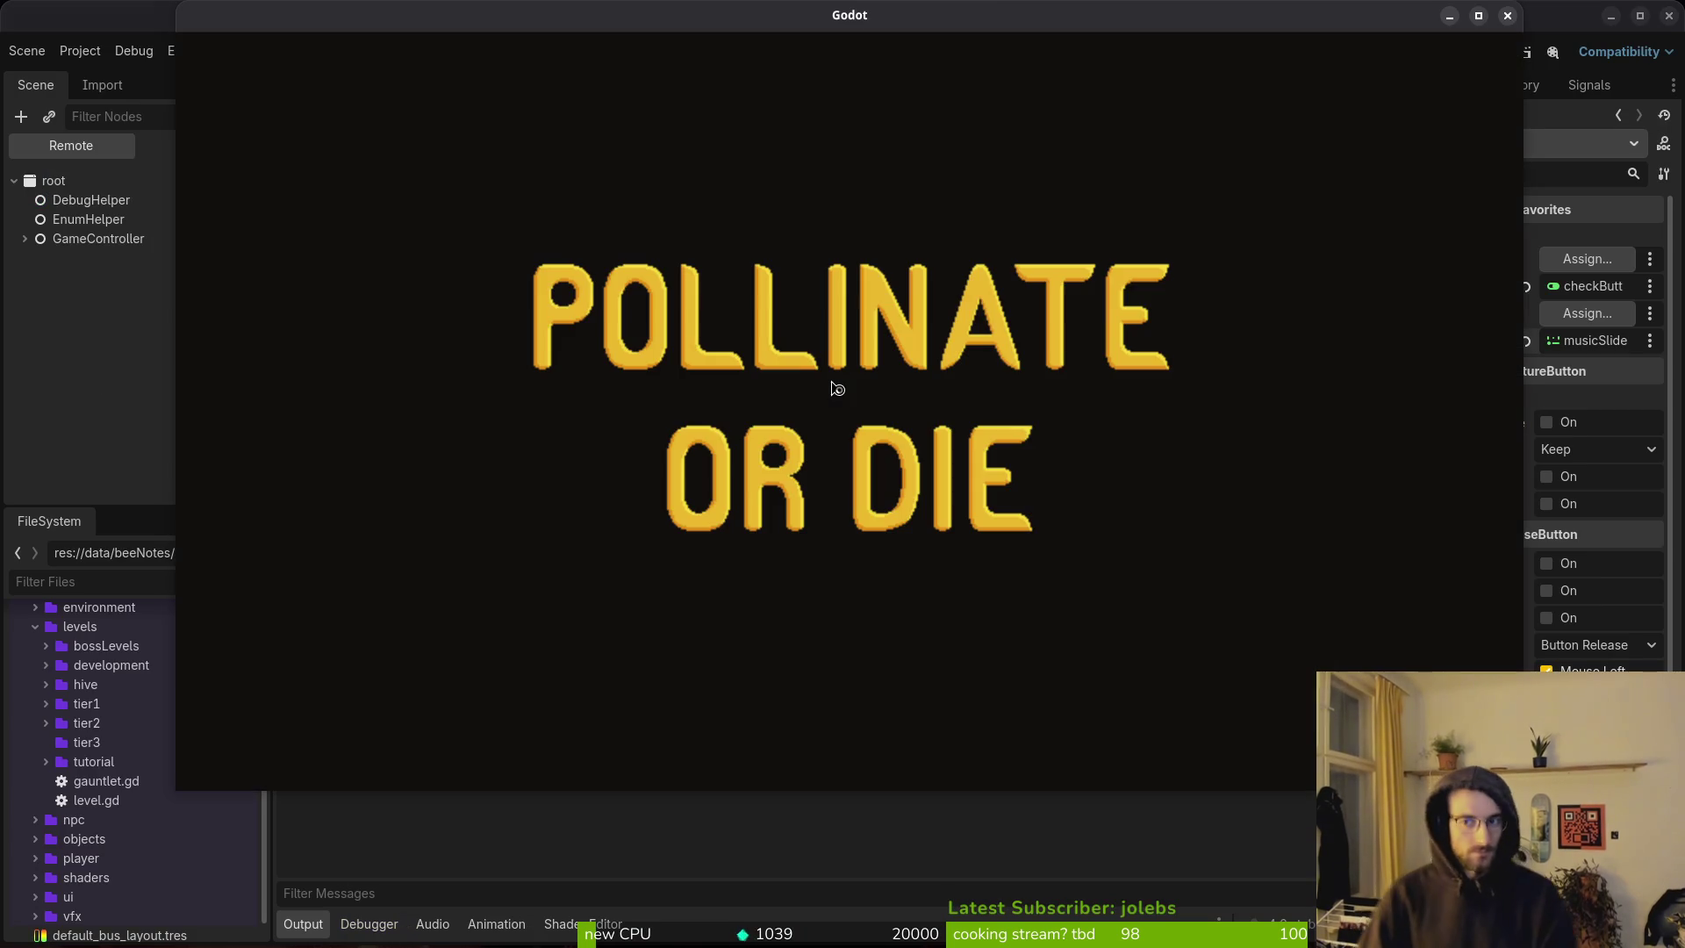
Step through the game's settings options, back out and quit, then bring up Quick Open.
{"action": "key", "text": "Down"}
{"action": "key", "text": "Down"}
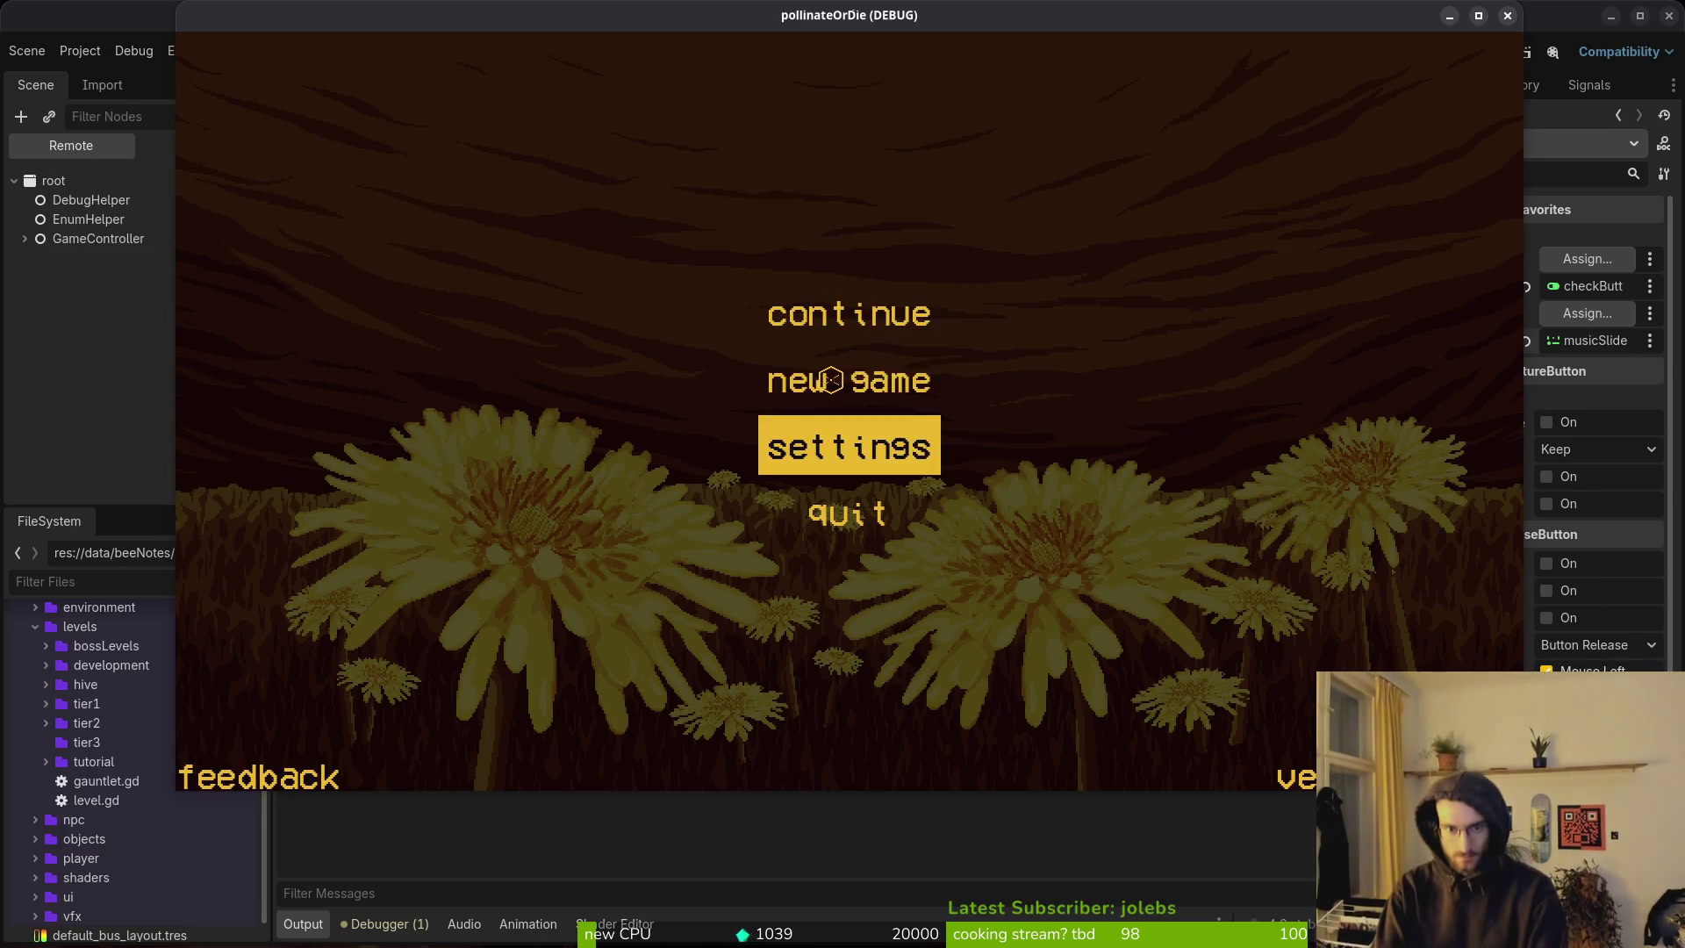
{"action": "key", "text": "Return"}
{"action": "key", "text": "Down"}
{"action": "key", "text": "Down"}
{"action": "key", "text": "Down"}
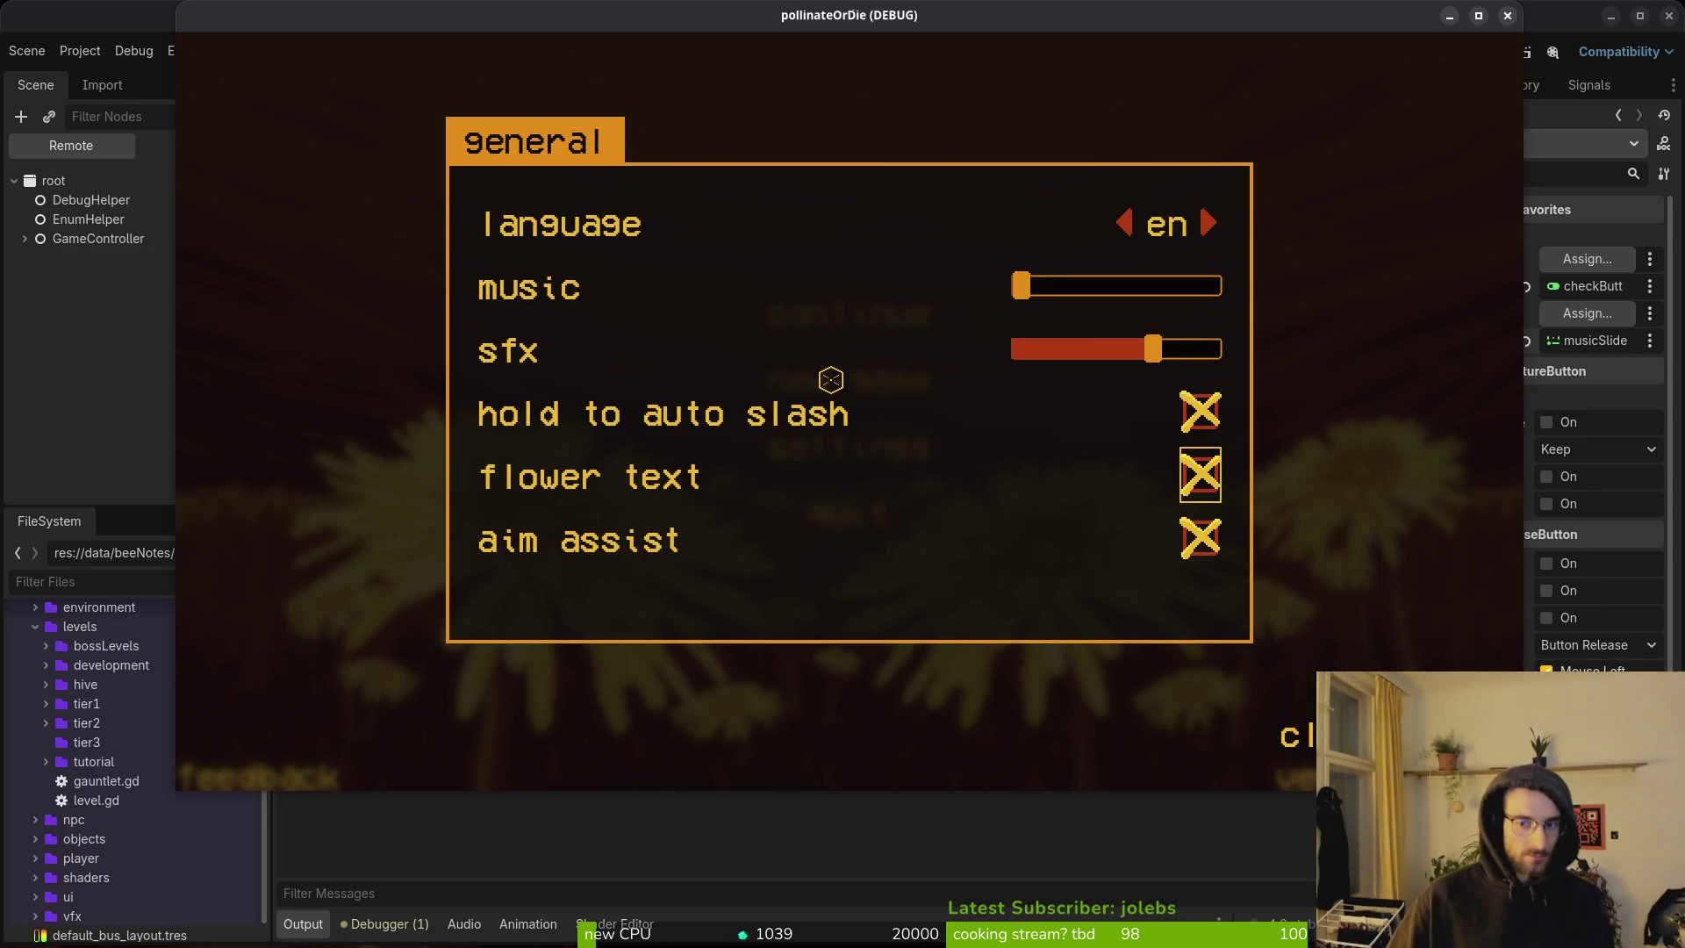
{"action": "key", "text": "Escape"}
{"action": "key", "text": "Down"}
{"action": "key", "text": "Down"}
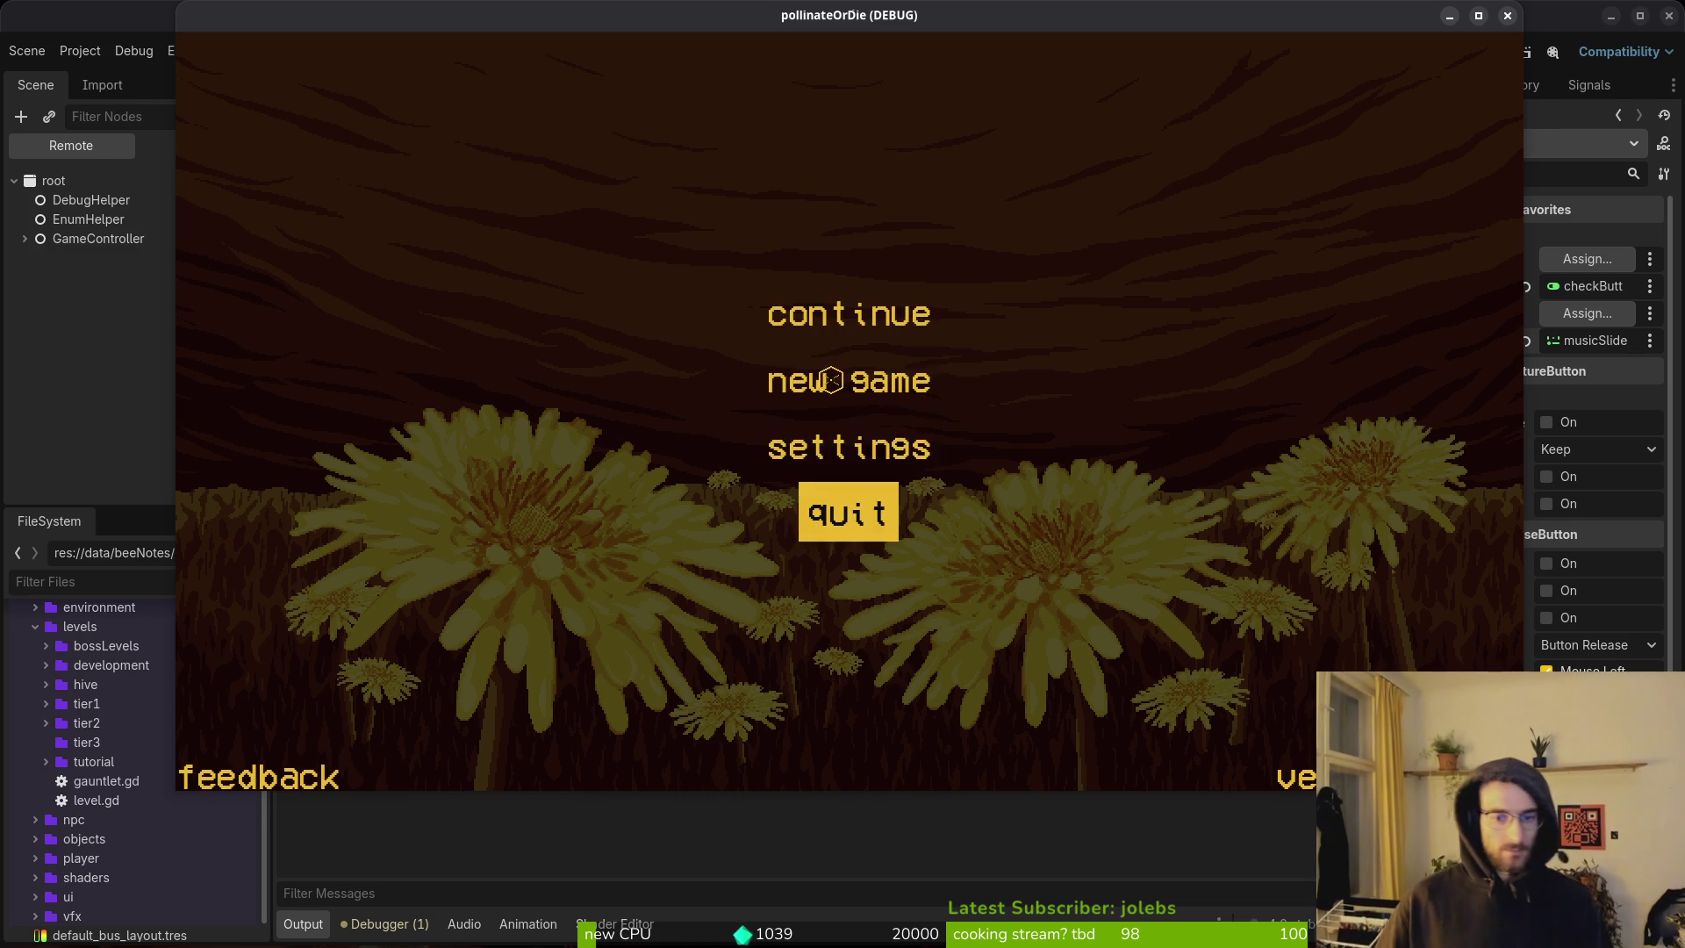
{"action": "key", "text": "Return"}
{"action": "key", "text": "alt+shift+o"}
Dismiss the resource search and open data/sfx/player_dash_sfx.tres from the FileSystem.
{"action": "type", "text": "lev"}
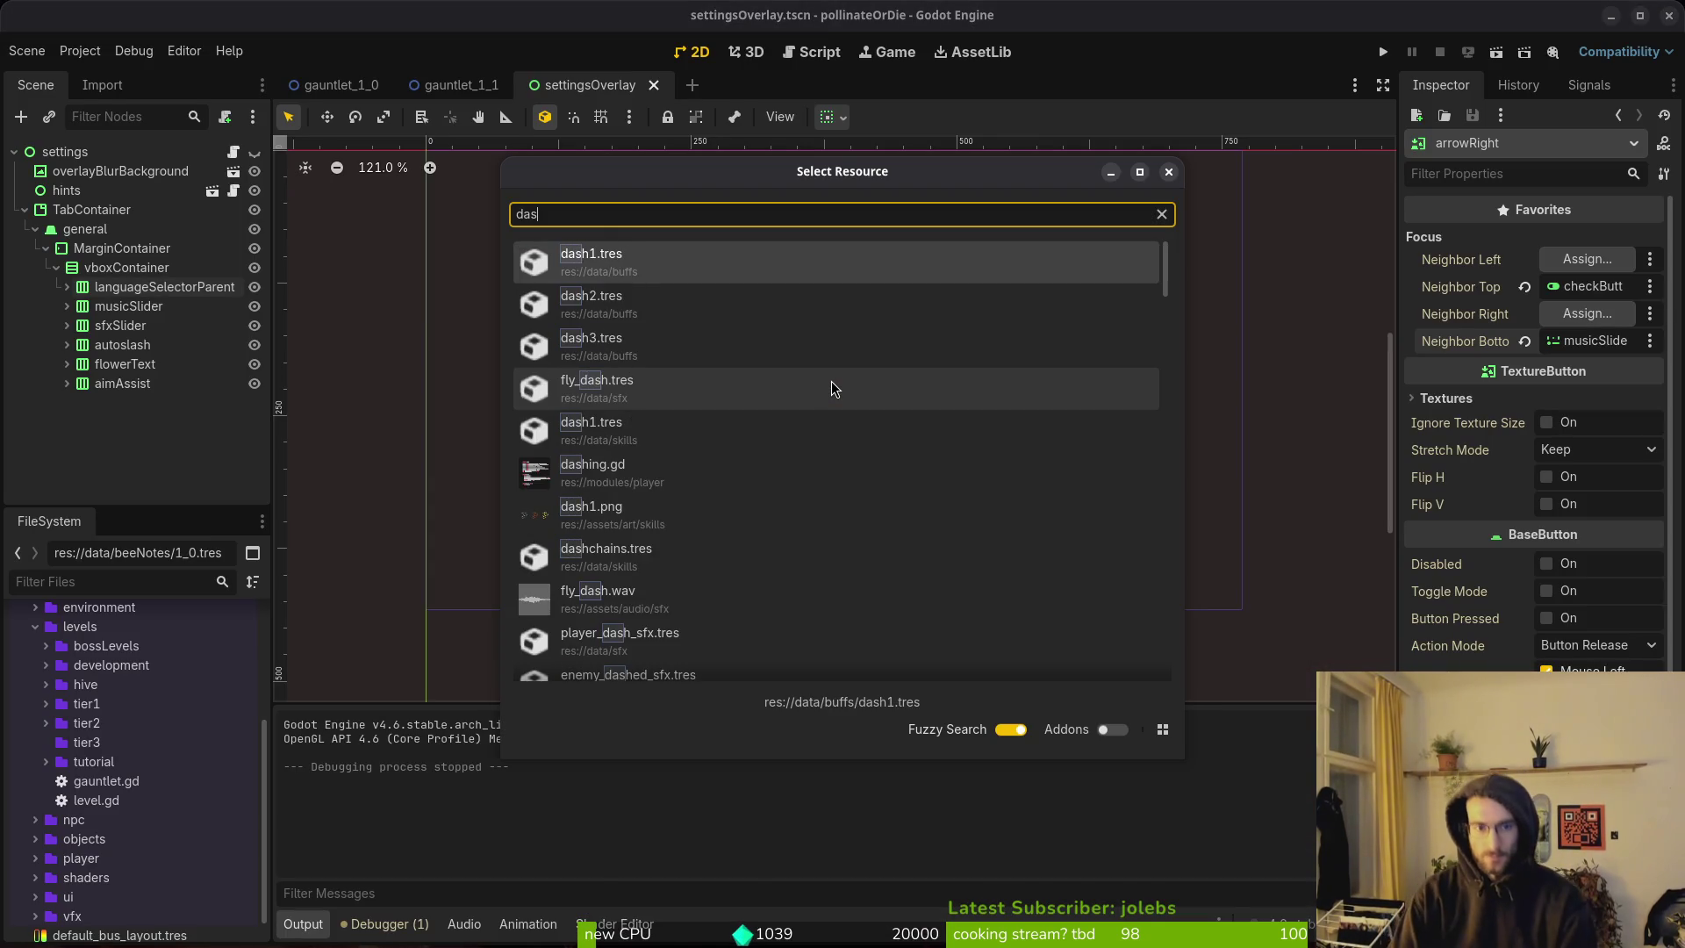
{"action": "key", "text": "Return"}
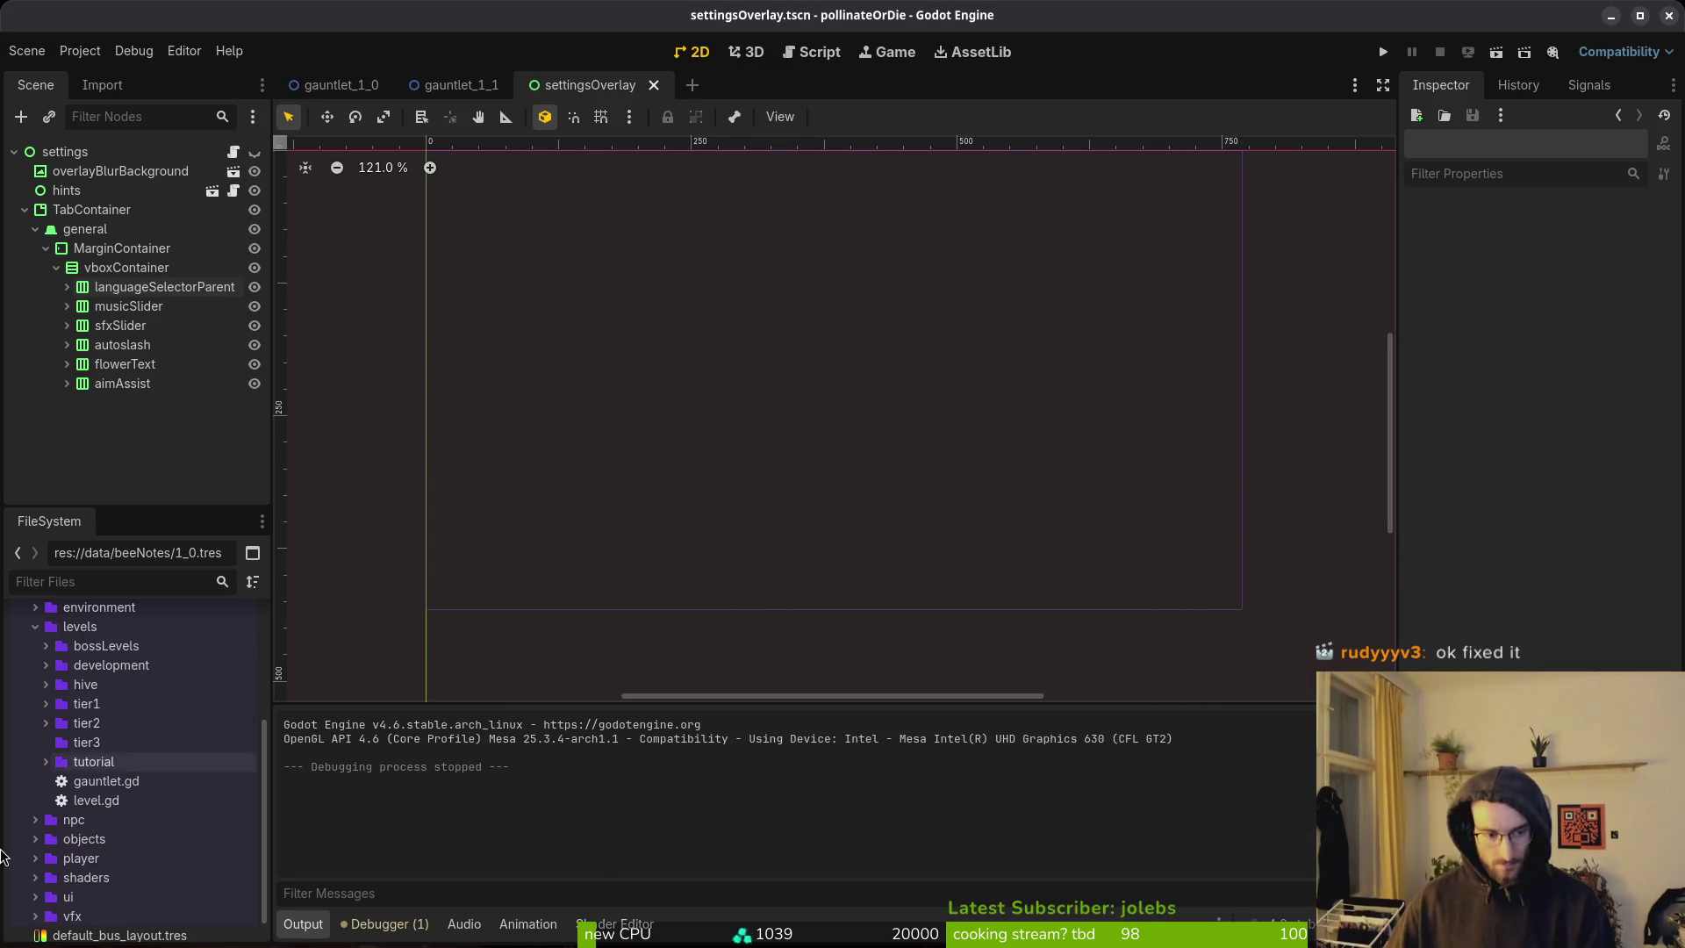
{"action": "scroll", "coordinate": [52, 702], "scroll_direction": "up", "scroll_amount": 6}
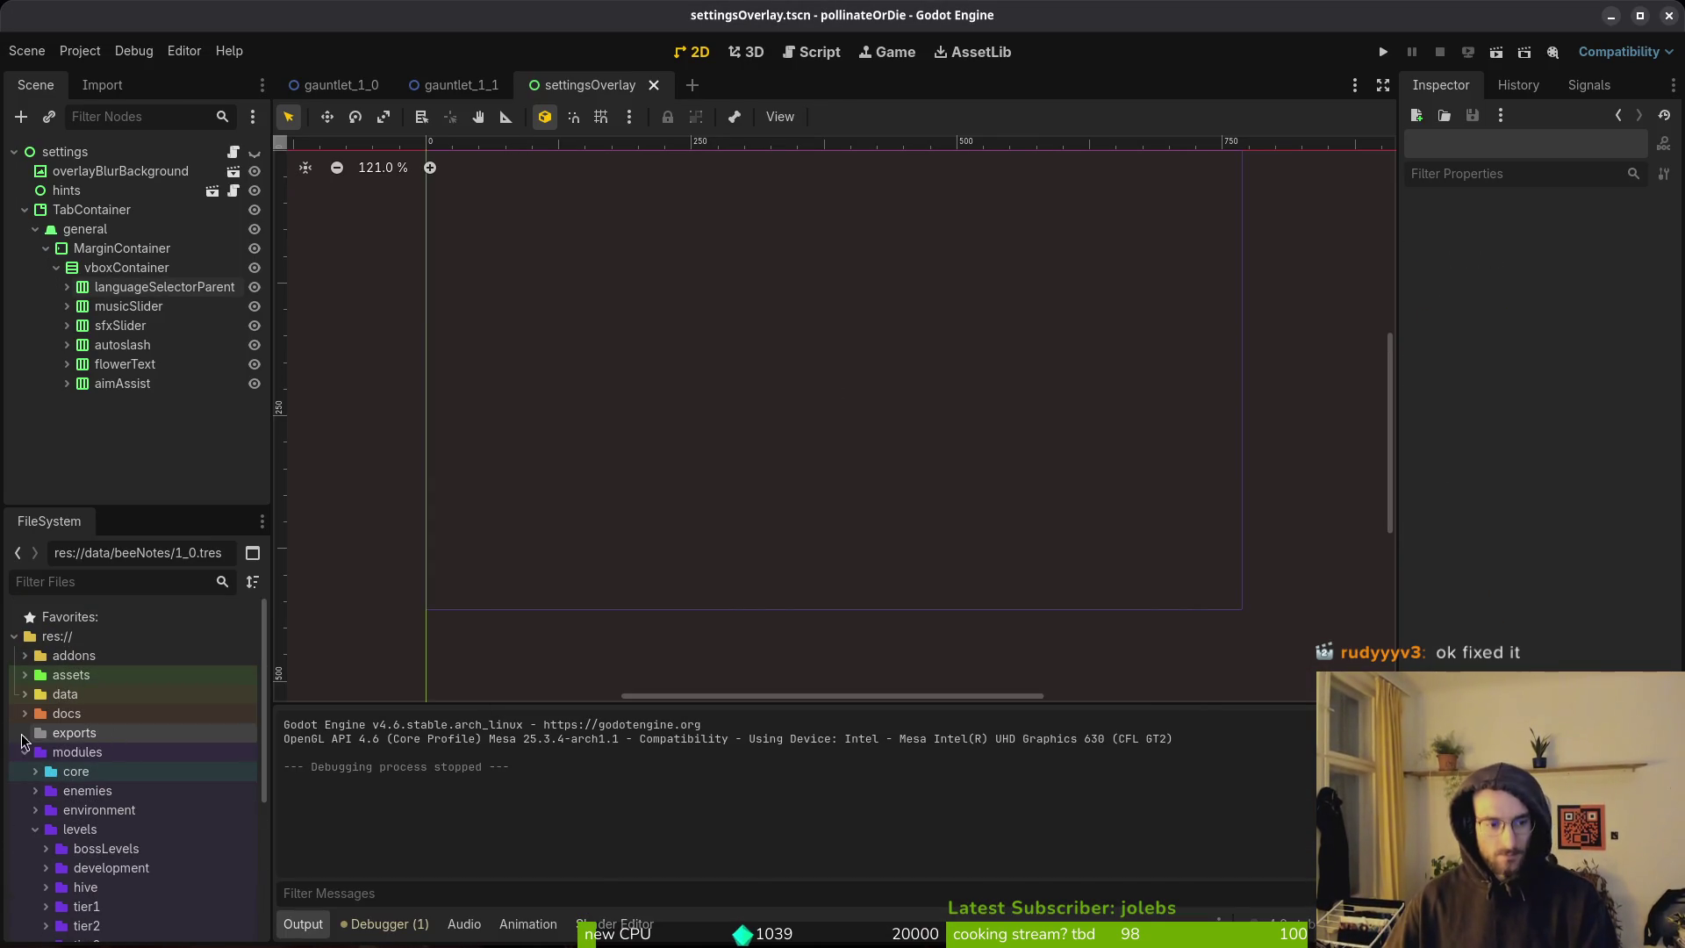
{"action": "left_click", "coordinate": [18, 695]}
{"action": "left_click", "coordinate": [37, 798]}
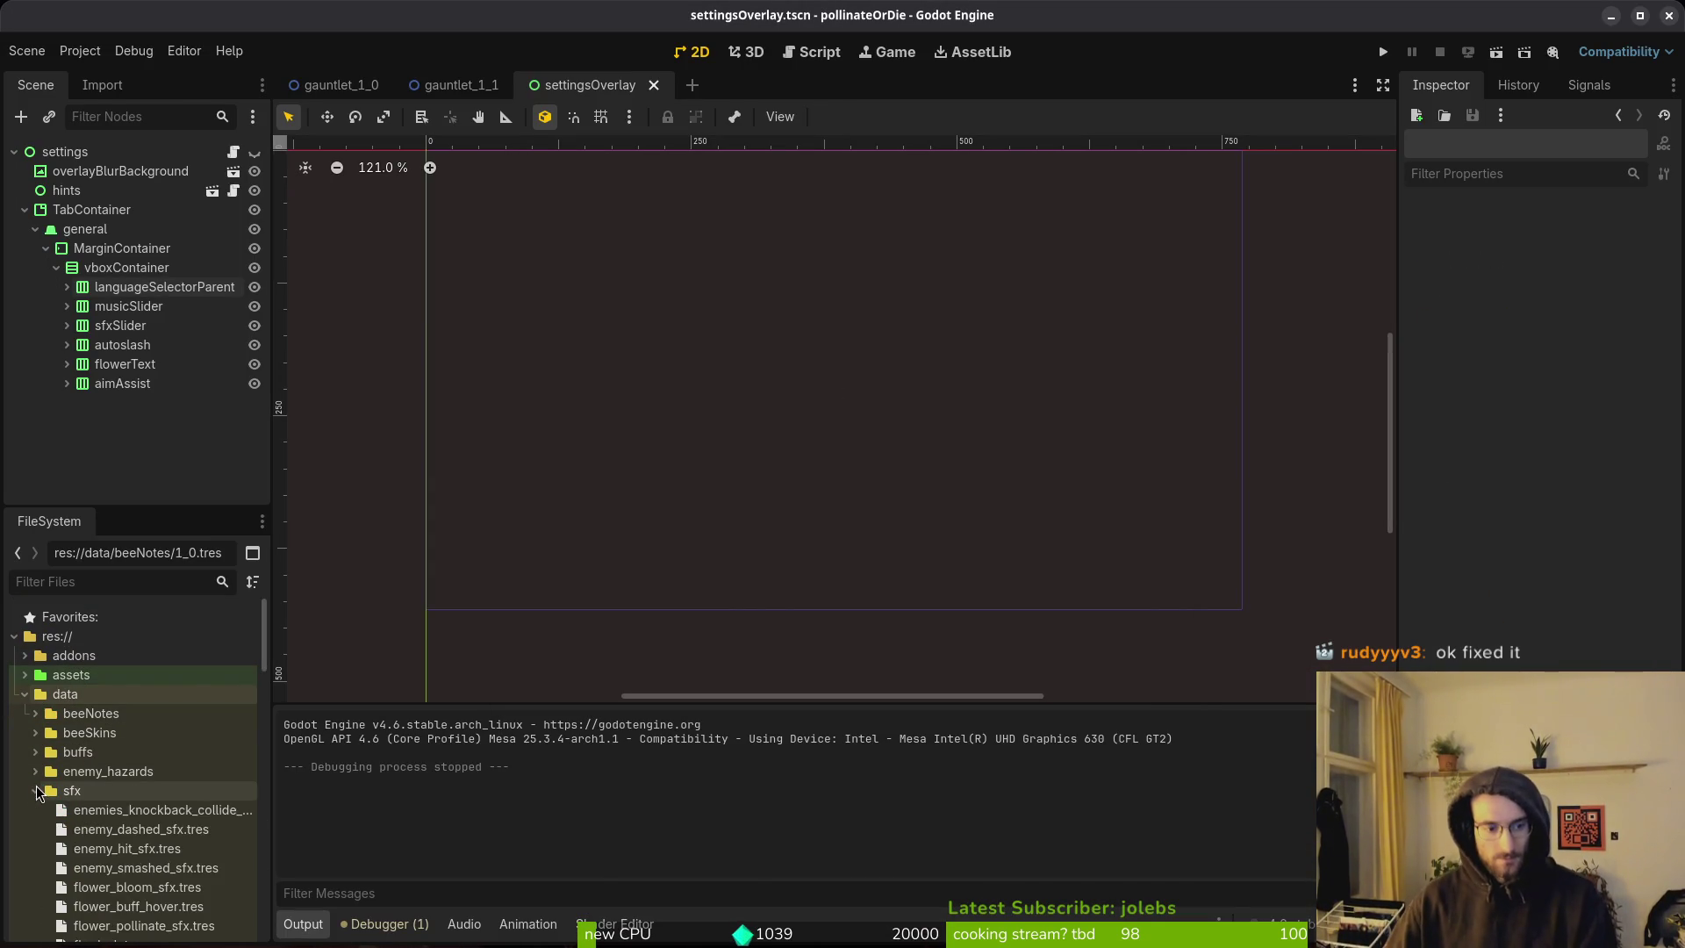
{"action": "scroll", "coordinate": [143, 770], "scroll_direction": "down", "scroll_amount": 5}
{"action": "scroll", "coordinate": [123, 790], "scroll_direction": "up", "scroll_amount": 3}
{"action": "scroll", "coordinate": [97, 860], "scroll_direction": "down", "scroll_amount": 4}
{"action": "double_click", "coordinate": [136, 813]}
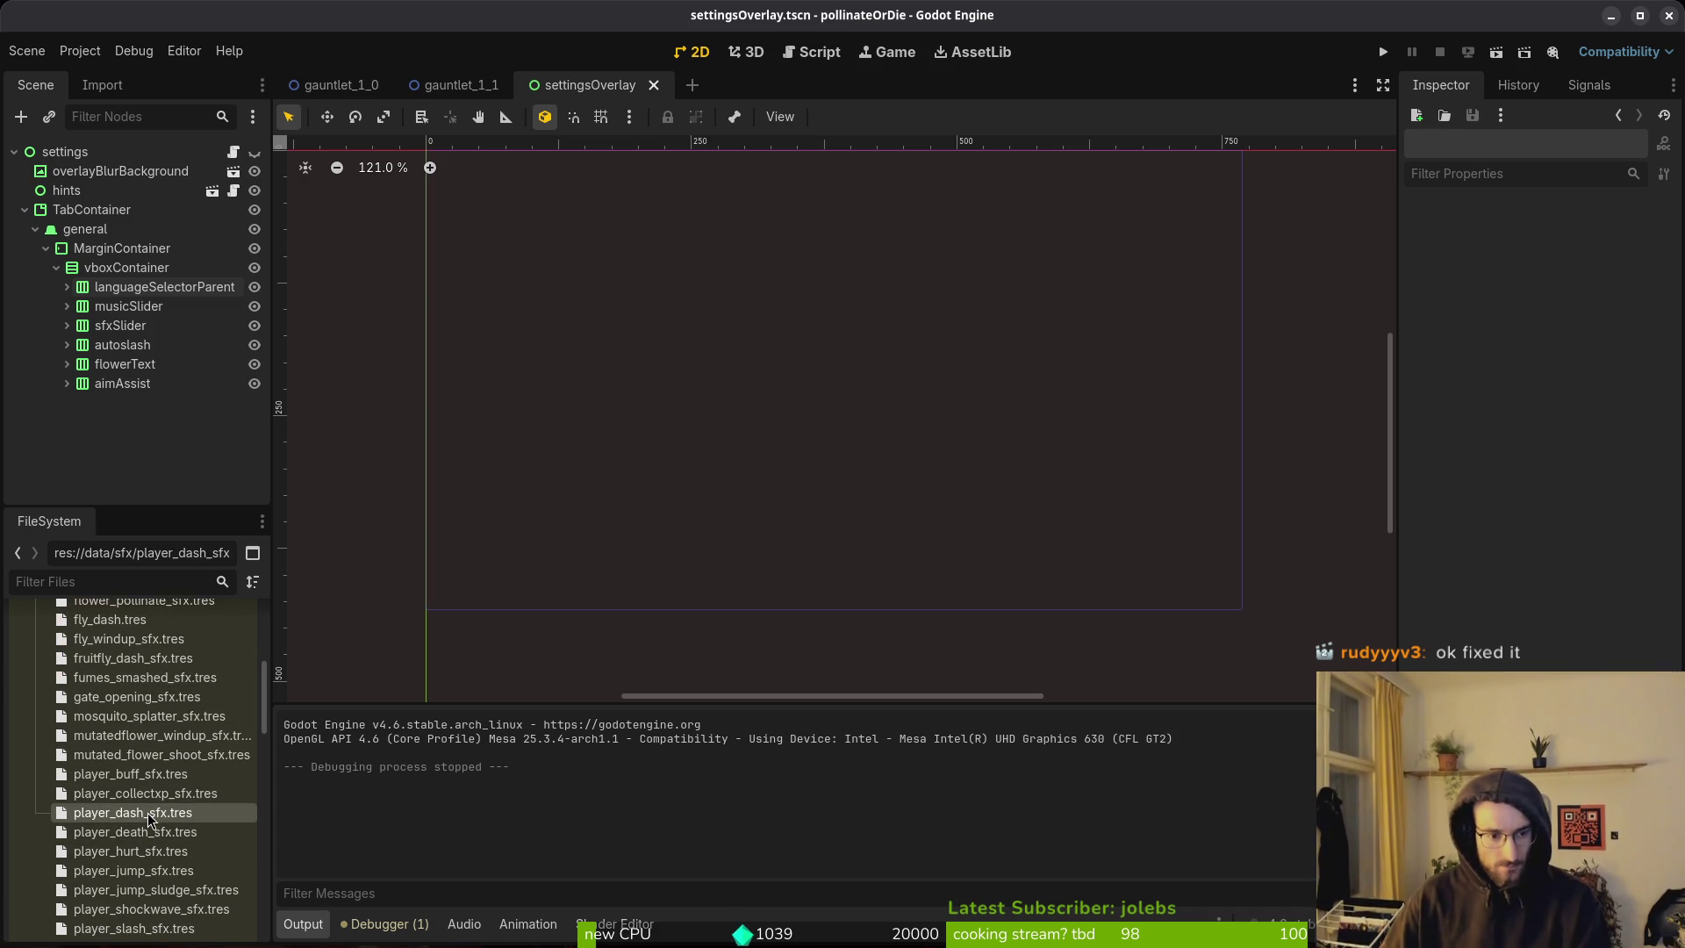
Set Pitch Min to 0.95 and Pitch Max to 1.05, then save the resource.
{"action": "left_click", "coordinate": [1605, 406]}
{"action": "type", "text": "0.95"}
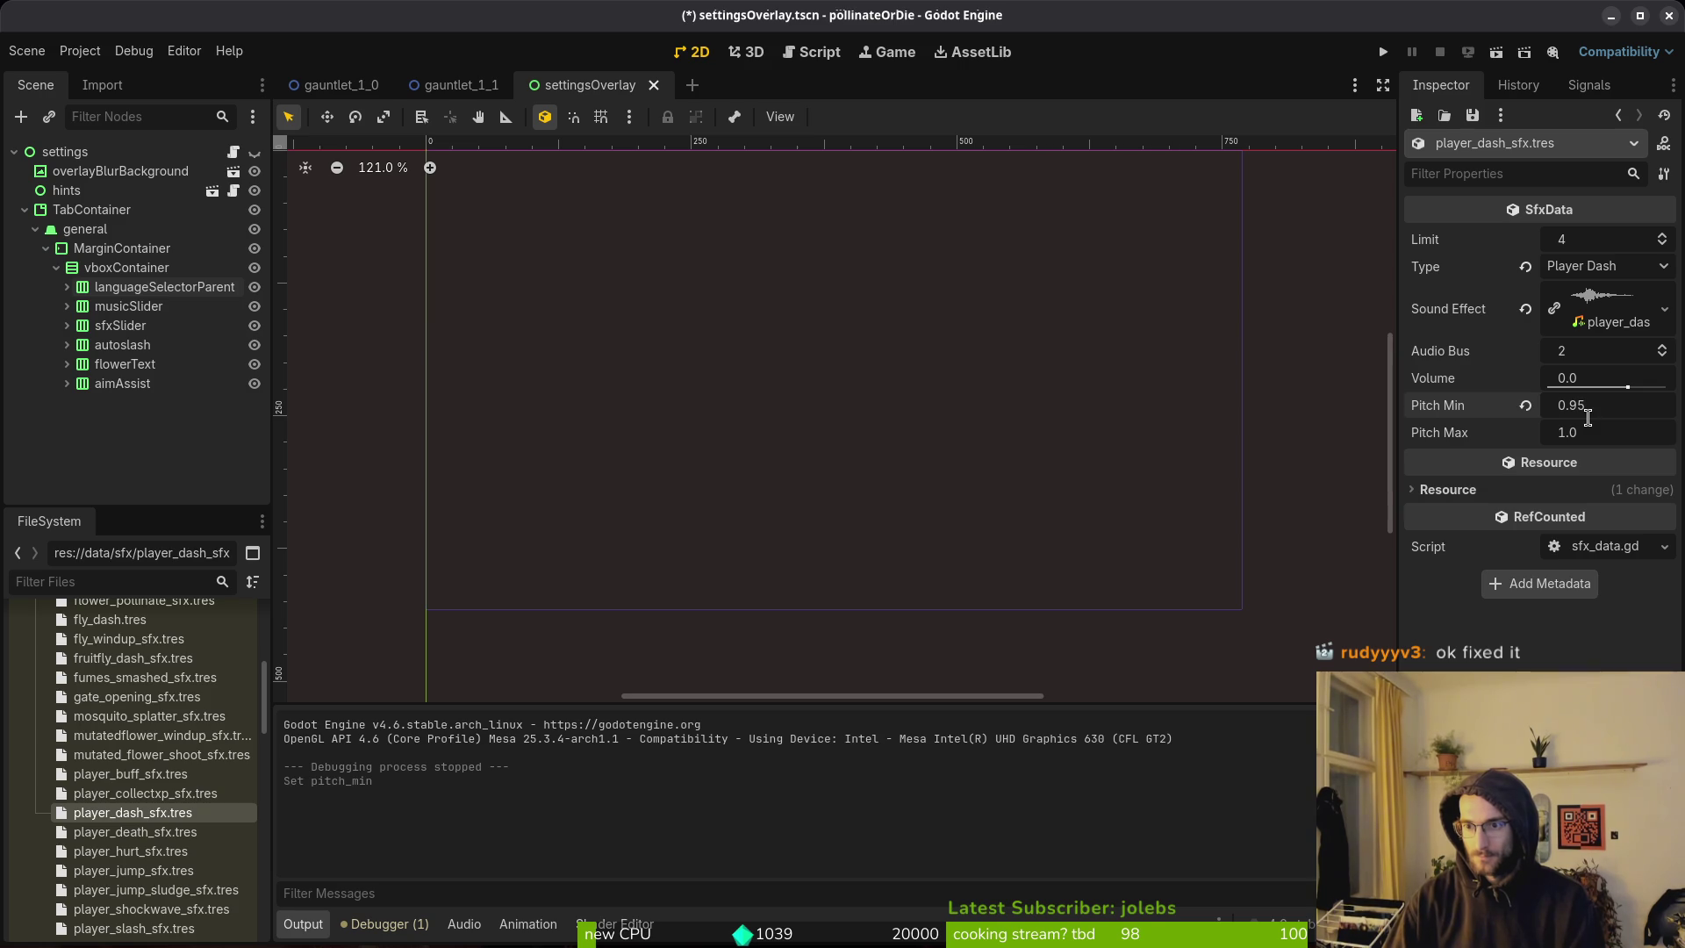
{"action": "key", "text": "Tab"}
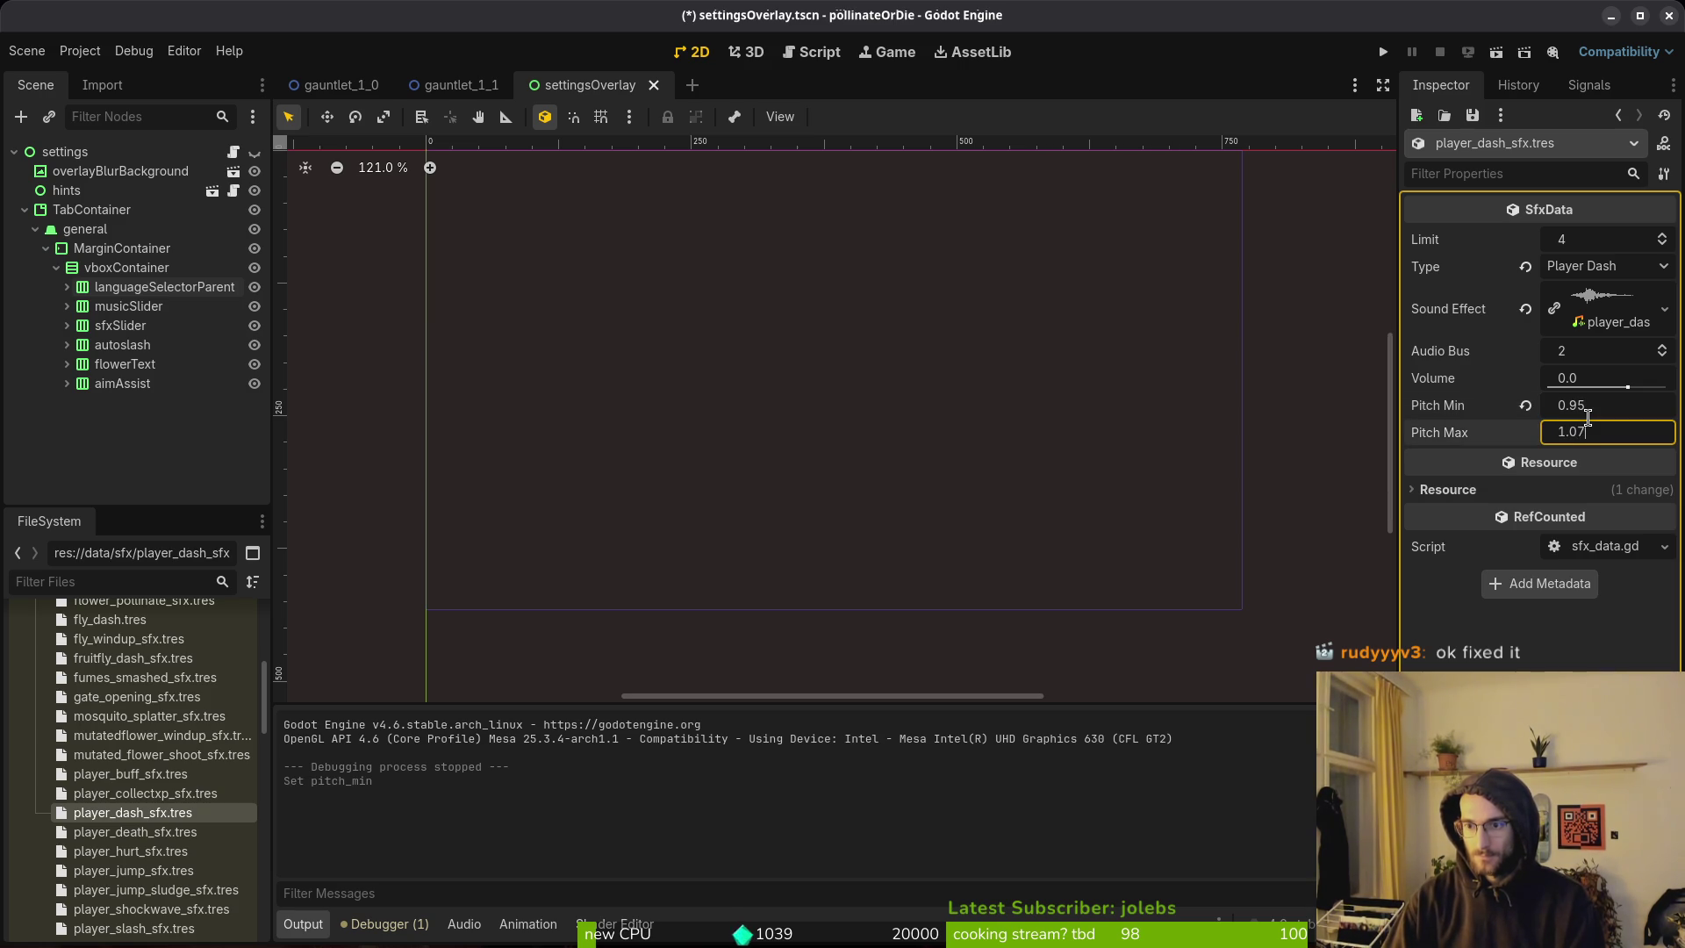
{"action": "key", "text": "ctrl+s"}
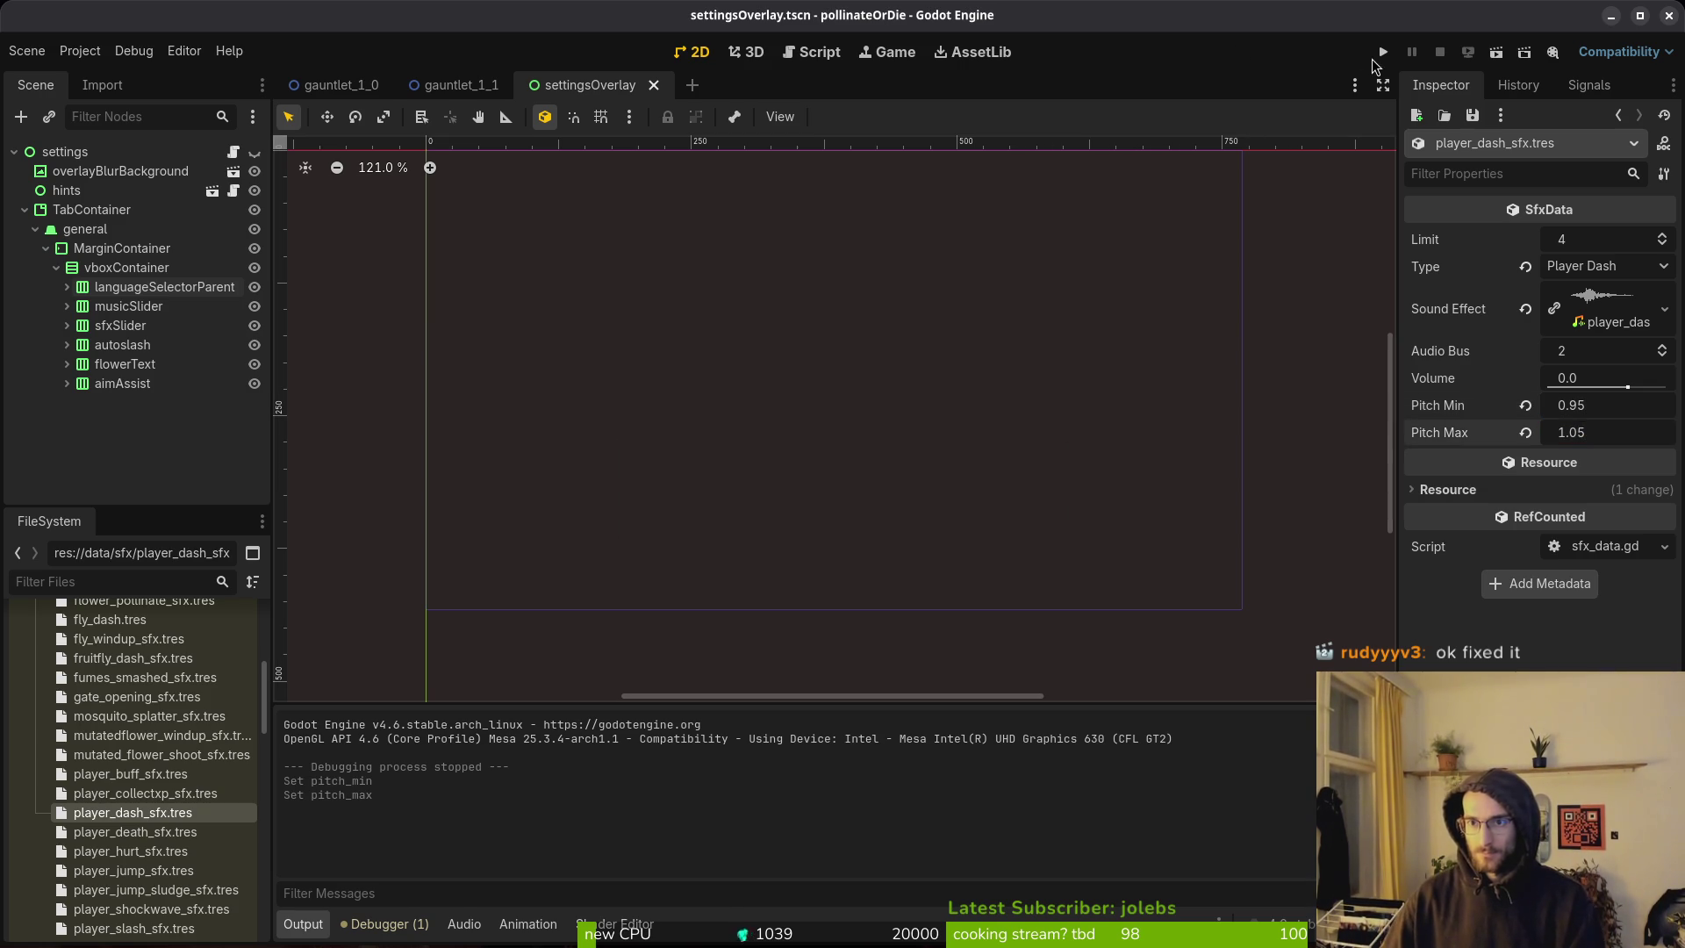
Run the game into the hive level and test the dash sound while tweaking Pitch Max.
{"action": "left_click", "coordinate": [1374, 58]}
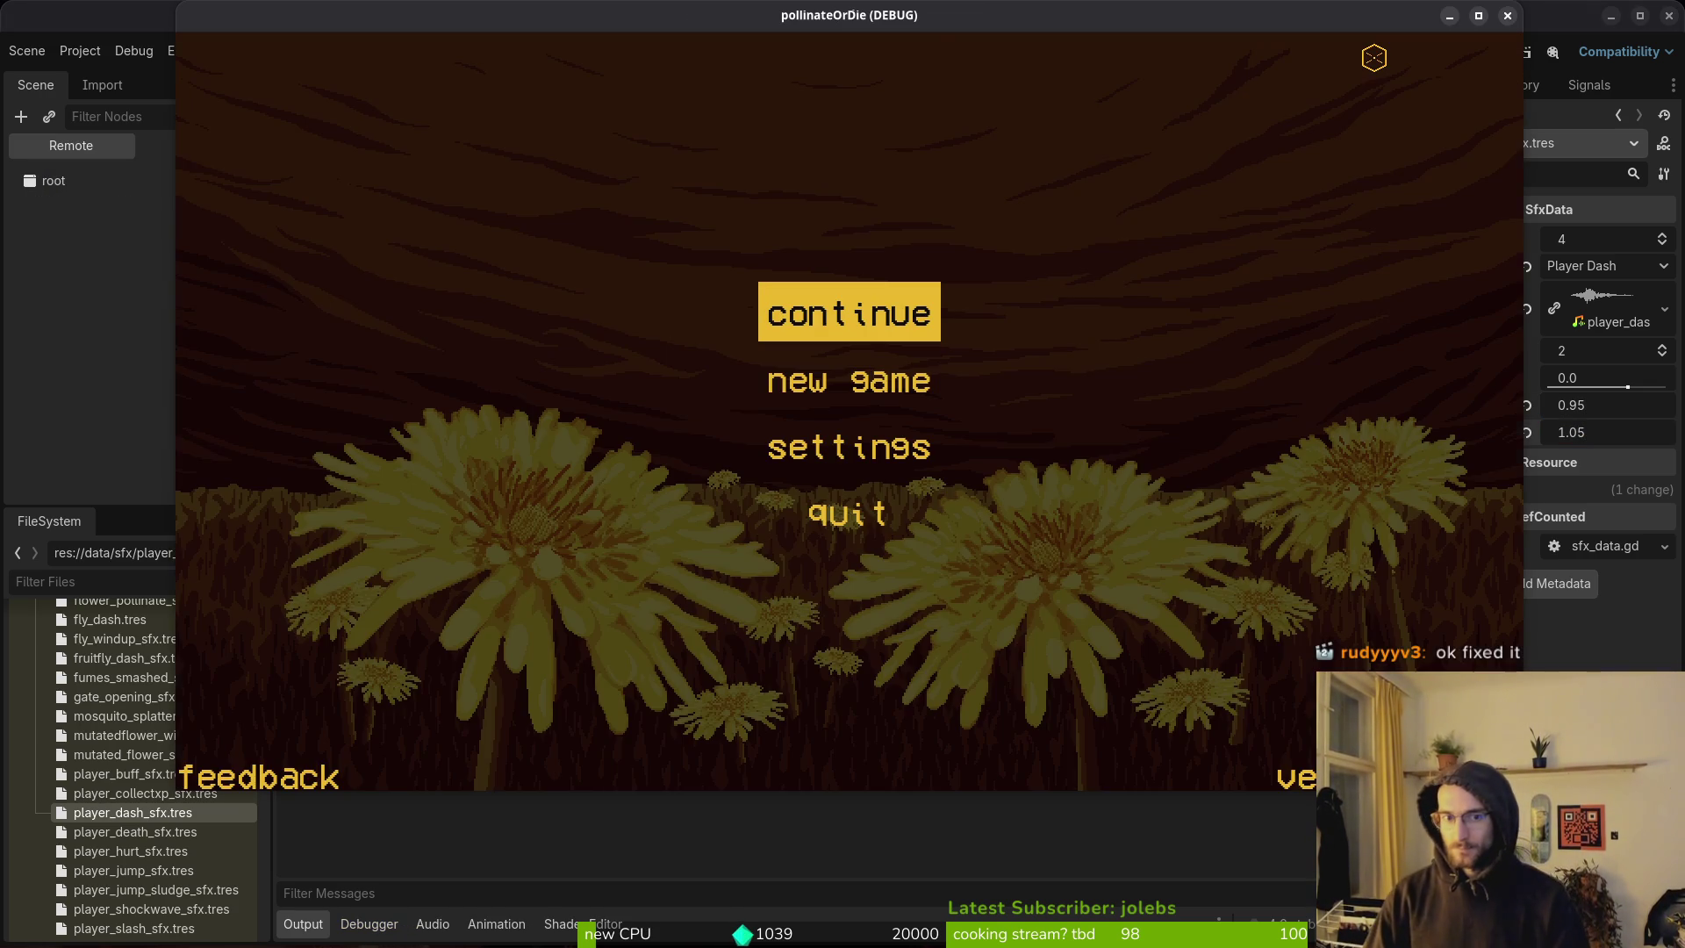
{"action": "key", "text": "Return"}
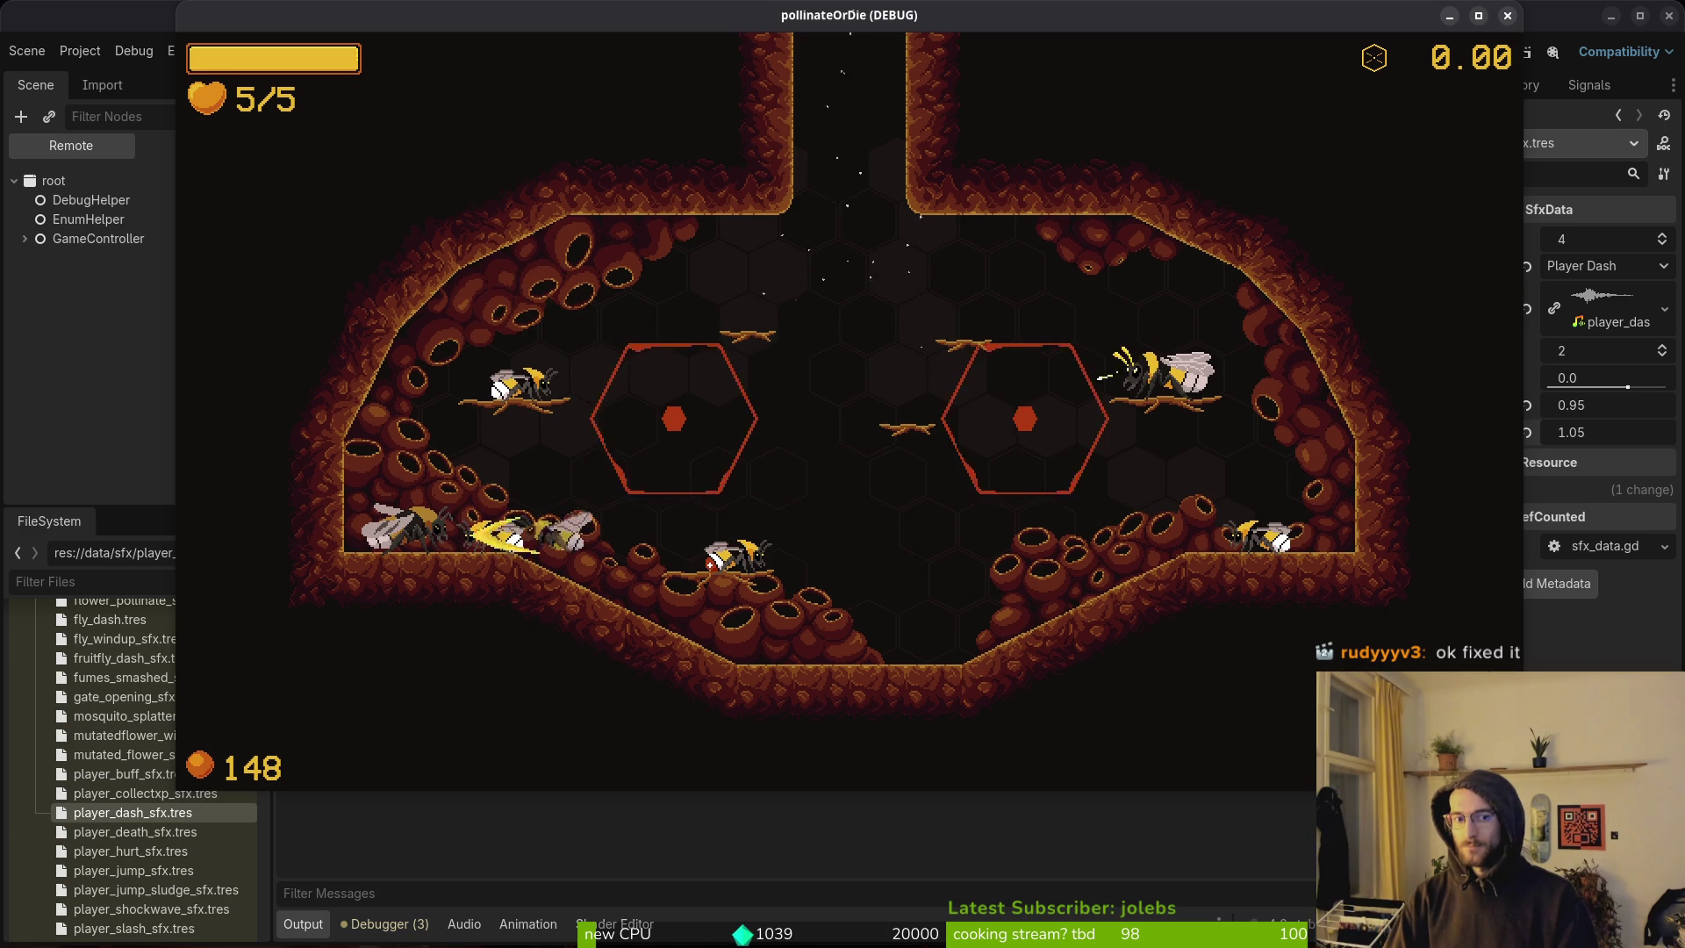
{"action": "double_click", "coordinate": [1615, 432]}
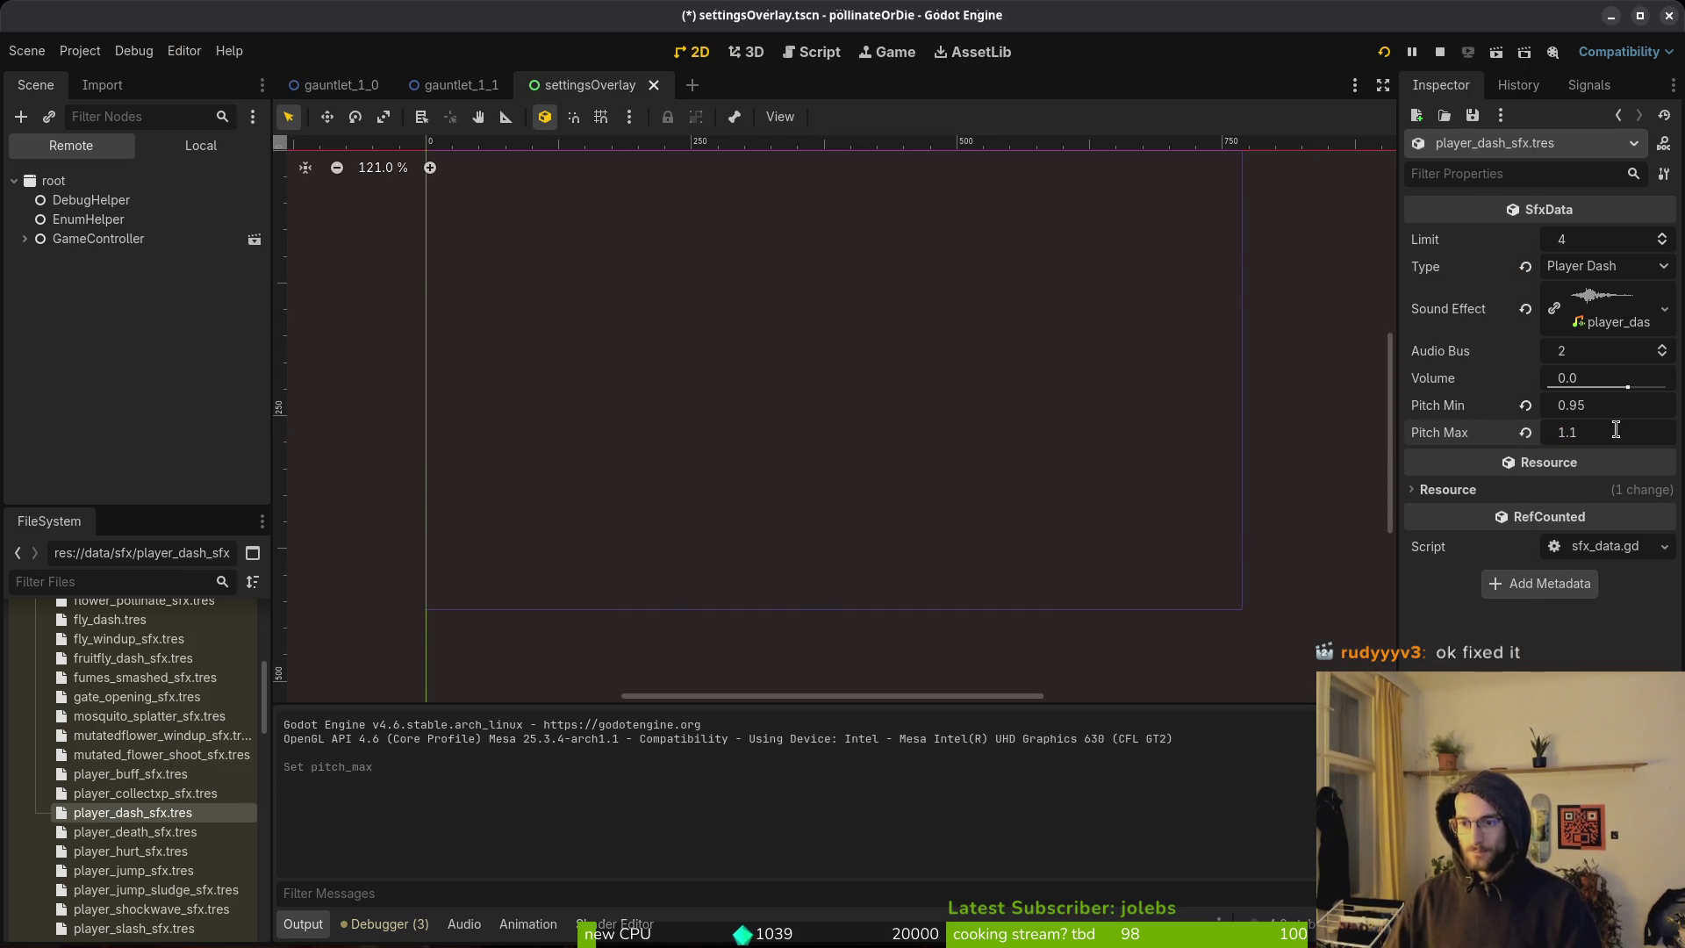
{"action": "key", "text": "alt+Tab"}
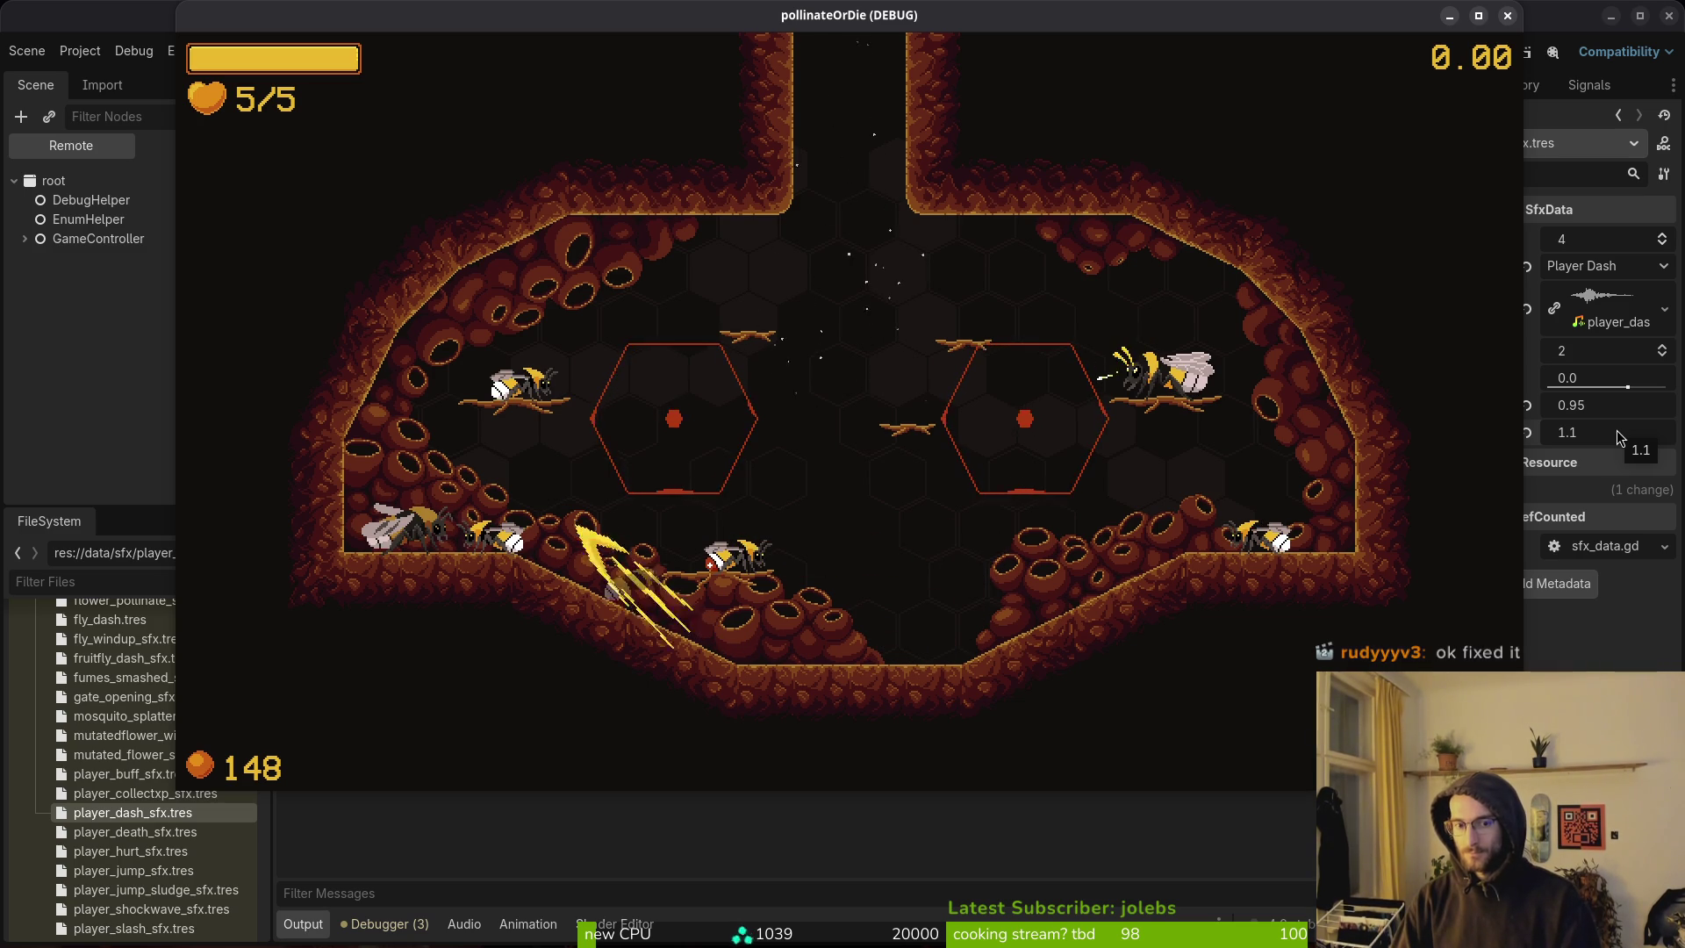
{"action": "key", "text": "alt+Tab"}
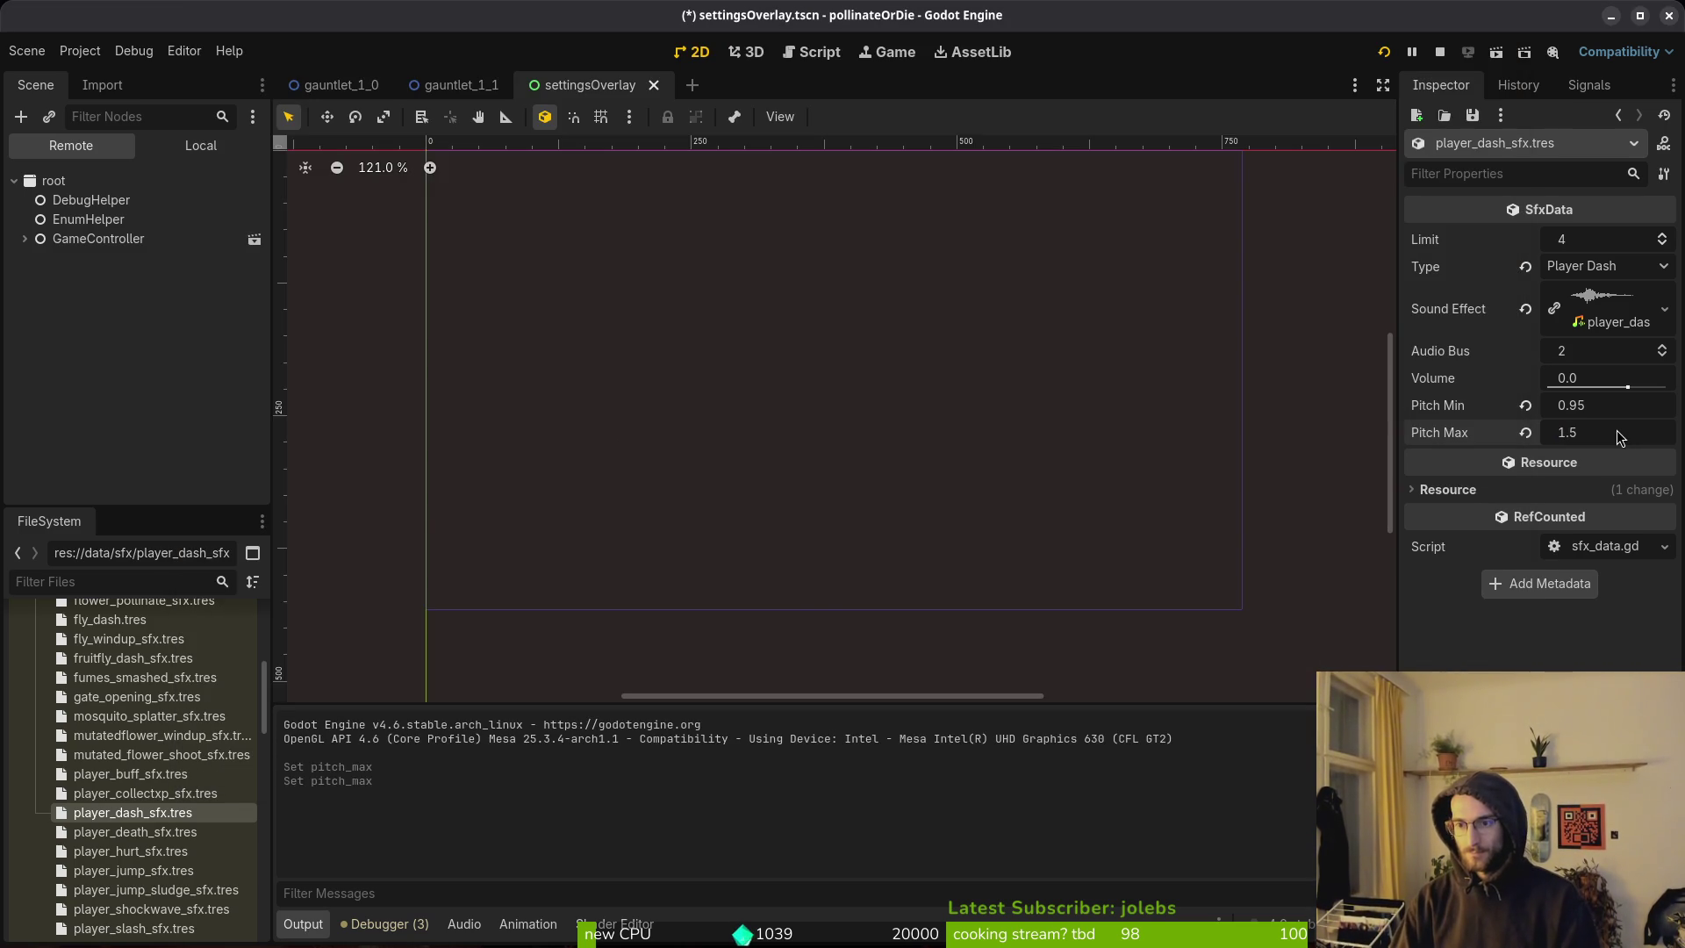
{"action": "key", "text": "alt+Tab"}
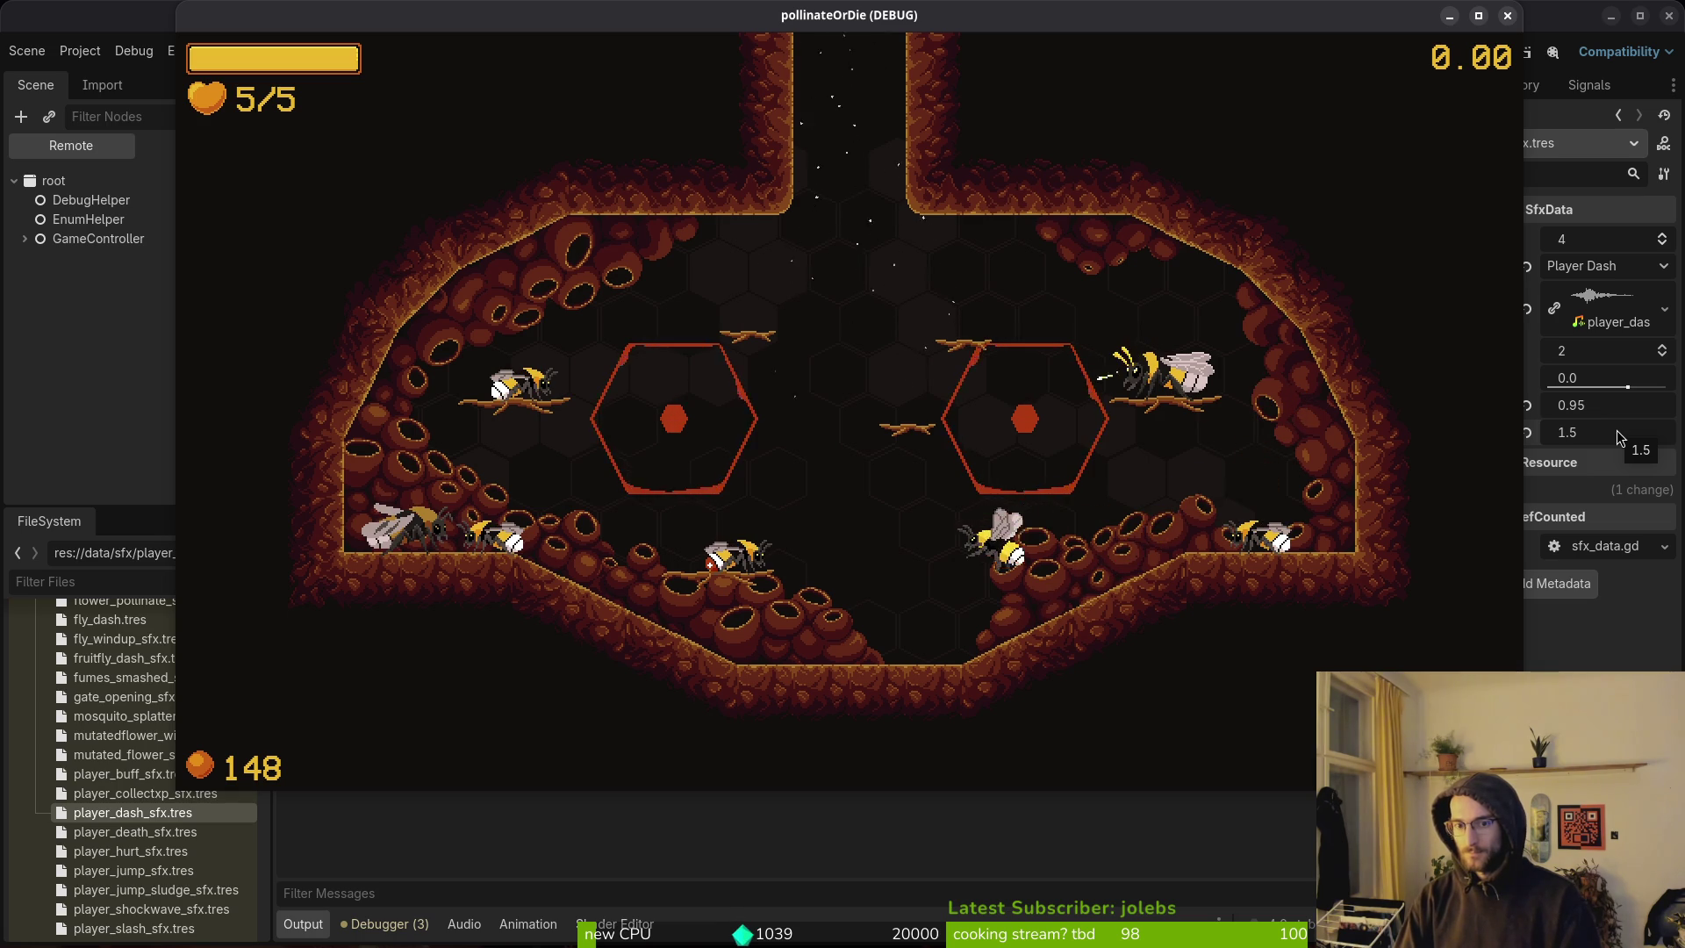
{"action": "key", "text": "alt+Tab"}
Set Pitch Max to 1.1, save, and relaunch the game to hear the dash again.
{"action": "left_click", "coordinate": [1616, 430]}
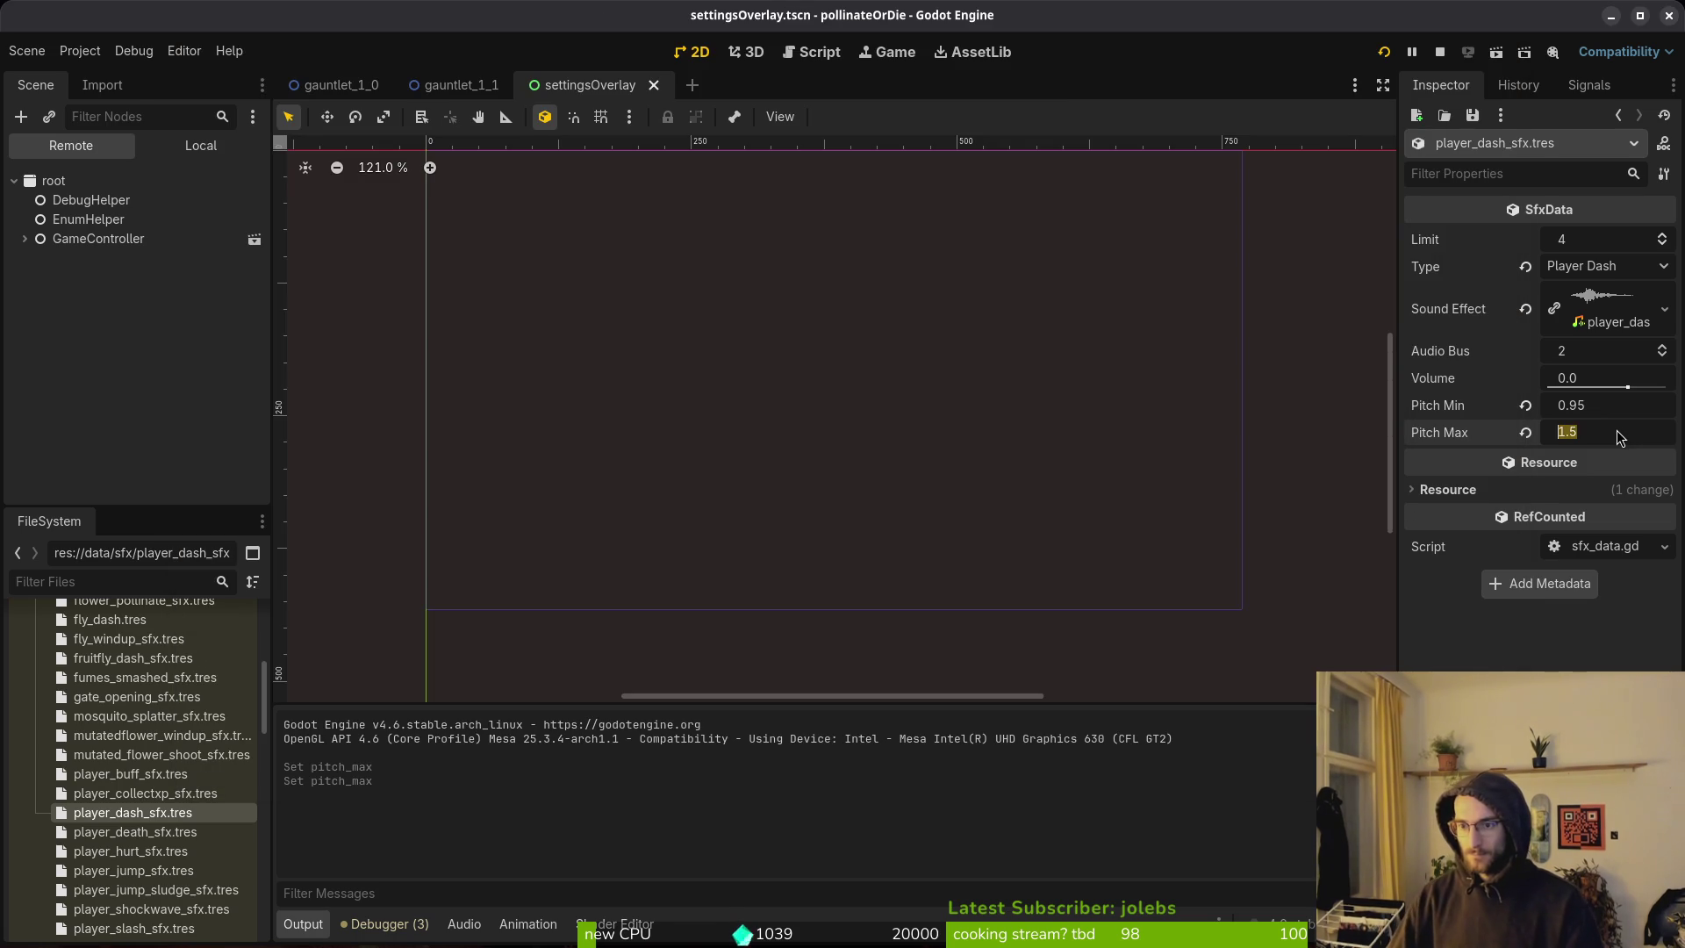
{"action": "key", "text": "BackSpace"}
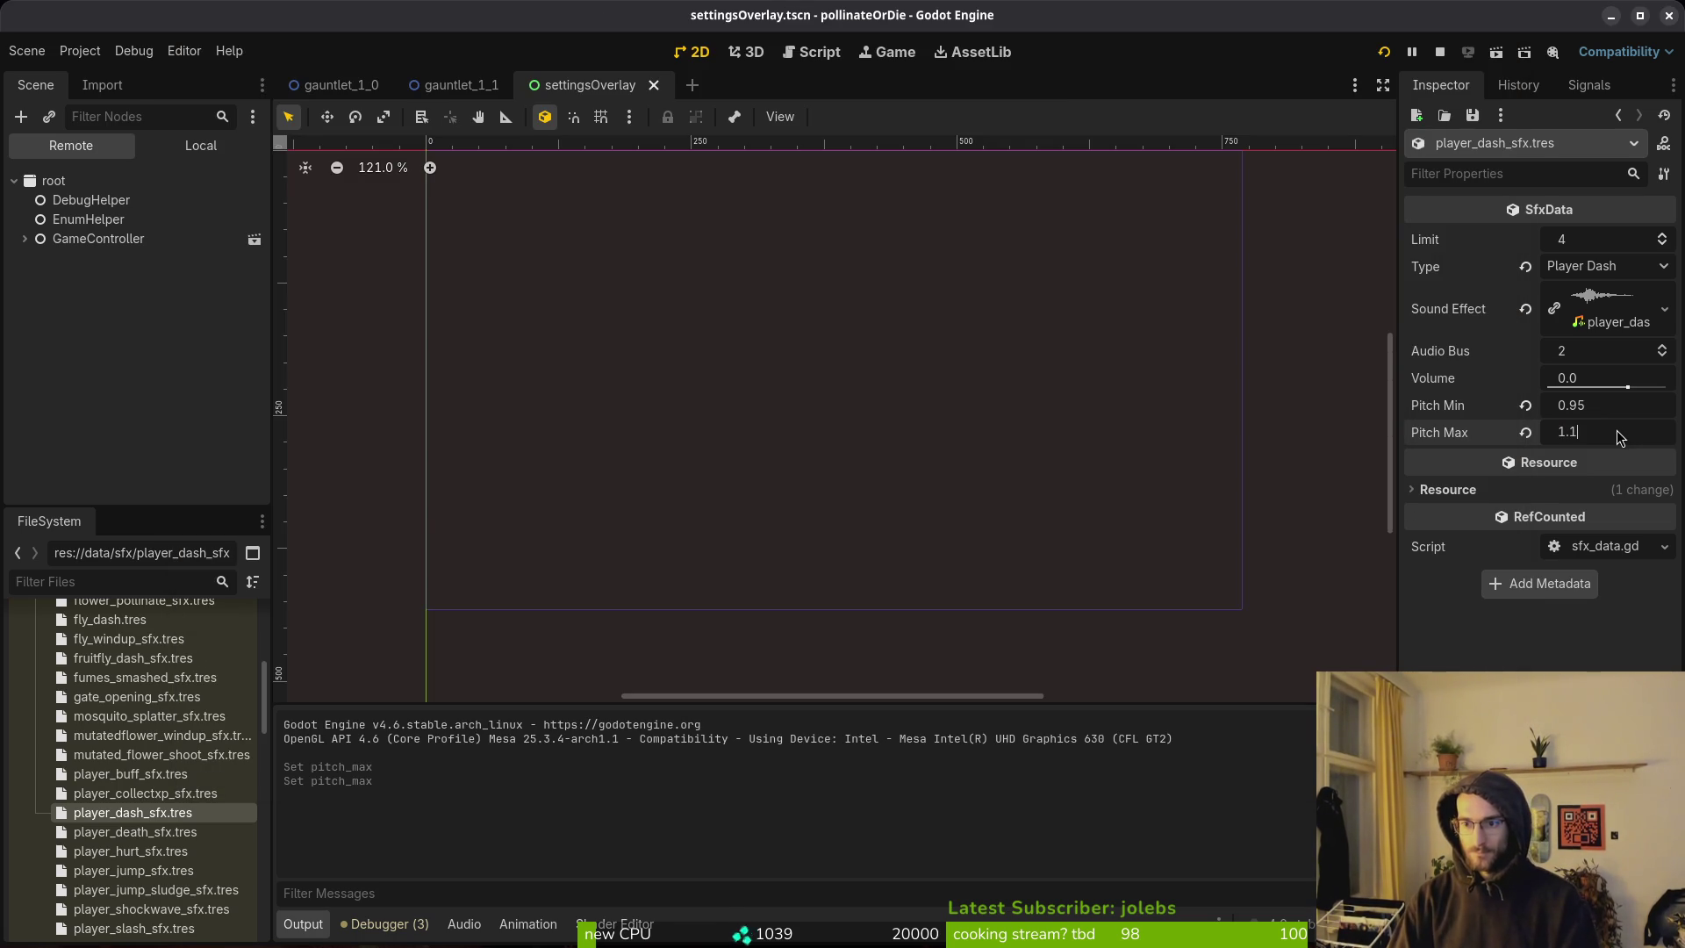
{"action": "key", "text": "F5"}
{"action": "key", "text": "space"}
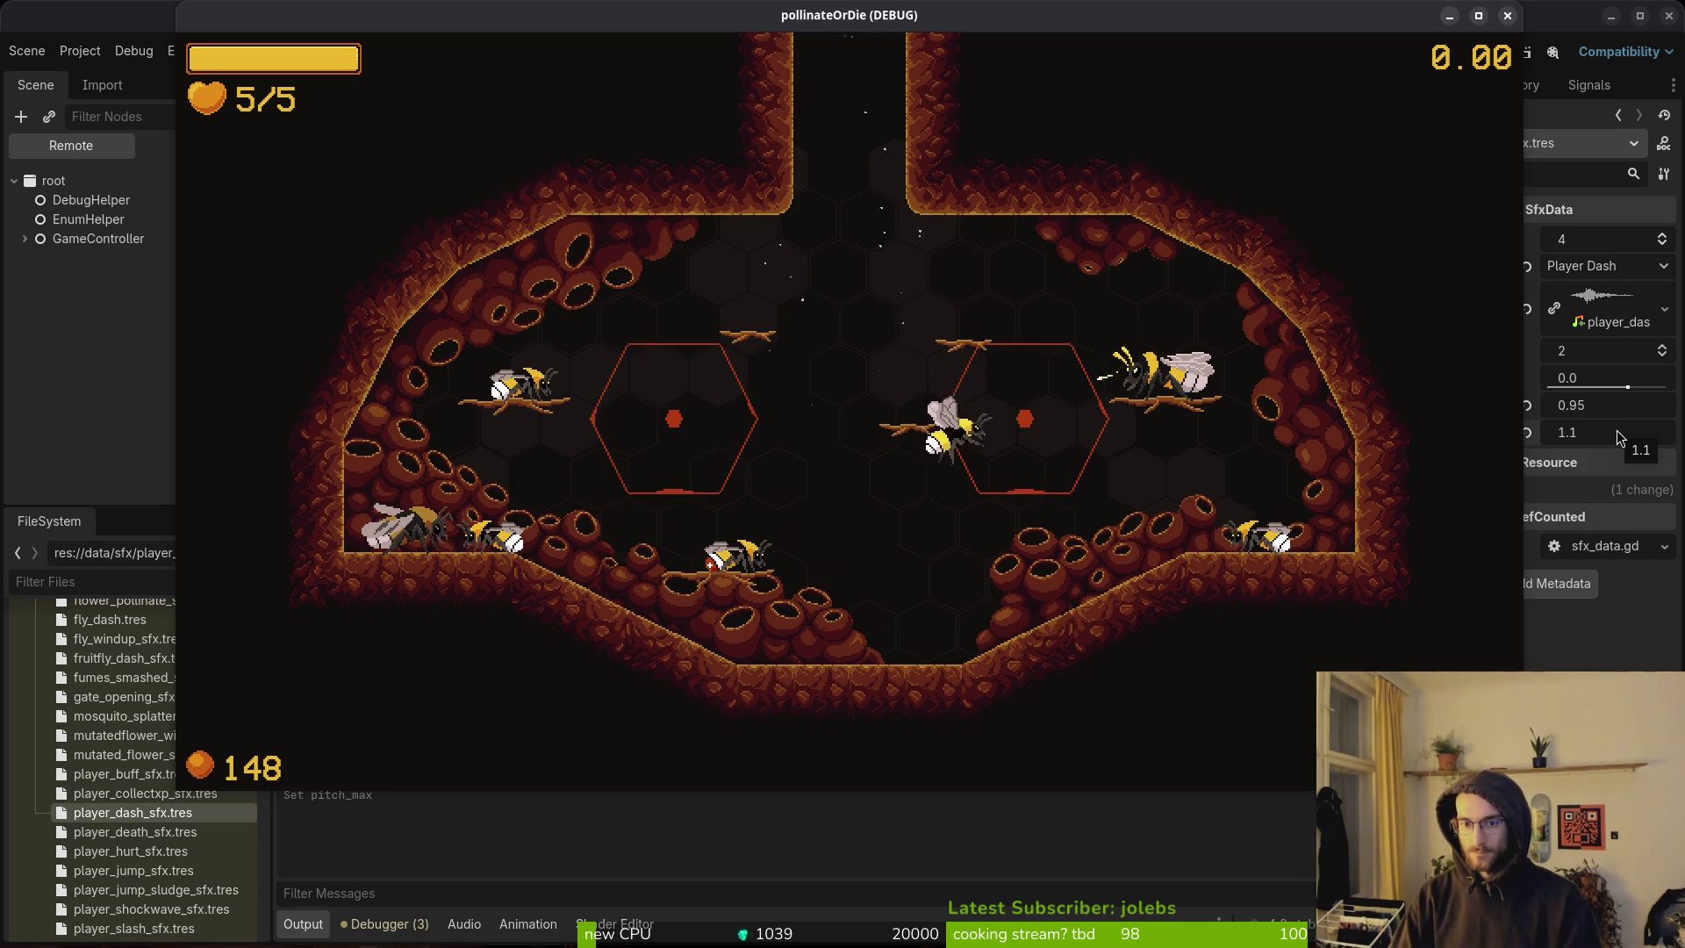
{"action": "key", "text": "space"}
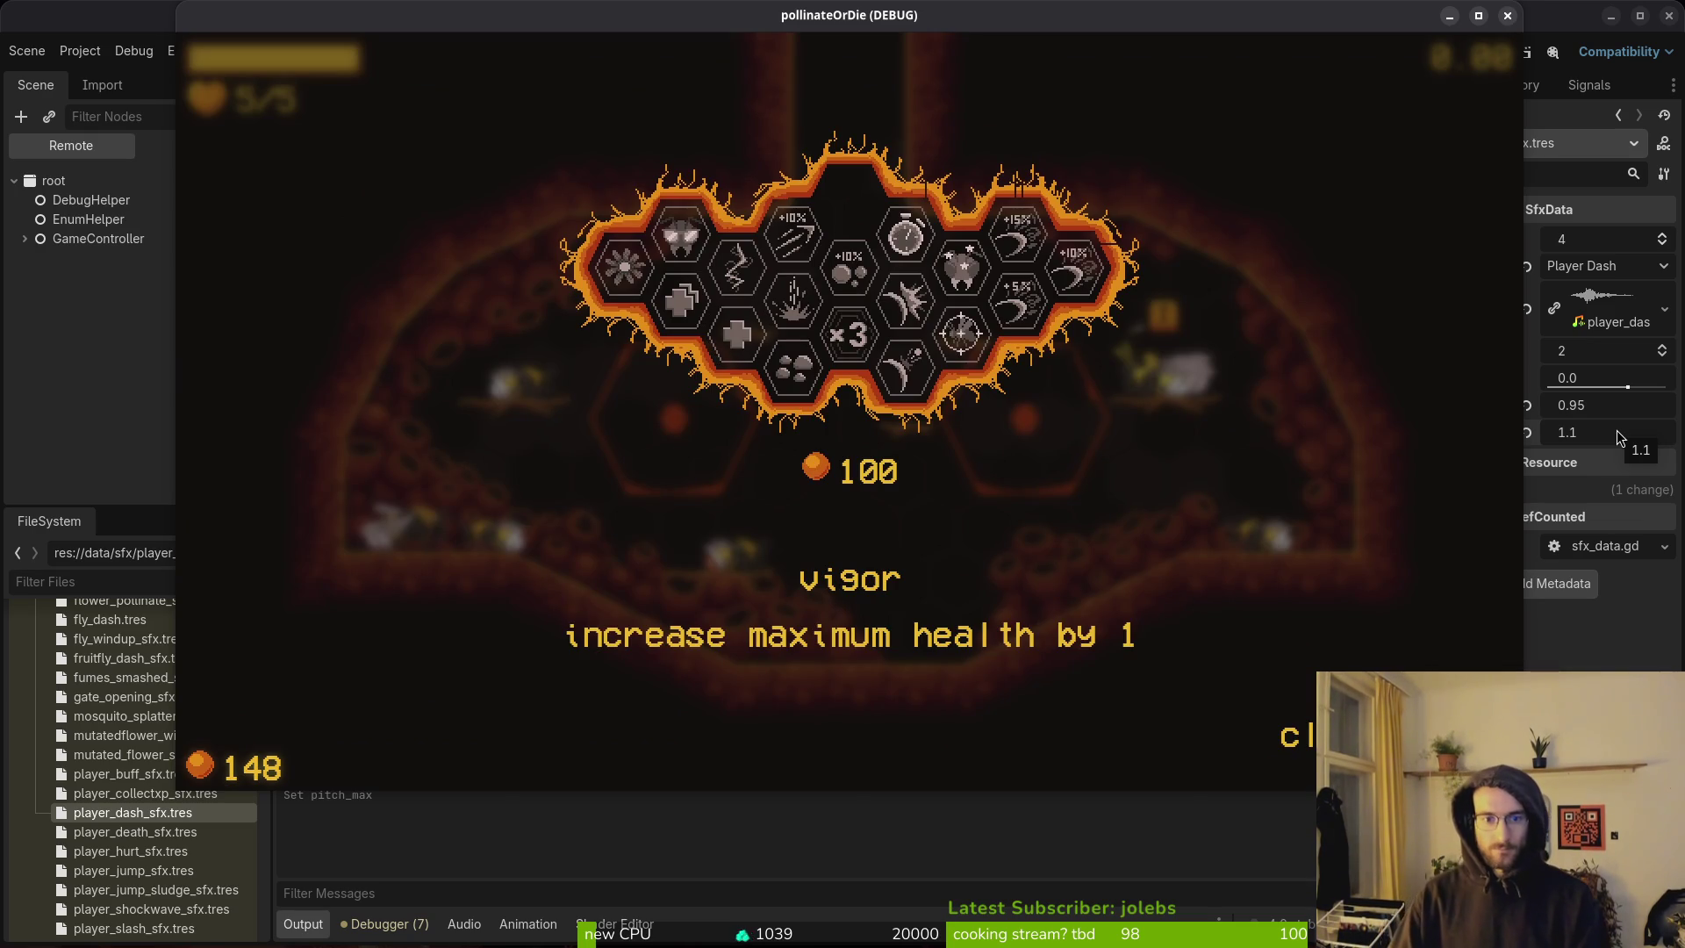
Close the upgrade overlay and give the bee 3000 honey from the pause debugging menu.
{"action": "key", "text": "Up"}
{"action": "key", "text": "Escape"}
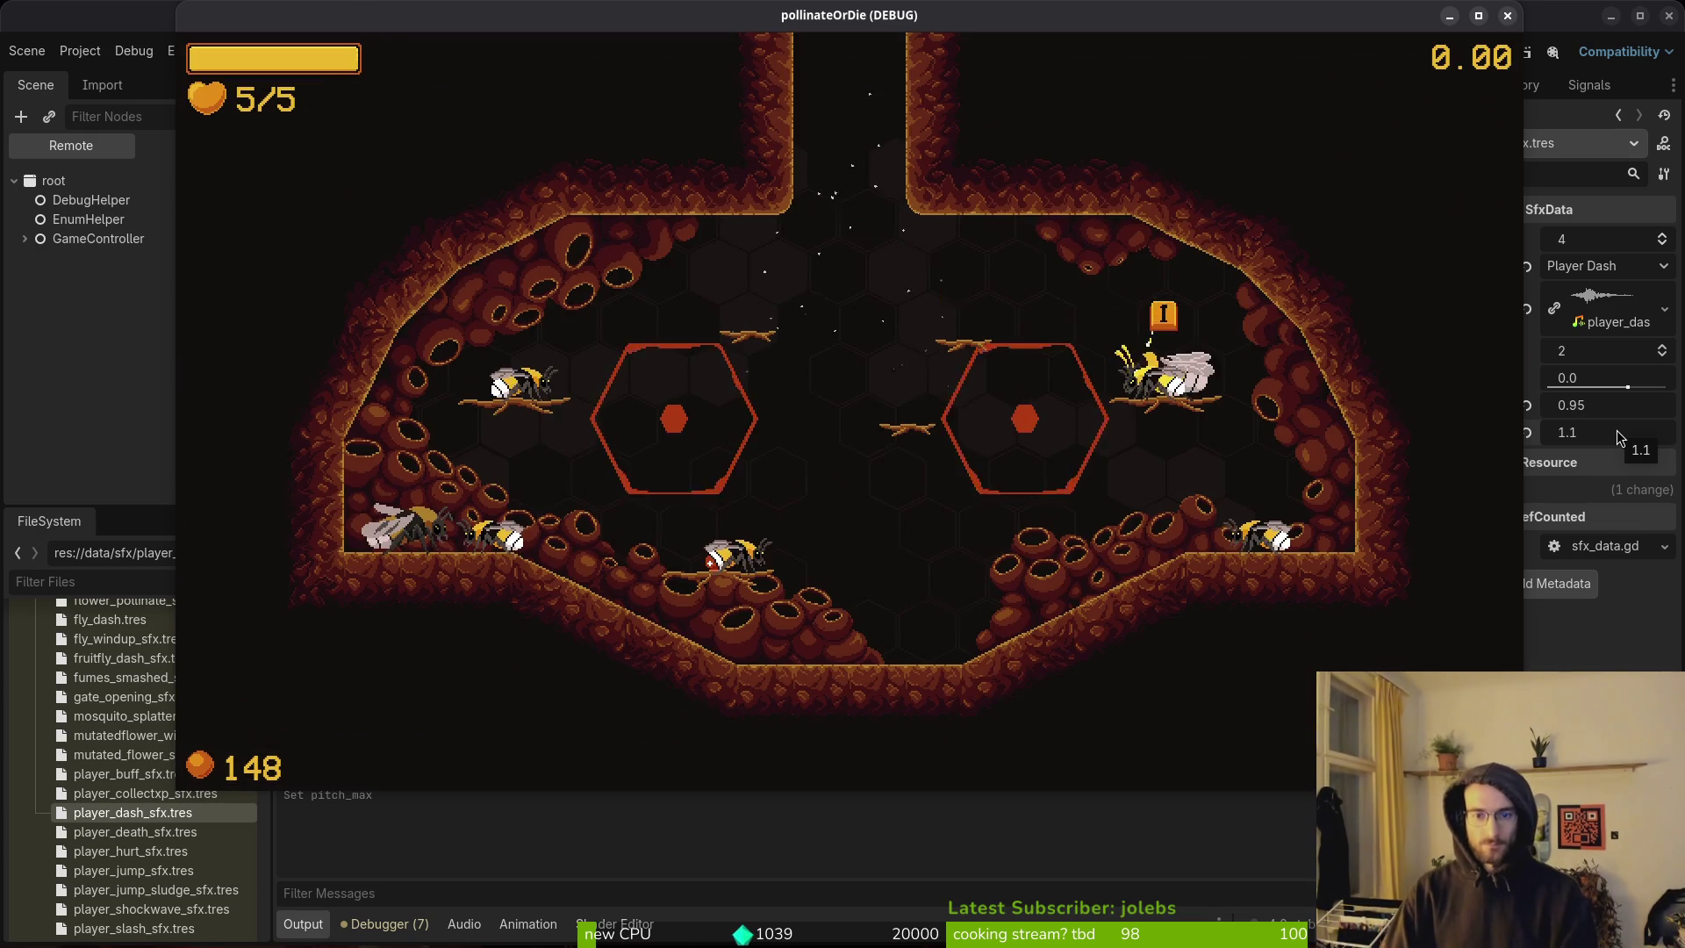
{"action": "key", "text": "Escape"}
{"action": "key", "text": "Return"}
{"action": "key", "text": "Down"}
{"action": "key", "text": "Down"}
{"action": "key", "text": "Return"}
{"action": "key", "text": "Escape"}
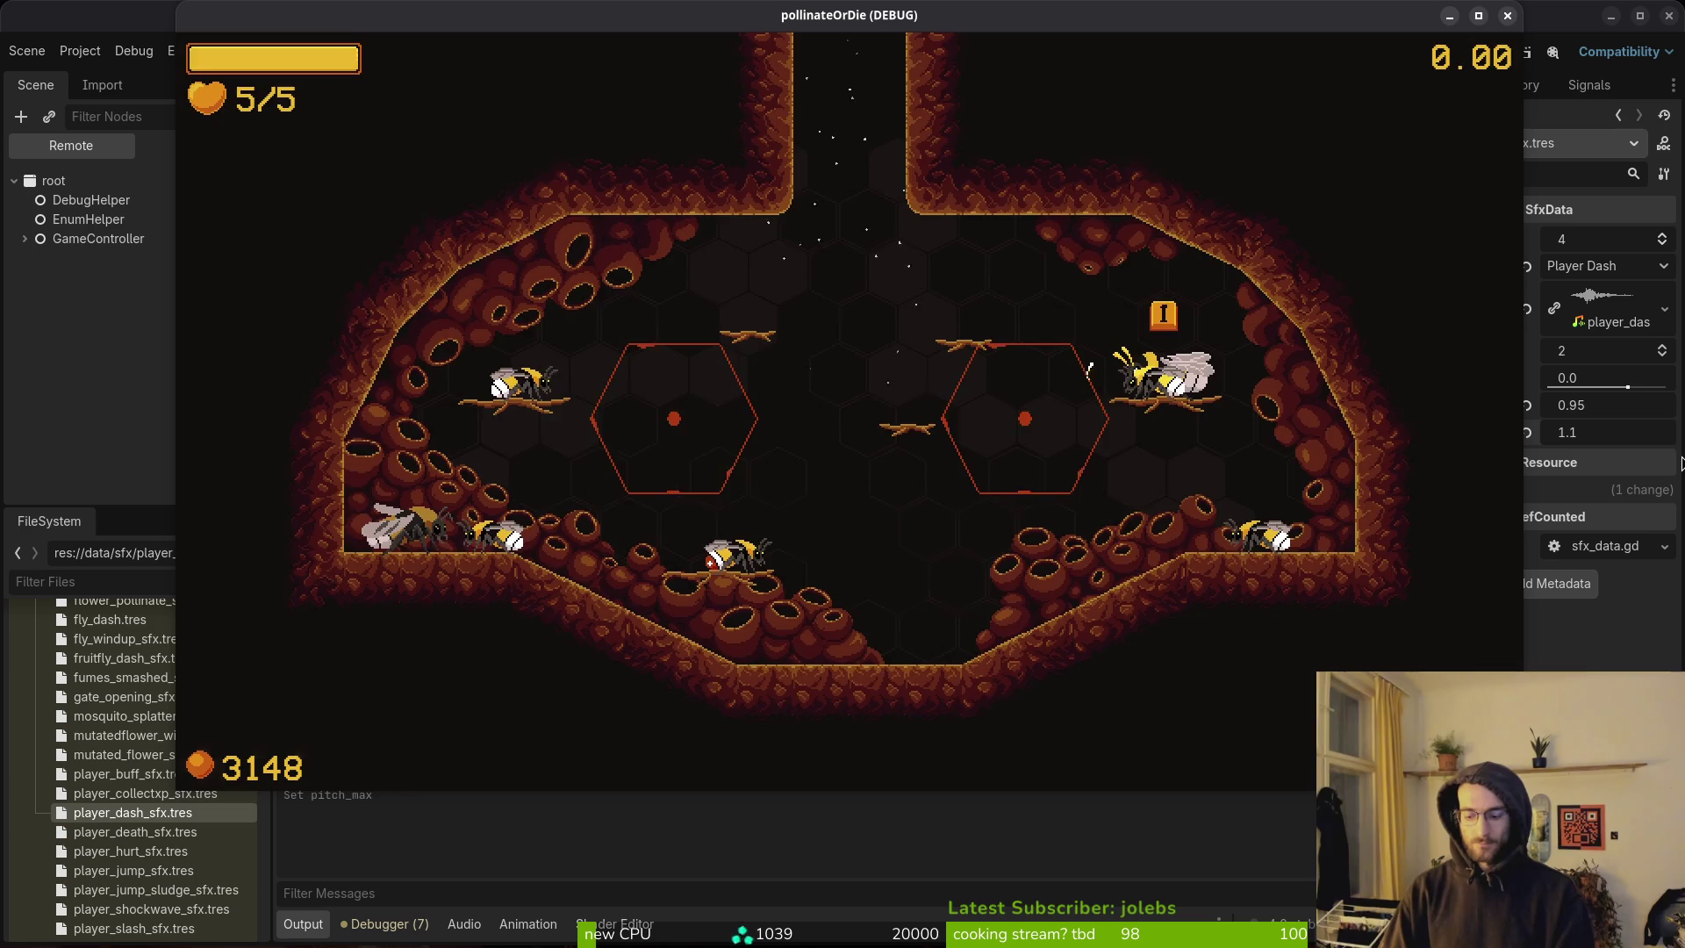
Buy the shockwave, slasher +10%, buzz pollination, UV vision and vitality upgrades for 7/7 health.
{"action": "key", "text": "Tab"}
{"action": "key", "text": "Right"}
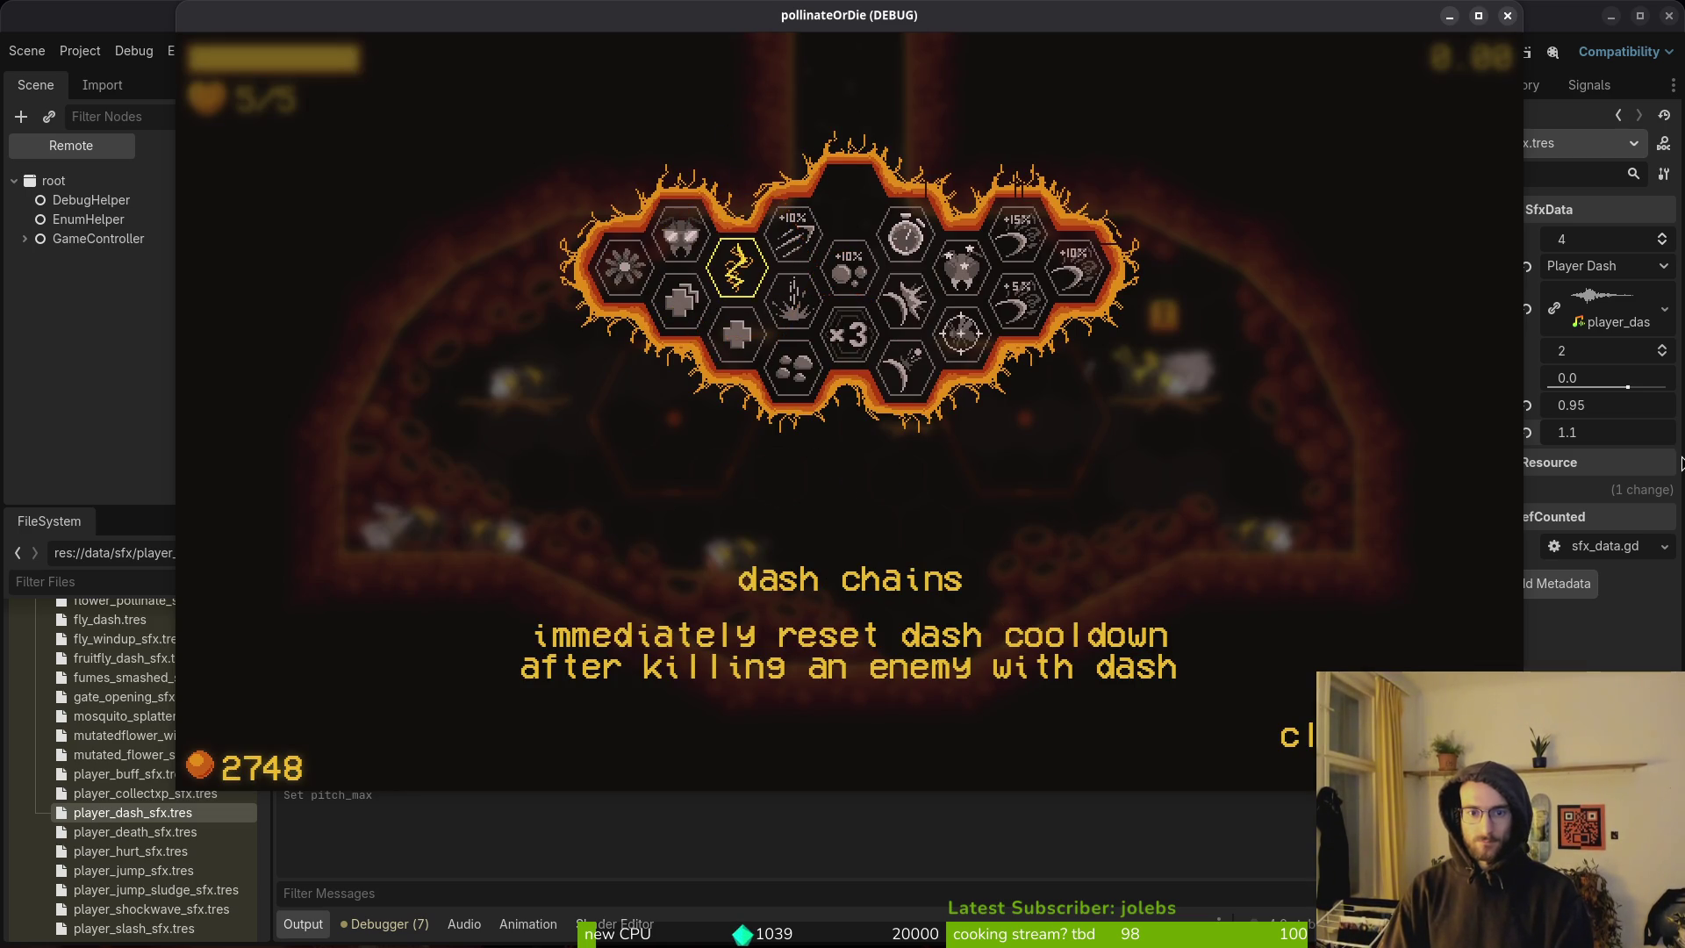
{"action": "key", "text": "Right"}
{"action": "key", "text": "Return"}
{"action": "key", "text": "Right"}
{"action": "key", "text": "Right"}
{"action": "key", "text": "Right"}
{"action": "key", "text": "Left"}
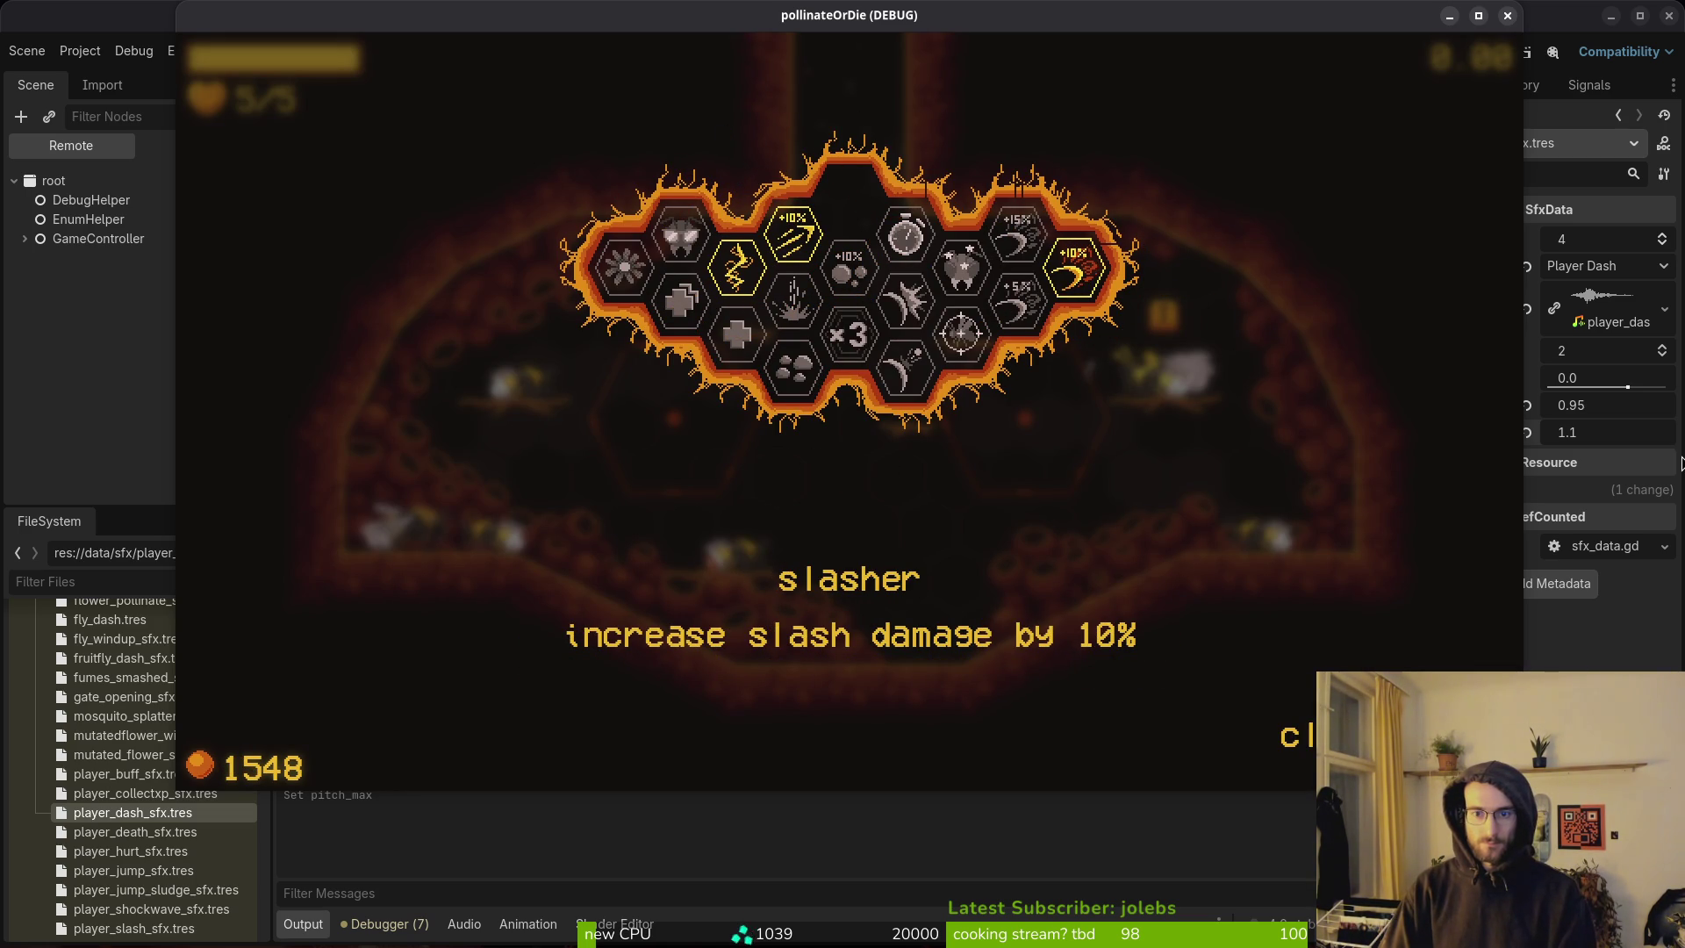
{"action": "key", "text": "Right"}
{"action": "key", "text": "Return"}
{"action": "key", "text": "Right"}
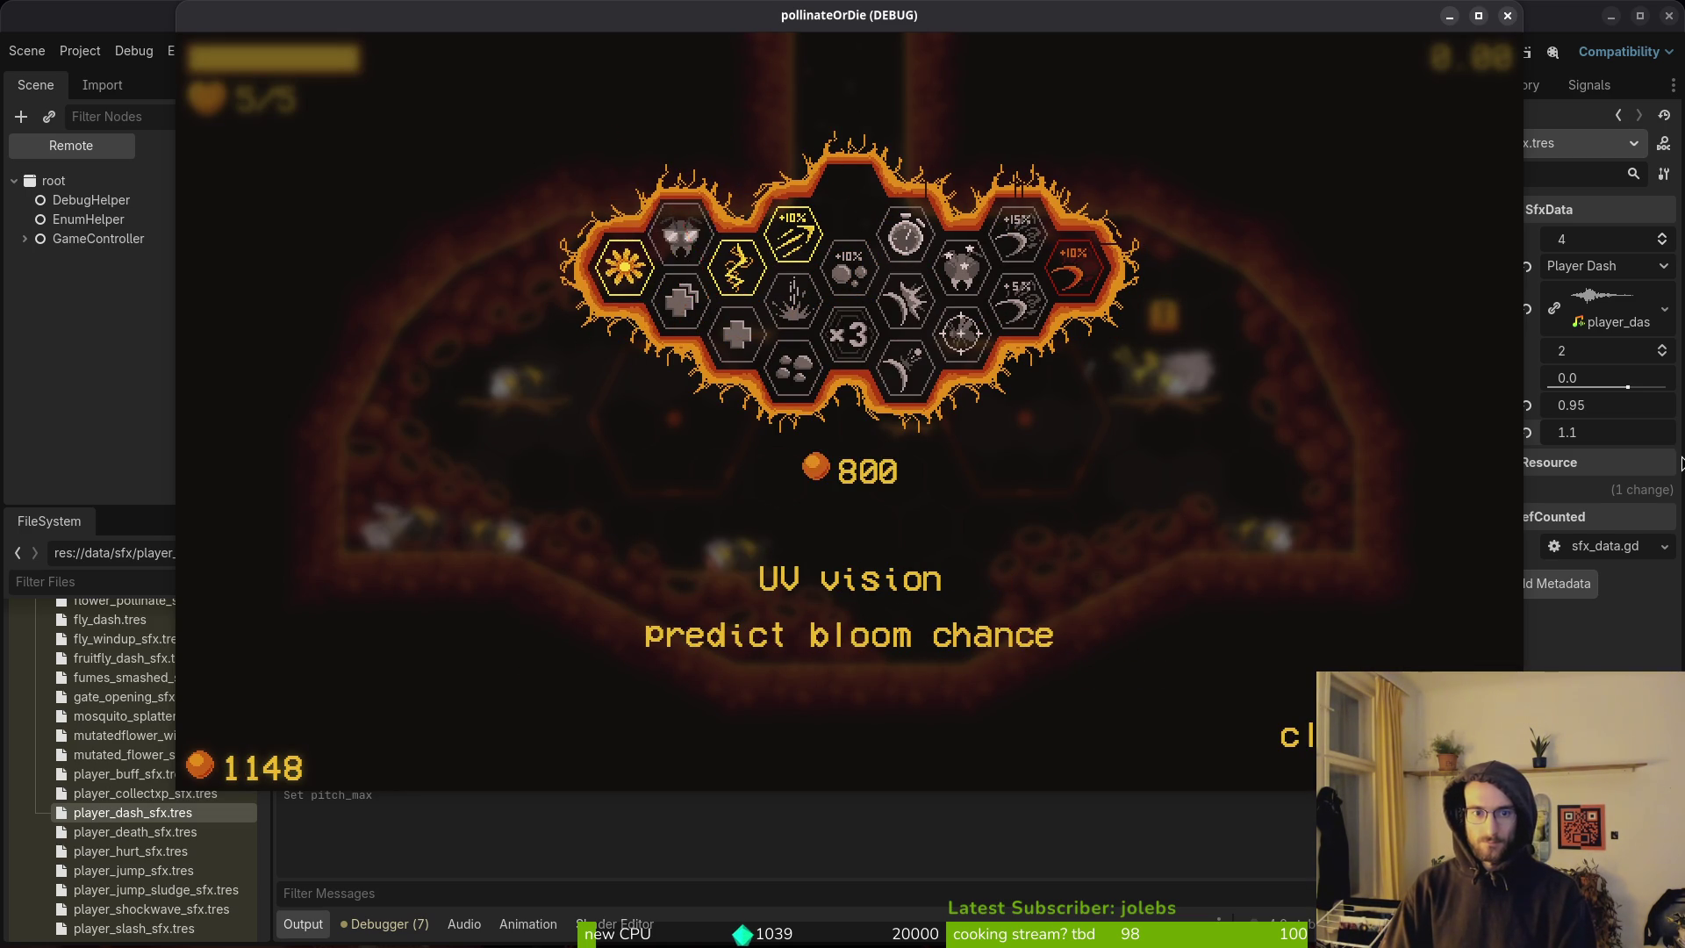
{"action": "key", "text": "Return"}
{"action": "key", "text": "Right"}
{"action": "key", "text": "Return"}
{"action": "key", "text": "Escape"}
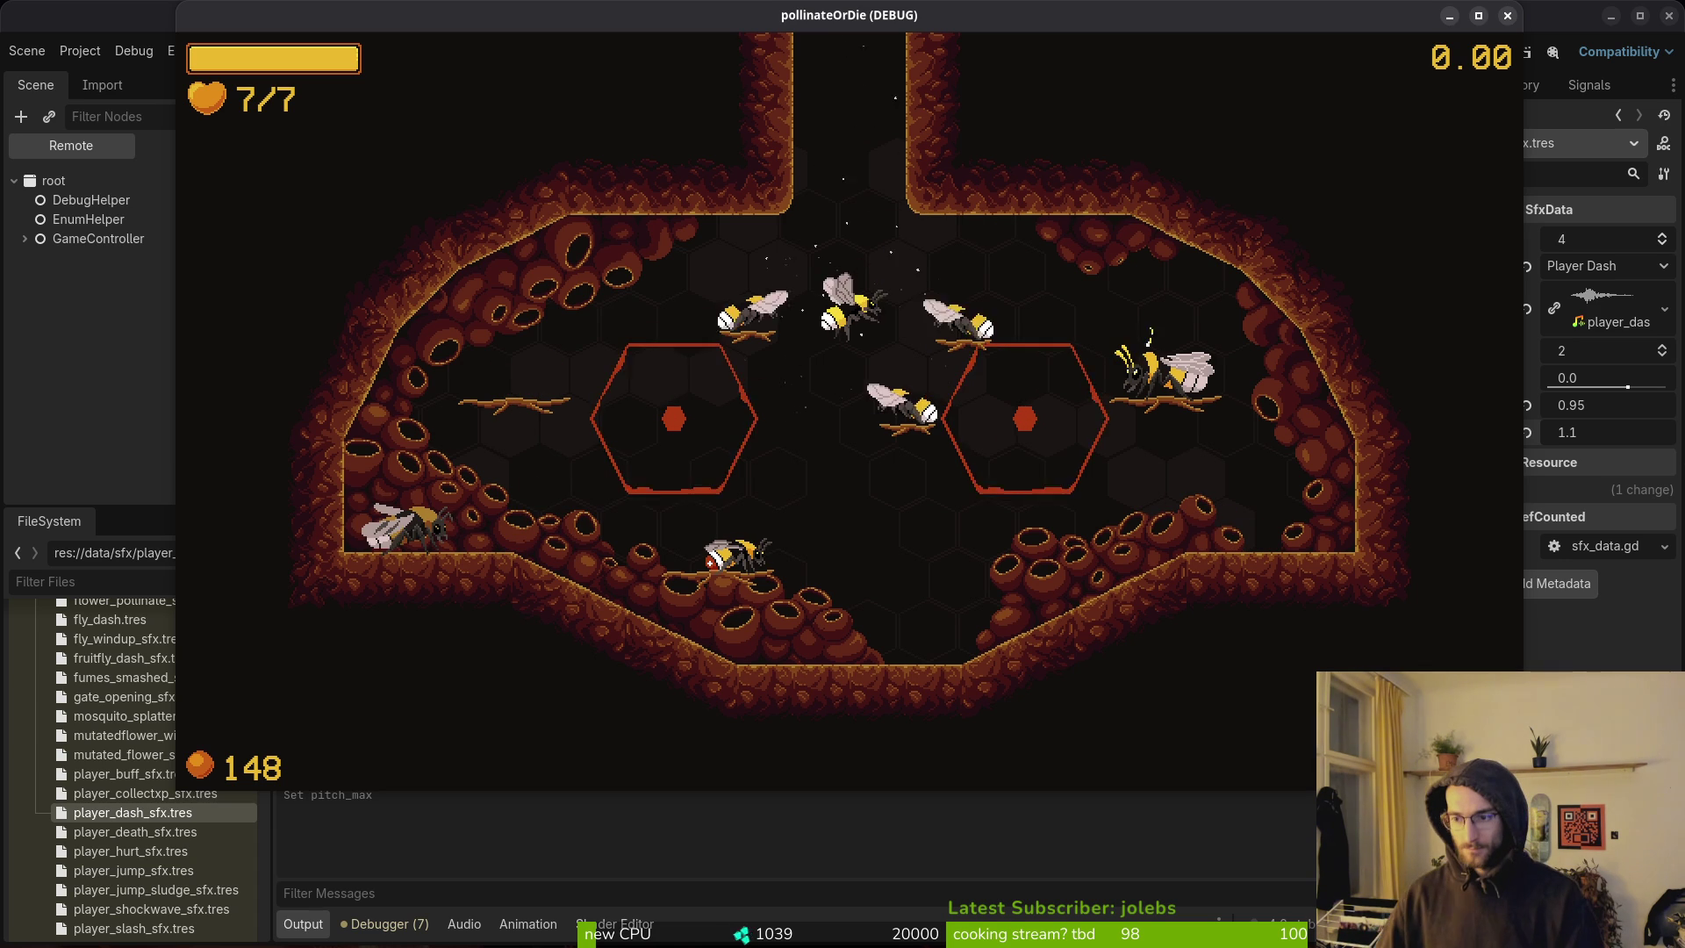
Fly up into the next room and dash-slash the wasps, mosquito and flies there.
{"action": "key", "text": "w"}
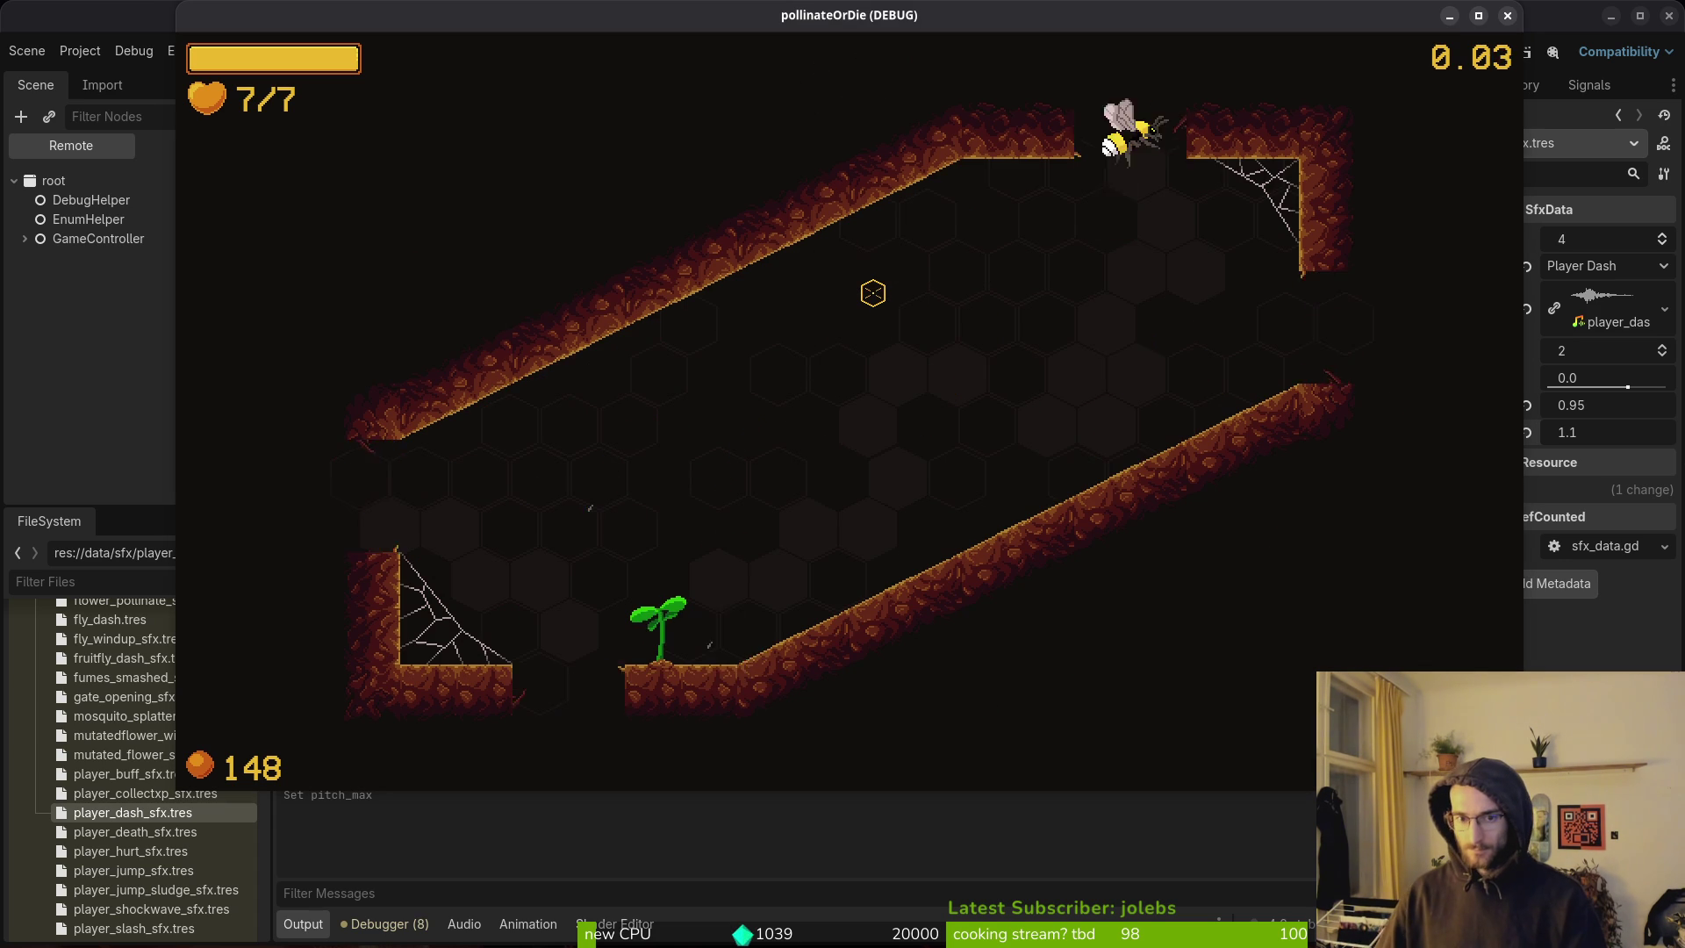
{"action": "key", "text": "a"}
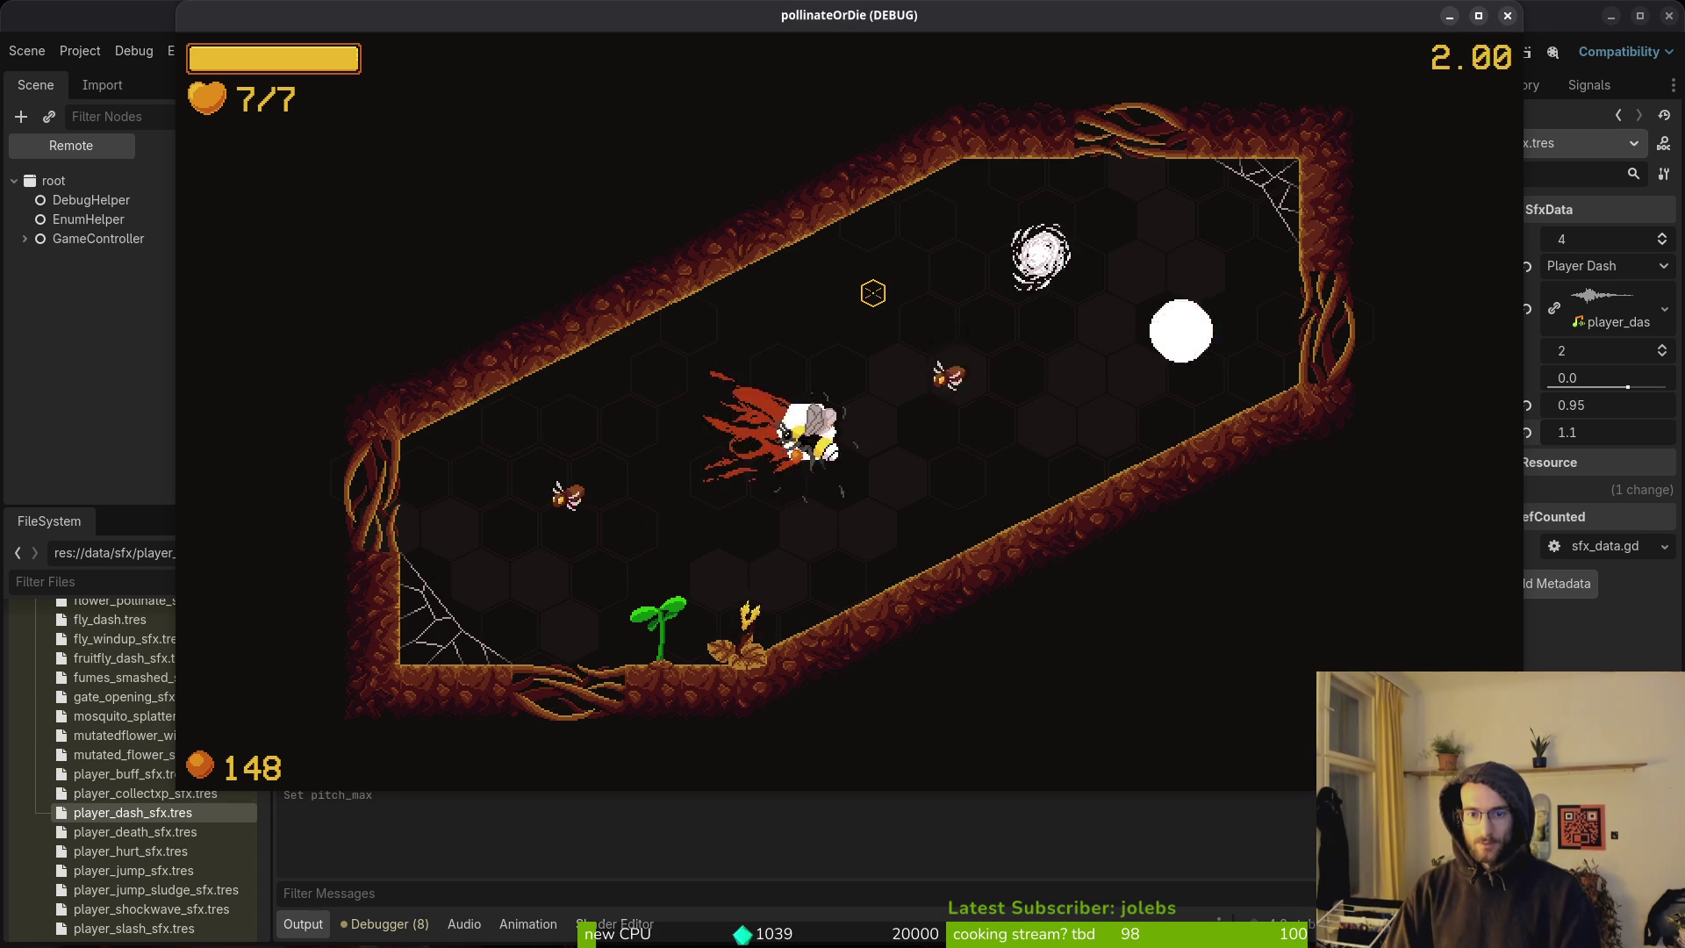
{"action": "key", "text": "d"}
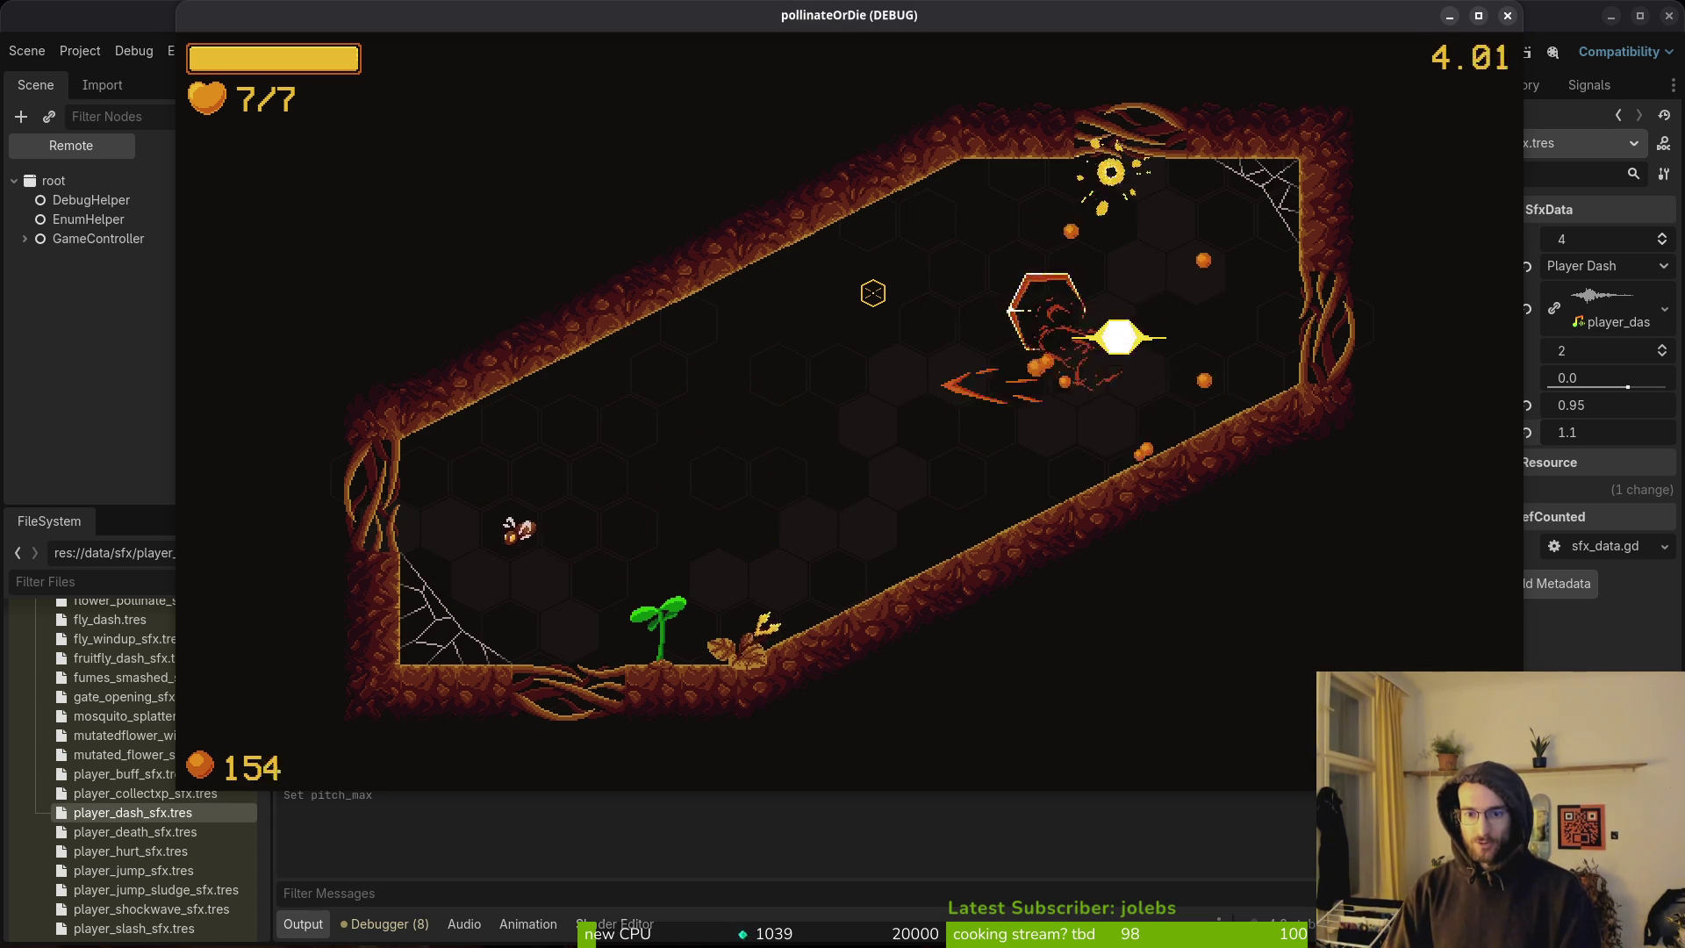
{"action": "key", "text": "s"}
{"action": "key", "text": "w"}
{"action": "key", "text": "s"}
{"action": "key", "text": "a"}
{"action": "key", "text": "w"}
{"action": "key", "text": "d"}
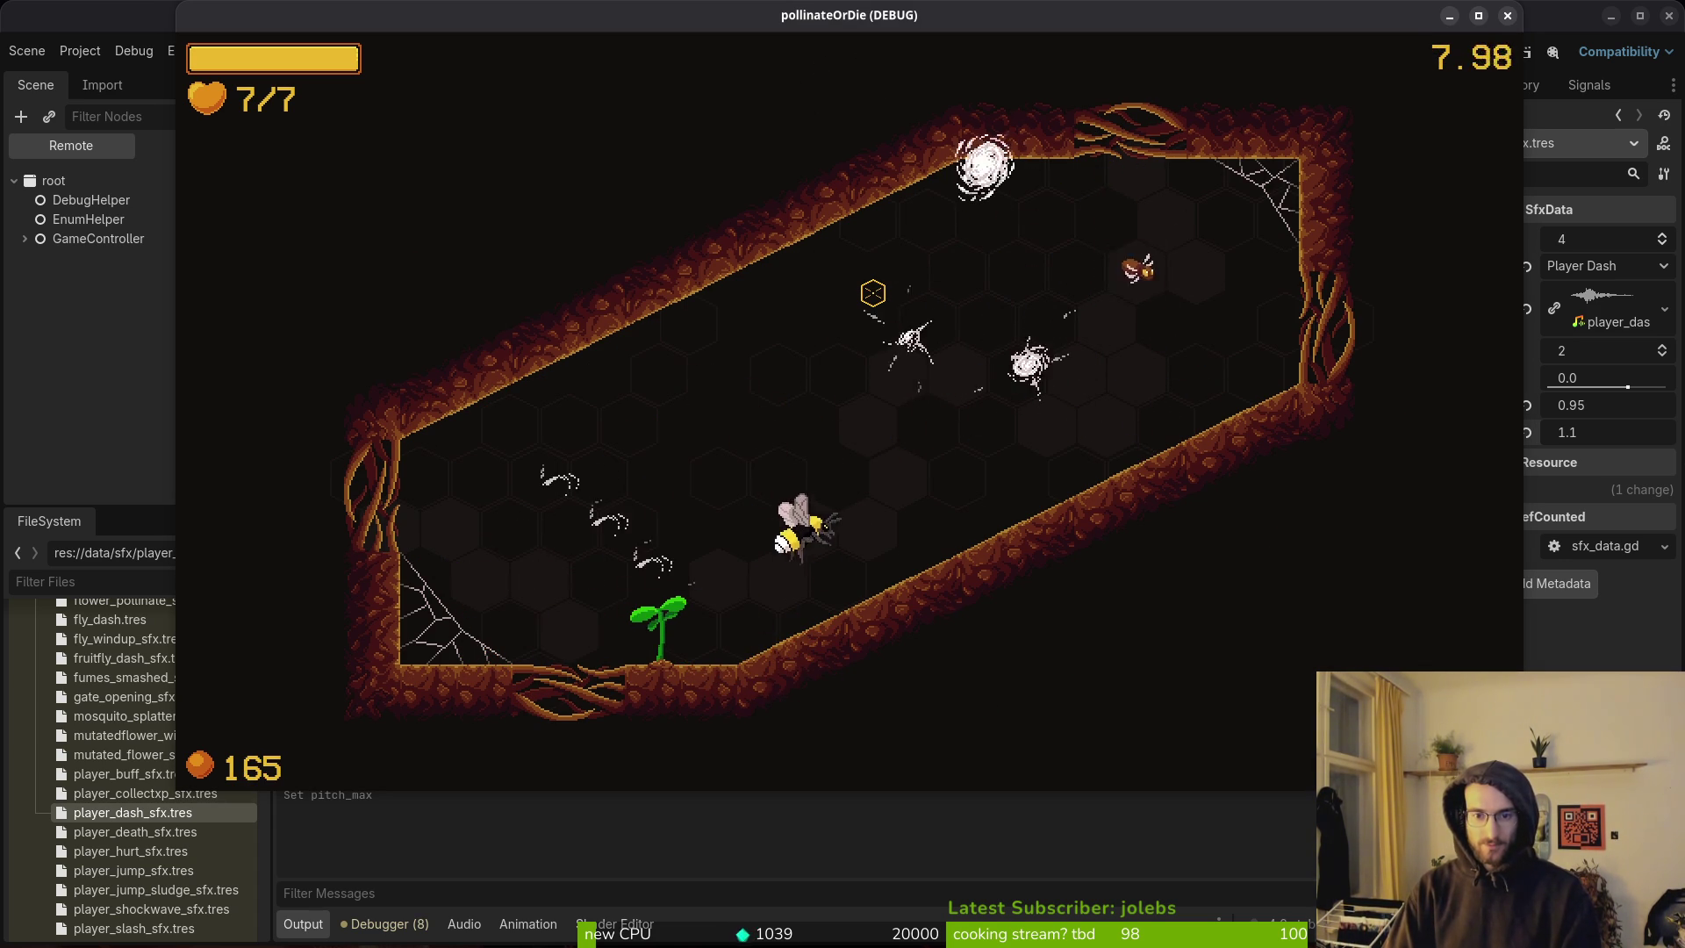
{"action": "key", "text": "d"}
{"action": "key", "text": "a"}
{"action": "key", "text": "d"}
{"action": "key", "text": "a"}
{"action": "key", "text": "w"}
{"action": "key", "text": "d"}
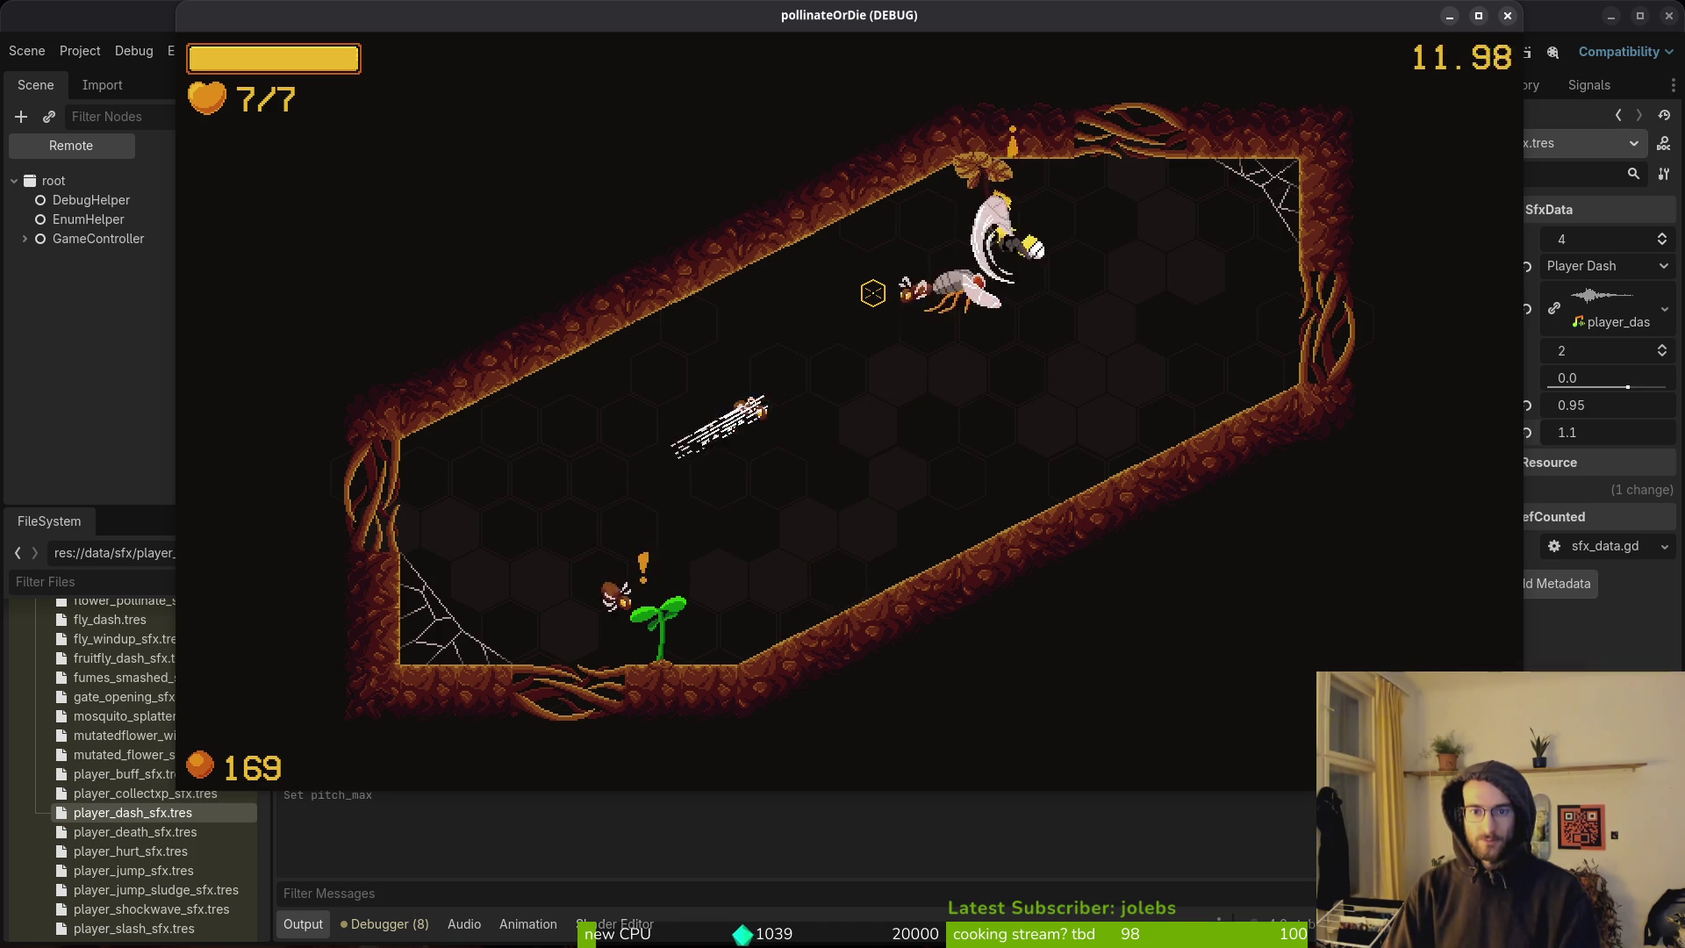
{"action": "key", "text": "s"}
{"action": "key", "text": "a"}
{"action": "key", "text": "w"}
{"action": "key", "text": "s"}
{"action": "key", "text": "a"}
{"action": "key", "text": "a"}
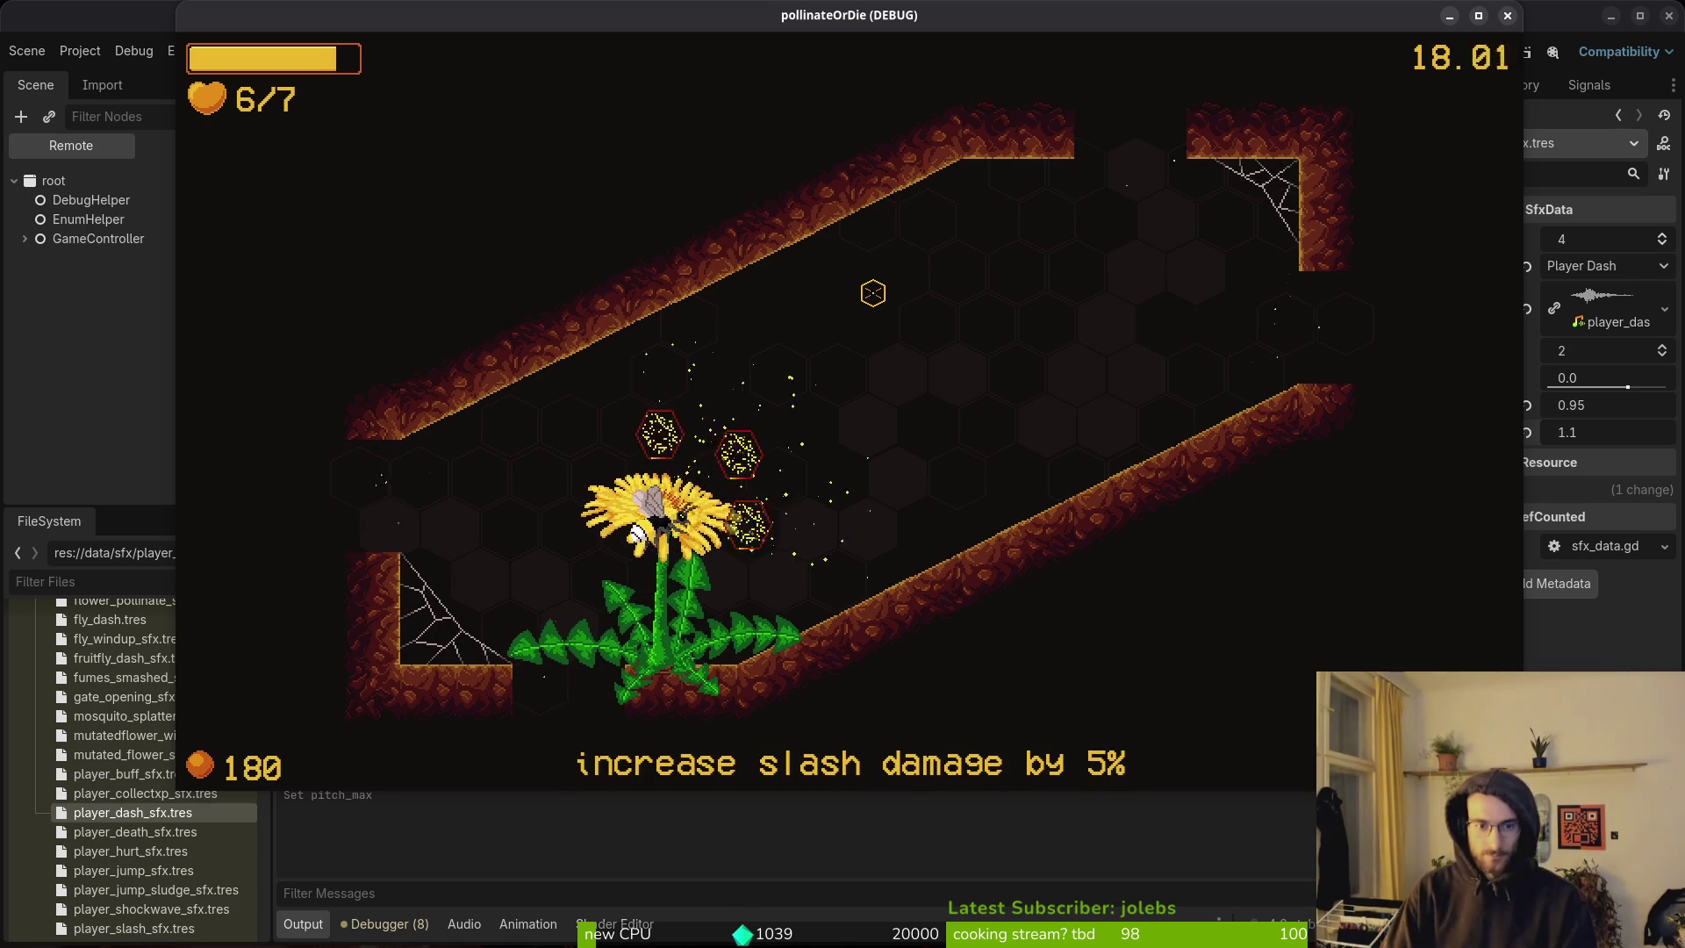
Grab the +20% slash damage upgrade, revisit the dandelion, and dash out of the room to the left.
{"action": "key", "text": "w"}
{"action": "key", "text": "a"}
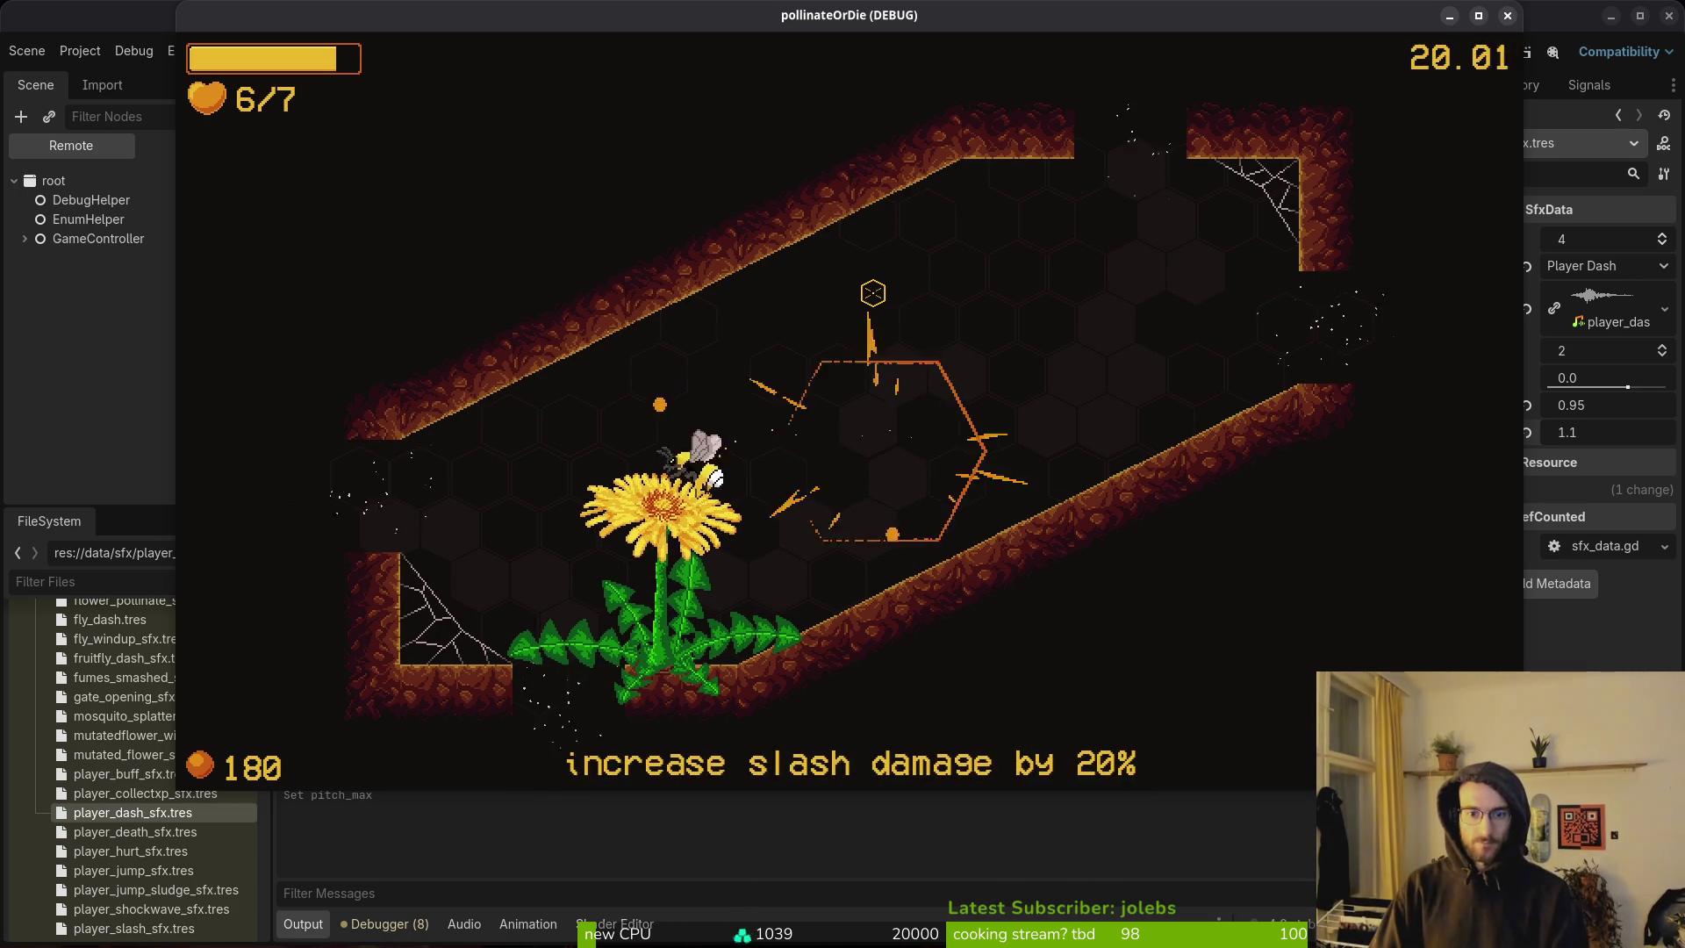
{"action": "key", "text": "w"}
{"action": "key", "text": "s"}
{"action": "key", "text": "a"}
{"action": "key", "text": "space"}
Clear all enemies in the following room and fly left through the opened walls.
{"action": "key", "text": "a"}
{"action": "key", "text": "space"}
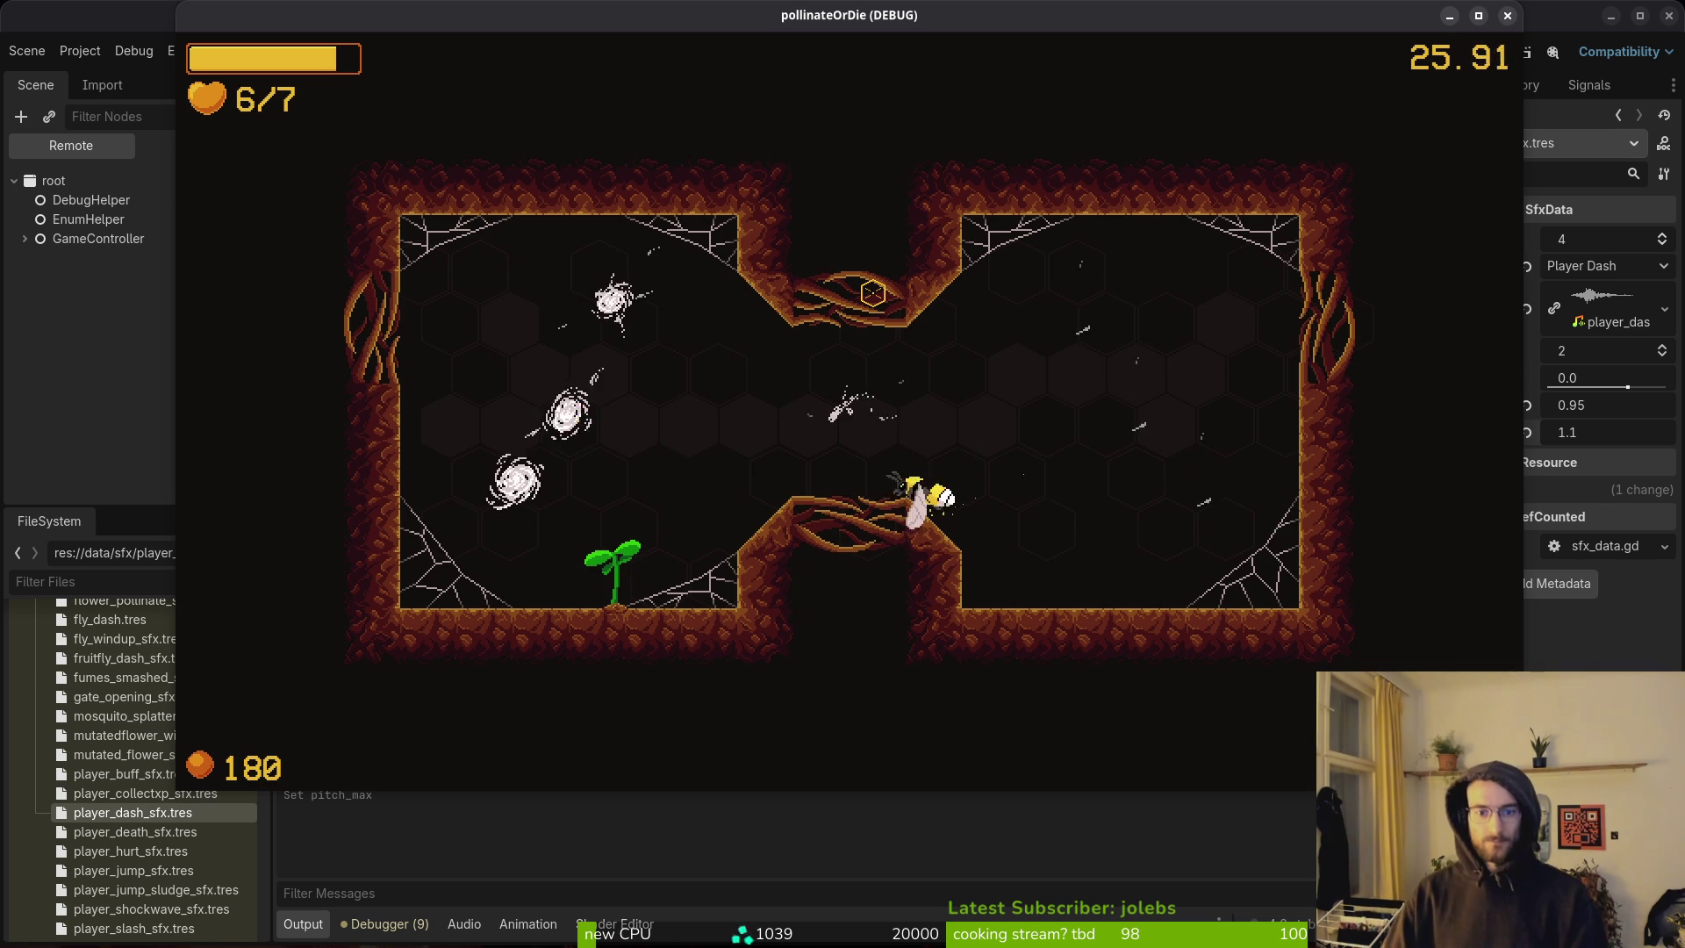
{"action": "key", "text": "a"}
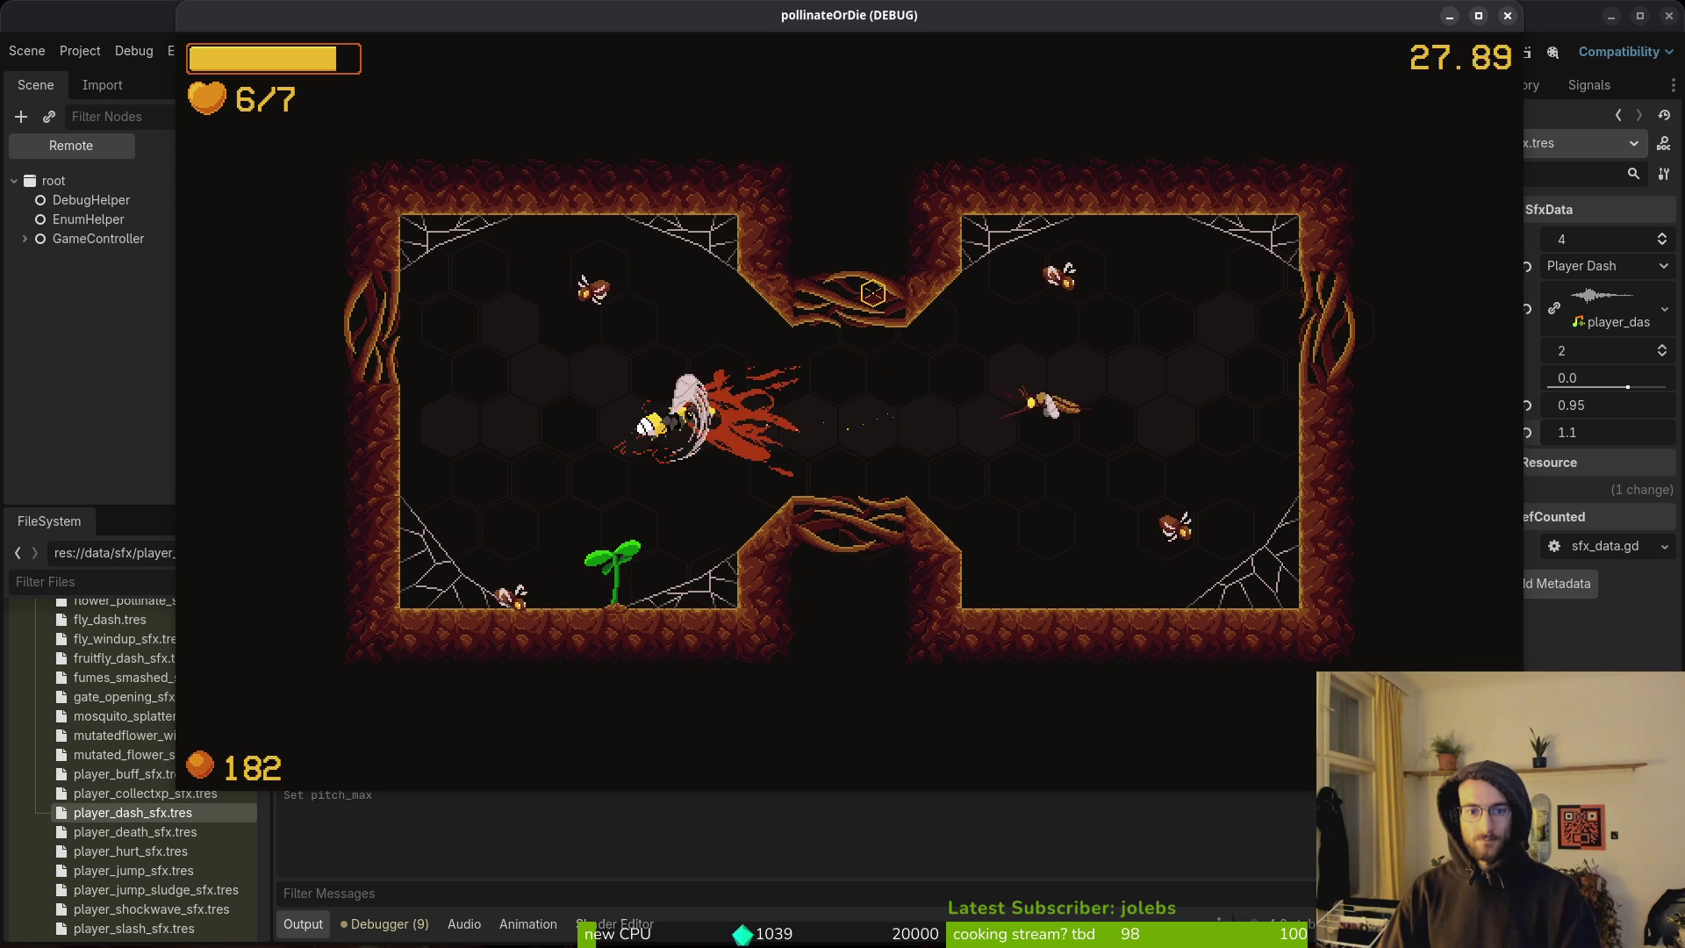
{"action": "key", "text": "s"}
{"action": "key", "text": "w"}
{"action": "key", "text": "d"}
{"action": "key", "text": "d"}
{"action": "key", "text": "space"}
{"action": "key", "text": "w"}
{"action": "key", "text": "s"}
{"action": "key", "text": "w"}
{"action": "key", "text": "a"}
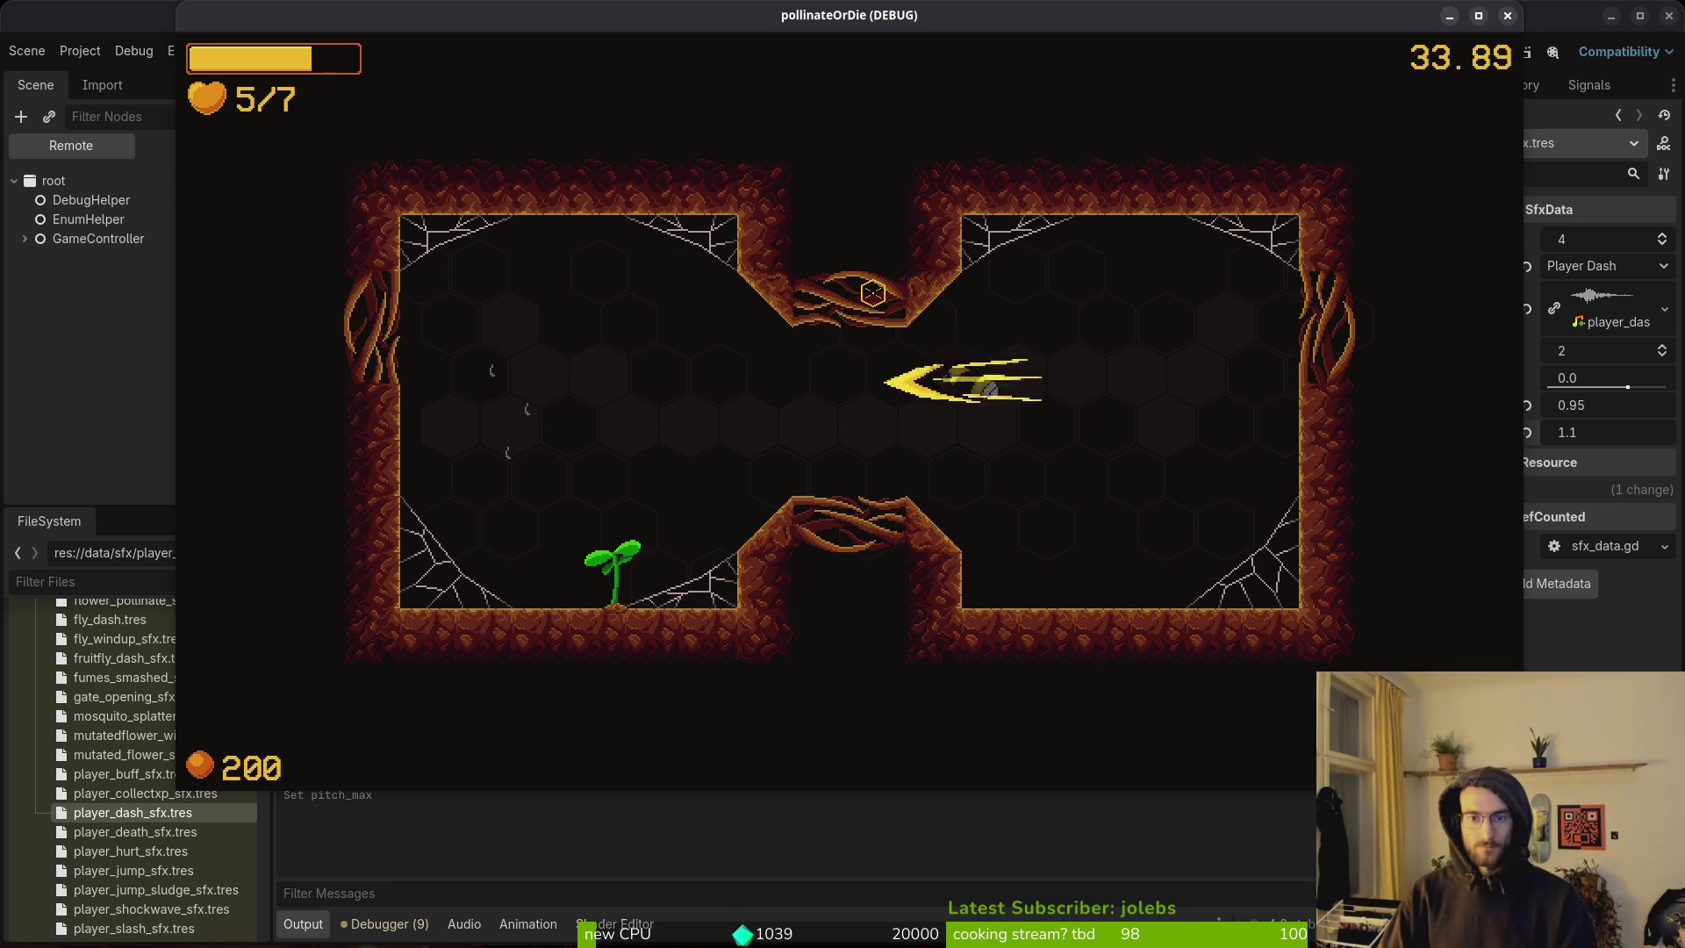
{"action": "key", "text": "a"}
{"action": "key", "text": "space"}
{"action": "key", "text": "s"}
{"action": "key", "text": "d"}
{"action": "key", "text": "space"}
{"action": "key", "text": "d"}
{"action": "key", "text": "space"}
{"action": "key", "text": "d"}
{"action": "key", "text": "space"}
{"action": "key", "text": "s"}
{"action": "key", "text": "space"}
{"action": "key", "text": "w"}
{"action": "key", "text": "a"}
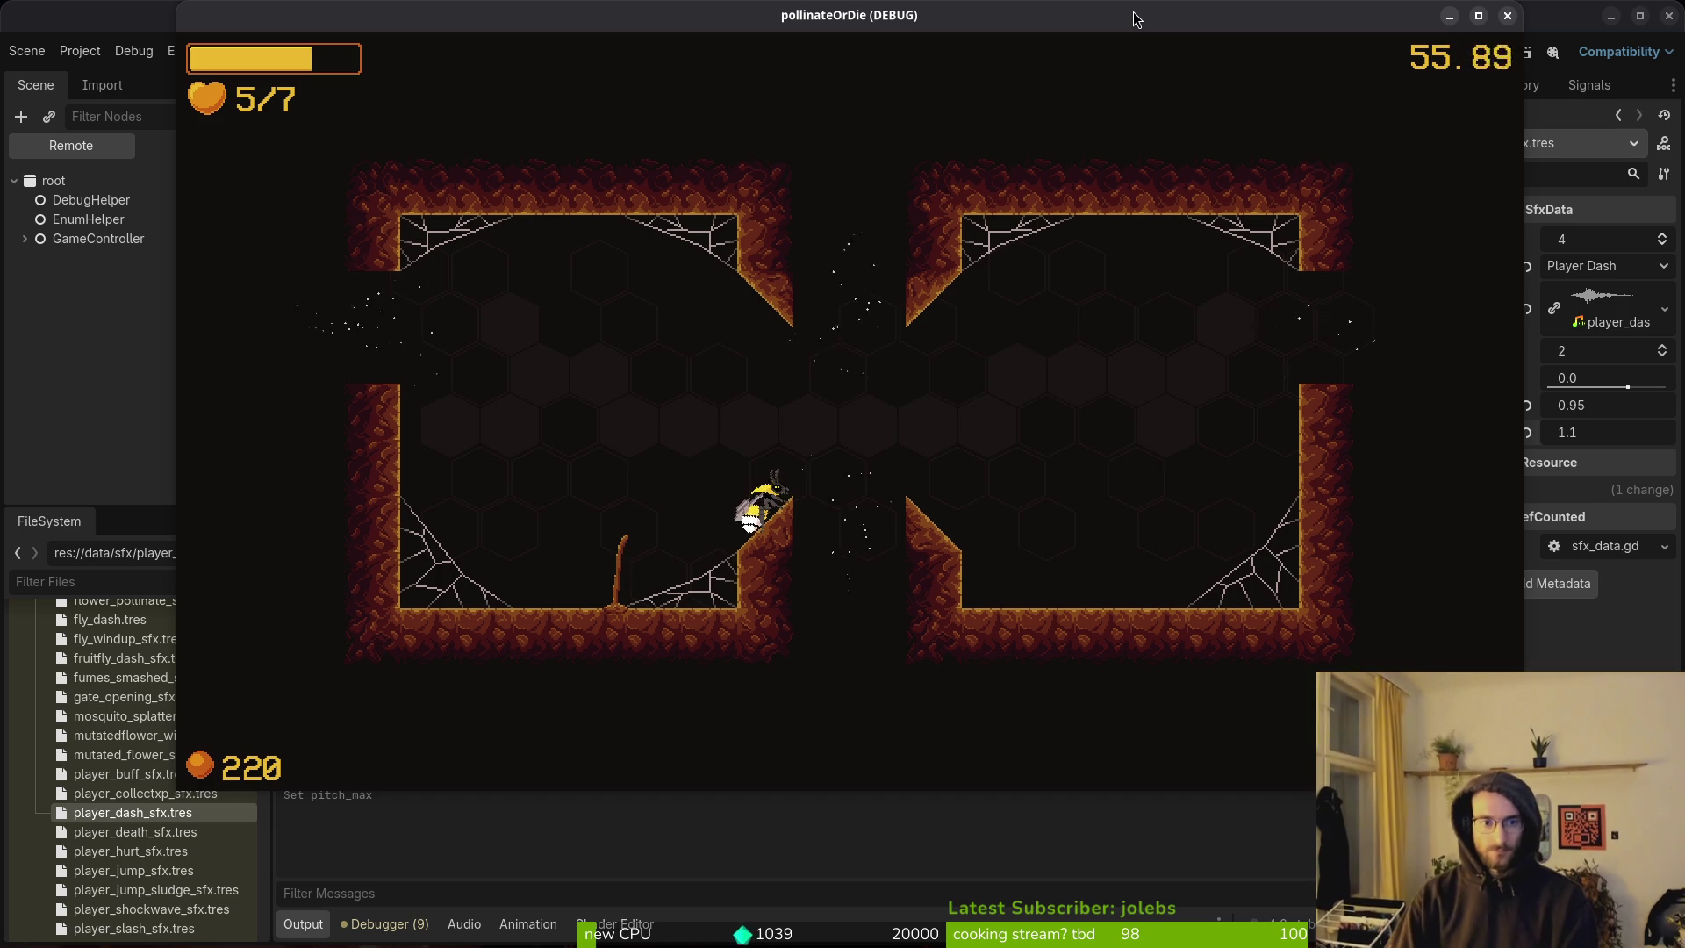
{"action": "key", "text": "a"}
{"action": "key", "text": "a"}
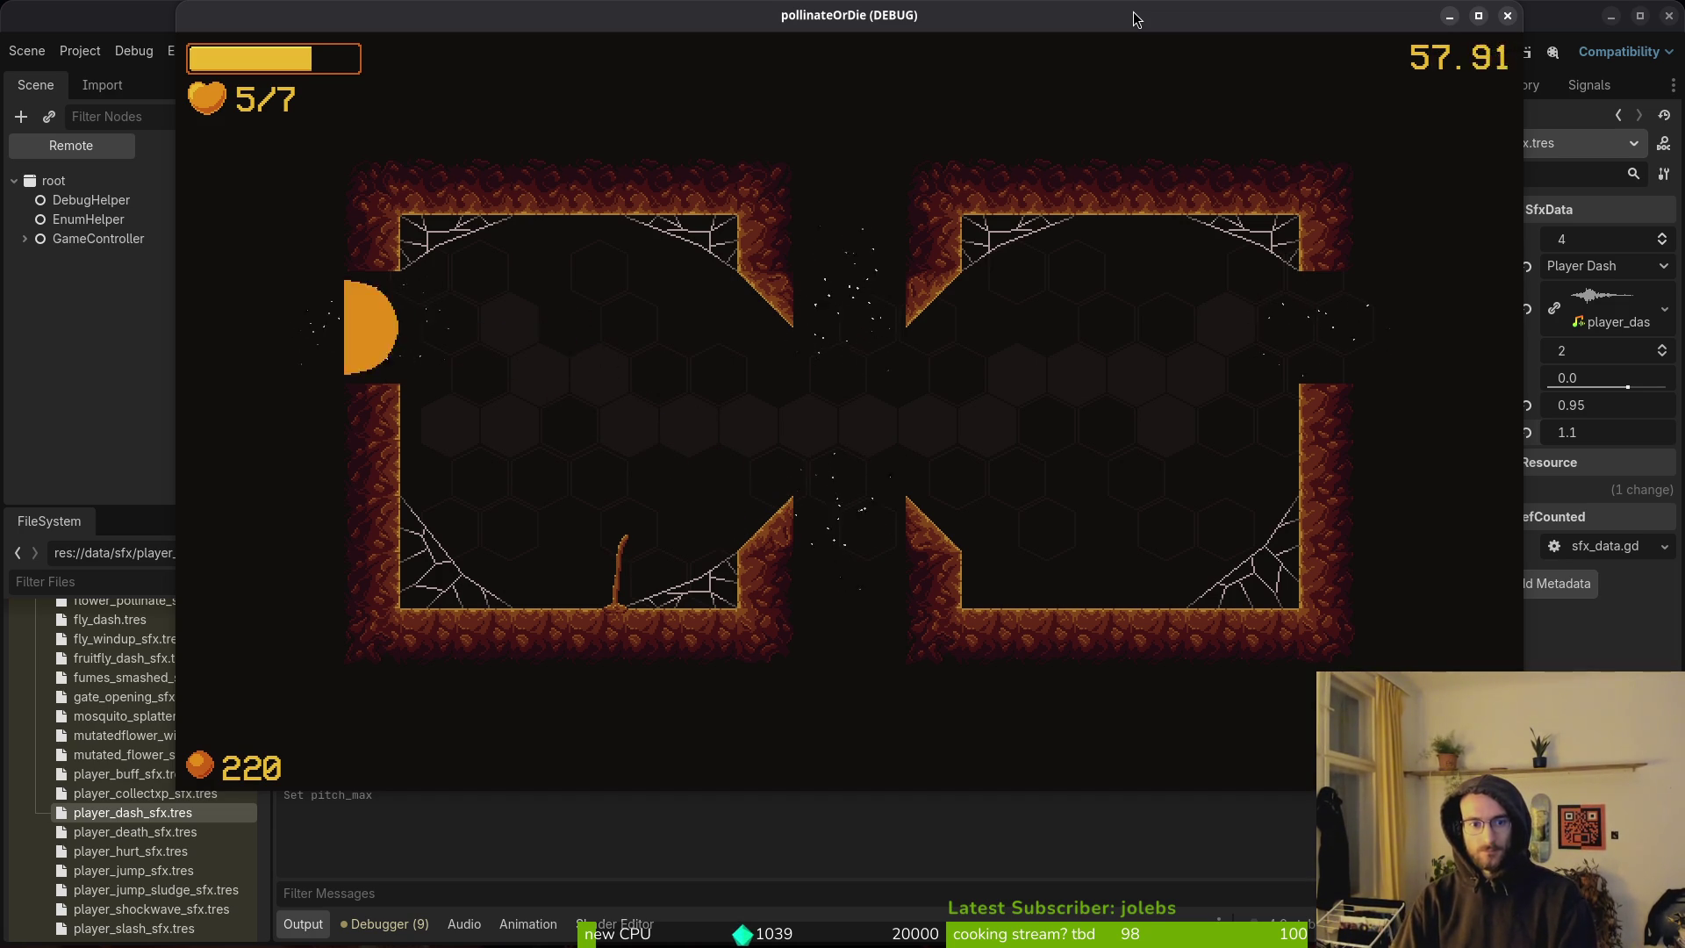
Fly the bee through the new room, slashing enemies and diving to the sprout at the shaft bottom.
{"action": "key", "text": "w"}
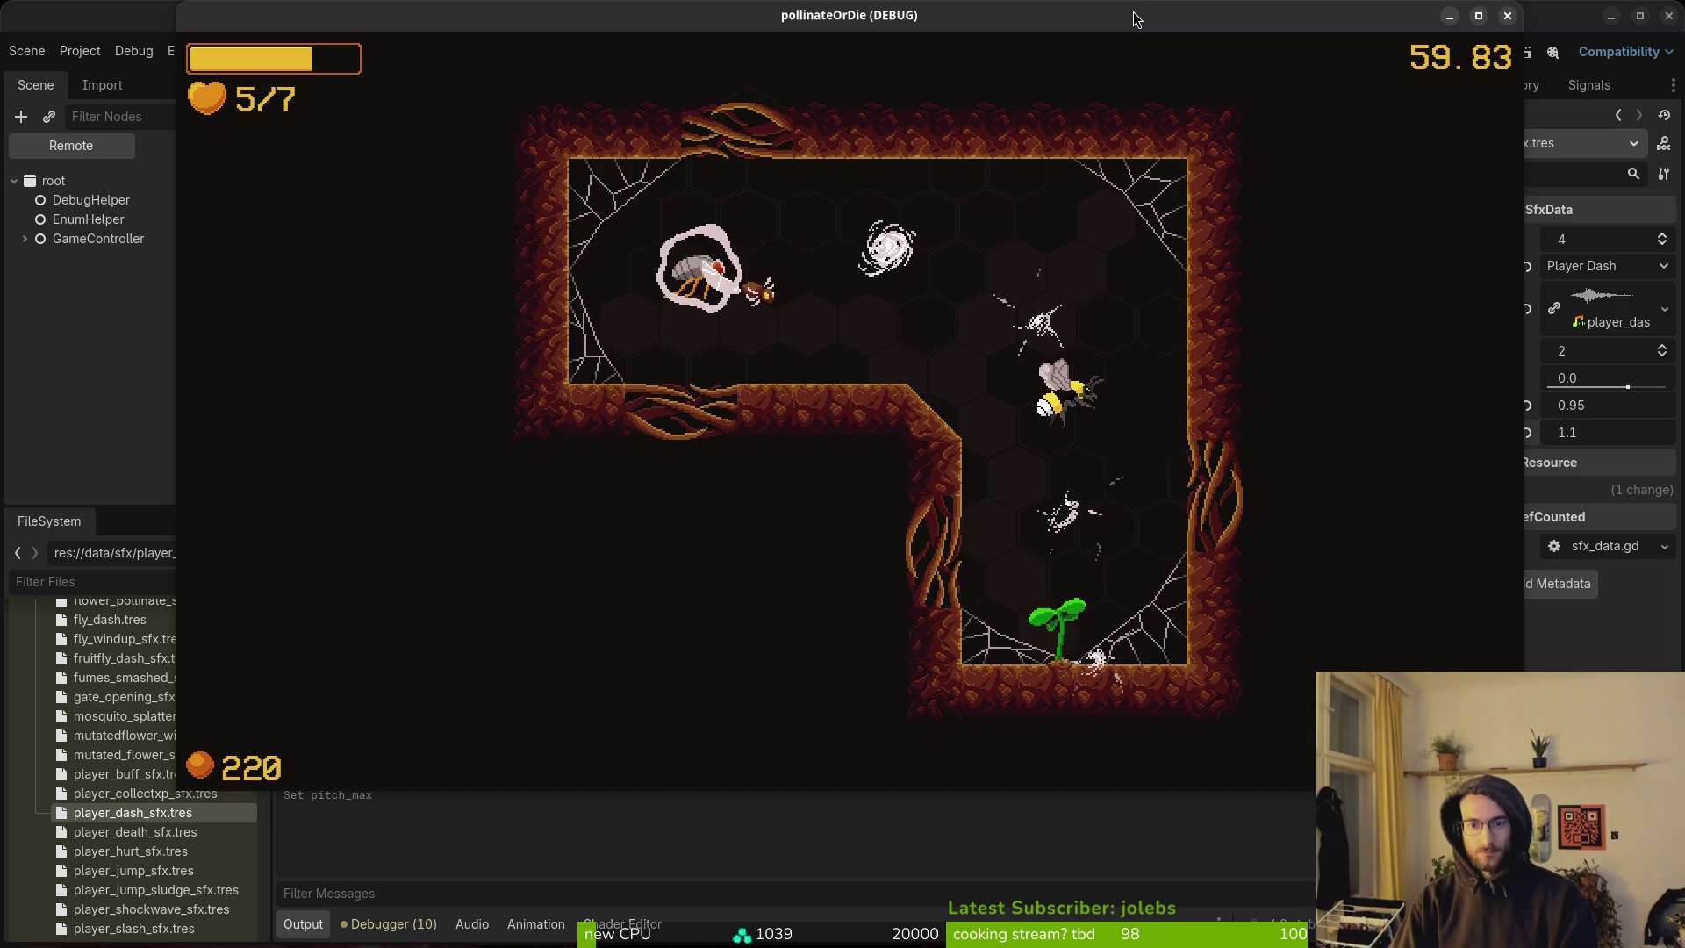
{"action": "key", "text": "a"}
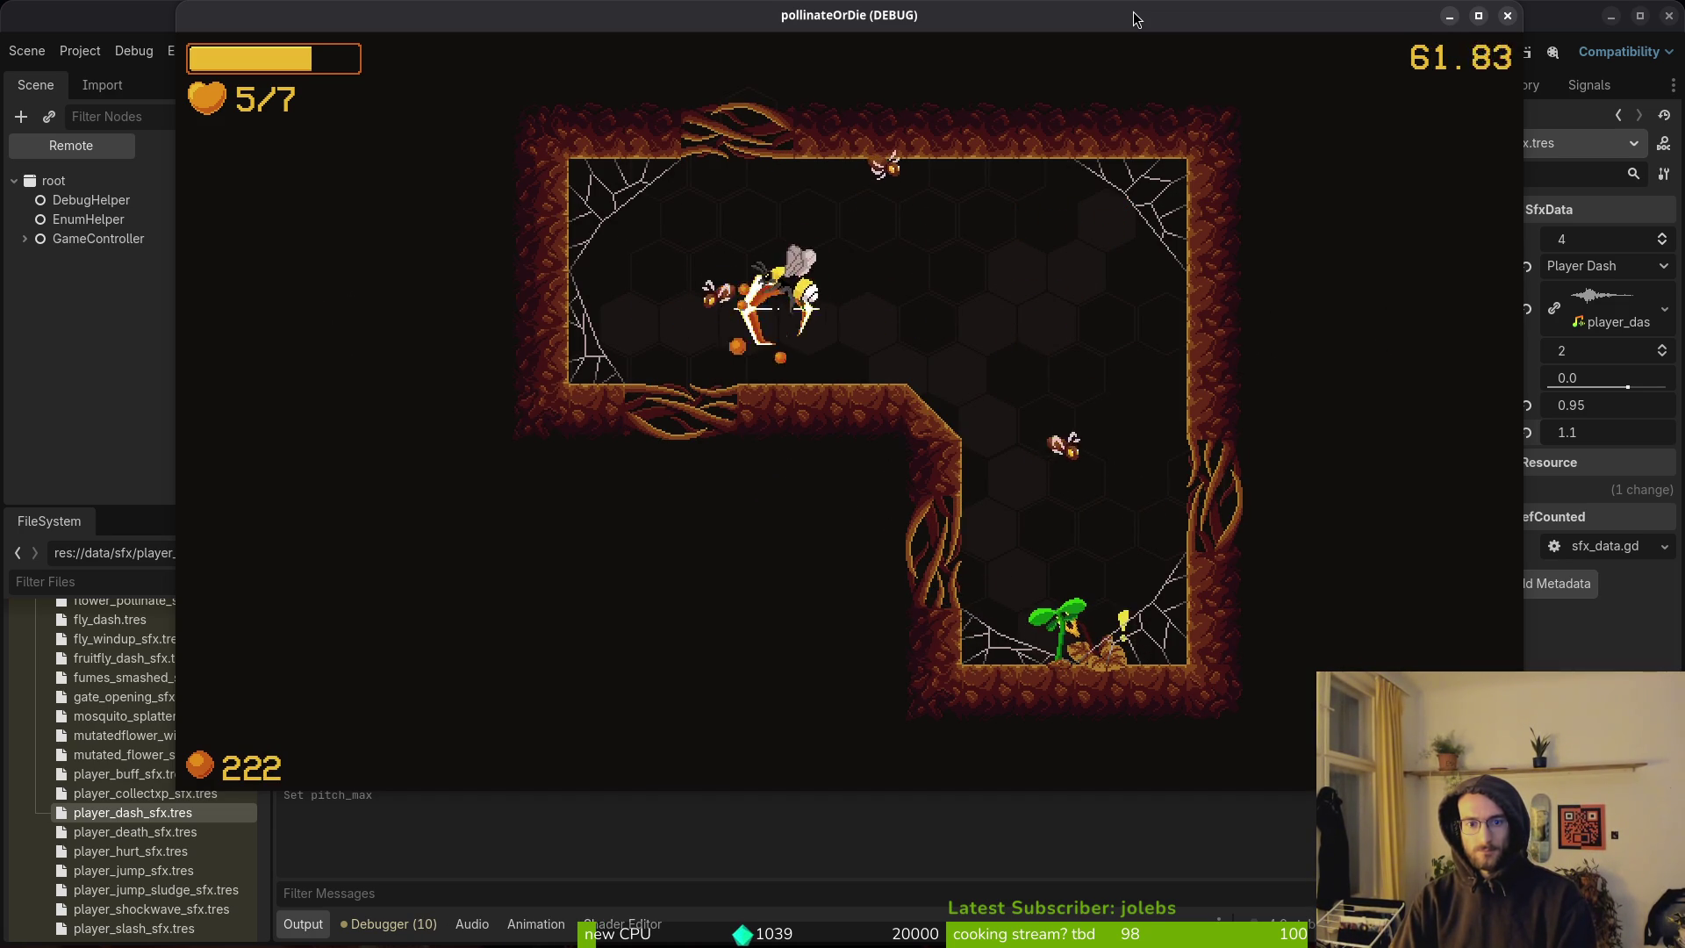
{"action": "key", "text": "d"}
{"action": "key", "text": "s"}
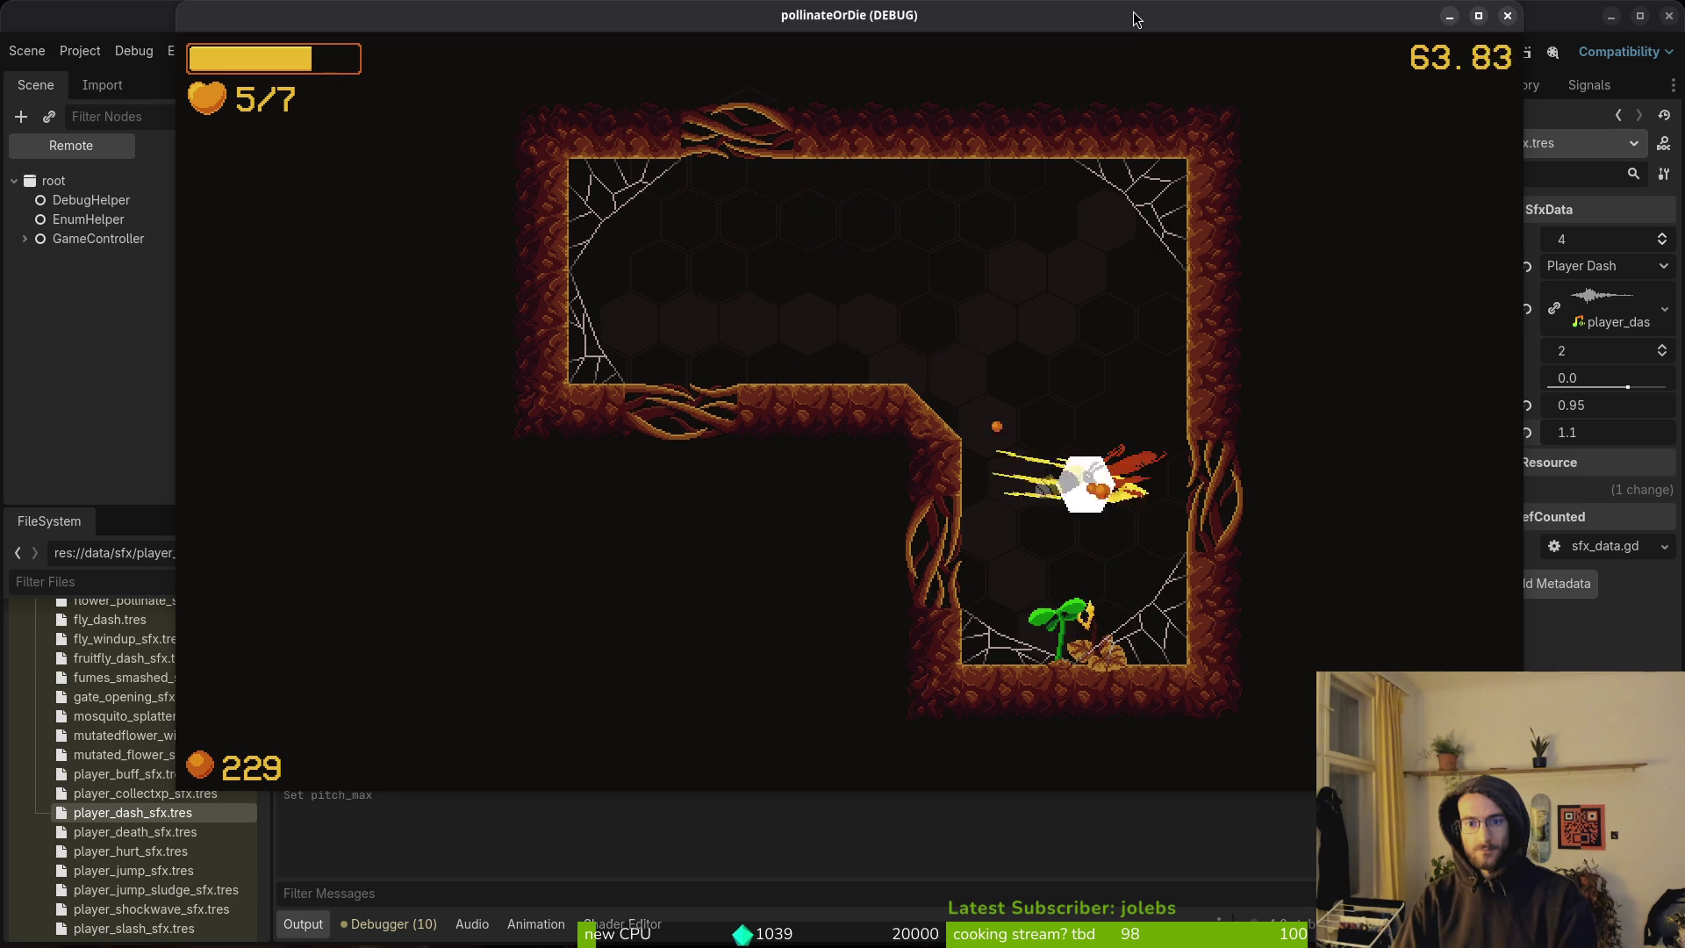
{"action": "key", "text": "a"}
{"action": "key", "text": "s"}
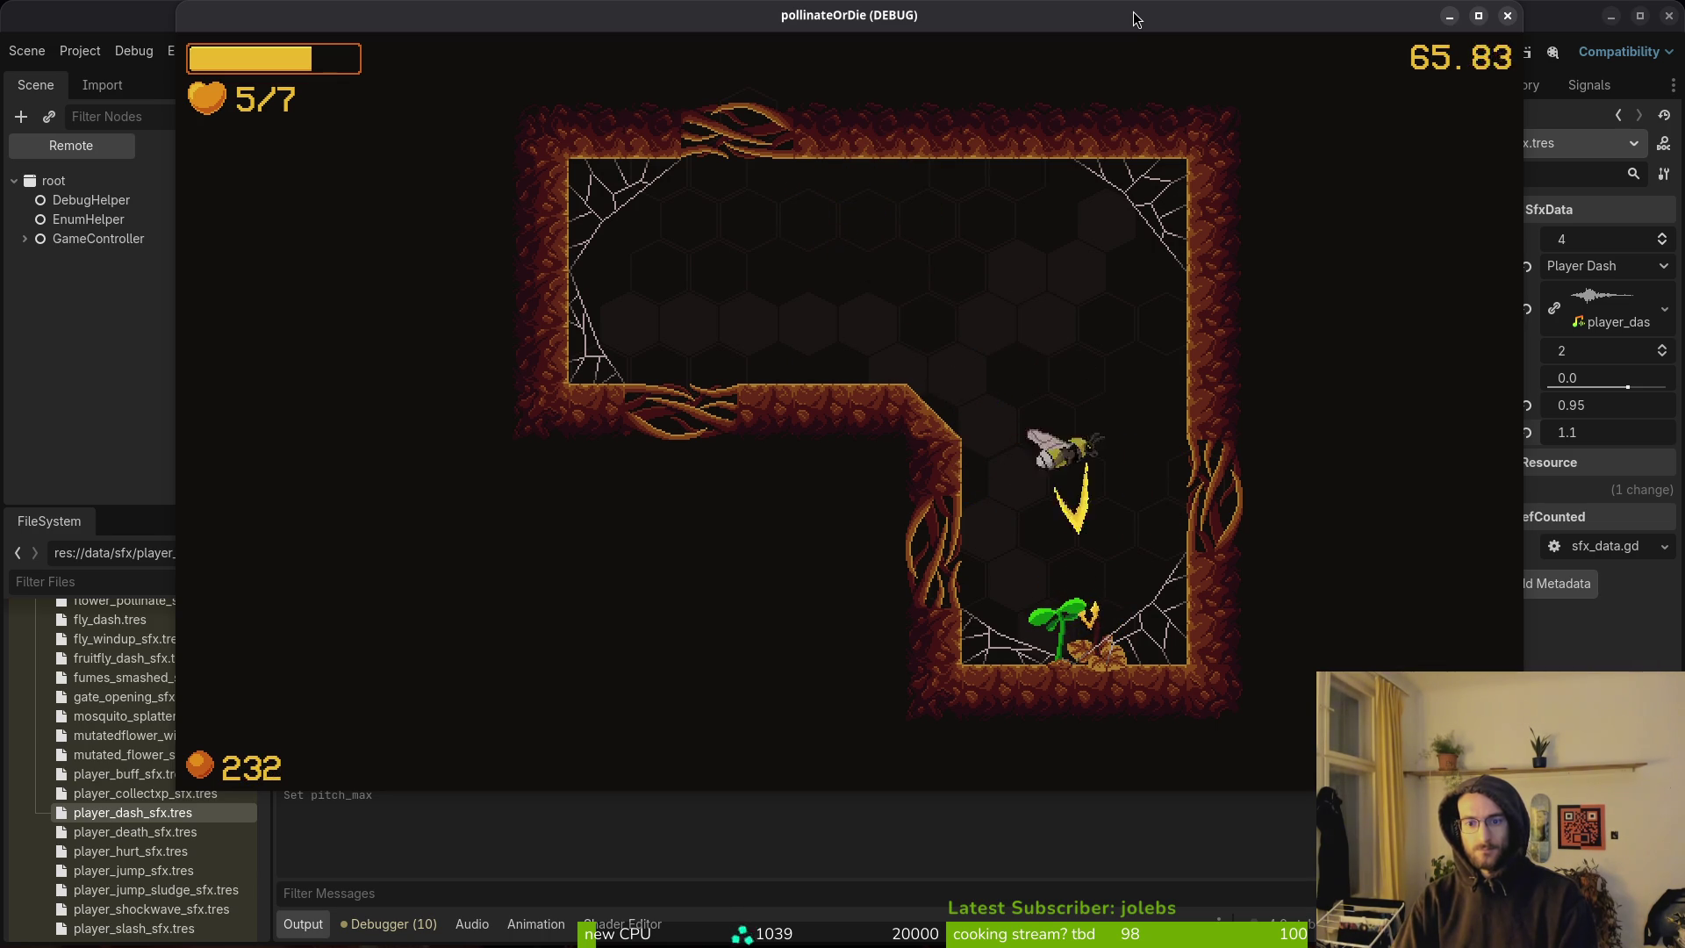
{"action": "key", "text": "w"}
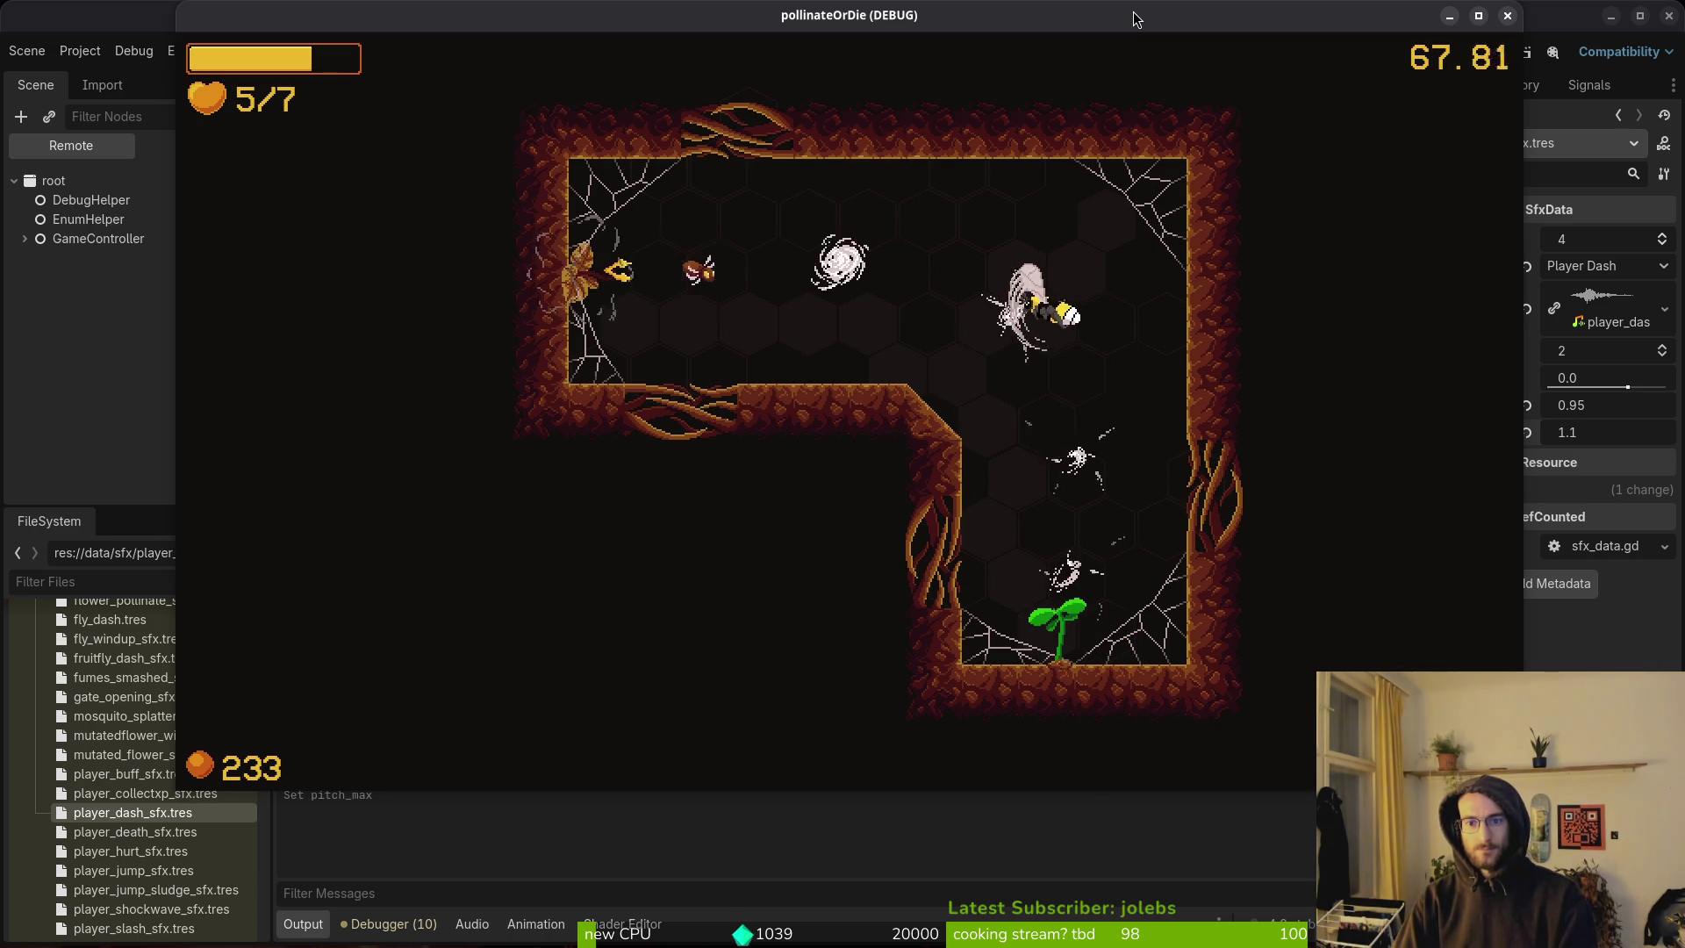
{"action": "key", "text": "s"}
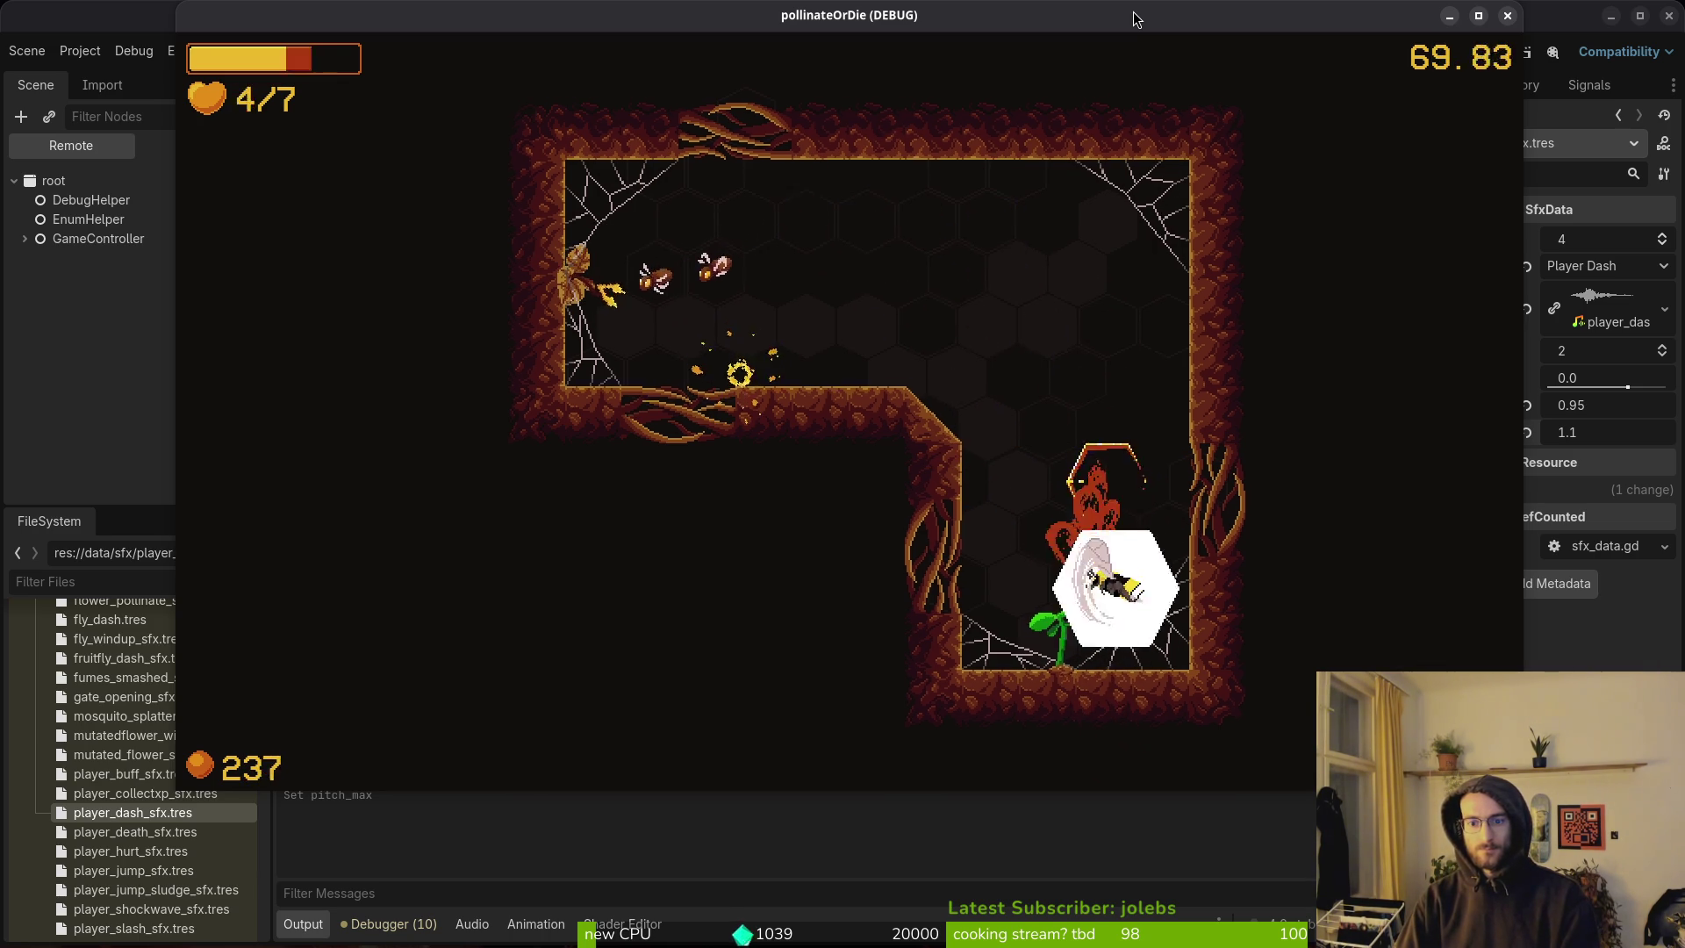
Clear the upper room's enemies and flies, then pollinate the dandelion to open the walls.
{"action": "key", "text": "w"}
{"action": "key", "text": "a"}
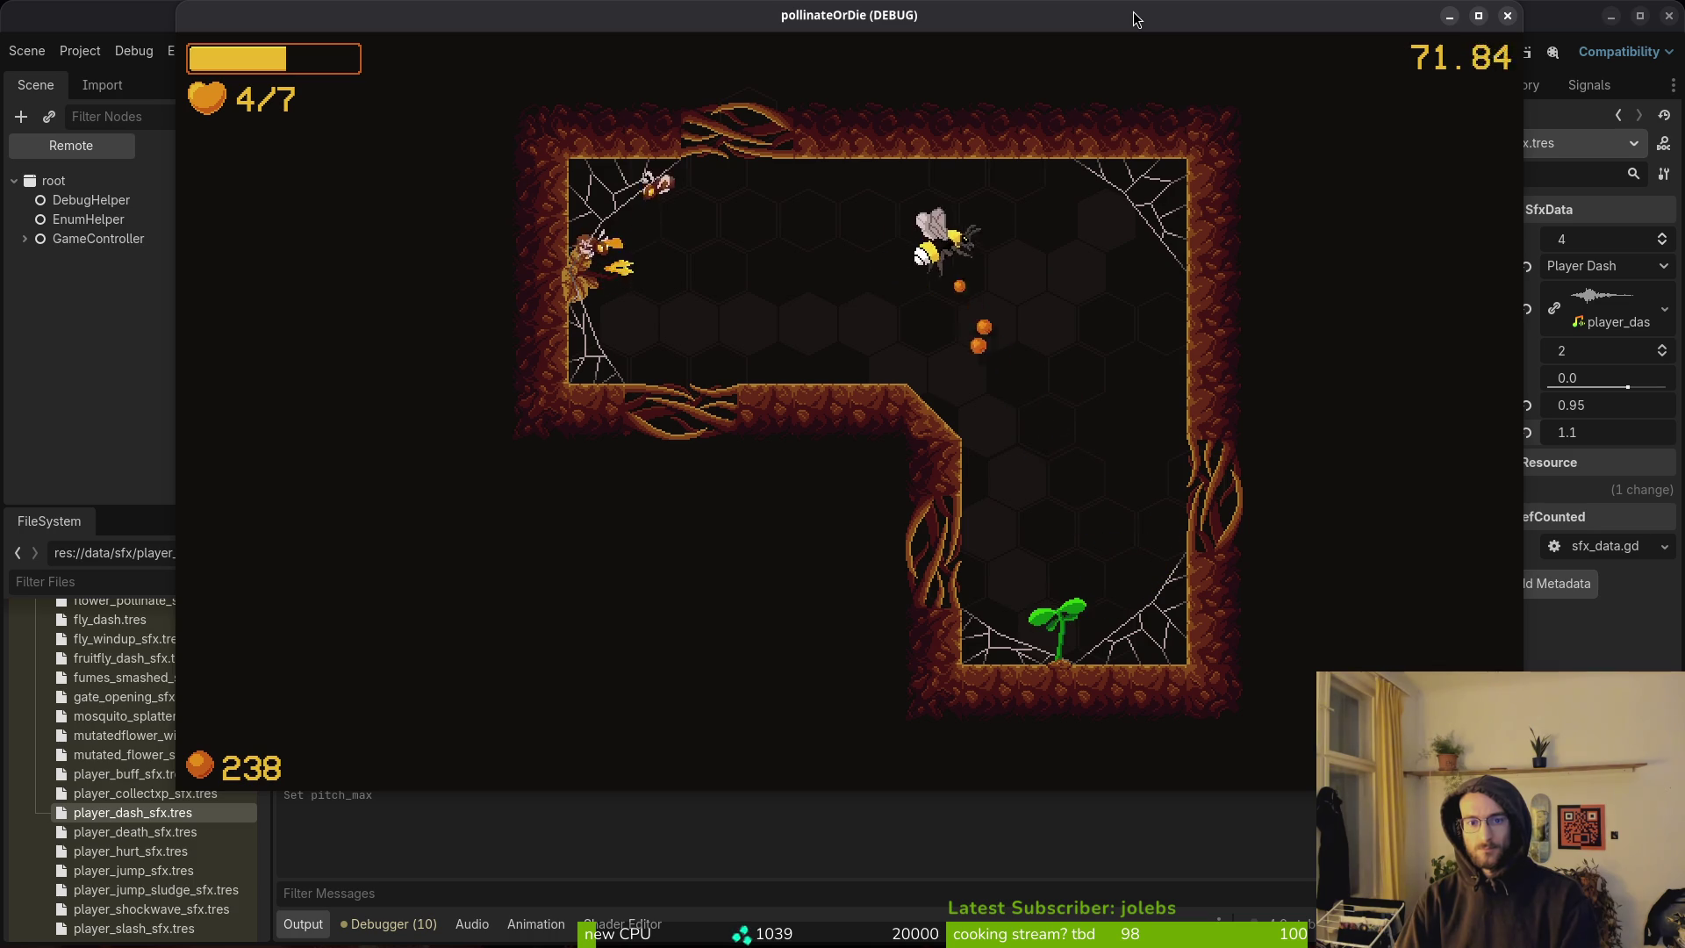
{"action": "key", "text": "a"}
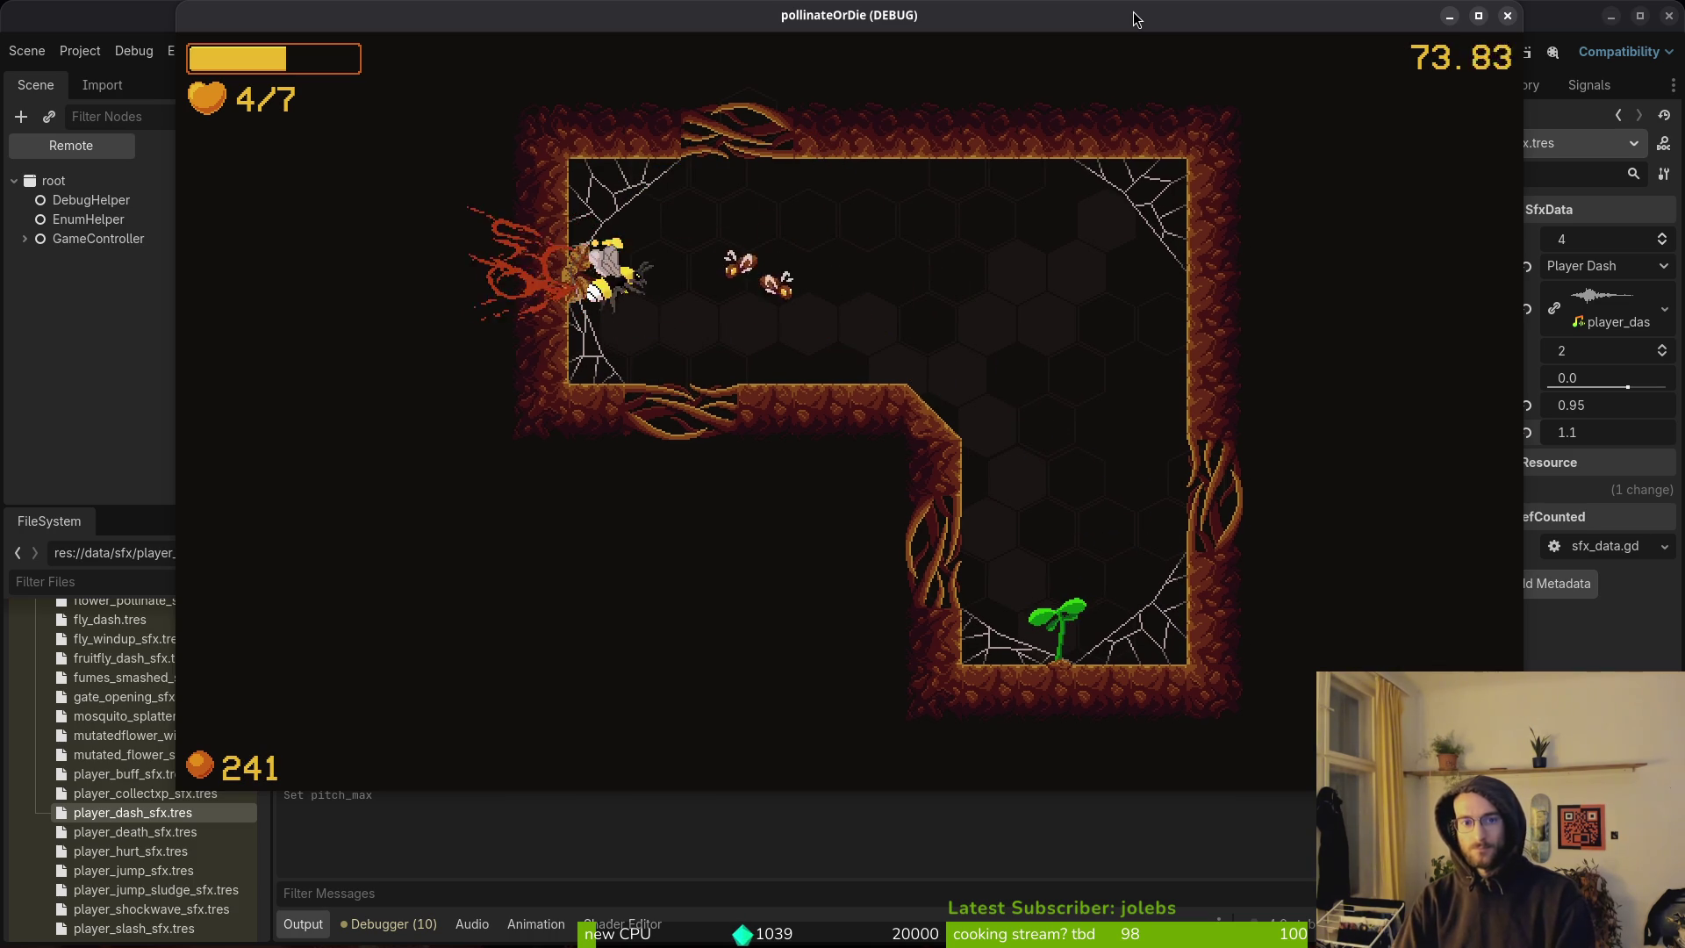
{"action": "key", "text": "w"}
{"action": "key", "text": "a"}
{"action": "key", "text": "d"}
{"action": "key", "text": "d"}
{"action": "key", "text": "s"}
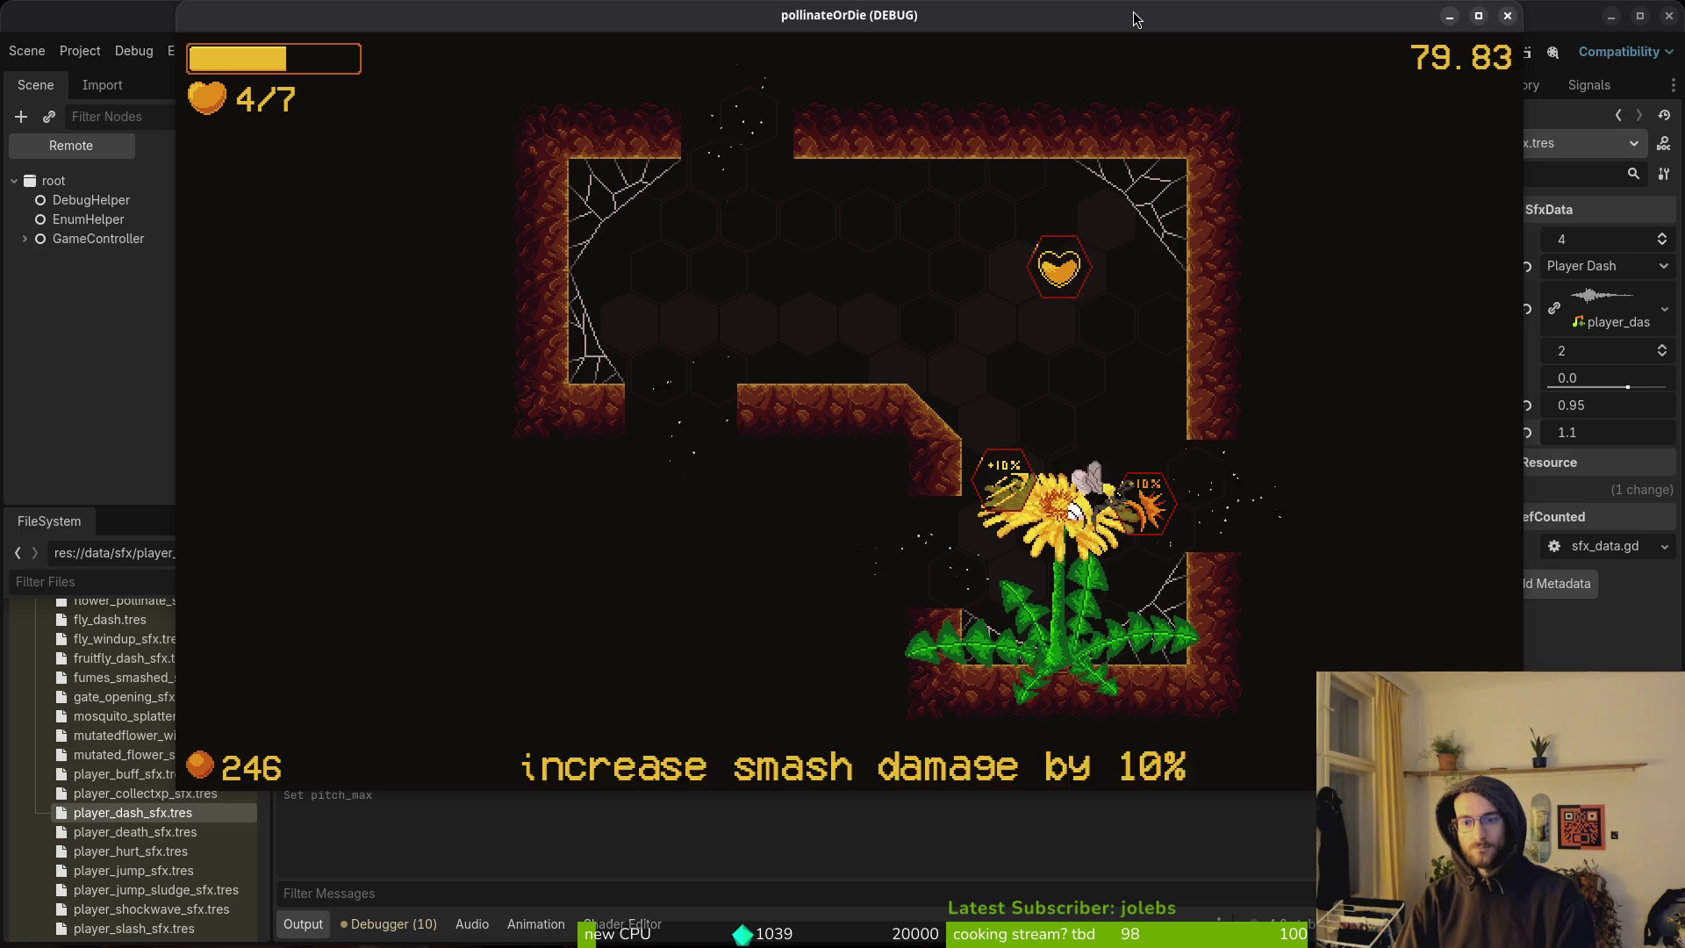
Cross the central ledge, dash into the next room and slash flies near the right flower.
{"action": "key", "text": "w"}
{"action": "key", "text": "a"}
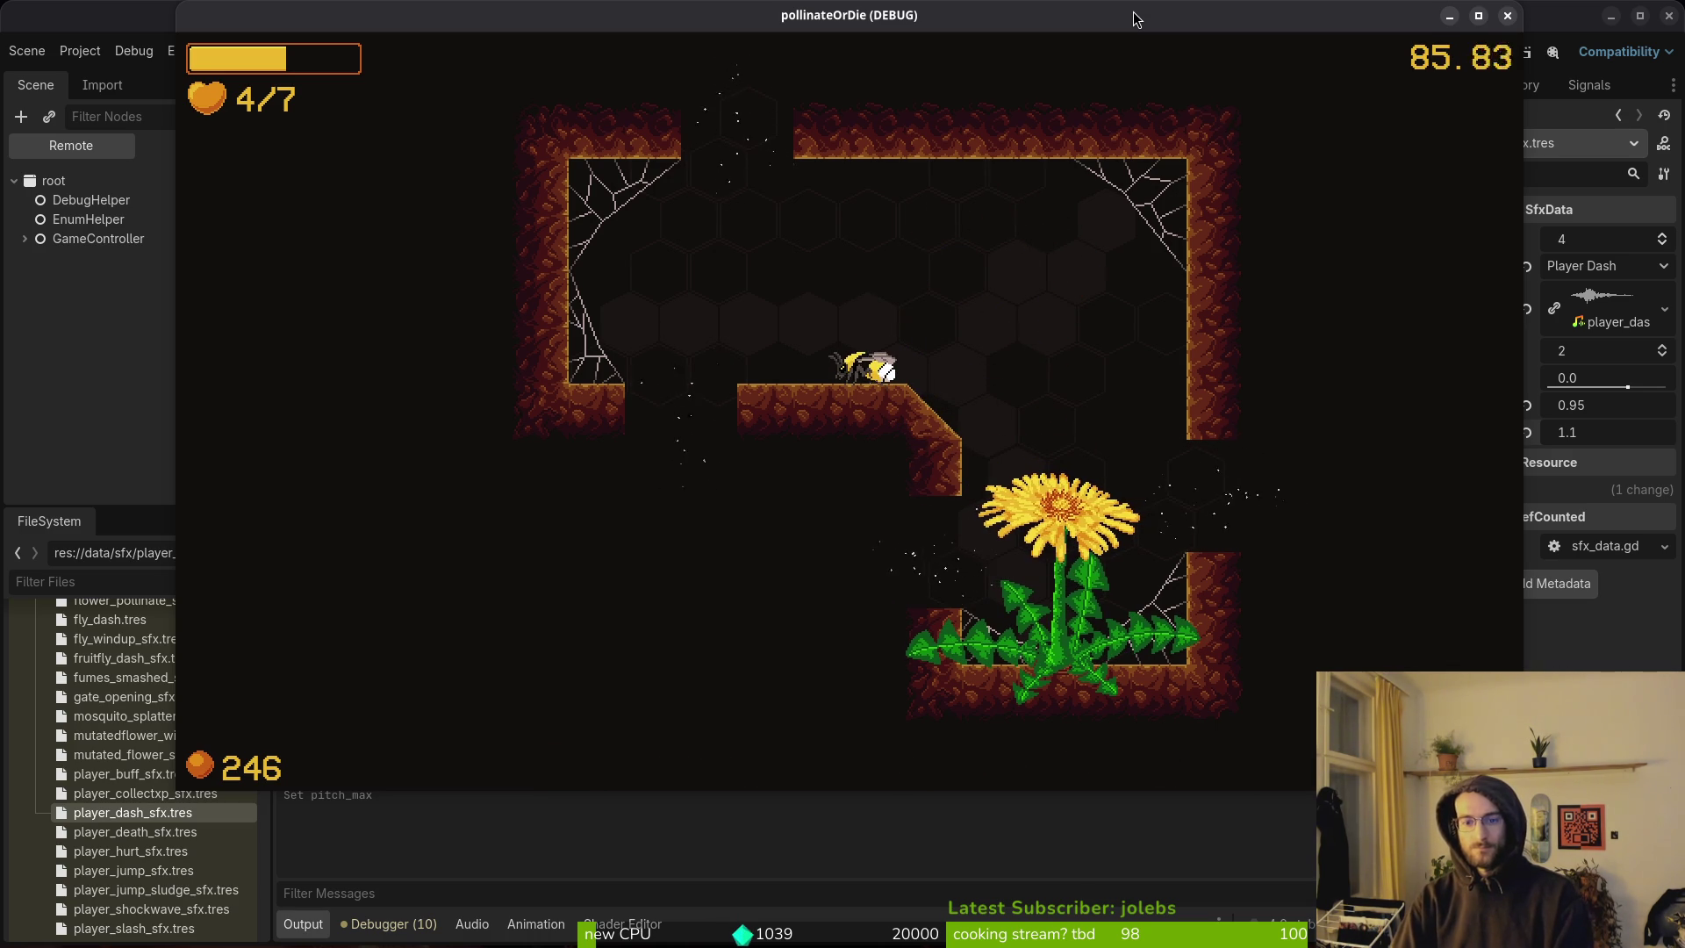
{"action": "key", "text": "d"}
{"action": "key", "text": "shift"}
{"action": "key", "text": "a"}
{"action": "key", "text": "w"}
{"action": "key", "text": "d"}
{"action": "key", "text": "shift"}
{"action": "key", "text": "shift"}
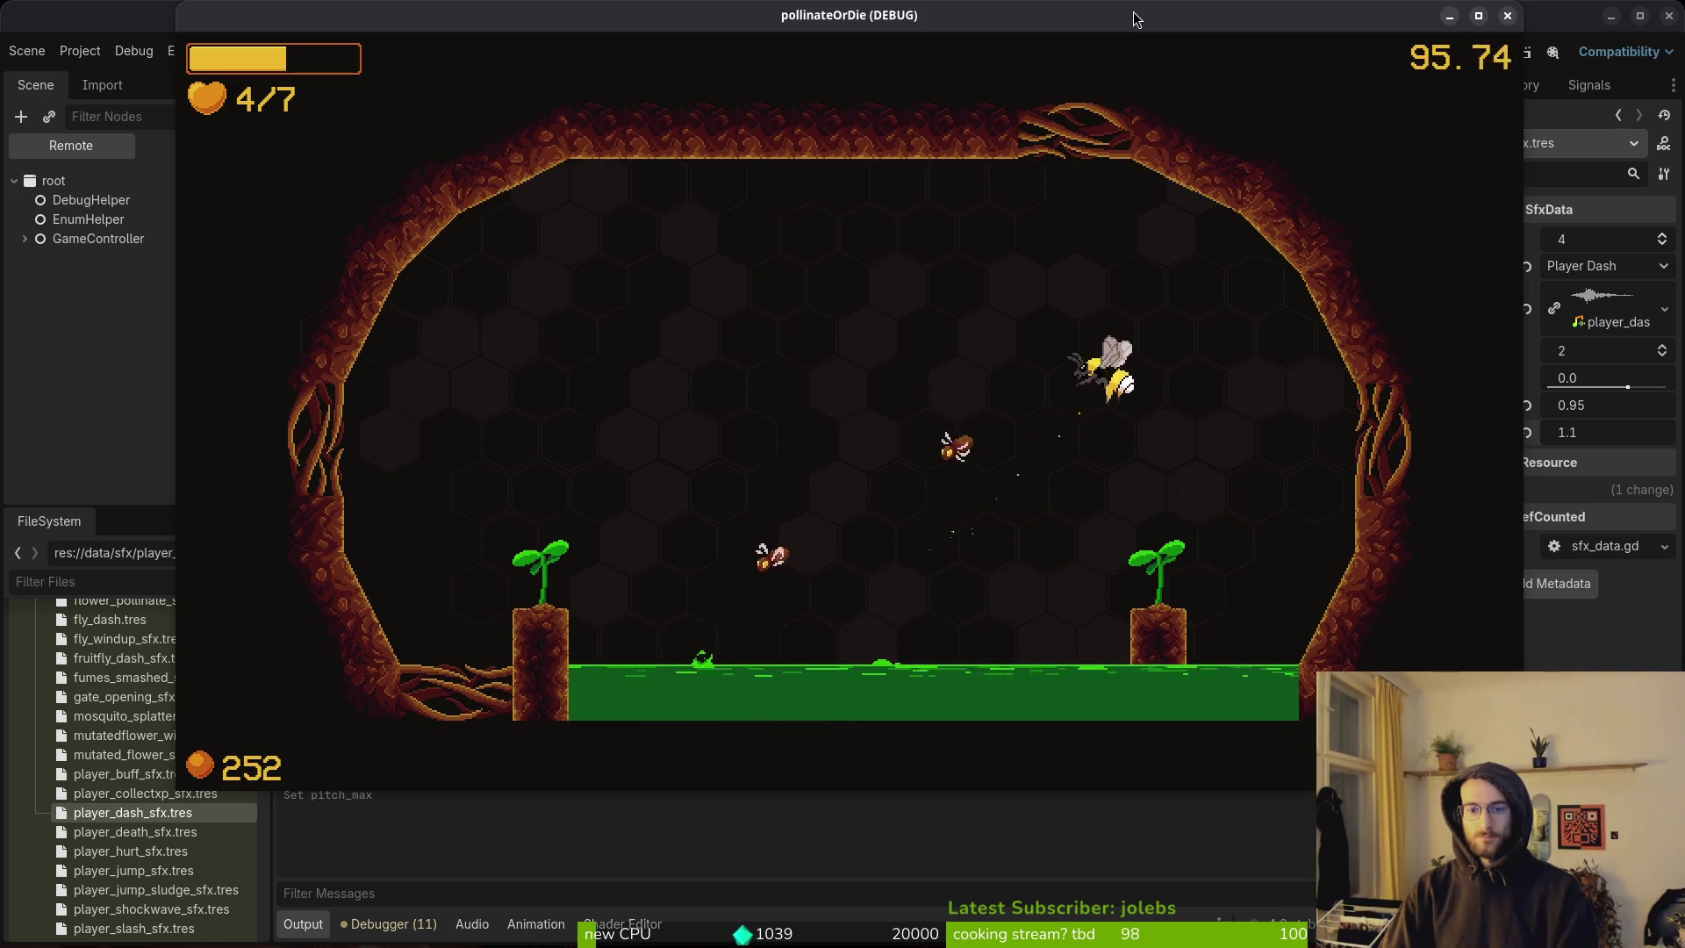
{"action": "key", "text": "a"}
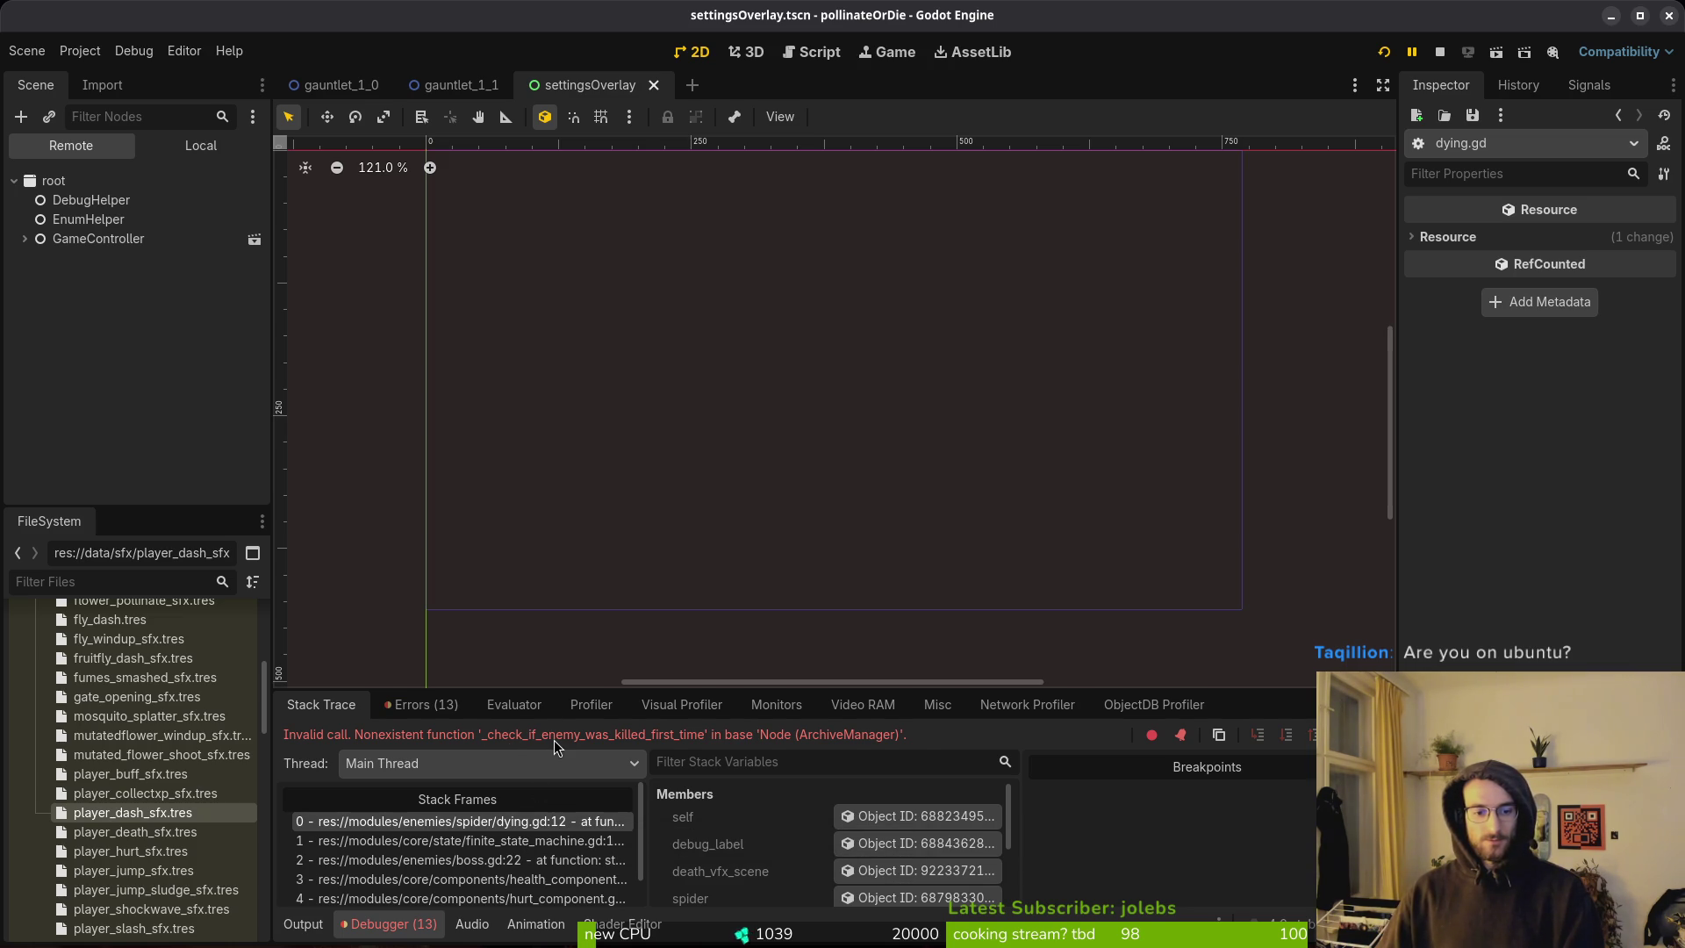
Bring the paused pollinateOrDie game window back to the front after the invalid call error.
{"action": "key", "text": "F12"}
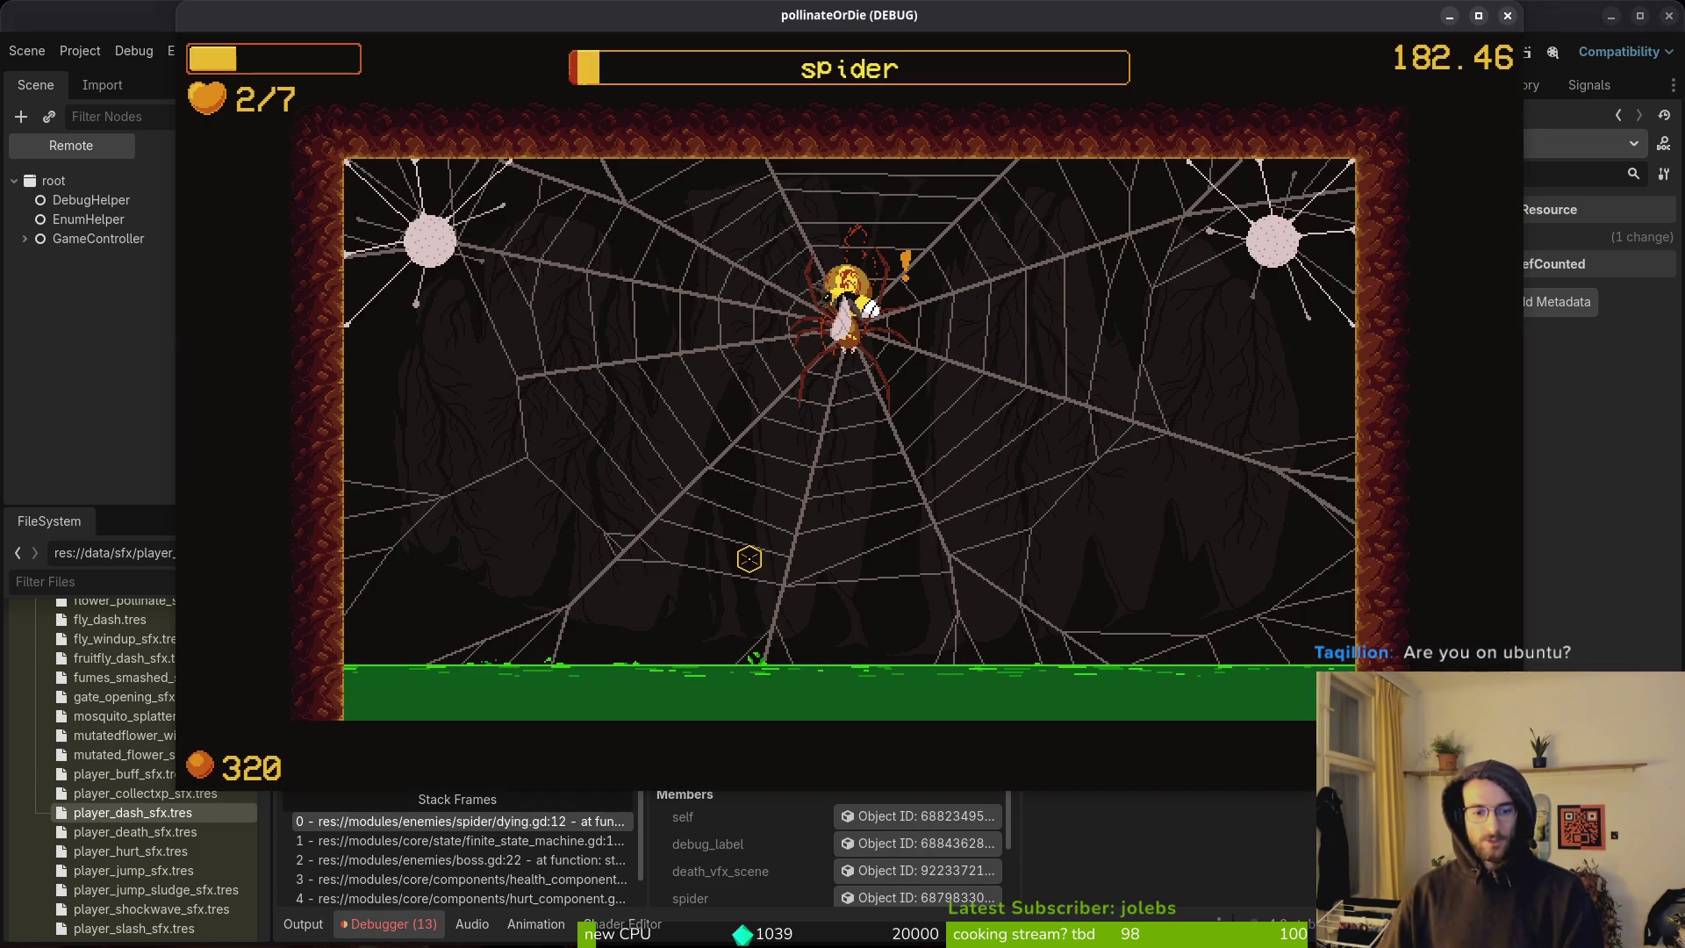
Open archive.manager.gd in Vim through the file finder with the query 'arhma'.
{"action": "key", "text": "alt+Tab"}
{"action": "key", "text": "space"}
{"action": "key", "text": "f"}
{"action": "key", "text": "f"}
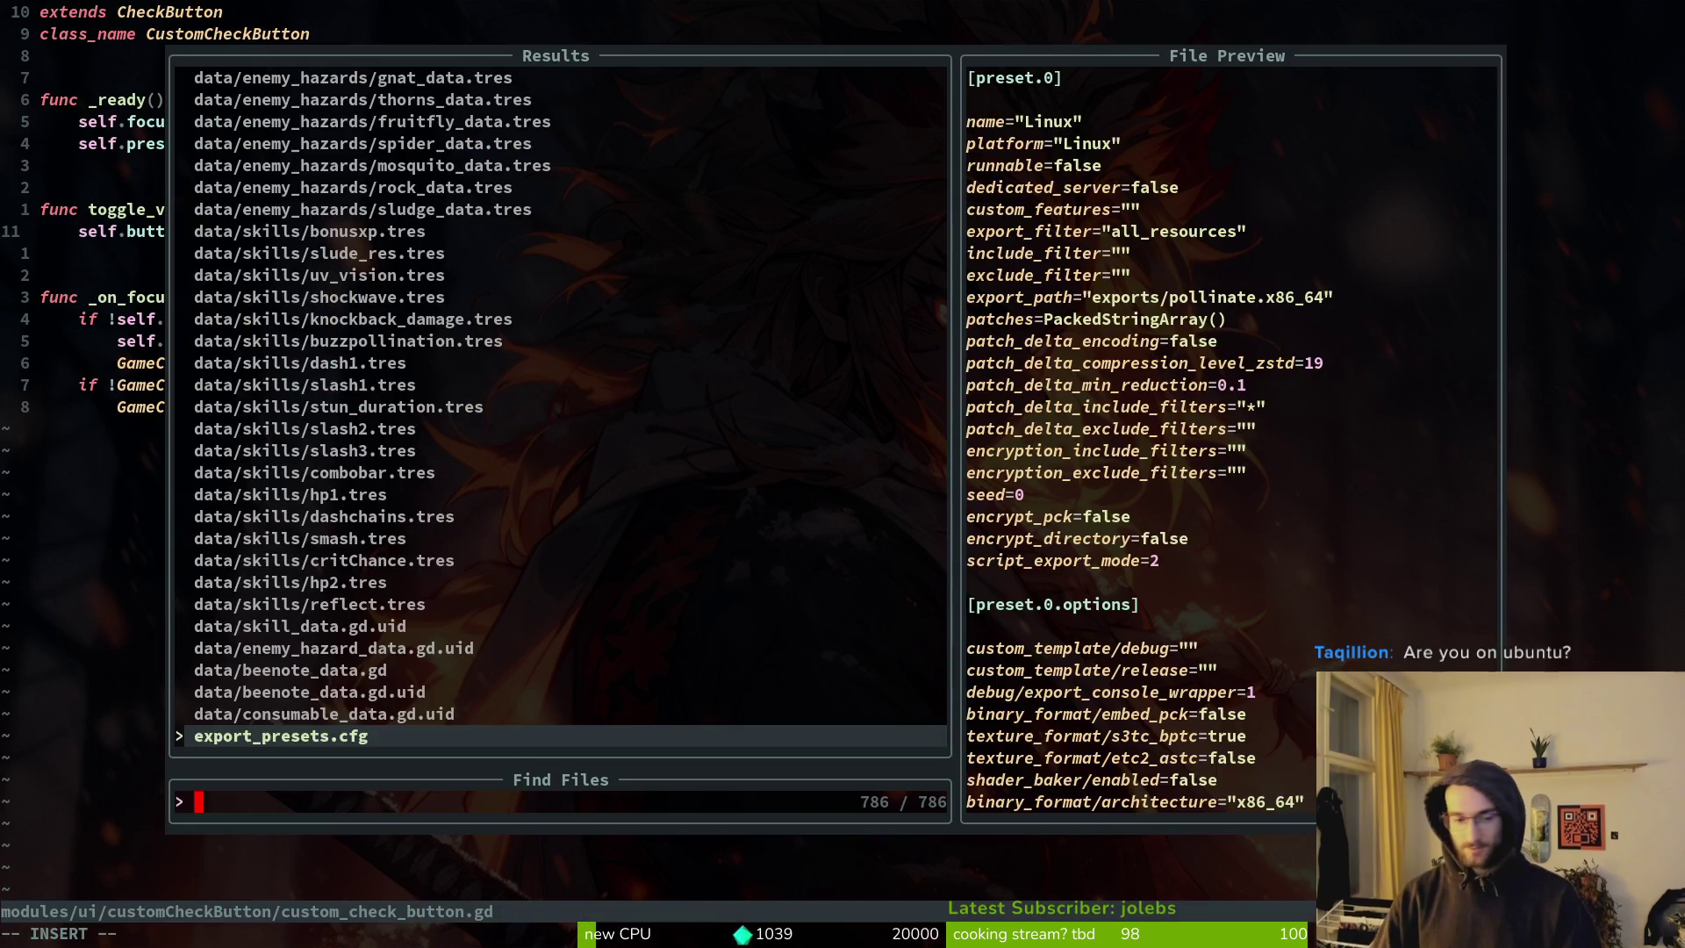
{"action": "type", "text": "arhma"}
{"action": "key", "text": "Return"}
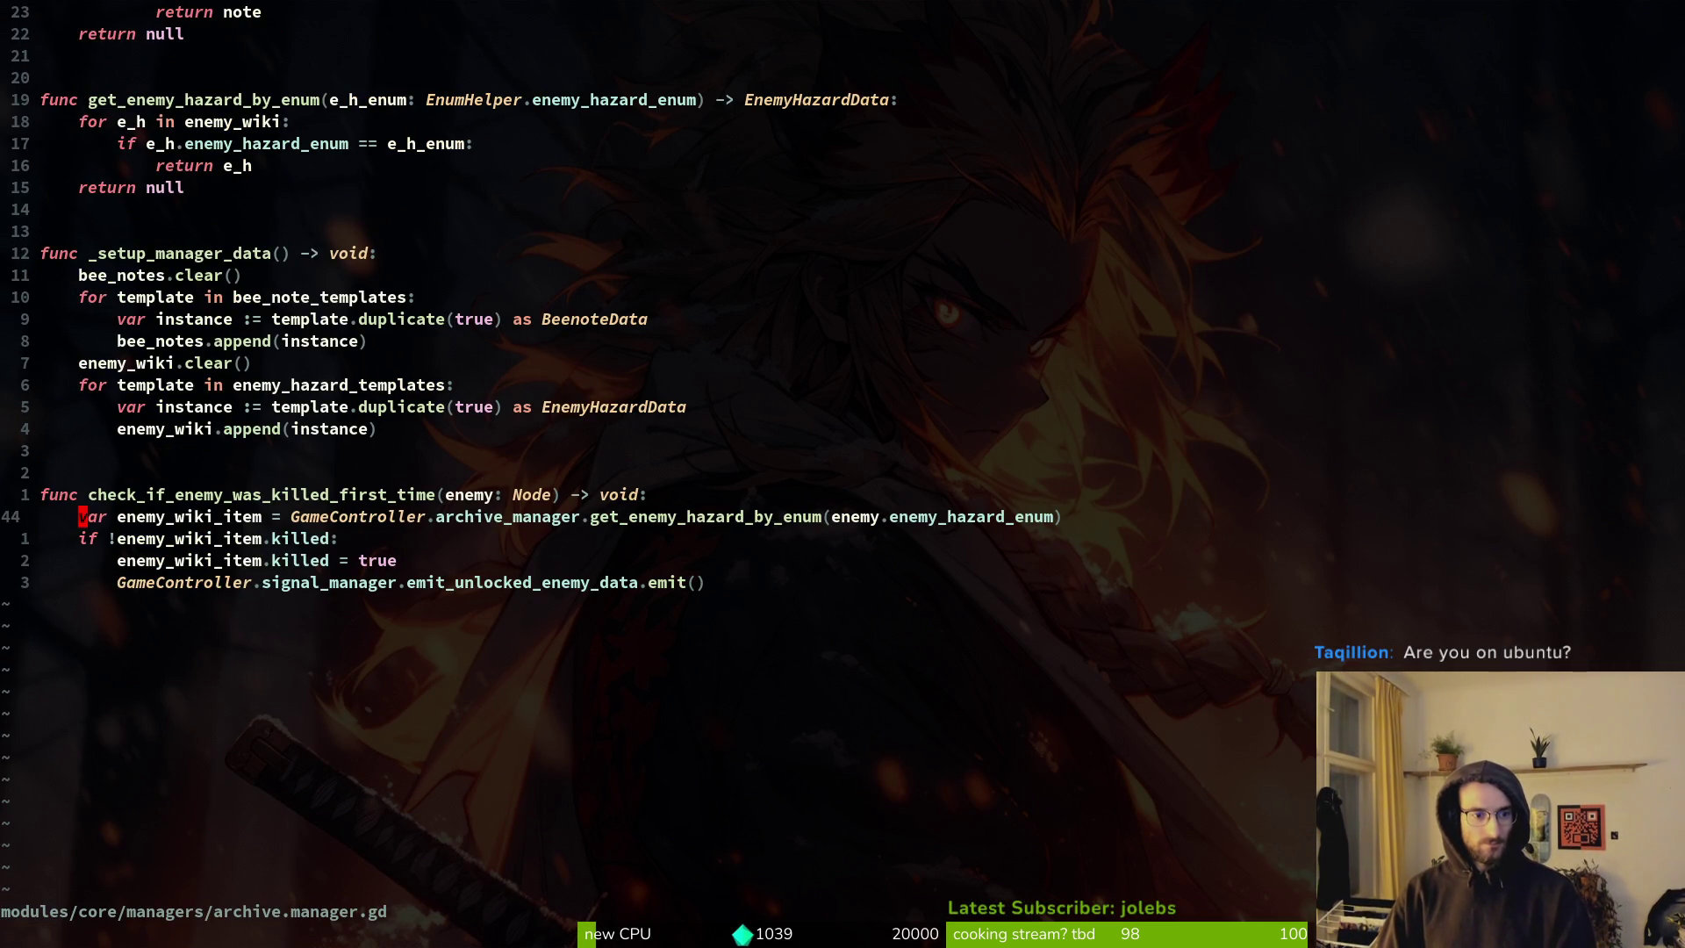
Search for the word check_if_enemy_was_killed_first_time and open the matching result.
{"action": "key", "text": "space"}
{"action": "key", "text": "f"}
{"action": "key", "text": "w"}
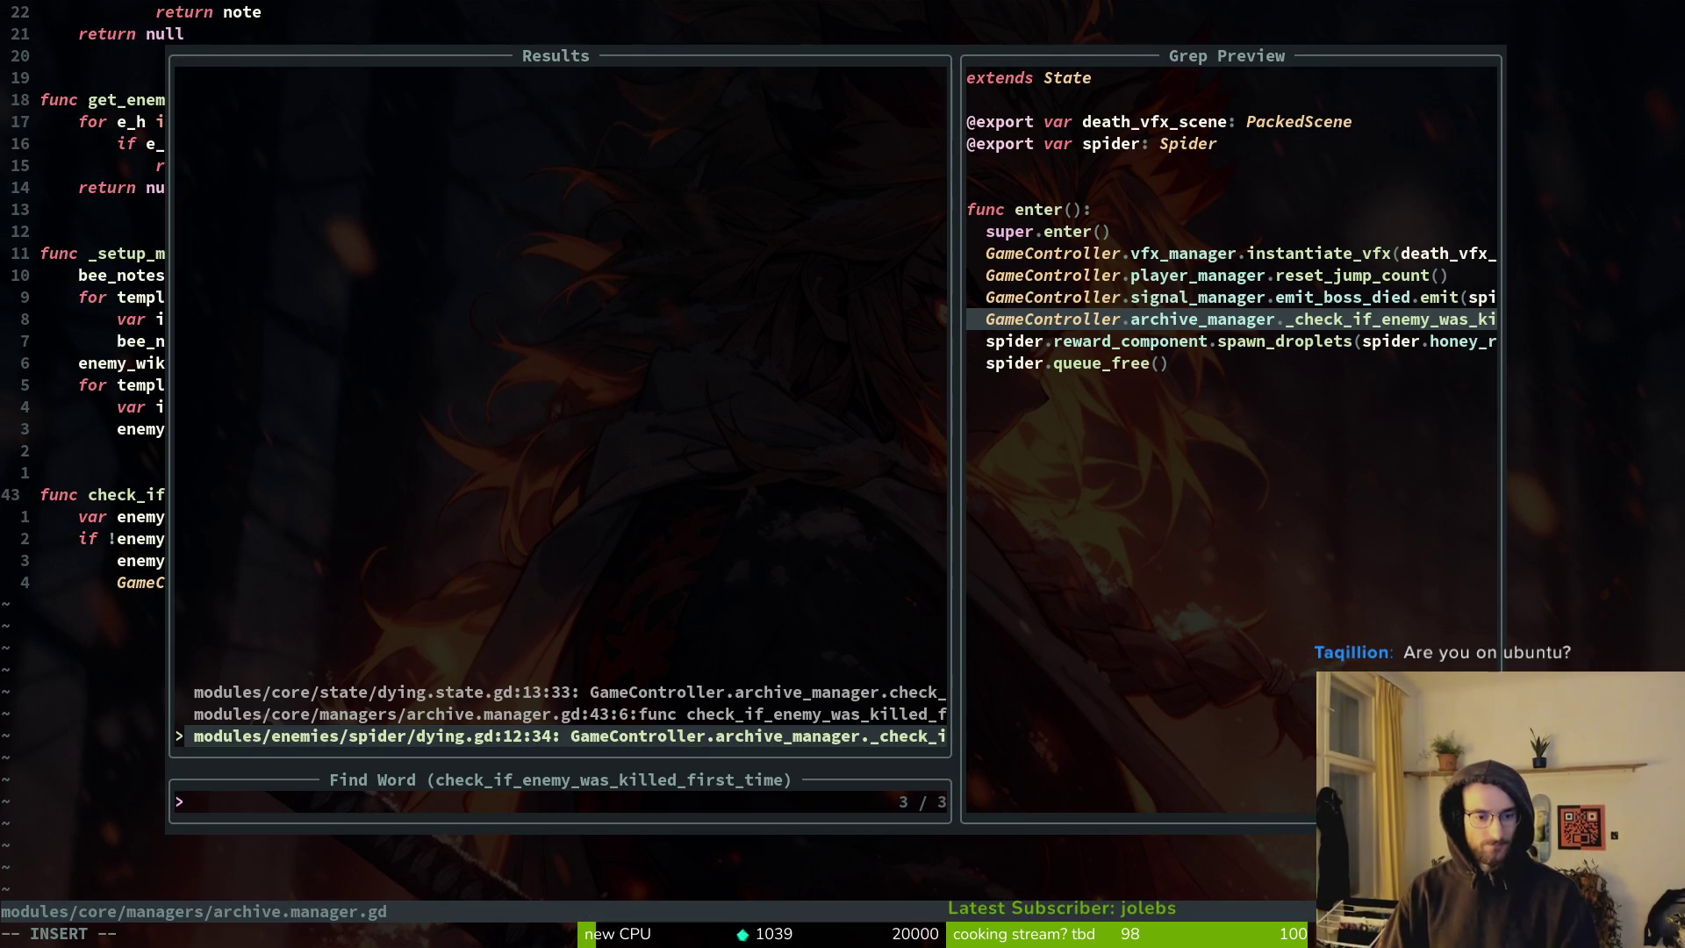
{"action": "key", "text": "Return"}
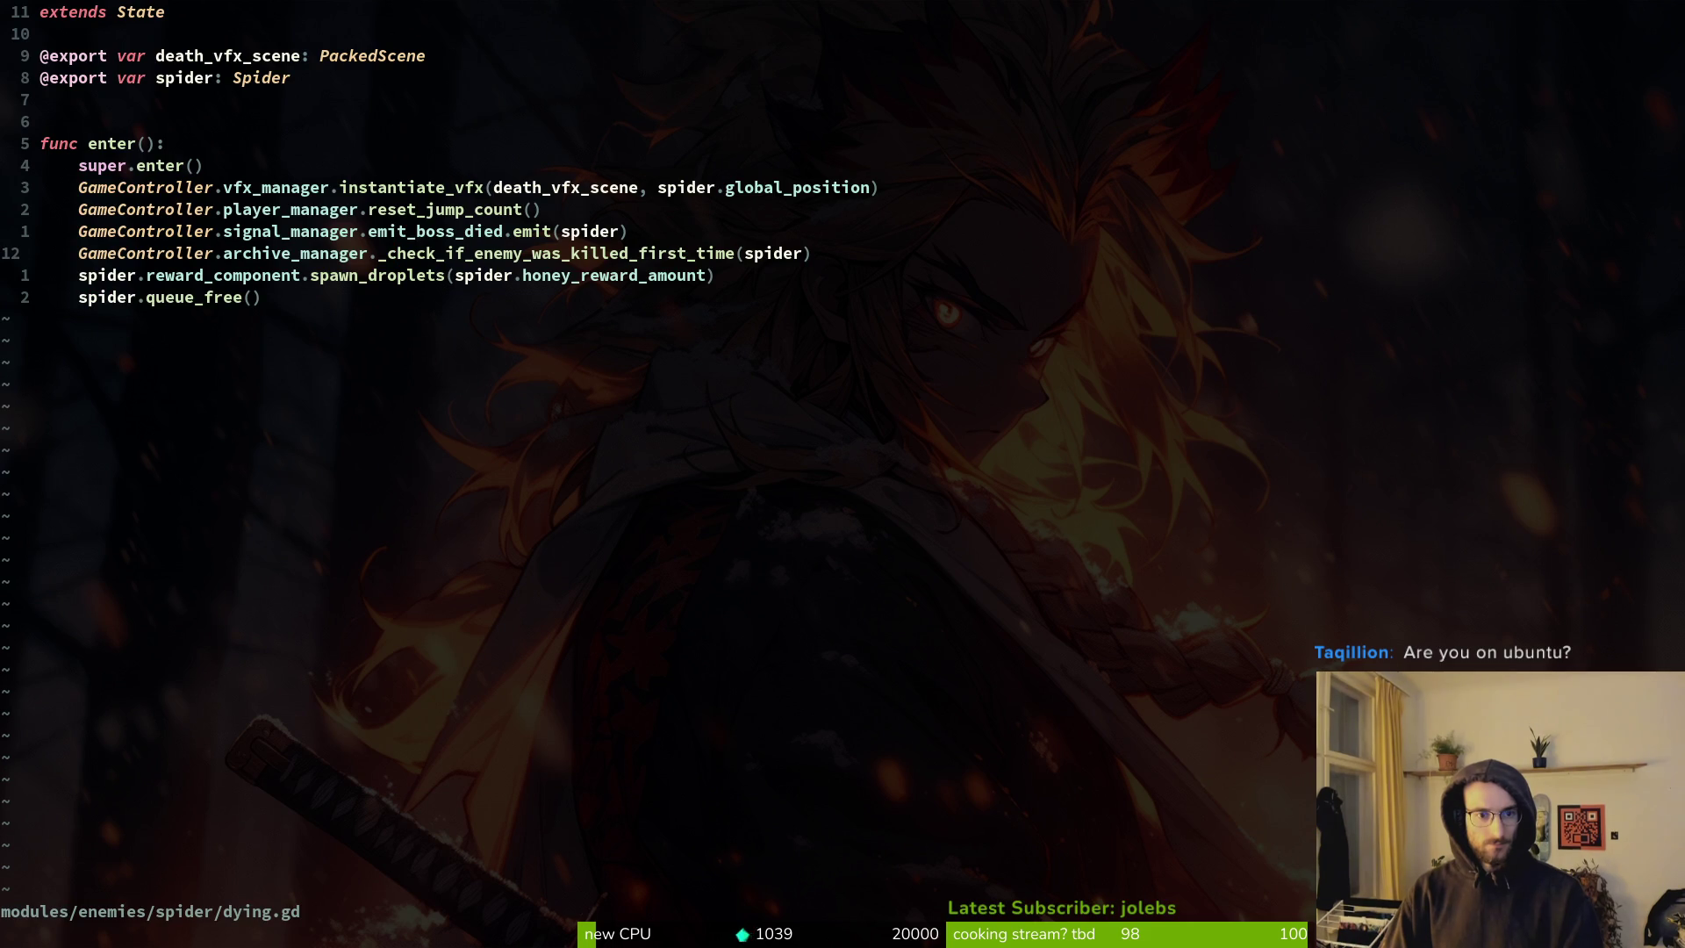
Rerun a project-wide text search using the pasted name check_if_enemy_was_killed_first_time.
{"action": "key", "text": "Return"}
{"action": "key", "text": "Escape"}
{"action": "key", "text": "space"}
{"action": "key", "text": "p"}
{"action": "key", "text": "s"}
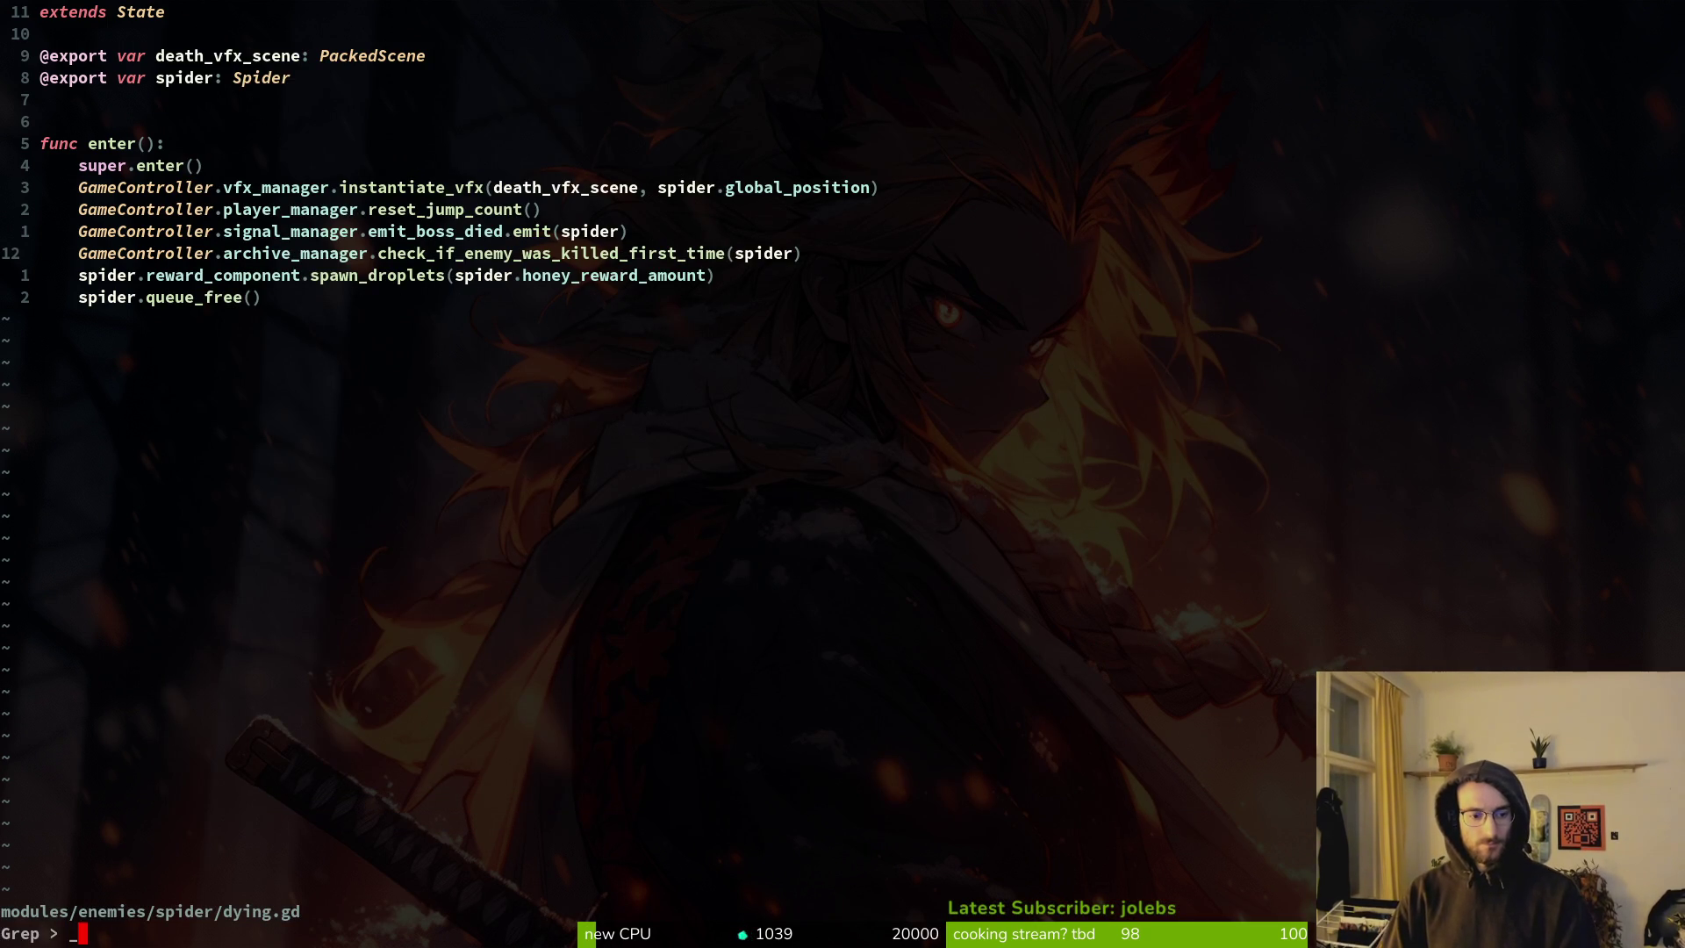
{"action": "key", "text": "super+v"}
{"action": "key", "text": "Escape"}
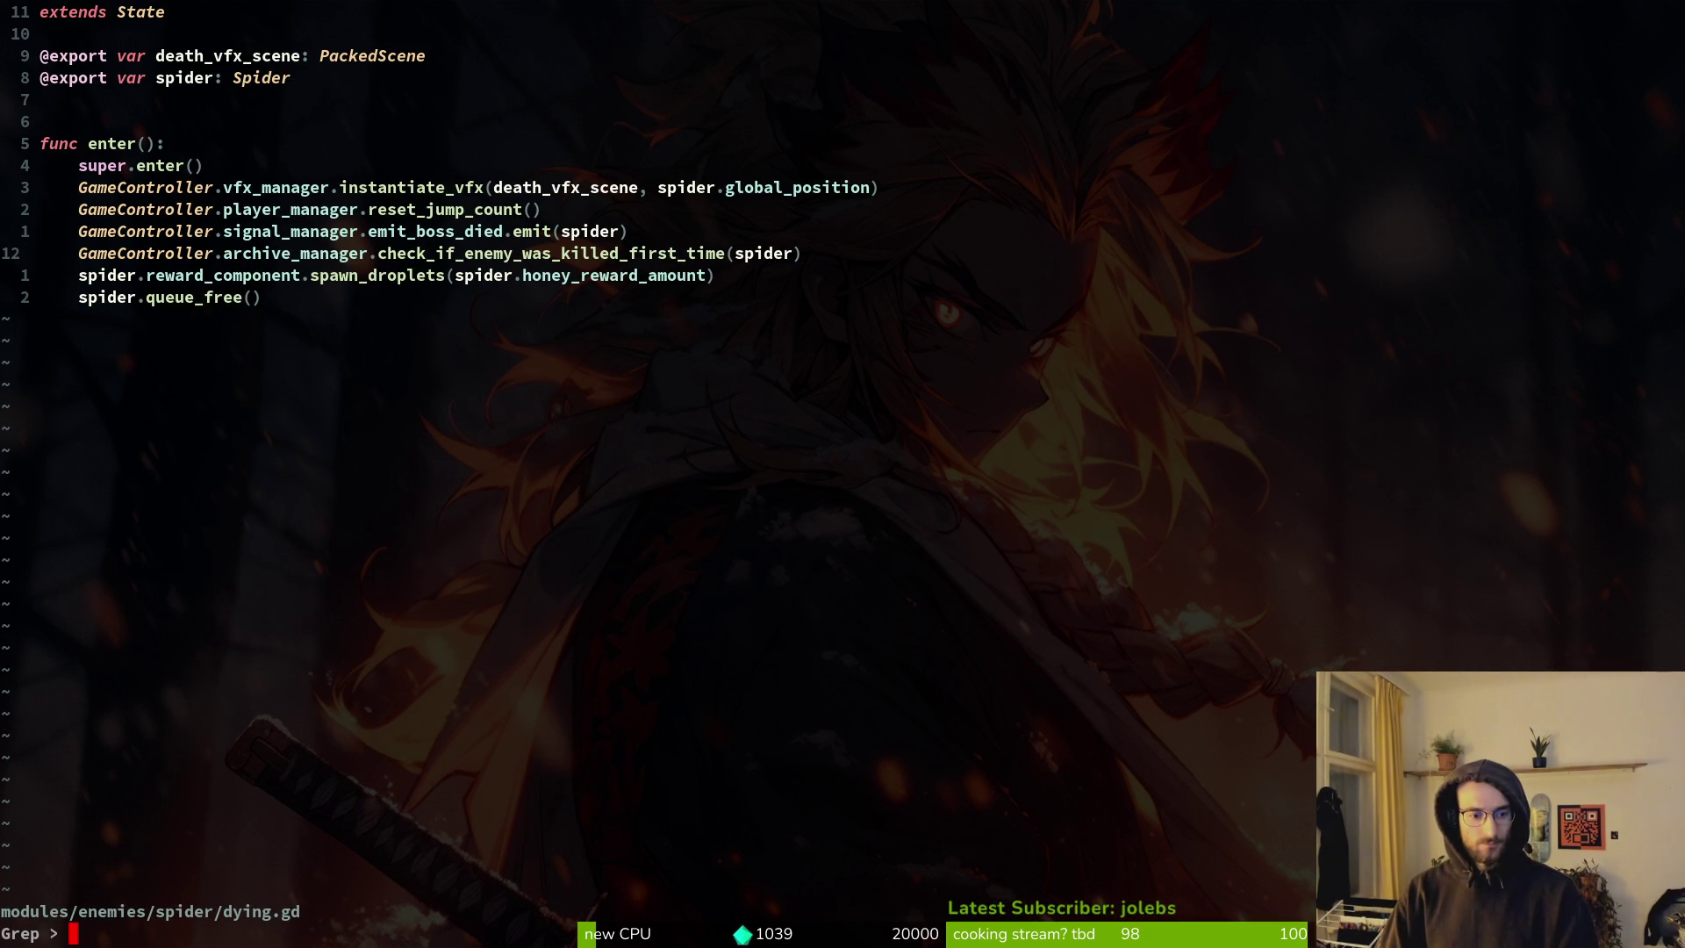
{"action": "key", "text": "Return"}
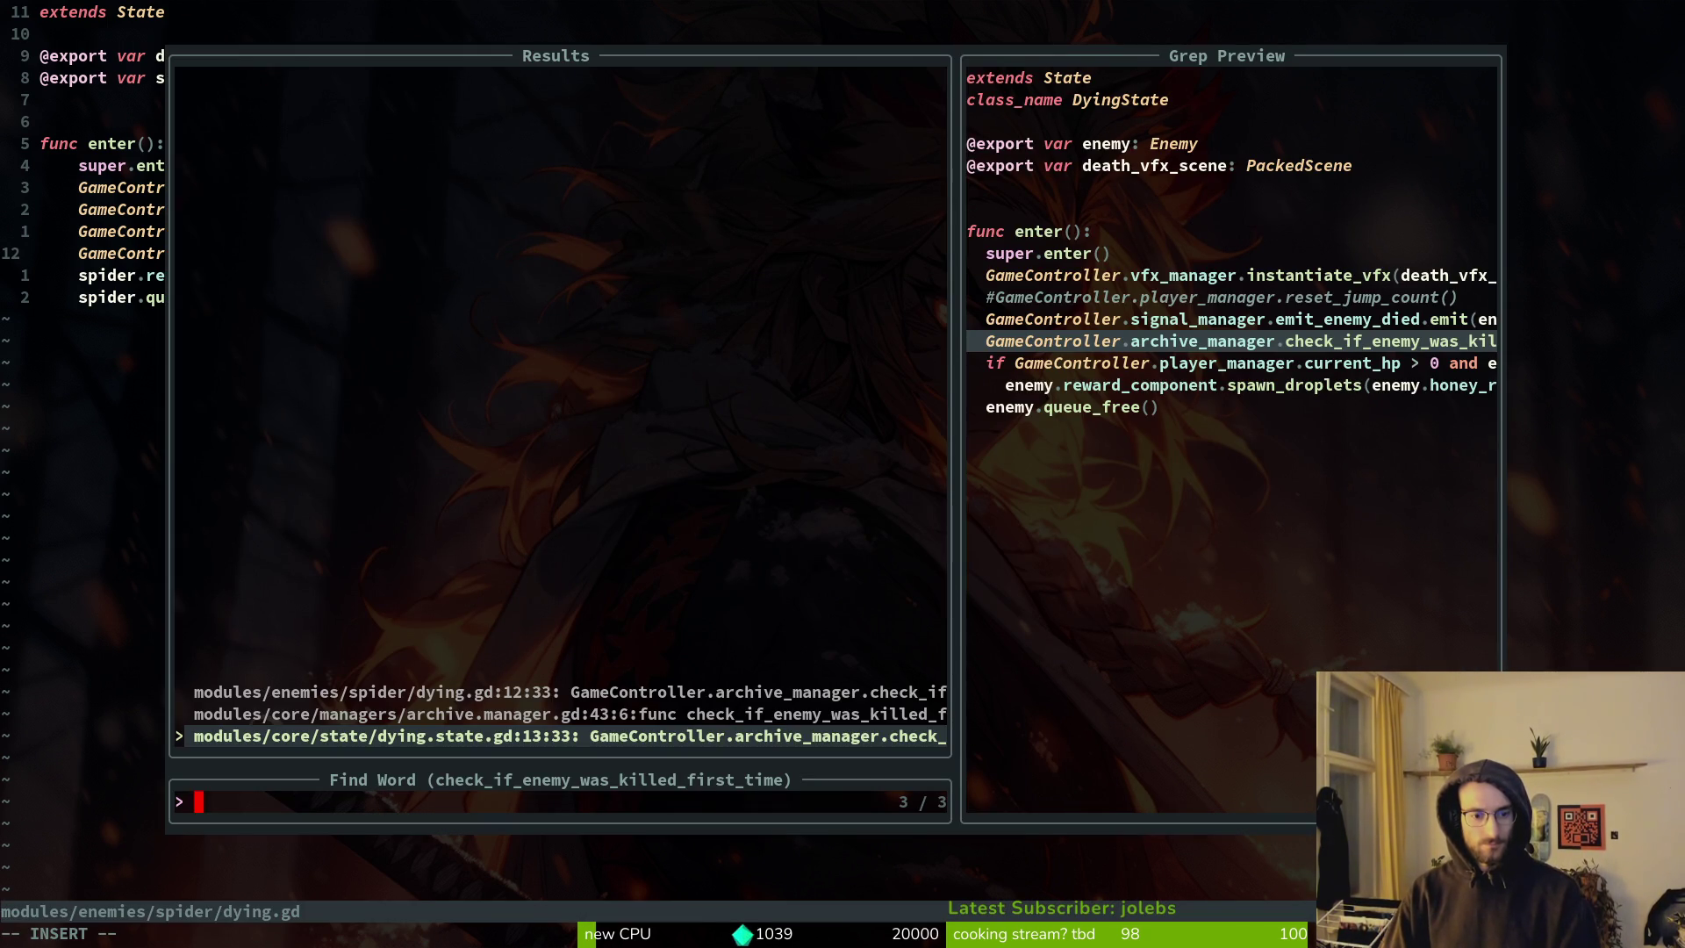
Preview the definition and the call, then open spider/dying.gd at the call.
{"action": "left_click", "coordinate": [562, 713]}
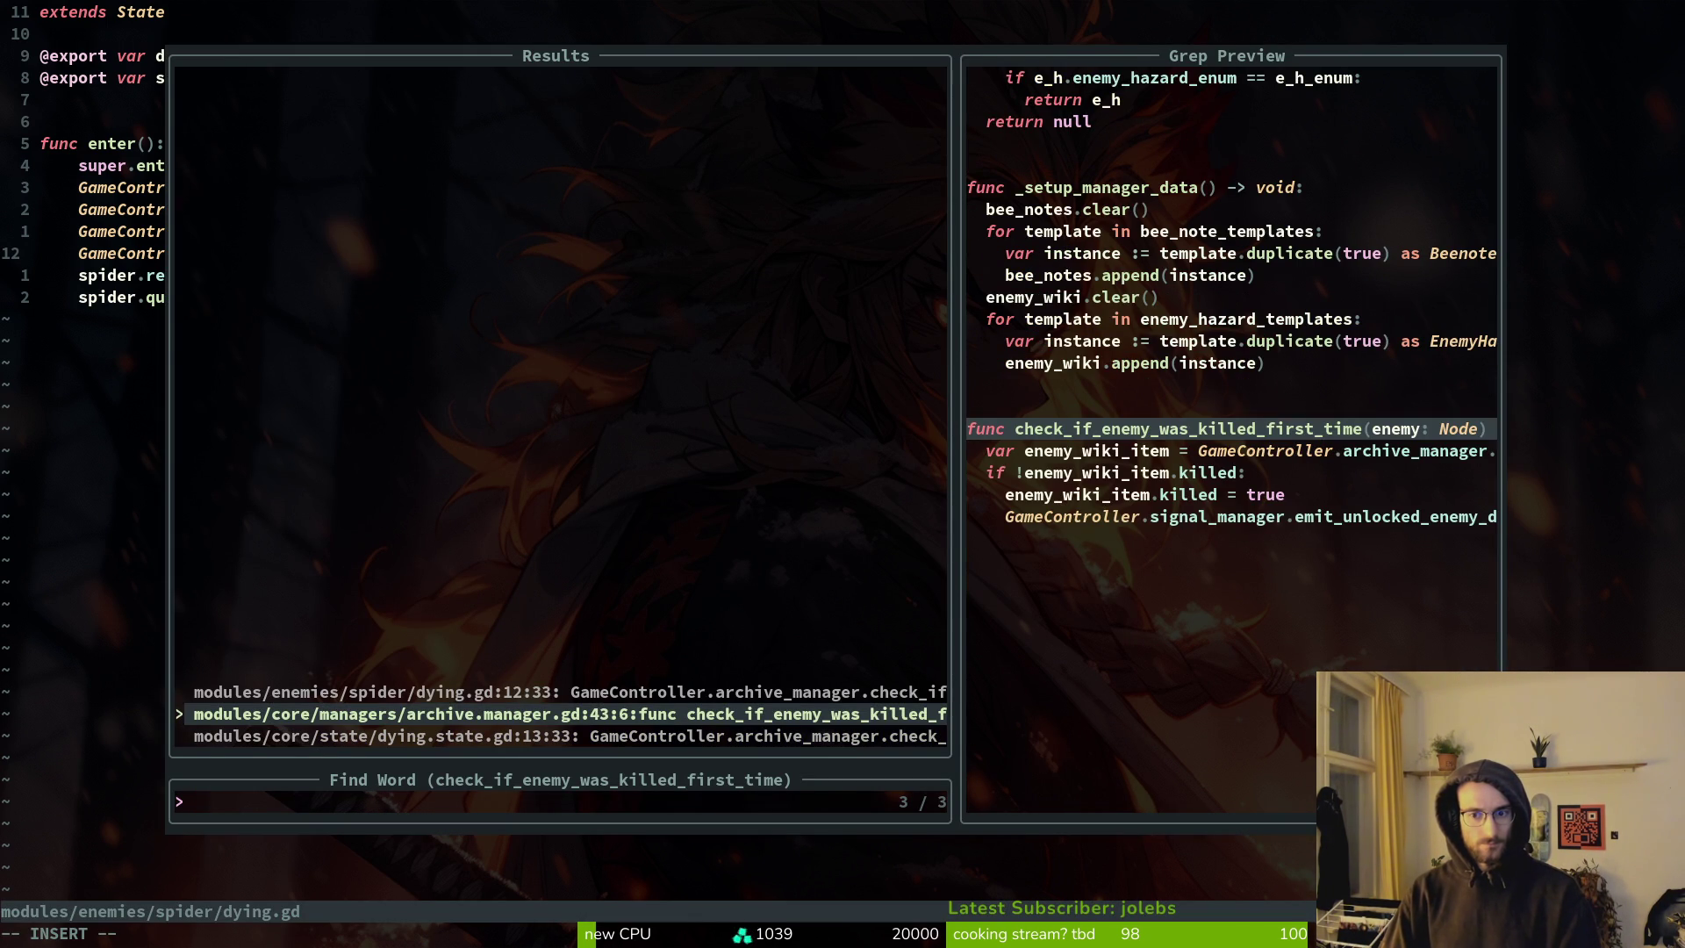
{"action": "left_click", "coordinate": [562, 691]}
{"action": "key", "text": "Return"}
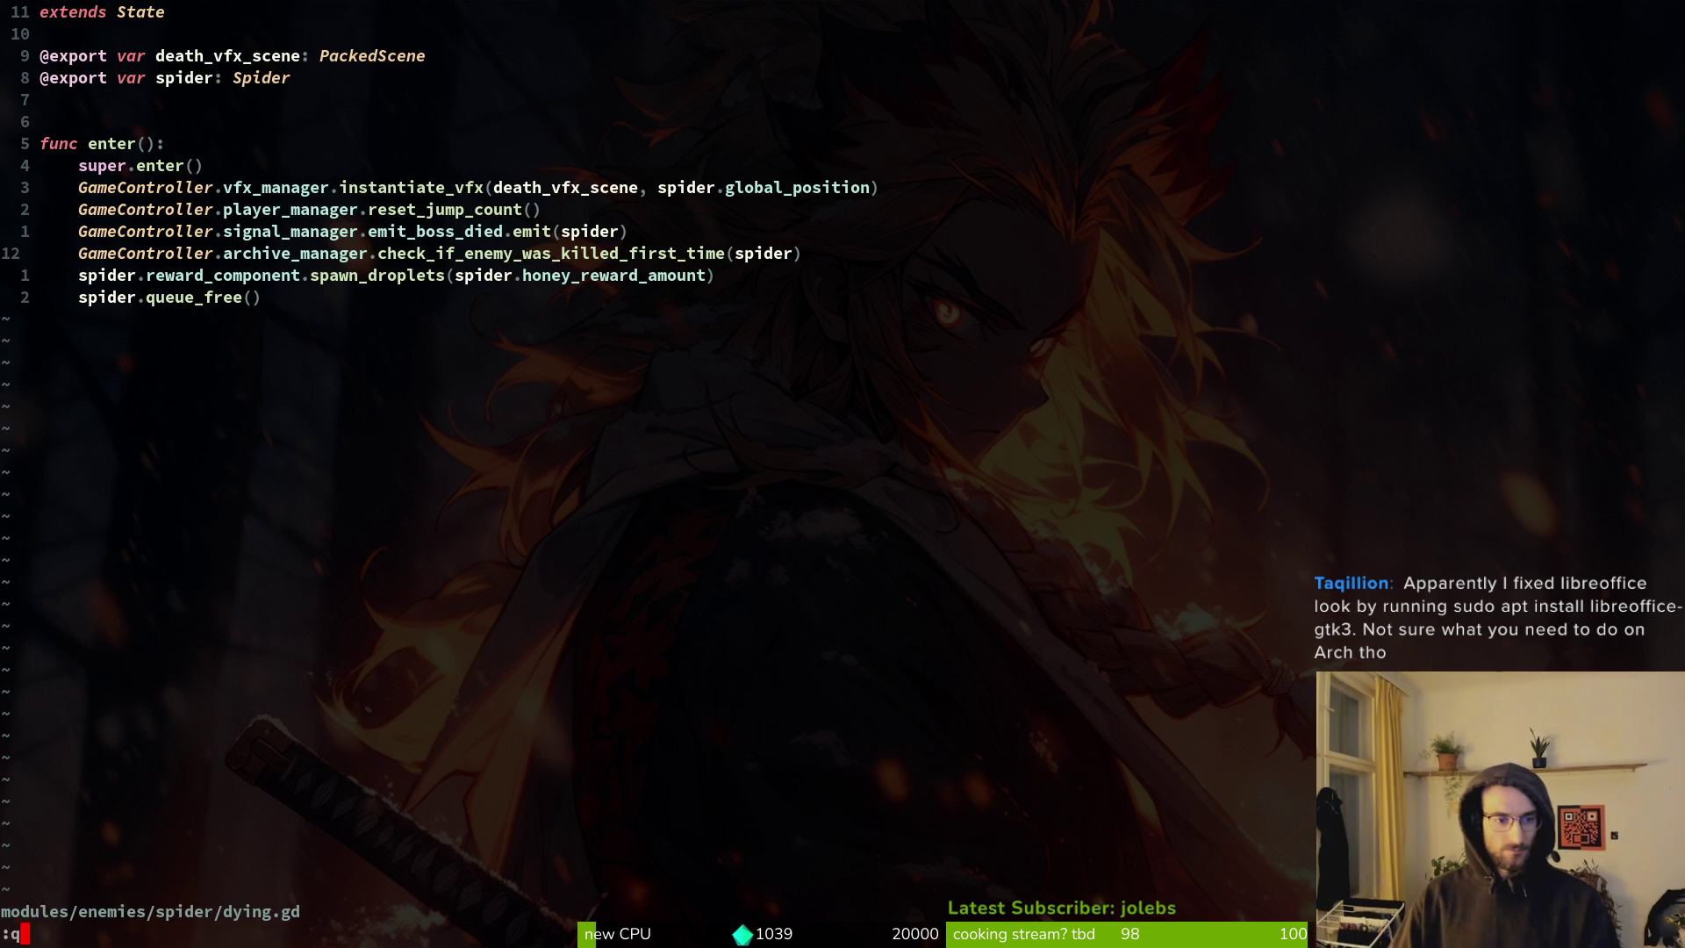
Quit Vim with :q and clear the terminal screen.
{"action": "type", "text": "q"}
{"action": "key", "text": "Return"}
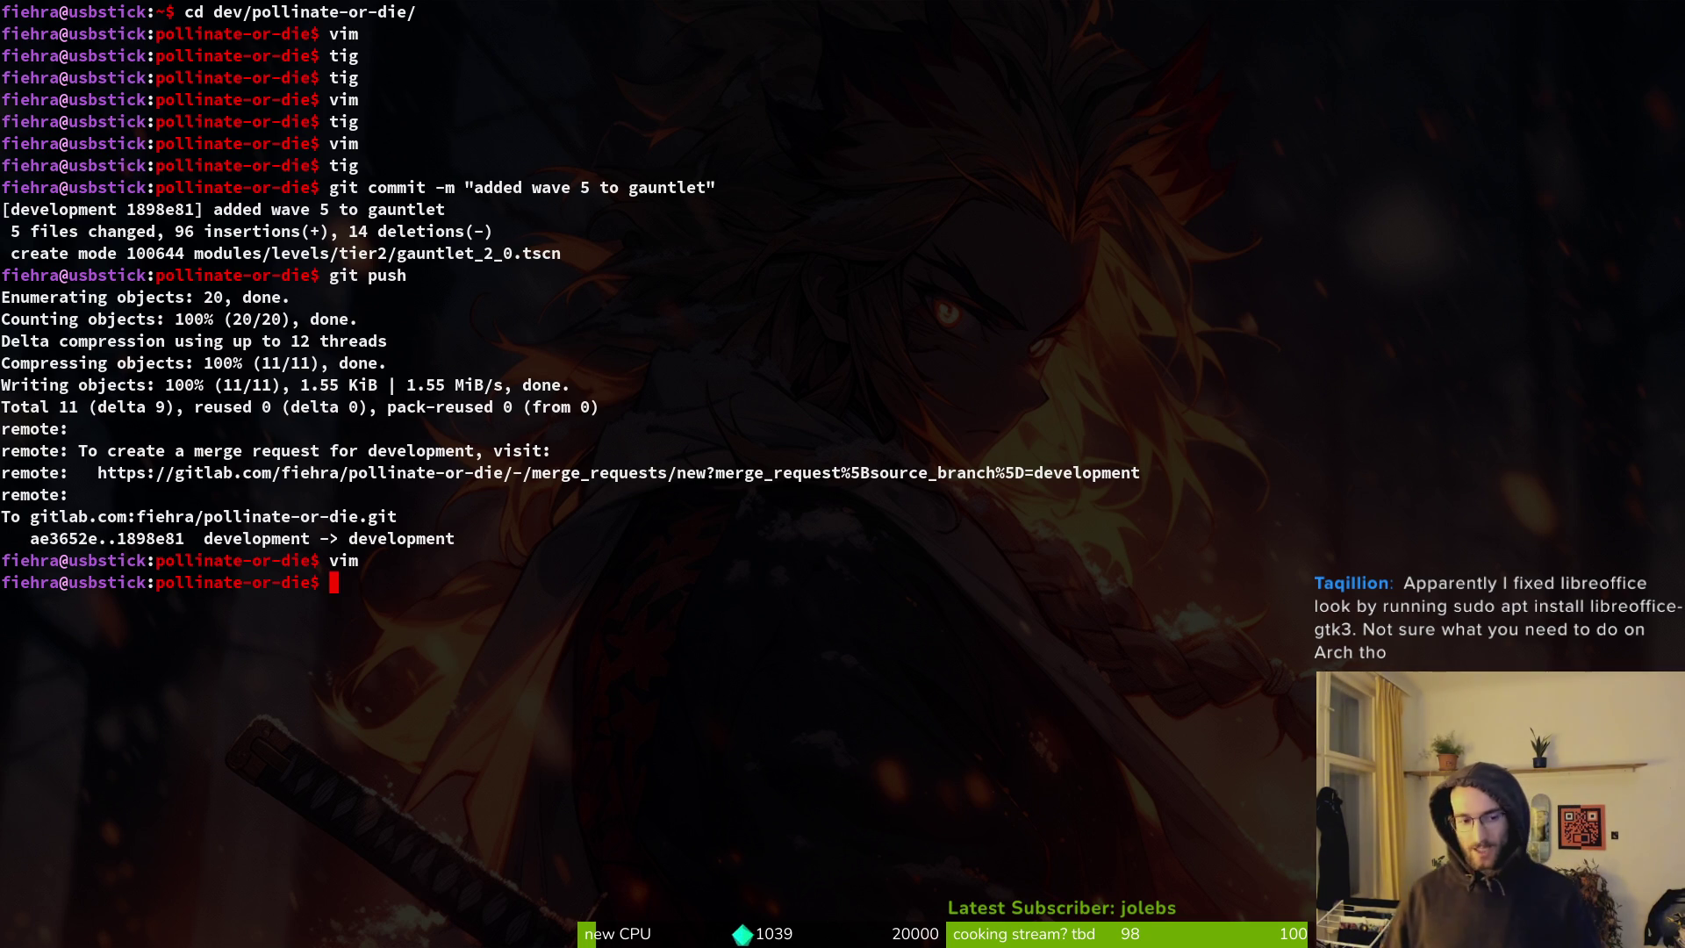
{"action": "type", "text": "clear"}
{"action": "key", "text": "Return"}
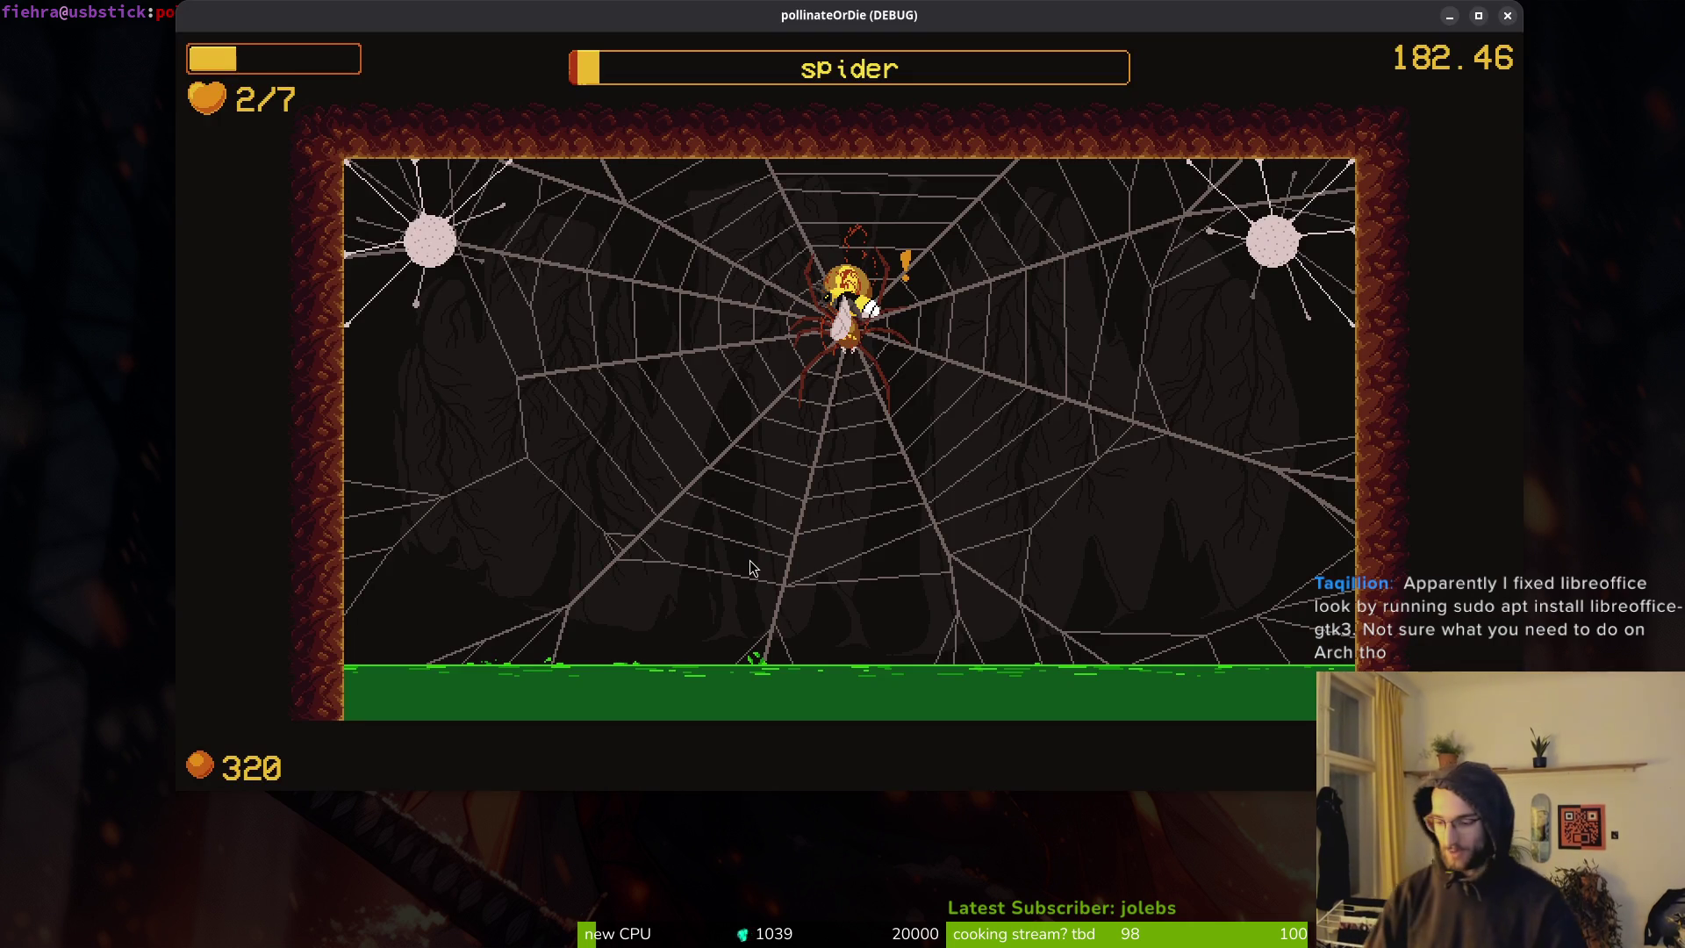
Stop the running game with F8 and relaunch it via Run Project.
{"action": "key", "text": "F8"}
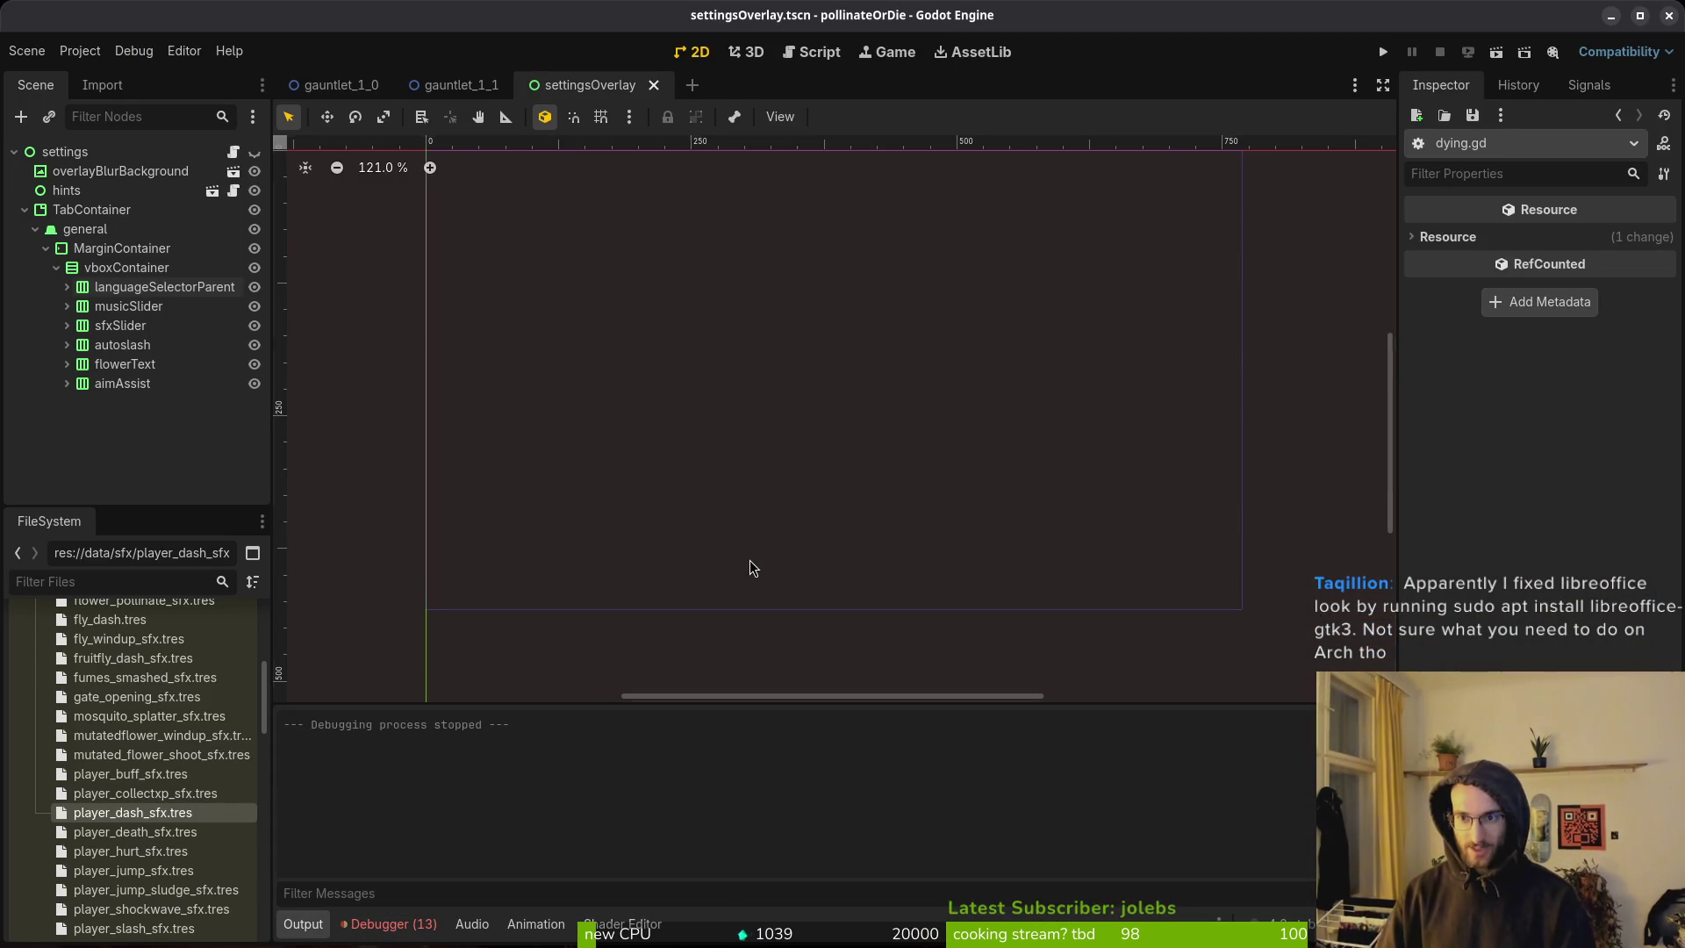
{"action": "left_click", "coordinate": [1381, 52]}
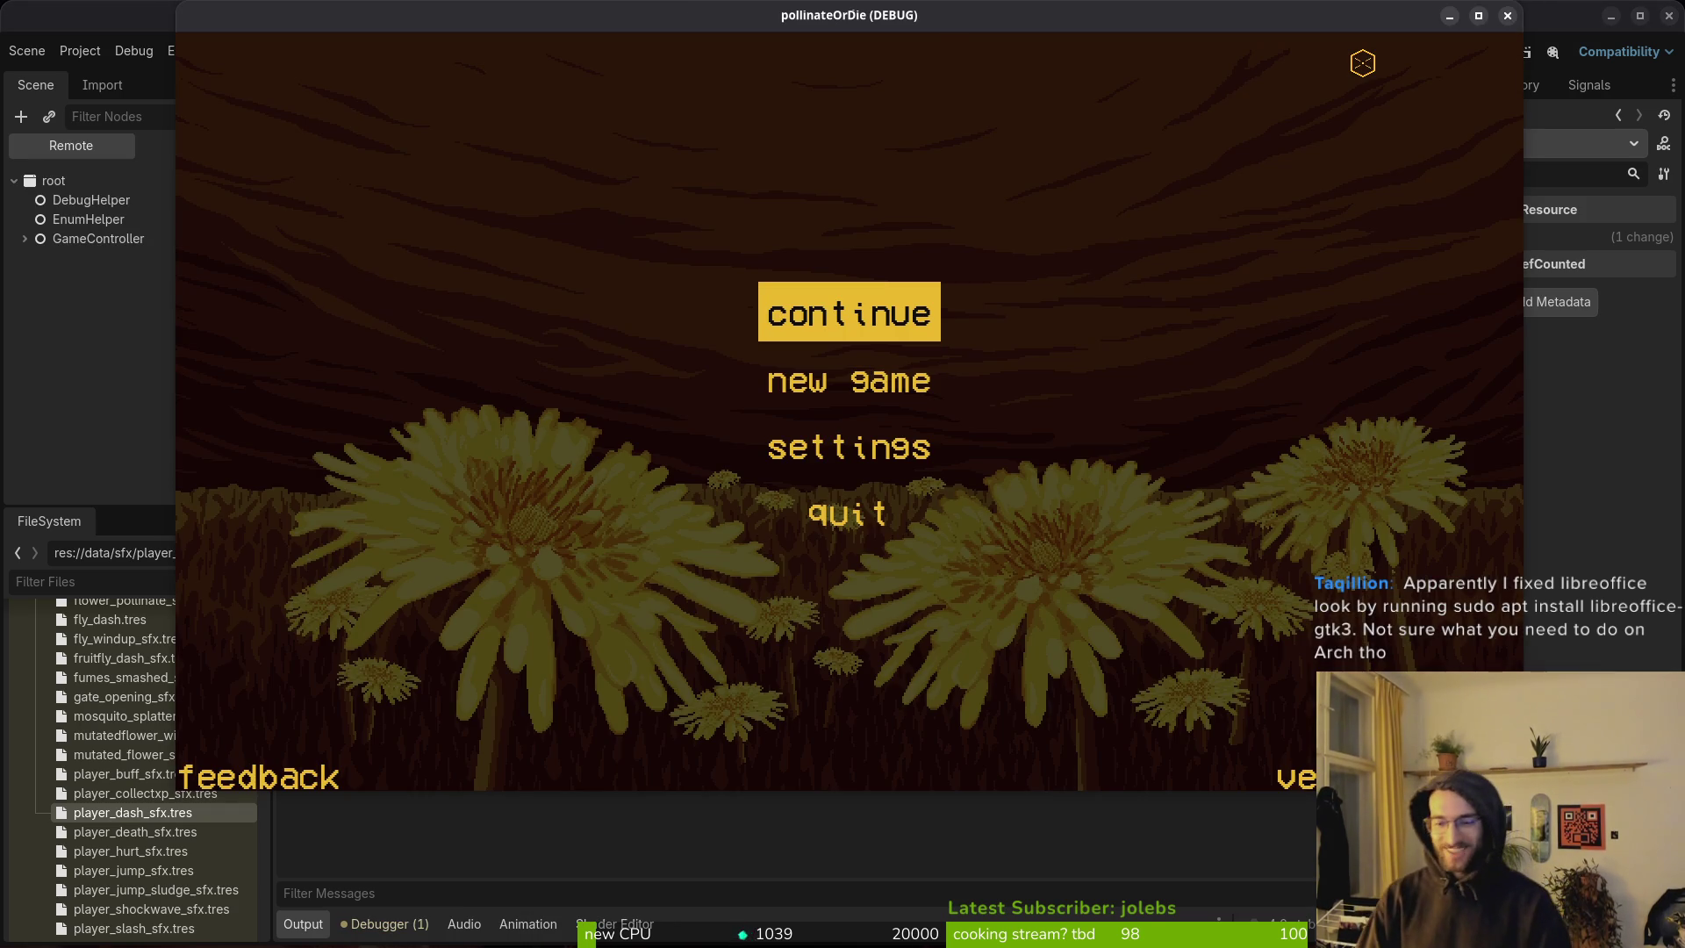
Continue the saved run, clear the first arena's enemies and pollinate the sprout.
{"action": "key", "text": "Return"}
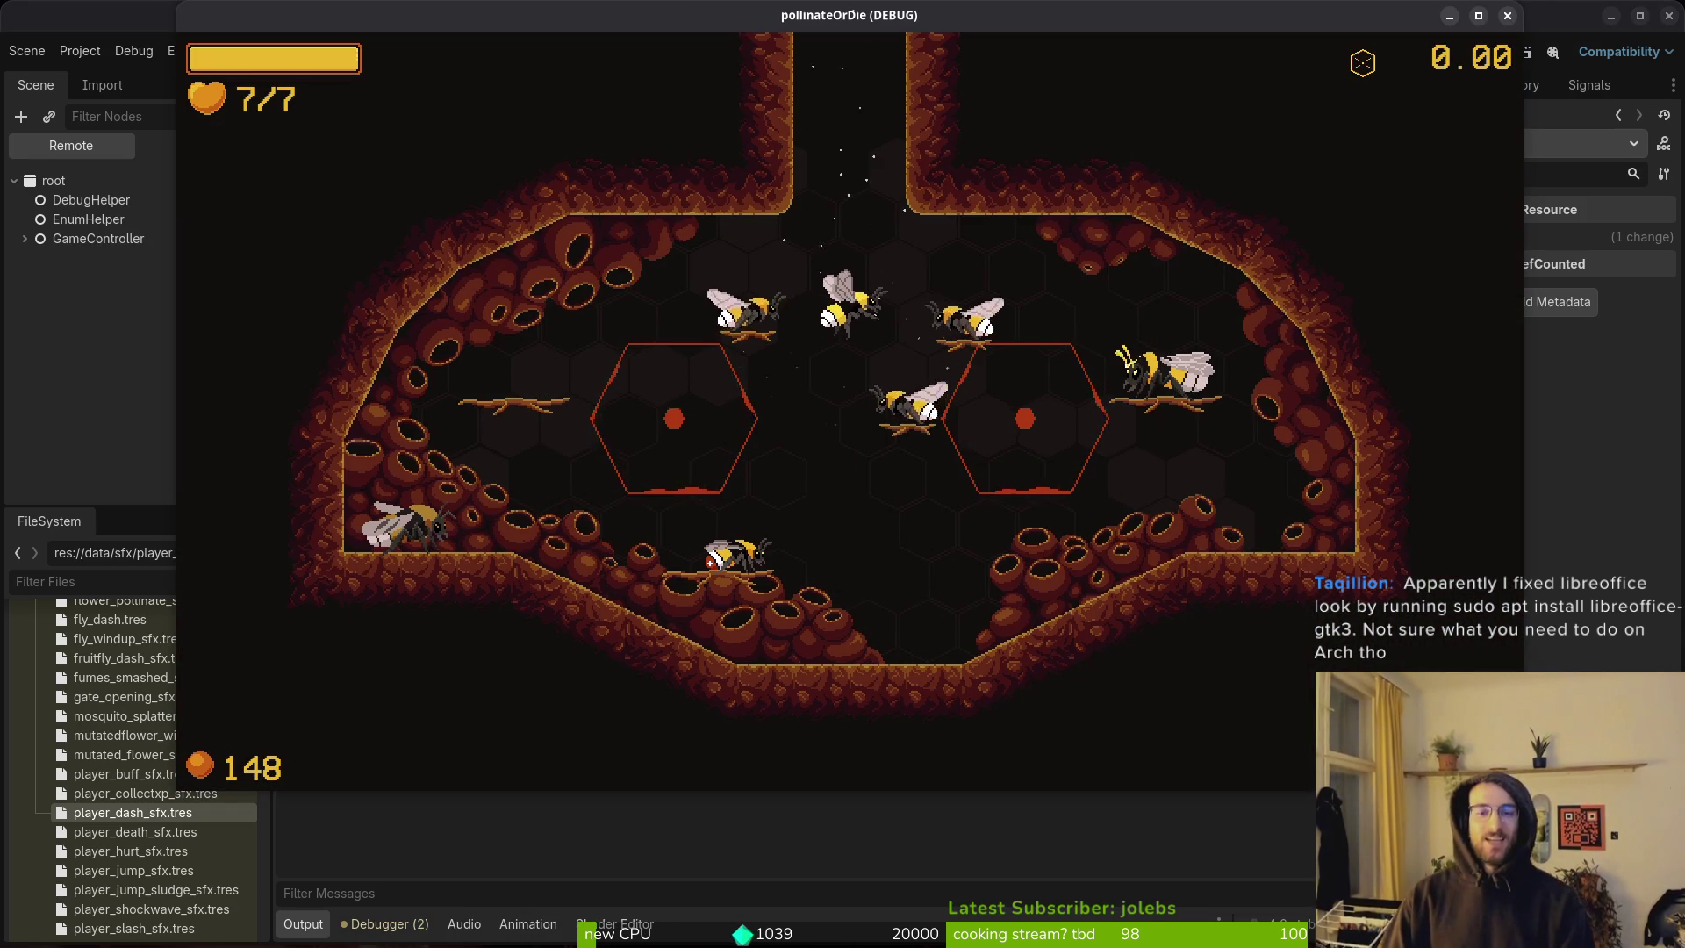
{"action": "key", "text": "w"}
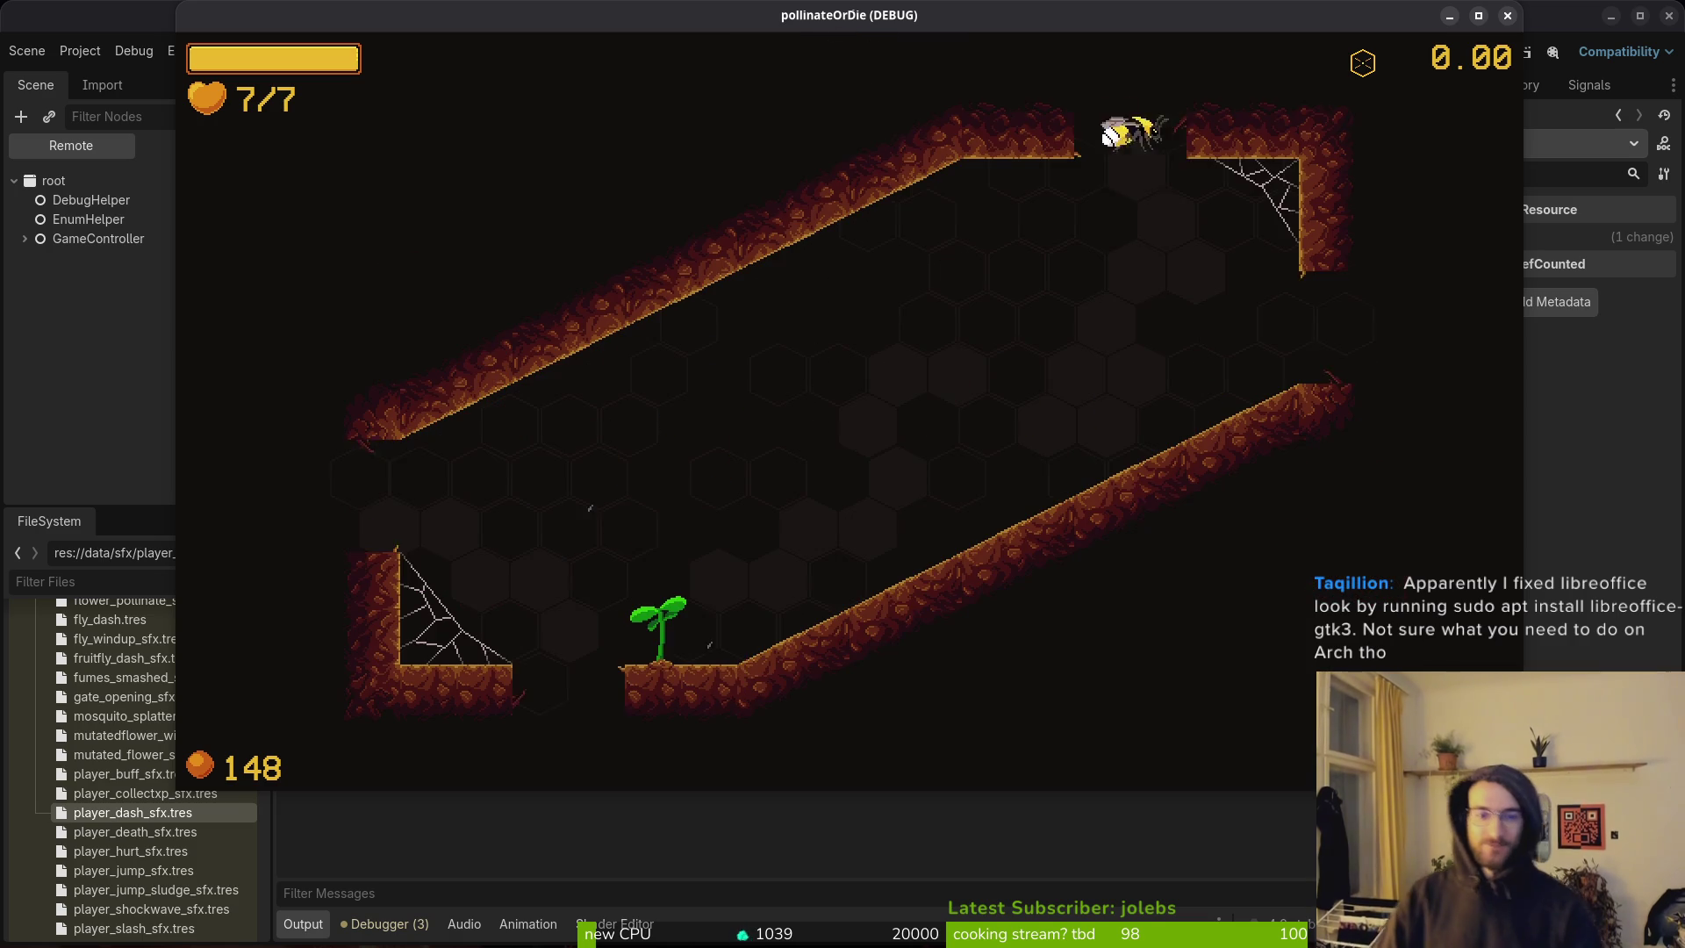
{"action": "key", "text": "a"}
{"action": "key", "text": "d"}
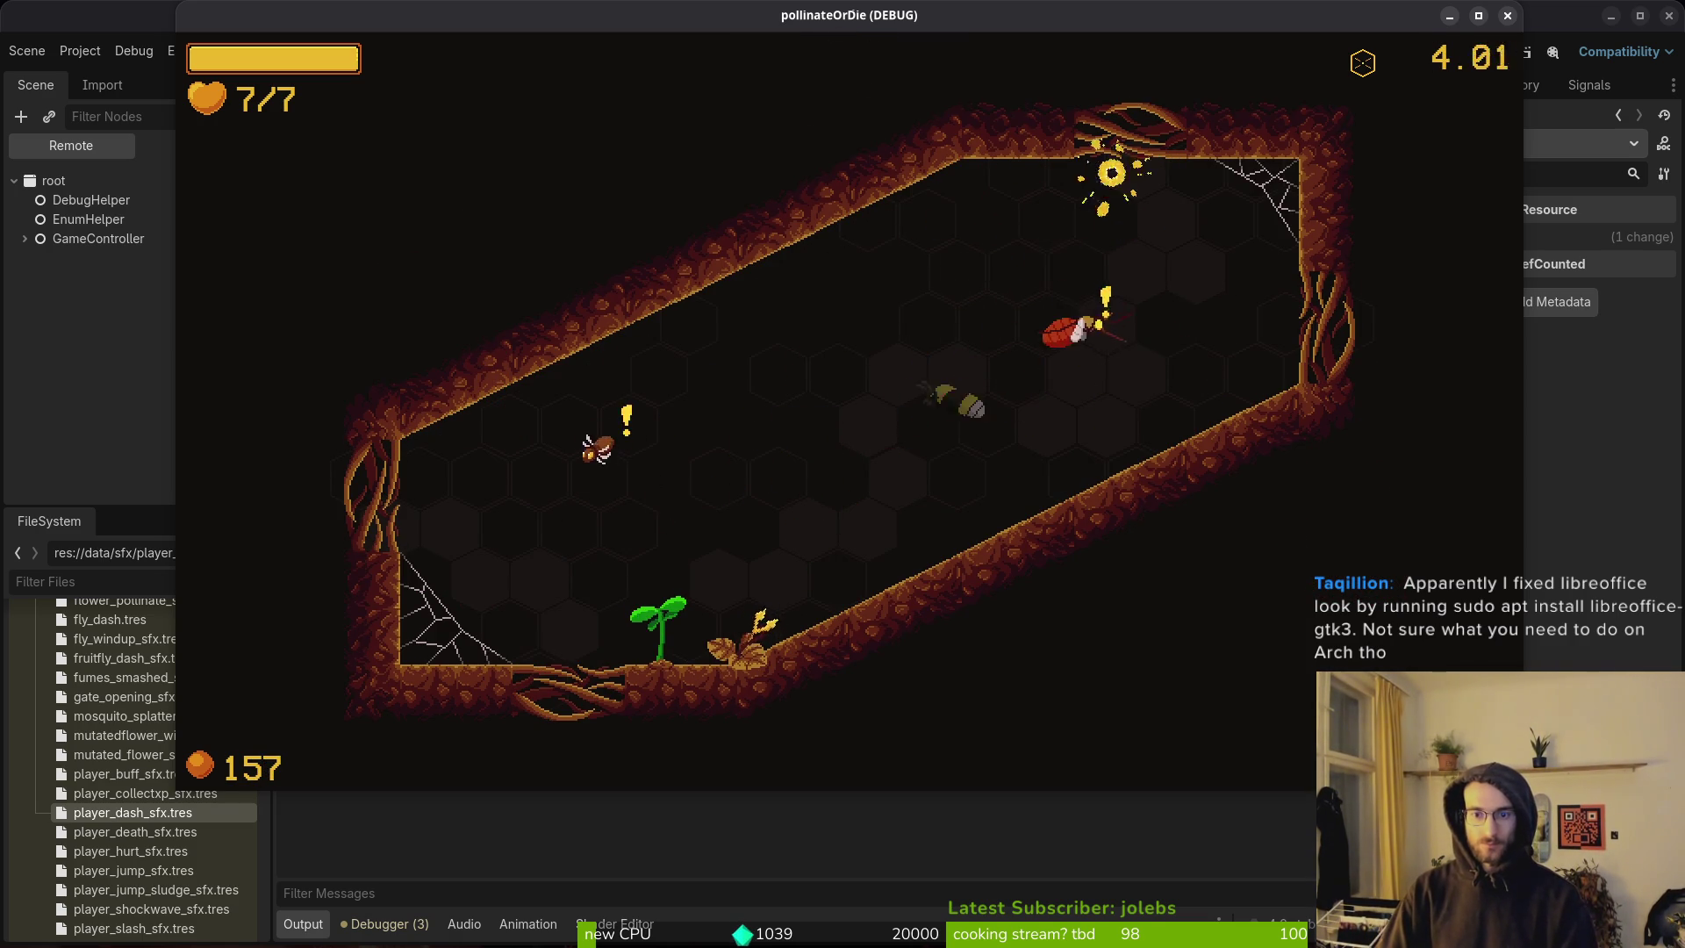
{"action": "key", "text": "a"}
{"action": "key", "text": "d"}
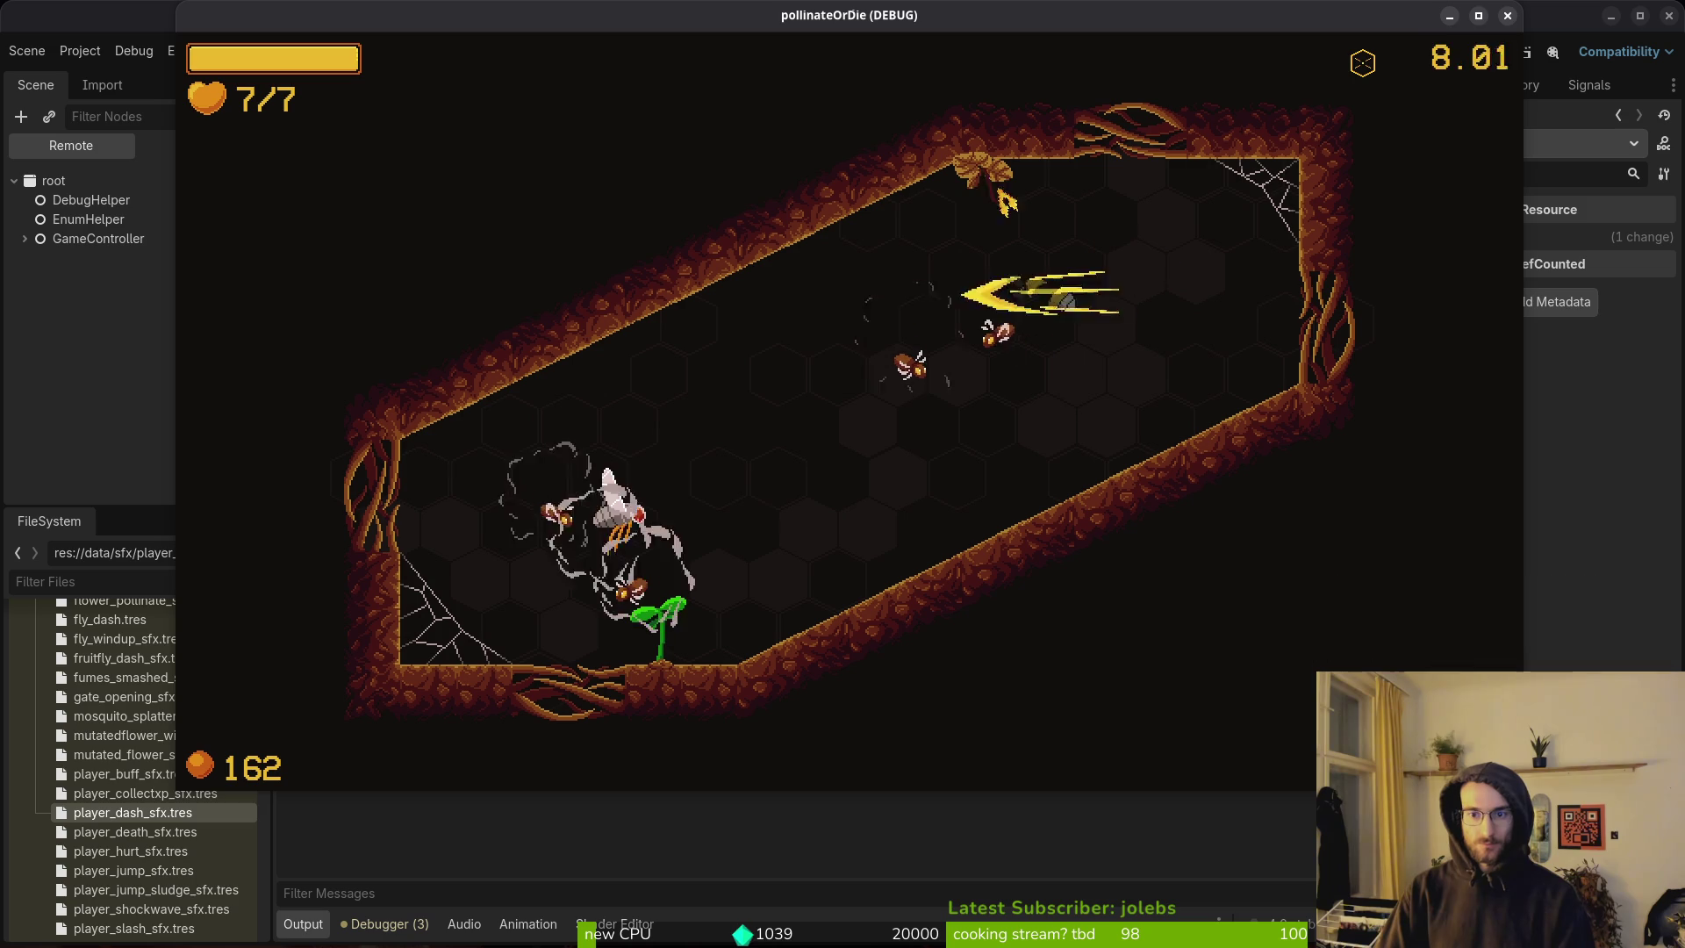
{"action": "key", "text": "w"}
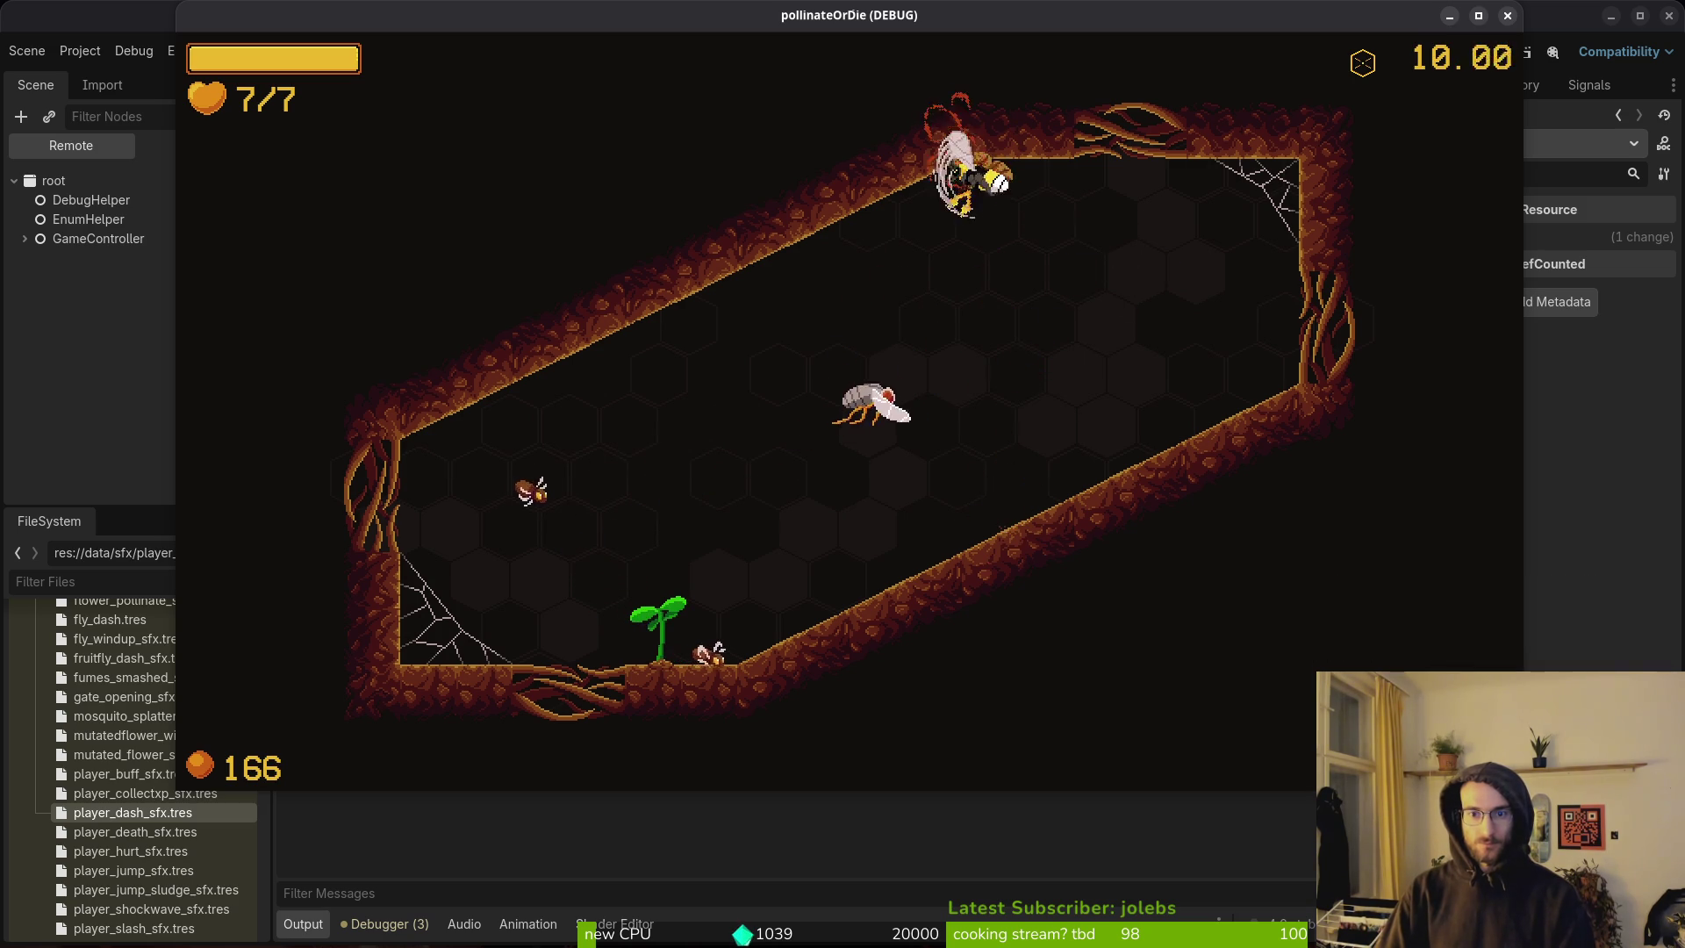
{"action": "key", "text": "s"}
{"action": "key", "text": "w"}
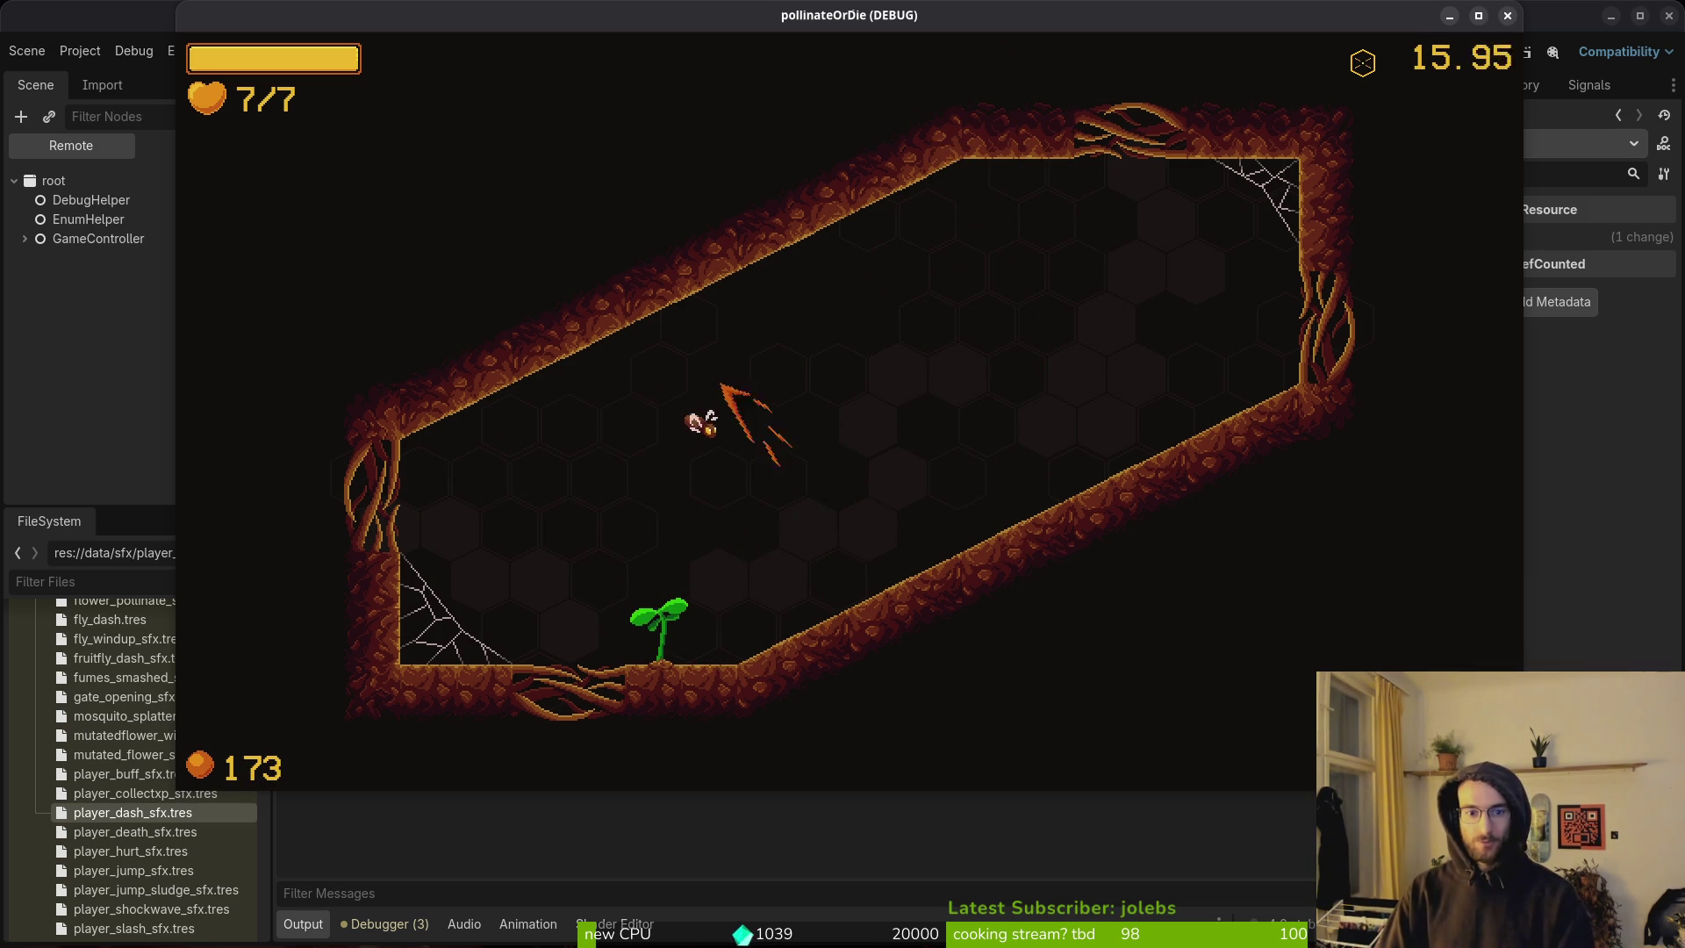
{"action": "key", "text": "s"}
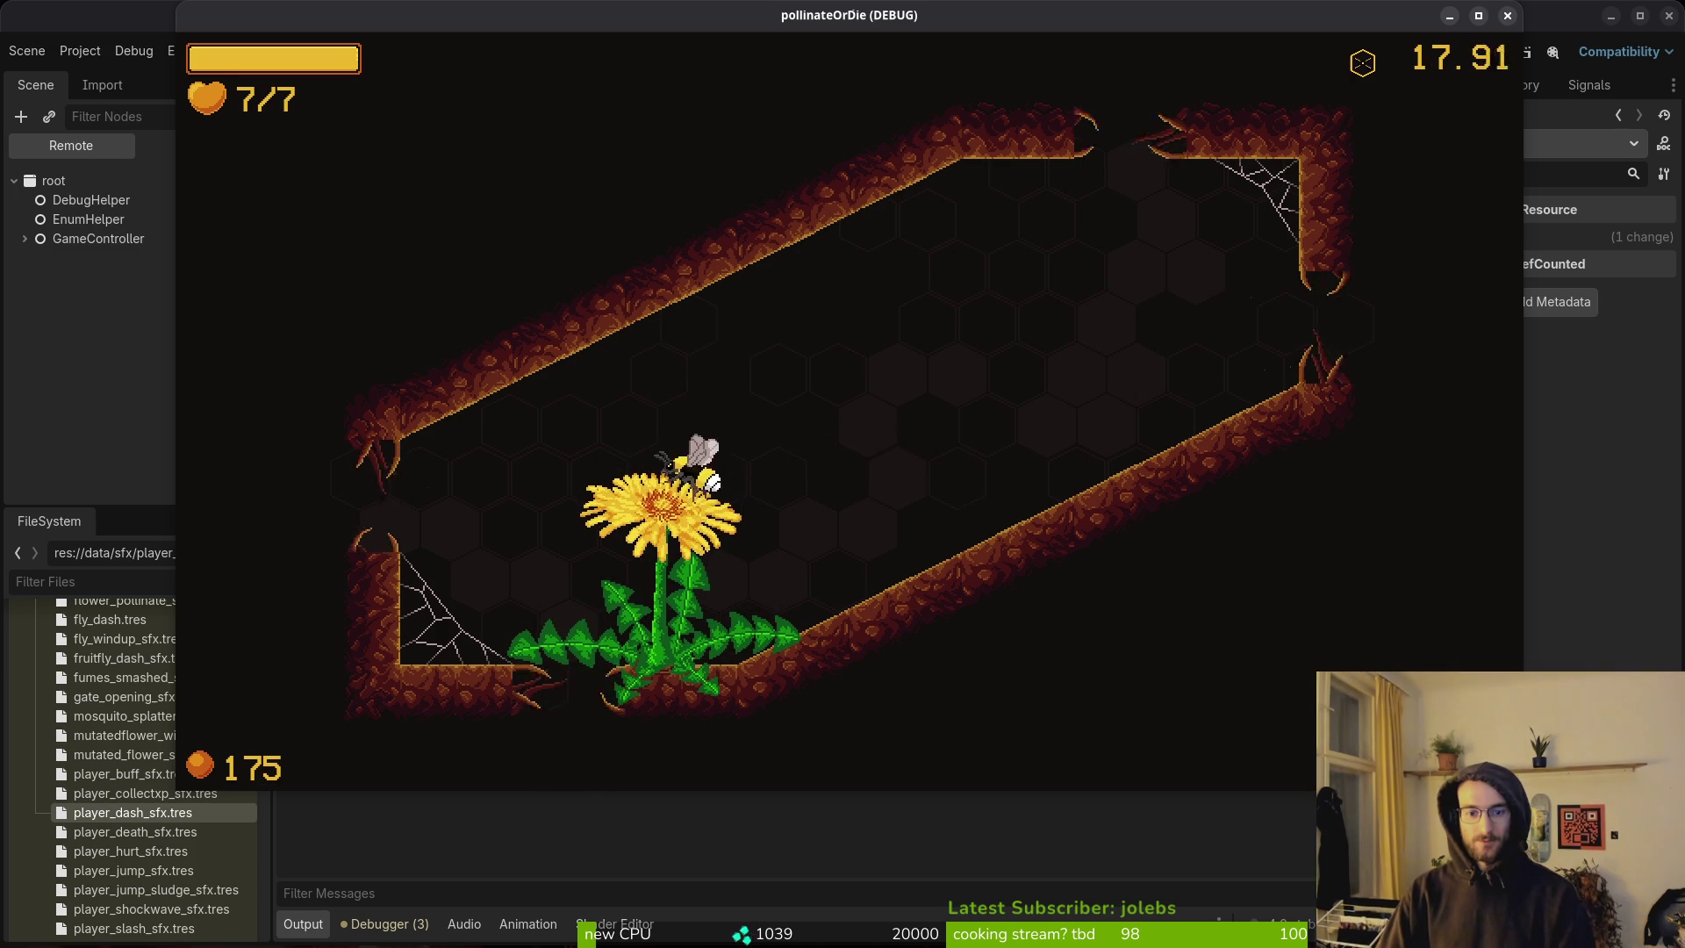
Pause the game, step through the pause menu options, and resume.
{"action": "key", "text": "Escape"}
{"action": "key", "text": "Down"}
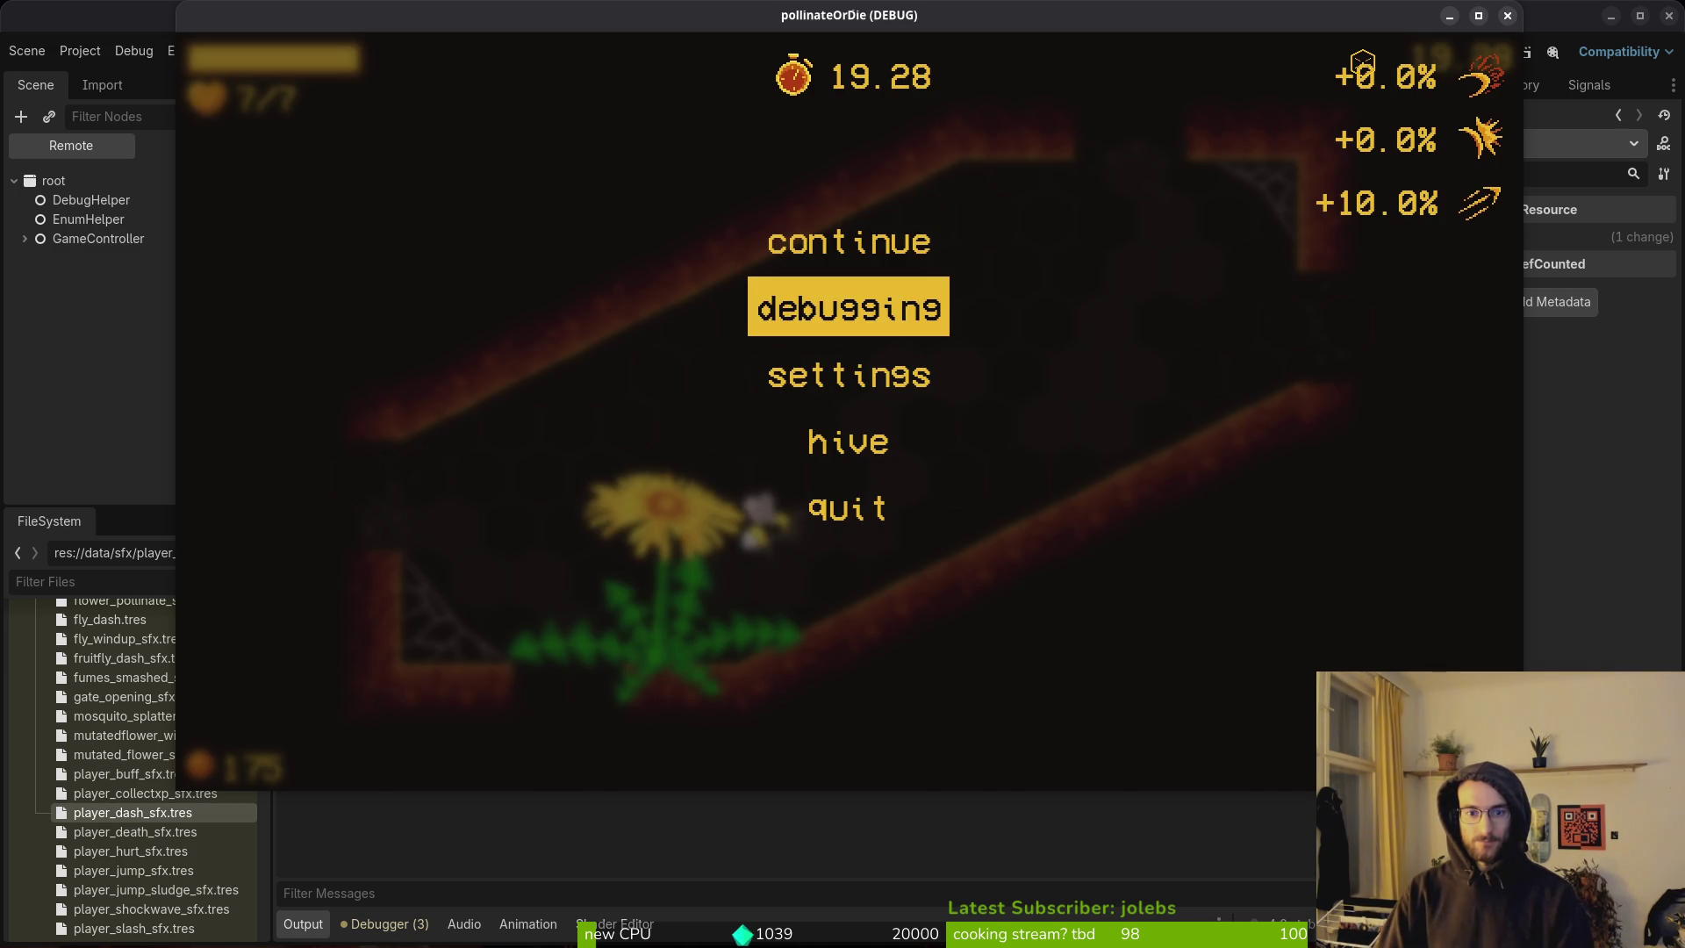
{"action": "key", "text": "Up"}
{"action": "key", "text": "Down"}
{"action": "key", "text": "Up"}
{"action": "key", "text": "Return"}
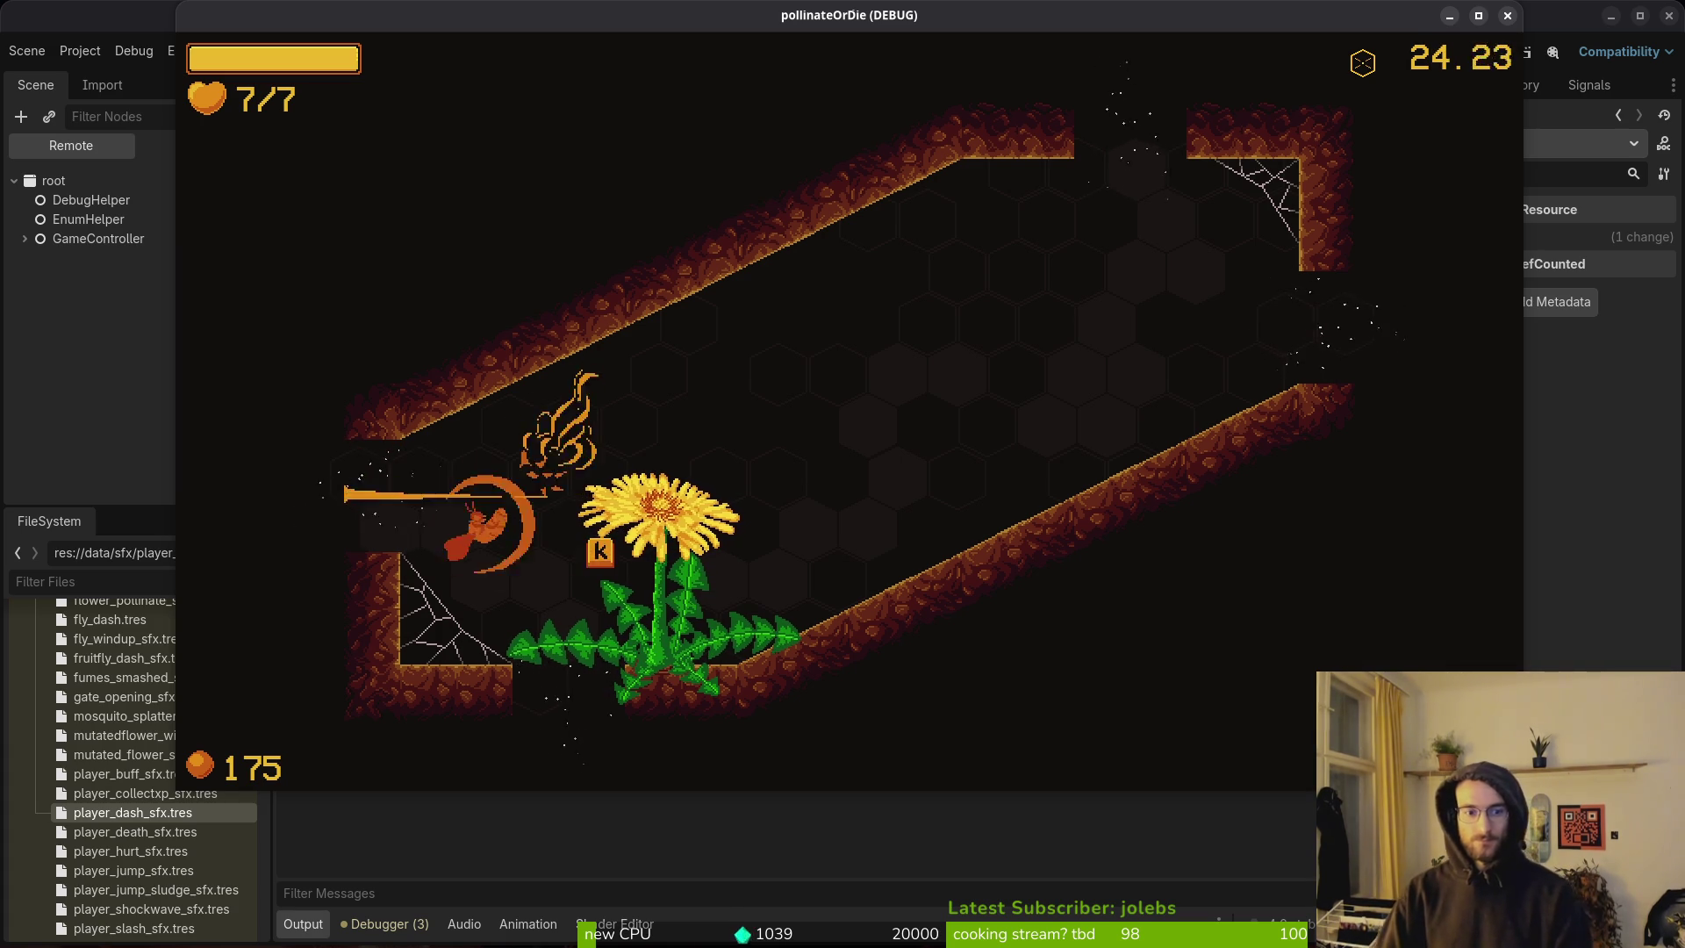
Exit left into the next room and fight the spawning flies across the arena.
{"action": "key", "text": "Left"}
{"action": "key", "text": "Left"}
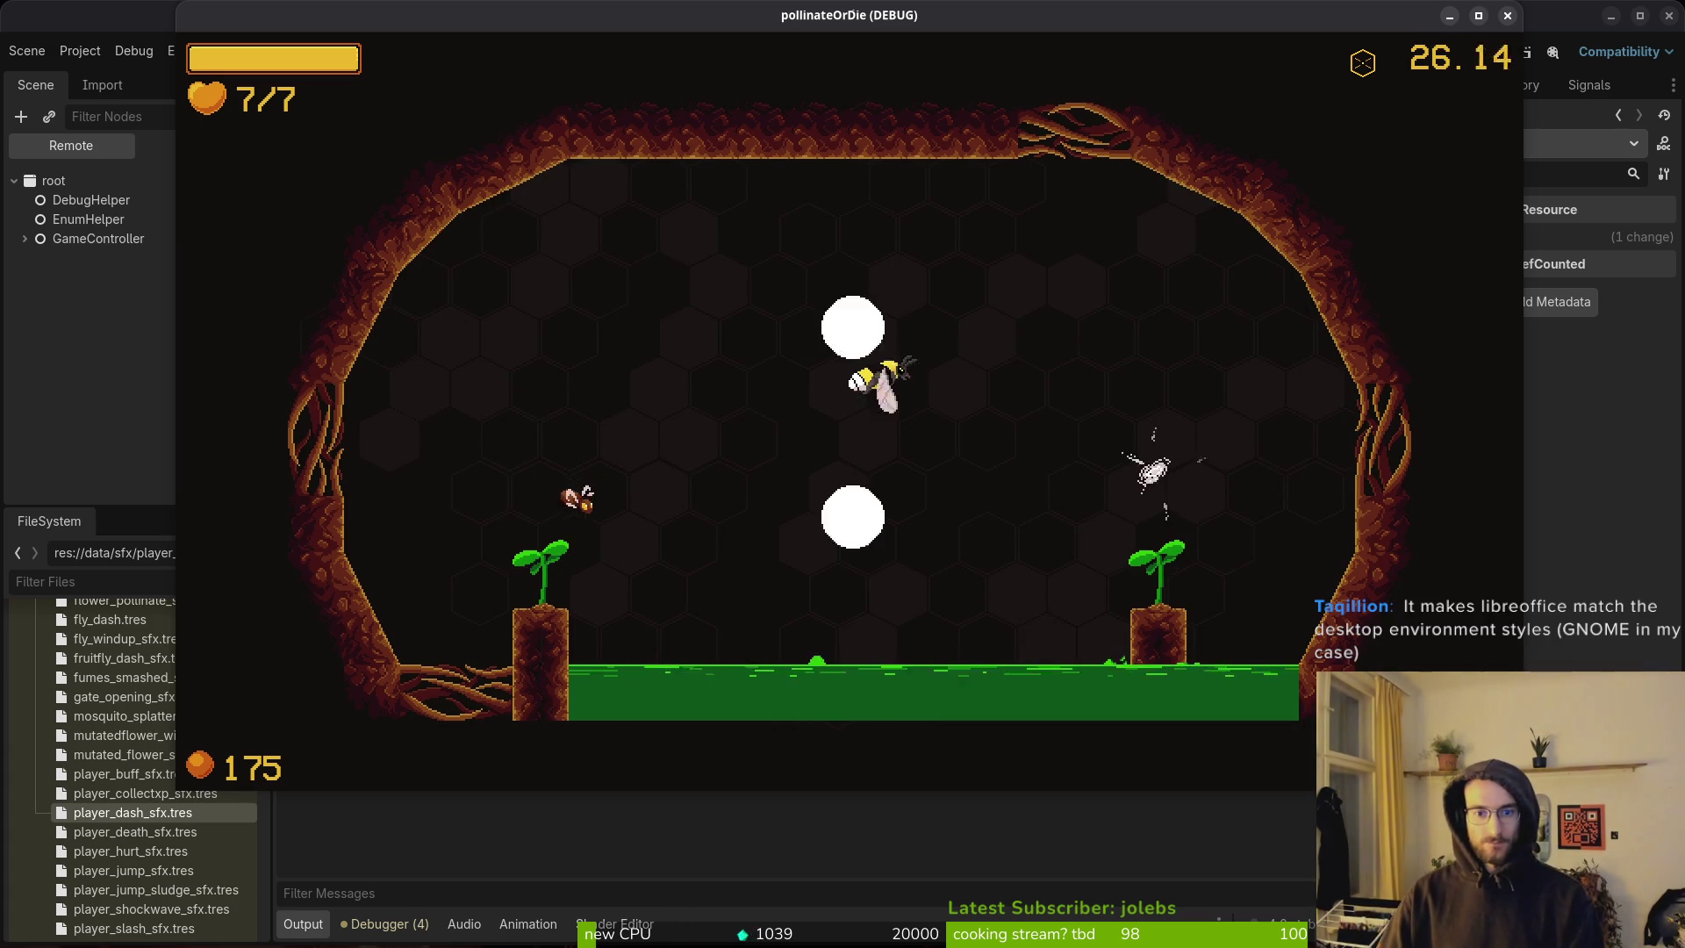
{"action": "key", "text": "Right"}
{"action": "key", "text": "Left"}
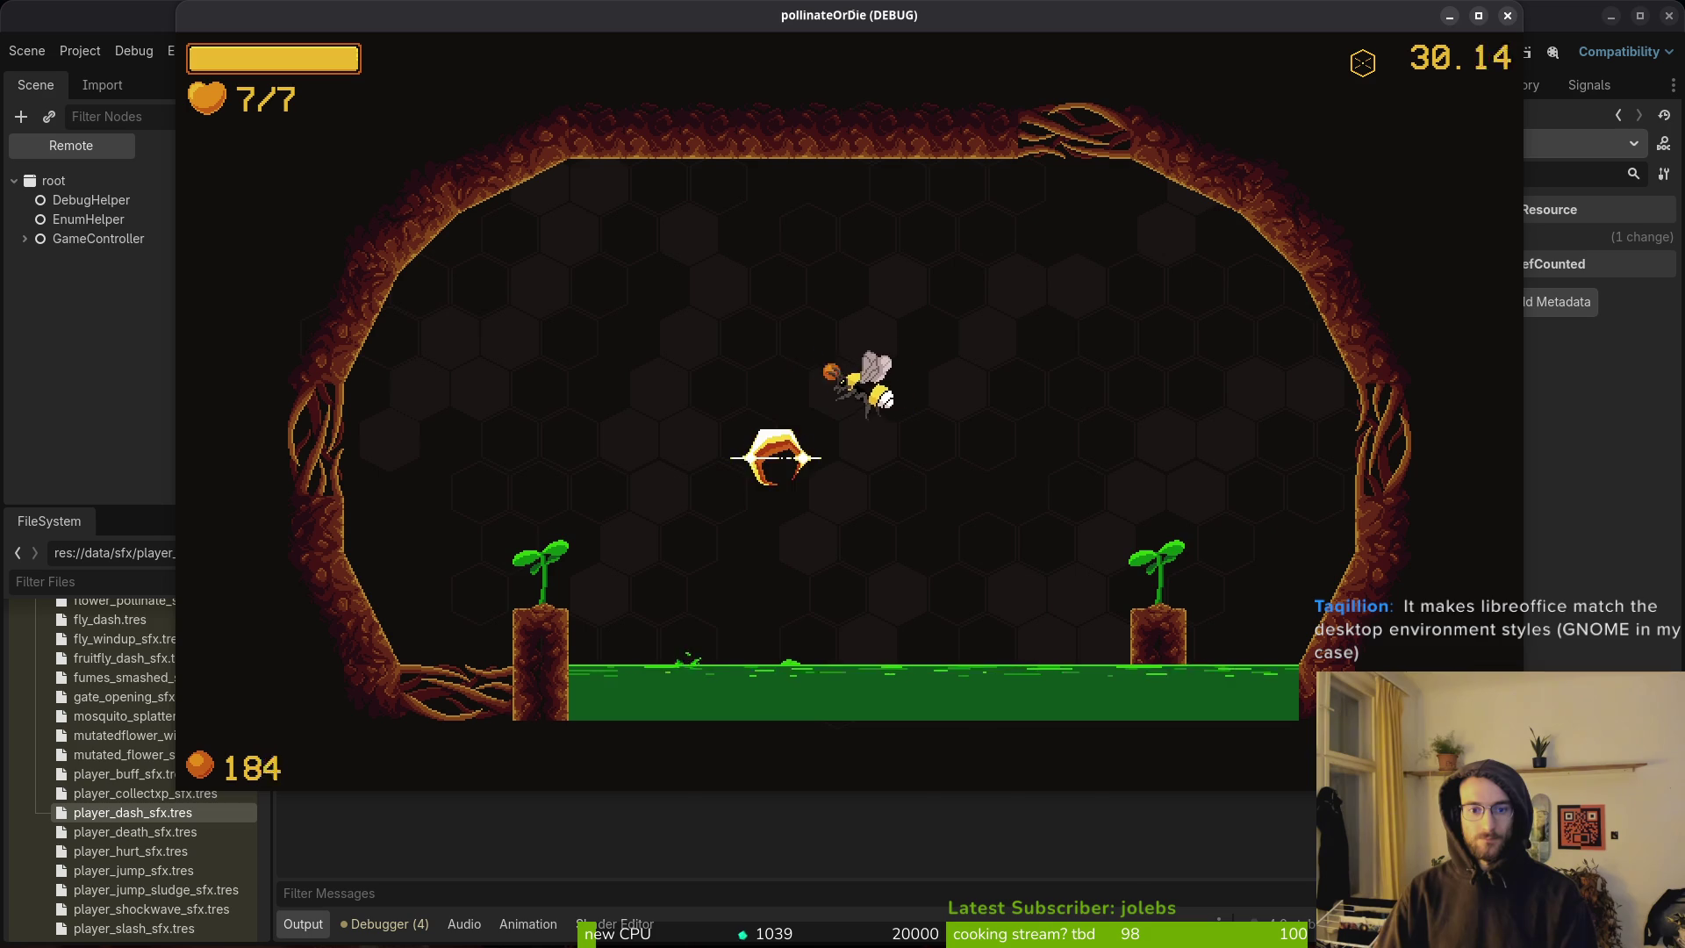
{"action": "key", "text": "Right"}
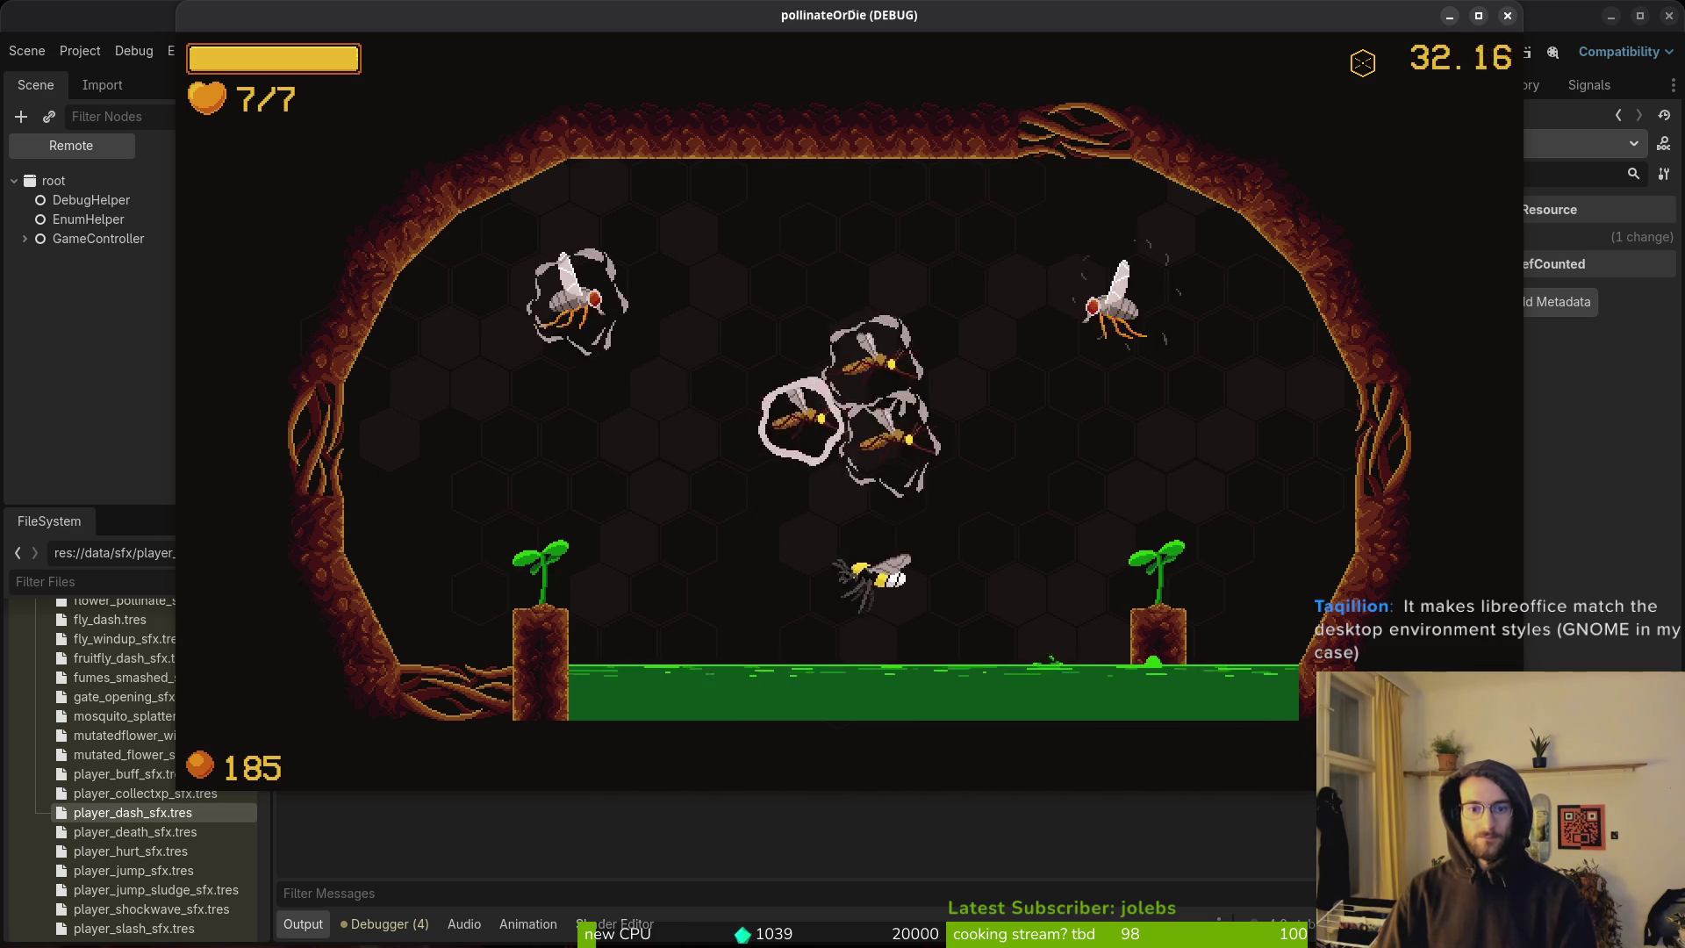
{"action": "key", "text": "Right"}
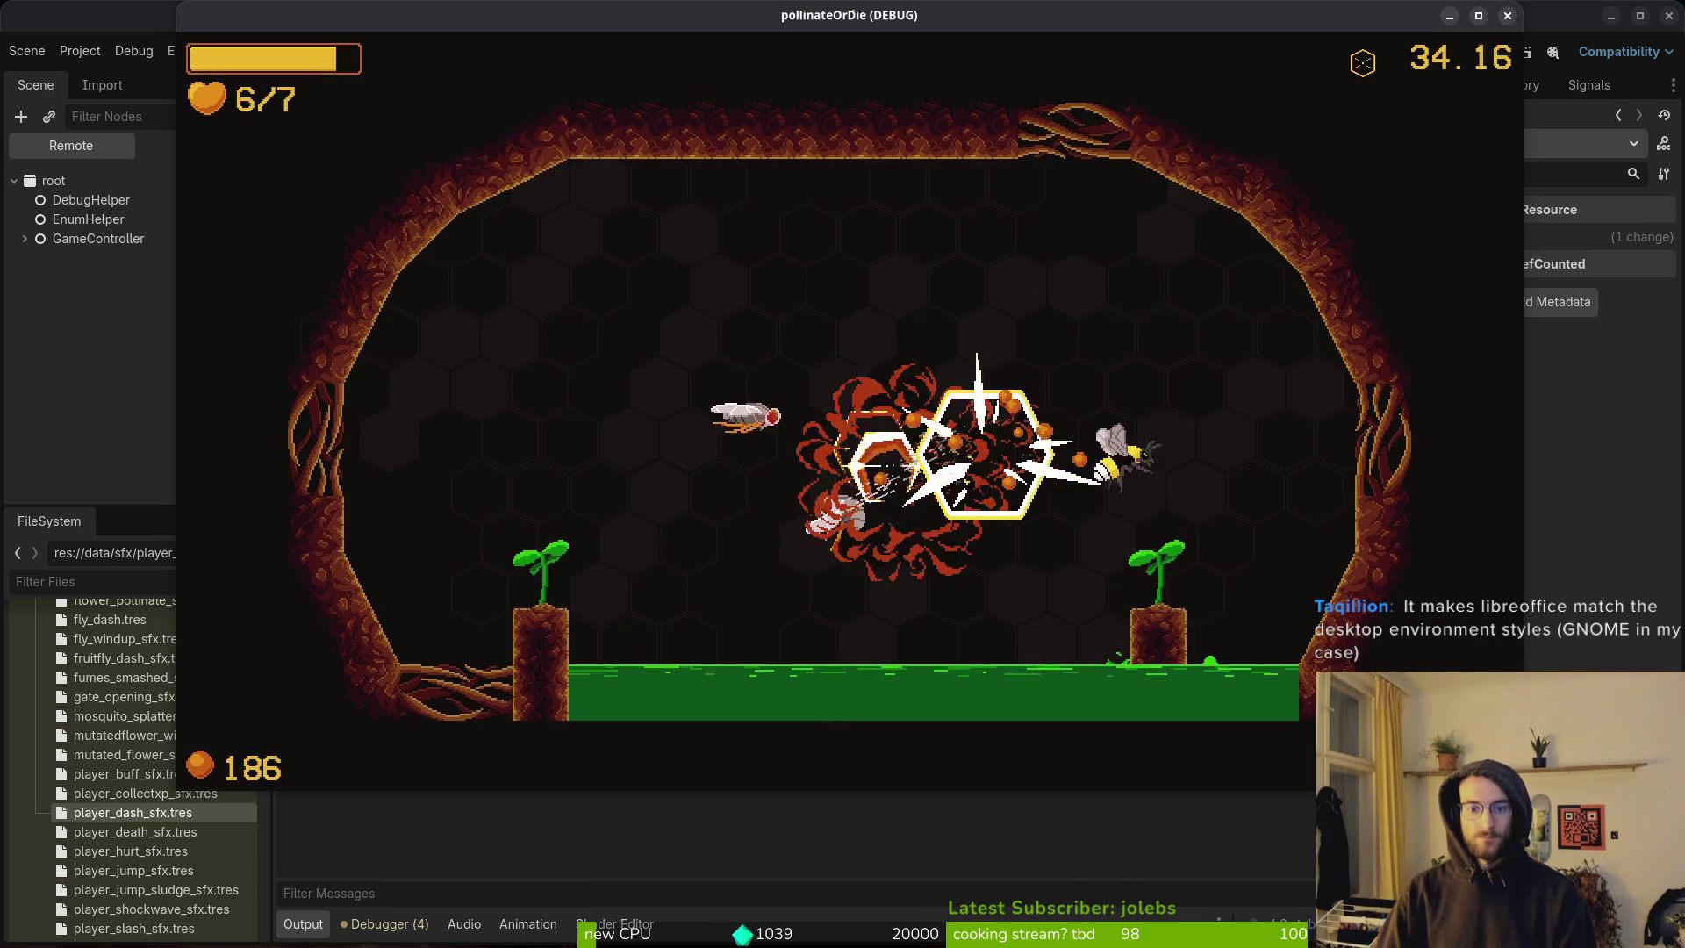
{"action": "key", "text": "Left"}
{"action": "key", "text": "Right"}
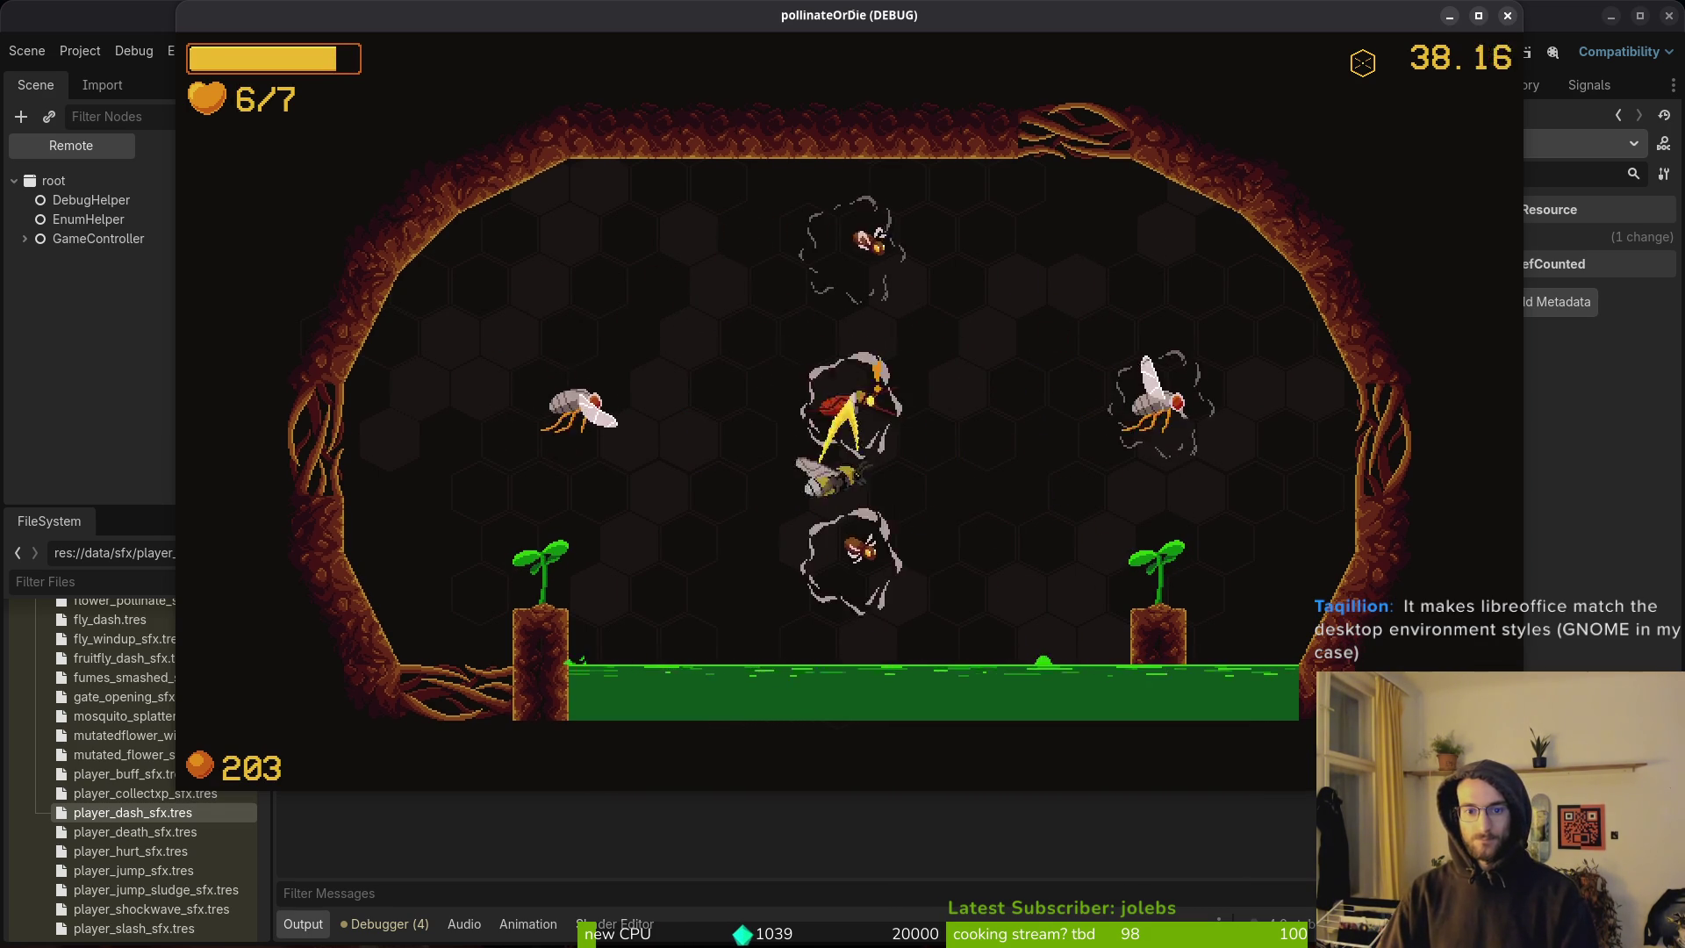
{"action": "key", "text": "Right"}
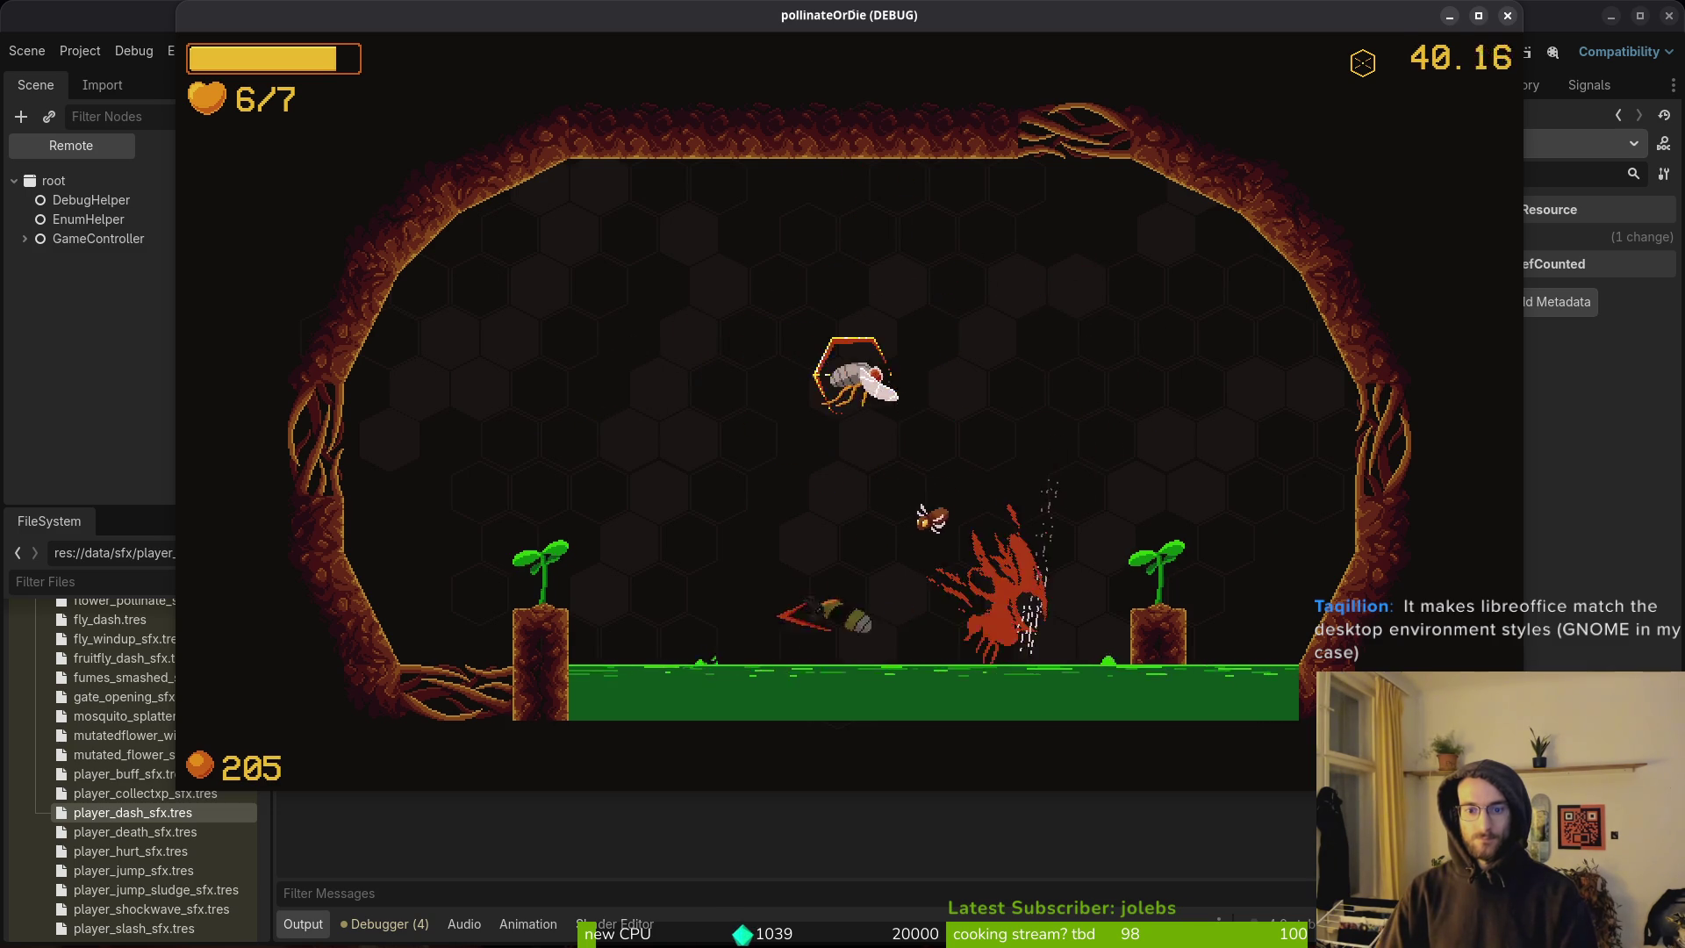
{"action": "key", "text": "Right"}
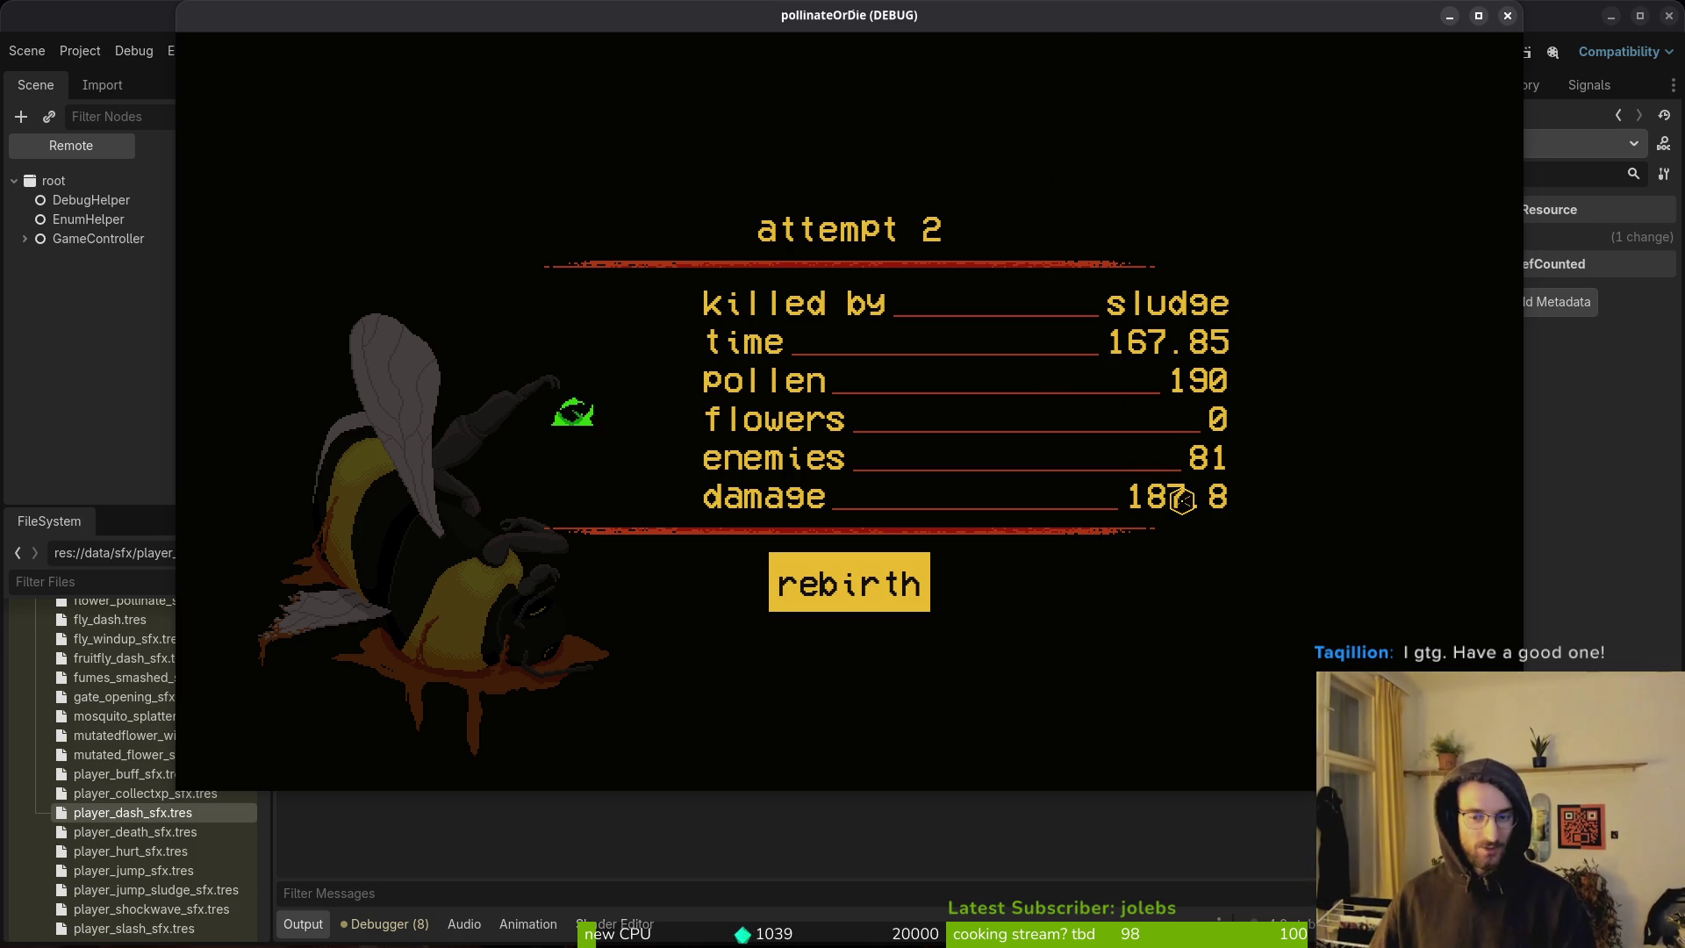
Rebirth, quit the run to the main menu from the pause menu, and close the game window.
{"action": "key", "text": "space"}
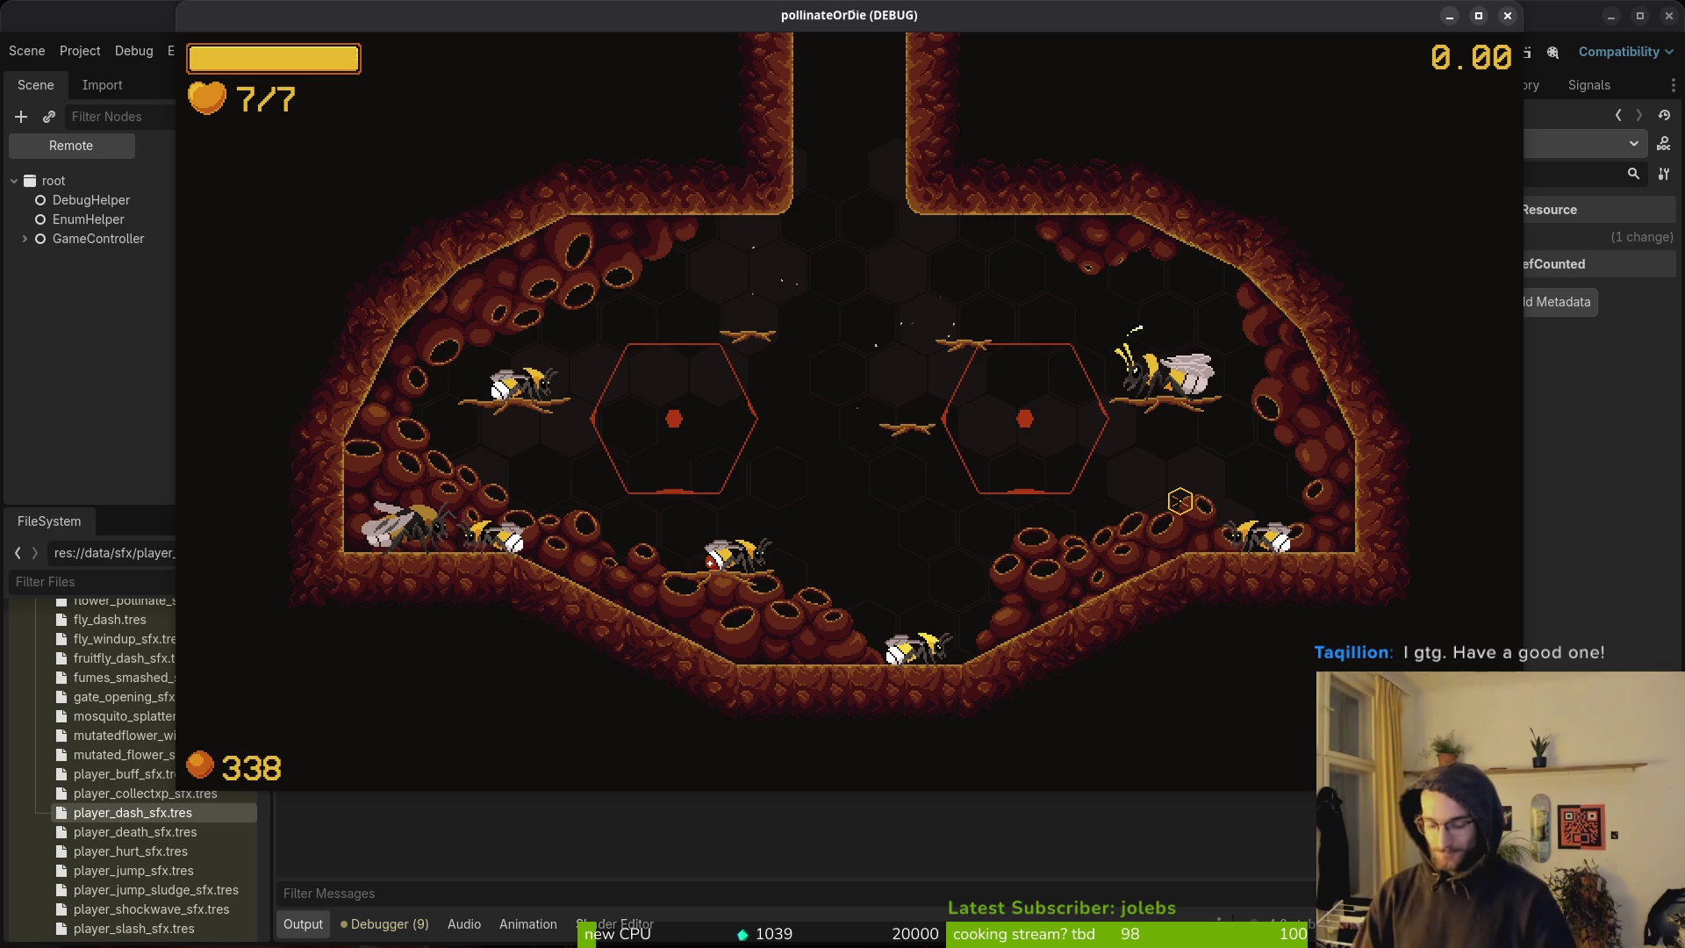
{"action": "key", "text": "Escape"}
{"action": "key", "text": "Down"}
{"action": "key", "text": "Down"}
{"action": "key", "text": "Down"}
{"action": "key", "text": "Return"}
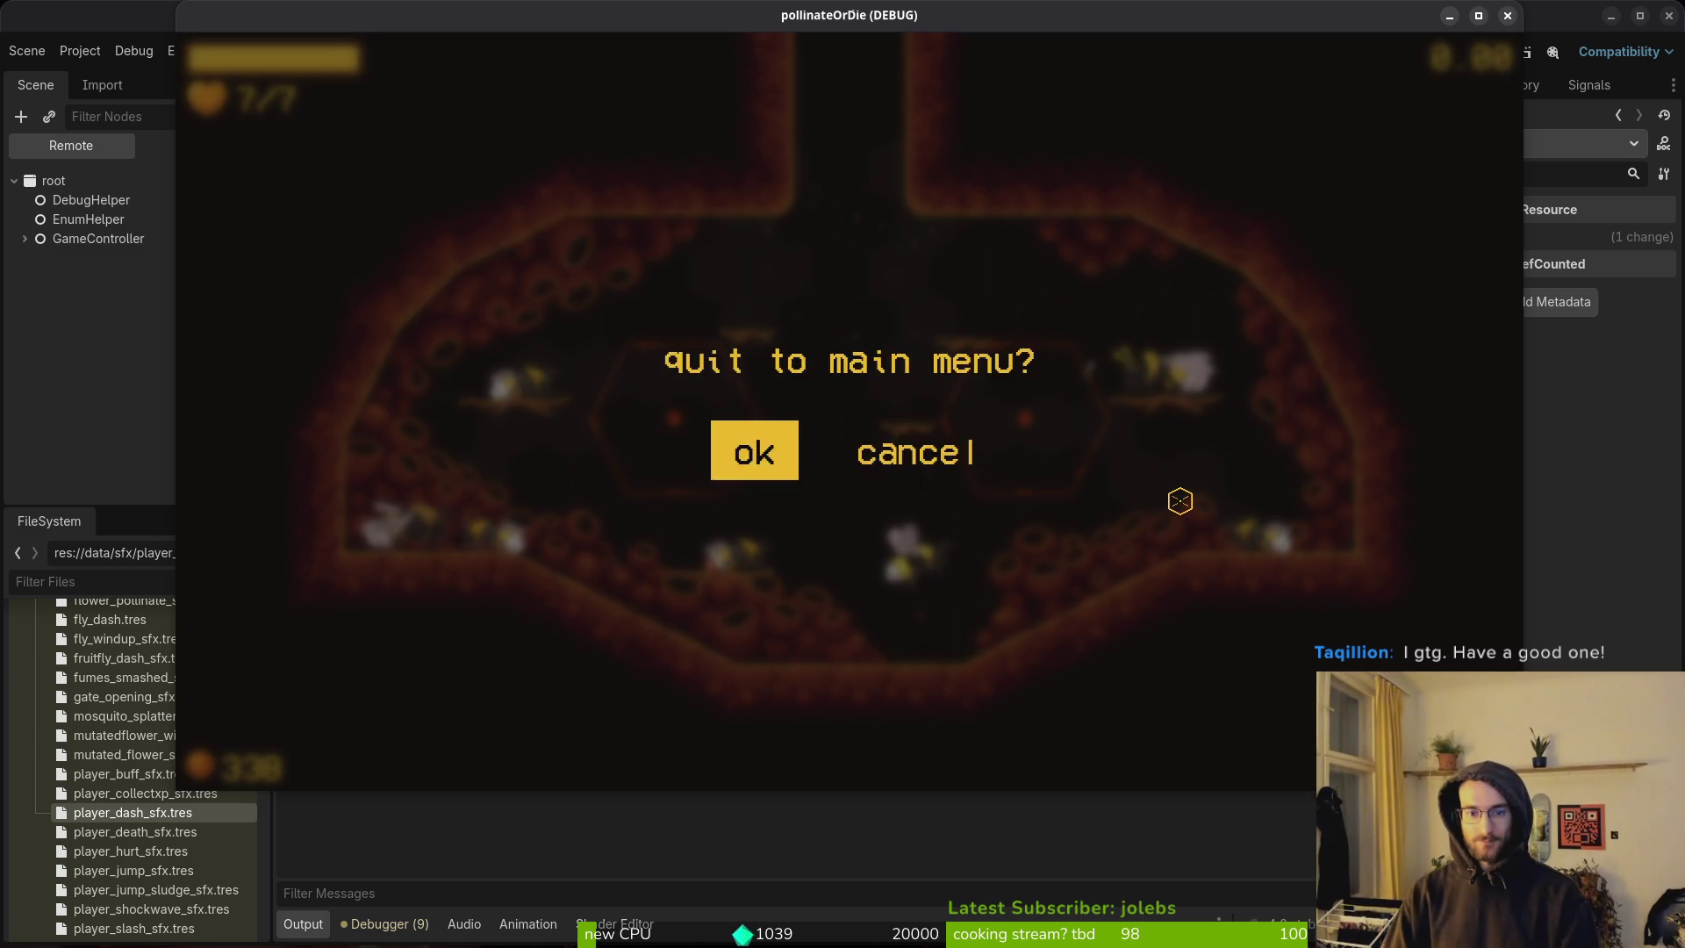
{"action": "key", "text": "Return"}
{"action": "left_click", "coordinate": [1507, 17]}
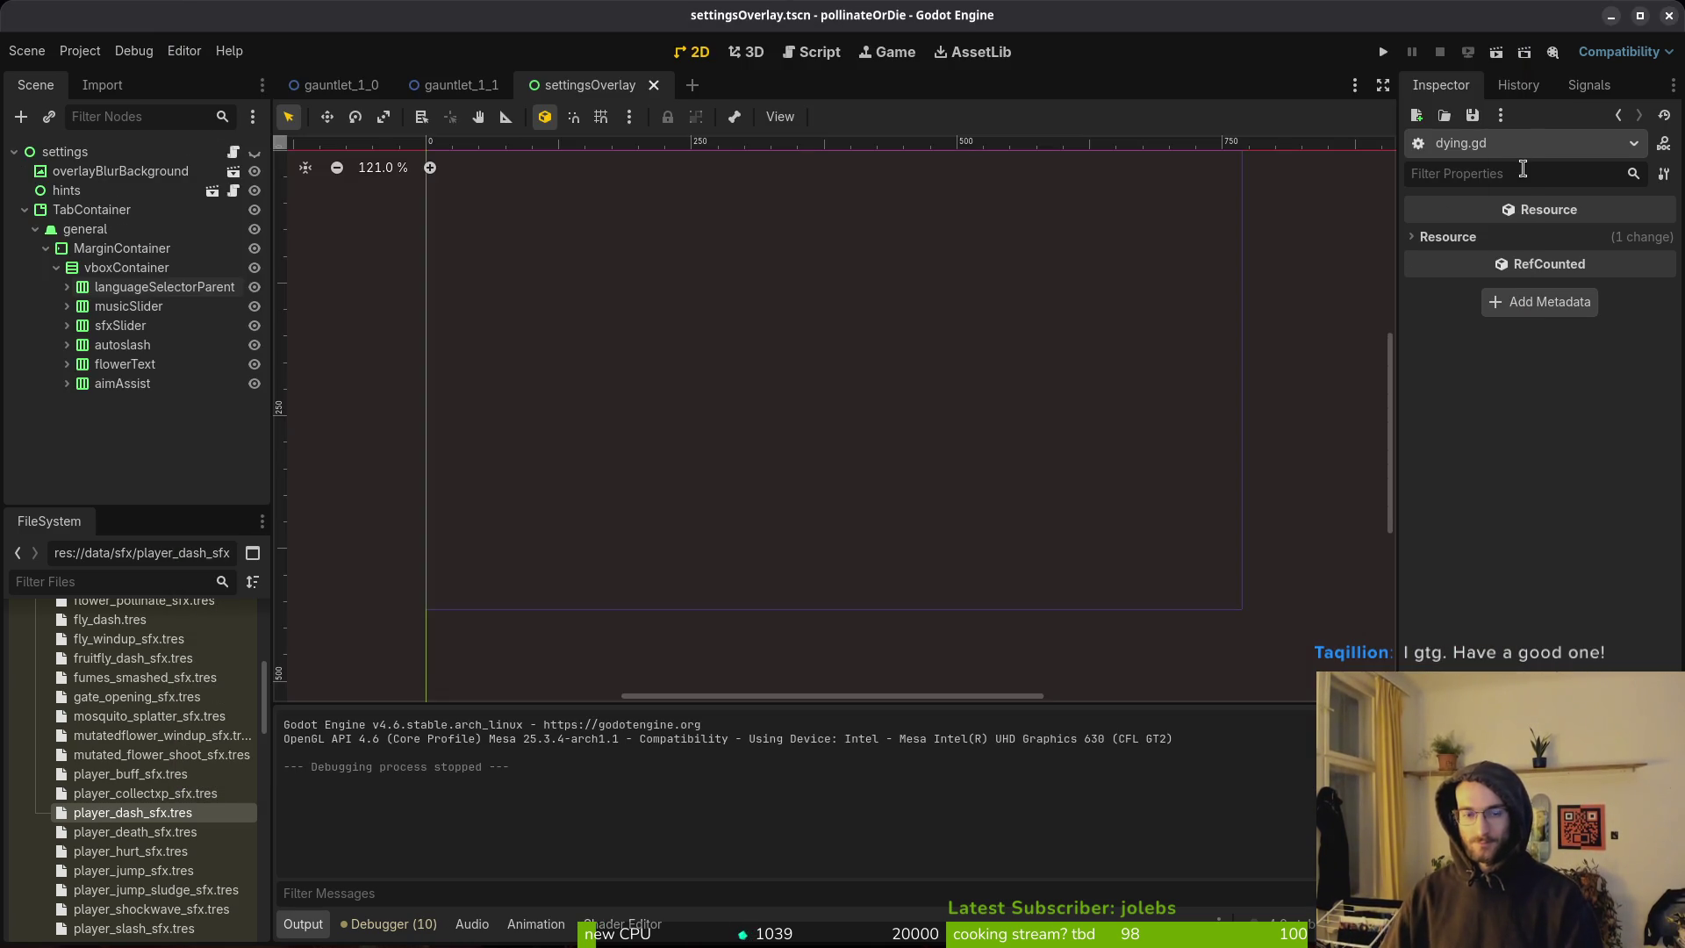
{"action": "key", "text": "alt+Tab"}
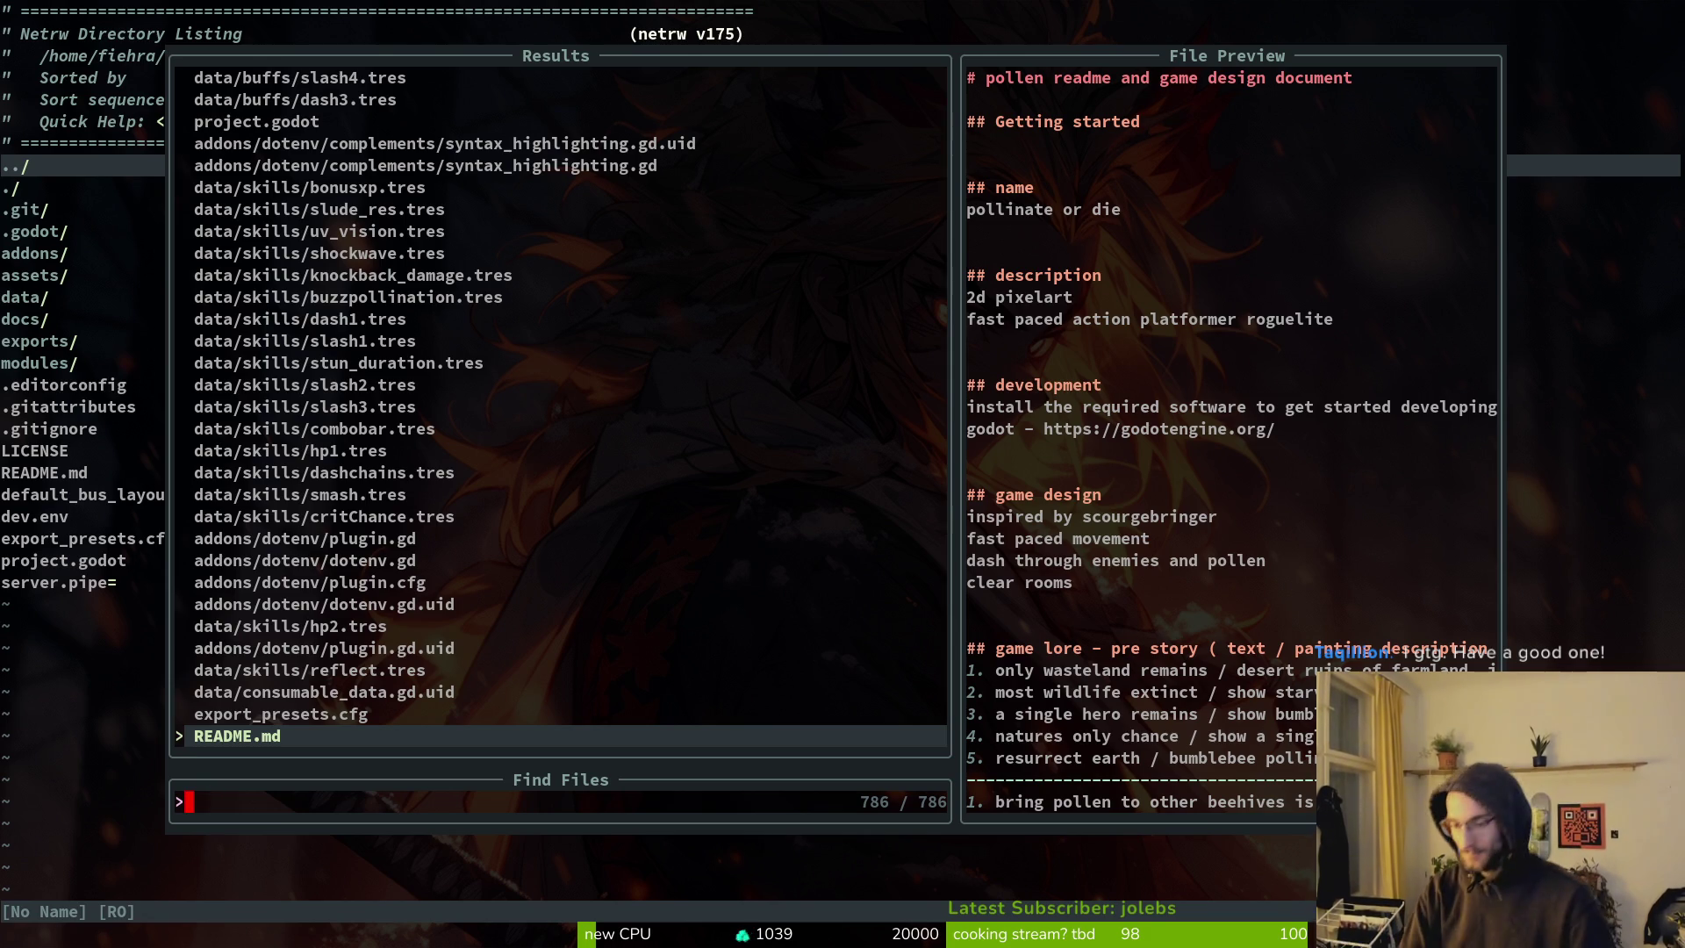
Open game.controller.gd with the 'gamec' file search and page through it.
{"action": "key", "text": "Escape"}
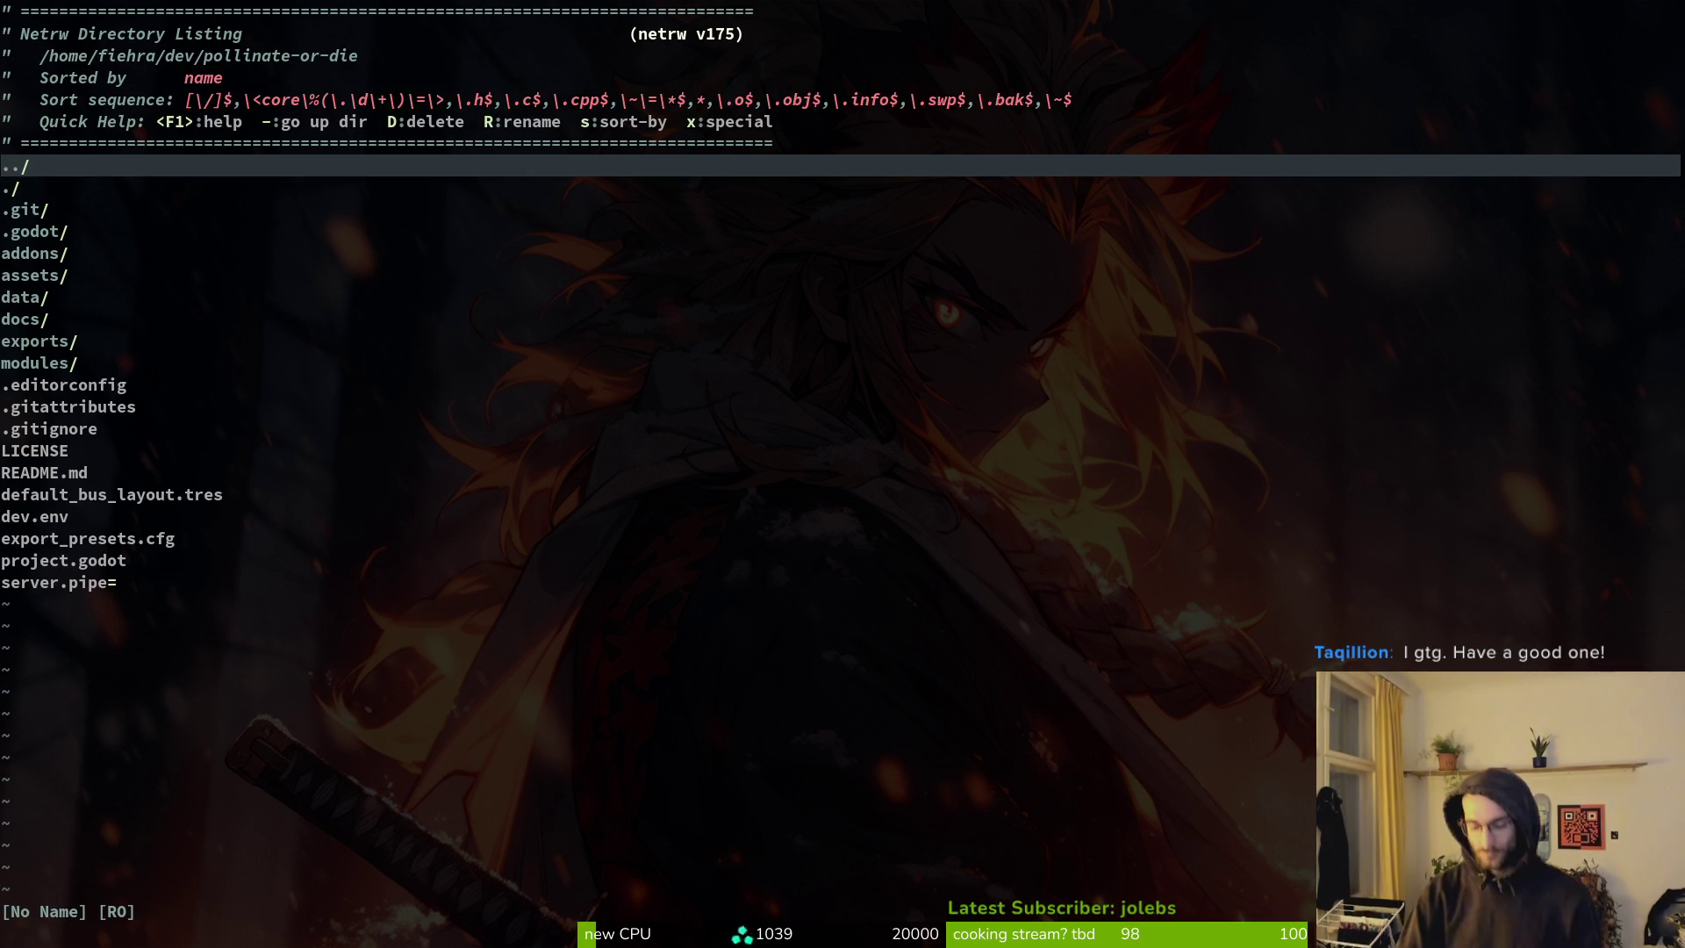
{"action": "key", "text": "space"}
{"action": "key", "text": "f"}
{"action": "key", "text": "f"}
{"action": "type", "text": "gamec"}
{"action": "key", "text": "Return"}
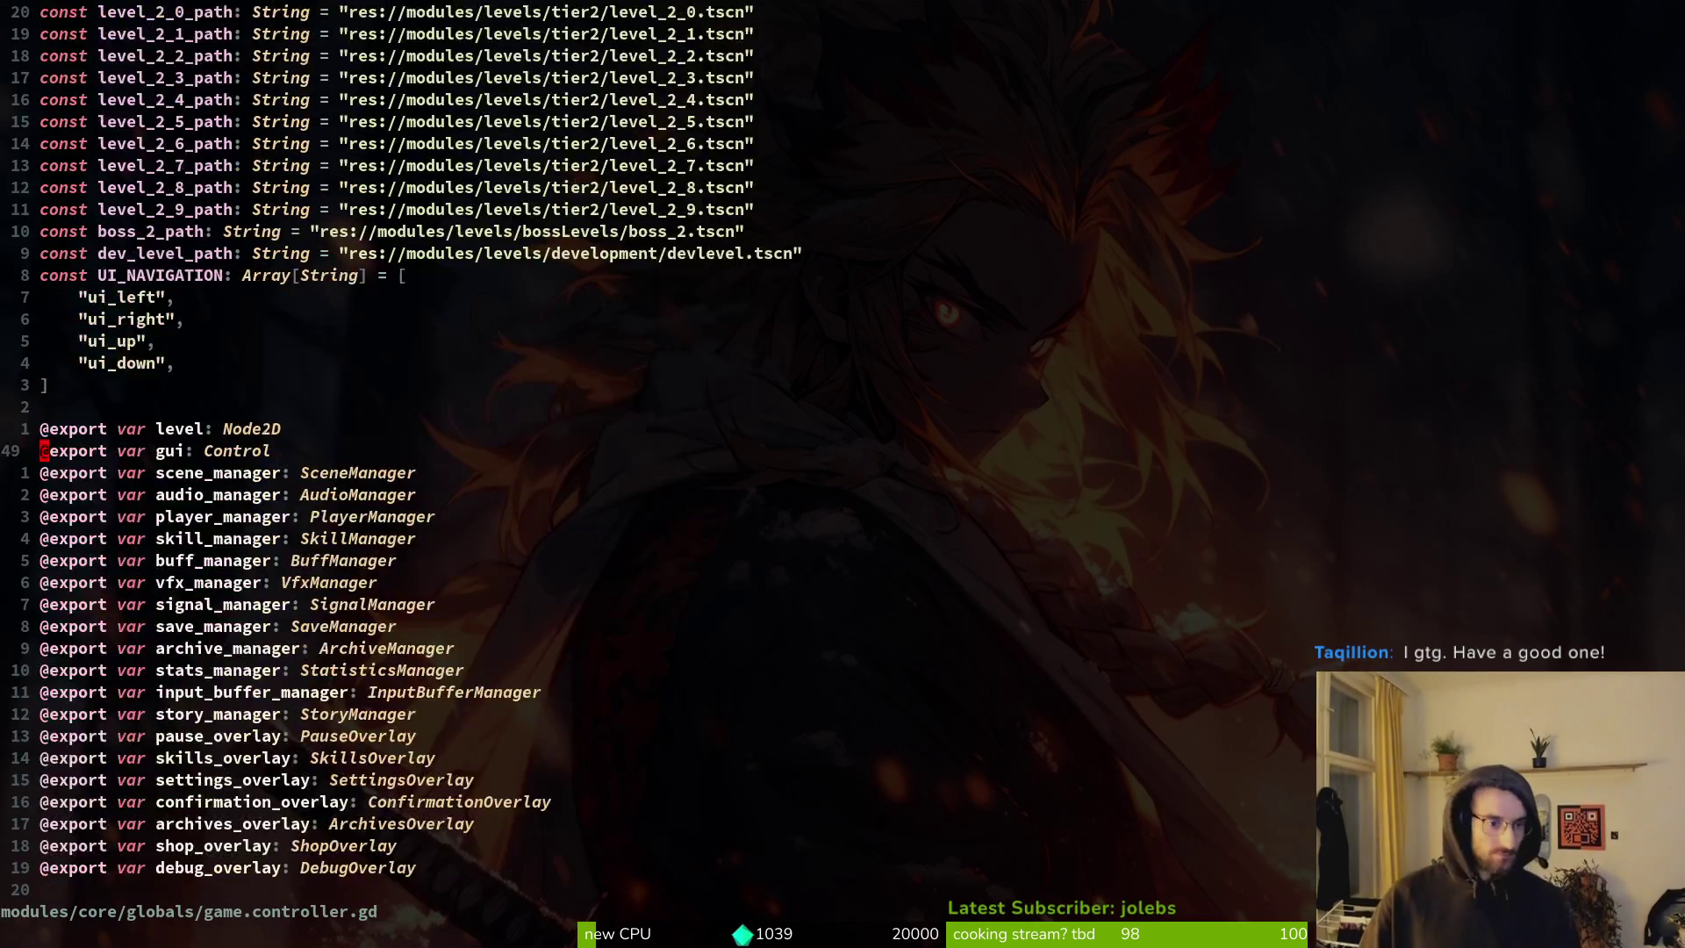
{"action": "key", "text": "ctrl+d"}
{"action": "key", "text": "ctrl+d"}
{"action": "key", "text": "ctrl+d"}
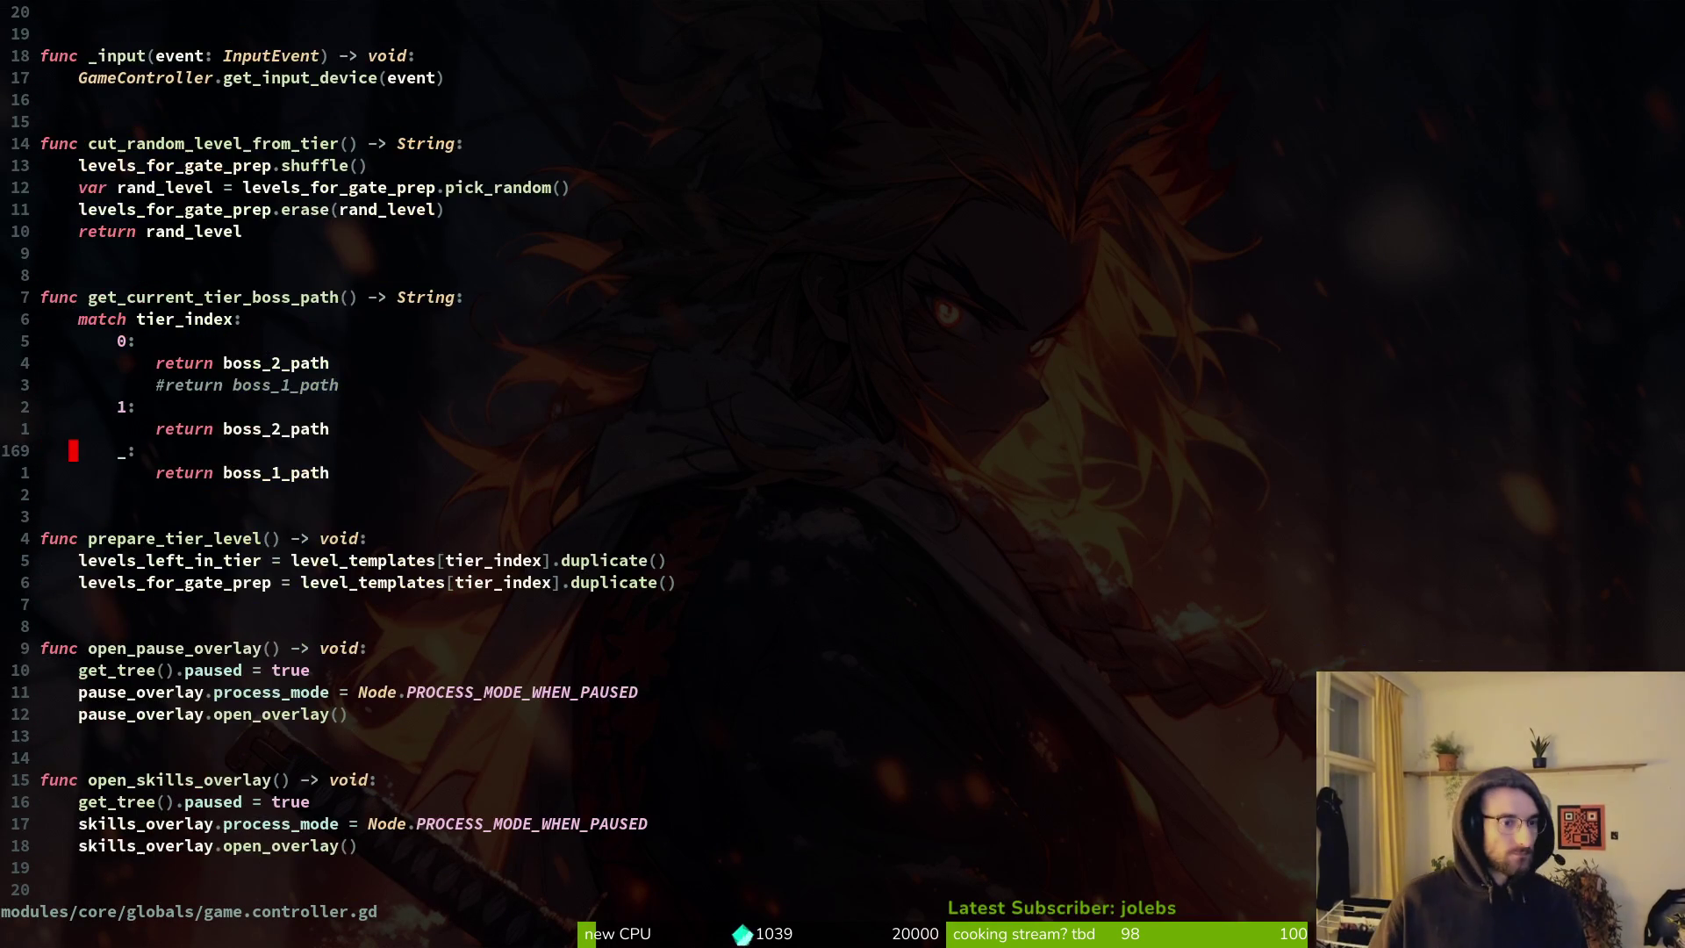
{"action": "key", "text": "ctrl+u"}
{"action": "key", "text": "ctrl+u"}
{"action": "key", "text": "ctrl+d"}
{"action": "key", "text": "ctrl+d"}
{"action": "key", "text": "ctrl+d"}
{"action": "key", "text": "ctrl+d"}
{"action": "key", "text": "ctrl+d"}
{"action": "key", "text": "ctrl+d"}
{"action": "key", "text": "ctrl+u"}
{"action": "key", "text": "ctrl+u"}
{"action": "key", "text": "ctrl+u"}
Open gate.gd and move through _ready to the setup_gate and wind funnel code.
{"action": "key", "text": "space"}
{"action": "key", "text": "f"}
{"action": "key", "text": "f"}
{"action": "type", "text": "gate"}
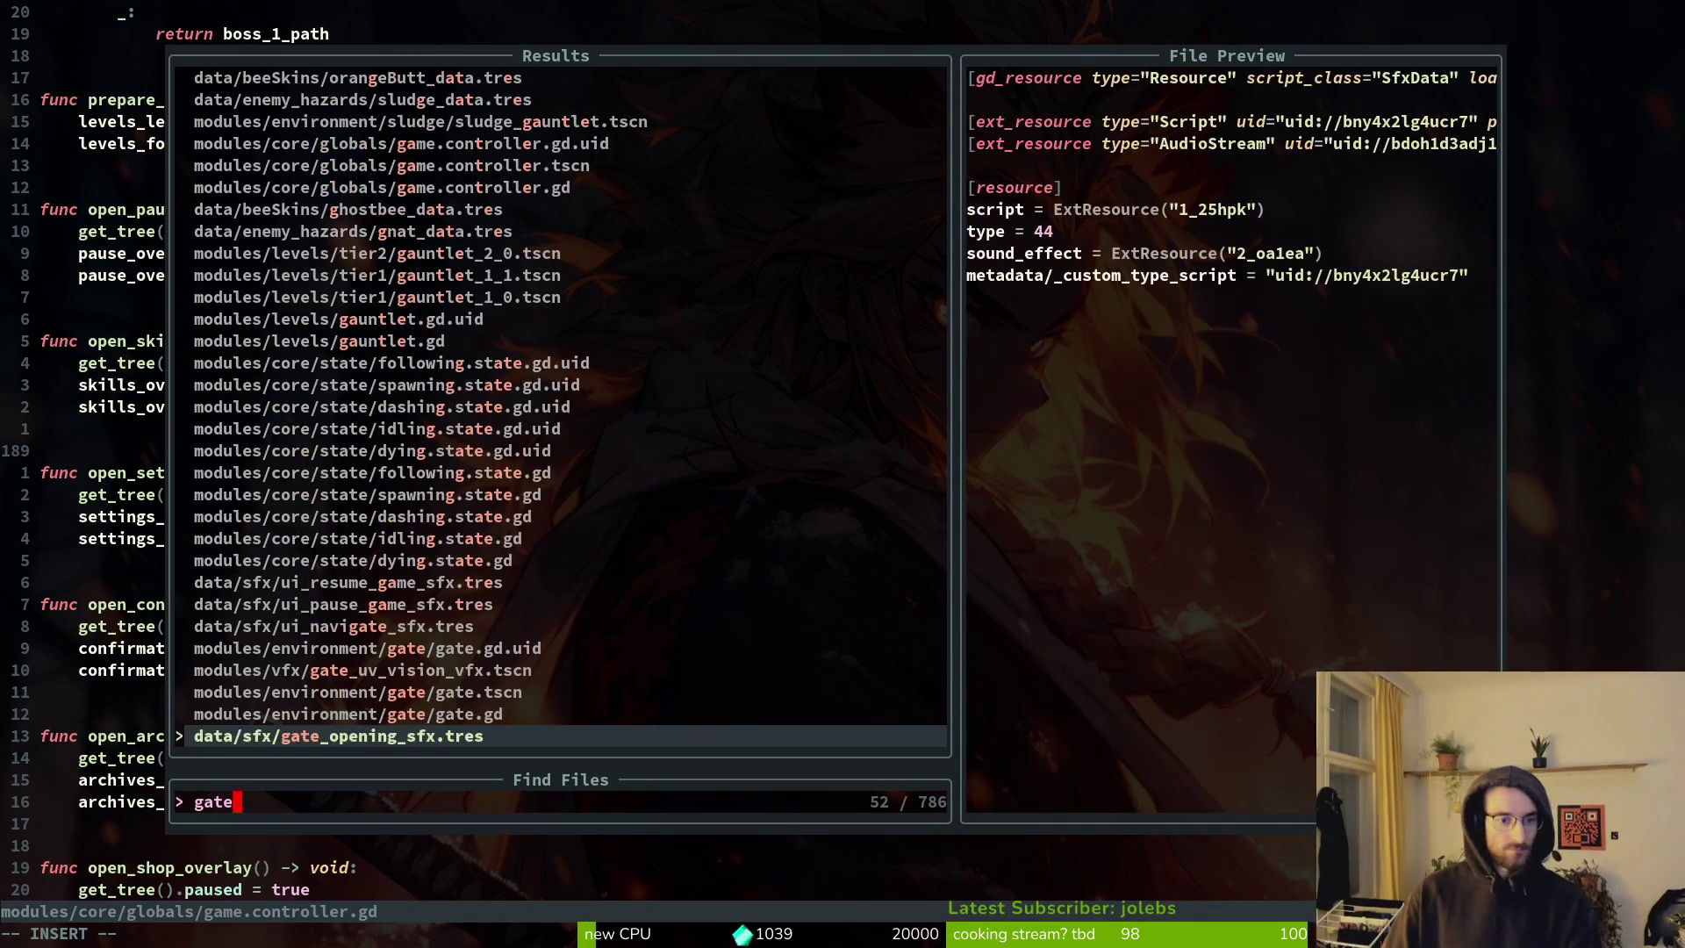
{"action": "key", "text": "Up"}
{"action": "key", "text": "Return"}
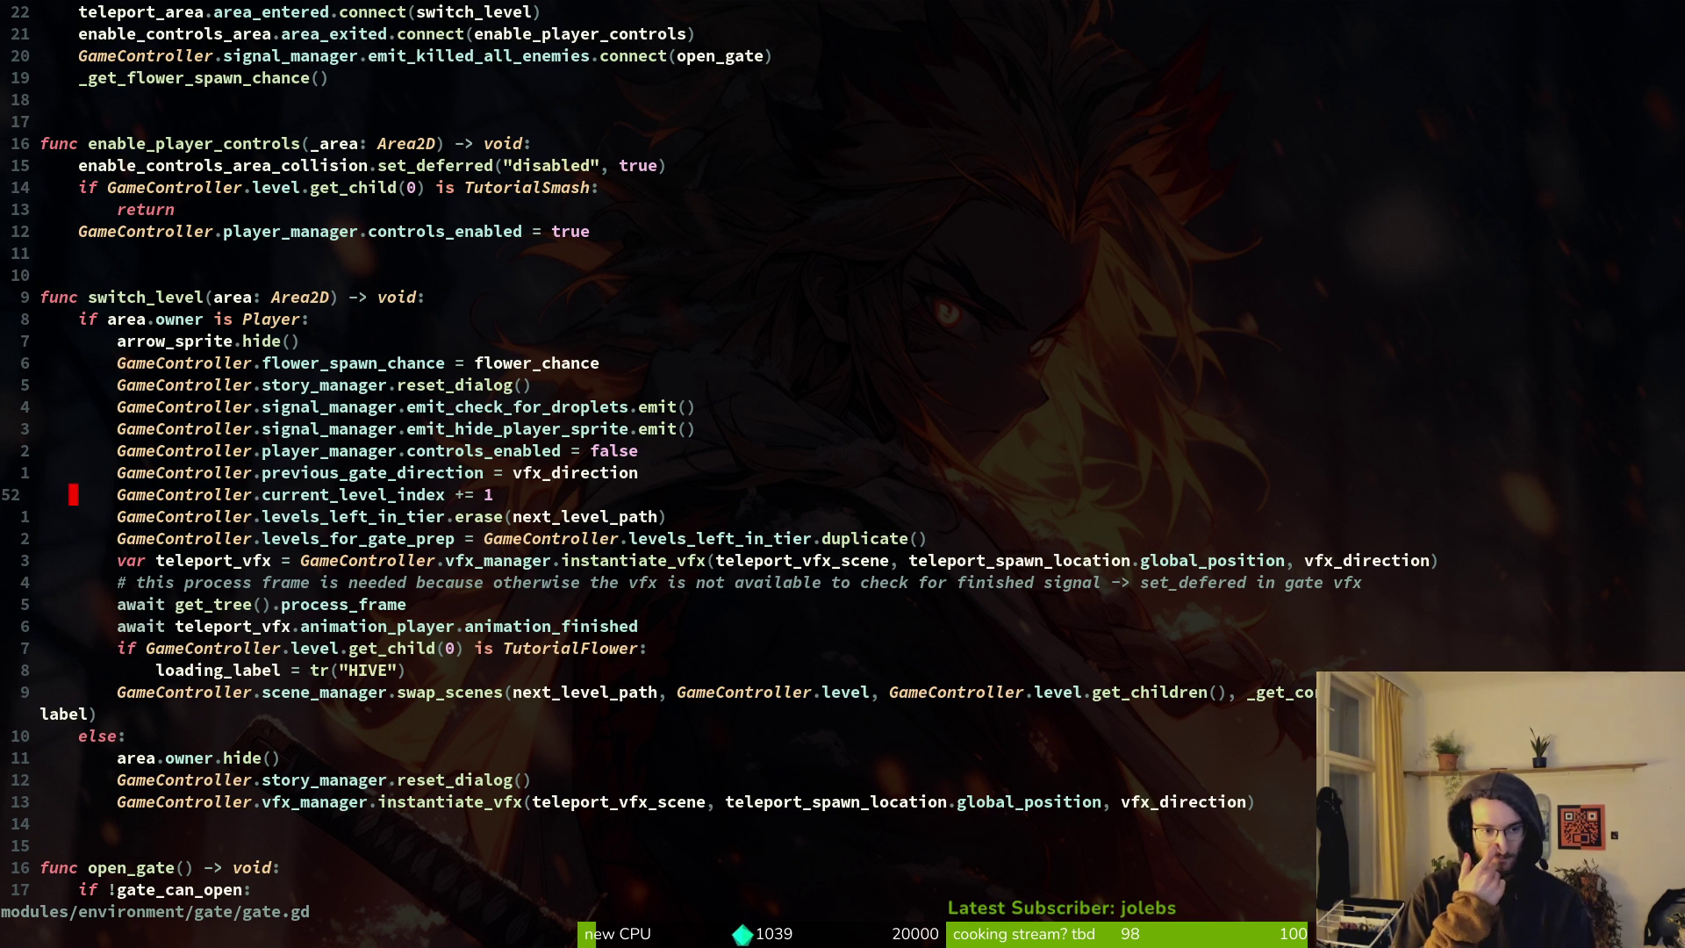
{"action": "key", "text": "2"}
{"action": "key", "text": "0"}
{"action": "key", "text": "k"}
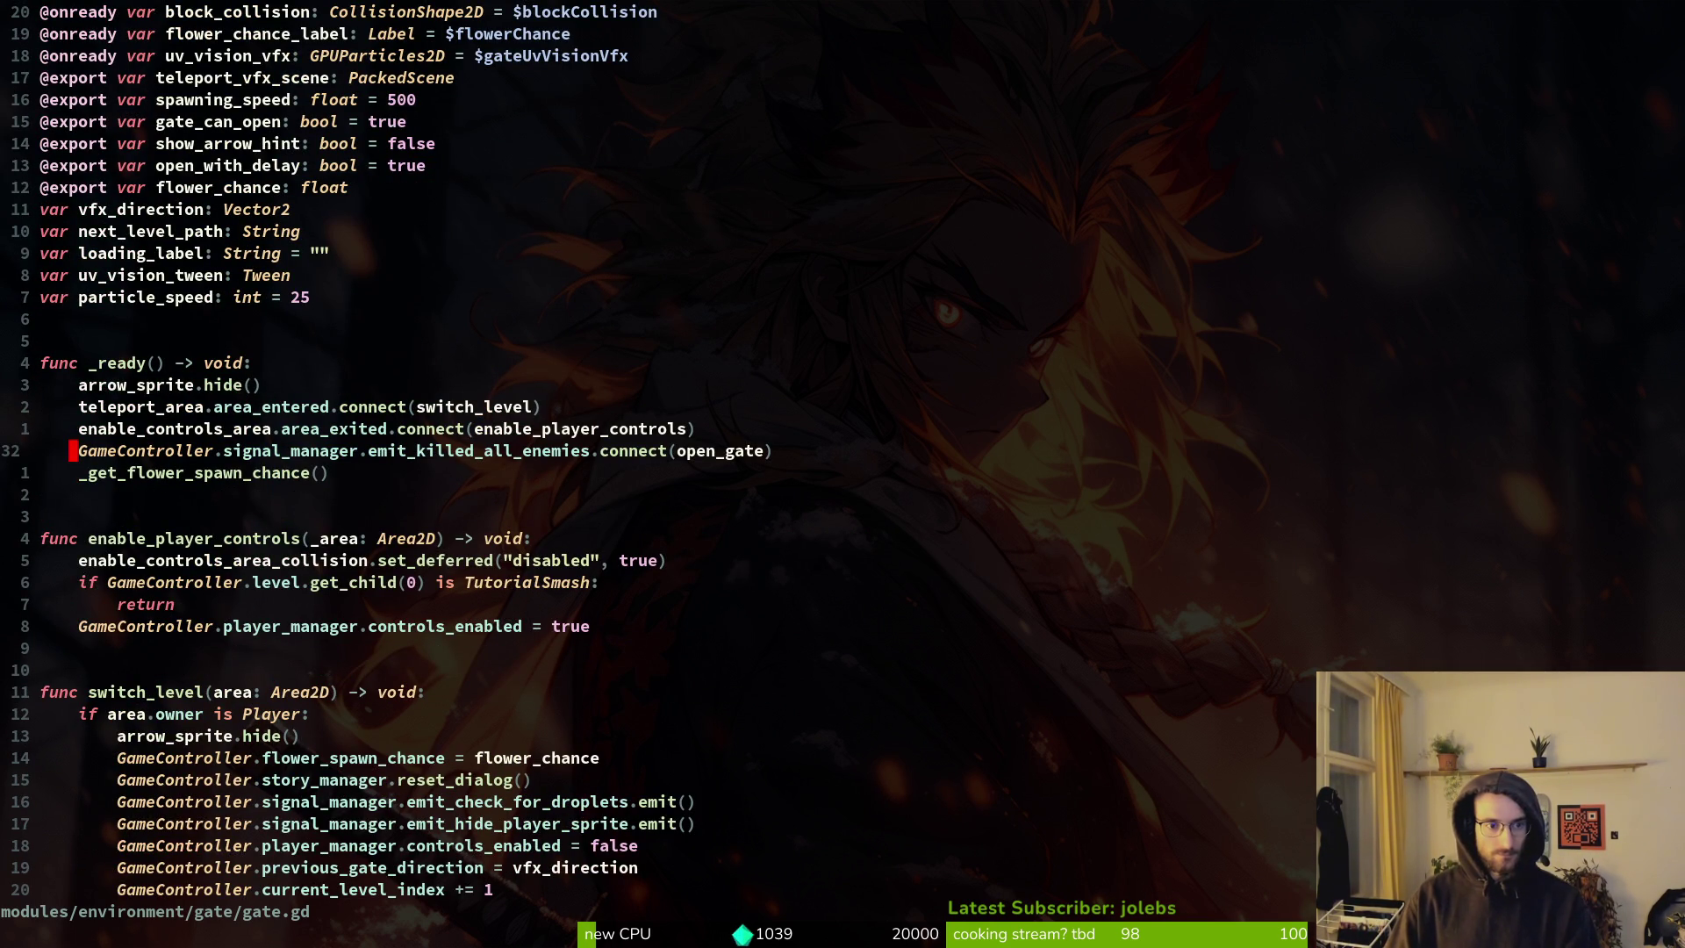
{"action": "key", "text": "ctrl+d"}
{"action": "key", "text": "ctrl+d"}
{"action": "key", "text": "ctrl+d"}
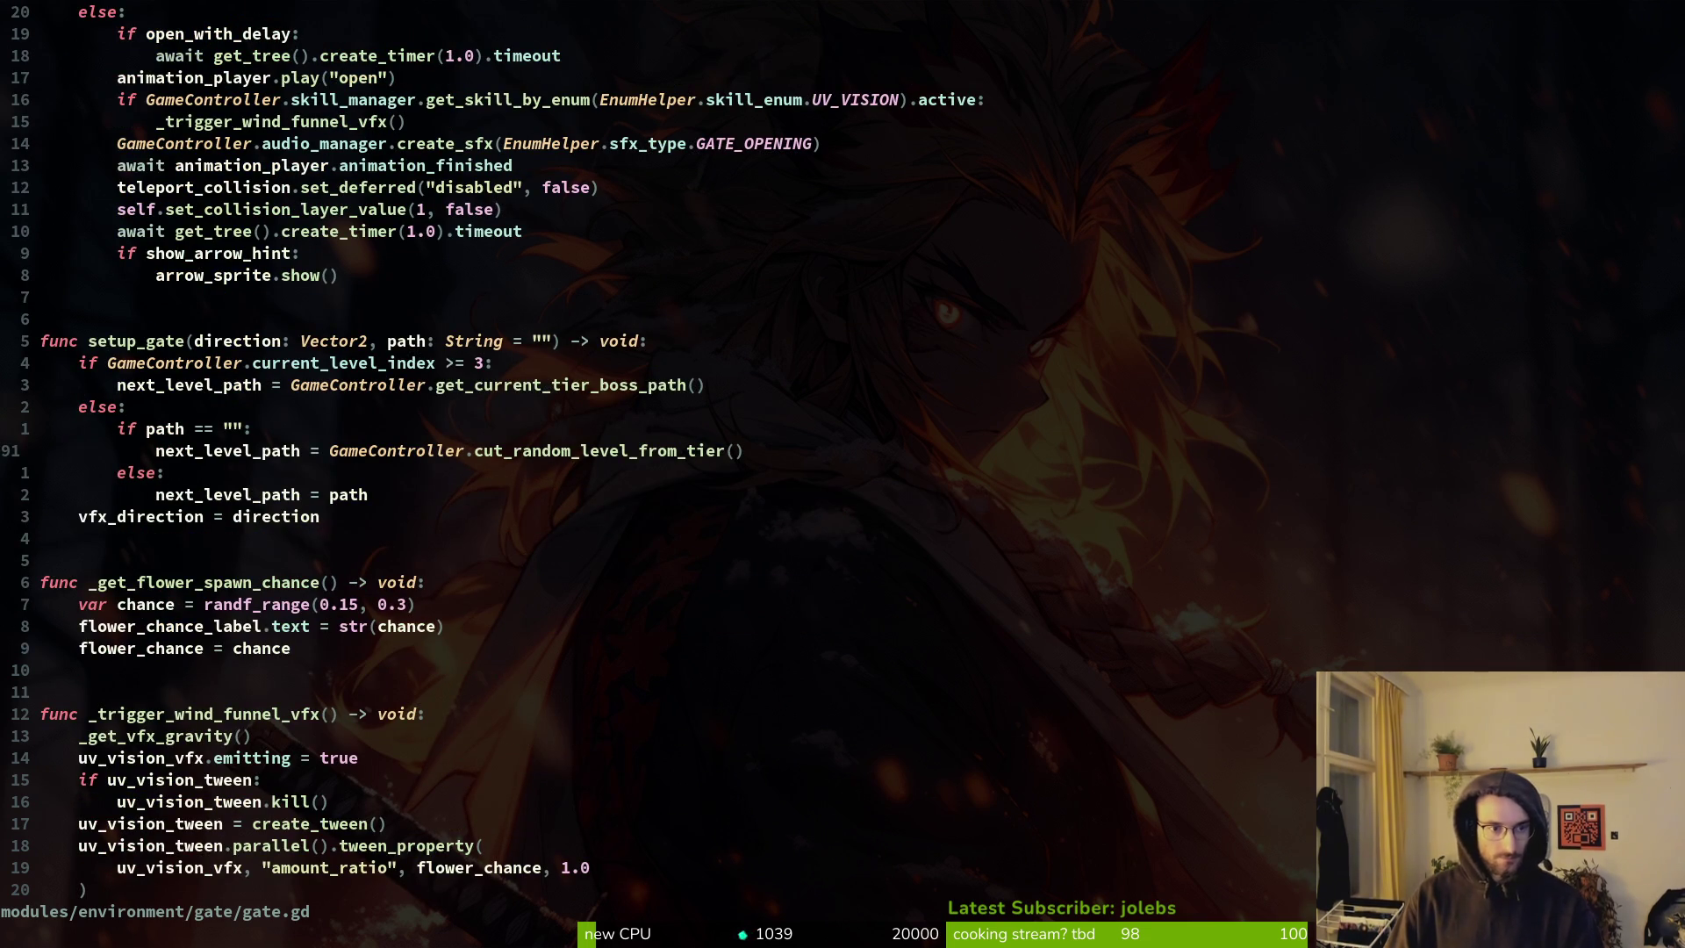
{"action": "key", "text": "ctrl+d"}
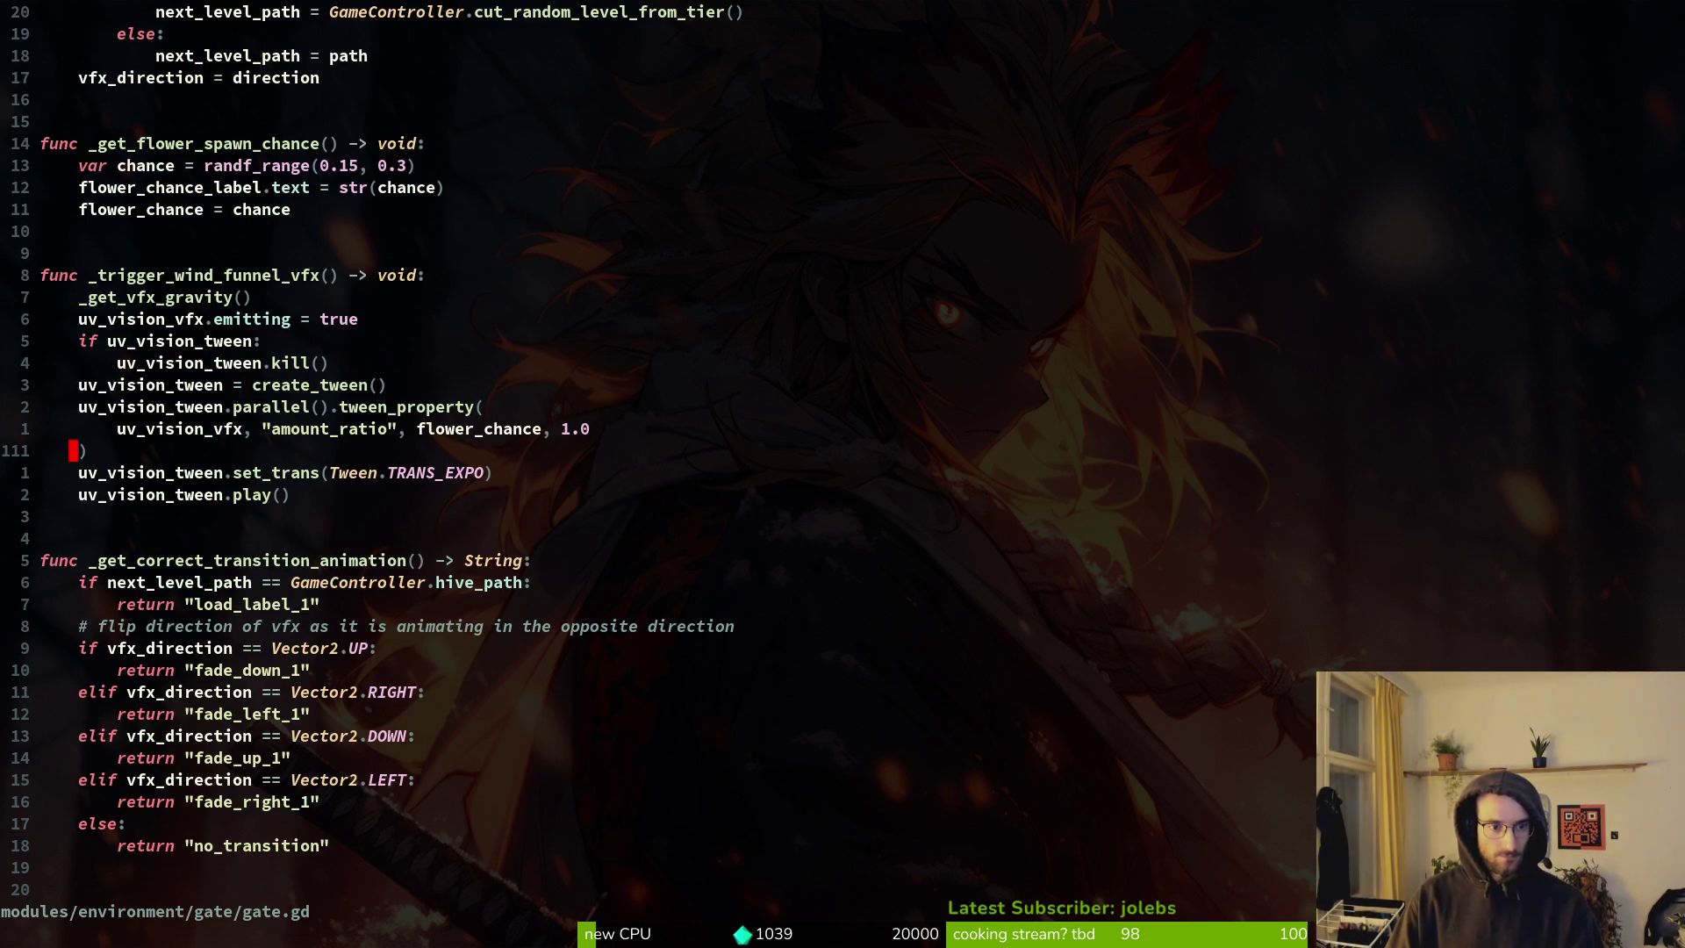
Start a 'gamecontr' file search, cancel it, and reopen the file finder.
{"action": "key", "text": "space"}
{"action": "type", "text": "fgamecontr"}
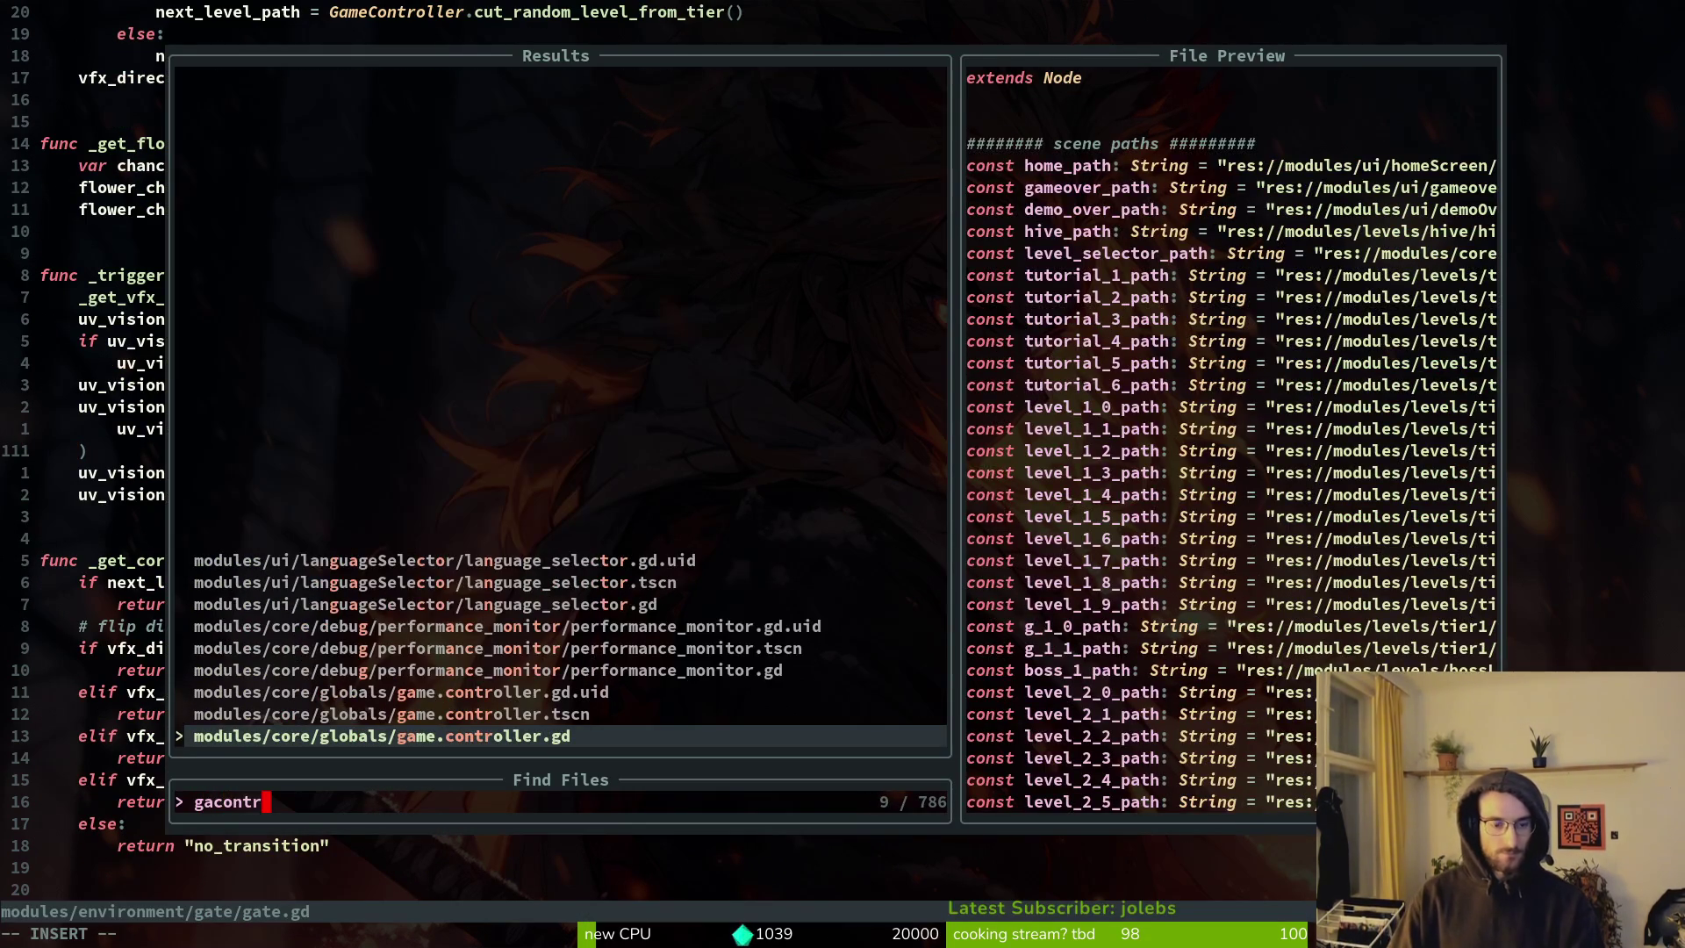
{"action": "key", "text": "Escape"}
{"action": "key", "text": "space"}
Open level.gd and review _spawn_player, player spawn properties and _setup_all_gates.
{"action": "type", "text": "flev"}
{"action": "key", "text": "Return"}
{"action": "key", "text": "ctrl+d"}
{"action": "key", "text": "ctrl+d"}
{"action": "key", "text": "ctrl+d"}
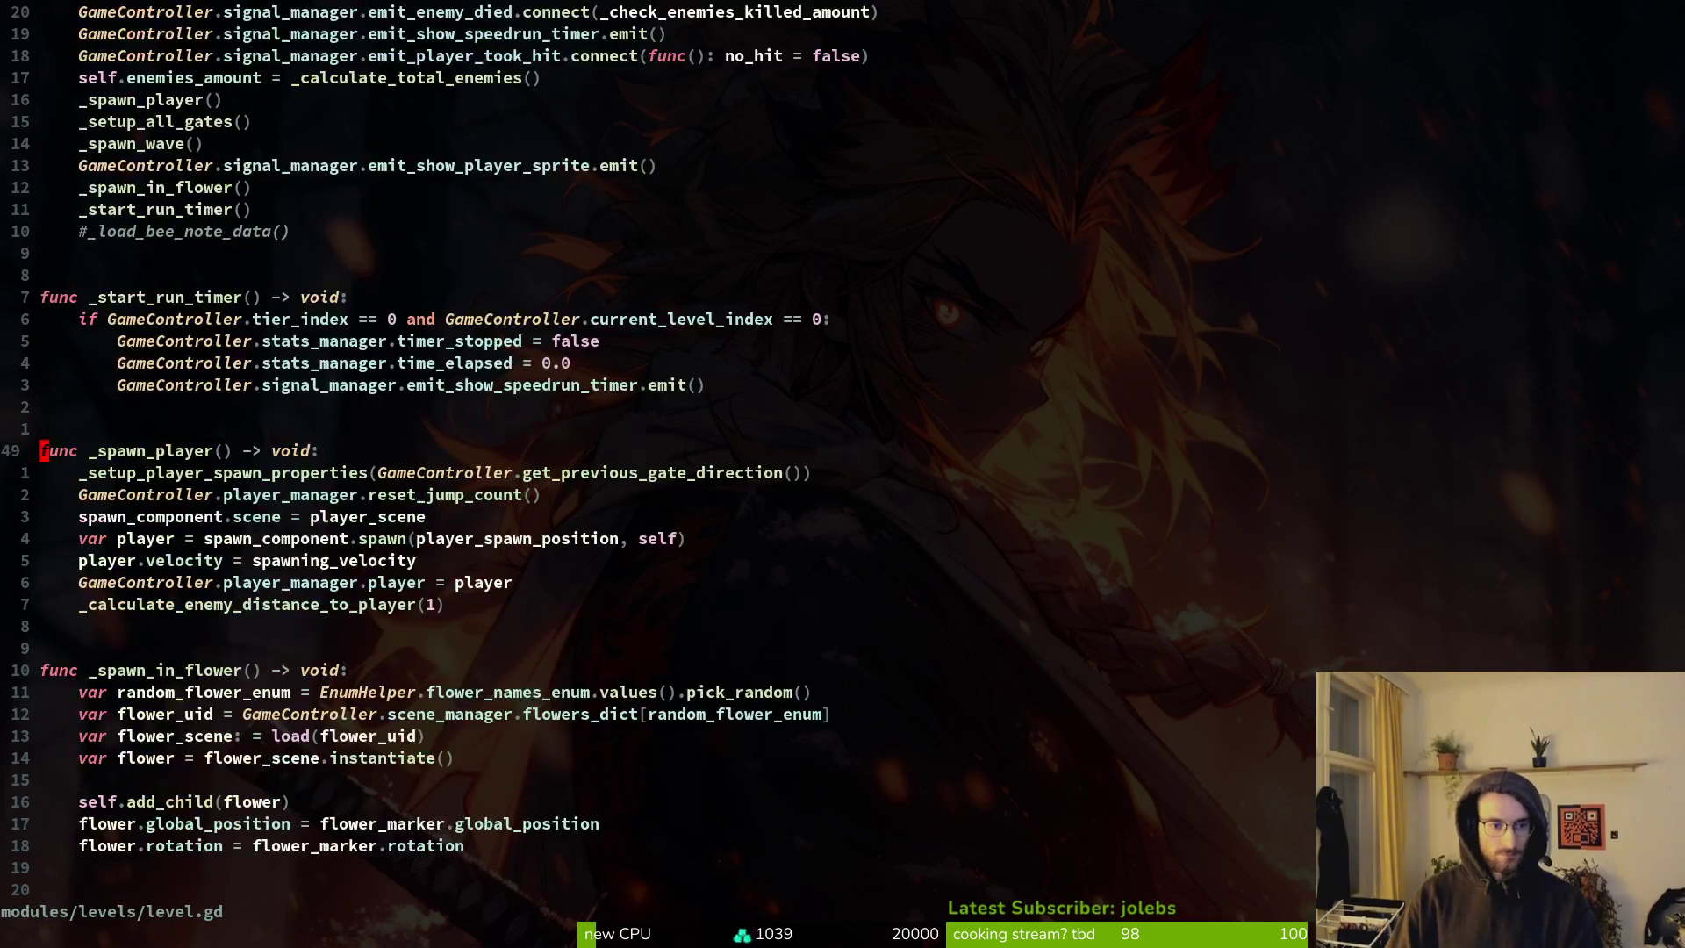
{"action": "key", "text": "ctrl+u"}
{"action": "key", "text": "ctrl+u"}
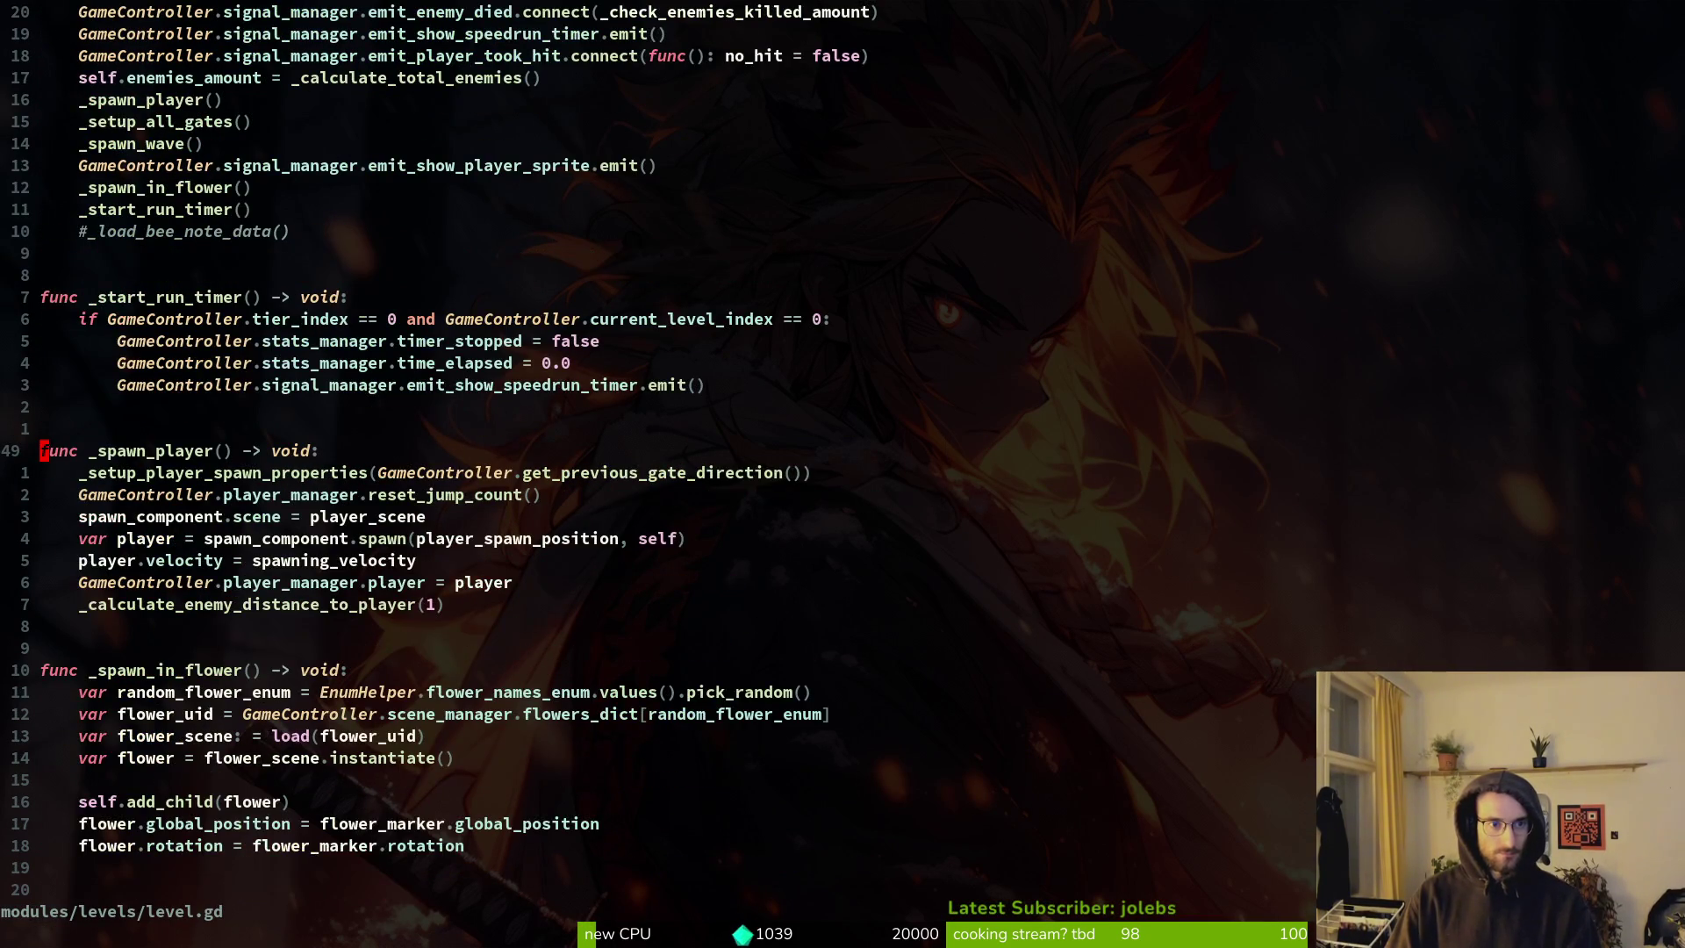
{"action": "key", "text": "ctrl+u"}
{"action": "key", "text": "ctrl+d"}
{"action": "key", "text": "ctrl+d"}
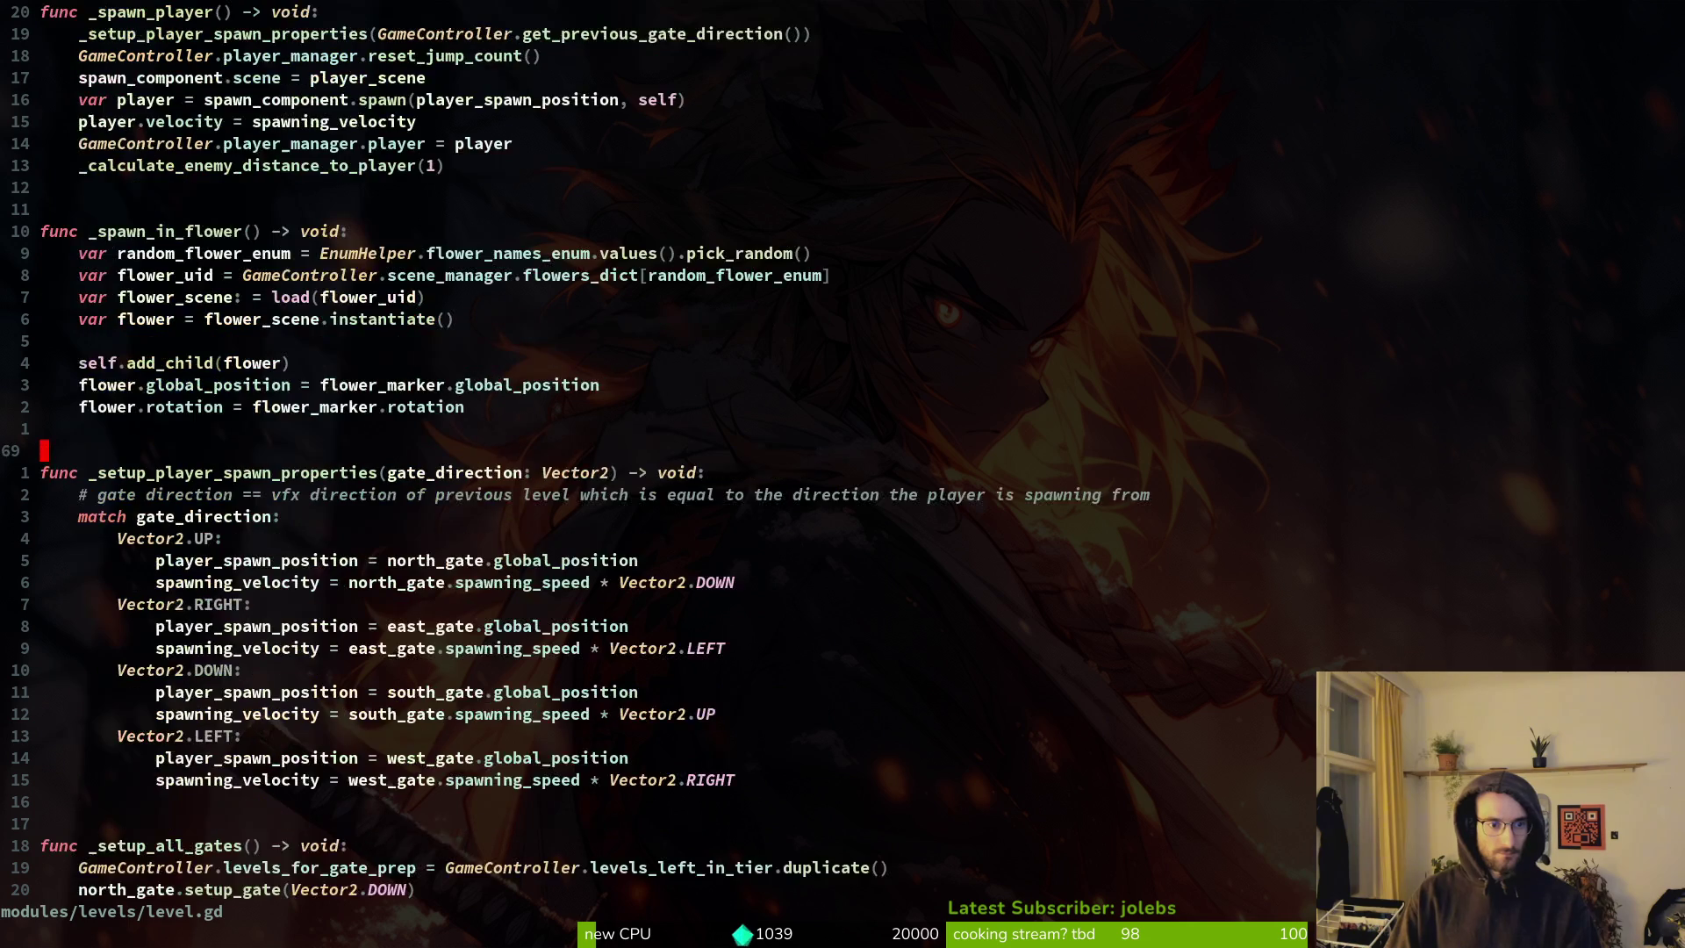
{"action": "key", "text": "ctrl+d"}
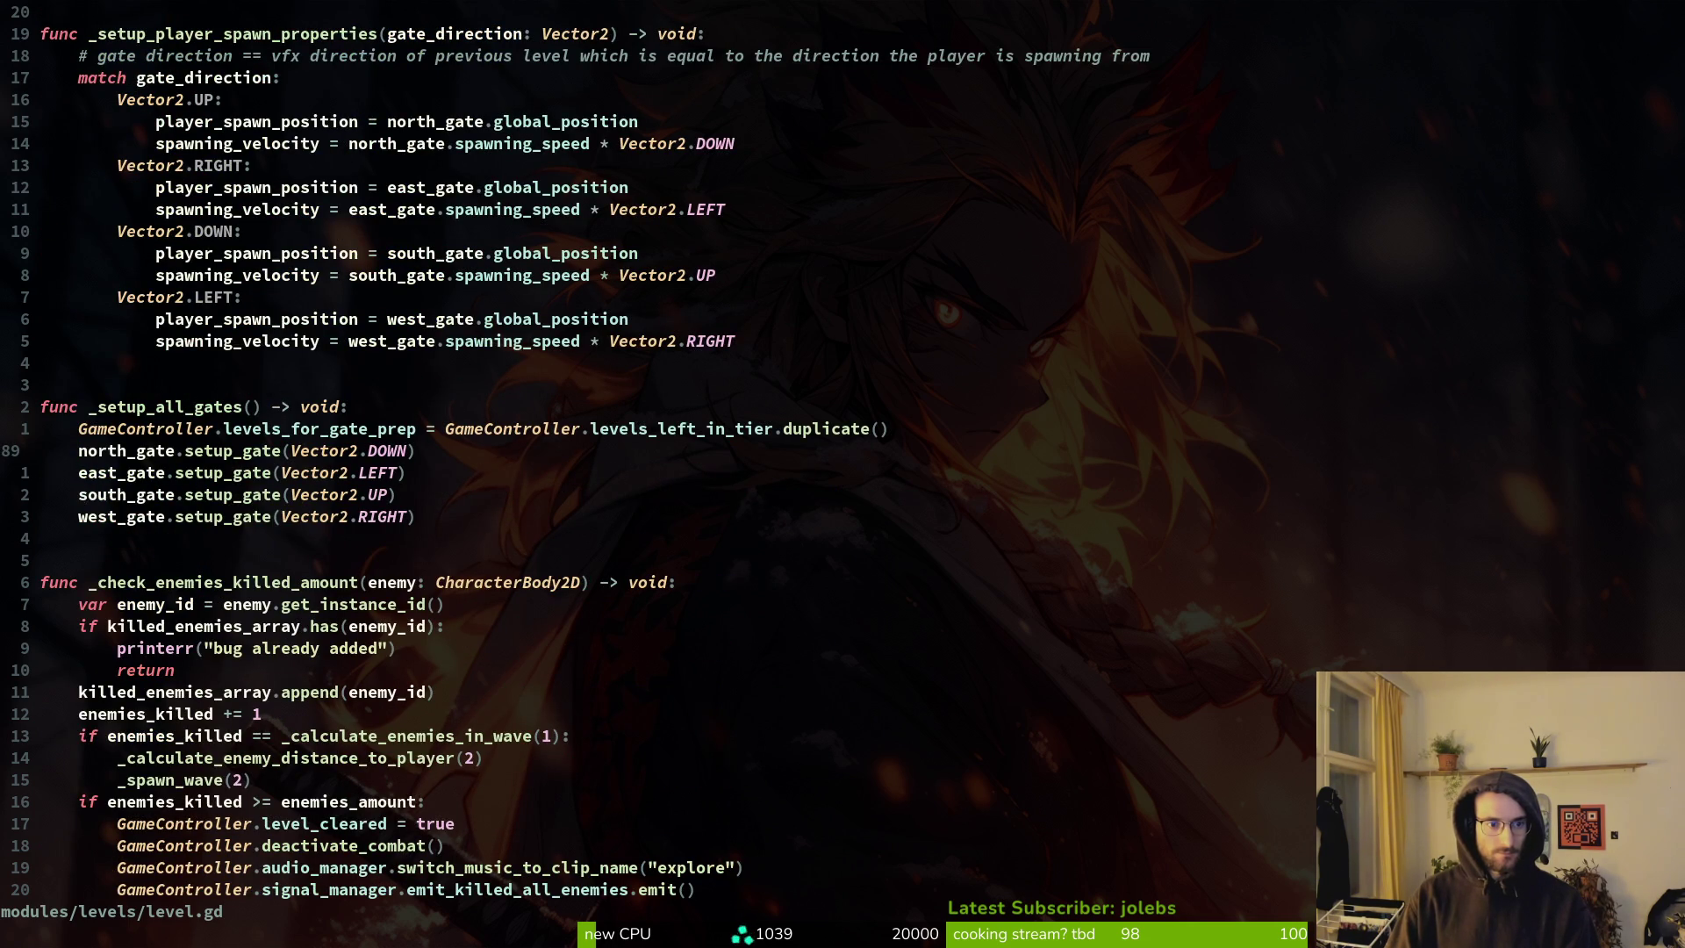
Page through level.gd's enemy kill counting and wave spawning functions.
{"action": "key", "text": "ctrl+d"}
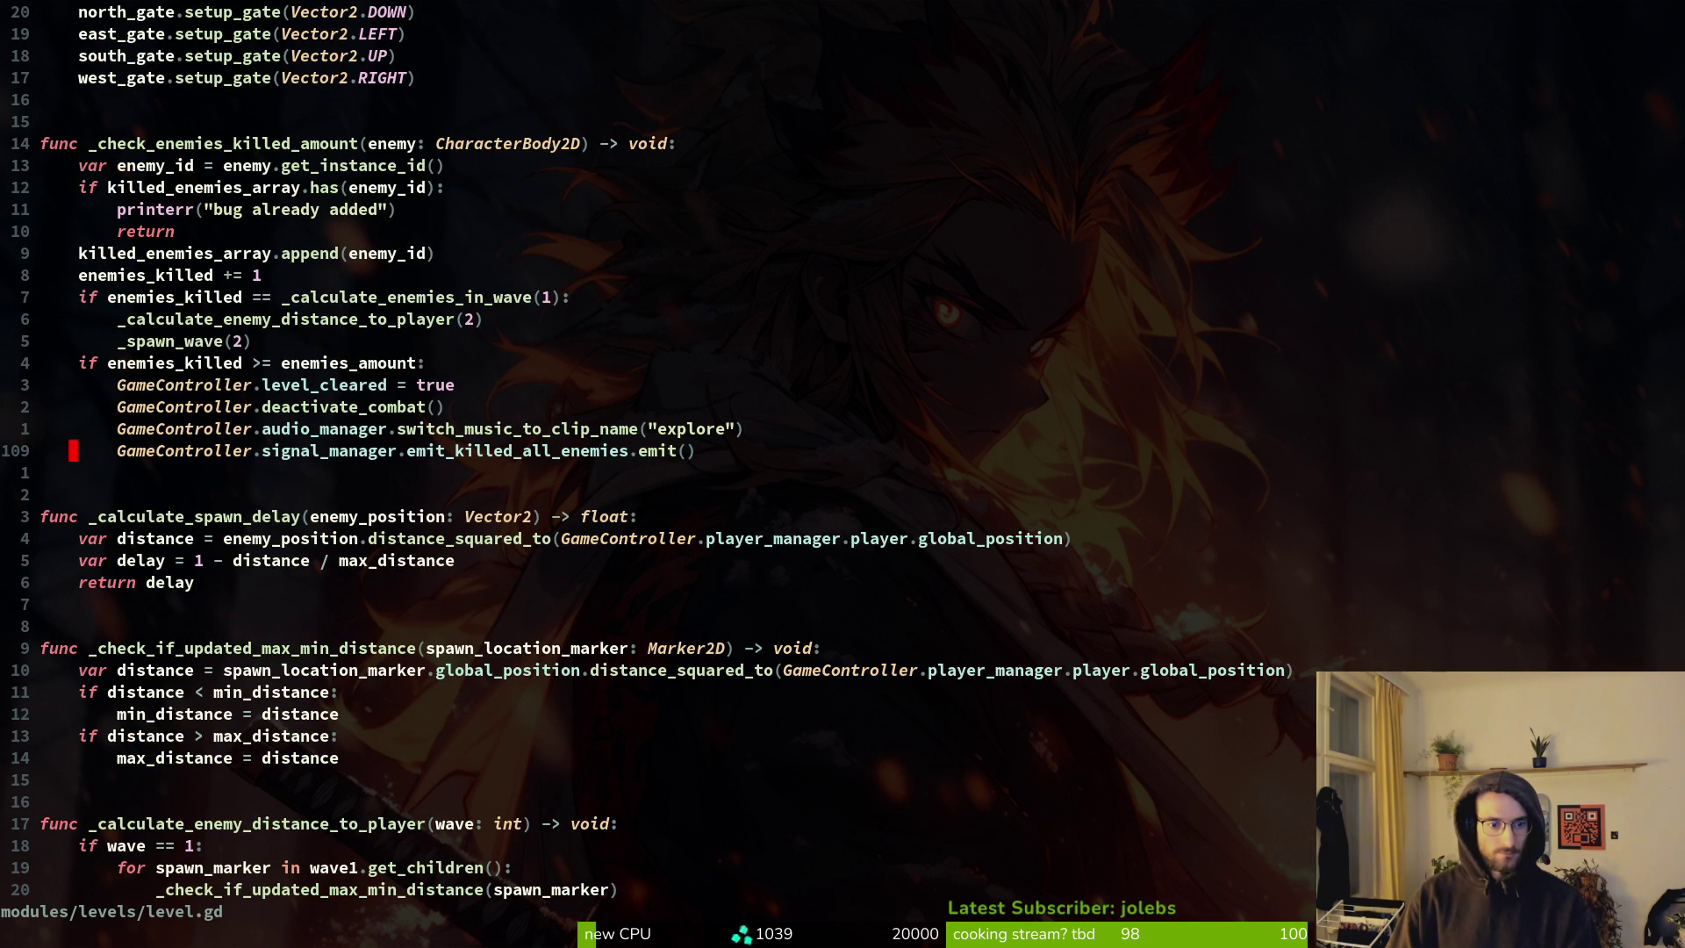
{"action": "key", "text": "ctrl+d"}
{"action": "key", "text": "ctrl+d"}
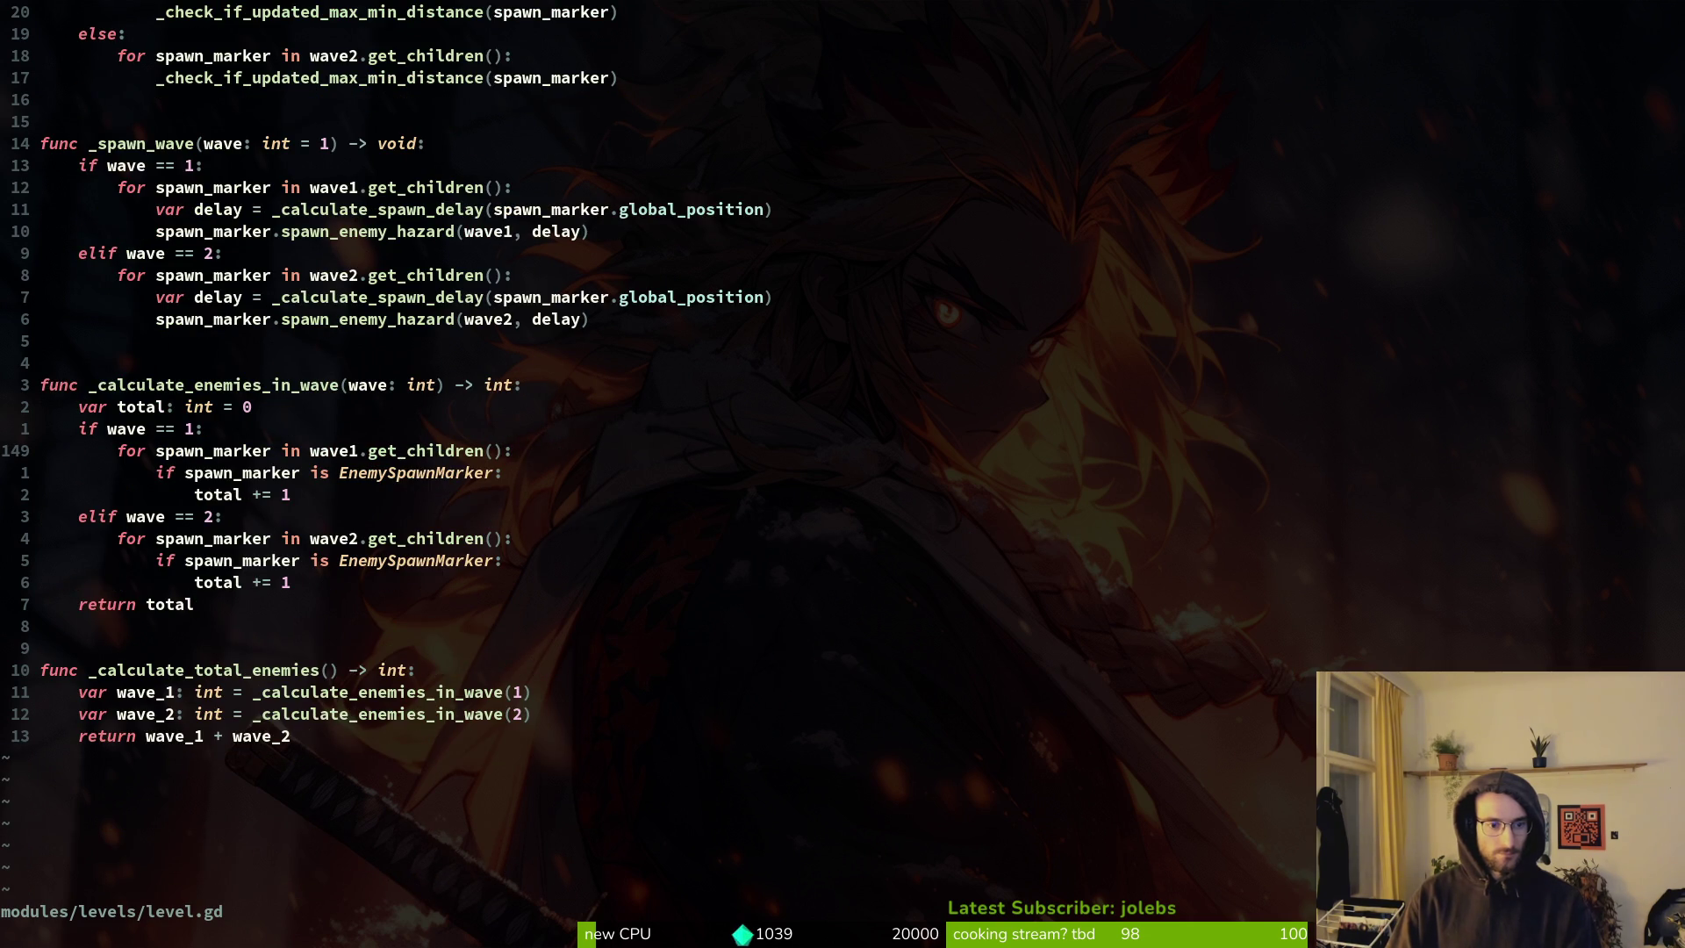
{"action": "key", "text": "ctrl+u"}
{"action": "key", "text": "ctrl+u"}
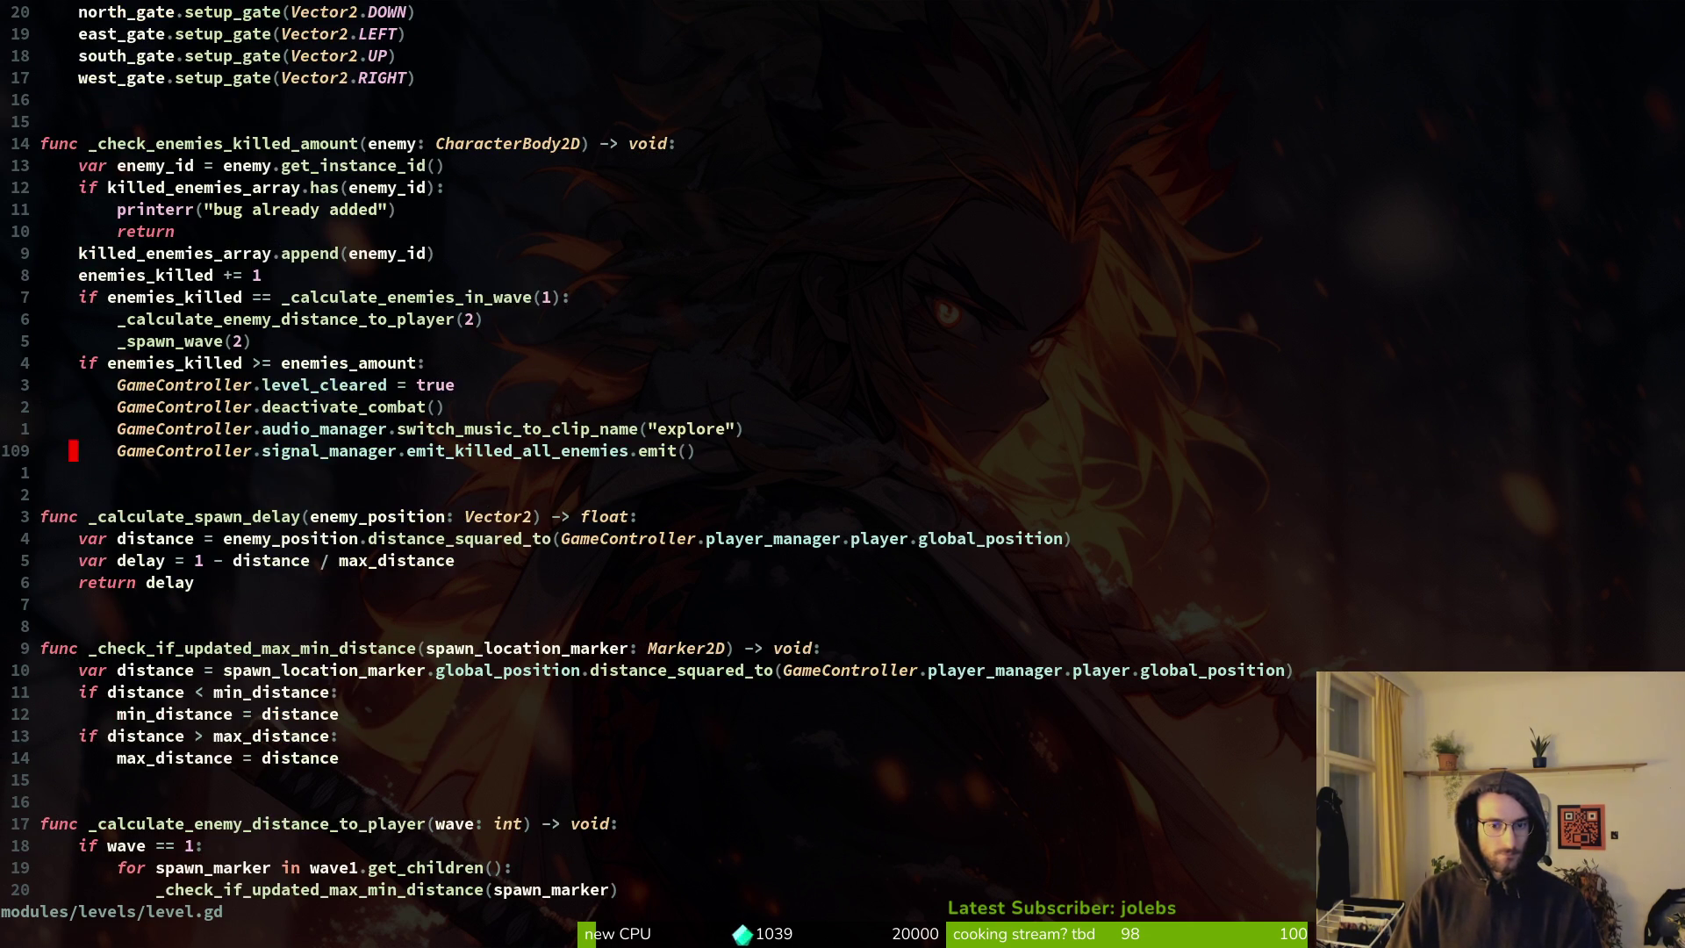
{"action": "key", "text": "ctrl+u"}
{"action": "key", "text": "ctrl+u"}
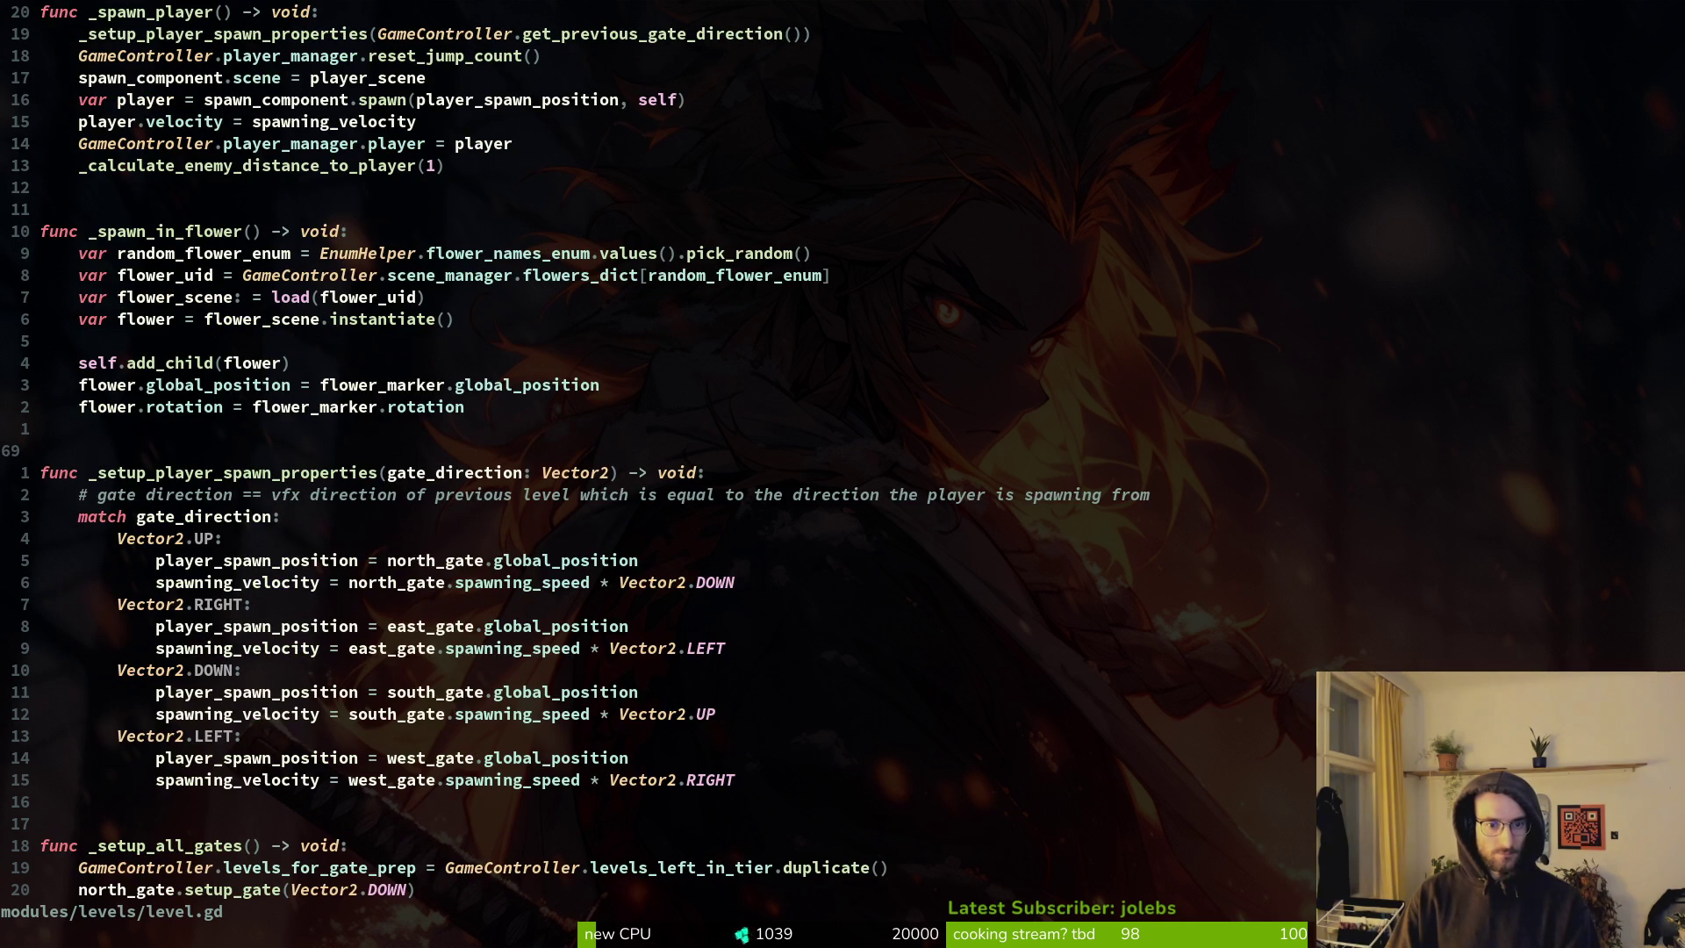
{"action": "key", "text": "ctrl+u"}
{"action": "key", "text": "ctrl+u"}
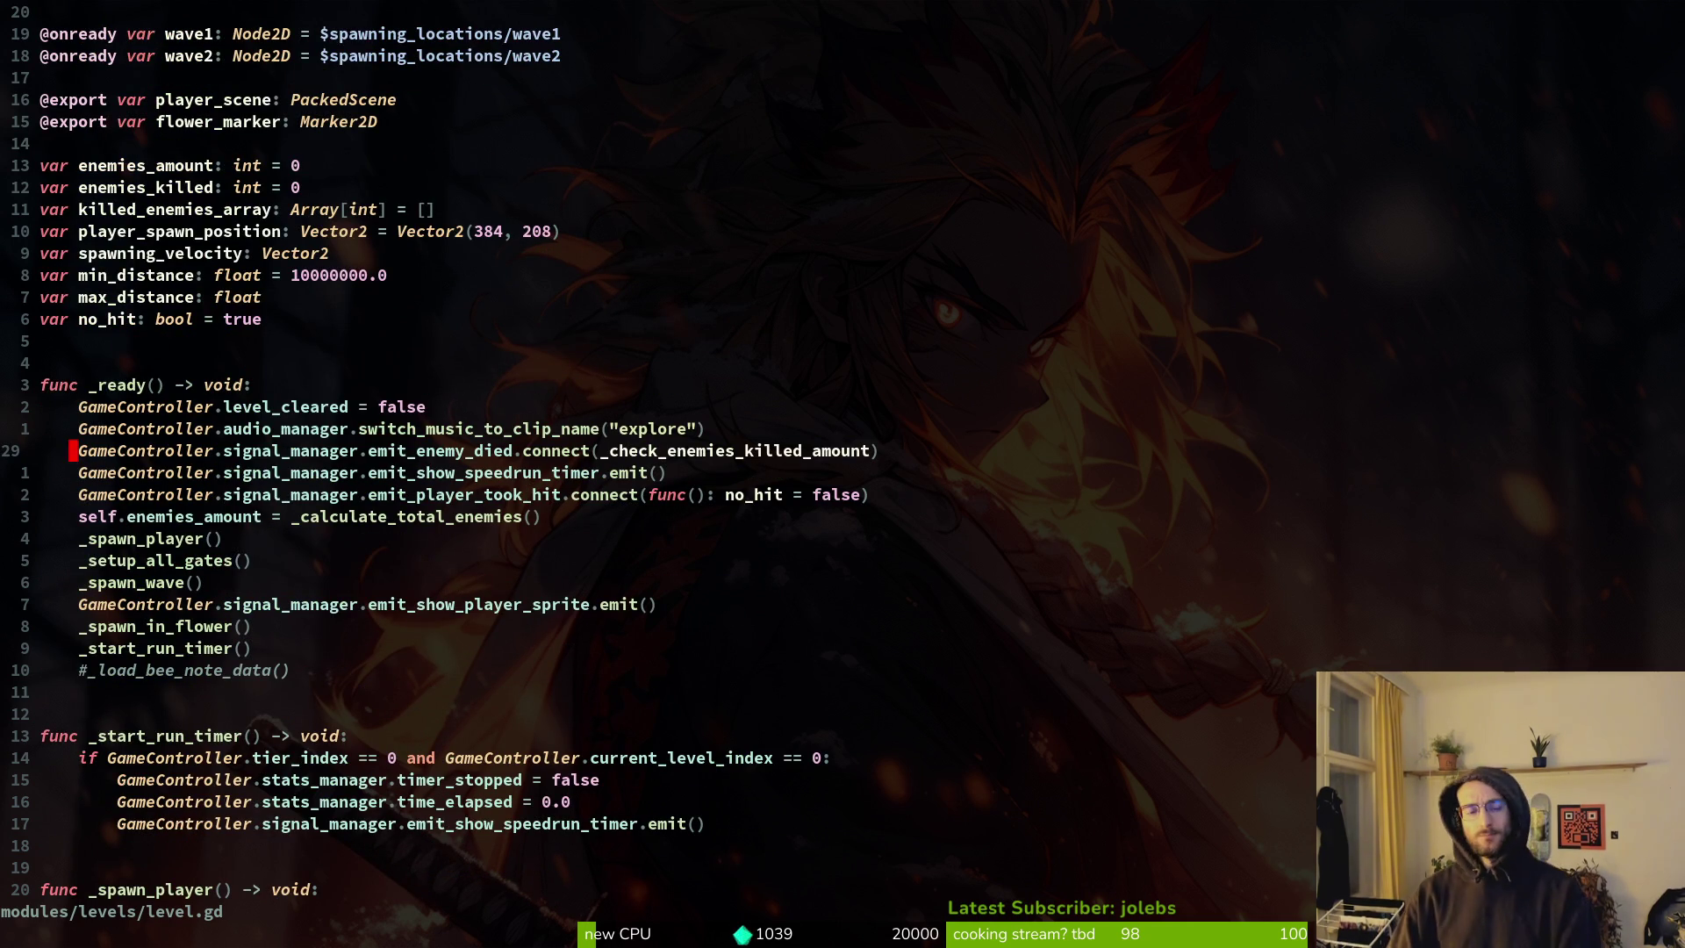
Reopen game.controller.gd with the 'gamecontr' file search.
{"action": "key", "text": "space"}
{"action": "key", "text": "f"}
{"action": "key", "text": "f"}
{"action": "type", "text": "gamecontr"}
{"action": "key", "text": "Return"}
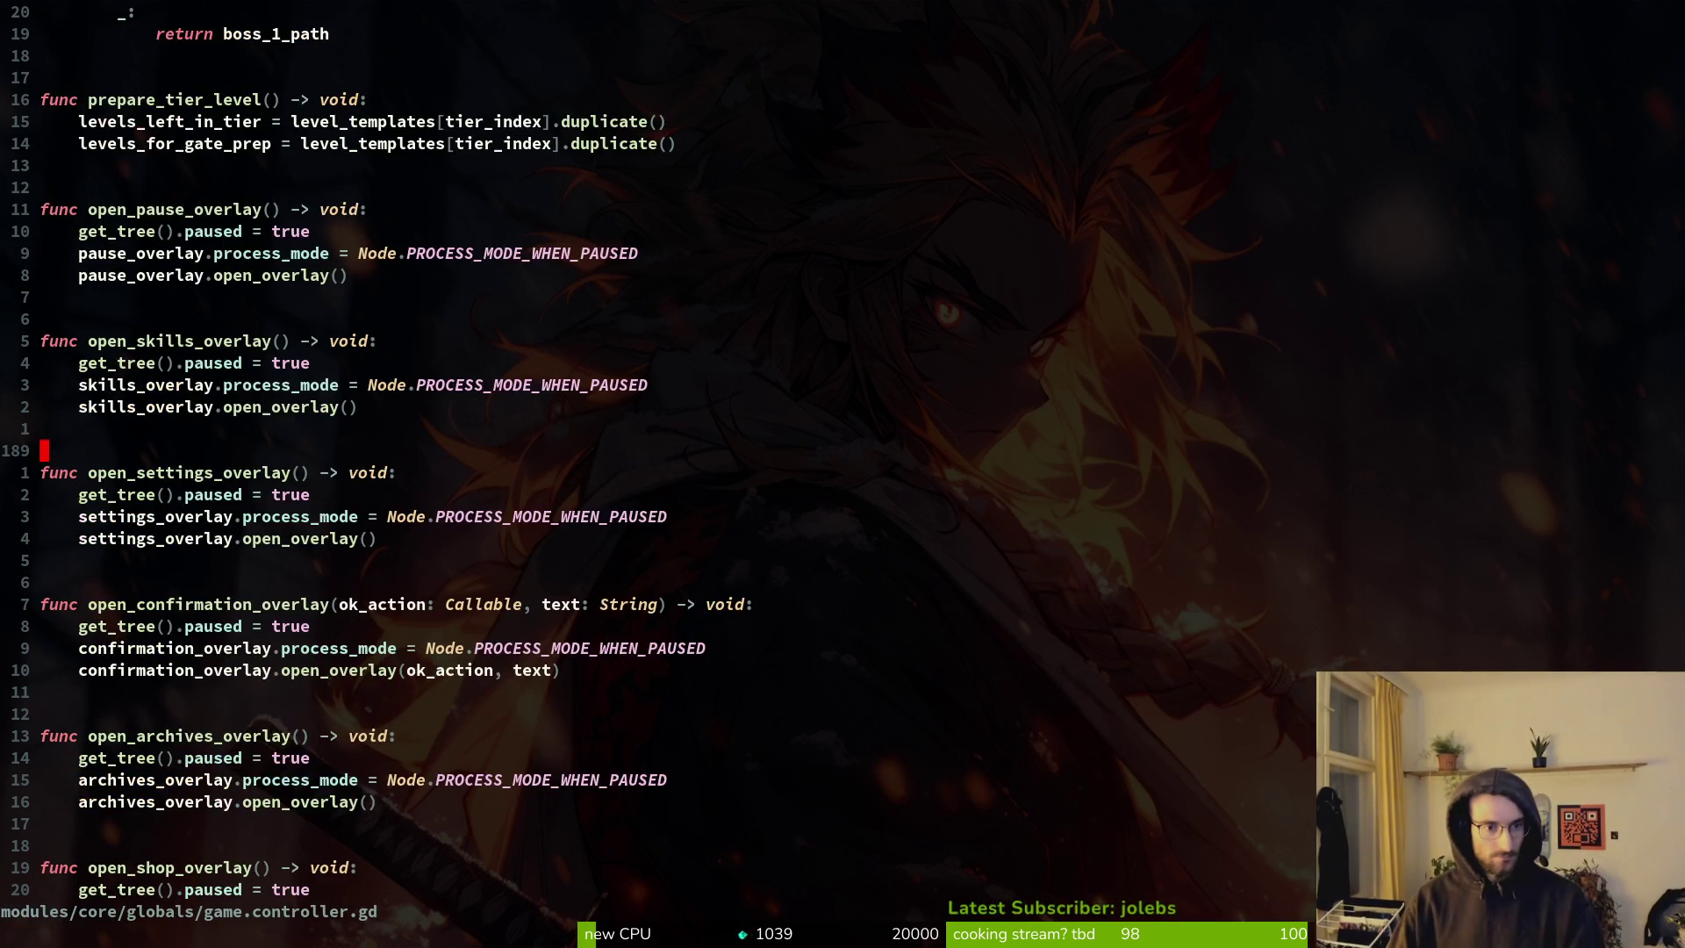
In Neovim, put the cursor on the get_current_tier_boss_path function name.
{"action": "key", "text": "ctrl+u"}
{"action": "key", "text": "ctrl+u"}
{"action": "key", "text": "ctrl+d"}
{"action": "key", "text": "k"}
{"action": "key", "text": "k"}
{"action": "key", "text": "k"}
{"action": "key", "text": "k"}
{"action": "key", "text": "0"}
{"action": "key", "text": "V"}
{"action": "key", "text": "Escape"}
{"action": "key", "text": "k"}
{"action": "key", "text": "j"}
{"action": "key", "text": "j"}
{"action": "key", "text": "k"}
{"action": "key", "text": "w"}
Grep the project for get_current_tier_boss_path and inspect its boss-path condition in gate.gd's setup_gate.
{"action": "key", "text": "space"}
{"action": "key", "text": "s"}
{"action": "key", "text": "w"}
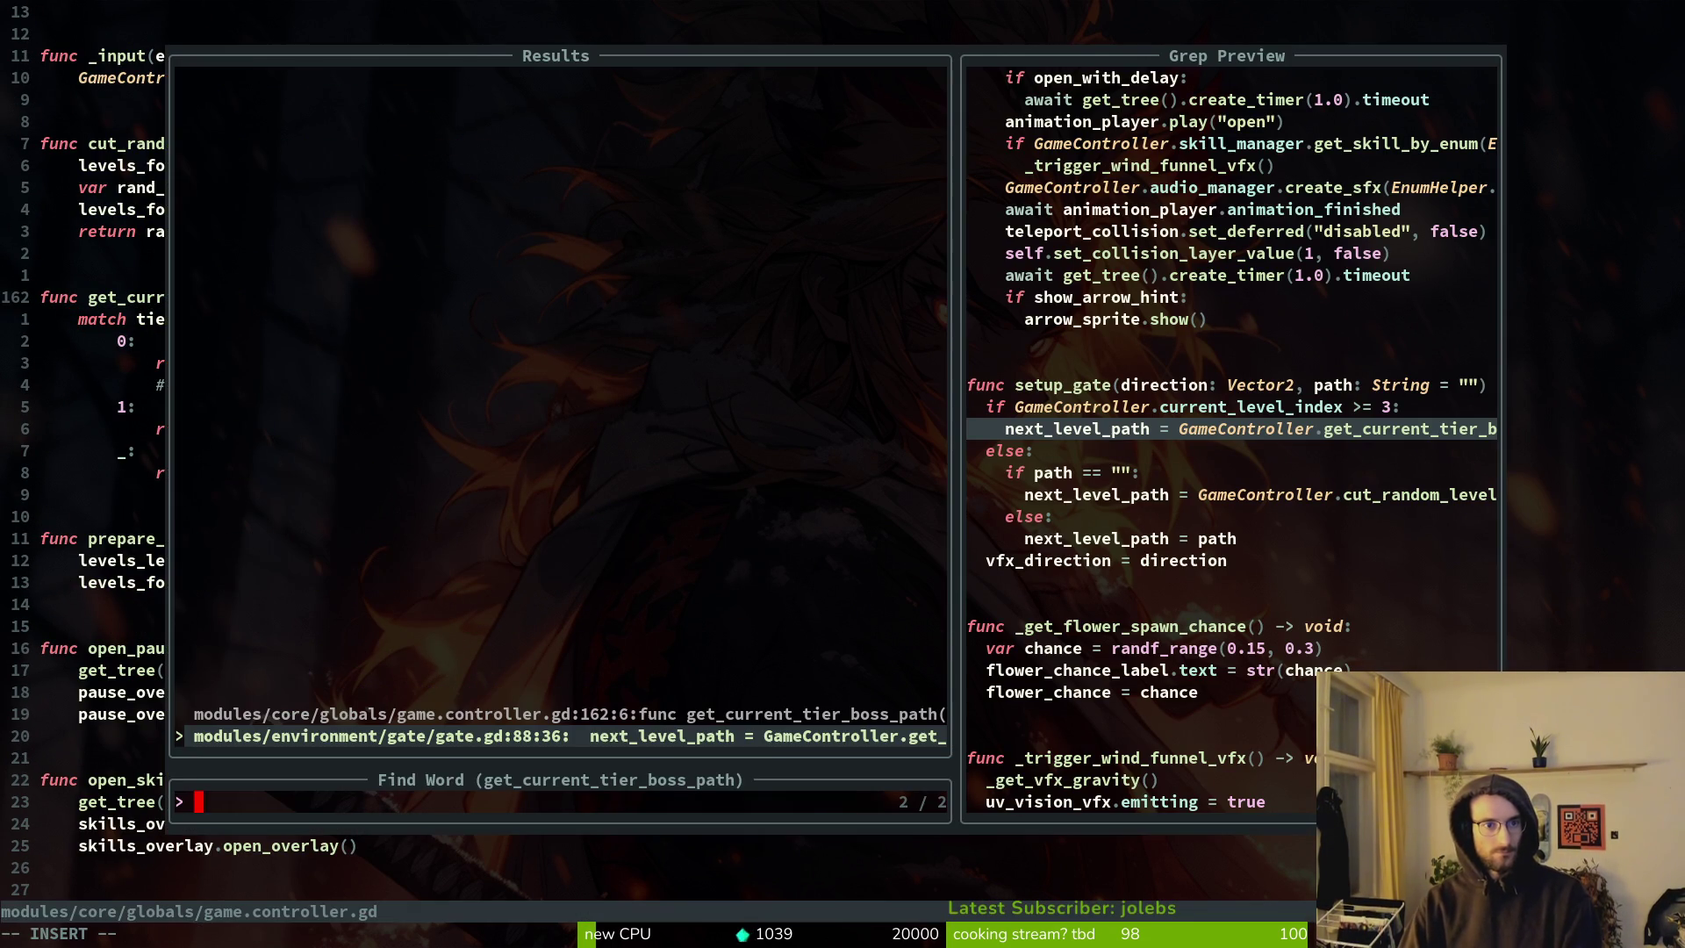
{"action": "key", "text": "Return"}
{"action": "key", "text": "V"}
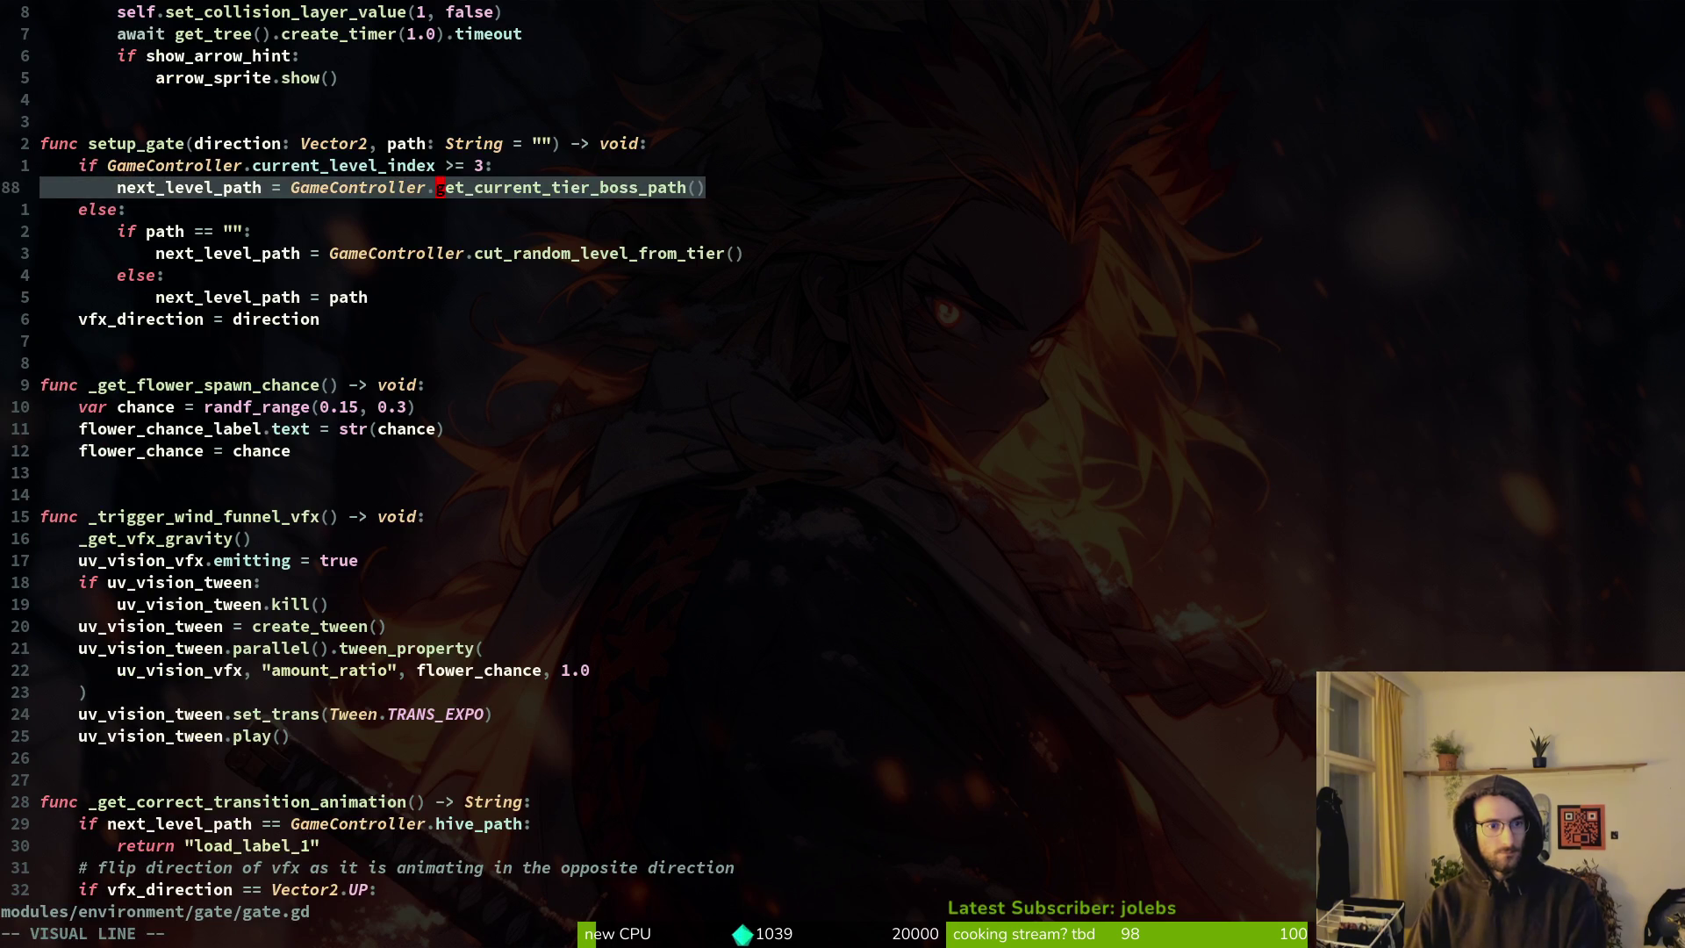
{"action": "key", "text": "Escape"}
{"action": "key", "text": "k"}
{"action": "key", "text": "V"}
{"action": "key", "text": "j"}
{"action": "key", "text": "j"}
{"action": "key", "text": "j"}
{"action": "key", "text": "j"}
{"action": "key", "text": "Escape"}
{"action": "key", "text": "k"}
{"action": "key", "text": "k"}
{"action": "key", "text": "k"}
{"action": "key", "text": "k"}
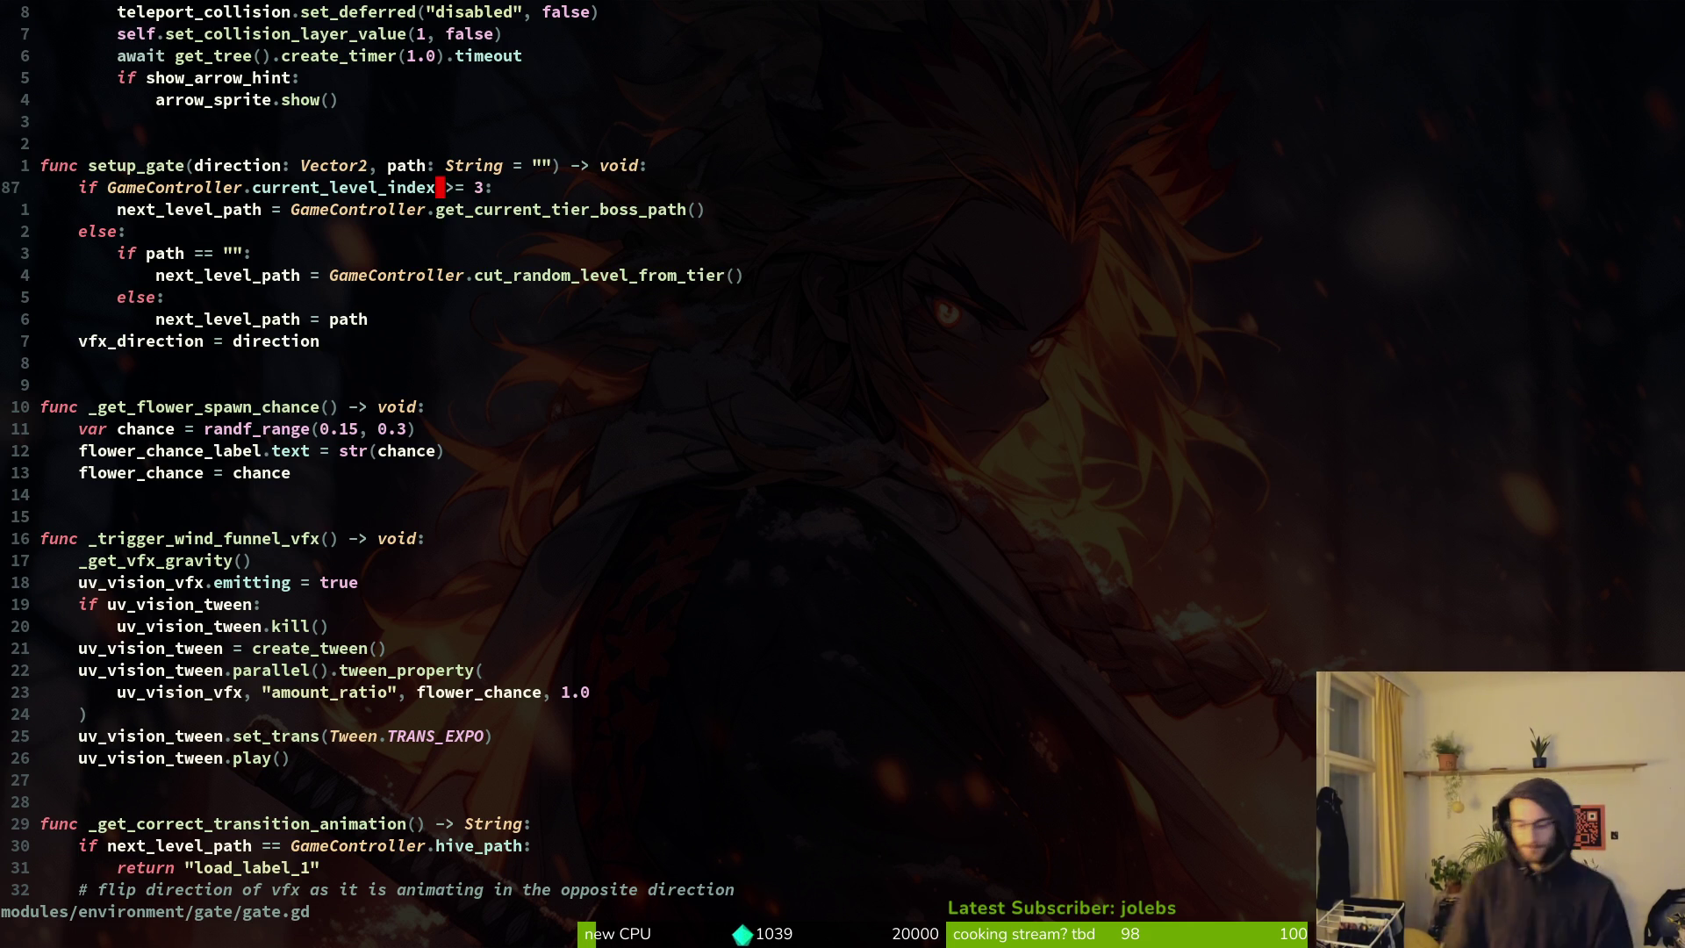
Find and open boss_level.gd with Find Files 'boss', then bring up Godot's resource quick-open.
{"action": "key", "text": "space"}
{"action": "key", "text": "f"}
{"action": "key", "text": "f"}
{"action": "type", "text": "boss"}
{"action": "key", "text": "Return"}
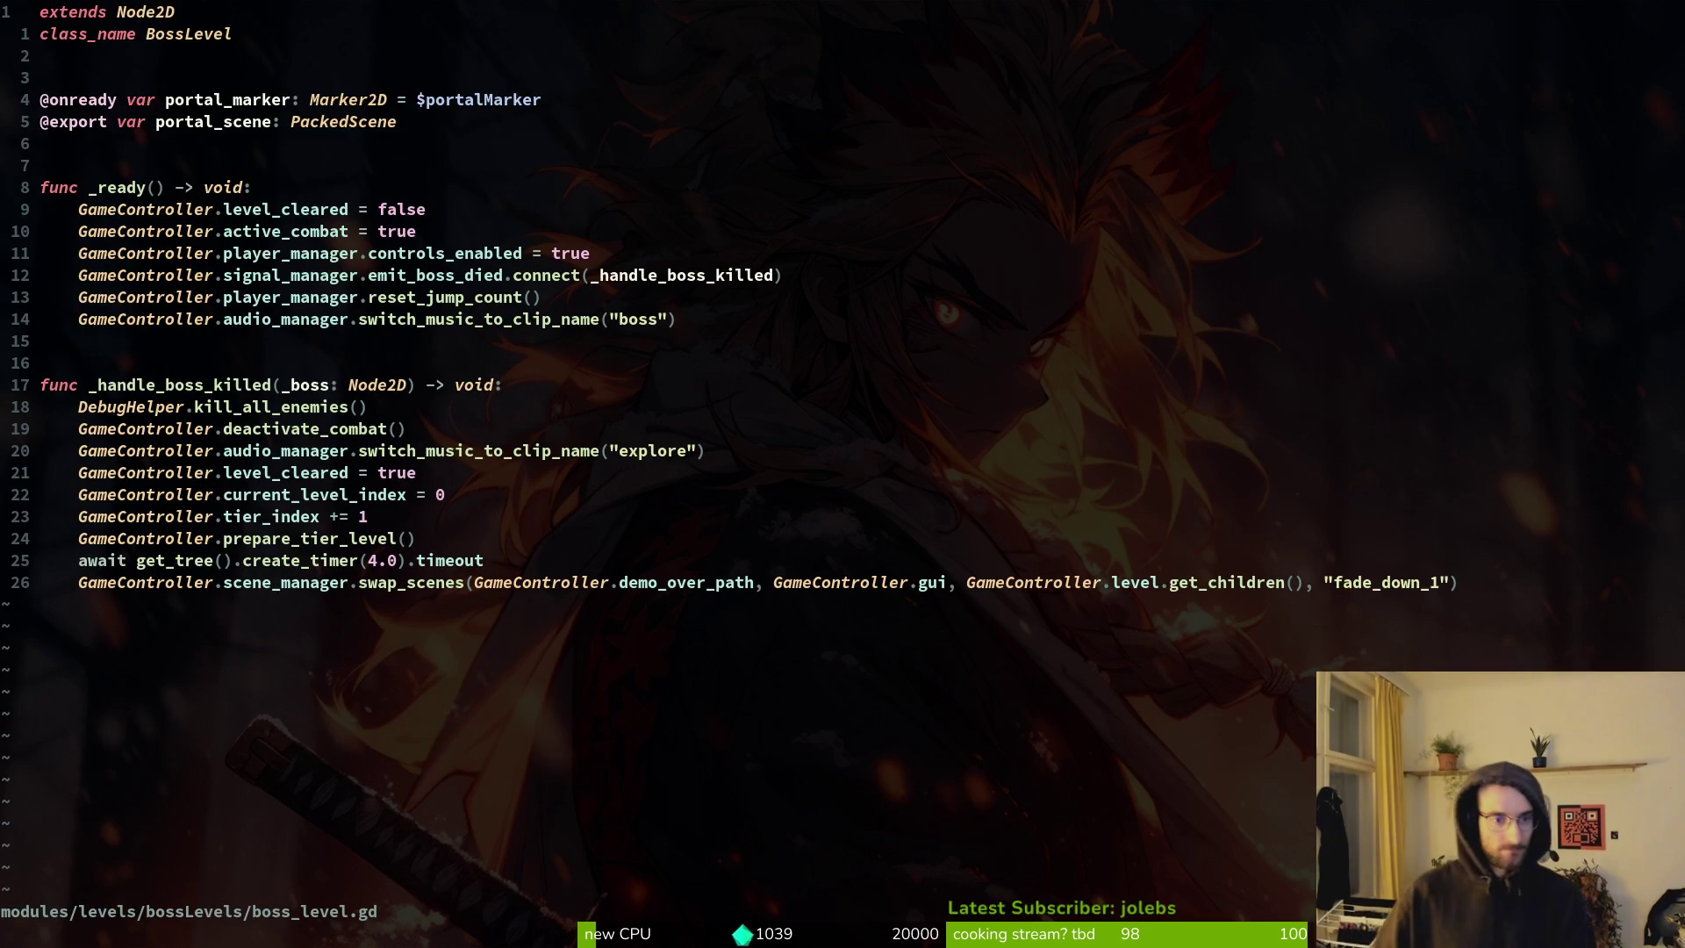
{"action": "key", "text": "j"}
{"action": "key", "text": "j"}
{"action": "key", "text": "j"}
{"action": "key", "text": "j"}
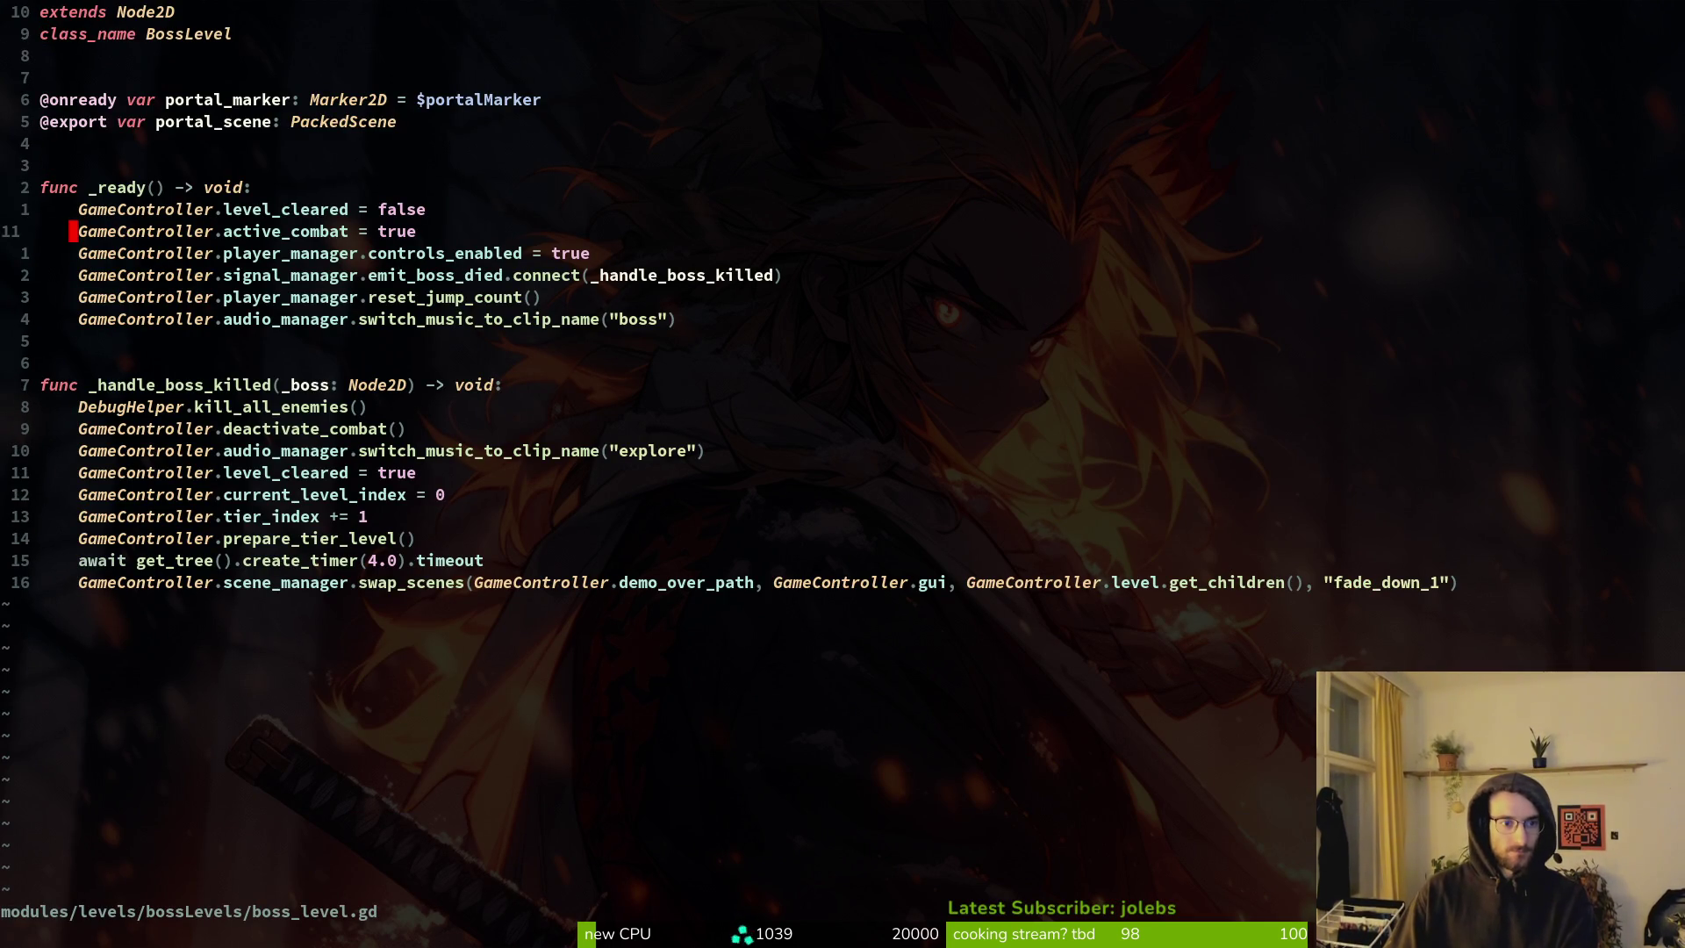
{"action": "key", "text": "alt+Tab"}
{"action": "key", "text": "ctrl+shift+o"}
Quick-open sludge_boss_level.tscn, then boss_1.tscn, each in its own tab.
{"action": "type", "text": "boslevts"}
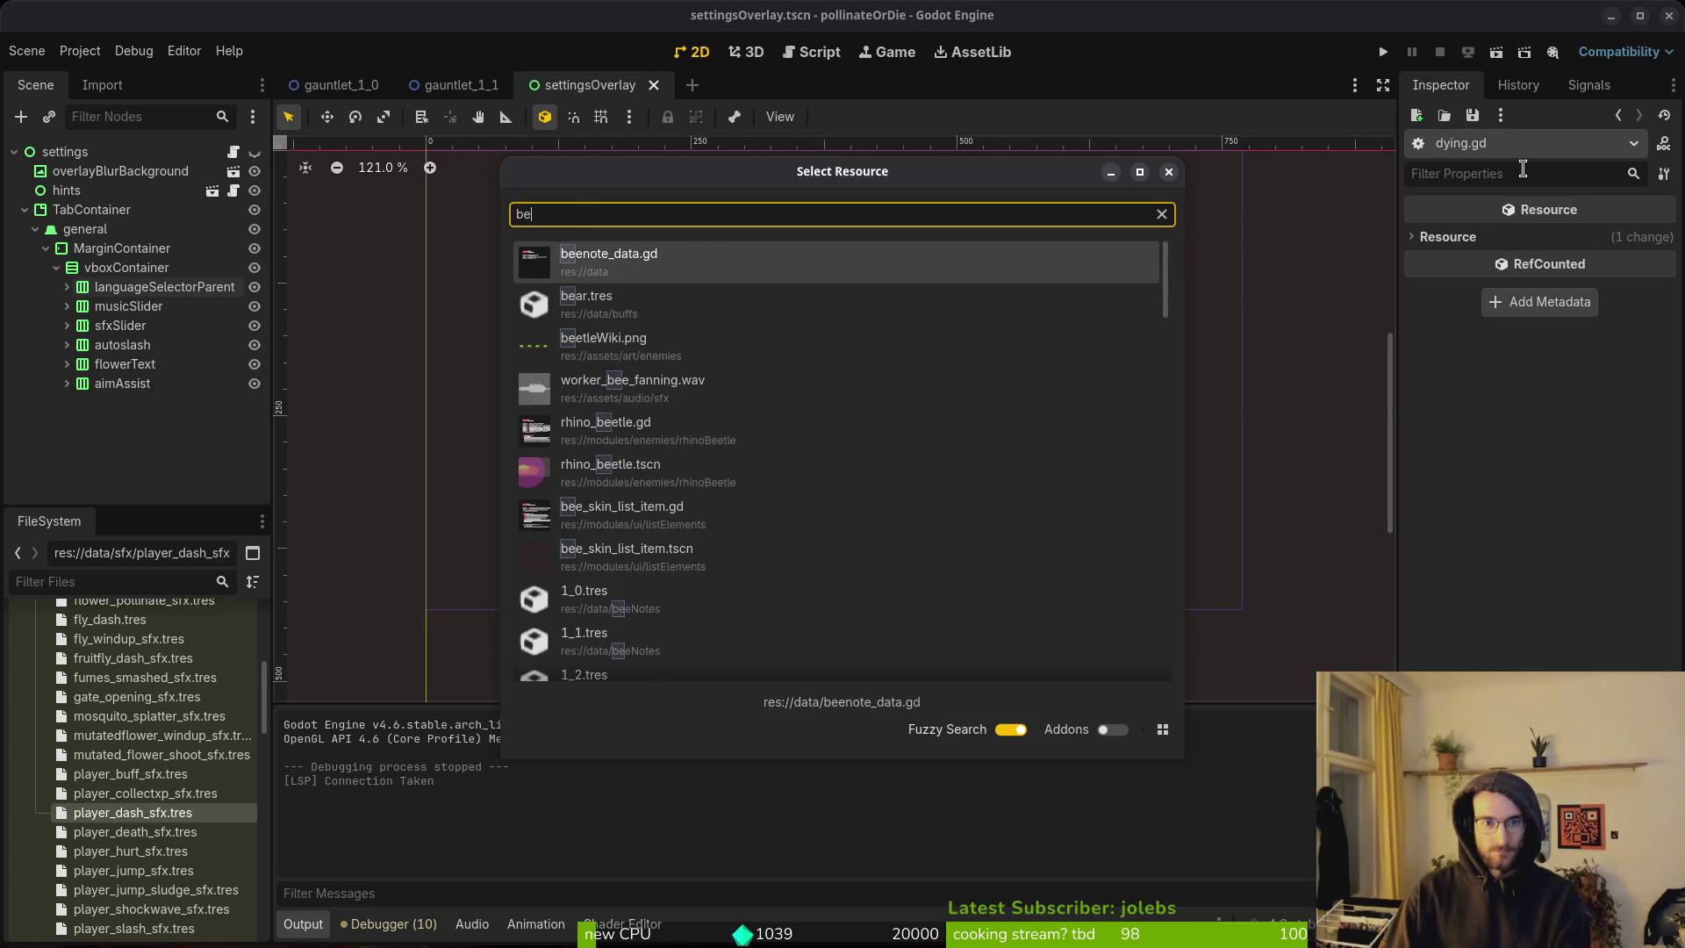
{"action": "key", "text": "Return"}
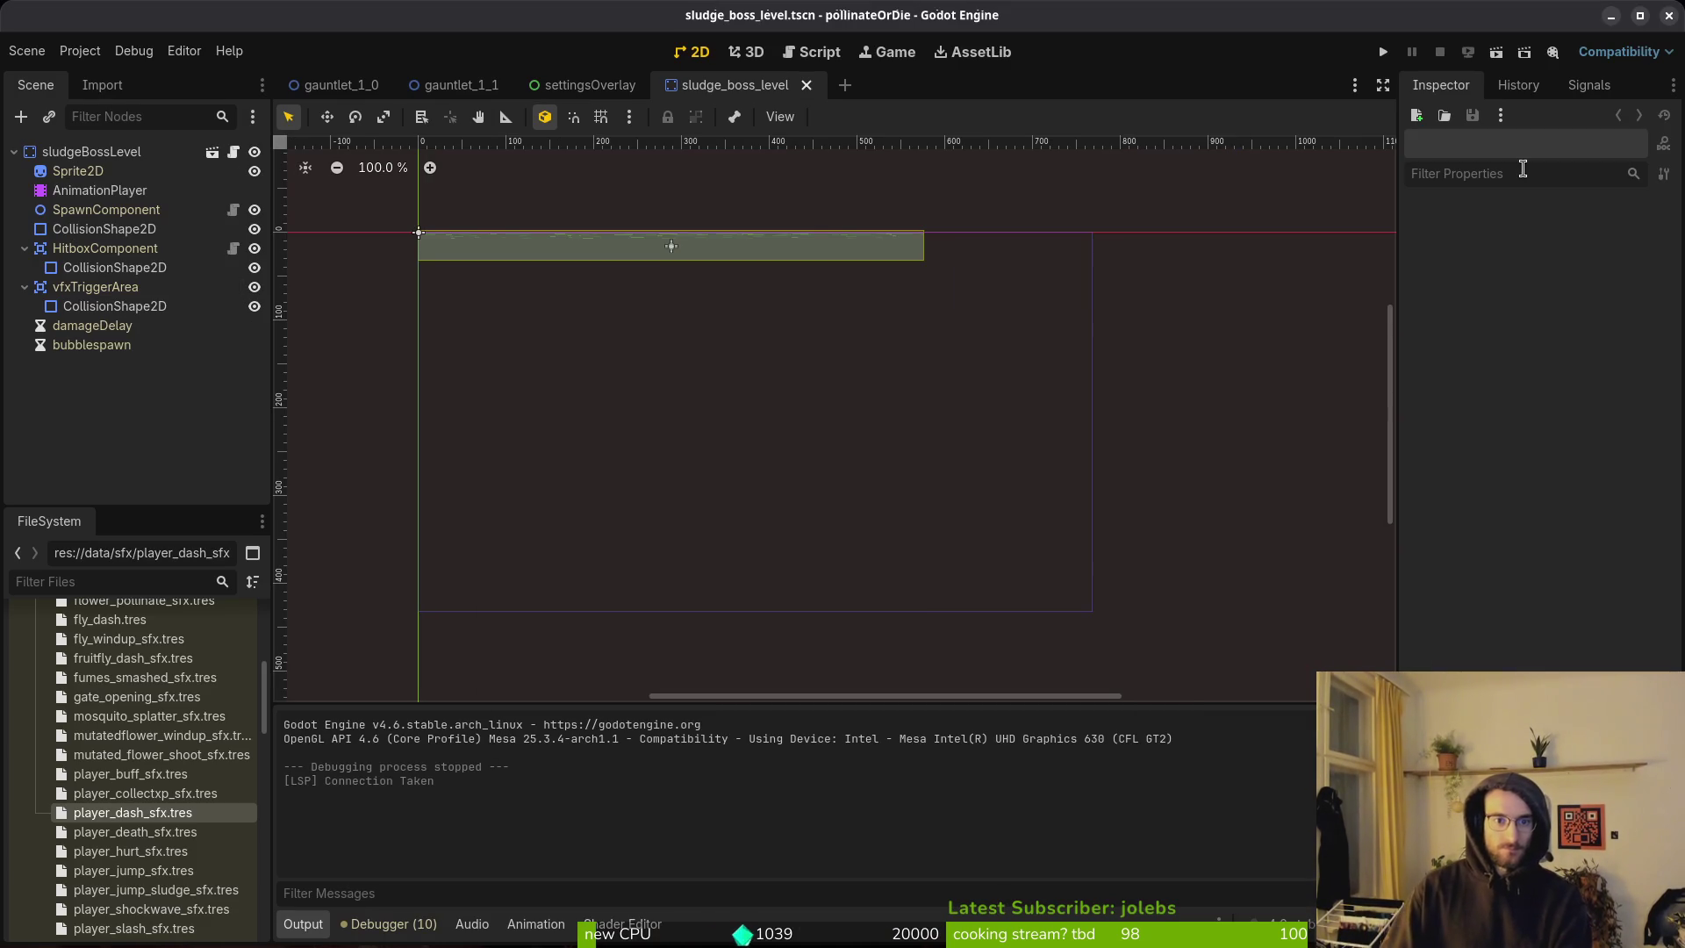
{"action": "key", "text": "alt+shift+o"}
{"action": "type", "text": "bos"}
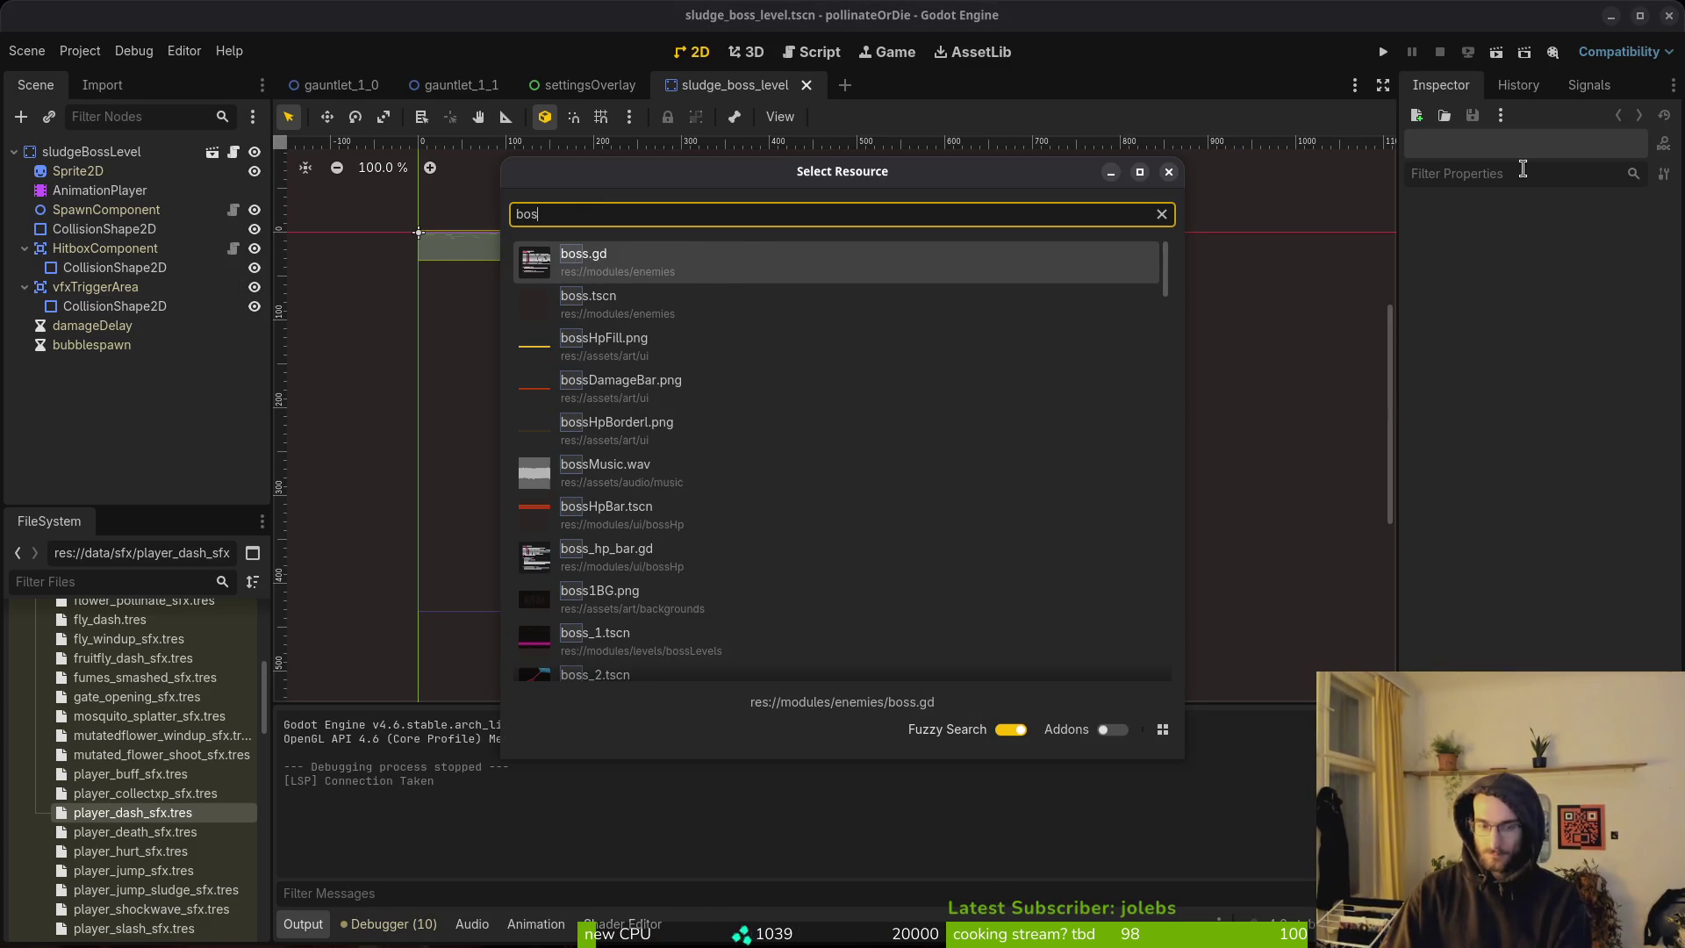
{"action": "type", "text": "ts"}
{"action": "key", "text": "Down"}
{"action": "key", "text": "Down"}
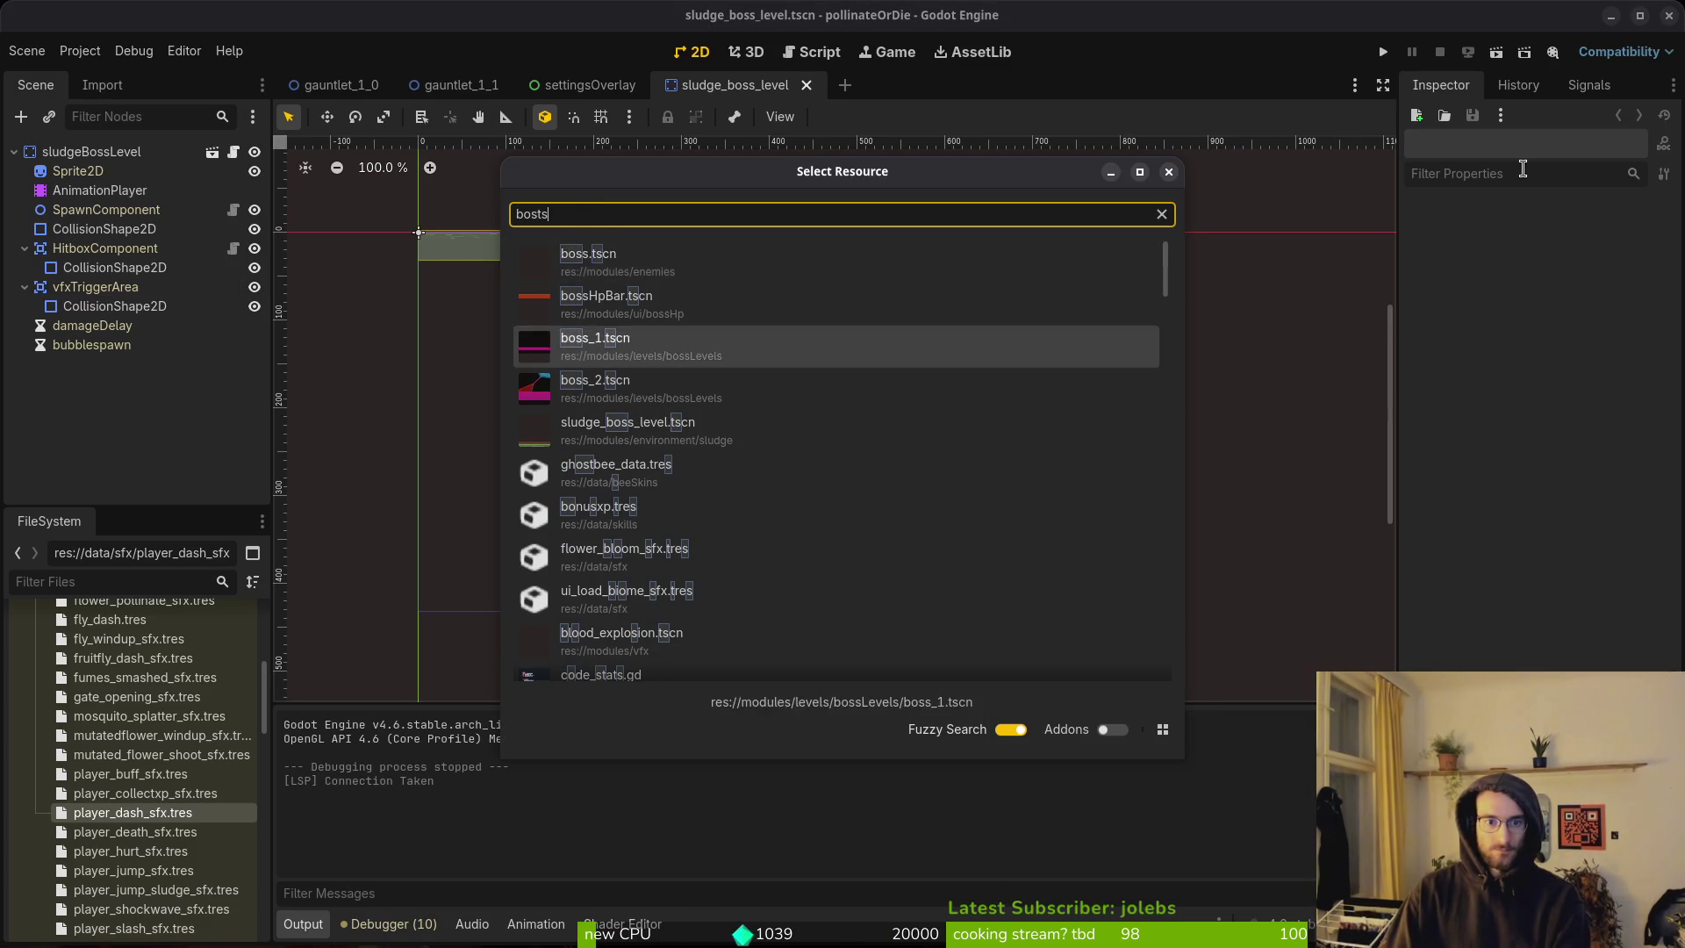
{"action": "key", "text": "Return"}
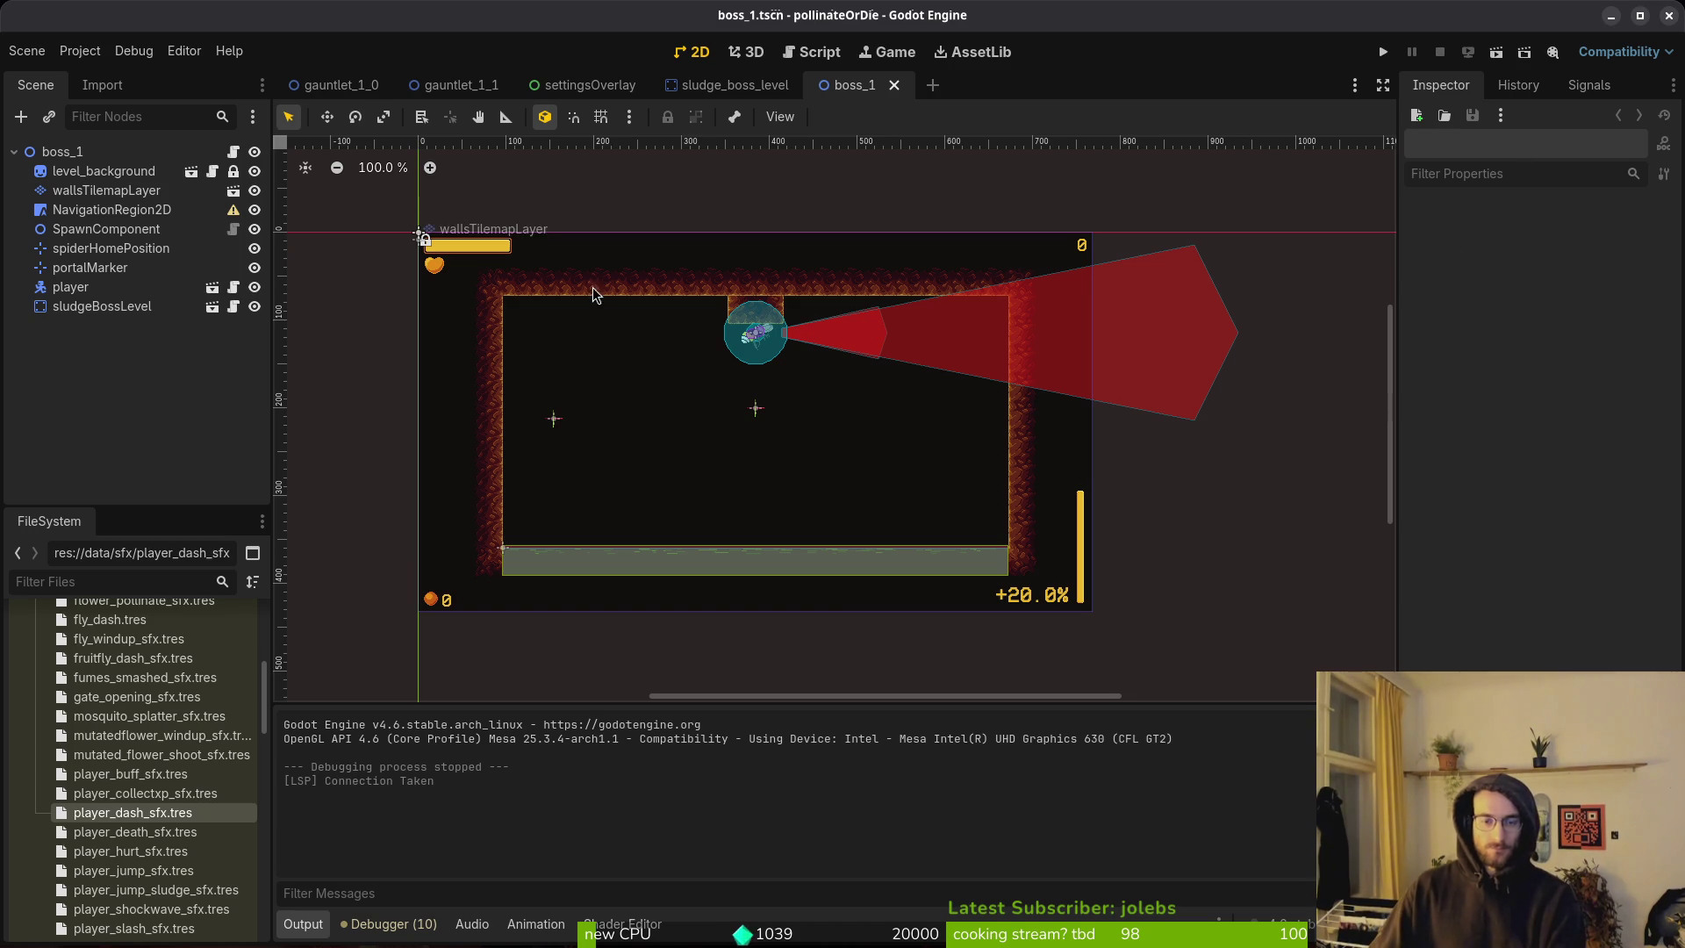
Open boss_1's script in the external editor.
{"action": "scroll", "coordinate": [773, 317], "scroll_direction": "up", "scroll_amount": 1}
{"action": "scroll", "coordinate": [773, 316], "scroll_direction": "up", "scroll_amount": 5}
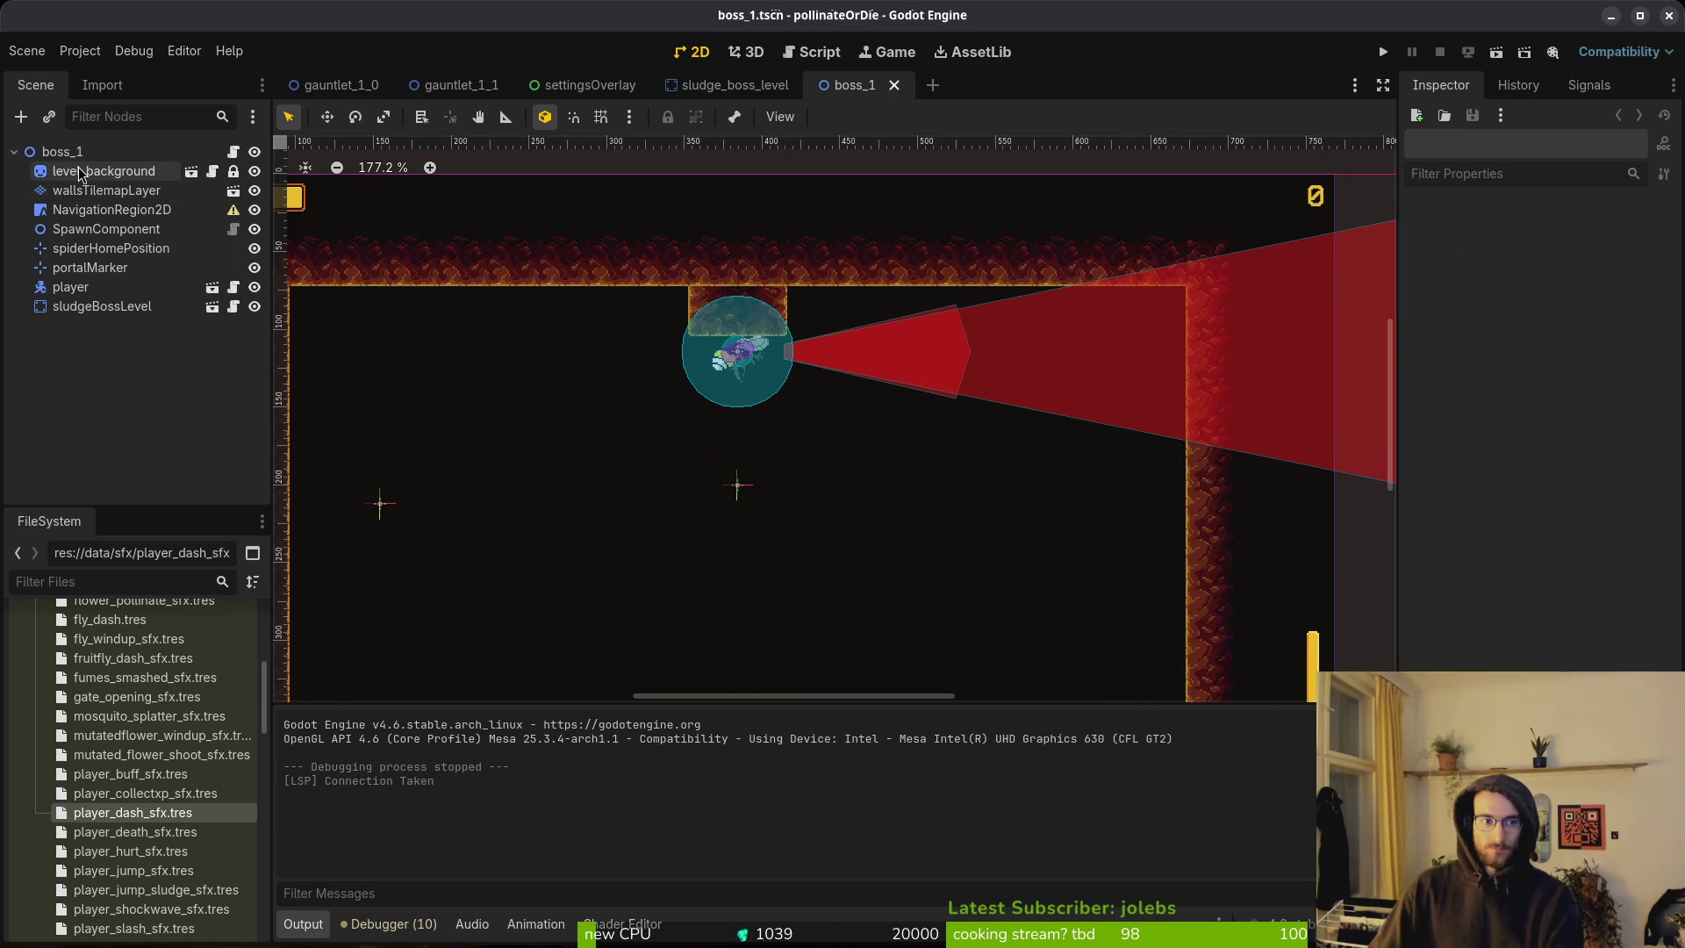
{"action": "left_click", "coordinate": [231, 152]}
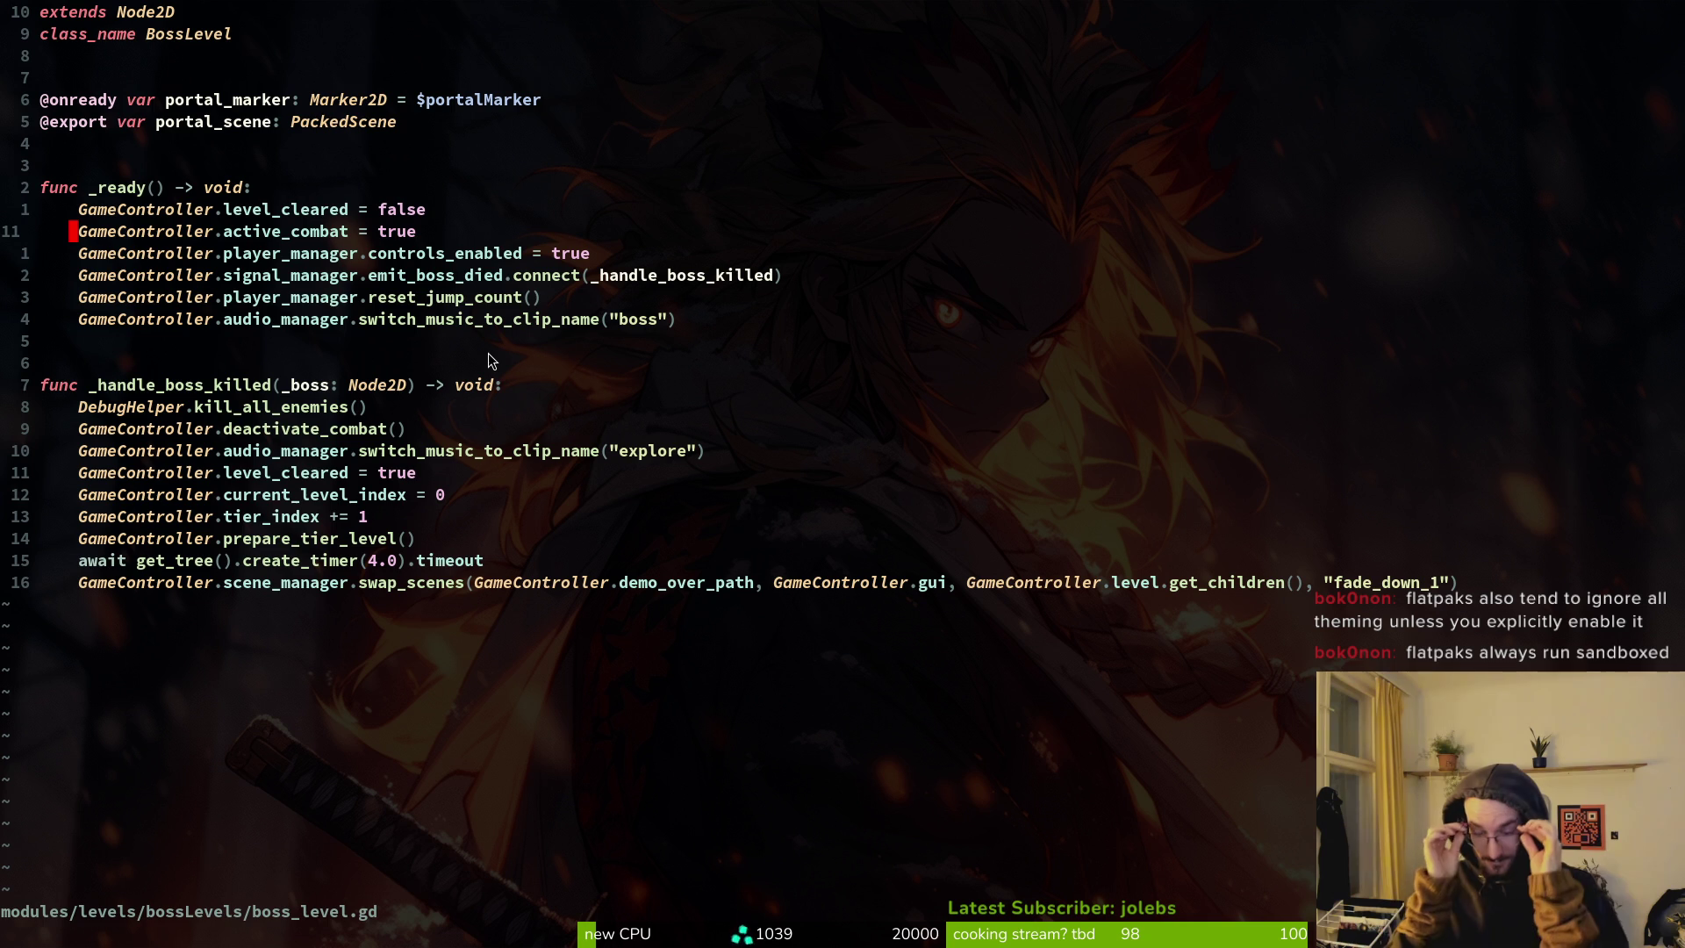
{"action": "key", "text": "alt+Tab"}
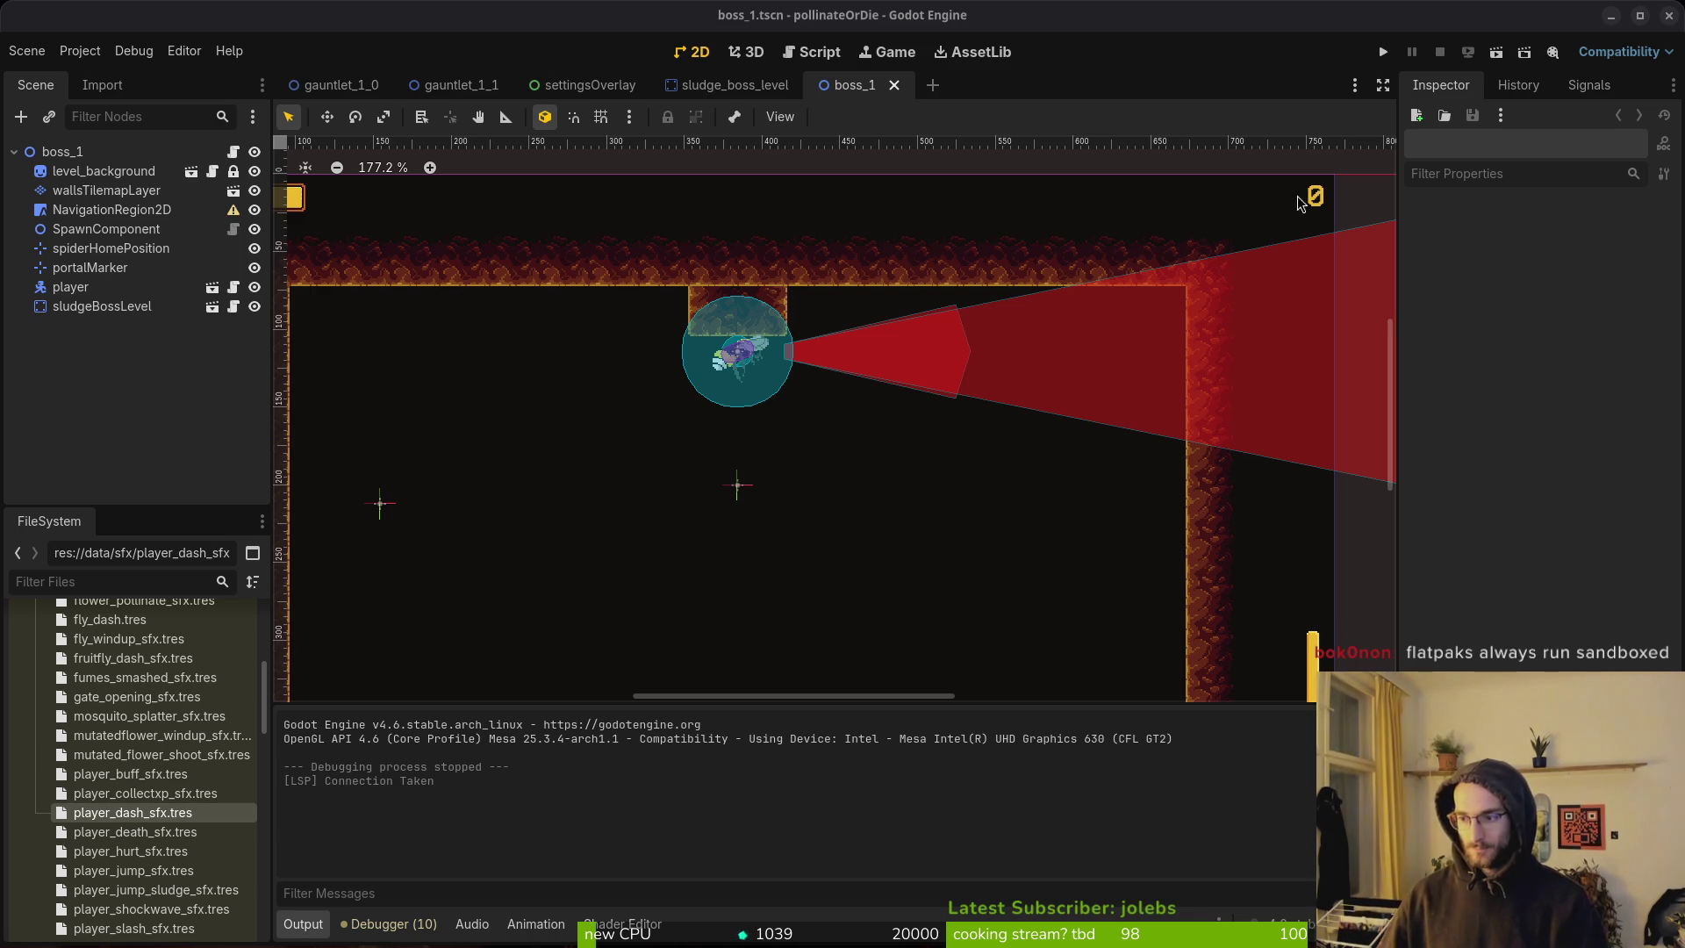
Rewrite the issue description: setup gates and increase tier index, put a boss behind 1st tier, go back to wasp nest.
{"action": "key", "text": "alt+Tab"}
{"action": "triple_click", "coordinate": [553, 439]}
{"action": "type", "text": "setup gates and increase tier index  "}
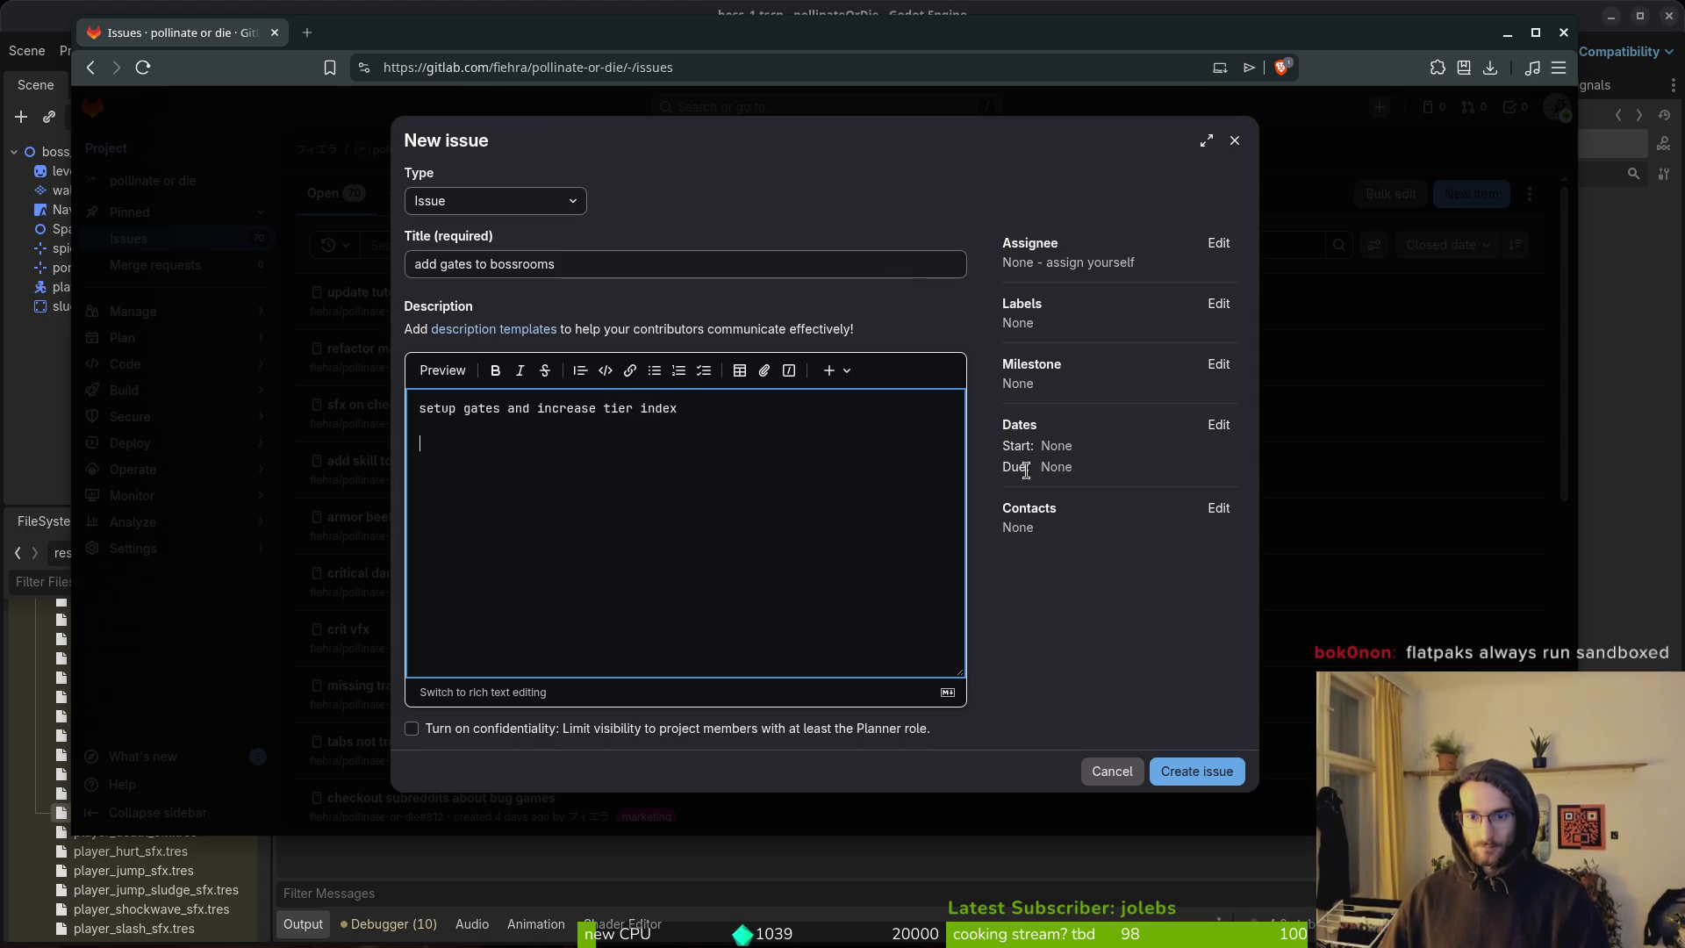
{"action": "type", "text": "put a "}
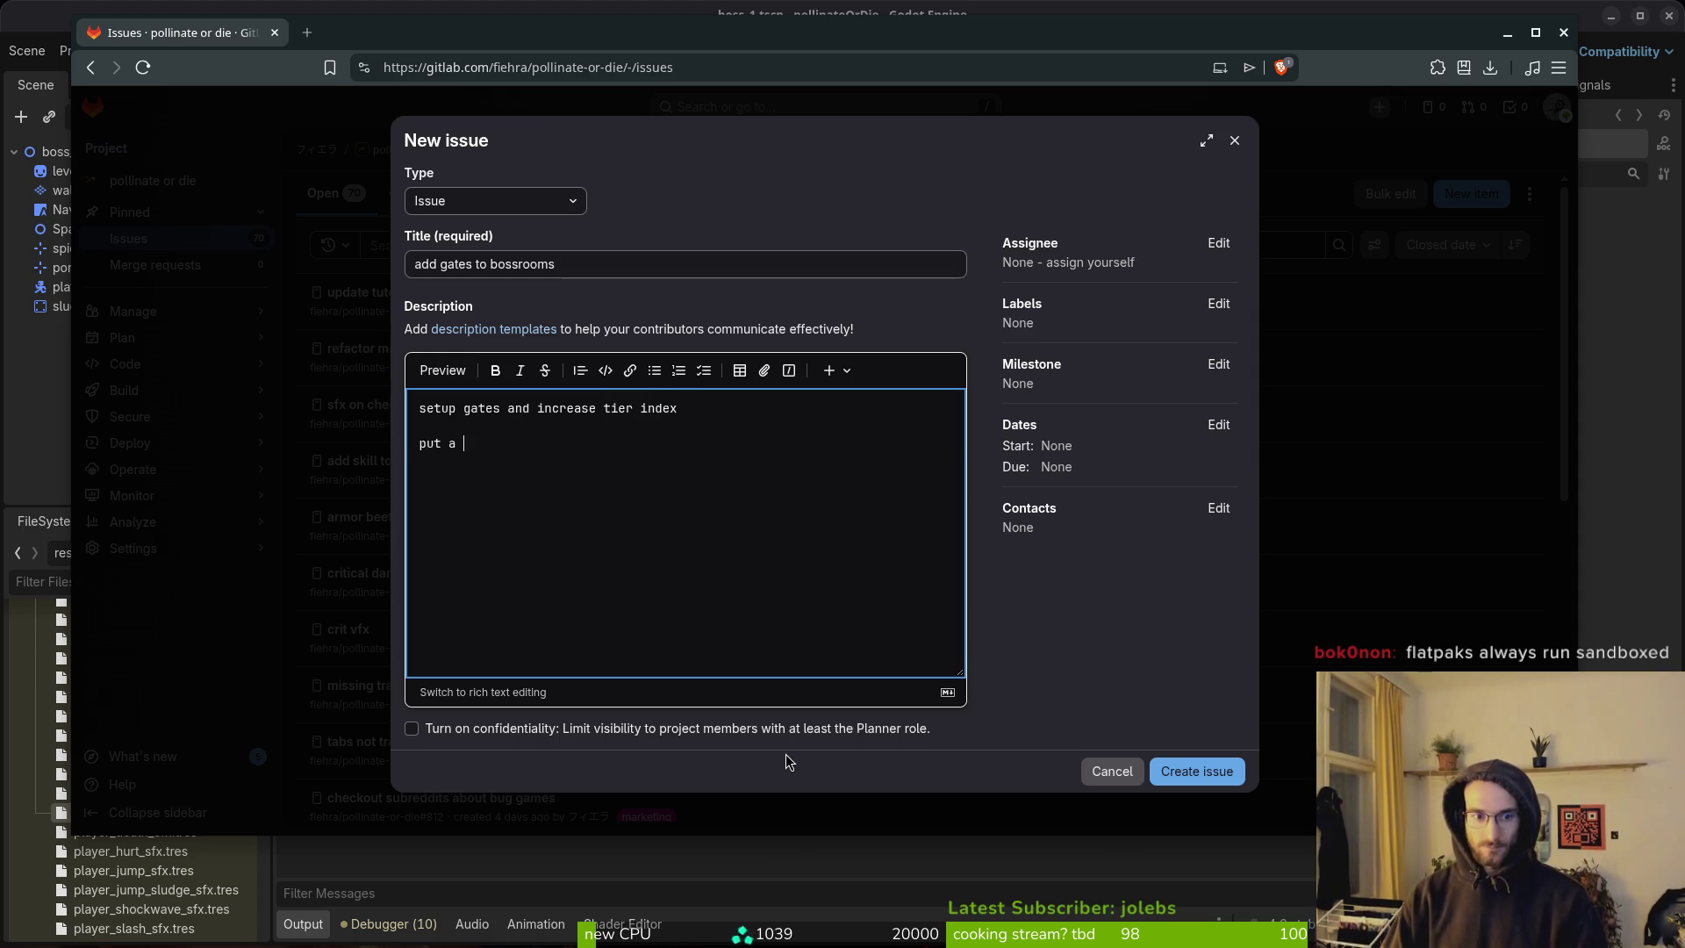
{"action": "type", "text": "boss behin"}
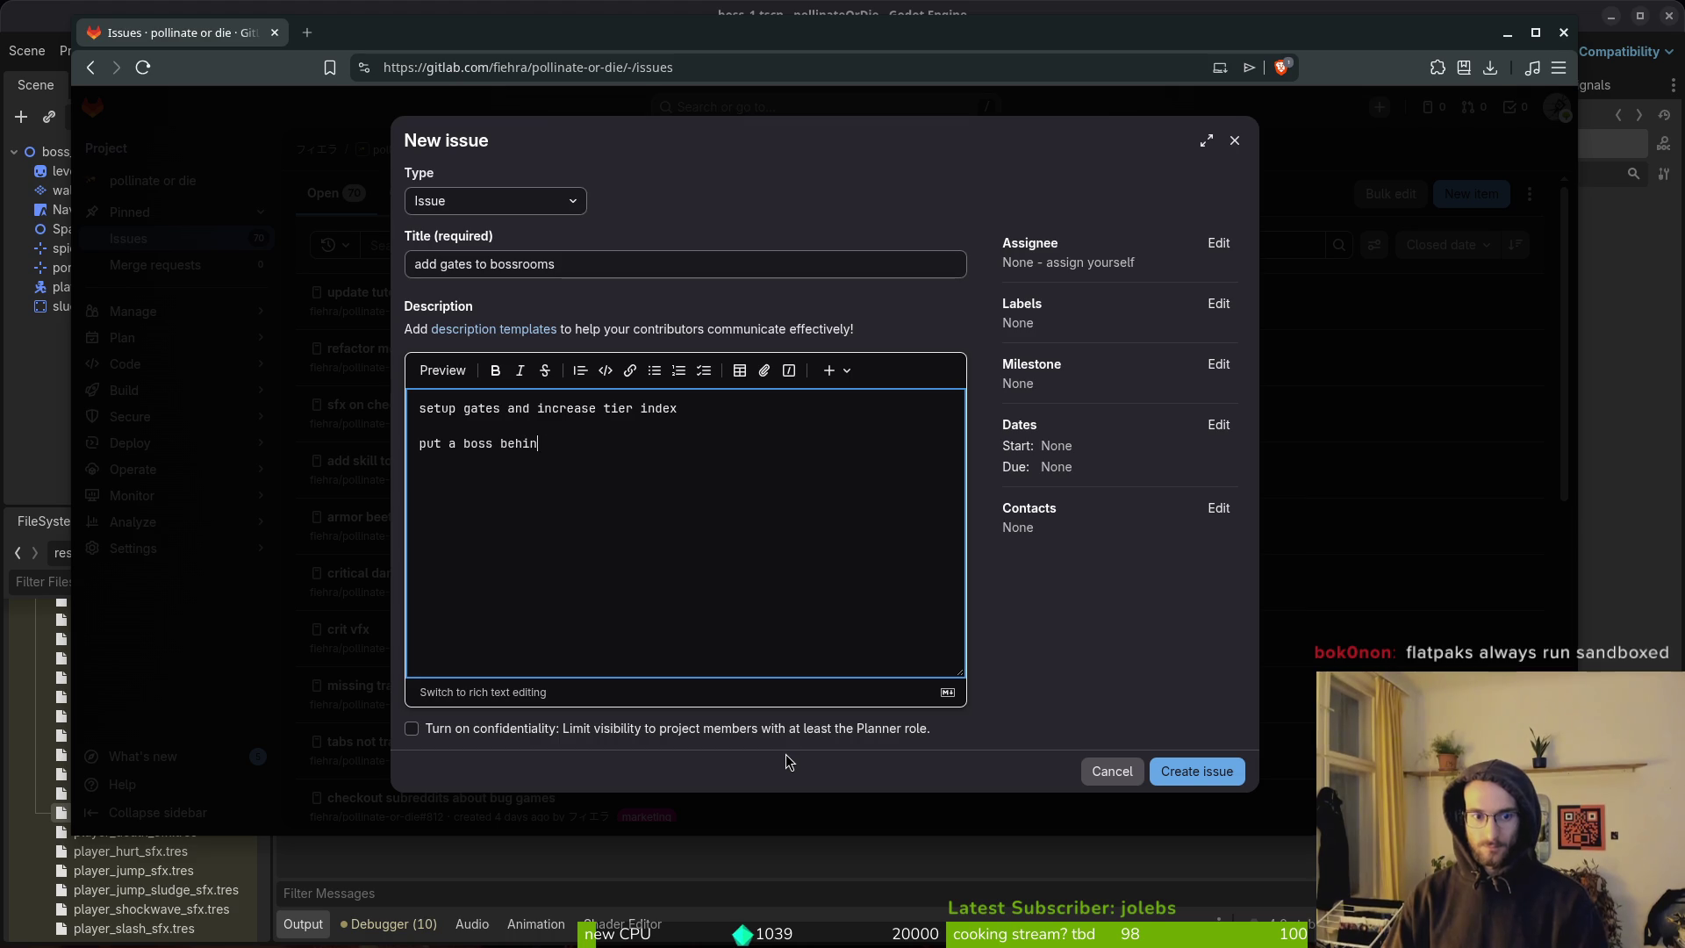
{"action": "type", "text": "d 1st tier  "}
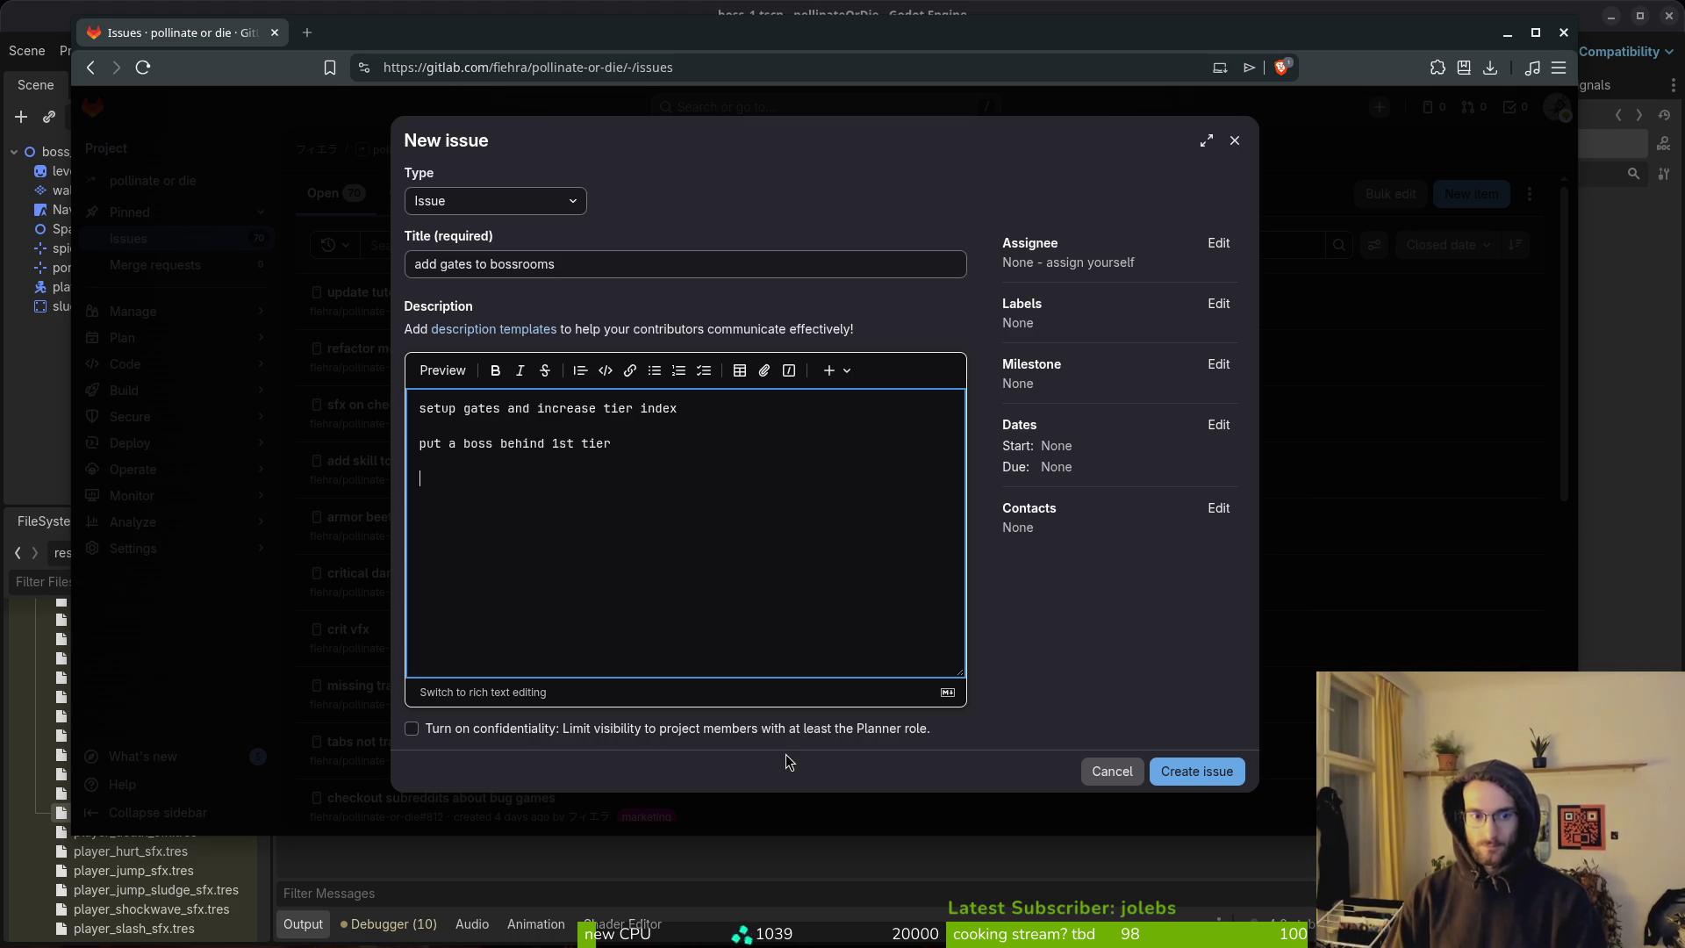
{"action": "type", "text": "go back to wasp nest maybe"}
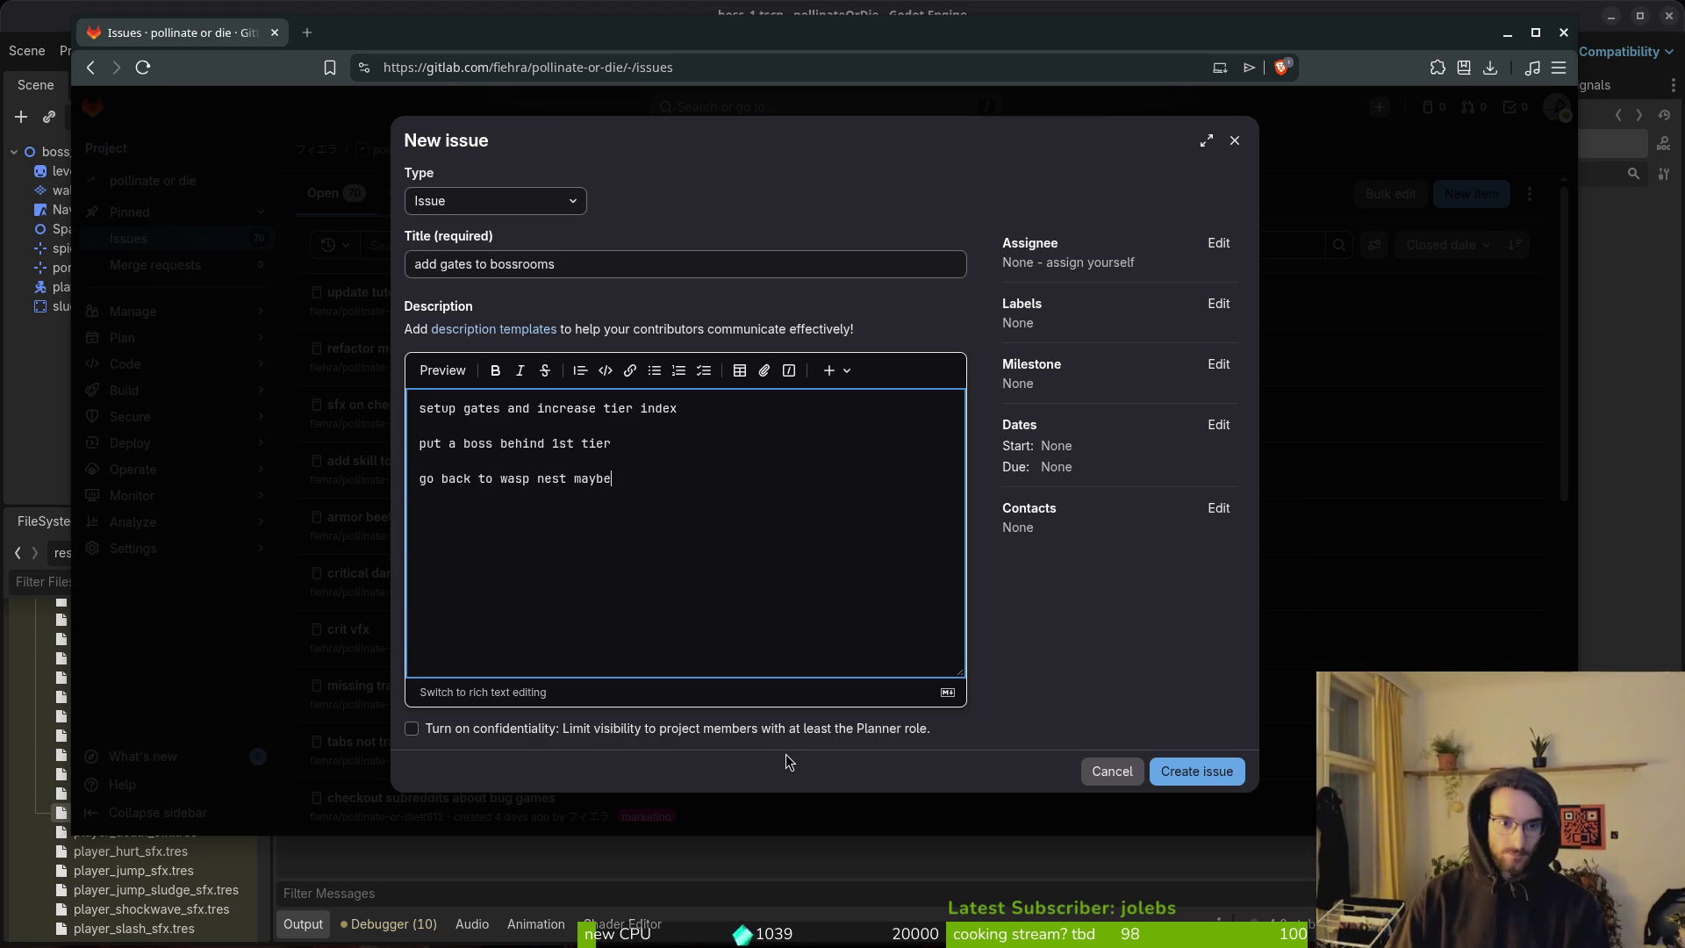
Label the issue feature and refactor and create it.
{"action": "left_click", "coordinate": [1218, 304]}
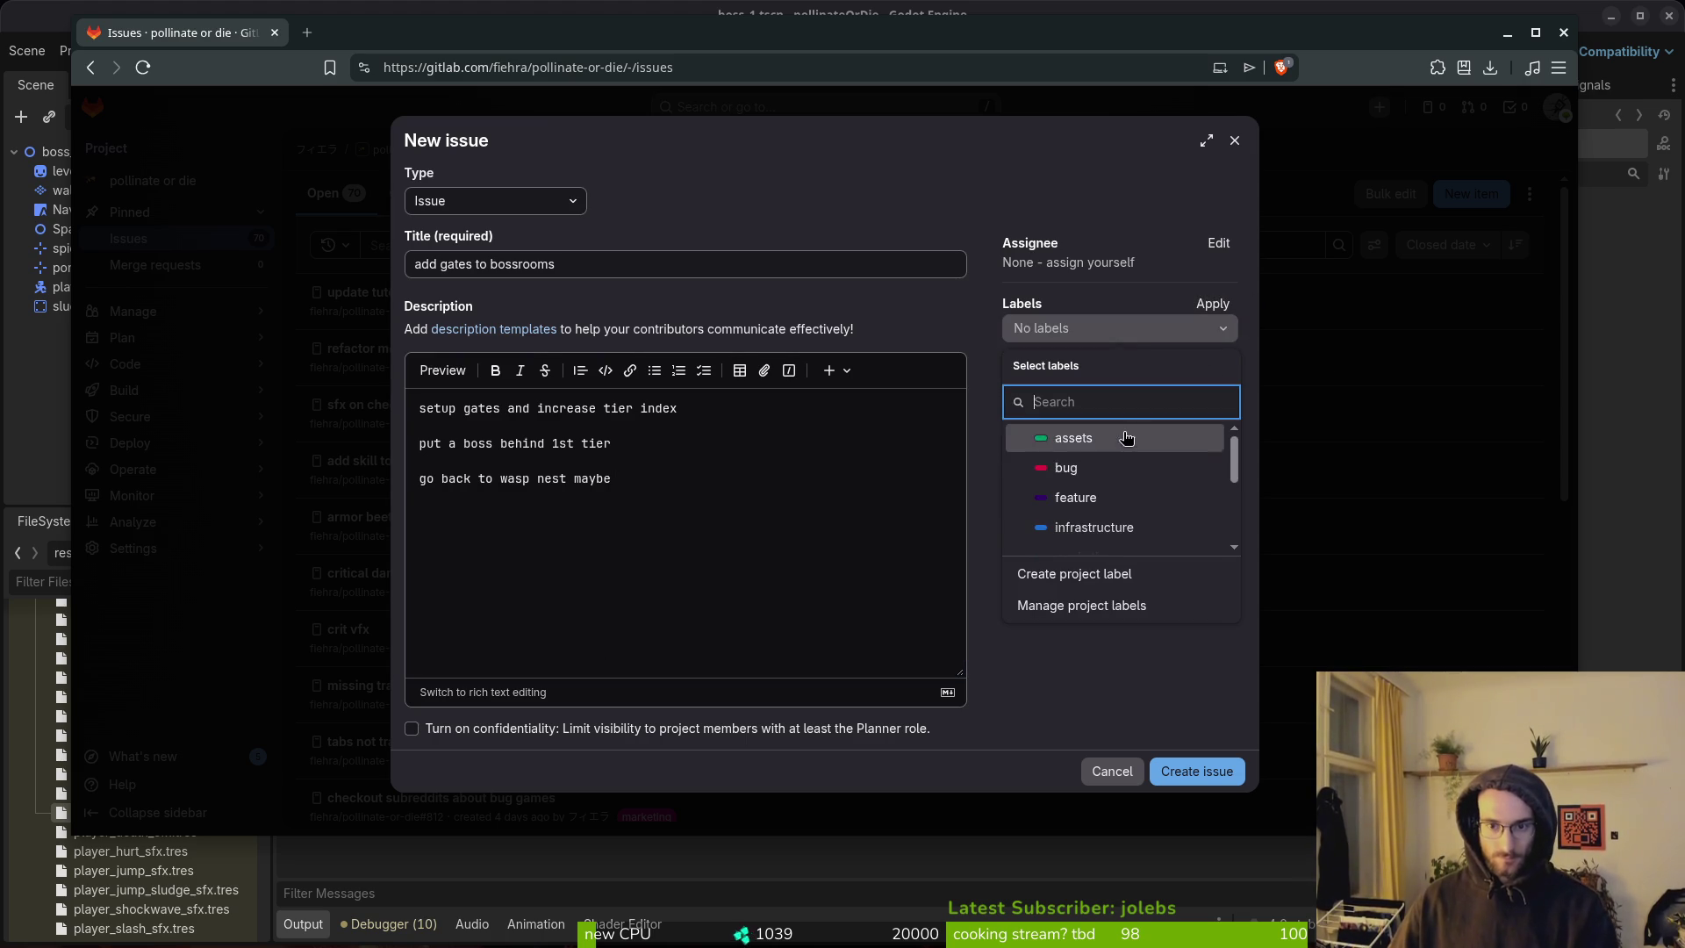
{"action": "left_click", "coordinate": [1132, 497]}
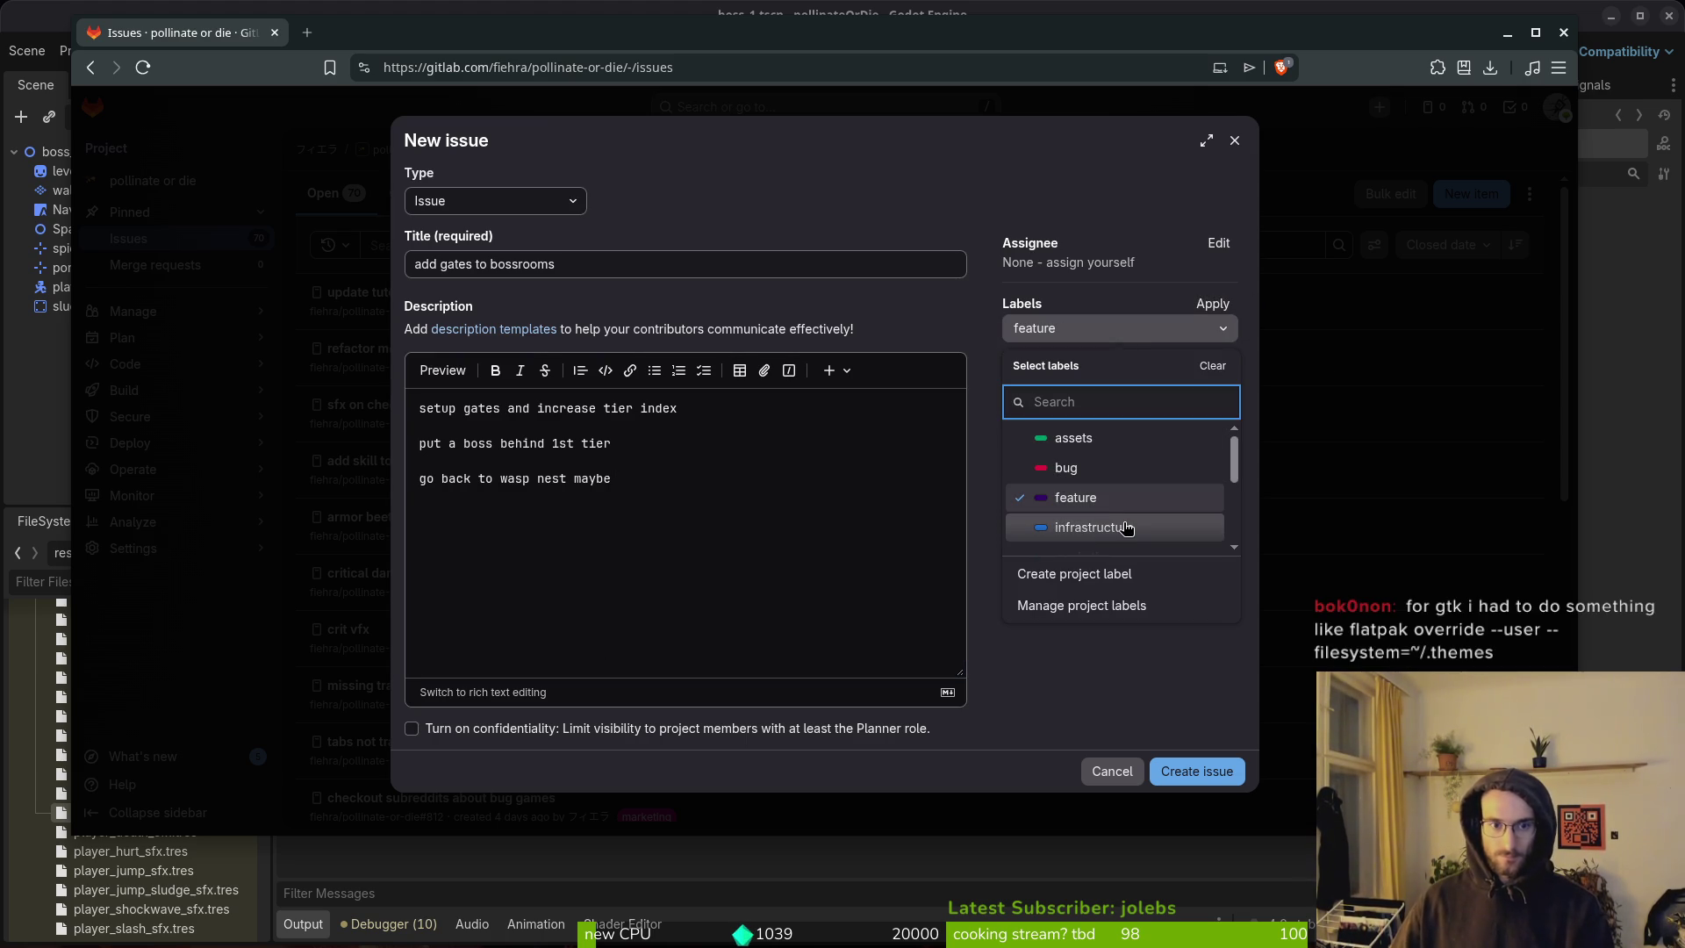
{"action": "scroll", "coordinate": [1141, 474], "scroll_direction": "down", "scroll_amount": 2}
{"action": "left_click", "coordinate": [1141, 498]}
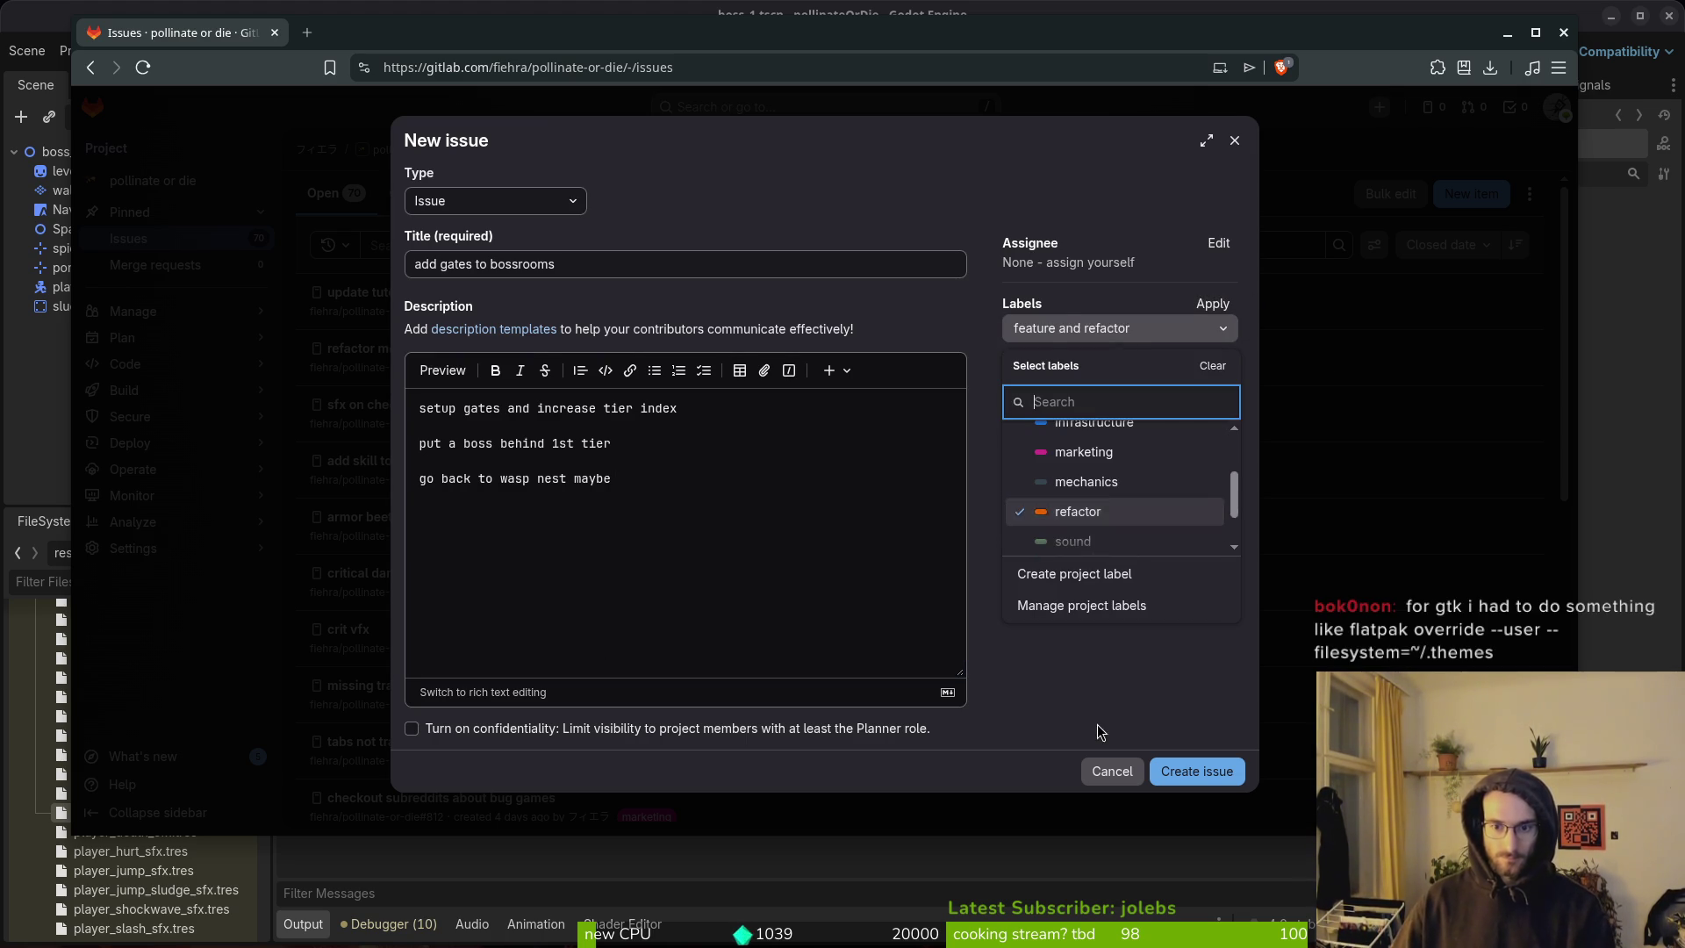
{"action": "left_click", "coordinate": [1111, 715]}
{"action": "left_click", "coordinate": [1204, 769]}
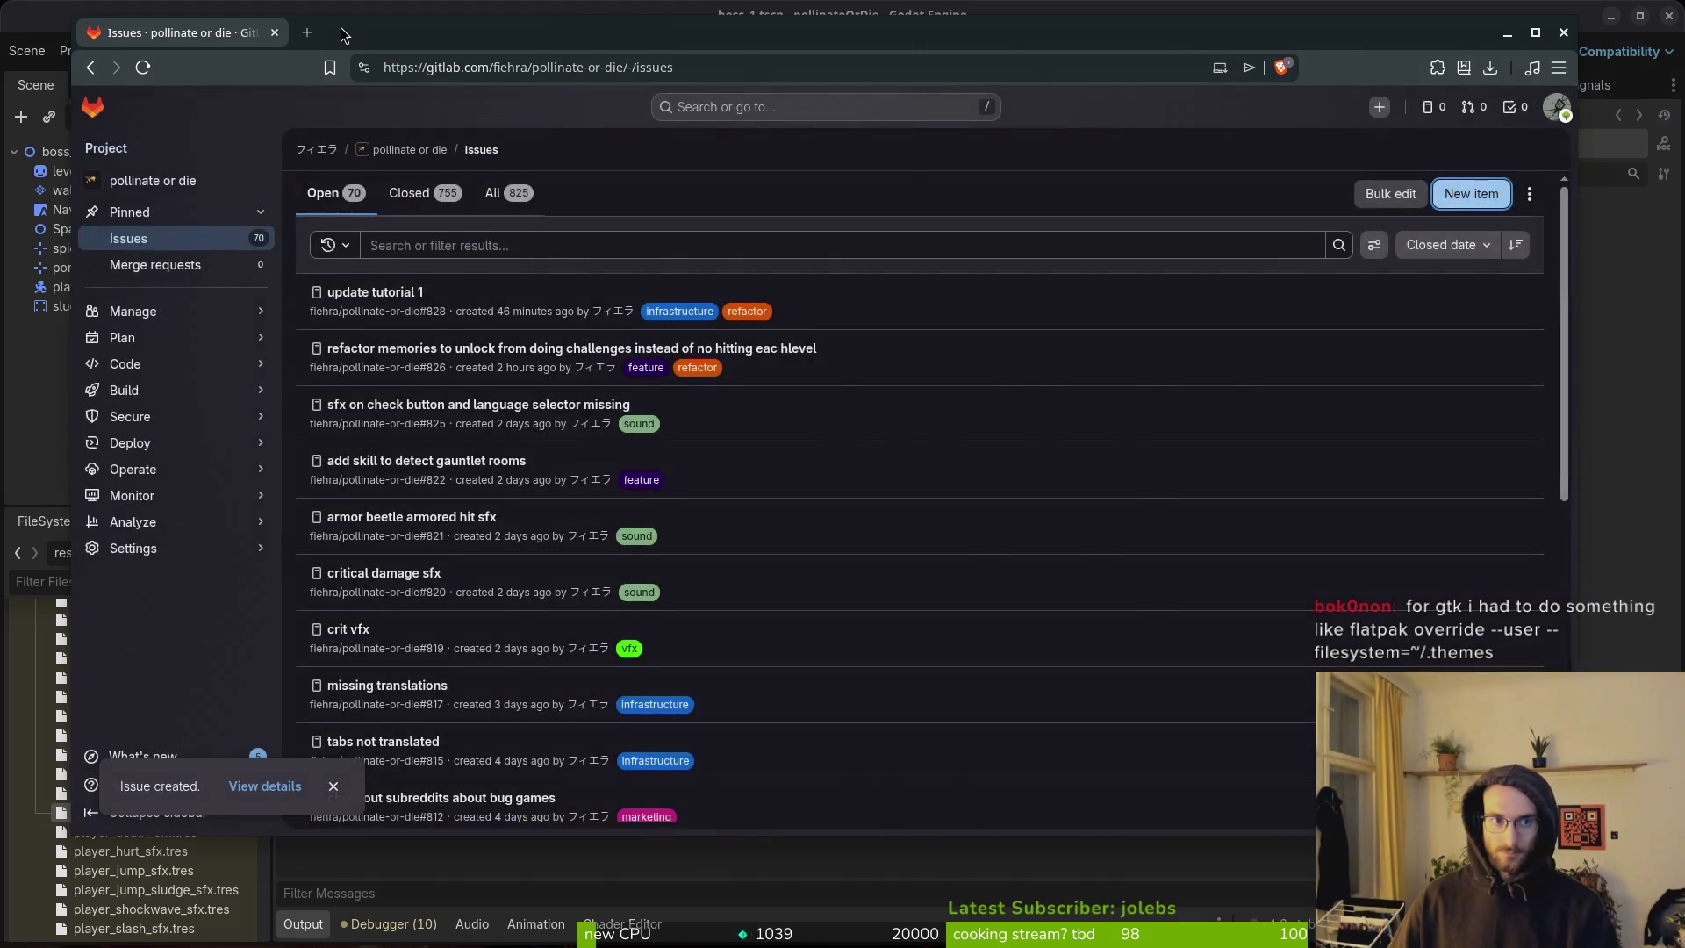
{"action": "key", "text": "alt+Tab"}
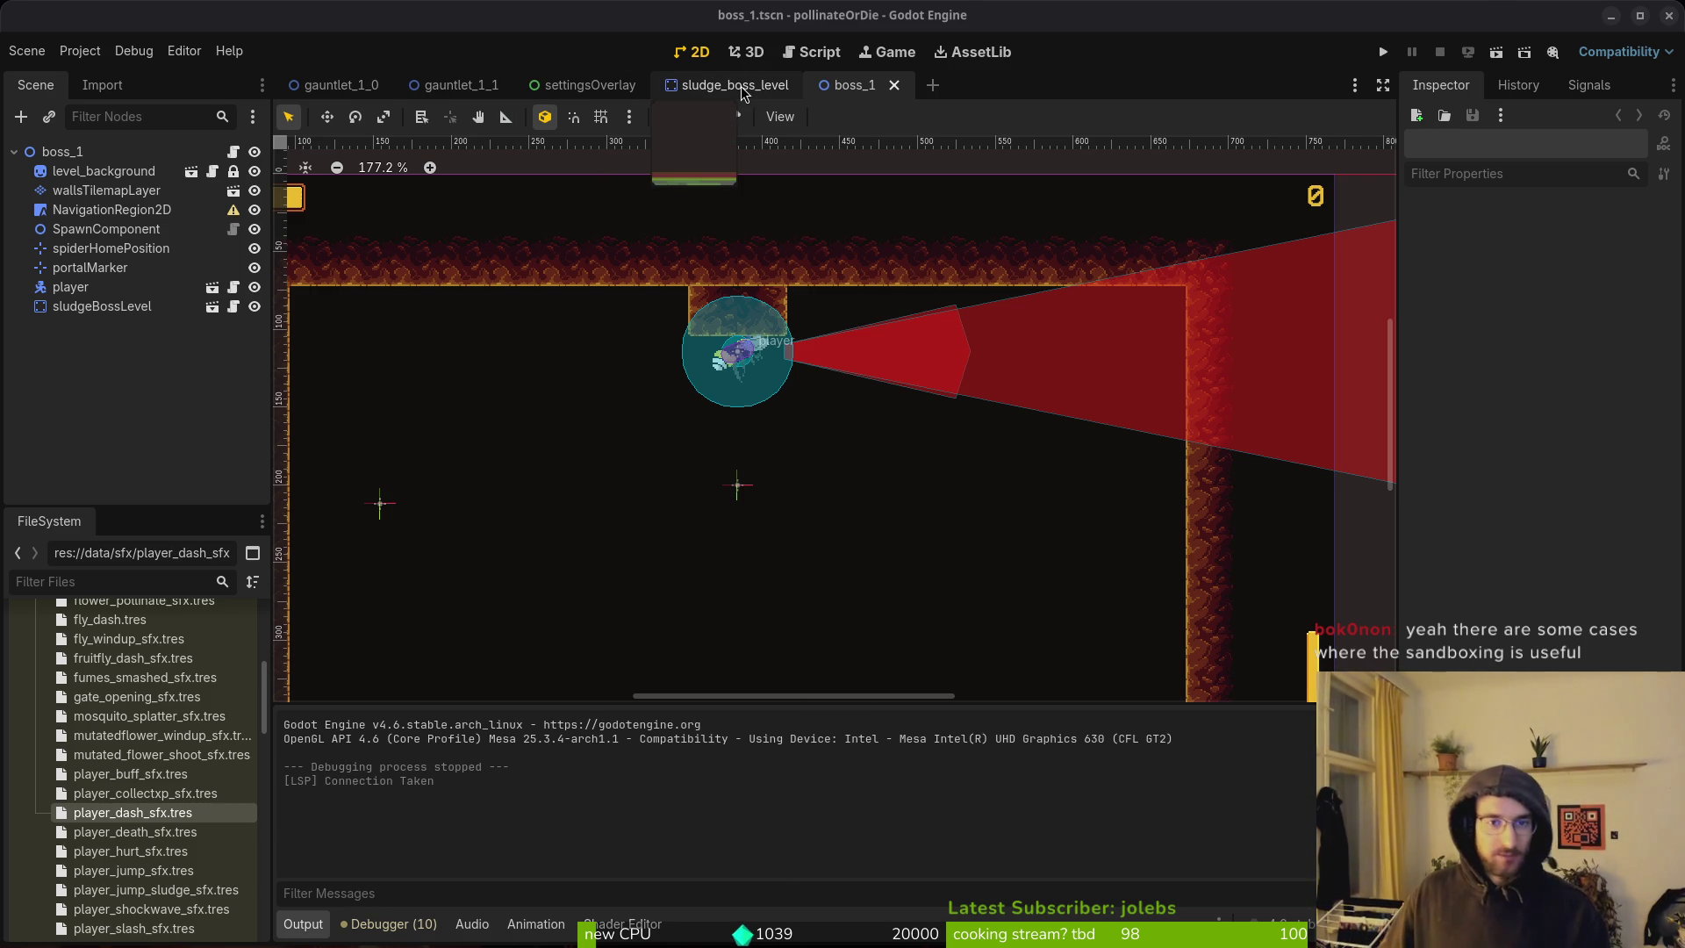
Close the settingsOverlay, sludge_boss_level and boss_1 tabs and quick-open gauntlet_2_0.tscn.
{"action": "left_click", "coordinate": [581, 84]}
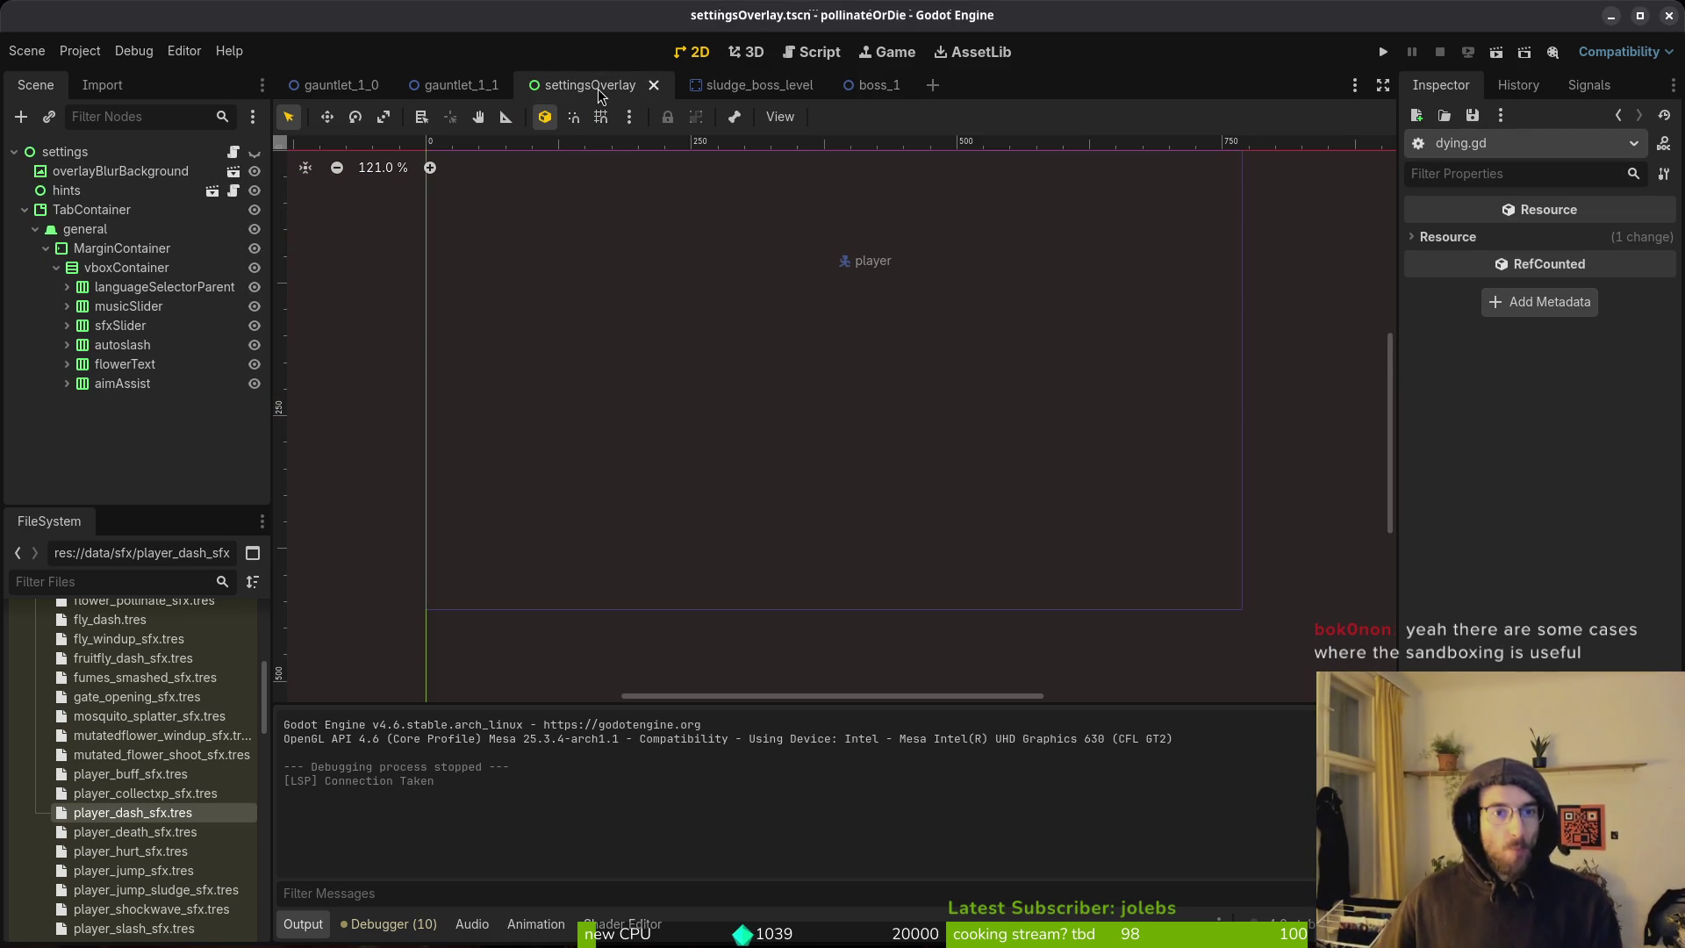
{"action": "left_click", "coordinate": [654, 85]}
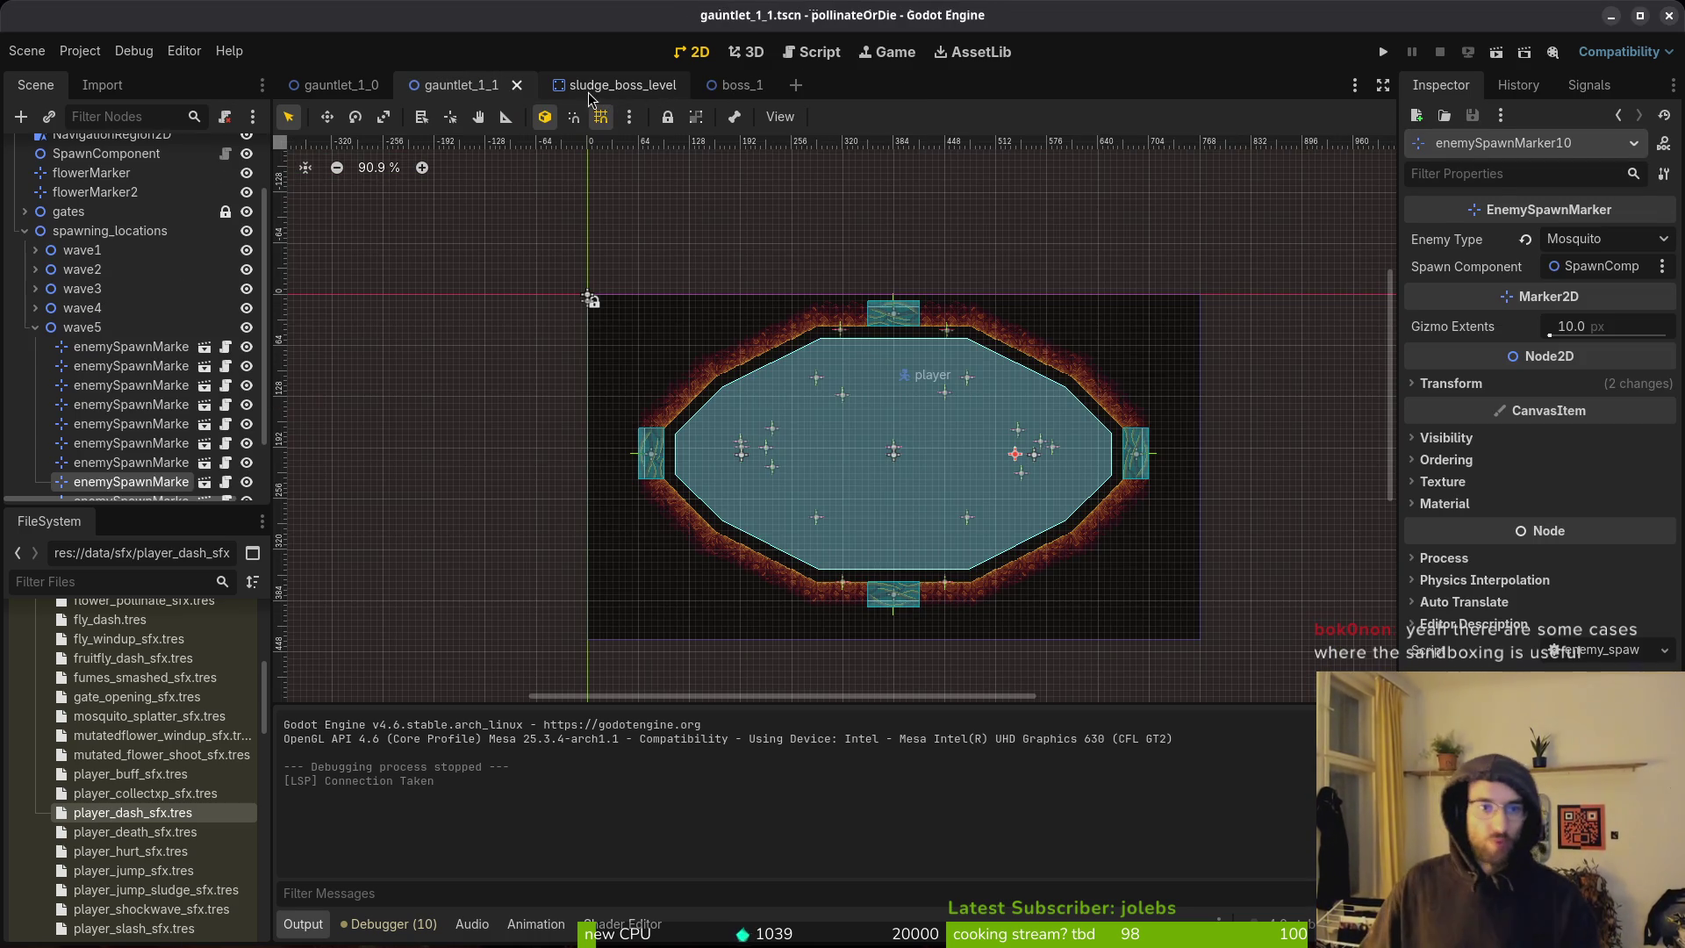
{"action": "middle_click", "coordinate": [629, 91]}
{"action": "middle_click", "coordinate": [607, 85]}
{"action": "key", "text": "alt+shift+o"}
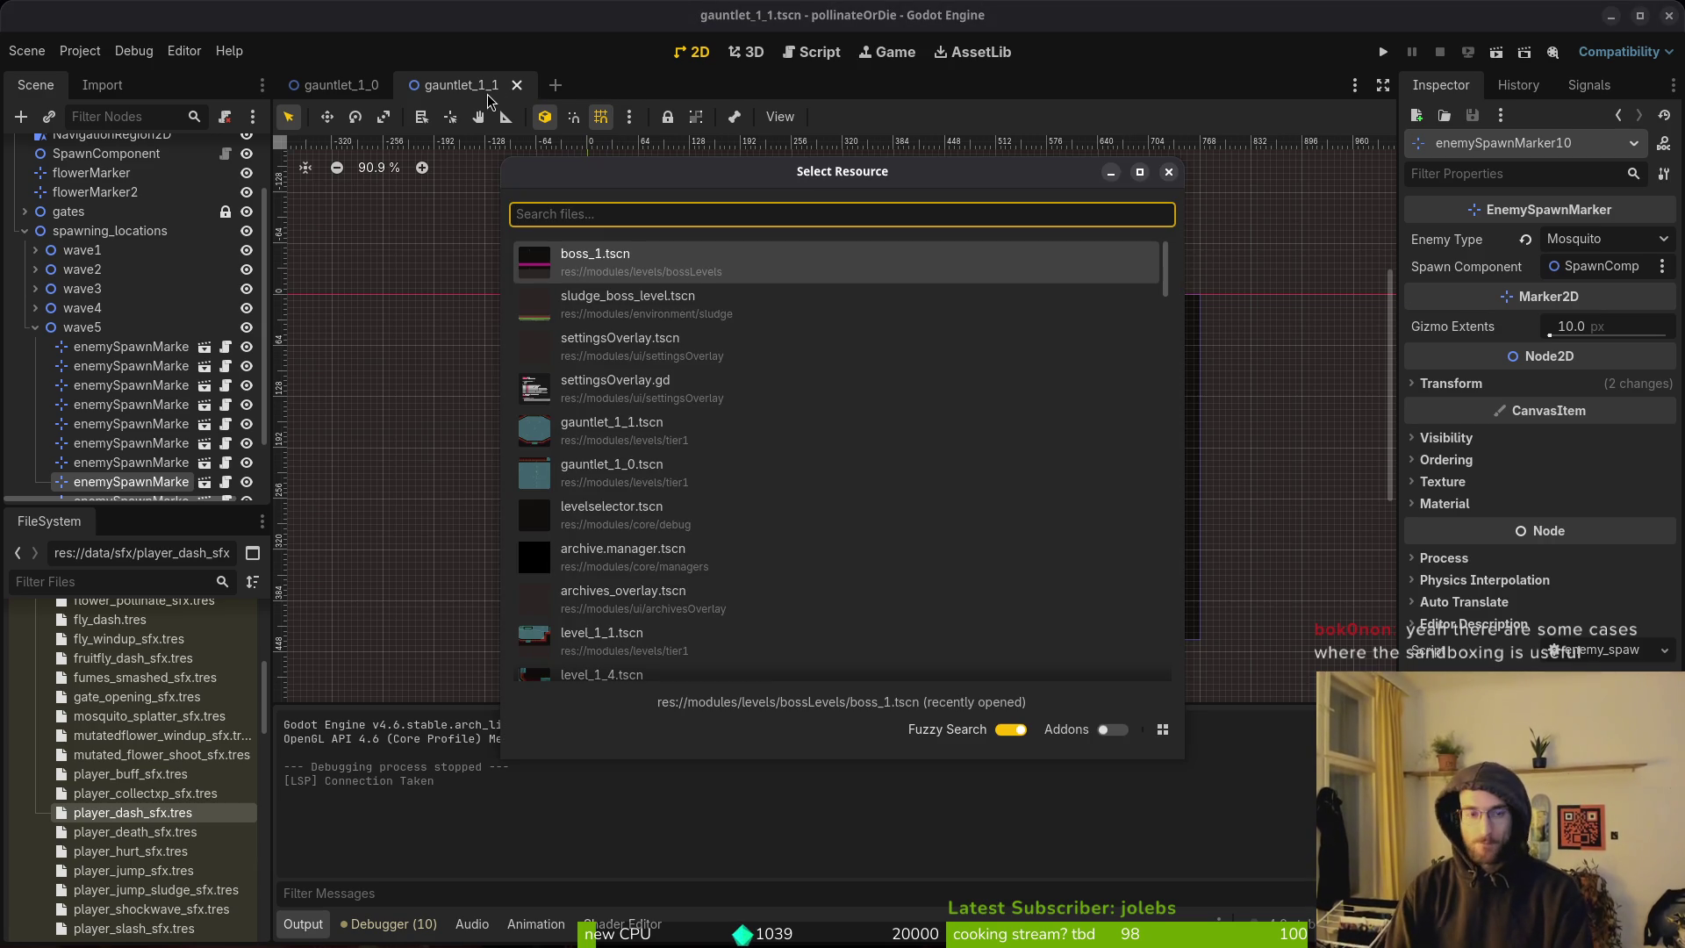
{"action": "type", "text": "g2"}
{"action": "key", "text": "Return"}
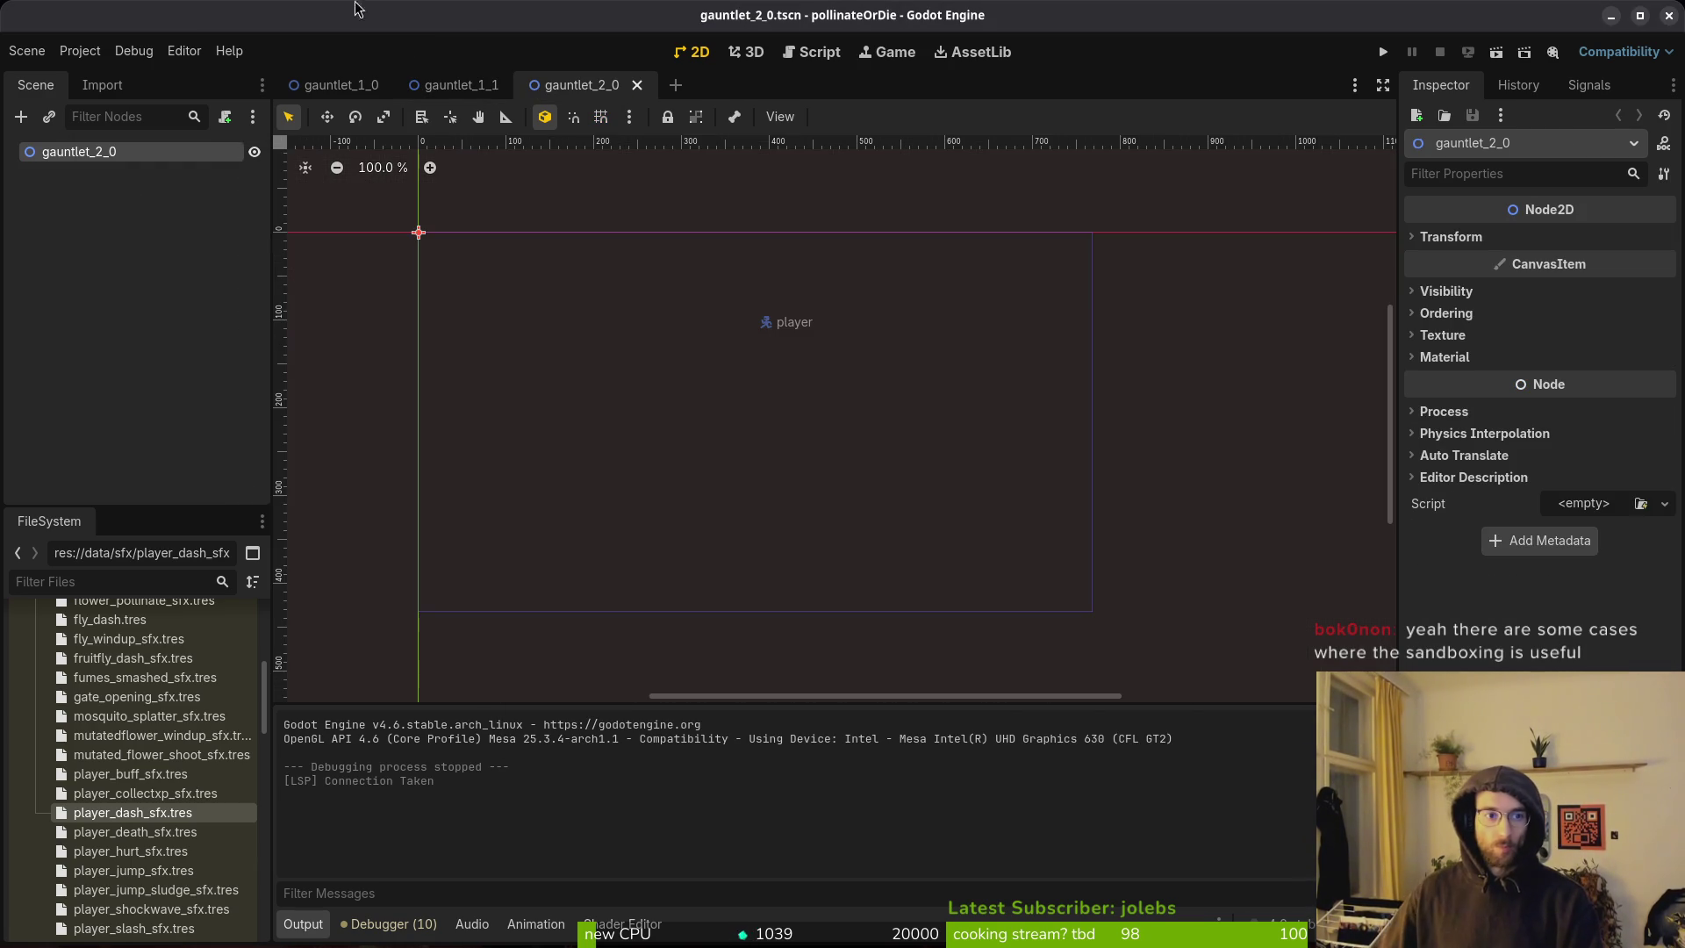
Copy gauntlet_1_1's level nodes and paste them into gauntlet_2_0.
{"action": "left_click", "coordinate": [439, 85]}
{"action": "scroll", "coordinate": [175, 219], "scroll_direction": "up", "scroll_amount": 2}
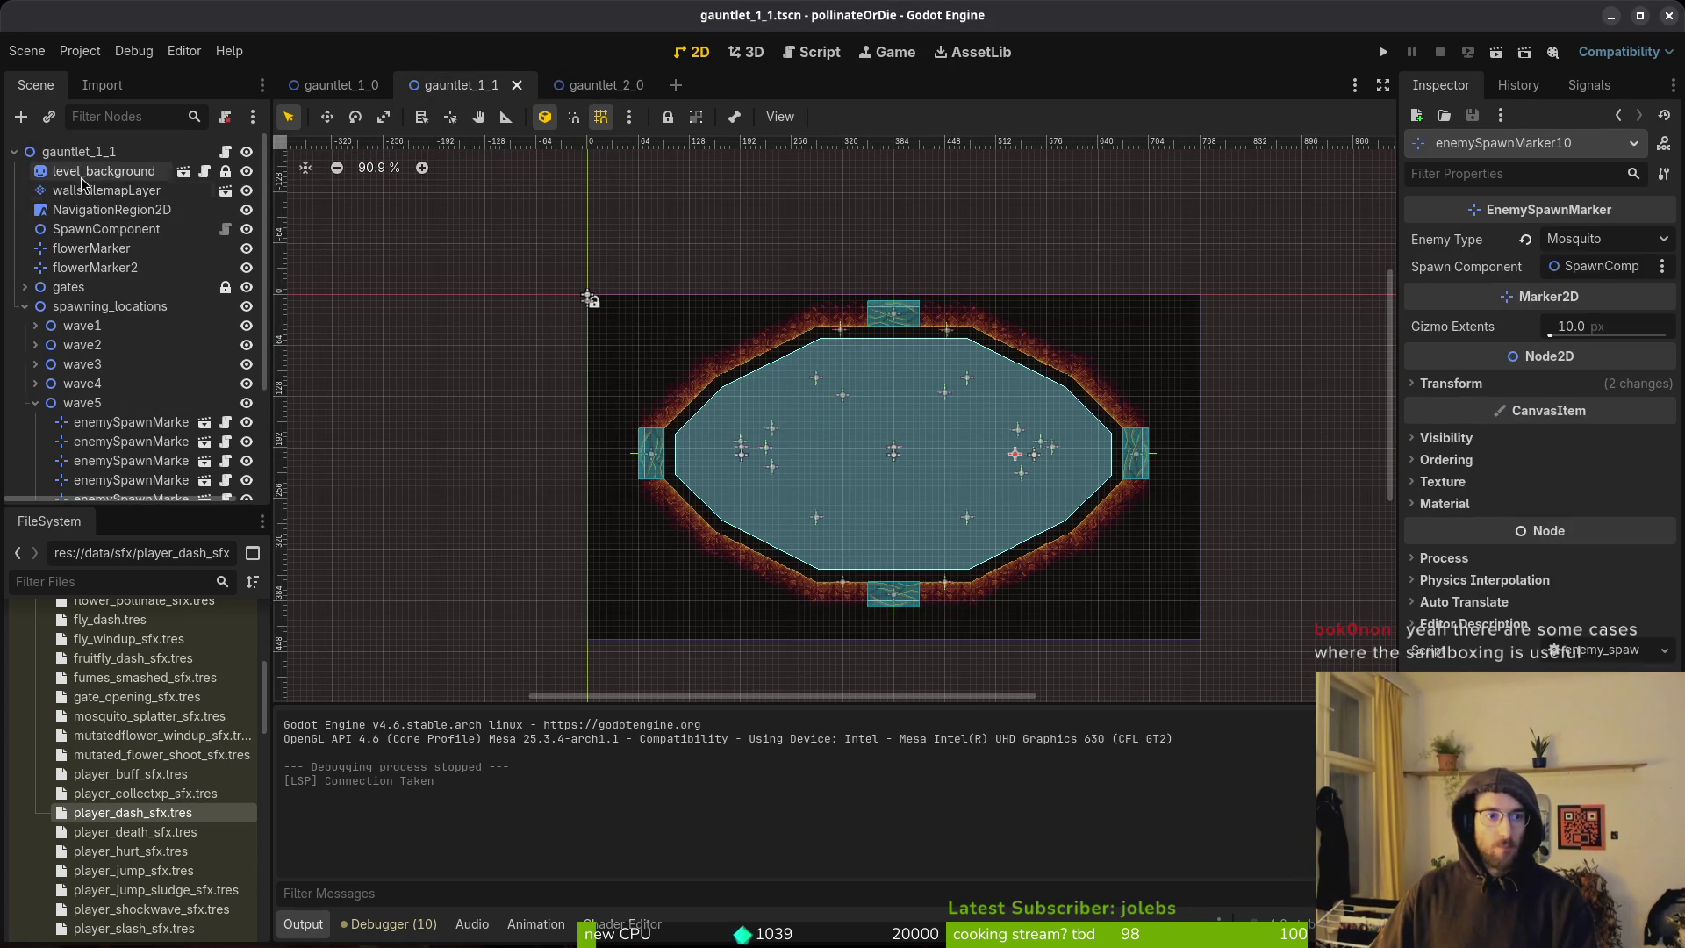
{"action": "left_click", "coordinate": [106, 173]}
{"action": "scroll", "coordinate": [97, 307], "scroll_direction": "down", "scroll_amount": 4}
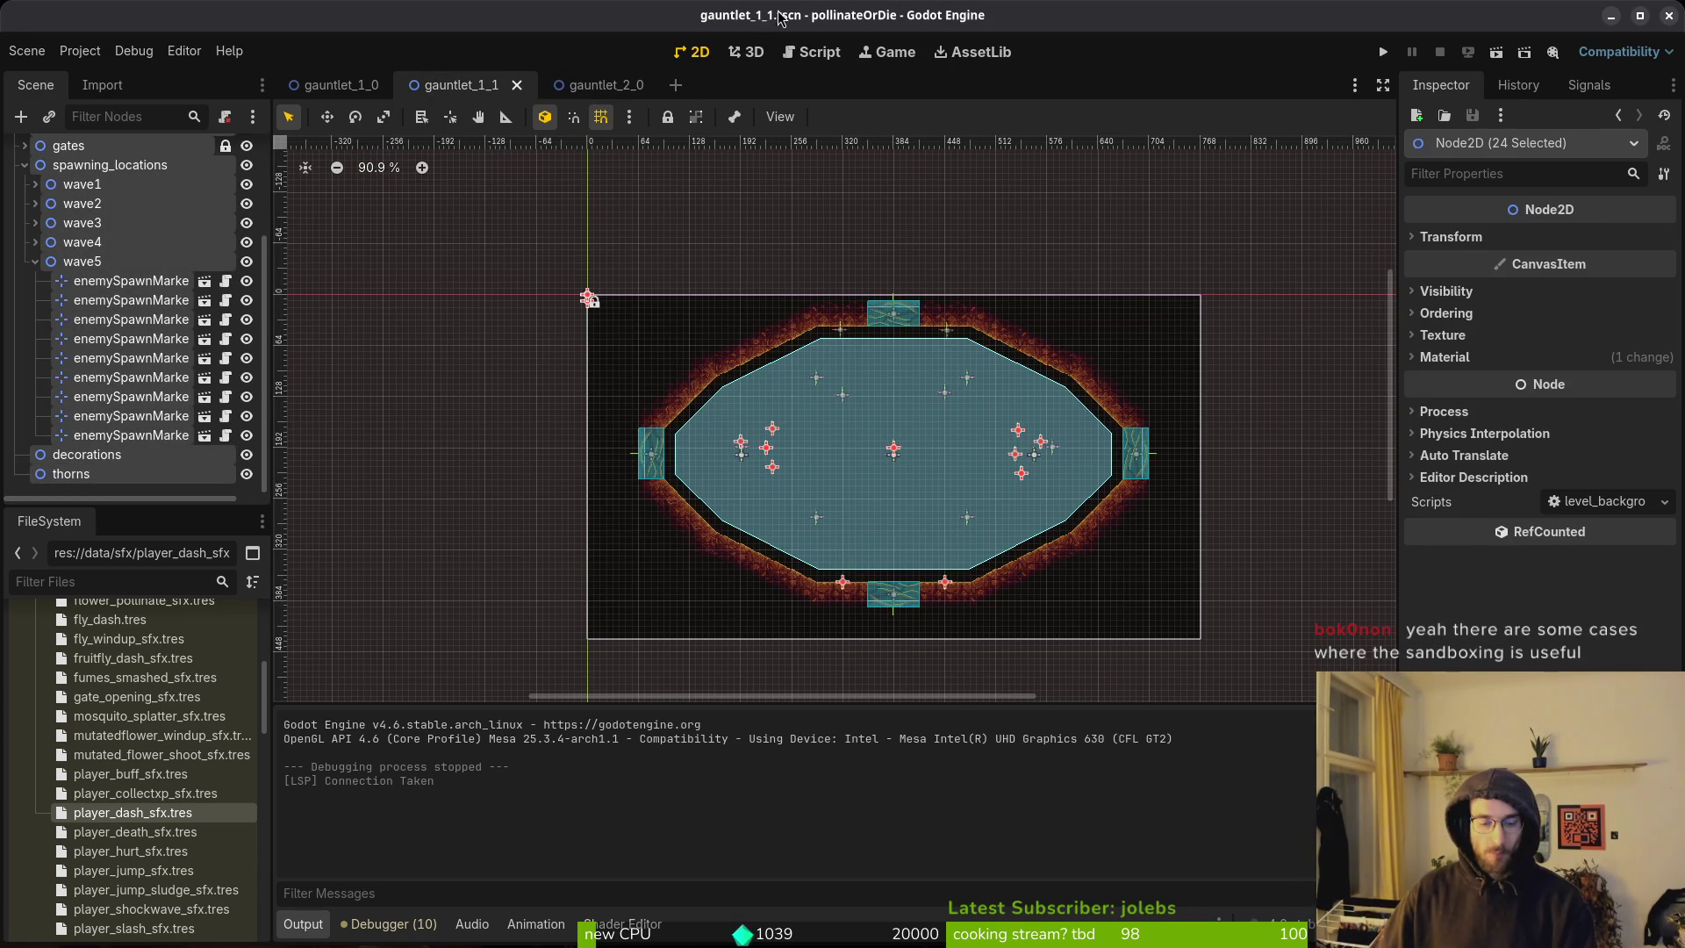
{"action": "left_click", "coordinate": [582, 85]}
{"action": "key", "text": "ctrl+v"}
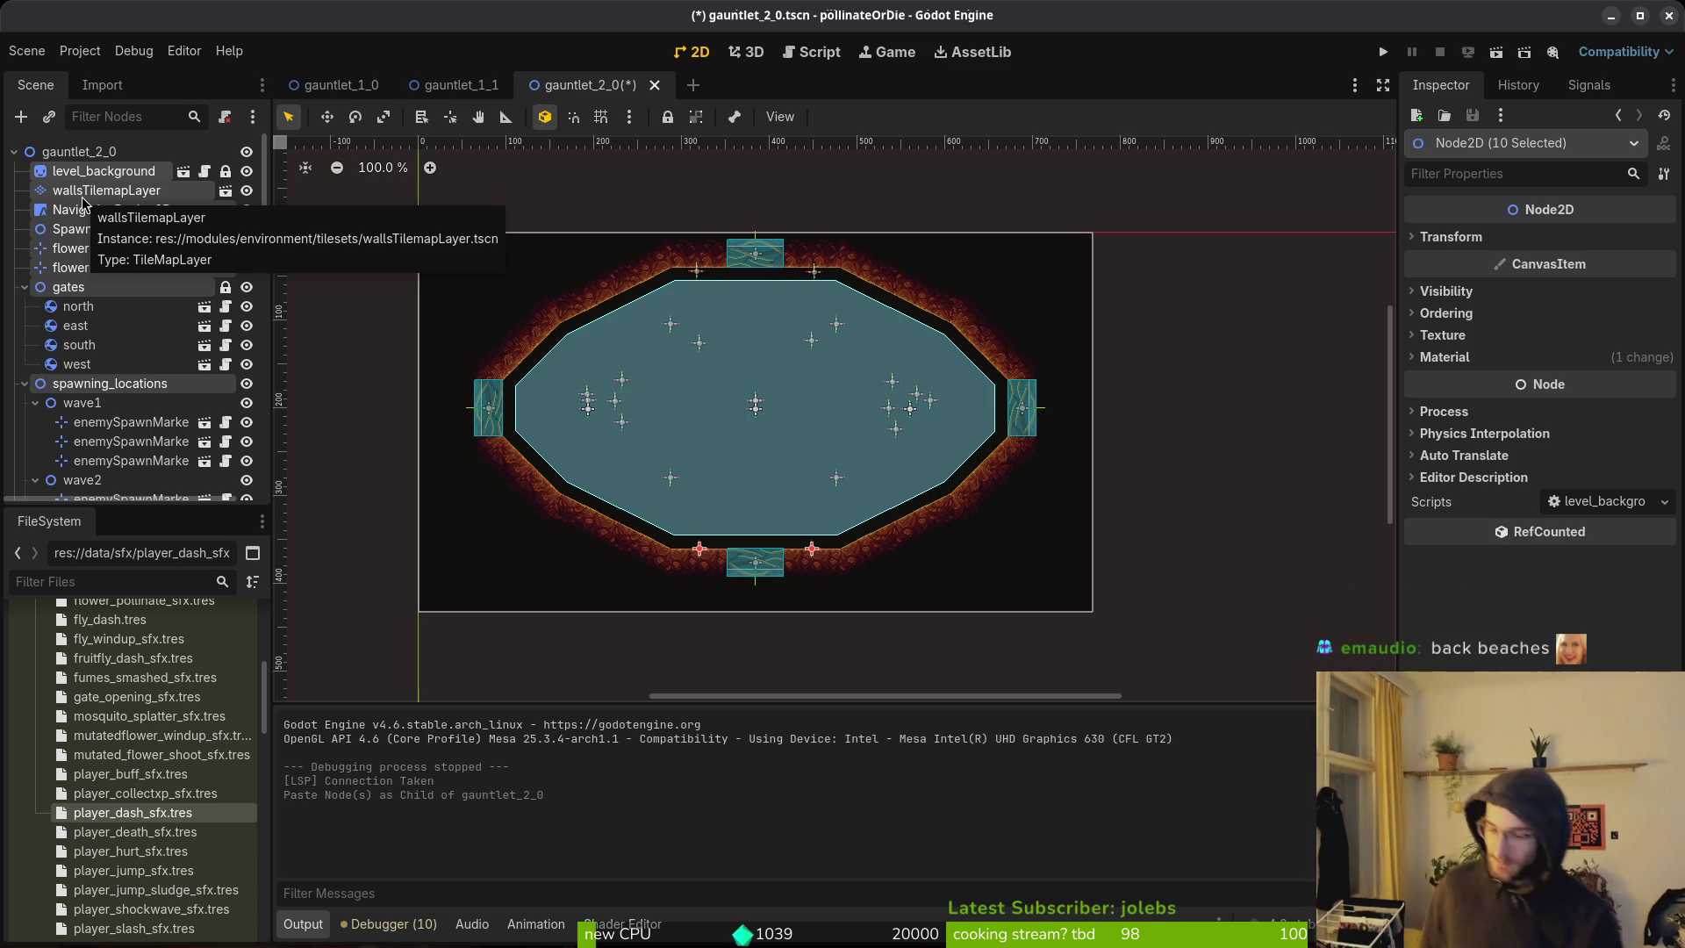
Collapse the pasted gates and spawning_locations nodes in the Scene dock and clear the selection.
{"action": "scroll", "coordinate": [666, 477], "scroll_direction": "left", "scroll_amount": 1}
{"action": "left_click", "coordinate": [25, 286]}
{"action": "left_click", "coordinate": [25, 306]}
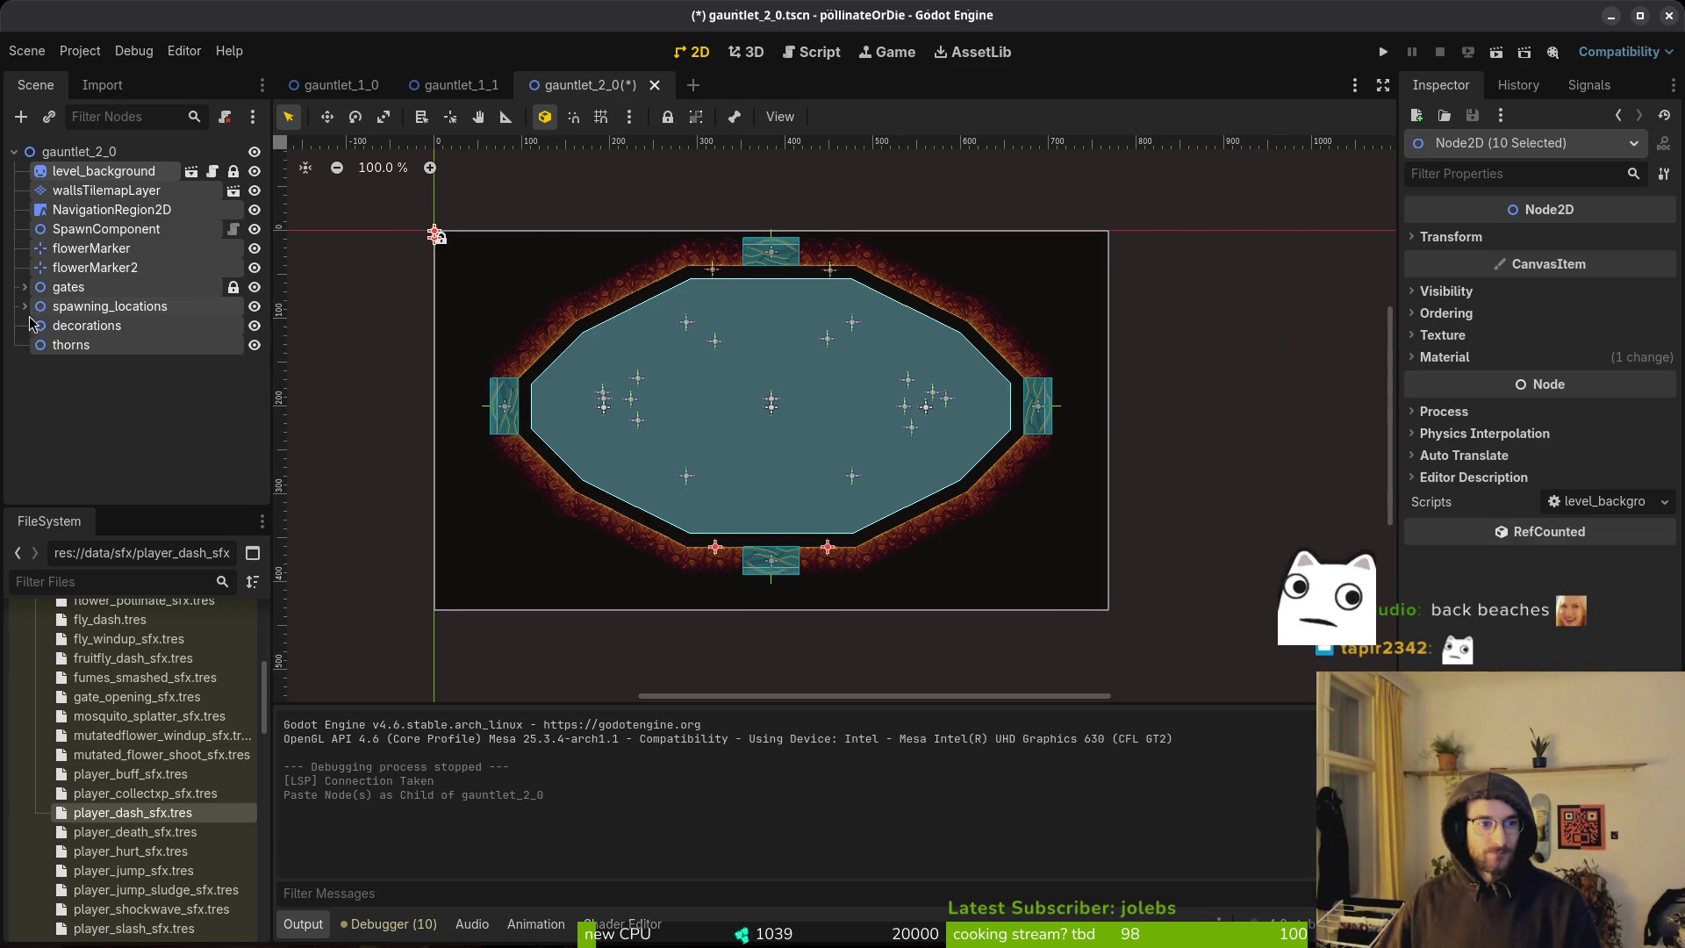
{"action": "left_click", "coordinate": [86, 435]}
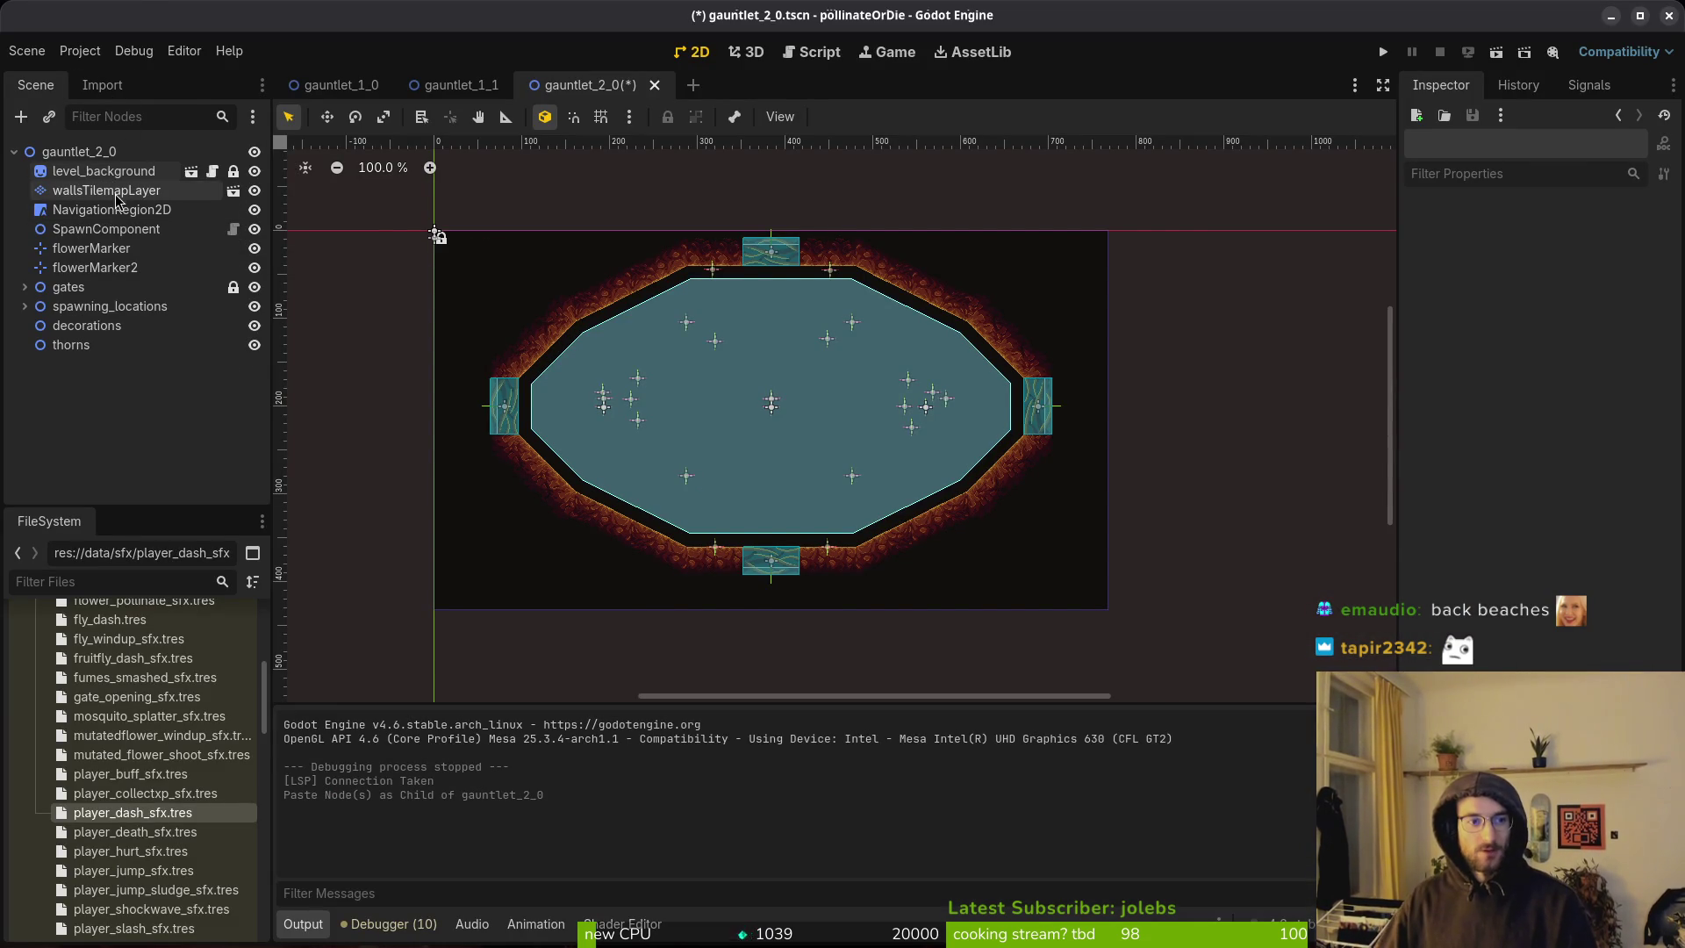
Box-select every wall tile on wallsTilemapLayer and delete them.
{"action": "left_click", "coordinate": [74, 191]}
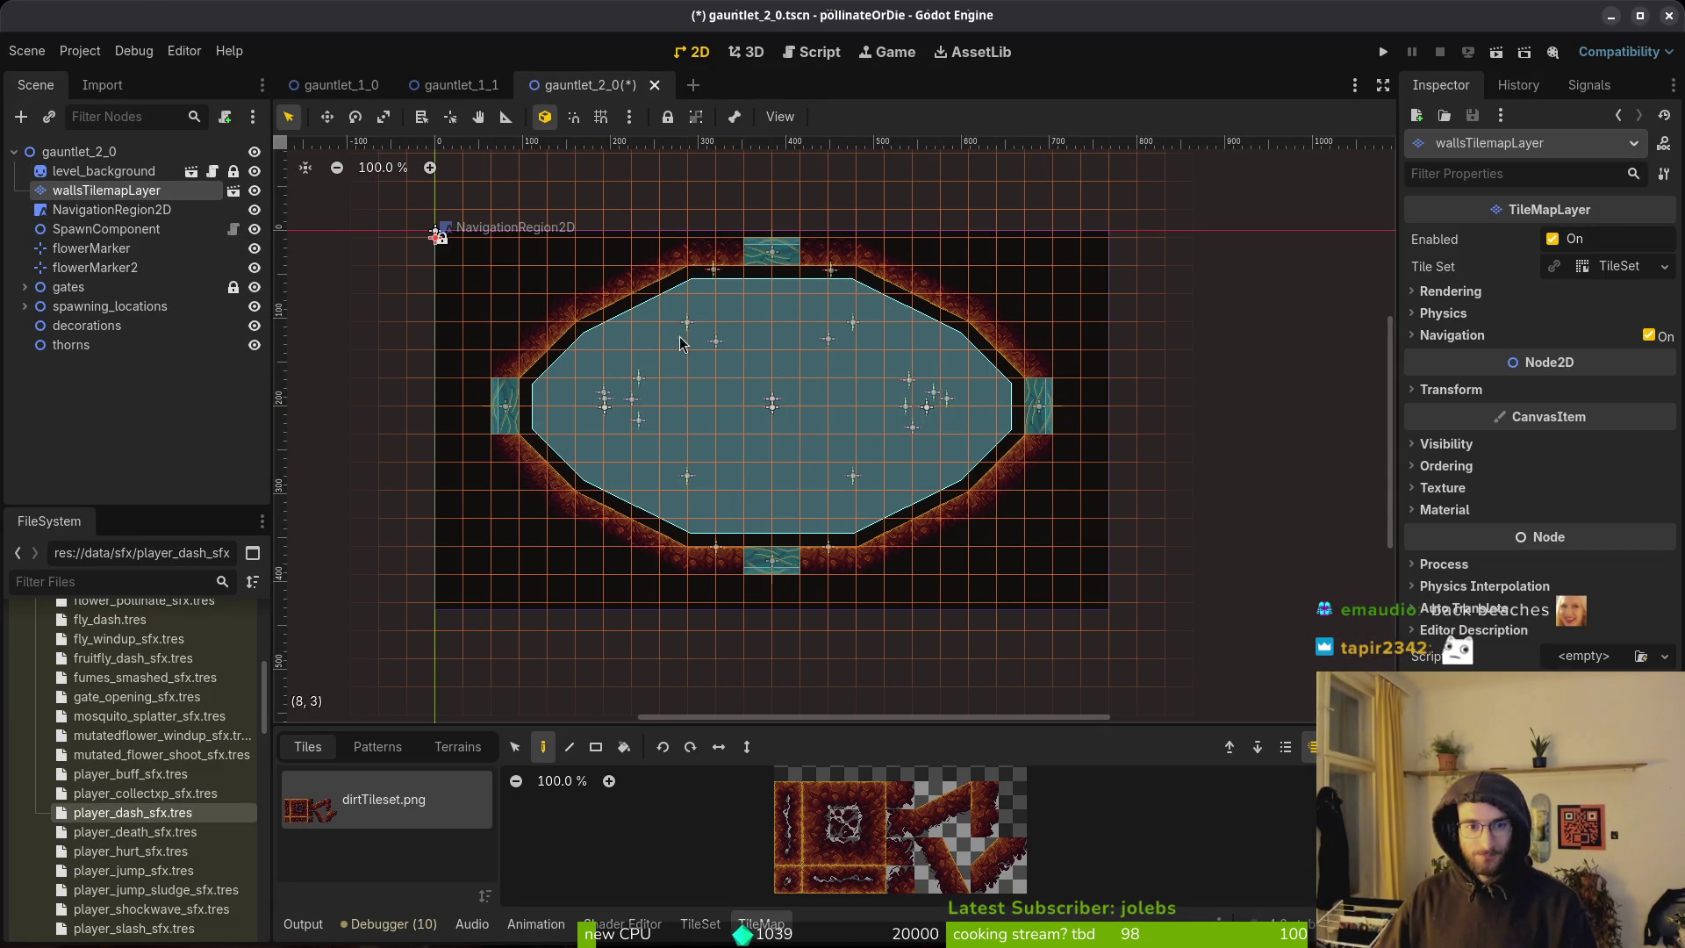
{"action": "left_click", "coordinate": [514, 747]}
{"action": "mouse_move", "coordinate": [465, 242]}
{"action": "left_mouse_down"}
{"action": "mouse_move", "coordinate": [491, 290]}
{"action": "mouse_move", "coordinate": [1152, 653]}
{"action": "left_mouse_up"}
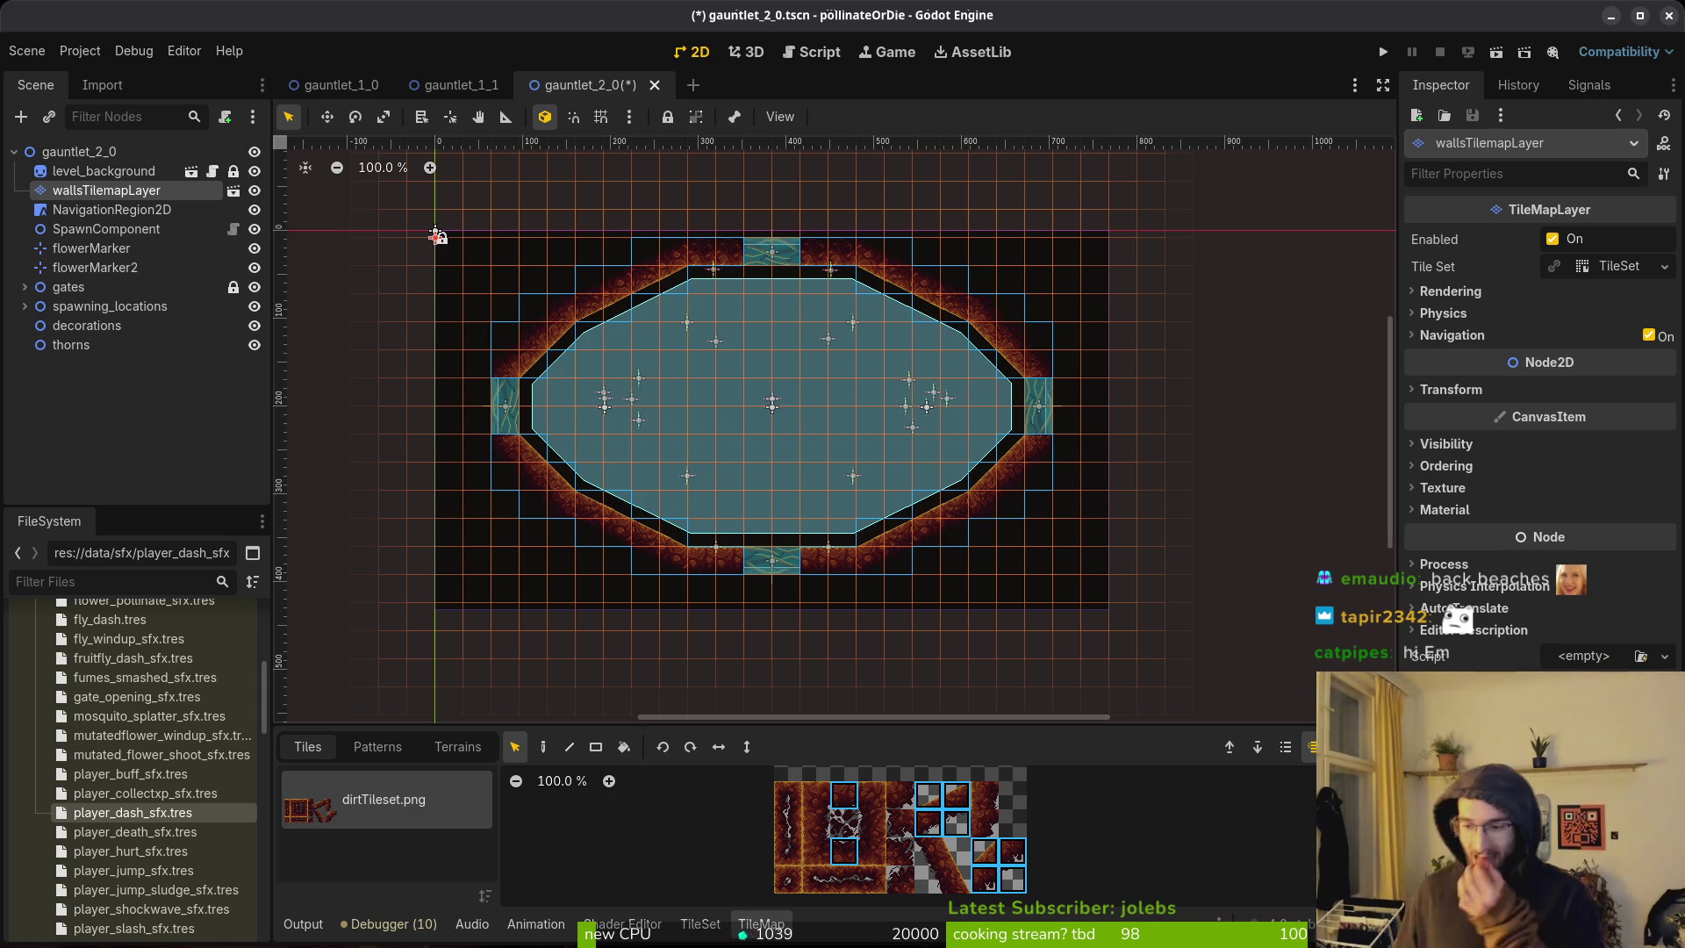
{"action": "key", "text": "Delete"}
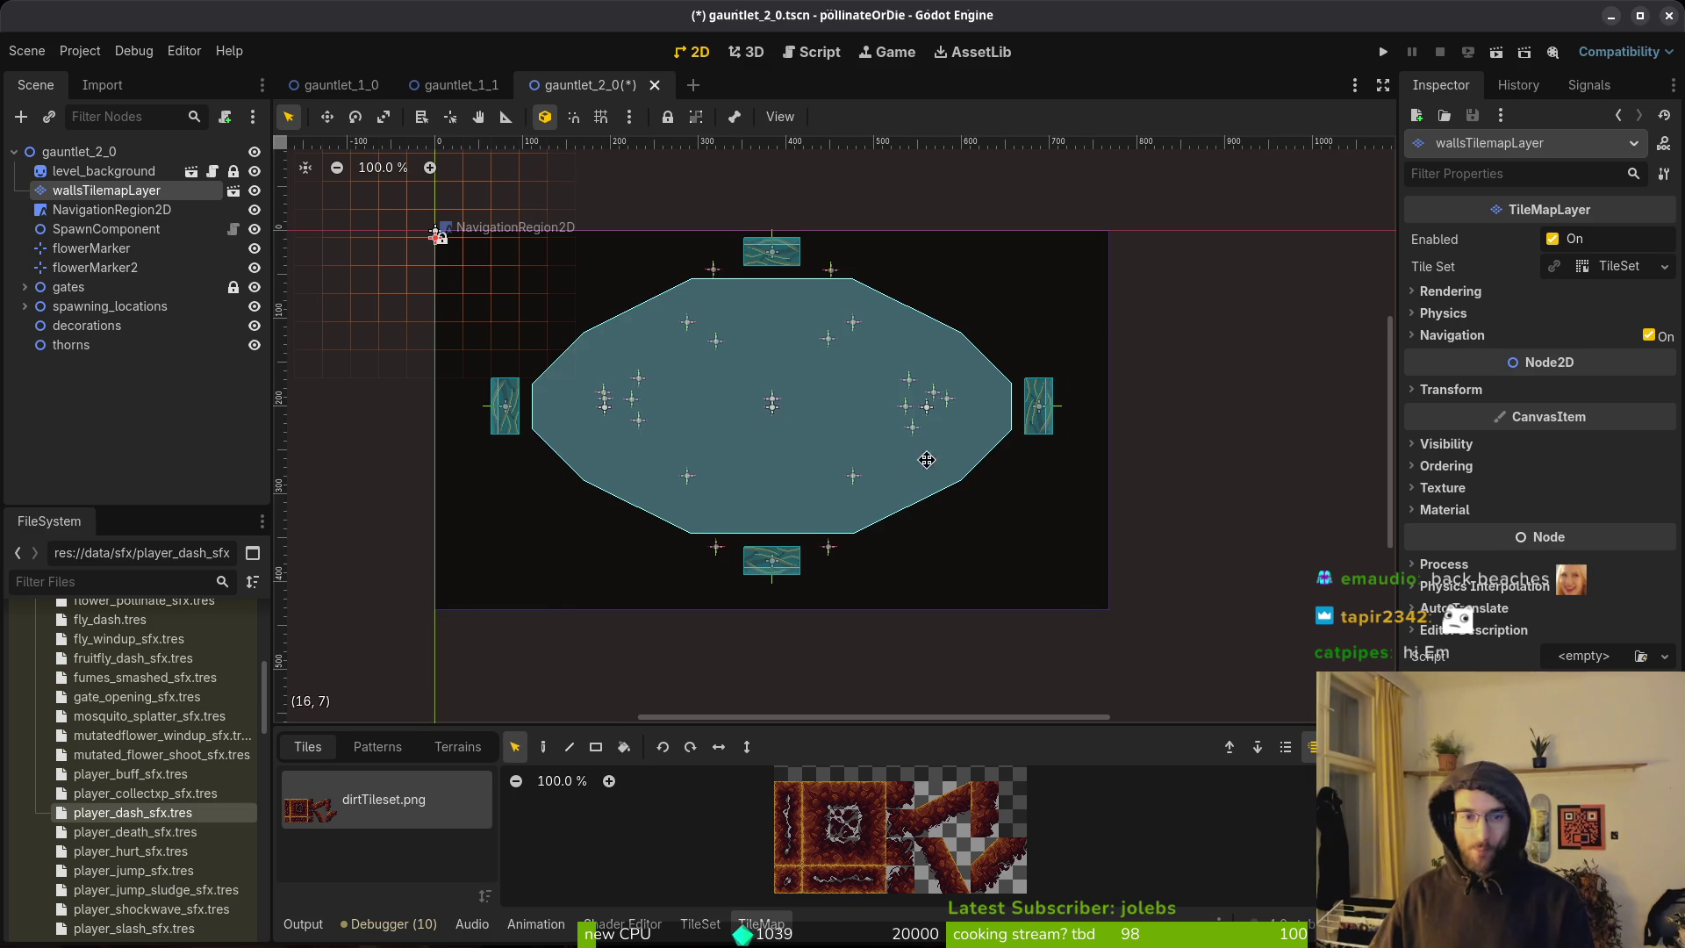
Pick two stacked dirtTileset tiles and switch to the Paint tool.
{"action": "scroll", "coordinate": [878, 456], "scroll_direction": "left", "scroll_amount": 2}
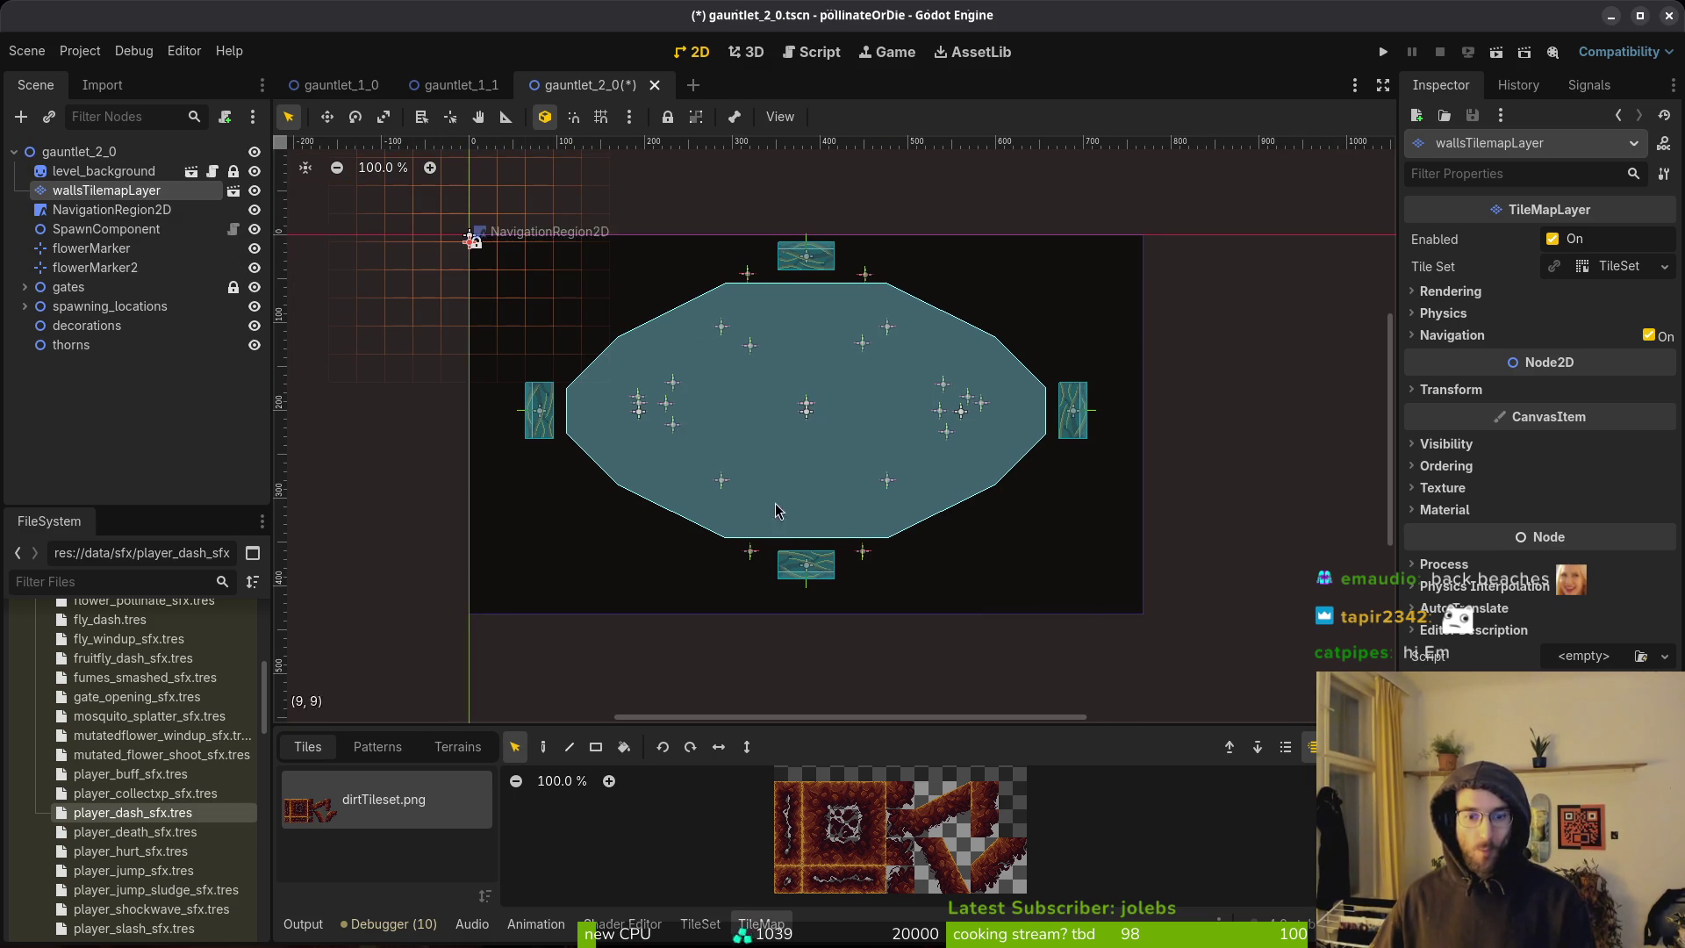
{"action": "left_click_drag", "start_coordinate": [983, 850], "coordinate": [1011, 888]}
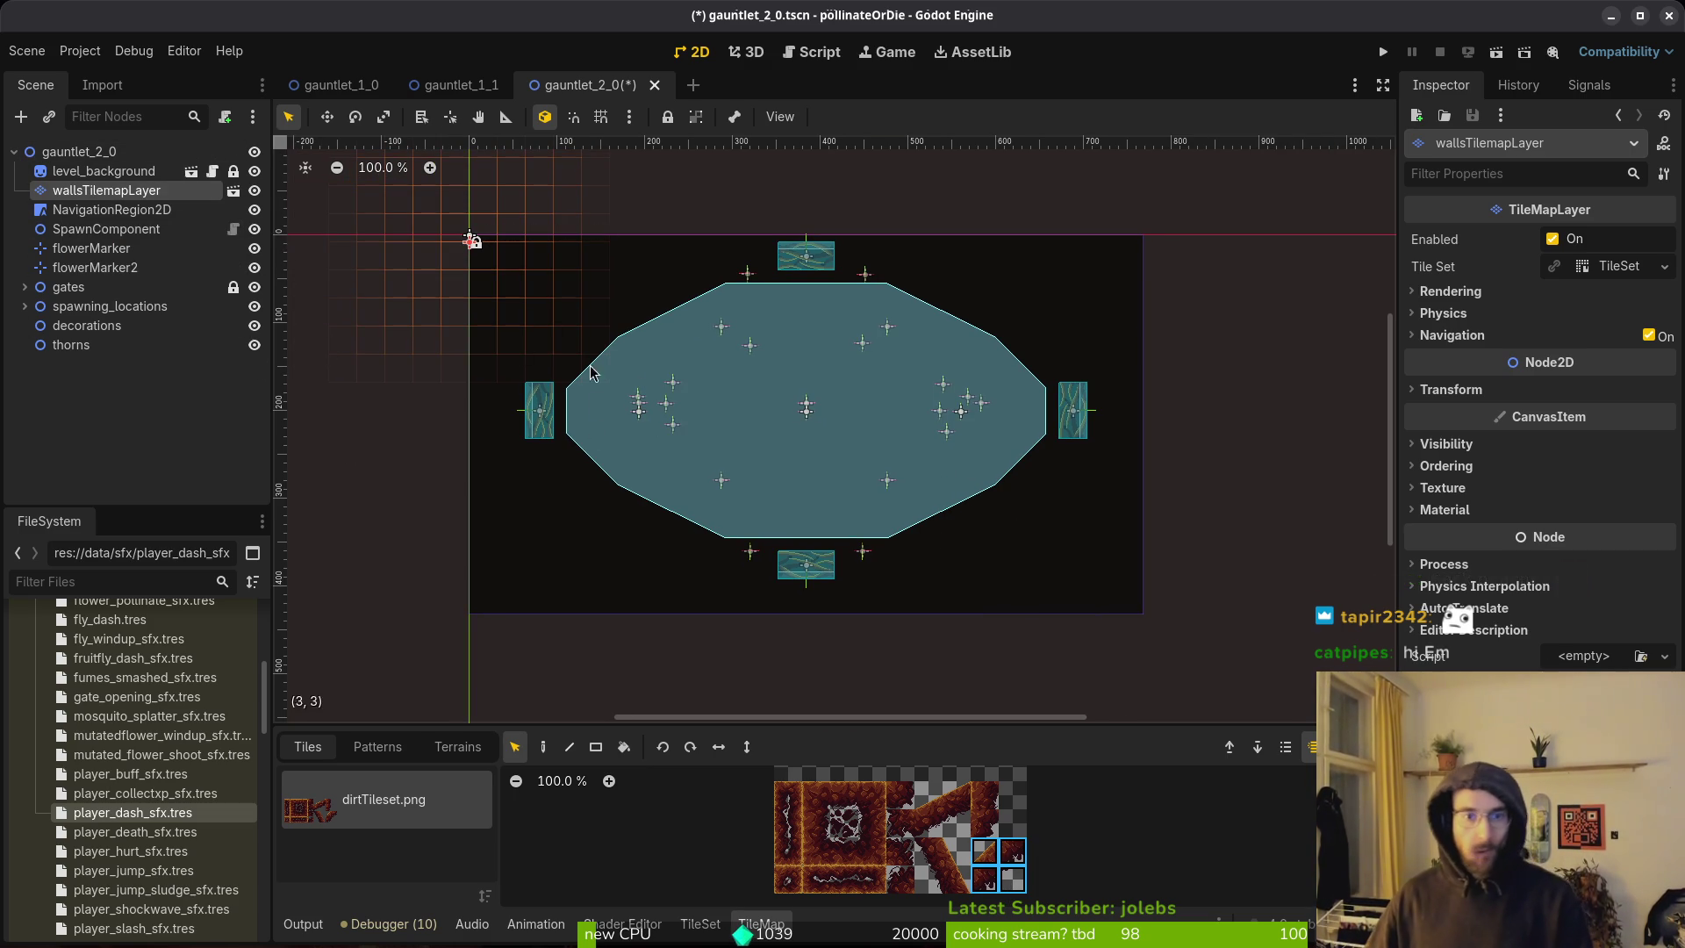
{"action": "scroll", "coordinate": [748, 415], "scroll_direction": "down", "scroll_amount": 1}
{"action": "mouse_move", "coordinate": [748, 416]}
{"action": "left_mouse_down"}
{"action": "mouse_move", "coordinate": [620, 403]}
{"action": "mouse_move", "coordinate": [834, 444]}
{"action": "left_mouse_up"}
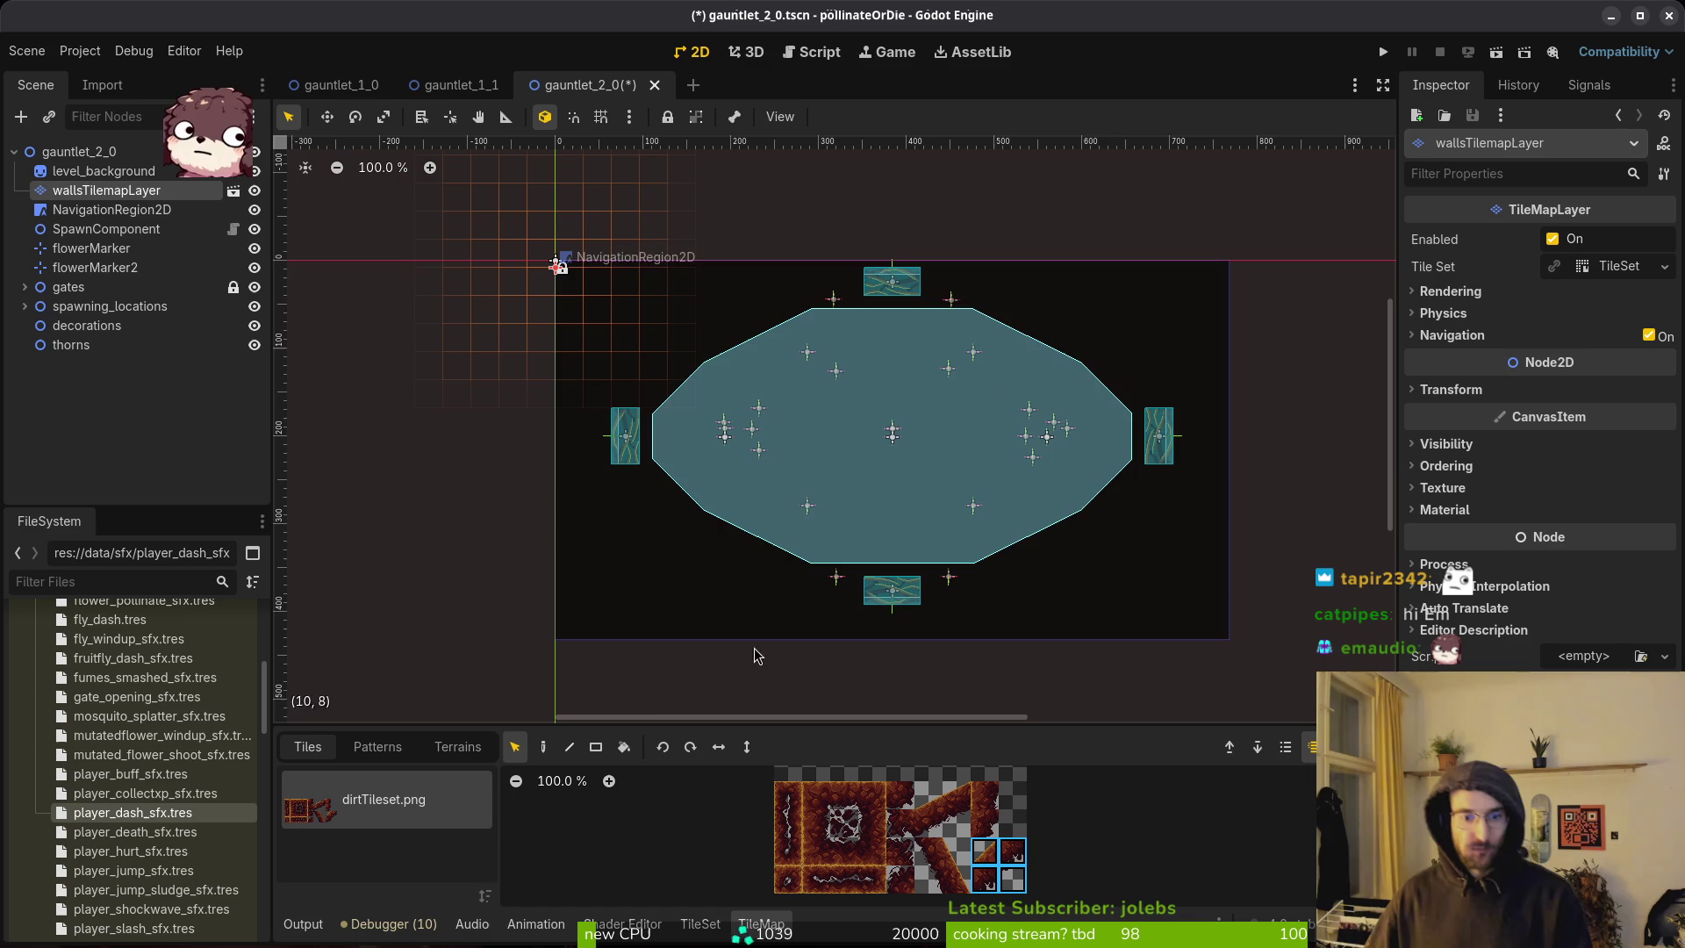
{"action": "left_click", "coordinate": [543, 747]}
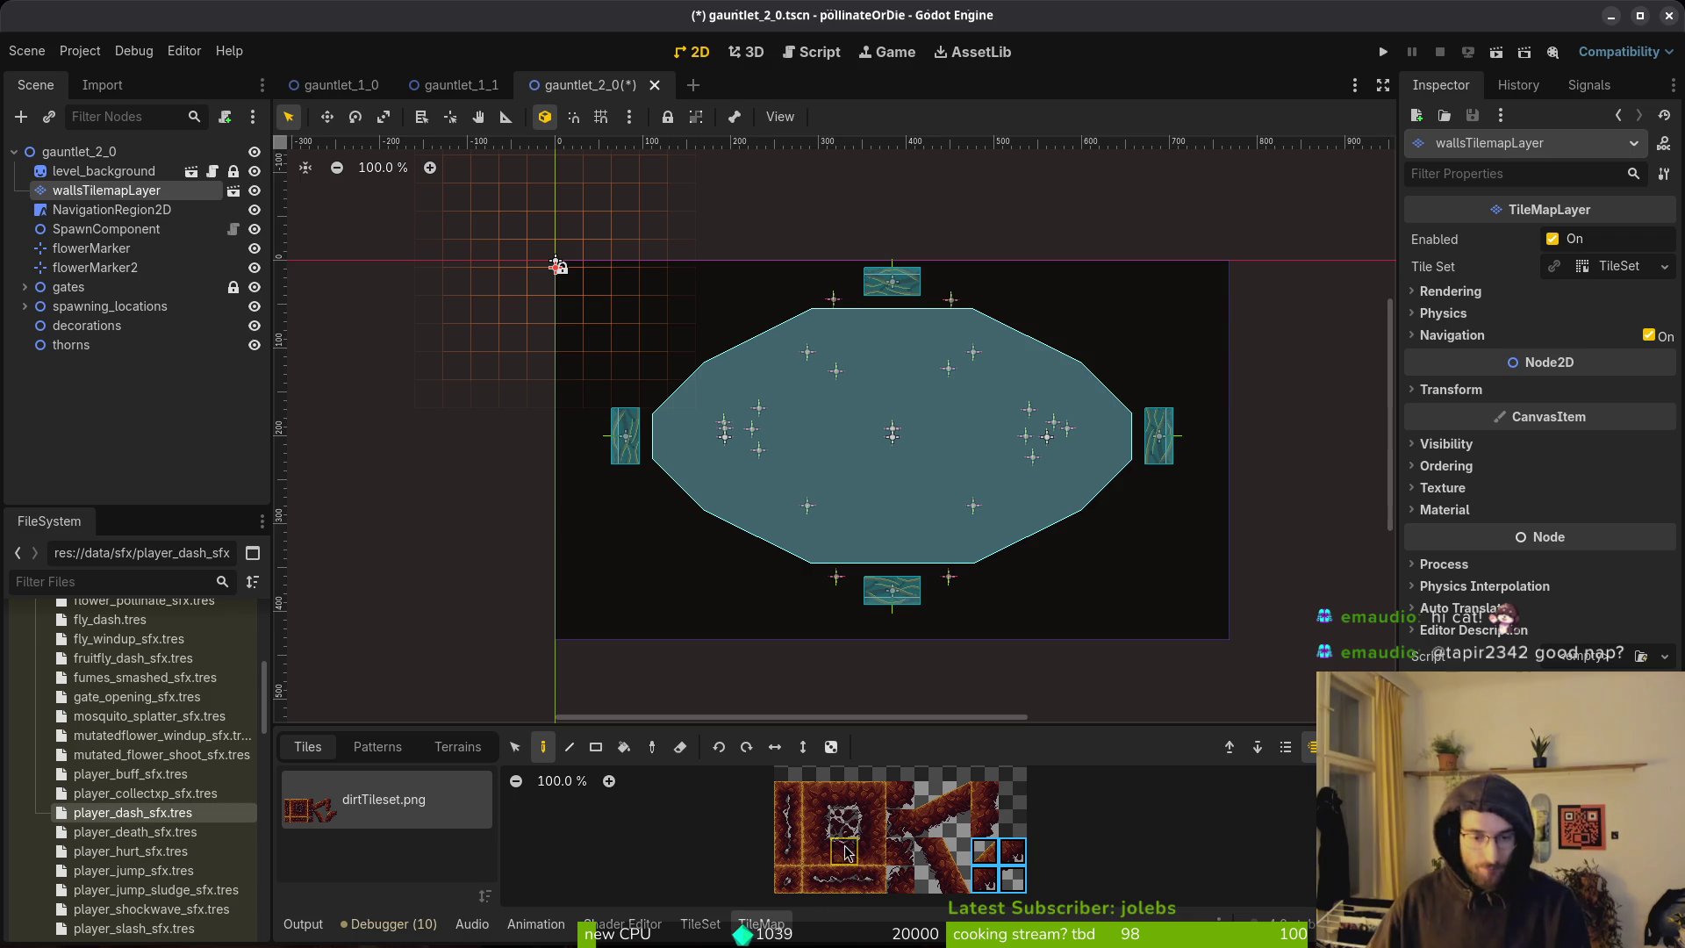
Paint wall tiles at the arena's four corners.
{"action": "scroll", "coordinate": [926, 474], "scroll_direction": "down", "scroll_amount": 1}
{"action": "scroll", "coordinate": [926, 474], "scroll_direction": "up", "scroll_amount": 2}
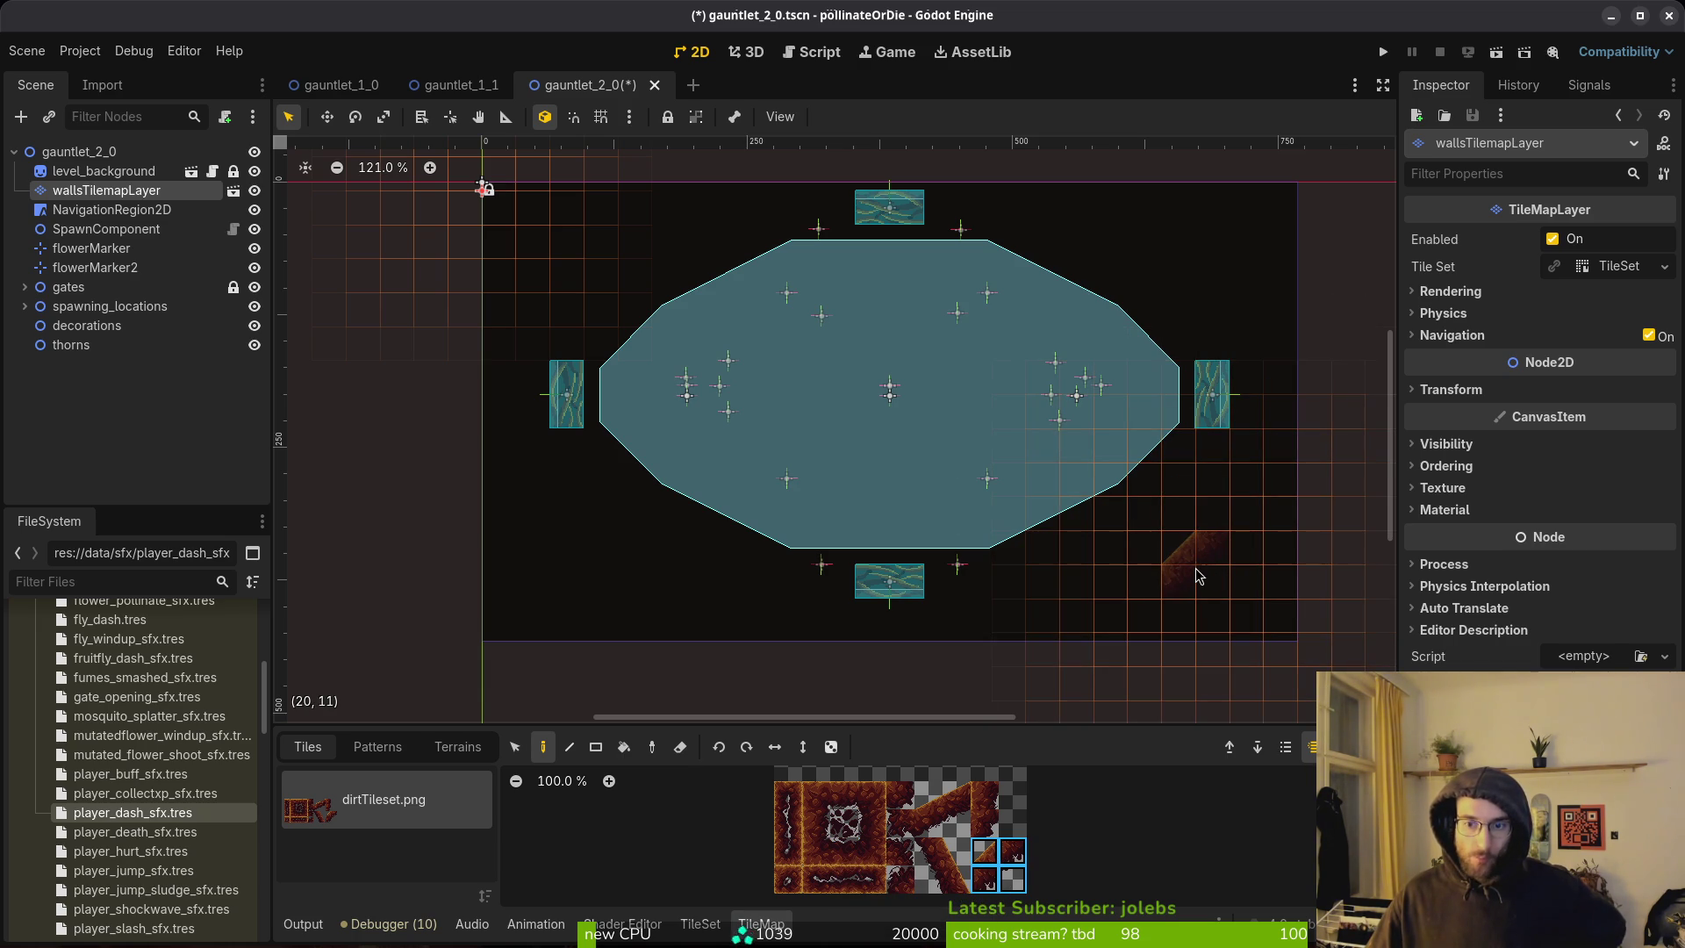
{"action": "left_click", "coordinate": [1198, 576]}
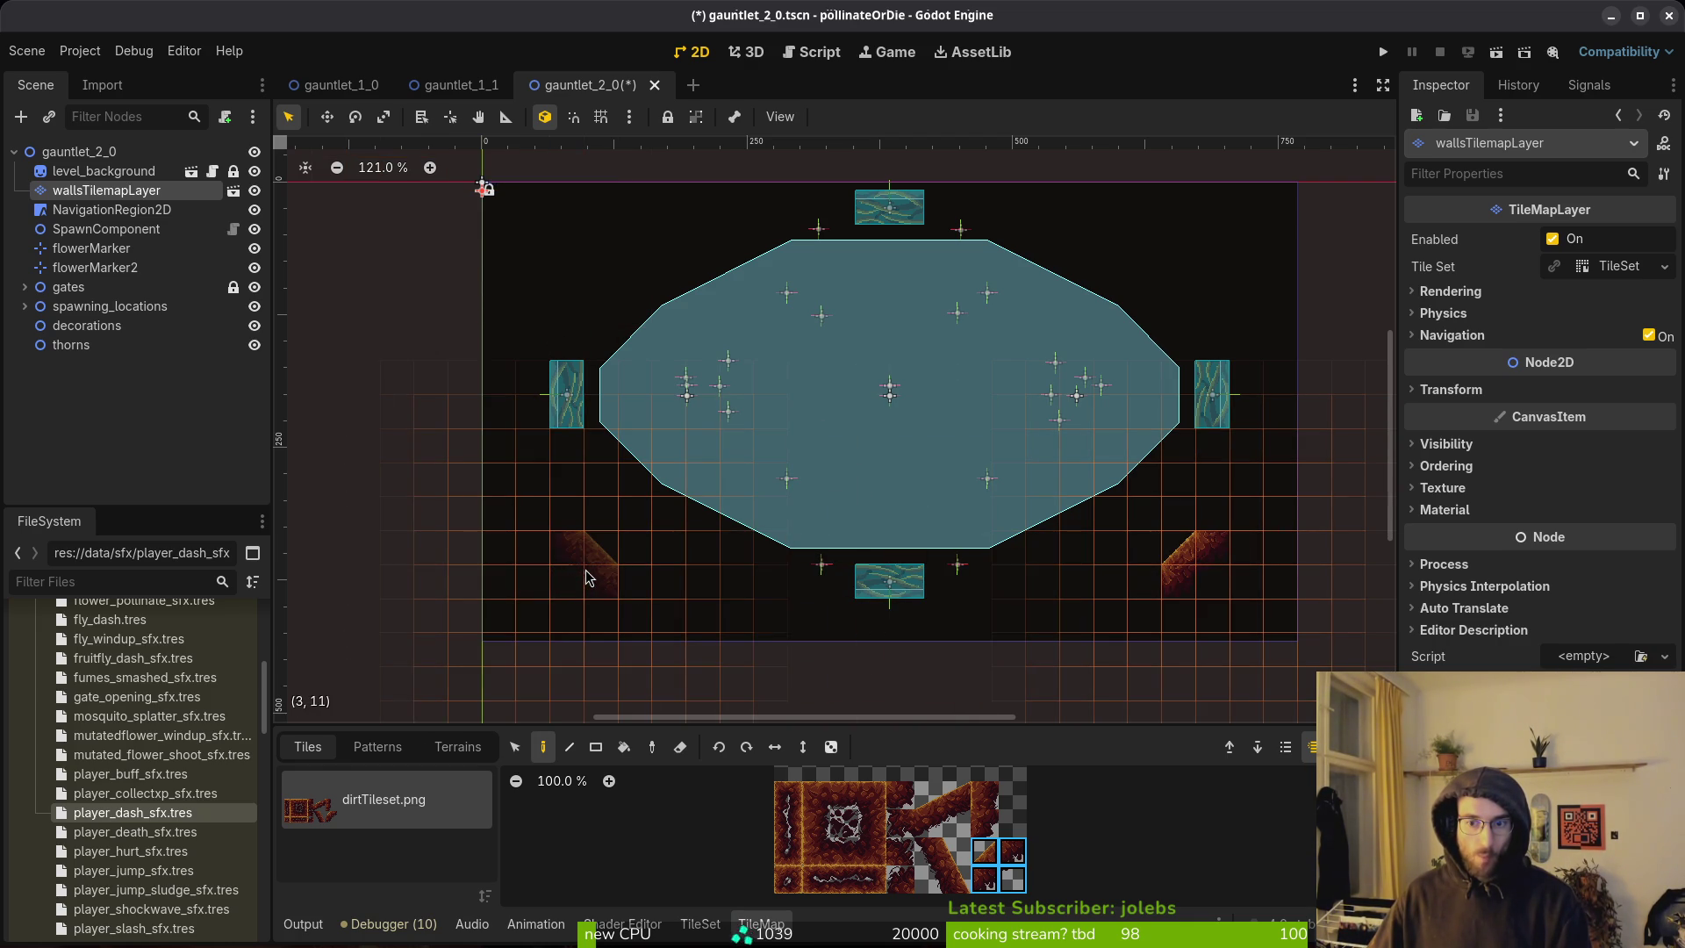
{"action": "left_click", "coordinate": [588, 577]}
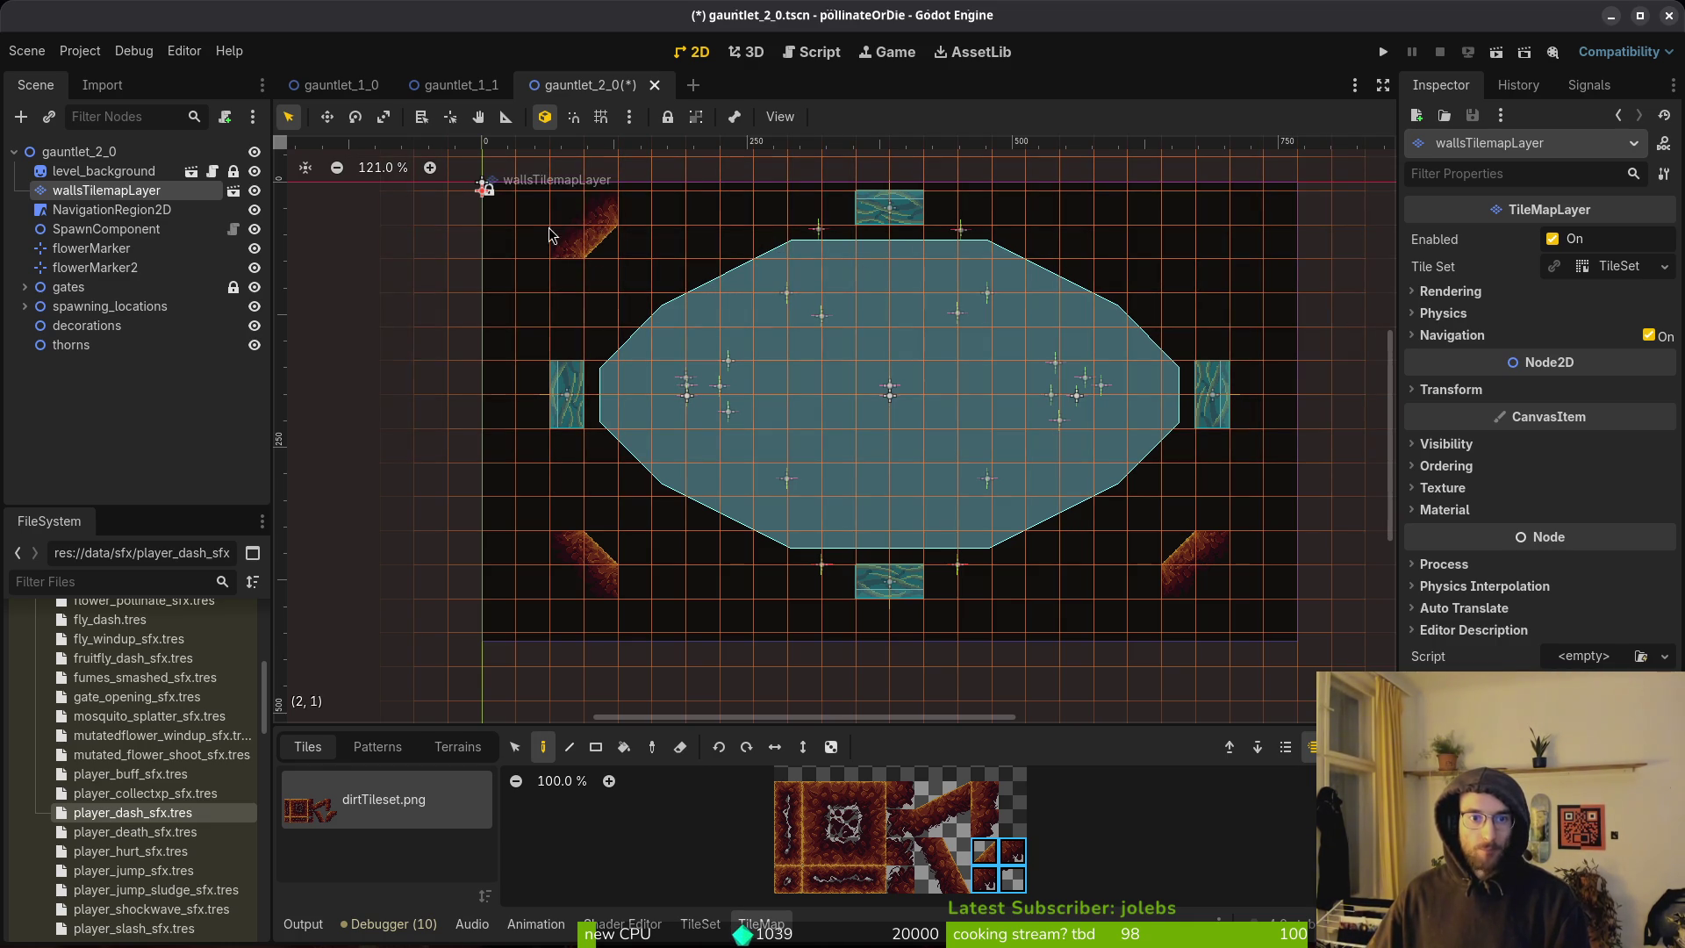
{"action": "left_click", "coordinate": [588, 263]}
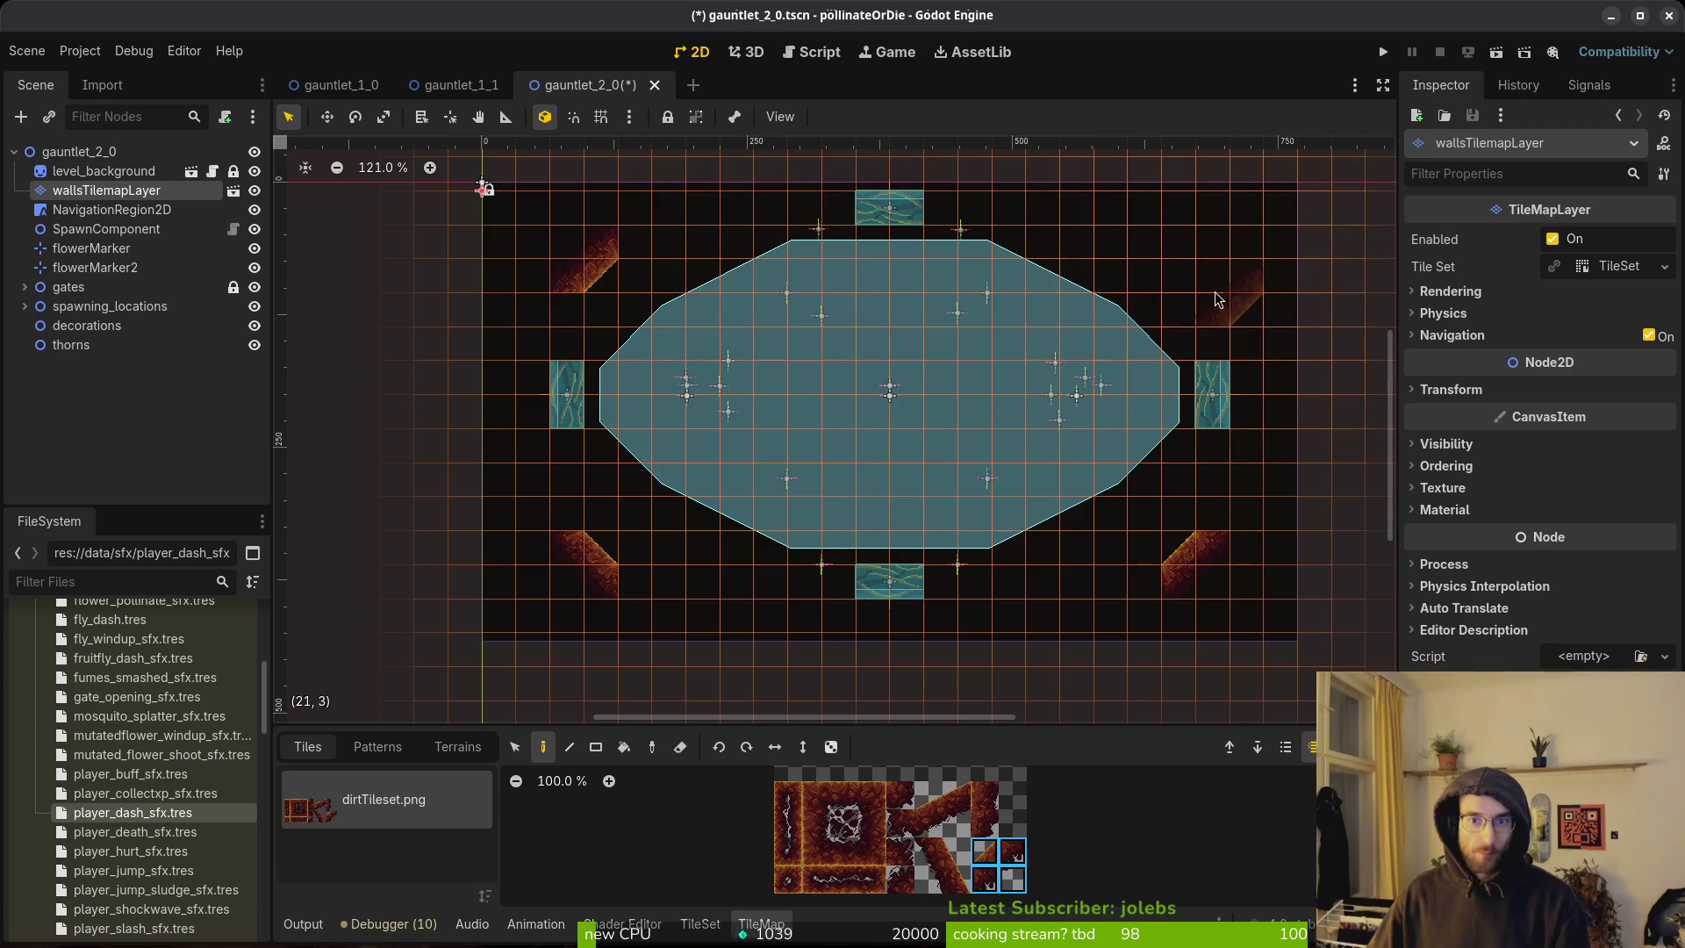
{"action": "left_click", "coordinate": [1194, 256]}
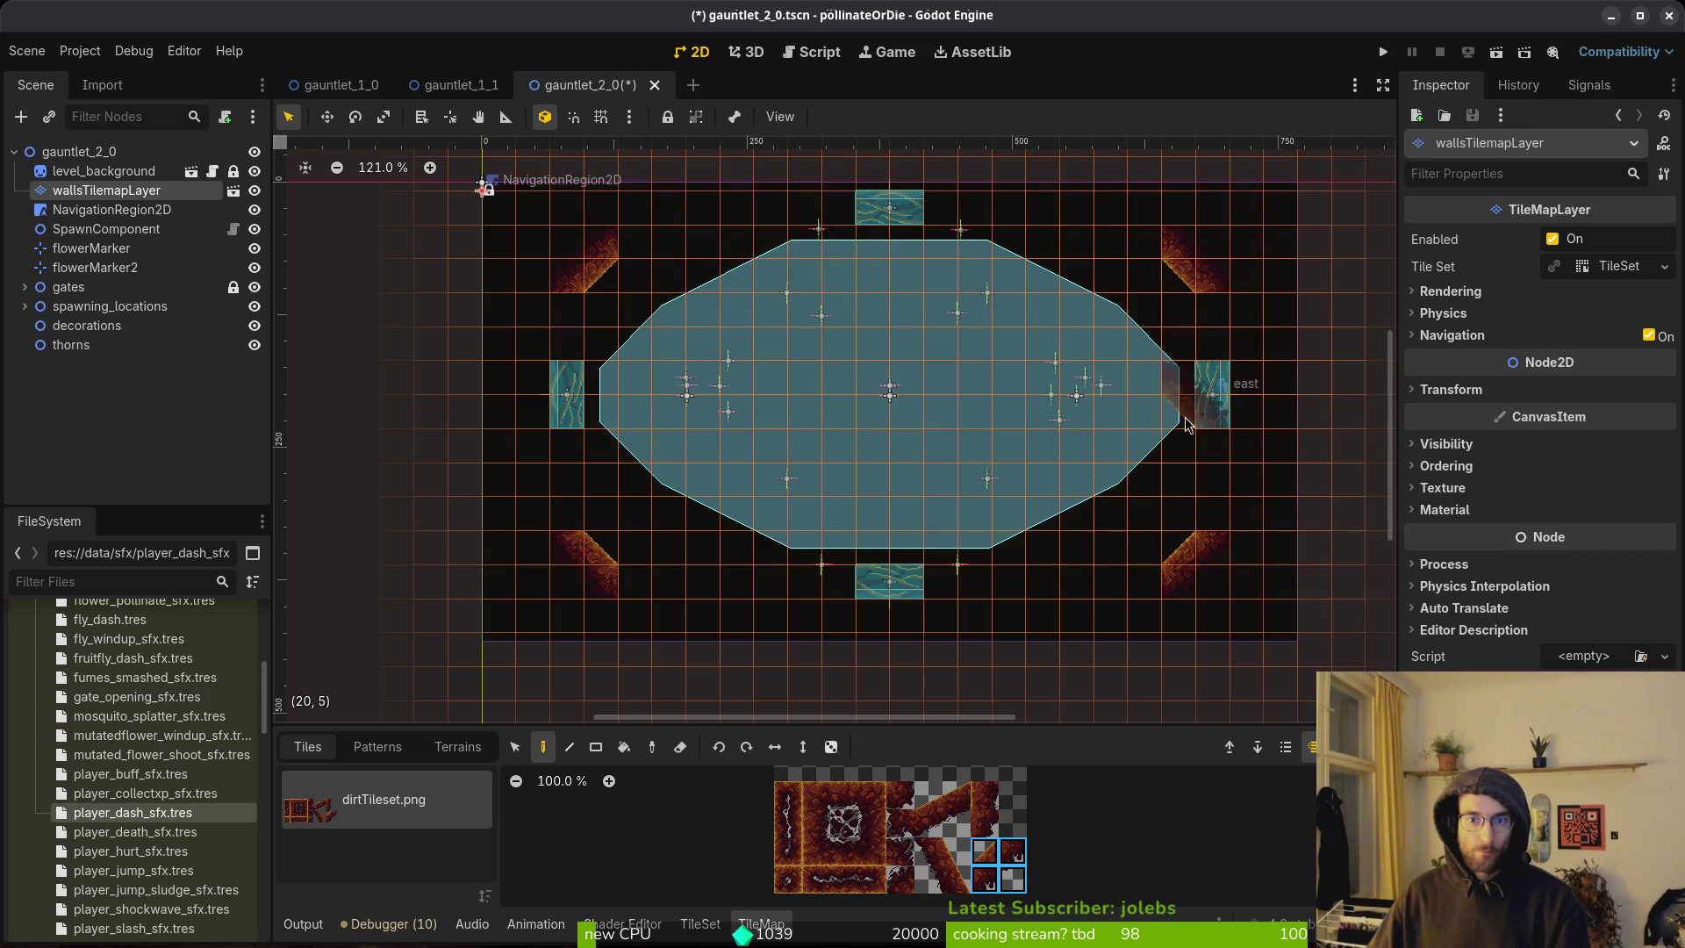
Paint the left wall column and the bottom and top edges, then add a child to NavigationRegion2D.
{"action": "left_click", "coordinate": [873, 823]}
{"action": "left_click_drag", "start_coordinate": [571, 303], "coordinate": [566, 520]}
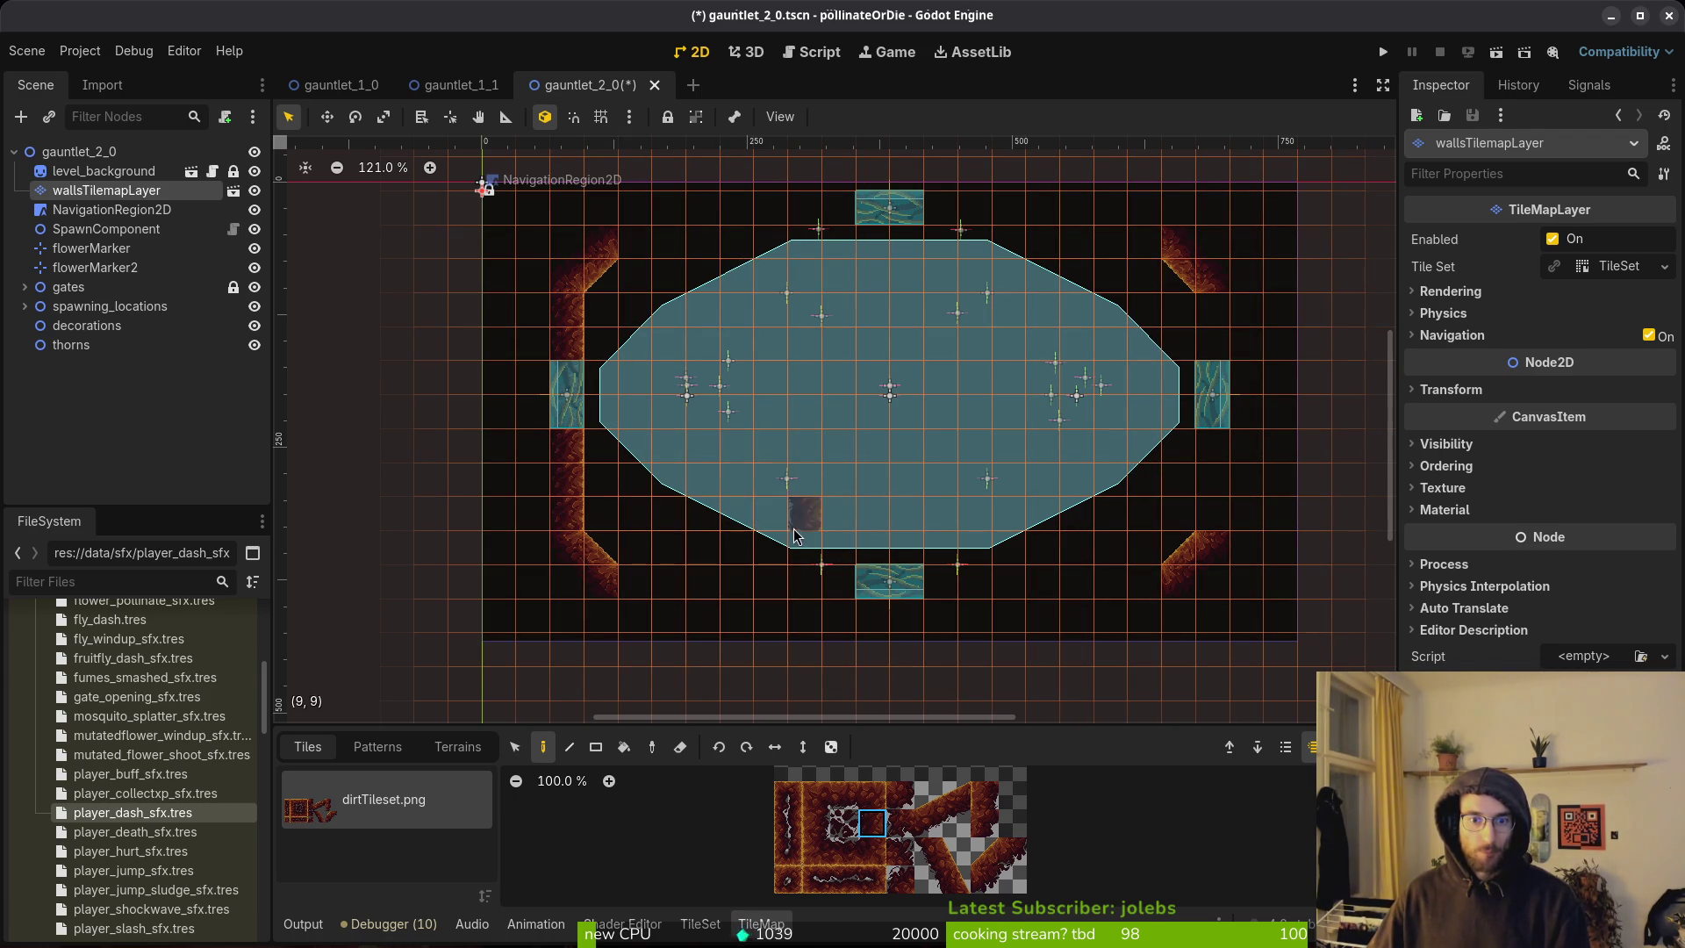
{"action": "left_click", "coordinate": [844, 795]}
{"action": "left_click_drag", "start_coordinate": [632, 581], "coordinate": [1150, 581]}
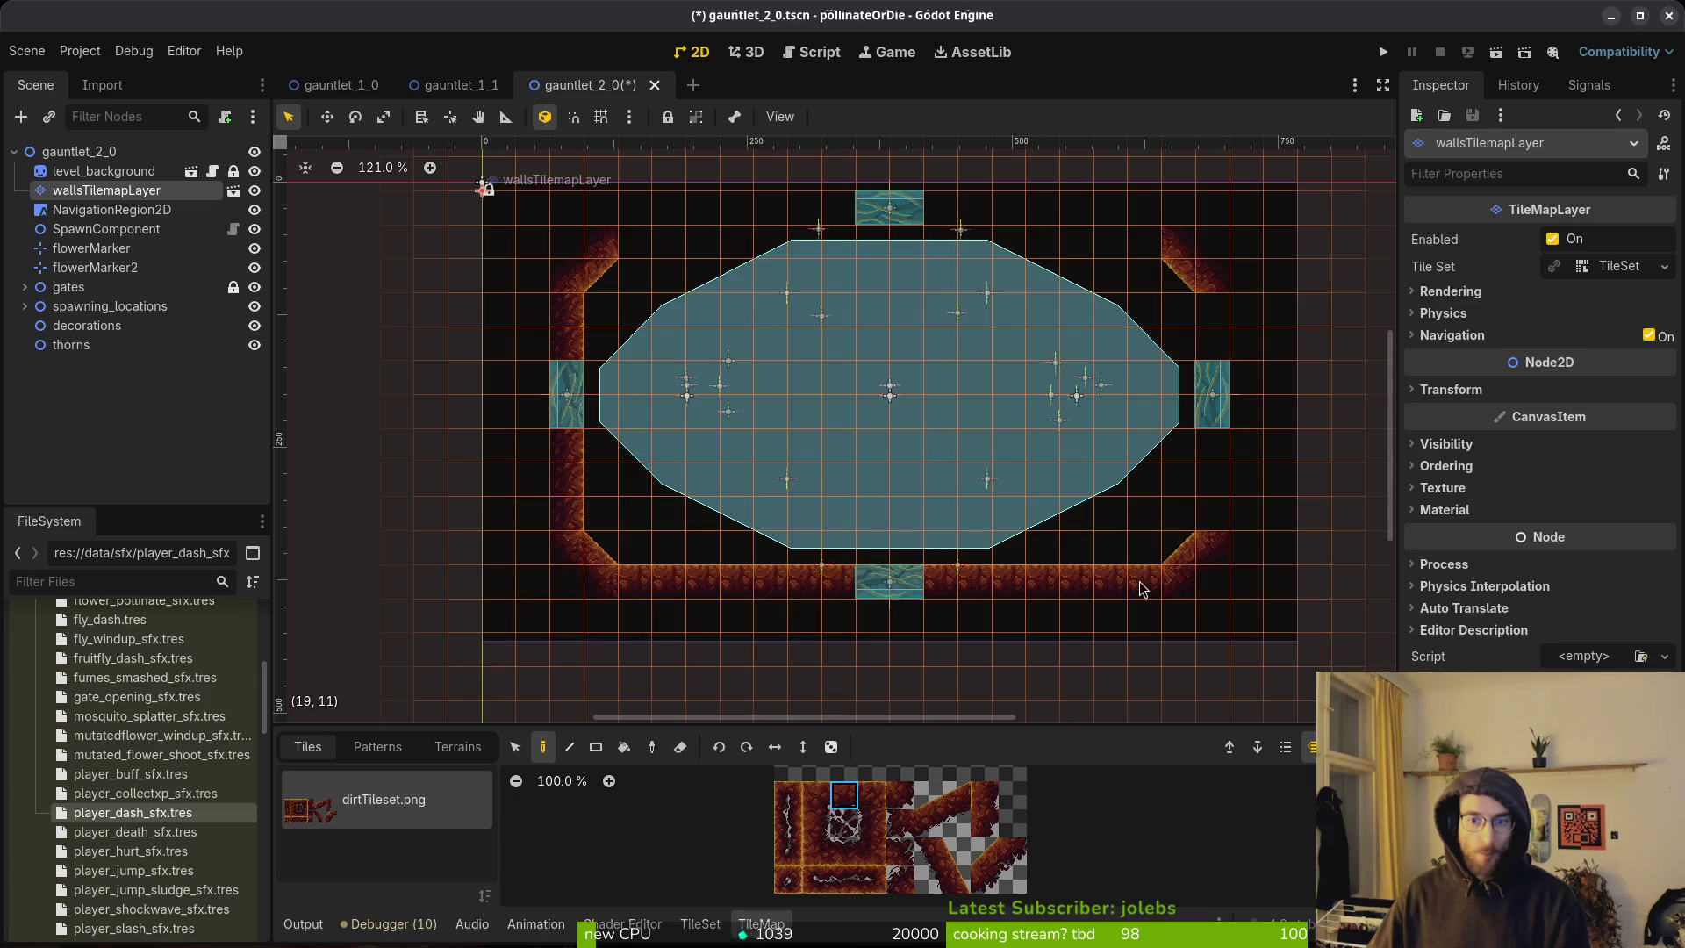
{"action": "left_click", "coordinate": [843, 852]}
{"action": "left_click_drag", "start_coordinate": [635, 252], "coordinate": [1144, 255]}
{"action": "left_click", "coordinate": [816, 823]}
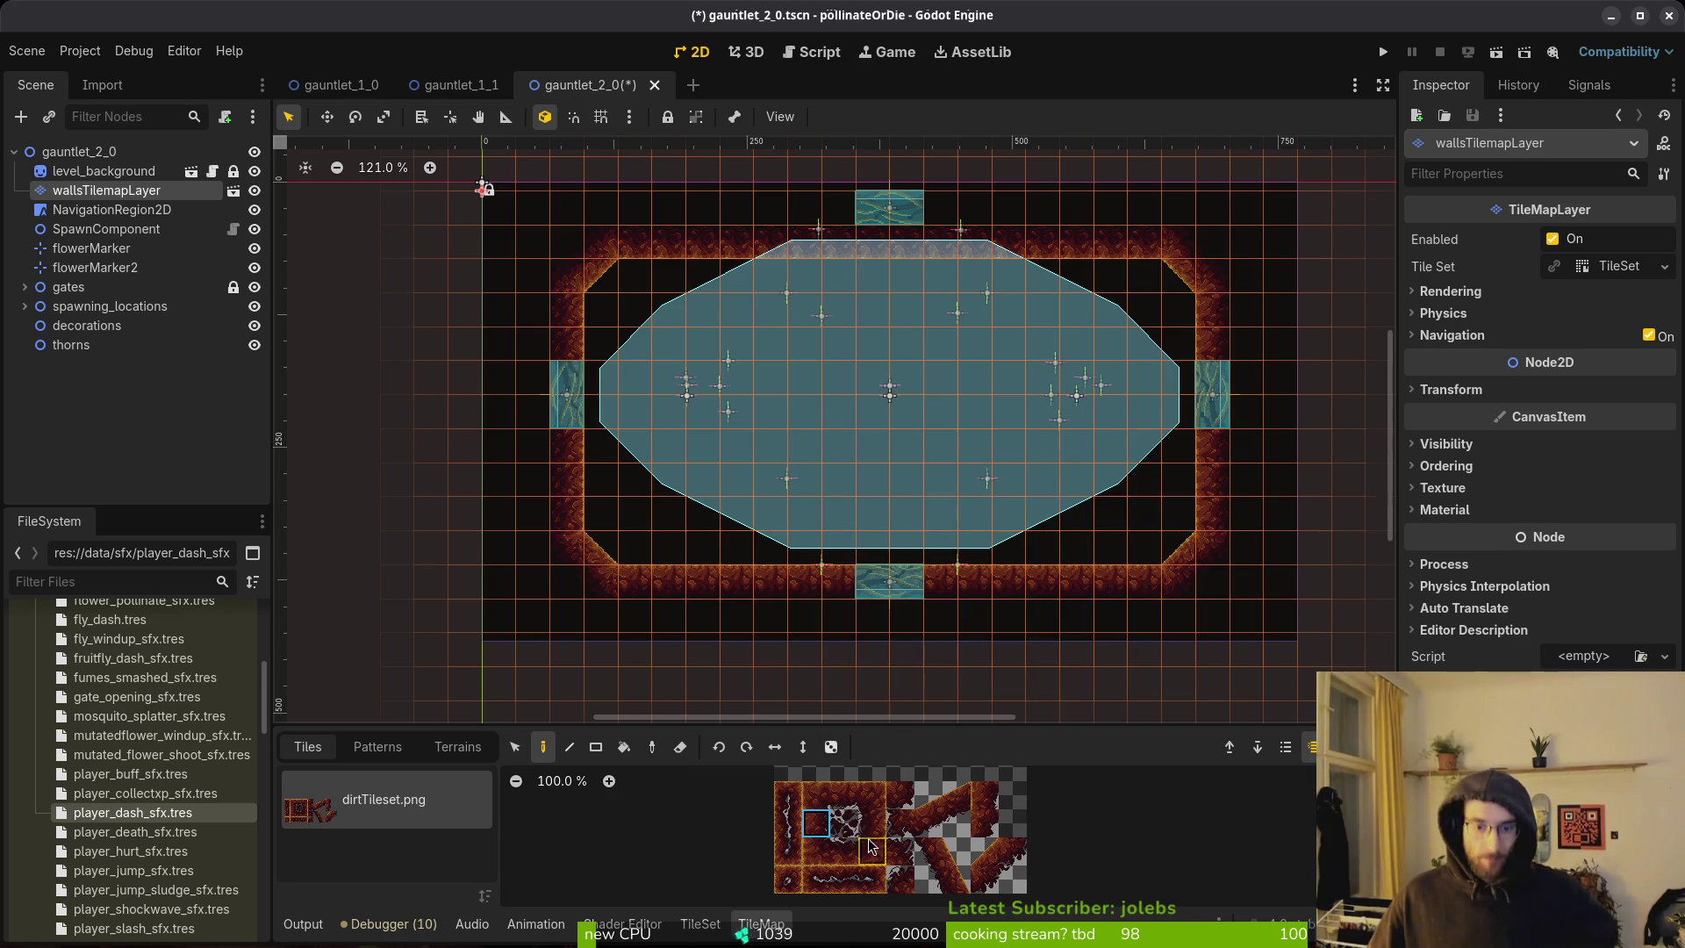
{"action": "left_click", "coordinate": [132, 210]}
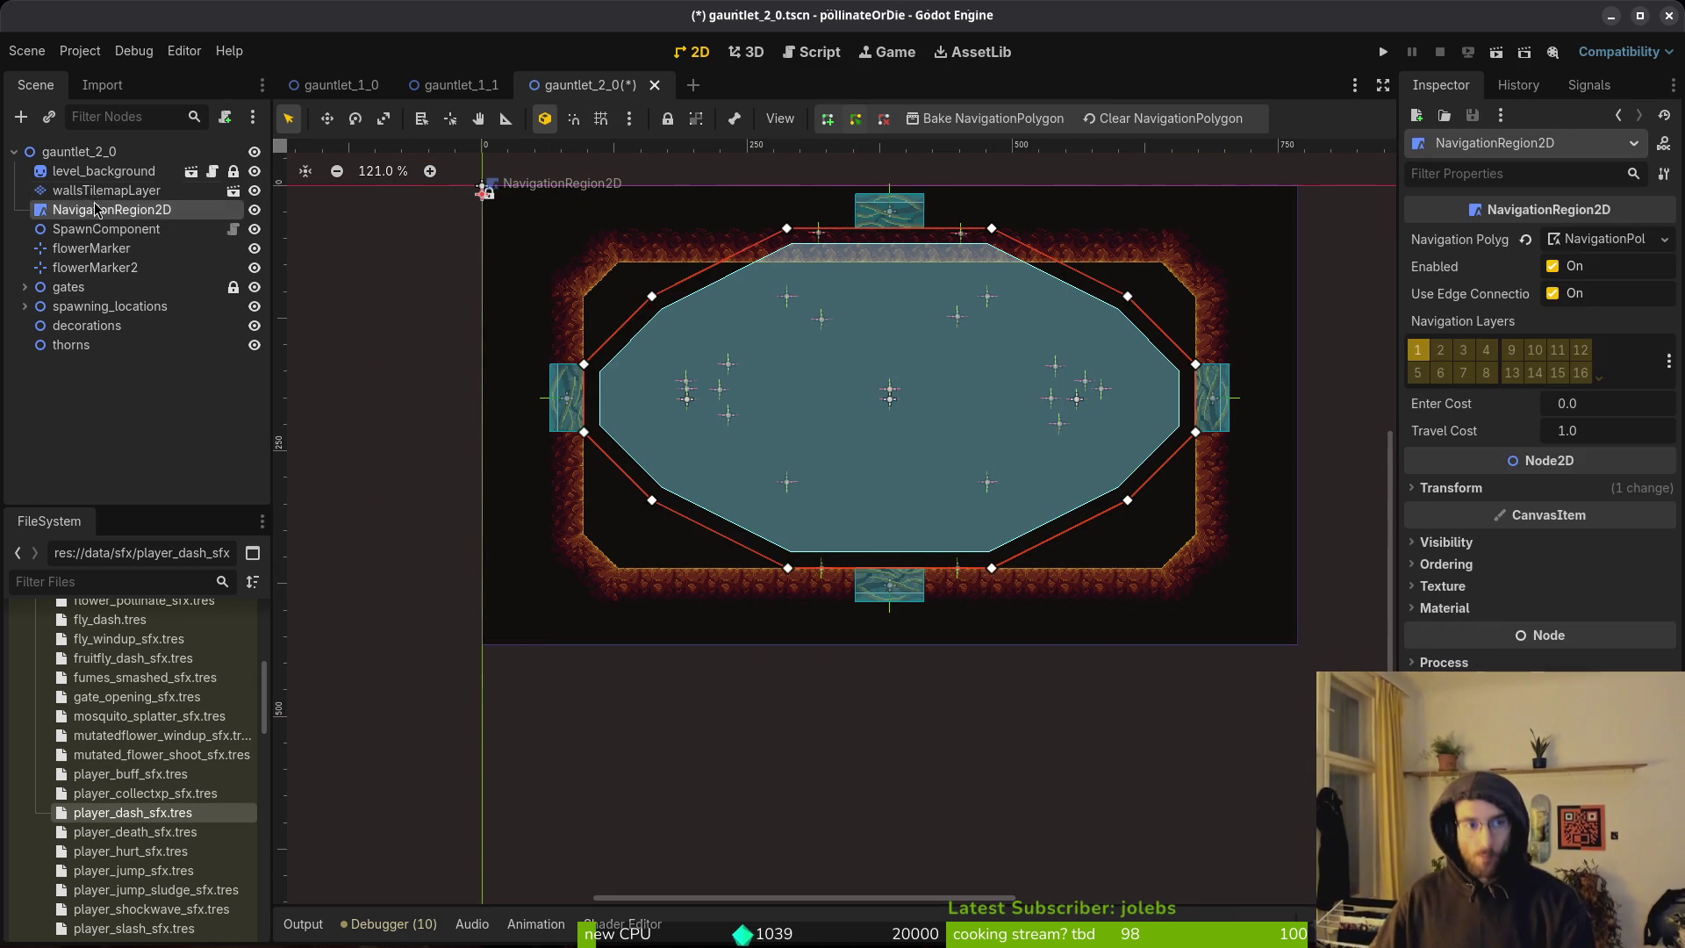
{"action": "key", "text": "ctrl+a"}
Add a Node2D child under NavigationRegion2D and rename it platforms.
{"action": "type", "text": "node2d"}
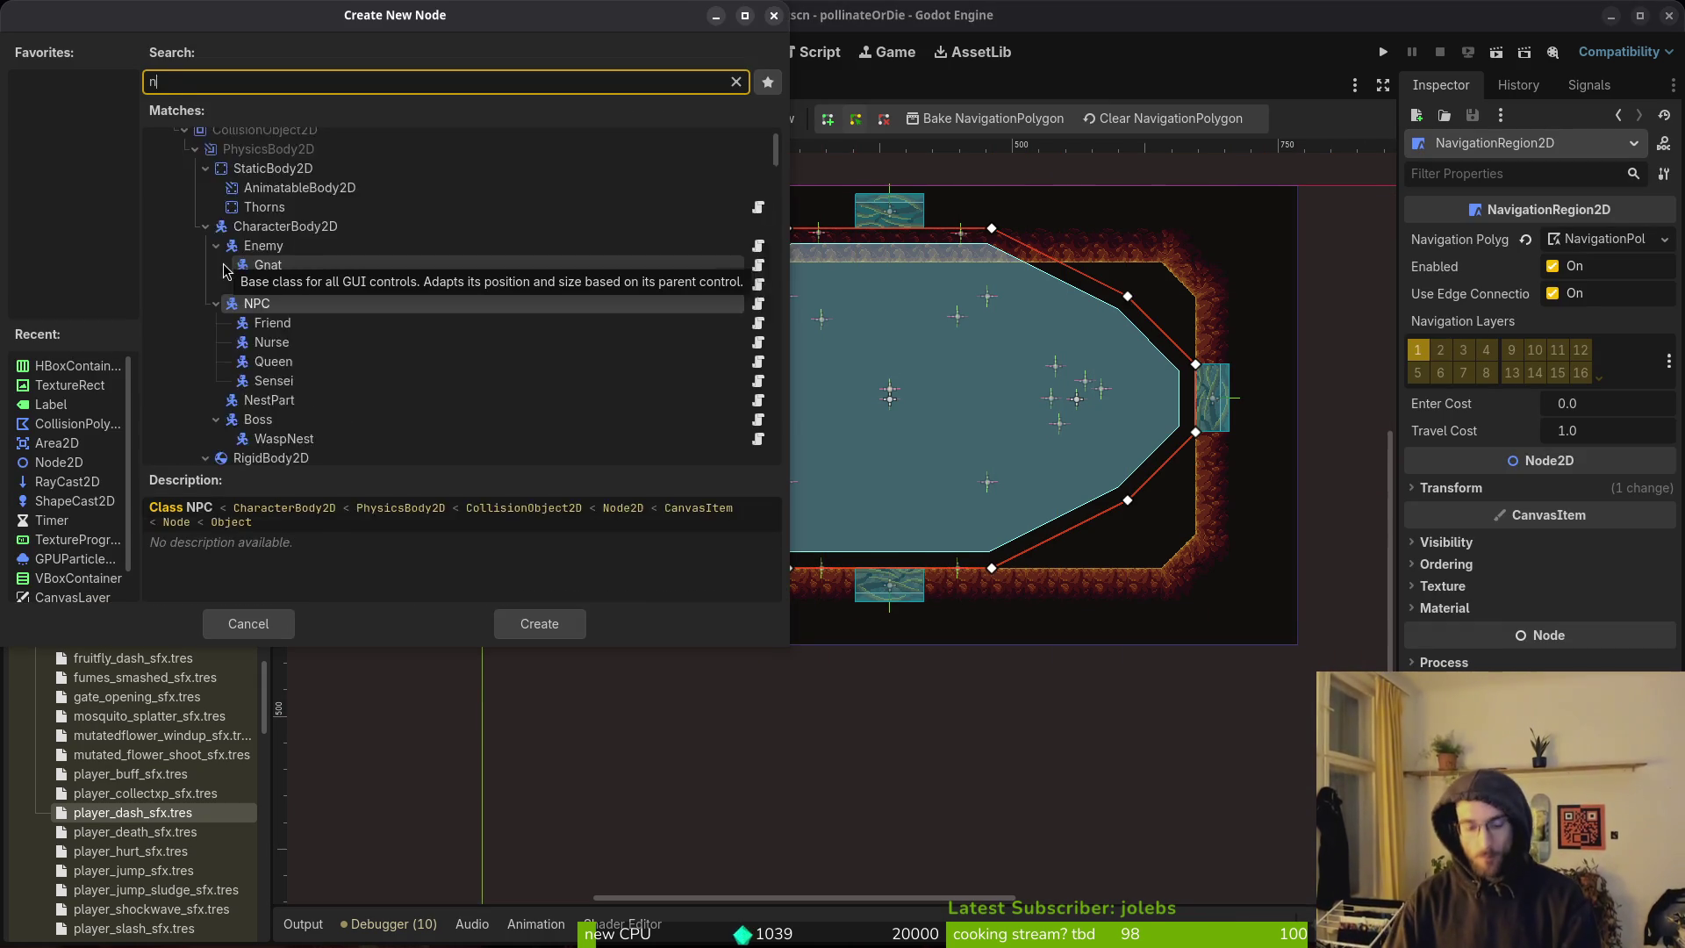
{"action": "key", "text": "Return"}
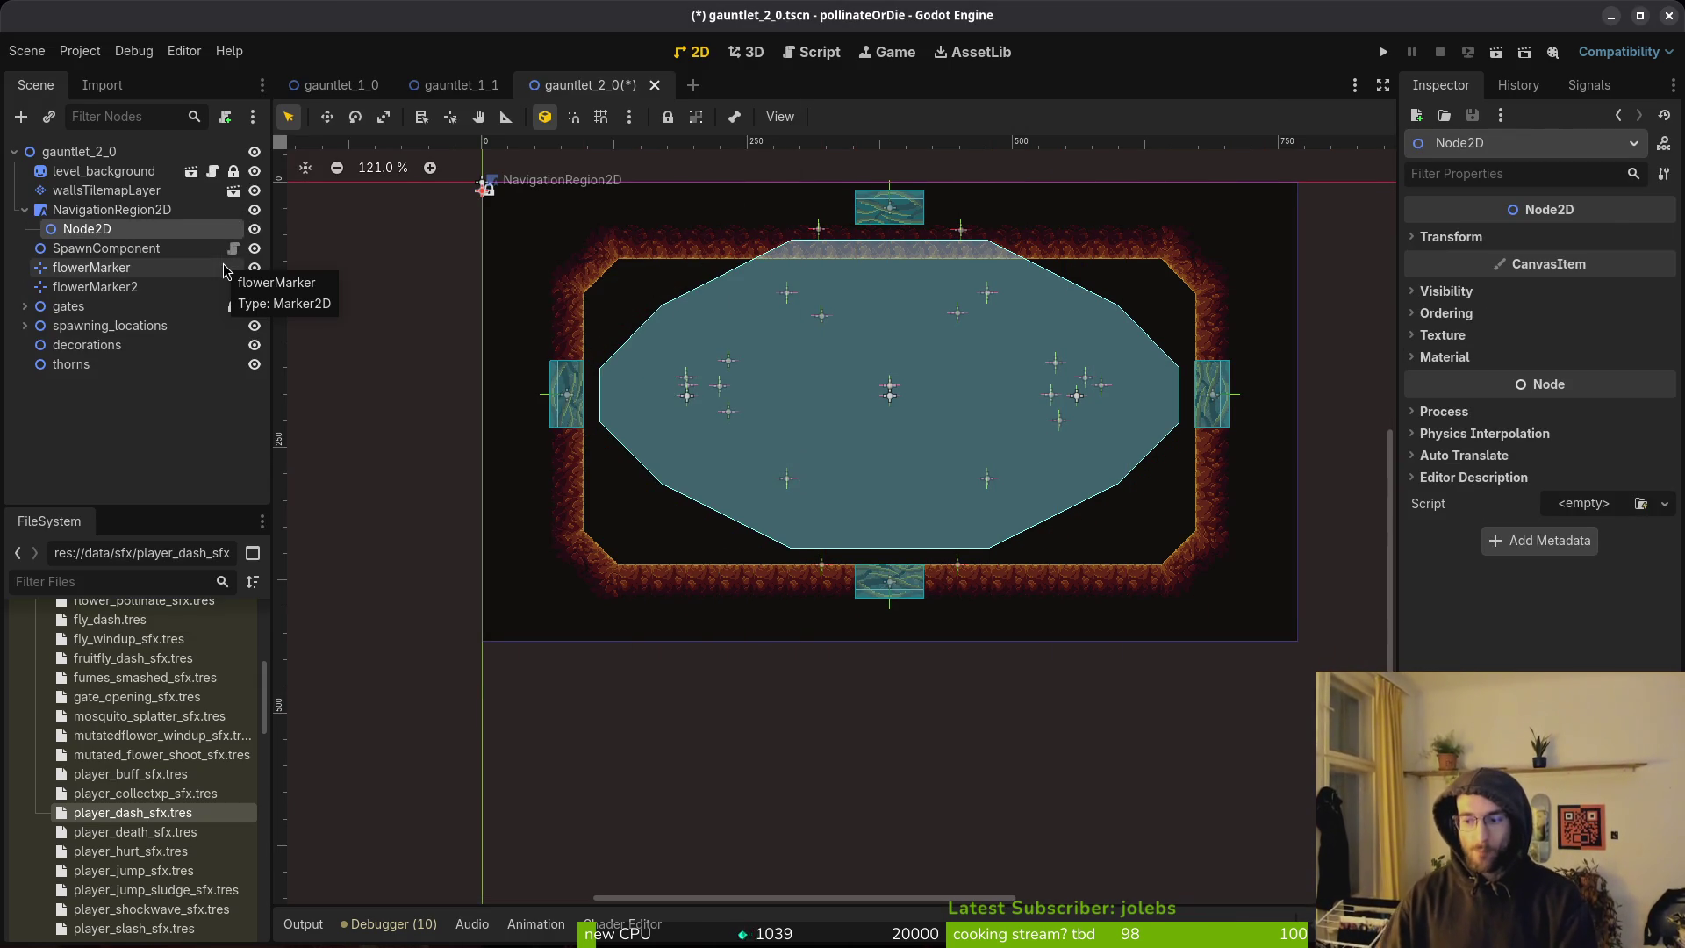
{"action": "double_click", "coordinate": [169, 221]}
{"action": "type", "text": "plat"}
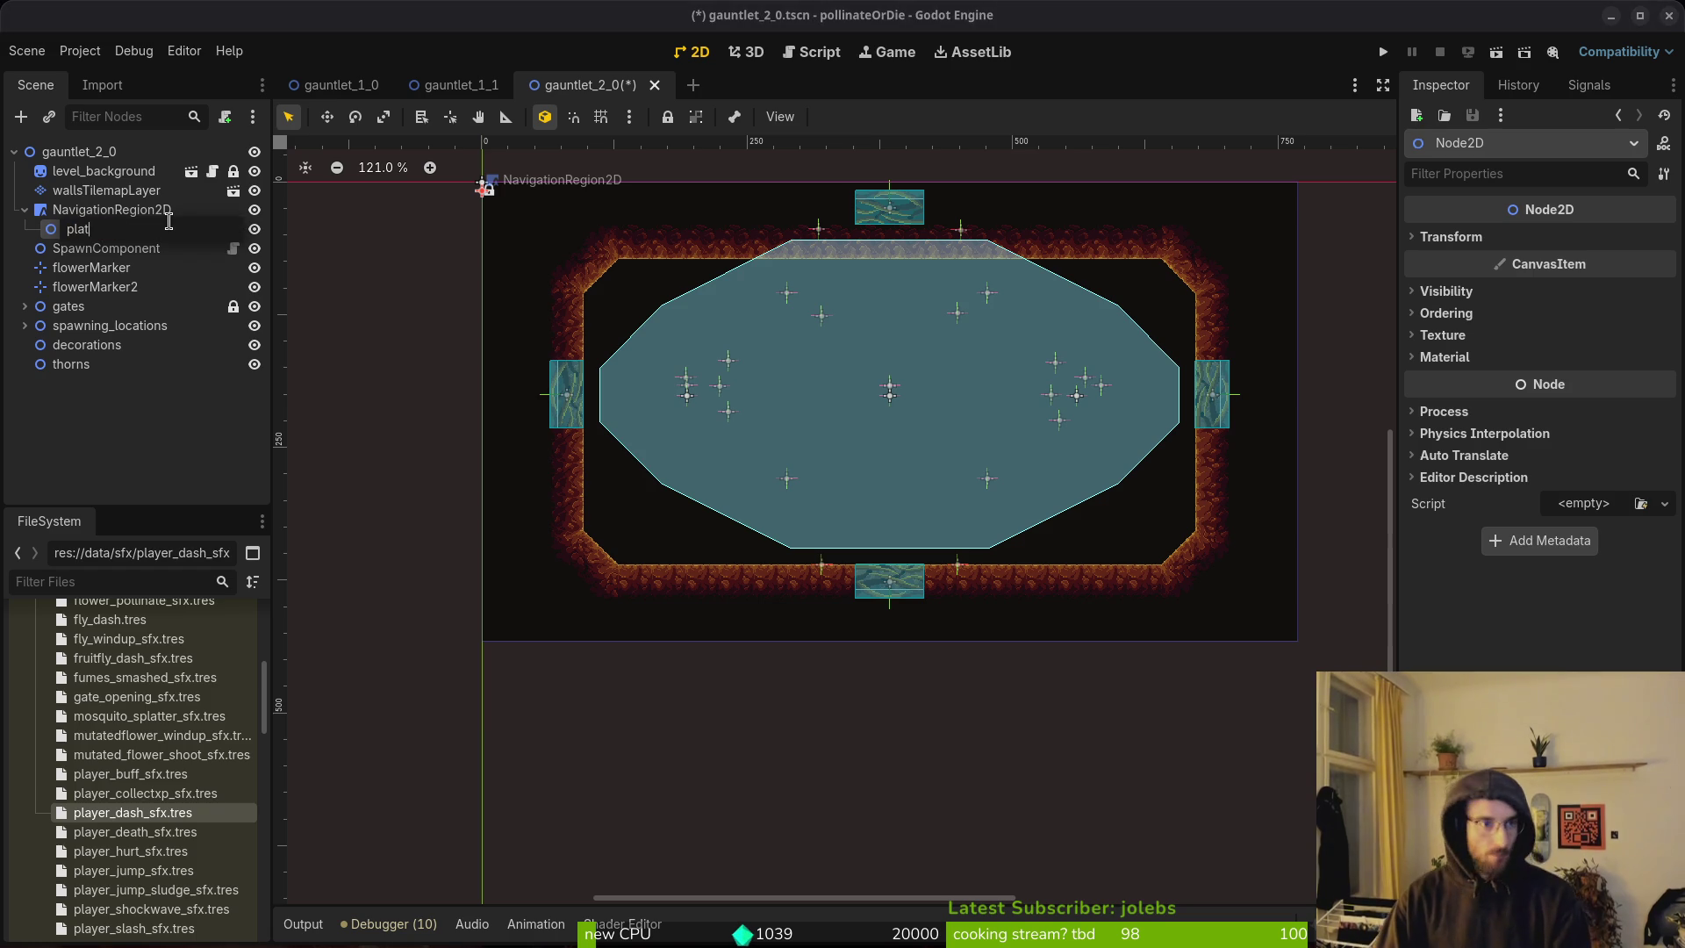
{"action": "key", "text": "Return"}
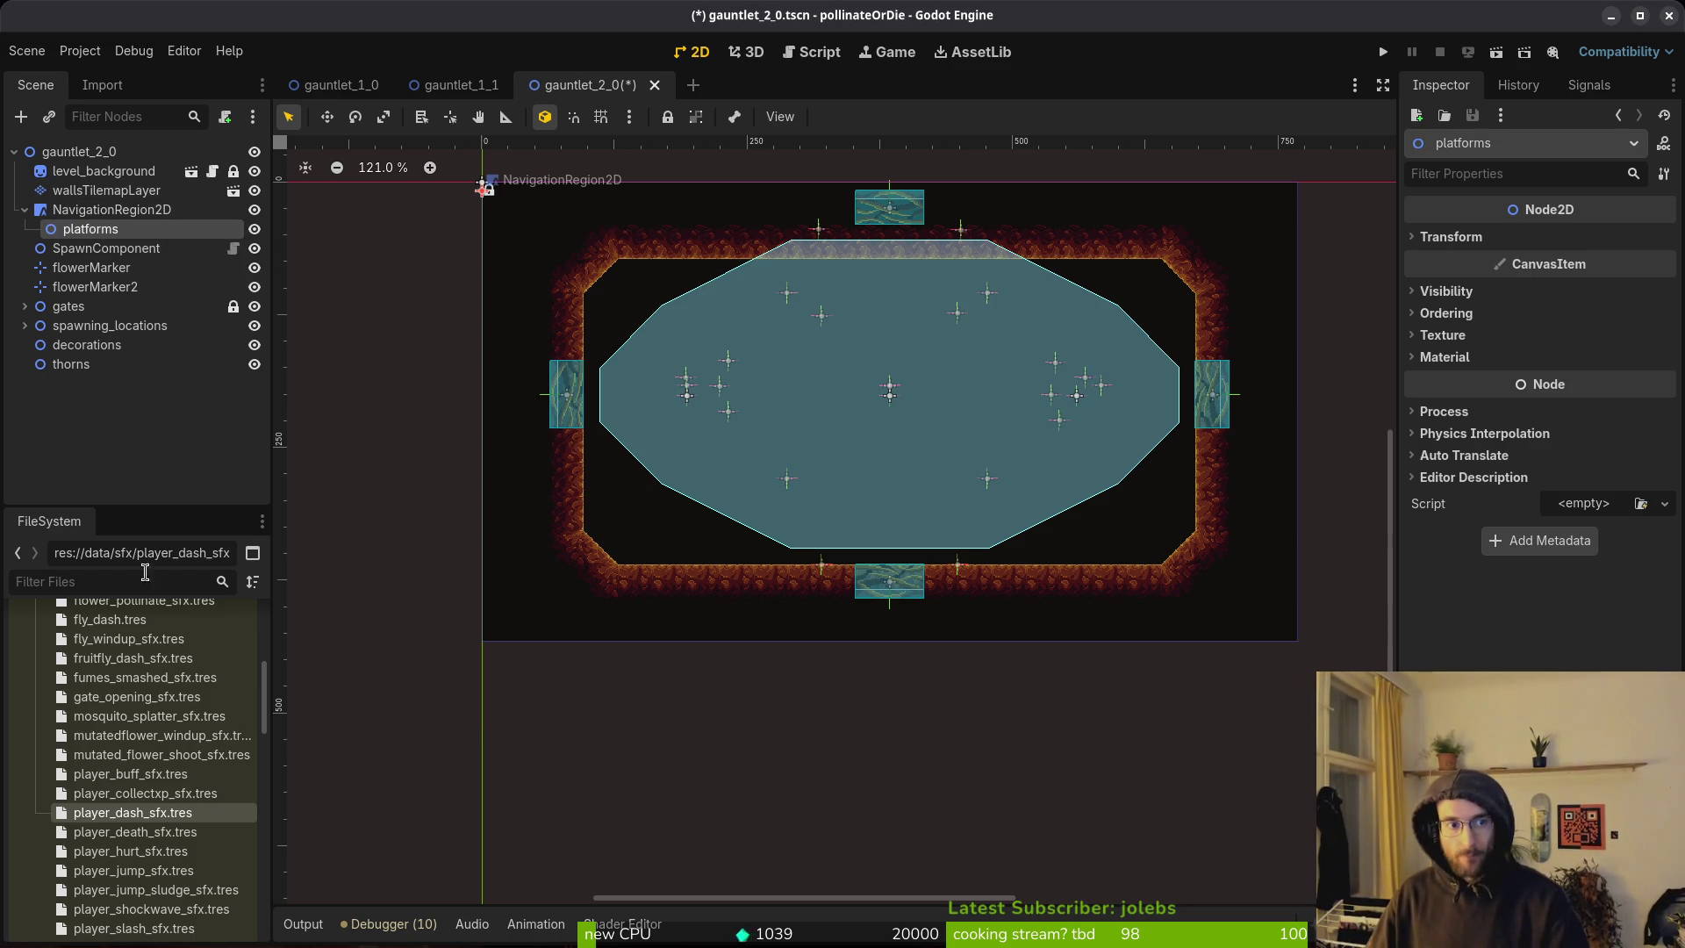
In FileSystem, expand modules > environment > platforms, collapsing the sfx and data folders.
{"action": "scroll", "coordinate": [54, 700], "scroll_direction": "up", "scroll_amount": 4}
{"action": "left_click", "coordinate": [35, 627]}
{"action": "left_click", "coordinate": [25, 880]}
{"action": "scroll", "coordinate": [27, 890], "scroll_direction": "up", "scroll_amount": 4}
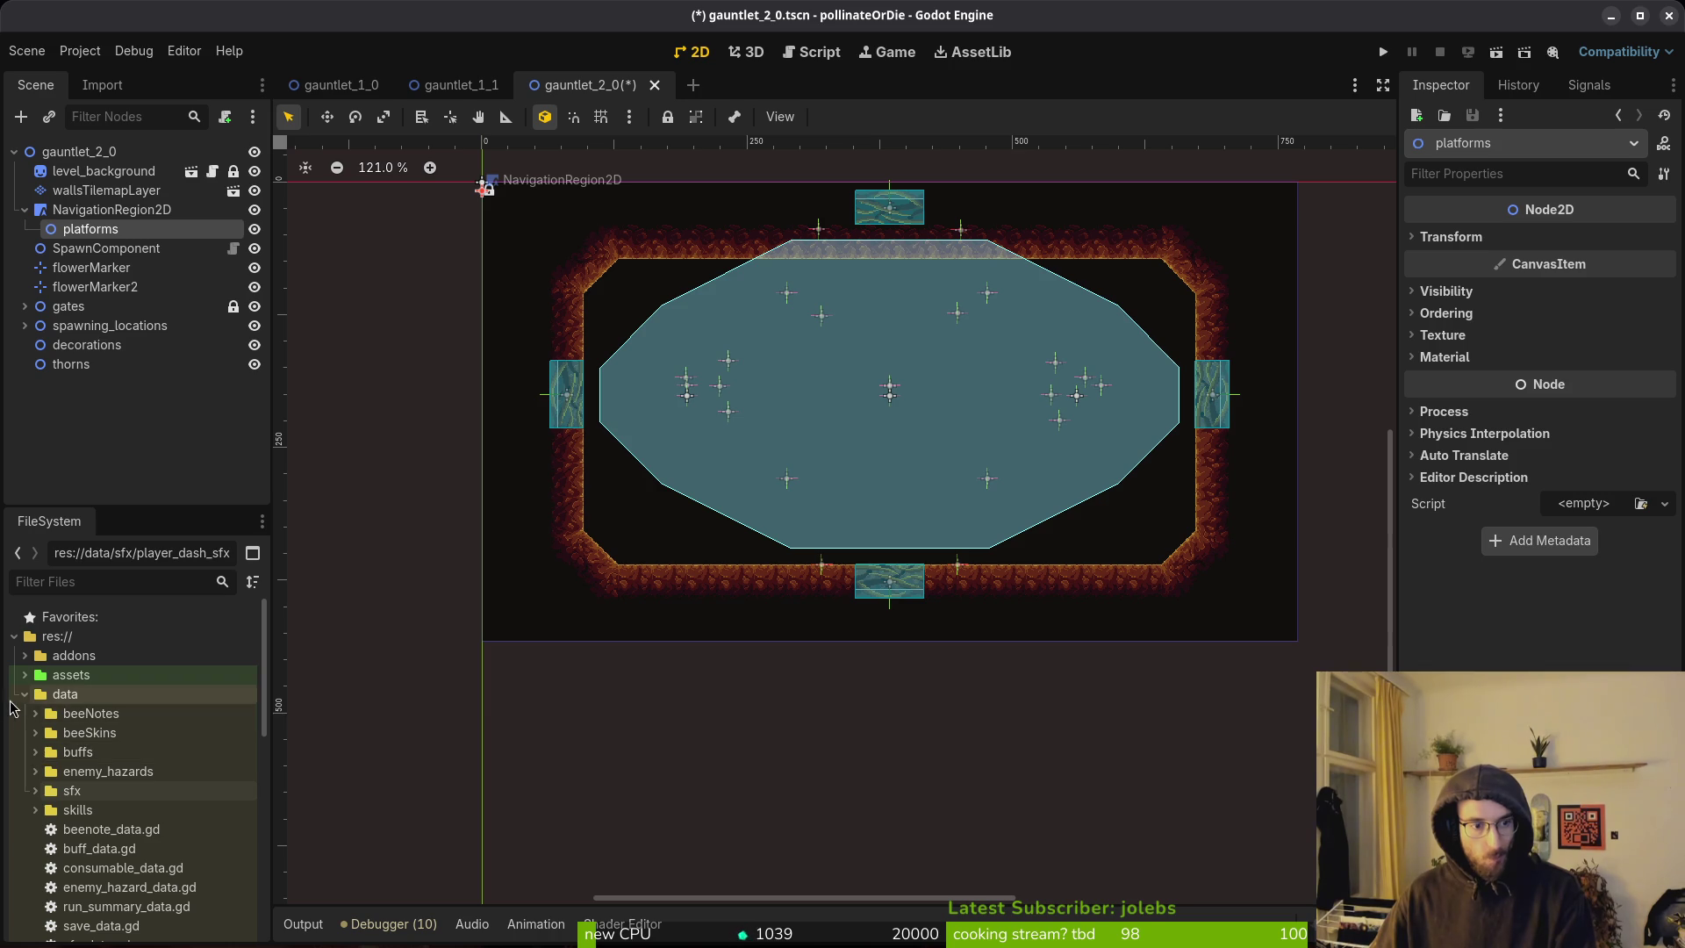
{"action": "left_click", "coordinate": [25, 695]}
{"action": "left_click", "coordinate": [25, 830]}
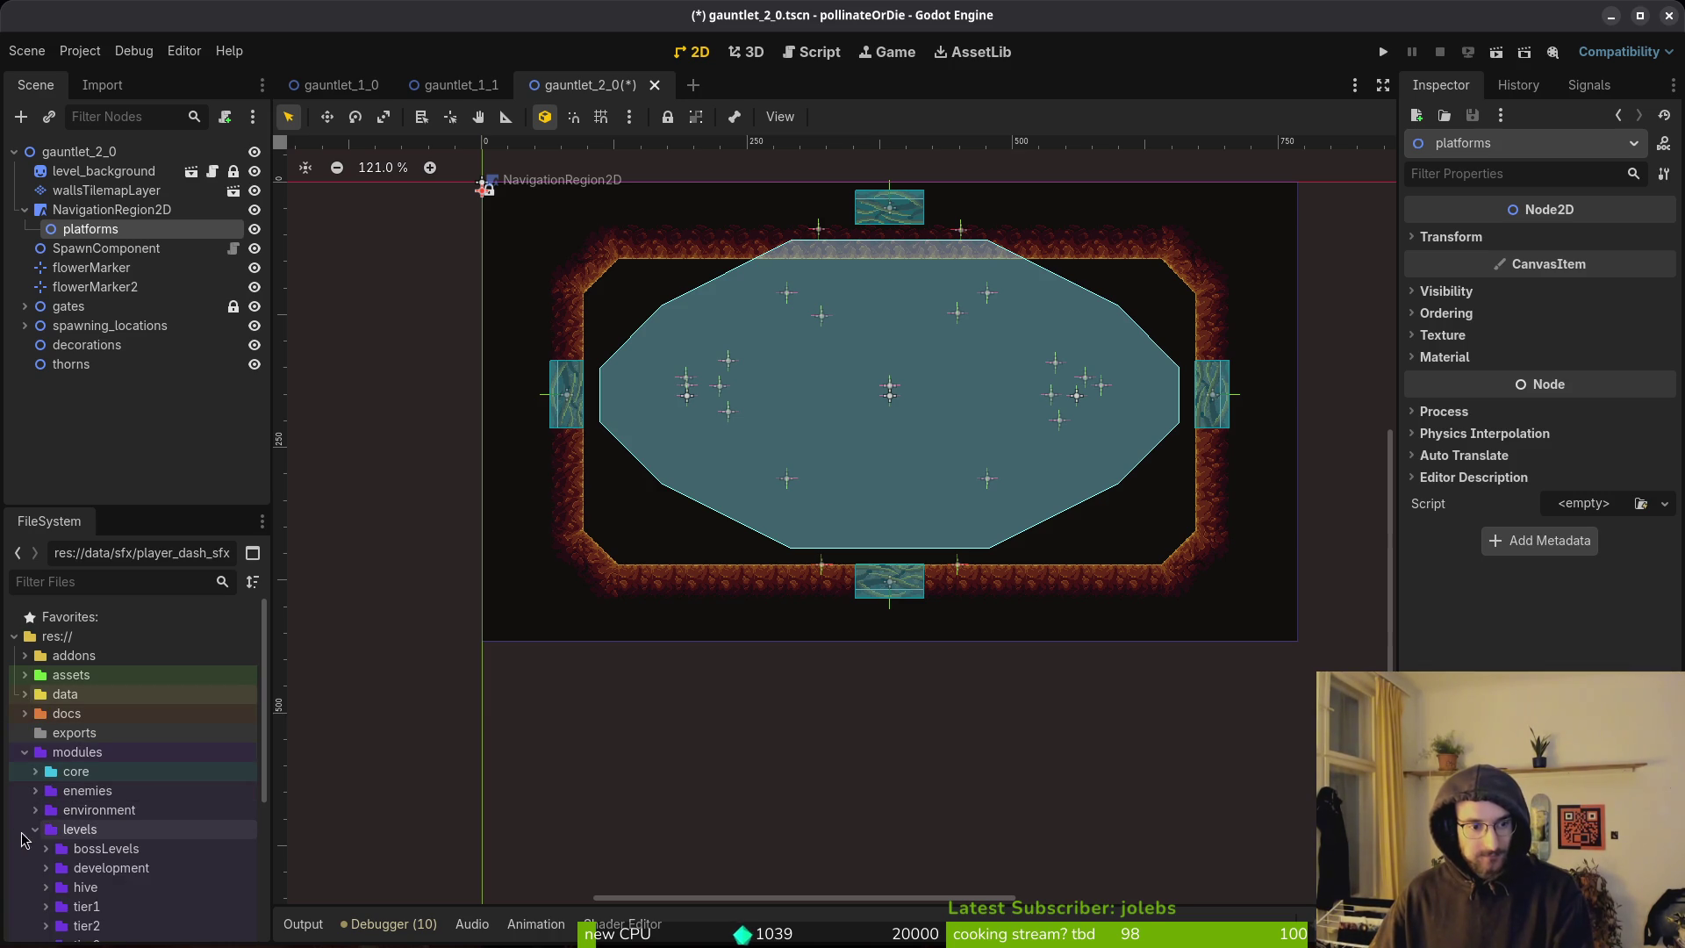
{"action": "left_click", "coordinate": [36, 832]}
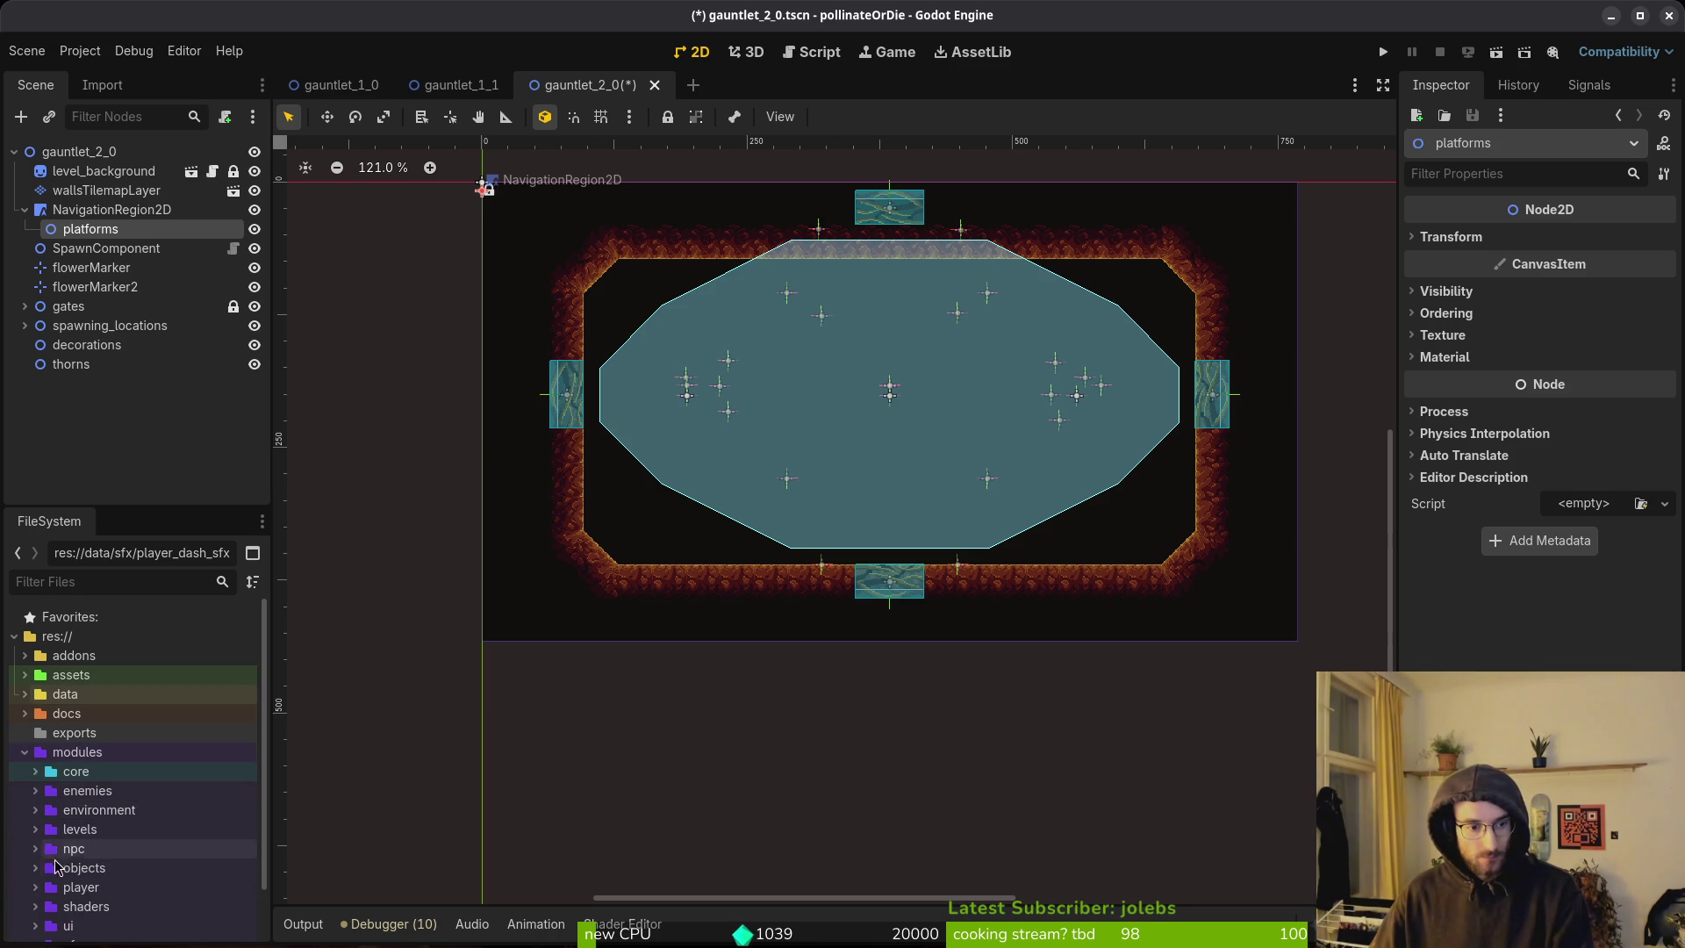
{"action": "scroll", "coordinate": [70, 869], "scroll_direction": "down", "scroll_amount": 1}
{"action": "left_click", "coordinate": [35, 769]}
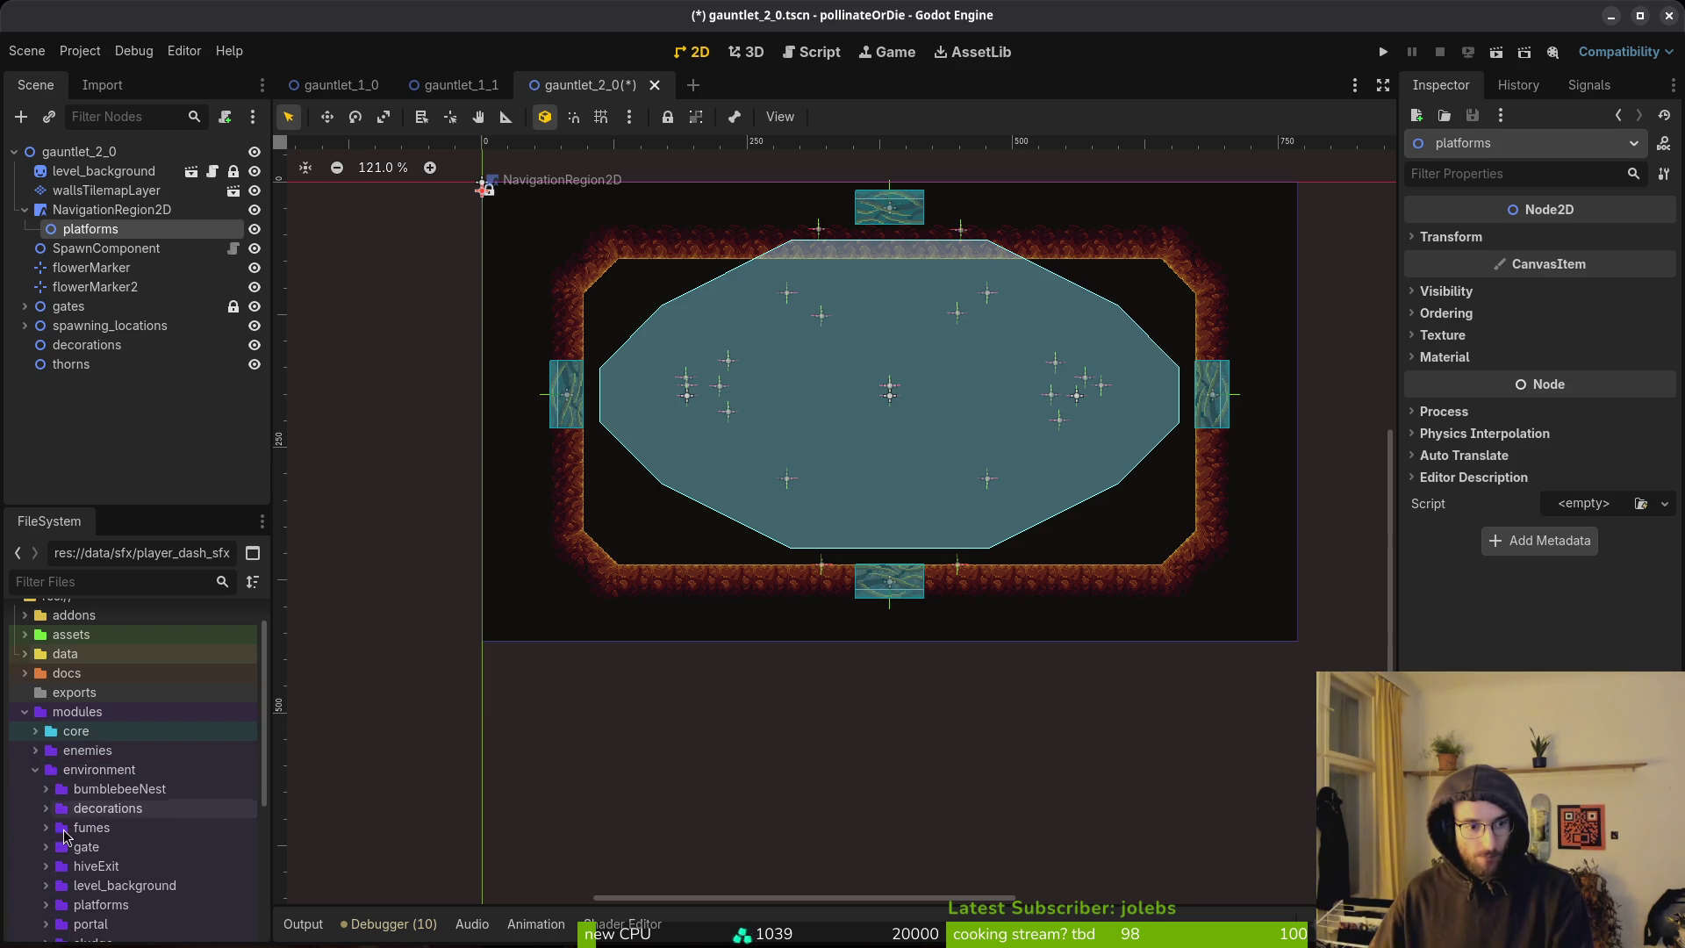
{"action": "scroll", "coordinate": [123, 862], "scroll_direction": "down", "scroll_amount": 1}
{"action": "left_click", "coordinate": [46, 866]}
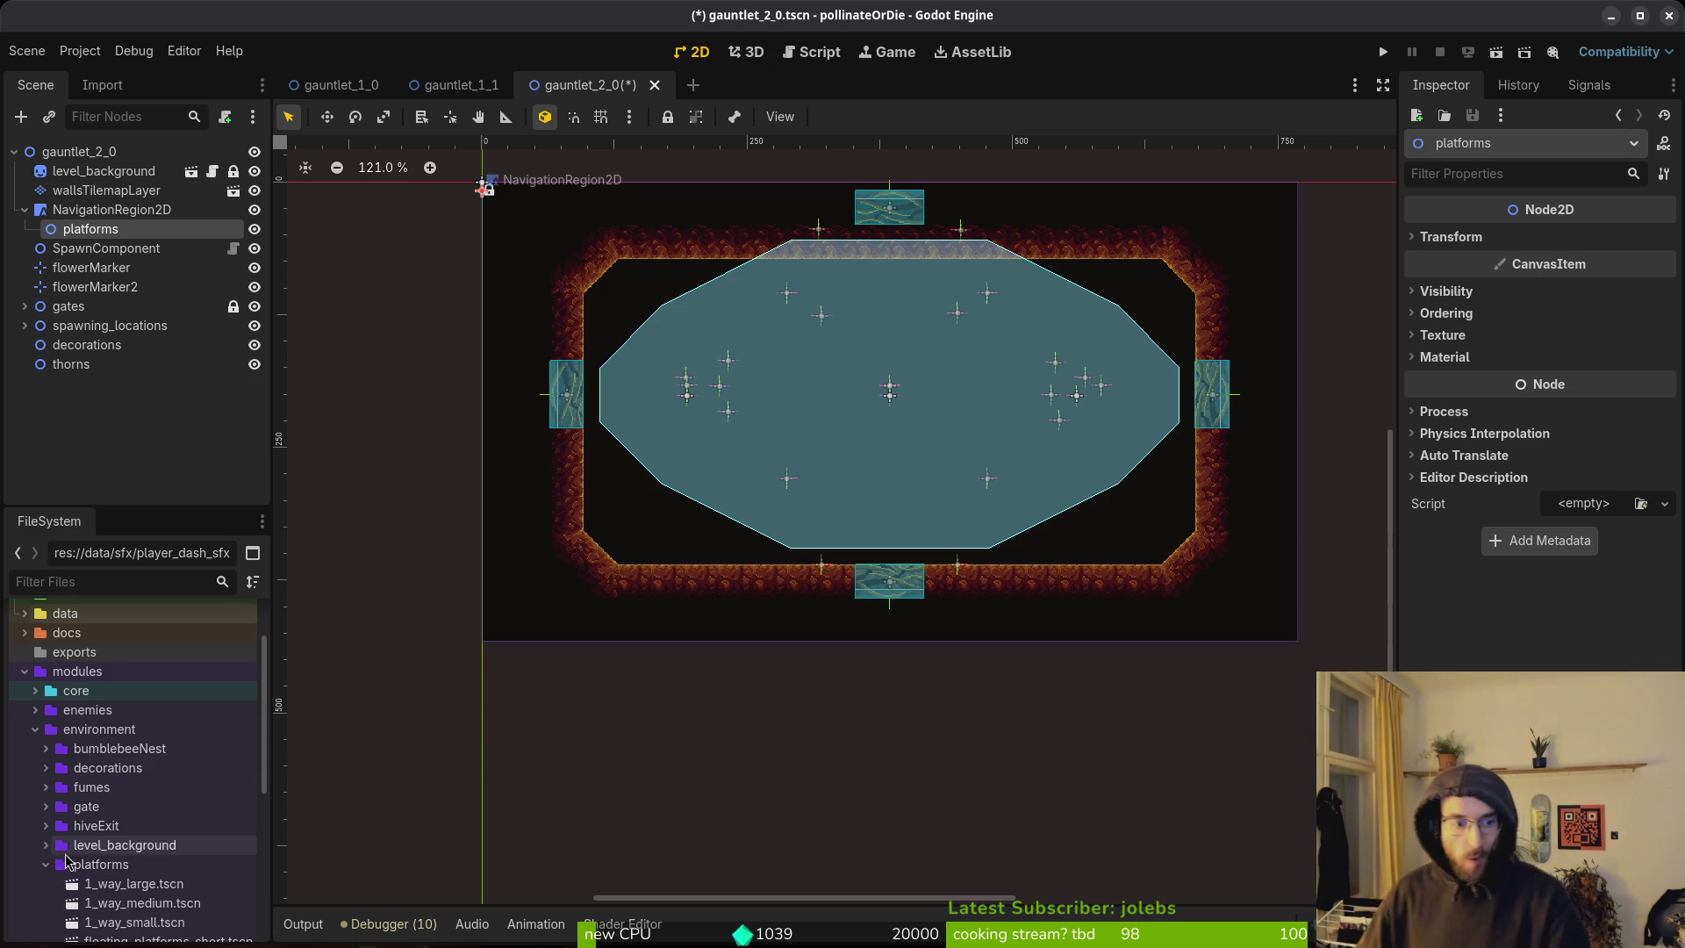
{"action": "scroll", "coordinate": [105, 847], "scroll_direction": "down", "scroll_amount": 1}
{"action": "scroll", "coordinate": [146, 867], "scroll_direction": "down", "scroll_amount": 2}
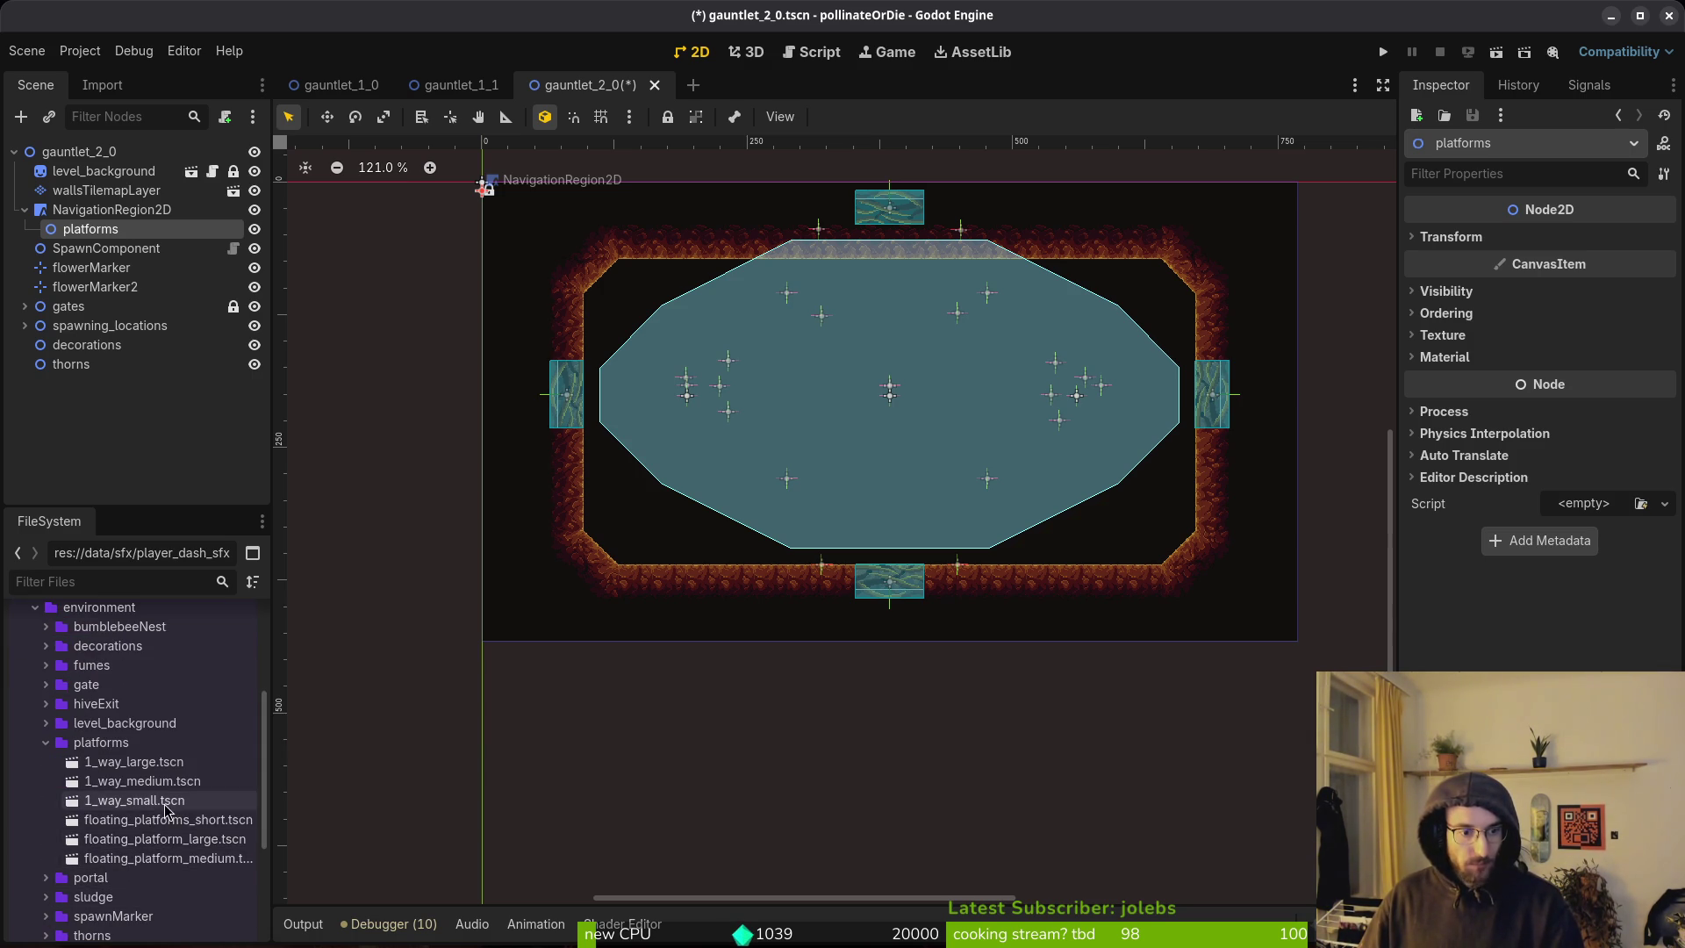
Drop floating_platform_large.tscn into the arena centre and rotate it upright.
{"action": "left_click_drag", "start_coordinate": [165, 839], "coordinate": [895, 458]}
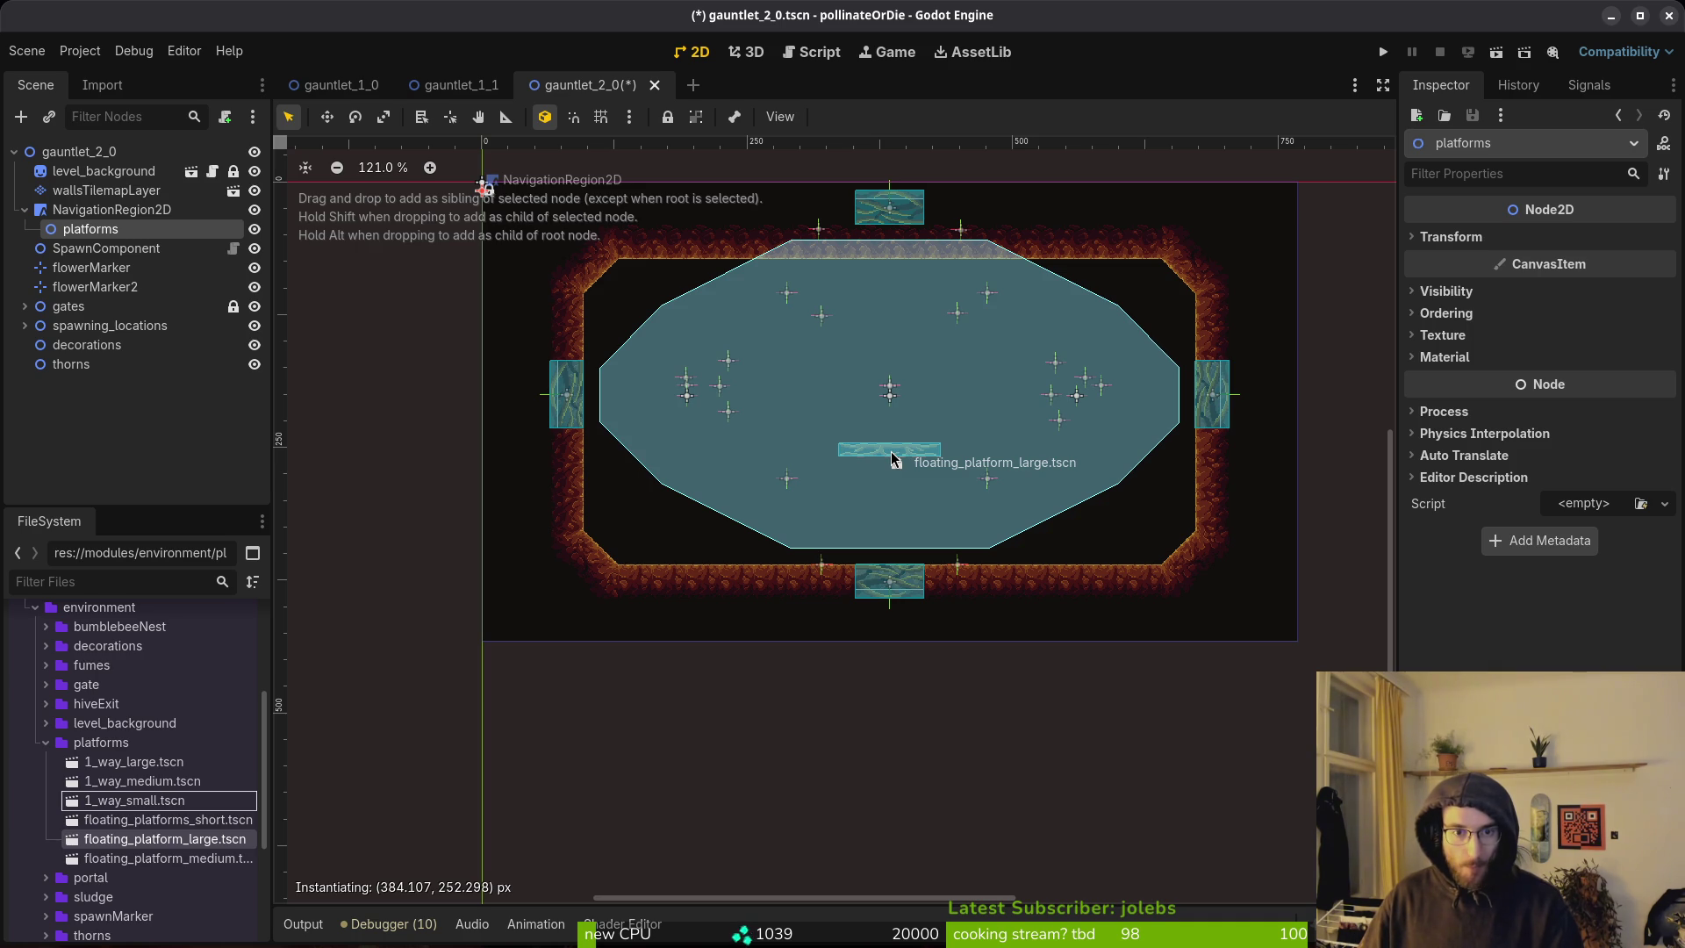
{"action": "mouse_move", "coordinate": [894, 458]}
{"action": "left_mouse_down"}
{"action": "mouse_move", "coordinate": [888, 396]}
{"action": "mouse_move", "coordinate": [893, 460]}
{"action": "left_mouse_up"}
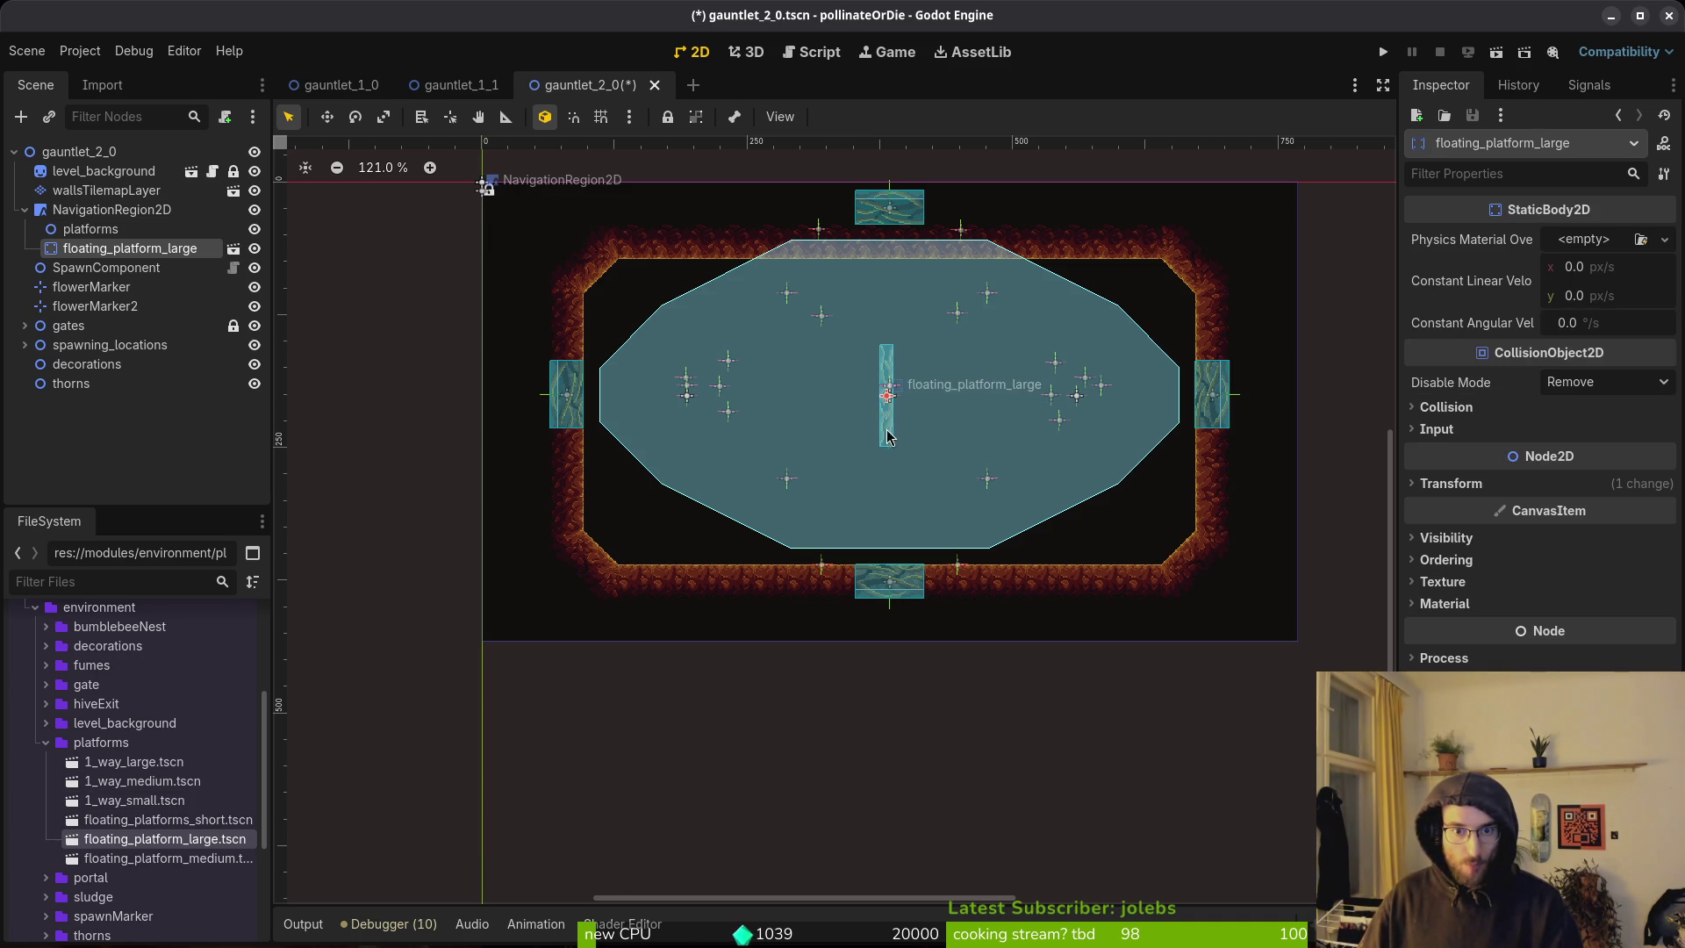
{"action": "scroll", "coordinate": [886, 428], "scroll_direction": "up", "scroll_amount": 5}
{"action": "scroll", "coordinate": [900, 434], "scroll_direction": "up", "scroll_amount": 1}
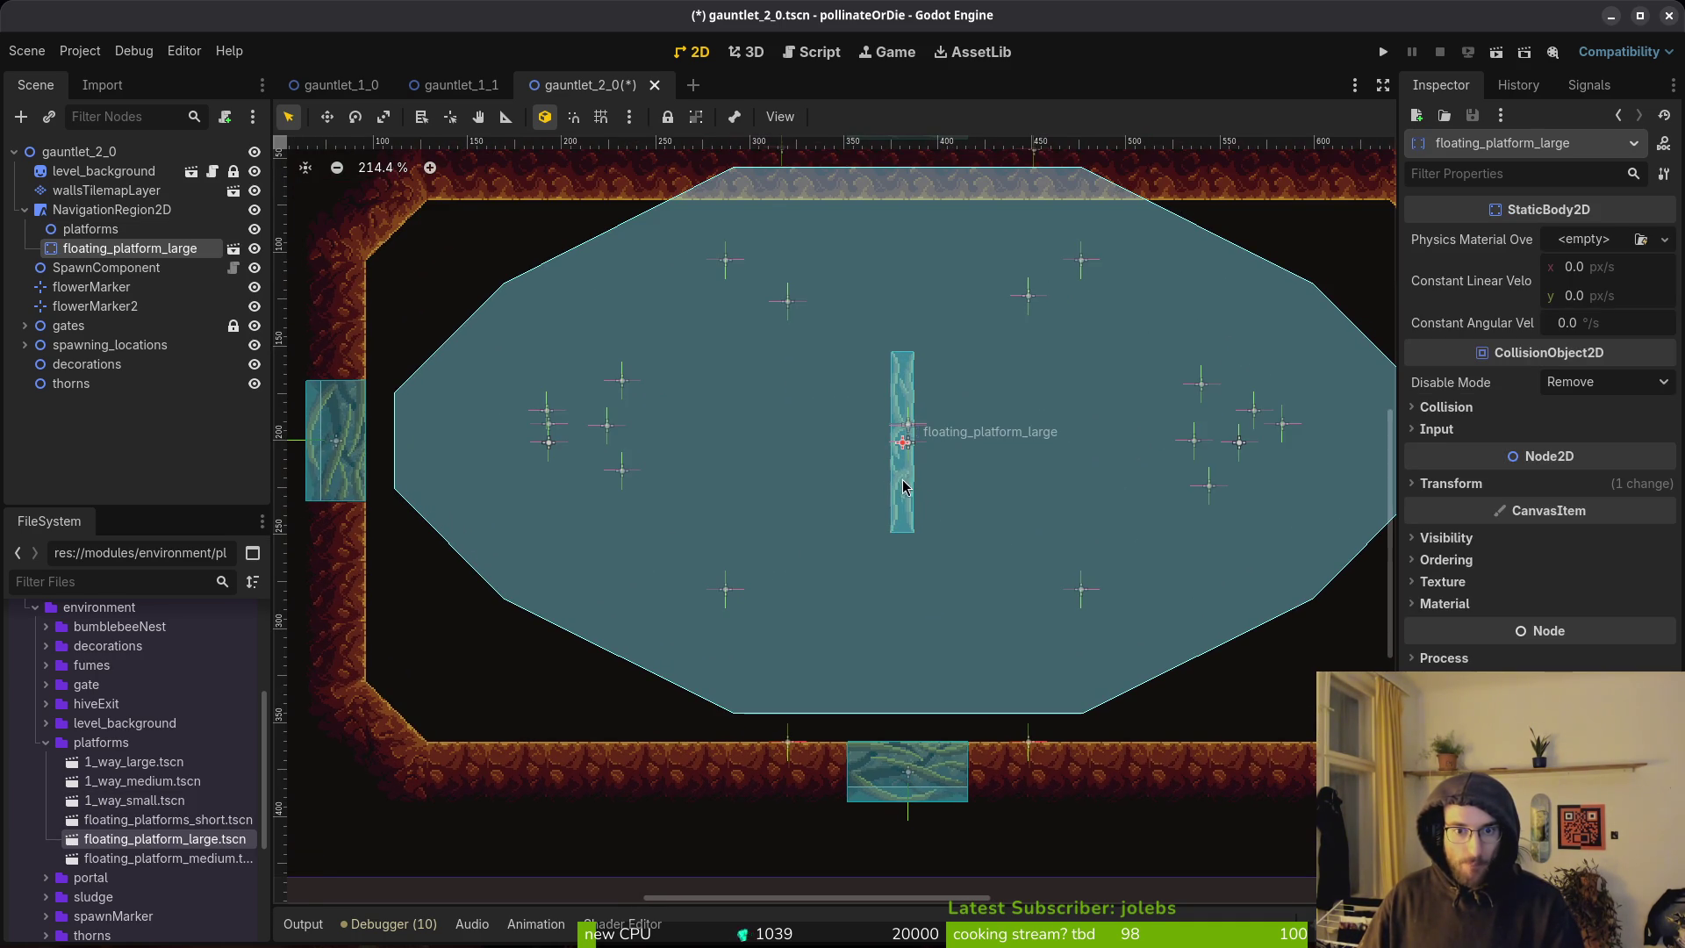
{"action": "left_click_drag", "start_coordinate": [902, 484], "coordinate": [909, 503]}
{"action": "scroll", "coordinate": [913, 514], "scroll_direction": "down", "scroll_amount": 6}
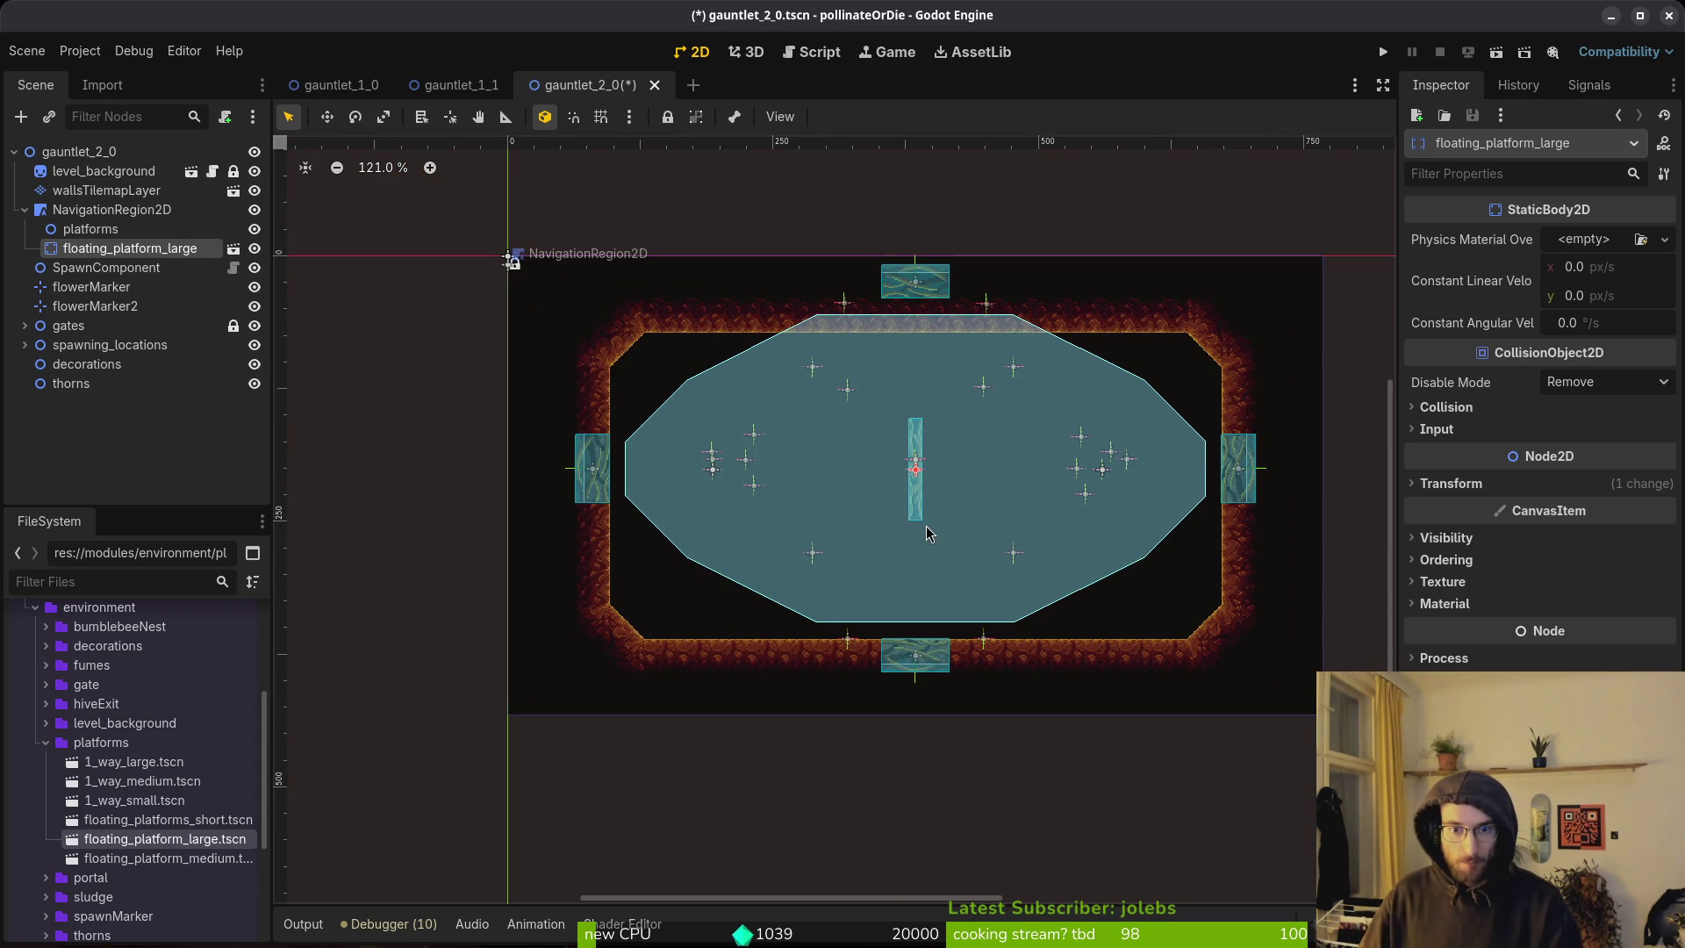
{"action": "left_click", "coordinate": [902, 485]}
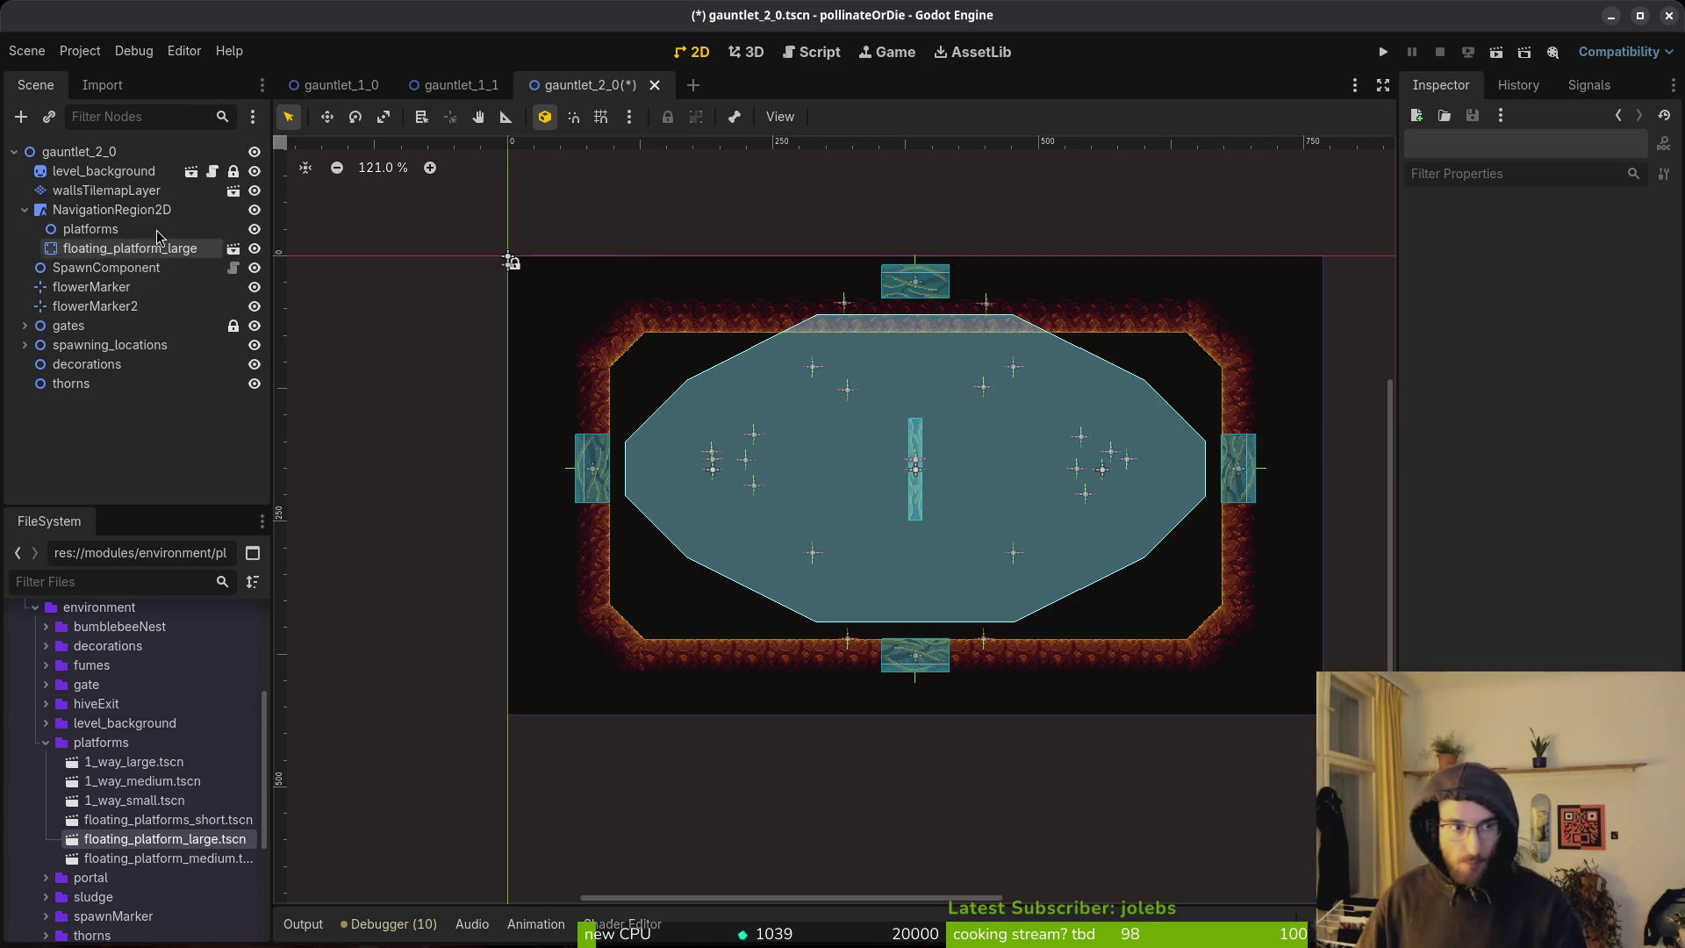
Select the floating platform, start adding a child node, and collapse the platforms folder.
{"action": "left_click", "coordinate": [79, 252]}
{"action": "key", "text": "ctrl+a"}
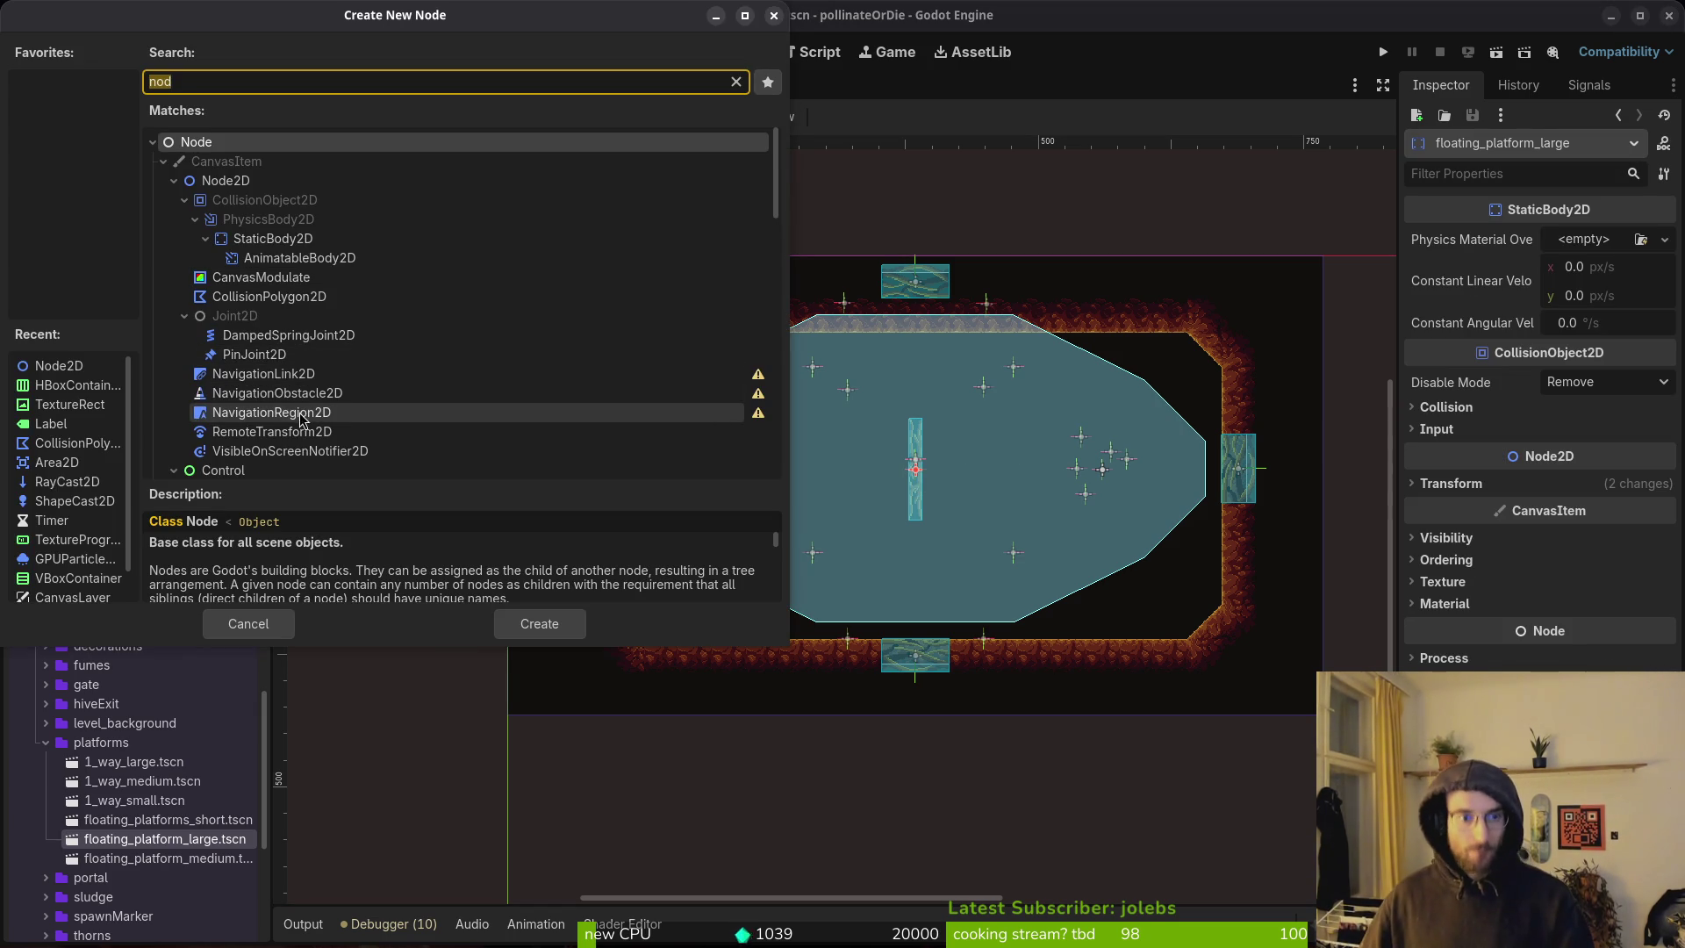
{"action": "double_click", "coordinate": [311, 414]}
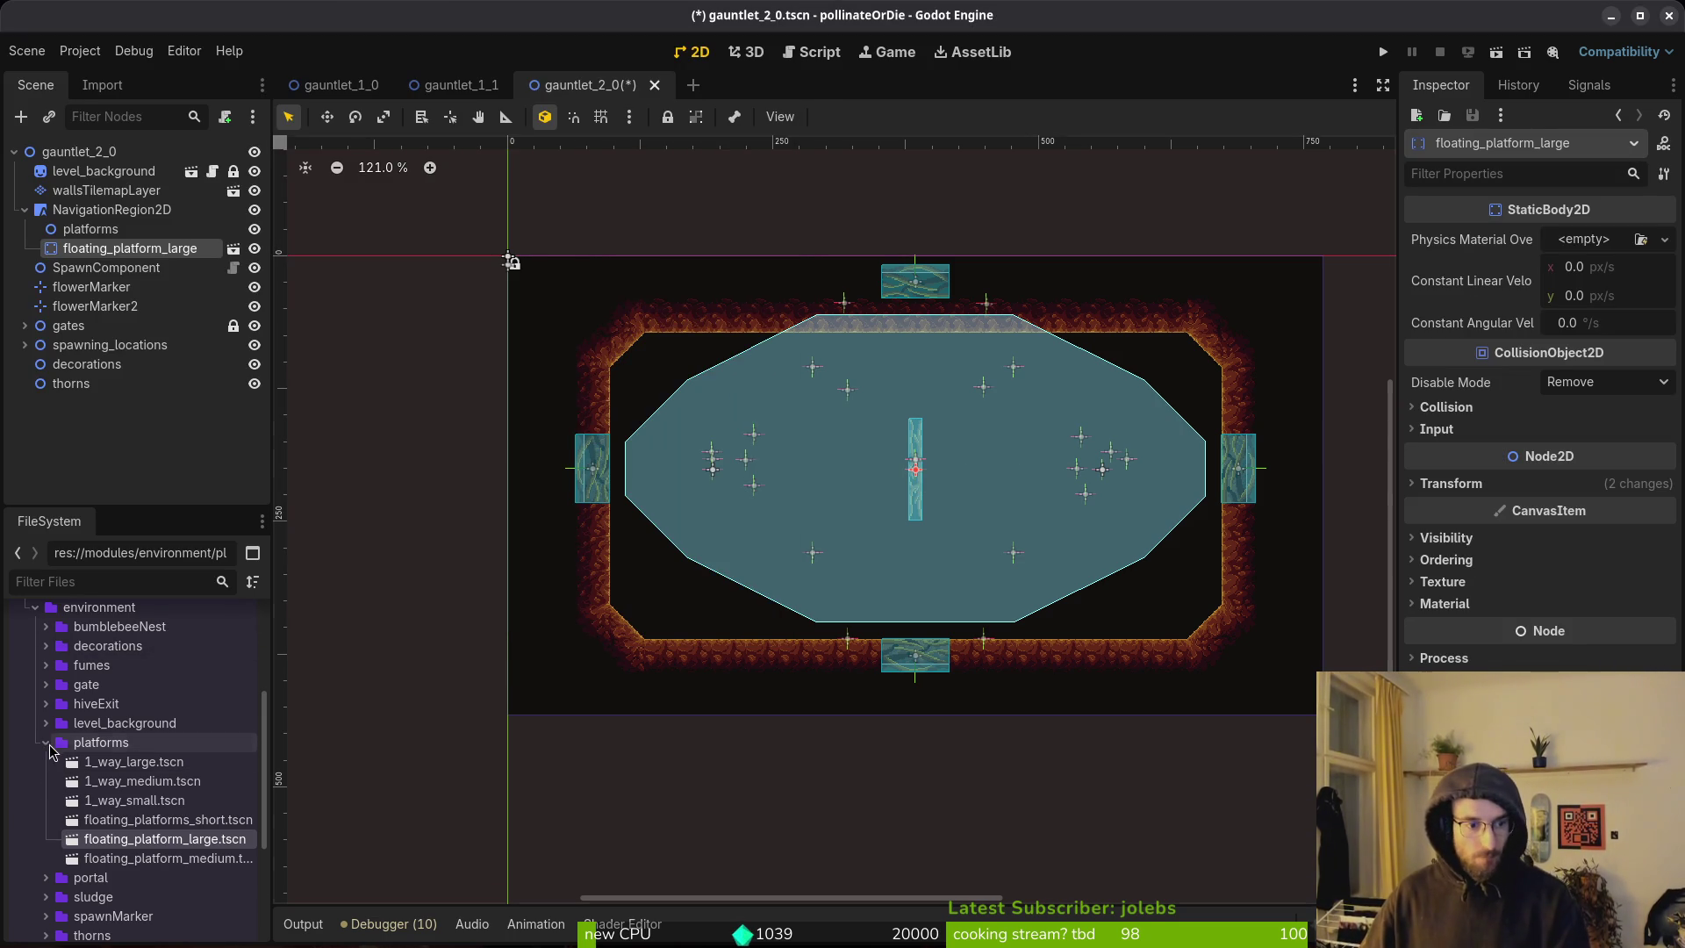
{"action": "left_click", "coordinate": [46, 743]}
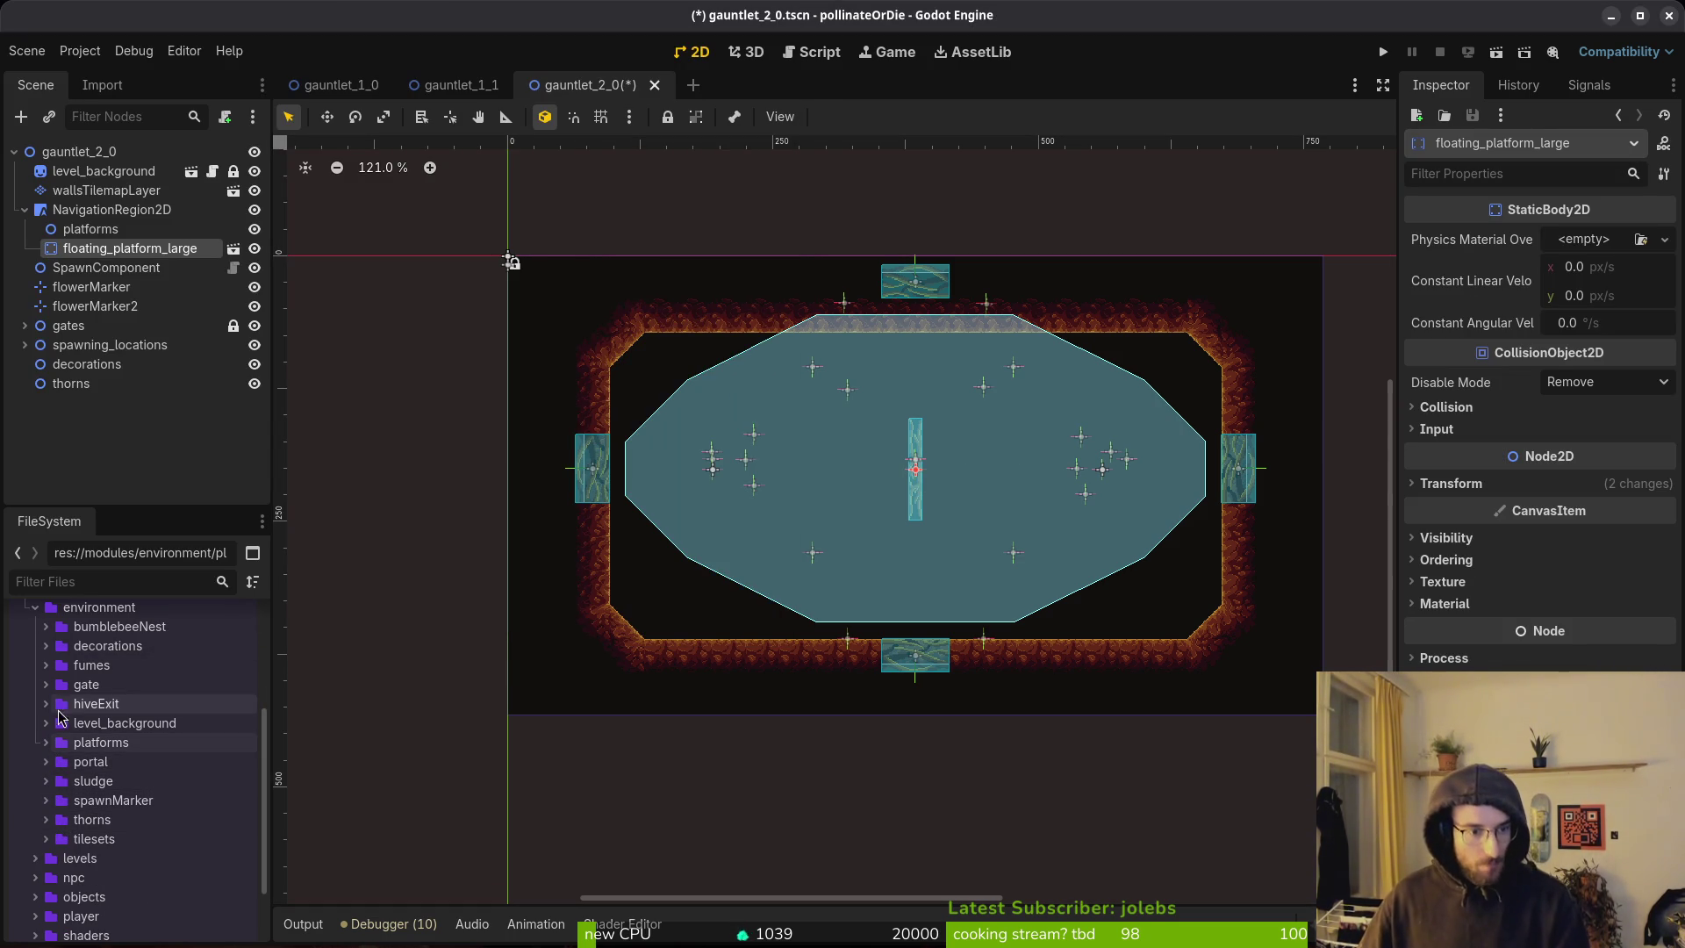
Place a fumes instance in the arena, rotated upright on the platform.
{"action": "left_click", "coordinate": [45, 665]}
{"action": "mouse_move", "coordinate": [114, 703]}
{"action": "left_mouse_down"}
{"action": "mouse_move", "coordinate": [981, 386]}
{"action": "mouse_move", "coordinate": [927, 425]}
{"action": "mouse_move", "coordinate": [922, 410]}
{"action": "left_mouse_up"}
{"action": "scroll", "coordinate": [917, 399], "scroll_direction": "up", "scroll_amount": 4}
{"action": "scroll", "coordinate": [921, 420], "scroll_direction": "up", "scroll_amount": 7}
{"action": "mouse_move", "coordinate": [1034, 399]}
{"action": "left_mouse_down"}
{"action": "mouse_move", "coordinate": [977, 331]}
{"action": "mouse_move", "coordinate": [908, 290]}
{"action": "left_mouse_up"}
{"action": "left_click_drag", "start_coordinate": [941, 430], "coordinate": [929, 474]}
{"action": "scroll", "coordinate": [925, 451], "scroll_direction": "up", "scroll_amount": 8}
{"action": "scroll", "coordinate": [928, 478], "scroll_direction": "down", "scroll_amount": 12}
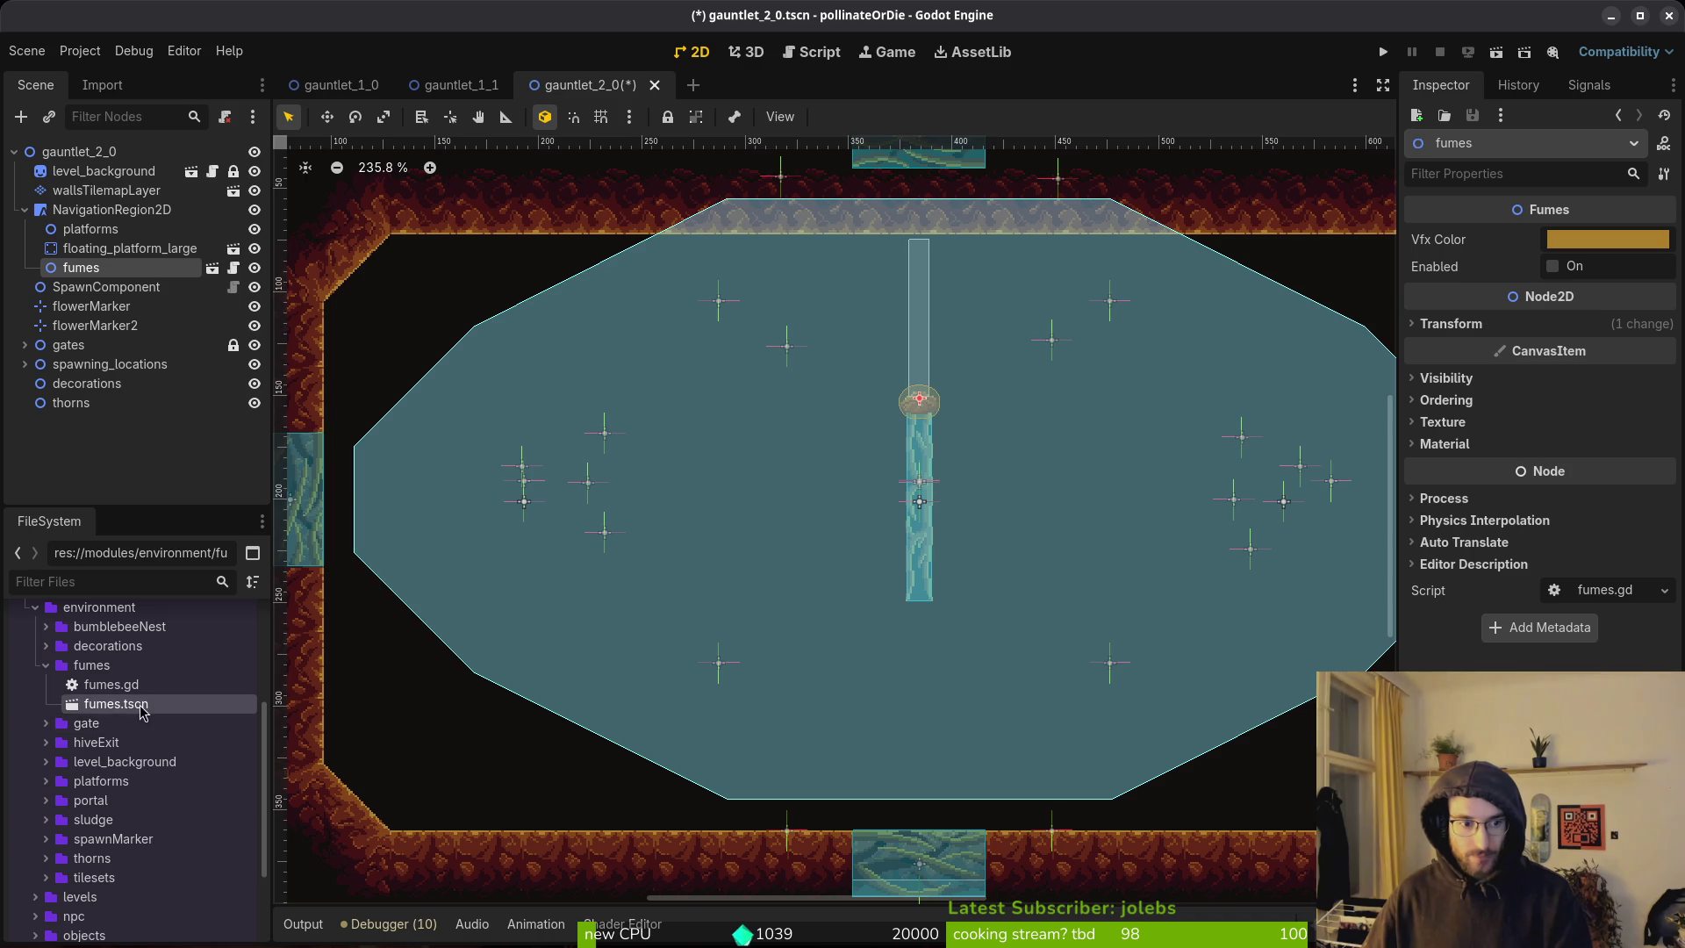
Add a second fumes instance, then delete both fumes instances from the arena.
{"action": "mouse_move", "coordinate": [136, 716]}
{"action": "left_mouse_down"}
{"action": "mouse_move", "coordinate": [872, 639]}
{"action": "mouse_move", "coordinate": [867, 621]}
{"action": "left_mouse_up"}
{"action": "mouse_move", "coordinate": [878, 622]}
{"action": "left_mouse_down"}
{"action": "mouse_move", "coordinate": [971, 624]}
{"action": "mouse_move", "coordinate": [880, 756]}
{"action": "left_mouse_up"}
{"action": "right_click", "coordinate": [881, 756]}
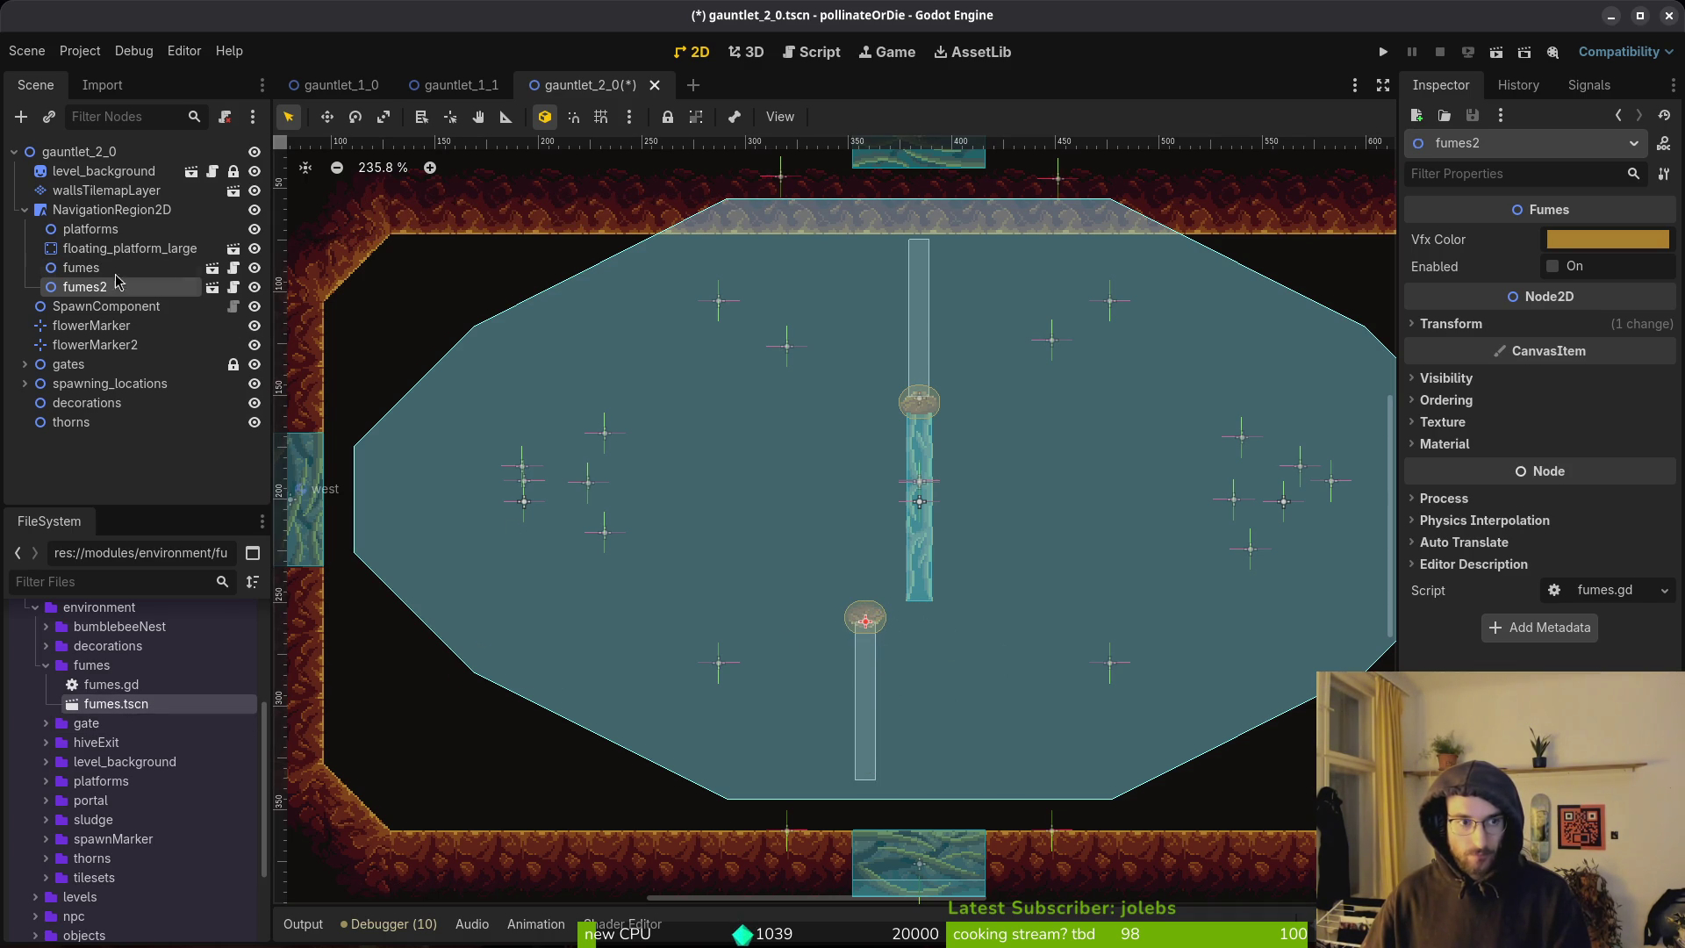
{"action": "key", "text": "Delete"}
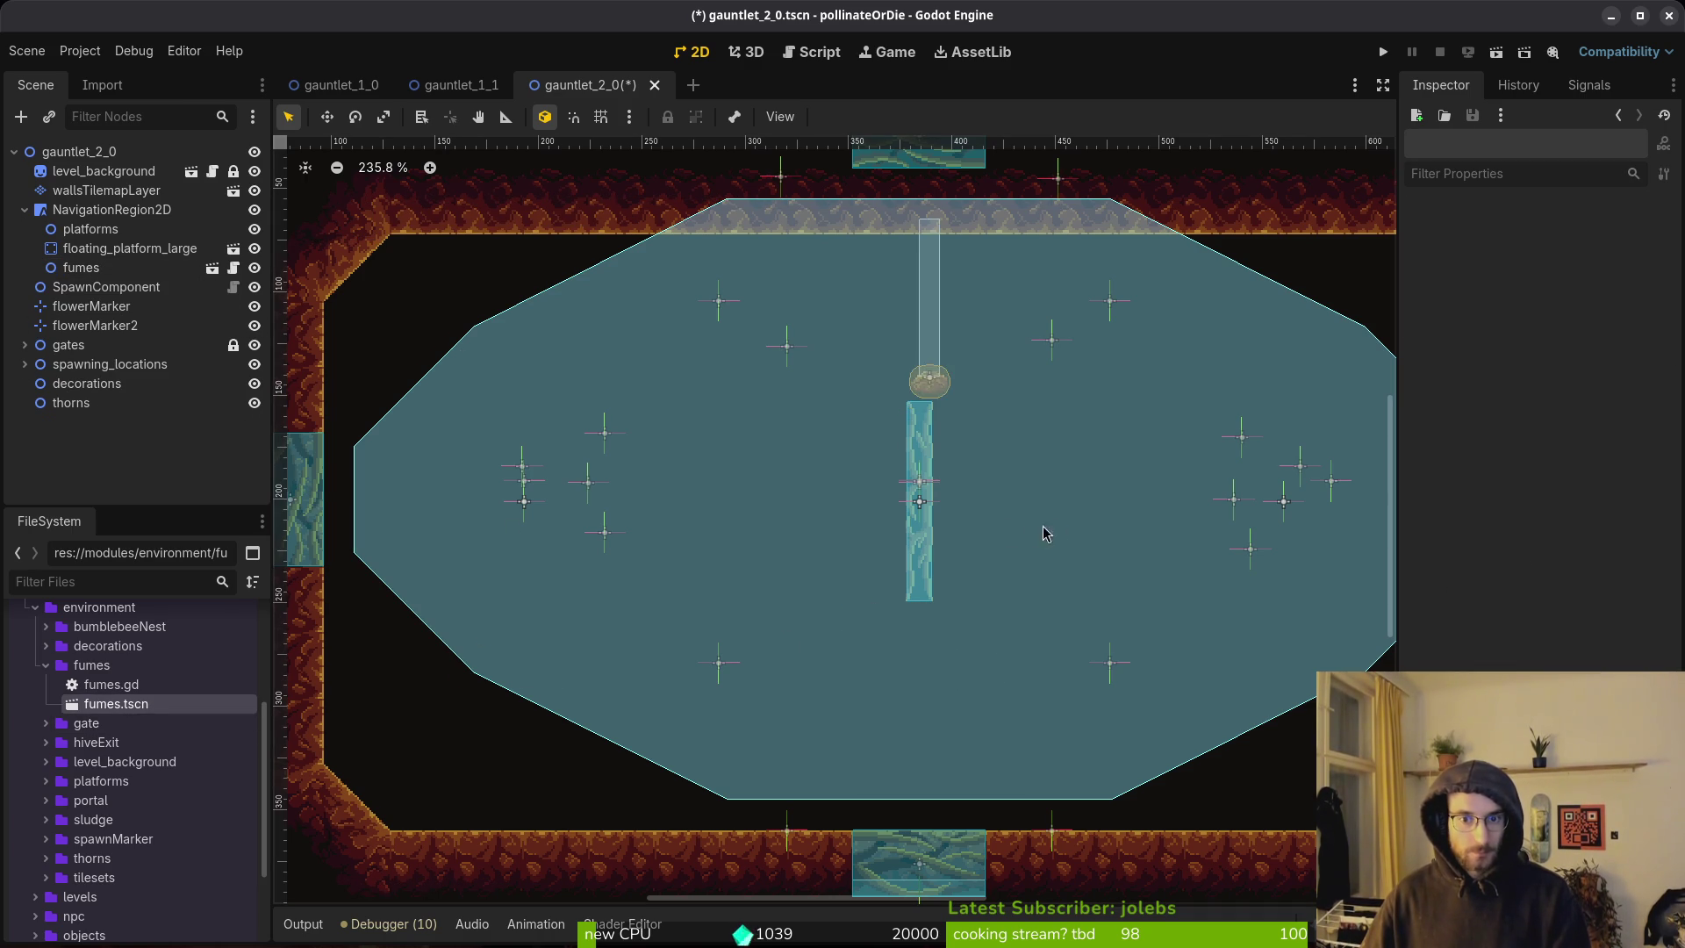
{"action": "left_click", "coordinate": [64, 268]}
{"action": "key", "text": "Delete"}
Add fumes and fumes2 under floating_platform_large and move them to the platform's bottom and top ends.
{"action": "left_click_drag", "start_coordinate": [132, 705], "coordinate": [119, 250]}
{"action": "mouse_move", "coordinate": [116, 708]}
{"action": "left_mouse_down"}
{"action": "mouse_move", "coordinate": [127, 410]}
{"action": "mouse_move", "coordinate": [103, 255]}
{"action": "left_mouse_up"}
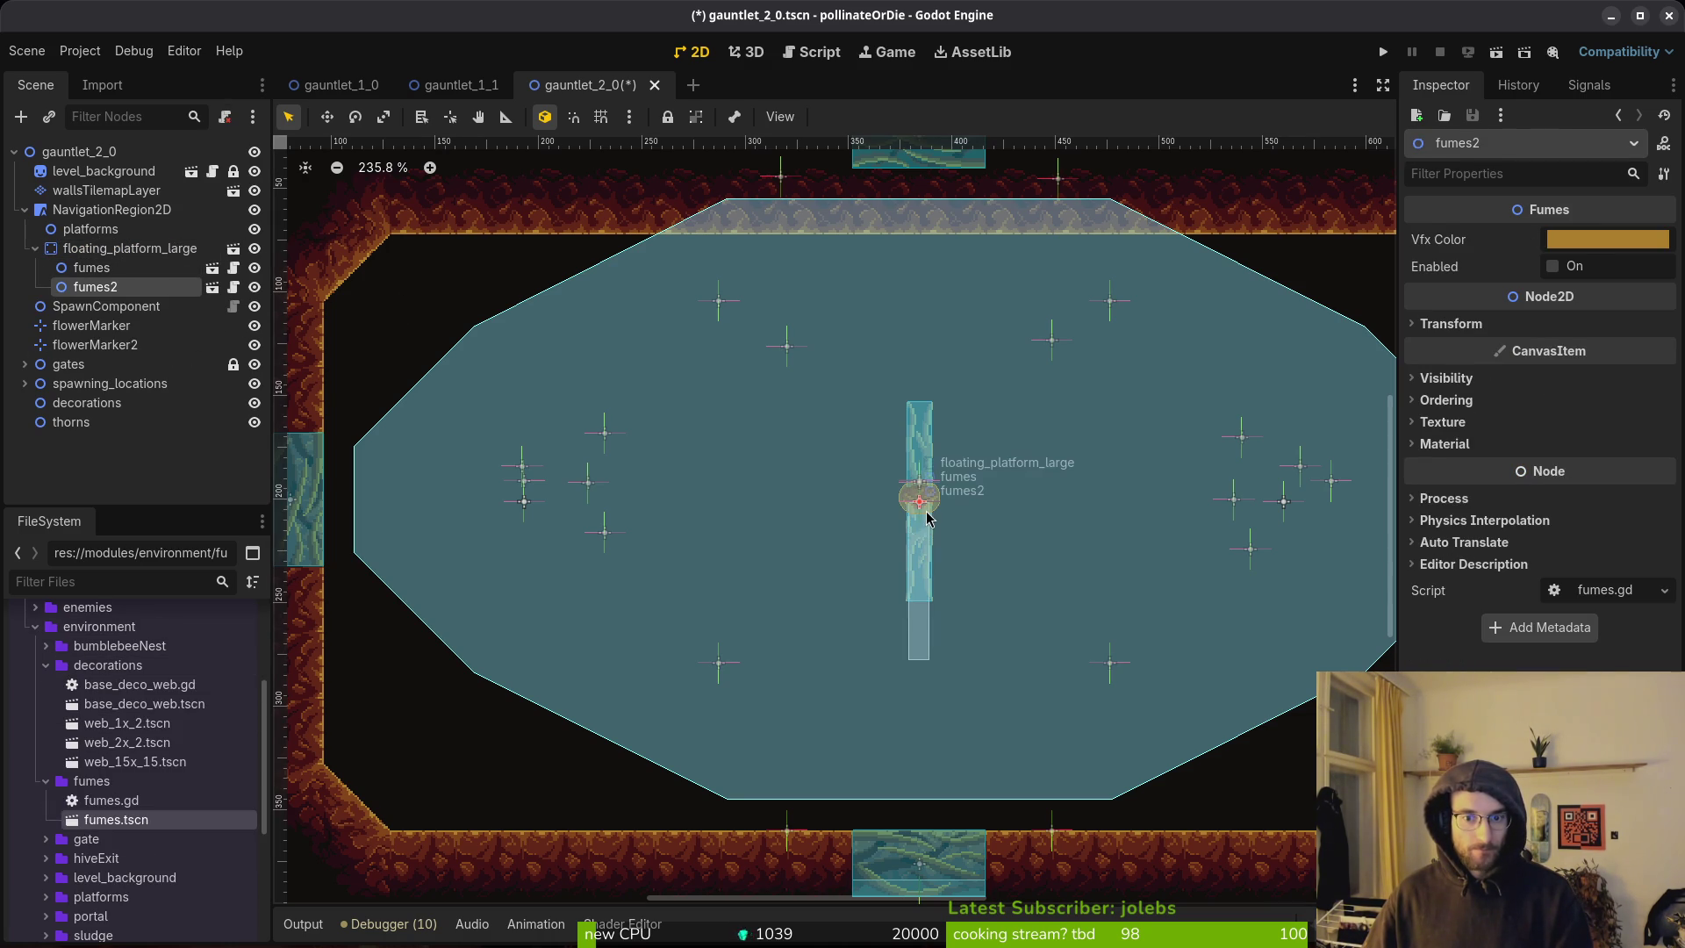
{"action": "mouse_move", "coordinate": [919, 501]}
{"action": "left_mouse_down"}
{"action": "mouse_move", "coordinate": [924, 296]}
{"action": "mouse_move", "coordinate": [942, 330]}
{"action": "left_mouse_up"}
{"action": "scroll", "coordinate": [922, 491], "scroll_direction": "up", "scroll_amount": 5}
{"action": "scroll", "coordinate": [924, 296], "scroll_direction": "up", "scroll_amount": 5}
{"action": "scroll", "coordinate": [954, 654], "scroll_direction": "down", "scroll_amount": 4}
{"action": "mouse_move", "coordinate": [902, 650]}
{"action": "left_mouse_down"}
{"action": "mouse_move", "coordinate": [914, 828]}
{"action": "mouse_move", "coordinate": [891, 767]}
{"action": "left_mouse_up"}
{"action": "scroll", "coordinate": [907, 726], "scroll_direction": "down", "scroll_amount": 5}
{"action": "scroll", "coordinate": [913, 828], "scroll_direction": "up", "scroll_amount": 7}
{"action": "scroll", "coordinate": [904, 767], "scroll_direction": "up", "scroll_amount": 3}
{"action": "scroll", "coordinate": [930, 615], "scroll_direction": "down", "scroll_amount": 9}
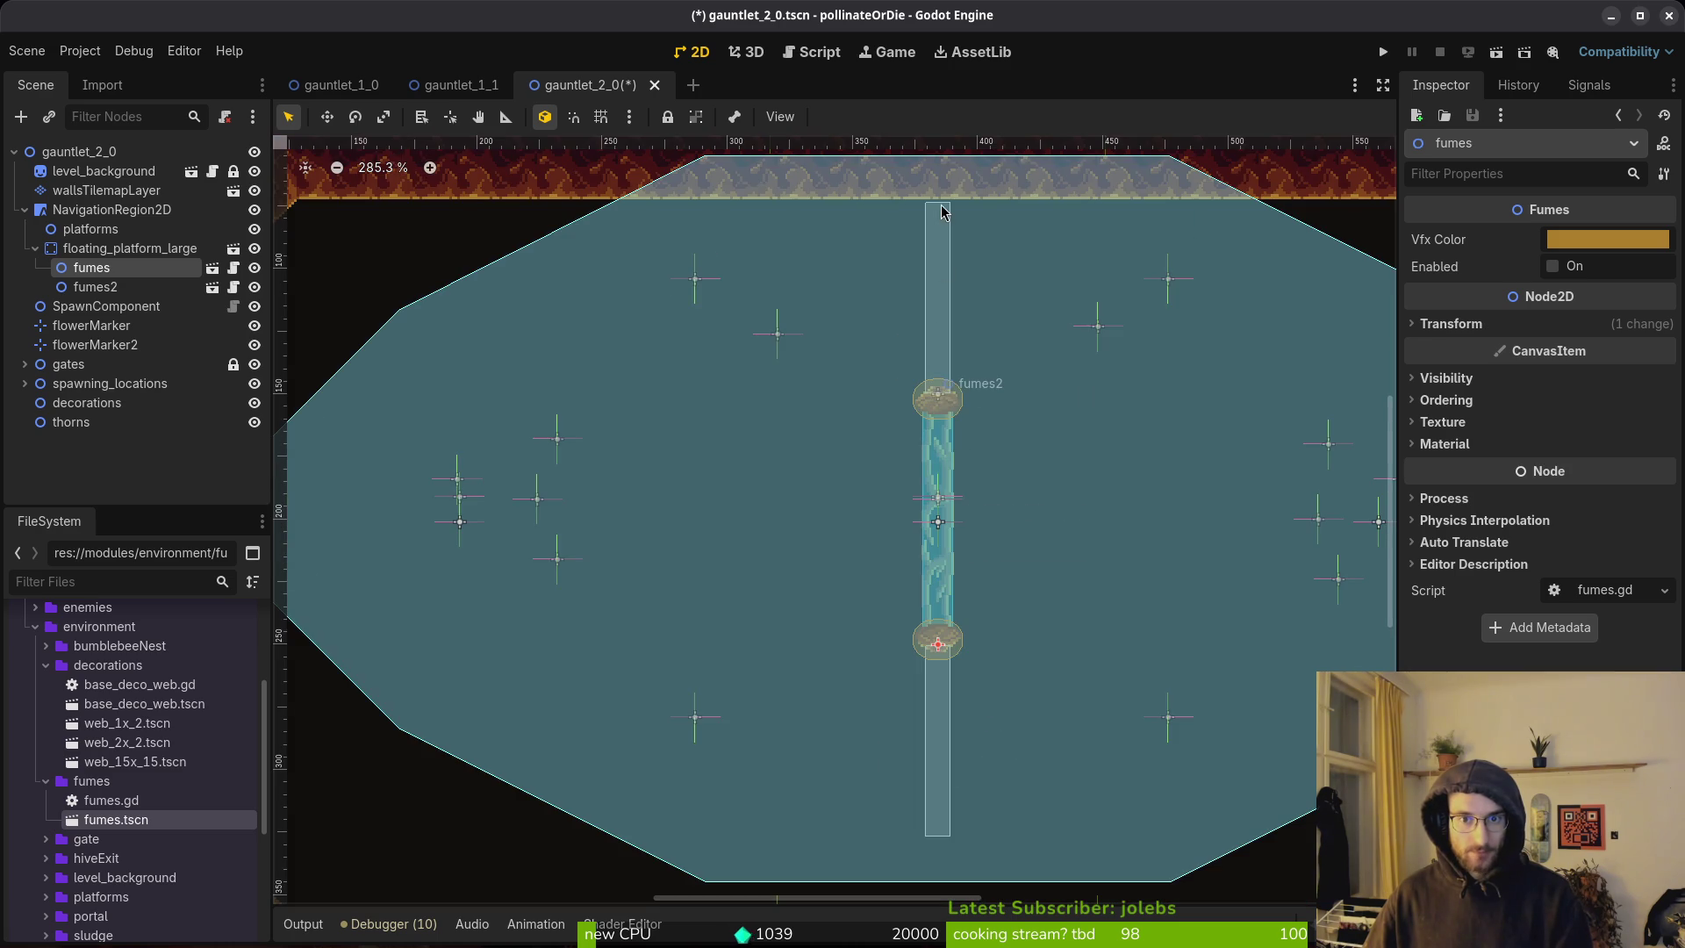
{"action": "scroll", "coordinate": [948, 562], "scroll_direction": "down", "scroll_amount": 5}
{"action": "scroll", "coordinate": [1009, 408], "scroll_direction": "down", "scroll_amount": 4}
{"action": "scroll", "coordinate": [1012, 411], "scroll_direction": "up", "scroll_amount": 3}
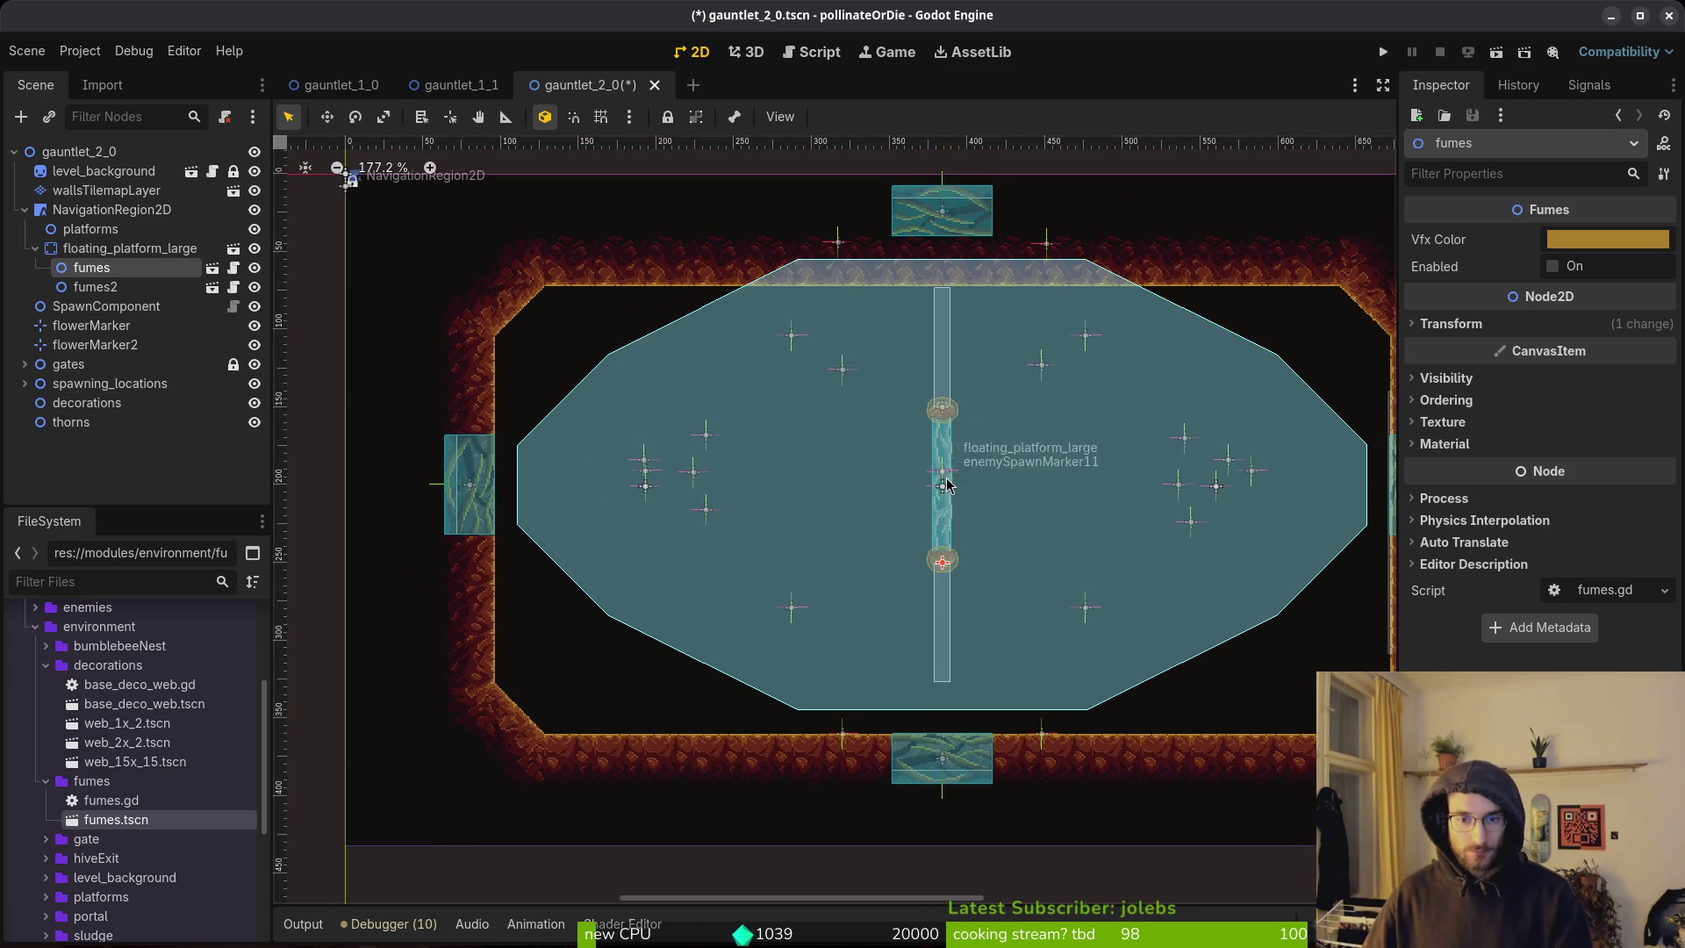
Nudge the floating platform down two steps and save gauntlet_2_0.
{"action": "left_click", "coordinate": [952, 524]}
{"action": "key", "text": "Down"}
{"action": "key", "text": "Down"}
{"action": "key", "text": "Down"}
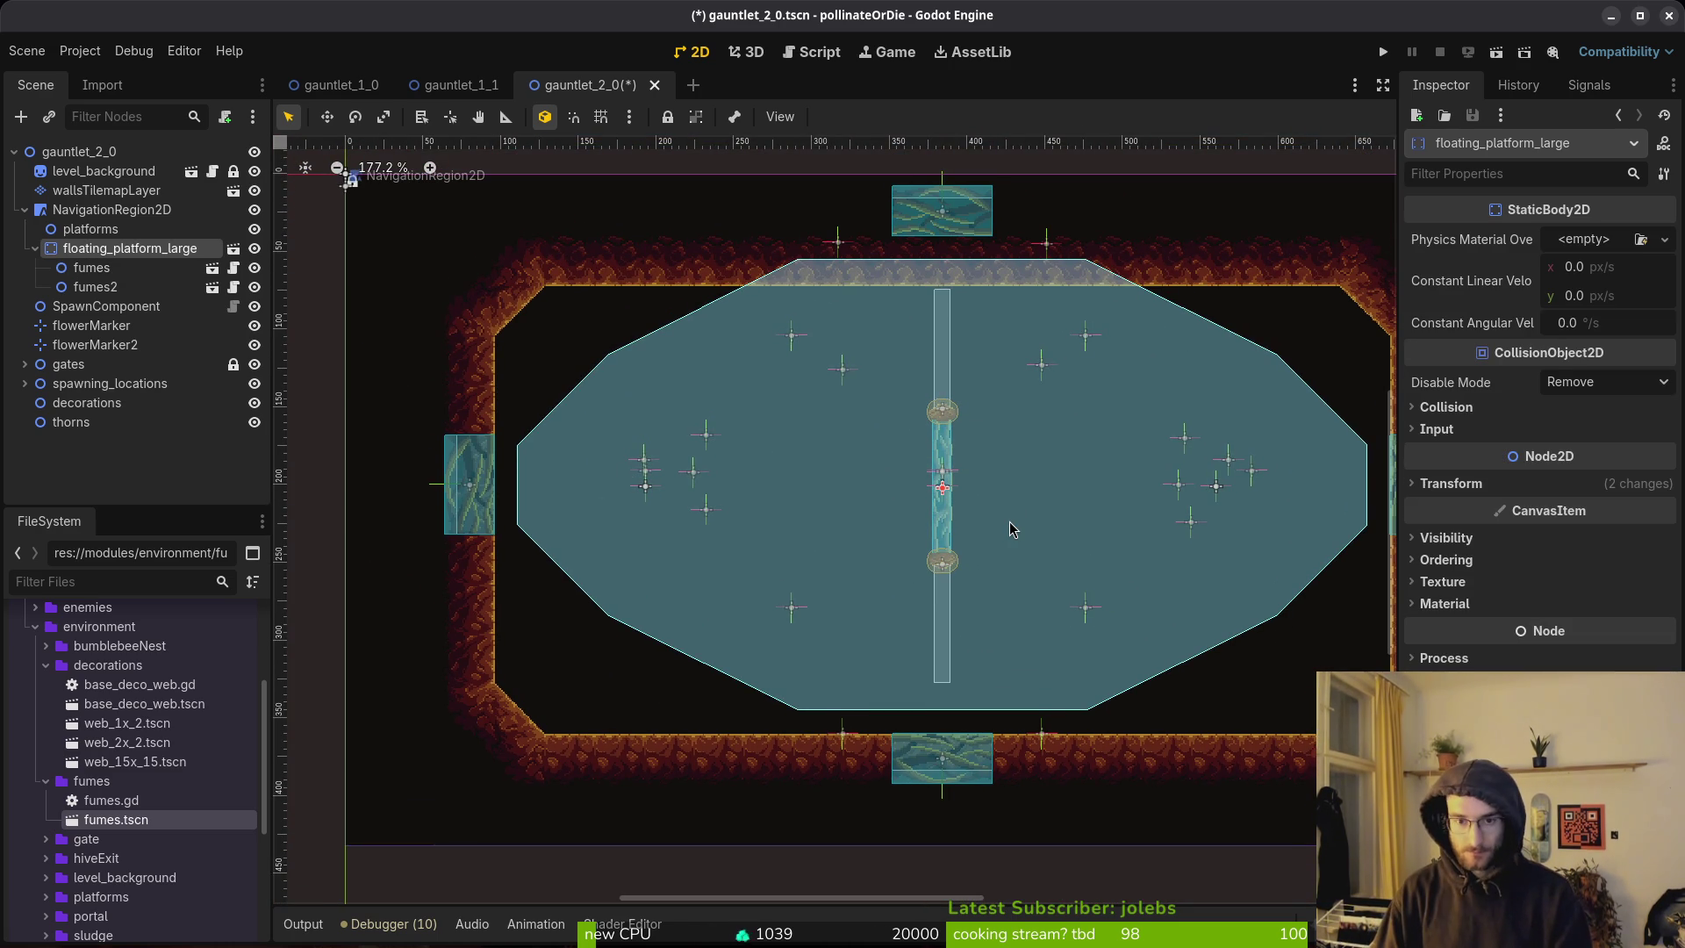
{"action": "key", "text": "Down"}
{"action": "key", "text": "Down"}
{"action": "key", "text": "Down"}
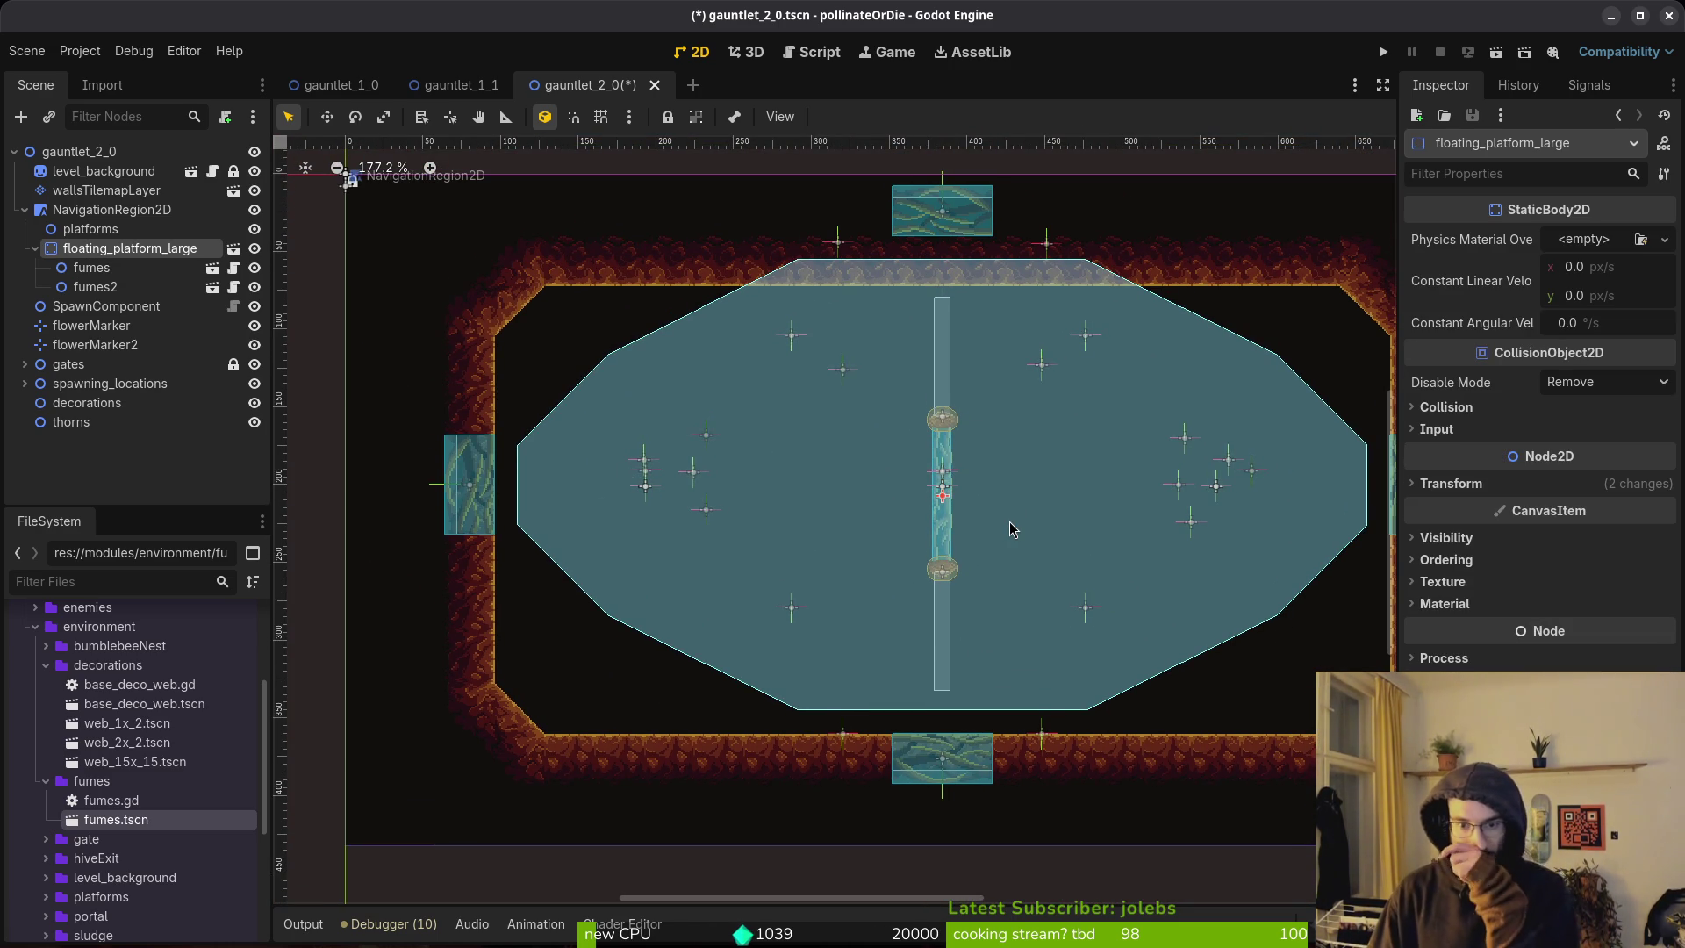
{"action": "left_click", "coordinate": [1018, 604]}
{"action": "key", "text": "ctrl+s"}
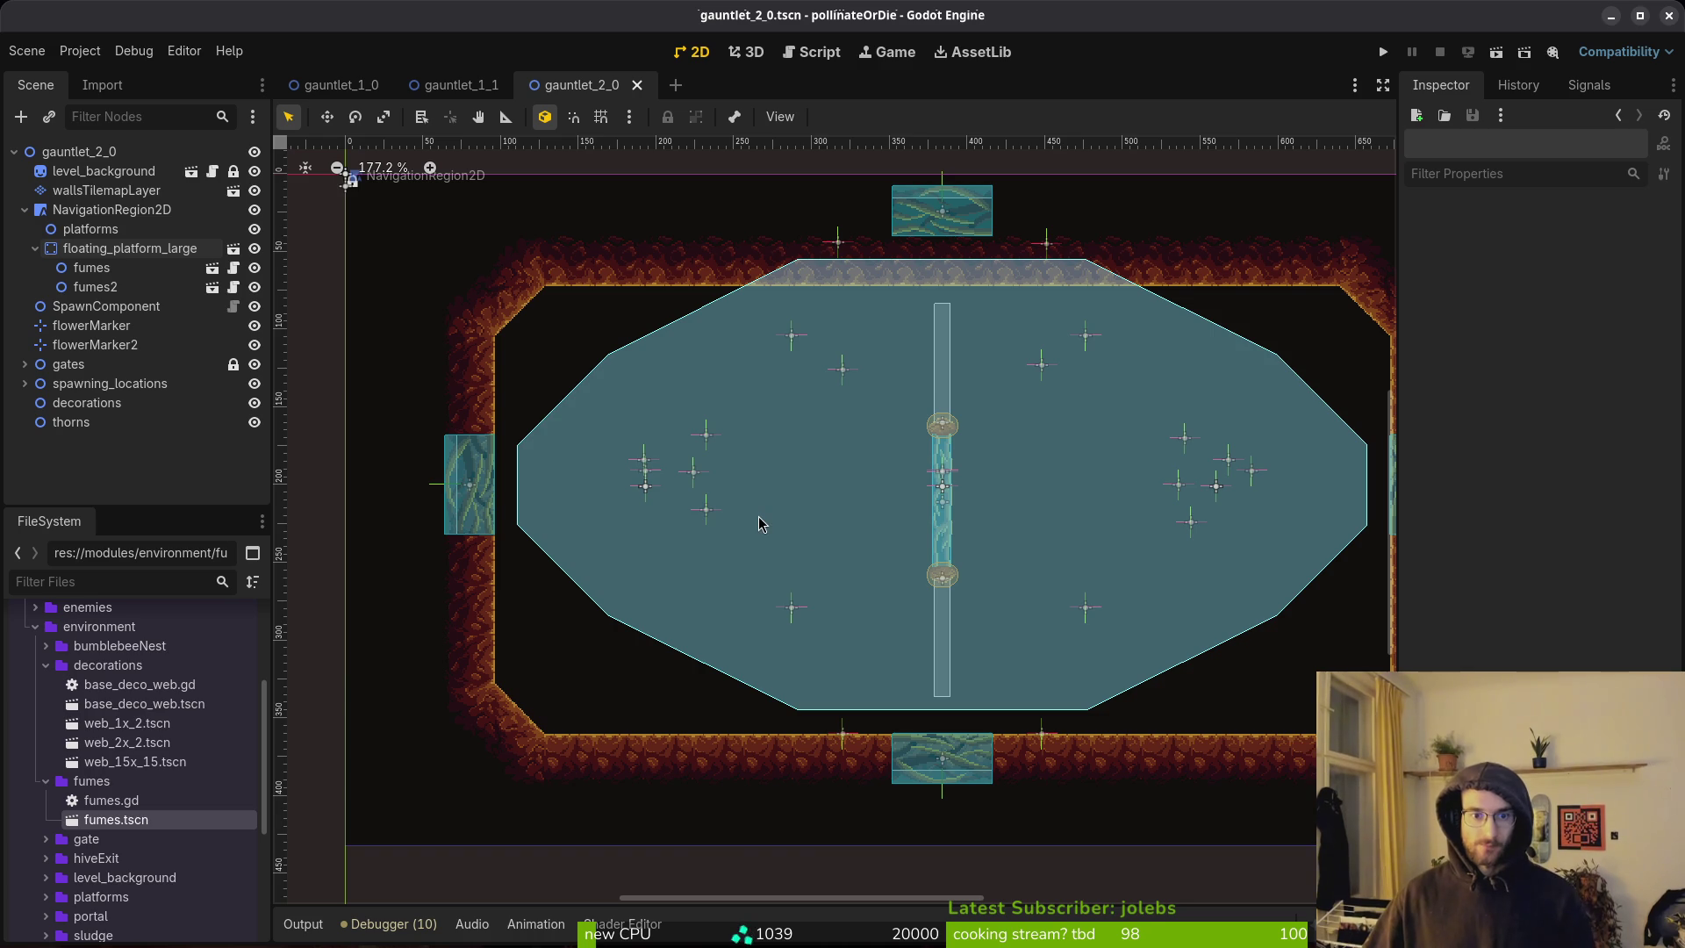
{"action": "mouse_move", "coordinate": [1012, 570]}
{"action": "left_mouse_down"}
{"action": "mouse_move", "coordinate": [707, 561]}
{"action": "mouse_move", "coordinate": [1053, 545]}
{"action": "left_mouse_up"}
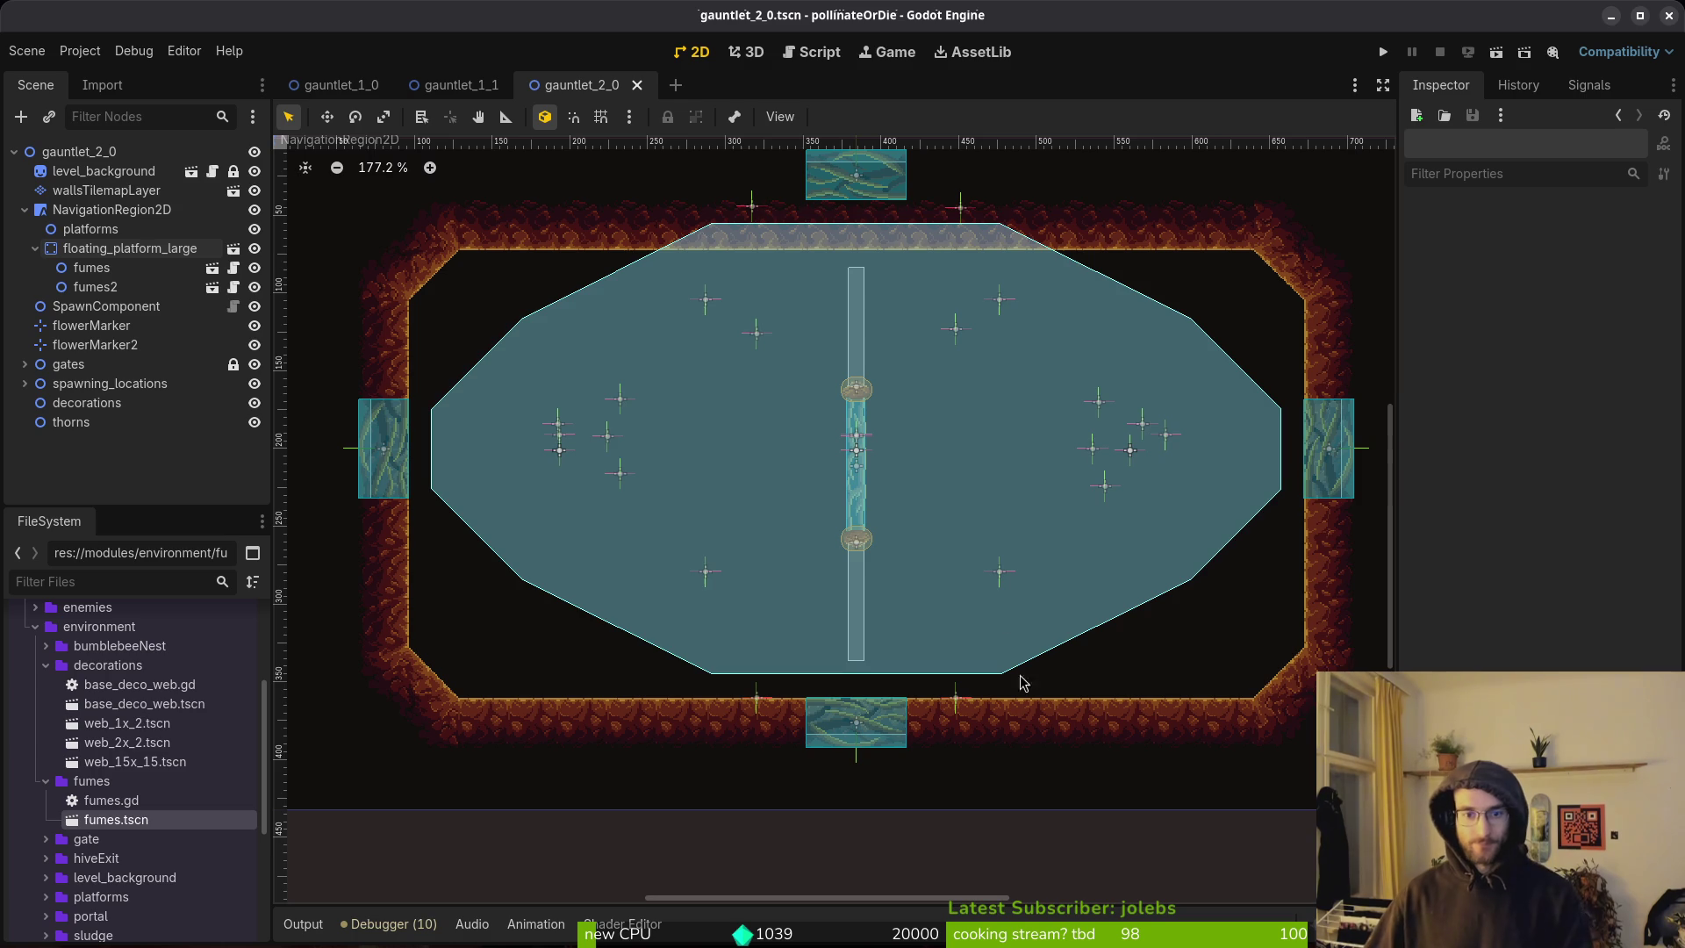
{"action": "scroll", "coordinate": [878, 452], "scroll_direction": "down", "scroll_amount": 2}
Select wallsTilemapLayer for editing and save gauntlet_2_0.
{"action": "scroll", "coordinate": [571, 280], "scroll_direction": "up", "scroll_amount": 3}
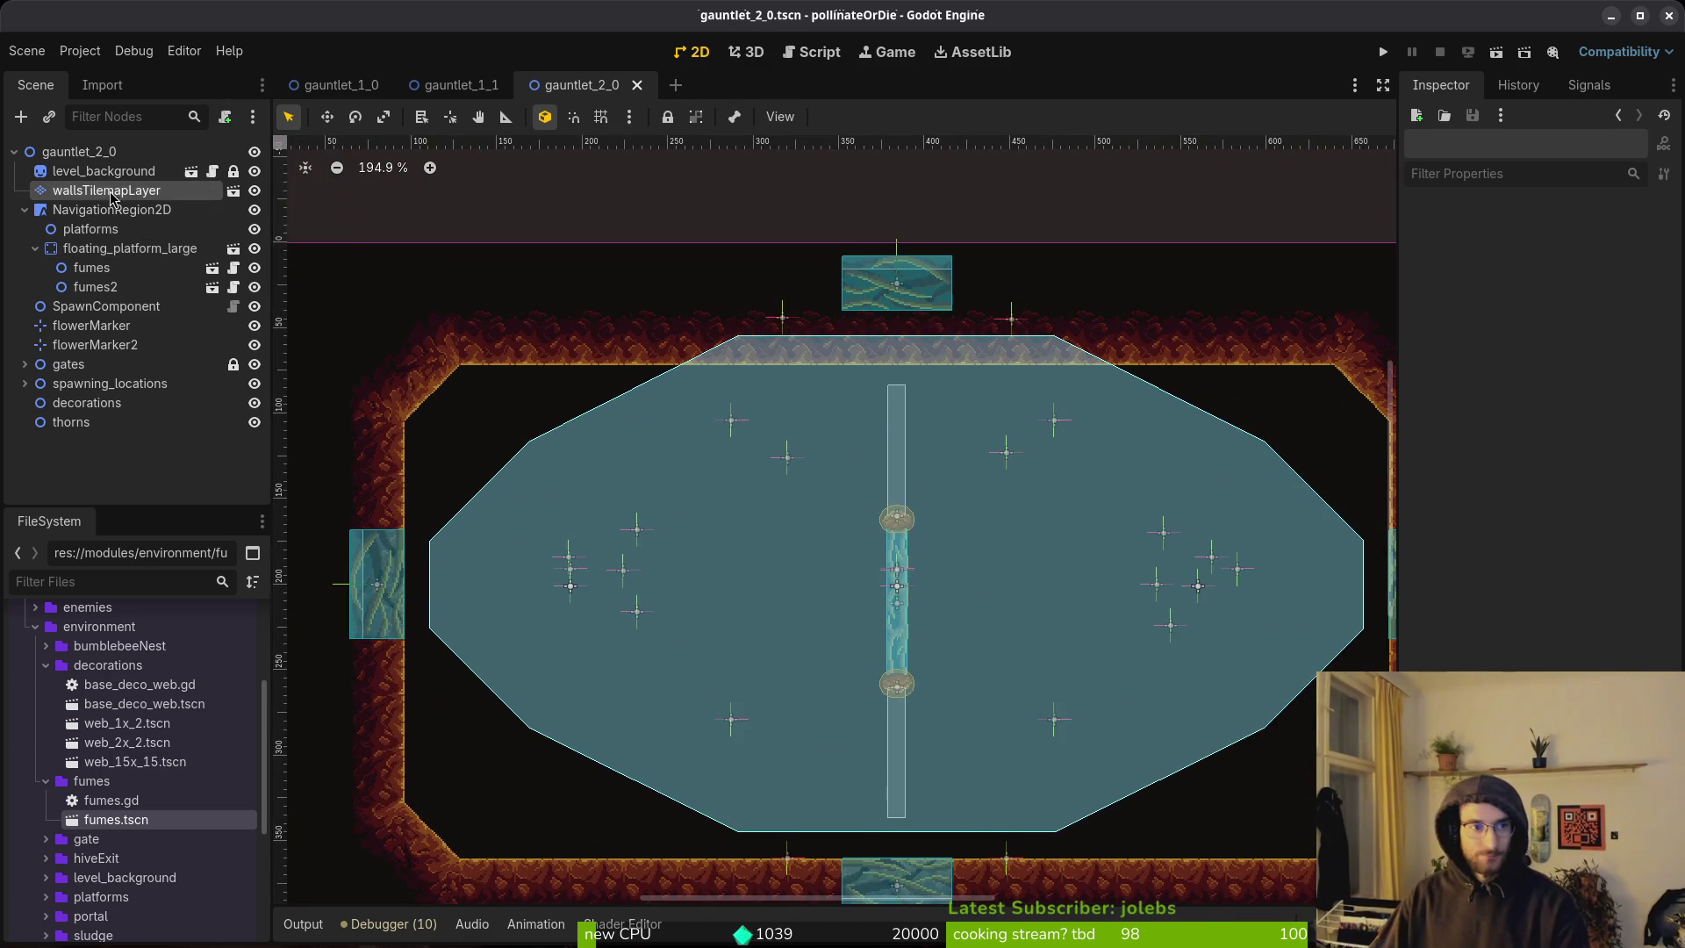
{"action": "left_click", "coordinate": [112, 197]}
{"action": "left_click", "coordinate": [895, 351]}
{"action": "scroll", "coordinate": [895, 351], "scroll_direction": "down", "scroll_amount": 3}
{"action": "scroll", "coordinate": [1050, 488], "scroll_direction": "up", "scroll_amount": 2}
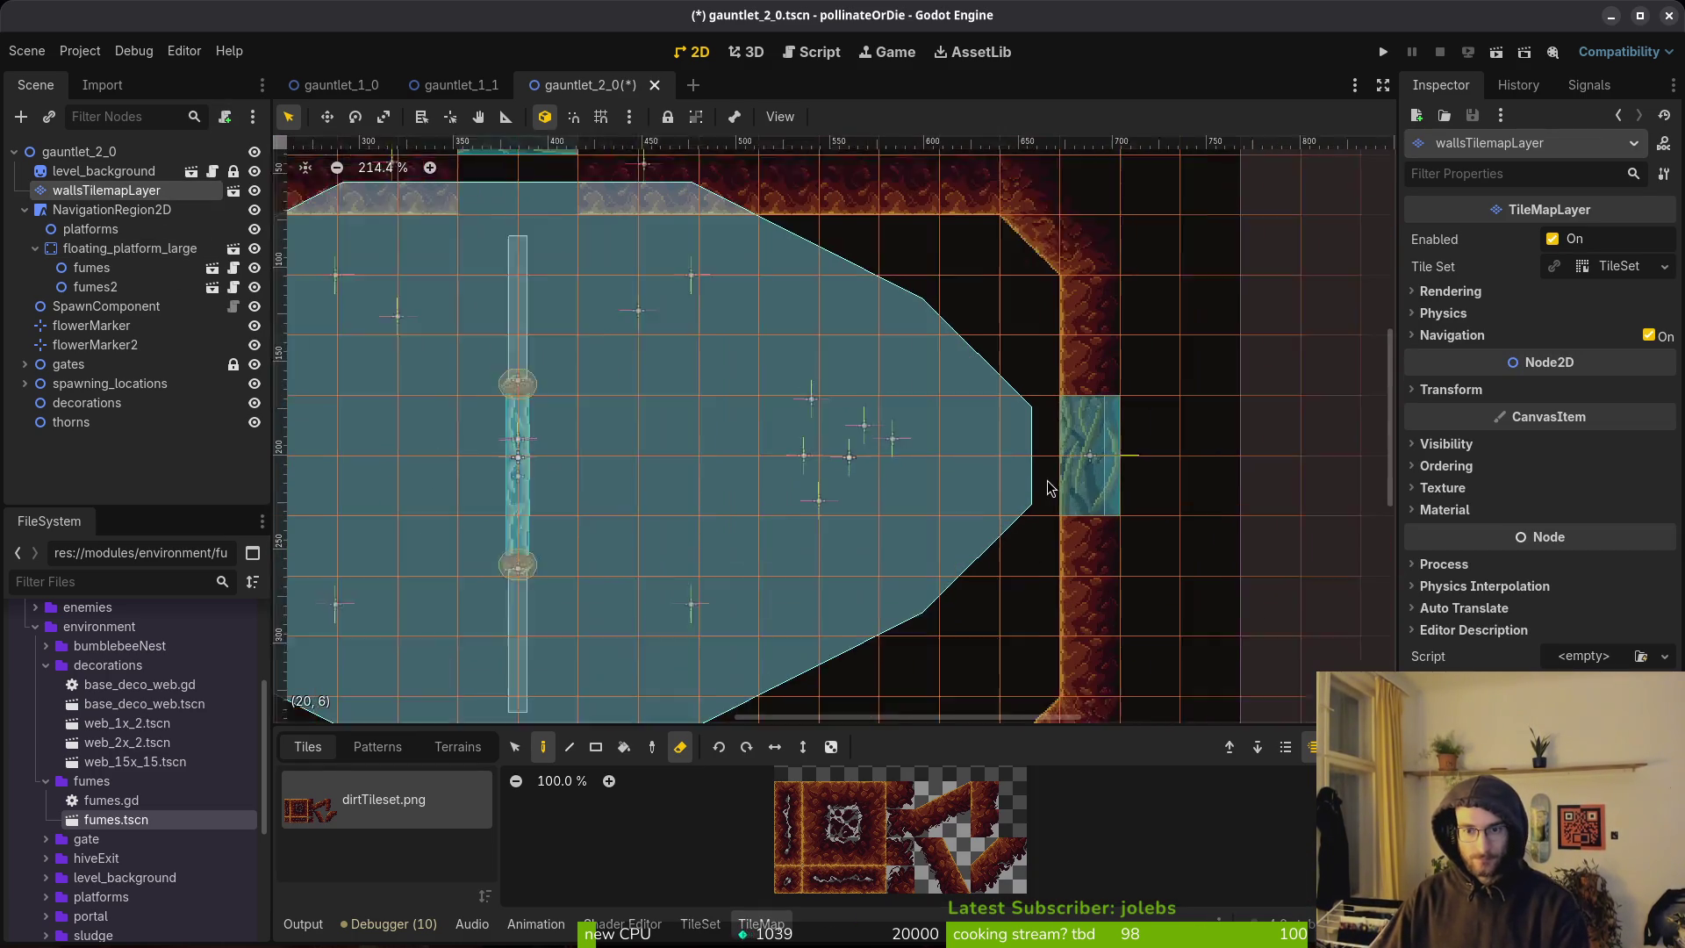
{"action": "scroll", "coordinate": [1050, 488], "scroll_direction": "down", "scroll_amount": 1}
{"action": "scroll", "coordinate": [754, 557], "scroll_direction": "left", "scroll_amount": 3}
{"action": "scroll", "coordinate": [755, 557], "scroll_direction": "down", "scroll_amount": 2}
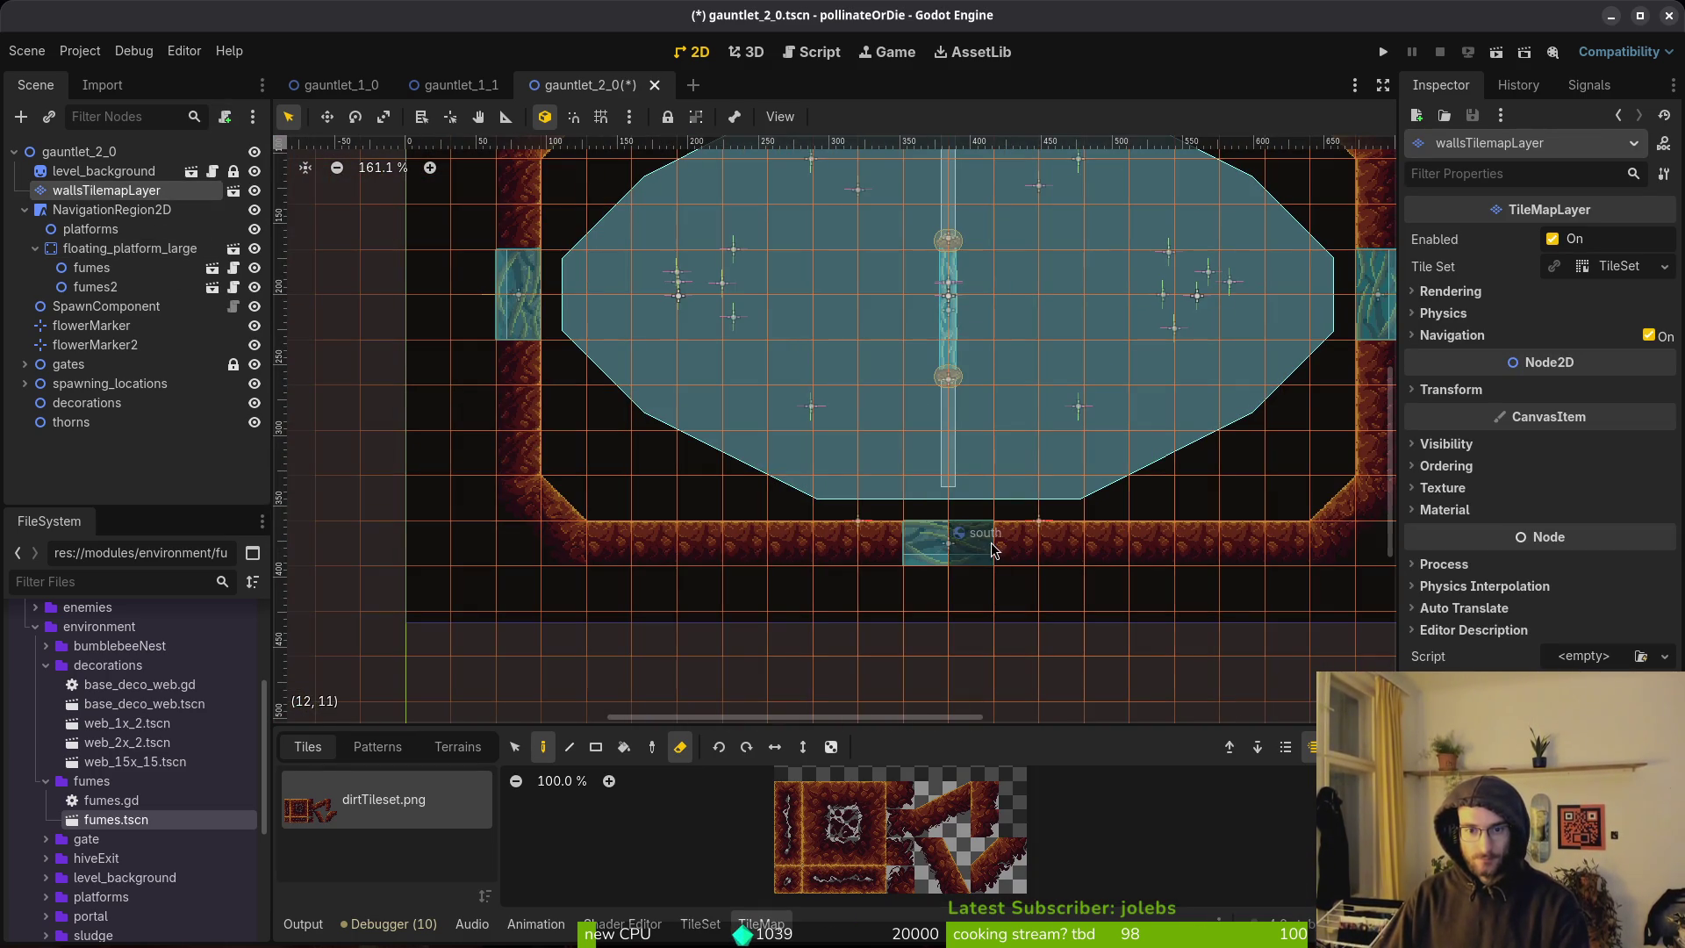
{"action": "scroll", "coordinate": [989, 632], "scroll_direction": "up", "scroll_amount": 5}
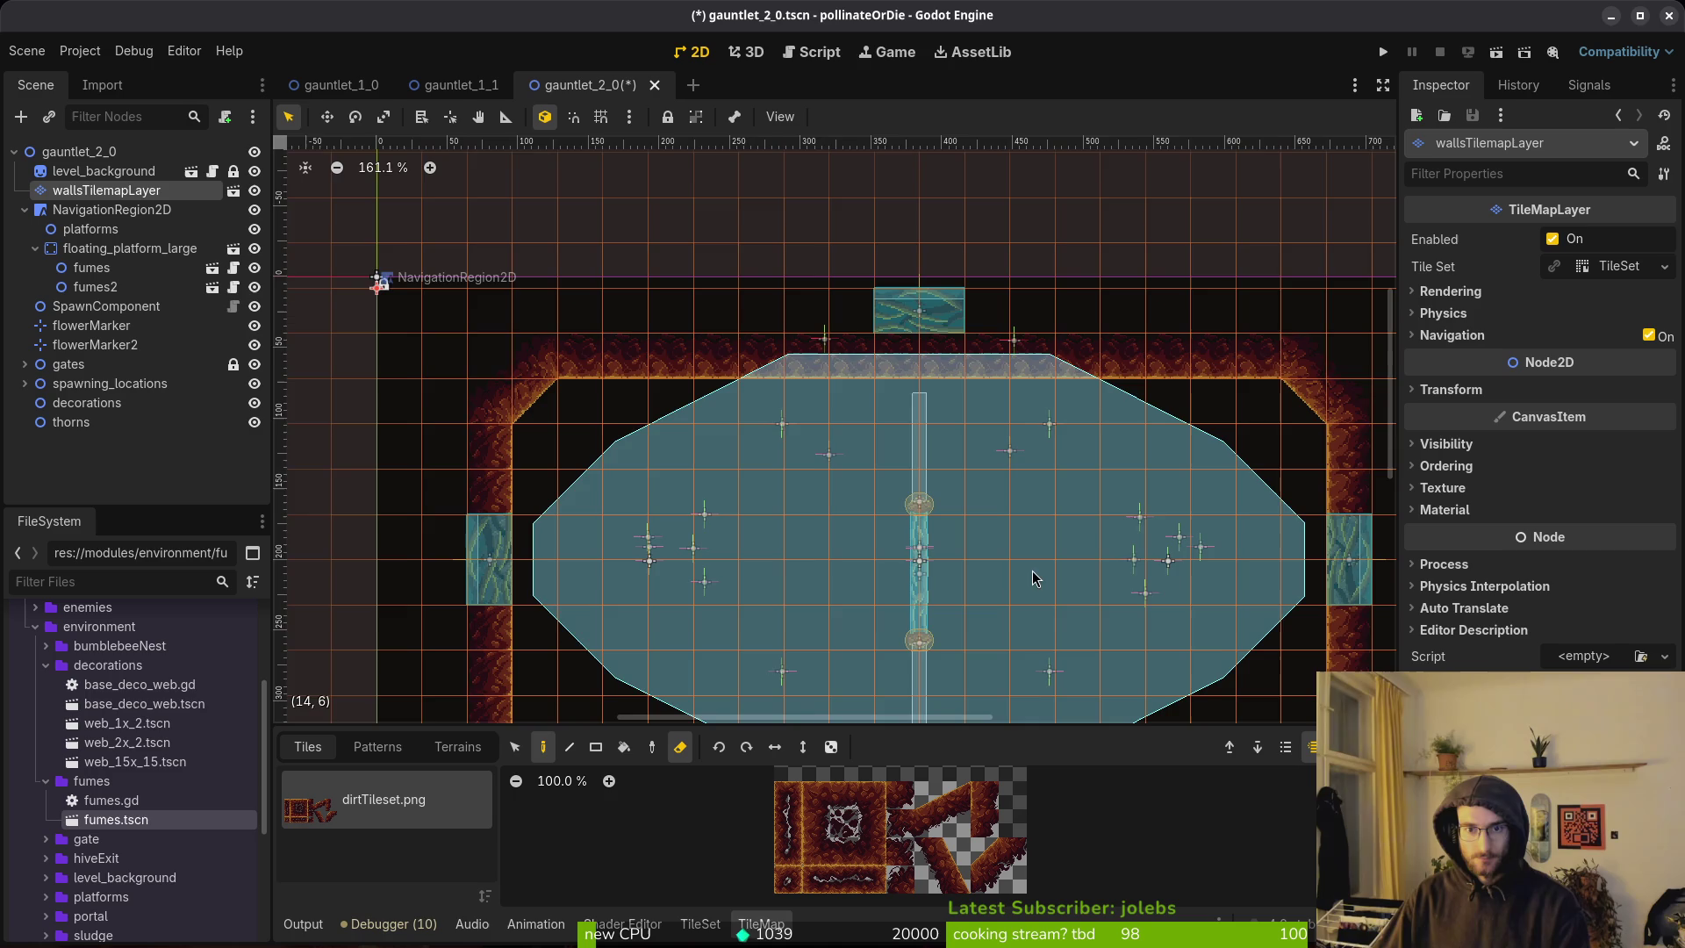
{"action": "scroll", "coordinate": [1080, 566], "scroll_direction": "down", "scroll_amount": 3}
{"action": "scroll", "coordinate": [1080, 566], "scroll_direction": "right", "scroll_amount": 2}
{"action": "key", "text": "ctrl+s"}
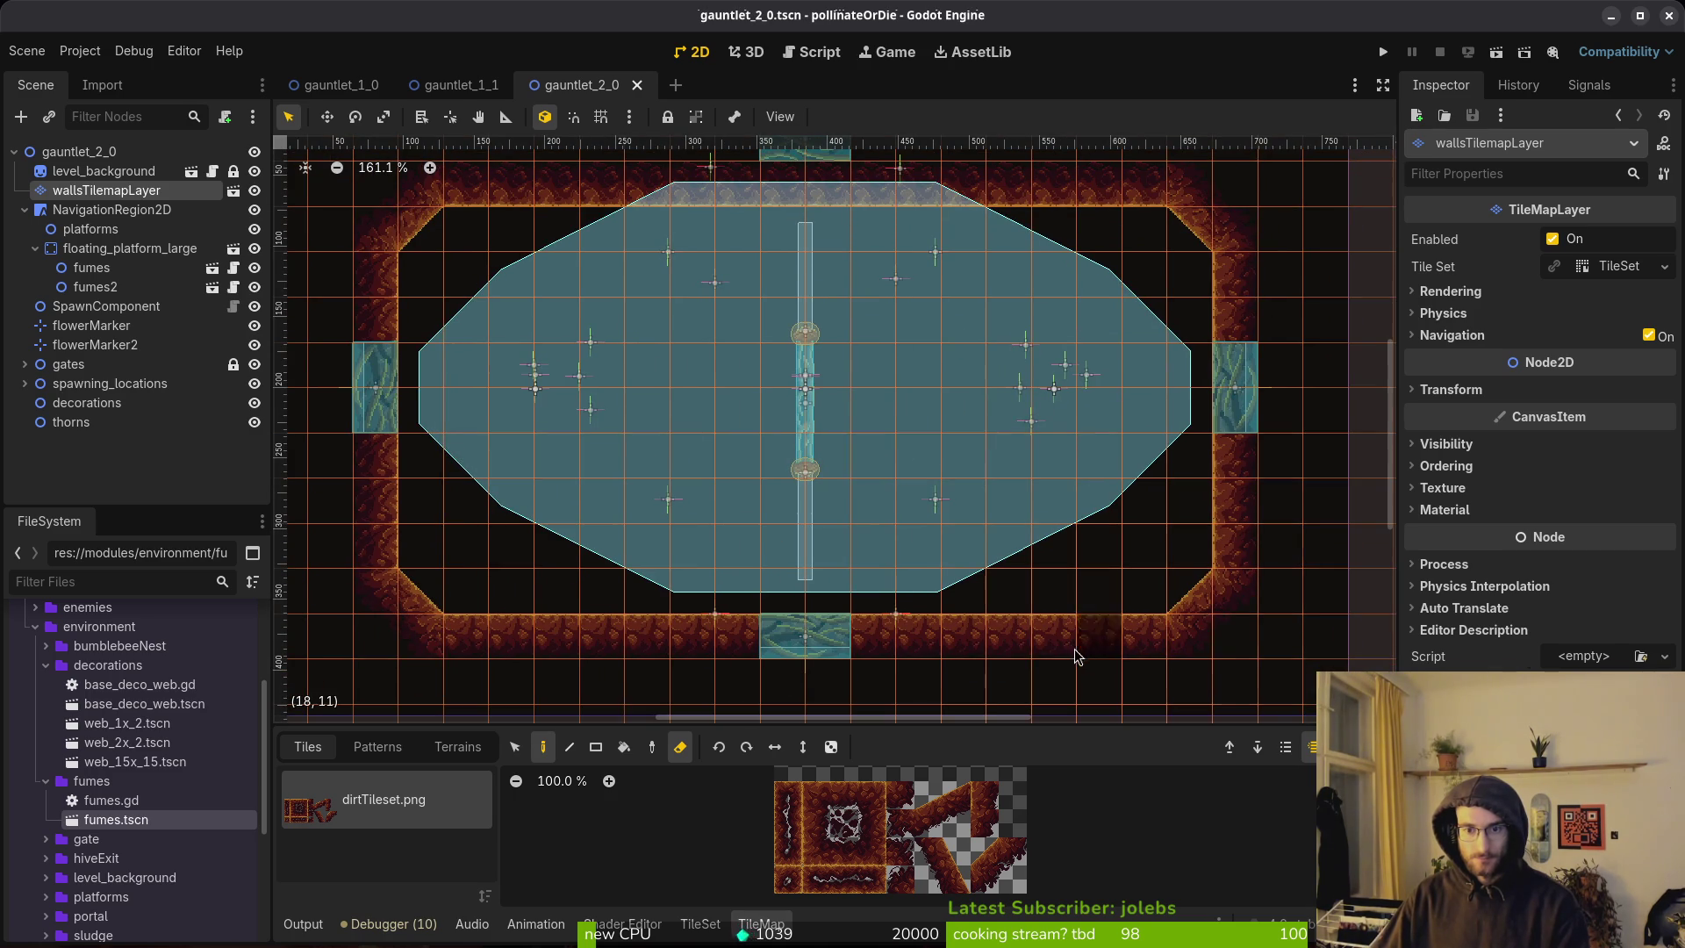
Erase two tiles each from the bottom and top walls, plus the right-wall tile at (21, 7).
{"action": "left_click_drag", "start_coordinate": [1039, 645], "coordinate": [1008, 640]}
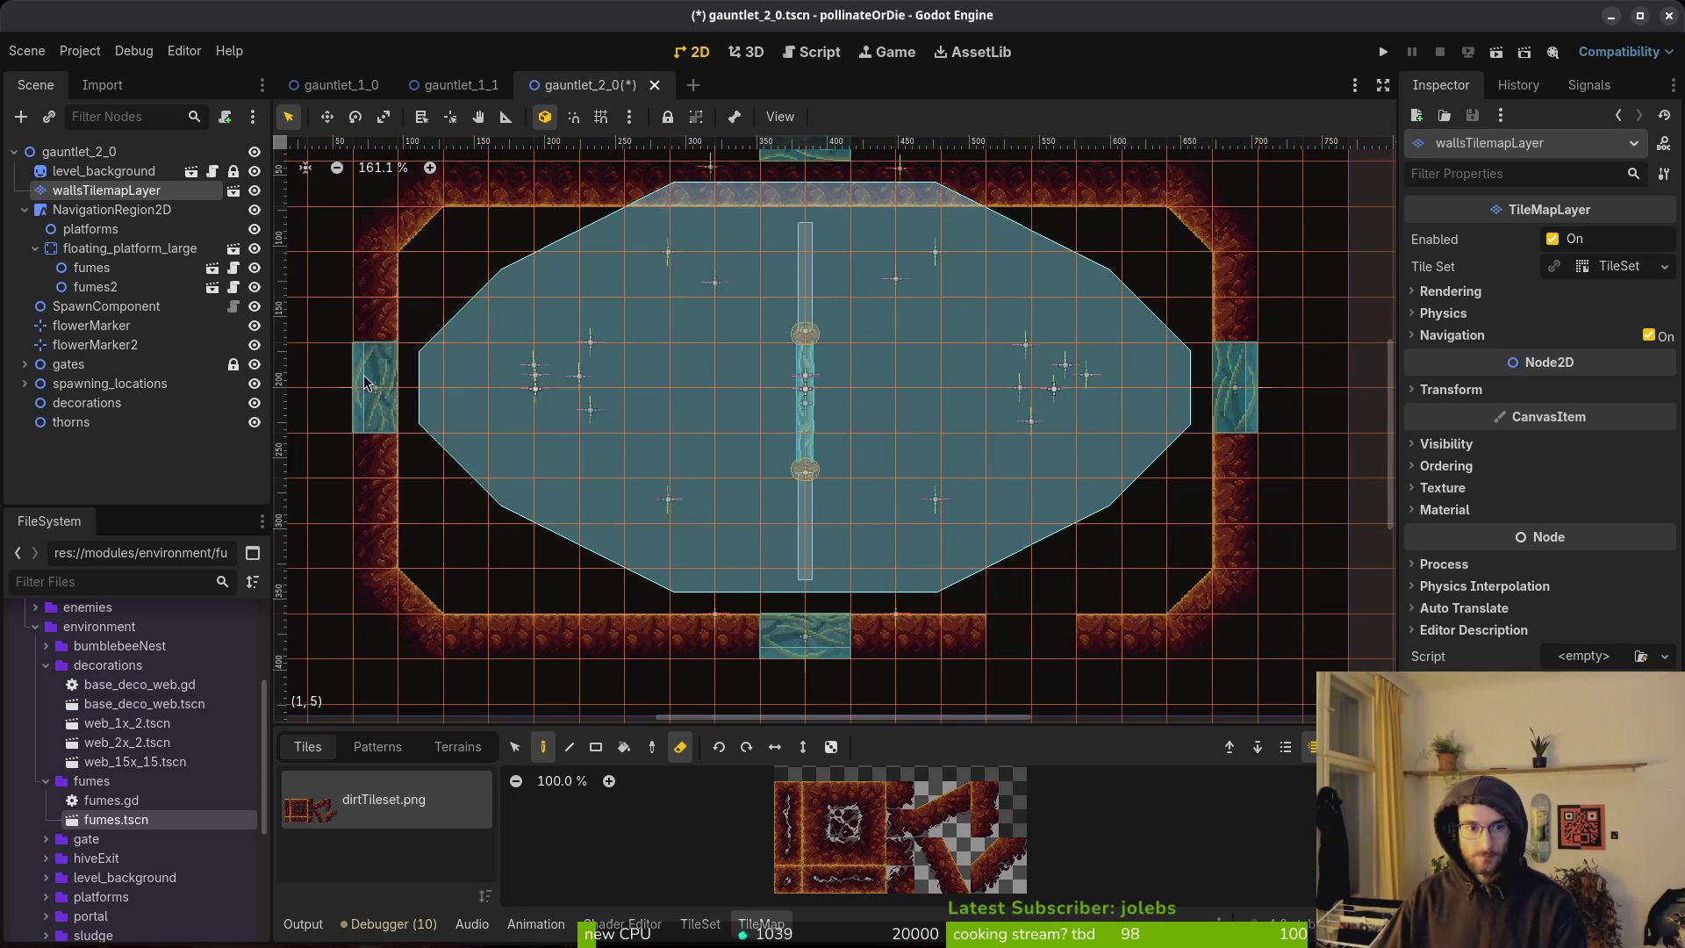
{"action": "left_click_drag", "start_coordinate": [571, 346], "coordinate": [596, 428]}
{"action": "left_click_drag", "start_coordinate": [595, 274], "coordinate": [633, 263]}
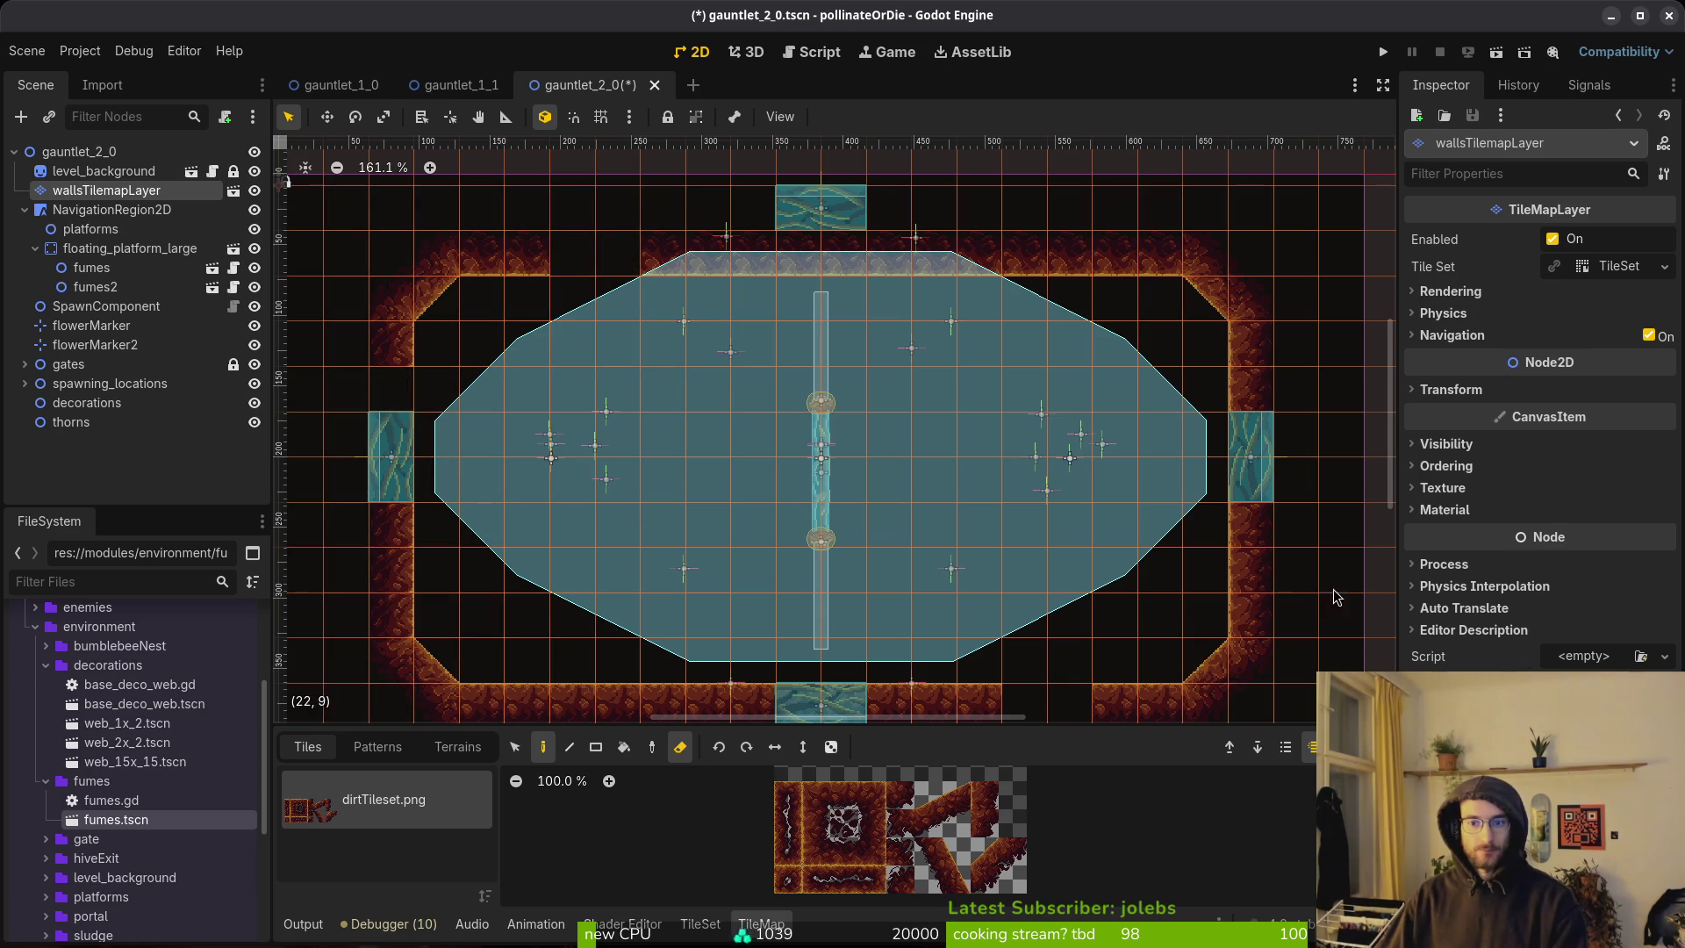
{"action": "left_click", "coordinate": [1261, 540]}
{"action": "key", "text": "ctrl+z"}
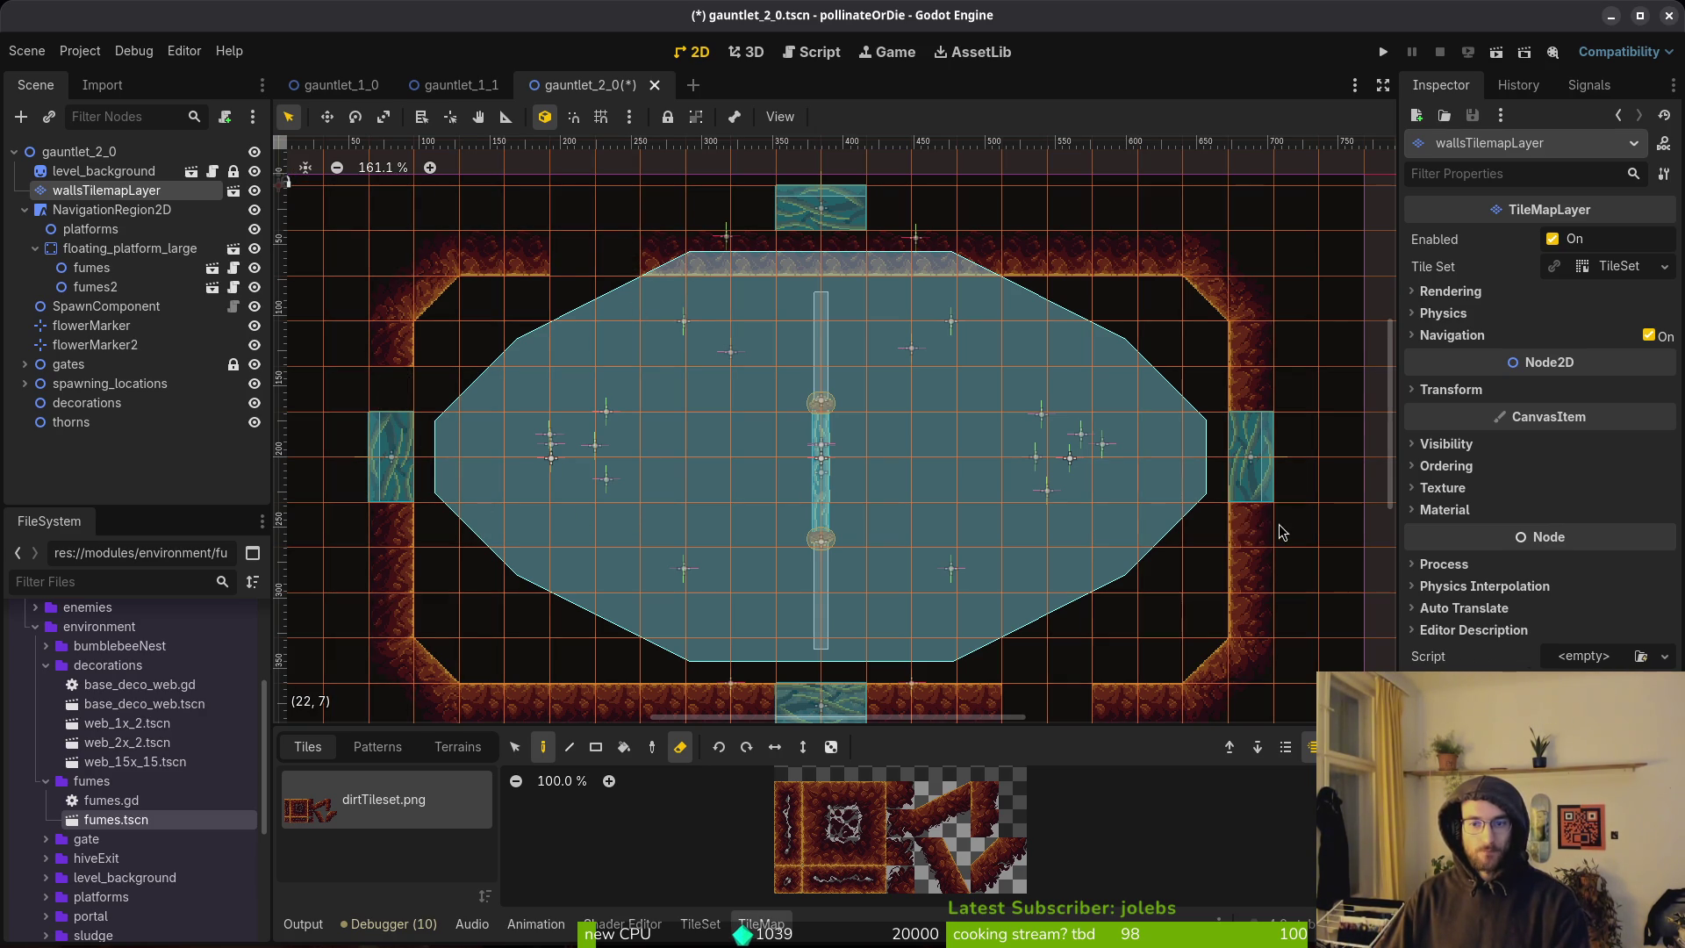
{"action": "left_click", "coordinate": [1261, 586]}
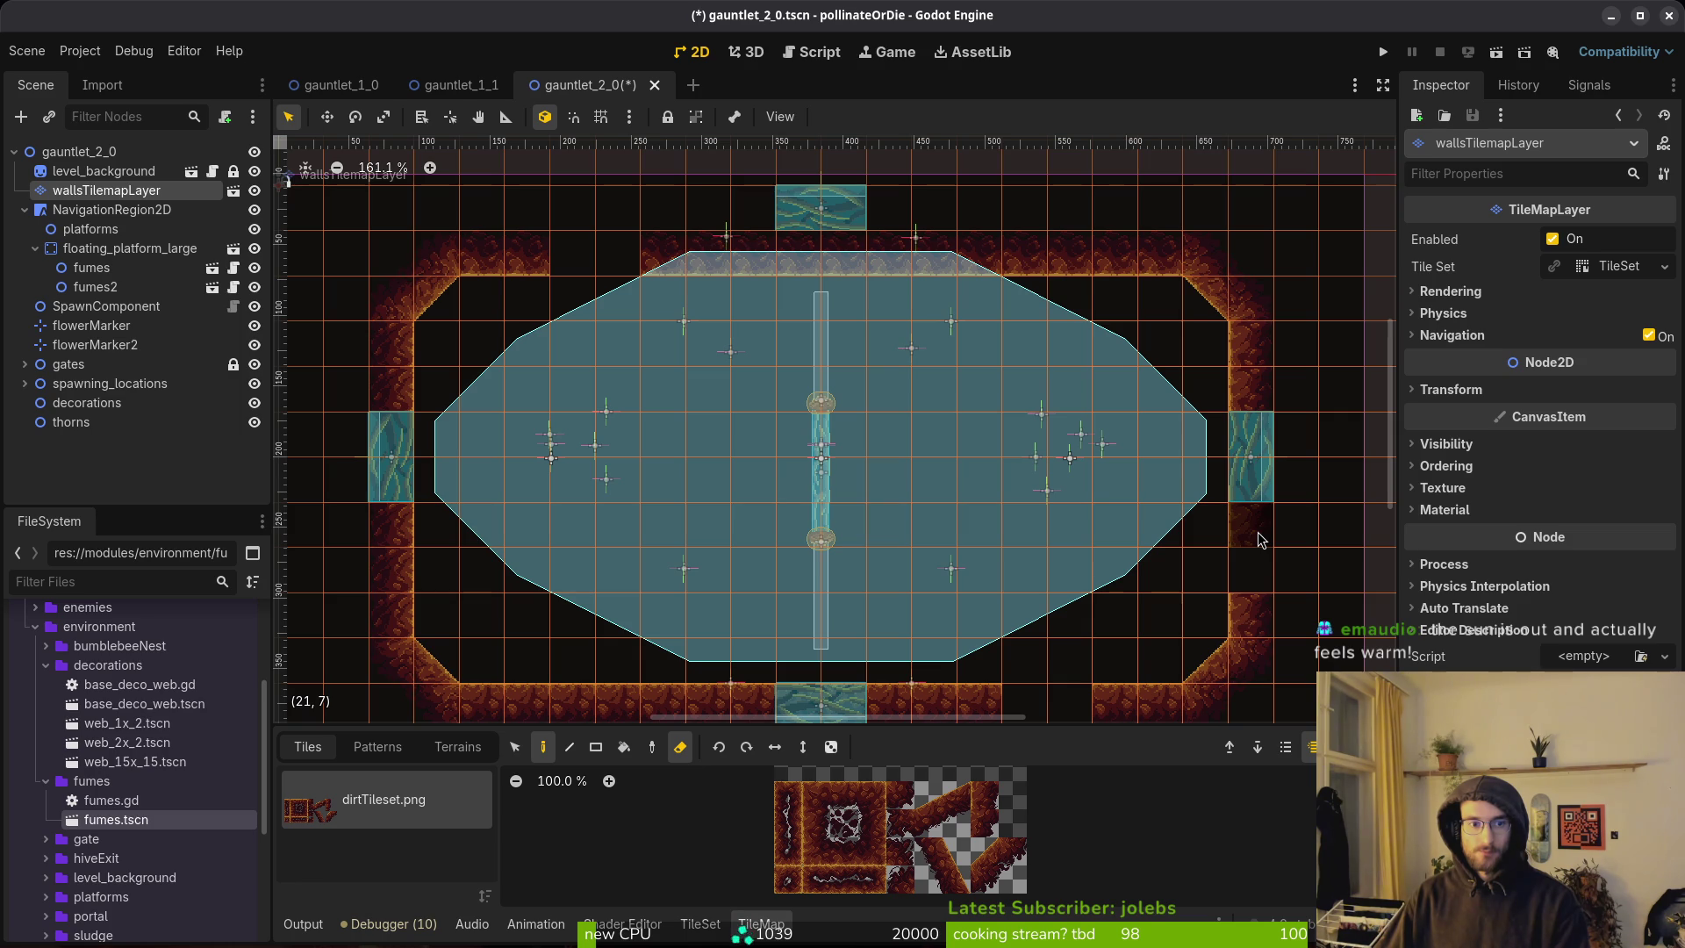
{"action": "key", "text": "ctrl+z"}
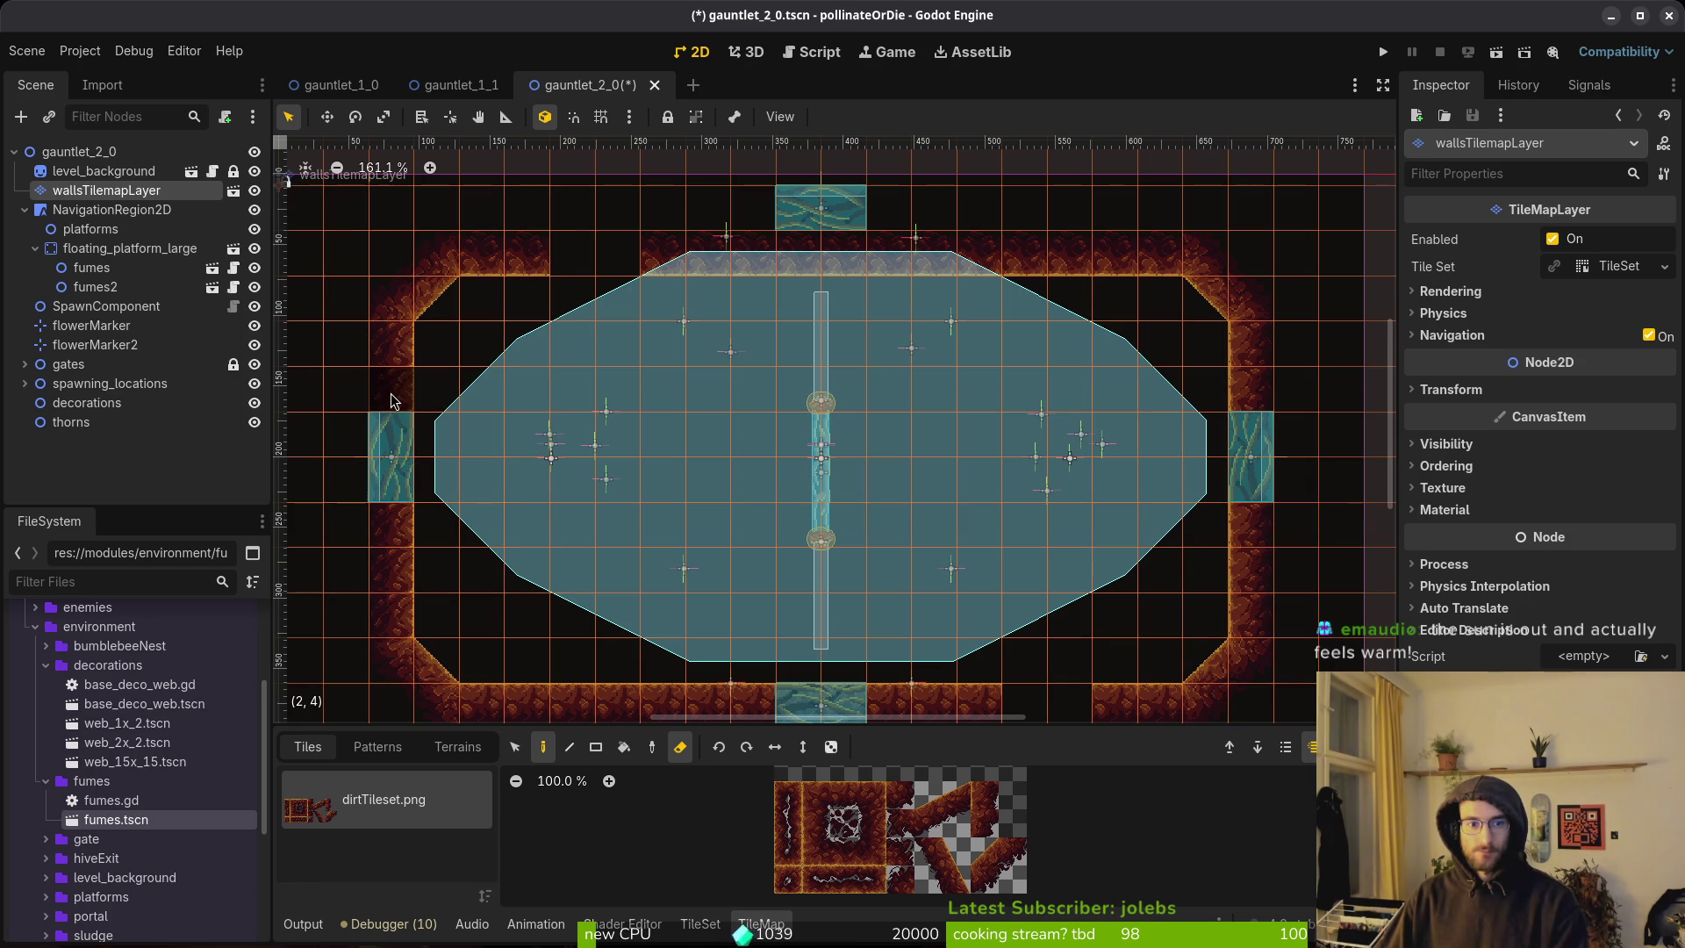
{"action": "left_click", "coordinate": [1242, 524]}
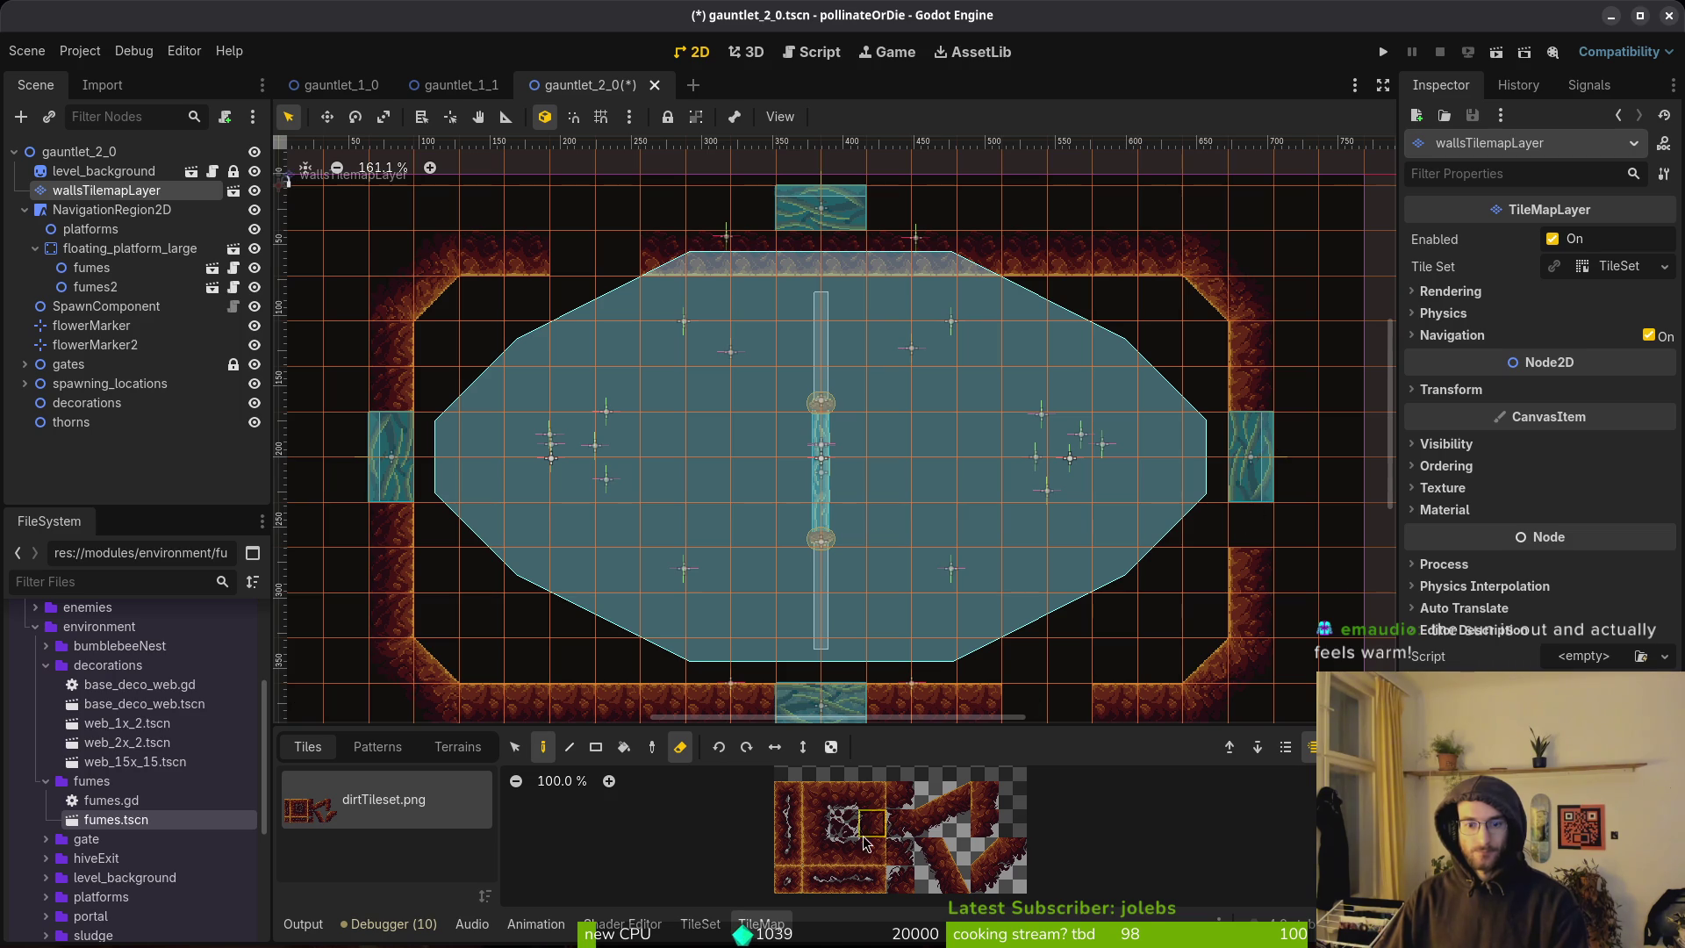
{"action": "left_click", "coordinate": [809, 827]}
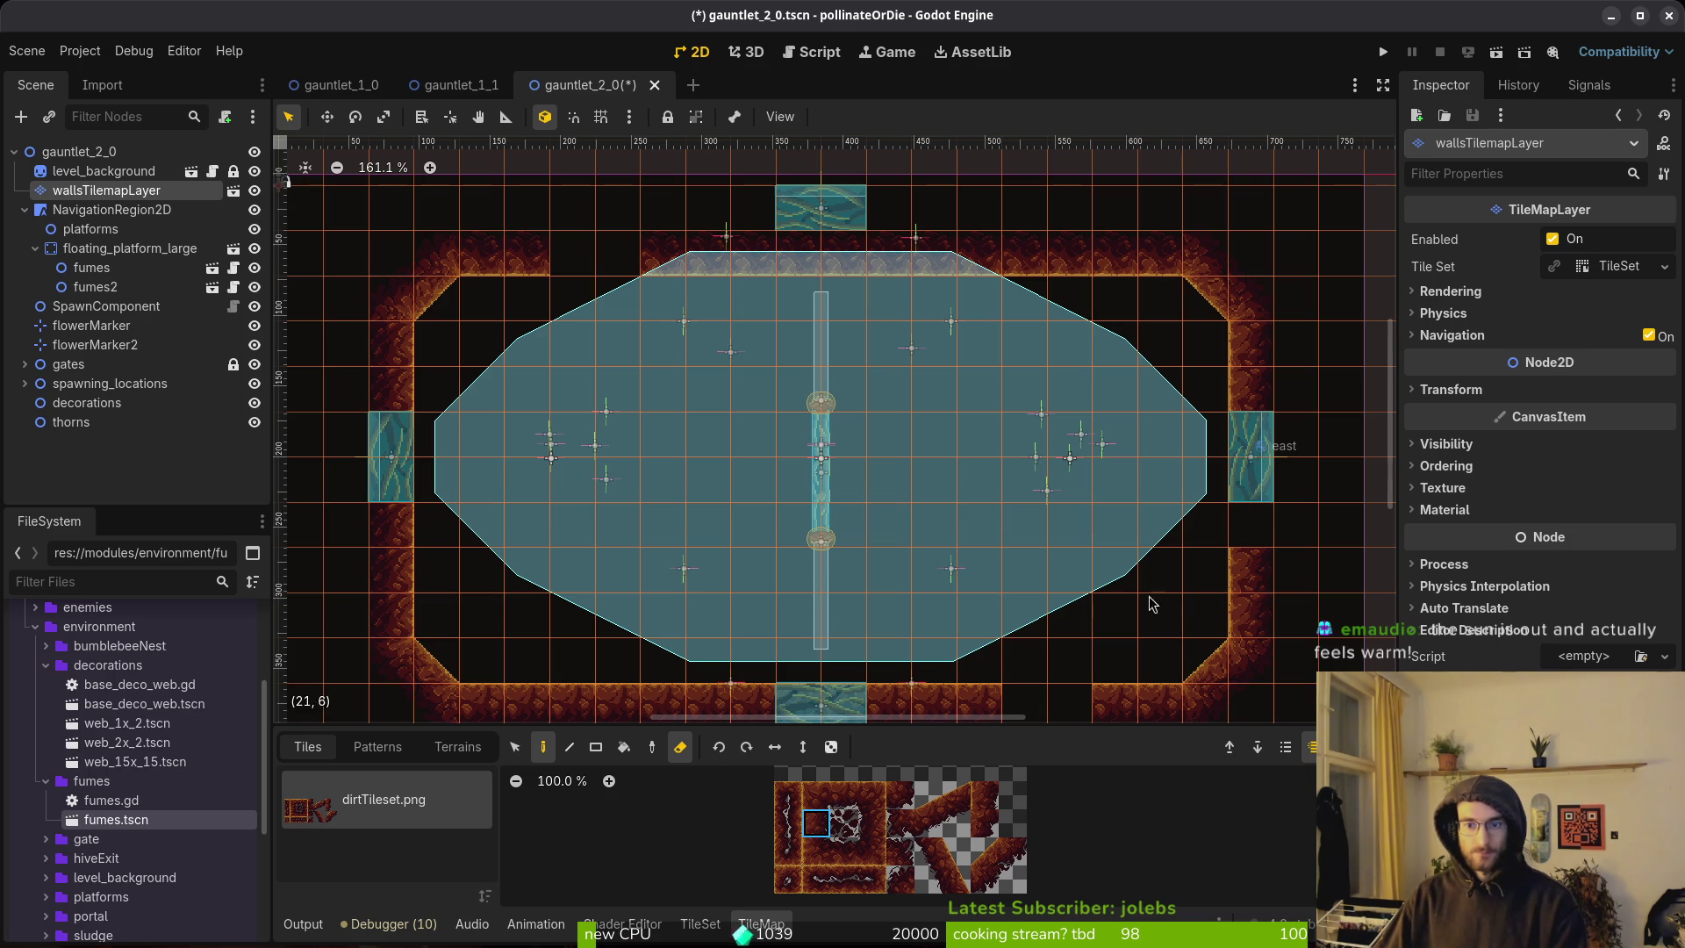
{"action": "left_click", "coordinate": [1351, 427]}
Move the east gate down into the right-wall opening and turn on grid snapping.
{"action": "mouse_move", "coordinate": [1265, 498]}
{"action": "left_mouse_down"}
{"action": "mouse_move", "coordinate": [1266, 534]}
{"action": "mouse_move", "coordinate": [1262, 498]}
{"action": "mouse_move", "coordinate": [1219, 561]}
{"action": "left_mouse_up"}
{"action": "scroll", "coordinate": [1267, 533], "scroll_direction": "up", "scroll_amount": 6}
{"action": "key", "text": "shift+g"}
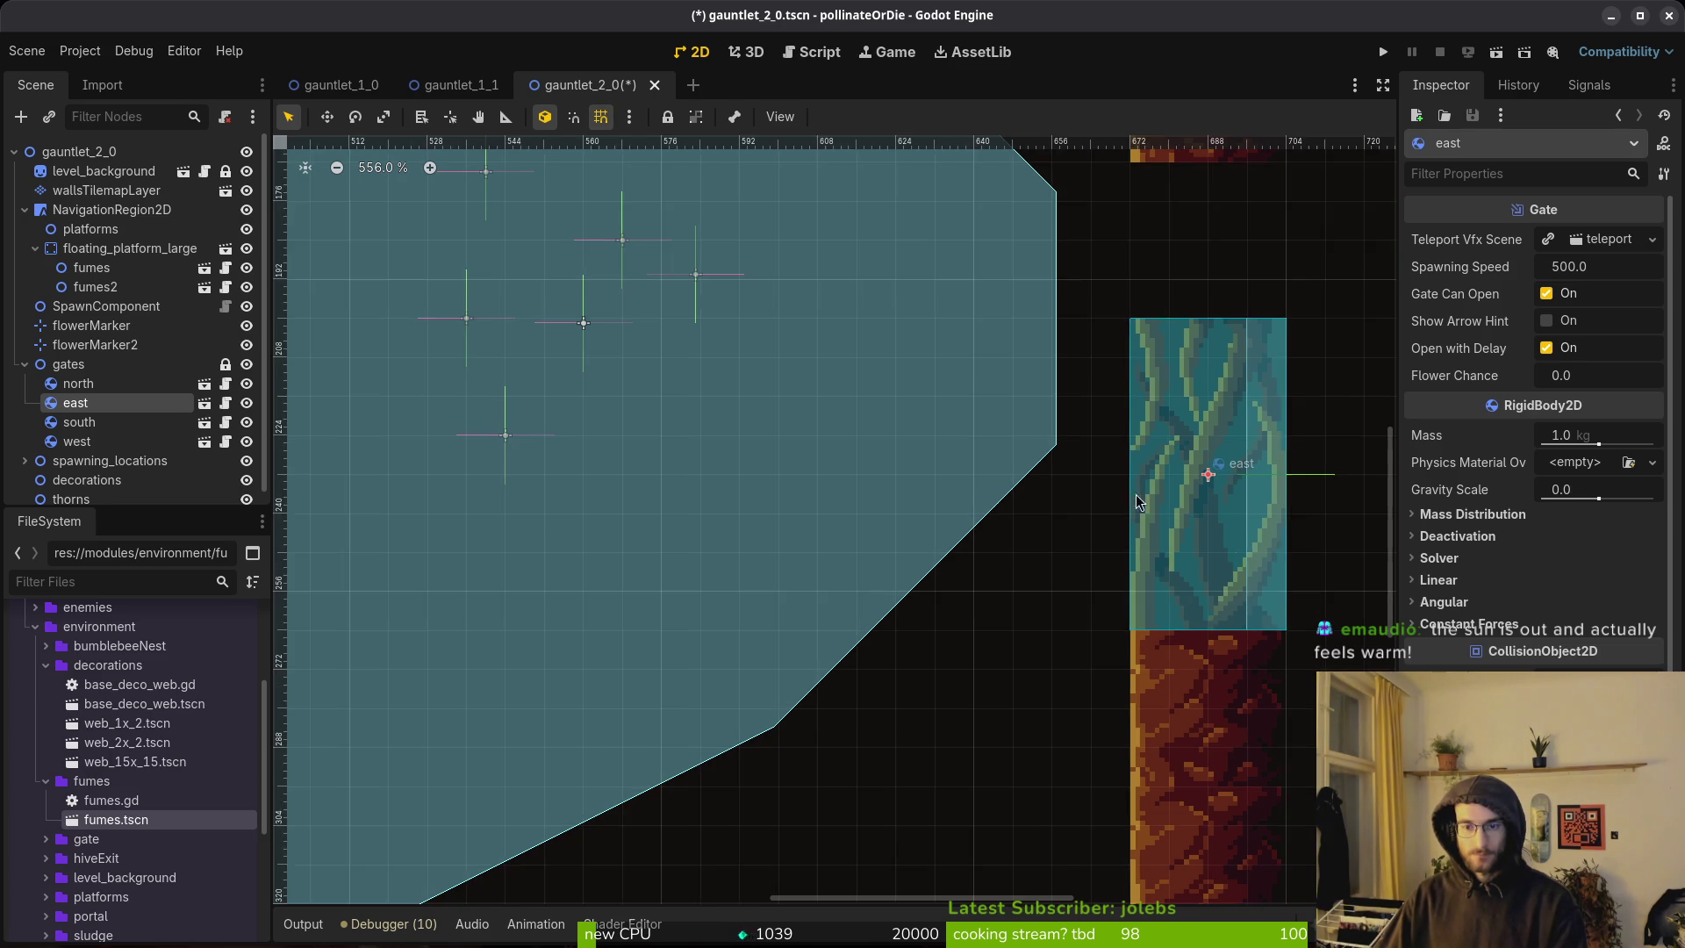
{"action": "scroll", "coordinate": [943, 590], "scroll_direction": "down", "scroll_amount": 5}
{"action": "scroll", "coordinate": [944, 591], "scroll_direction": "left", "scroll_amount": 3}
Slide the south gate right and the north gate left into their openings, and adjust the west gate.
{"action": "left_click_drag", "start_coordinate": [795, 621], "coordinate": [1032, 625]}
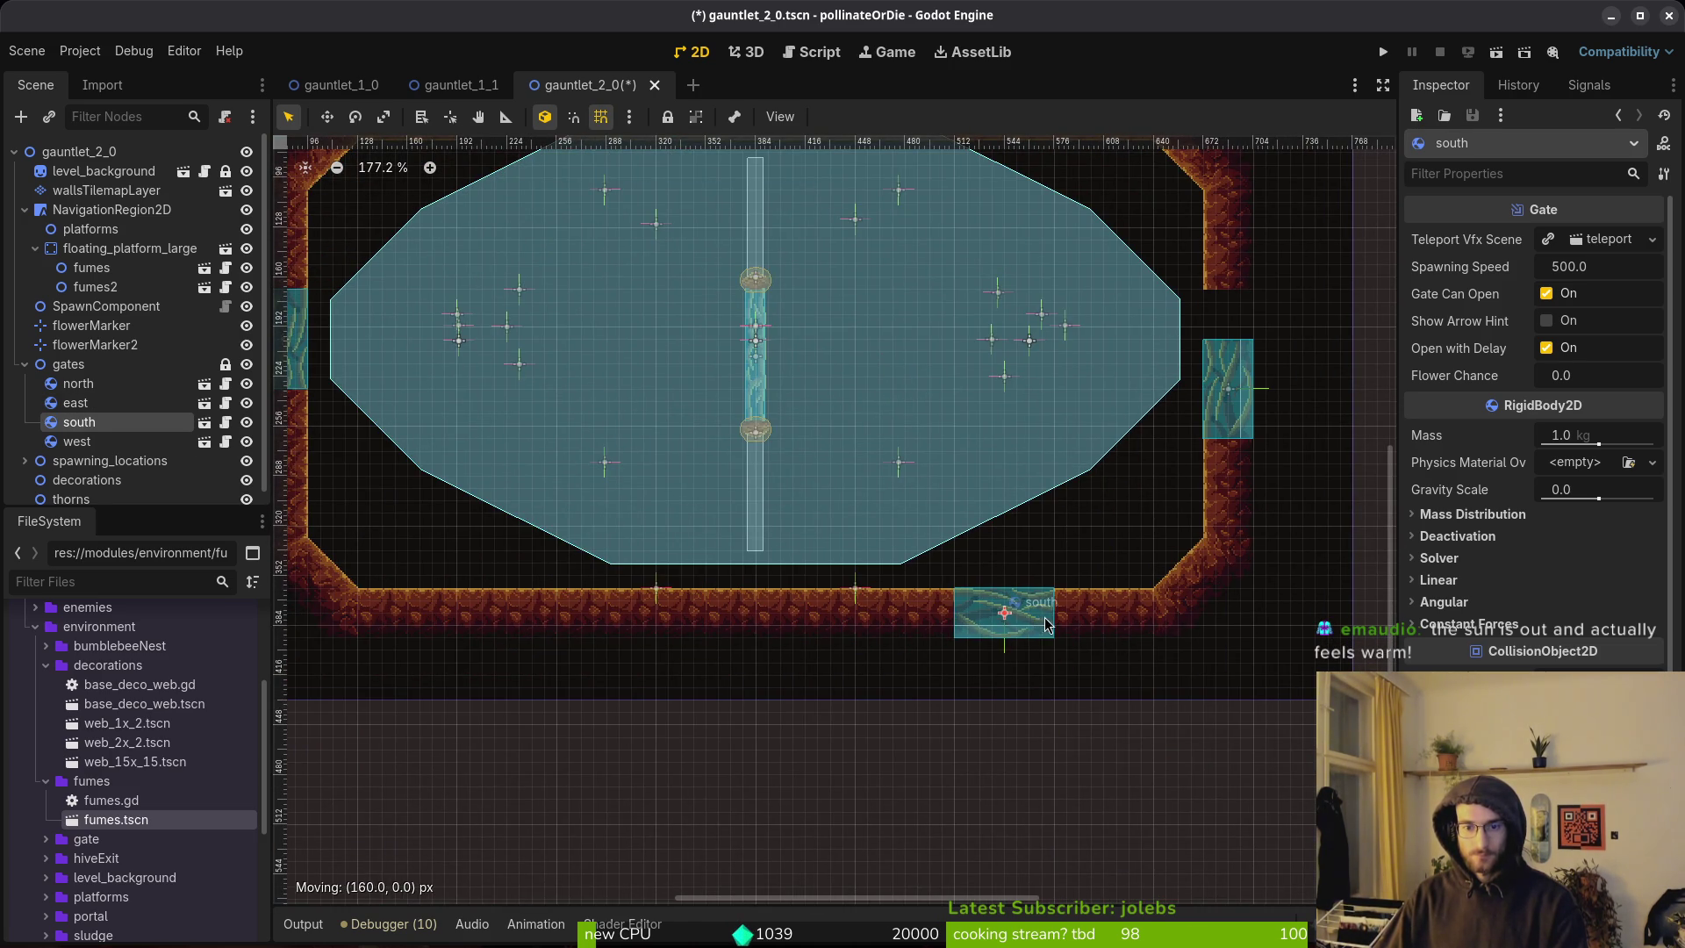
{"action": "scroll", "coordinate": [604, 349], "scroll_direction": "down", "scroll_amount": 1}
{"action": "scroll", "coordinate": [604, 348], "scroll_direction": "up", "scroll_amount": 3}
{"action": "scroll", "coordinate": [604, 348], "scroll_direction": "left", "scroll_amount": 3}
{"action": "scroll", "coordinate": [1141, 368], "scroll_direction": "up", "scroll_amount": 5}
{"action": "left_click_drag", "start_coordinate": [1147, 358], "coordinate": [788, 433]}
{"action": "scroll", "coordinate": [790, 438], "scroll_direction": "down", "scroll_amount": 4}
{"action": "mouse_move", "coordinate": [743, 525]}
{"action": "left_mouse_down"}
{"action": "mouse_move", "coordinate": [707, 527]}
{"action": "mouse_move", "coordinate": [738, 528]}
{"action": "left_mouse_up"}
{"action": "scroll", "coordinate": [738, 528], "scroll_direction": "down", "scroll_amount": 5}
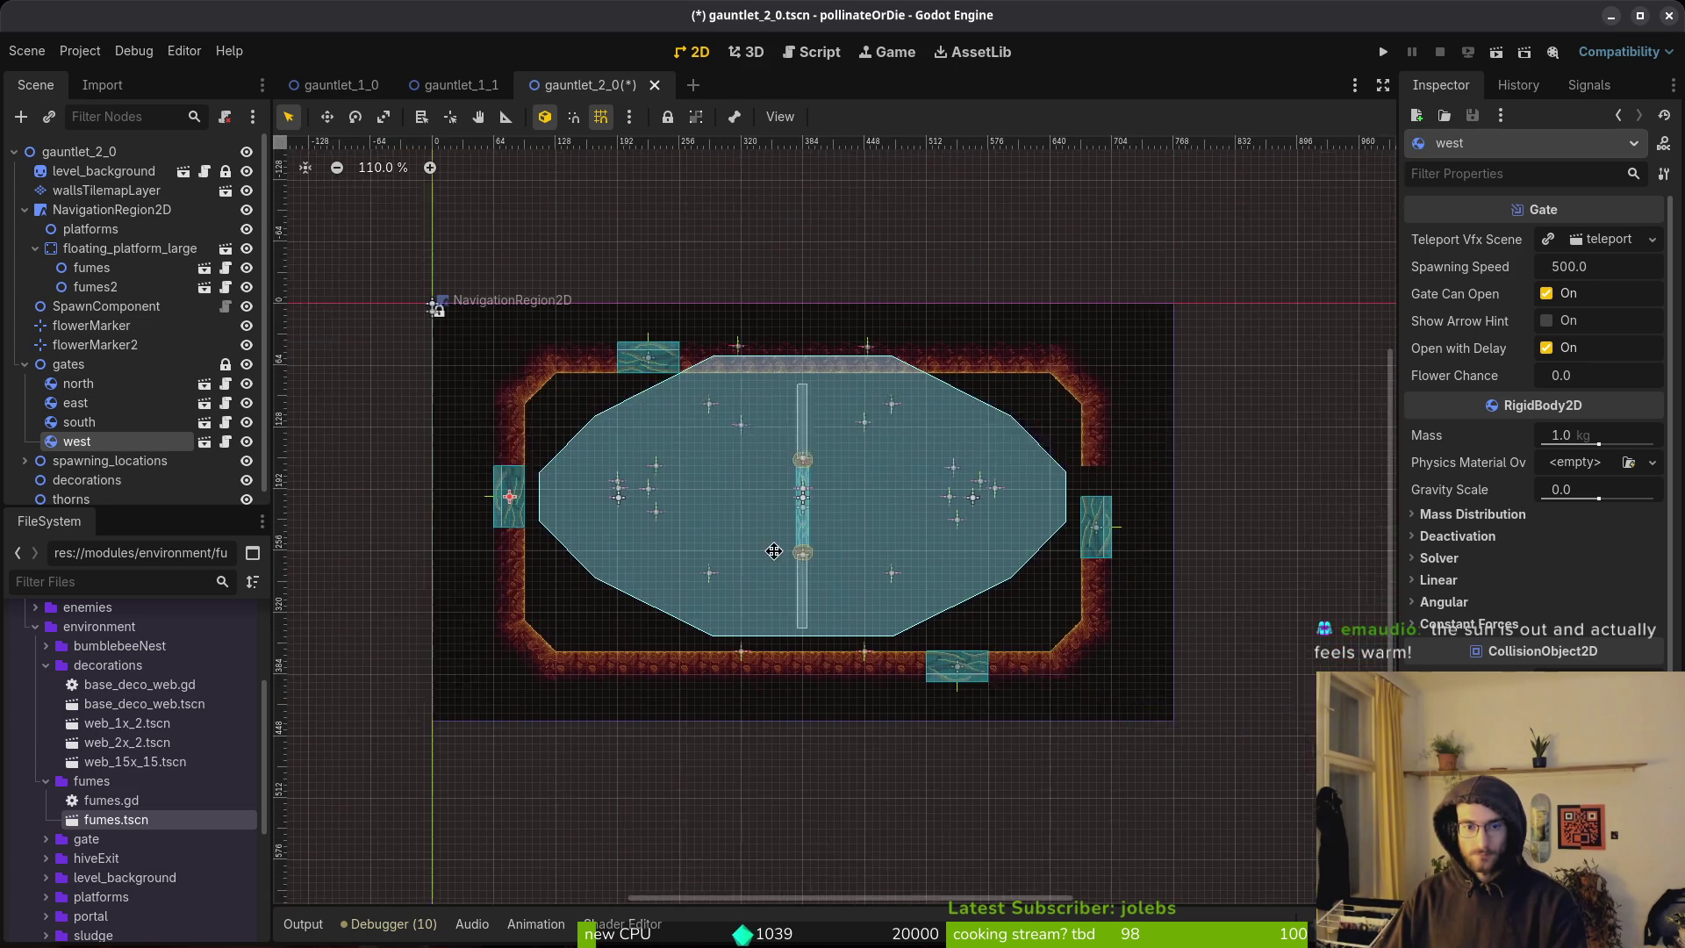
{"action": "scroll", "coordinate": [544, 492], "scroll_direction": "left", "scroll_amount": 3}
{"action": "left_click", "coordinate": [106, 191]}
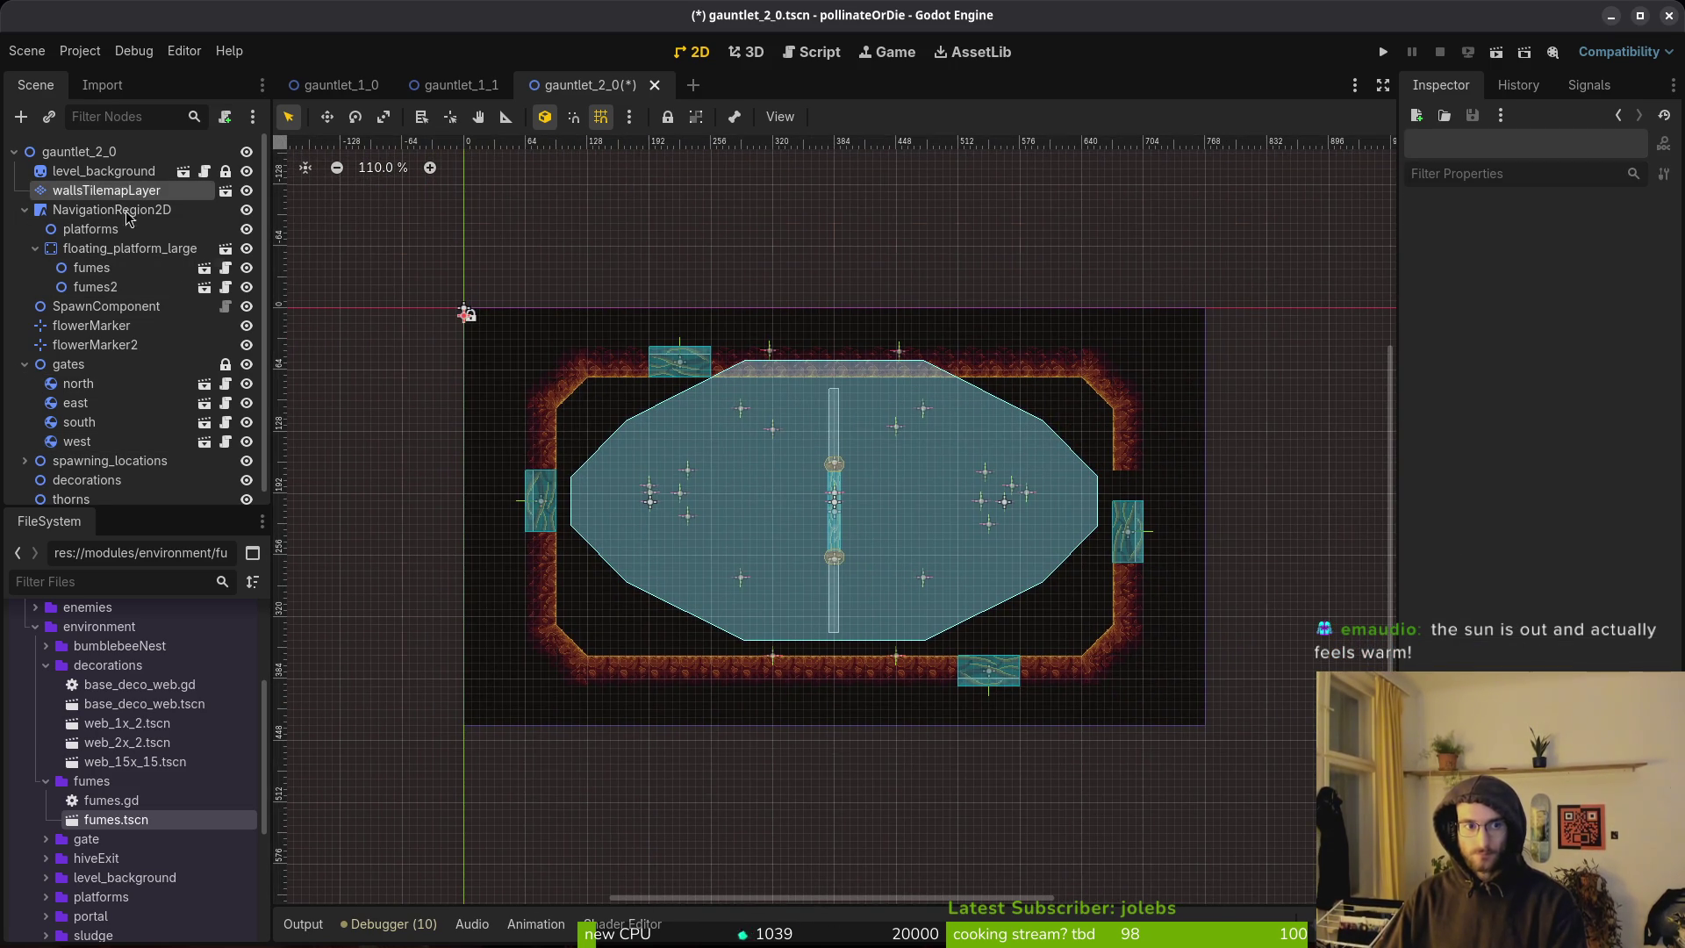
{"action": "left_click", "coordinate": [1132, 494]}
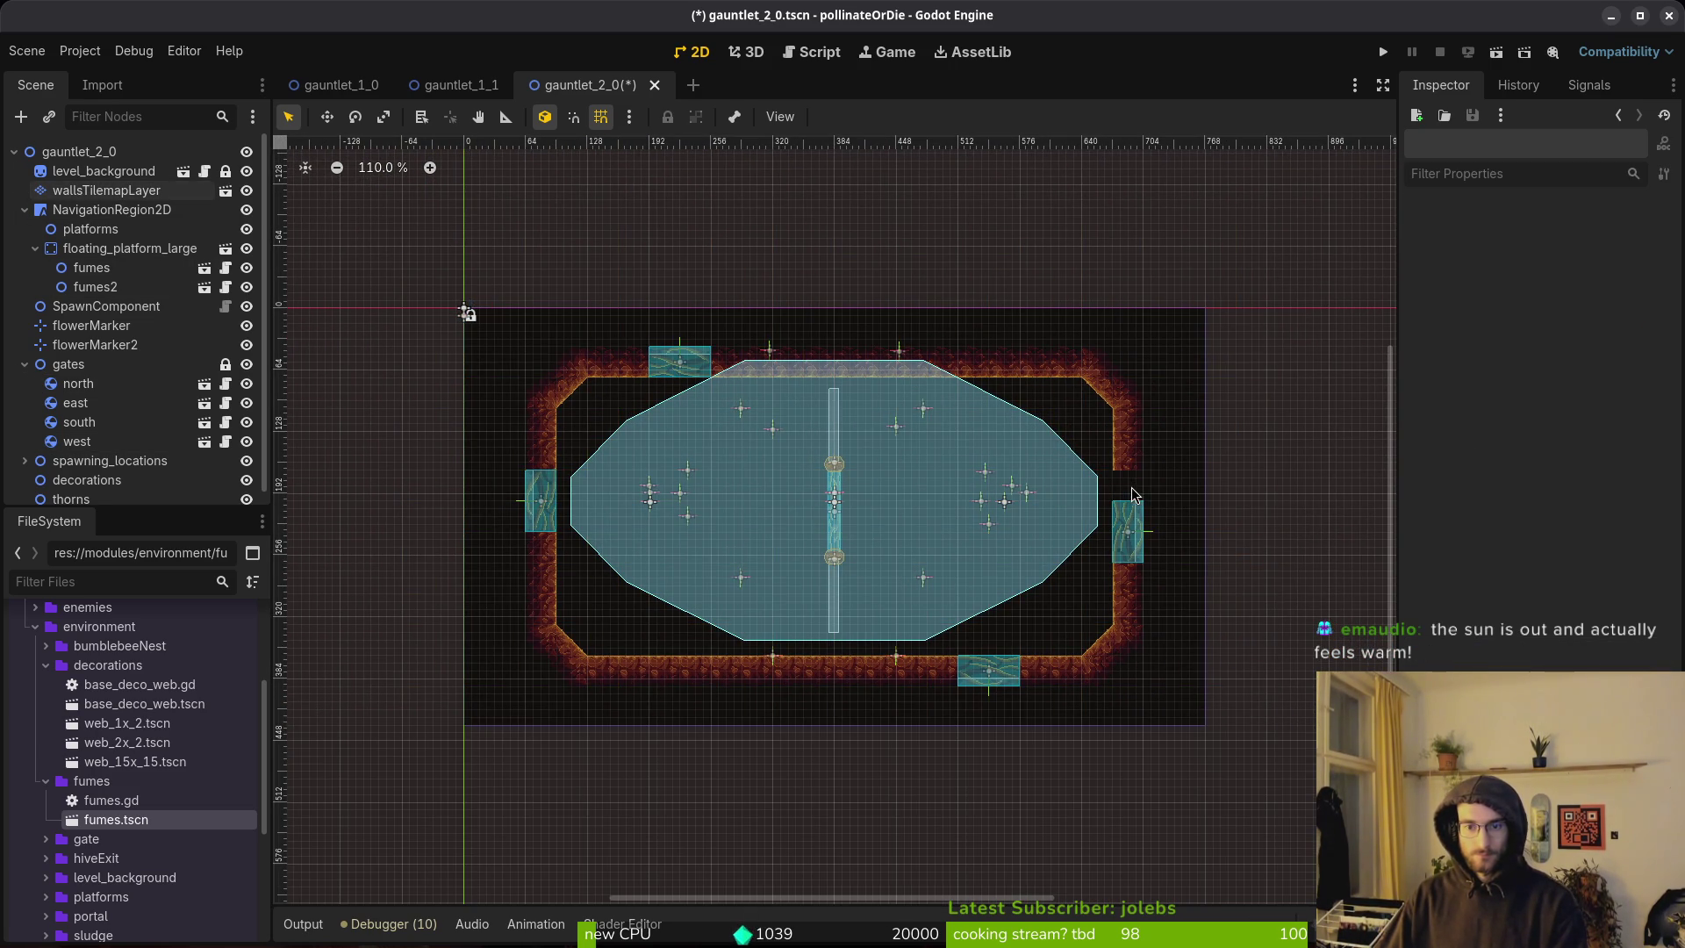
{"action": "left_click", "coordinate": [105, 190]}
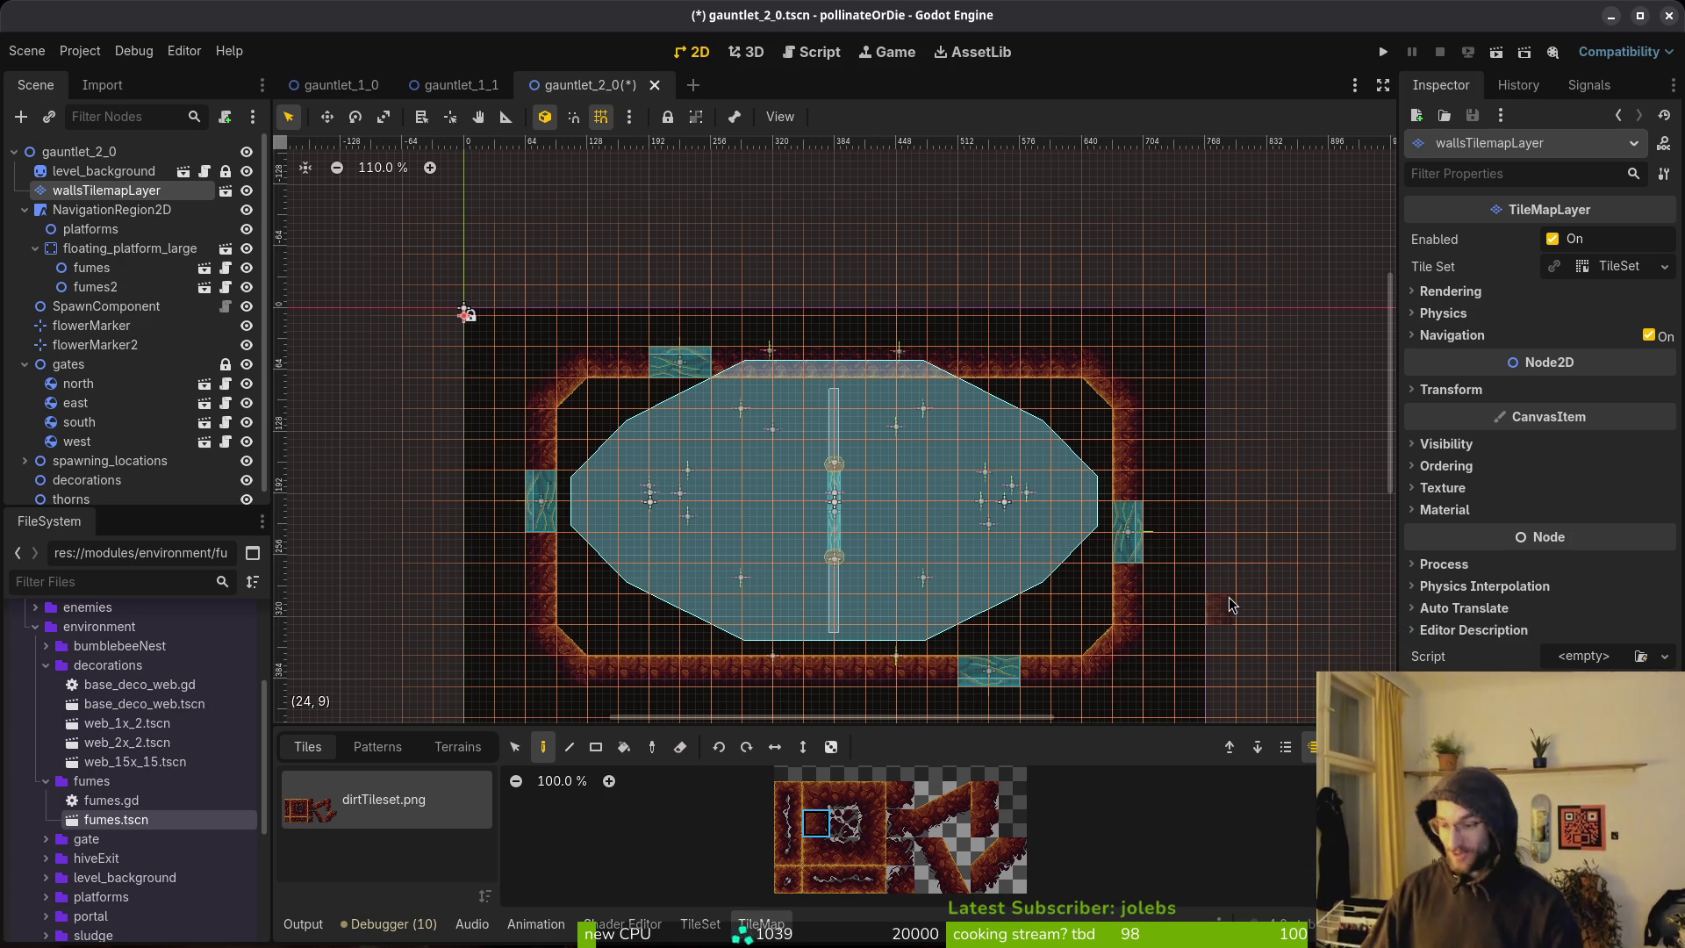
Save gauntlet_2_0 with gates and NavigationRegion2D collapsed, then show the window overview.
{"action": "key", "text": "Escape"}
{"action": "key", "text": "ctrl+s"}
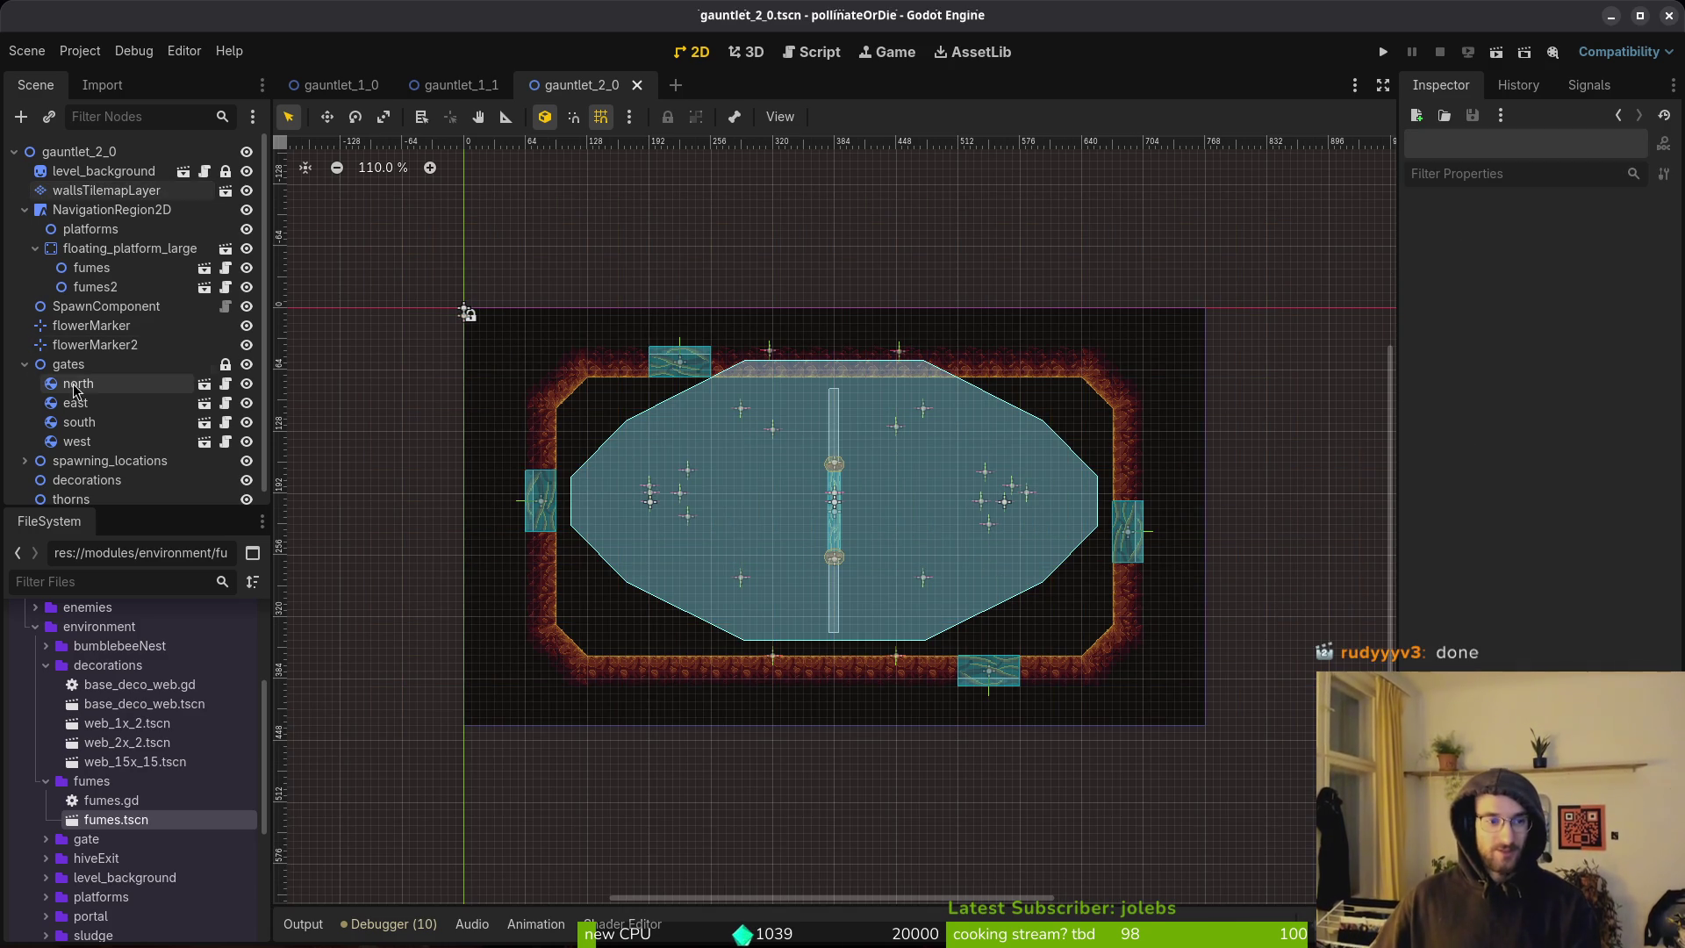
{"action": "left_click", "coordinate": [24, 364]}
{"action": "left_click", "coordinate": [25, 210]}
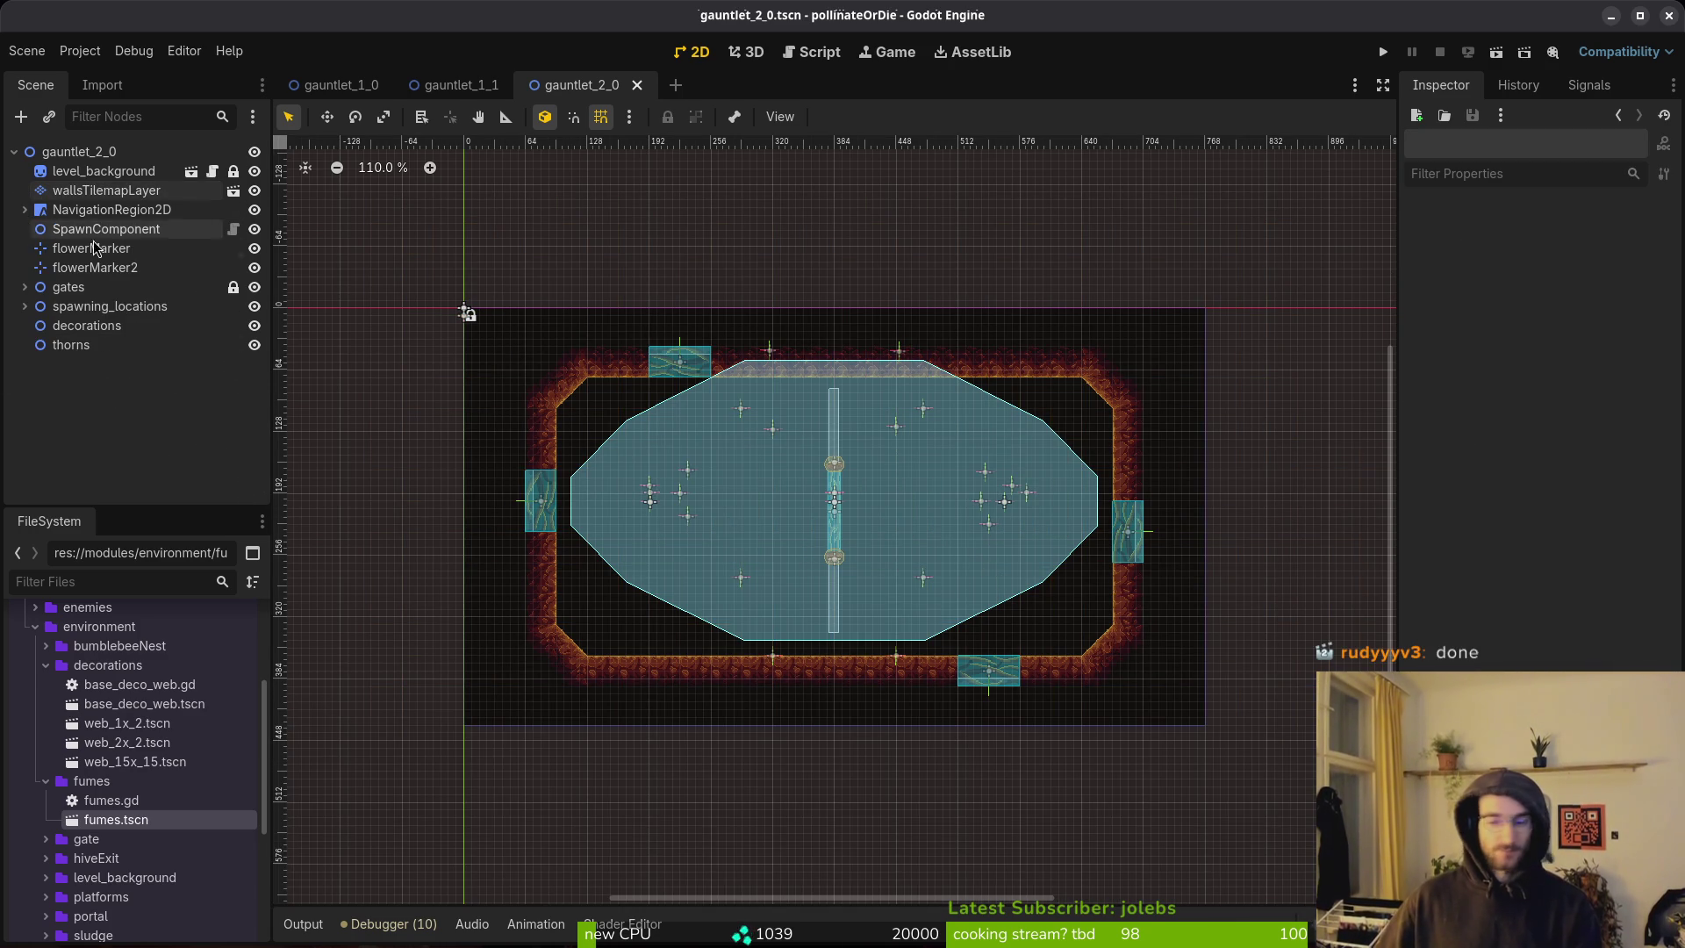
{"action": "key", "text": "ctrl+s"}
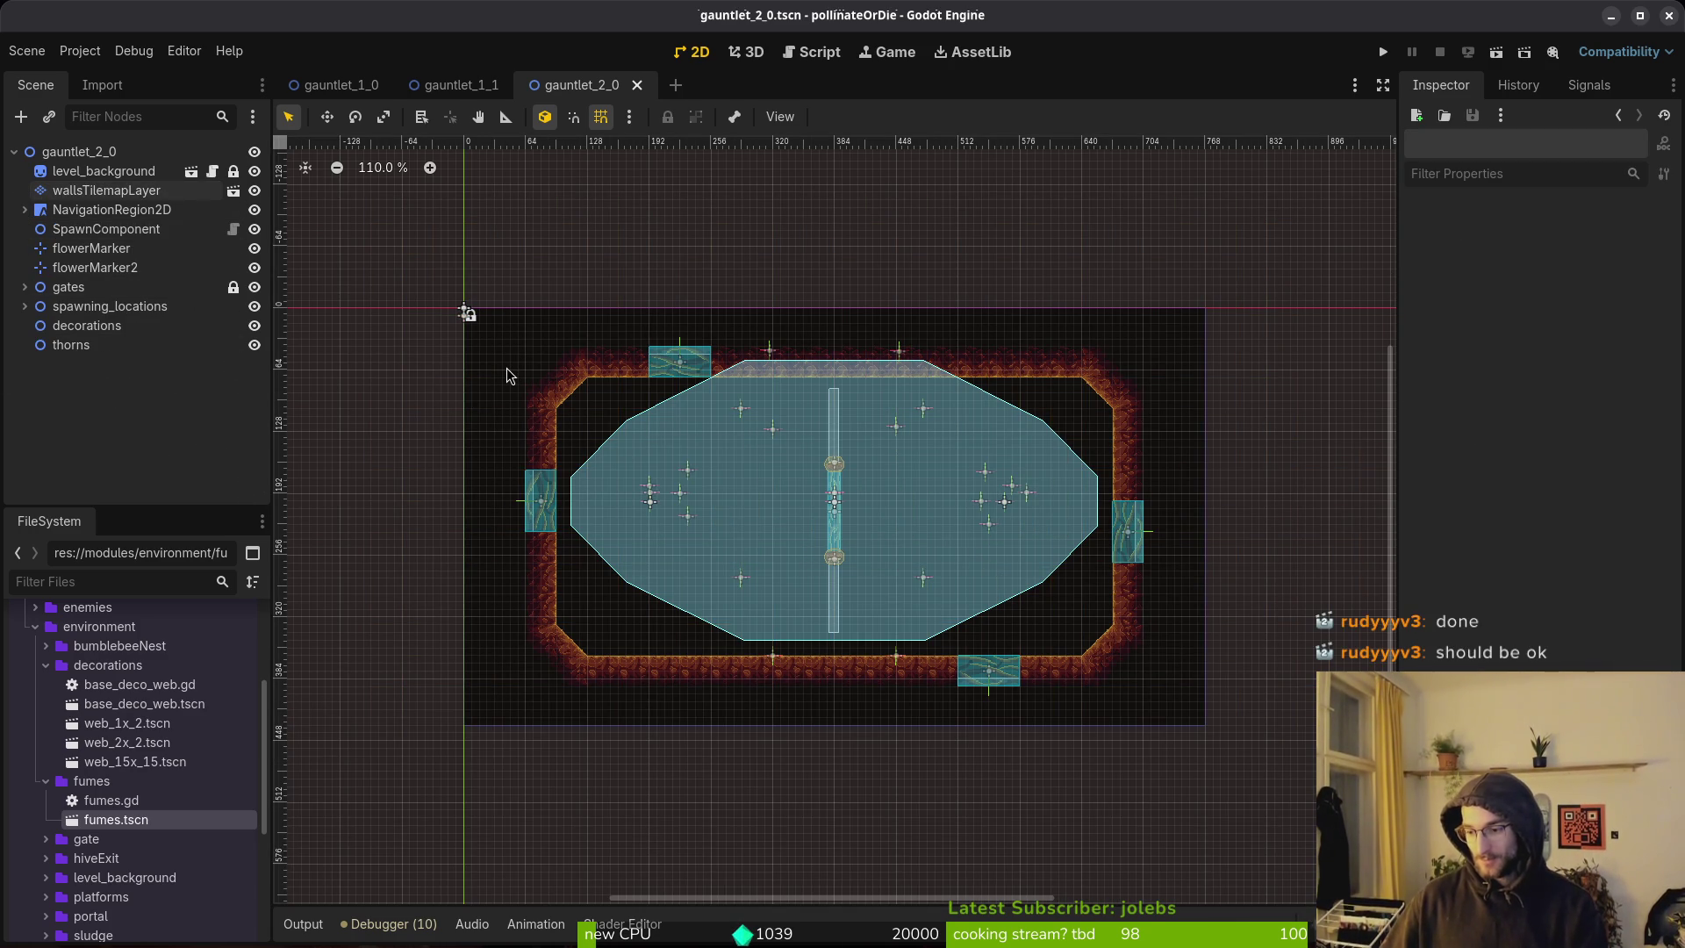
{"action": "key", "text": "super"}
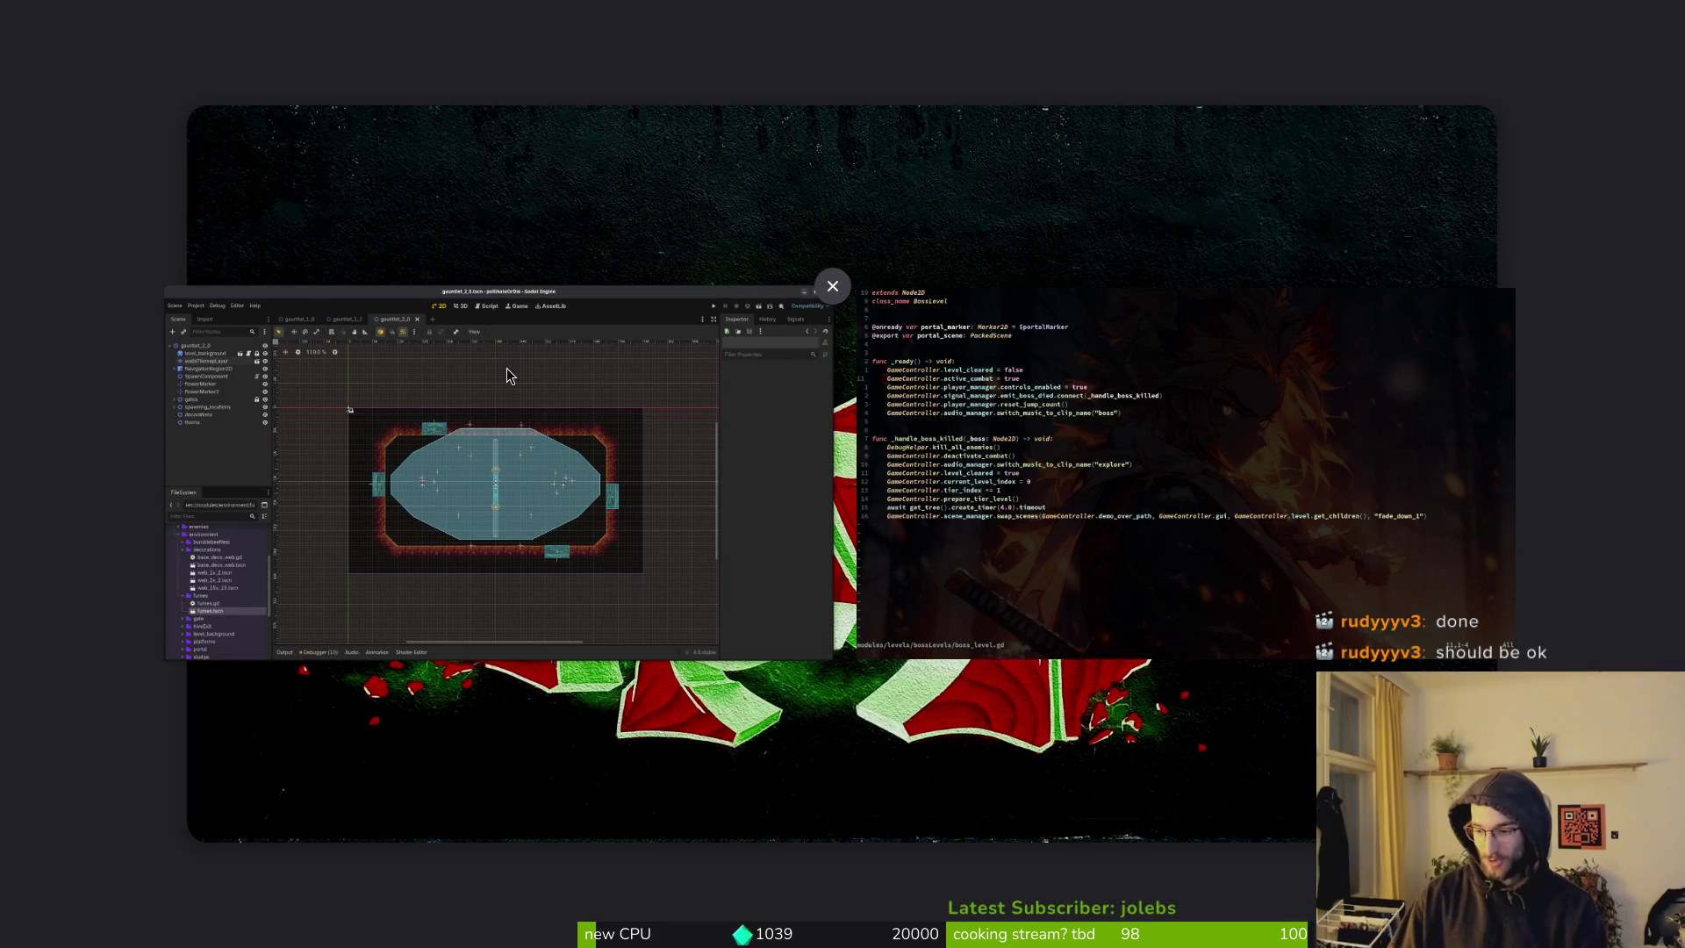
{"action": "key", "text": "Right"}
Return to the Godot editor and bring up a Files window on the Home folder.
{"action": "key", "text": "Escape"}
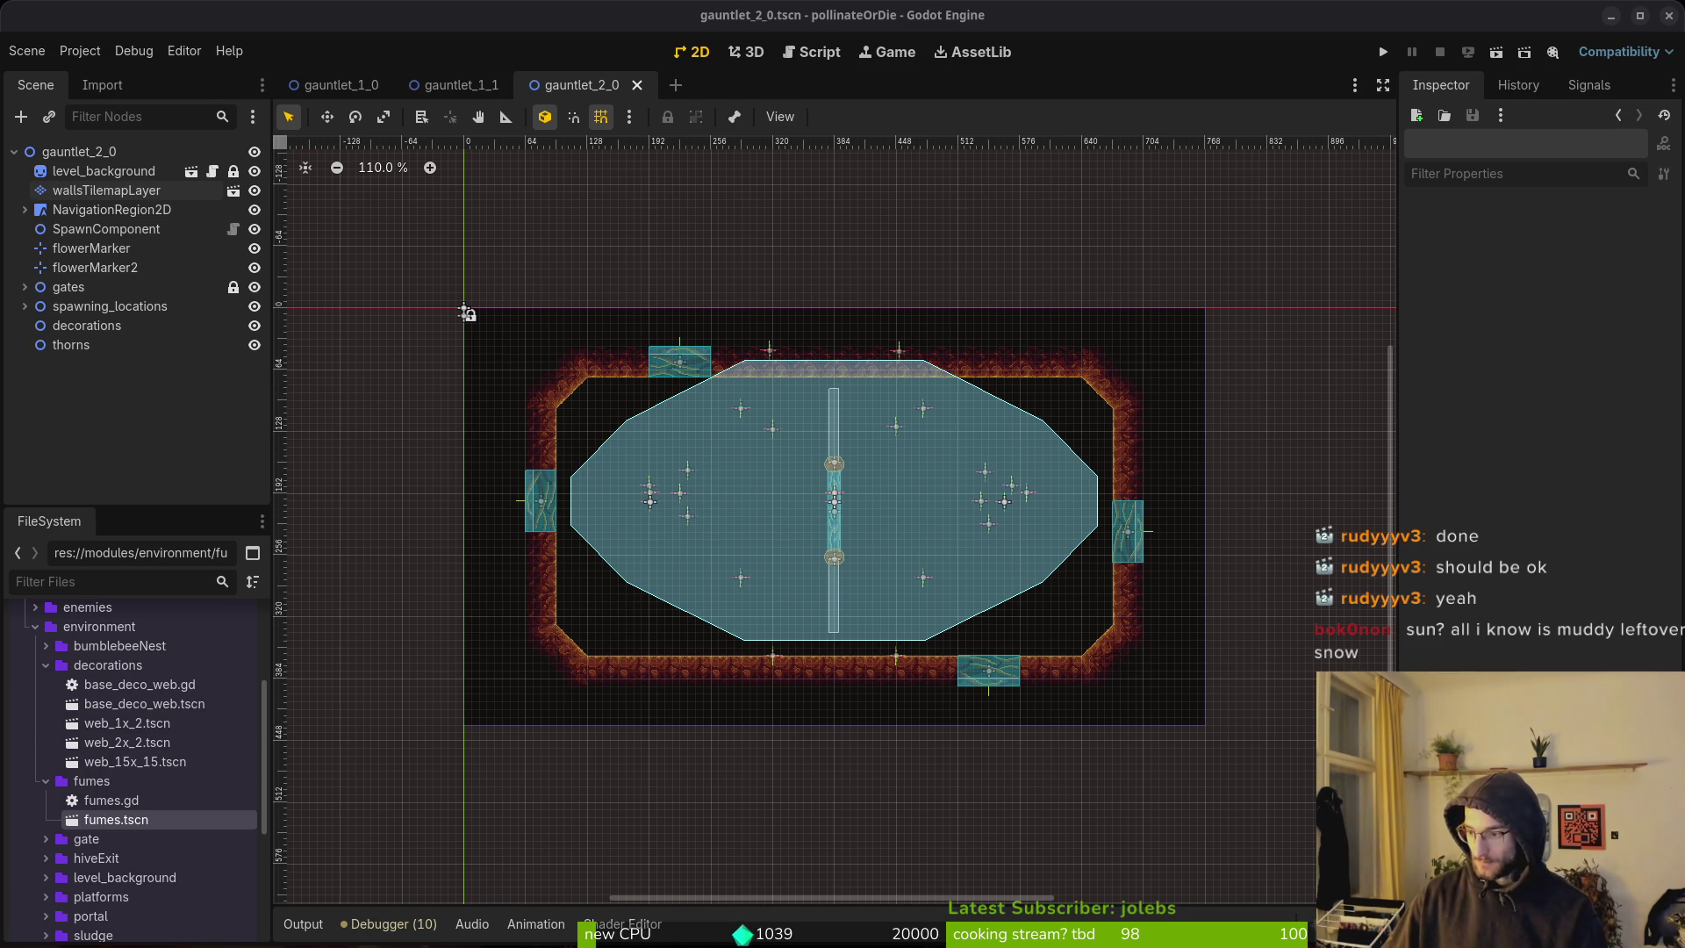
{"action": "key", "text": "super+e"}
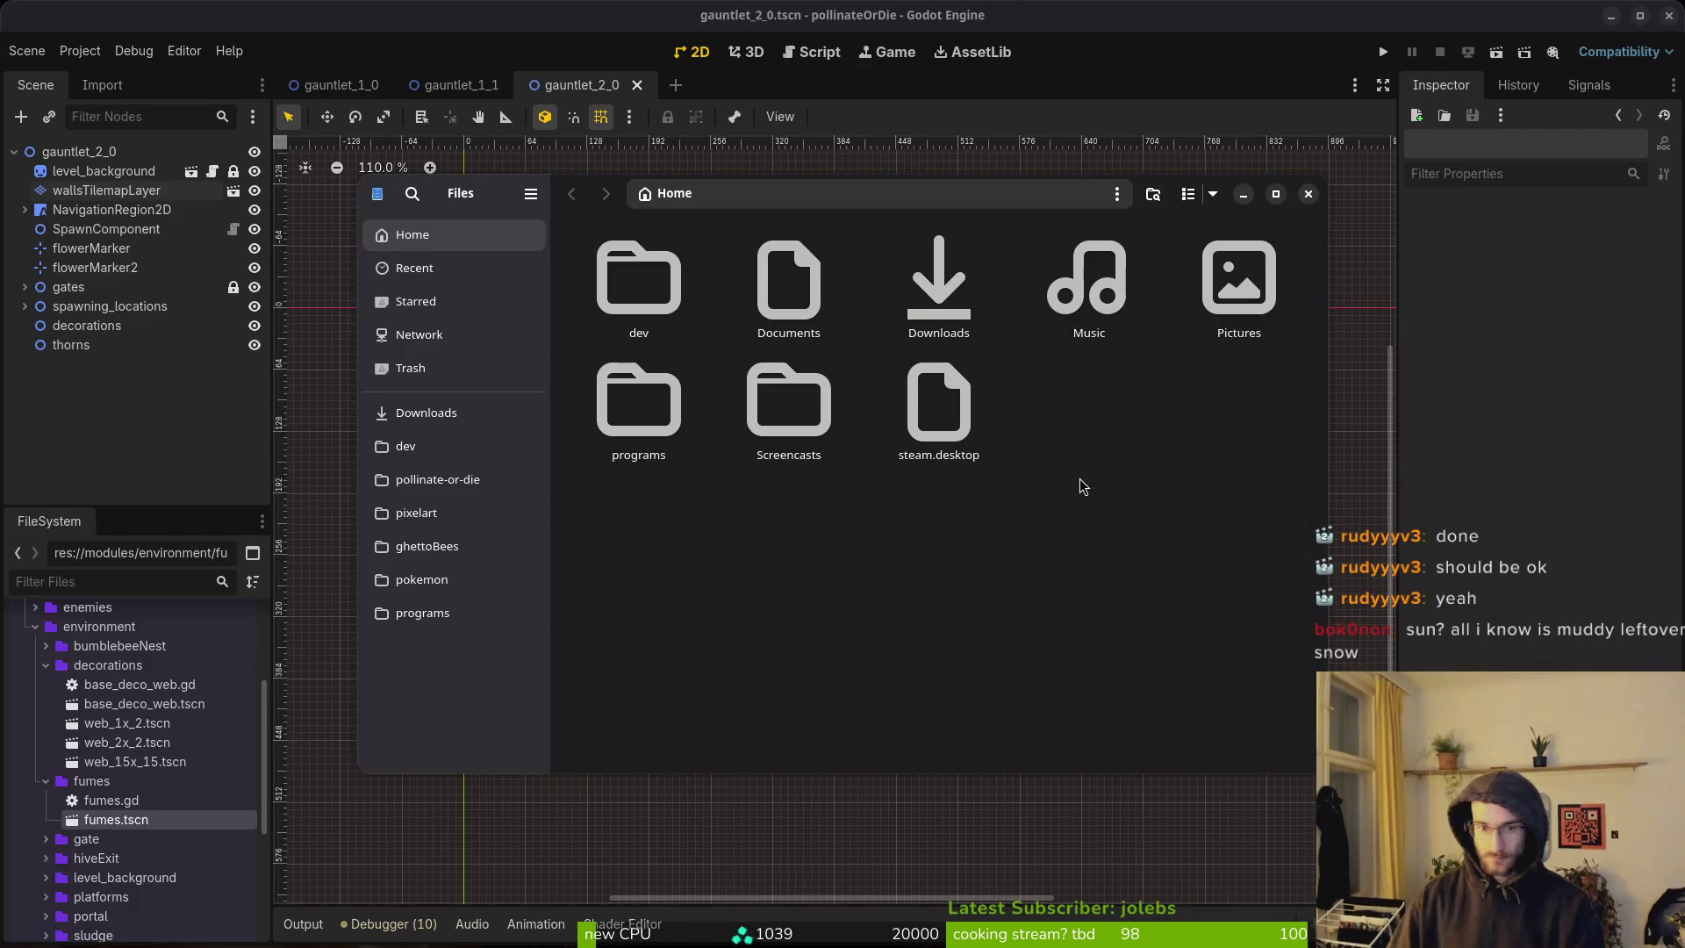
Trash logs.zip, logs, pollinate-or-die.zip, roadmap.md, changelog.md and content_creators.md from Downloads.
{"action": "left_click", "coordinate": [434, 480]}
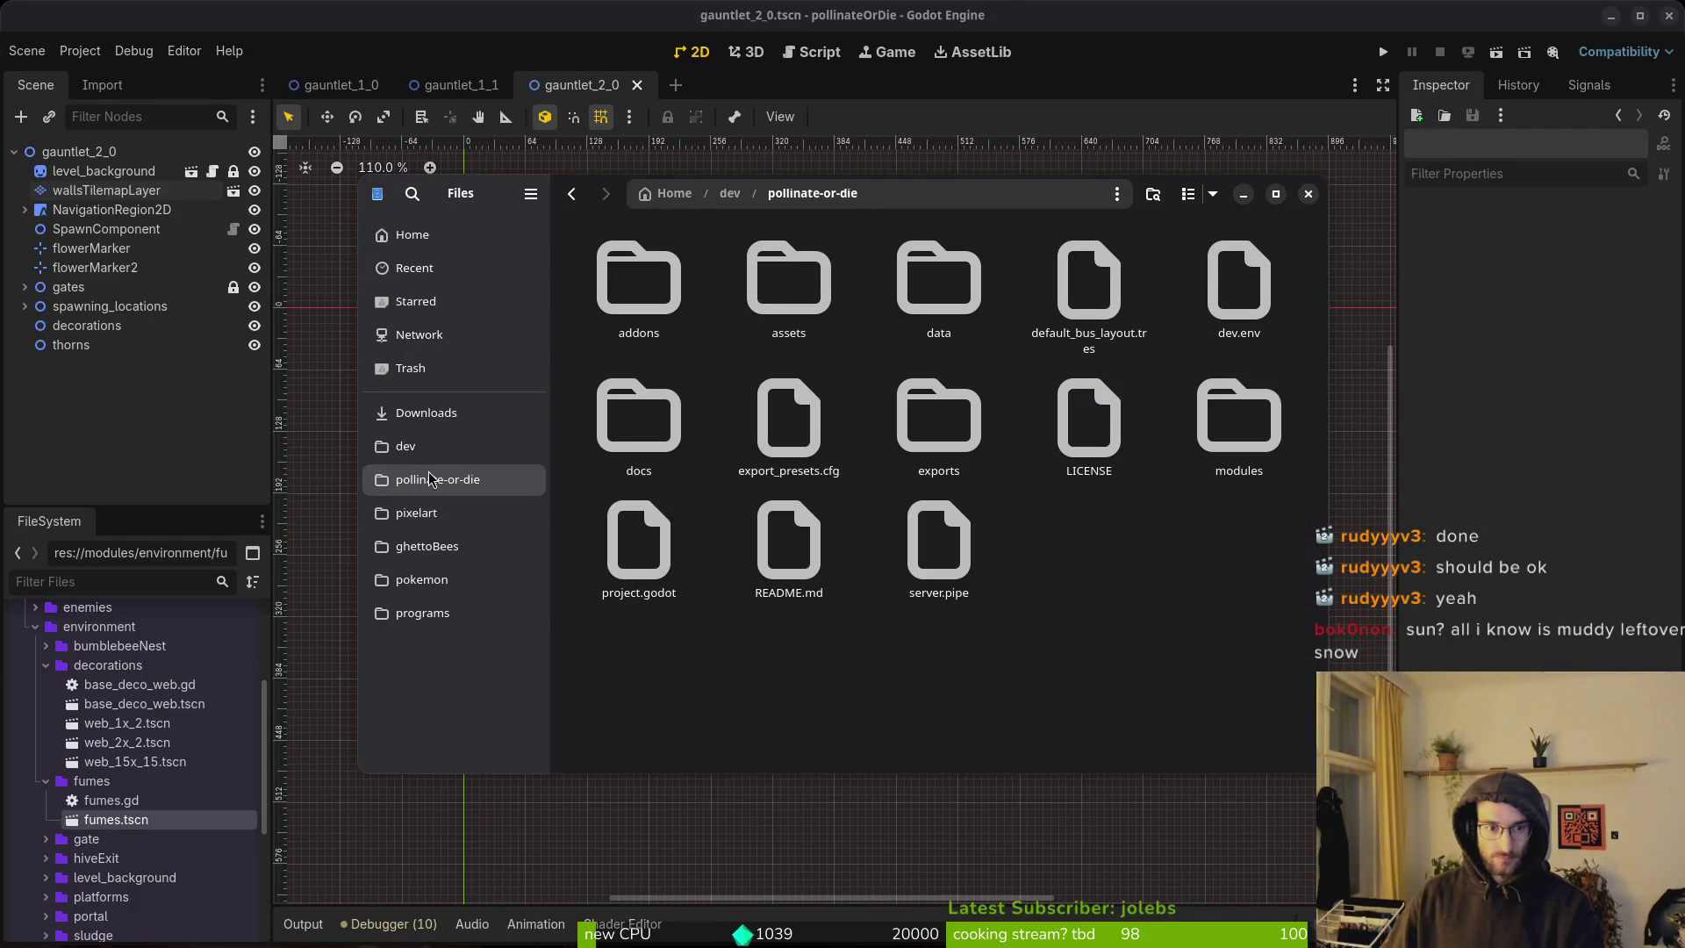
{"action": "left_click", "coordinate": [429, 413]}
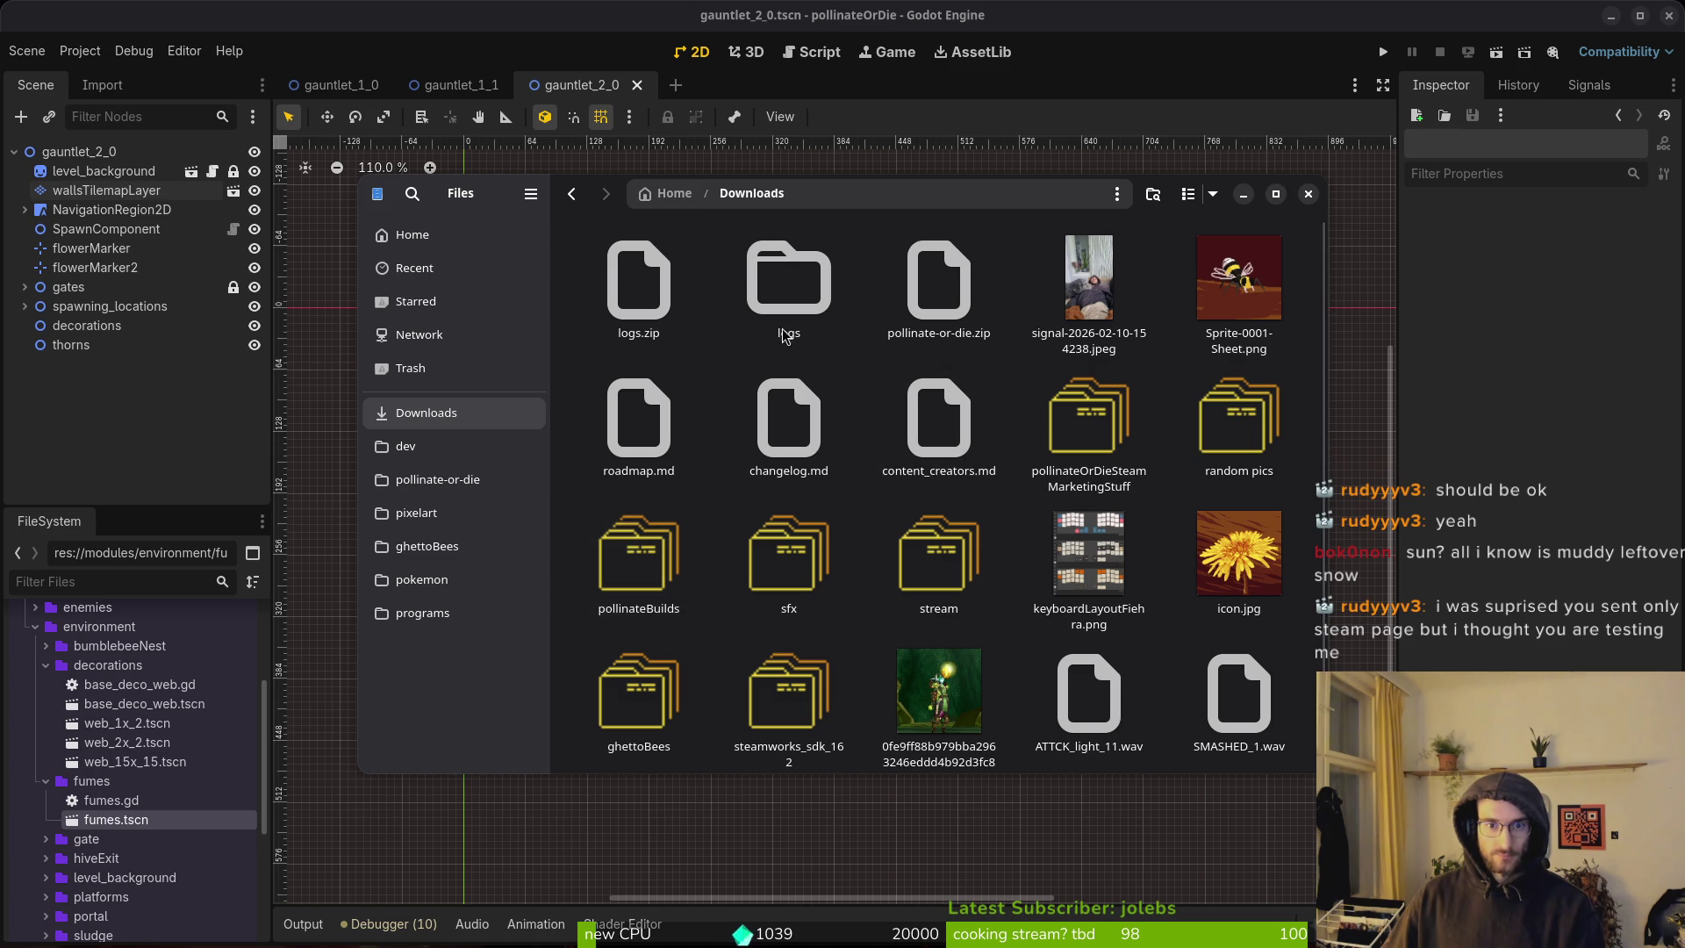
{"action": "left_click_drag", "start_coordinate": [864, 355], "coordinate": [627, 263]}
{"action": "left_click", "coordinate": [939, 285], "text": "ctrl"}
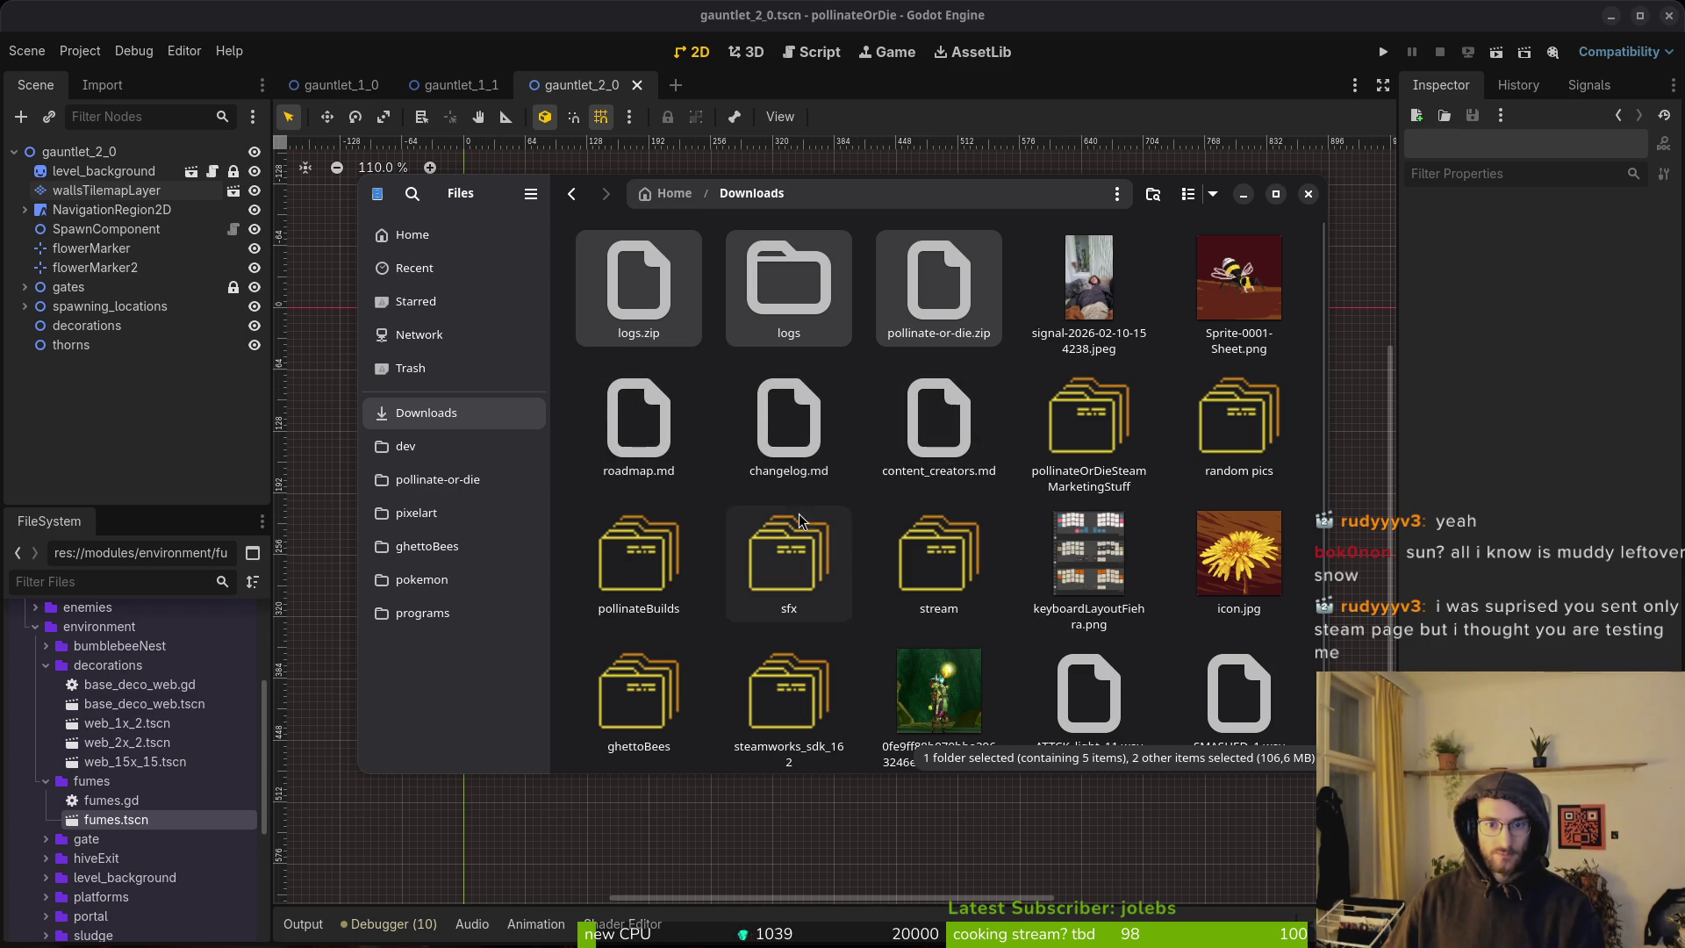
{"action": "left_click", "coordinate": [788, 426], "text": "ctrl"}
{"action": "left_click", "coordinate": [649, 436], "text": "ctrl"}
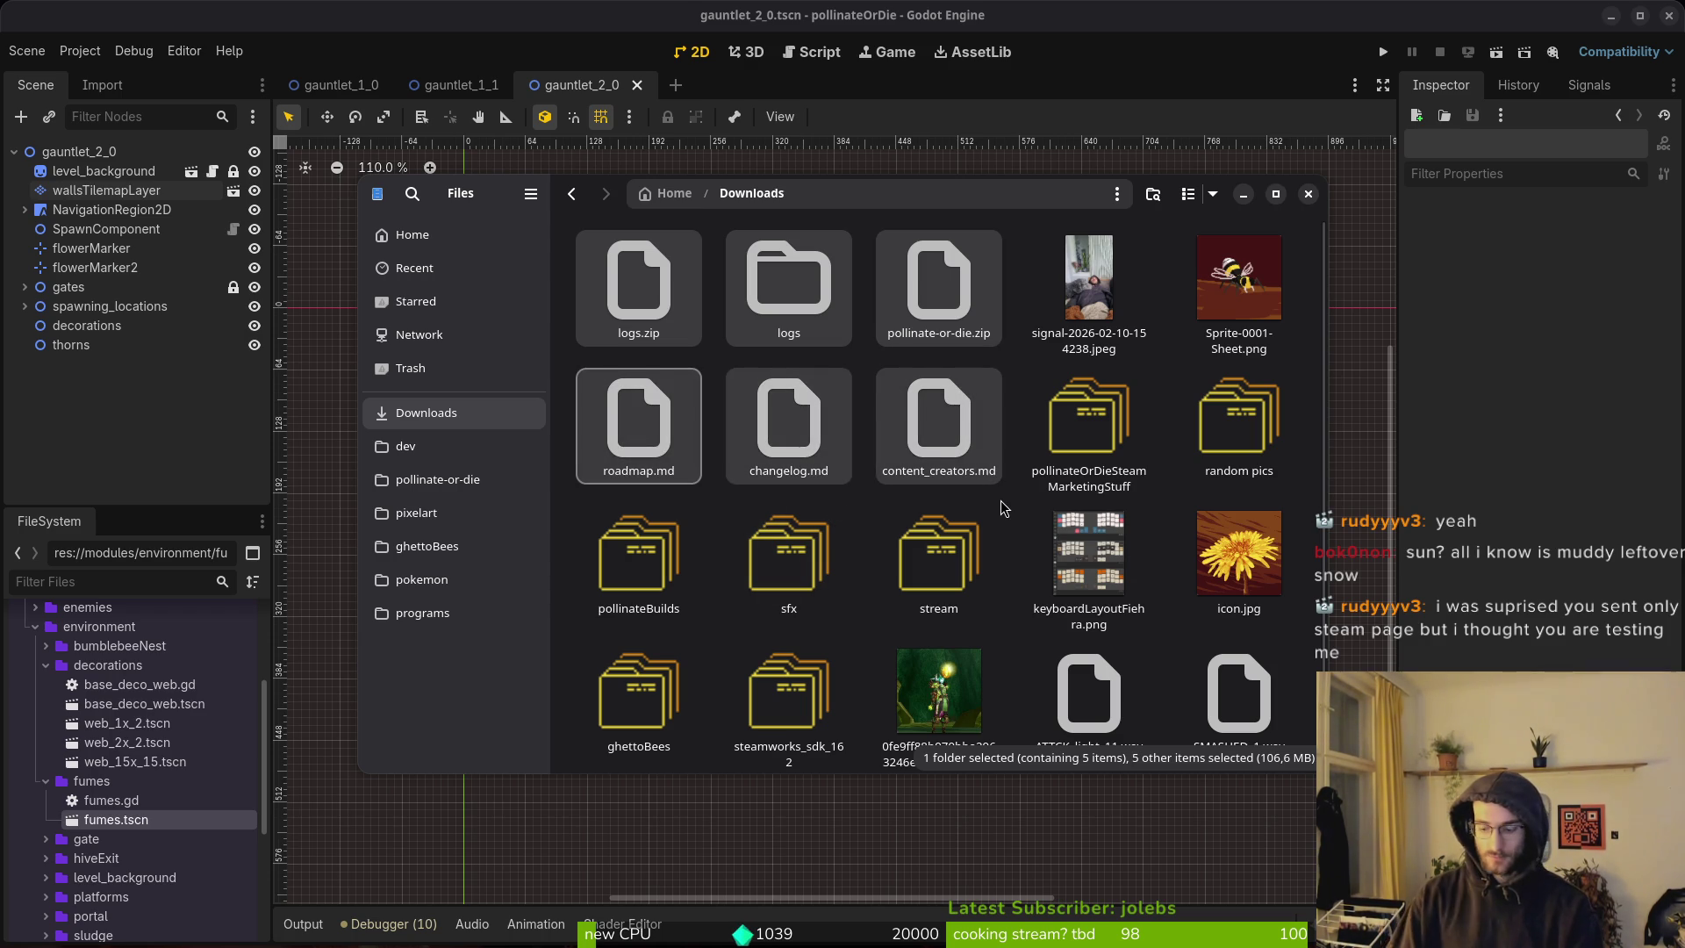
{"action": "key", "text": "Delete"}
{"action": "left_click", "coordinate": [1190, 518]}
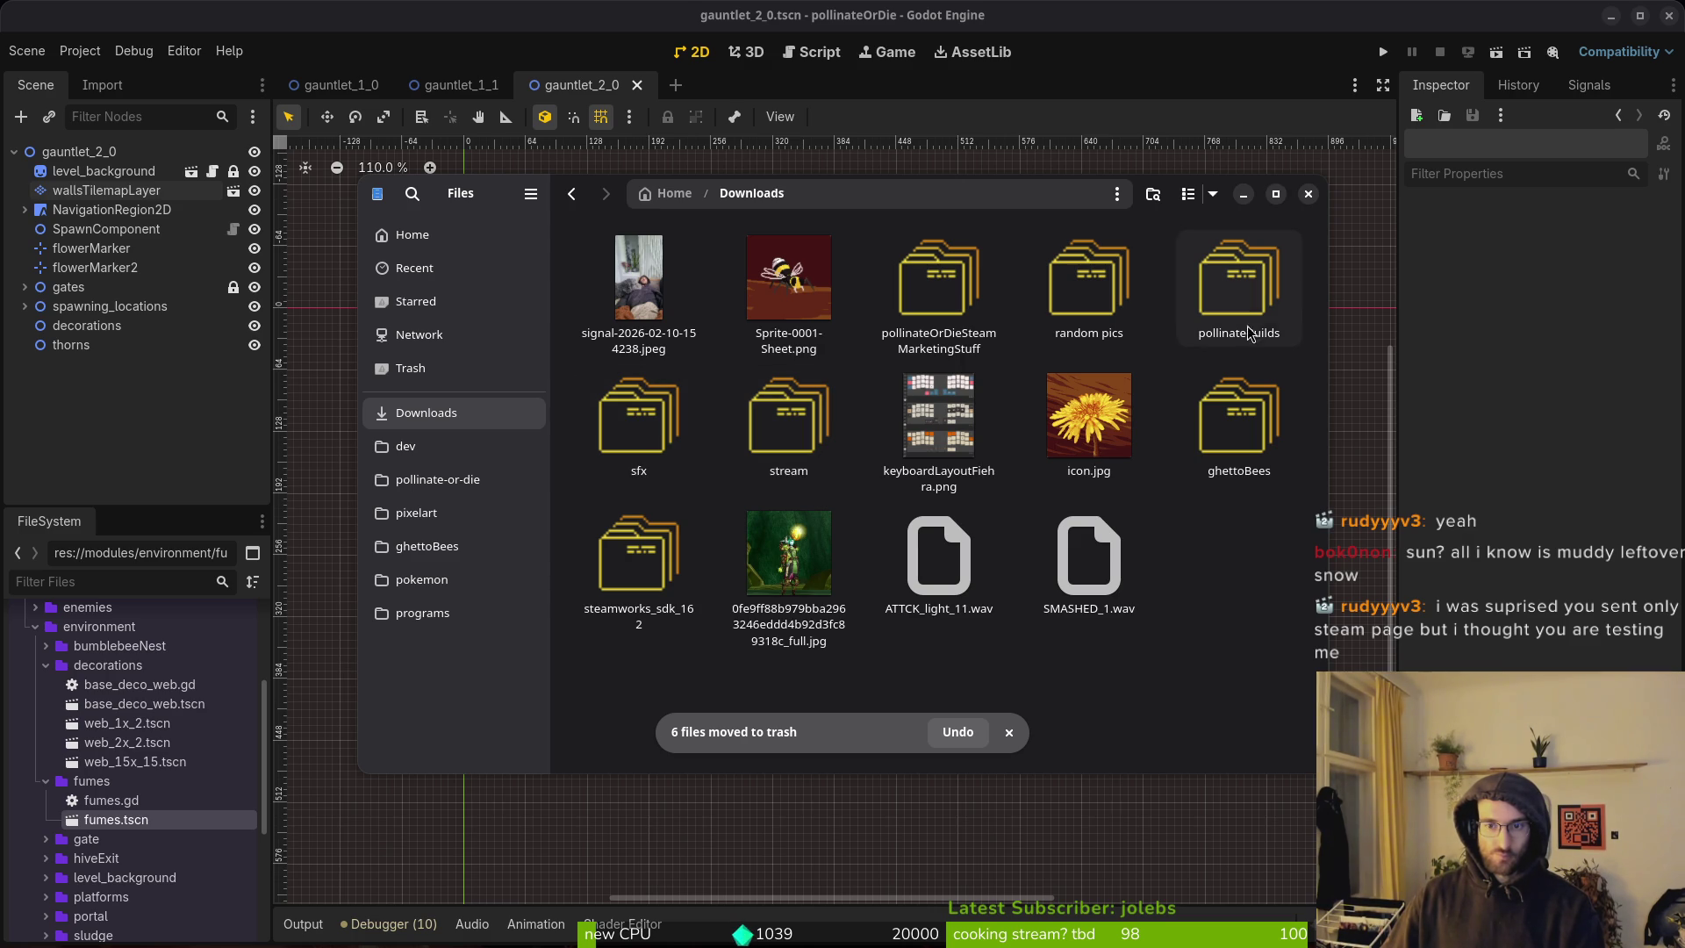
Browse the marketing and Locale folders, then bring the translations.csv Calc window into view.
{"action": "double_click", "coordinate": [946, 294]}
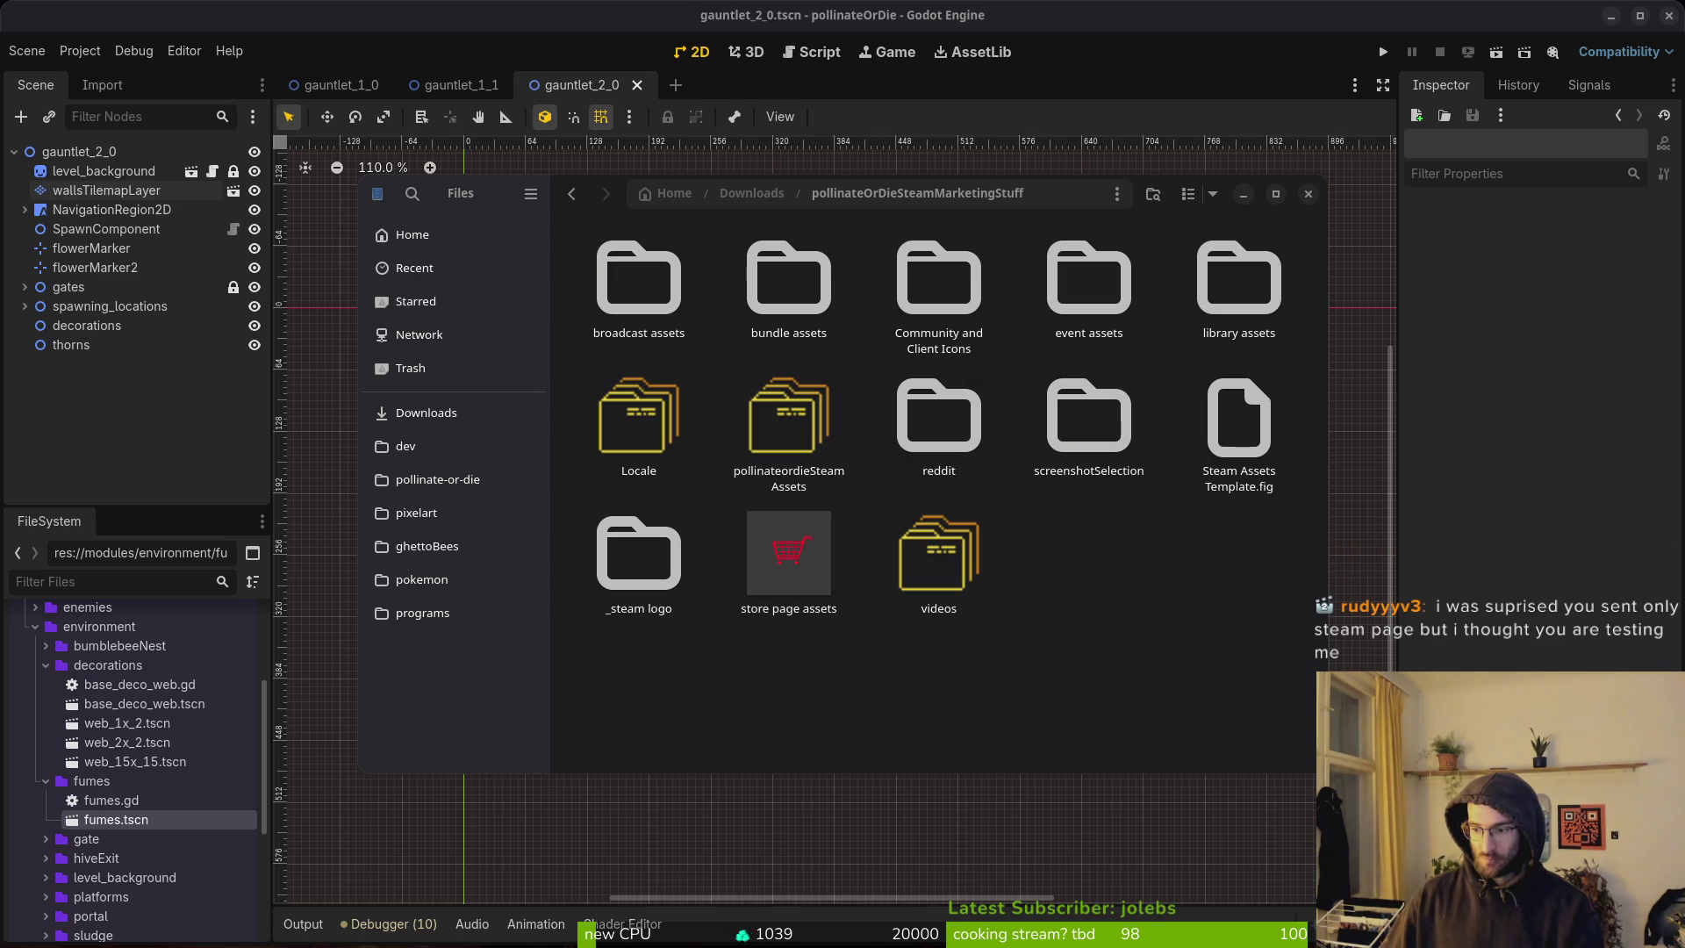
{"action": "left_click", "coordinate": [1071, 648]}
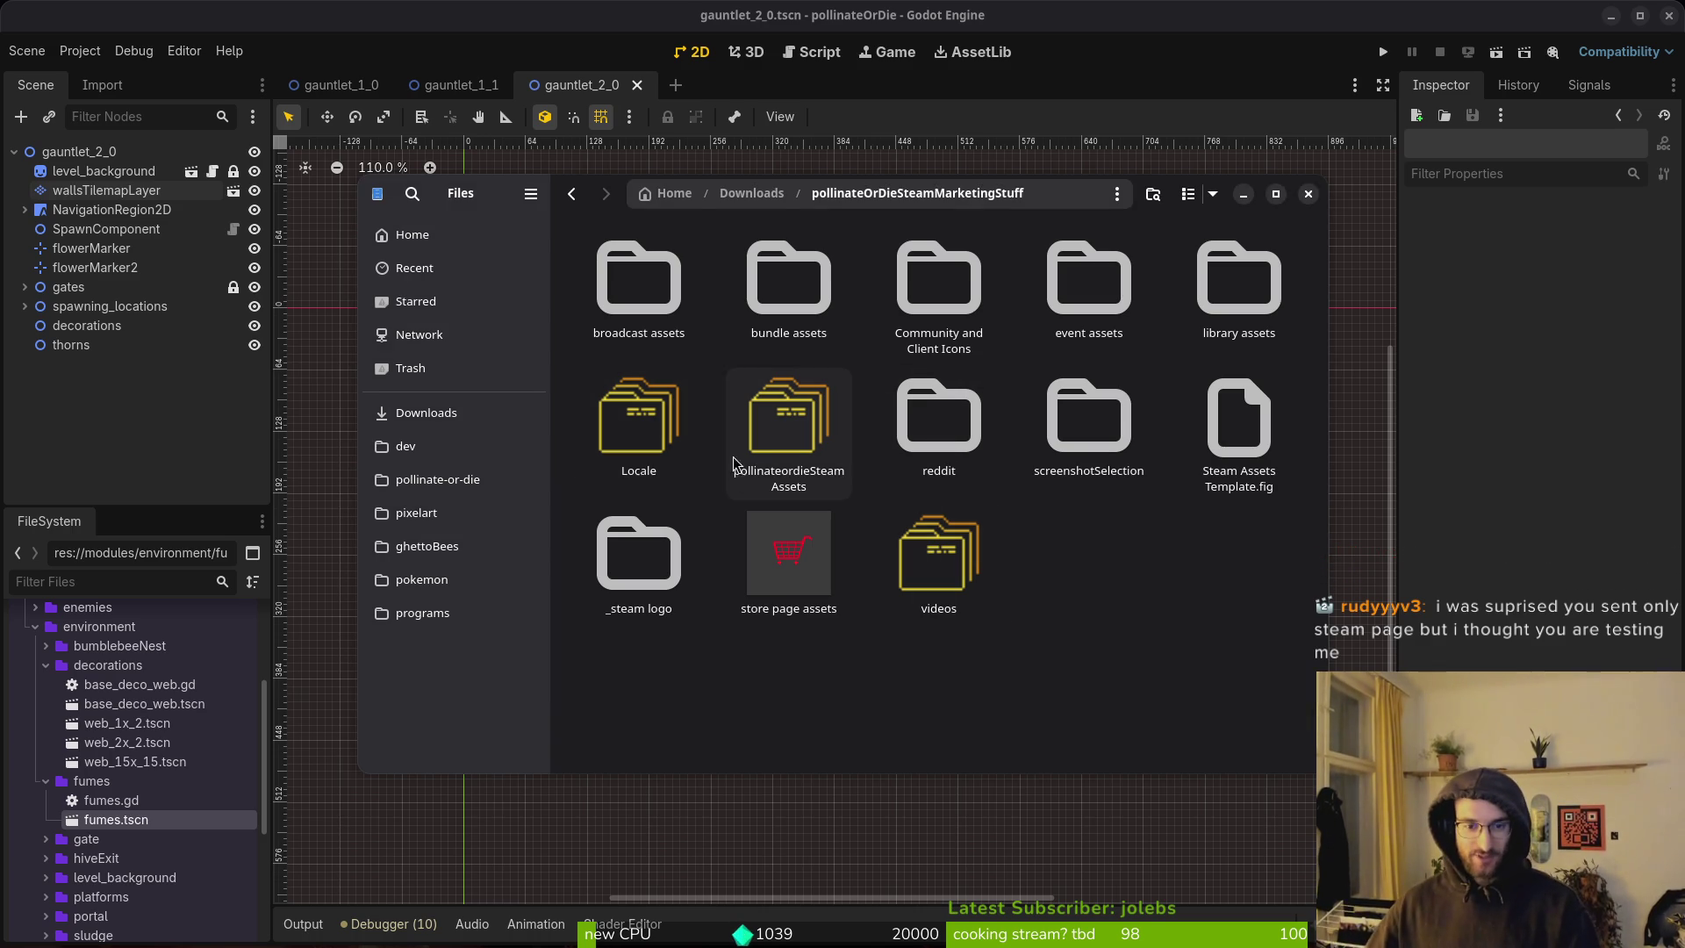
{"action": "double_click", "coordinate": [676, 436]}
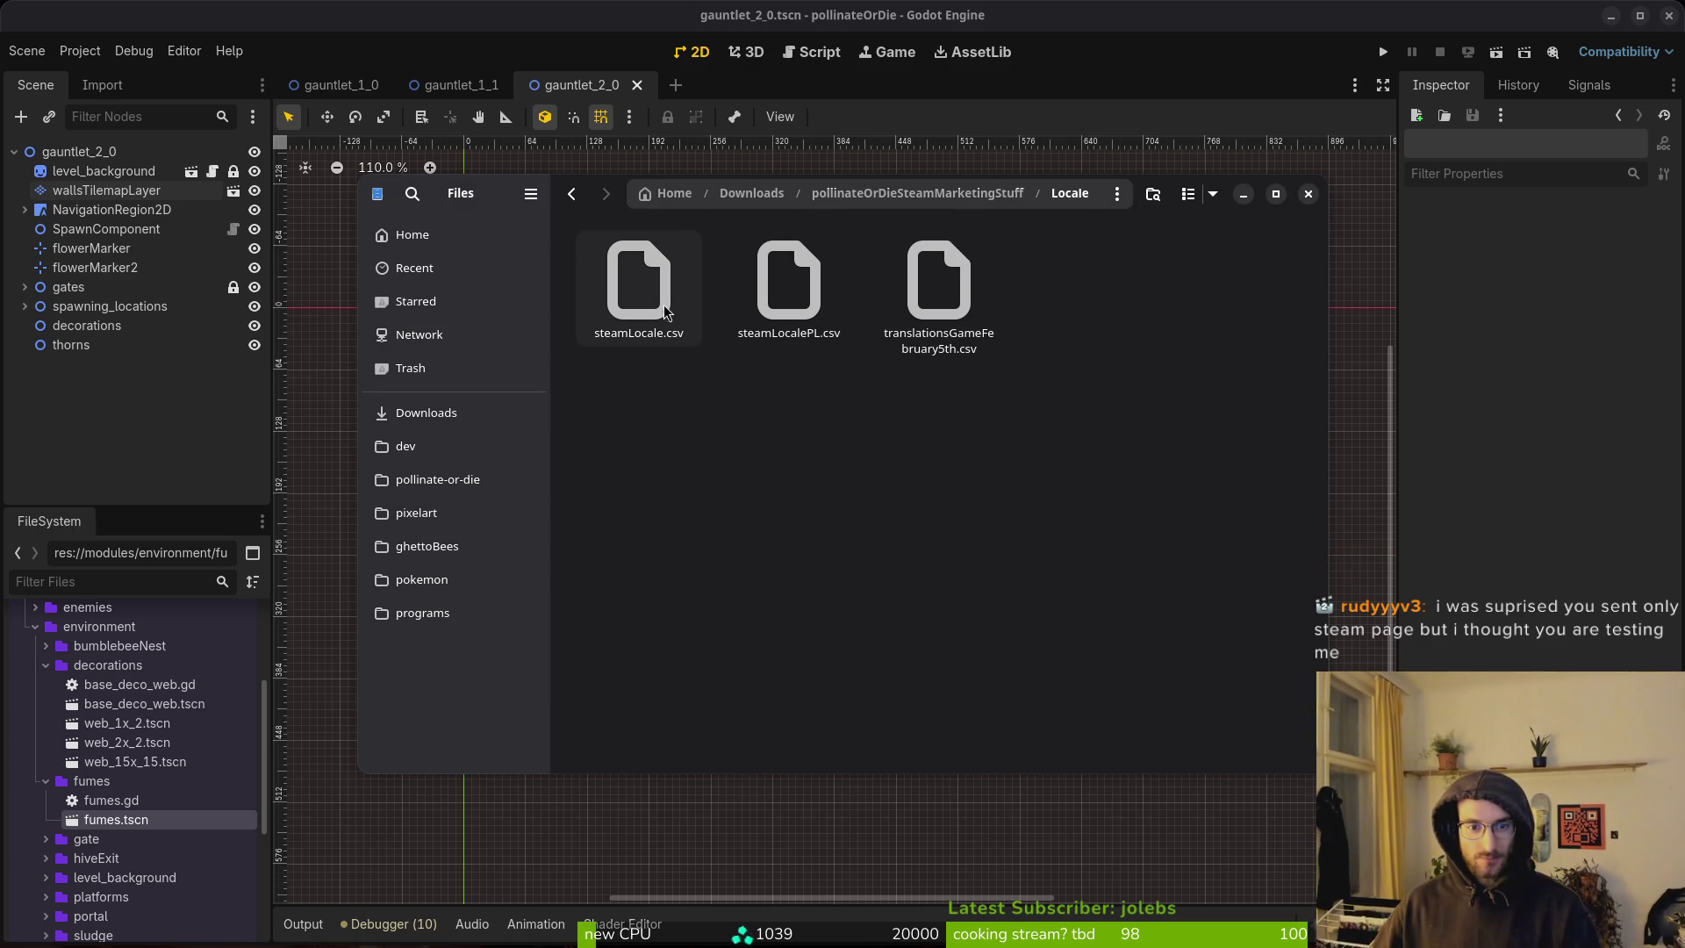
{"action": "key", "text": "alt+Left"}
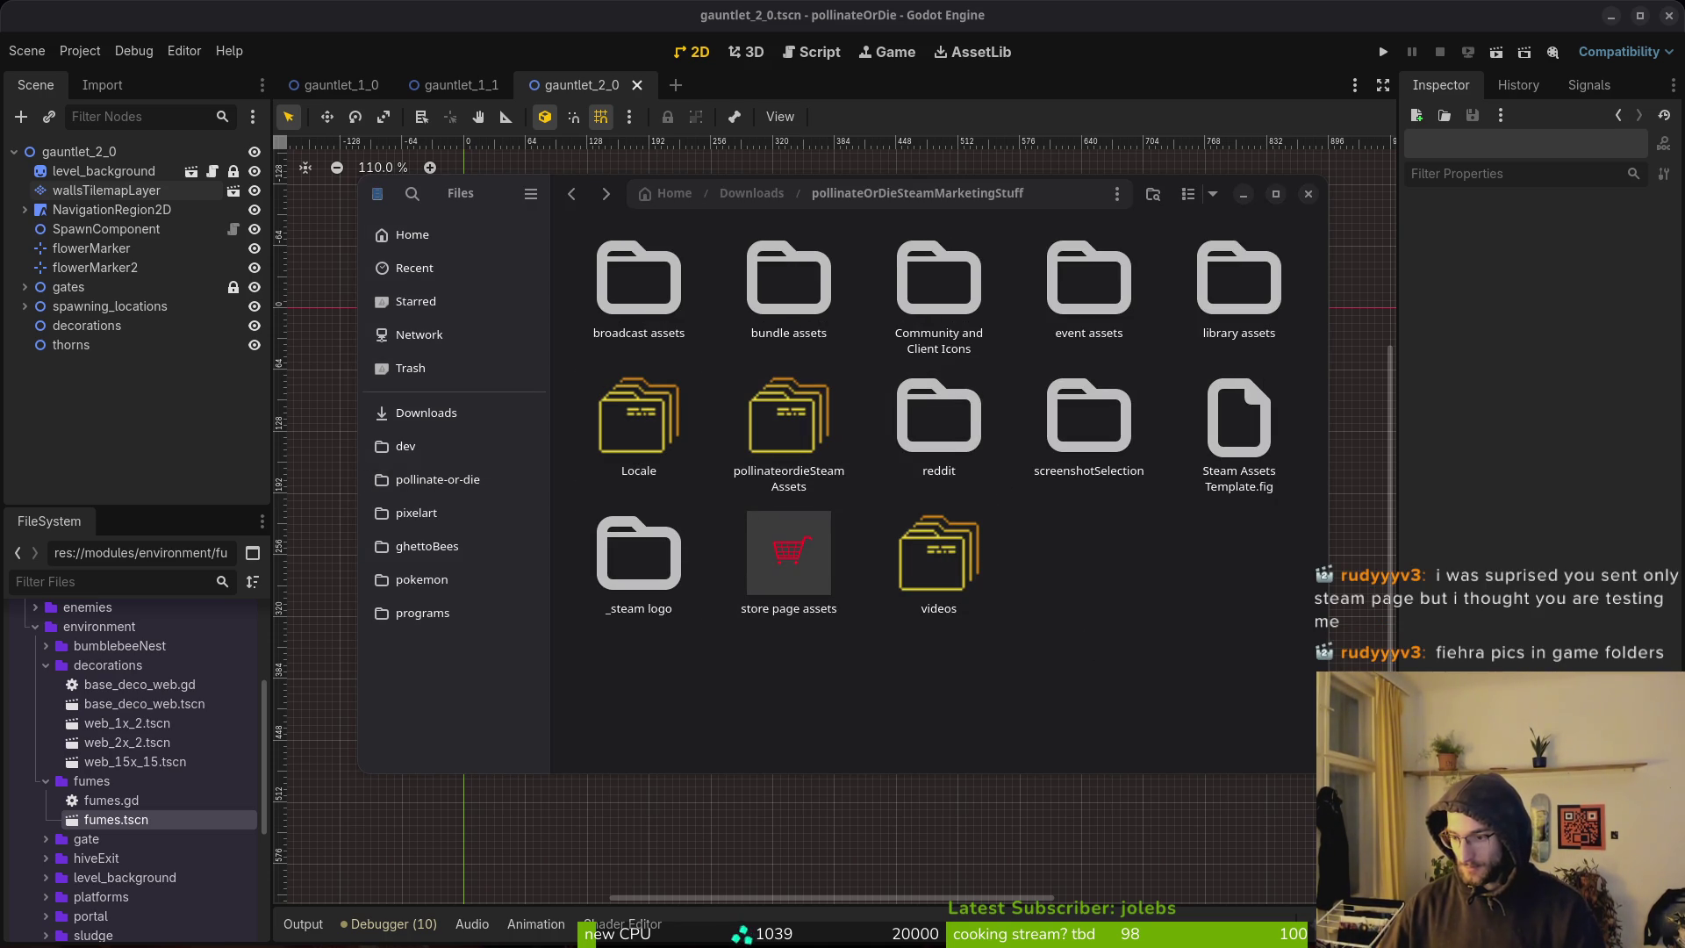
{"action": "mouse_move", "coordinate": [1684, 92]}
{"action": "left_mouse_down"}
{"action": "mouse_move", "coordinate": [483, 91]}
{"action": "mouse_move", "coordinate": [446, 40]}
{"action": "mouse_move", "coordinate": [178, 9]}
{"action": "left_mouse_up"}
{"action": "scroll", "coordinate": [1160, 391], "scroll_direction": "right", "scroll_amount": 10}
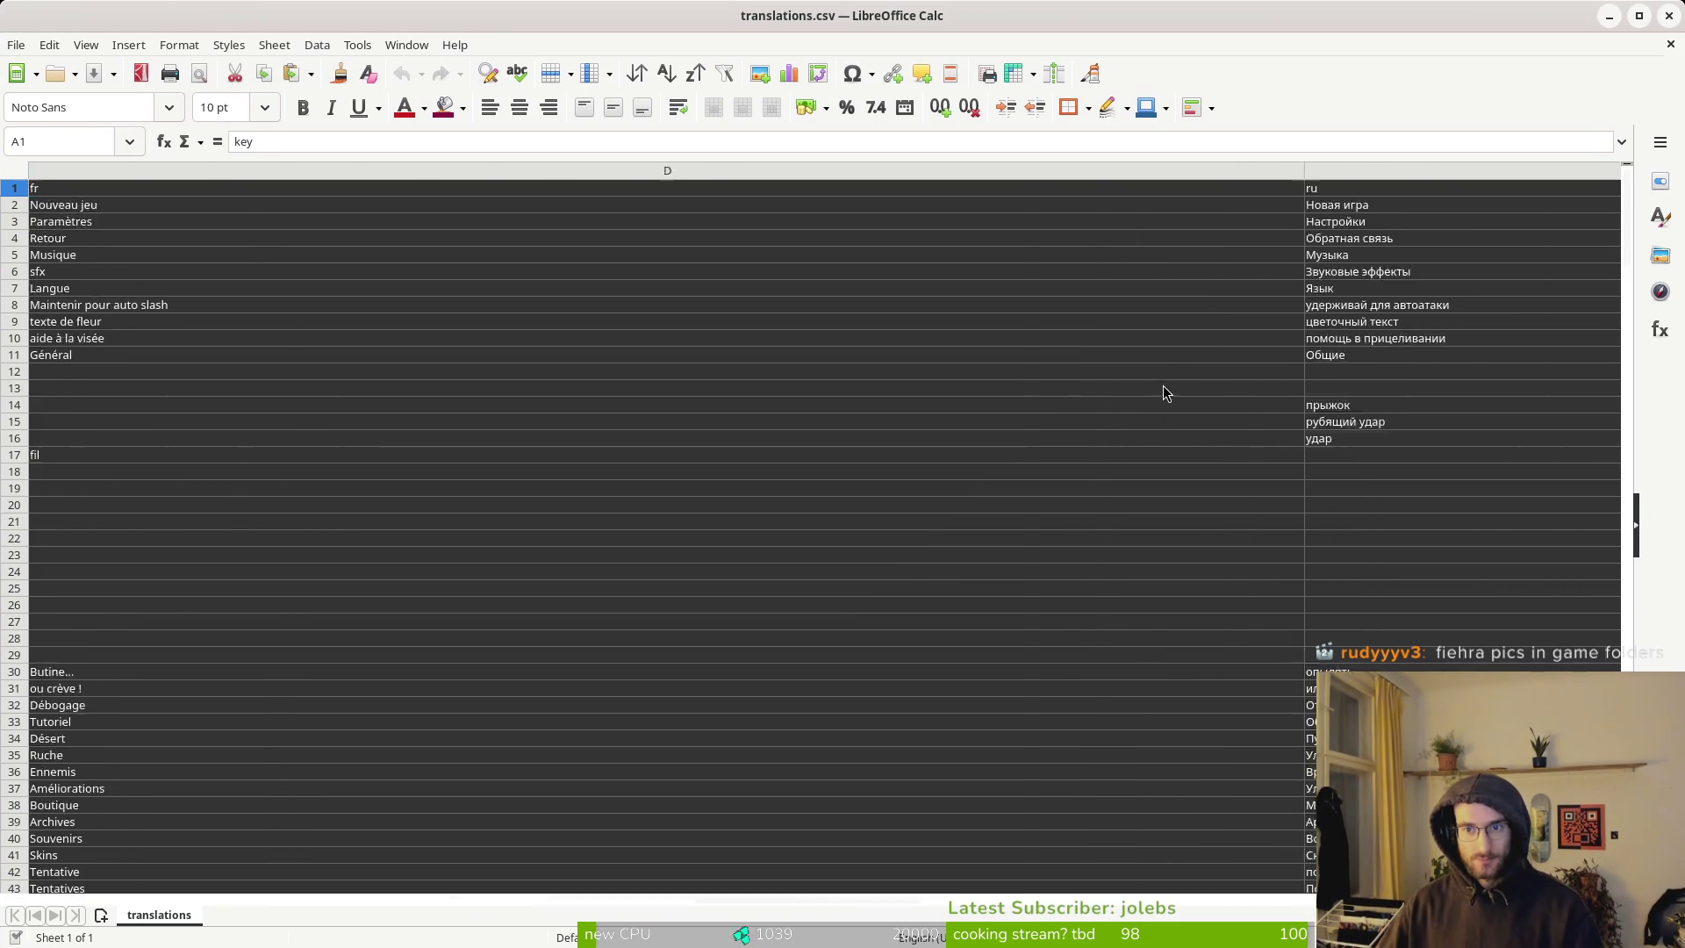
Save the sheet as translationsPL.csv in Downloads, keeping Text CSV format.
{"action": "scroll", "coordinate": [457, 281], "scroll_direction": "left", "scroll_amount": 10}
{"action": "scroll", "coordinate": [457, 275], "scroll_direction": "left", "scroll_amount": 3}
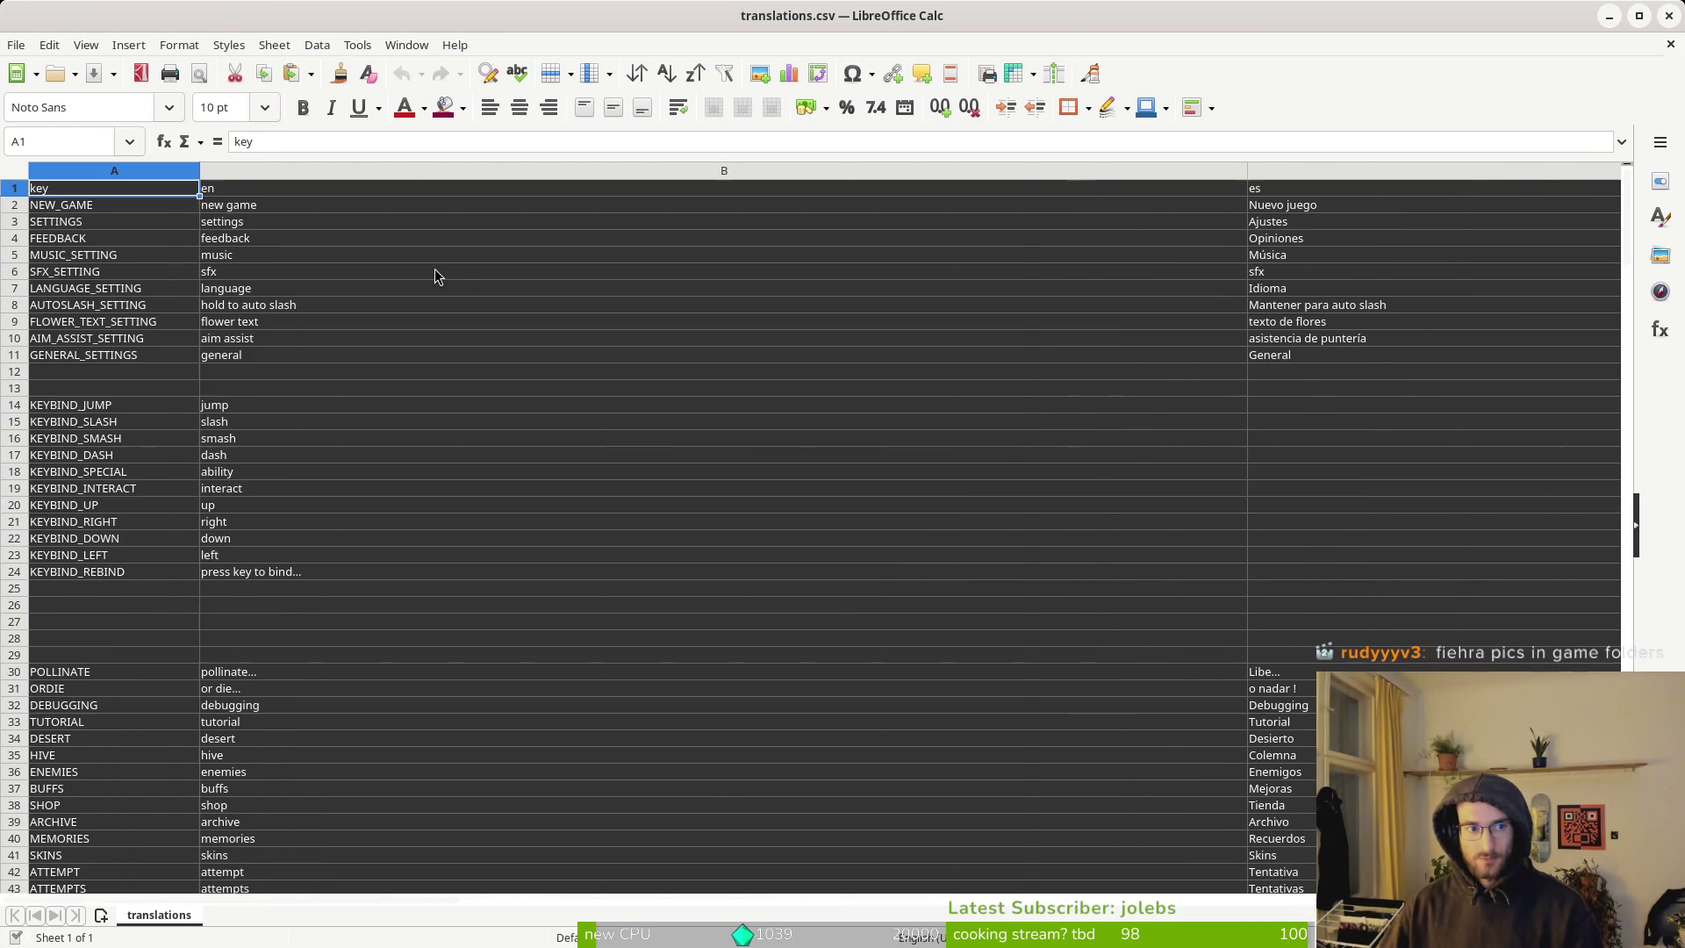
{"action": "left_click", "coordinate": [16, 45]}
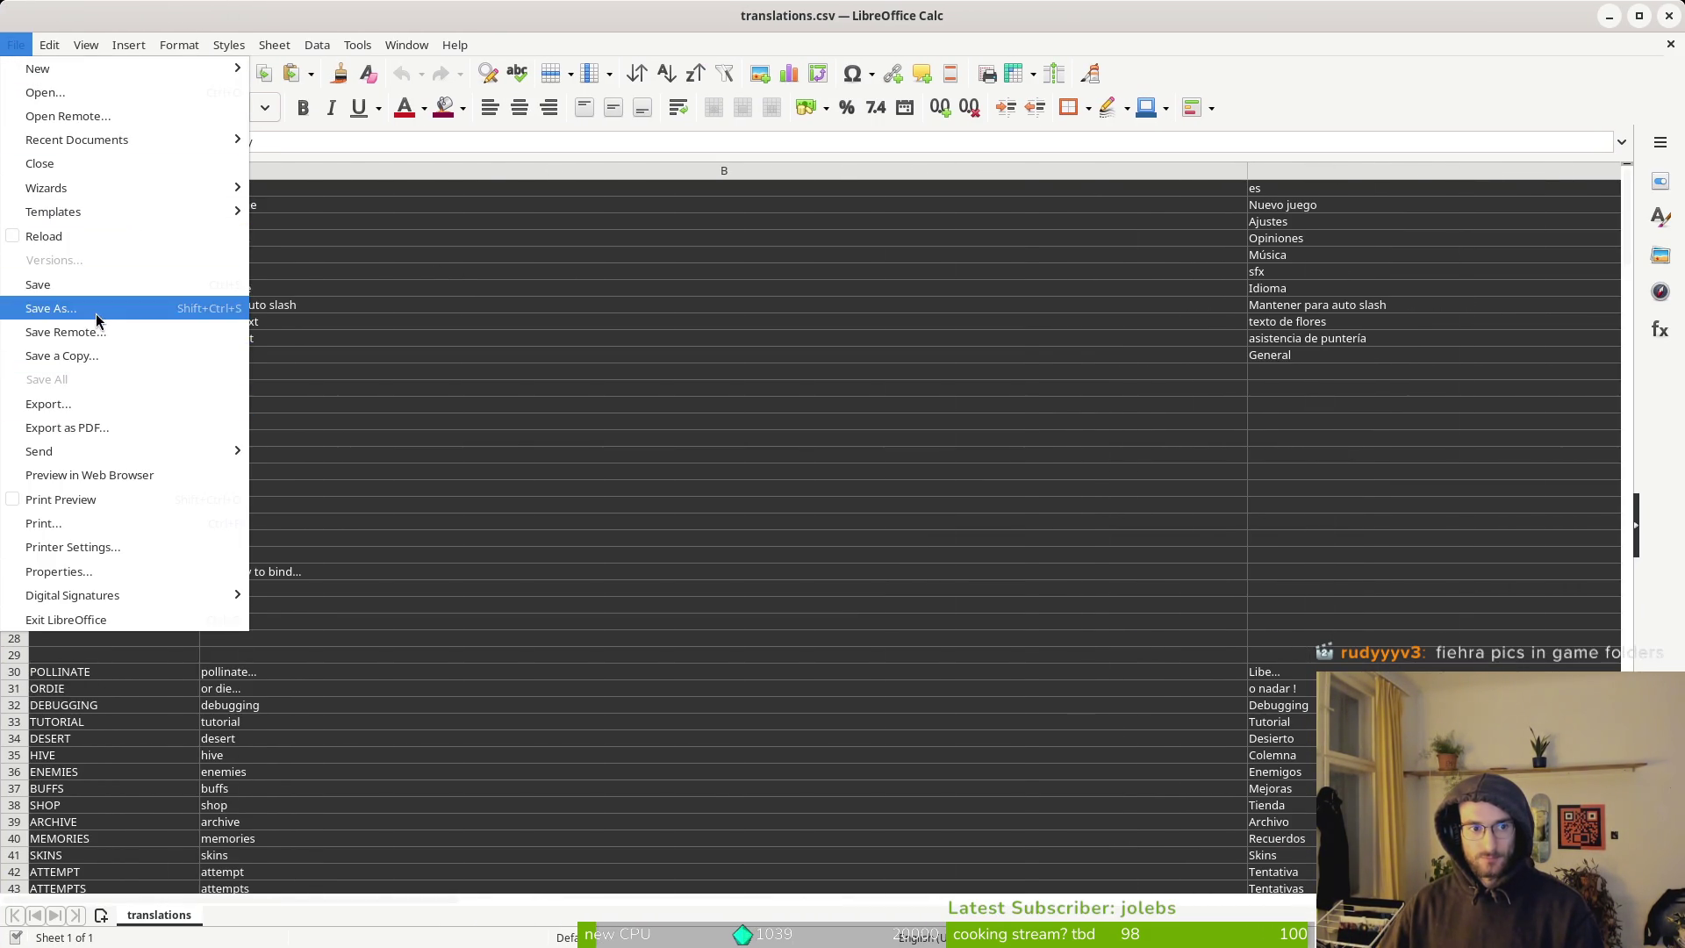
{"action": "left_click", "coordinate": [97, 309]}
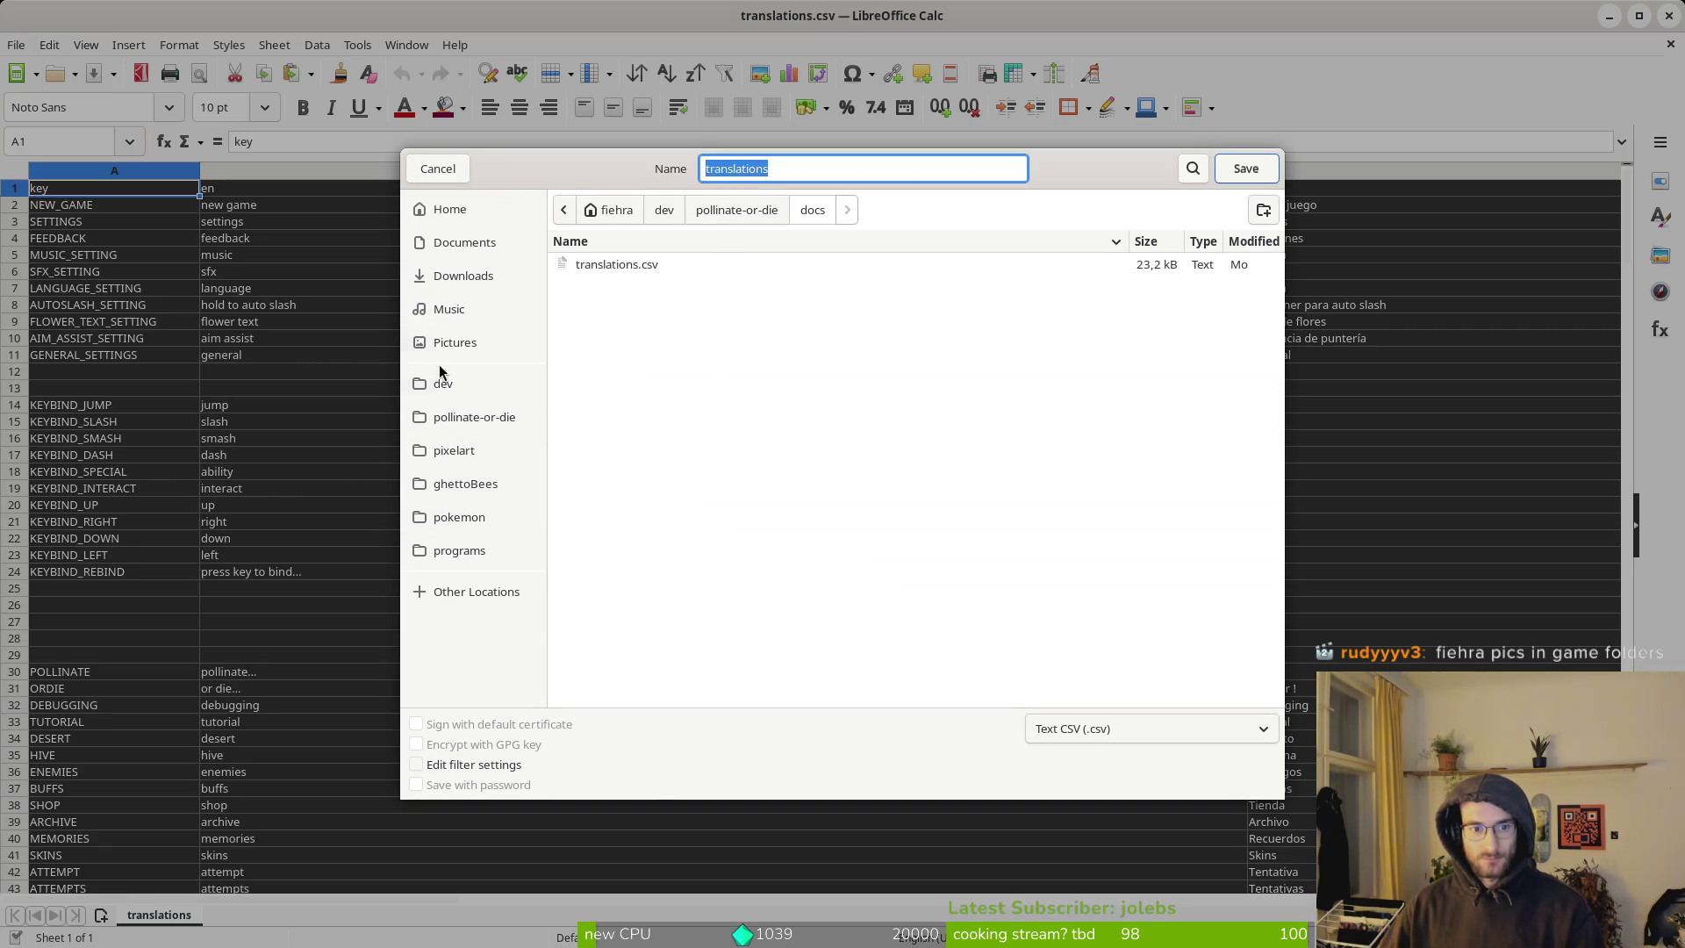
{"action": "left_click", "coordinate": [448, 276]}
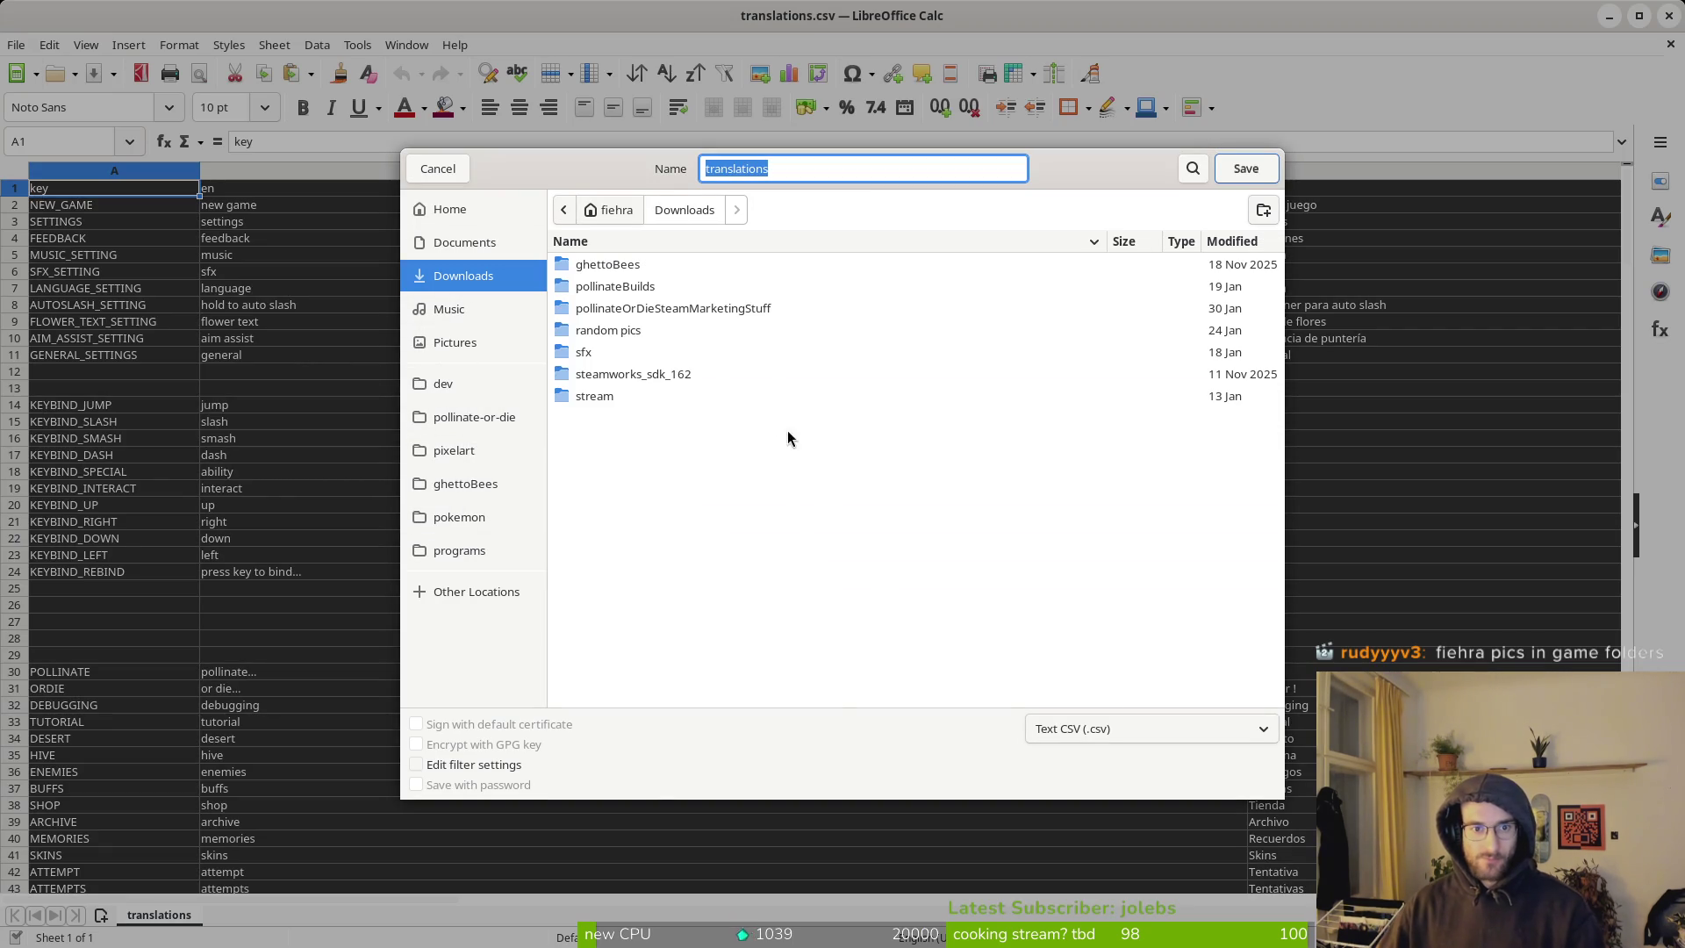
{"action": "left_click", "coordinate": [794, 167]}
{"action": "type", "text": "PL"}
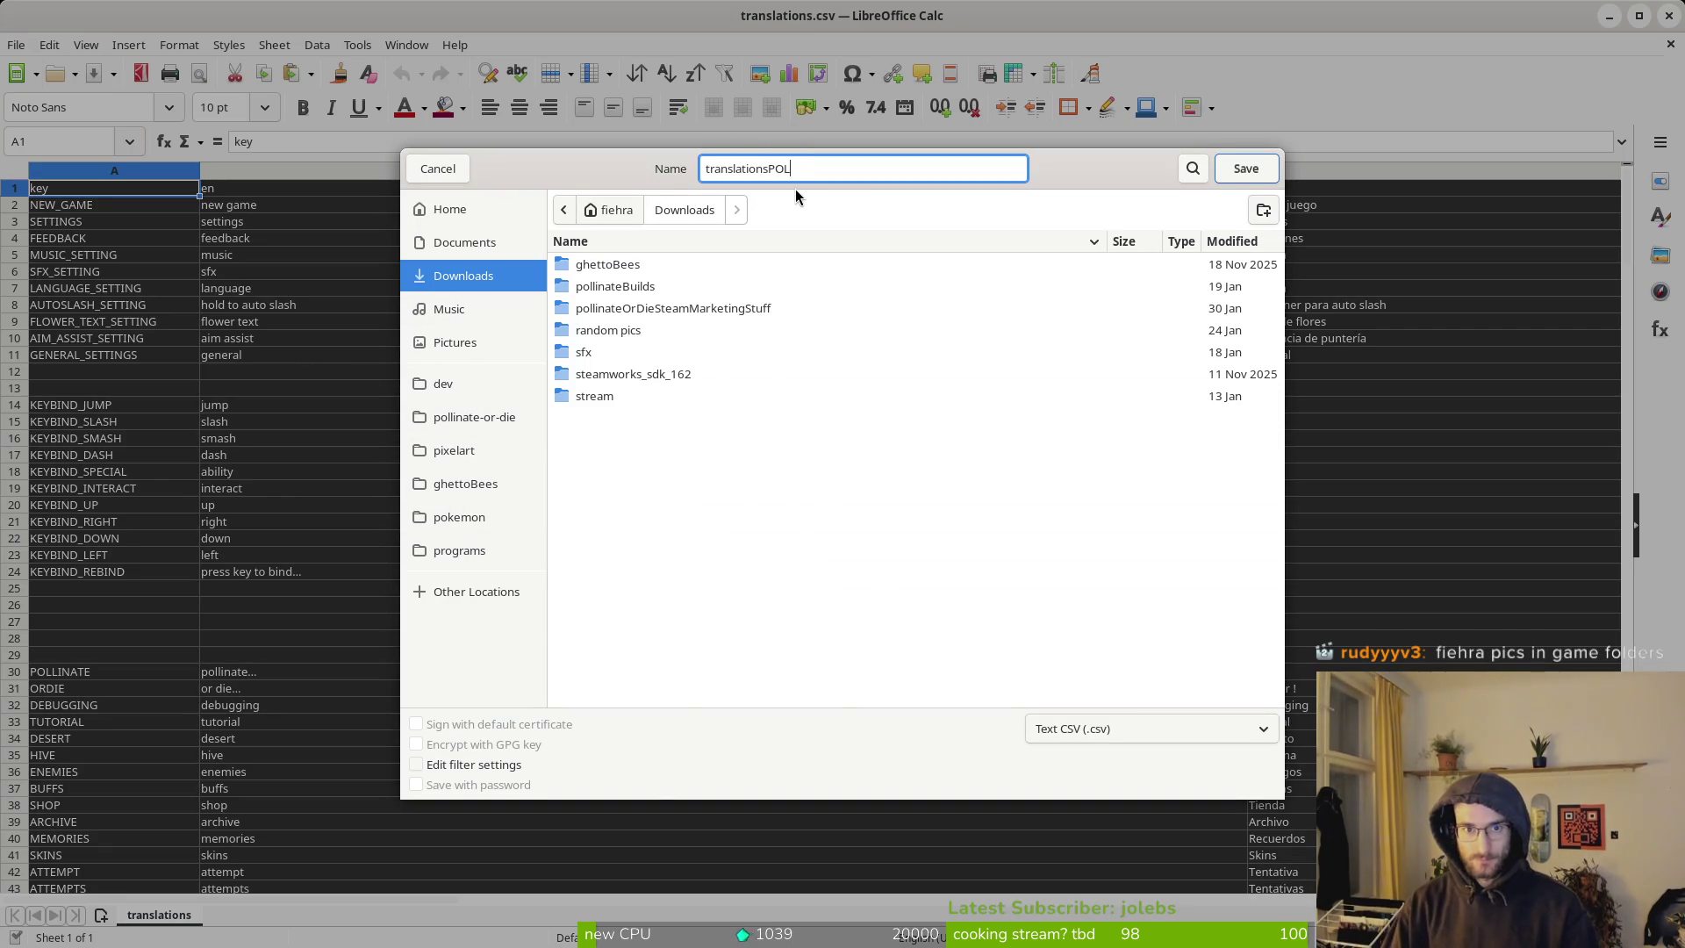
{"action": "key", "text": "Return"}
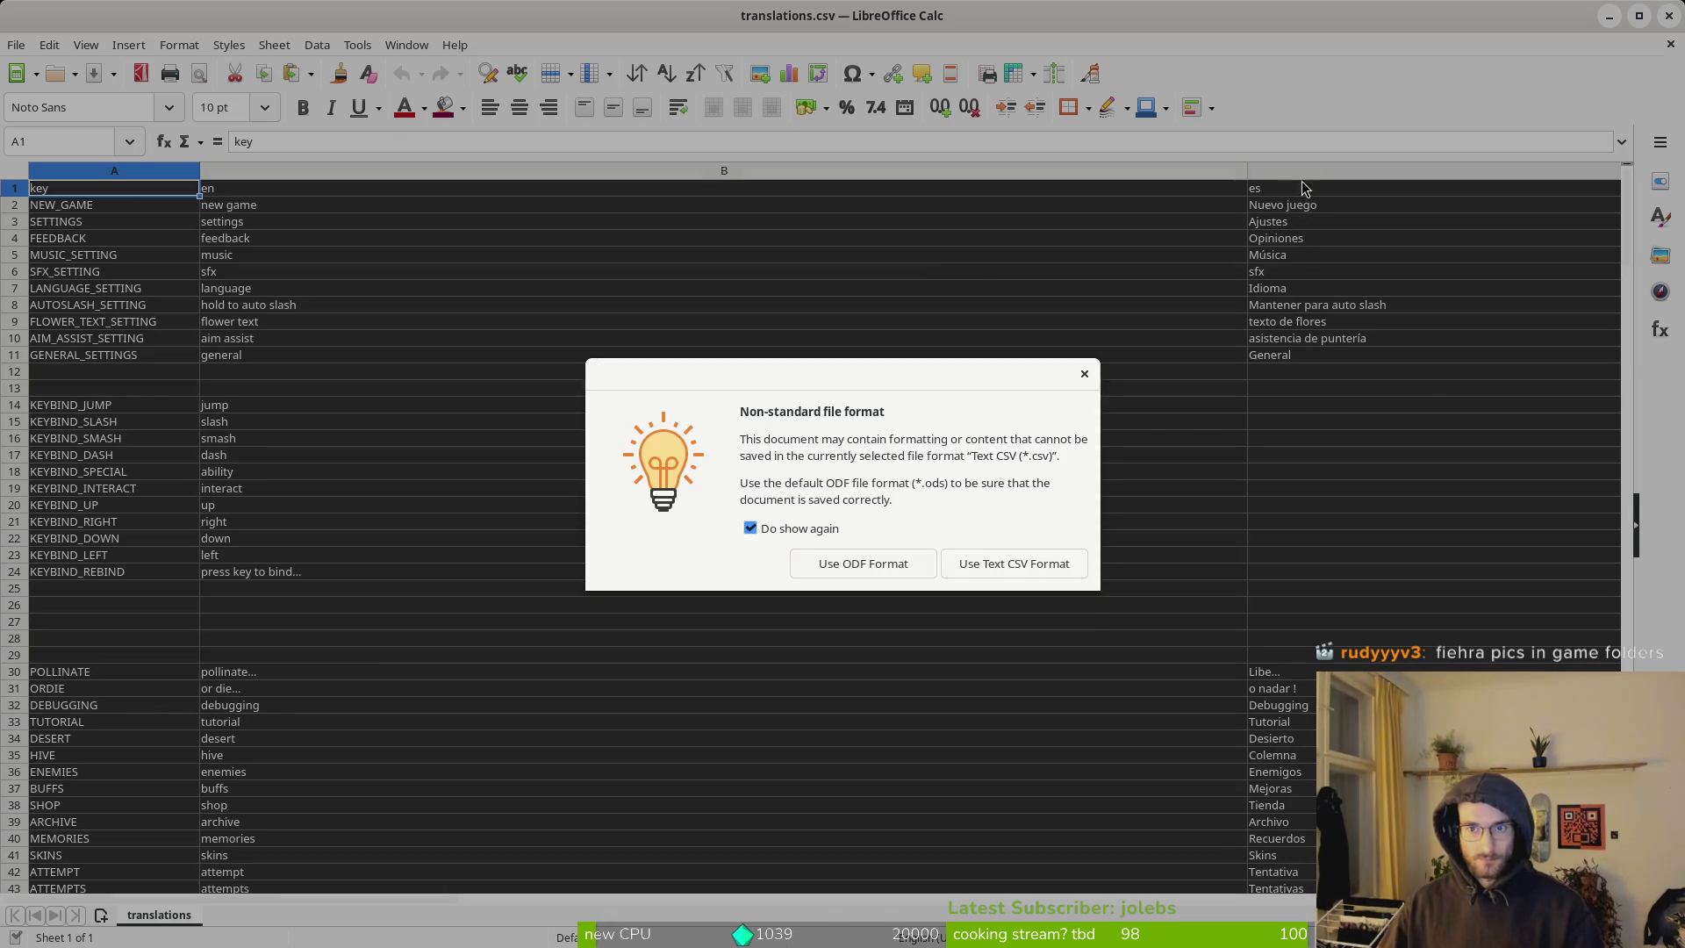
{"action": "left_click", "coordinate": [1018, 567]}
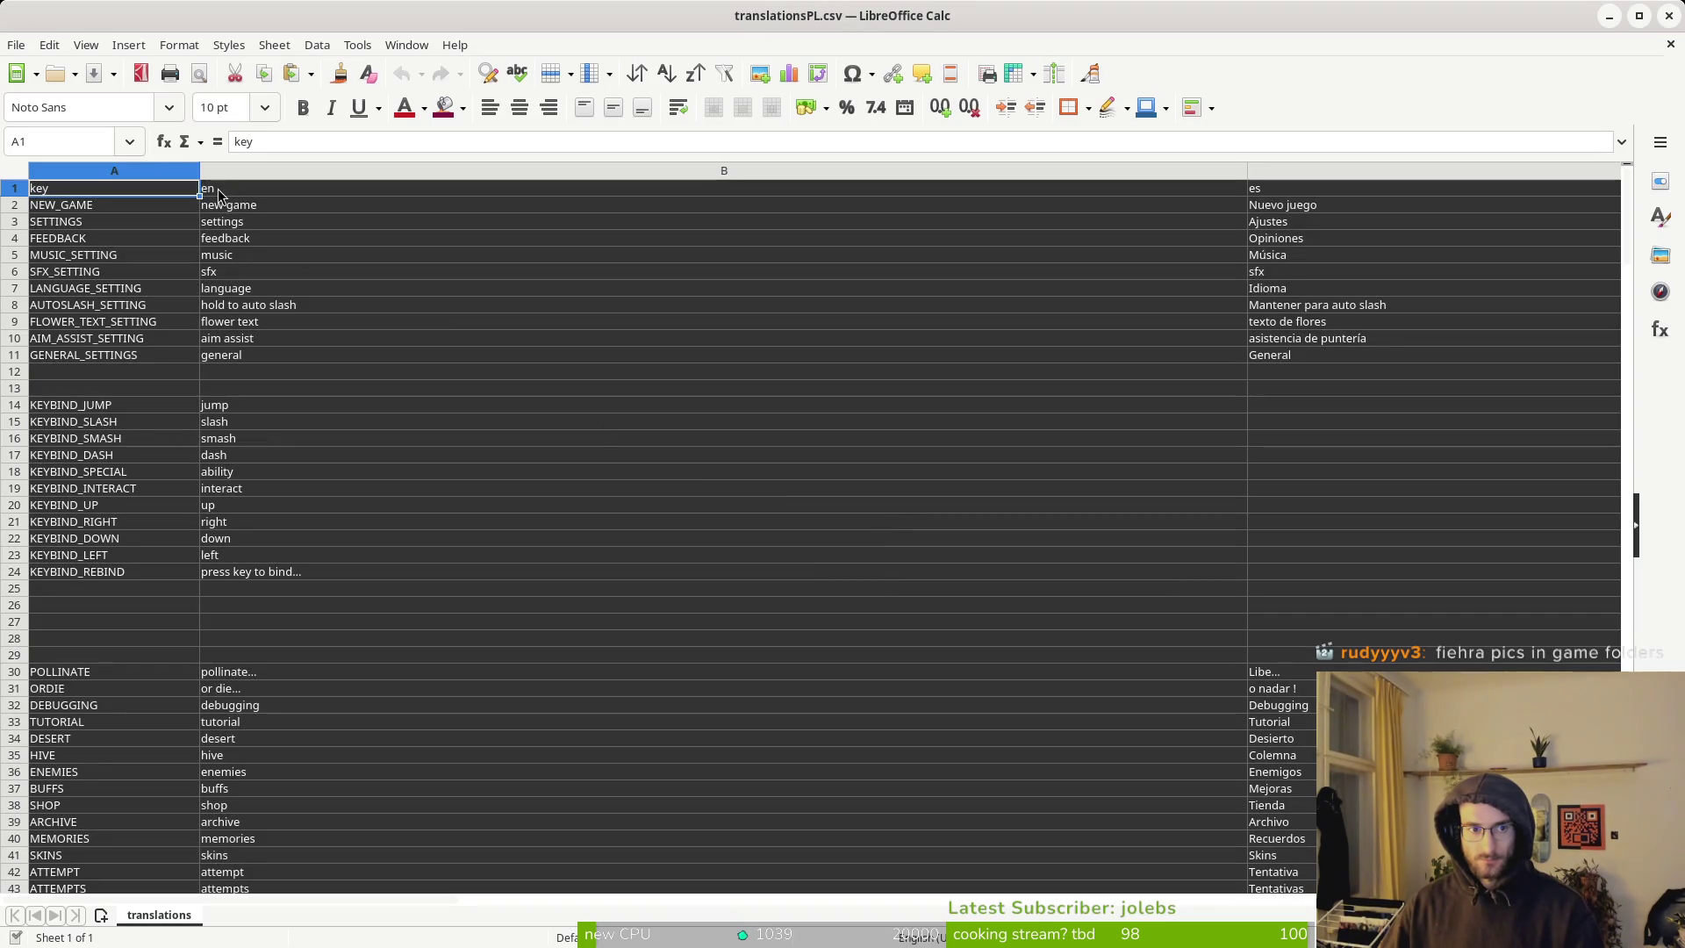
Clear columns B to E, then undo to restore the en column and the rest.
{"action": "key", "text": "Right"}
{"action": "scroll", "coordinate": [1372, 207], "scroll_direction": "down", "scroll_amount": 3}
{"action": "scroll", "coordinate": [1360, 208], "scroll_direction": "up", "scroll_amount": 3}
{"action": "scroll", "coordinate": [1362, 211], "scroll_direction": "right", "scroll_amount": 1}
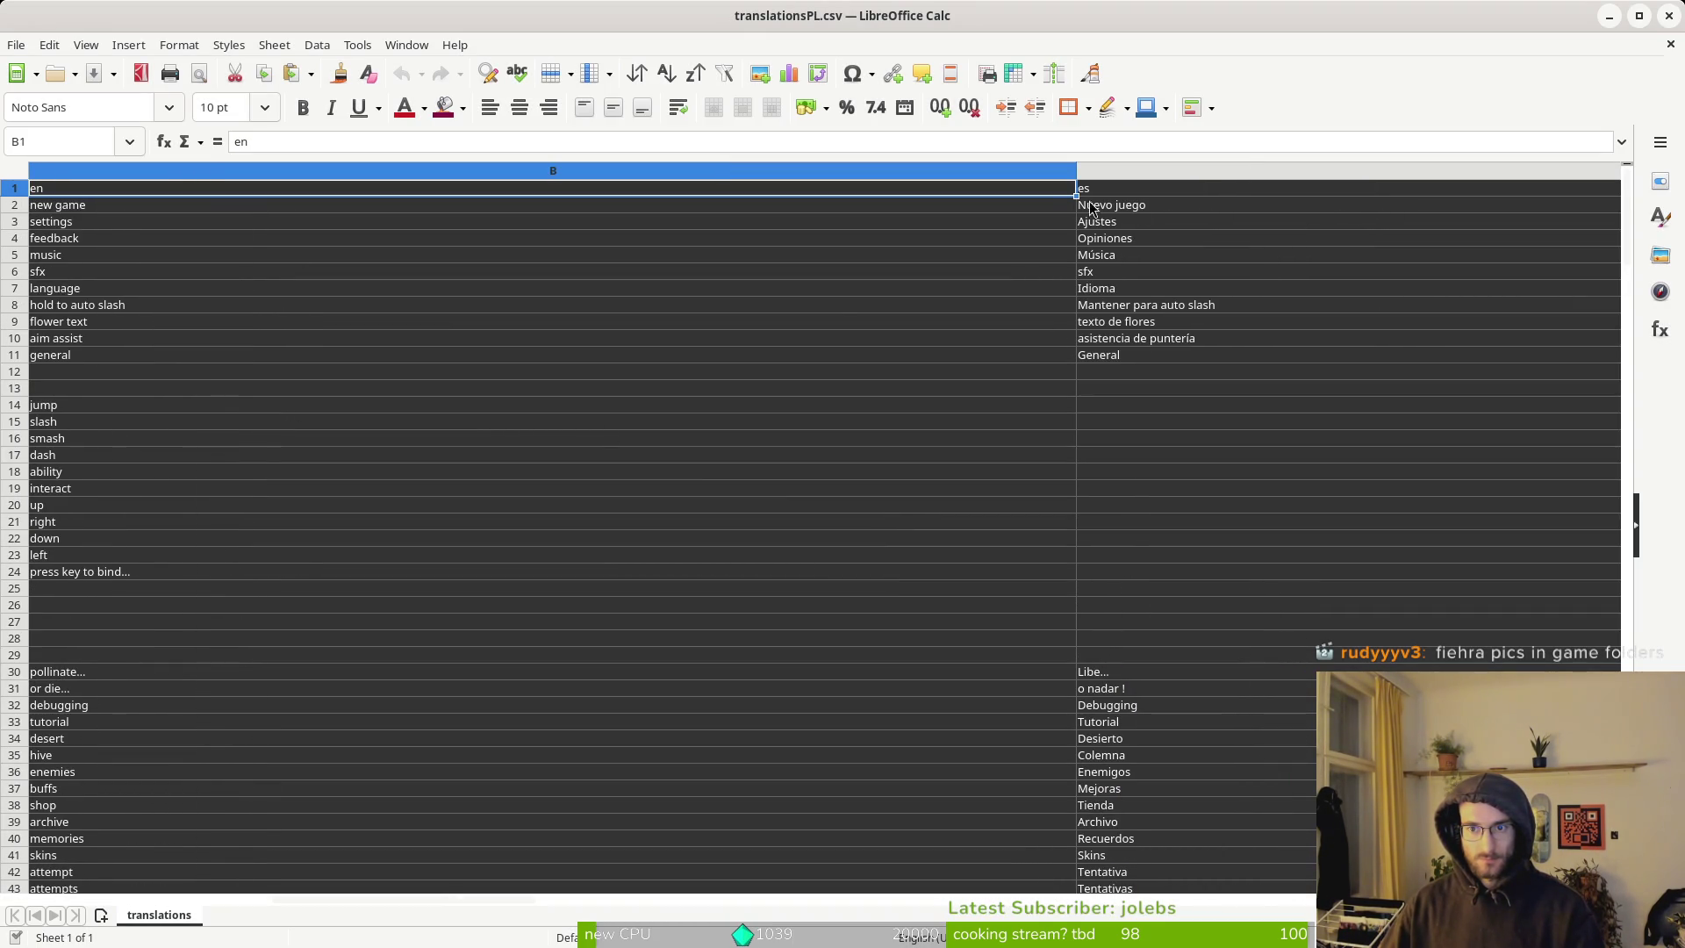
{"action": "left_click", "coordinate": [876, 170]}
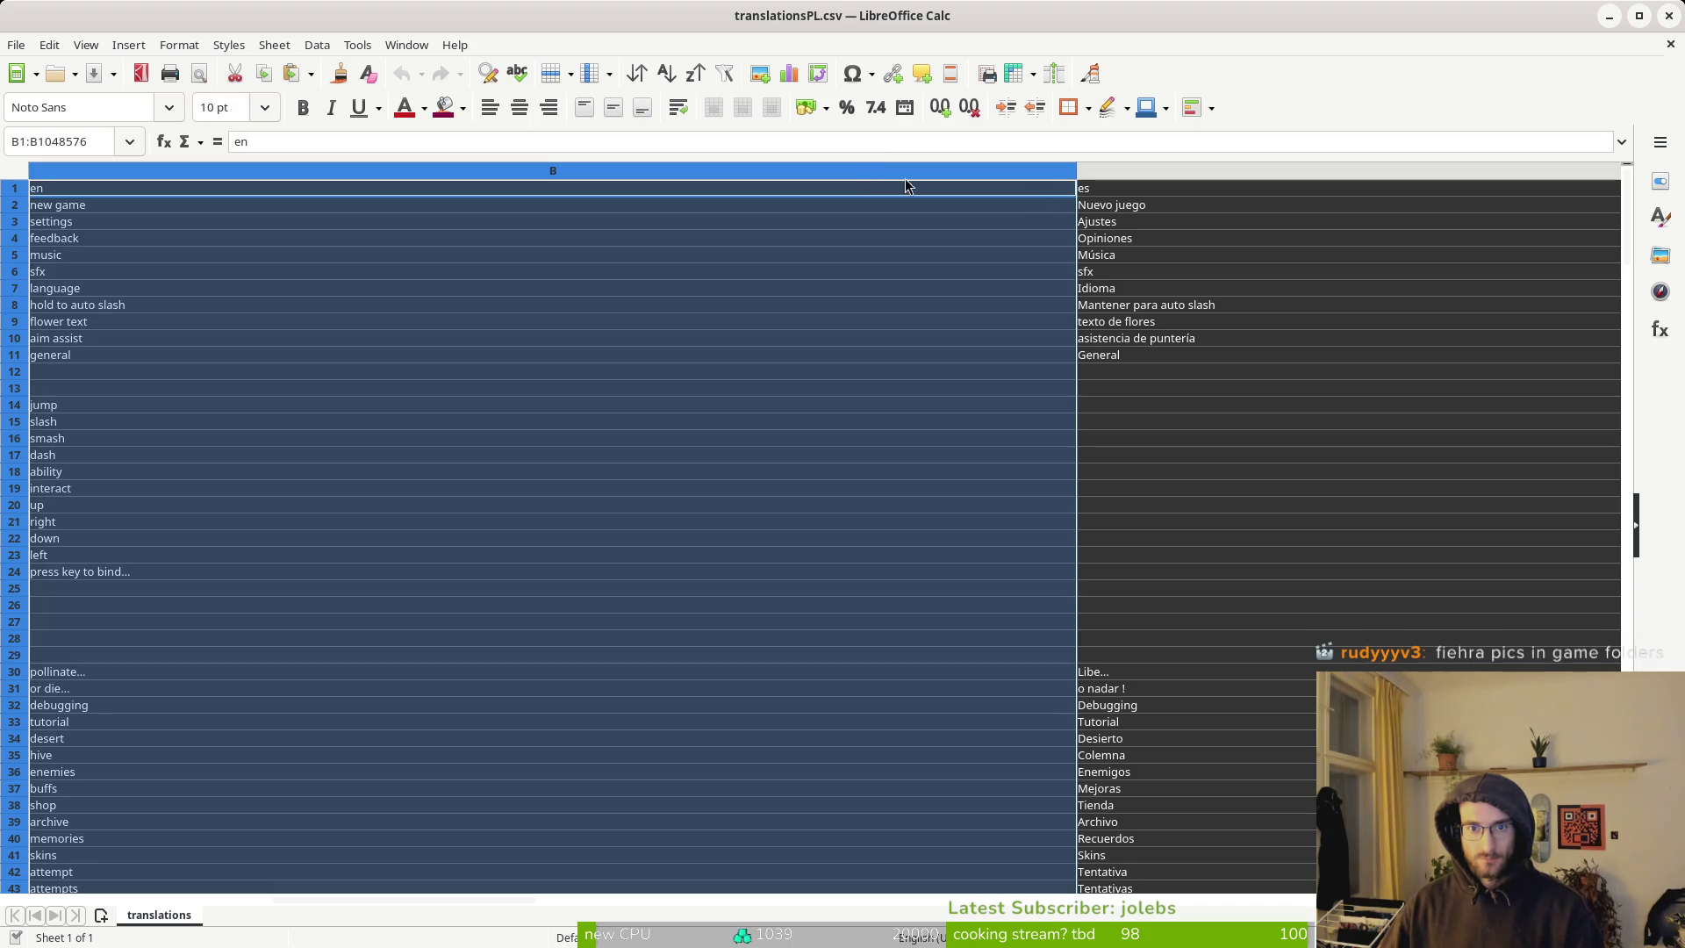
{"action": "scroll", "coordinate": [1120, 434], "scroll_direction": "right", "scroll_amount": 1}
{"action": "scroll", "coordinate": [1120, 434], "scroll_direction": "right", "scroll_amount": 1}
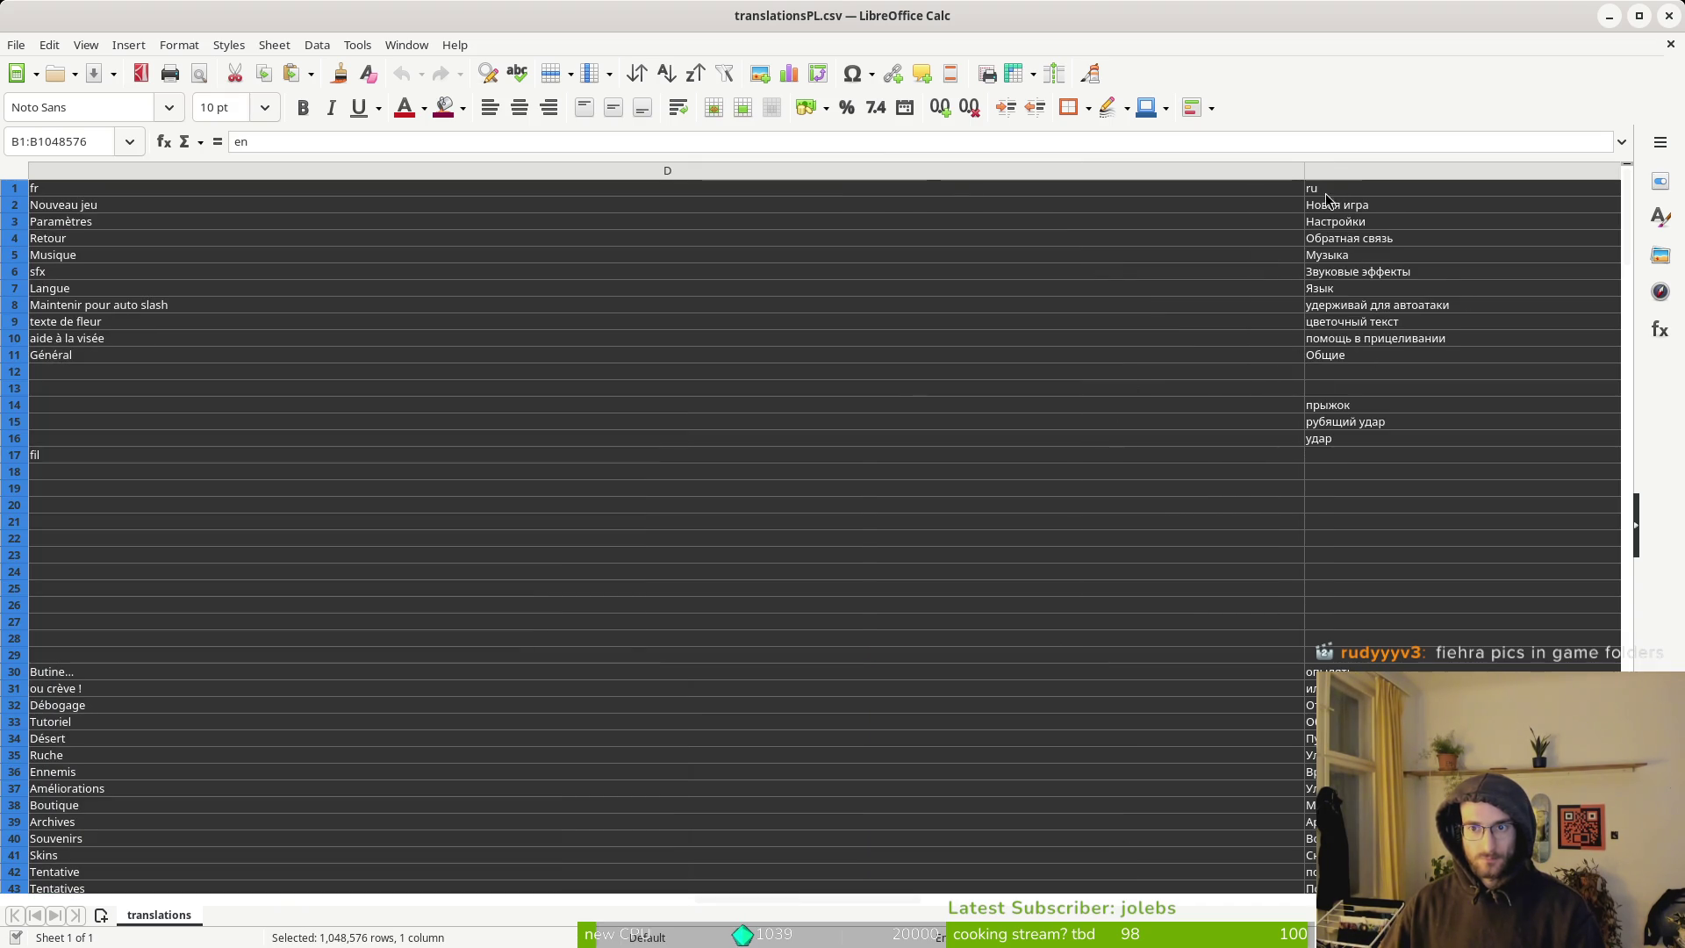
{"action": "left_click", "coordinate": [1337, 172], "text": "shift"}
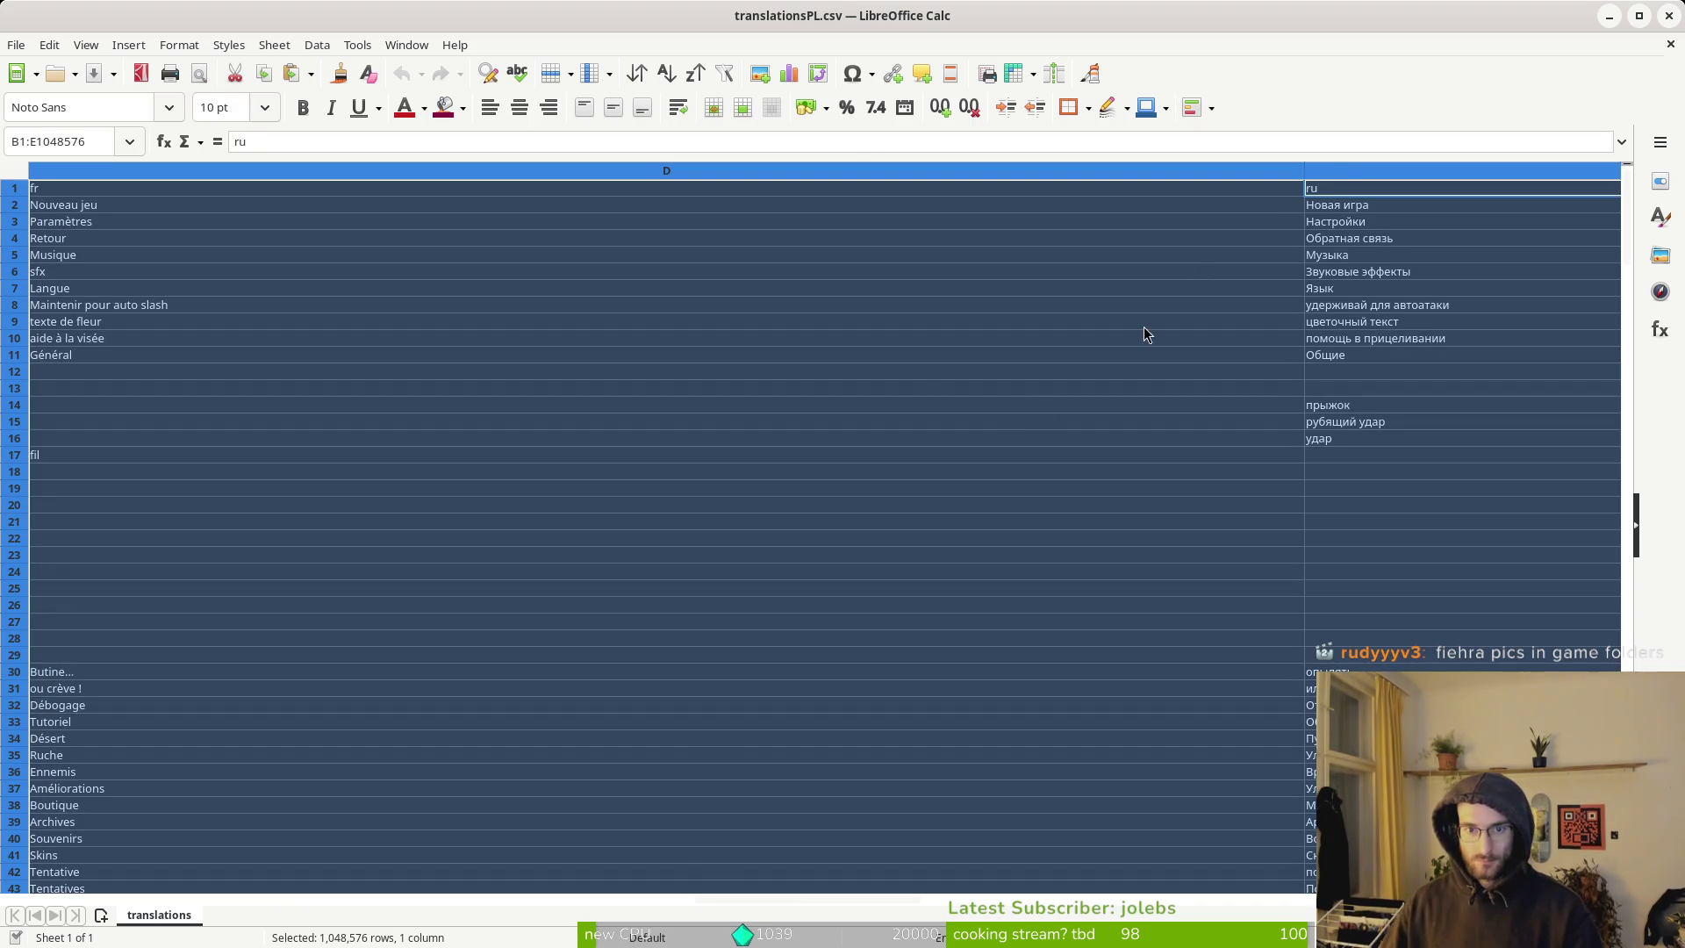
{"action": "key", "text": "Delete"}
{"action": "scroll", "coordinate": [602, 330], "scroll_direction": "left", "scroll_amount": 3}
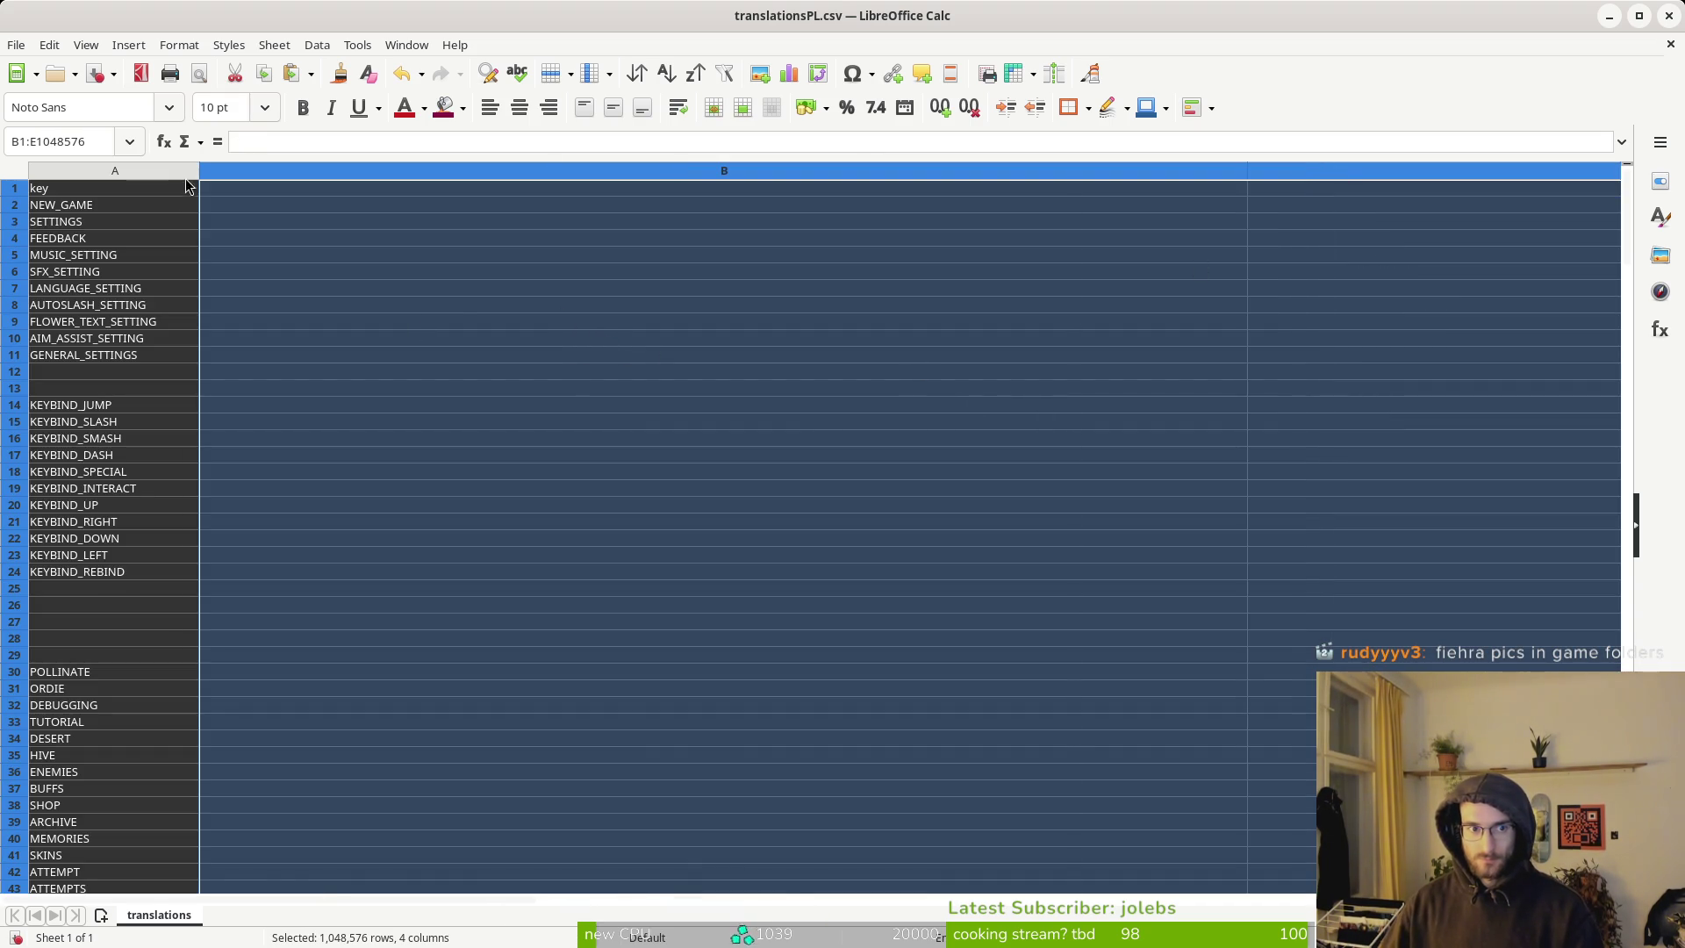
{"action": "left_click", "coordinate": [225, 188]}
{"action": "key", "text": "ctrl+w"}
{"action": "key", "text": "Escape"}
{"action": "key", "text": "ctrl+z"}
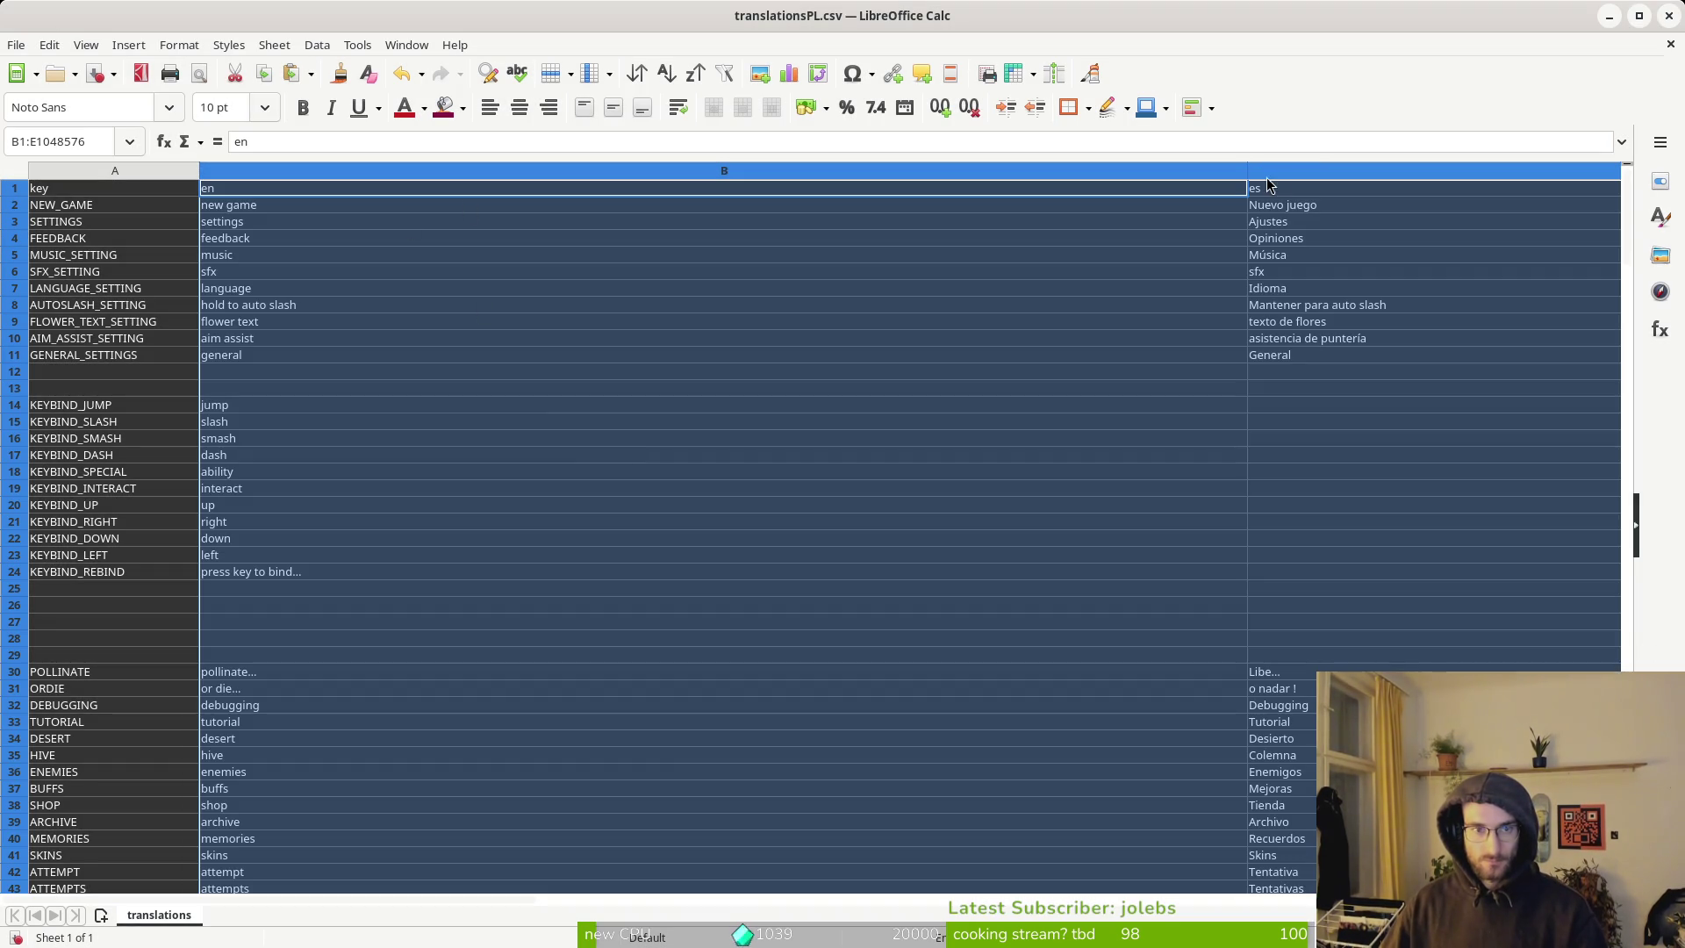
Clear the es, fr and ru columns C to E.
{"action": "left_click", "coordinate": [1283, 173]}
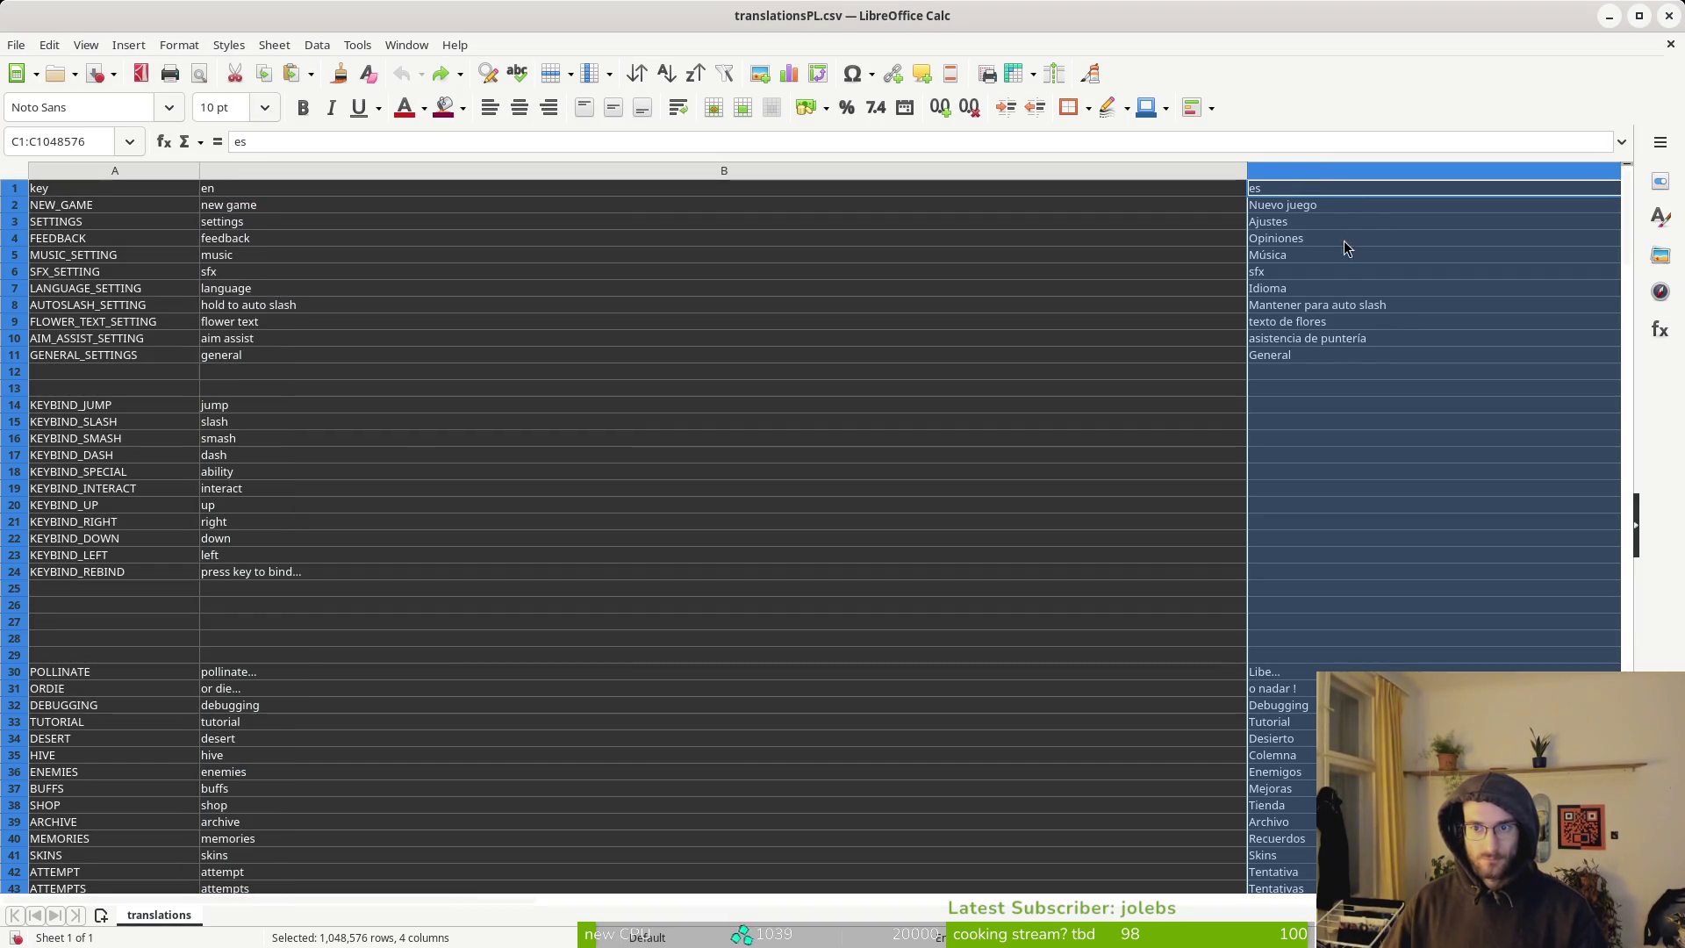
{"action": "scroll", "coordinate": [1345, 208], "scroll_direction": "right", "scroll_amount": 4}
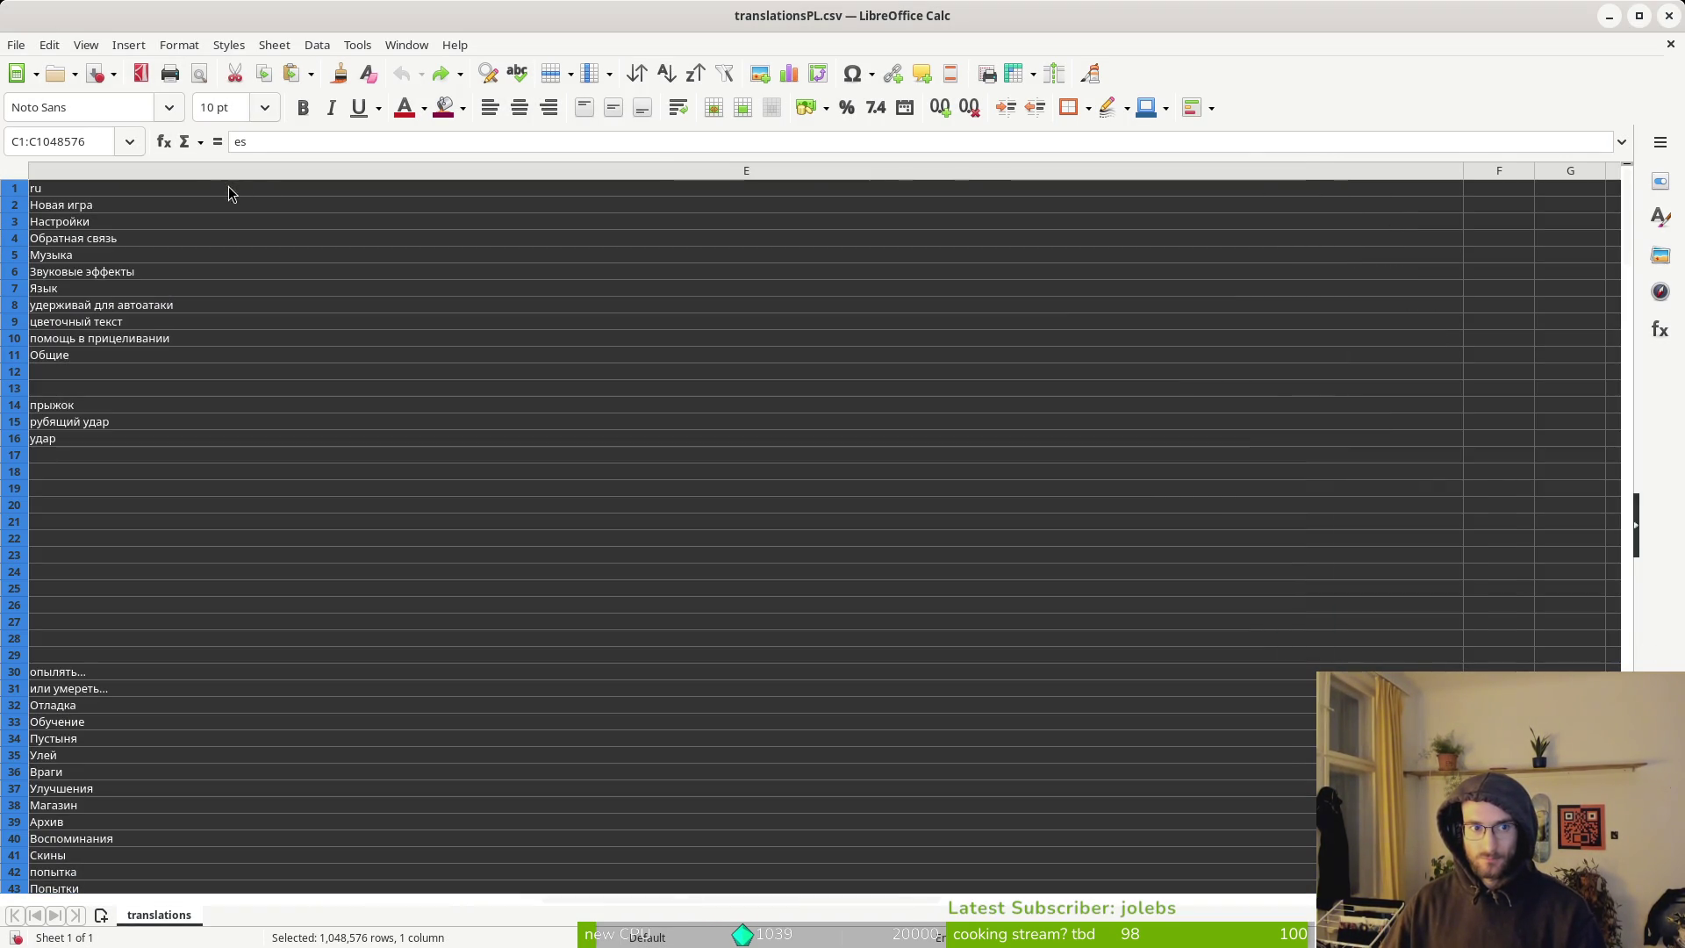
{"action": "key", "text": "shift+Right"}
{"action": "key", "text": "shift+Right"}
{"action": "key", "text": "Delete"}
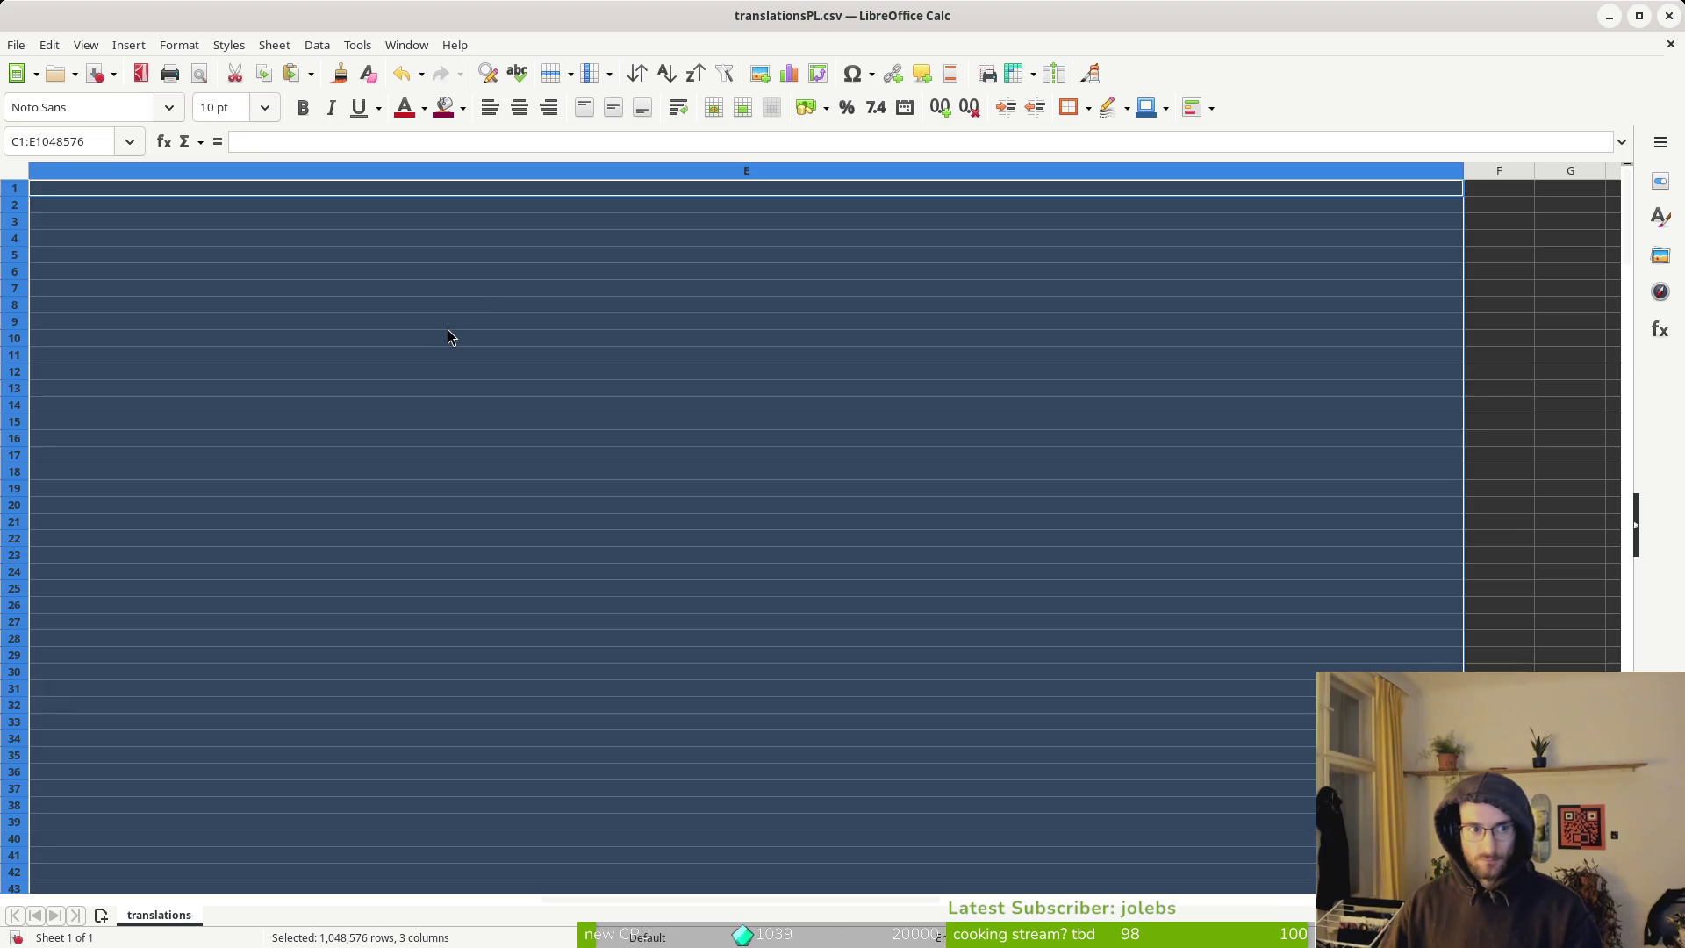
{"action": "left_click", "coordinate": [449, 330]}
{"action": "scroll", "coordinate": [646, 383], "scroll_direction": "left", "scroll_amount": 3}
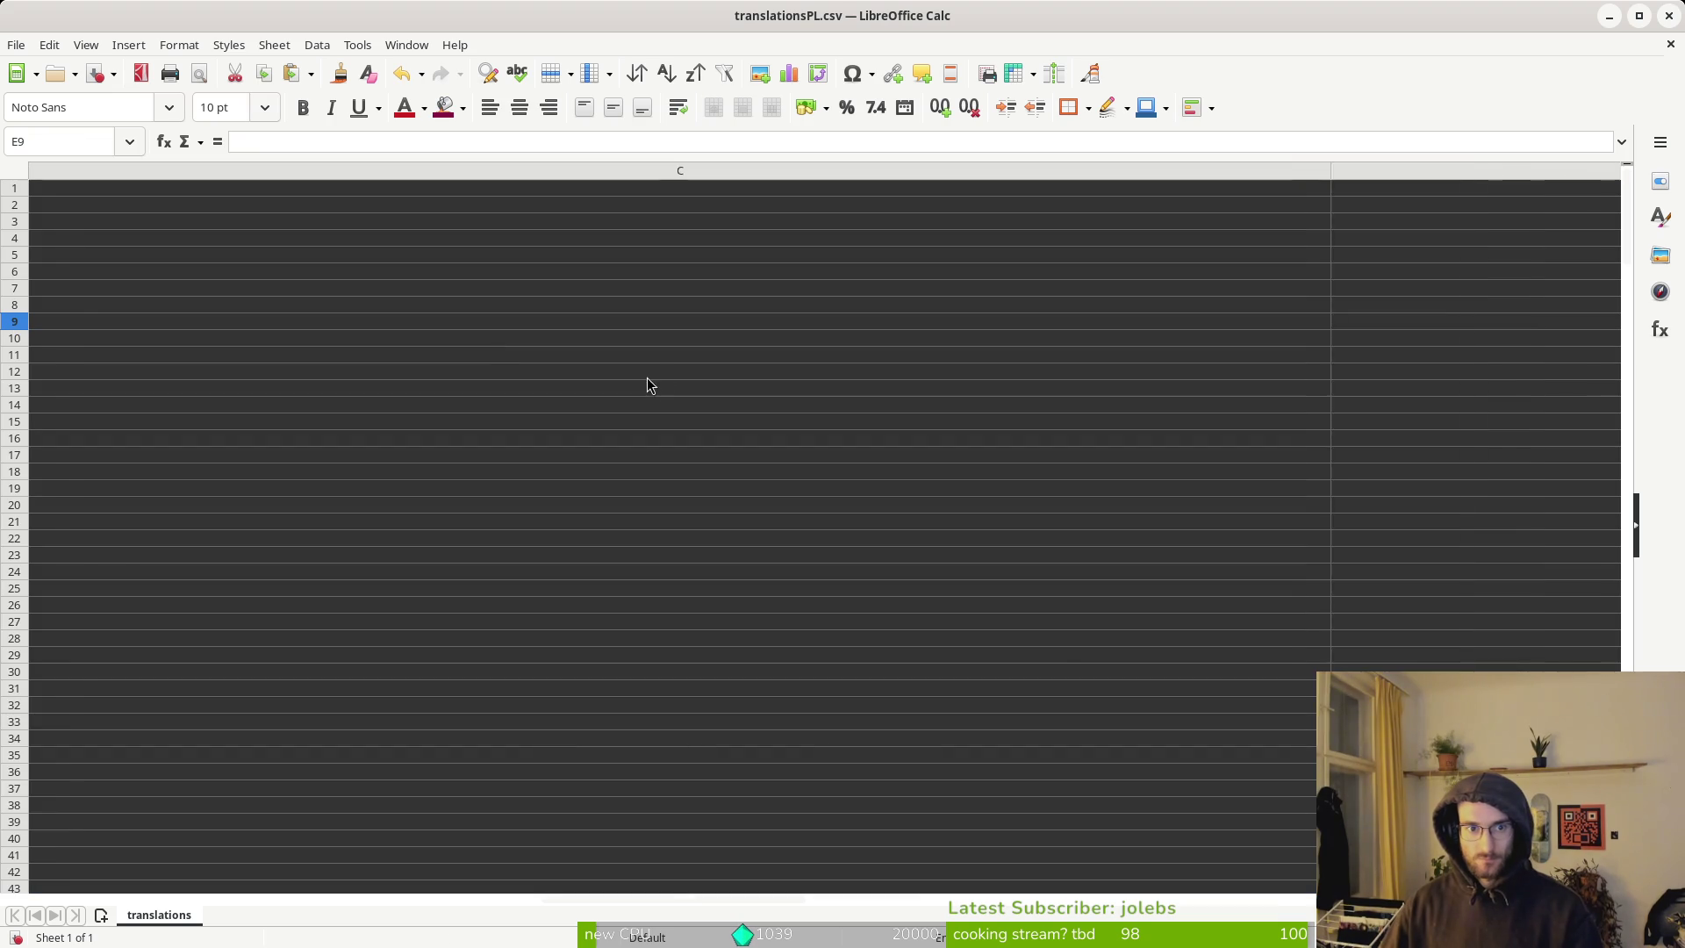
Enter pl as the header in C1 and close the spreadsheet.
{"action": "left_click", "coordinate": [1094, 186]}
{"action": "type", "text": "pl"}
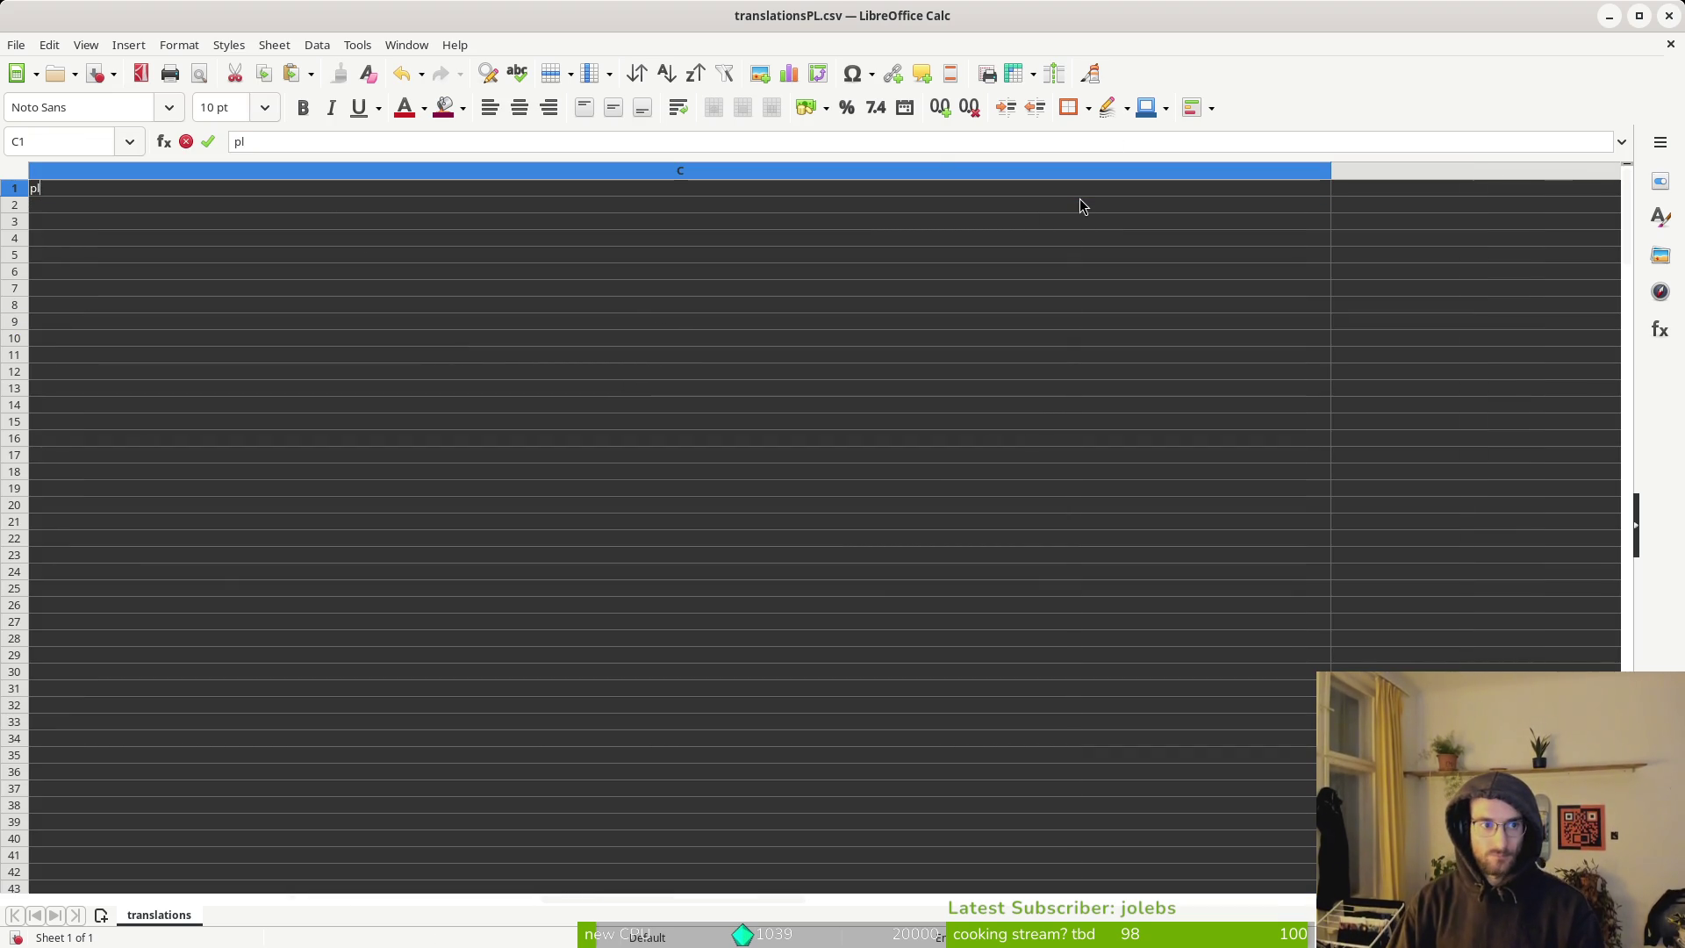
{"action": "key", "text": "Return"}
{"action": "scroll", "coordinate": [755, 344], "scroll_direction": "left", "scroll_amount": 1}
{"action": "scroll", "coordinate": [754, 339], "scroll_direction": "left", "scroll_amount": 1}
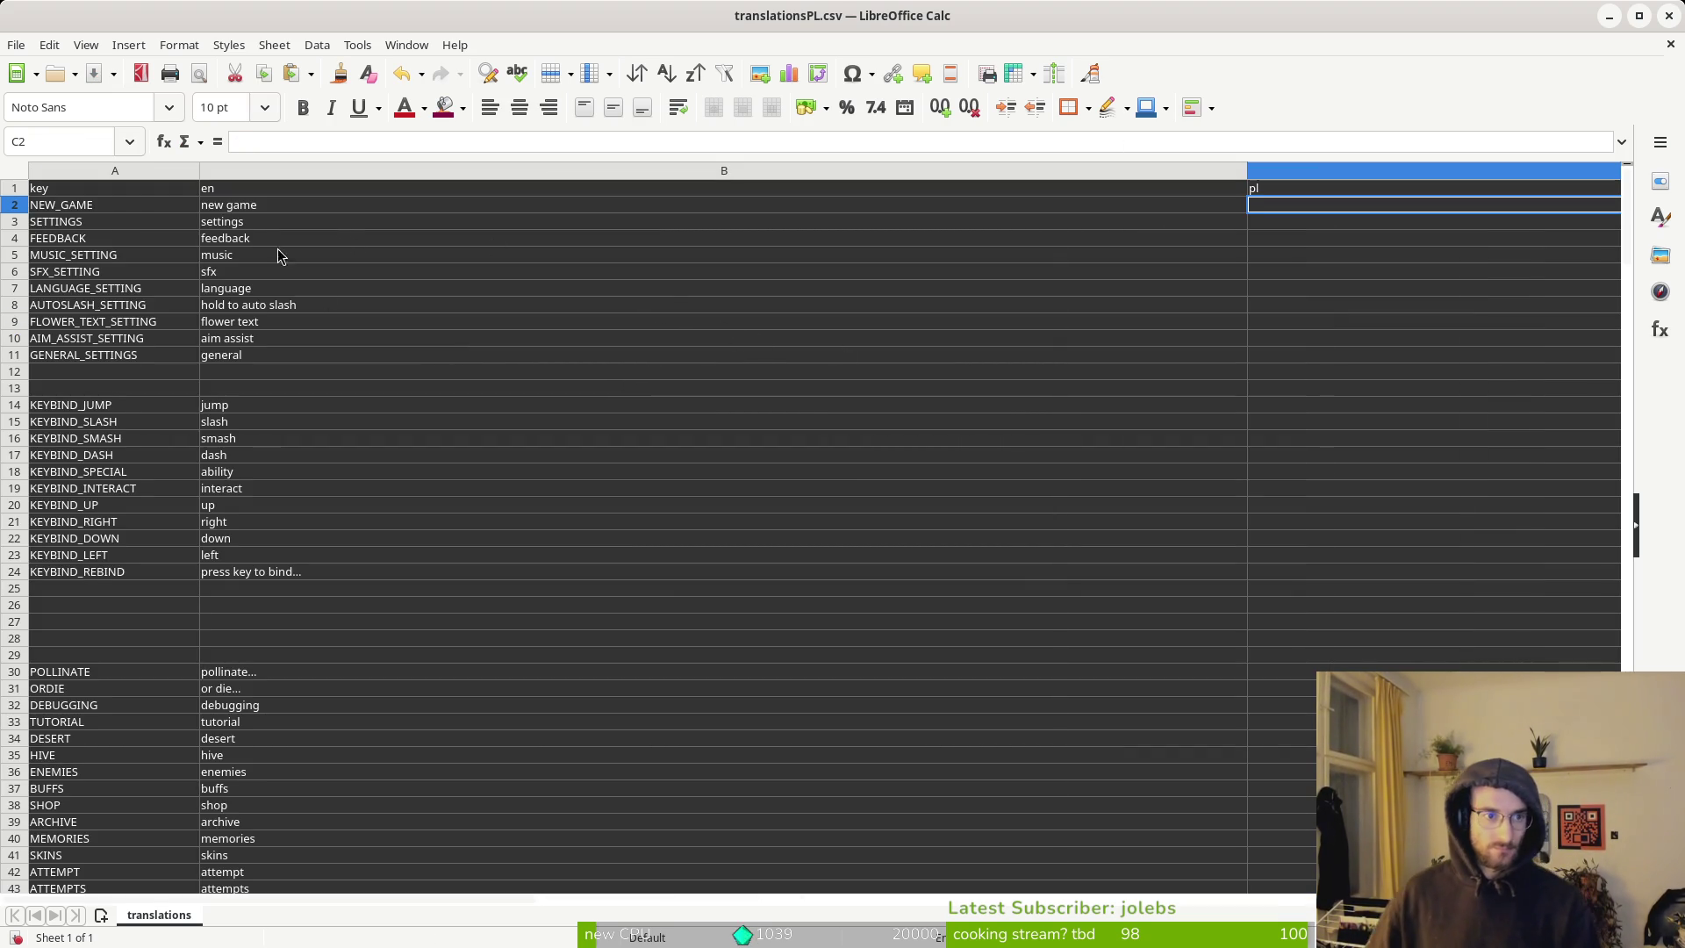
{"action": "left_click", "coordinate": [1670, 18]}
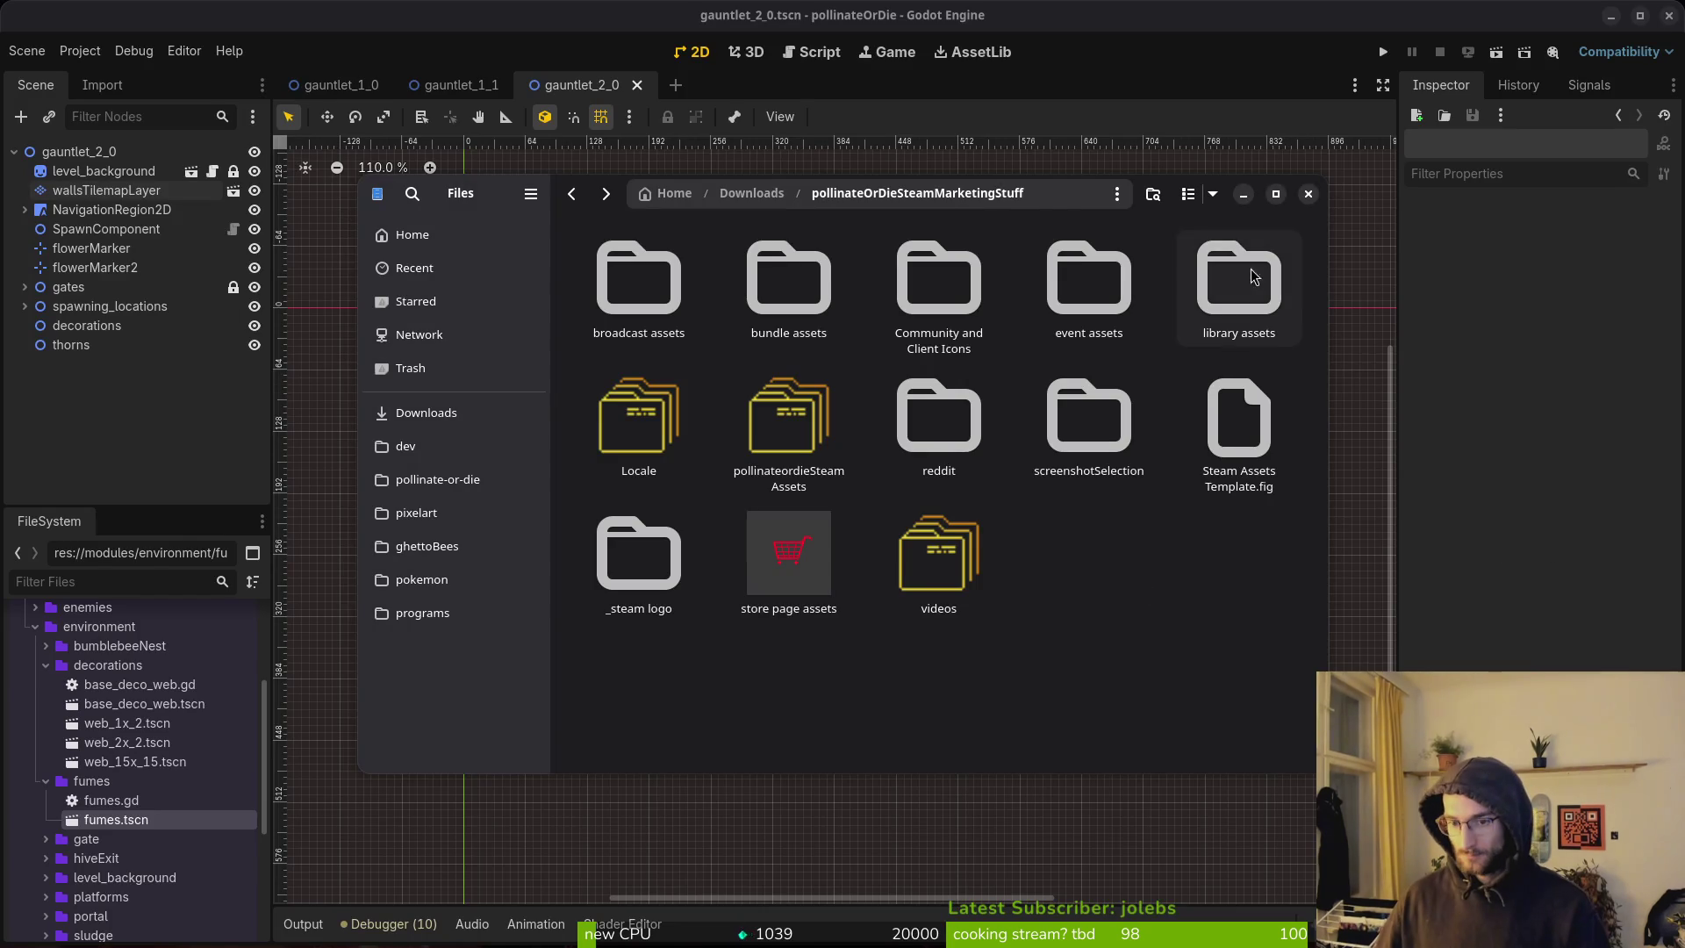
View the signal photo from Downloads, then close the image viewer and Files.
{"action": "left_click", "coordinate": [466, 313]}
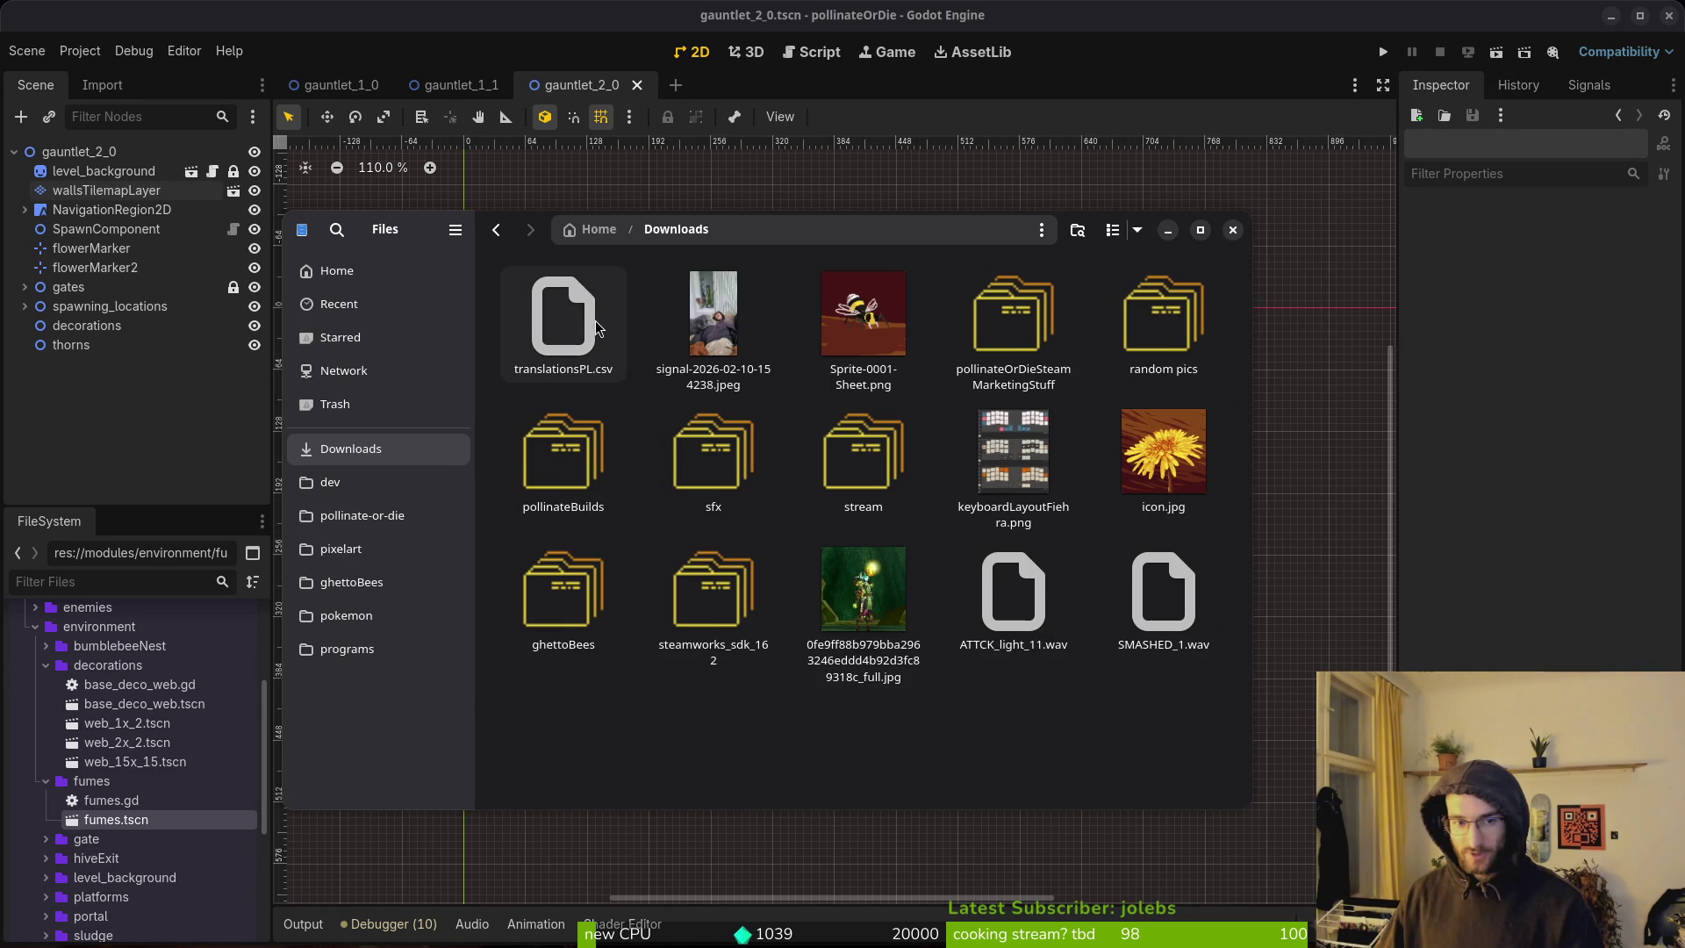
{"action": "left_click", "coordinate": [722, 342]}
{"action": "double_click", "coordinate": [722, 342]}
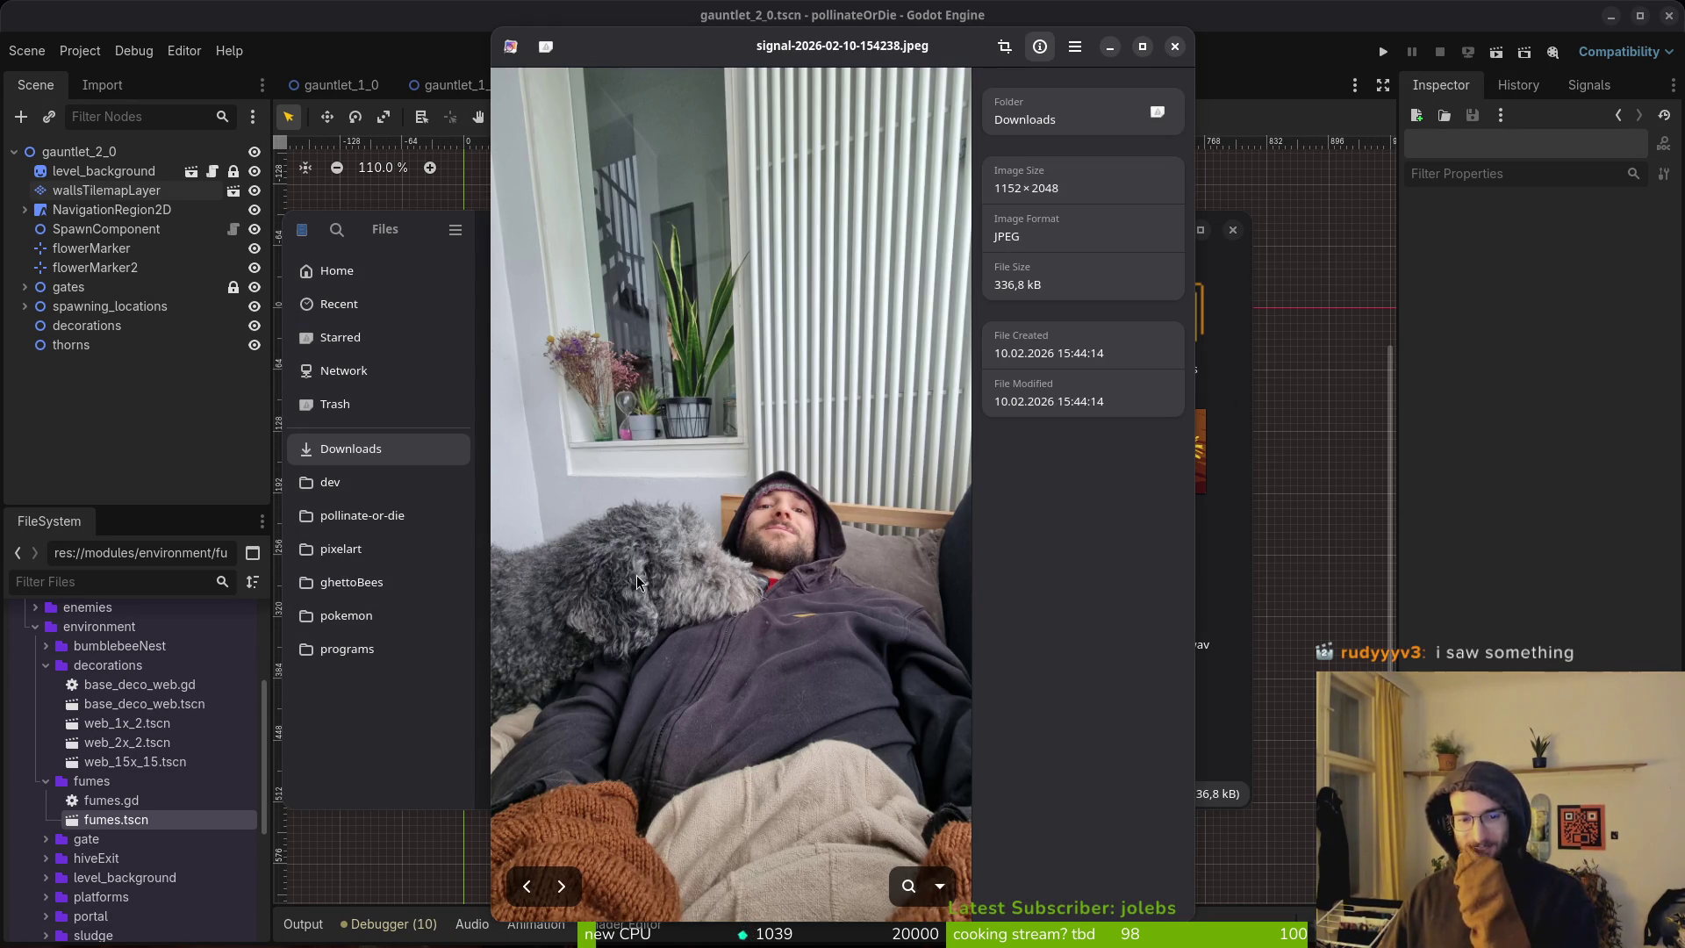
{"action": "left_click", "coordinate": [1175, 47]}
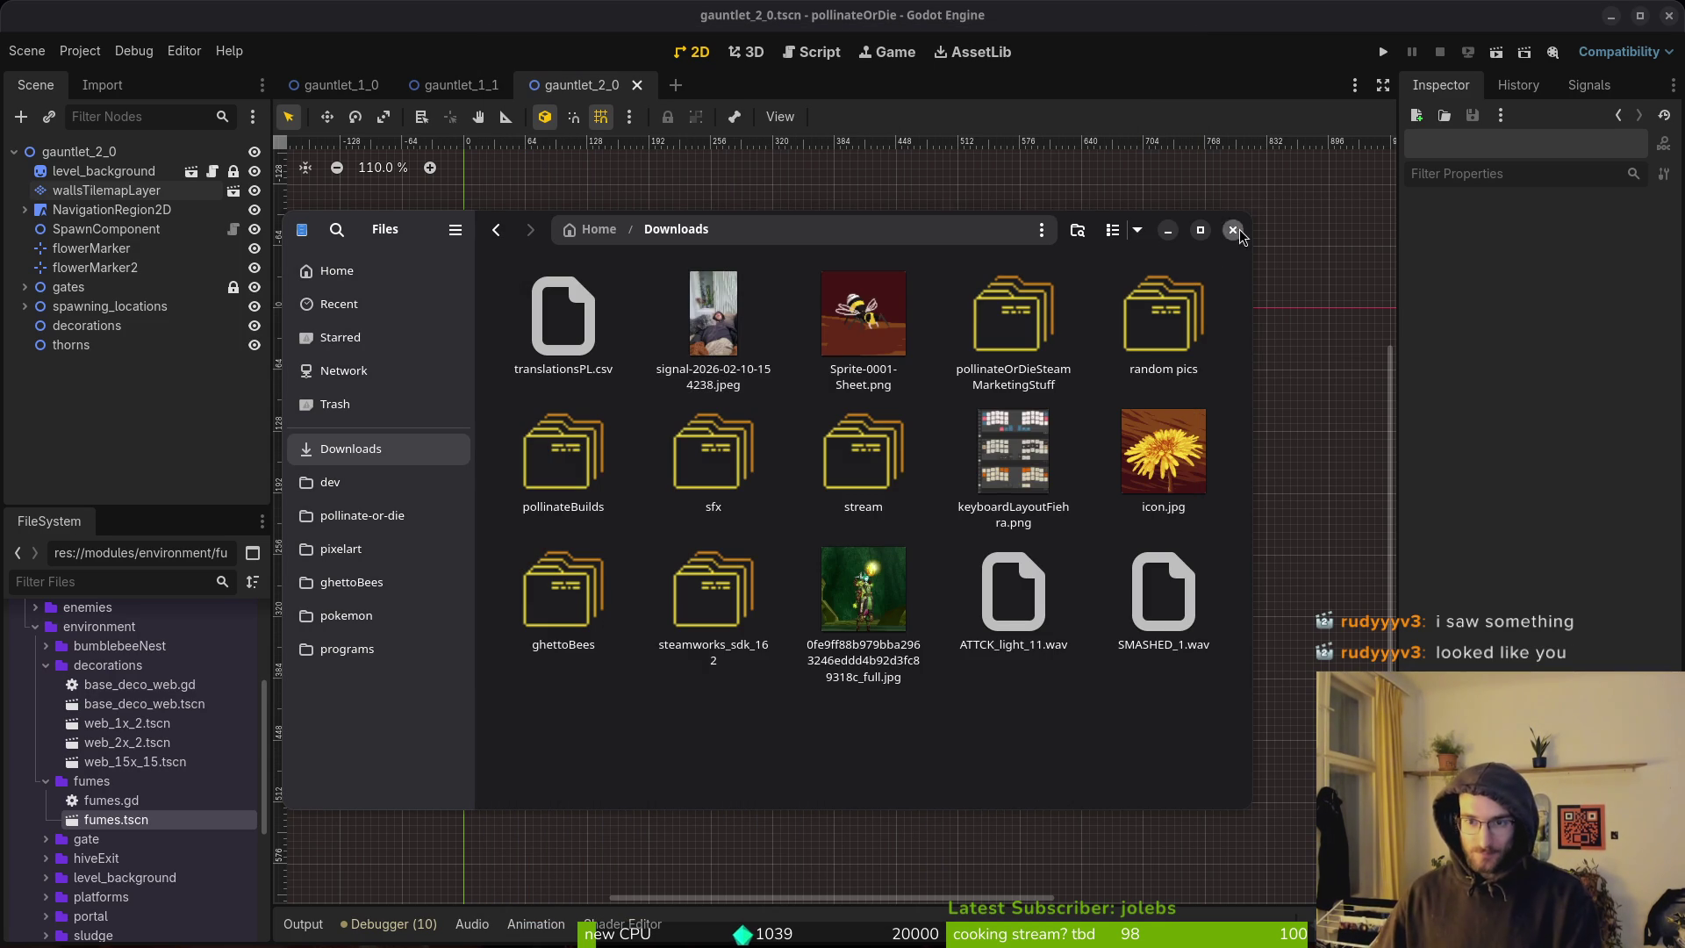
{"action": "left_click", "coordinate": [1233, 230]}
Select the NavigationRegion2D and move its top and left polygon vertices into the arena wall corners.
{"action": "scroll", "coordinate": [886, 496], "scroll_direction": "up", "scroll_amount": 3}
{"action": "left_click", "coordinate": [886, 497]}
{"action": "scroll", "coordinate": [772, 434], "scroll_direction": "up", "scroll_amount": 1}
{"action": "scroll", "coordinate": [1013, 372], "scroll_direction": "up", "scroll_amount": 3}
{"action": "left_click_drag", "start_coordinate": [1051, 338], "coordinate": [611, 428]}
{"action": "scroll", "coordinate": [642, 418], "scroll_direction": "up", "scroll_amount": 1}
{"action": "mouse_move", "coordinate": [713, 535]}
{"action": "left_mouse_down"}
{"action": "mouse_move", "coordinate": [497, 540]}
{"action": "mouse_move", "coordinate": [581, 762]}
{"action": "left_mouse_up"}
{"action": "scroll", "coordinate": [498, 540], "scroll_direction": "down", "scroll_amount": 6}
Pull the bottom polygon vertices down along the bottom wall into the bottom-right corner.
{"action": "mouse_move", "coordinate": [535, 416]}
{"action": "left_mouse_down"}
{"action": "mouse_move", "coordinate": [519, 671]}
{"action": "mouse_move", "coordinate": [576, 748]}
{"action": "mouse_move", "coordinate": [531, 688]}
{"action": "mouse_move", "coordinate": [538, 724]}
{"action": "mouse_move", "coordinate": [594, 776]}
{"action": "left_mouse_up"}
{"action": "scroll", "coordinate": [966, 731], "scroll_direction": "down", "scroll_amount": 2}
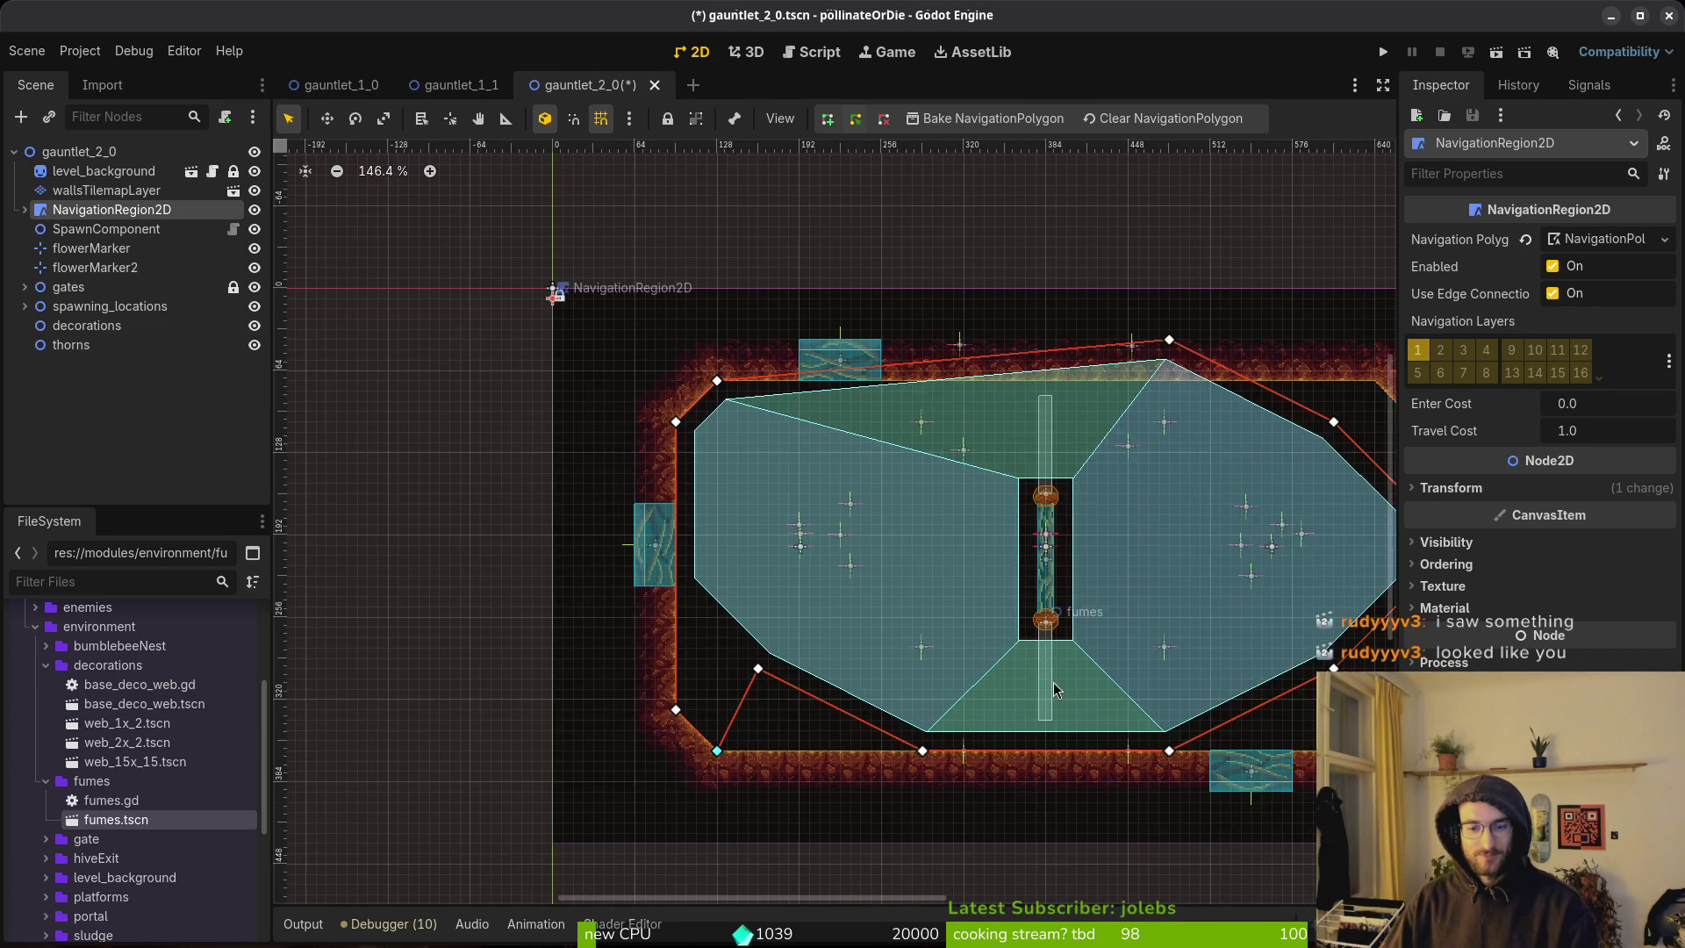
{"action": "scroll", "coordinate": [965, 731], "scroll_direction": "right", "scroll_amount": 5}
{"action": "left_click_drag", "start_coordinate": [807, 711], "coordinate": [920, 494]}
{"action": "left_click_drag", "start_coordinate": [560, 711], "coordinate": [1054, 669]}
{"action": "mouse_move", "coordinate": [396, 628]}
{"action": "left_mouse_down"}
{"action": "mouse_move", "coordinate": [456, 693]}
{"action": "mouse_move", "coordinate": [1044, 702]}
{"action": "mouse_move", "coordinate": [1012, 710]}
{"action": "left_mouse_up"}
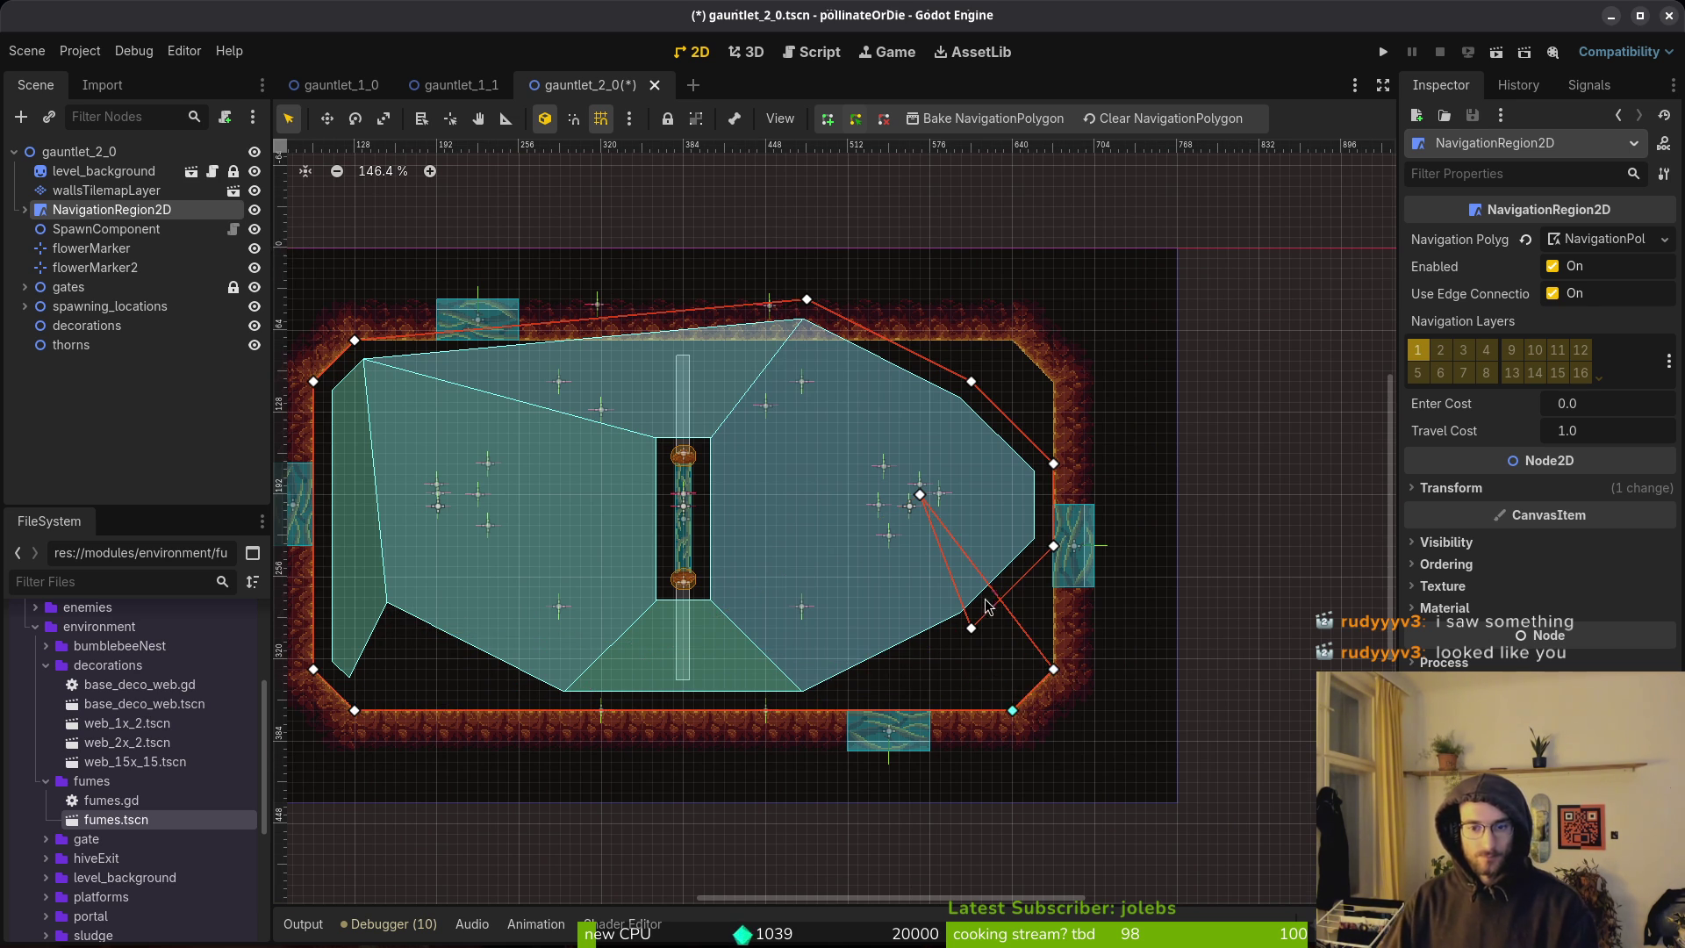
{"action": "scroll", "coordinate": [986, 606], "scroll_direction": "up", "scroll_amount": 4}
Delete the inner and top vertices and fit new vertices onto the top-right wall corner.
{"action": "right_click", "coordinate": [882, 448]}
{"action": "right_click", "coordinate": [956, 645]}
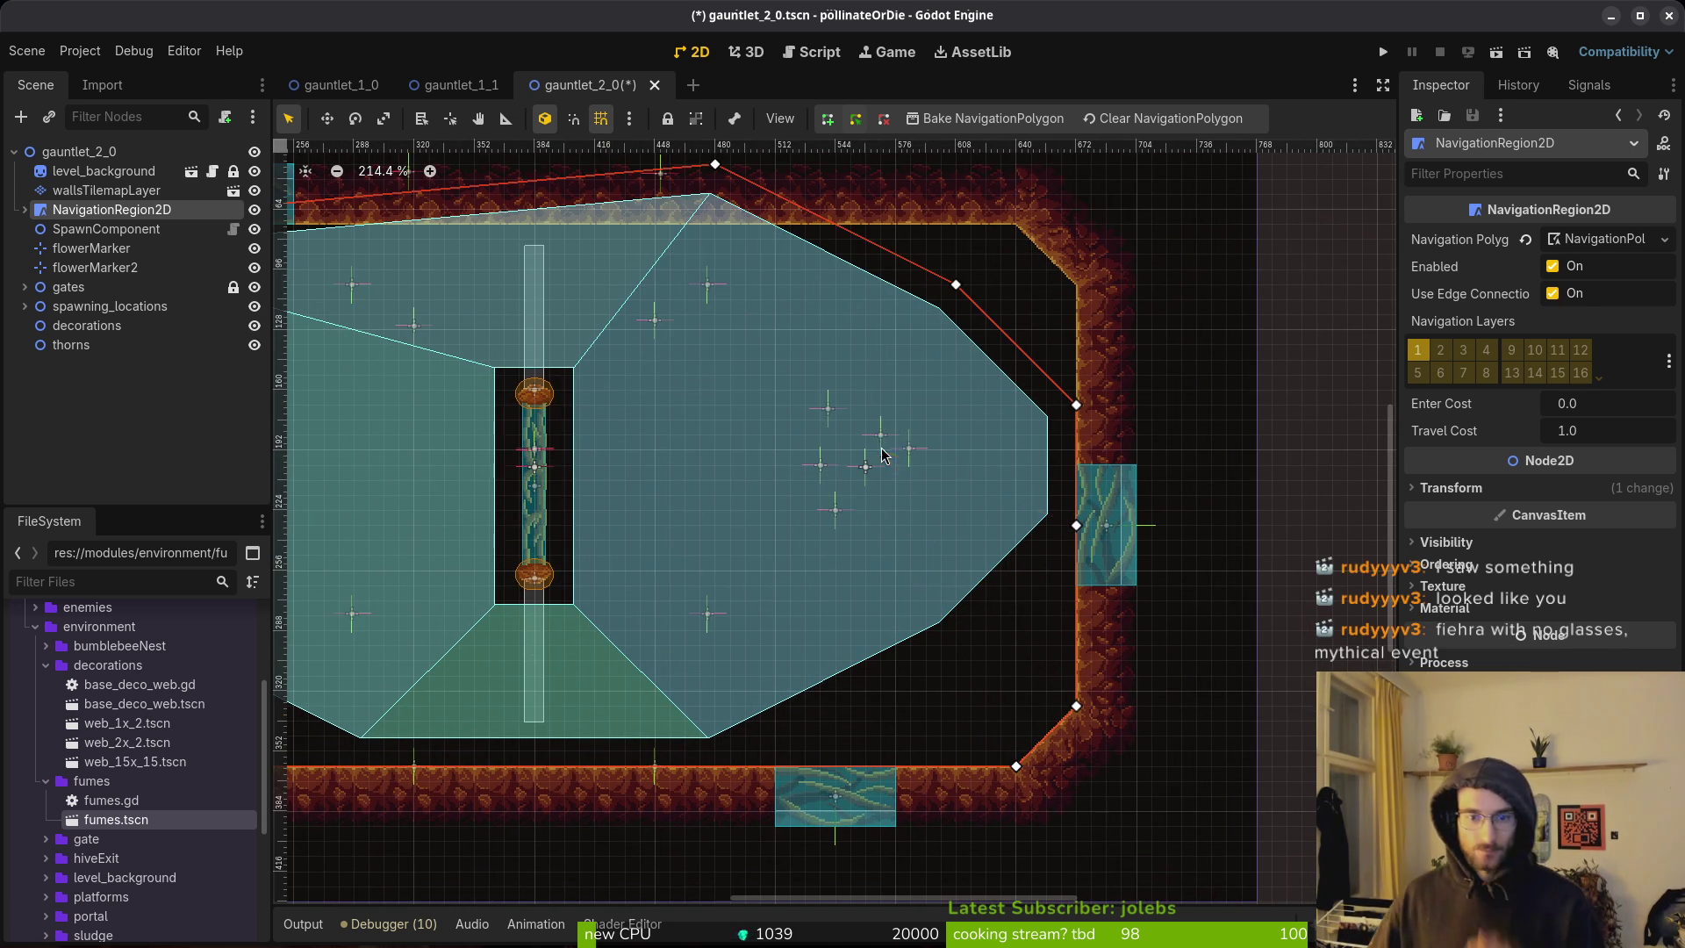
{"action": "right_click", "coordinate": [956, 284]}
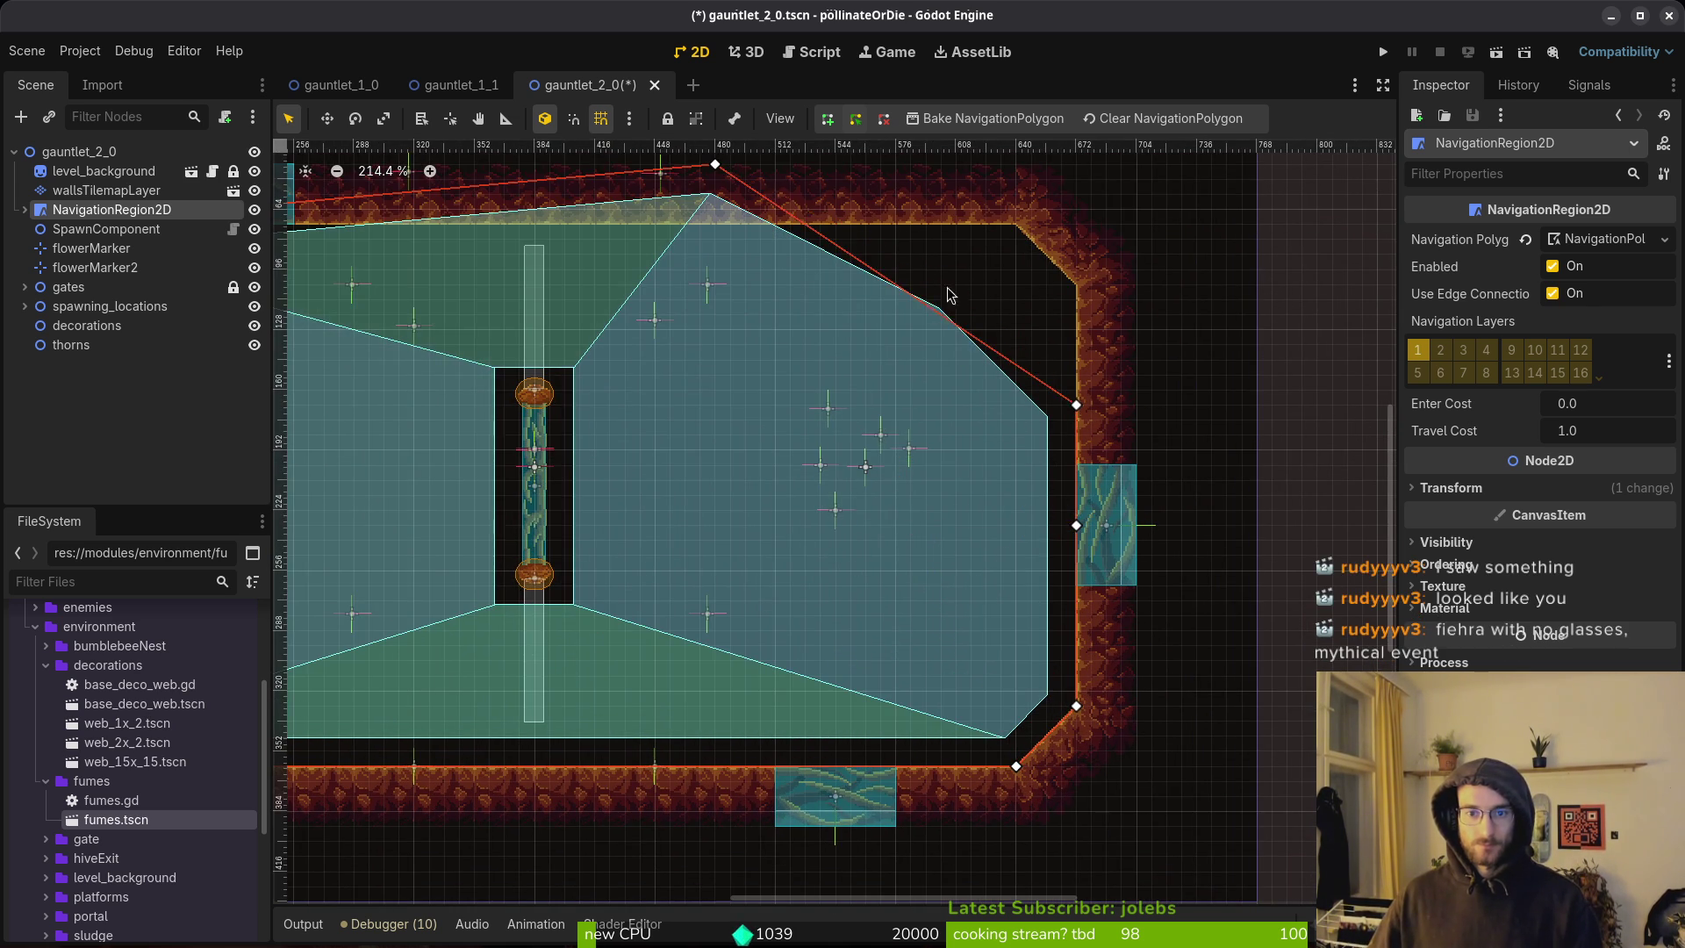
{"action": "left_click_drag", "start_coordinate": [875, 378], "coordinate": [976, 597]}
{"action": "right_click", "coordinate": [813, 383]}
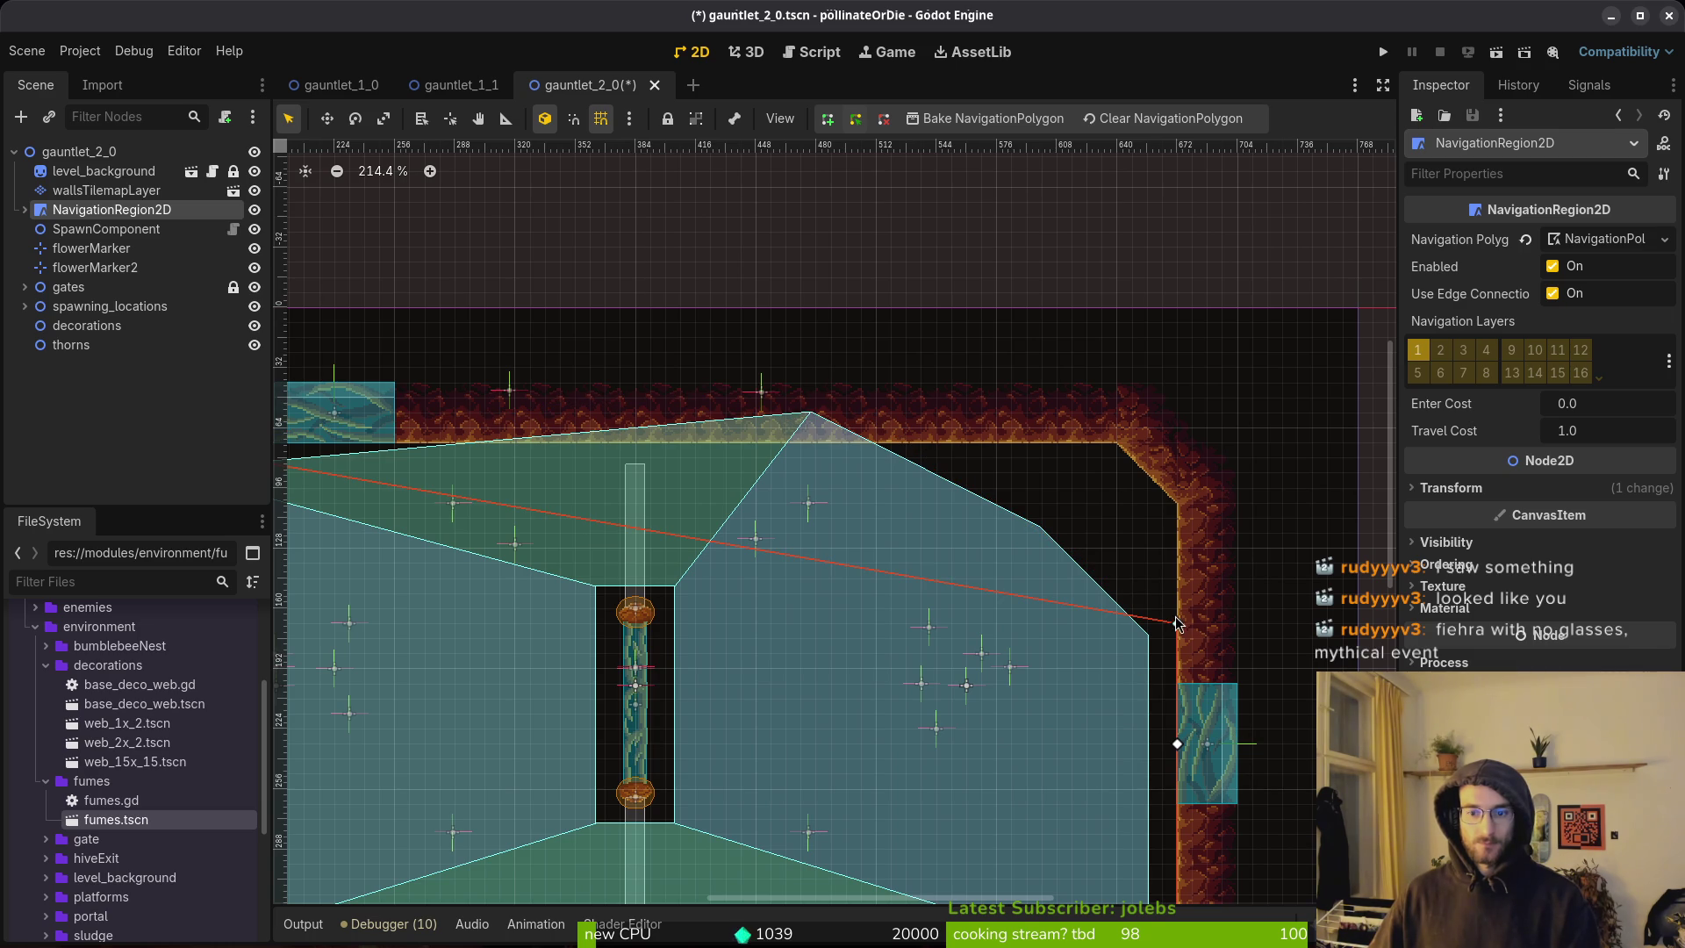
{"action": "left_click_drag", "start_coordinate": [1177, 625], "coordinate": [1086, 441]}
{"action": "left_click_drag", "start_coordinate": [1159, 684], "coordinate": [1177, 503]}
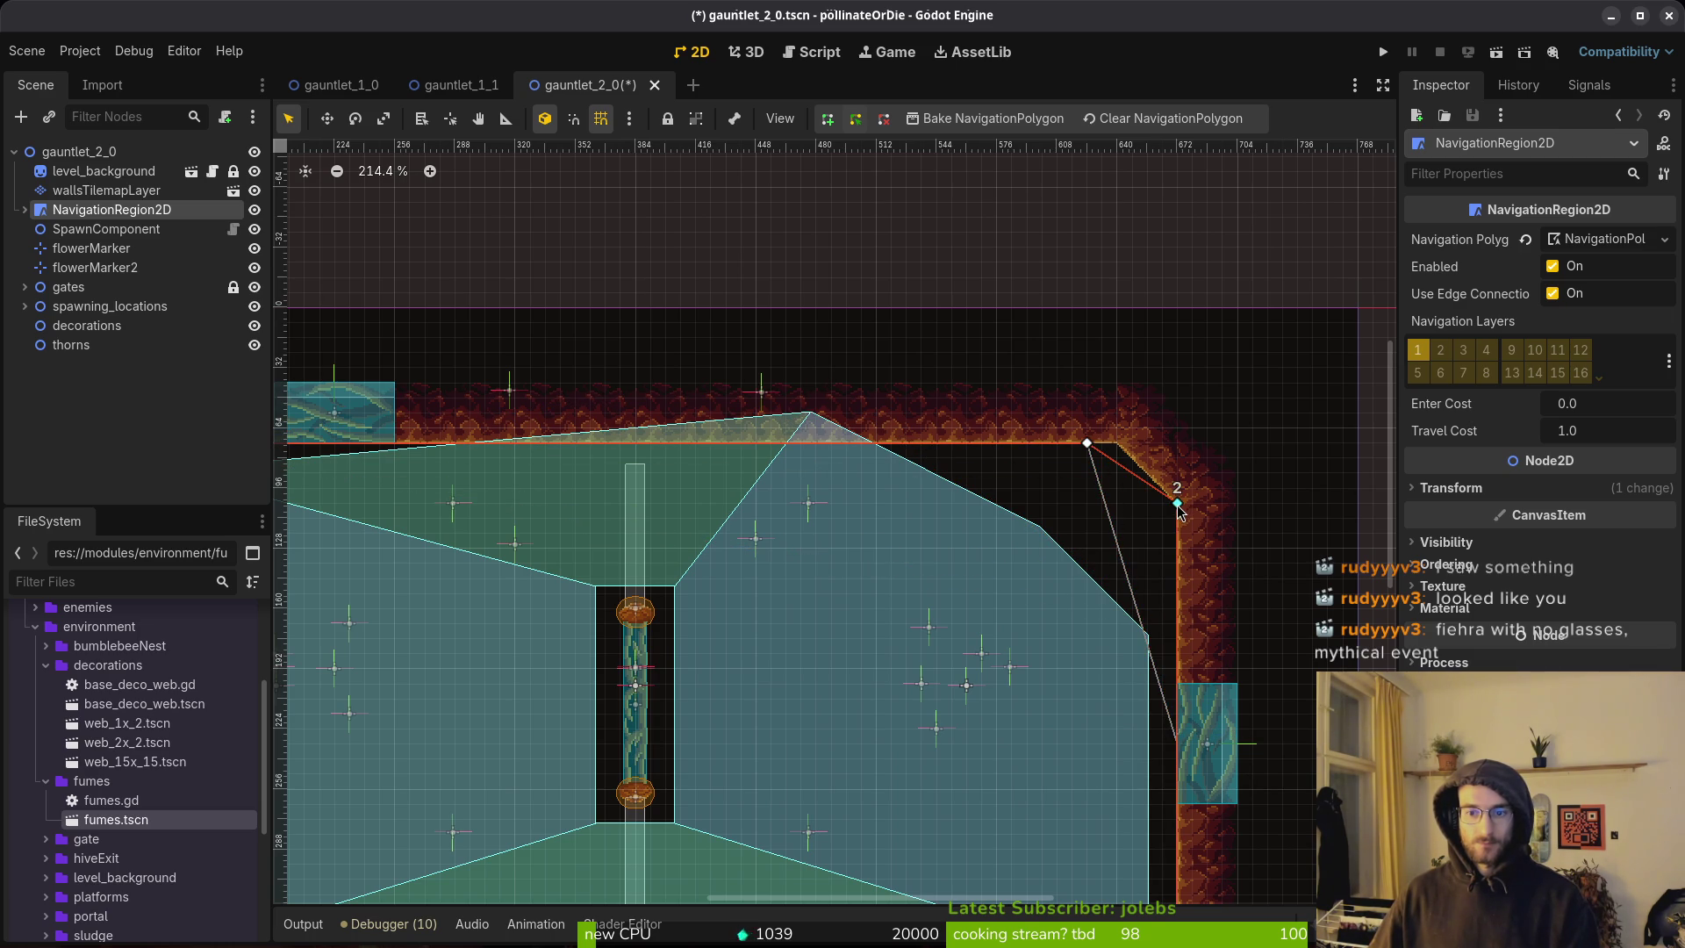
{"action": "left_click_drag", "start_coordinate": [1087, 440], "coordinate": [1101, 442]}
Save the gauntlet_2_0 scene and deselect the navigation region.
{"action": "scroll", "coordinate": [1032, 550], "scroll_direction": "down", "scroll_amount": 5}
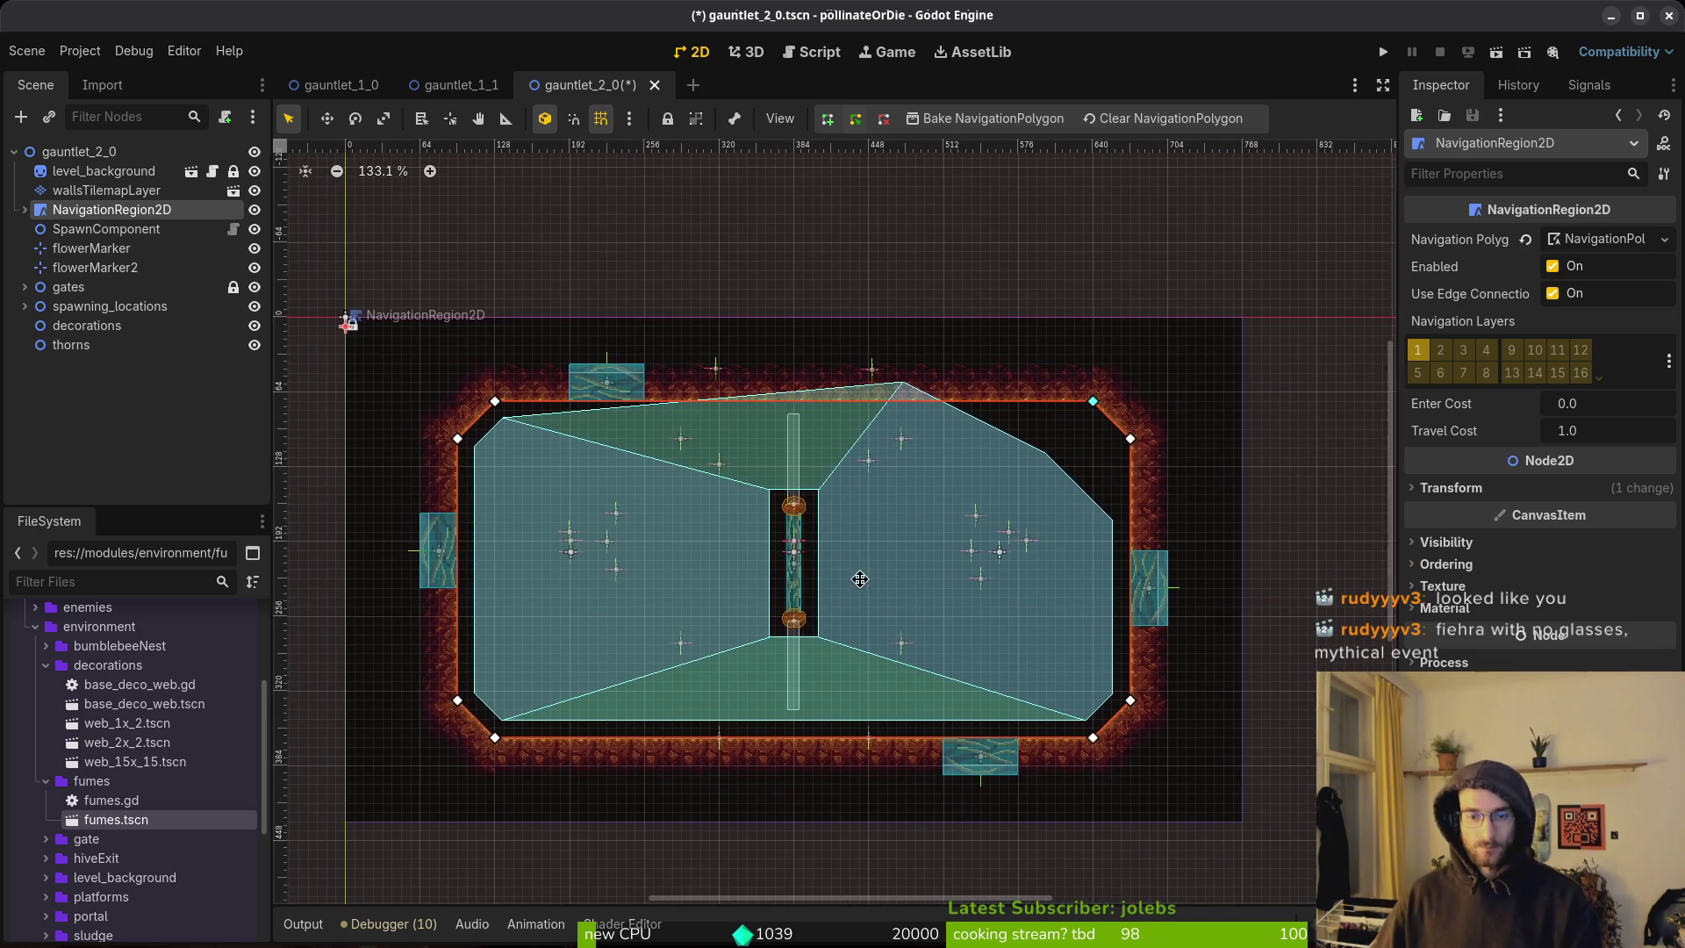
{"action": "key", "text": "ctrl+s"}
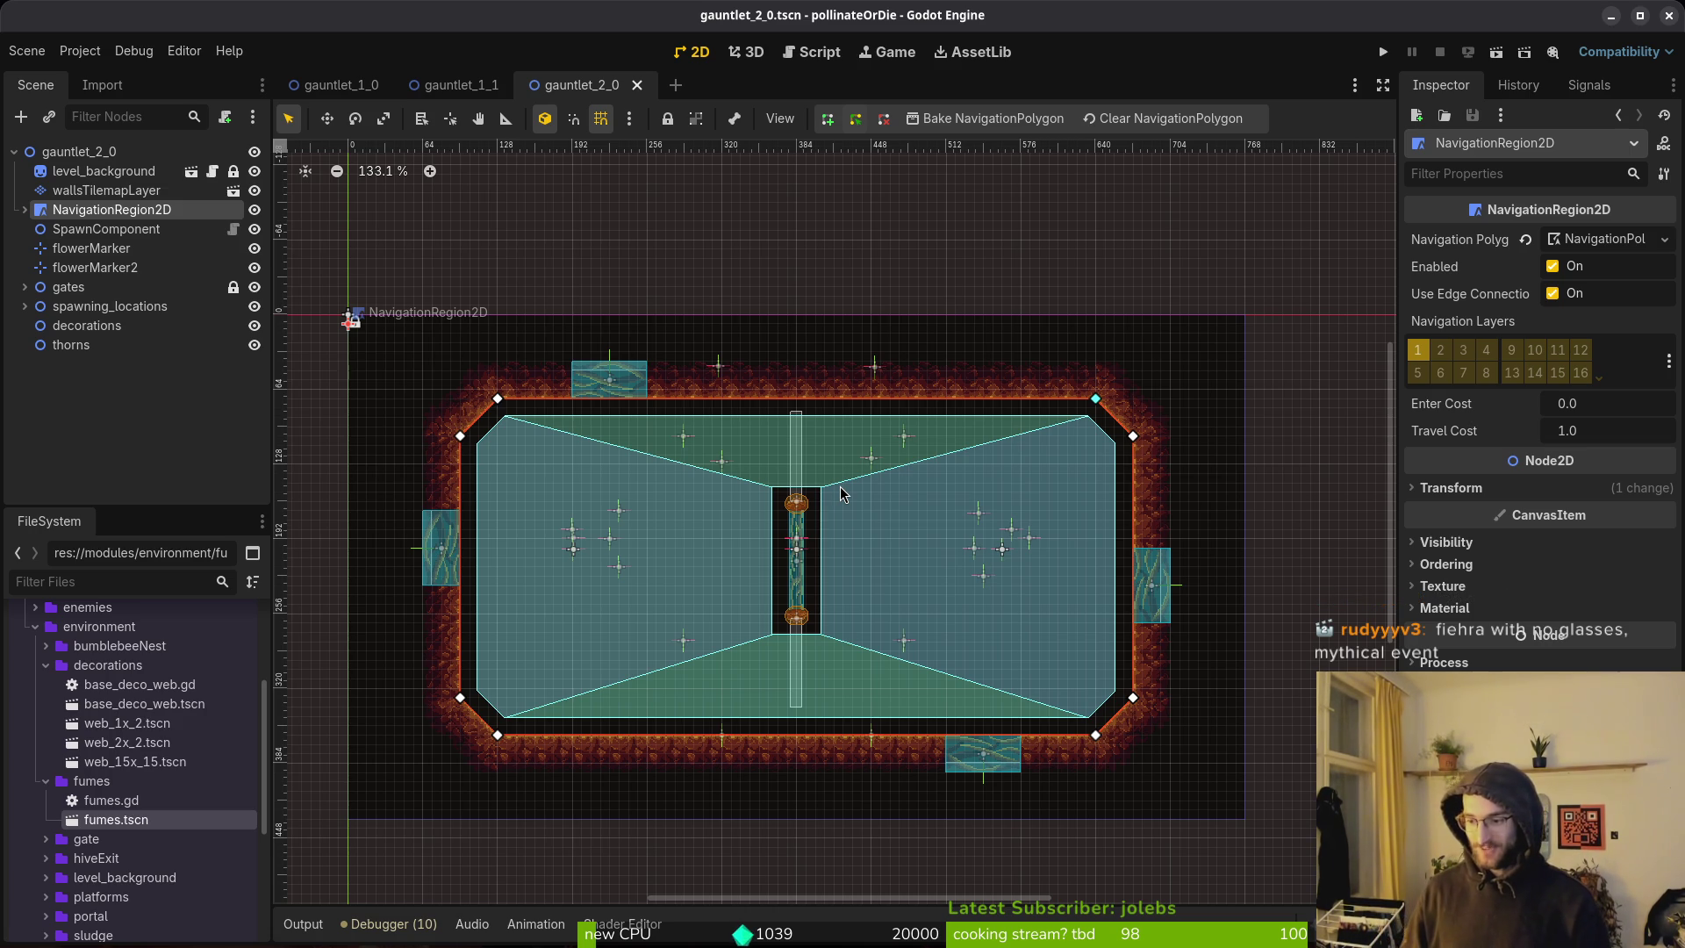
{"action": "left_click", "coordinate": [835, 531]}
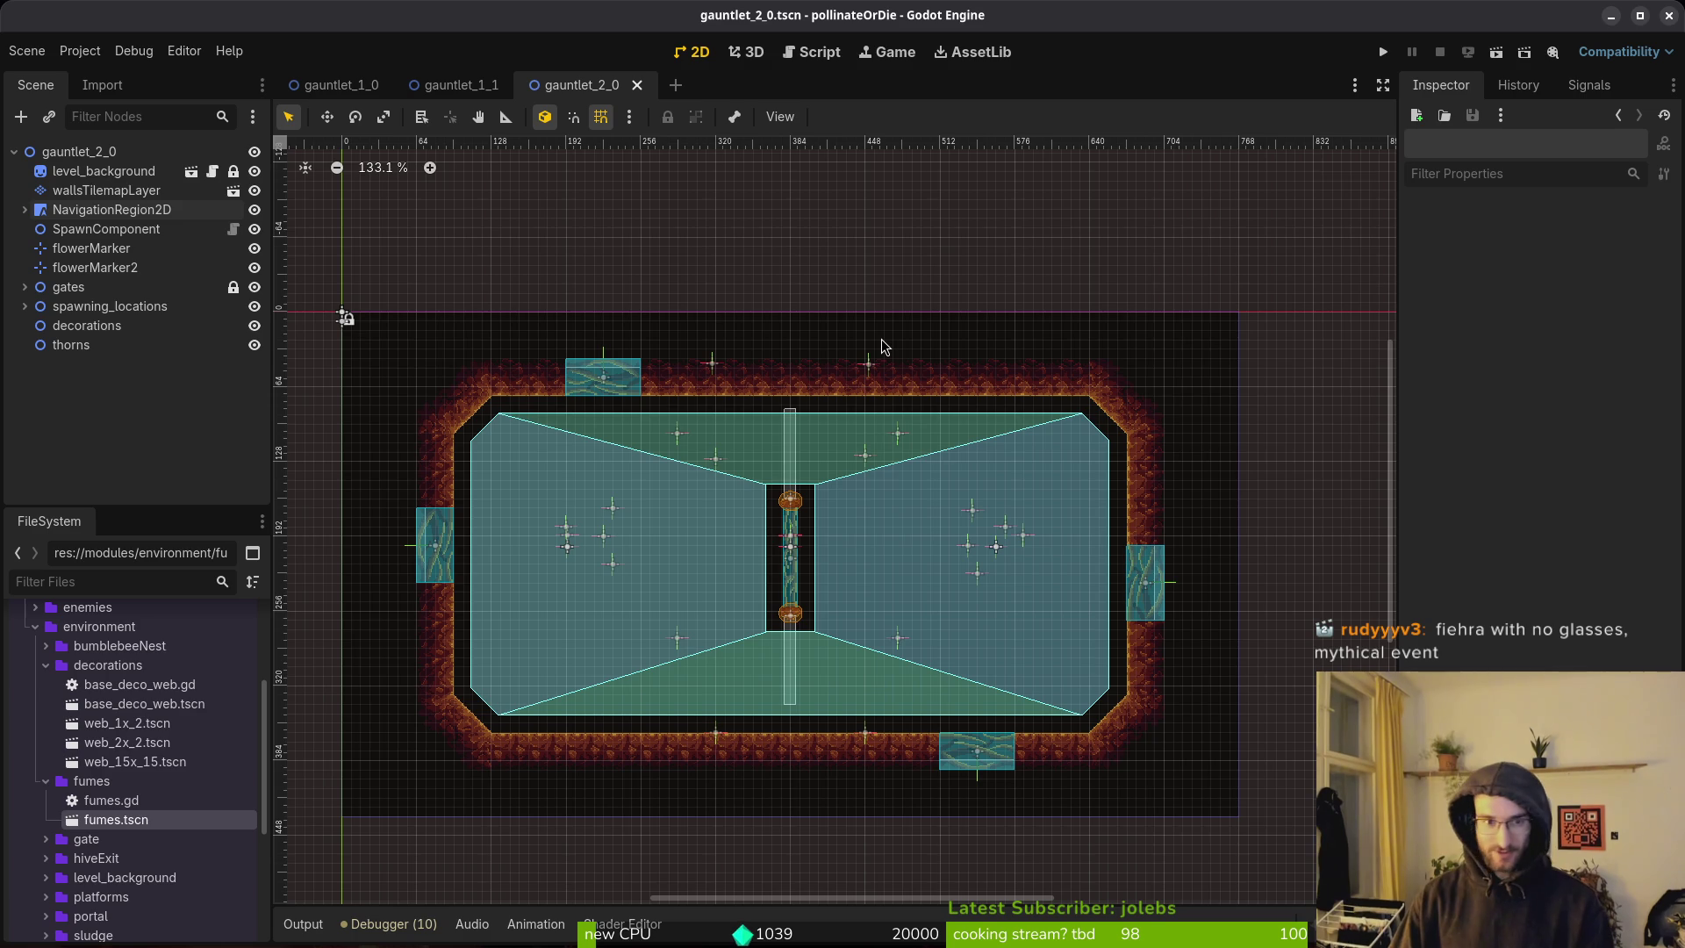
Open level_1_0.tscn and then level_2_9.tscn through quick scene search.
{"action": "key", "text": "shift+alt+o"}
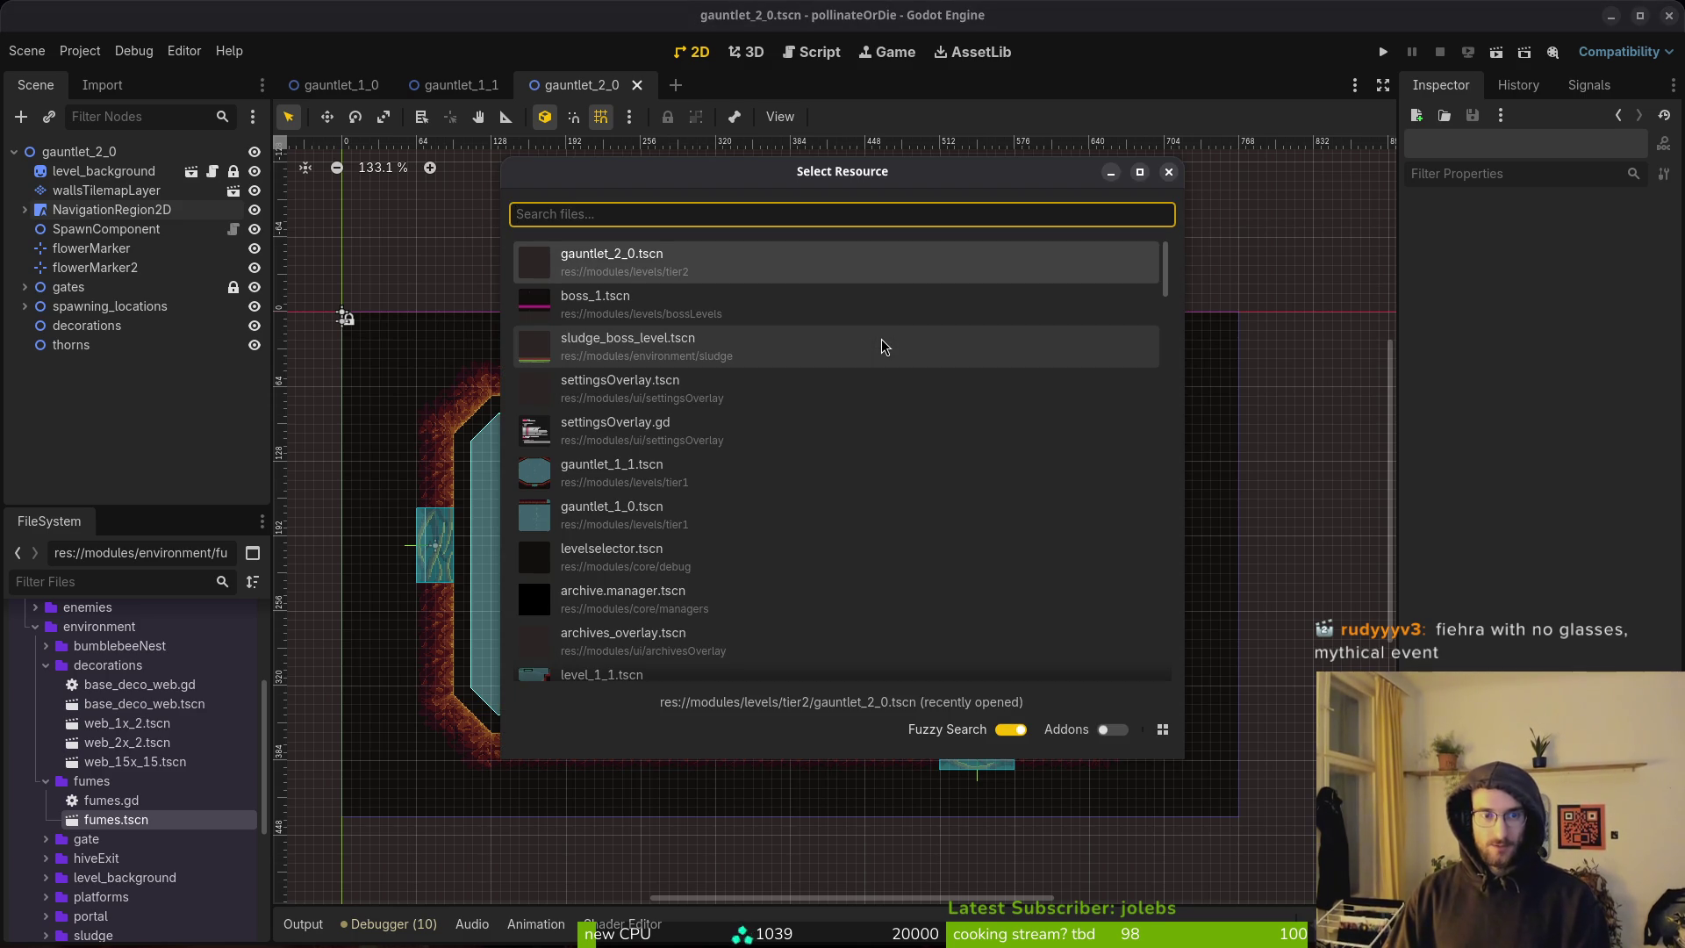
{"action": "type", "text": "10ts"}
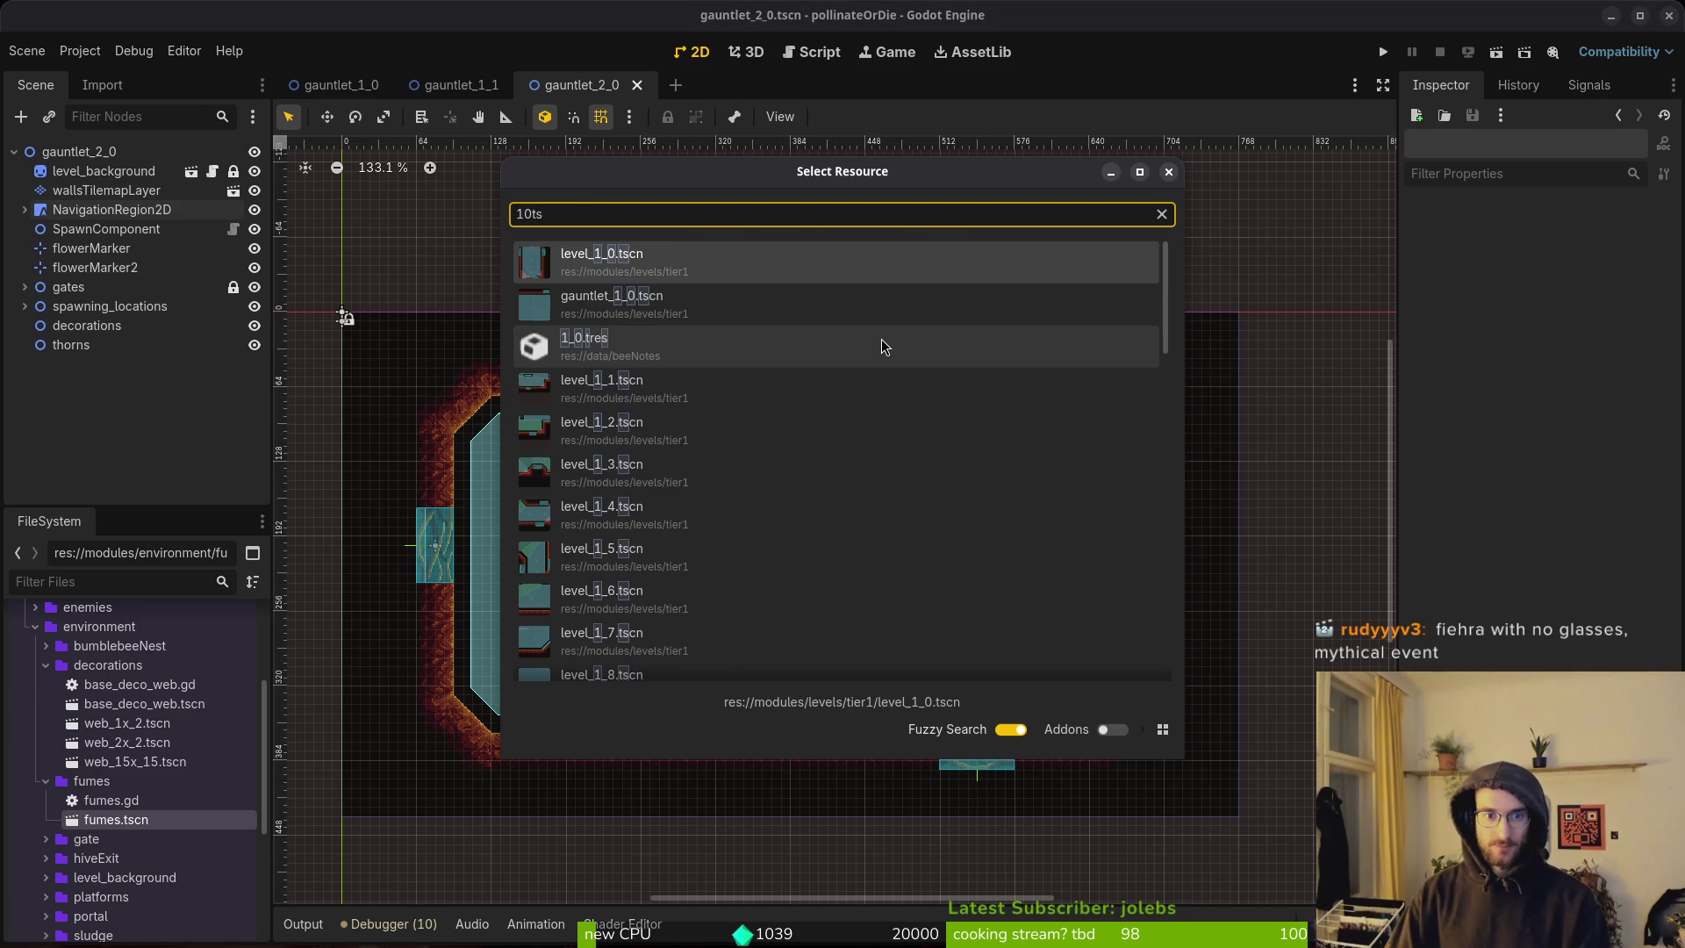
{"action": "key", "text": "Return"}
{"action": "key", "text": "shift+alt+o"}
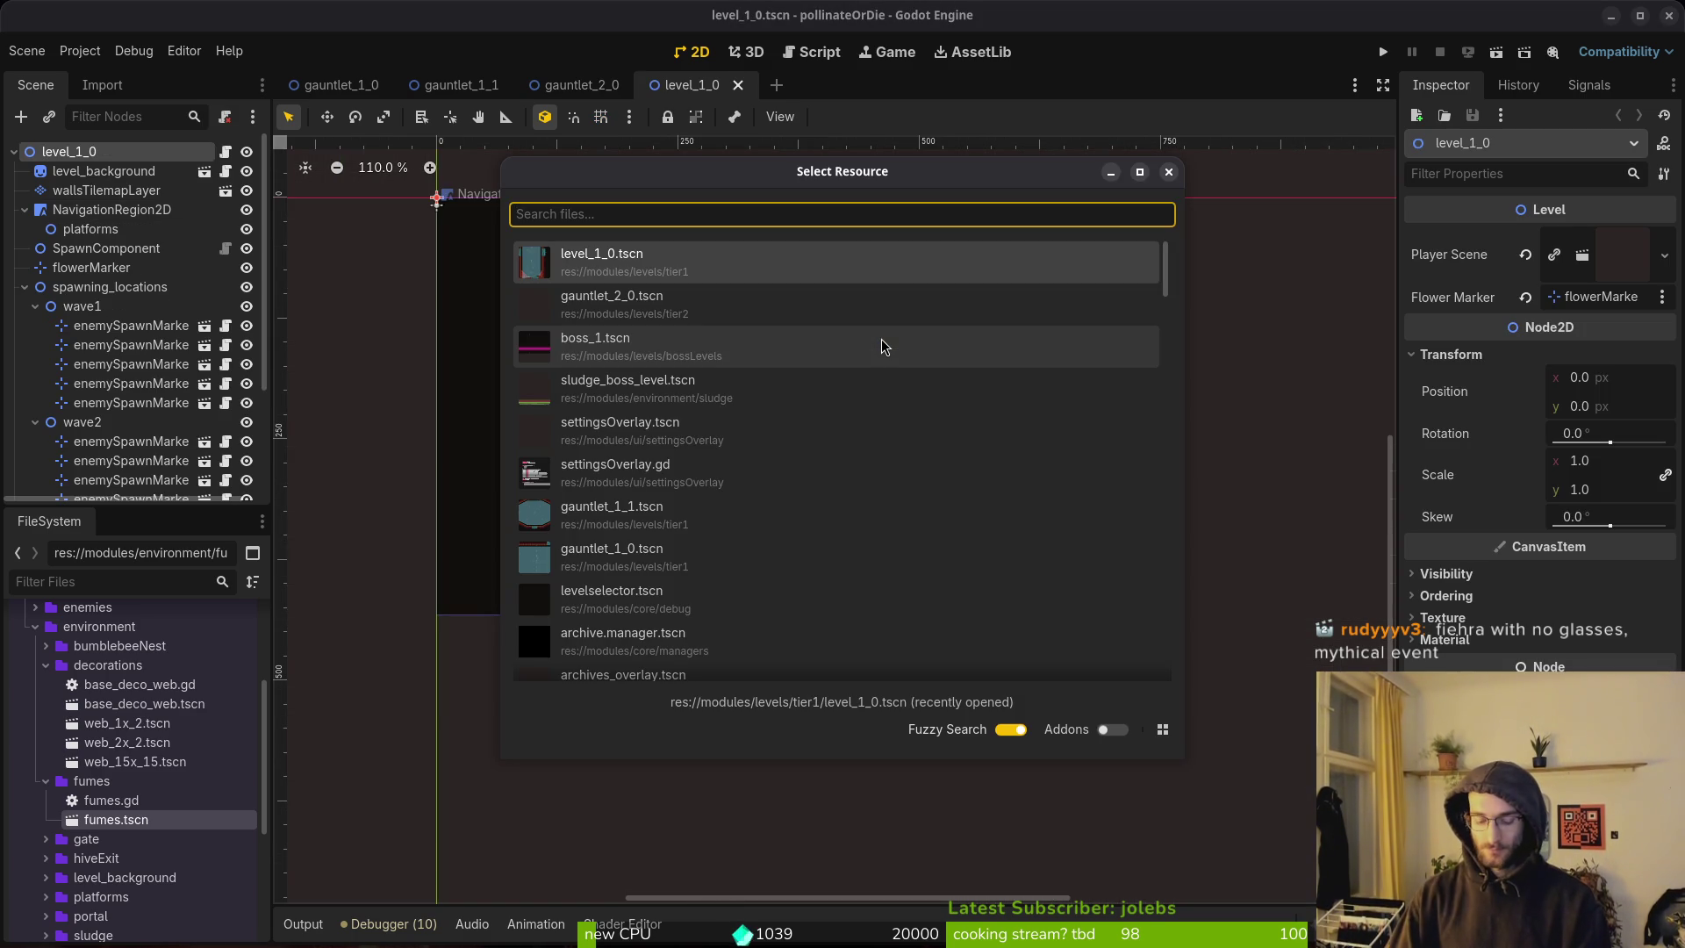
{"action": "type", "text": "29"}
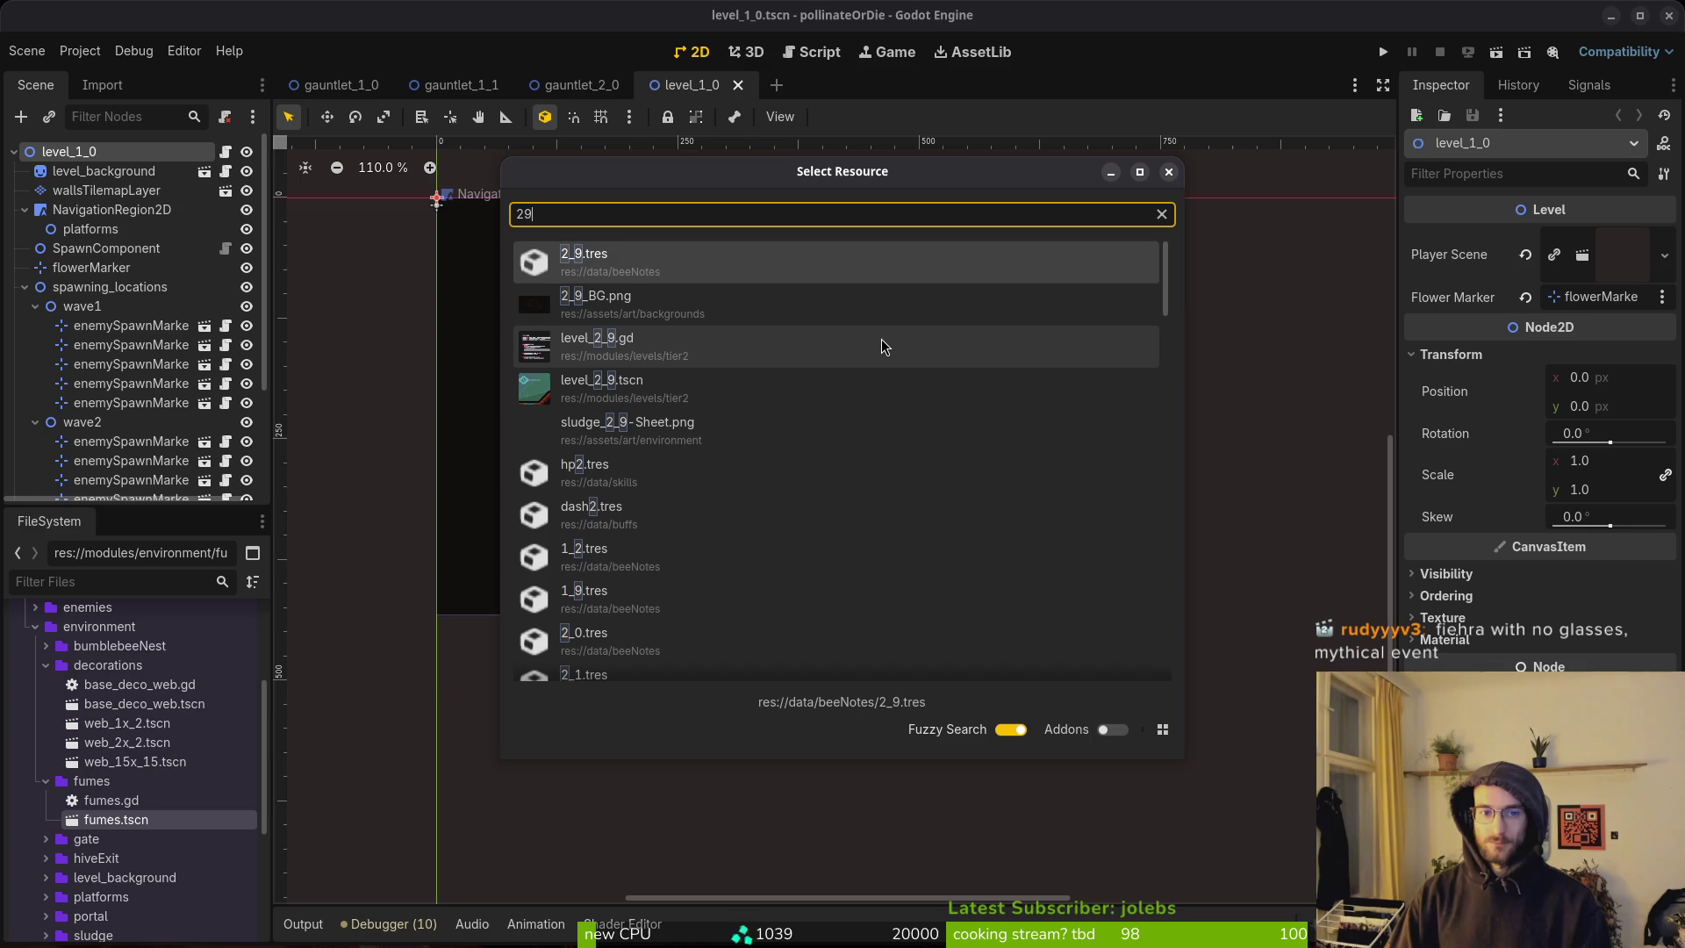
{"action": "type", "text": "tscn"}
{"action": "key", "text": "Return"}
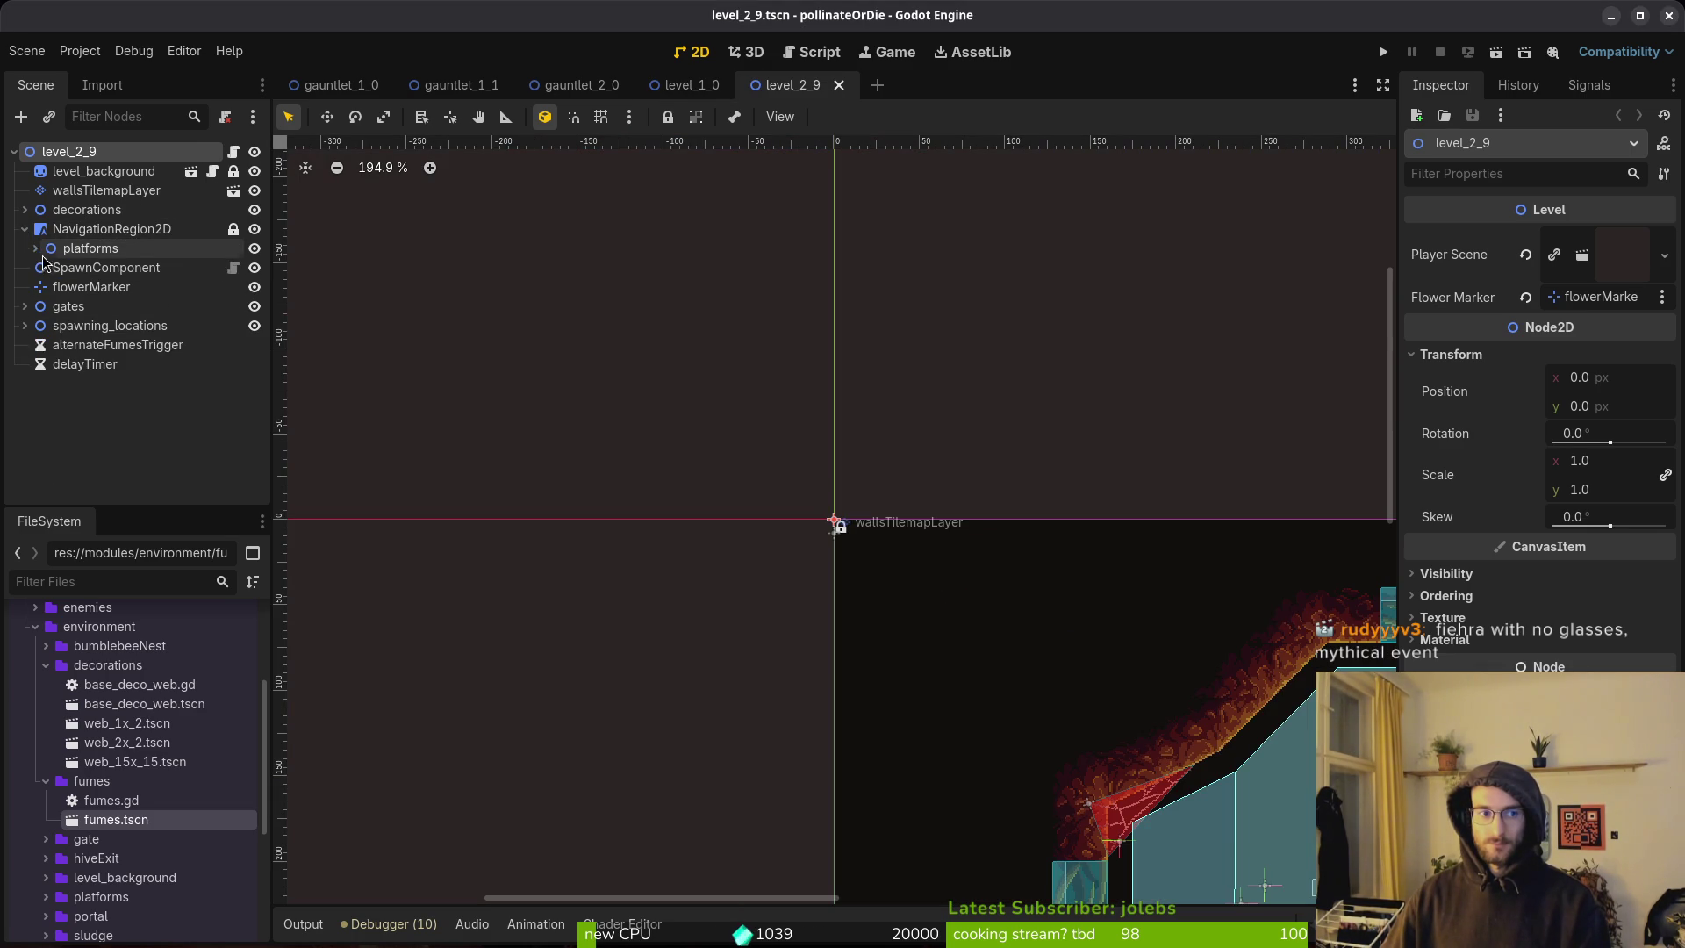
Expand platforms, frame the fumes node in the view, and select the navigation region.
{"action": "left_click", "coordinate": [35, 248]}
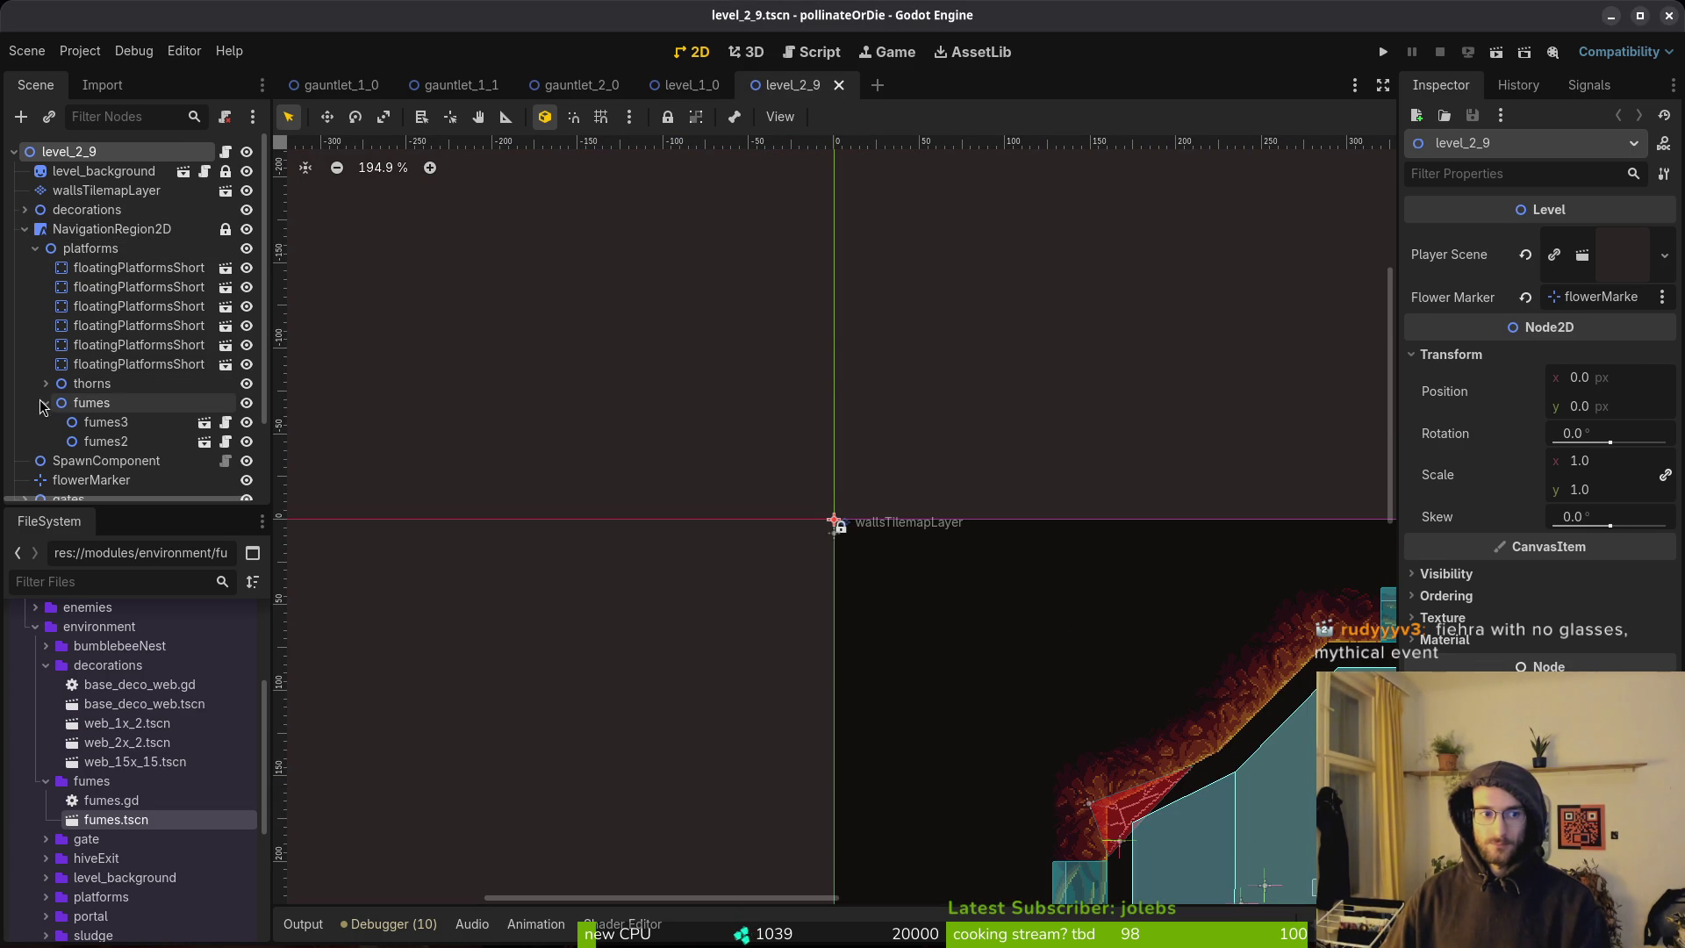
{"action": "left_click", "coordinate": [87, 410]}
{"action": "double_click", "coordinate": [86, 410]}
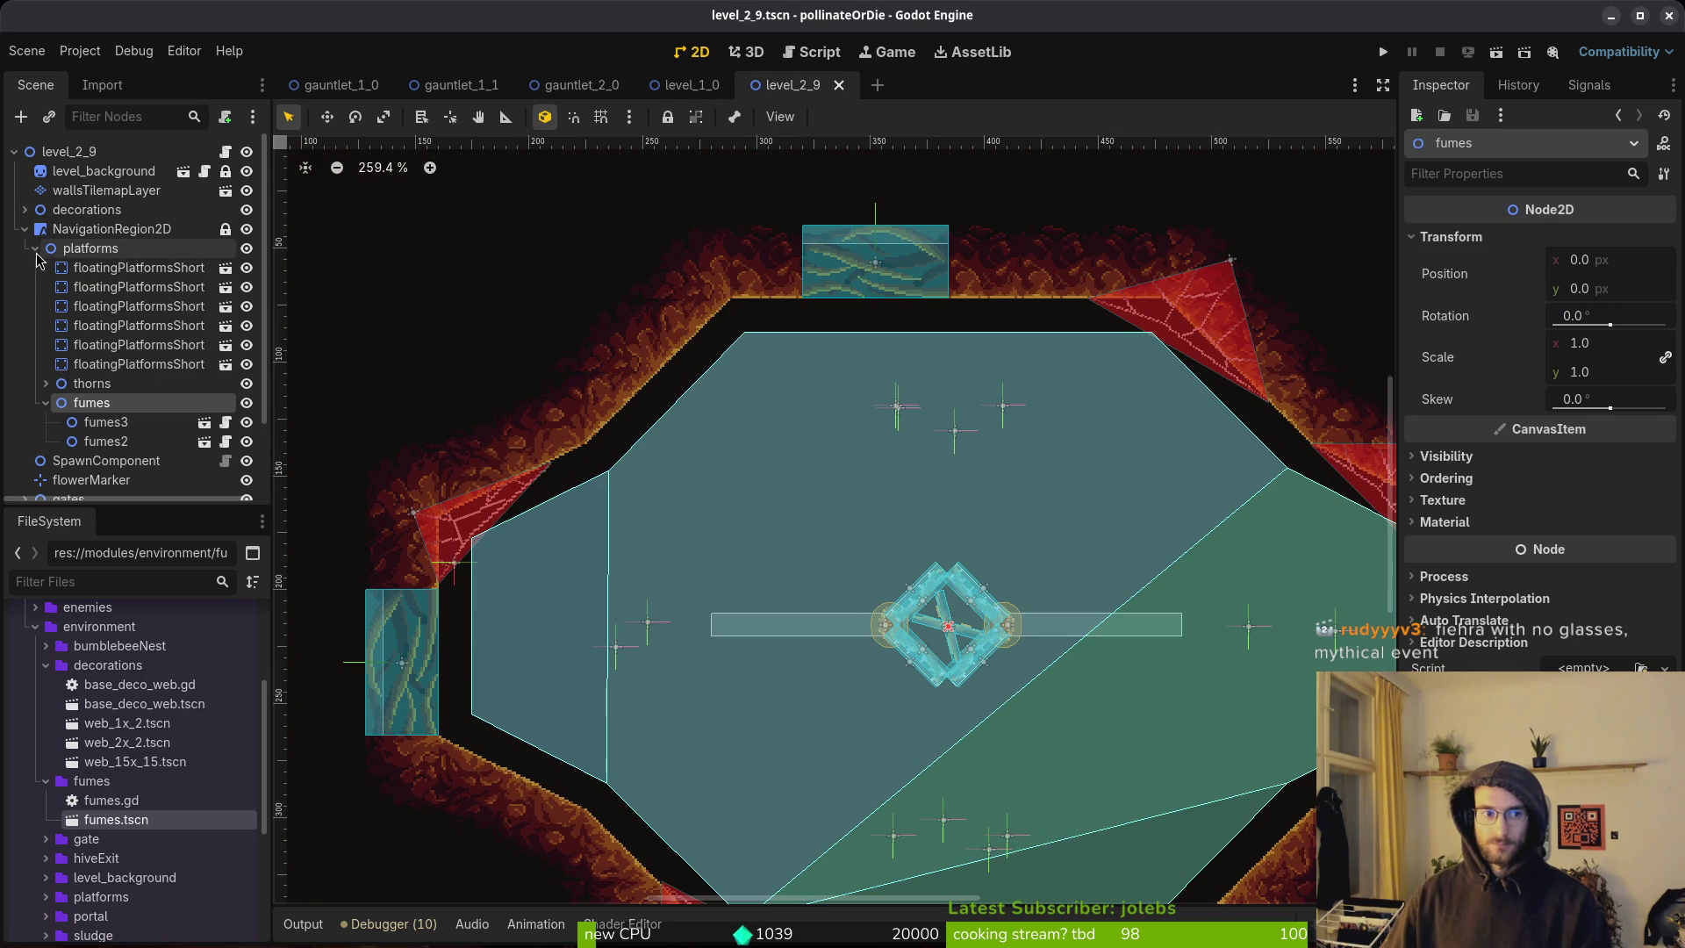
{"action": "left_click", "coordinate": [87, 252]}
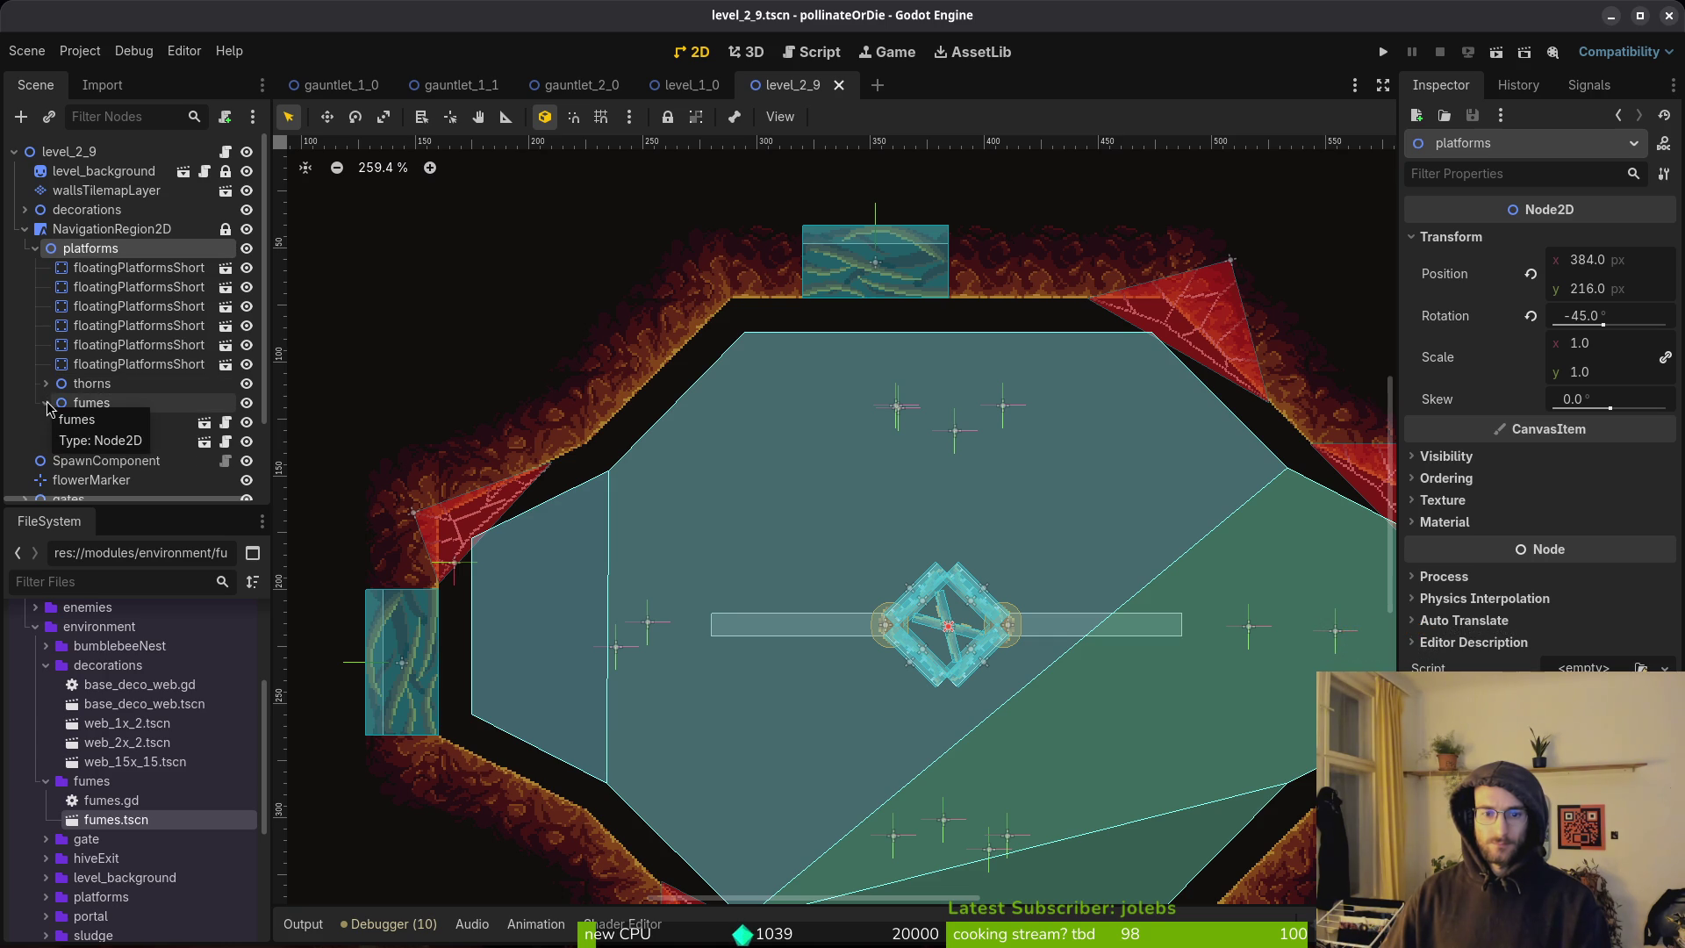
{"action": "left_click", "coordinate": [129, 286]}
Re-bake level_2_9's navigation polygon around the fumes and save the scene.
{"action": "left_click", "coordinate": [104, 230]}
{"action": "left_click", "coordinate": [977, 123]}
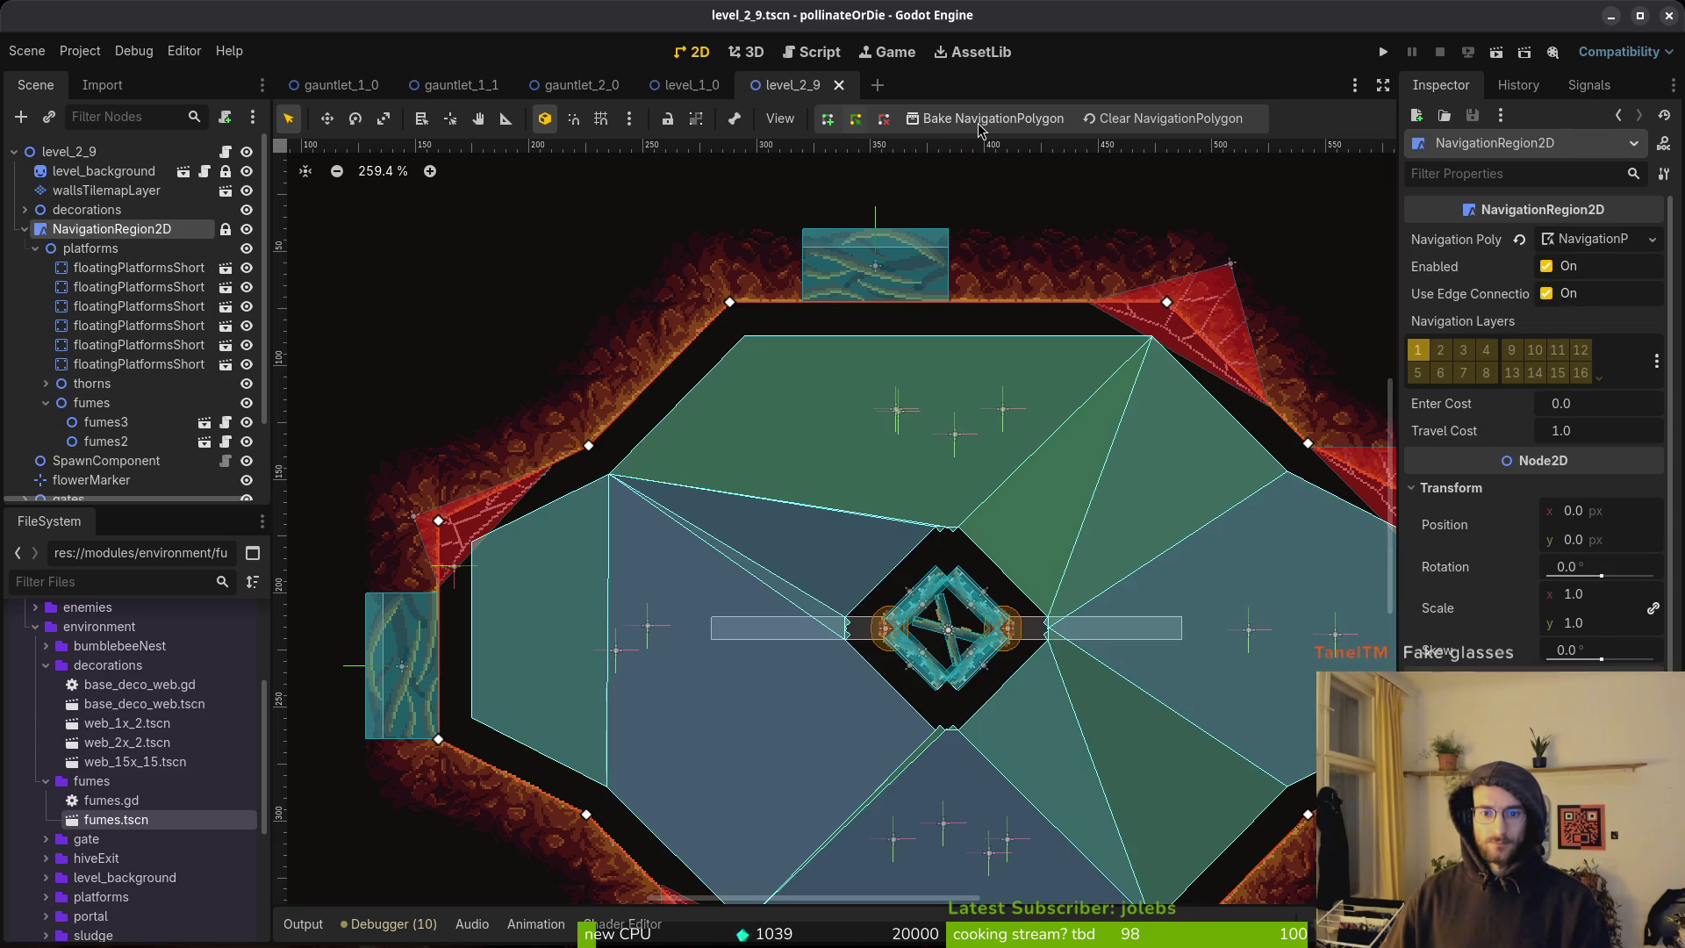
{"action": "scroll", "coordinate": [824, 463], "scroll_direction": "down", "scroll_amount": 2}
{"action": "scroll", "coordinate": [824, 462], "scroll_direction": "right", "scroll_amount": 2}
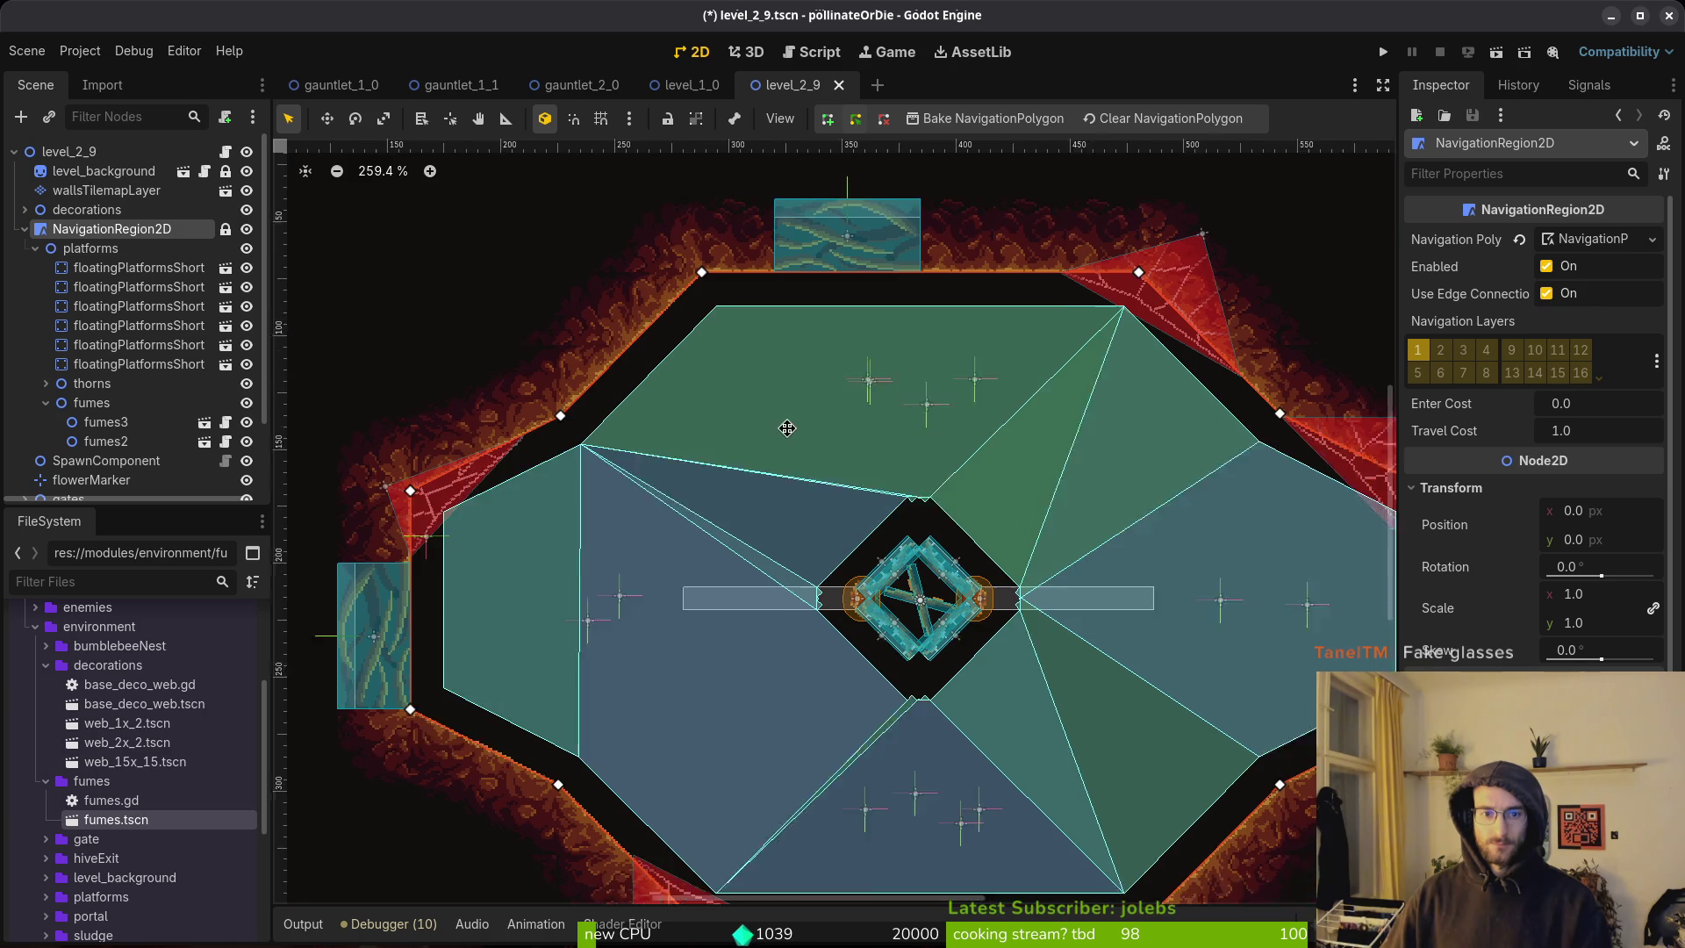
{"action": "key", "text": "ctrl+s"}
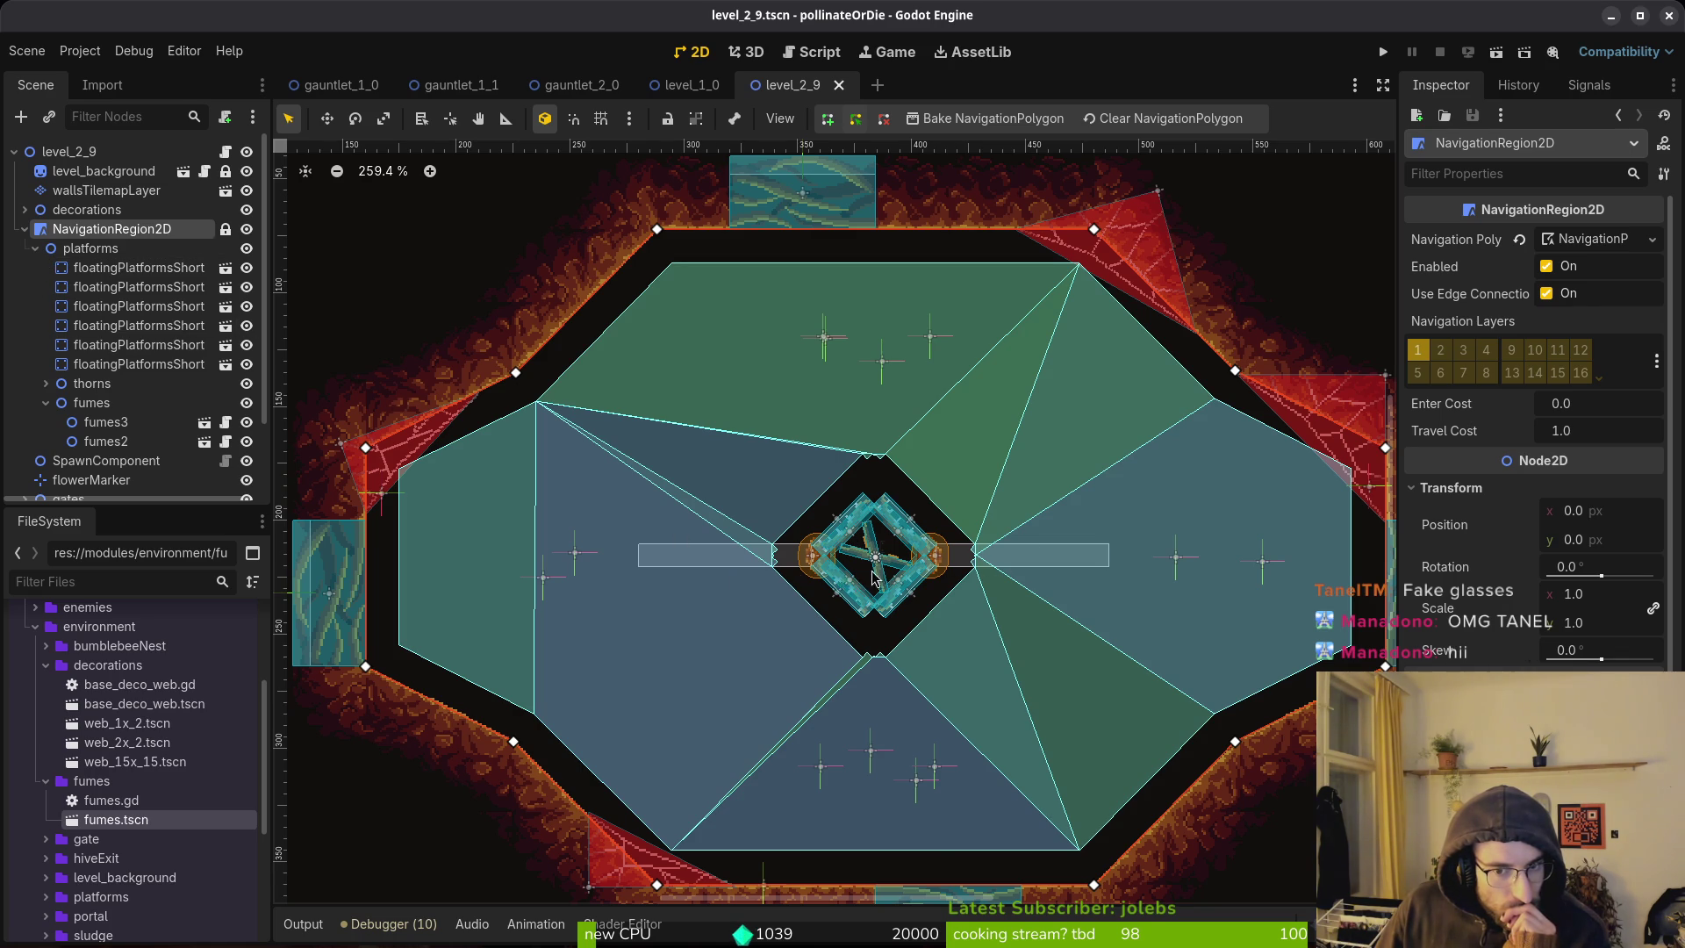
Switch to the level_1_0 scene tab.
{"action": "scroll", "coordinate": [881, 580], "scroll_direction": "down", "scroll_amount": 5}
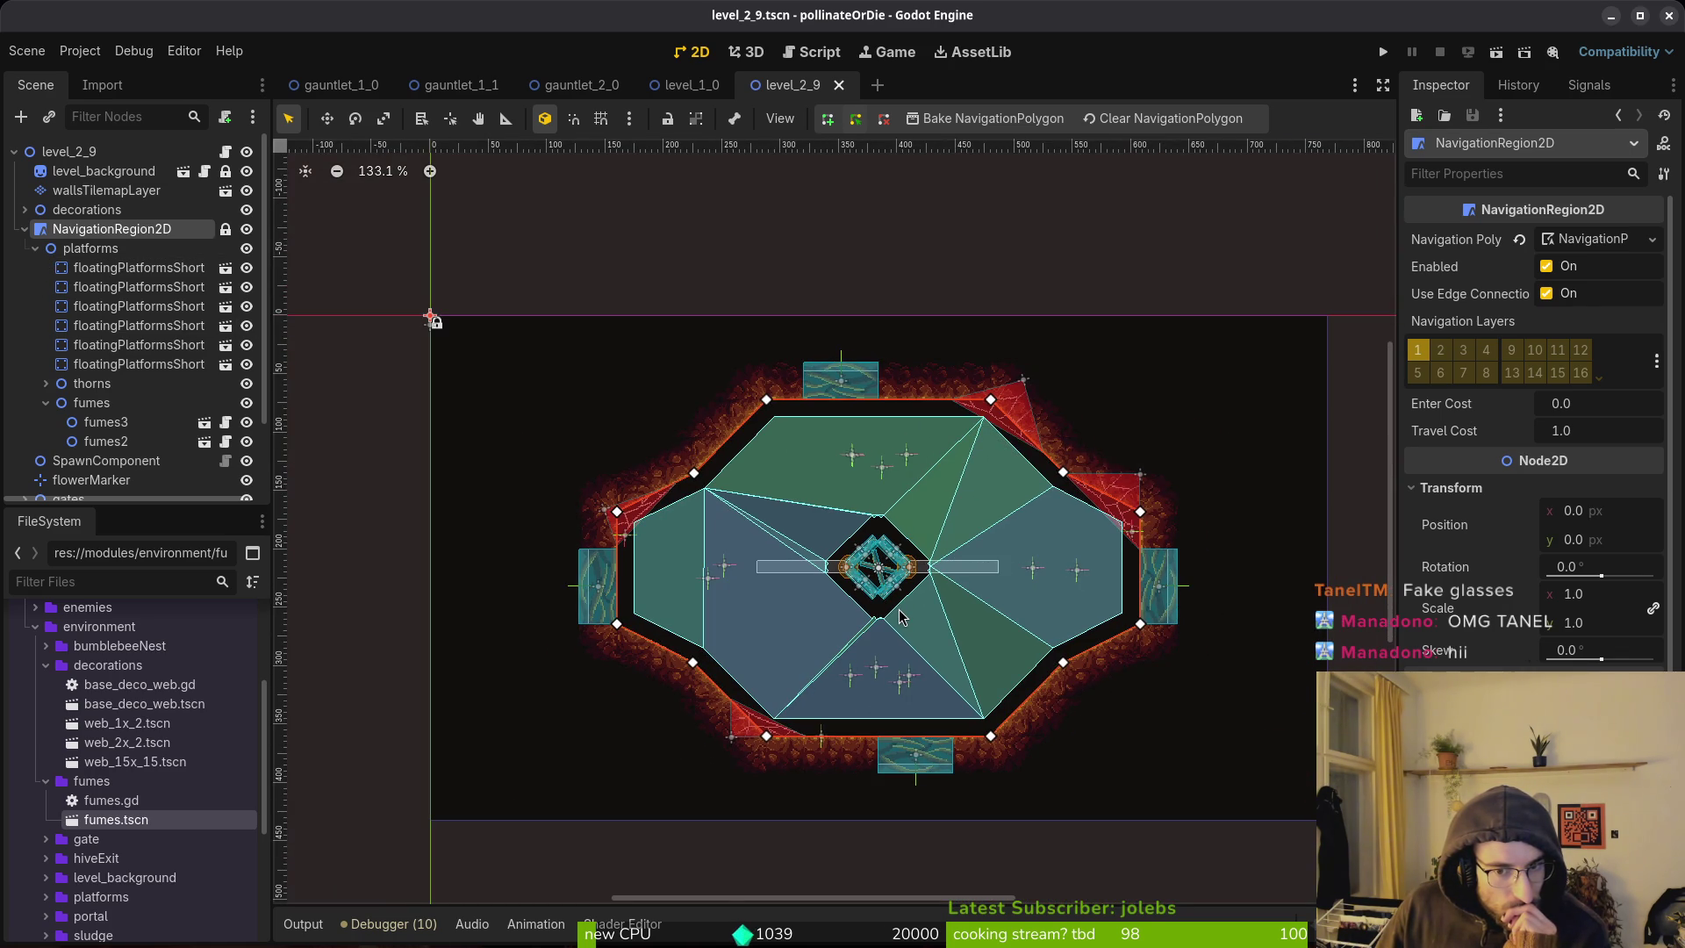
{"action": "scroll", "coordinate": [899, 617], "scroll_direction": "up", "scroll_amount": 4}
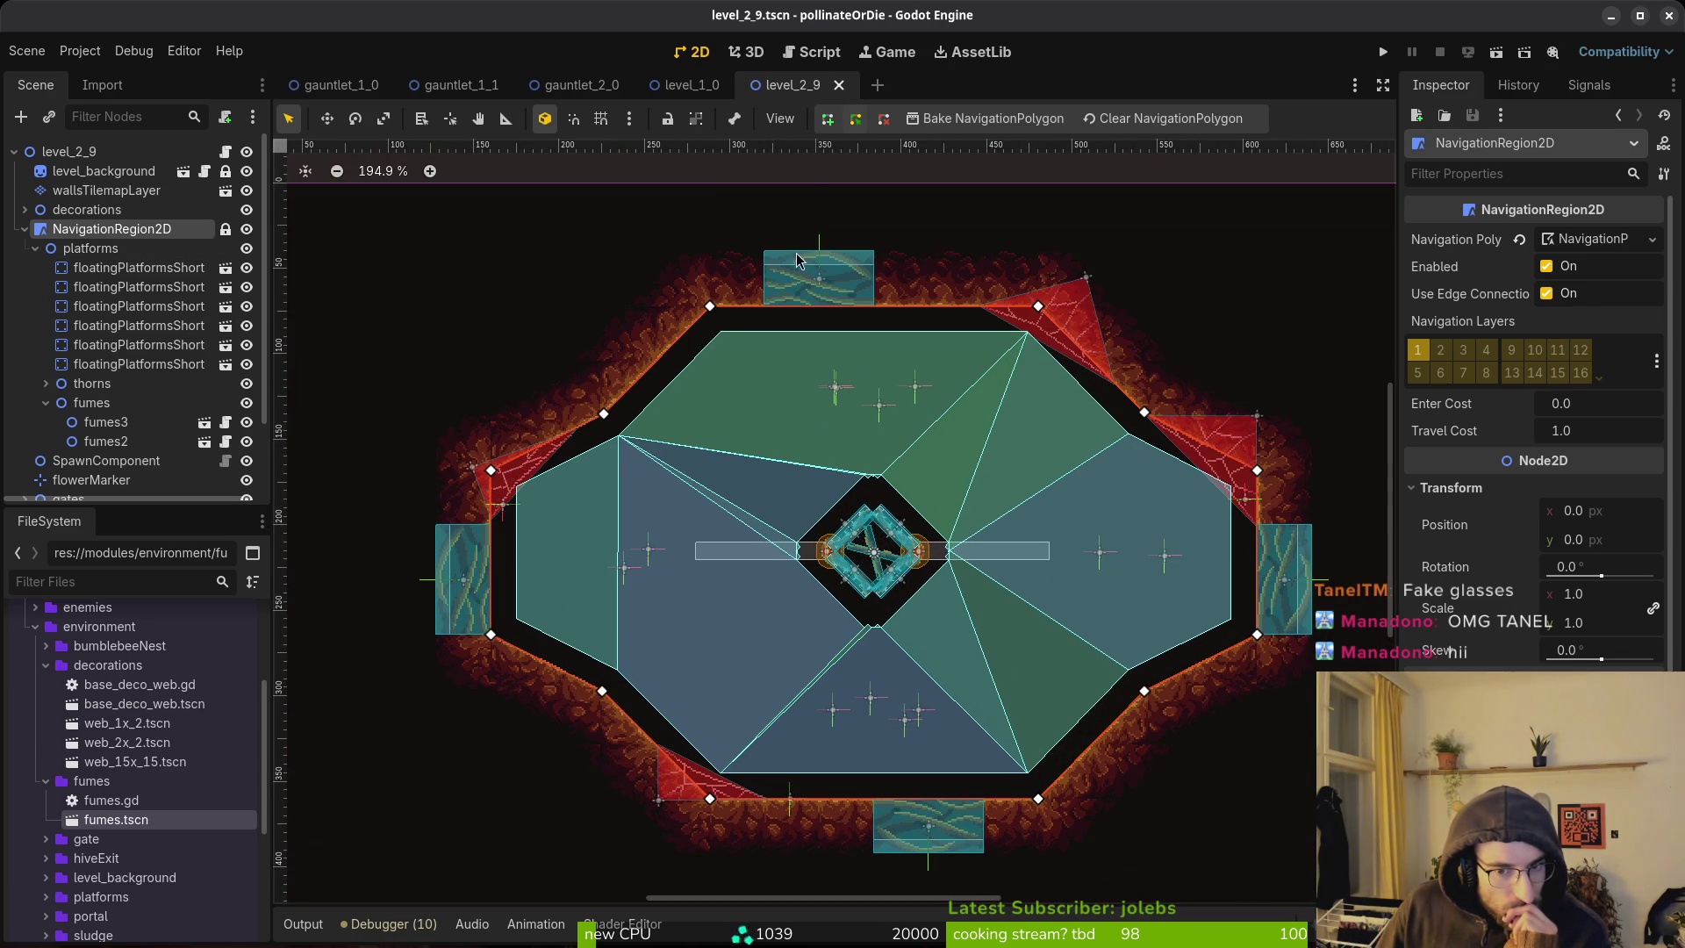
{"action": "left_click", "coordinate": [691, 92]}
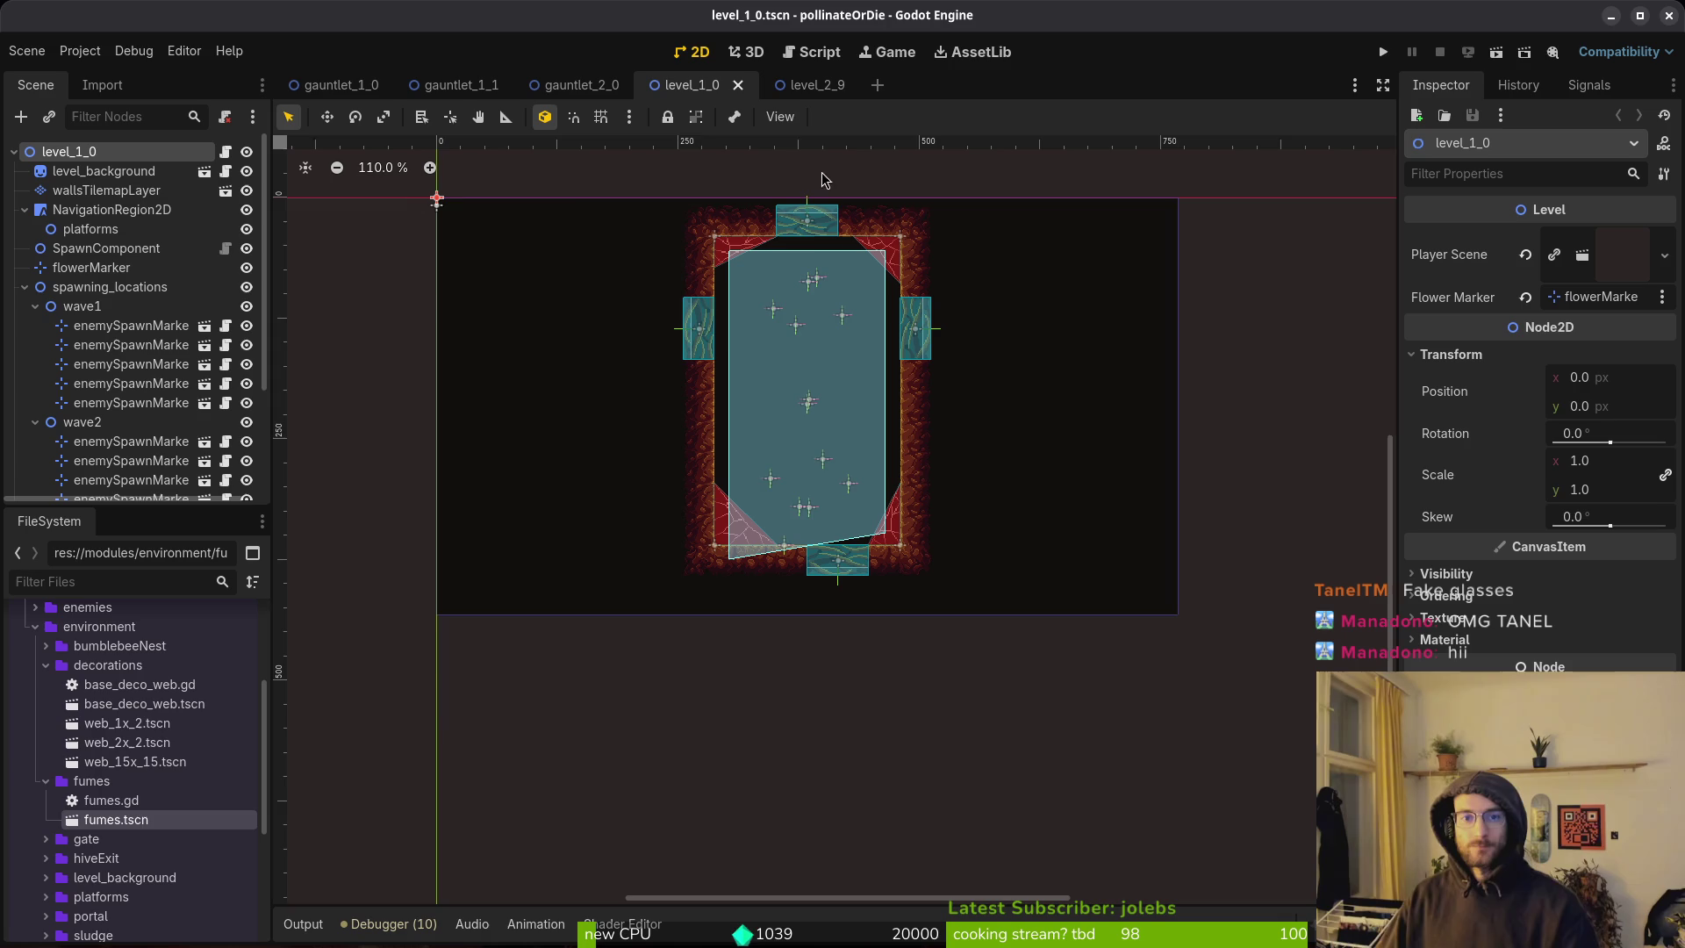
Re-bake level_1_0's NavigationRegion2D polygon into a clean rectangle inside the walls.
{"action": "left_click", "coordinate": [763, 540]}
{"action": "scroll", "coordinate": [747, 552], "scroll_direction": "up", "scroll_amount": 9}
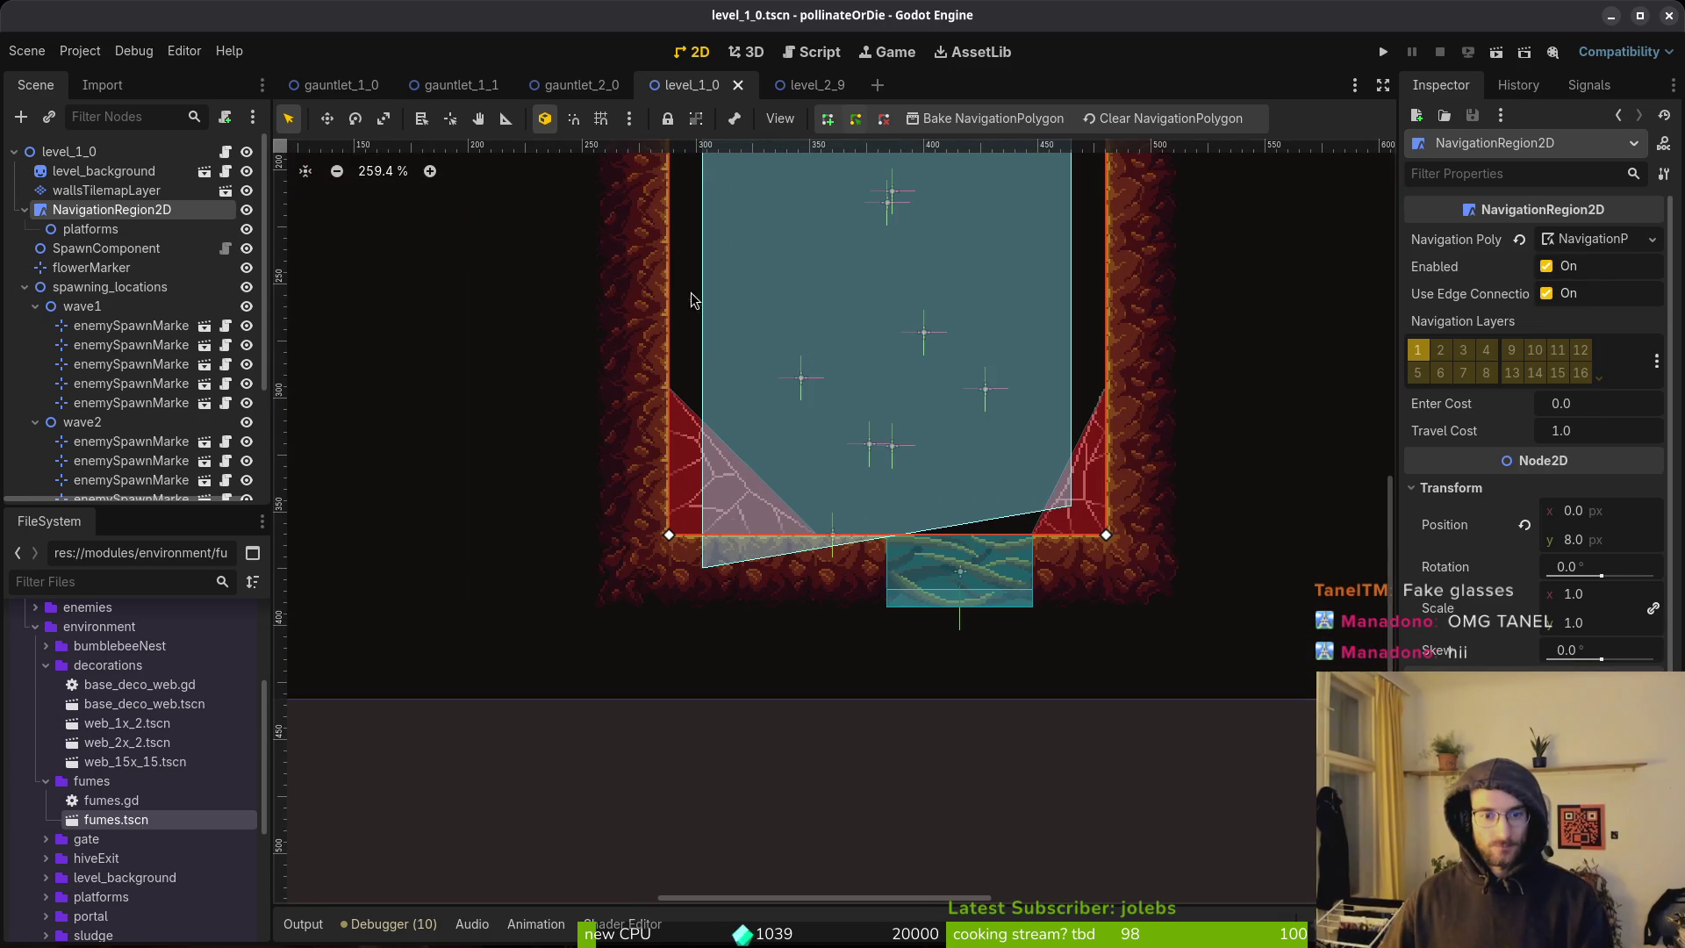
{"action": "left_click", "coordinate": [966, 121]}
{"action": "scroll", "coordinate": [1004, 413], "scroll_direction": "down", "scroll_amount": 5}
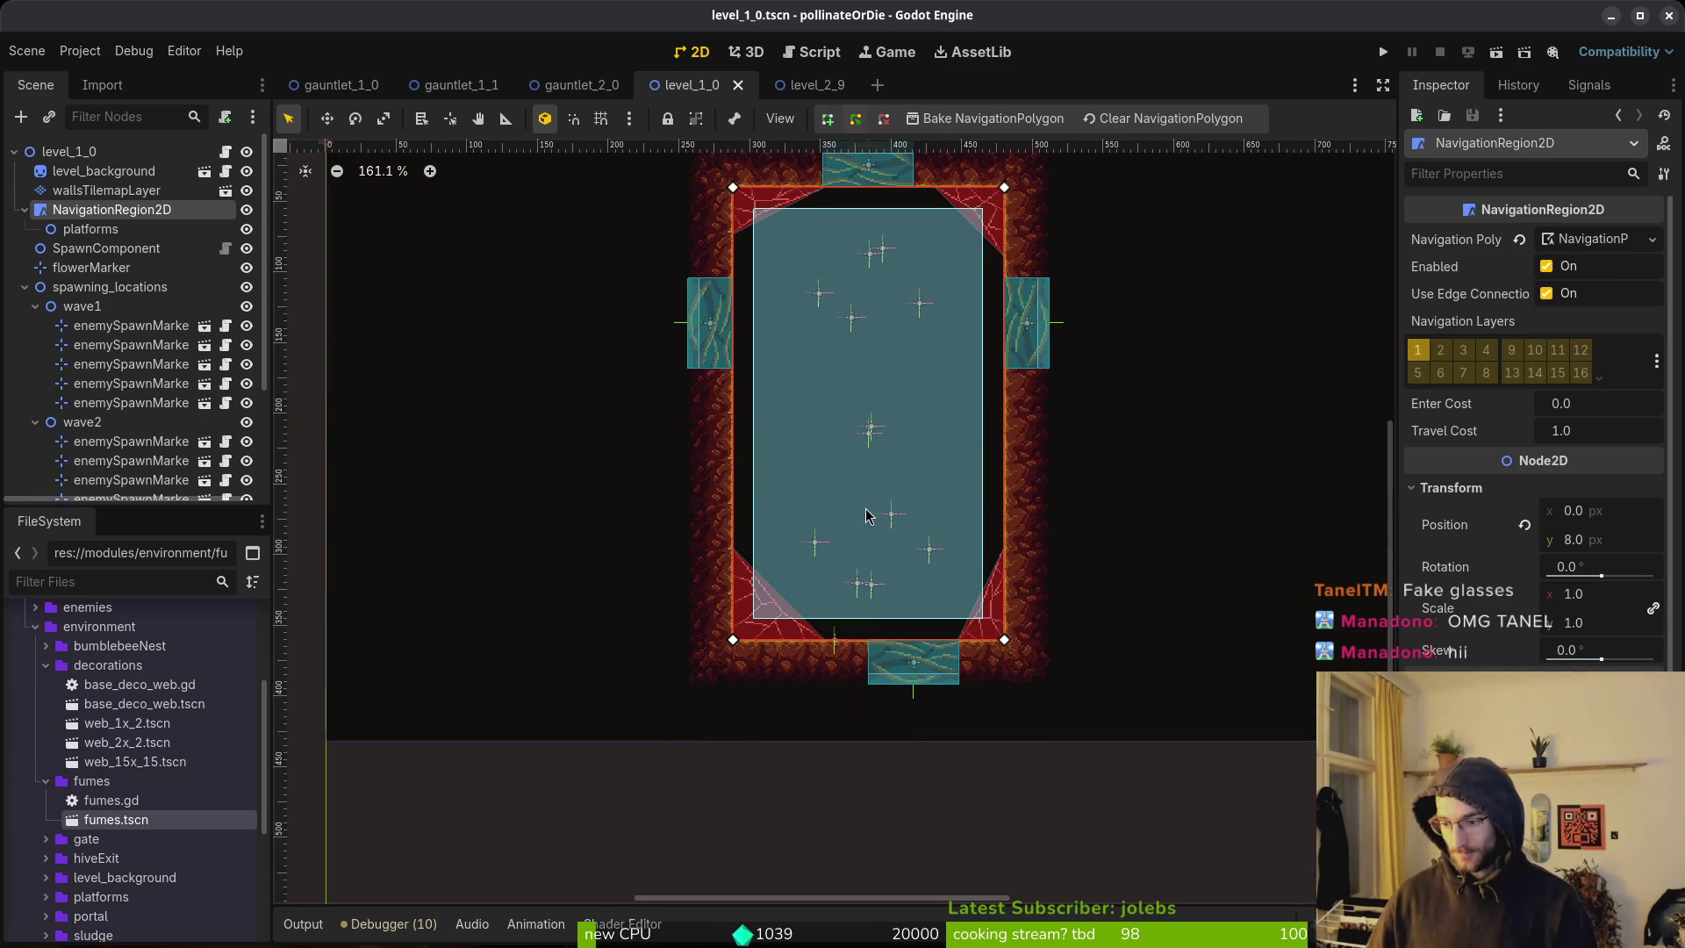
{"action": "scroll", "coordinate": [909, 500], "scroll_direction": "down", "scroll_amount": 2}
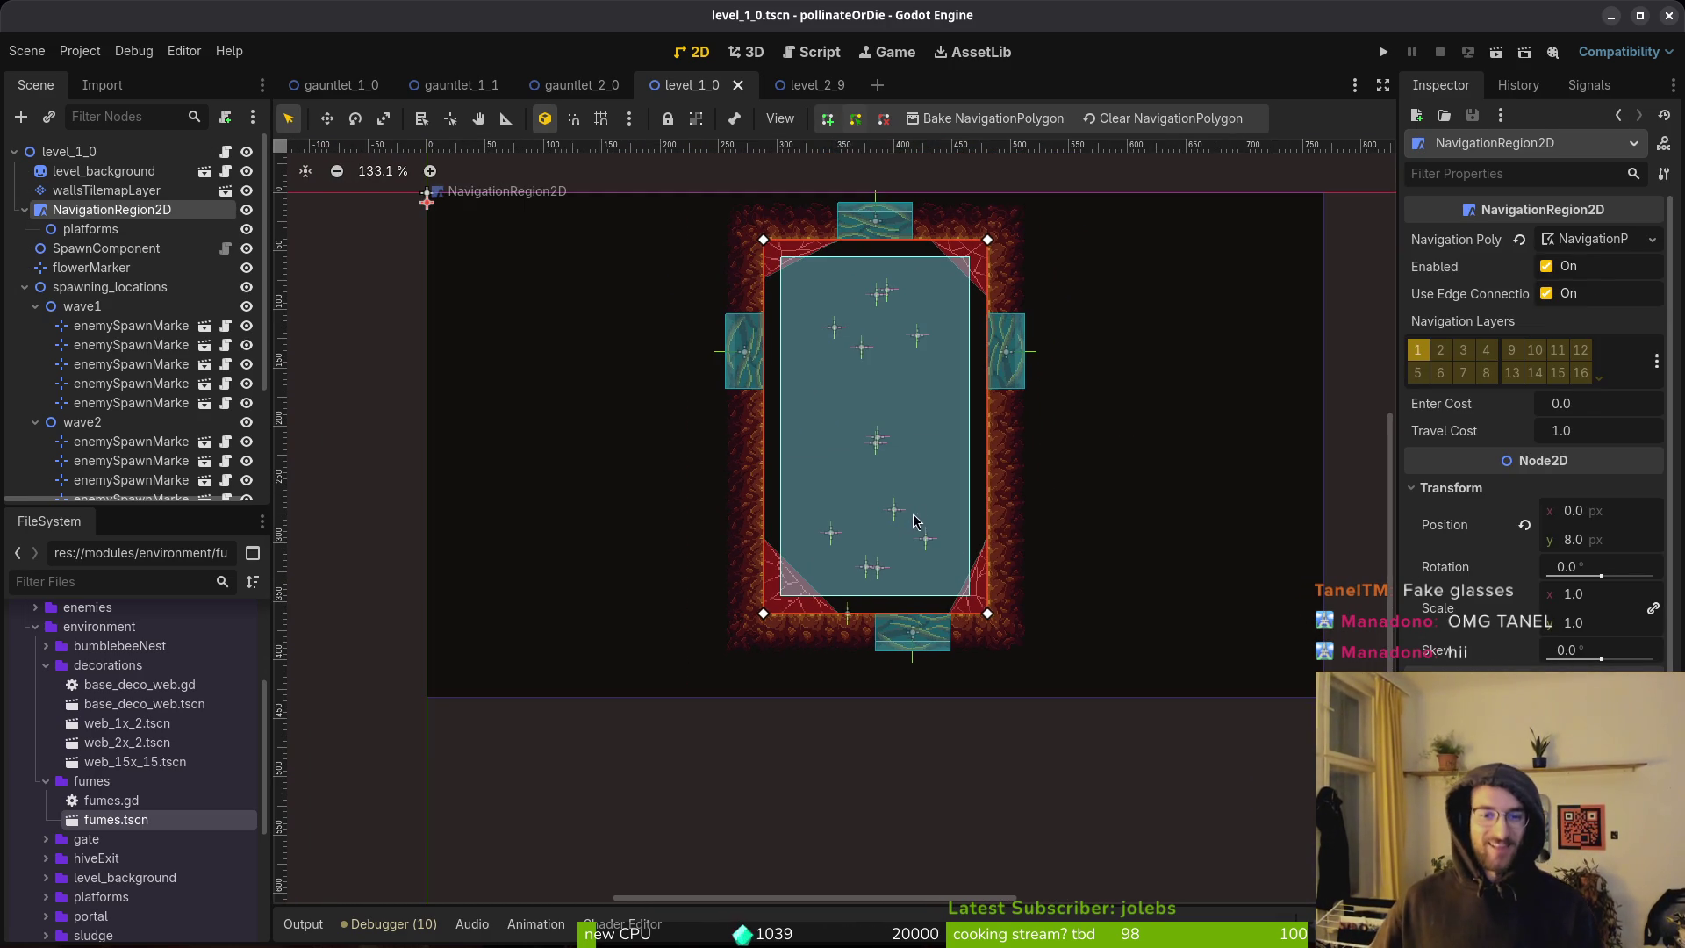
Collapse the wave1 and wave2 groups, return to level_2_9, and collapse platforms.
{"action": "left_click", "coordinate": [912, 514]}
{"action": "left_click", "coordinate": [35, 306]}
{"action": "left_click", "coordinate": [35, 326]}
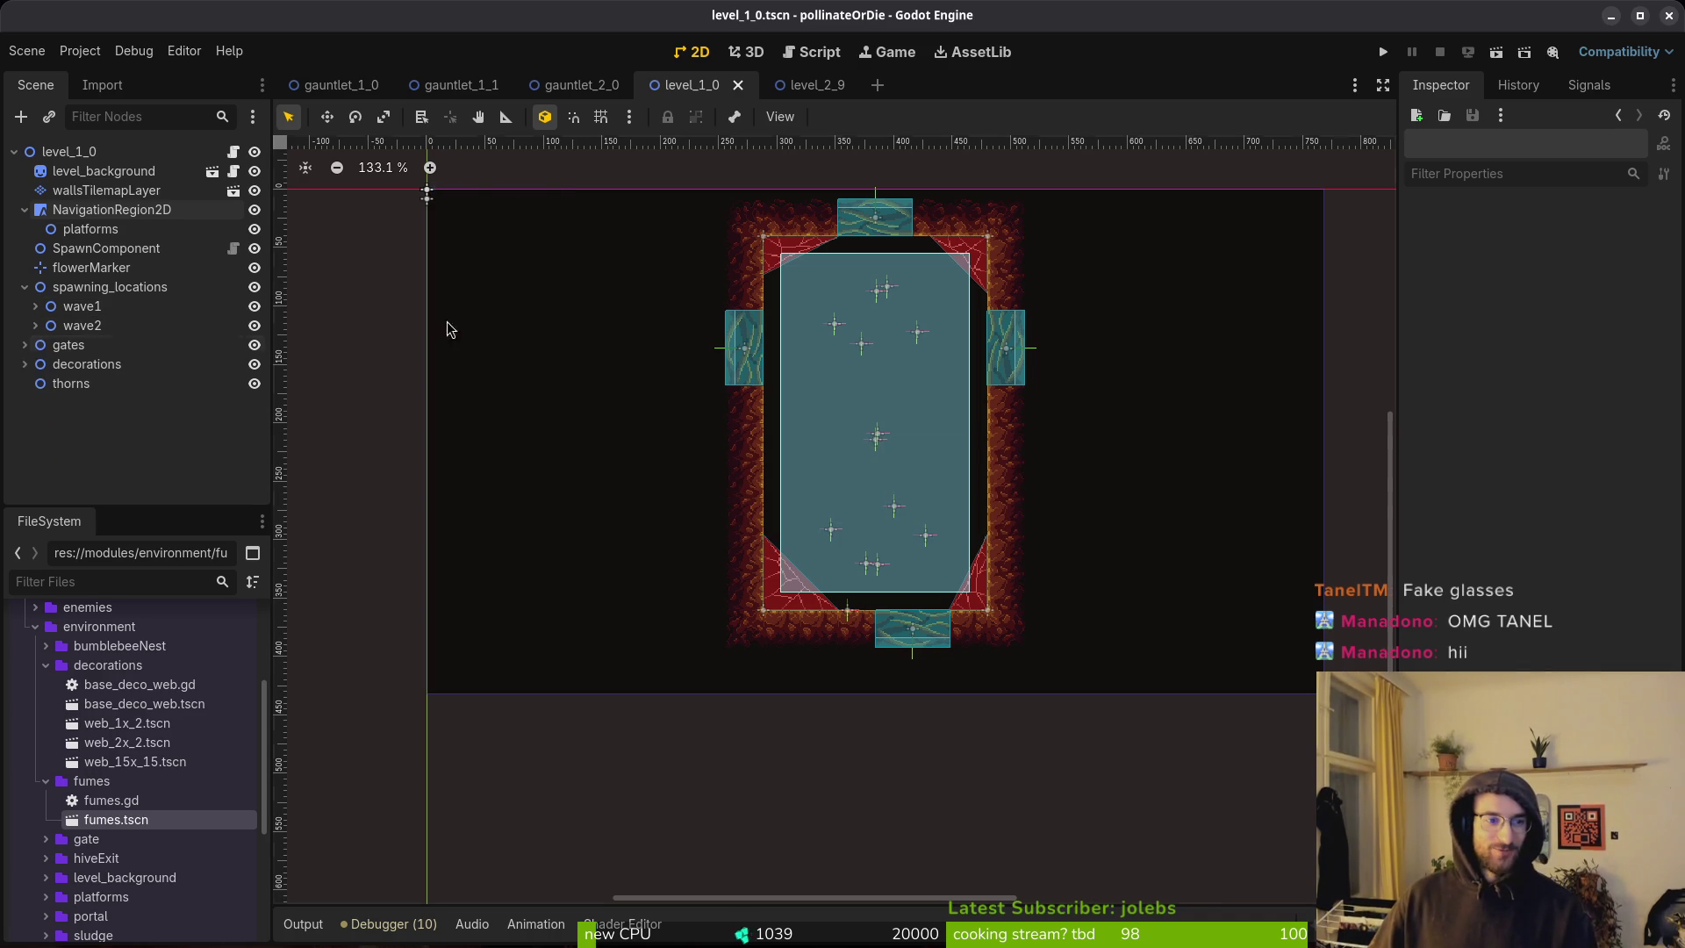
{"action": "left_click", "coordinate": [812, 84]}
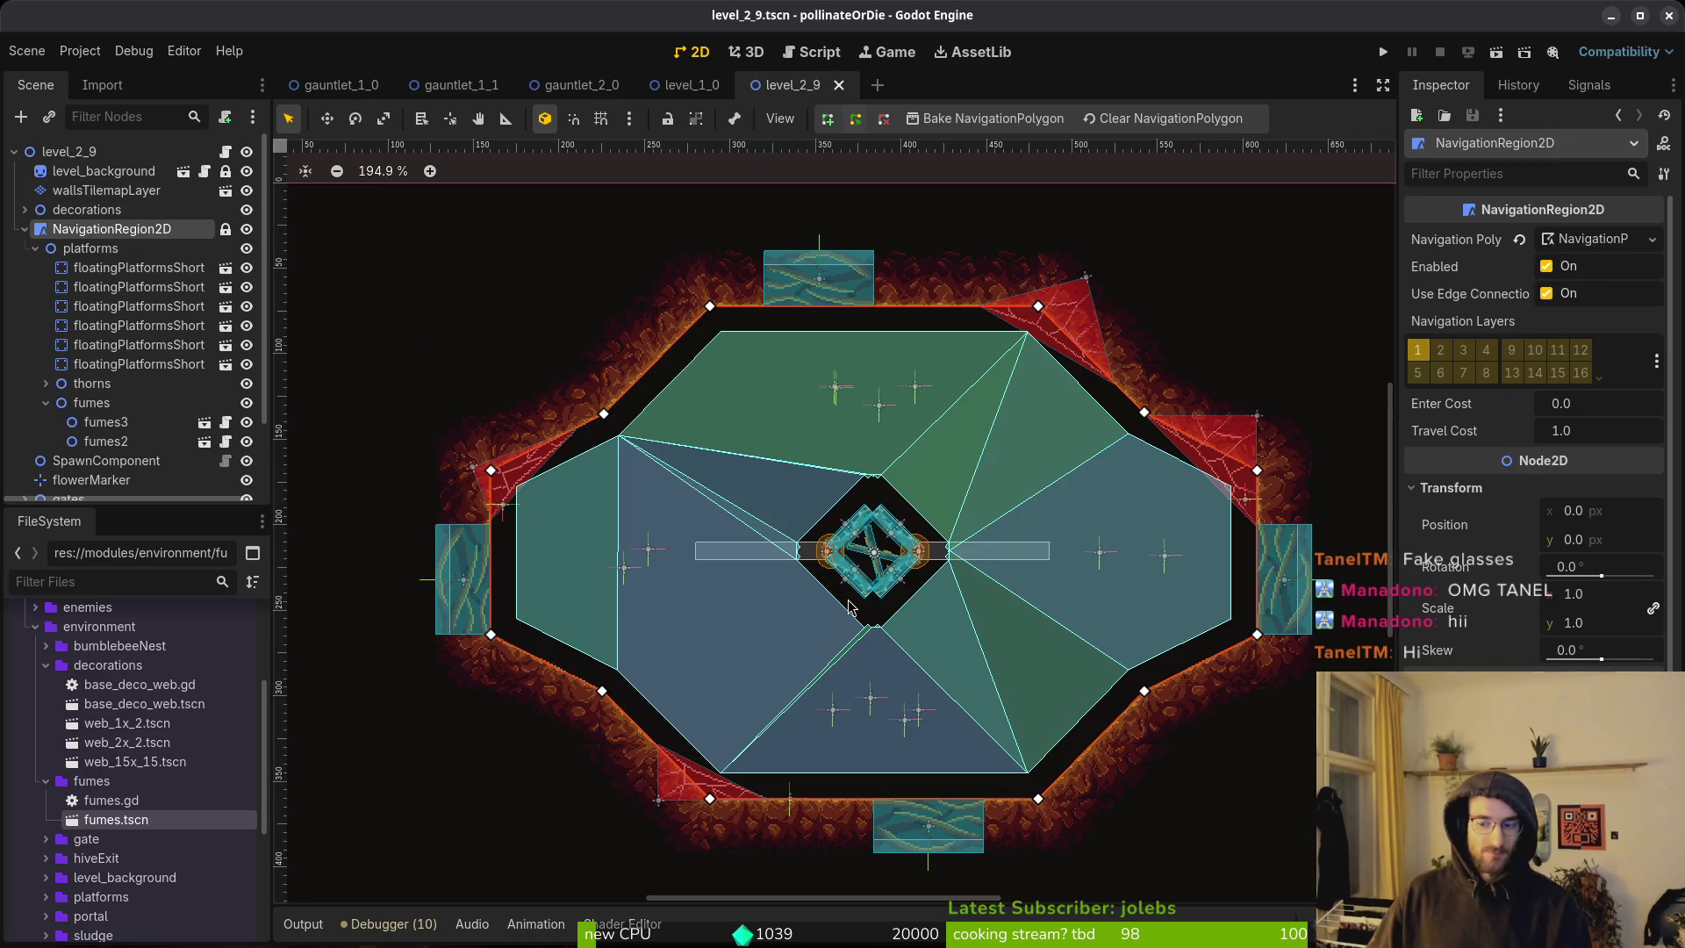
{"action": "scroll", "coordinate": [797, 537], "scroll_direction": "down", "scroll_amount": 1}
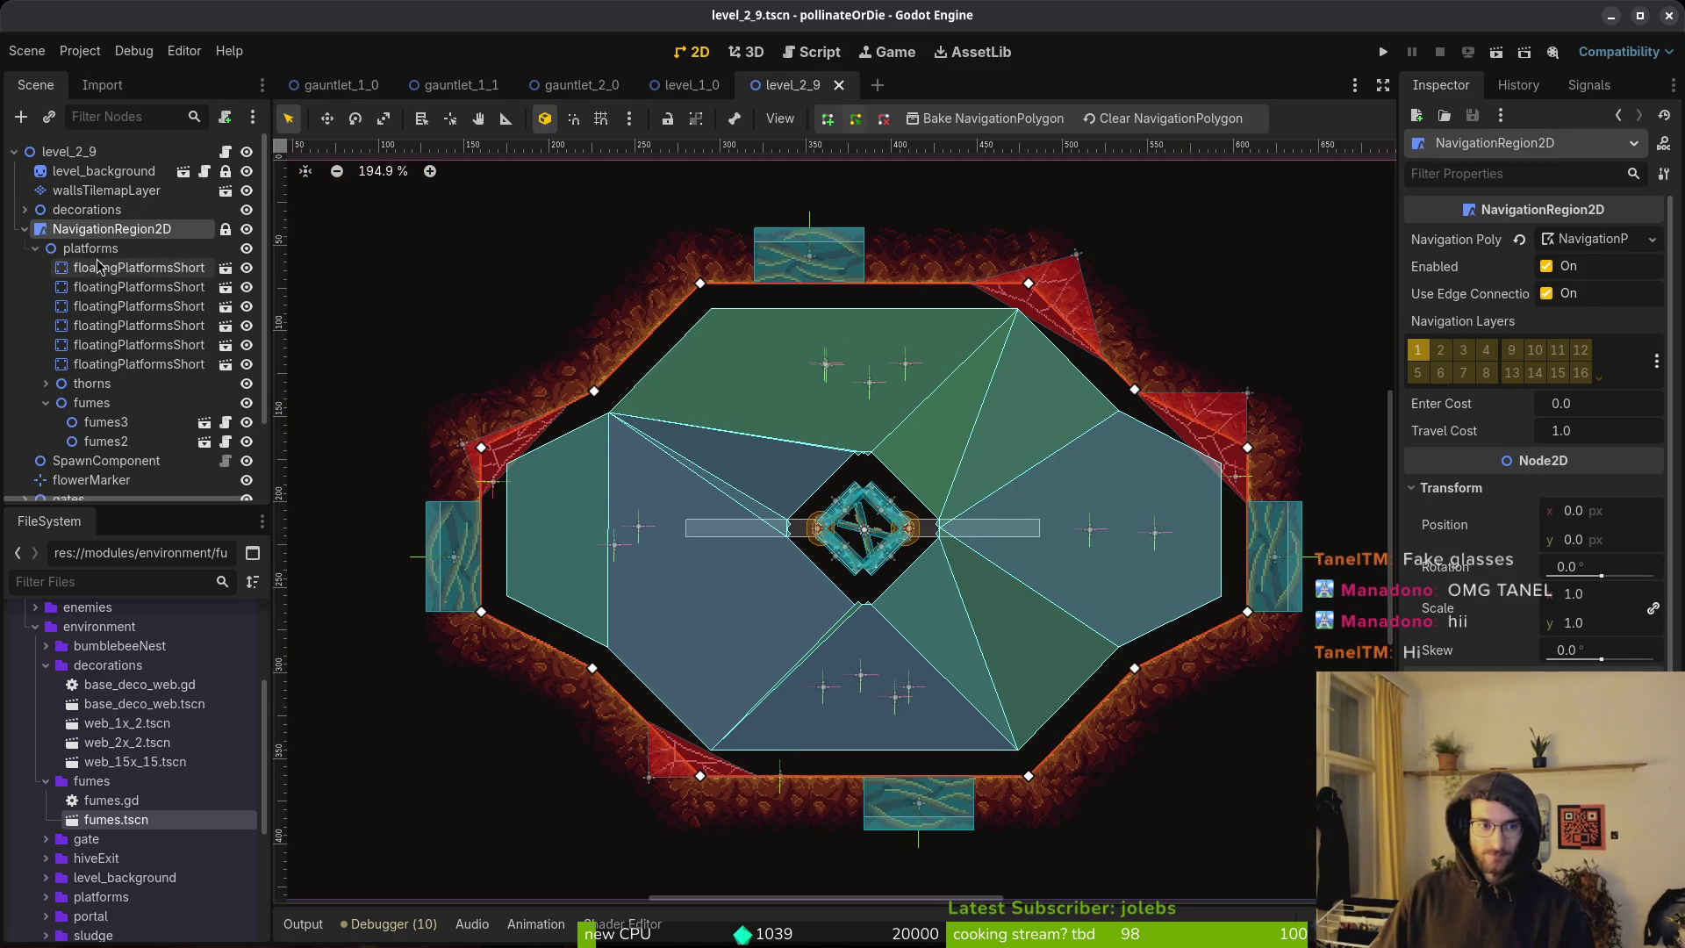
{"action": "left_click", "coordinate": [35, 249]}
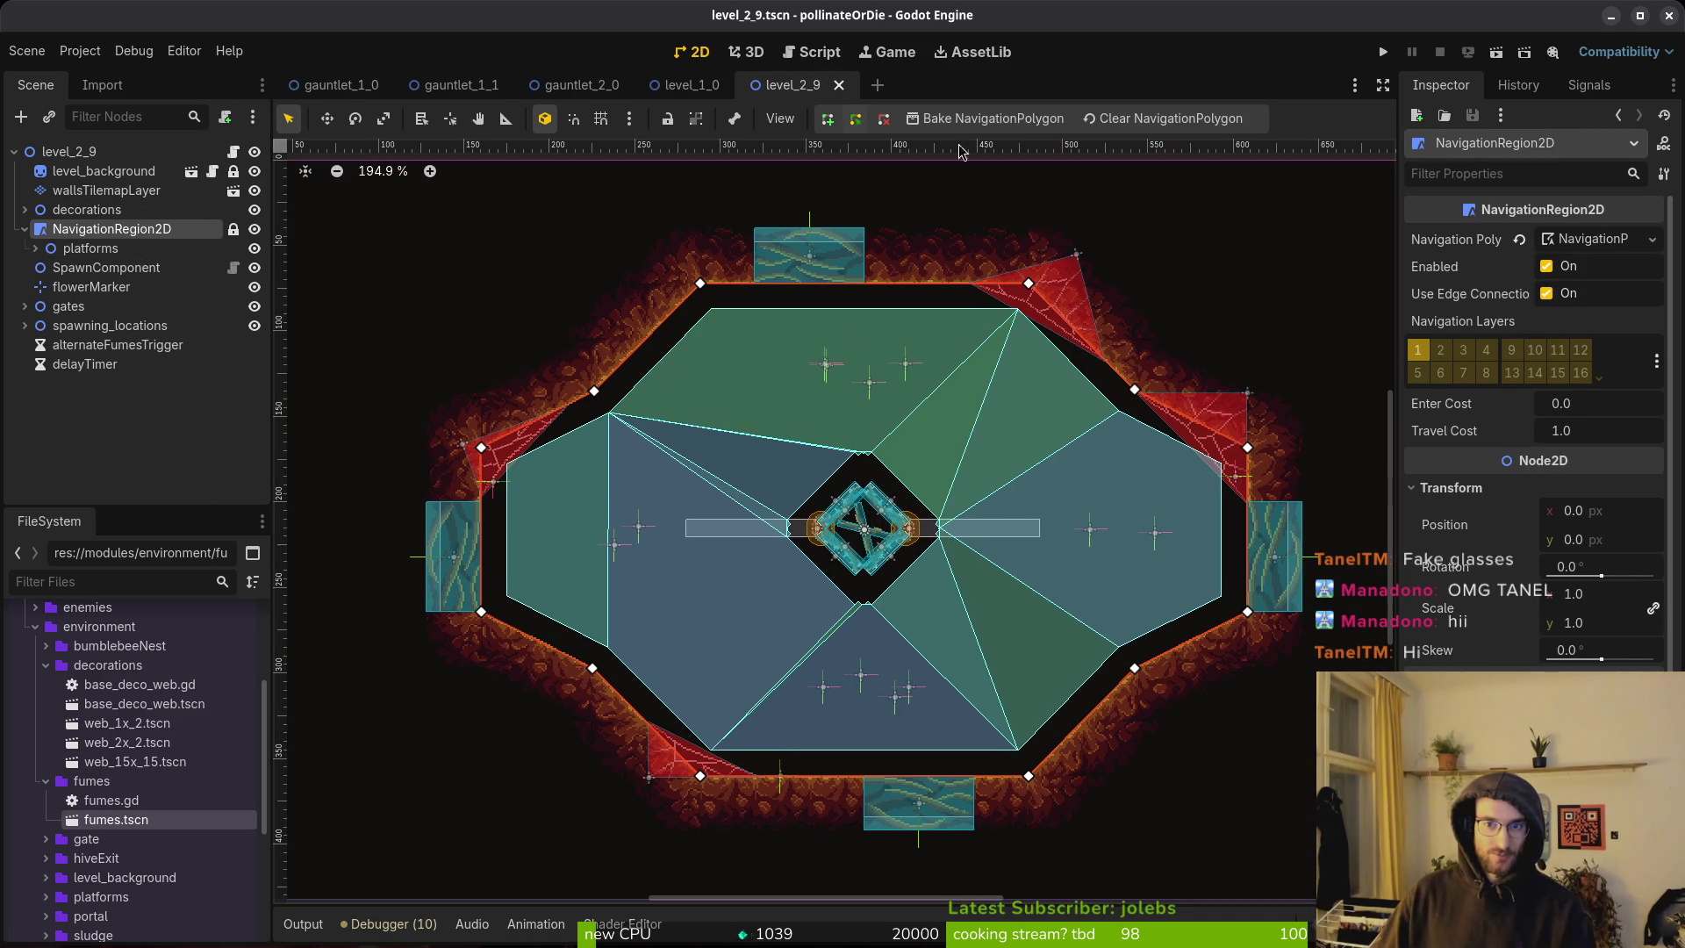
Clear level_2_9's navigation polygon, bake it again, and zoom in on the edges near the fumes.
{"action": "left_click", "coordinate": [1138, 123]}
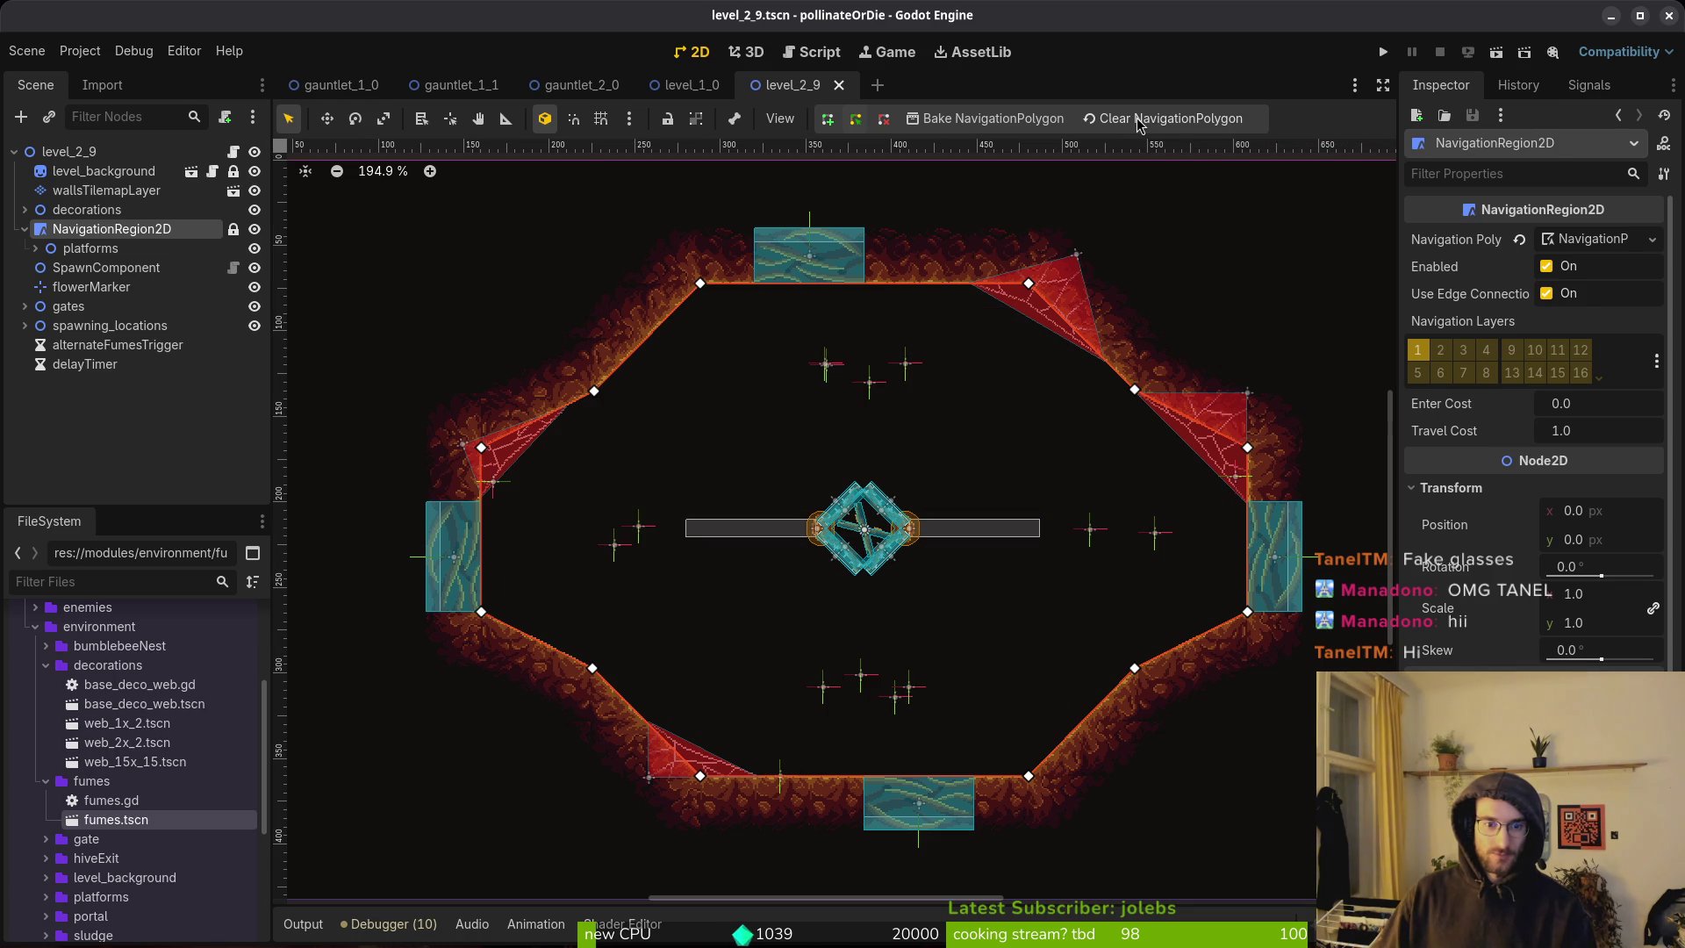
{"action": "left_click", "coordinate": [1009, 123]}
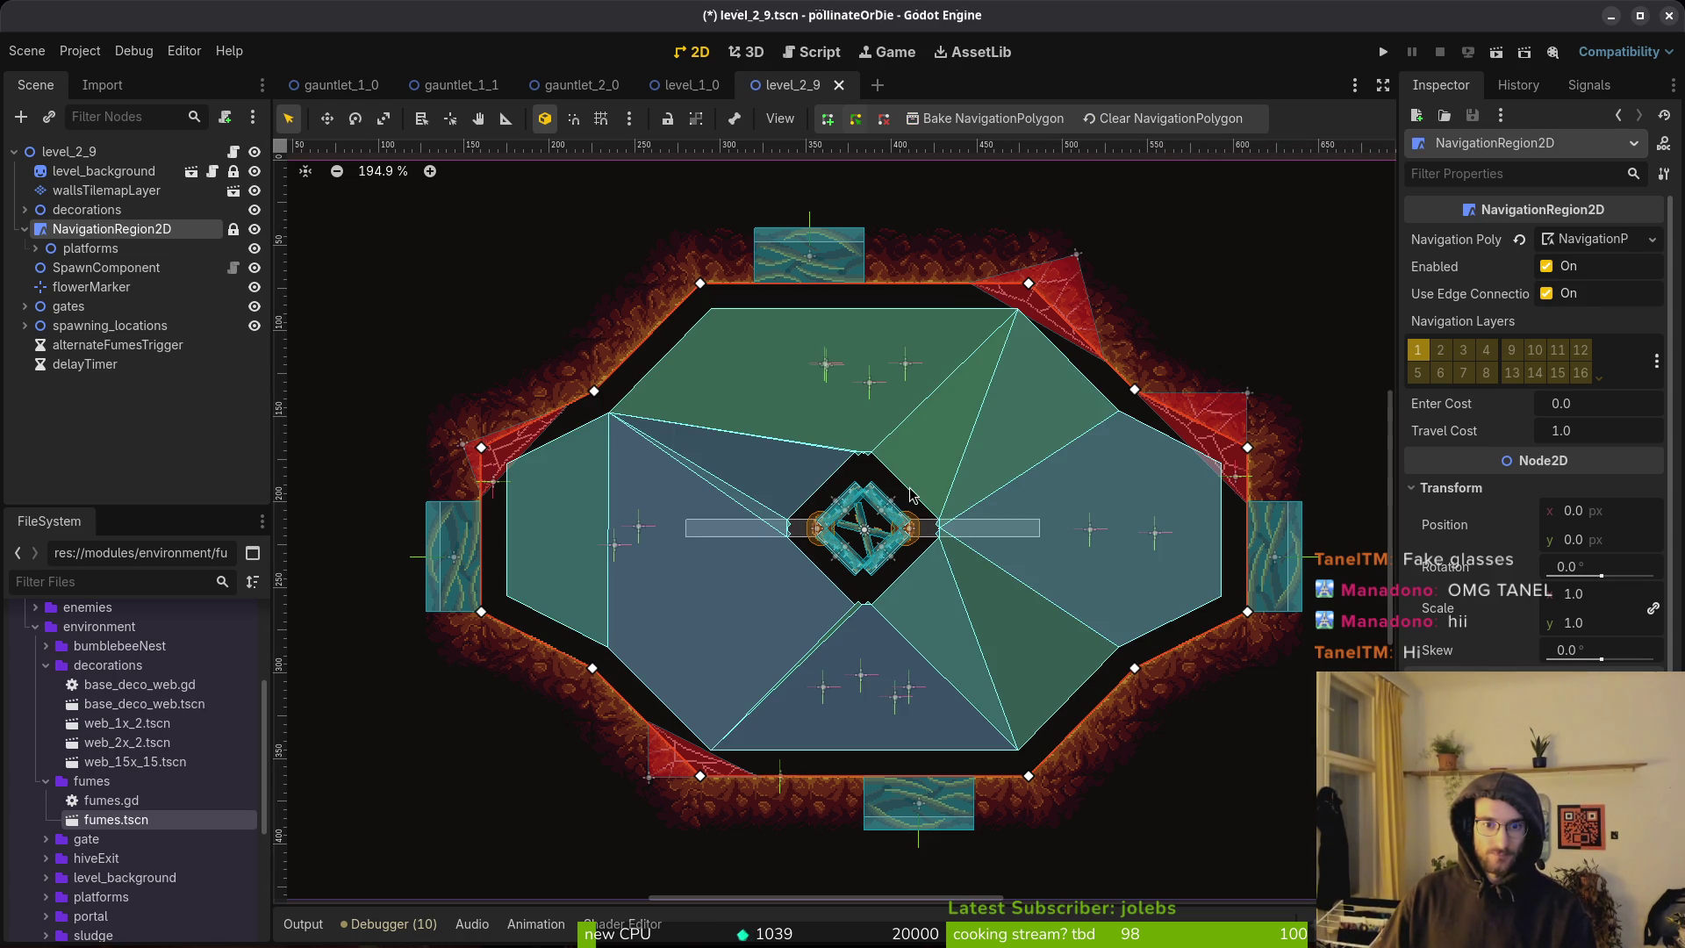
{"action": "scroll", "coordinate": [895, 491], "scroll_direction": "up", "scroll_amount": 5}
{"action": "scroll", "coordinate": [857, 450], "scroll_direction": "down", "scroll_amount": 6}
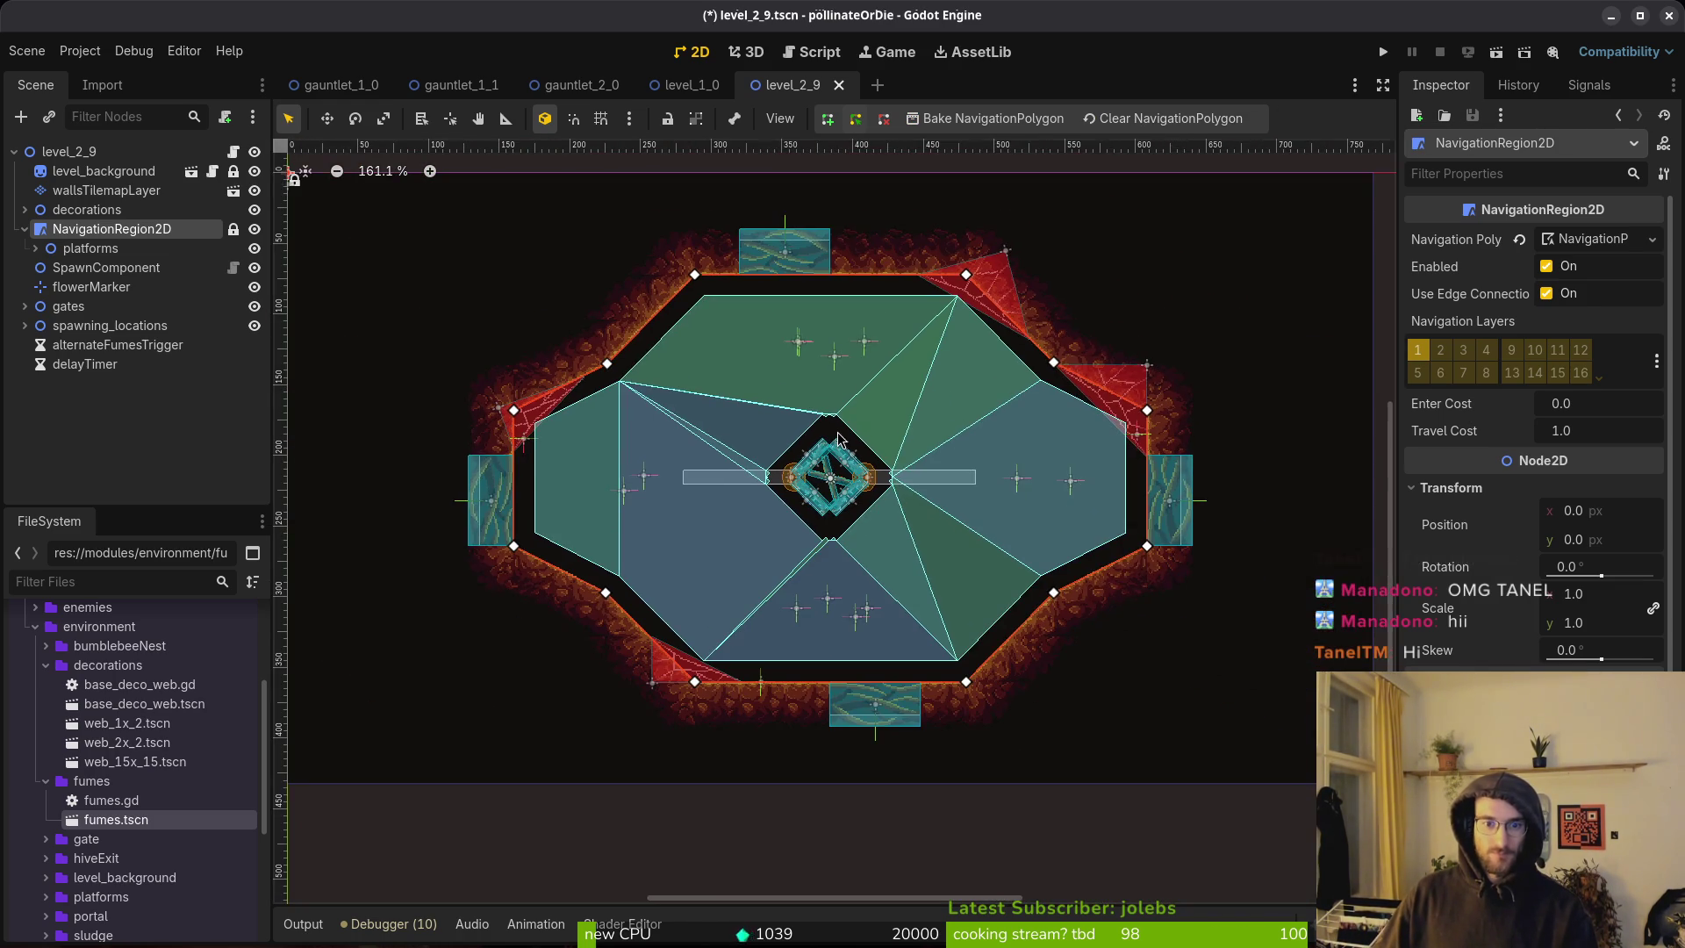
{"action": "scroll", "coordinate": [775, 485], "scroll_direction": "up", "scroll_amount": 6}
{"action": "scroll", "coordinate": [775, 485], "scroll_direction": "up", "scroll_amount": 8}
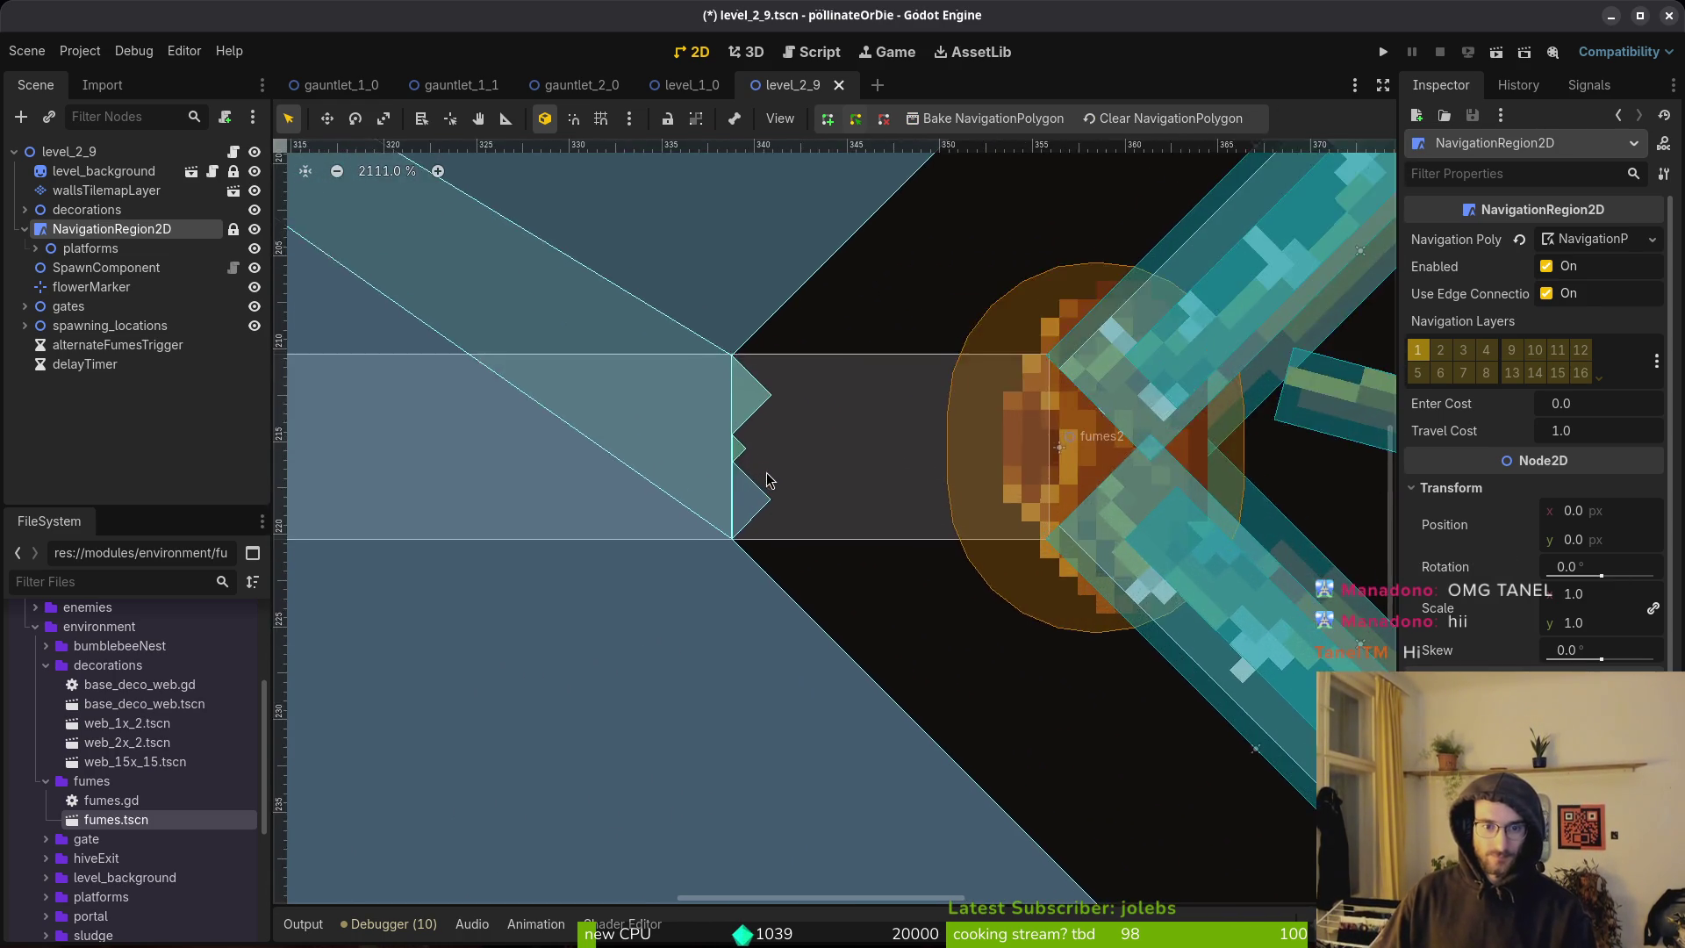
{"action": "scroll", "coordinate": [764, 478], "scroll_direction": "down", "scroll_amount": 10}
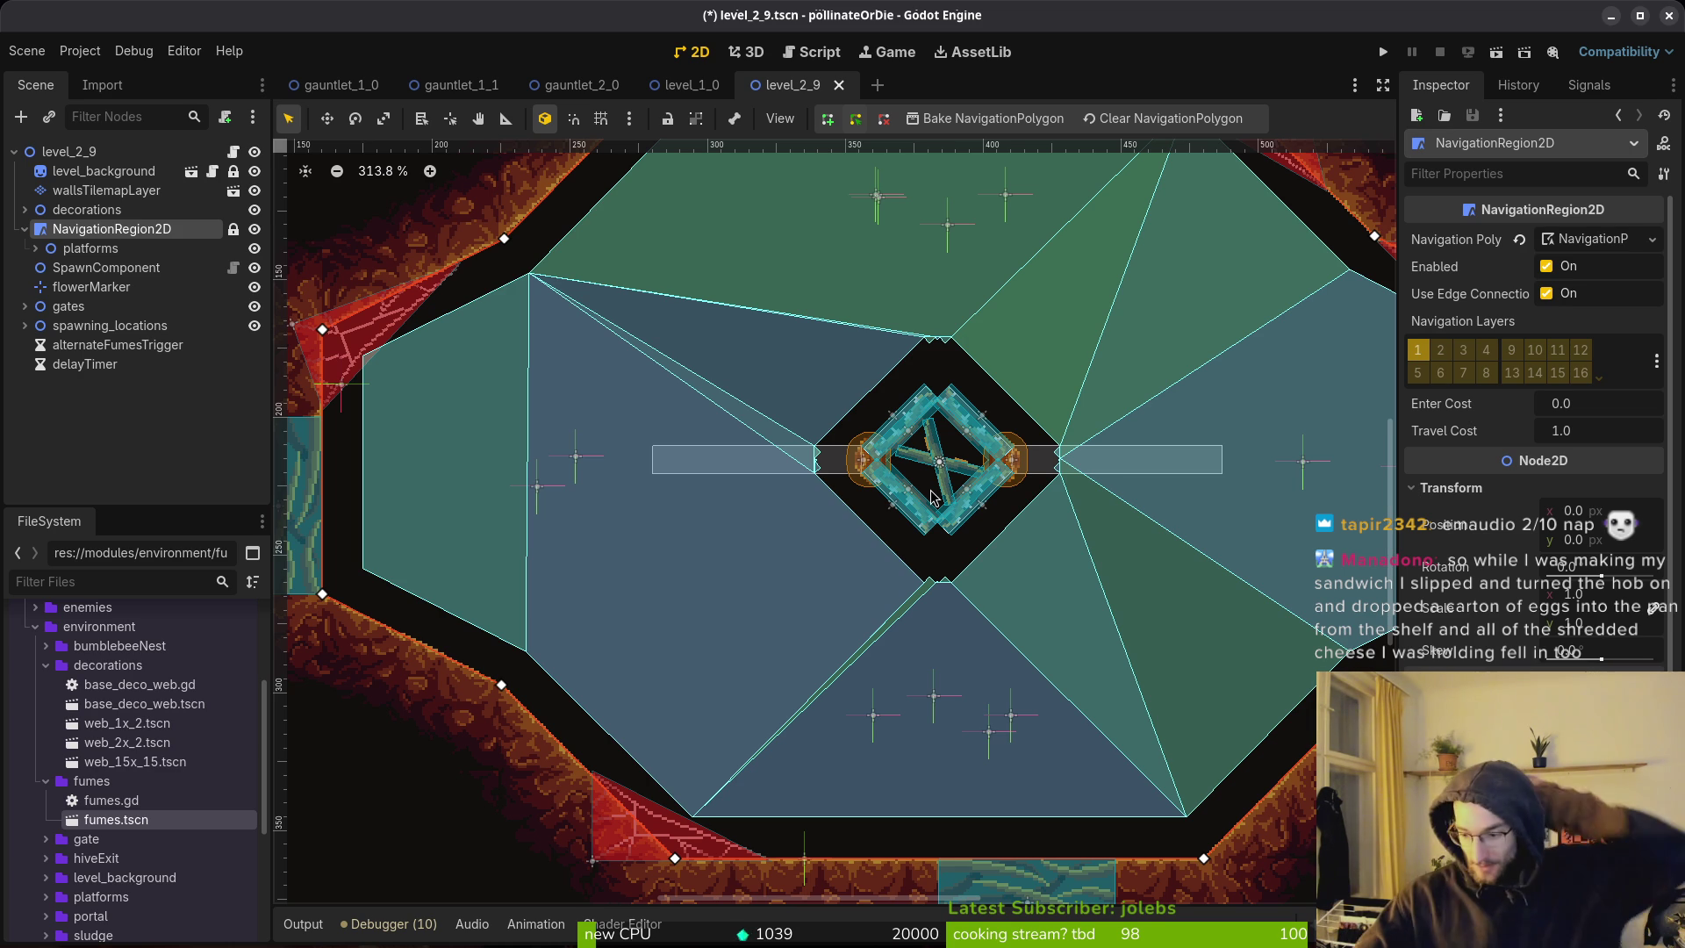
{"action": "key", "text": "XF86AudioLowerVolume"}
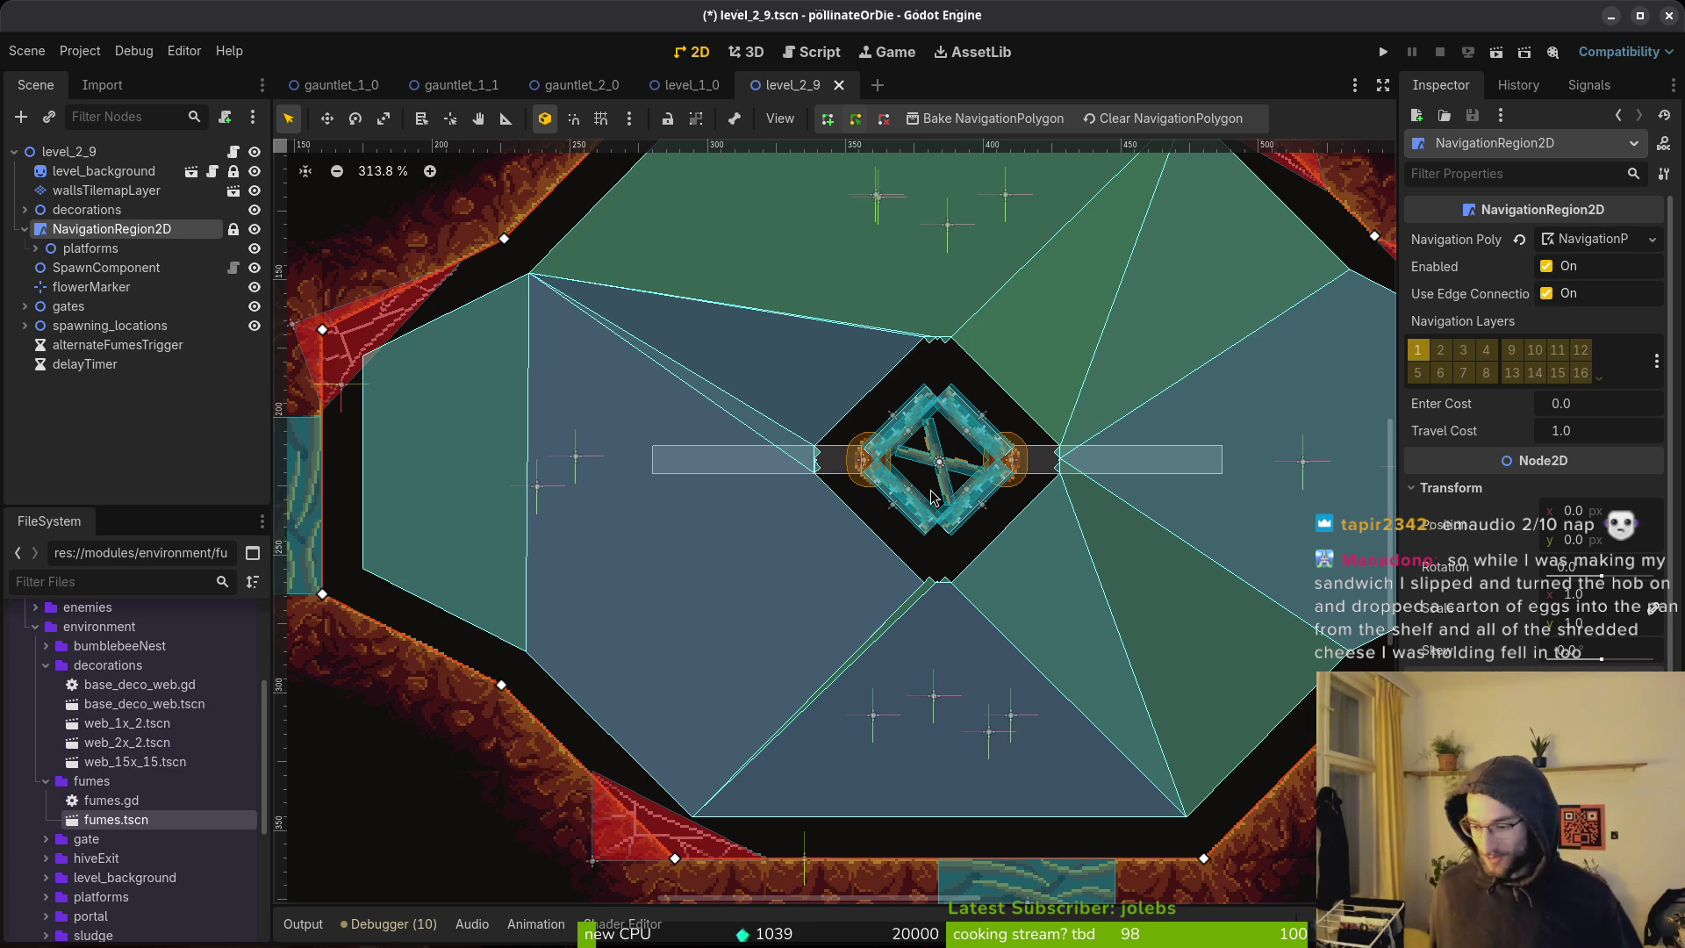